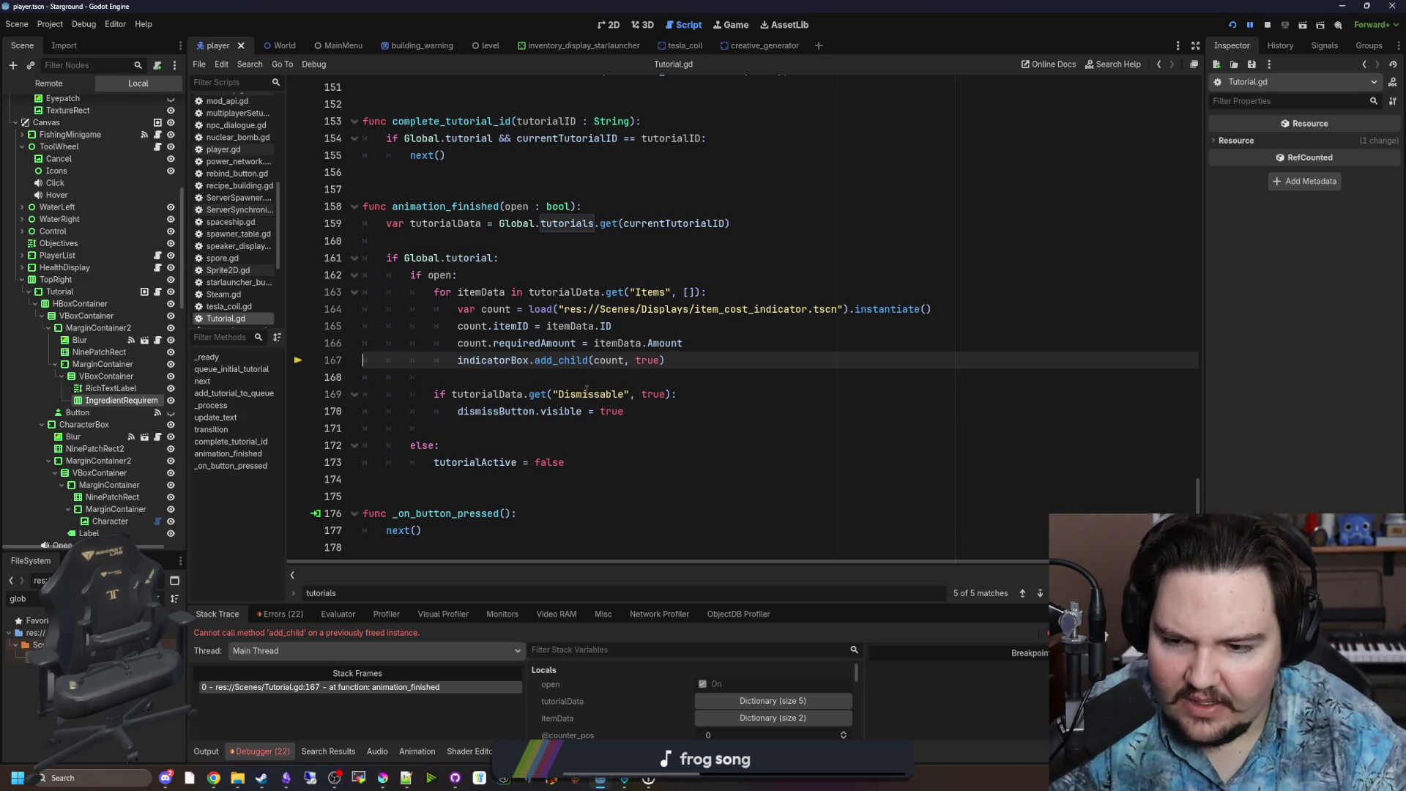
# Review line 167's add_child(count, true) call in Tutorial.gd and save the script.
pyautogui.moveTo(608, 364)
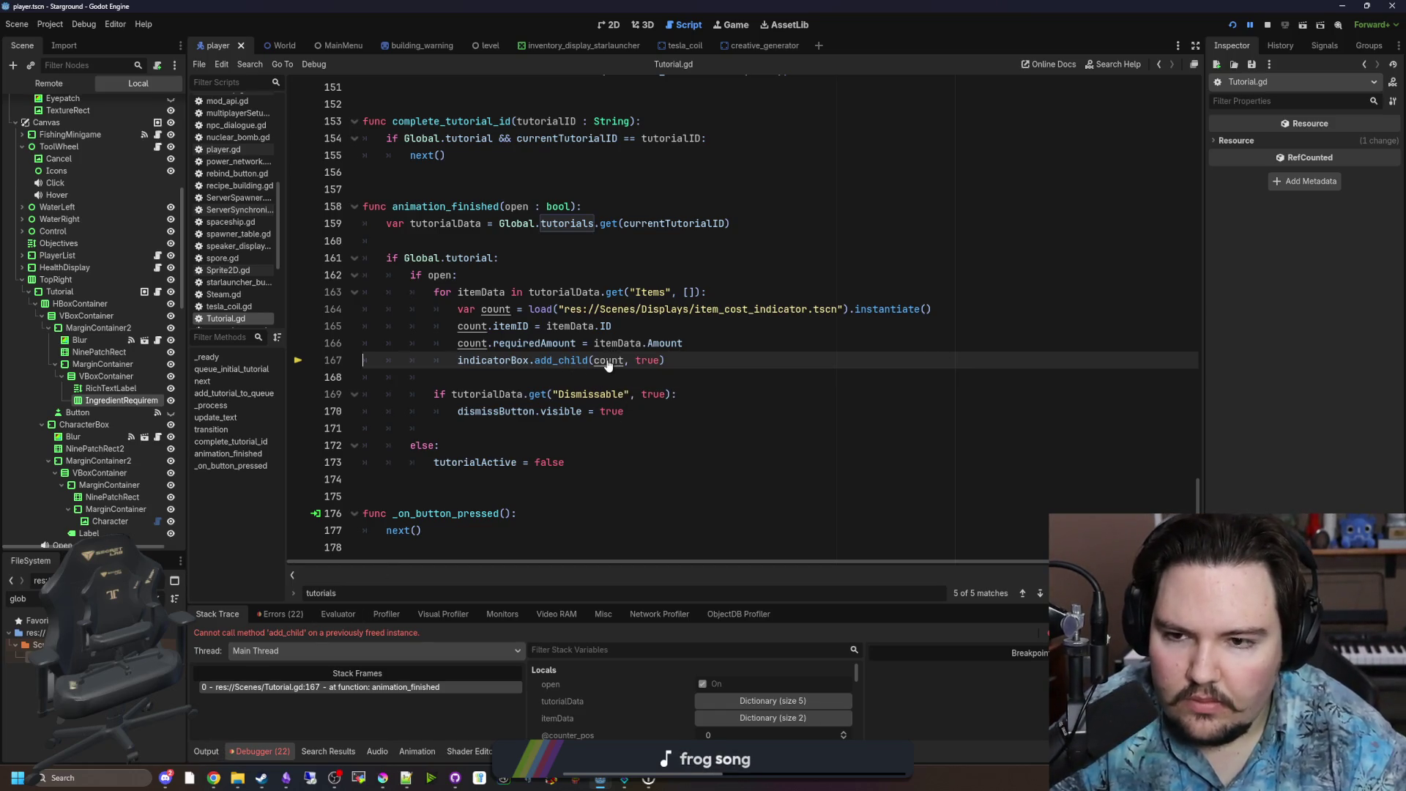
pyautogui.scroll(1, 607, 364)
pyautogui.press('Up')
pyautogui.press('Up')
pyautogui.press('Up')
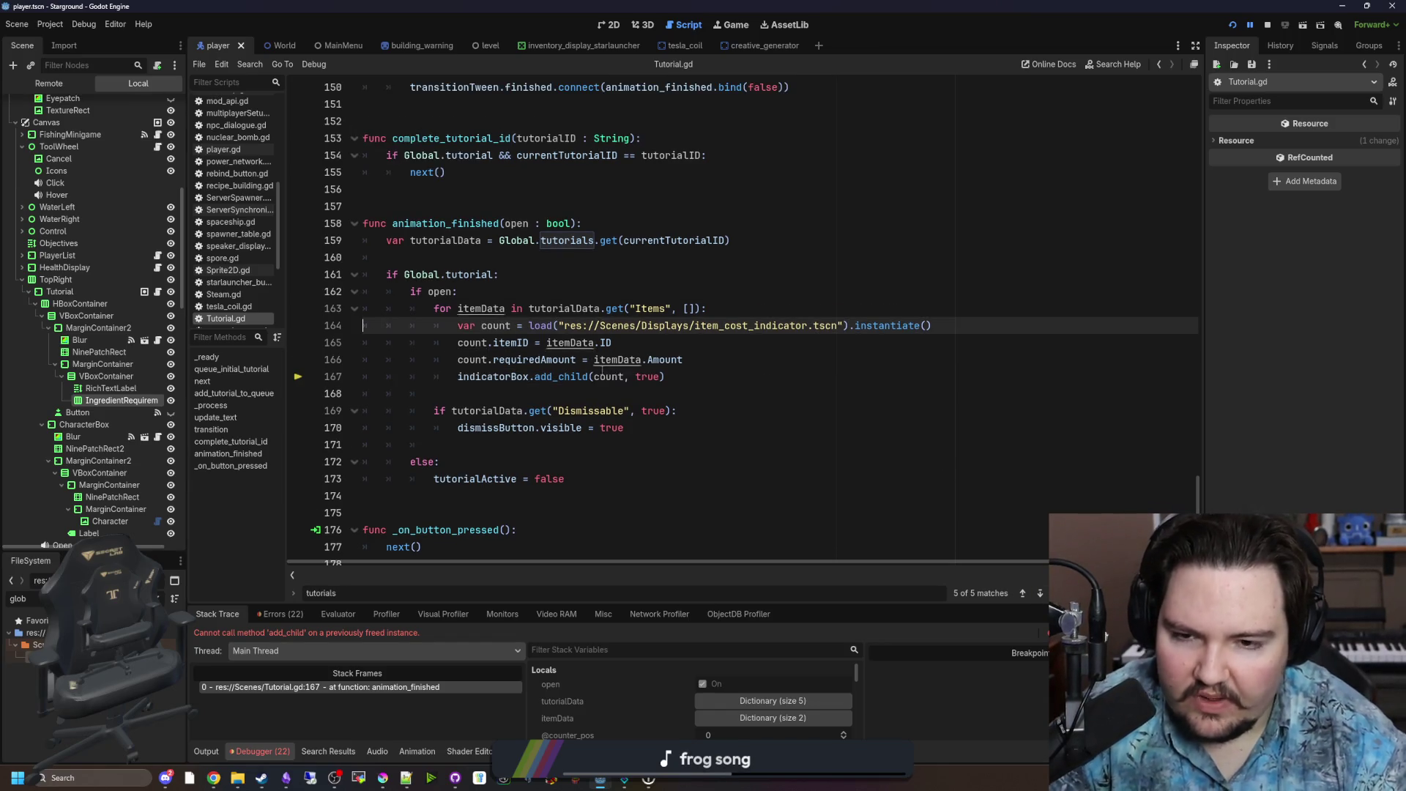
pyautogui.moveTo(364, 376); pyautogui.dragTo(621, 365)
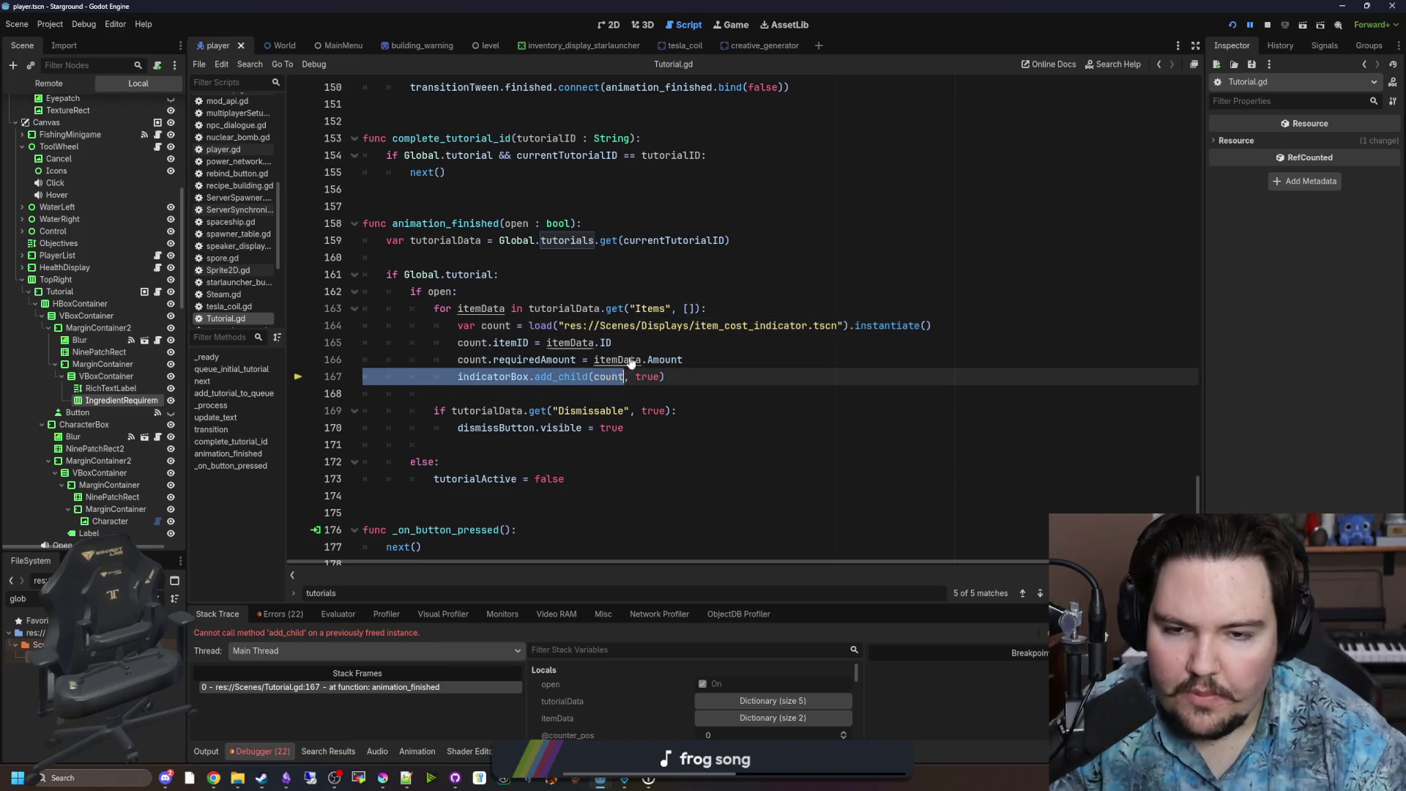
pyautogui.click(648, 344)
pyautogui.click(673, 298)
pyautogui.hotkey('ctrl', 's')
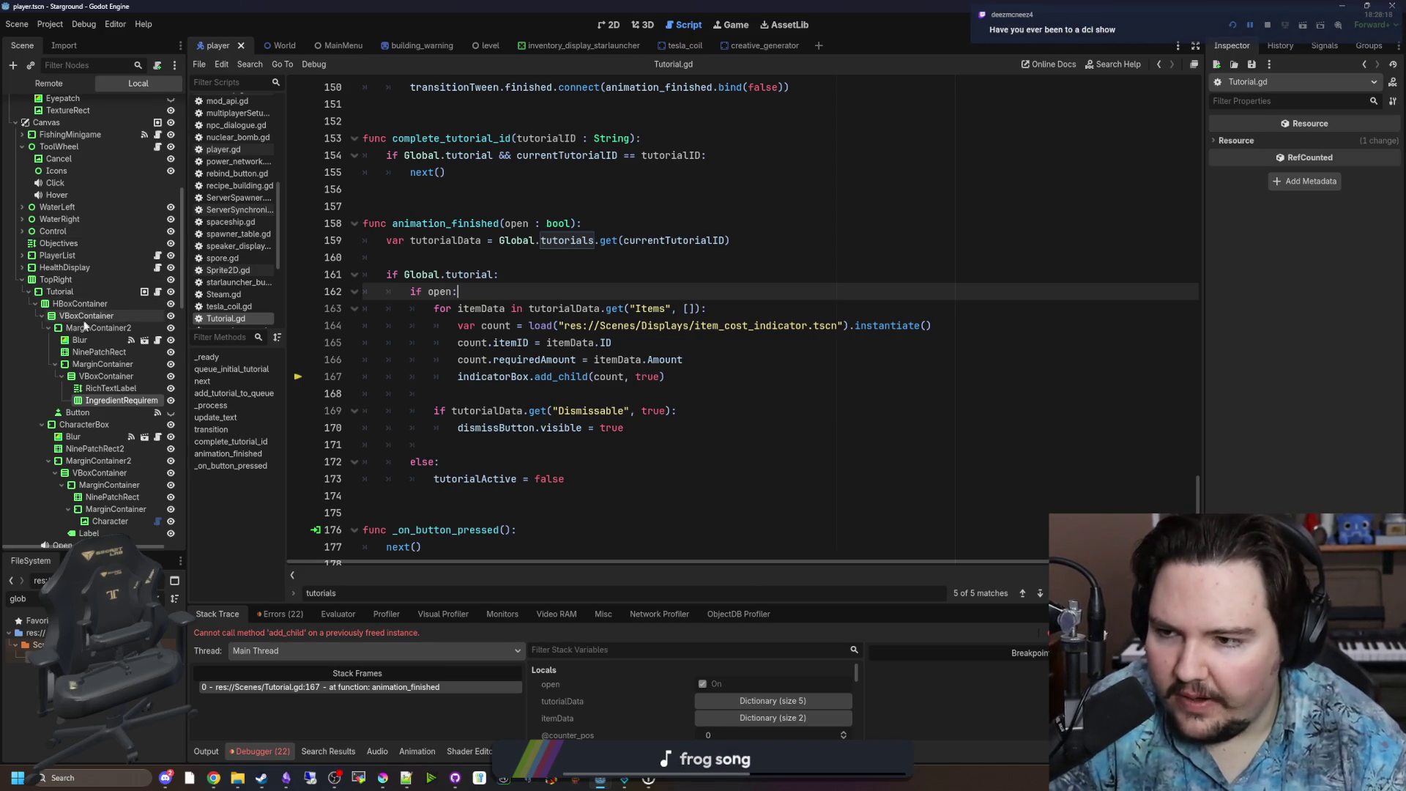
# Select the inner VBoxContainer under MarginContainer to show its properties in the Inspector.
pyautogui.click(580, 444)
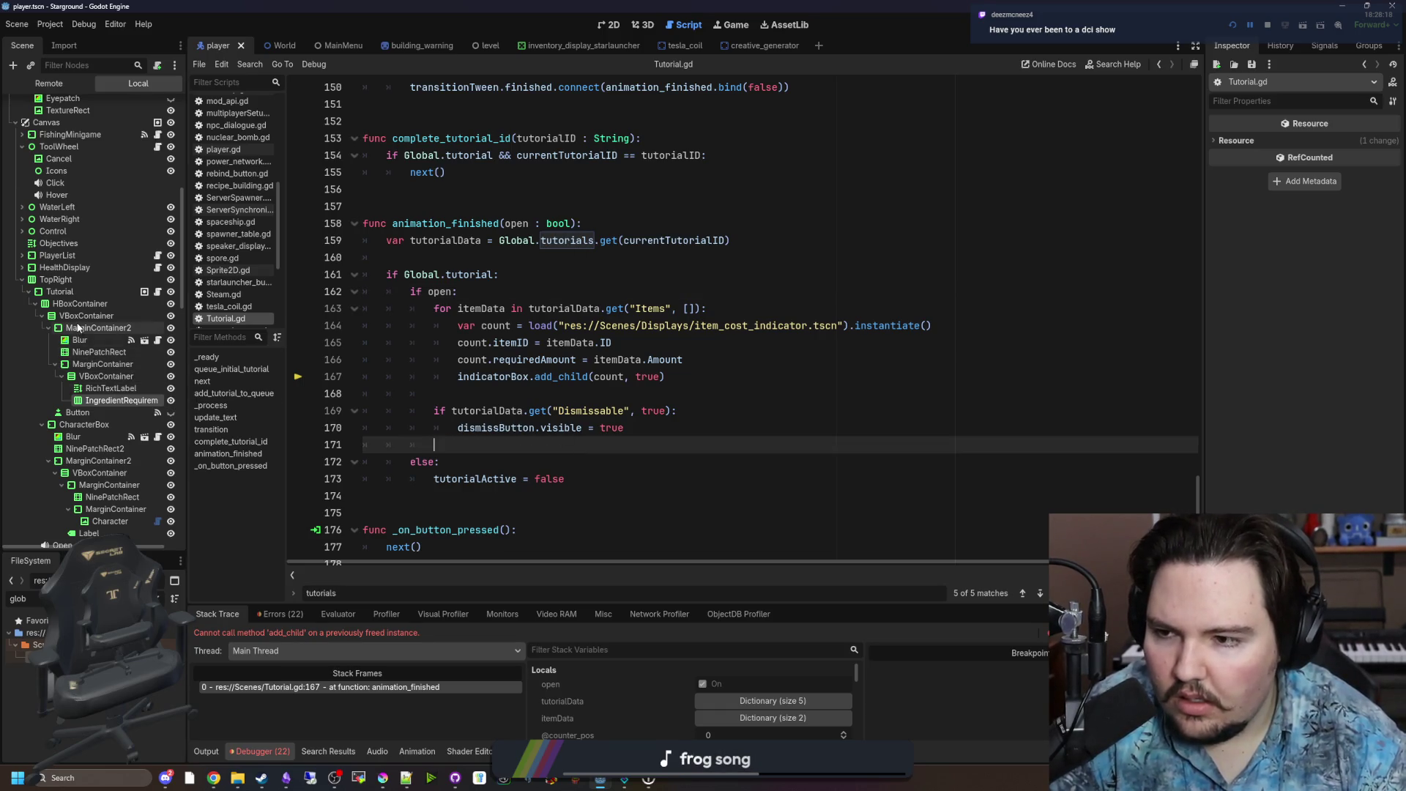
pyautogui.click(104, 376)
pyautogui.scroll(5, 515, 419)
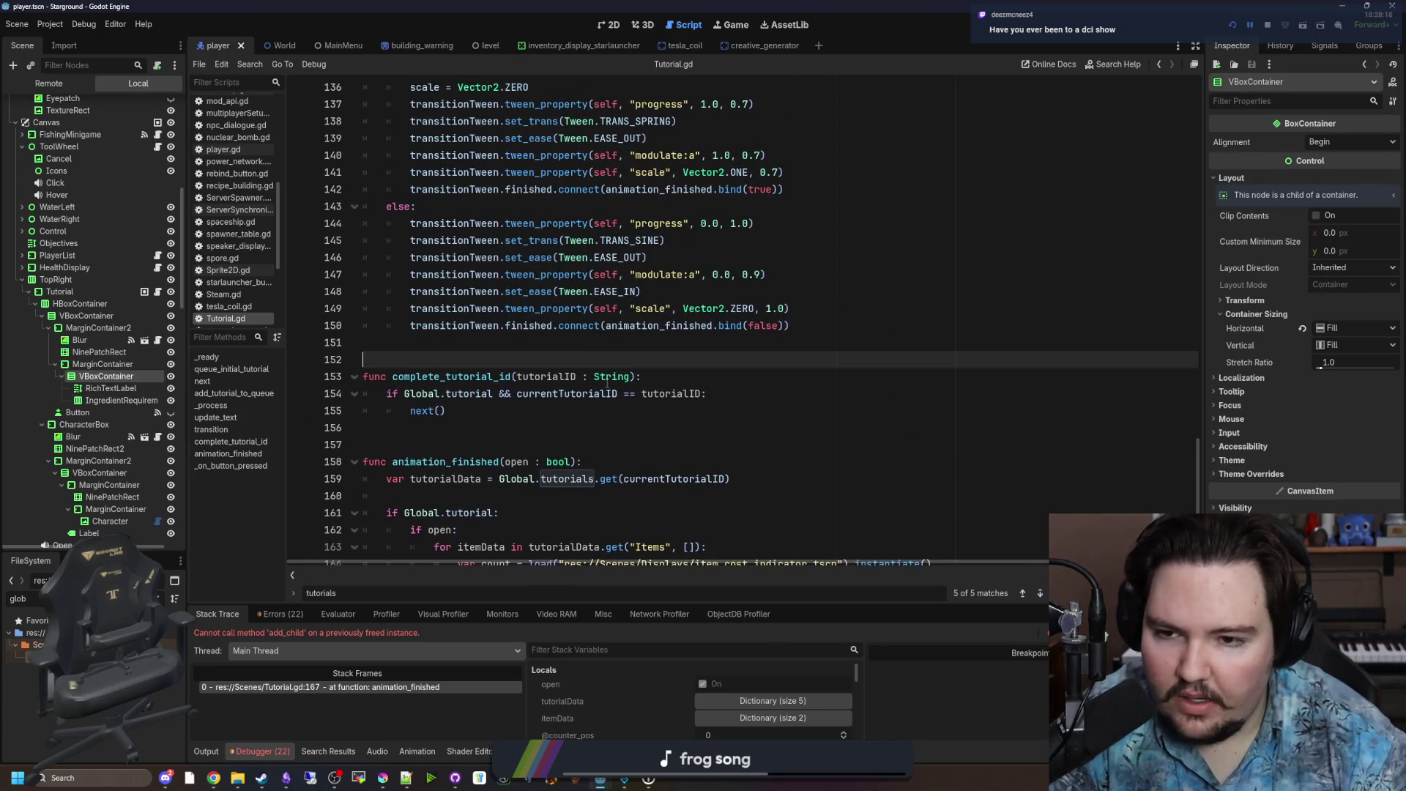
# Search Tutorial.gd for queue_free to find the child-freeing loop in next().
pyautogui.scroll(12, 527, 373)
pyautogui.click(664, 426)
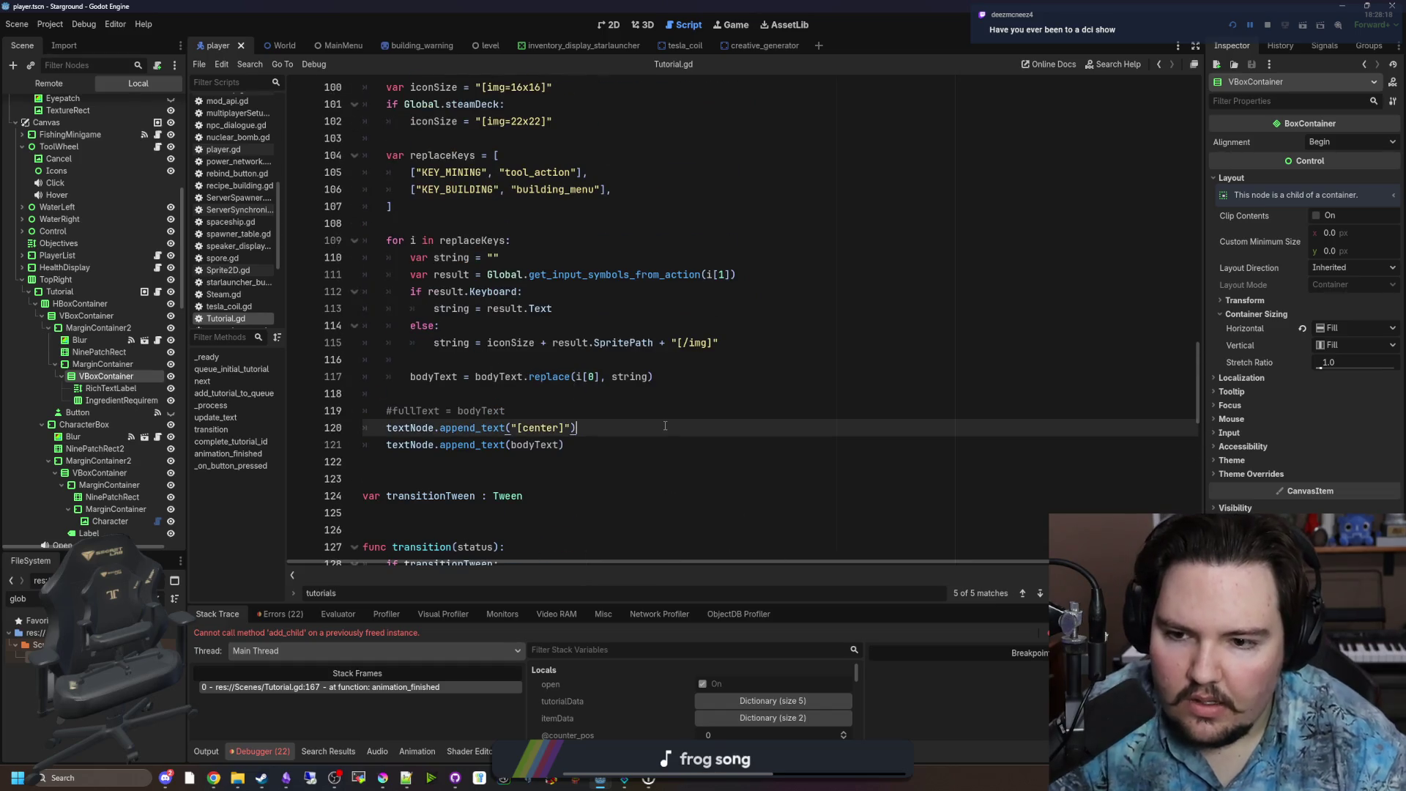
pyautogui.hotkey('ctrl', 'f')
pyautogui.write('queue+f')
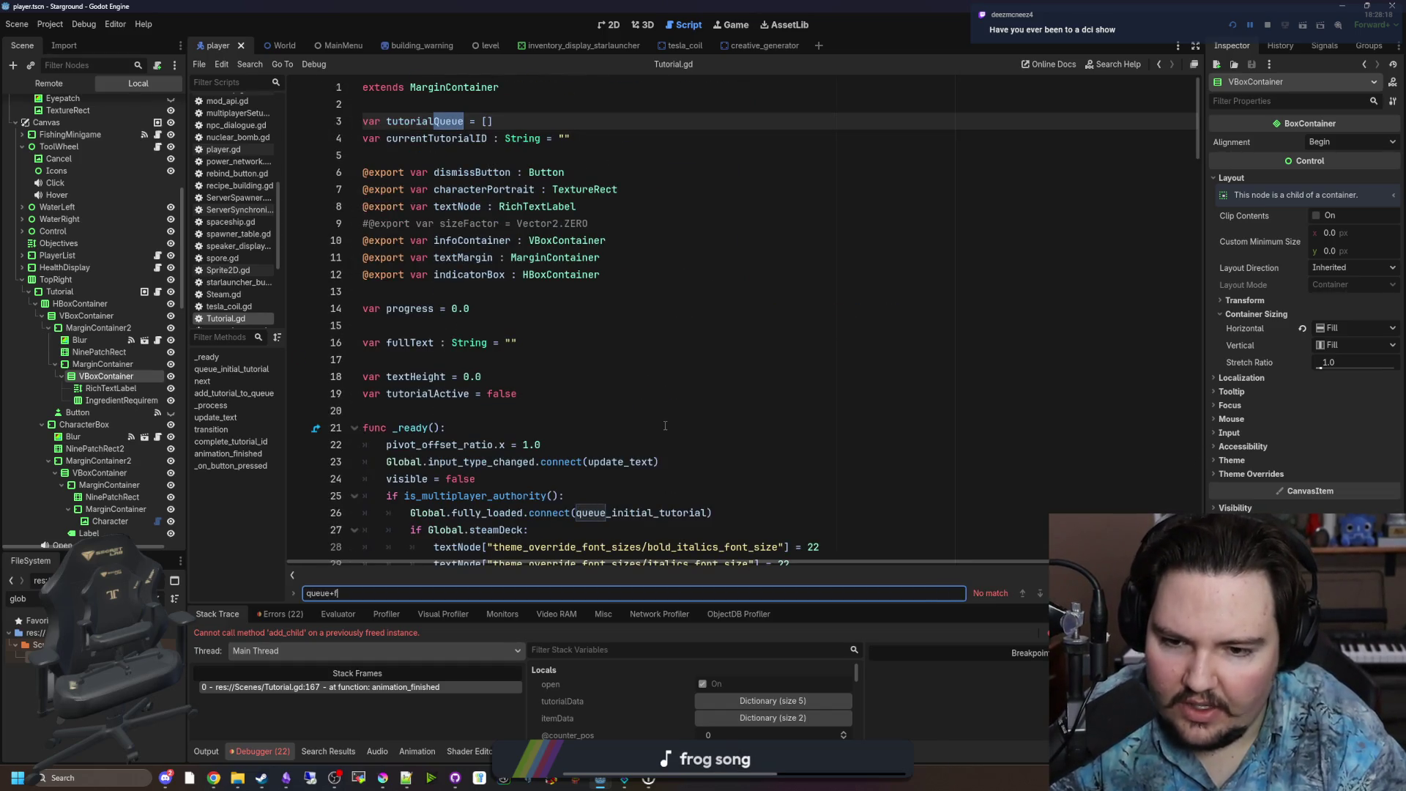
pyautogui.press('BackSpace')
pyautogui.write('_free')
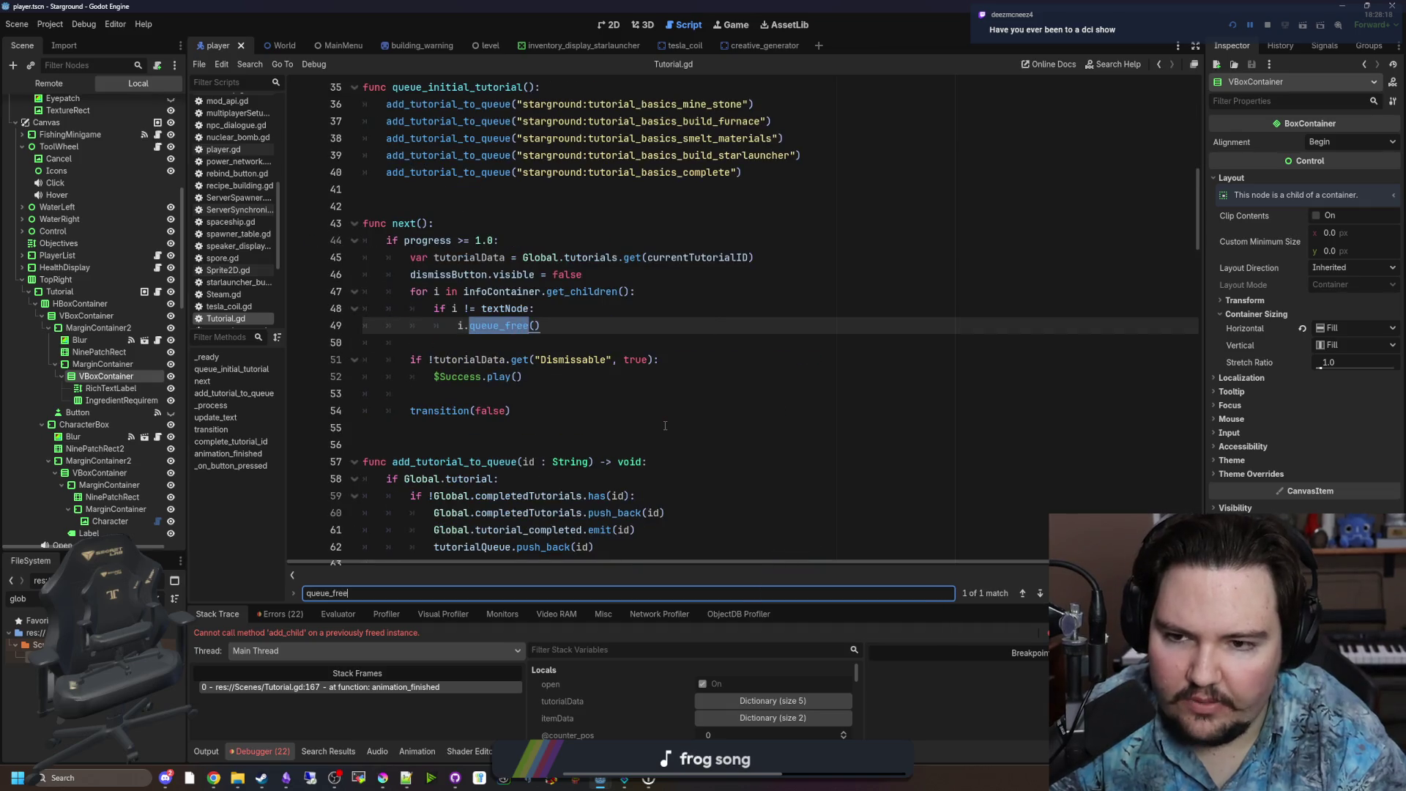
pyautogui.scroll(1, 585, 389)
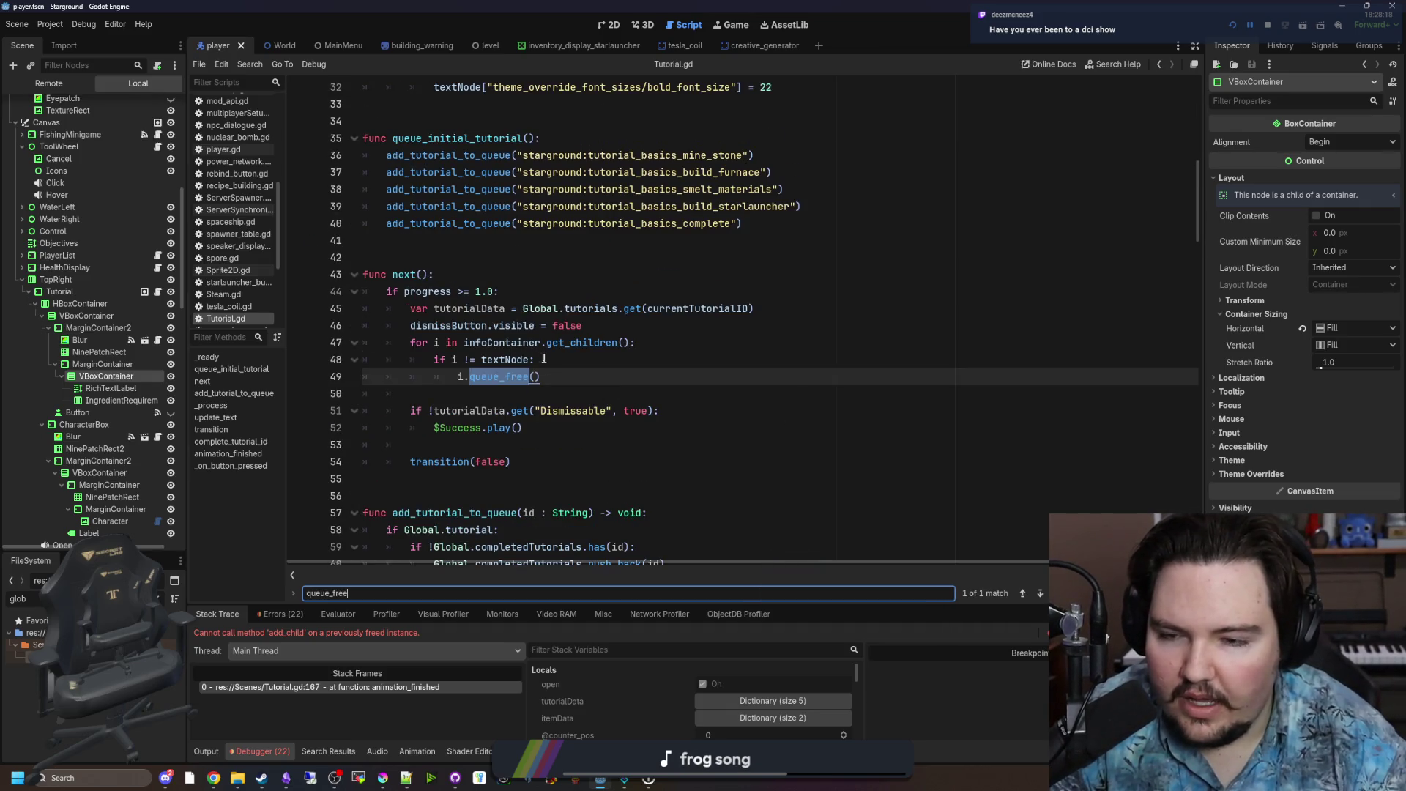
pyautogui.click(542, 357)
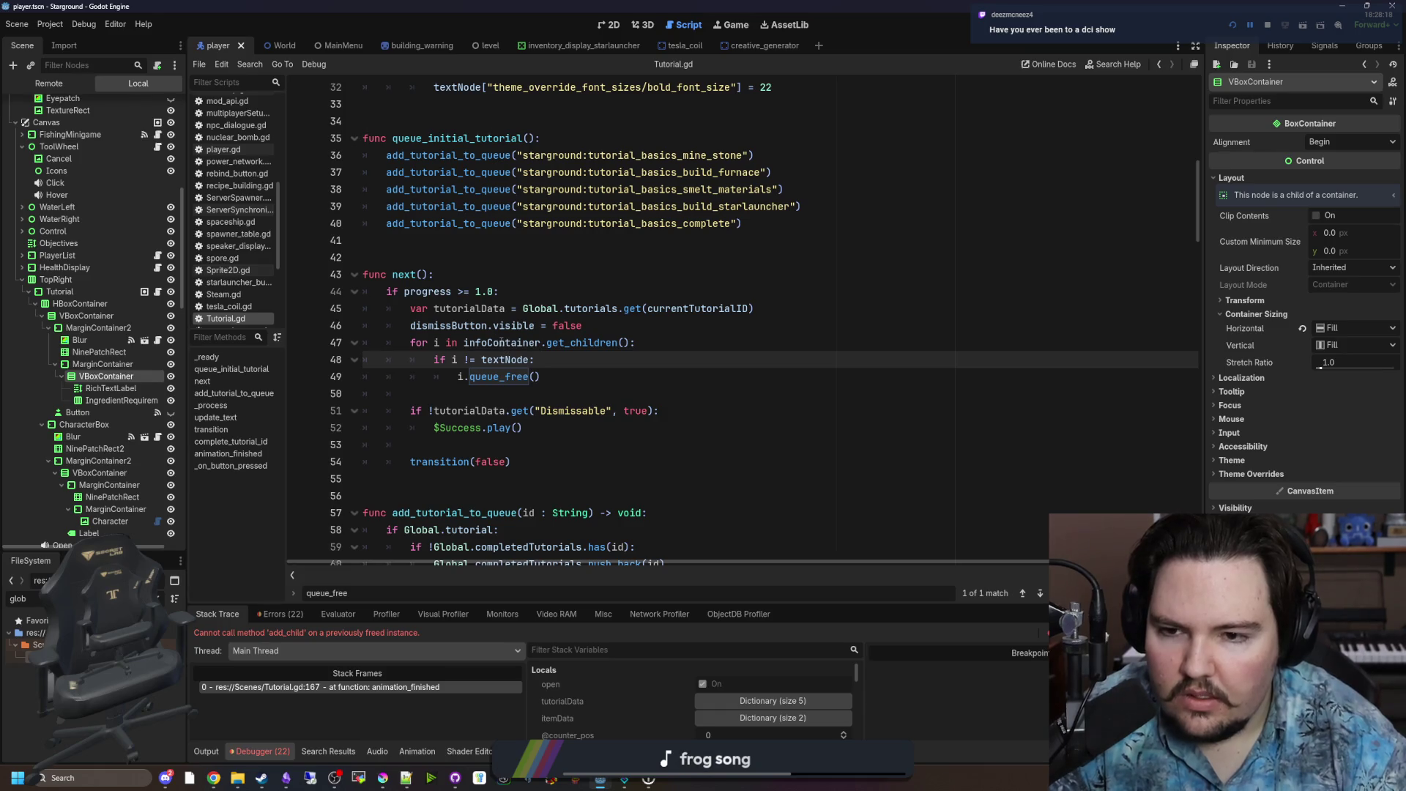
# Replace infoContainer with indicatorBox in the next() loop on line 47.
pyautogui.doubleClick(501, 342)
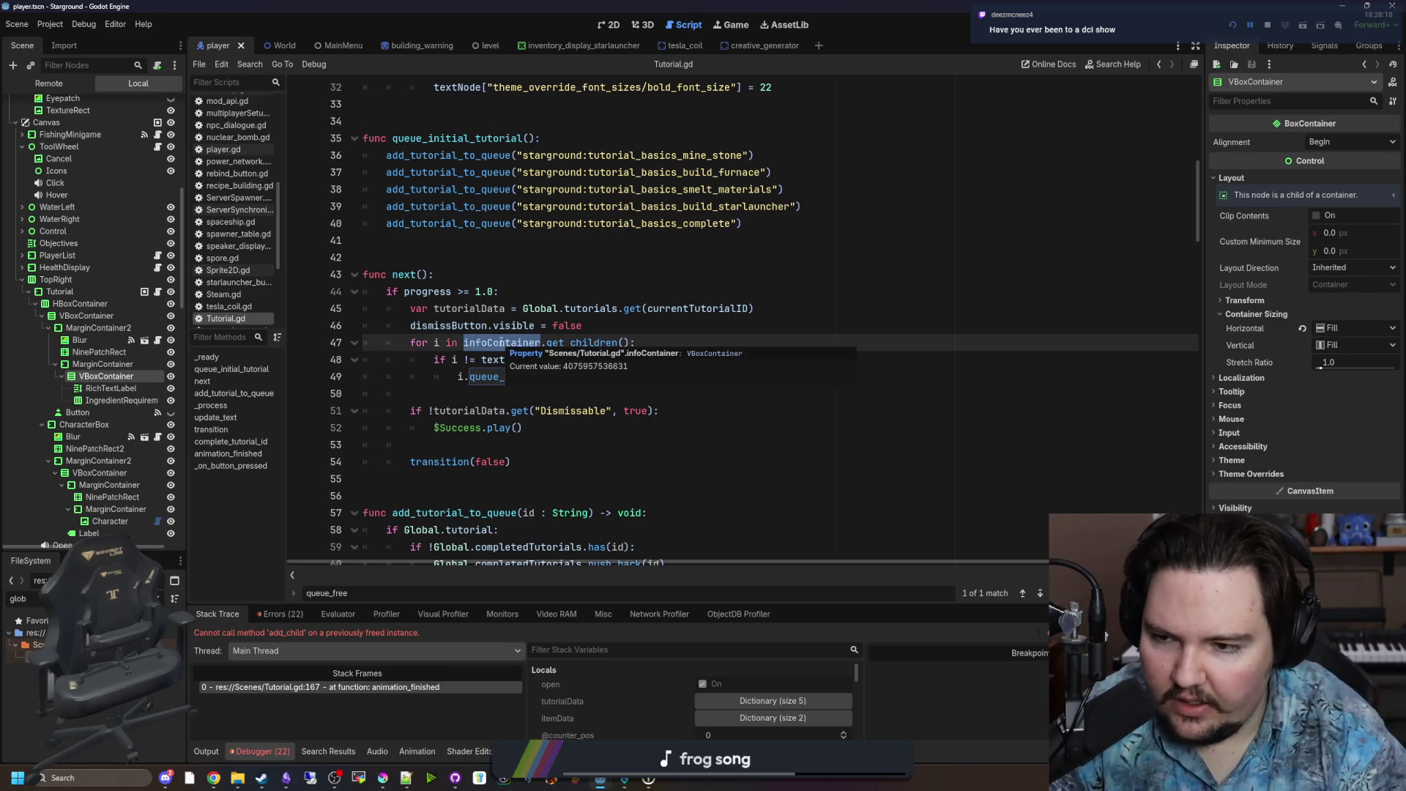
pyautogui.write('box')
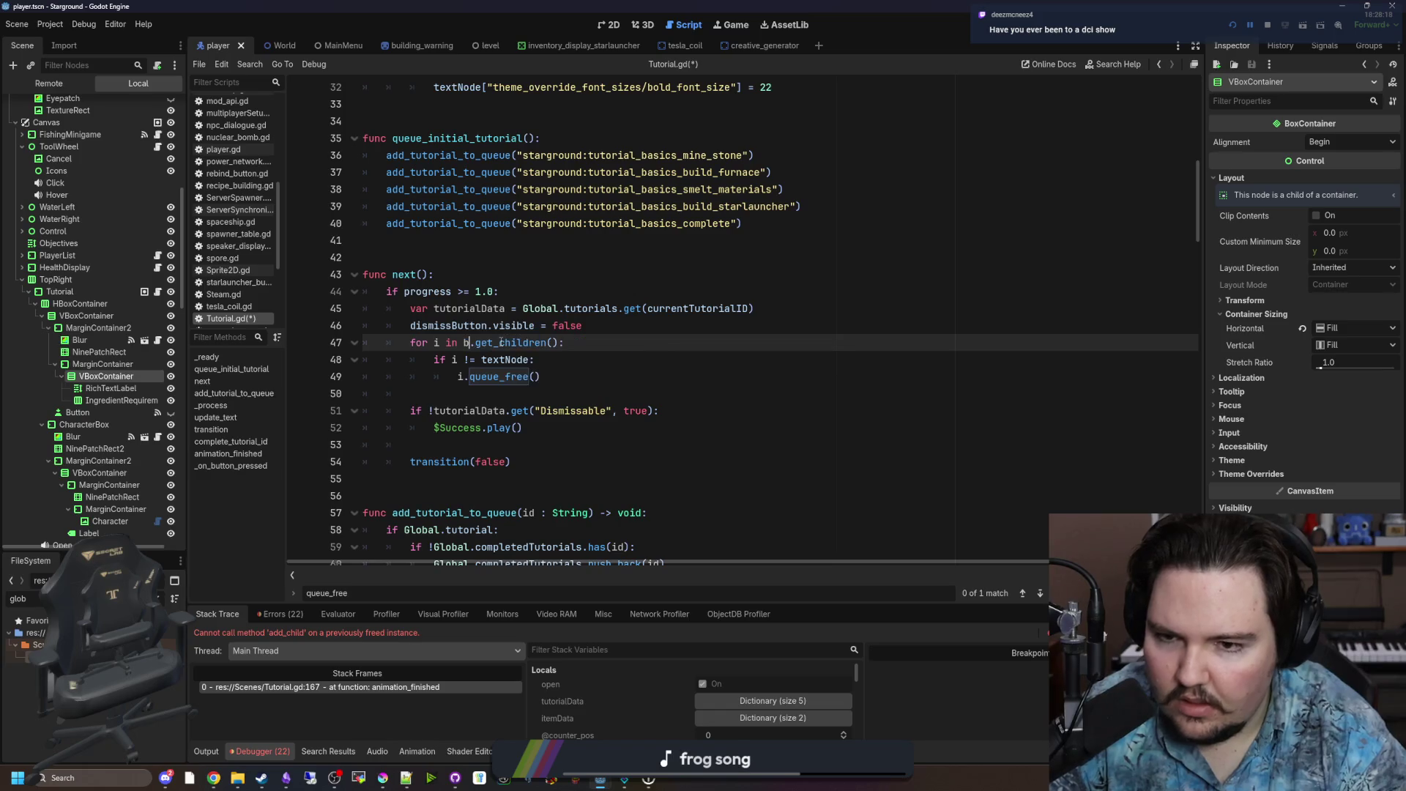
pyautogui.press('BackSpace')
pyautogui.press('BackSpace')
pyautogui.press('BackSpace')
pyautogui.write('ind')
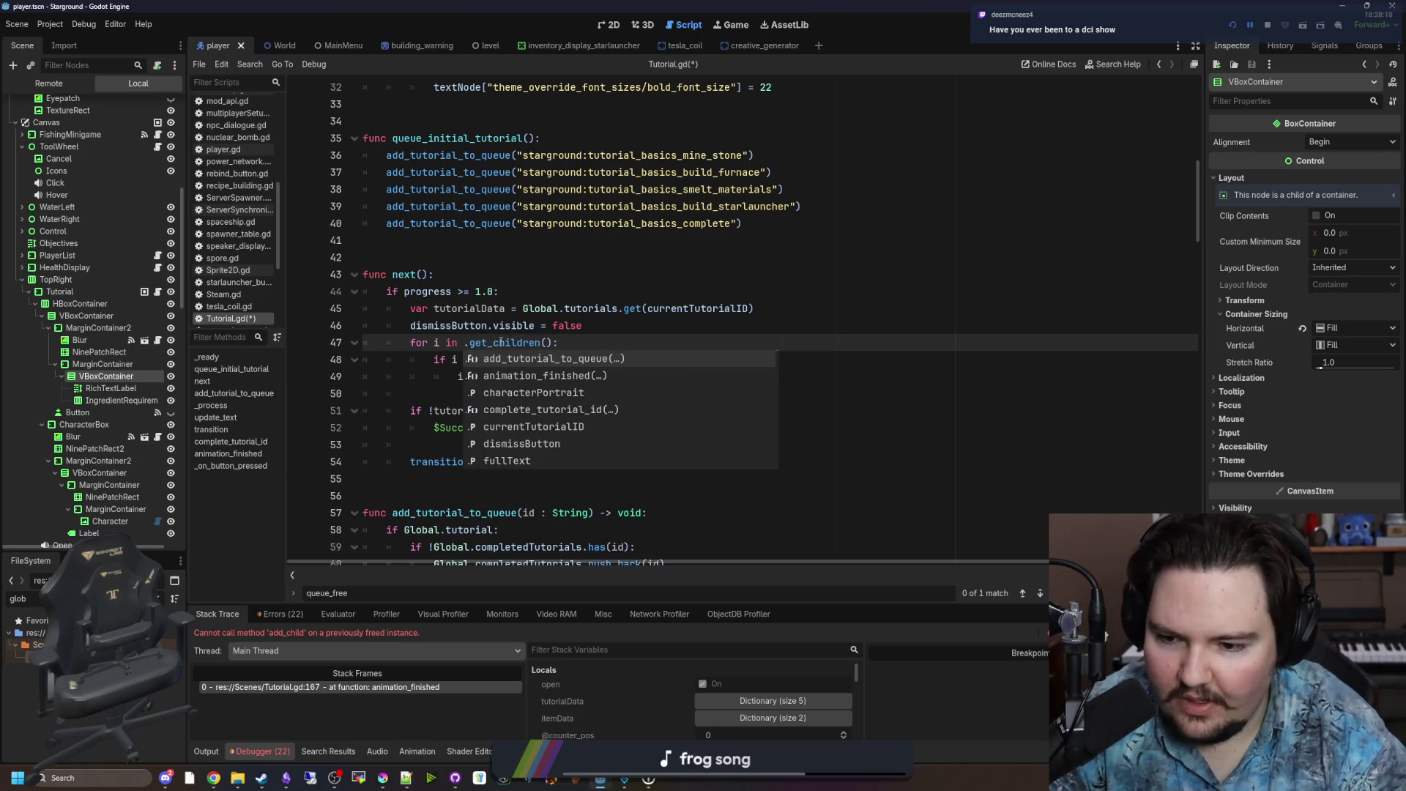
pyautogui.press('Return')
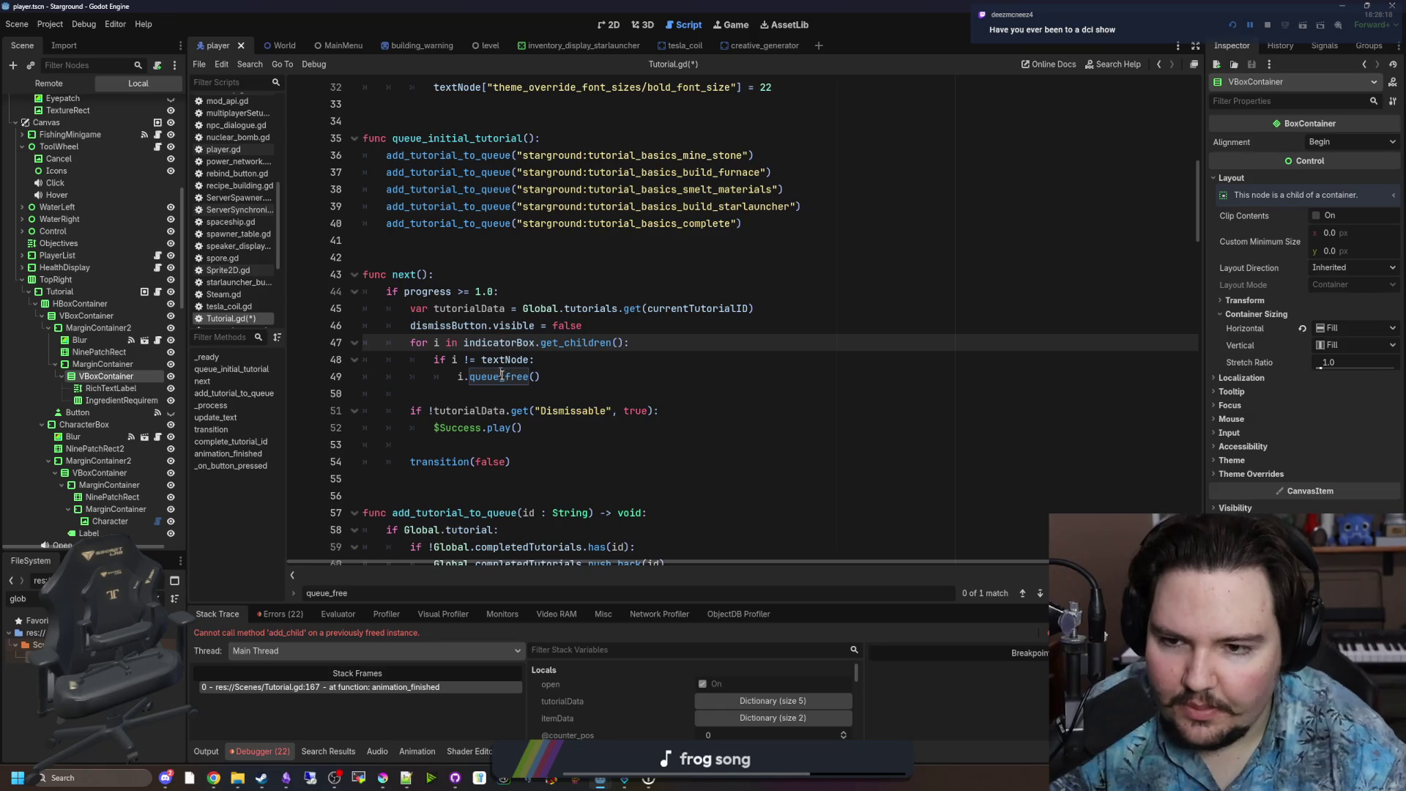
# Delete the 'if i != textNode:' check, unindent queue_free, save, and run the project.
pyautogui.moveTo(537, 360); pyautogui.dragTo(293, 352)
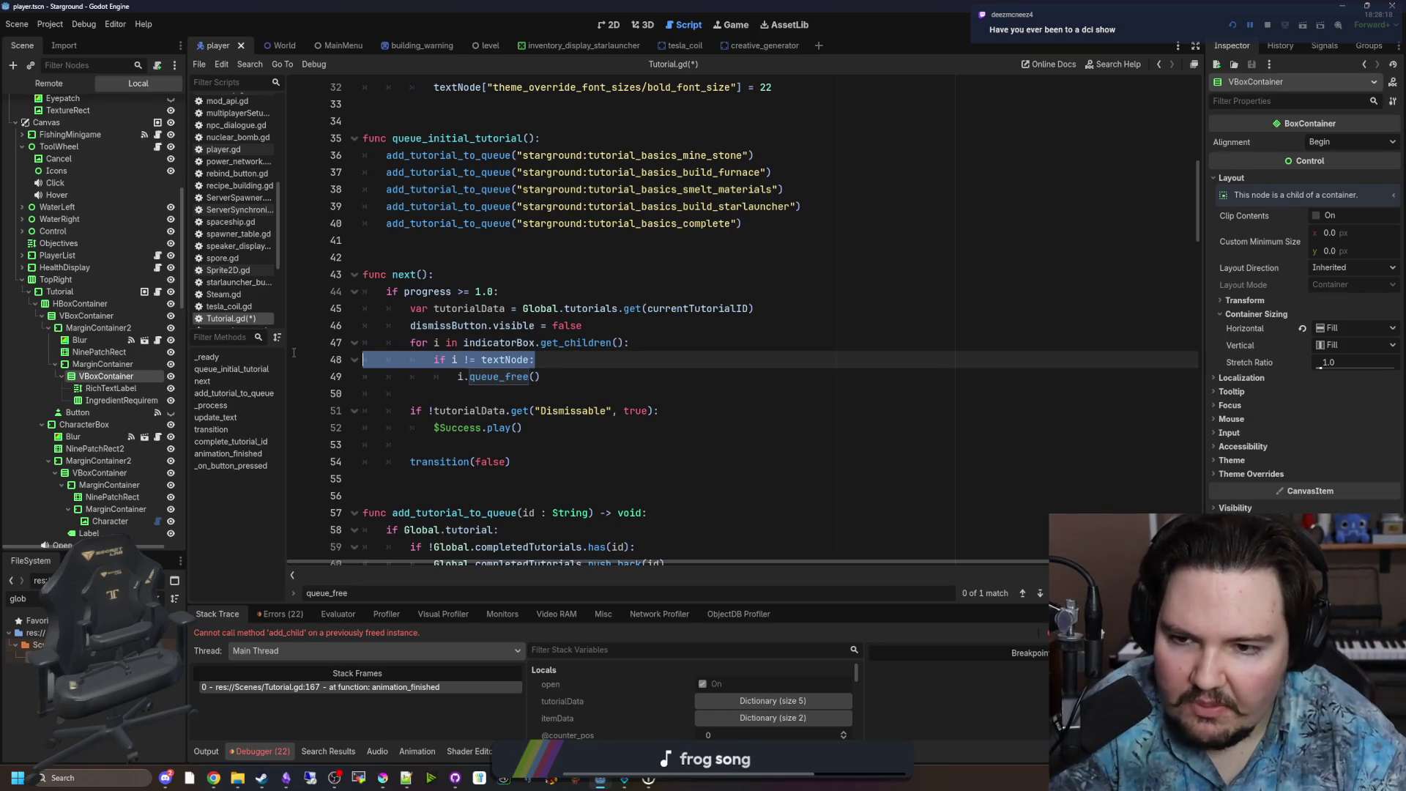
pyautogui.press('Delete')
pyautogui.press('Delete')
pyautogui.hotkey('shift', 'Tab')
pyautogui.hotkey('ctrl', 's')
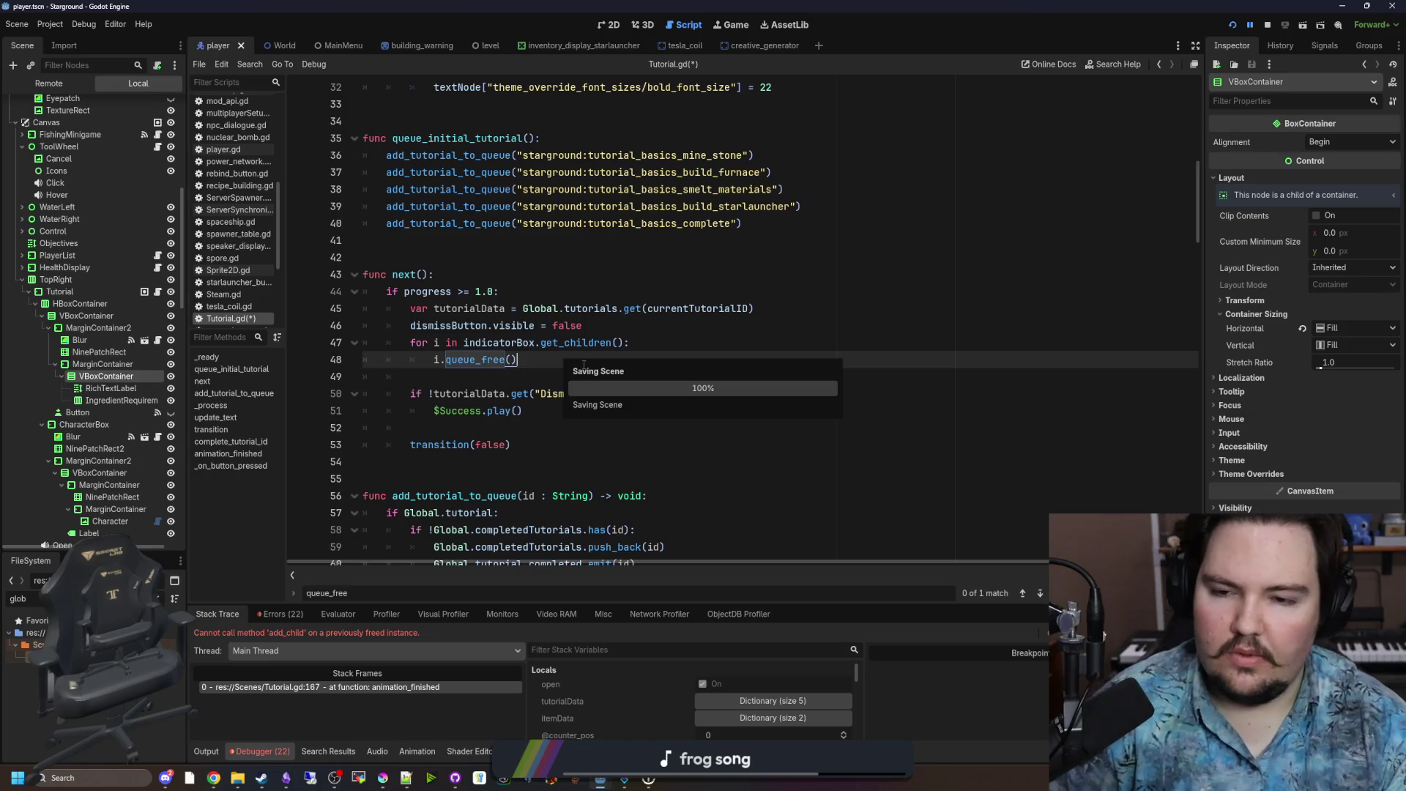
pyautogui.click(1233, 26)
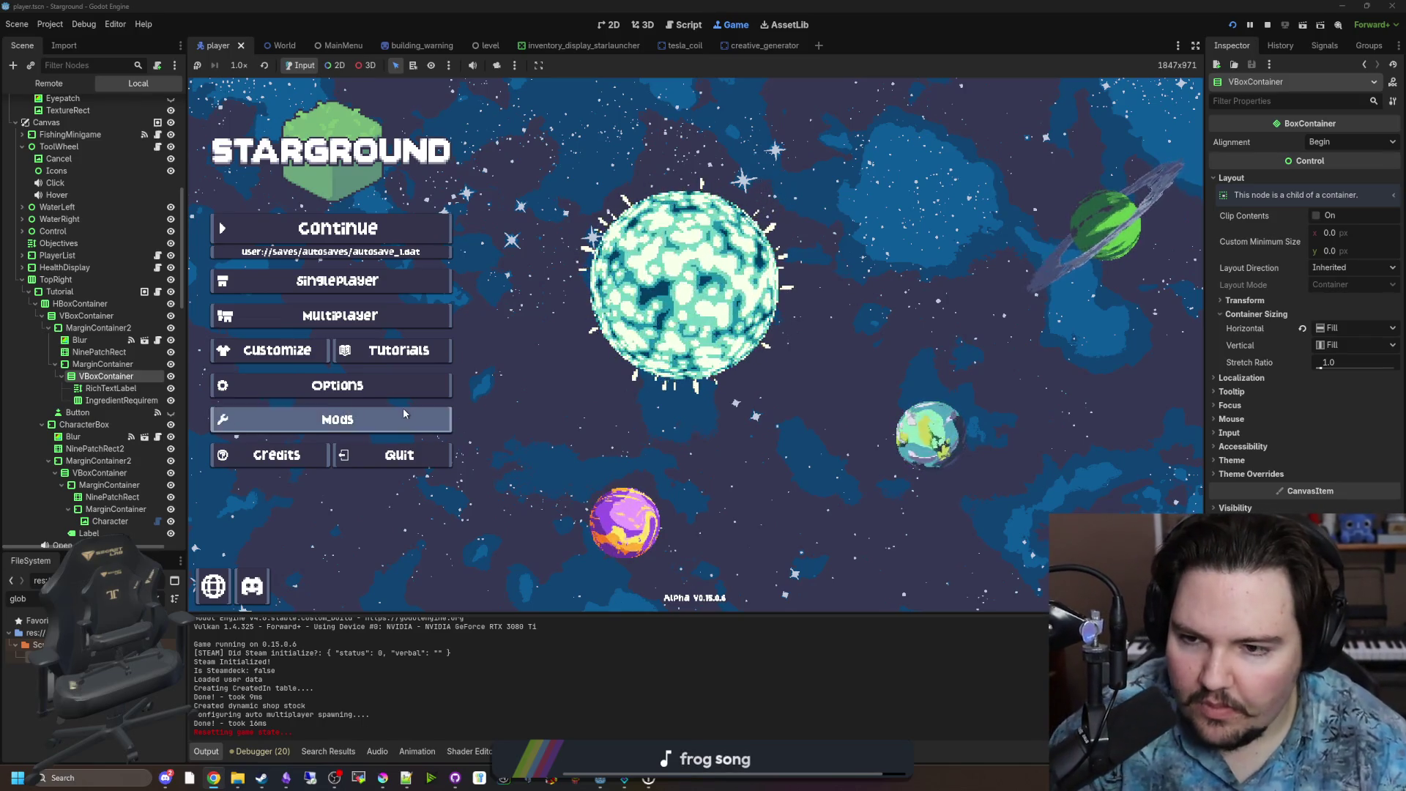
# Reset the tutorials in Options, then start a new singleplayer world with default setup.
pyautogui.click(344, 385)
pyautogui.scroll(-5, 835, 424)
pyautogui.click(837, 463)
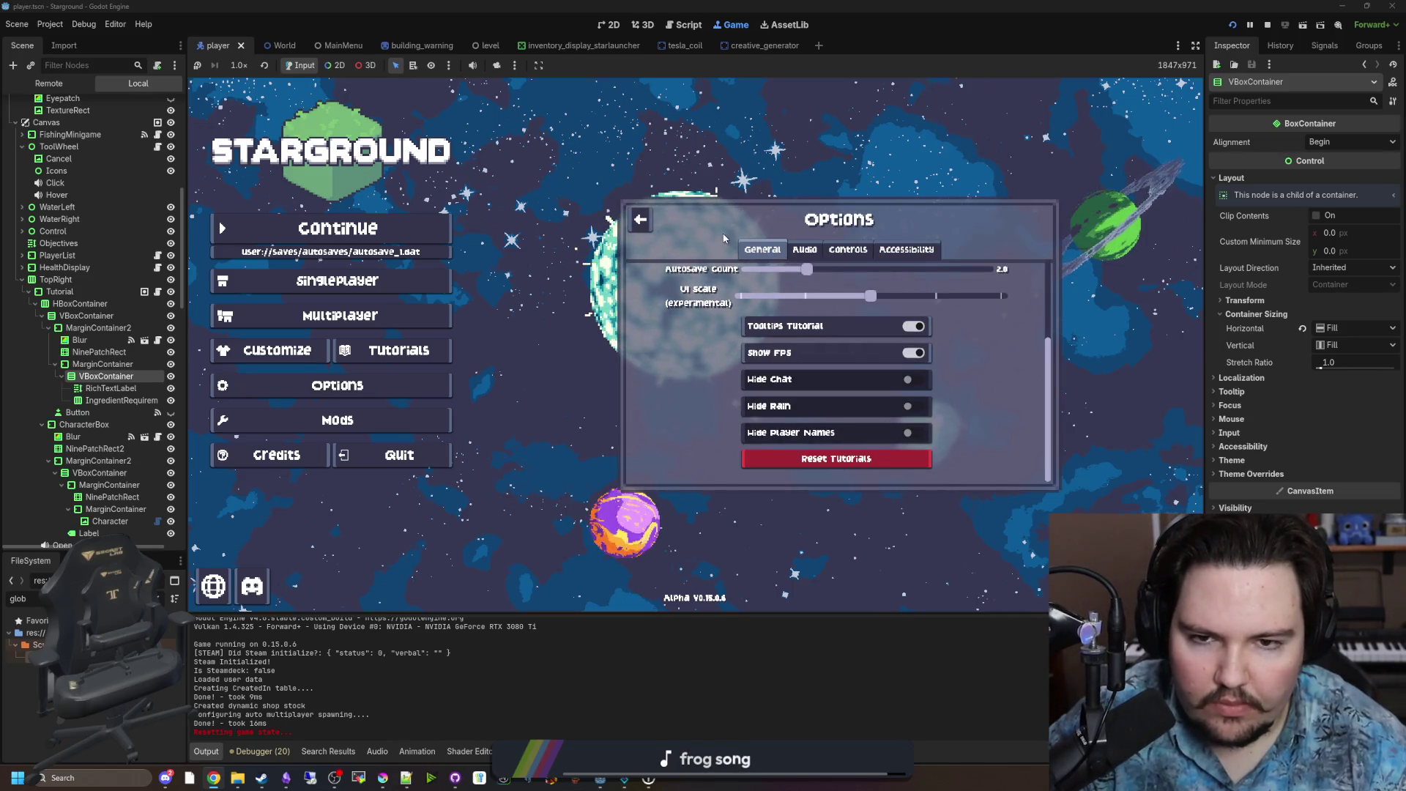
pyautogui.click(837, 461)
pyautogui.click(826, 341)
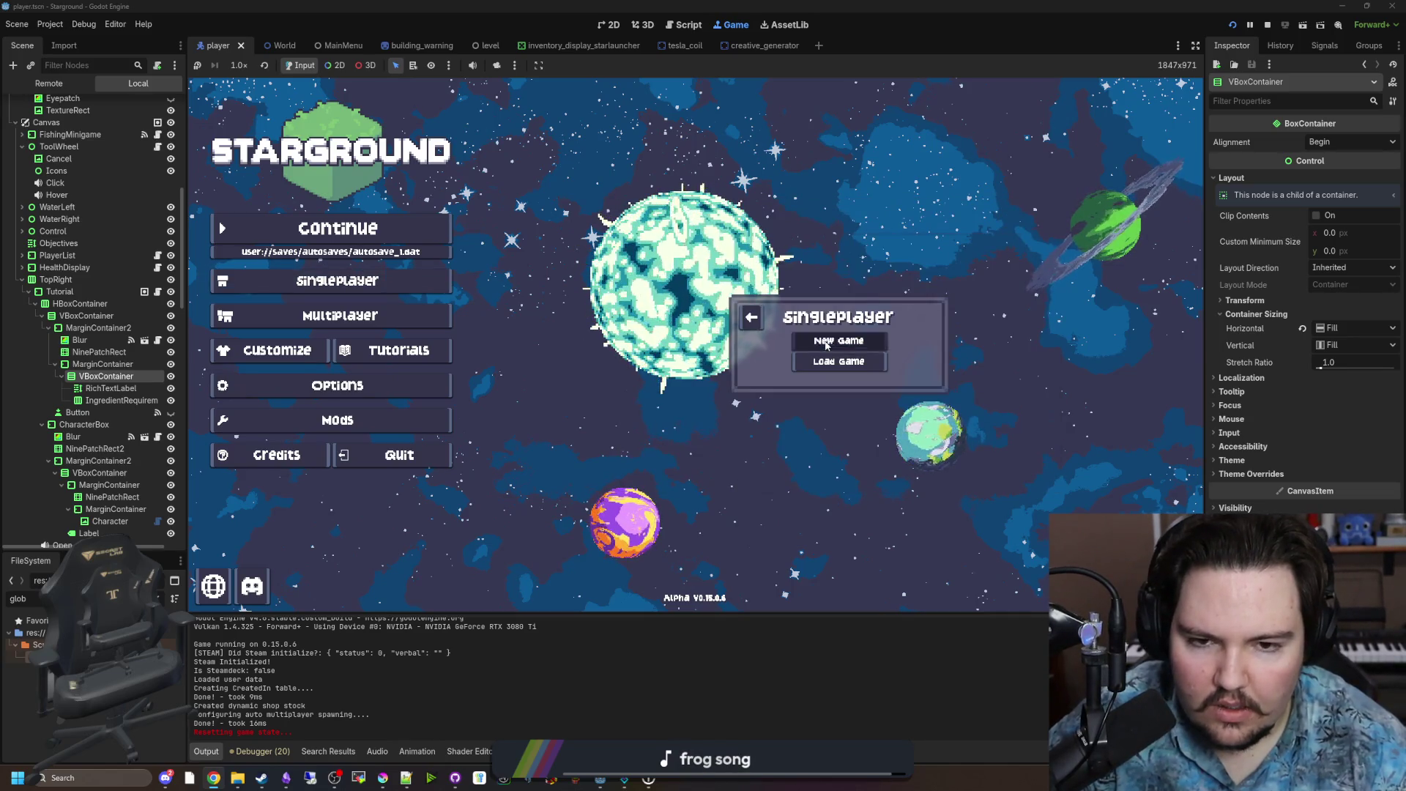
pyautogui.click(846, 435)
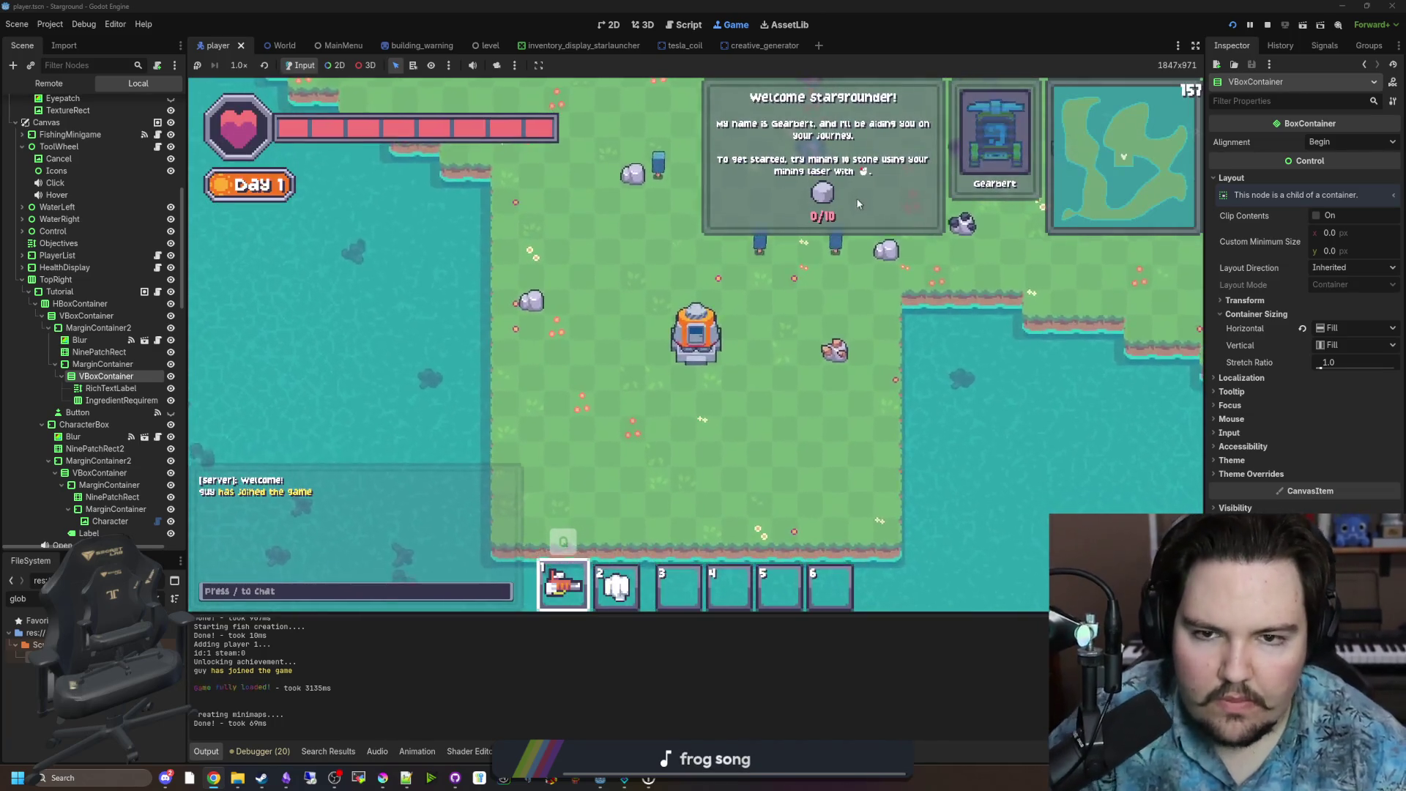
# Walk north out of the pod across the island and try /give in chat.
pyautogui.press('w')
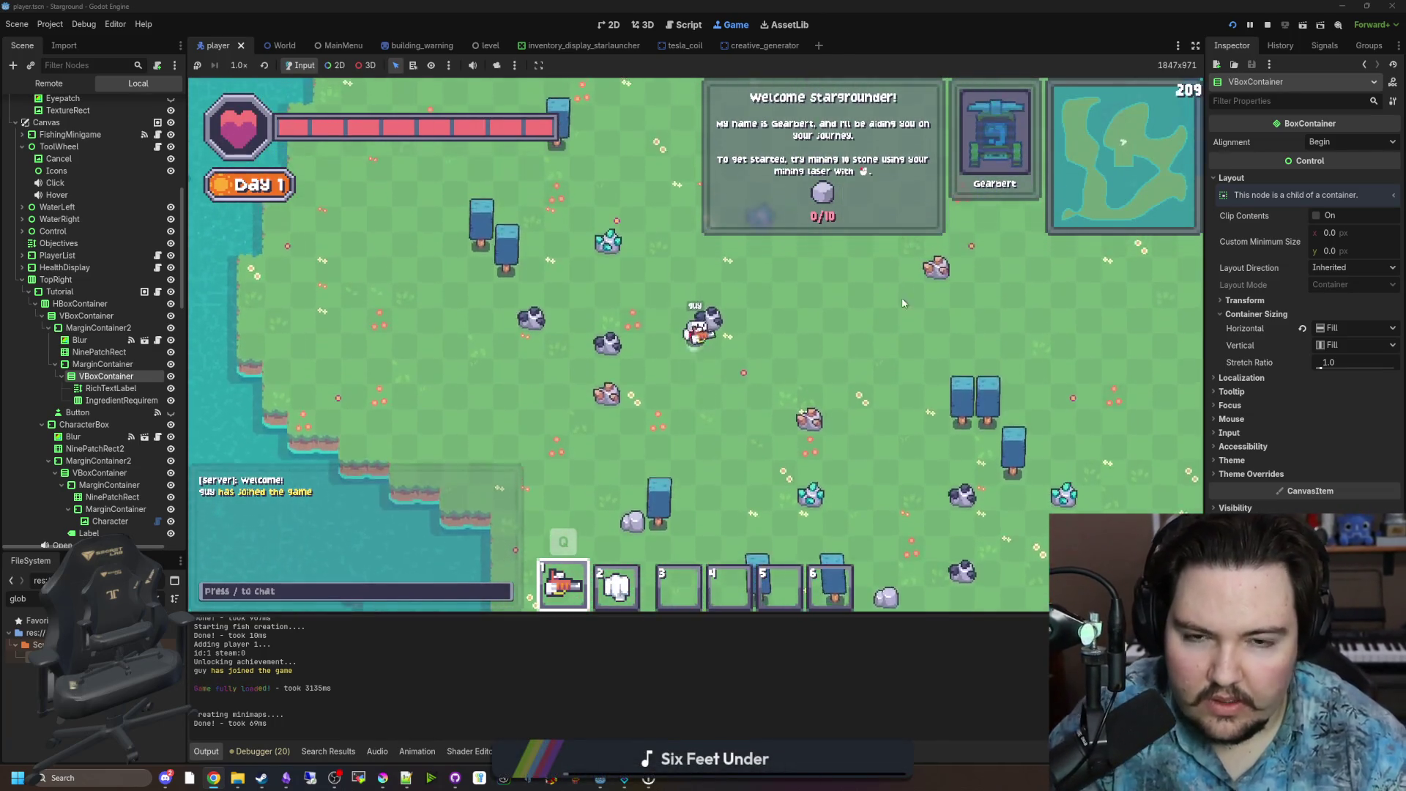
pyautogui.press('w')
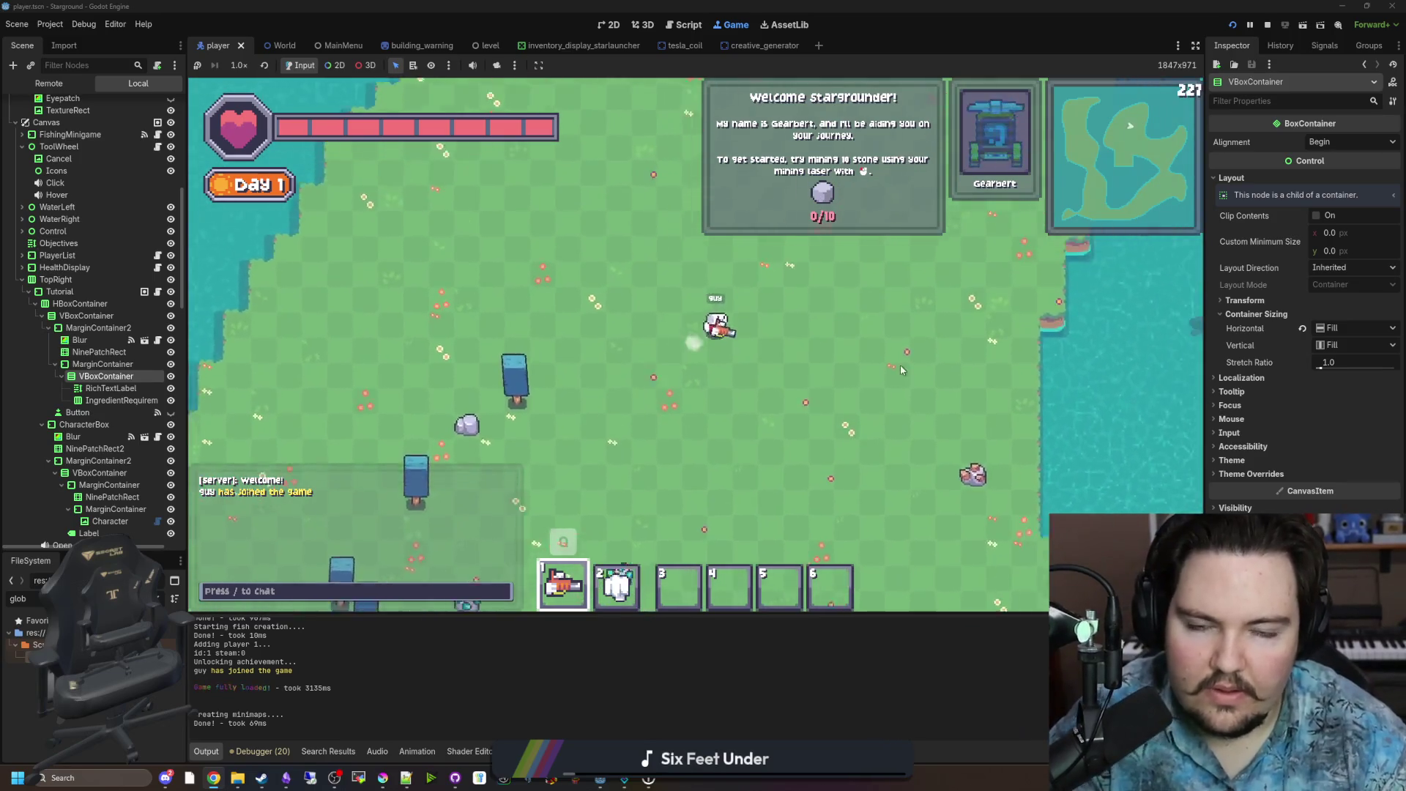
pyautogui.press('d')
pyautogui.press('Escape')
pyautogui.press('Escape')
pyautogui.write('/give')
pyautogui.press('Return')
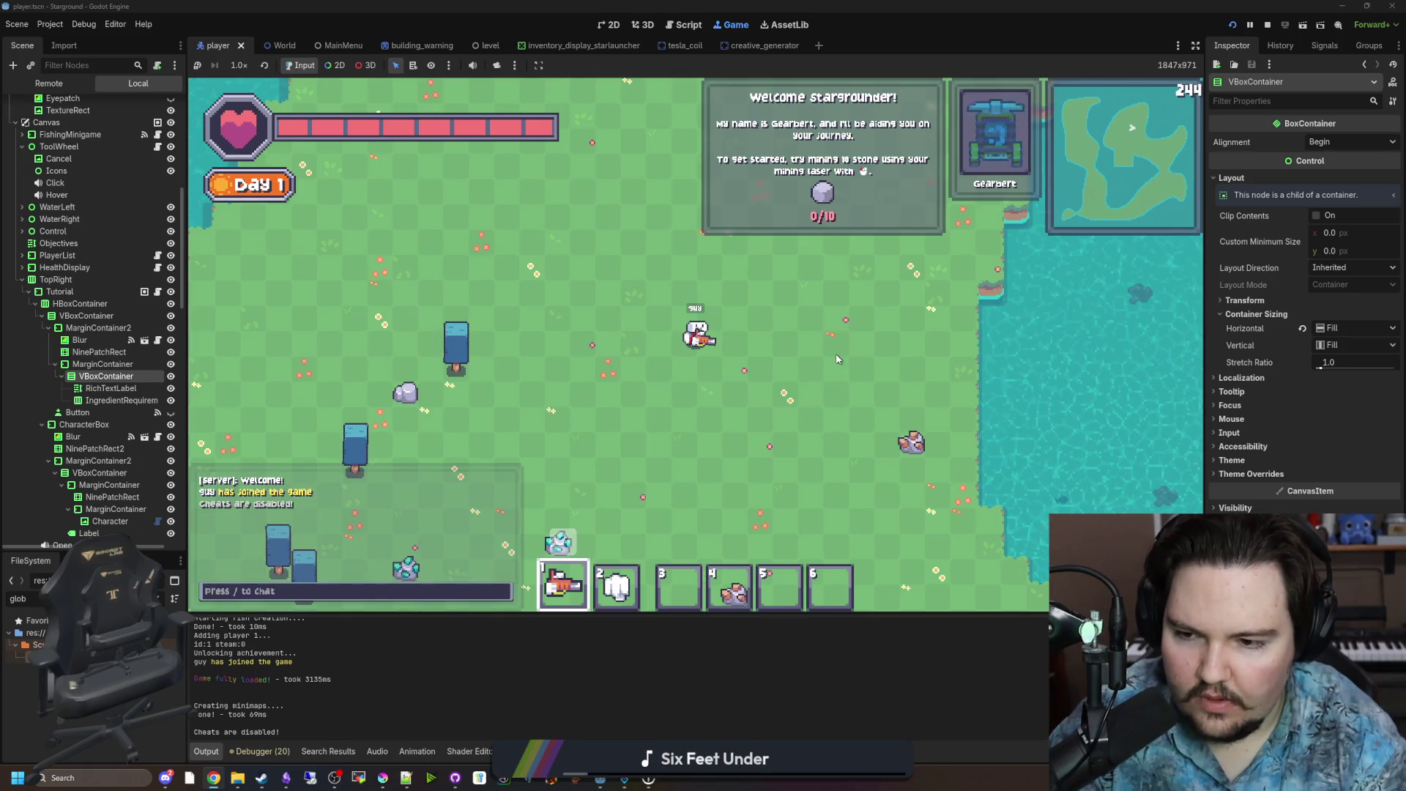
# Switch the world mode to Creative in the World options, then resume walking north.
pyautogui.press('Escape')
pyautogui.click(695, 368)
pyautogui.click(643, 249)
pyautogui.click(691, 338)
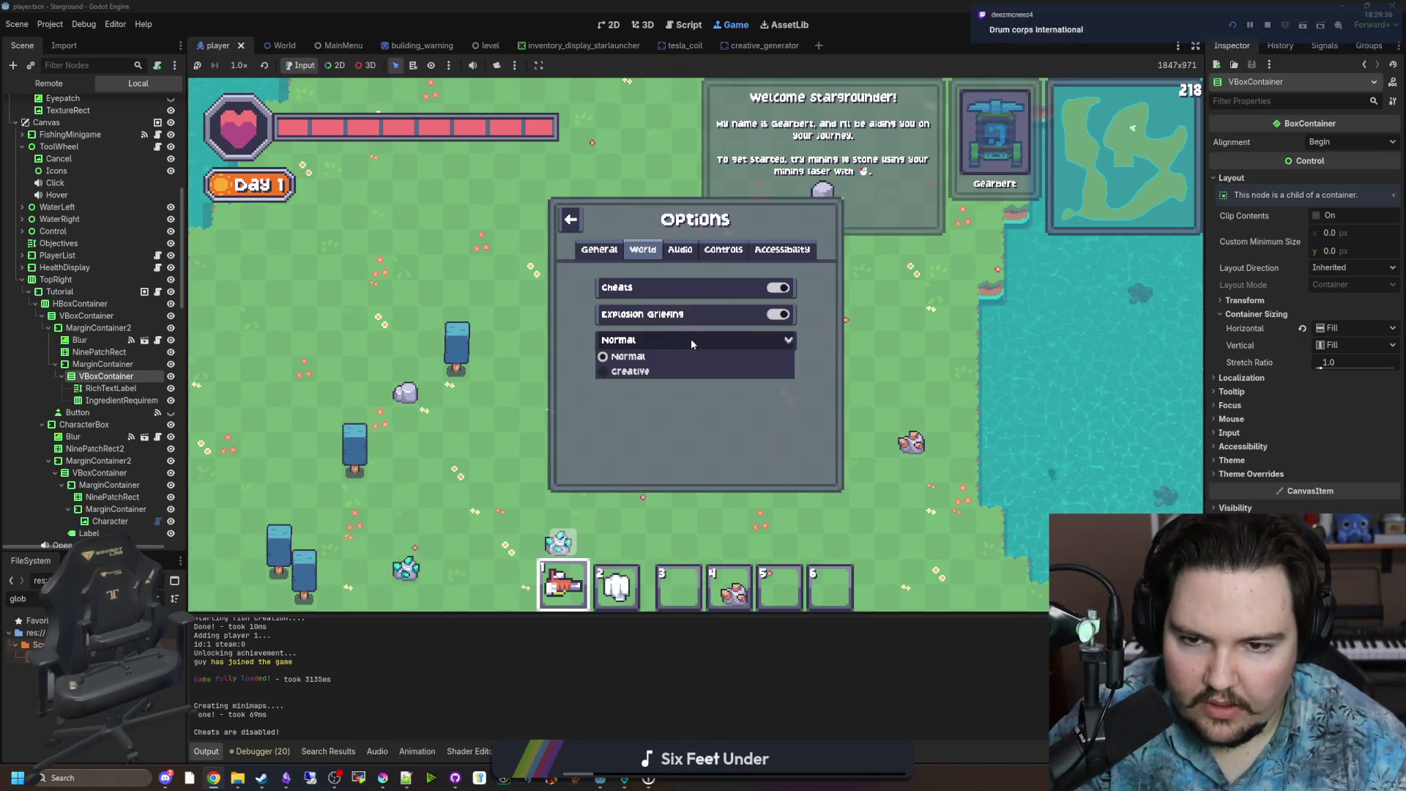
pyautogui.click(630, 370)
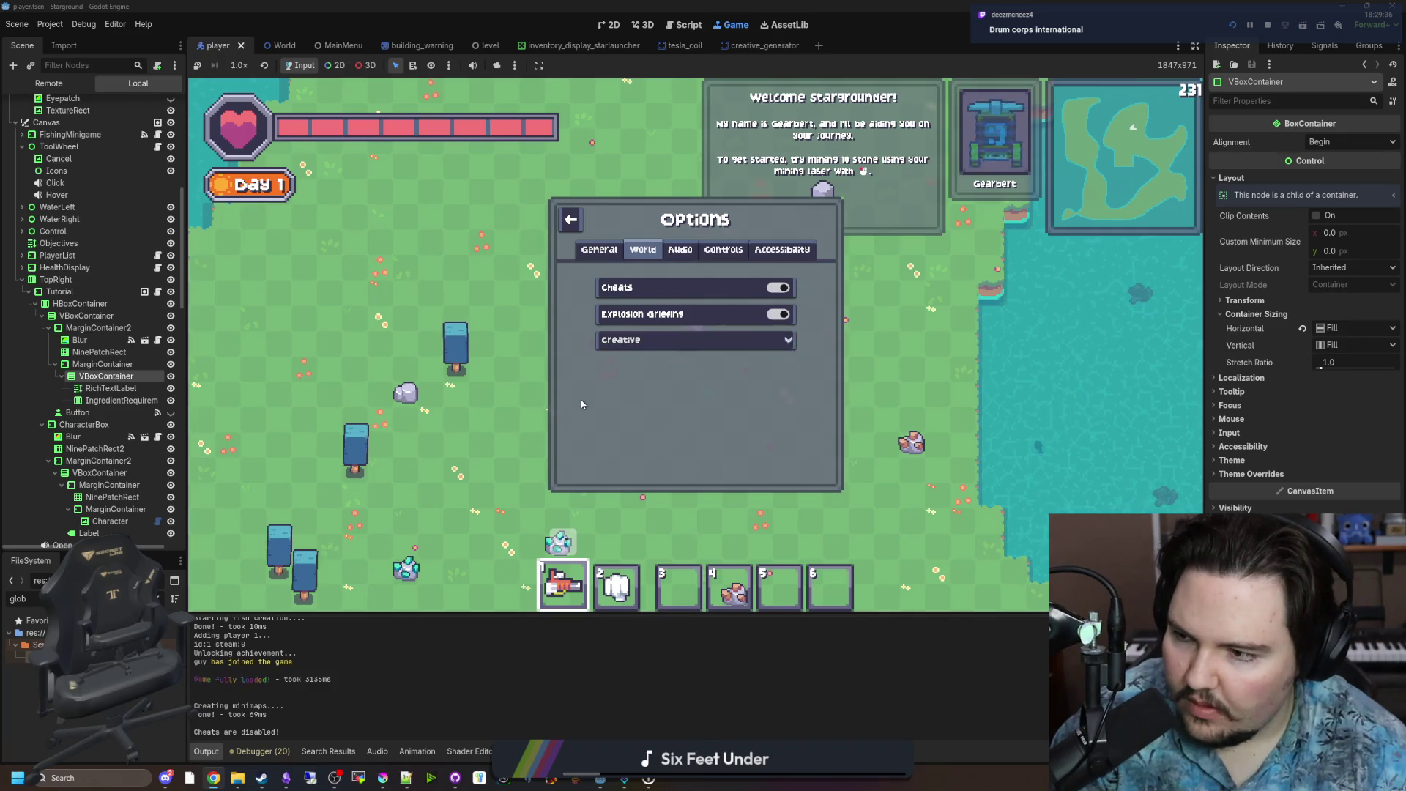
pyautogui.press('Escape')
pyautogui.press('w')
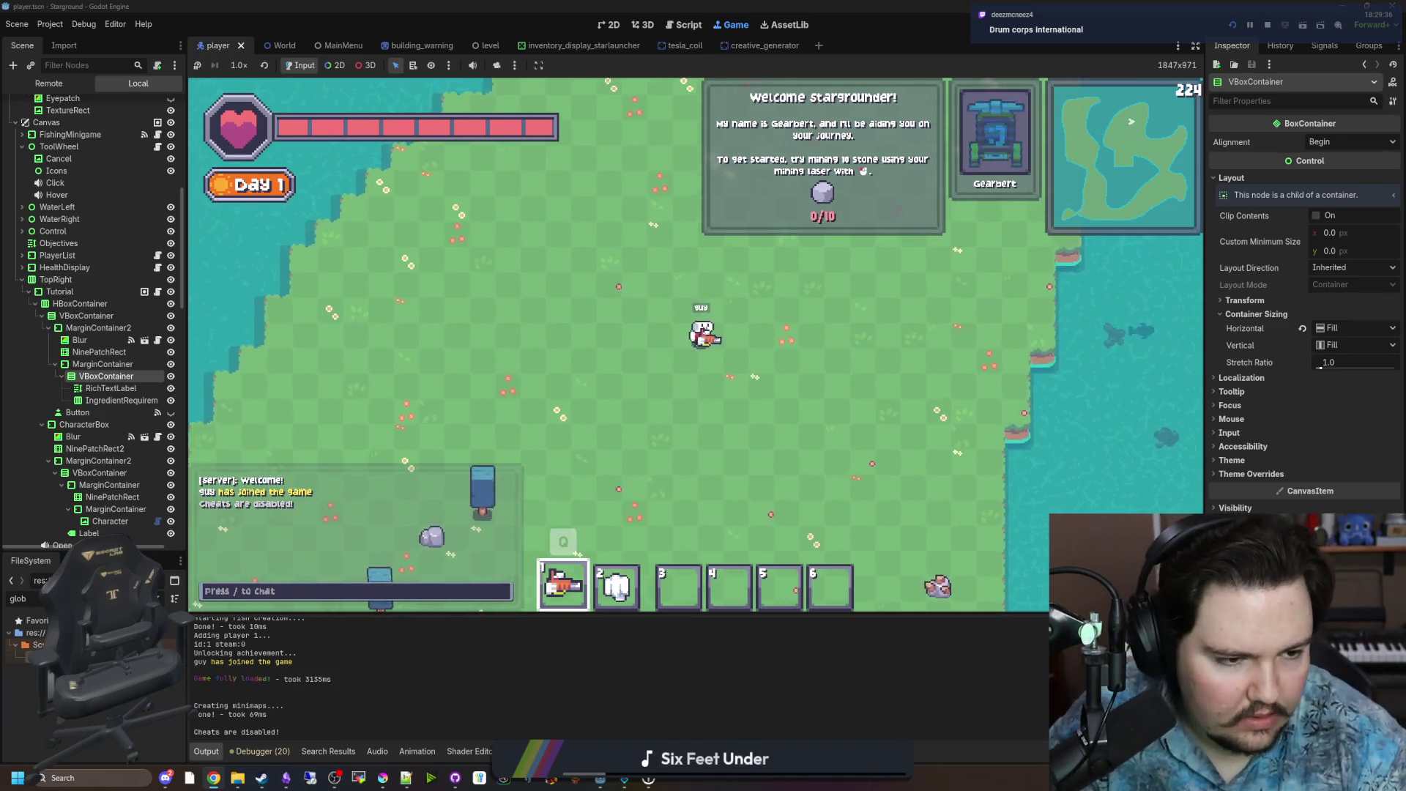
pyautogui.press('d')
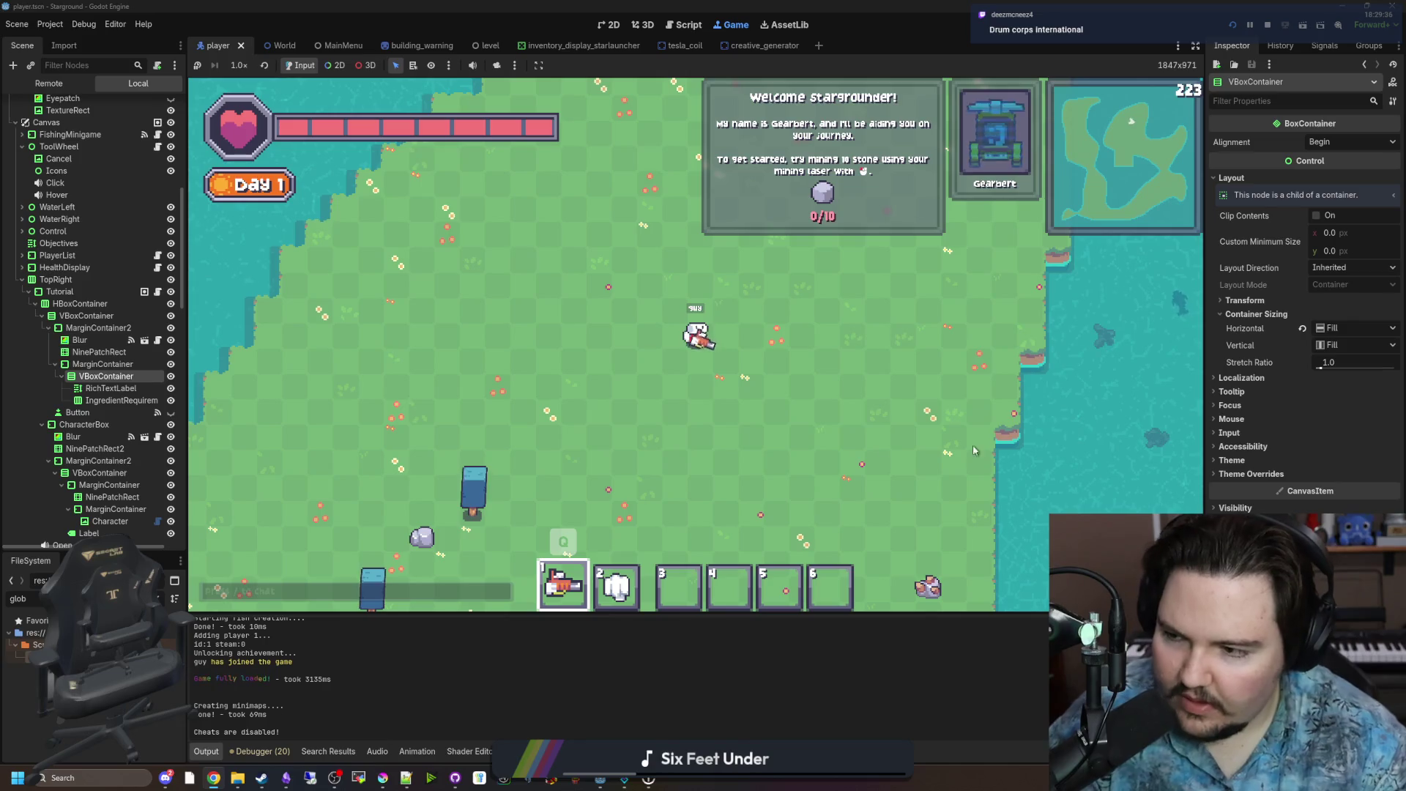
# Give 10 stone with /give stone 10 and place a furnace beside the player.
pyautogui.click(690, 445)
pyautogui.write('/give stone 10')
pyautogui.press('Return')
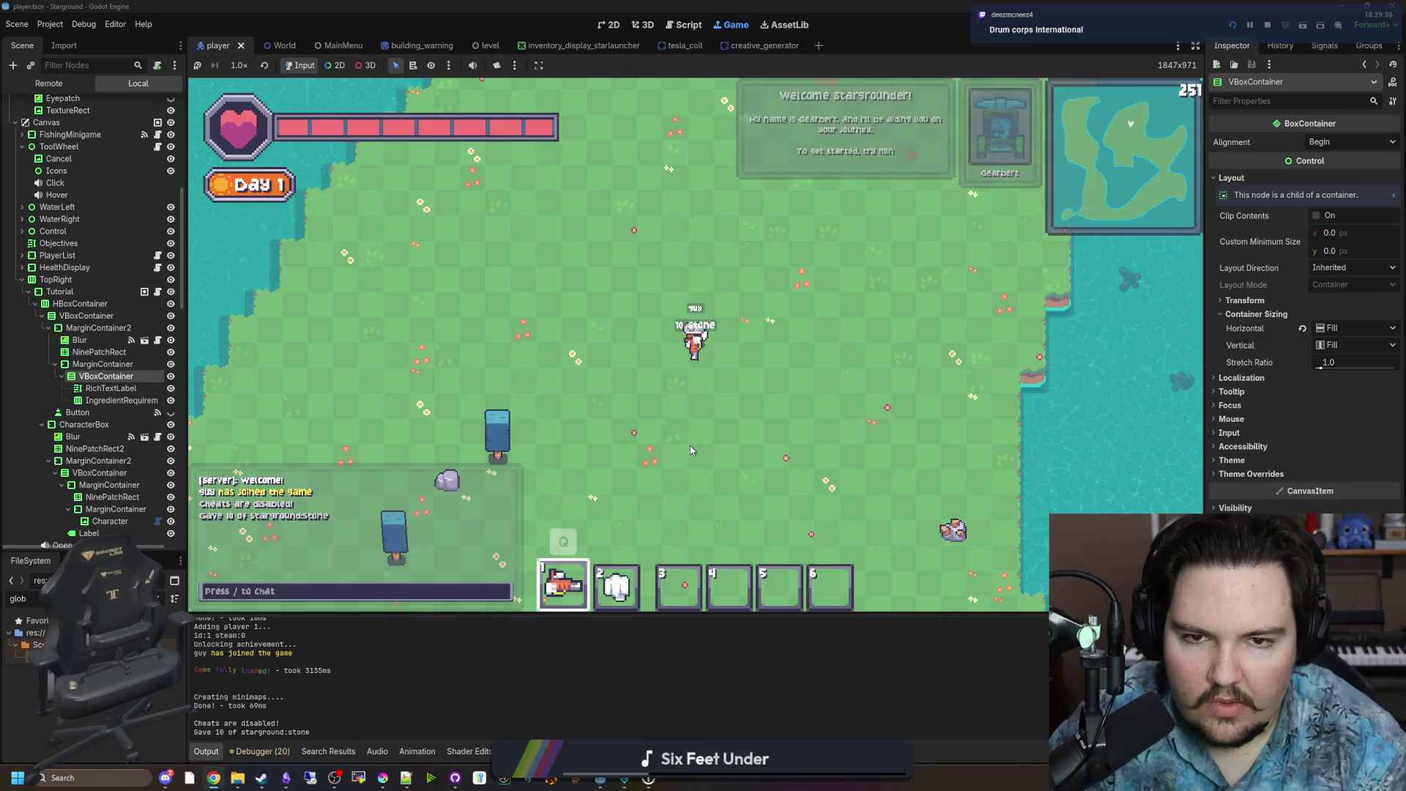
pyautogui.press('w')
pyautogui.press('b')
pyautogui.click(690, 445)
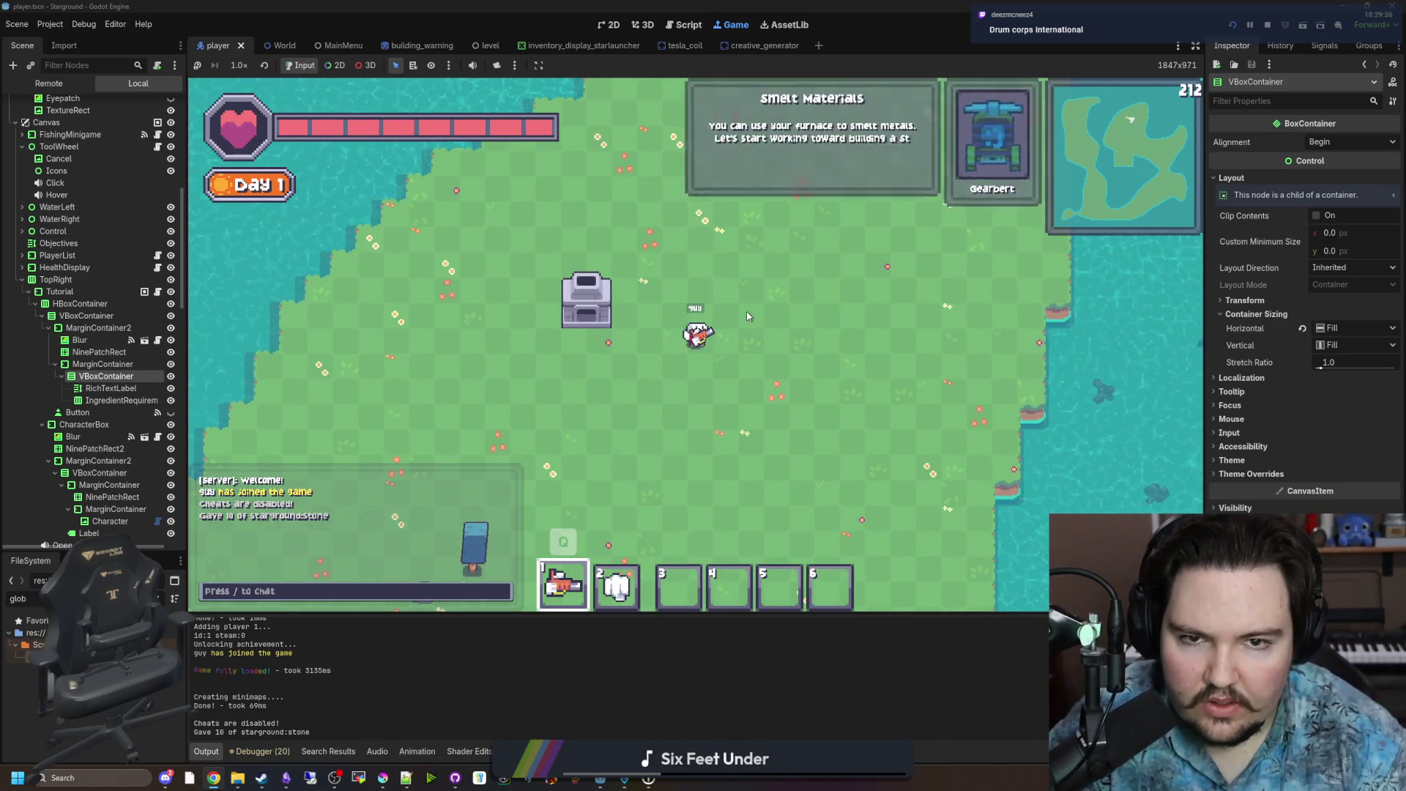
# Give the player 20 iron ingots and 20 stone bricks via chat /give commands.
pyautogui.write('wd')
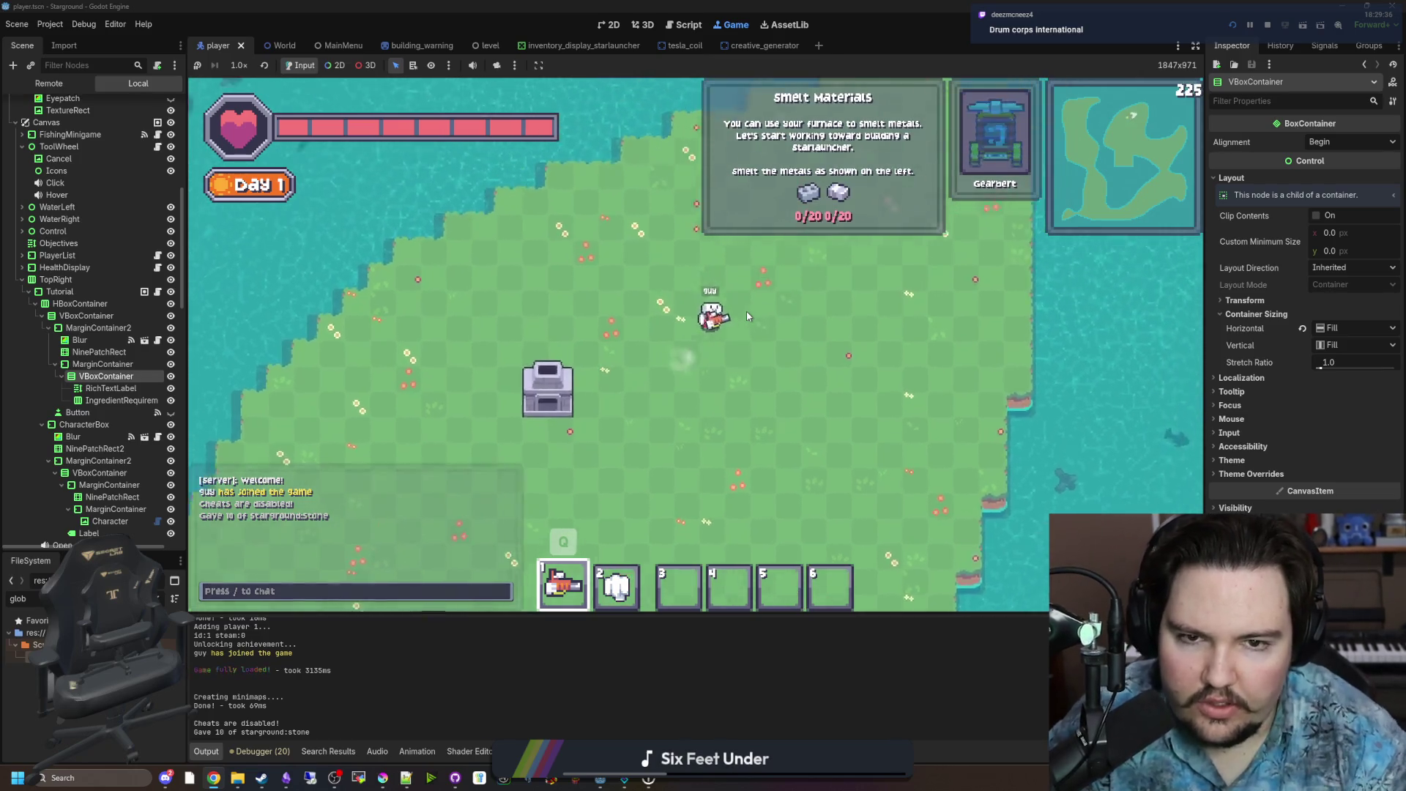
pyautogui.write('/')
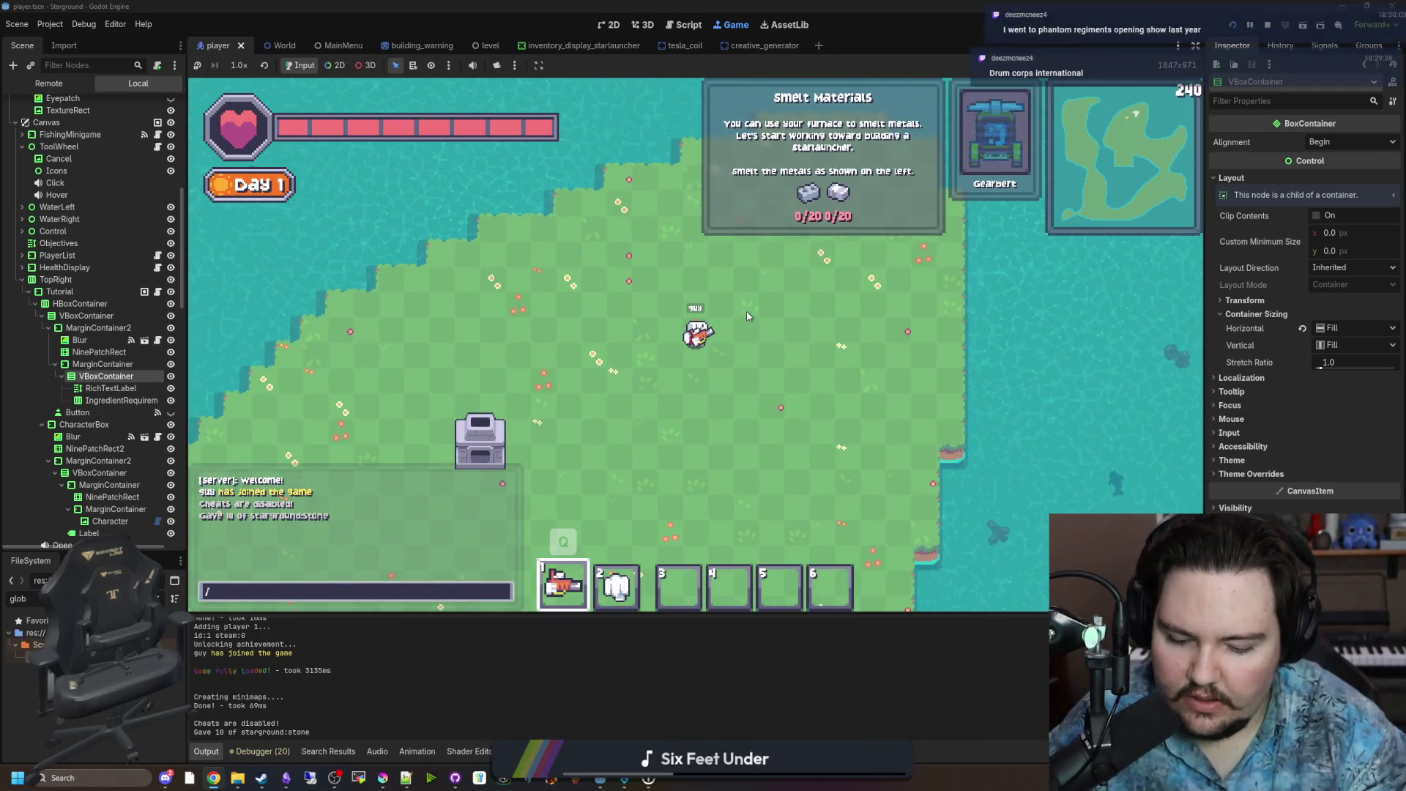
pyautogui.write('give iron_ingot')
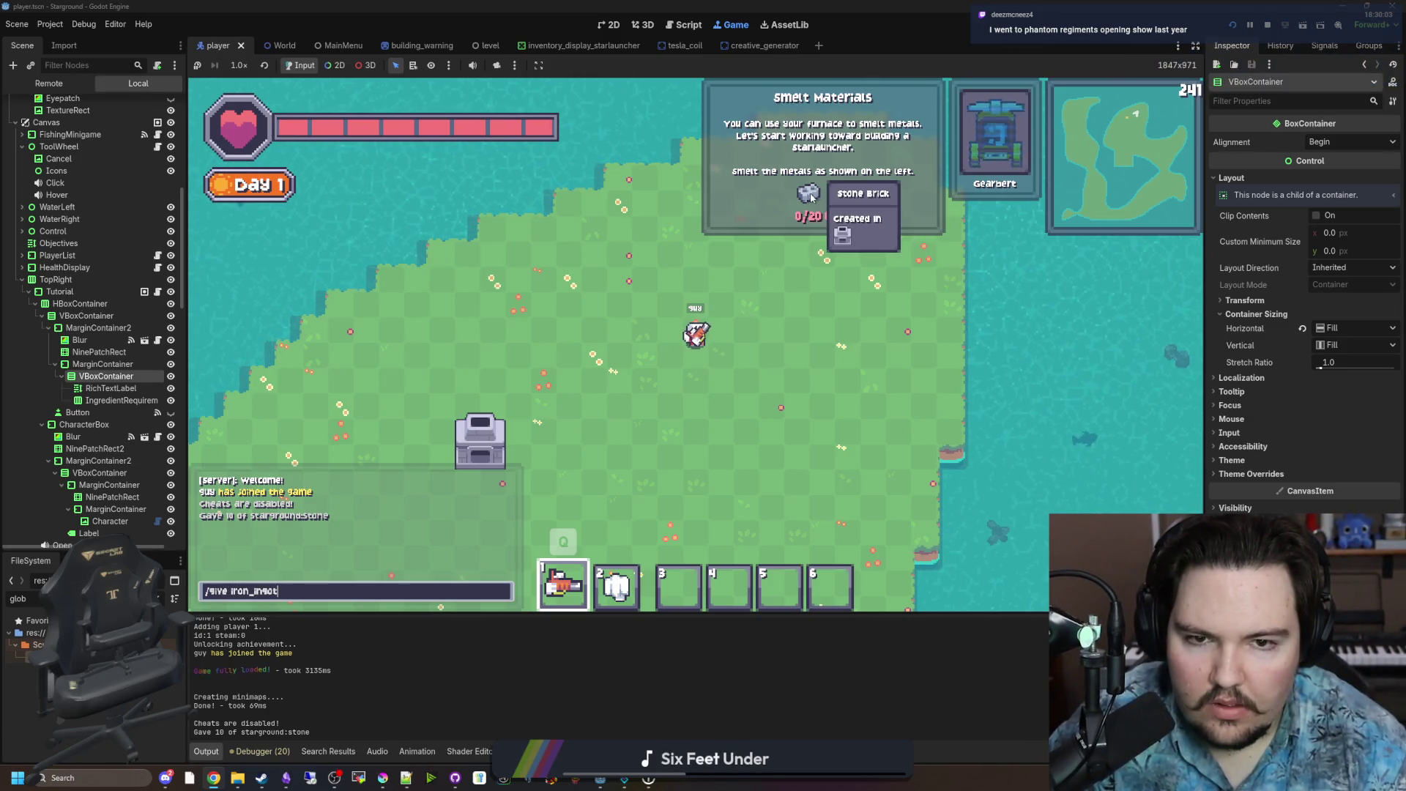
pyautogui.write('20')
pyautogui.press('Return')
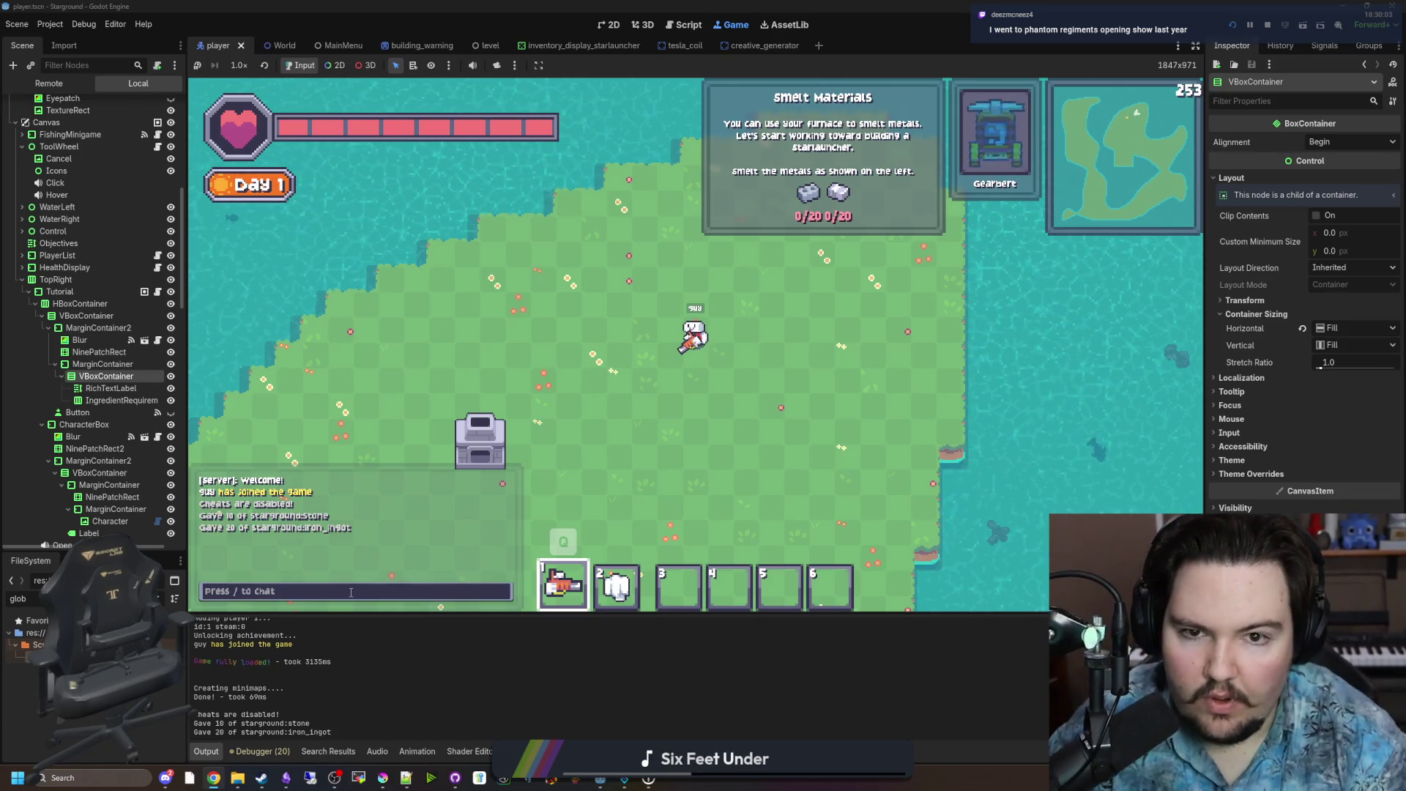
pyautogui.hotkey('s', 'a')
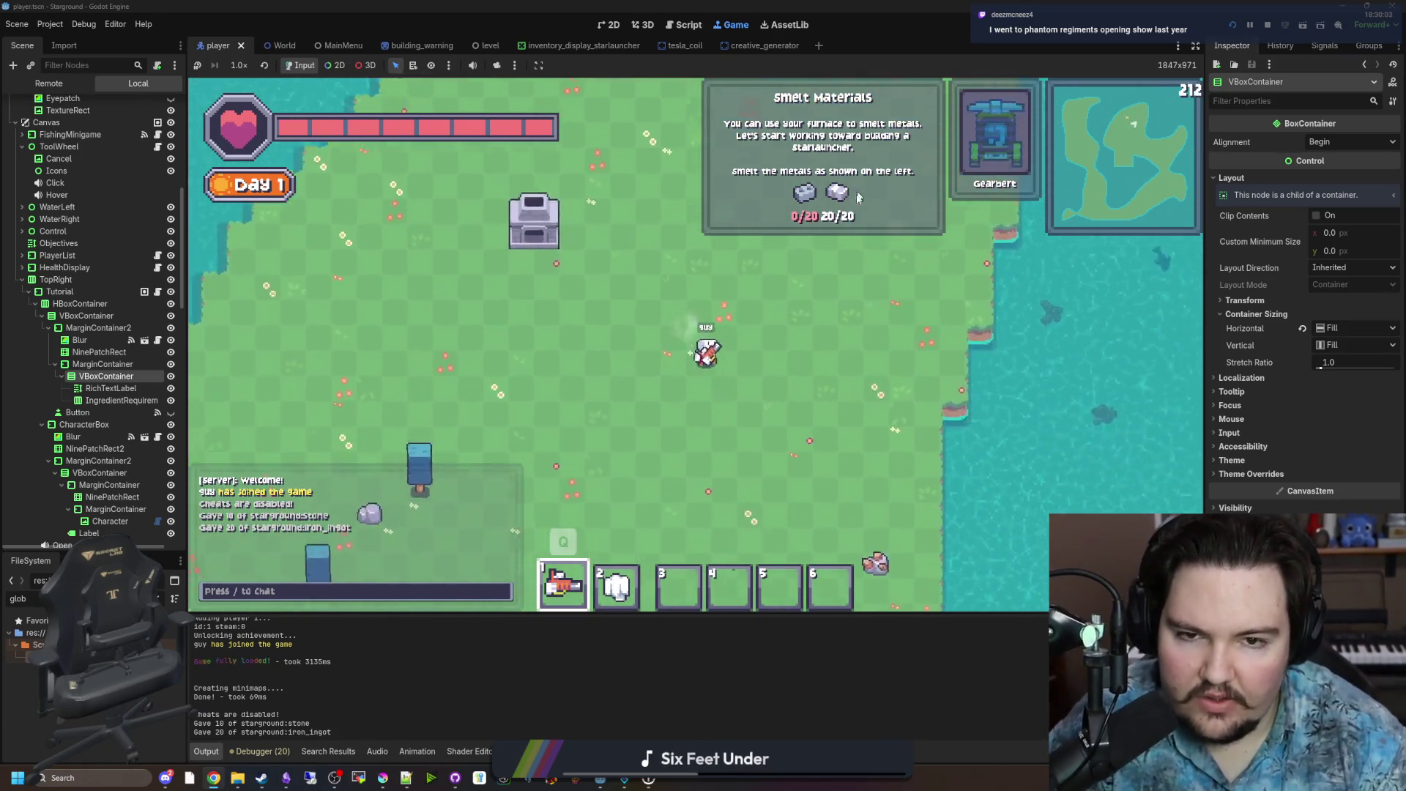
pyautogui.write('/give stone_brick 20')
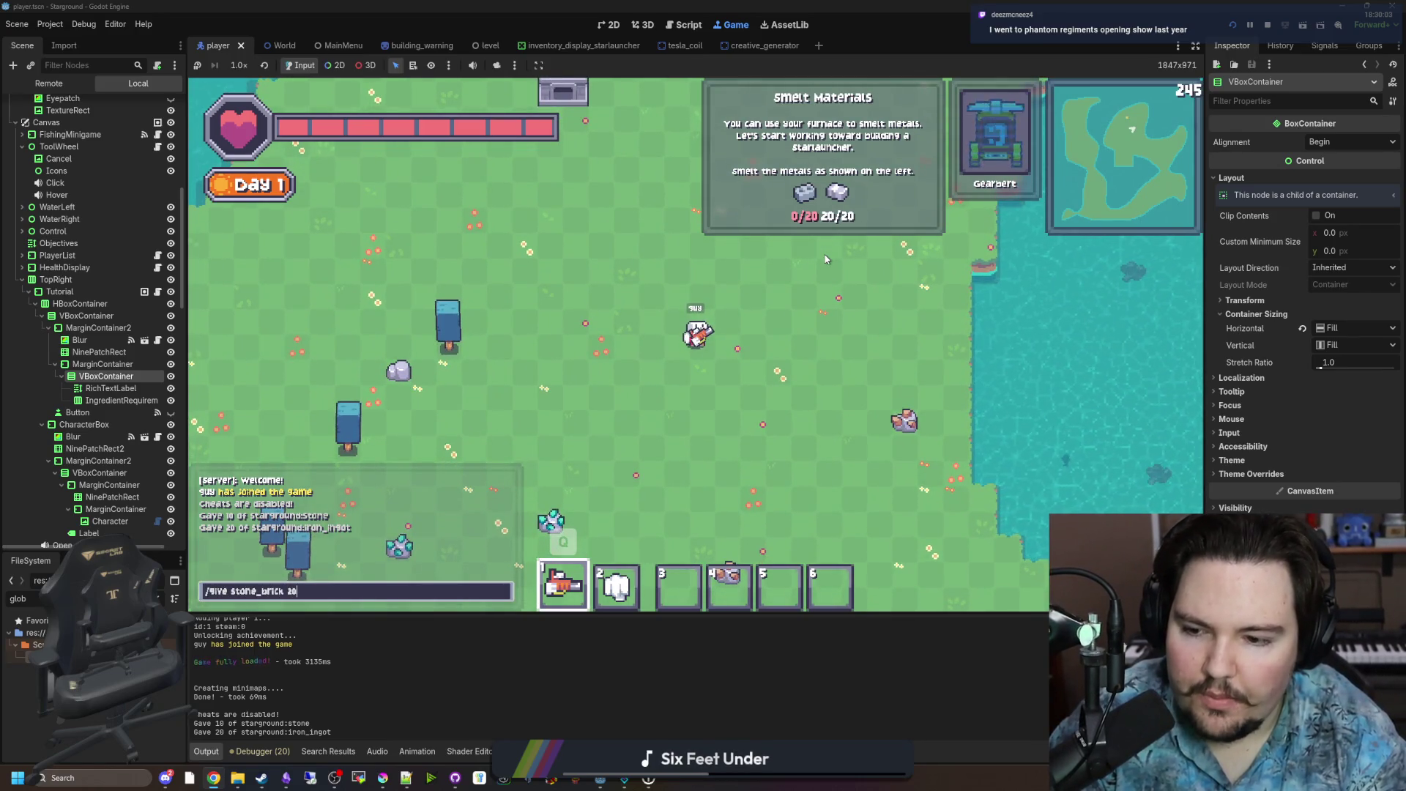
pyautogui.press('Return')
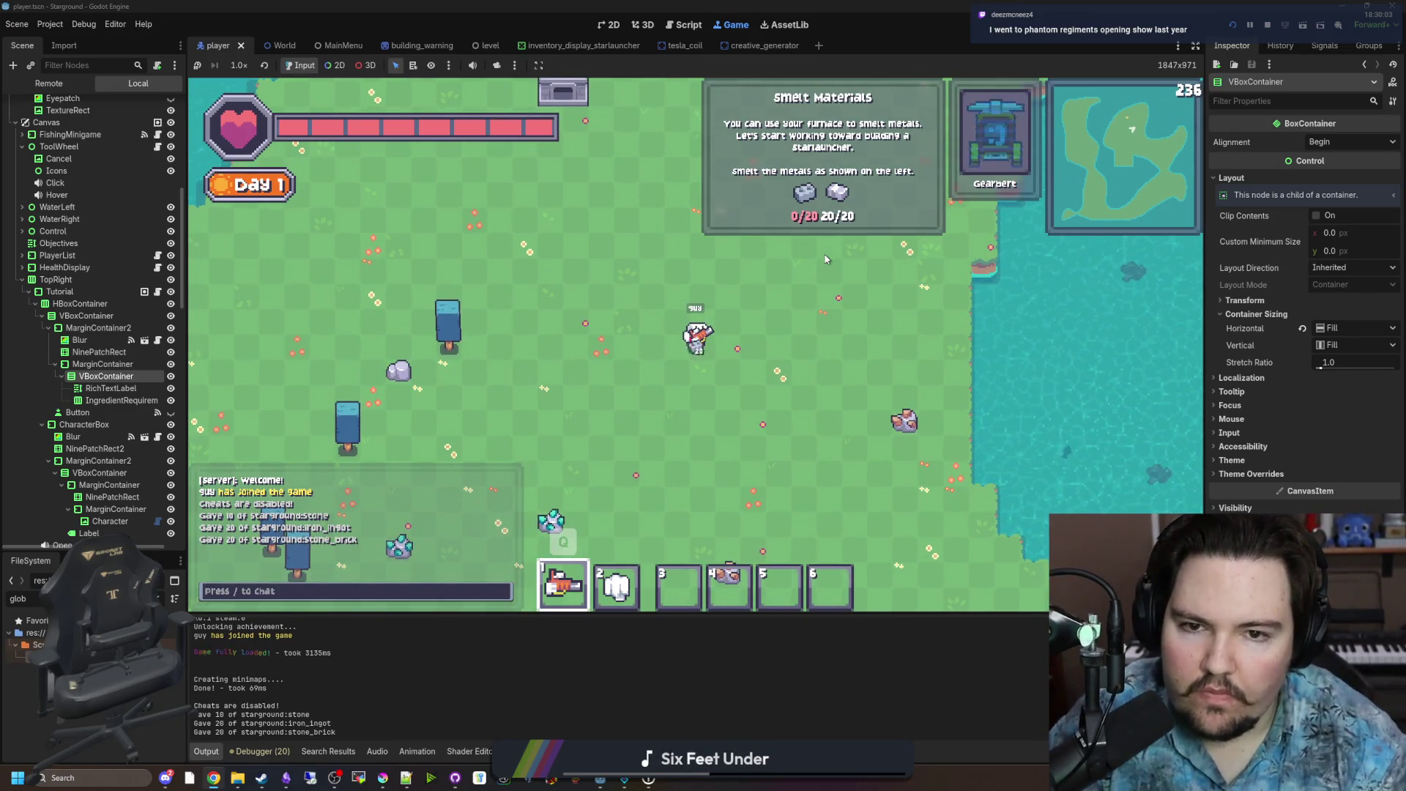
# Walk south-east onto open grass and open the Building Menu.
pyautogui.press('w')
pyautogui.press('a')
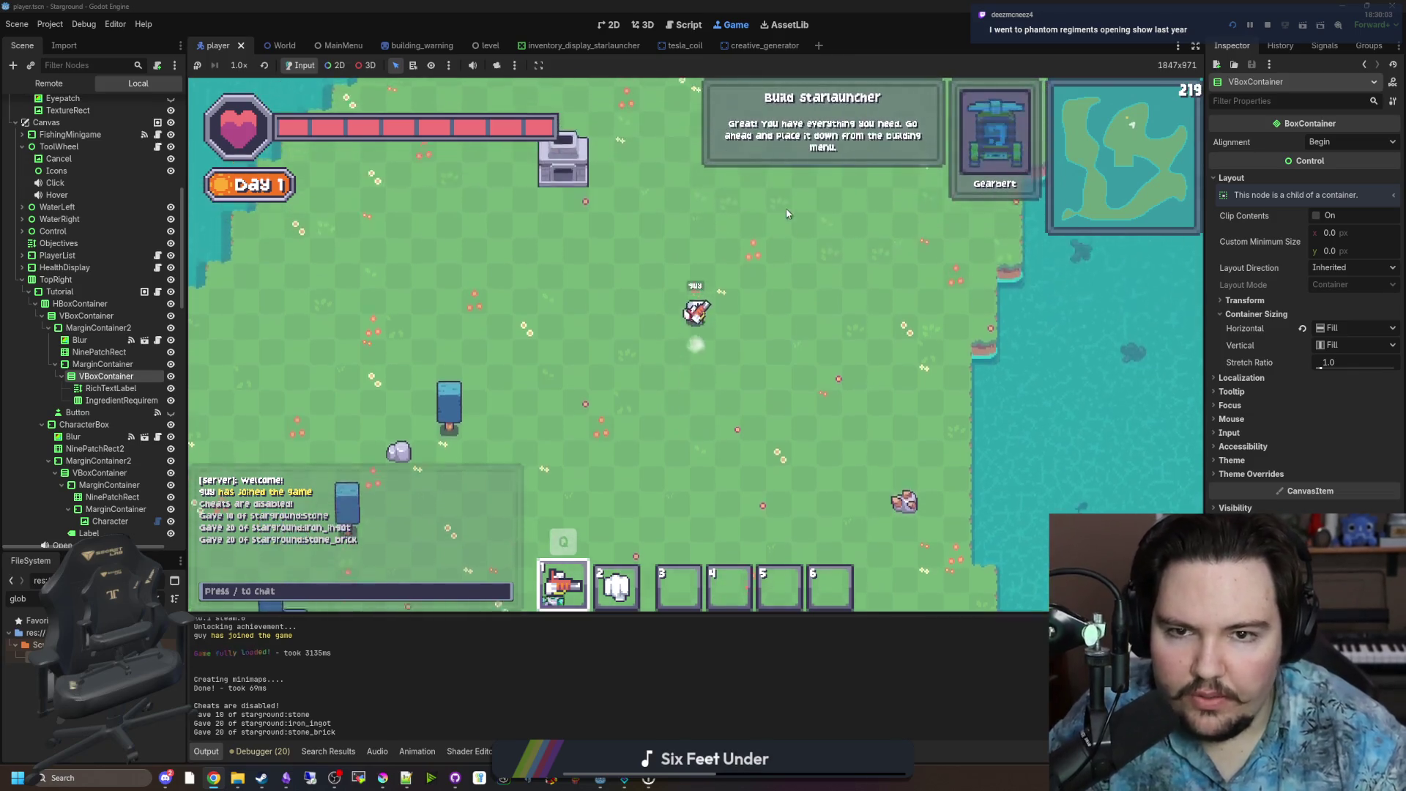
pyautogui.press('s')
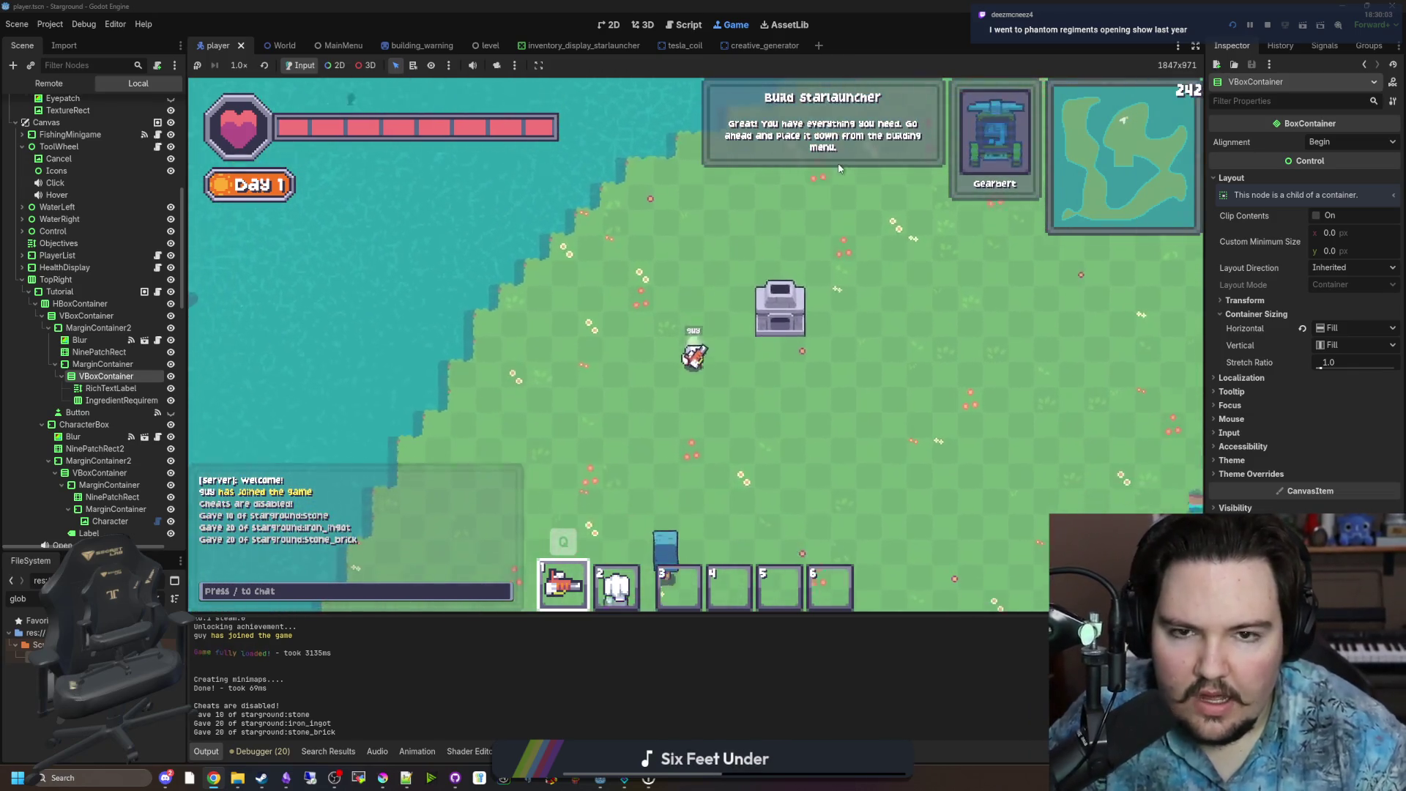
pyautogui.press('d')
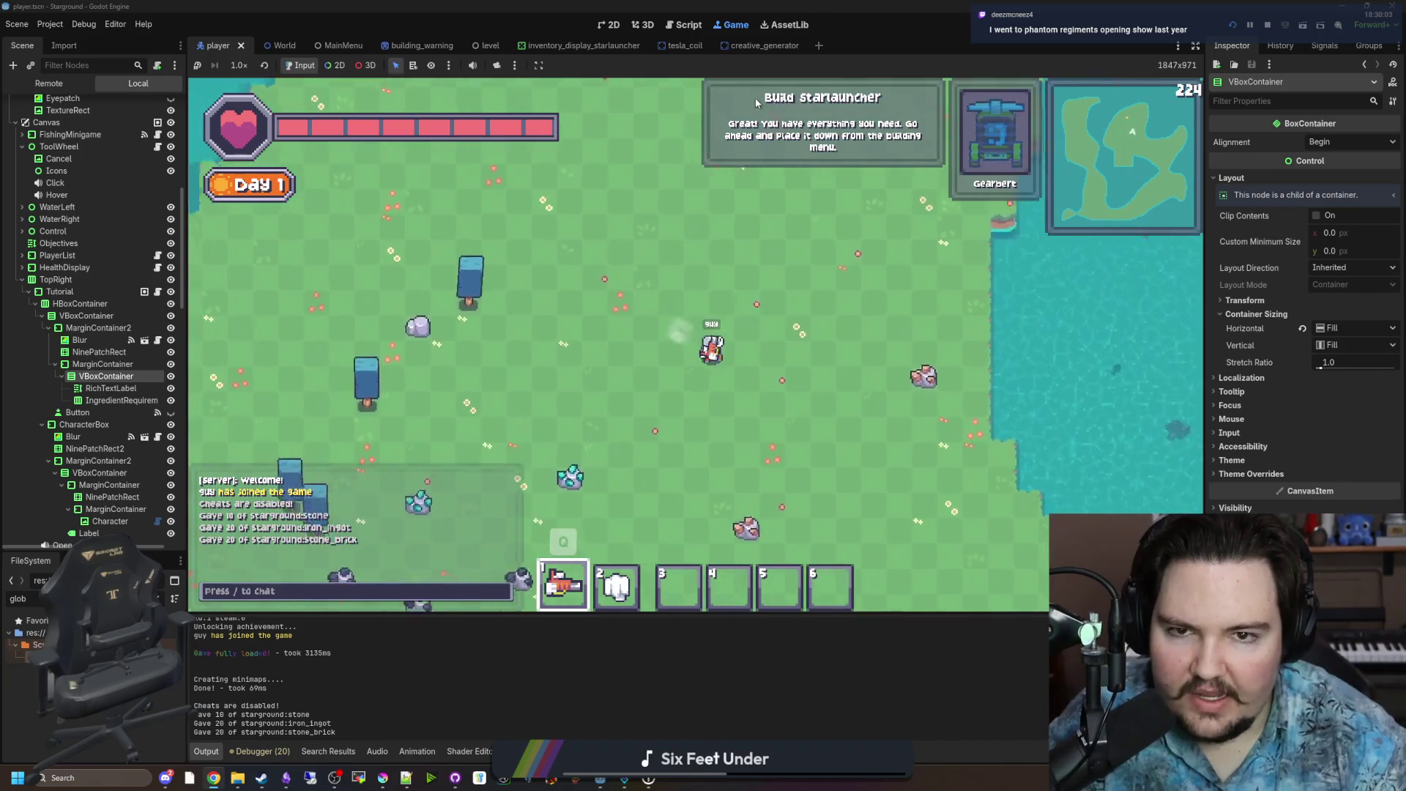
pyautogui.press('s')
pyautogui.press('d')
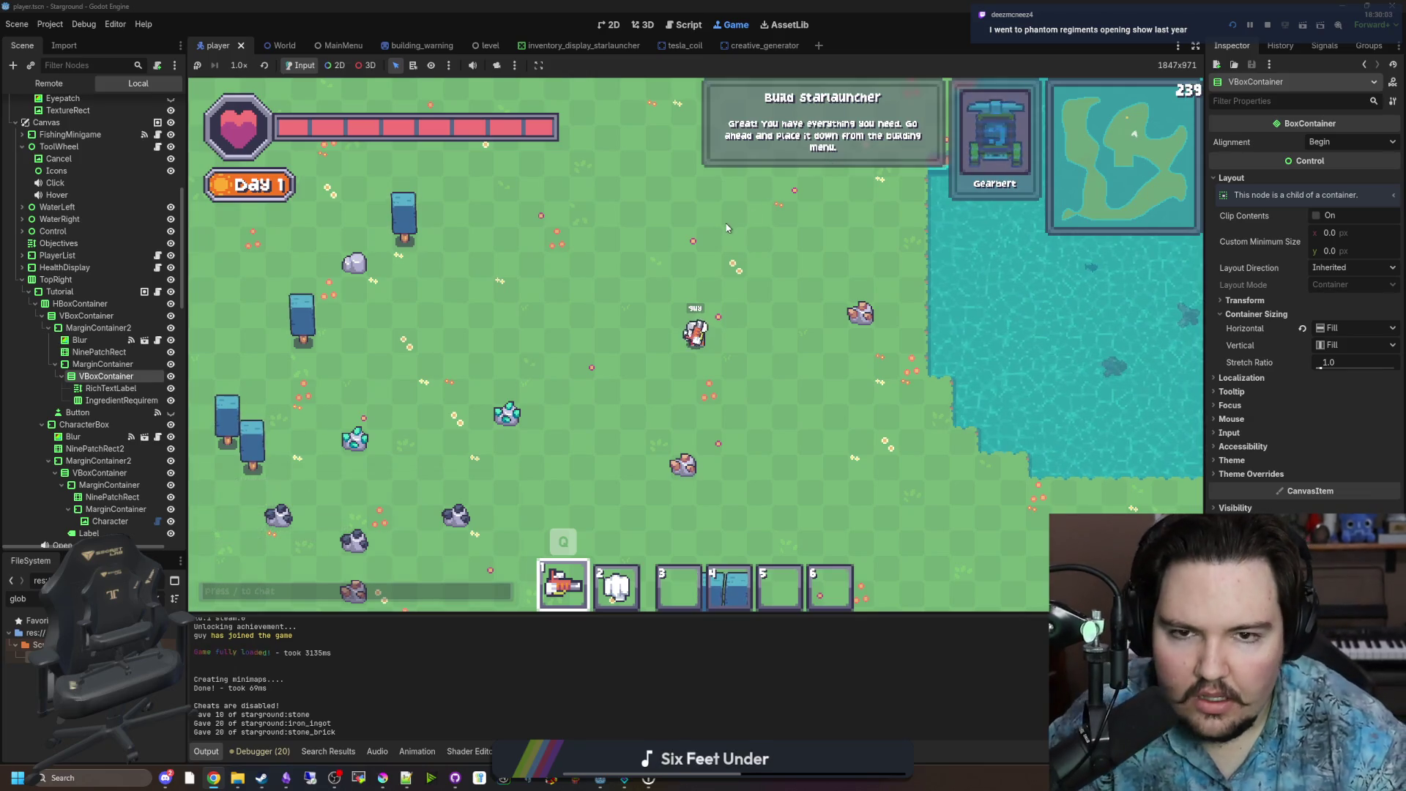
pyautogui.press('b')
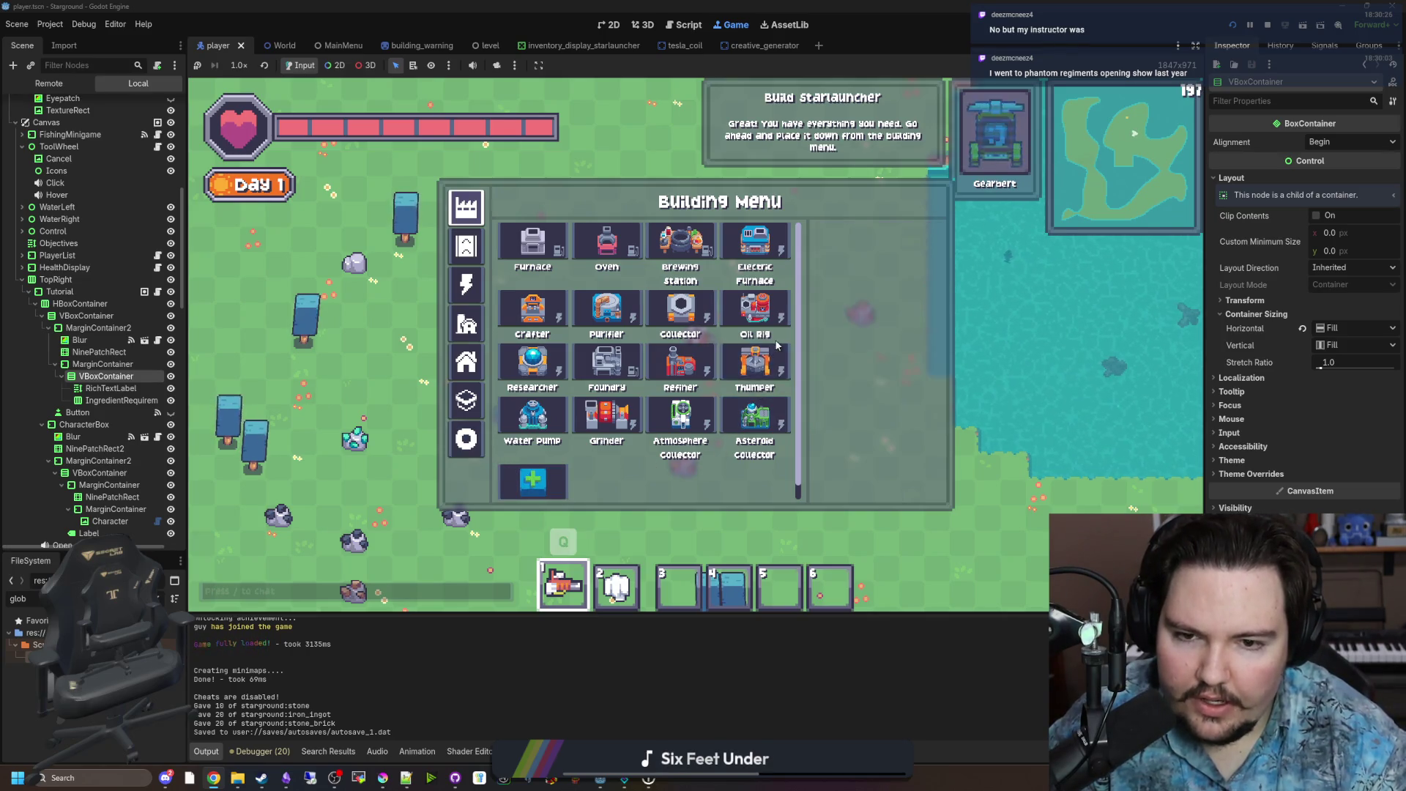
# Place a Starlauncher from the last building category onto the grass.
pyautogui.click(465, 439)
pyautogui.click(738, 250)
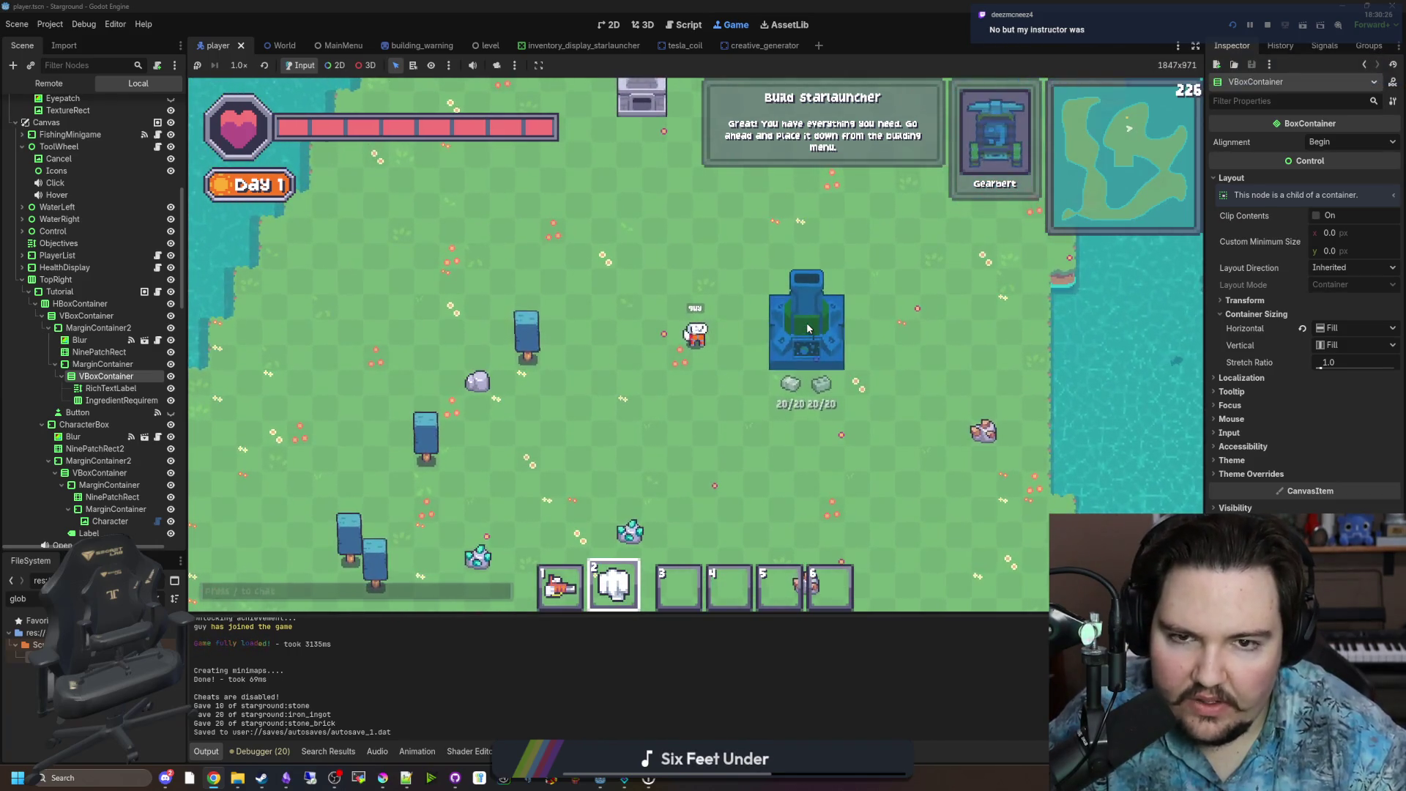
pyautogui.click(806, 326)
# Walk around the Starlauncher, dismiss the Basics Complete tutorial, and switch to Discord.
pyautogui.press('d')
pyautogui.press('w')
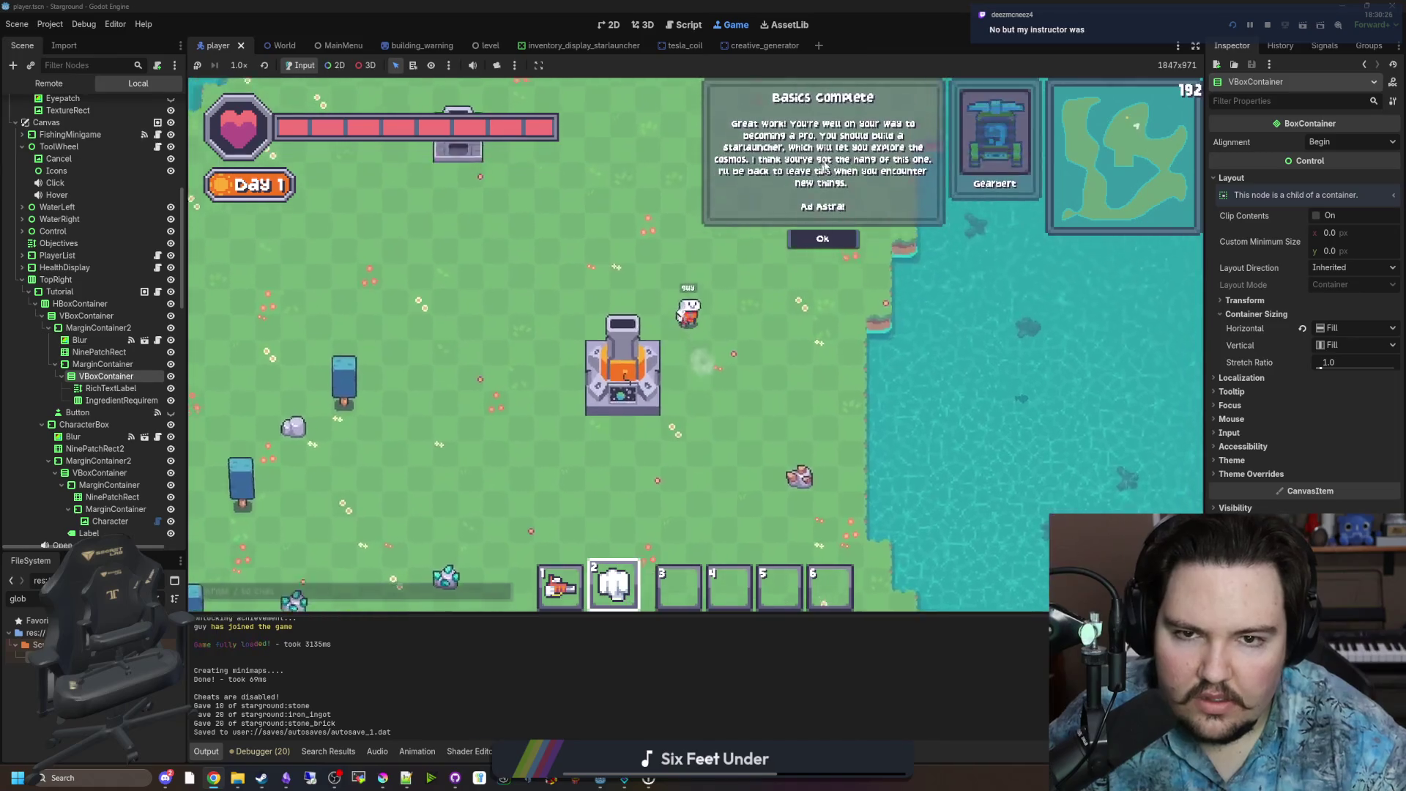
pyautogui.press('a')
pyautogui.press('s')
pyautogui.press('d')
pyautogui.press('w')
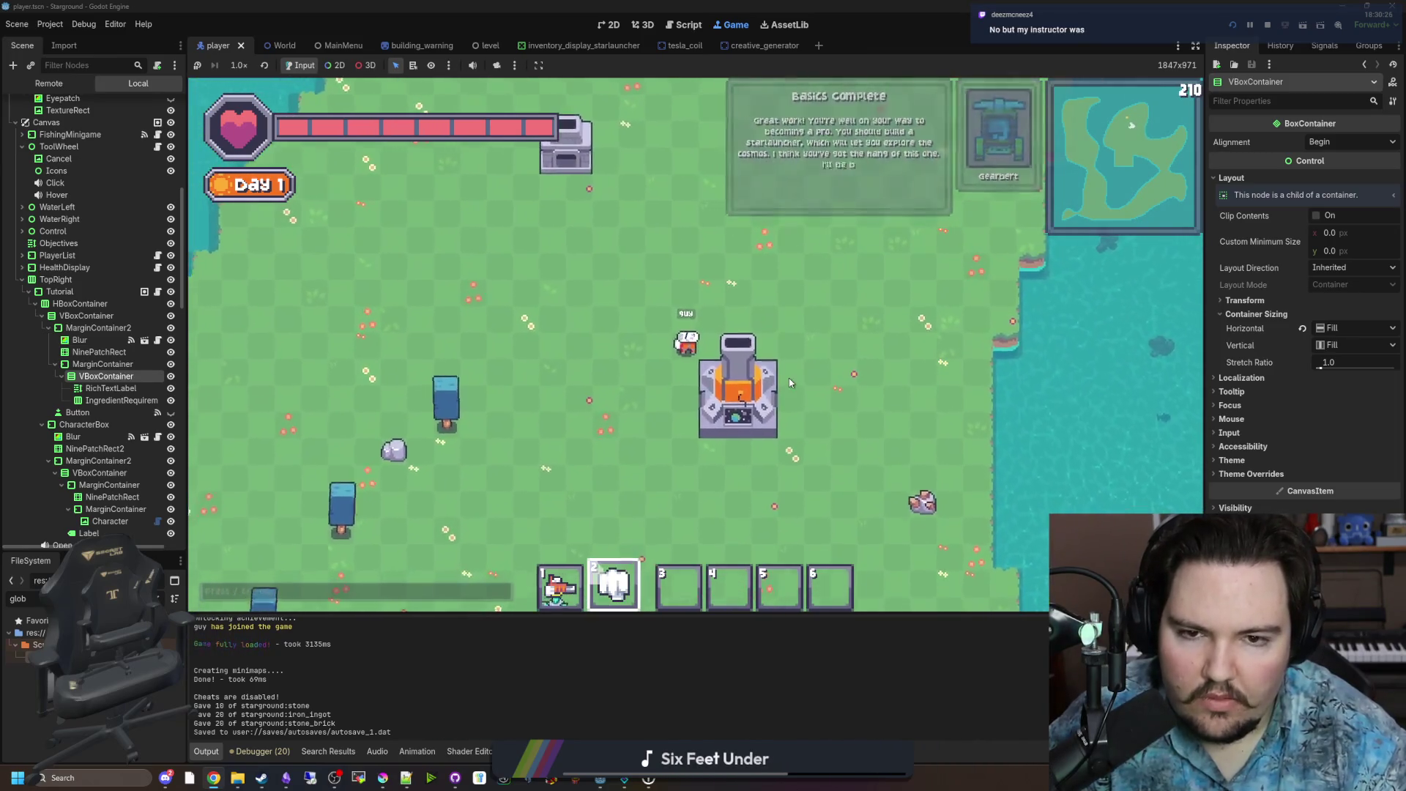
pyautogui.press('s')
pyautogui.press('a')
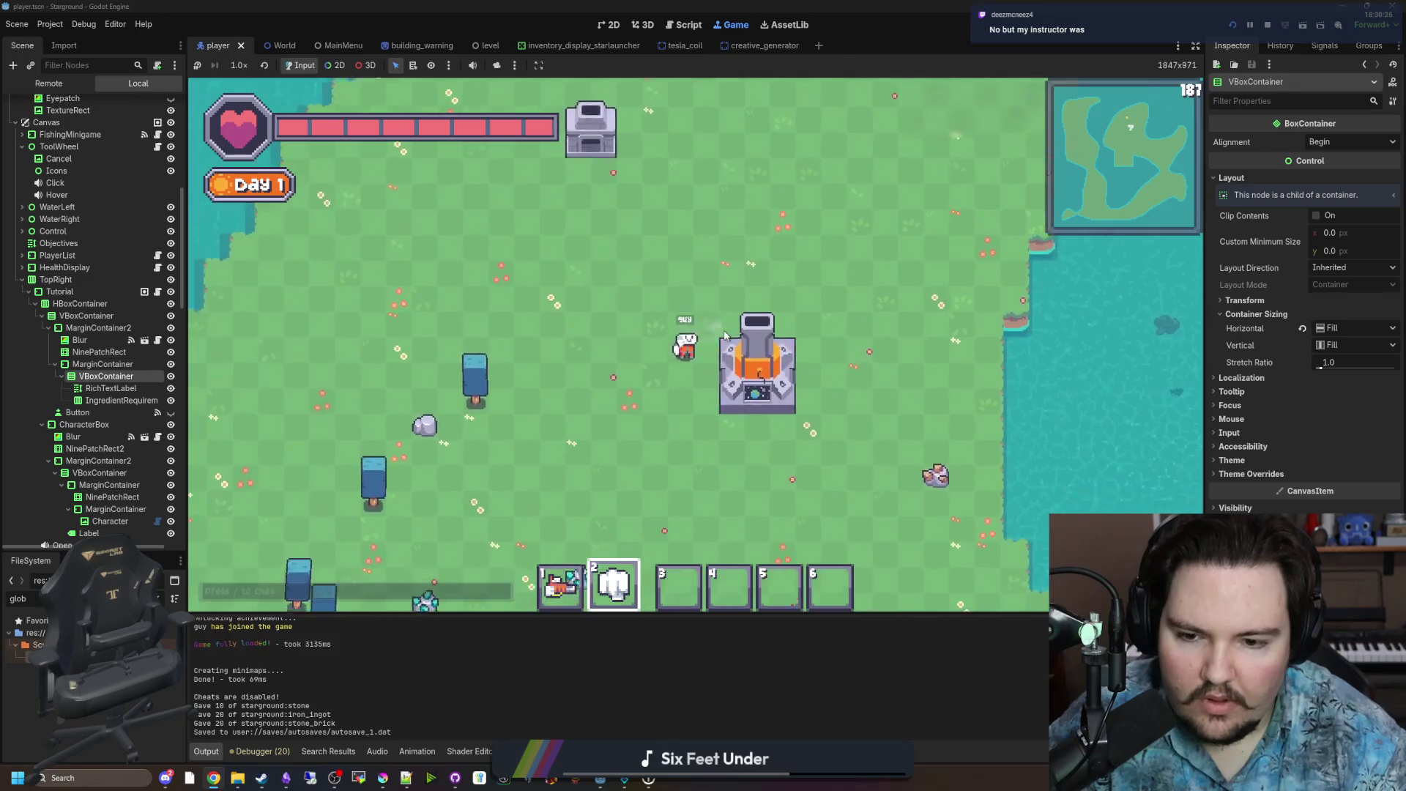
pyautogui.press('1')
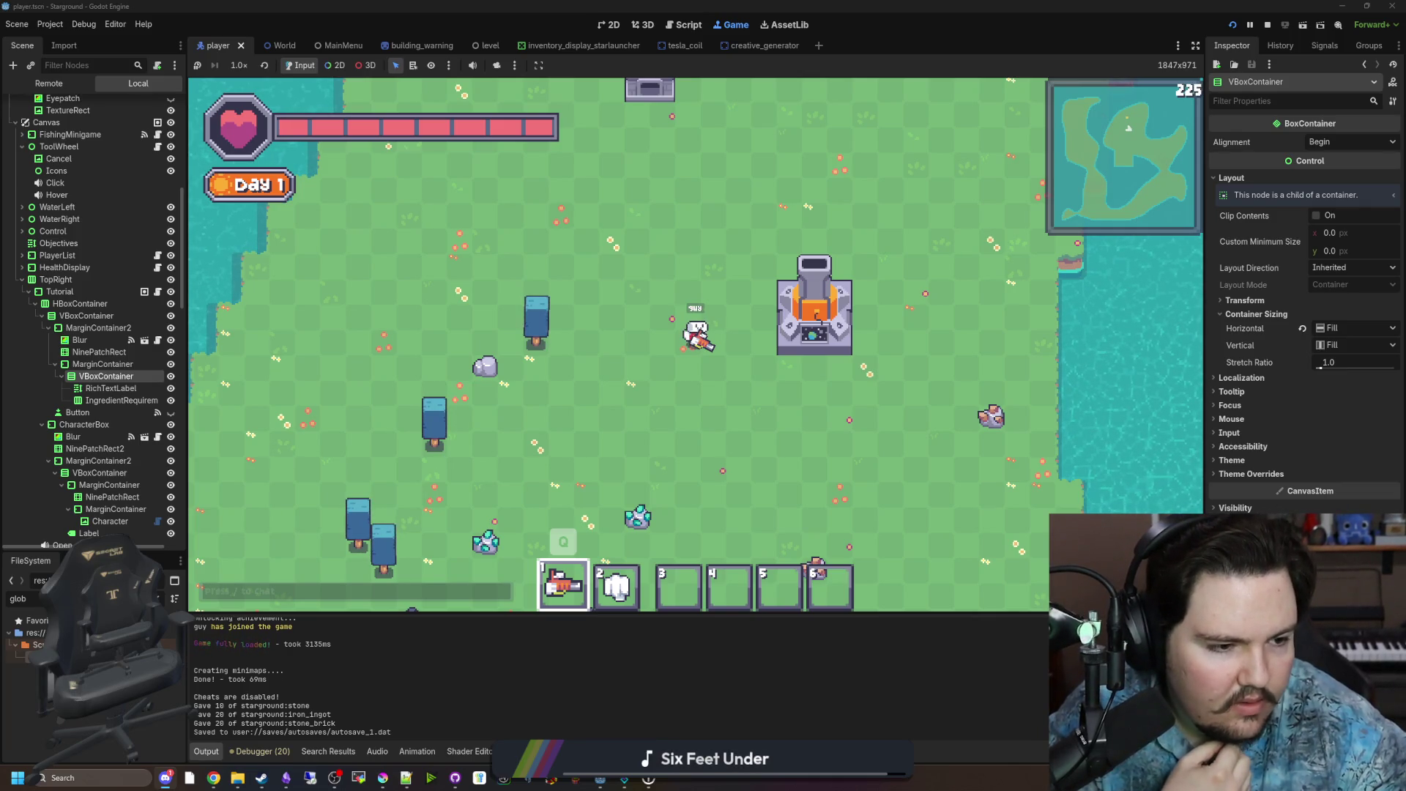
pyautogui.hotkey('alt', 'Tab')
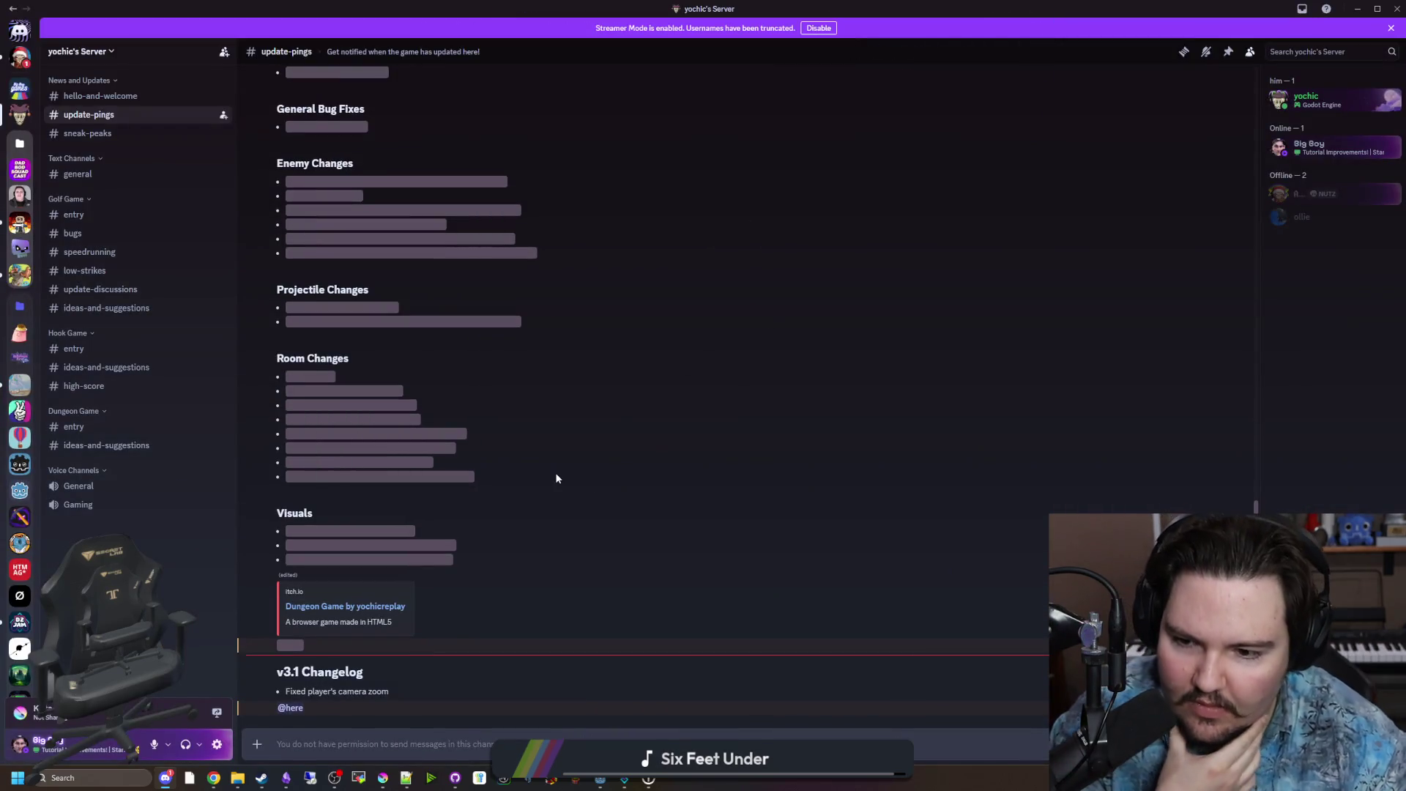
# Restore the Discord window and scroll update-pings to the Dungeon Game Changelog v3 and v3.1 posts.
pyautogui.scroll(5, 408, 525)
pyautogui.moveTo(554, 5)
pyautogui.mouseDown()
pyautogui.moveTo(644, 189)
pyautogui.moveTo(629, 2)
pyautogui.mouseUp()
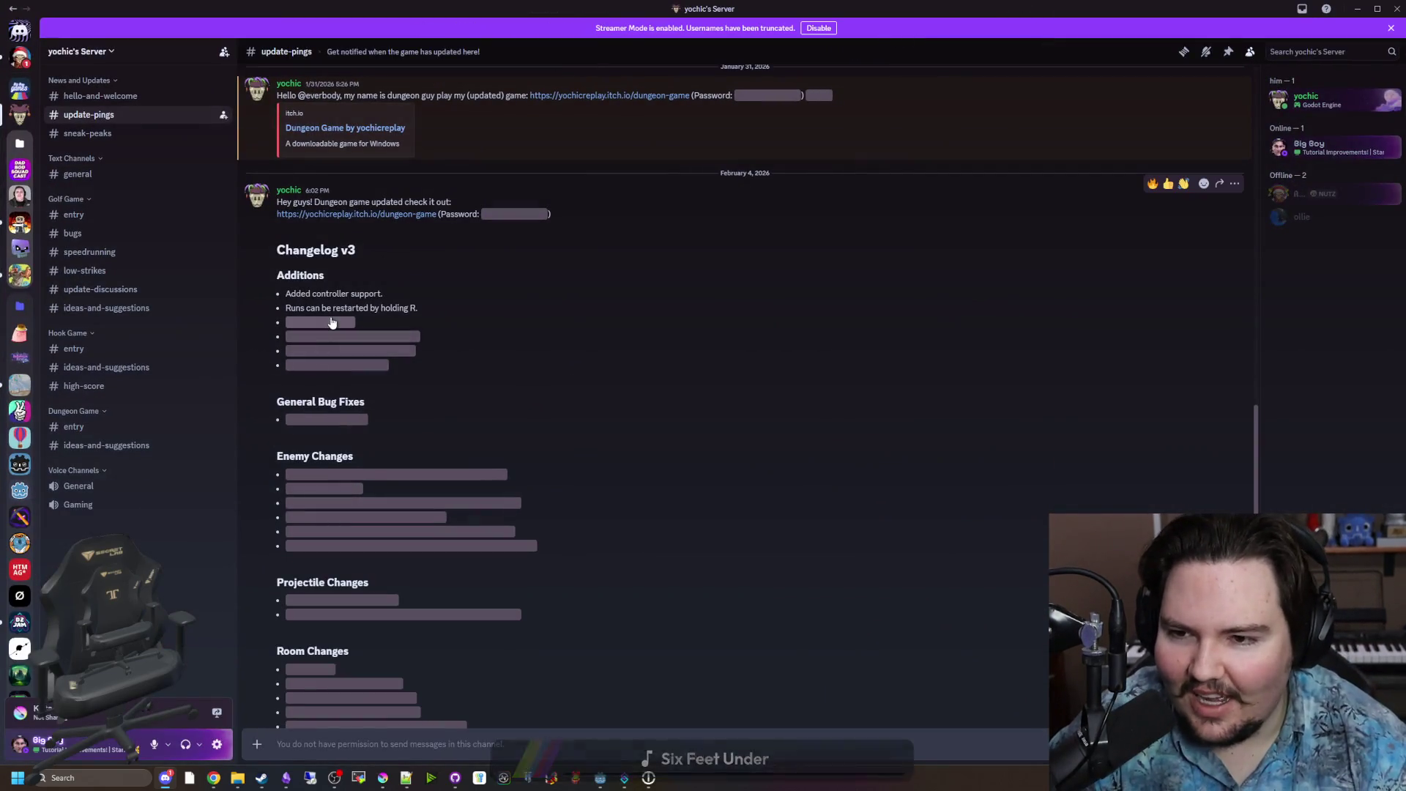
pyautogui.scroll(-4, 332, 323)
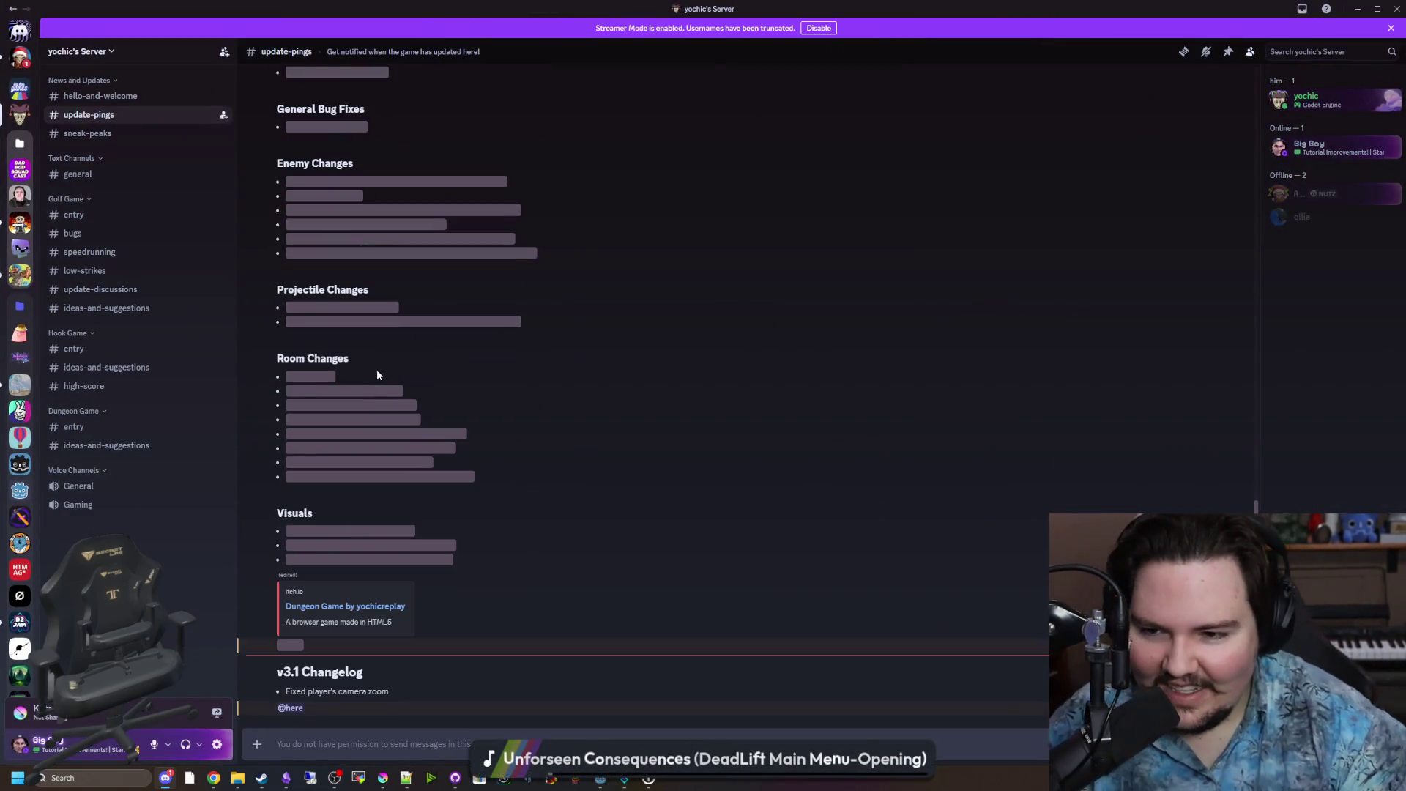
pyautogui.scroll(3, 384, 411)
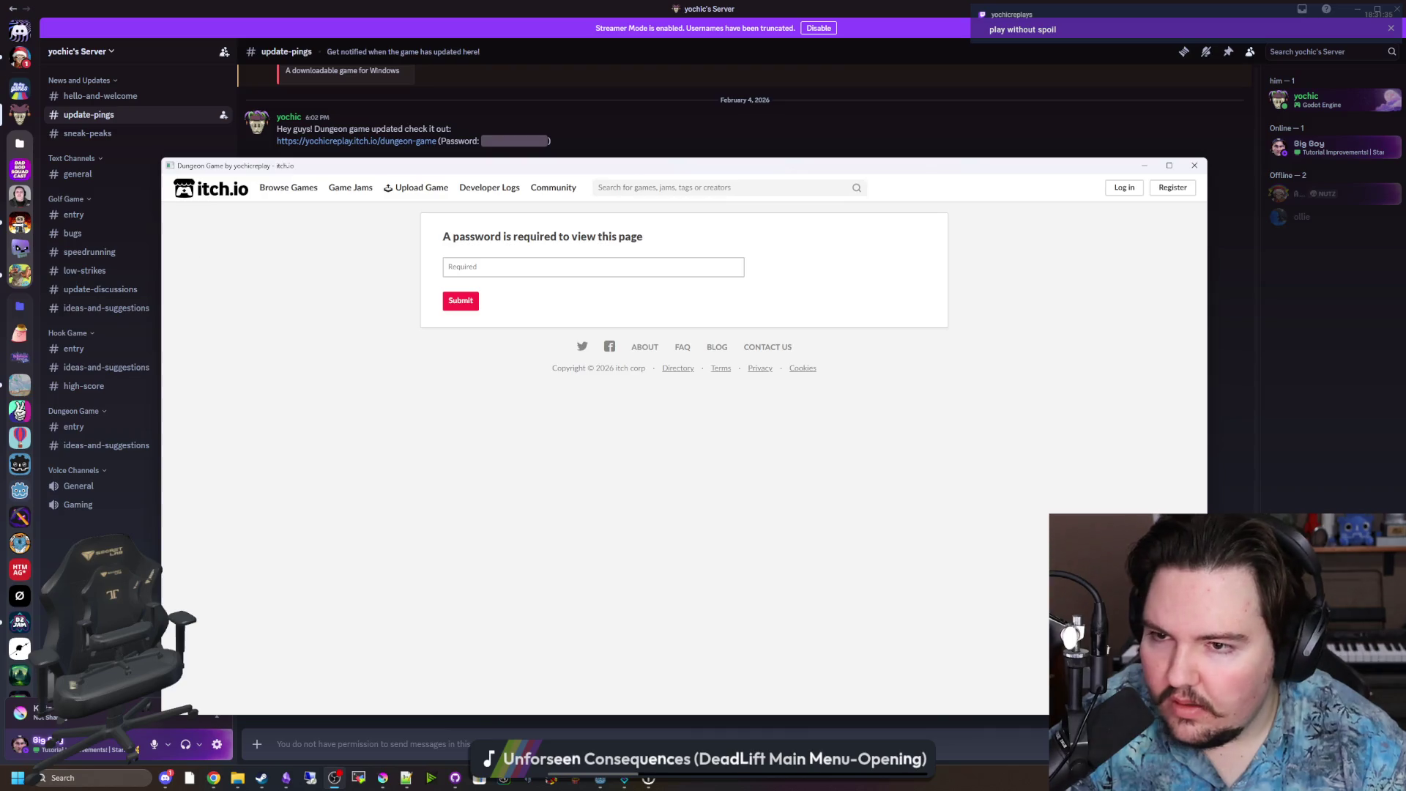
# Close the password window and download Dungeon Game v3.1.exe from the itch.io page.
pyautogui.click(1194, 167)
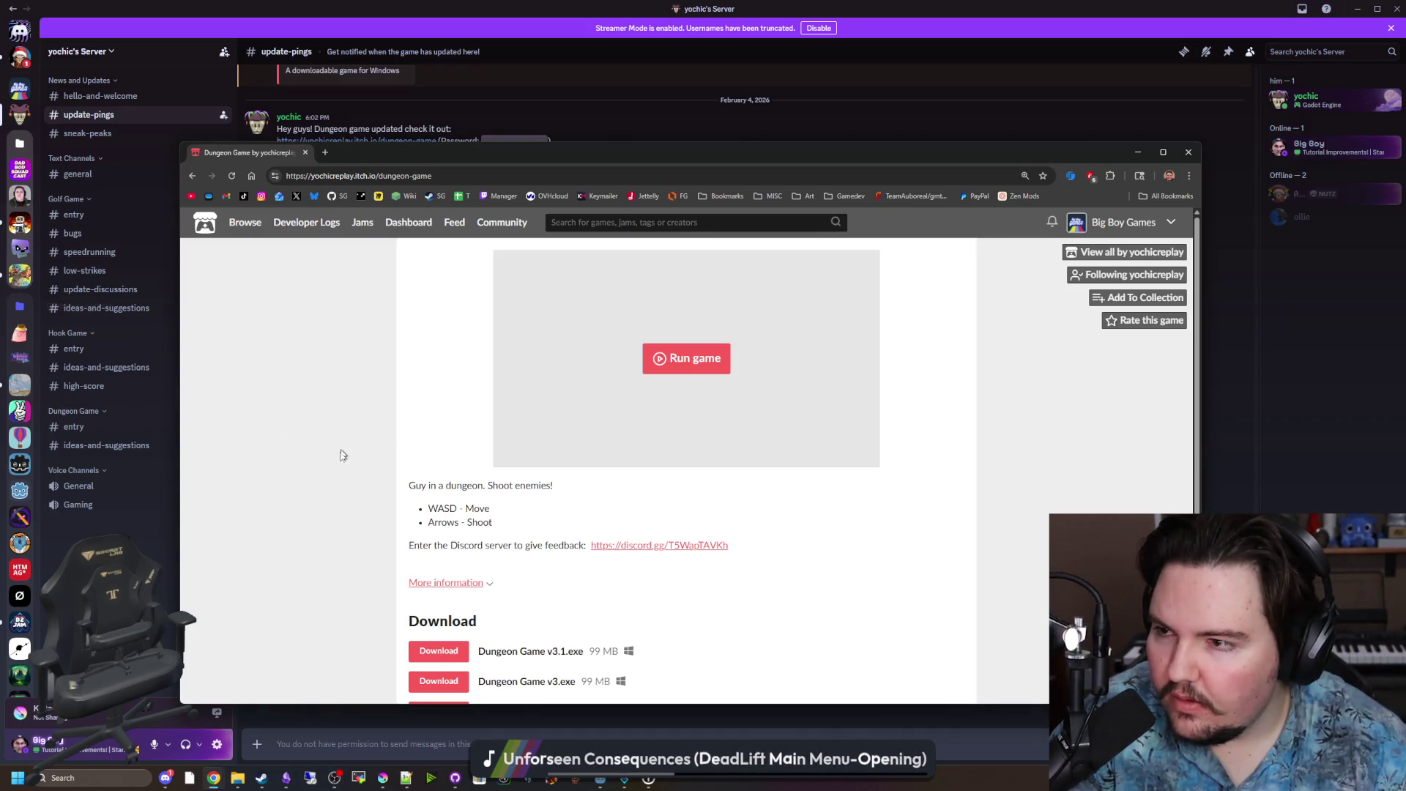
pyautogui.scroll(-1, 374, 423)
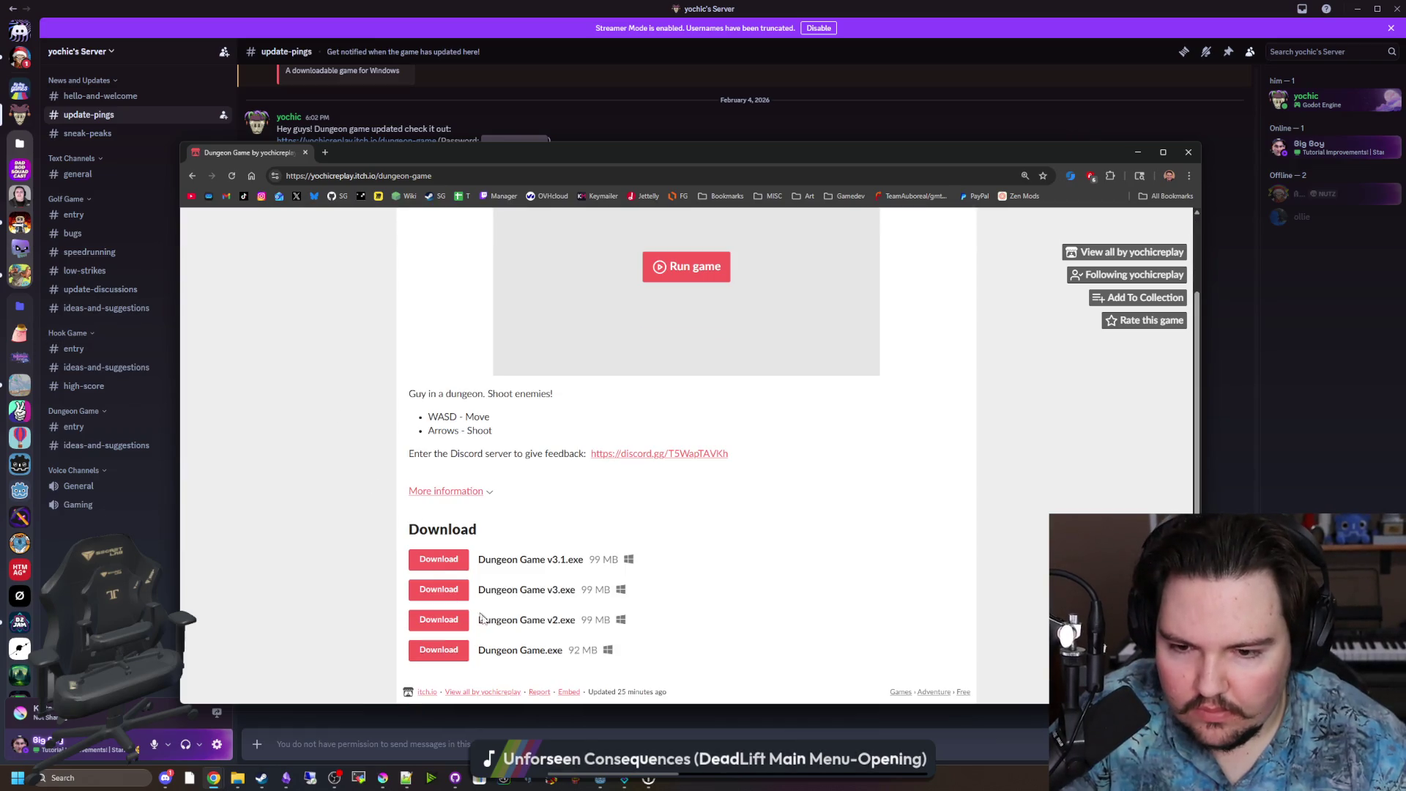
pyautogui.click(438, 564)
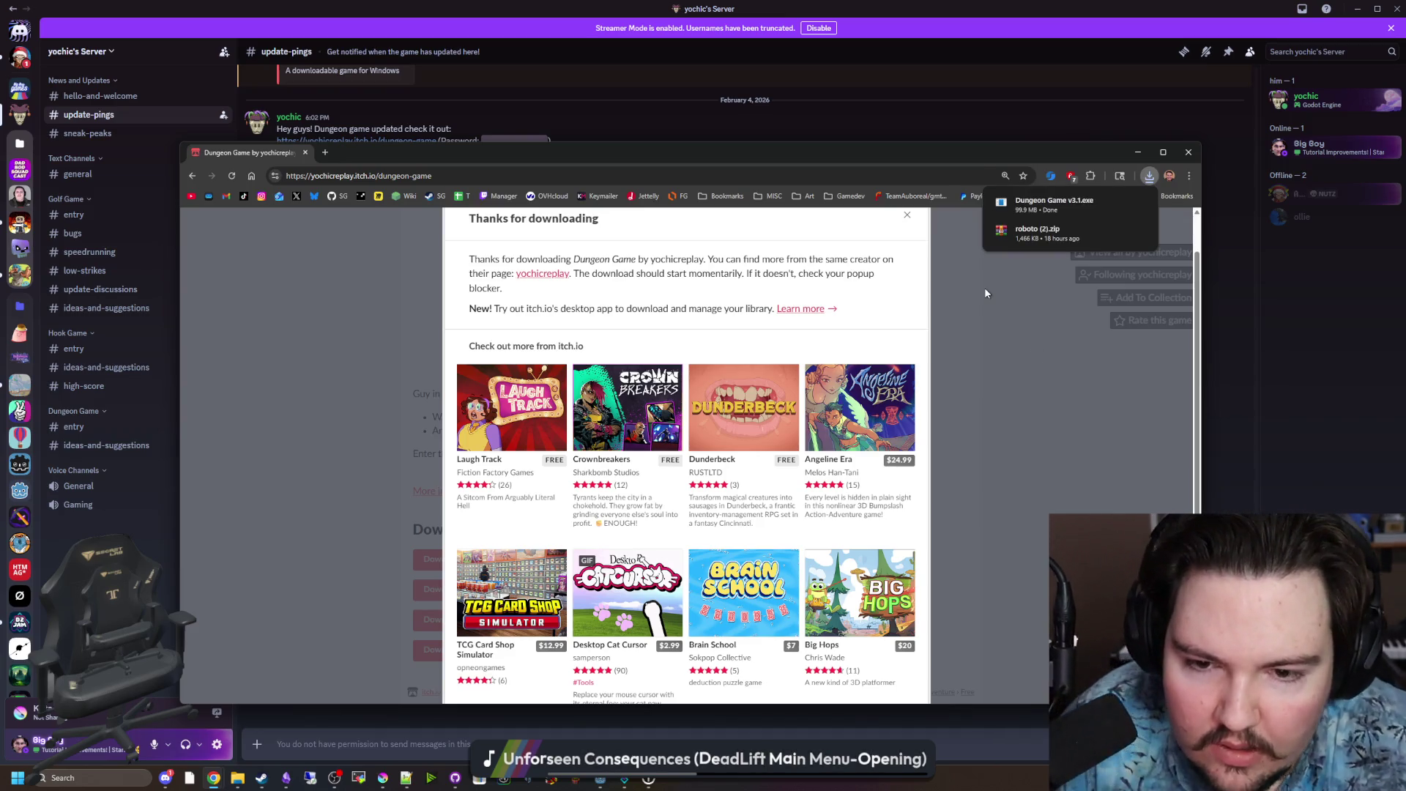
# Launch the downloaded exe past the Windows warning via Run anyway, and minimize Chrome.
pyautogui.click(1070, 205)
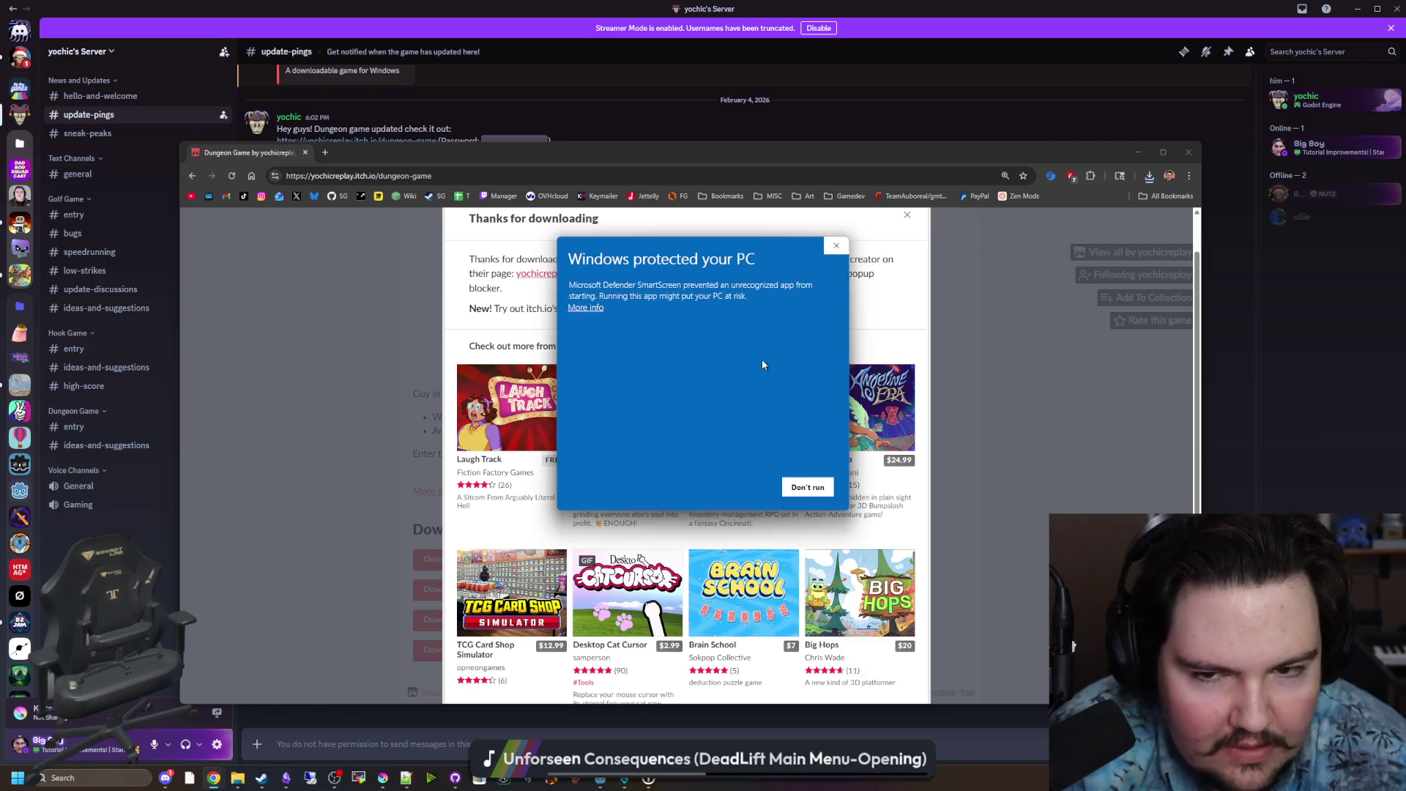
pyautogui.click(580, 307)
pyautogui.click(753, 489)
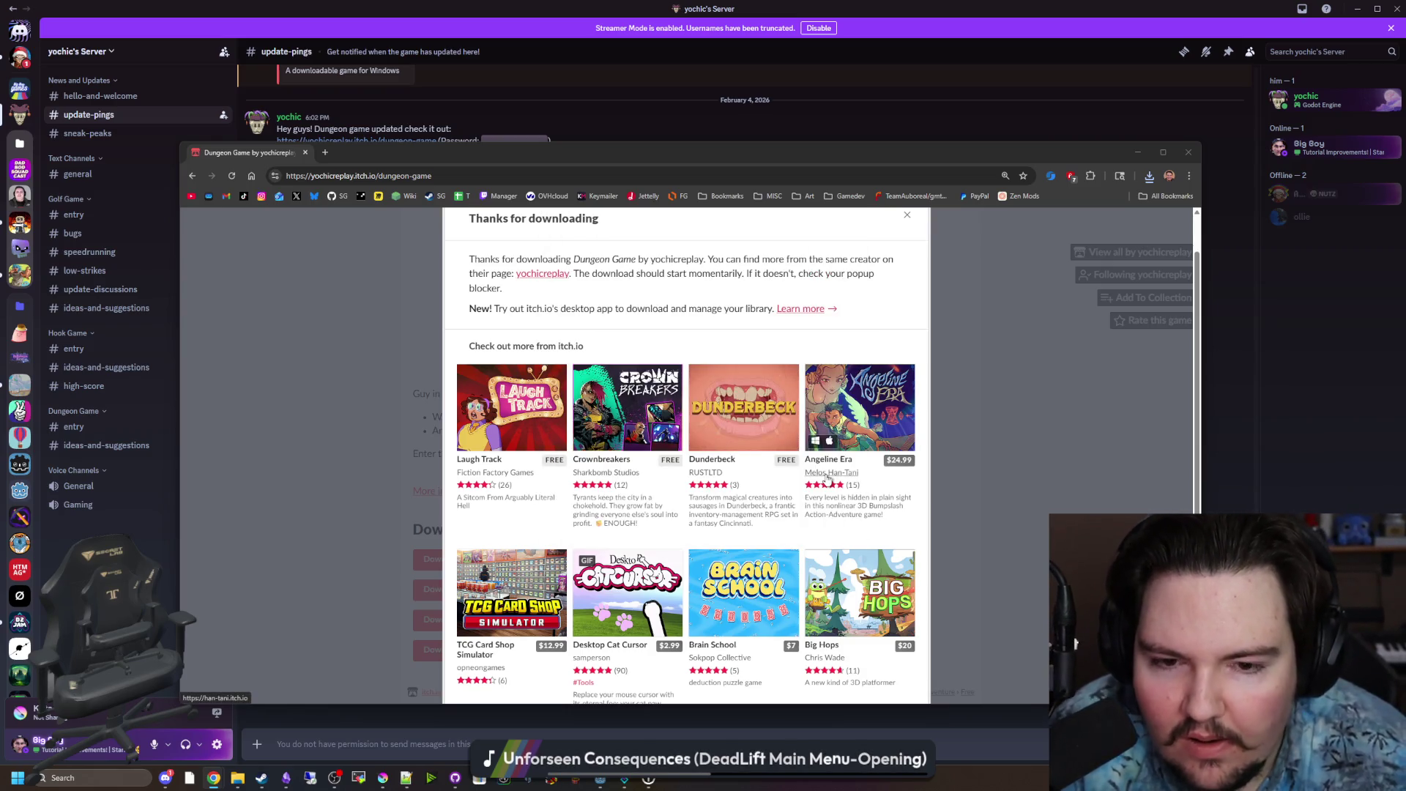
pyautogui.click(1136, 154)
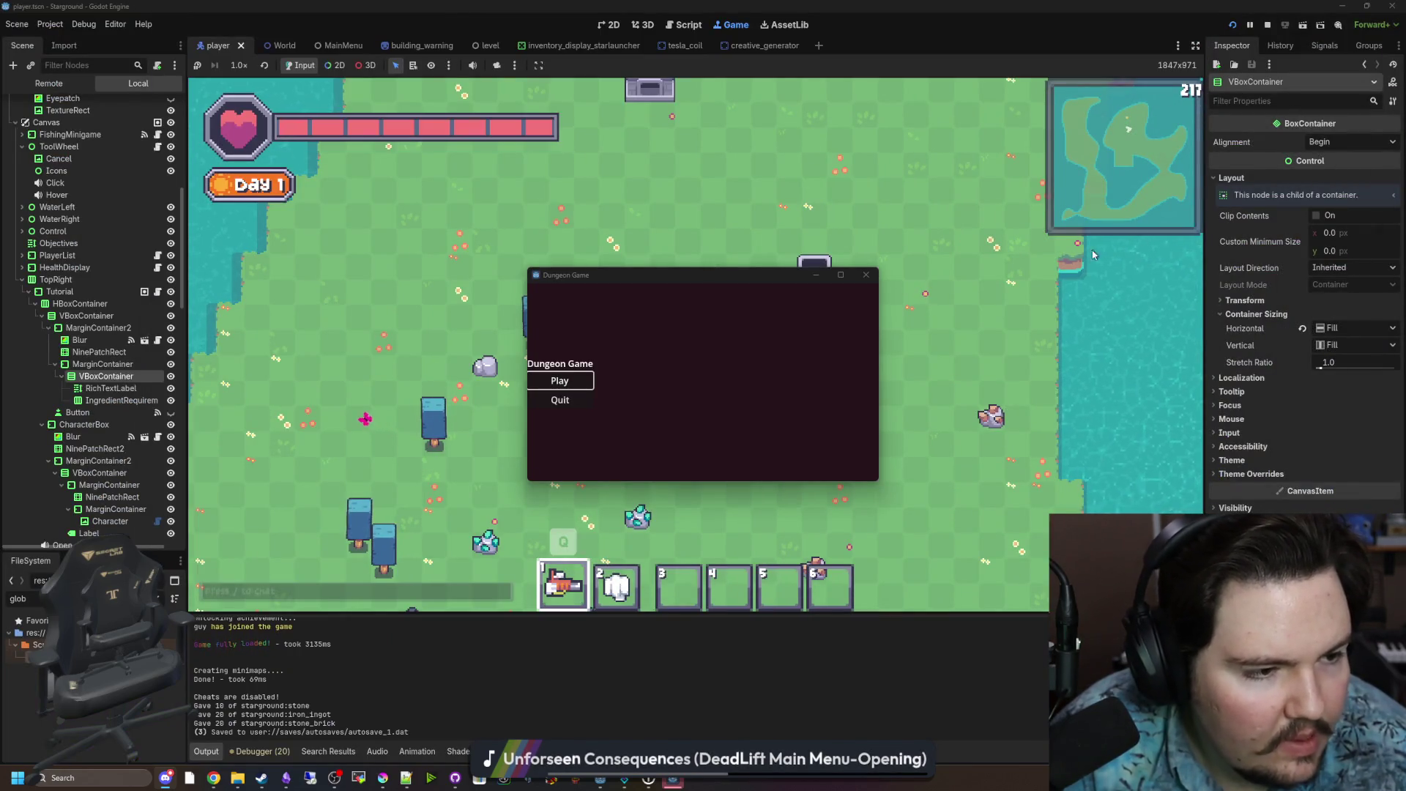
# Maximize the Dungeon Game window and start a new run.
pyautogui.moveTo(642, 276)
pyautogui.mouseDown()
pyautogui.moveTo(706, 190)
pyautogui.moveTo(716, 8)
pyautogui.mouseUp()
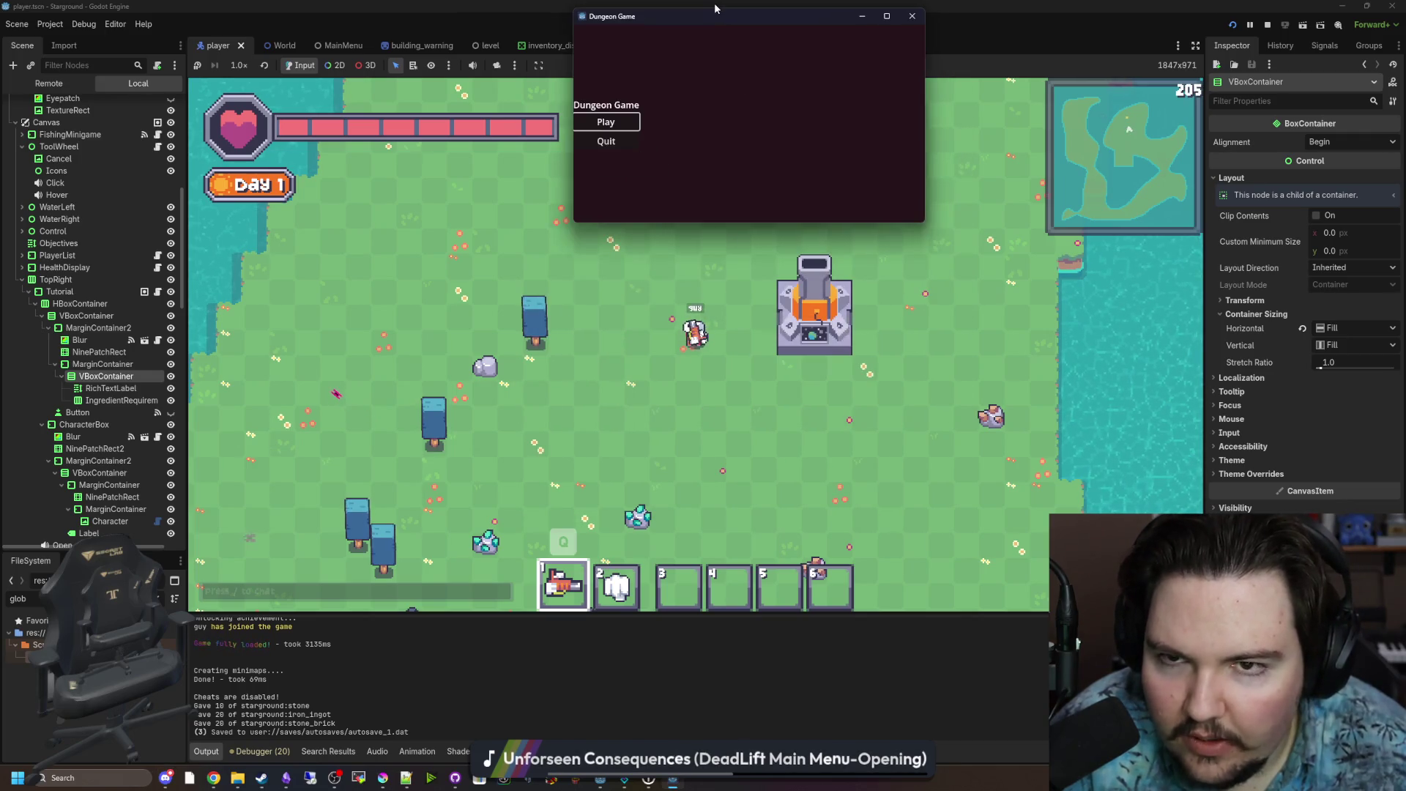
pyautogui.click(886, 16)
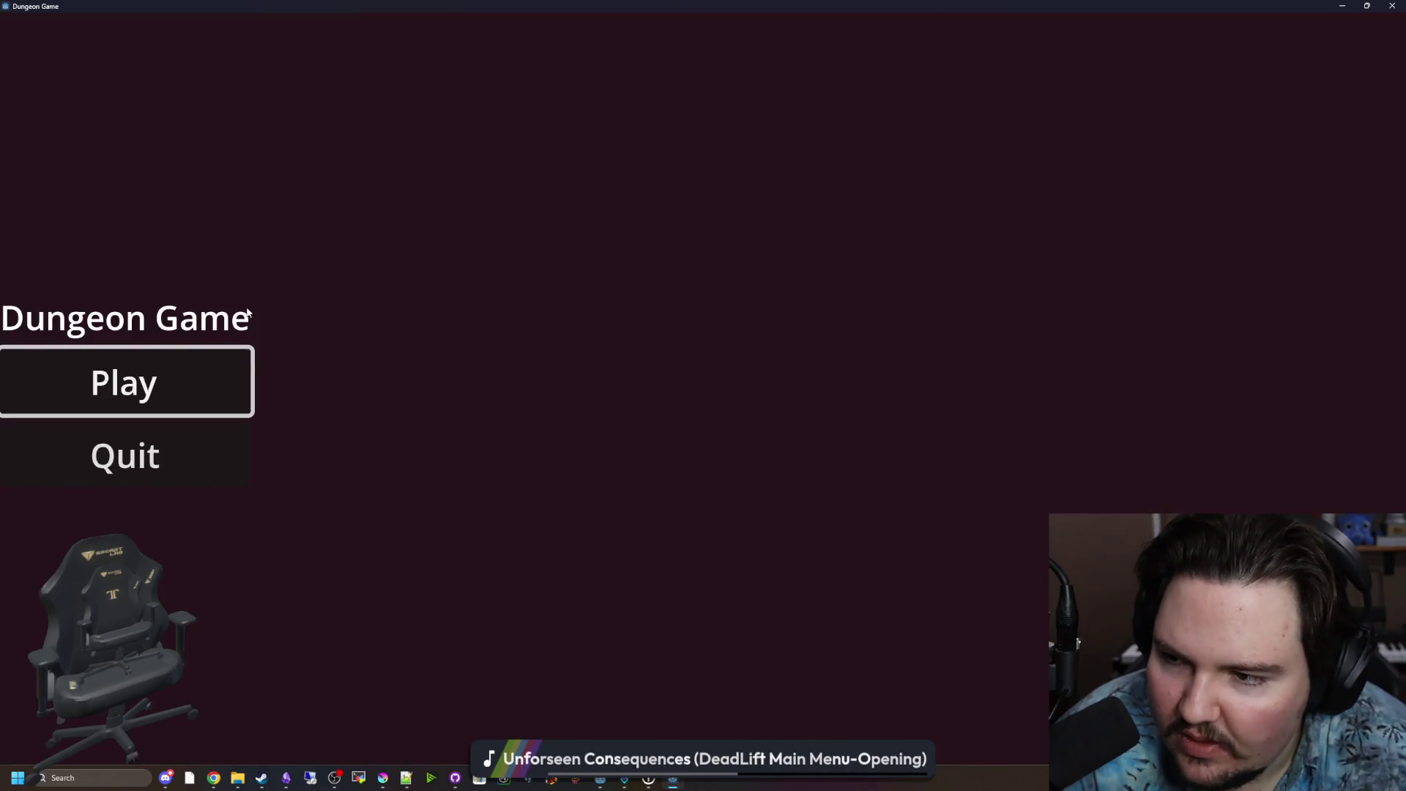
pyautogui.click(145, 400)
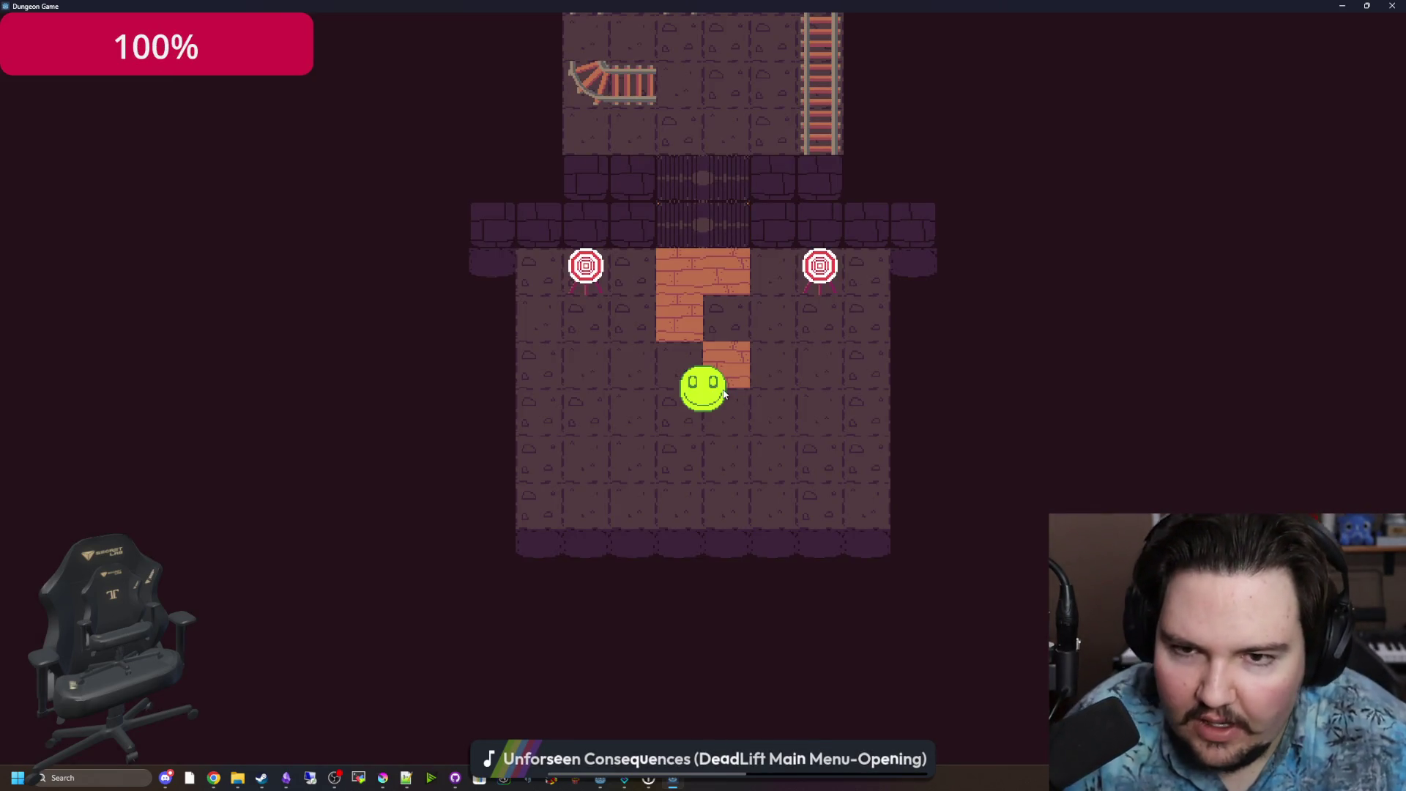
# Shoot the targets with arrows to open the gate.
pyautogui.press('a')
pyautogui.press('s')
pyautogui.press('d')
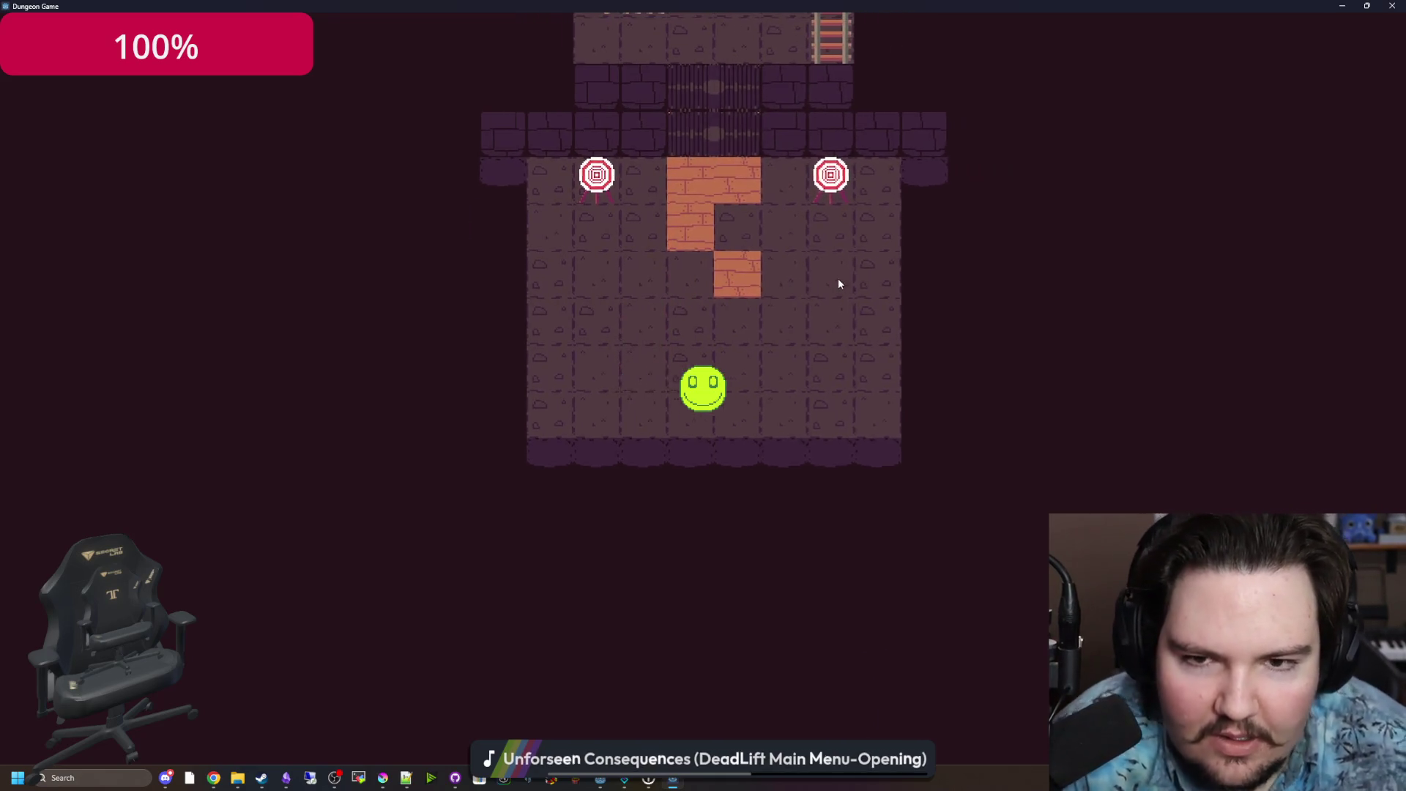
pyautogui.press('d')
pyautogui.press('w')
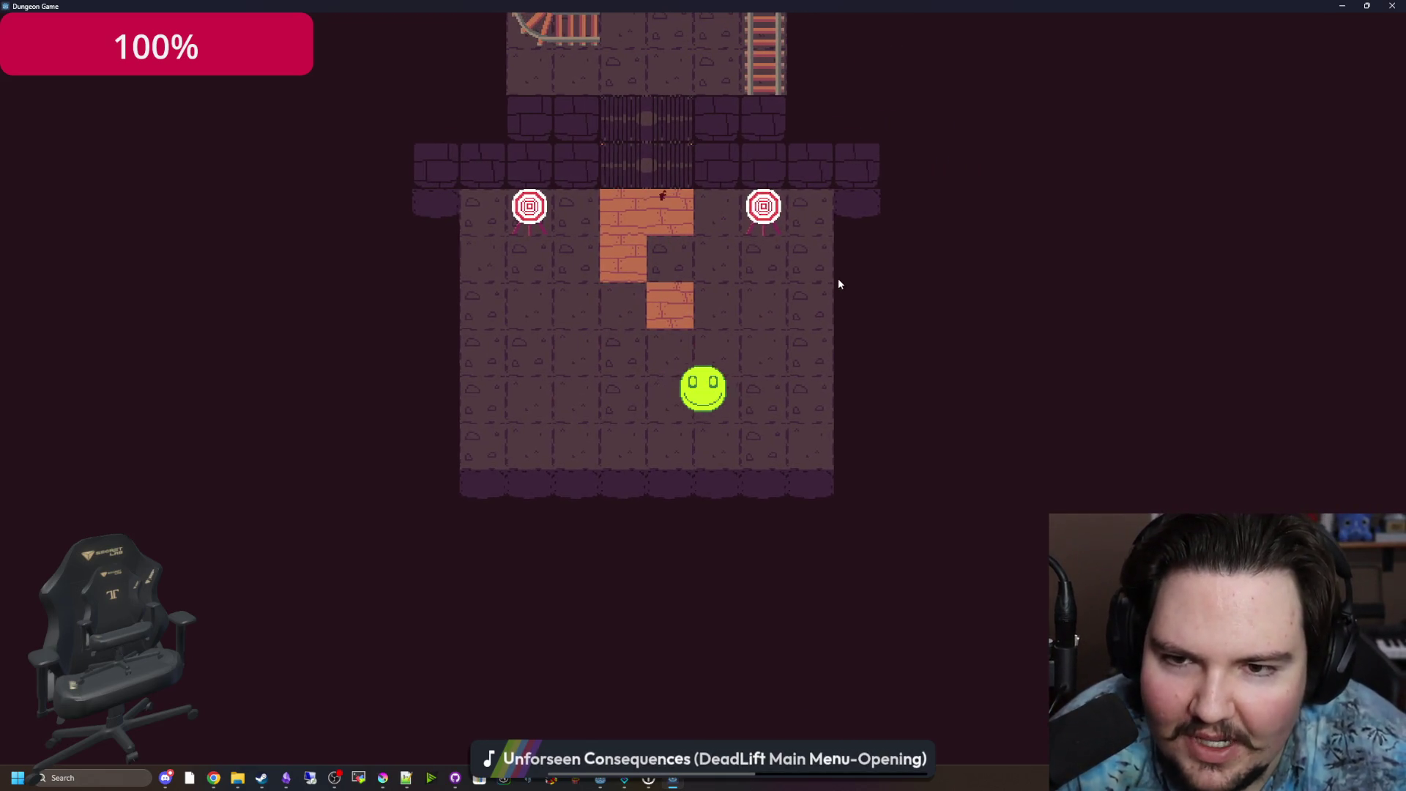
pyautogui.press('d')
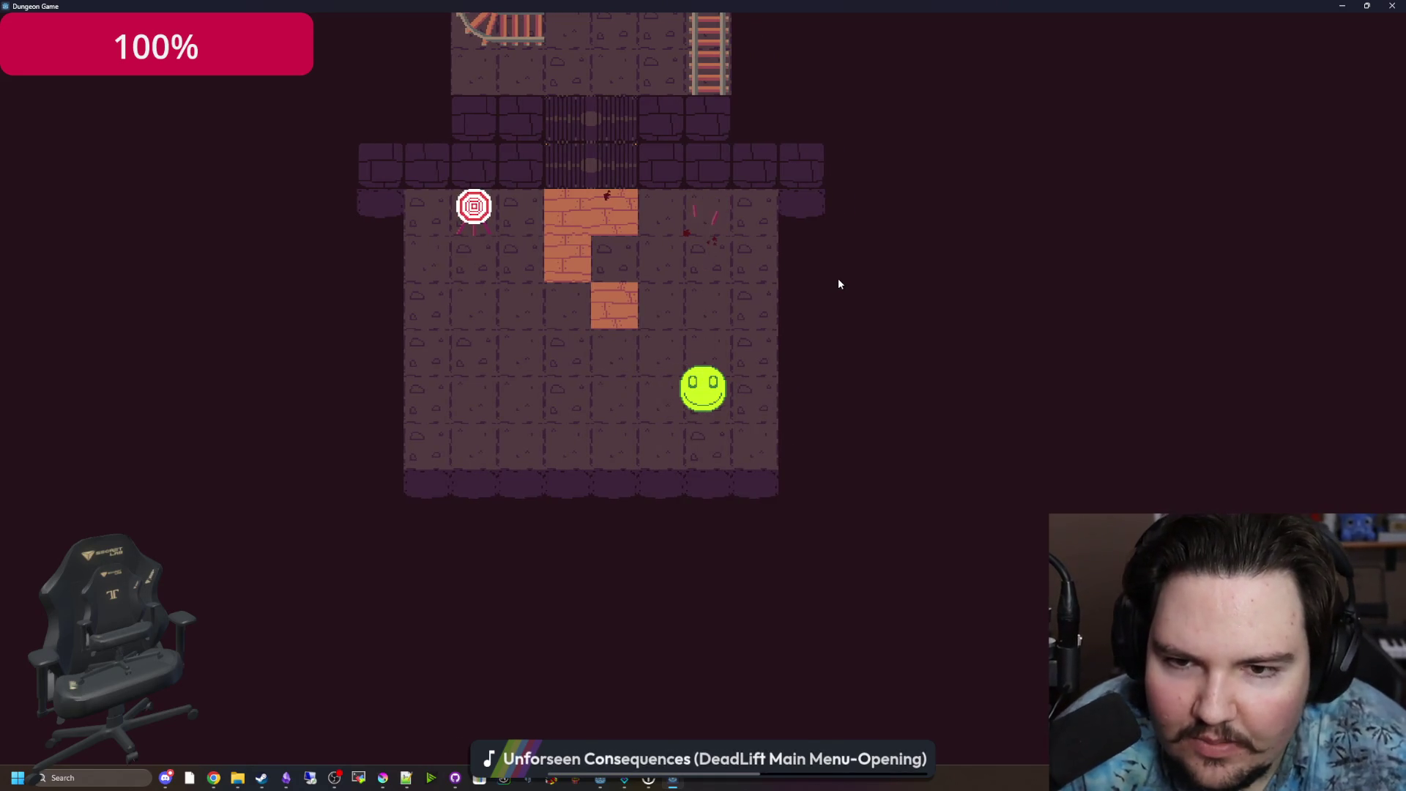
pyautogui.press('a')
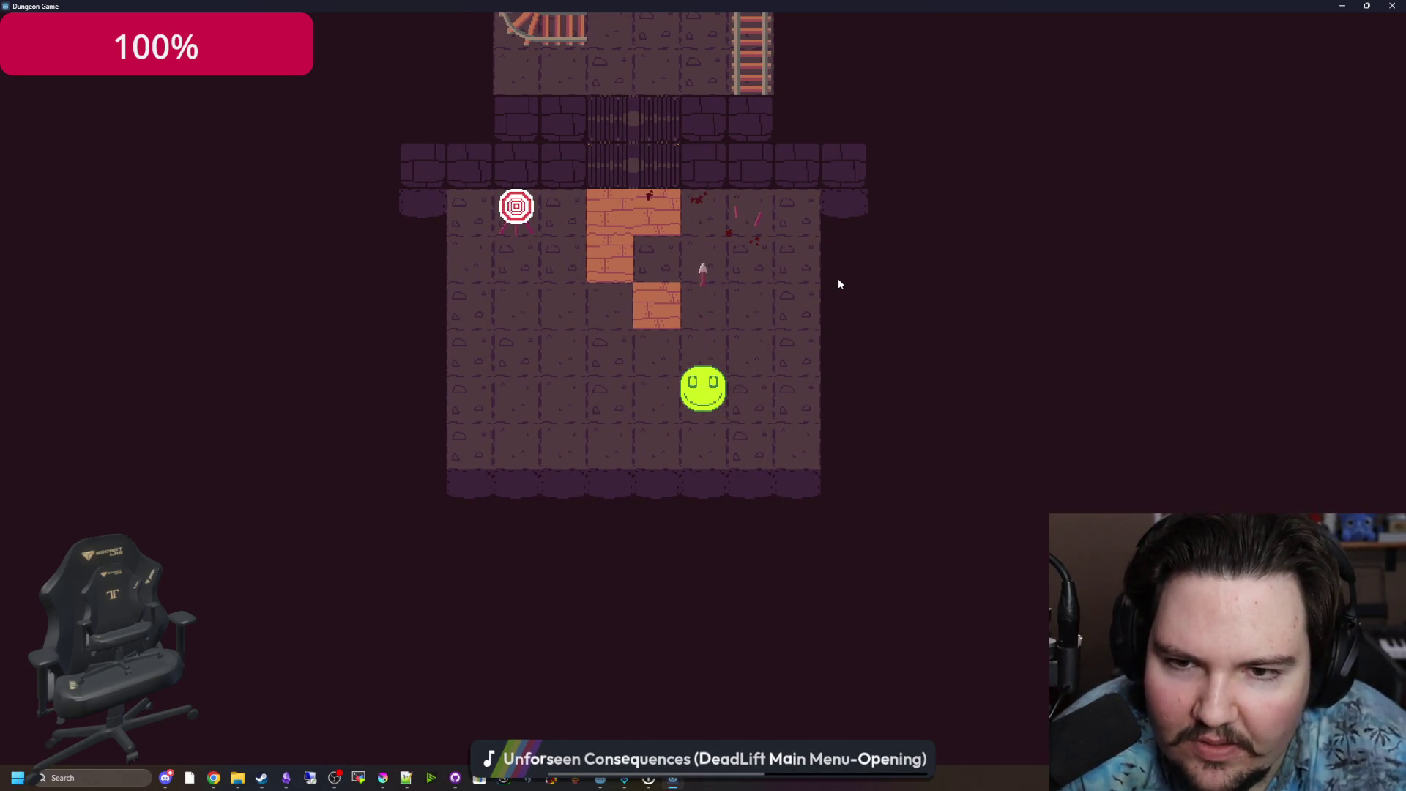
pyautogui.press('a')
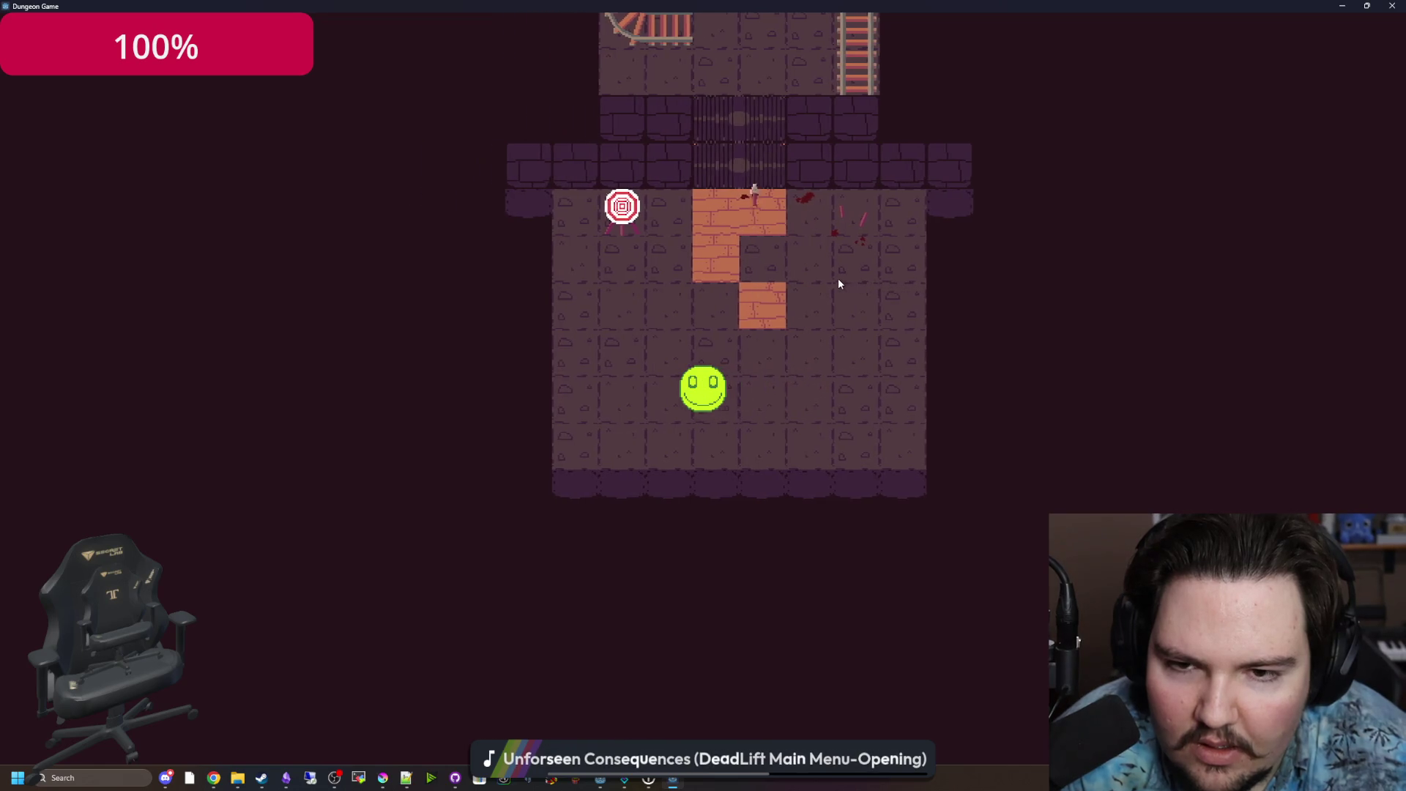
pyautogui.press('a')
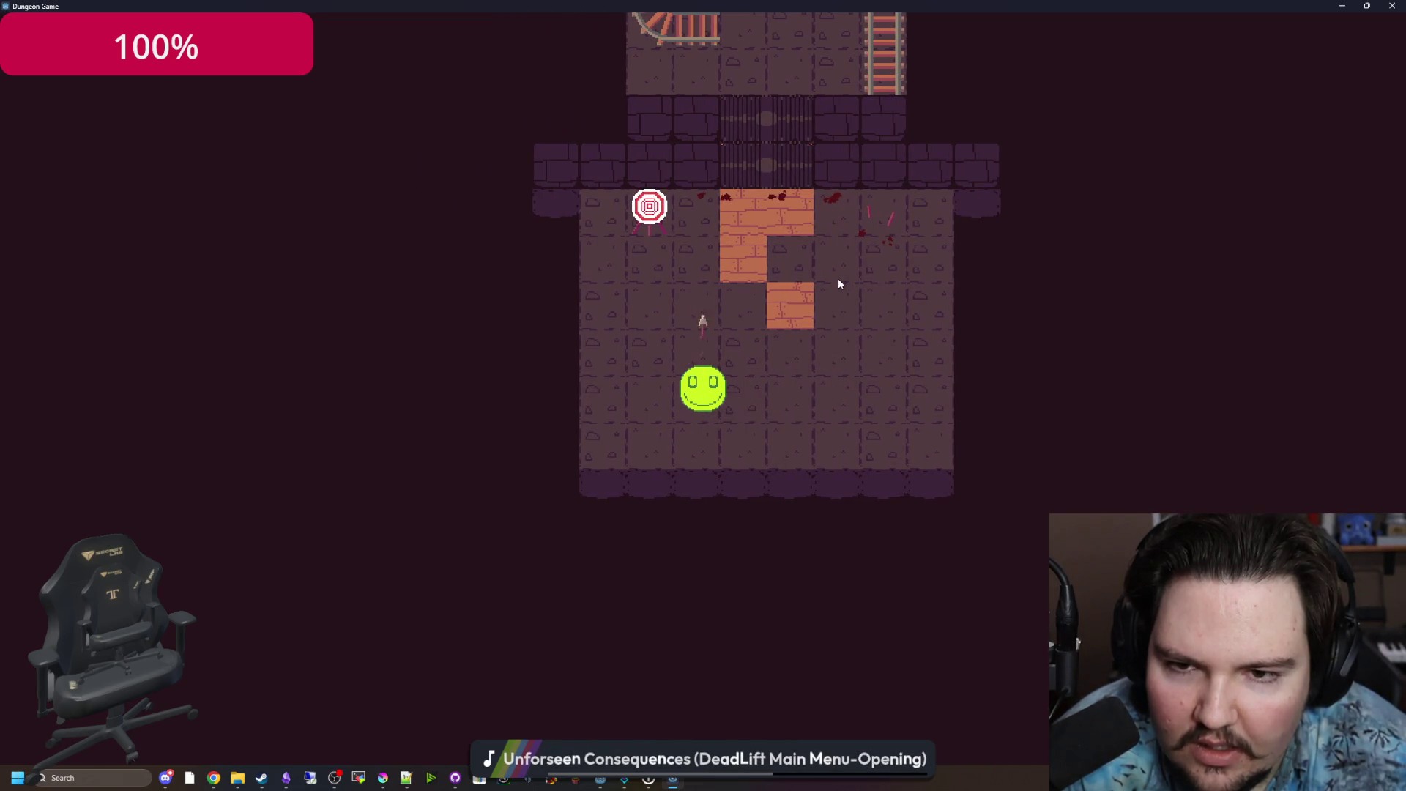
pyautogui.press('a')
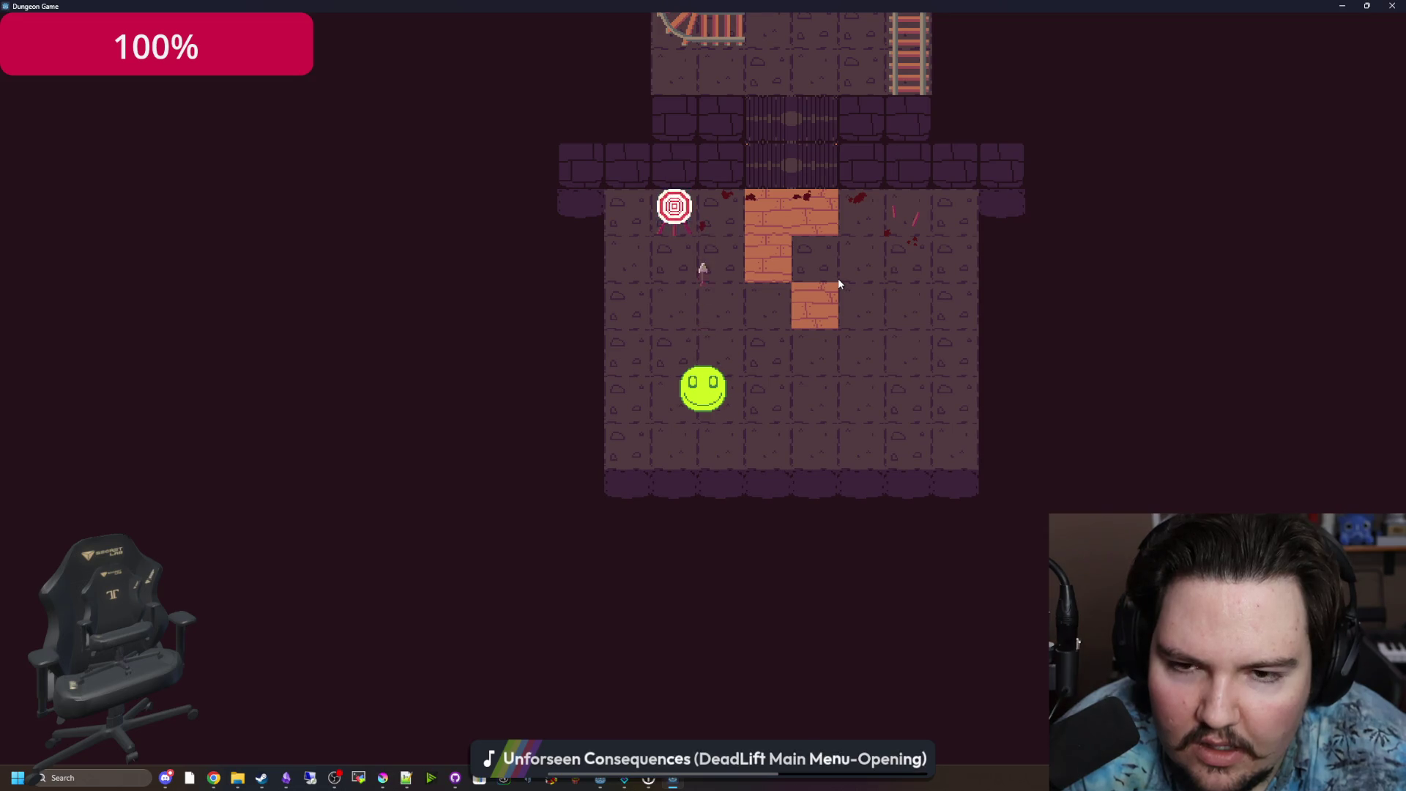
pyautogui.press('a')
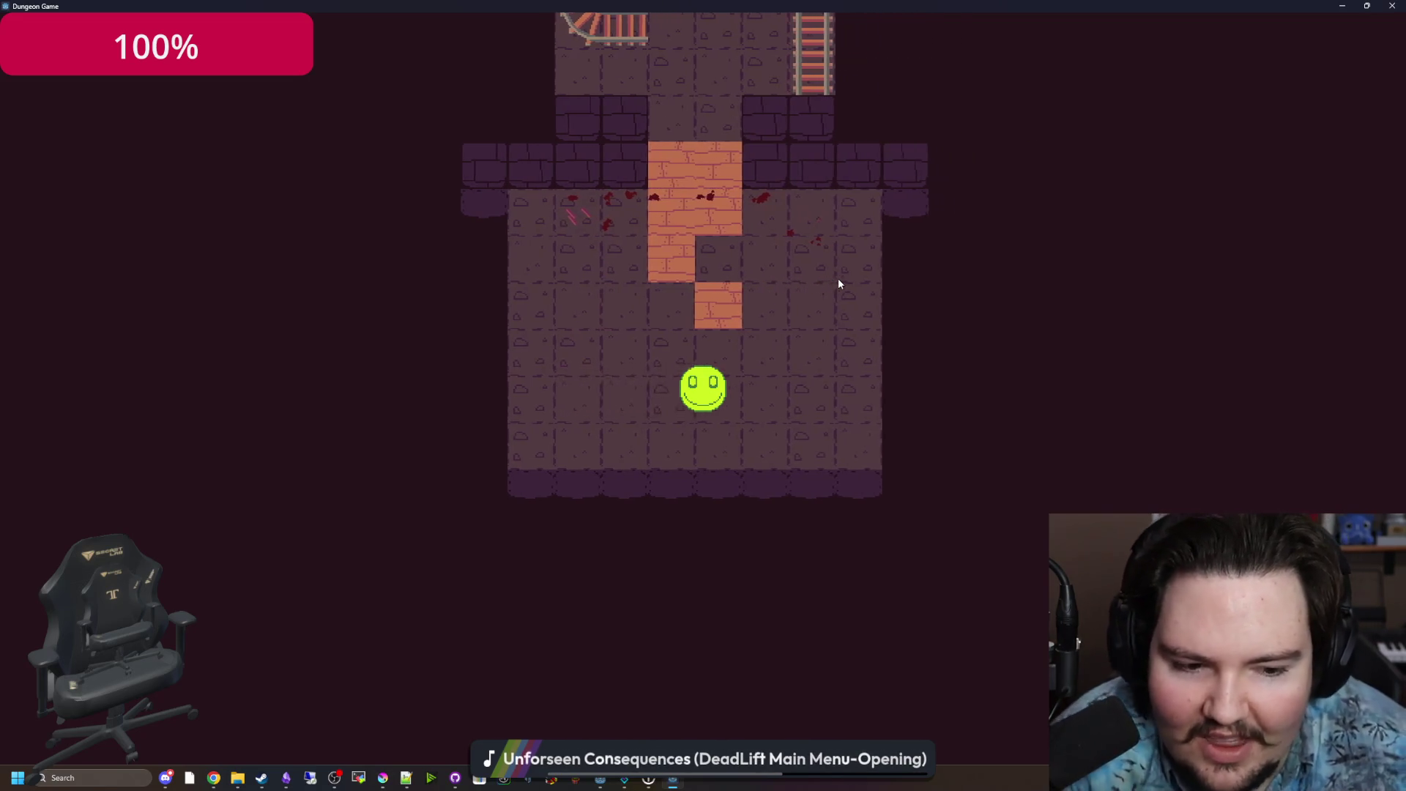
# Walk up through the gate and along the mine tracks, firing arrows ahead.
pyautogui.press('w')
pyautogui.press('d')
pyautogui.press('a')
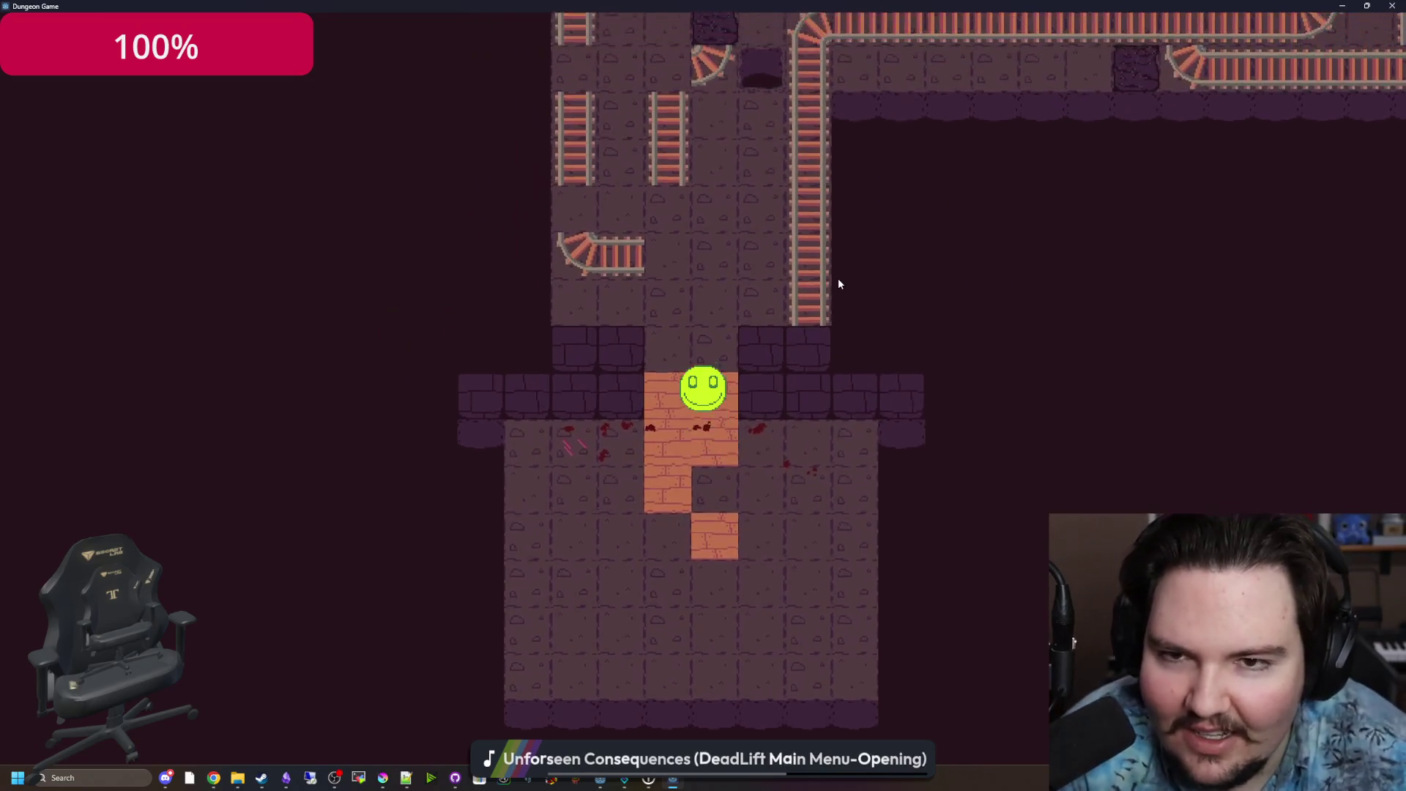
pyautogui.press('w')
pyautogui.press('s')
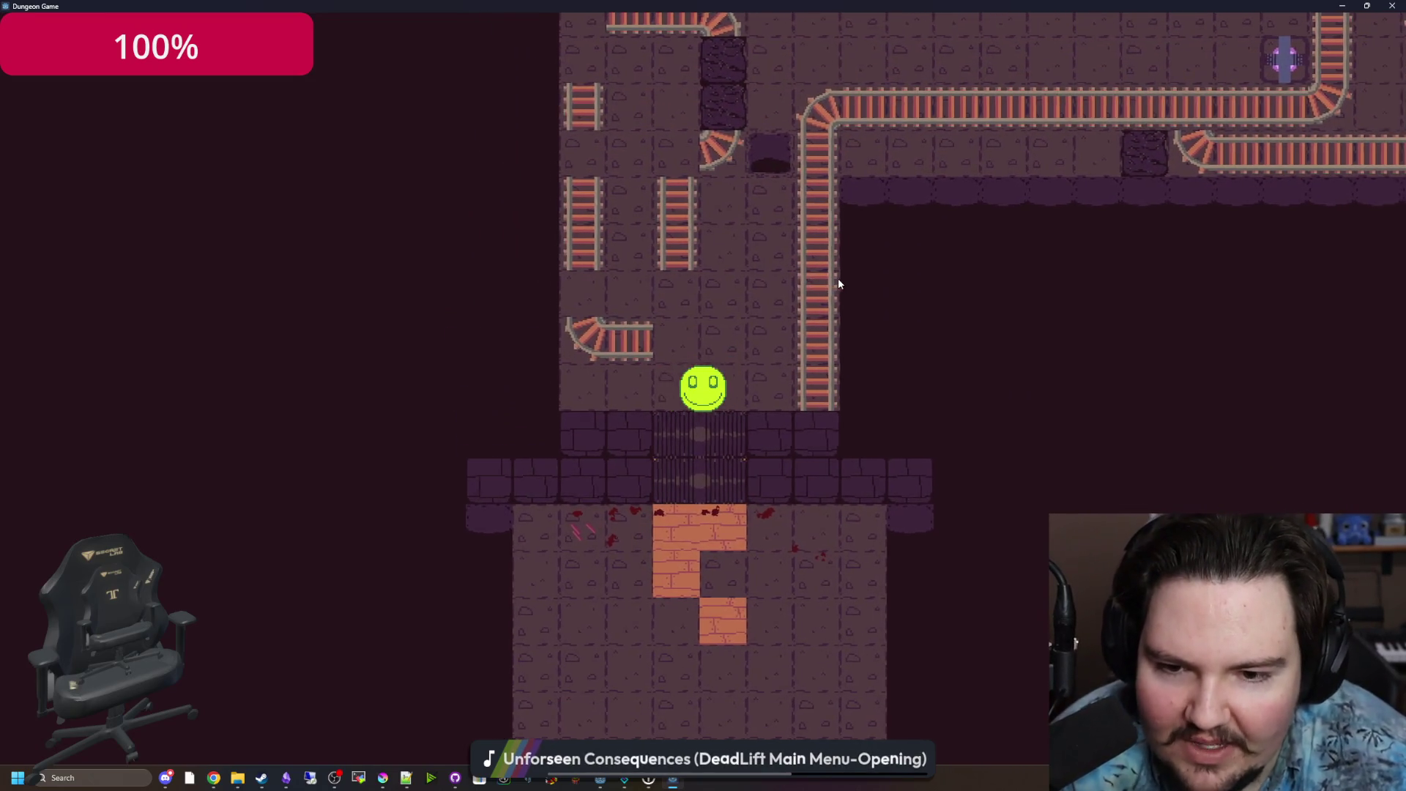
pyautogui.press('w')
pyautogui.press('a')
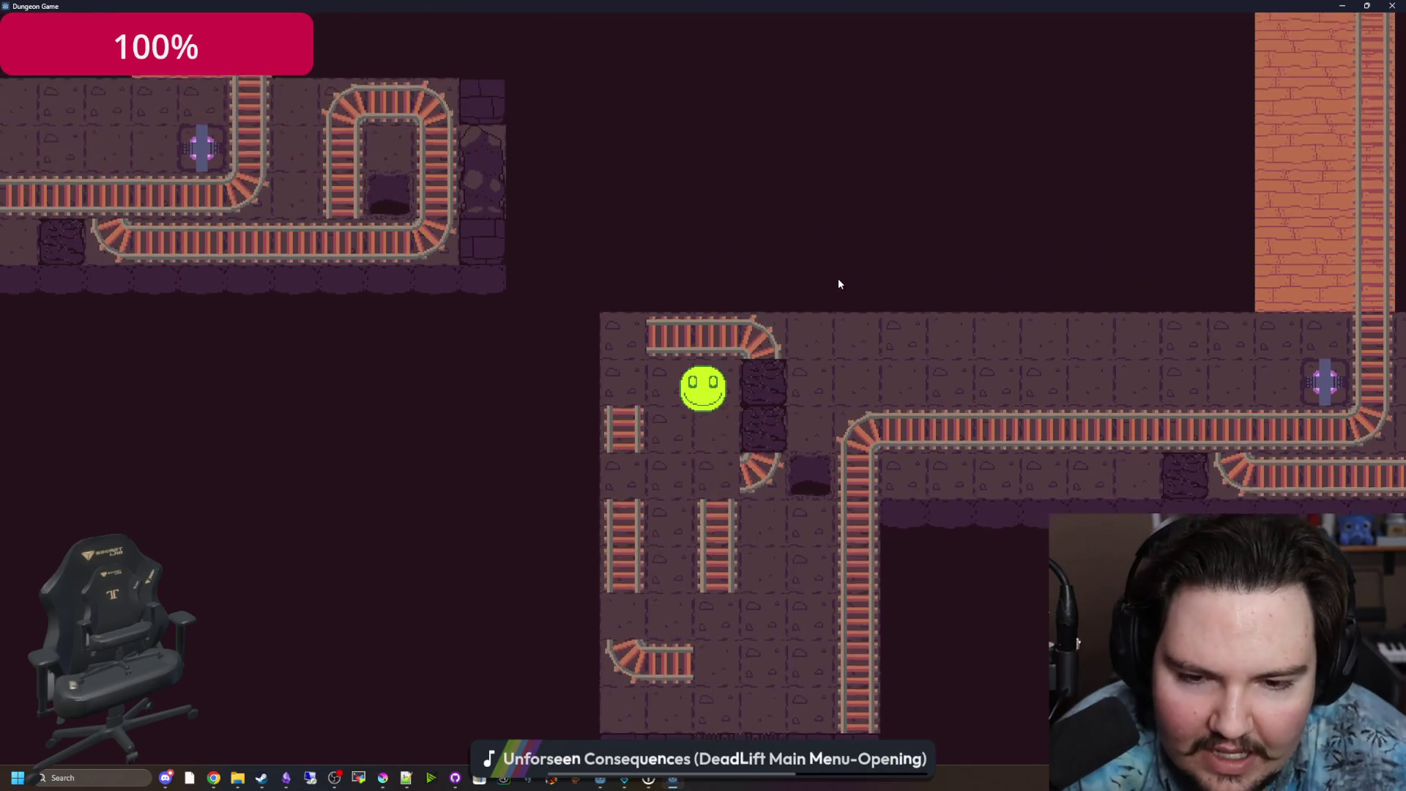
pyautogui.press('d')
pyautogui.press('s')
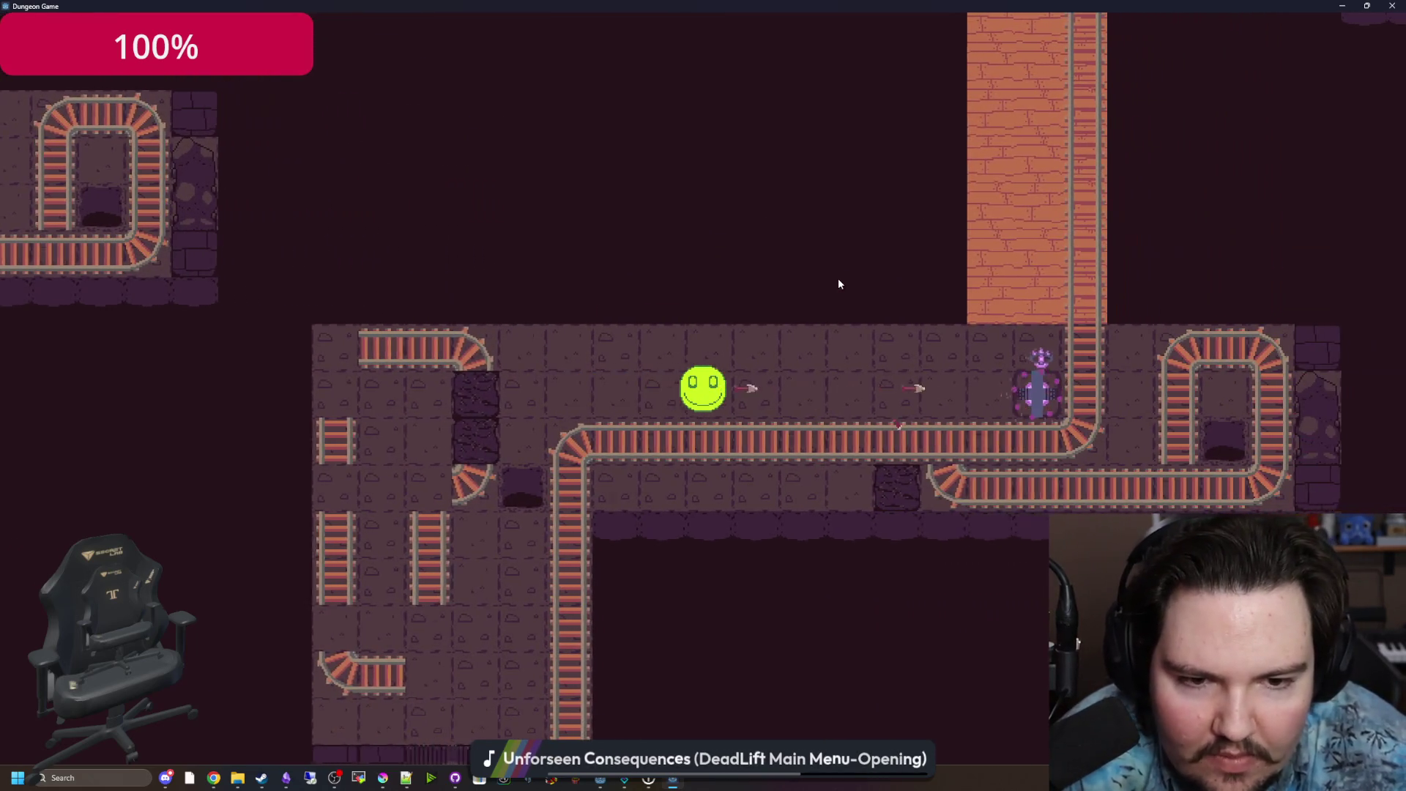
# Dodge around and kill the two mine-track enemies.
pyautogui.press('d')
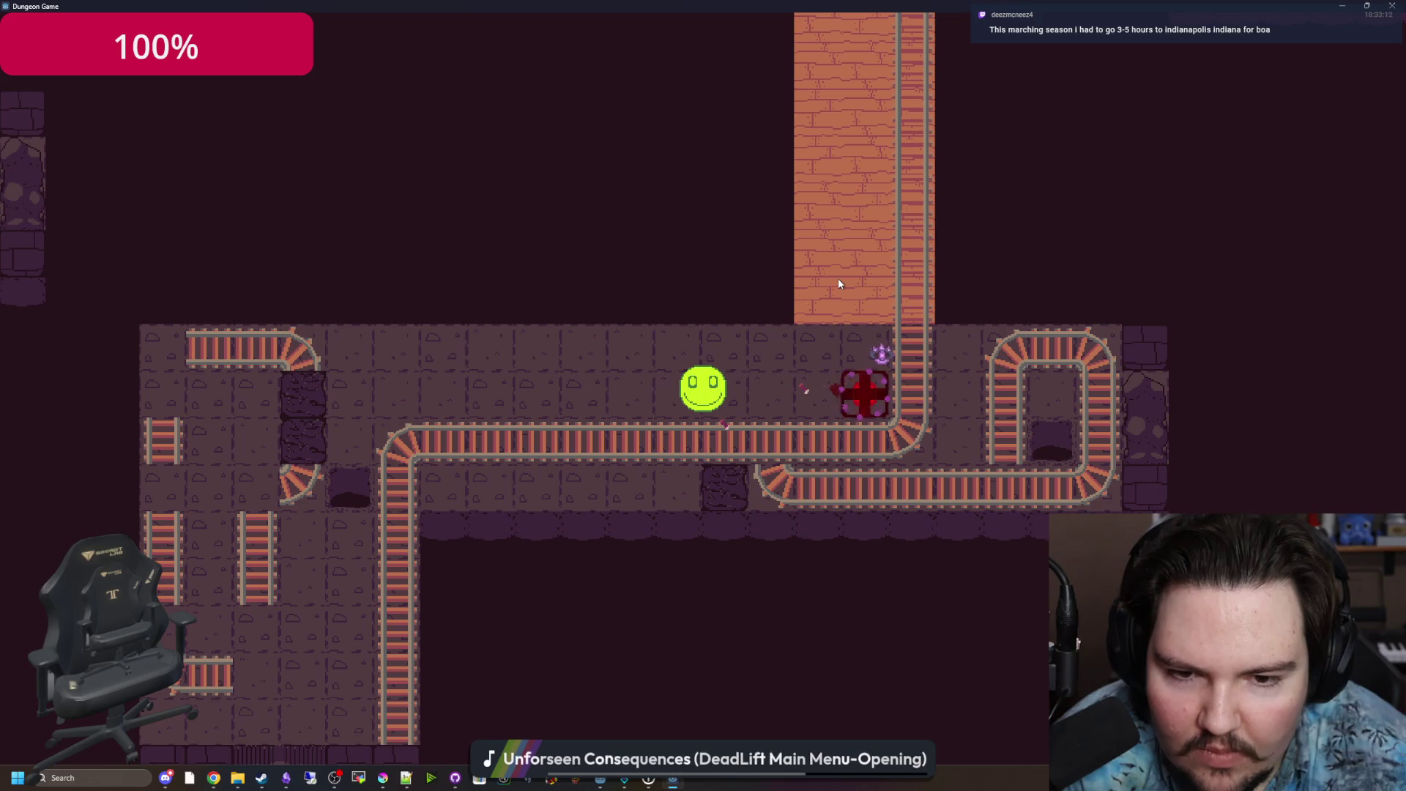
pyautogui.press('a')
pyautogui.press('d')
pyautogui.press('s')
pyautogui.press('a')
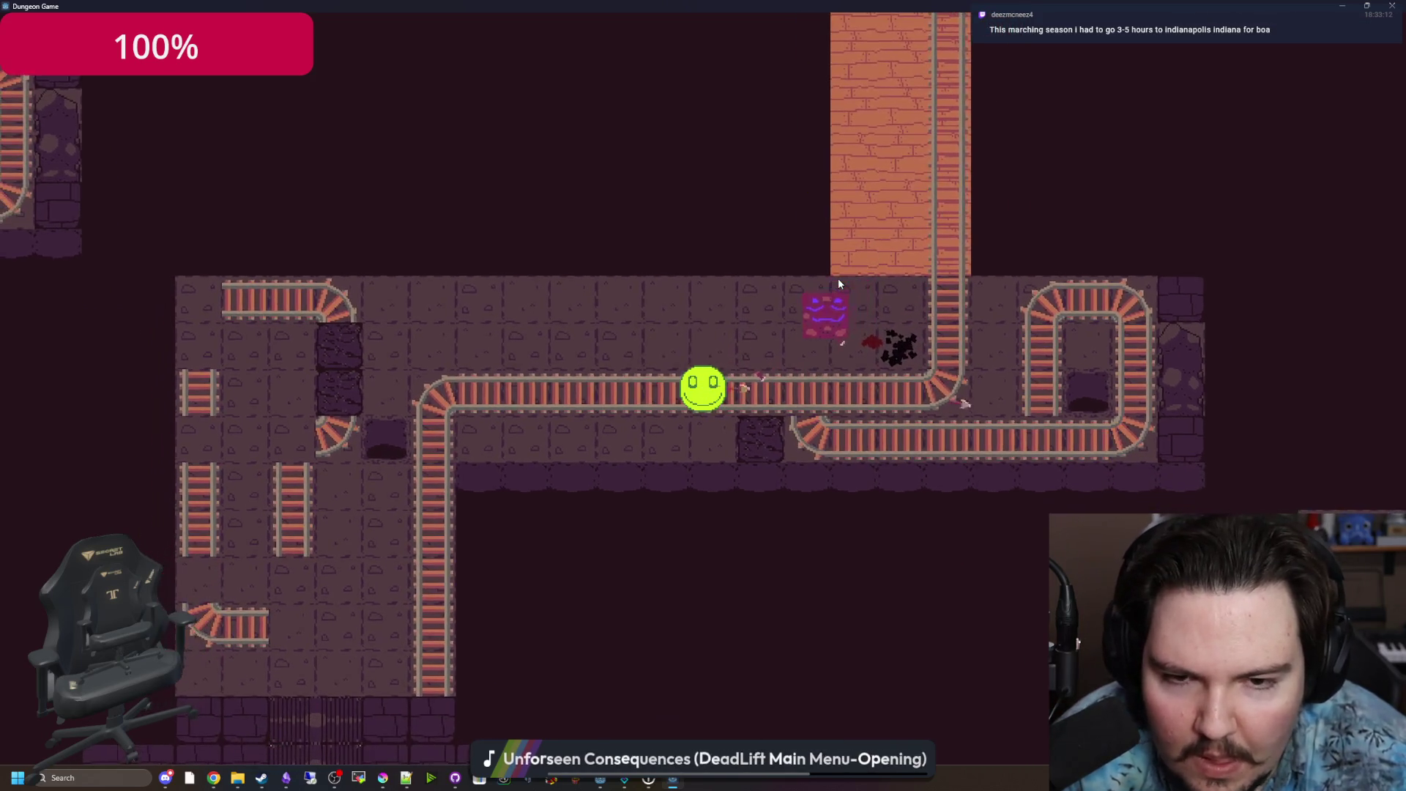
pyautogui.press('a')
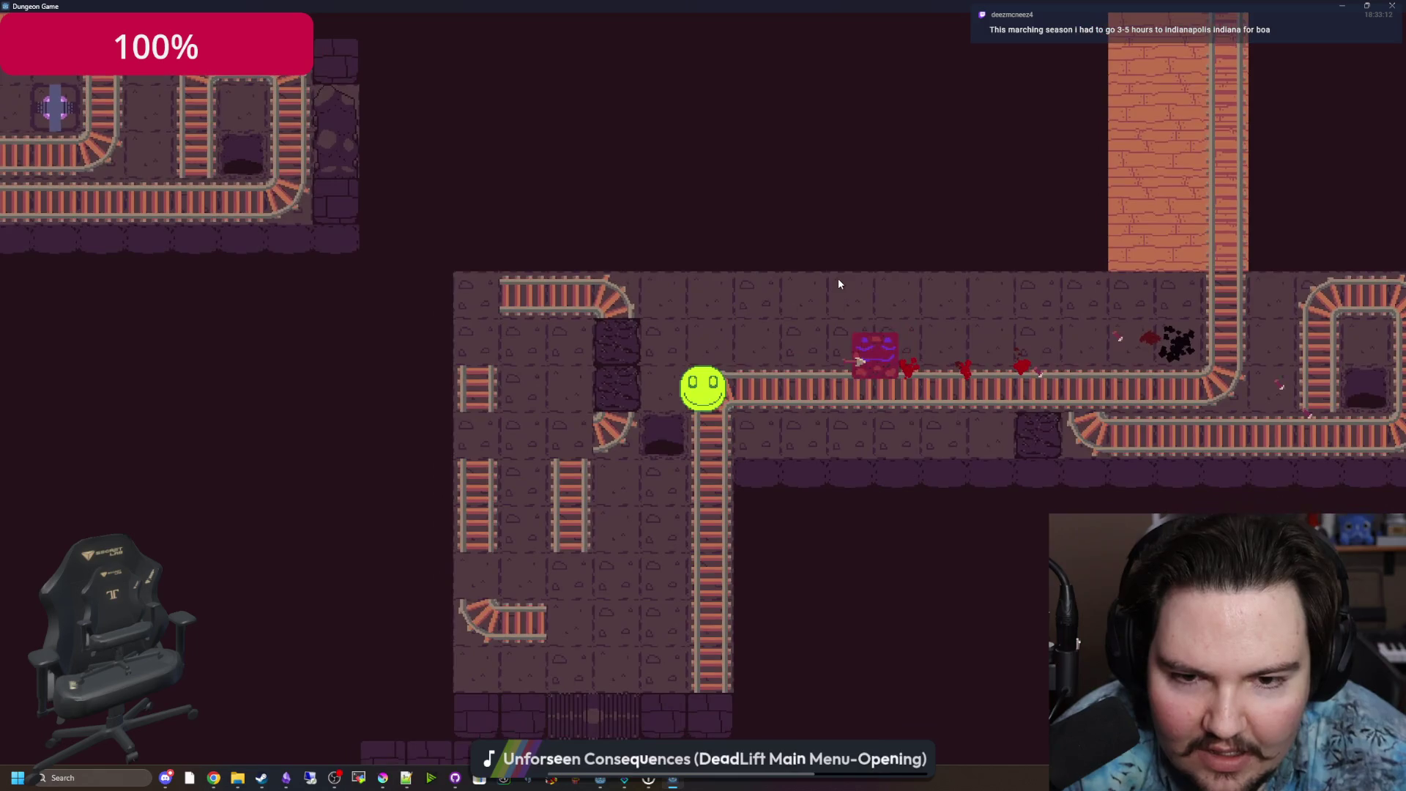
pyautogui.press('s')
pyautogui.press('w')
pyautogui.press('d')
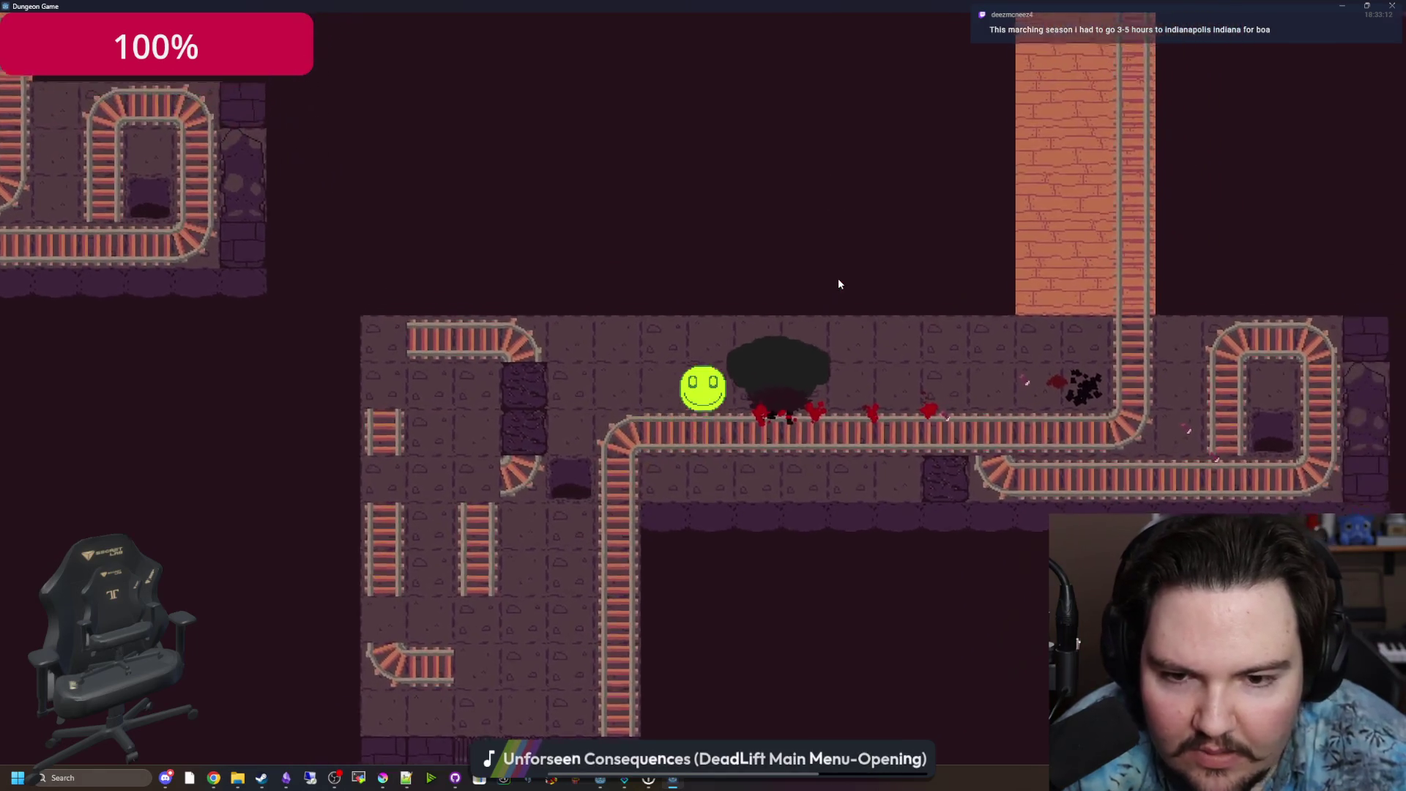
# Walk right along the track past the vertical rail into the loop track.
pyautogui.press('d')
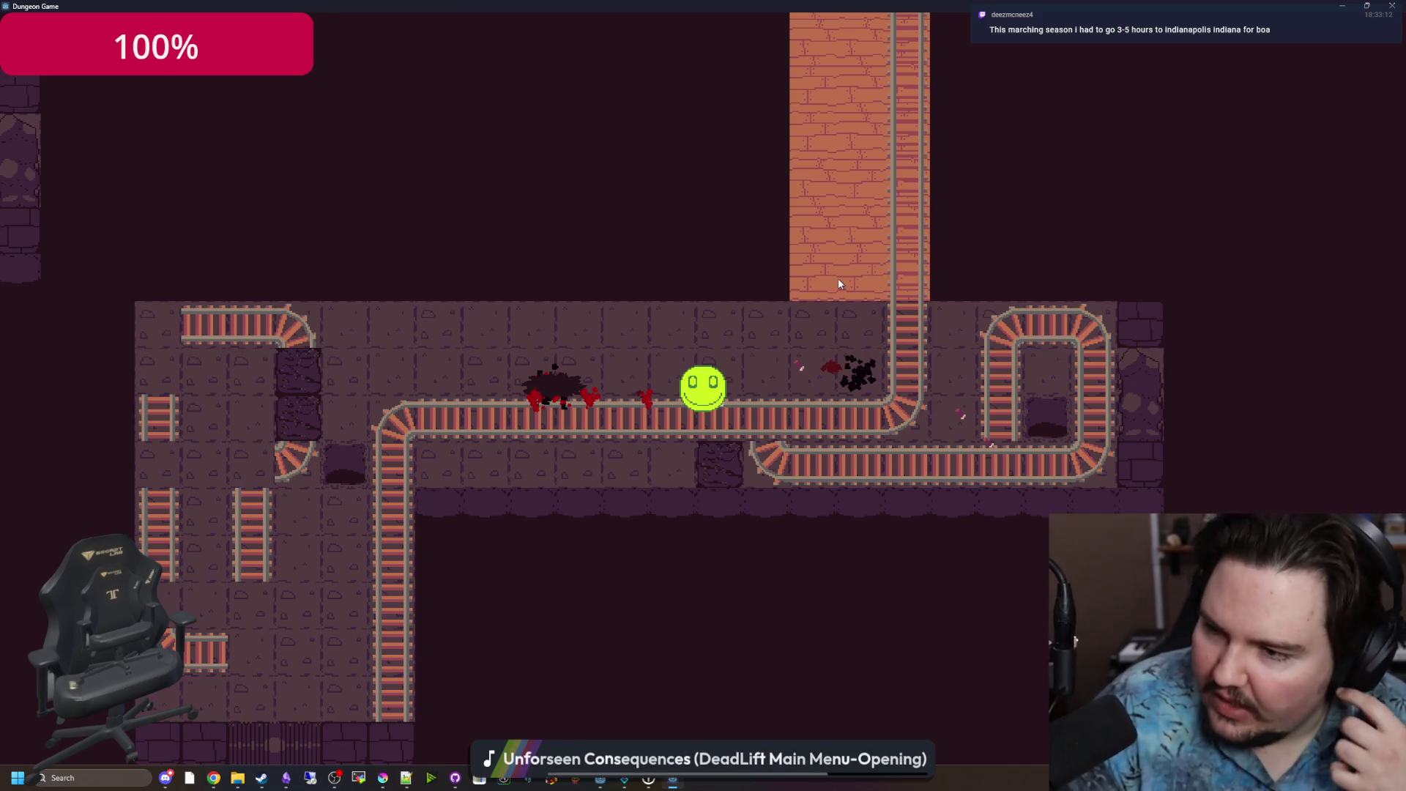
pyautogui.press('d')
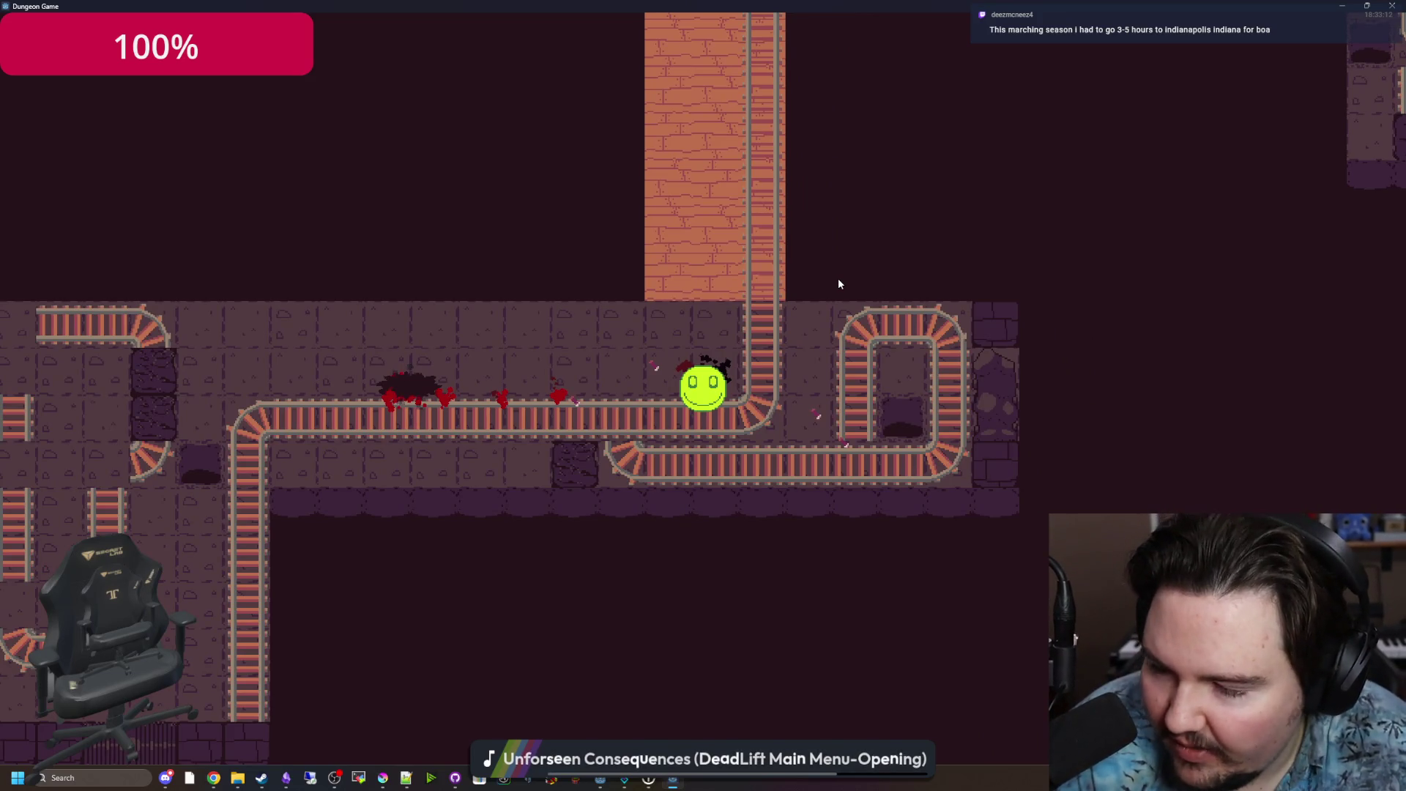
pyautogui.press('d')
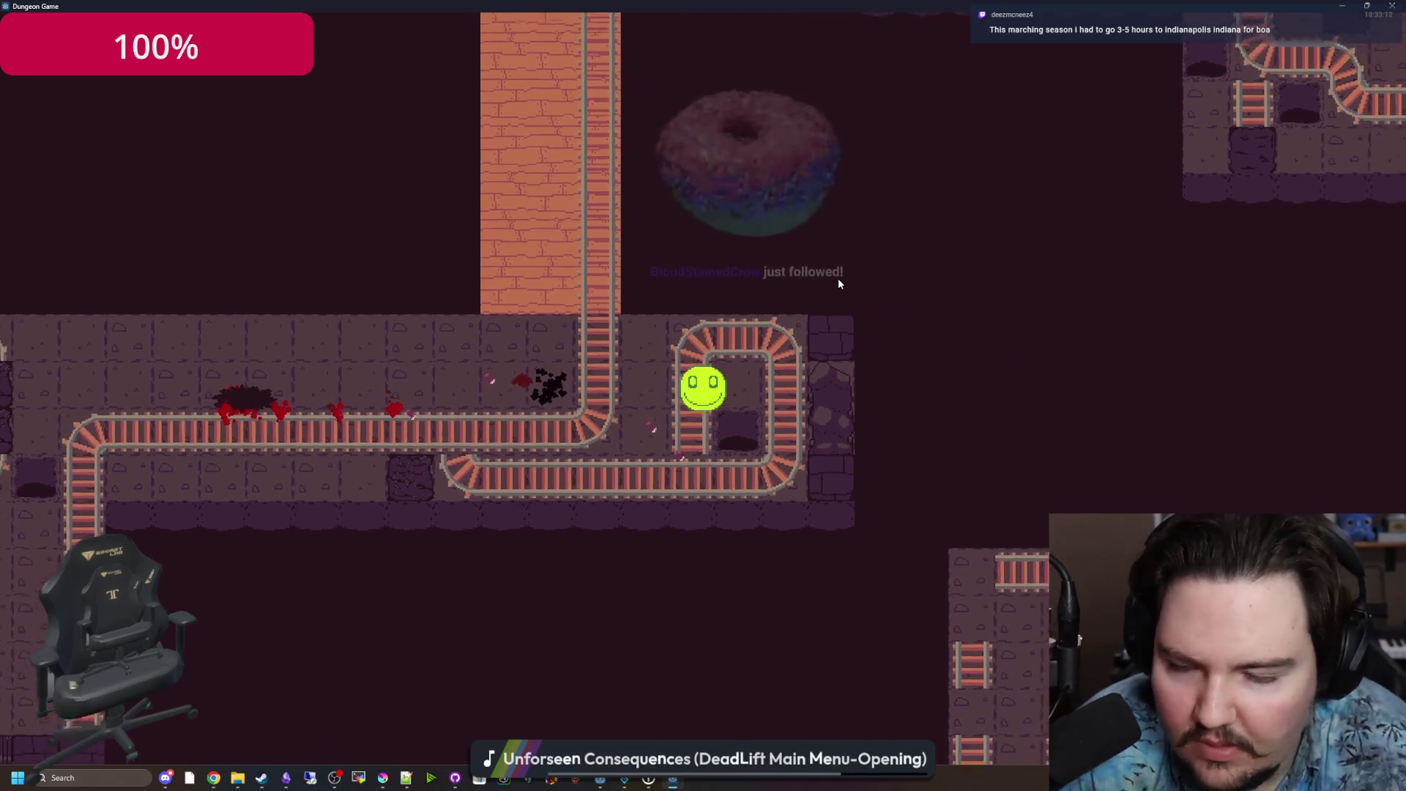
pyautogui.press('a')
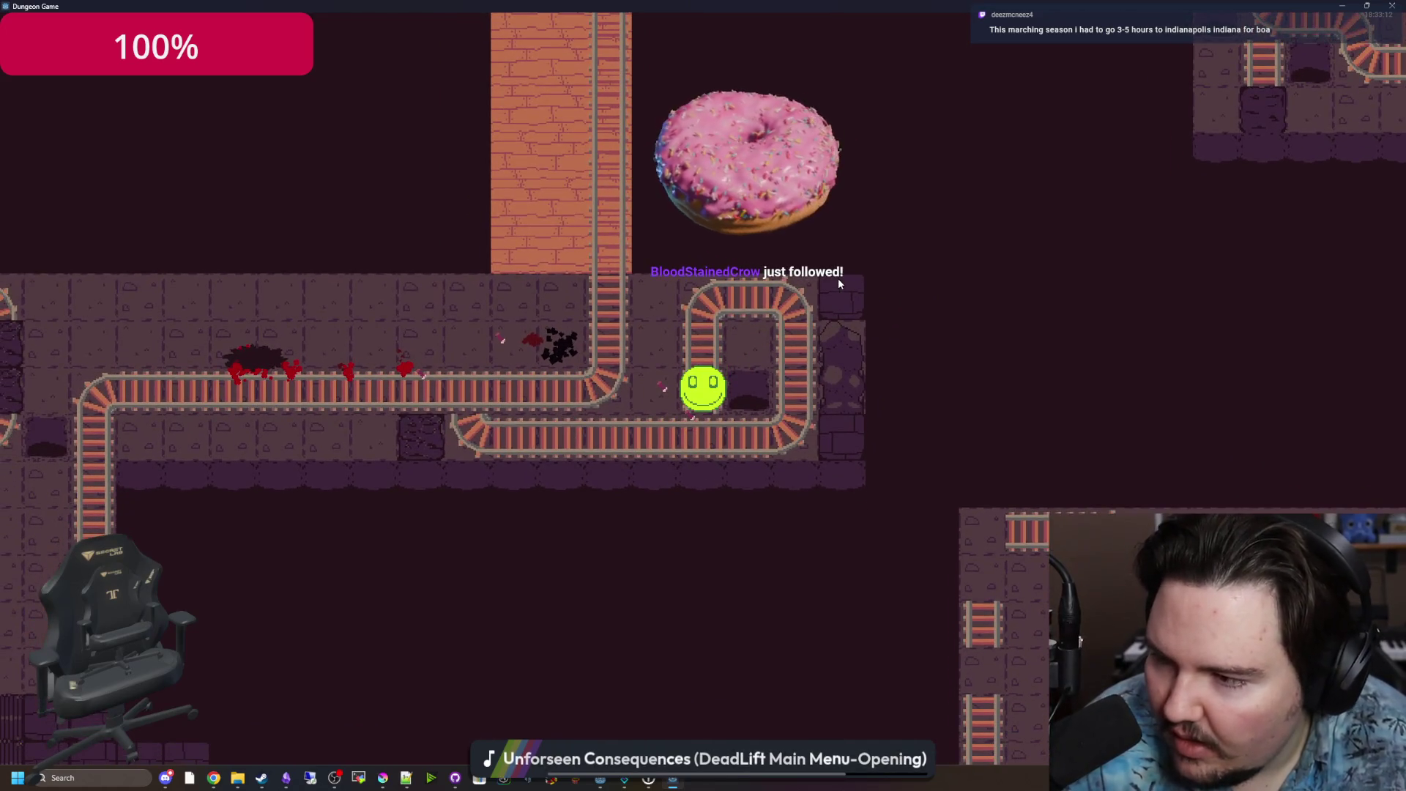
# Leave the loop track, walk up the brick path and go up-left into the next room.
pyautogui.press('d')
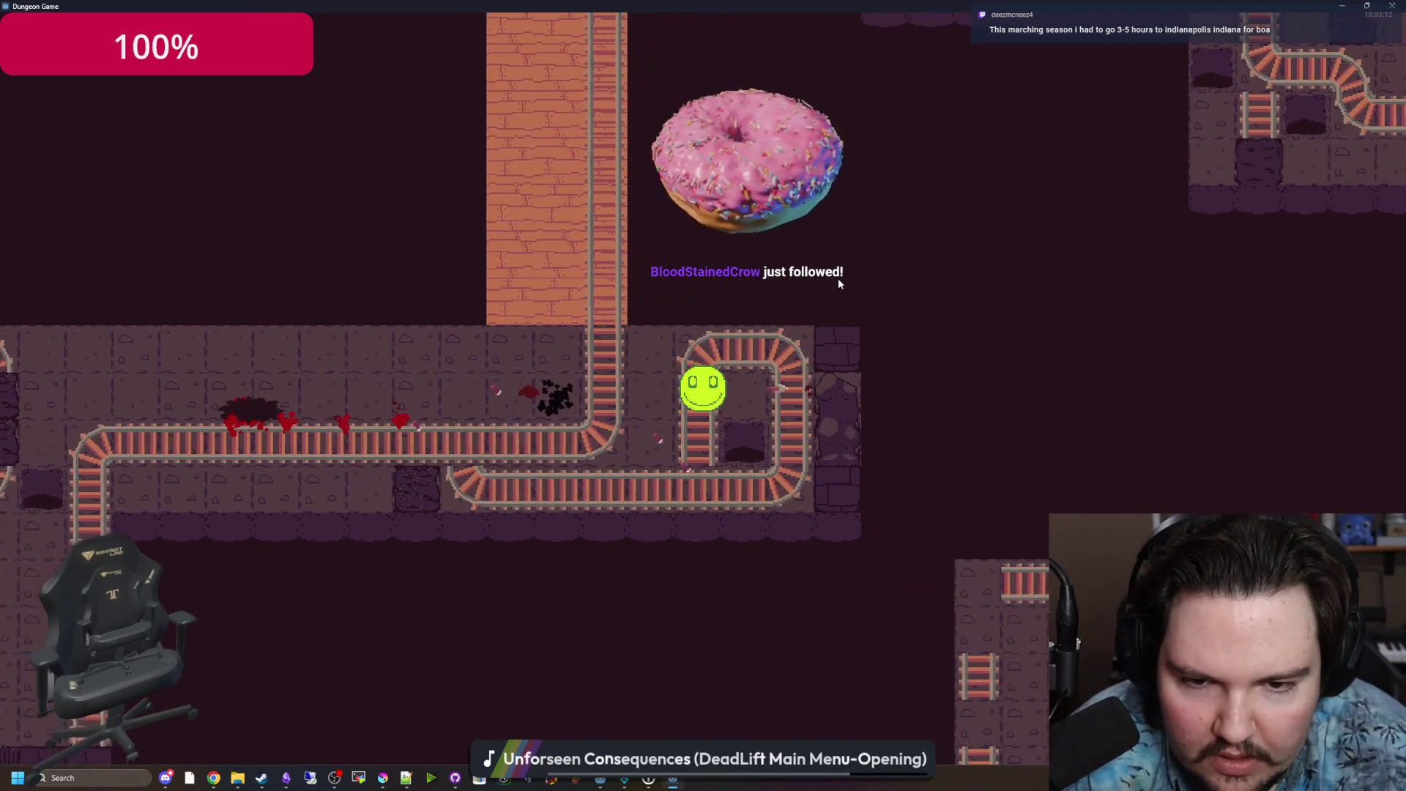
pyautogui.press('a')
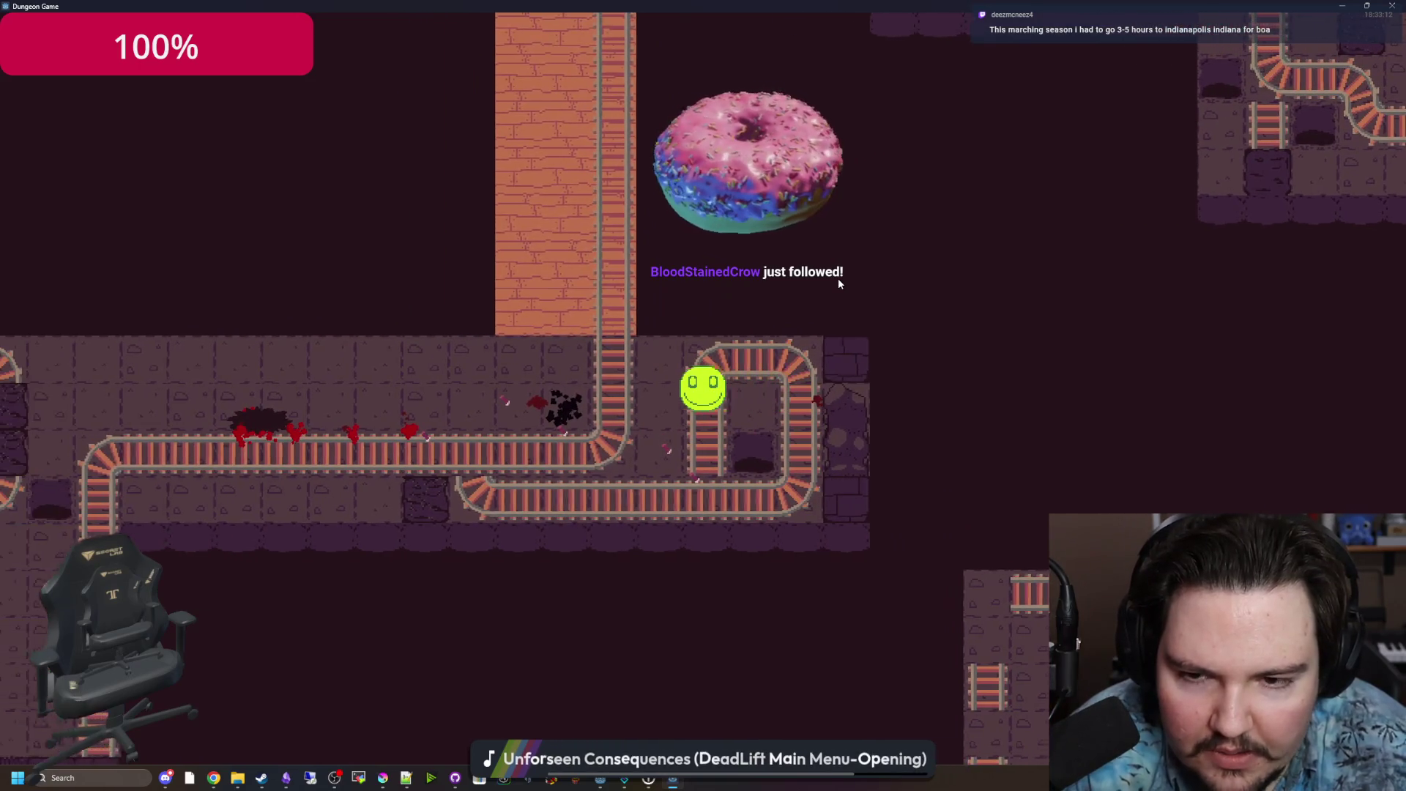
pyautogui.press('w')
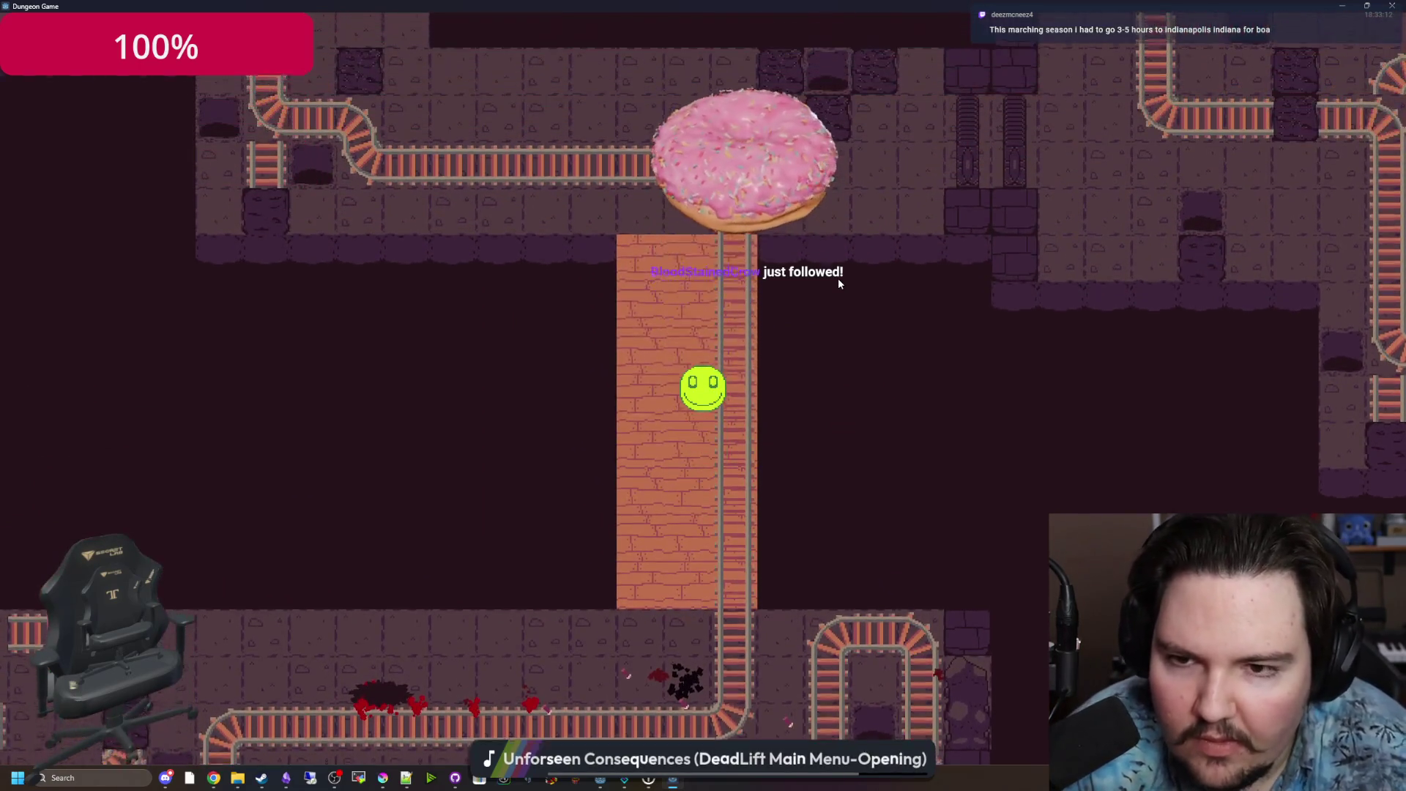
pyautogui.press('w')
pyautogui.press('a')
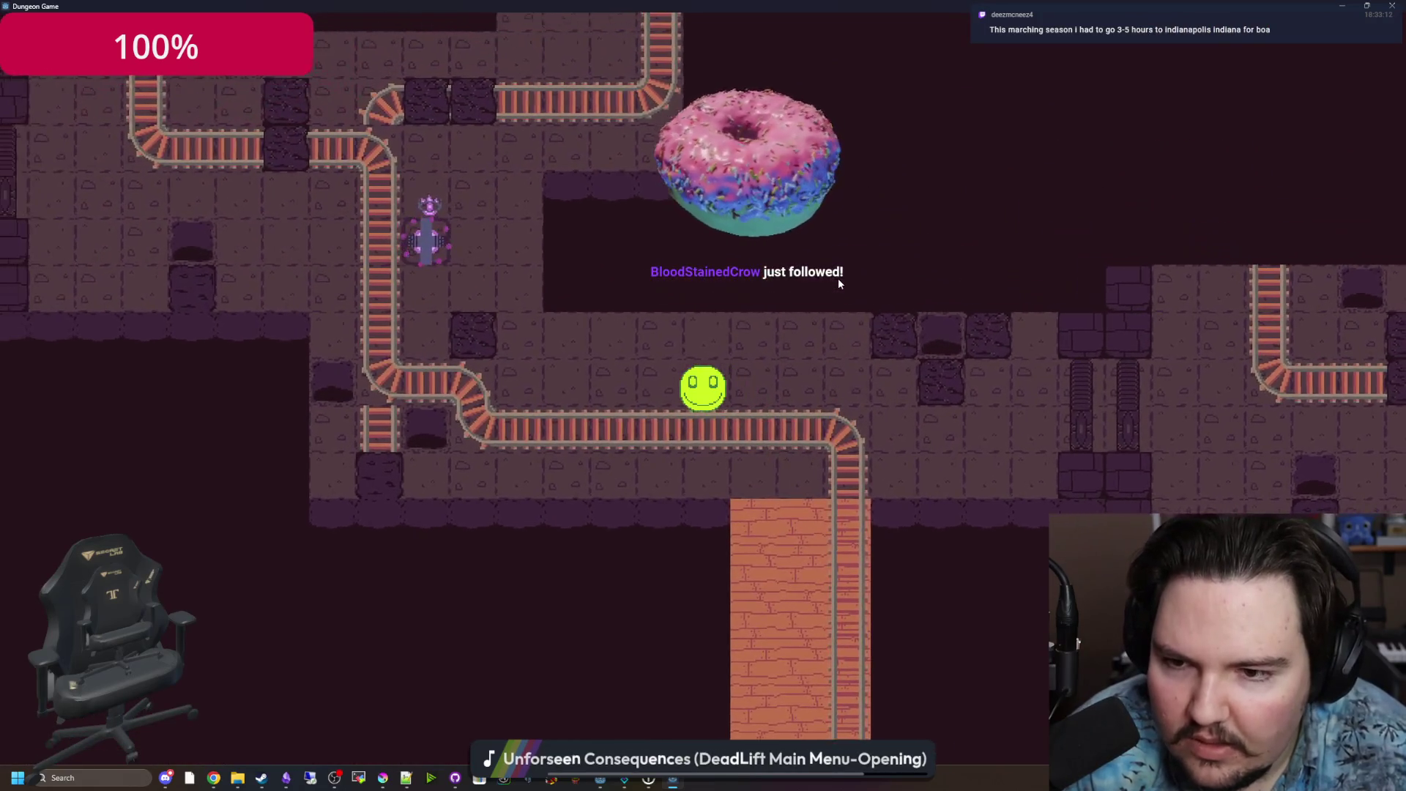
pyautogui.press('a')
pyautogui.press('w')
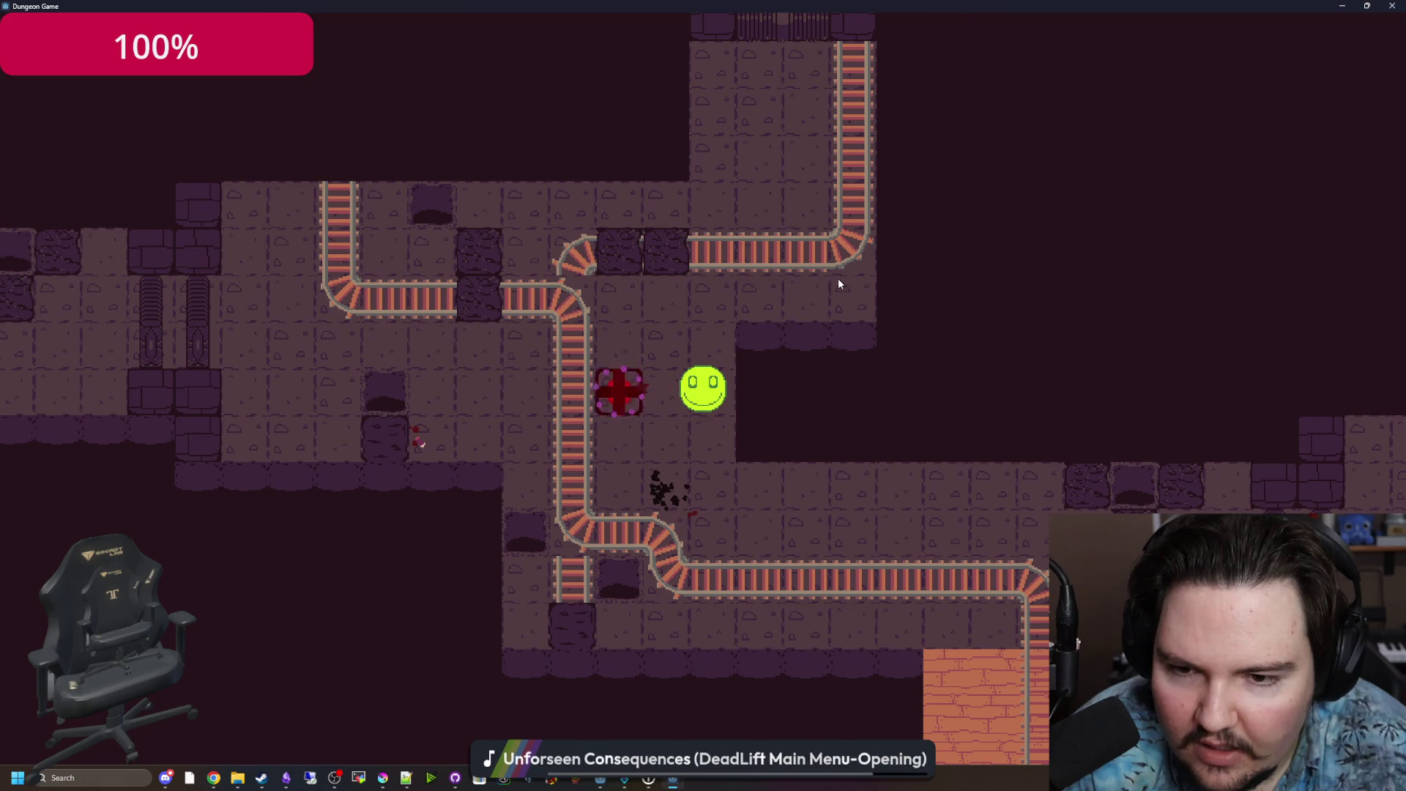
# Follow the track down and right, then slip left and up past the attacking enemy.
pyautogui.press('s')
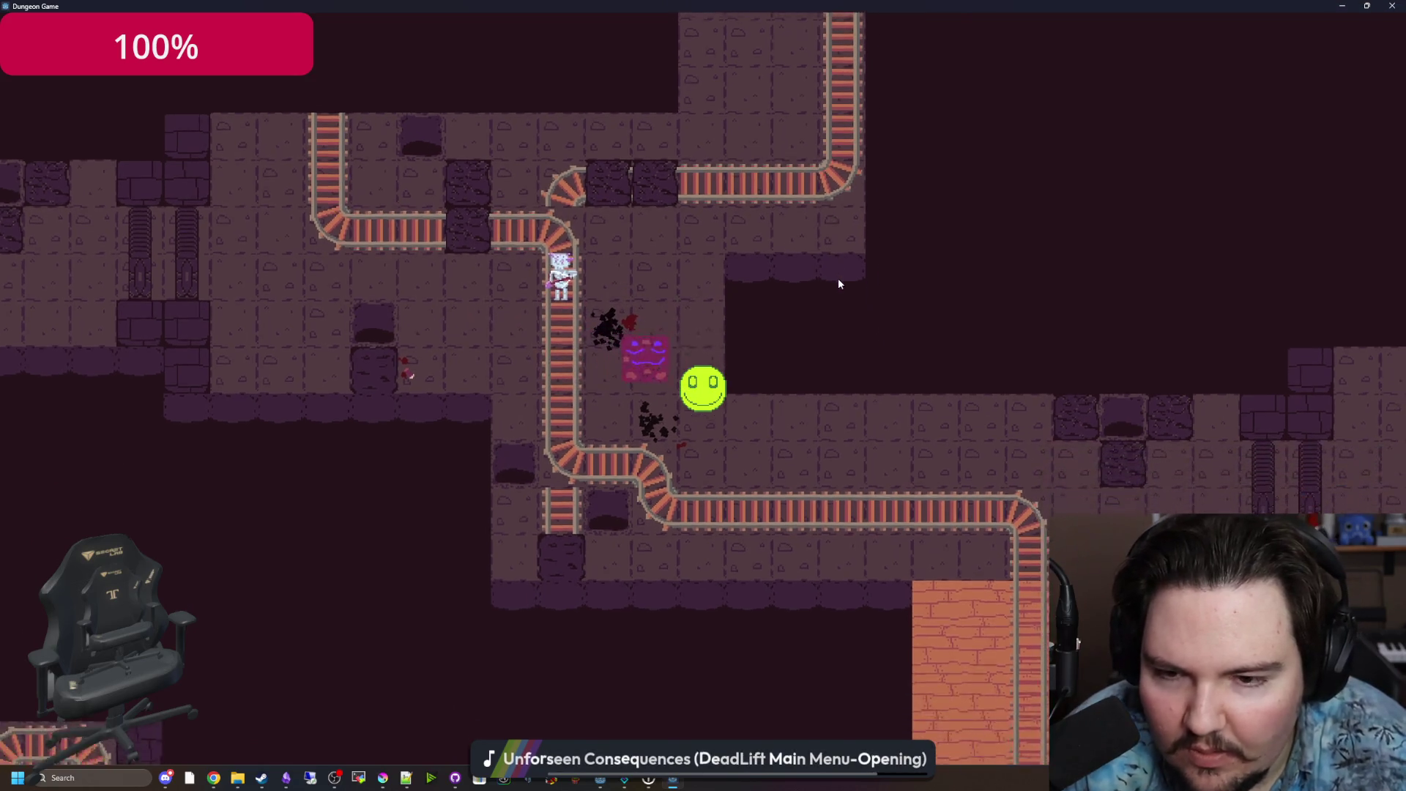
pyautogui.press('d')
pyautogui.press('d')
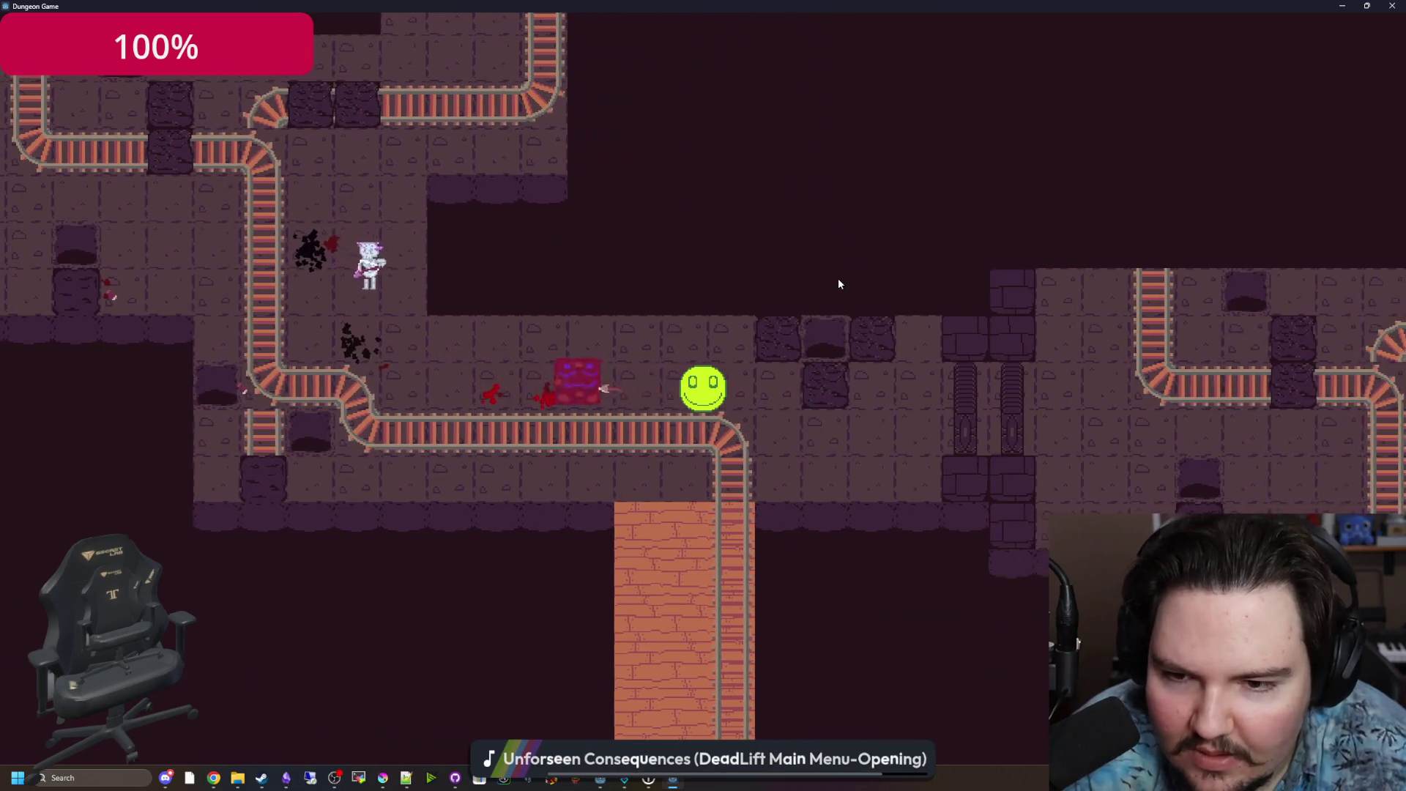
pyautogui.press('a')
pyautogui.press('w')
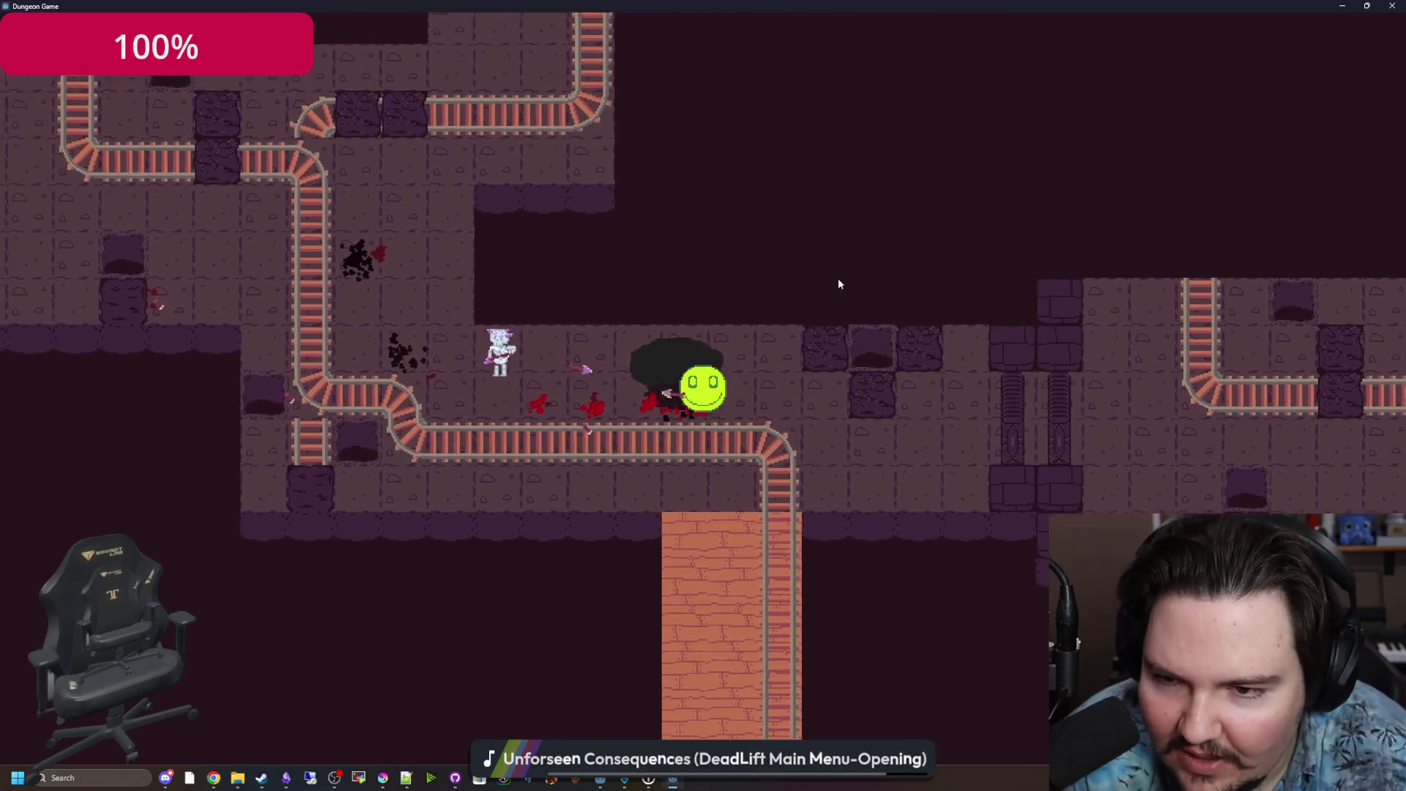
pyautogui.press('a')
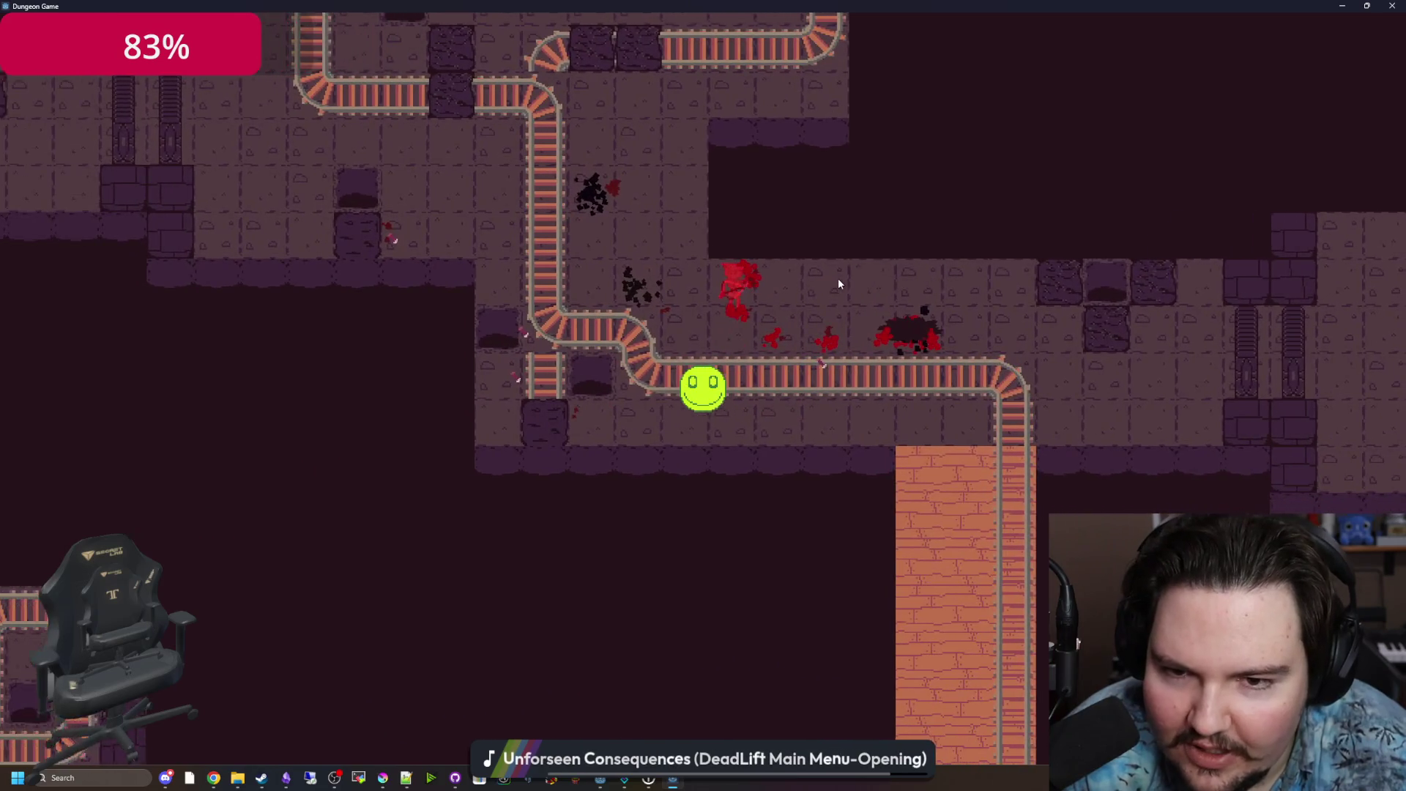
pyautogui.press('w')
# Continue left and up along the track into the corridor, maneuvering near the barred section.
pyautogui.press('a')
pyautogui.press('w')
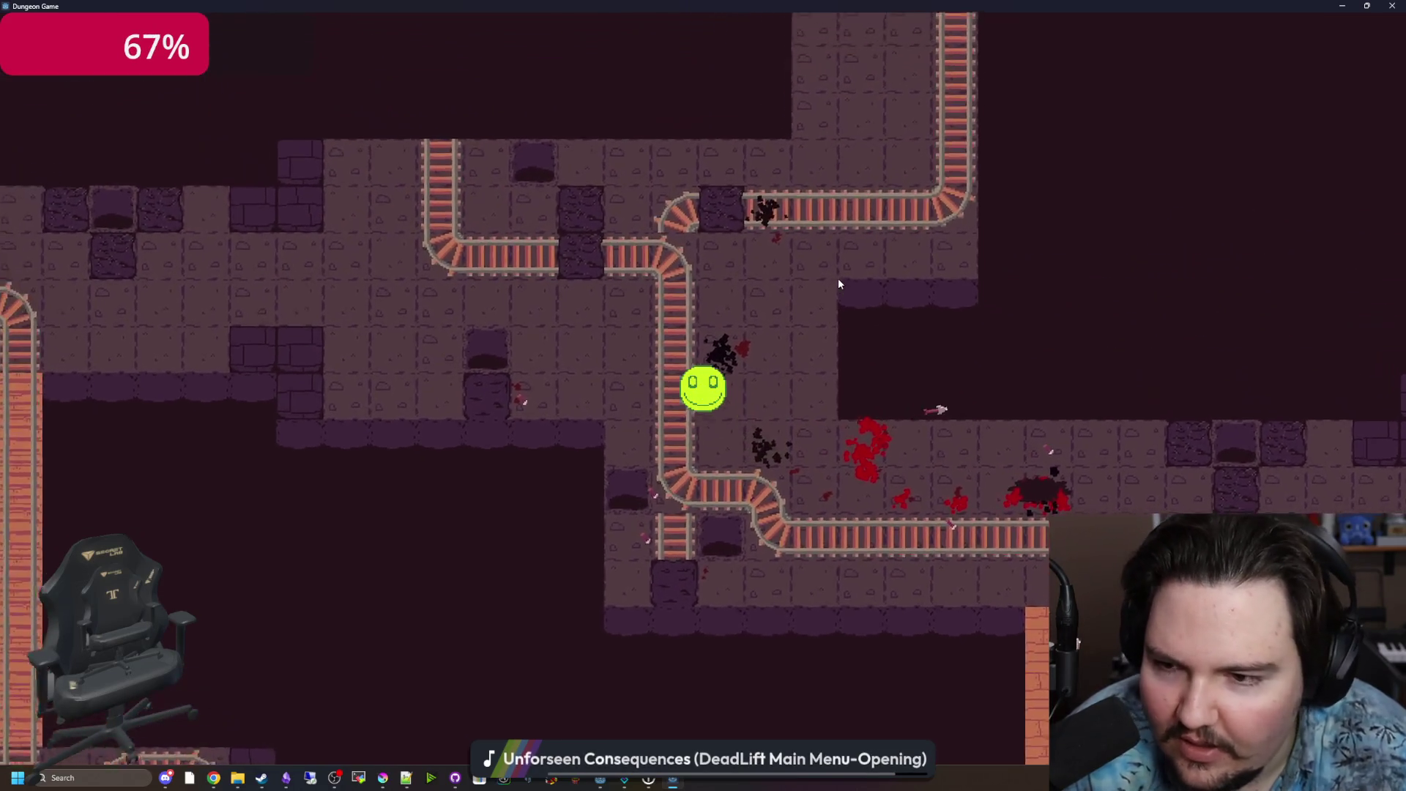
pyautogui.press('a')
pyautogui.press('w')
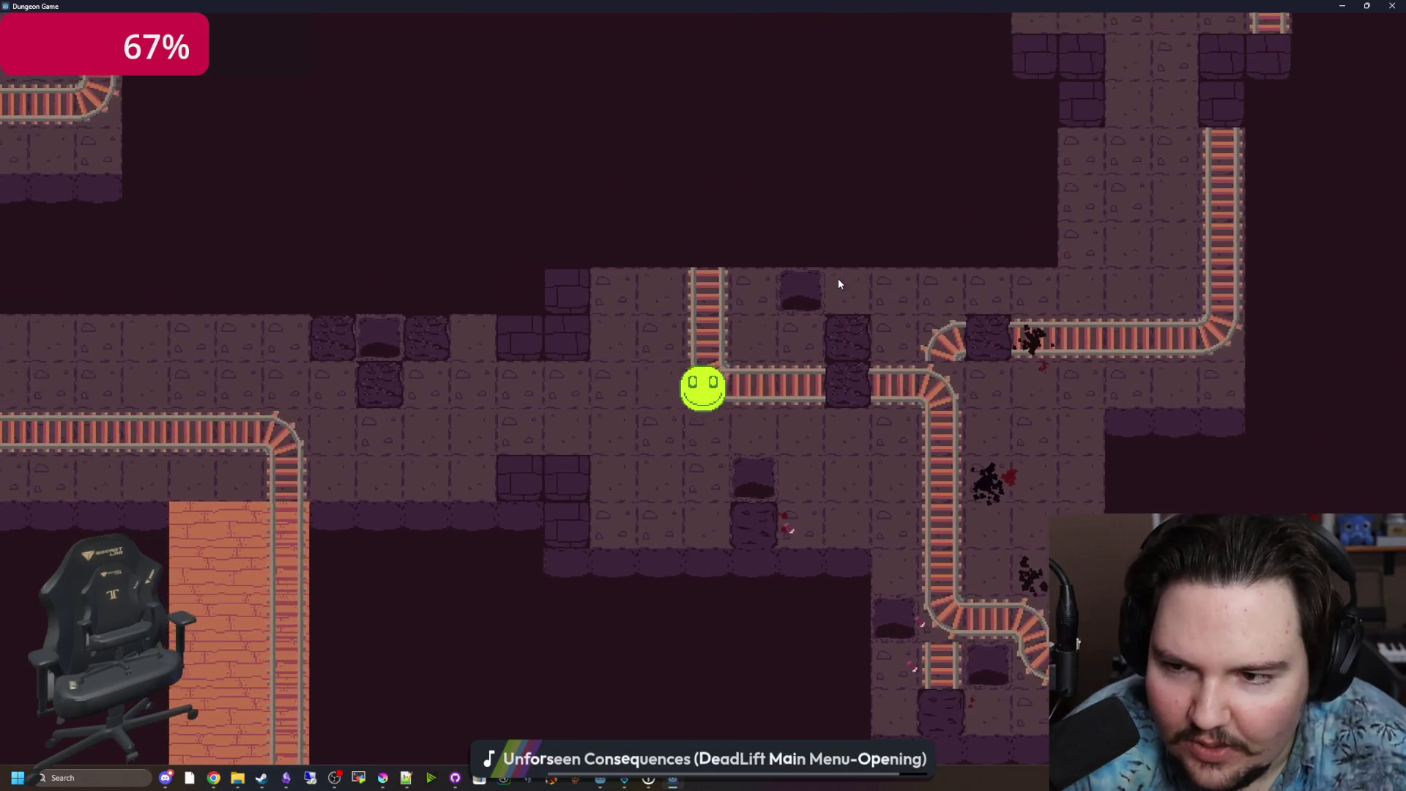
pyautogui.press('a')
pyautogui.press('s')
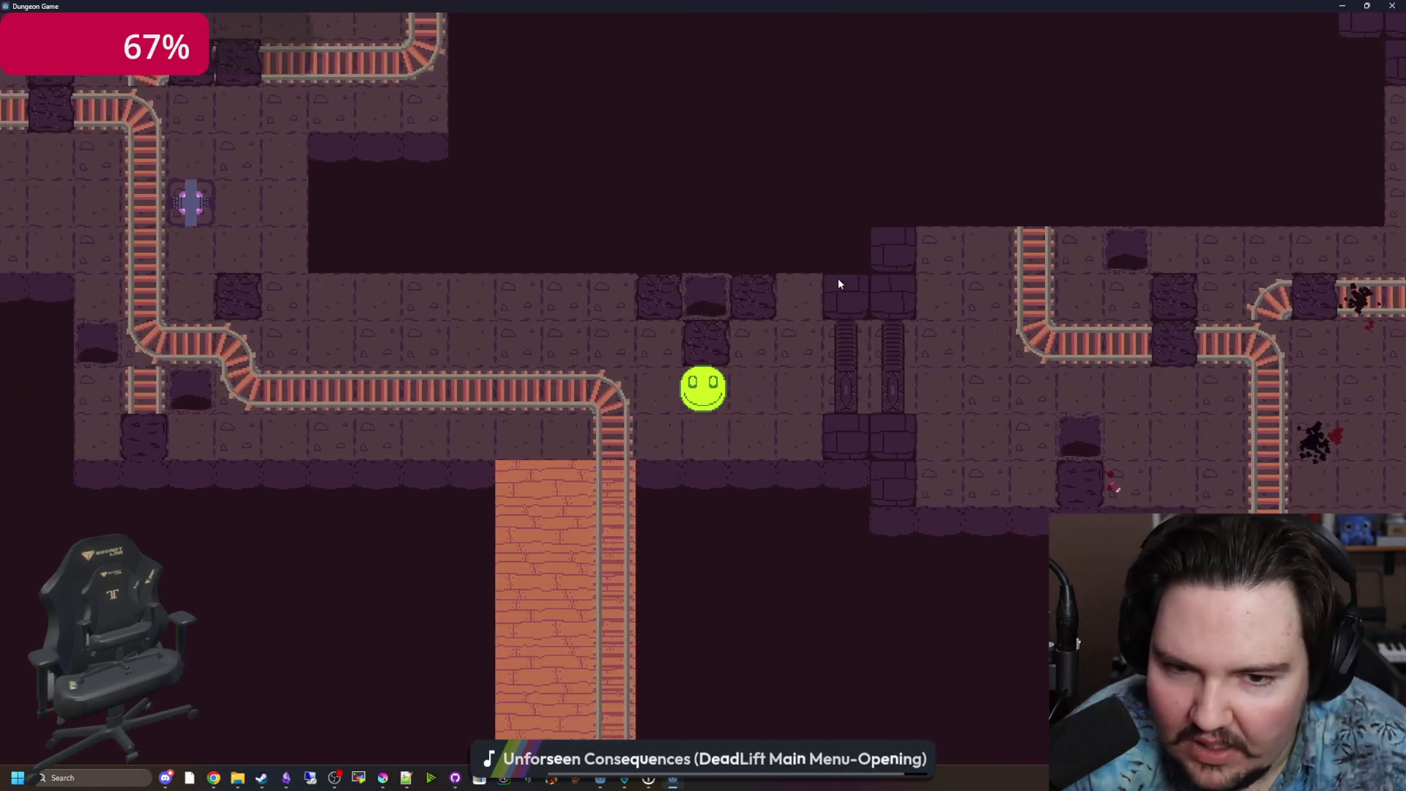
pyautogui.press('d')
# Cross the room left and up, then move down-left to destroy an enemy by the track.
pyautogui.press('a')
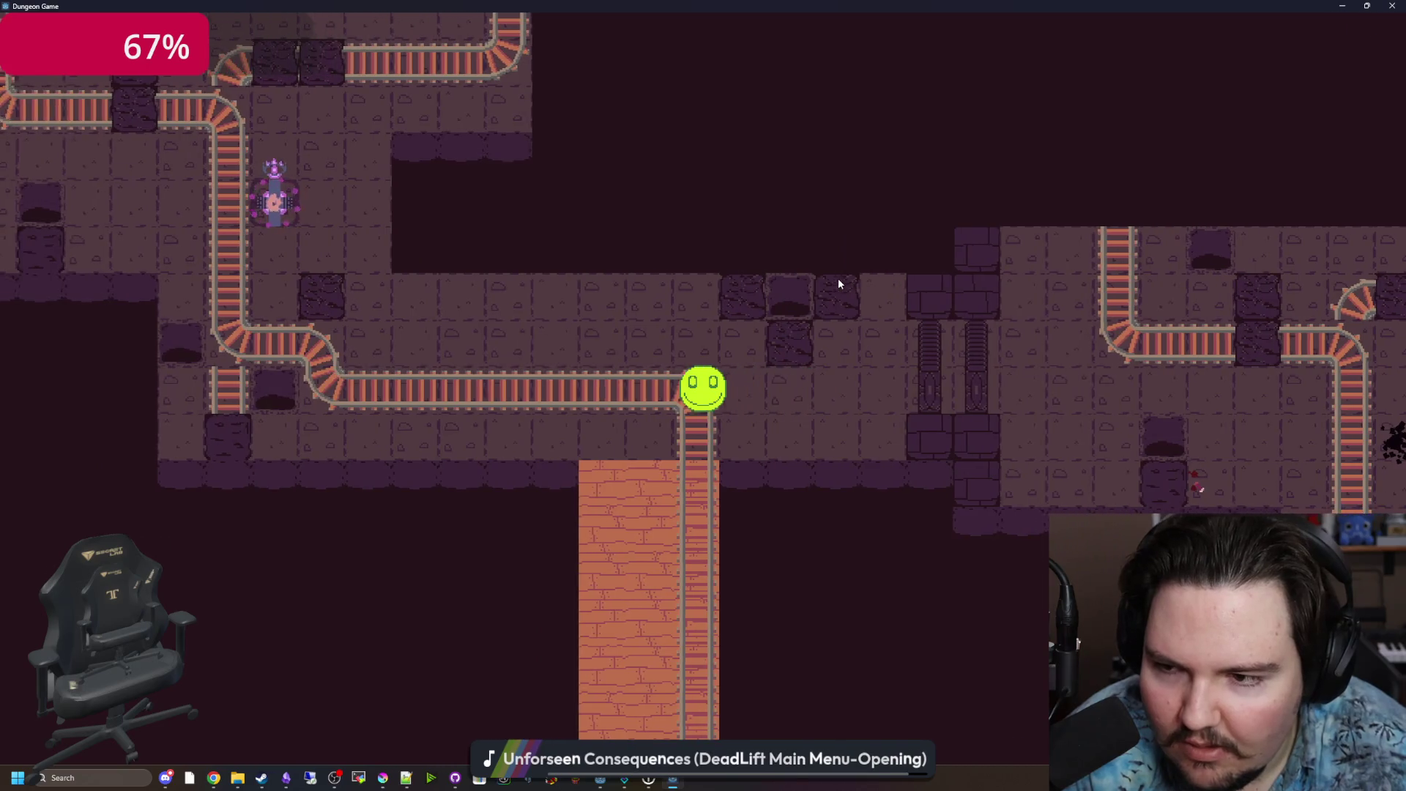
pyautogui.press('w')
pyautogui.press('a')
pyautogui.press('s')
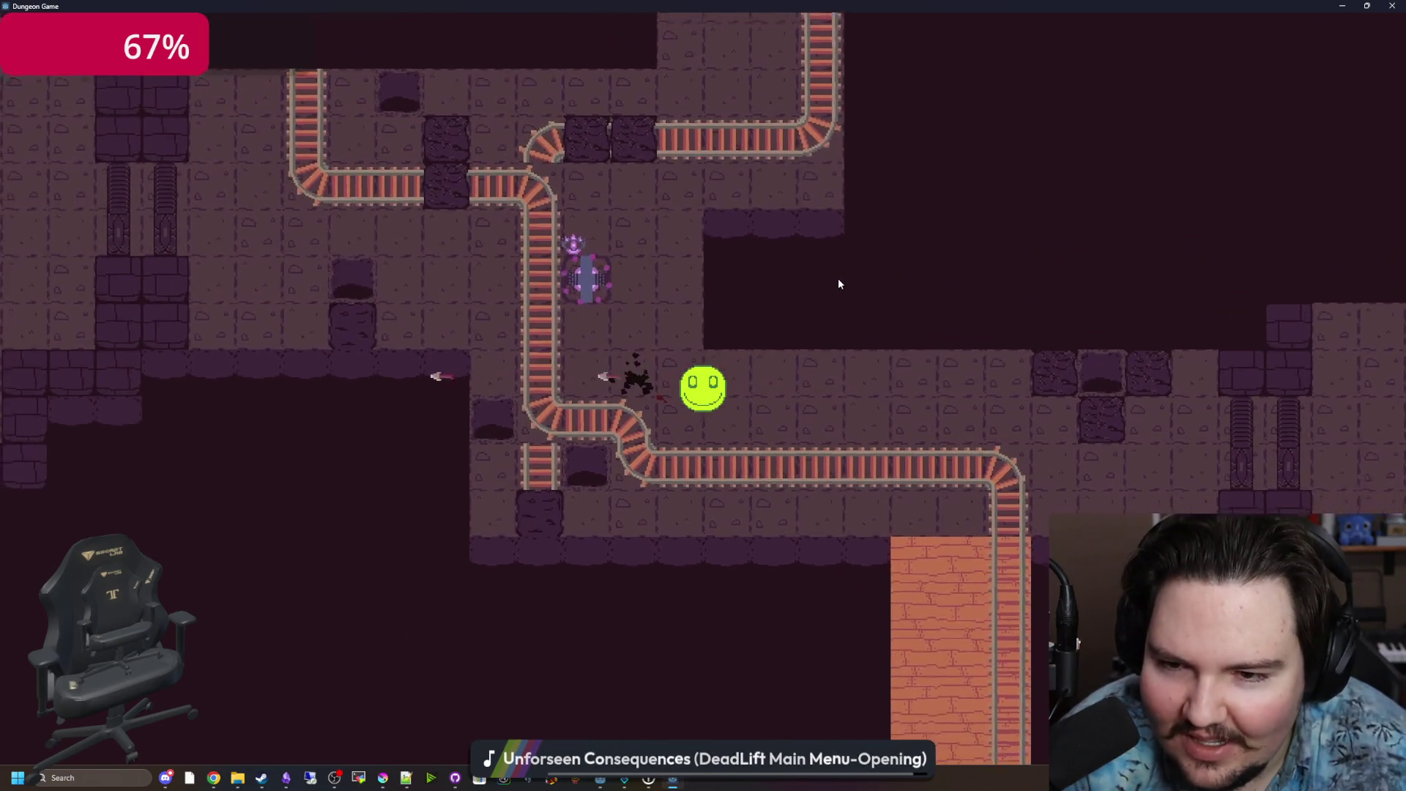
pyautogui.press('a')
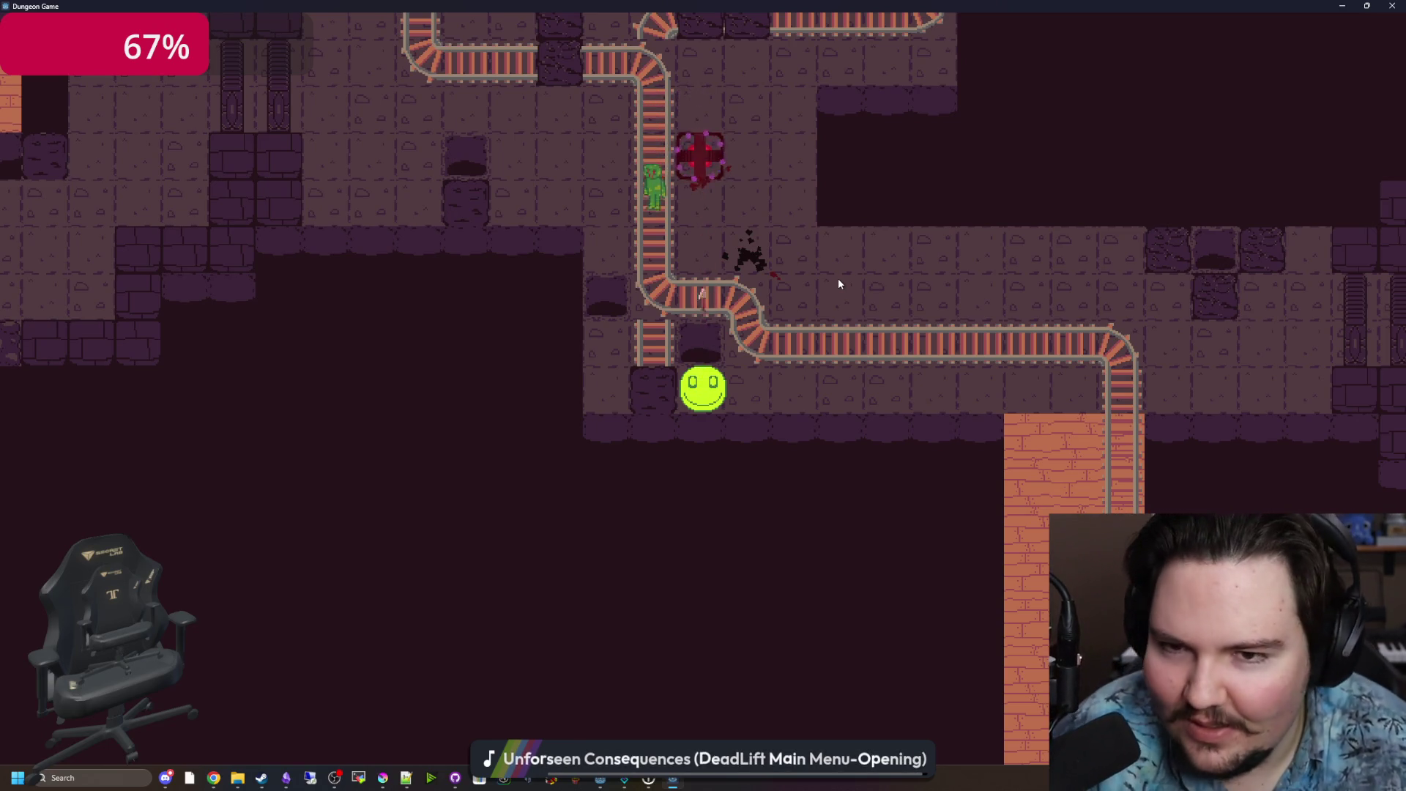
# Head right through the room and along the corridor, then turn left and down toward enemies.
pyautogui.press('d')
pyautogui.press('w')
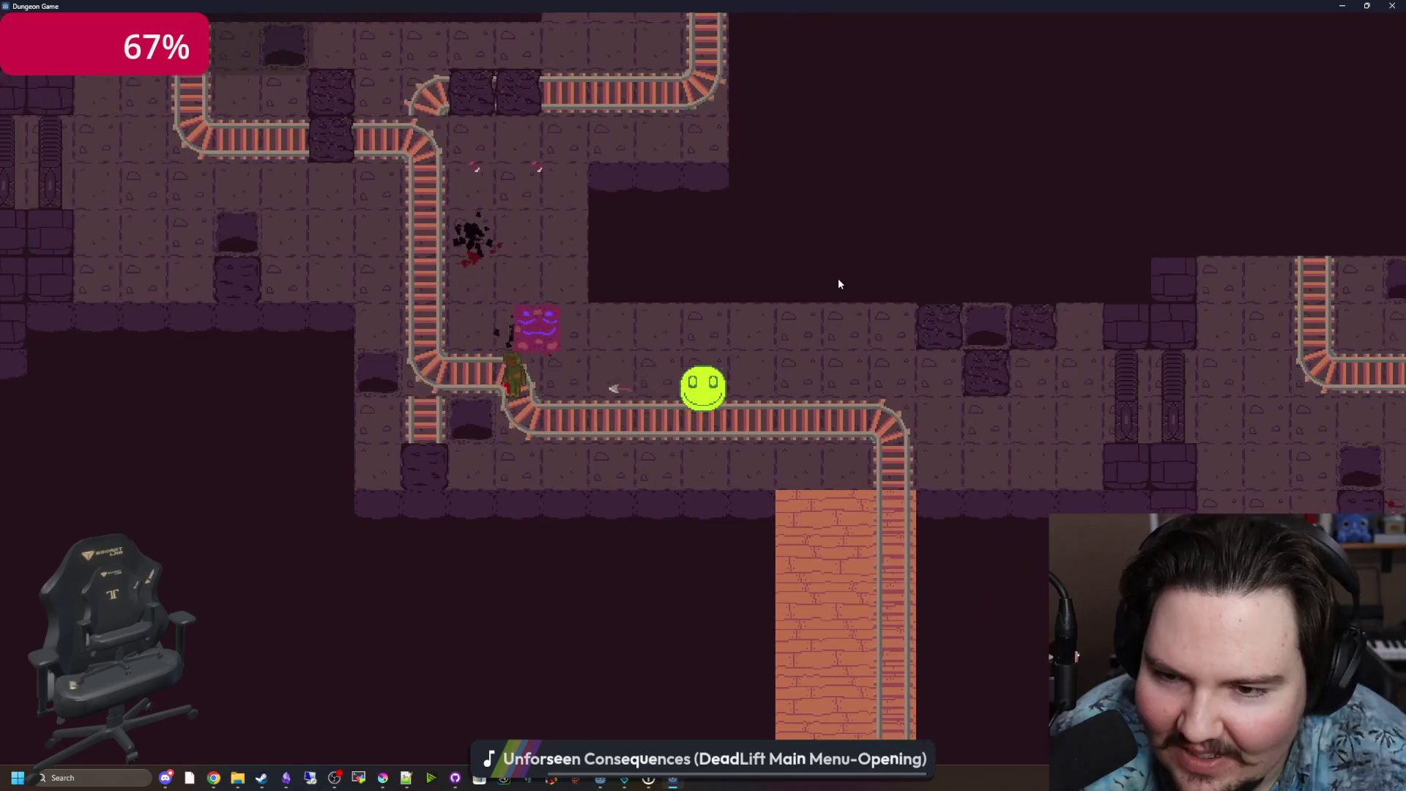
pyautogui.press('d')
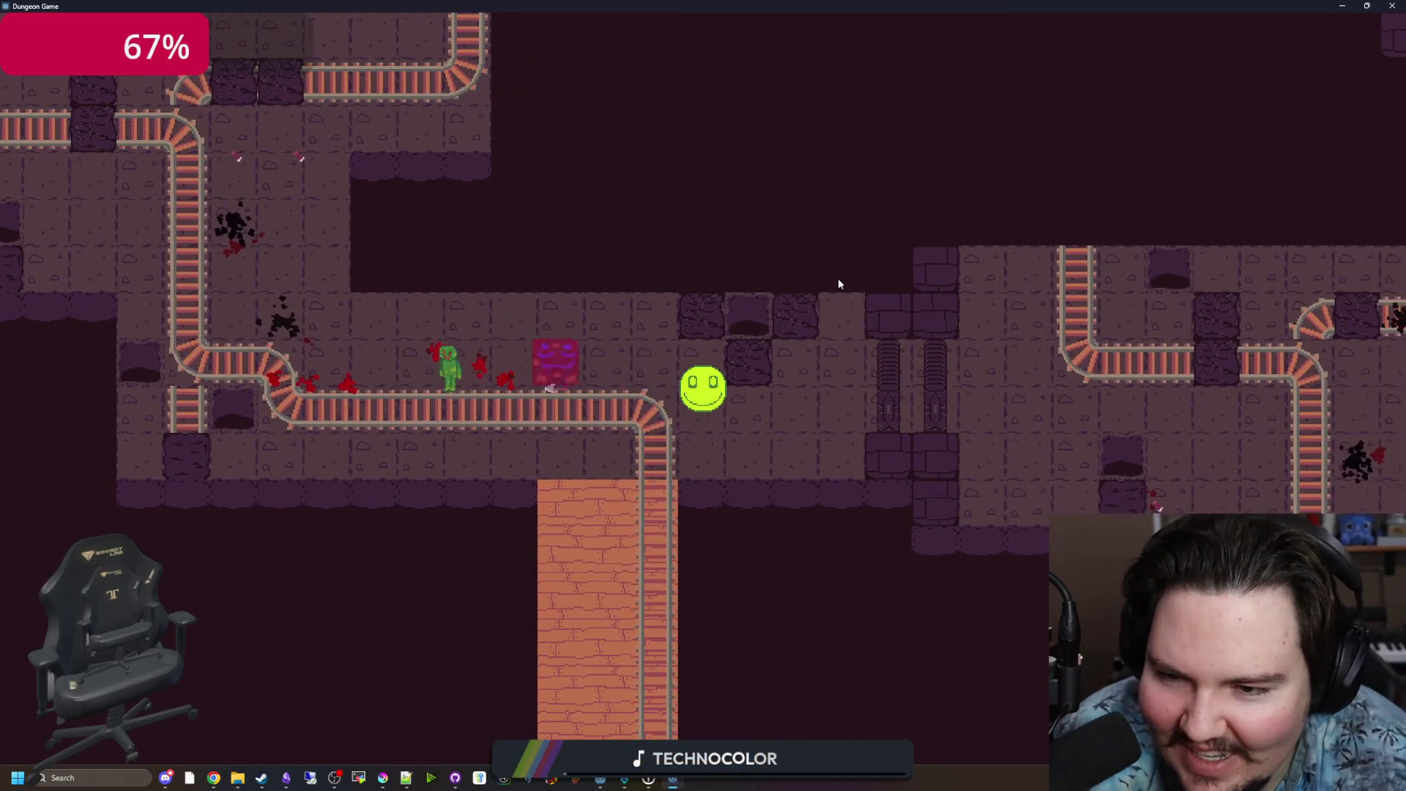
pyautogui.press('d')
pyautogui.press('d')
pyautogui.press('s')
pyautogui.press('a')
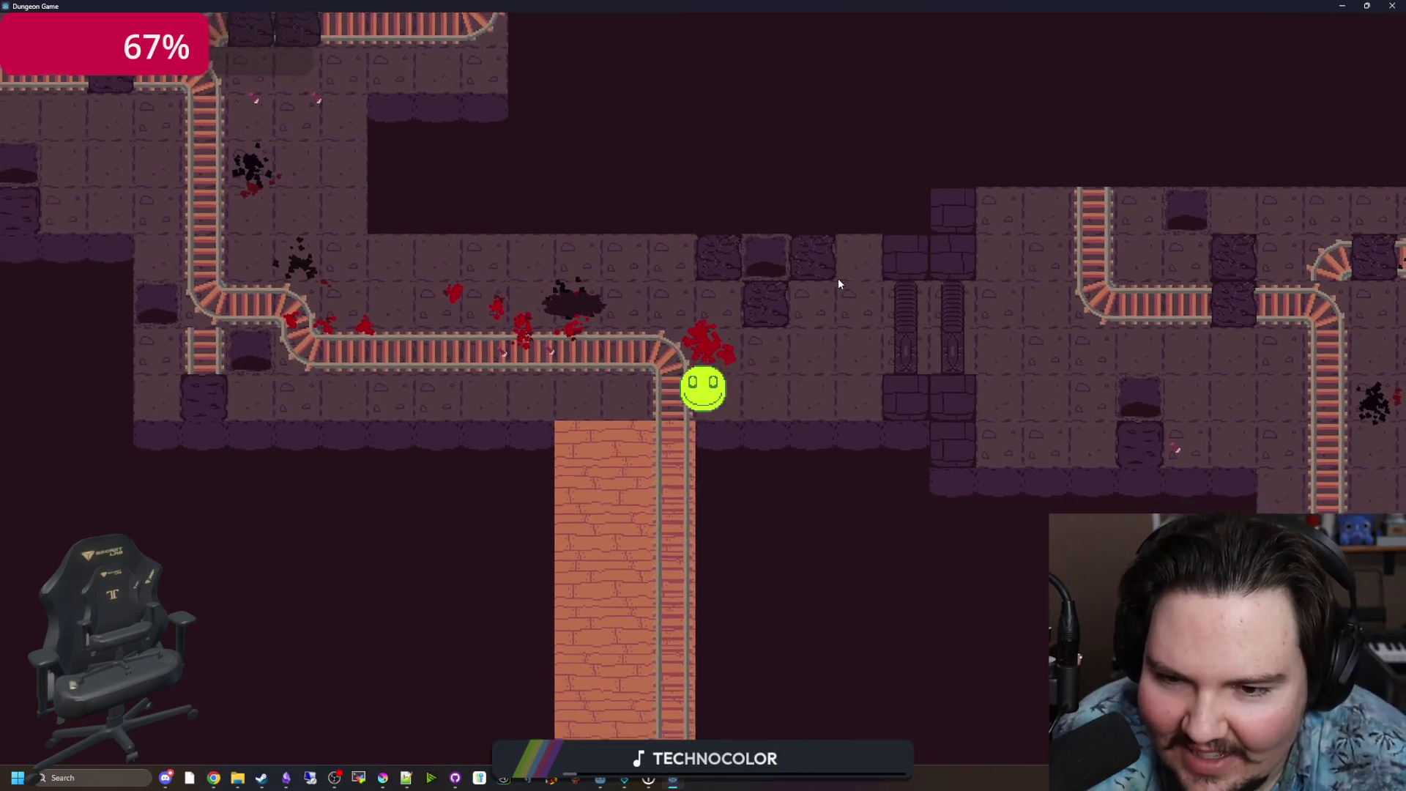
# Walk down the brick path, backtrack briefly, then kill the green enemy on the way down.
pyautogui.press('s')
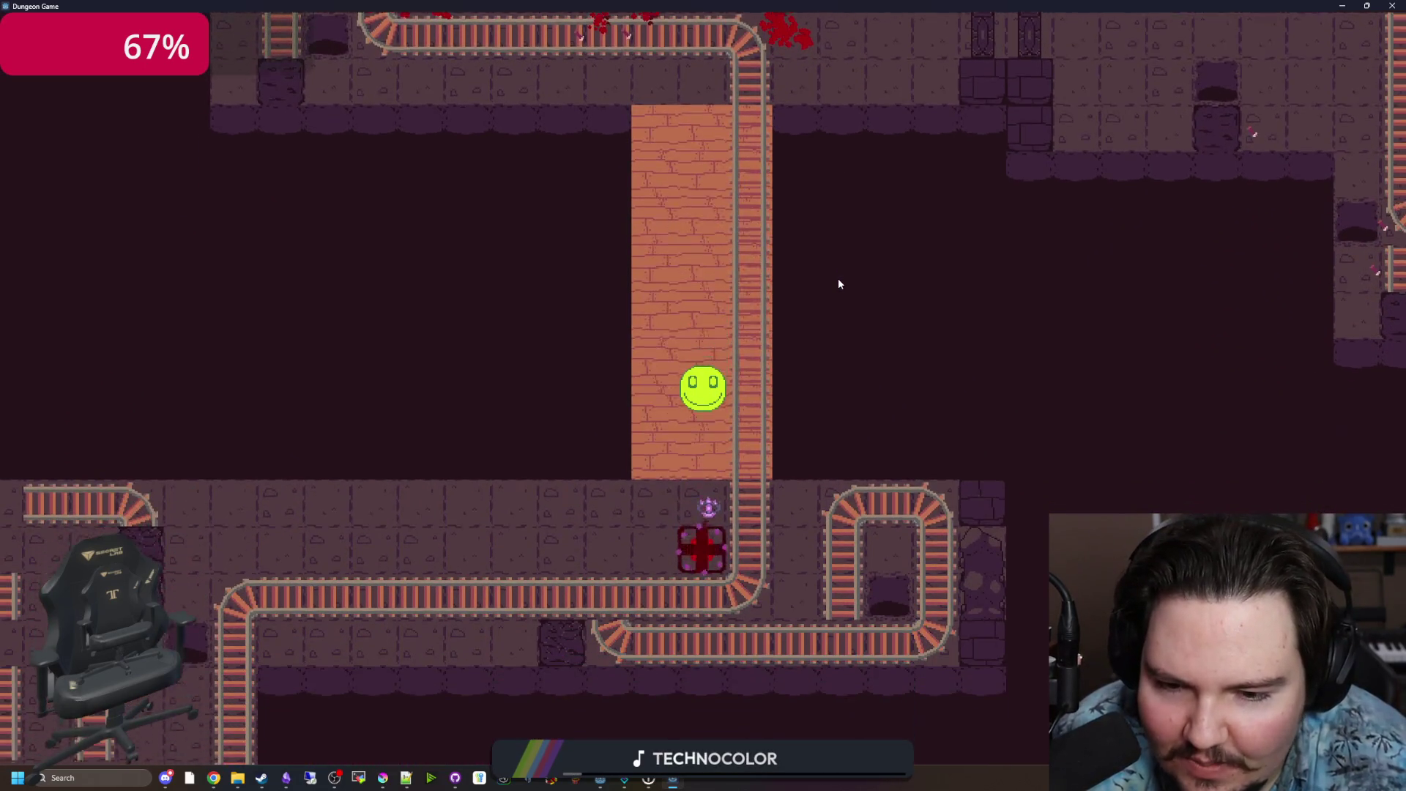
pyautogui.press('s')
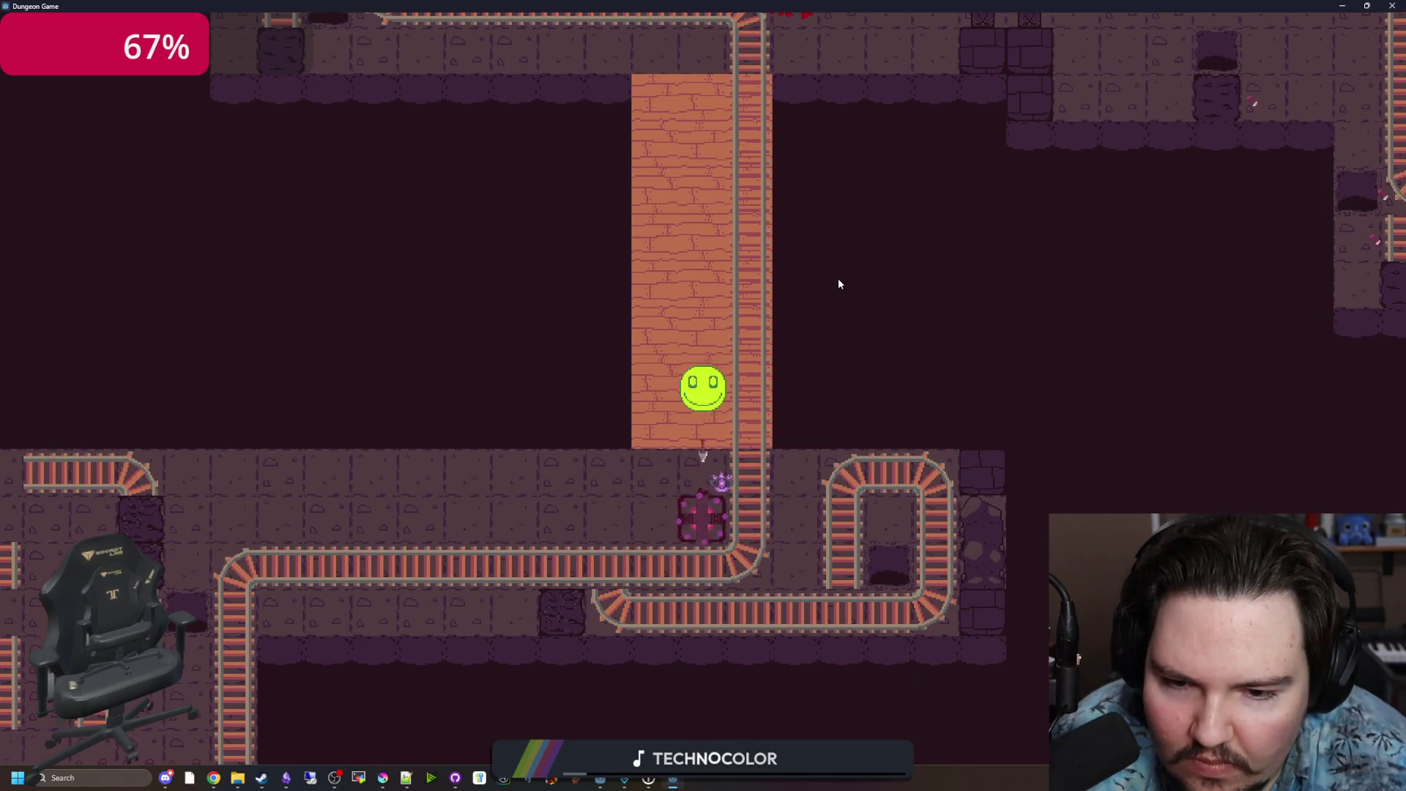
pyautogui.press('w')
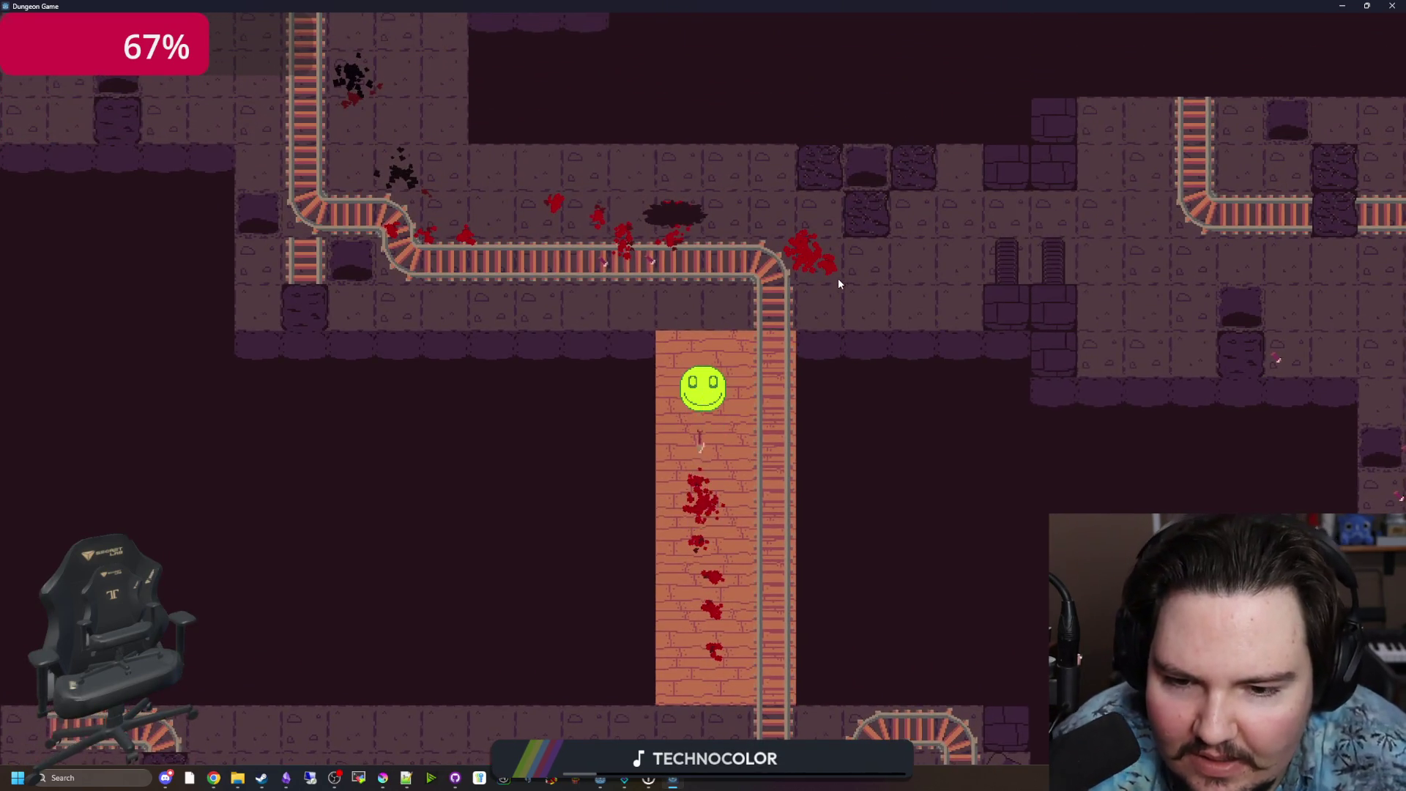
pyautogui.press('s')
pyautogui.press('d')
# Follow the lower corridor left onto the rail and descend into the skeleton room.
pyautogui.press('s')
pyautogui.press('a')
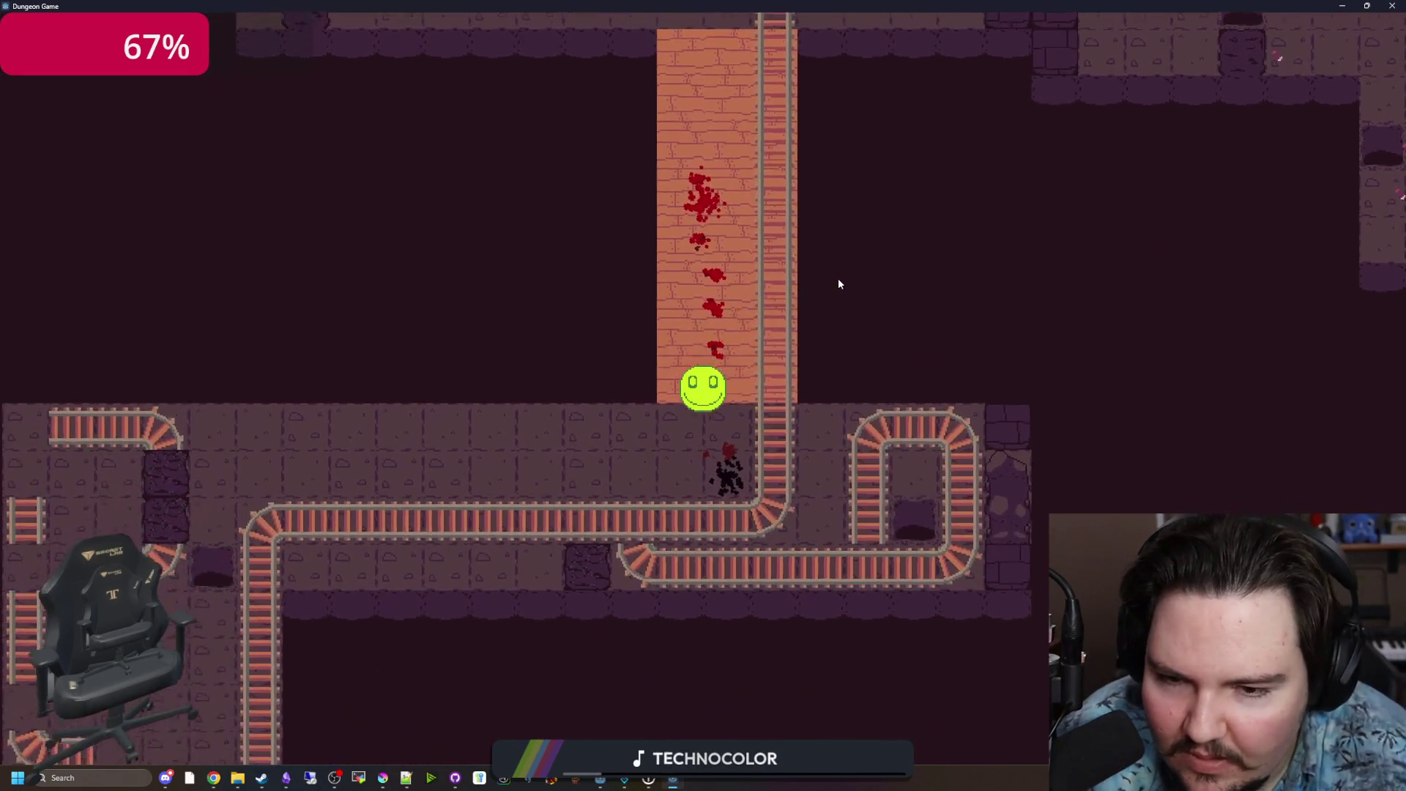
pyautogui.press('a')
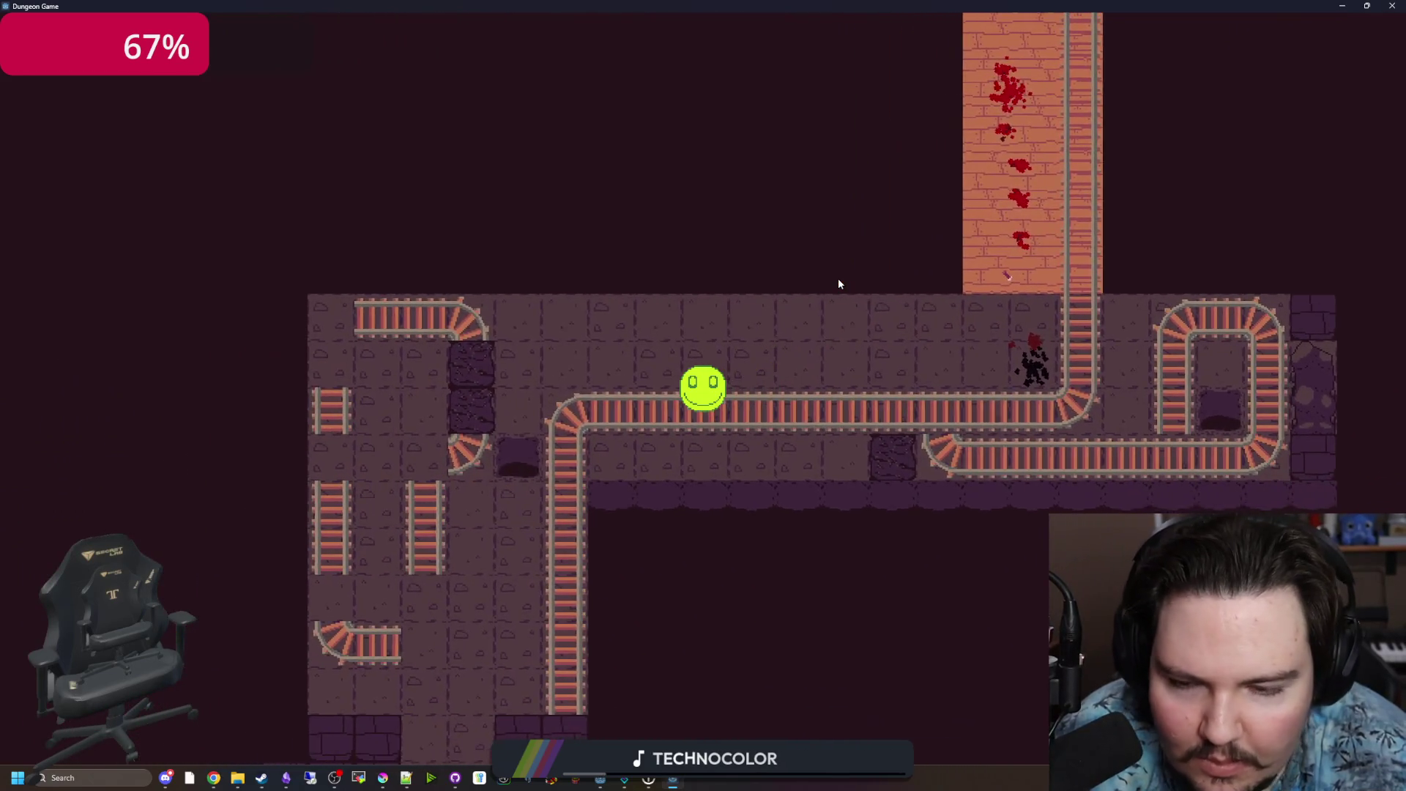
pyautogui.press('s')
pyautogui.press('s')
pyautogui.press('a')
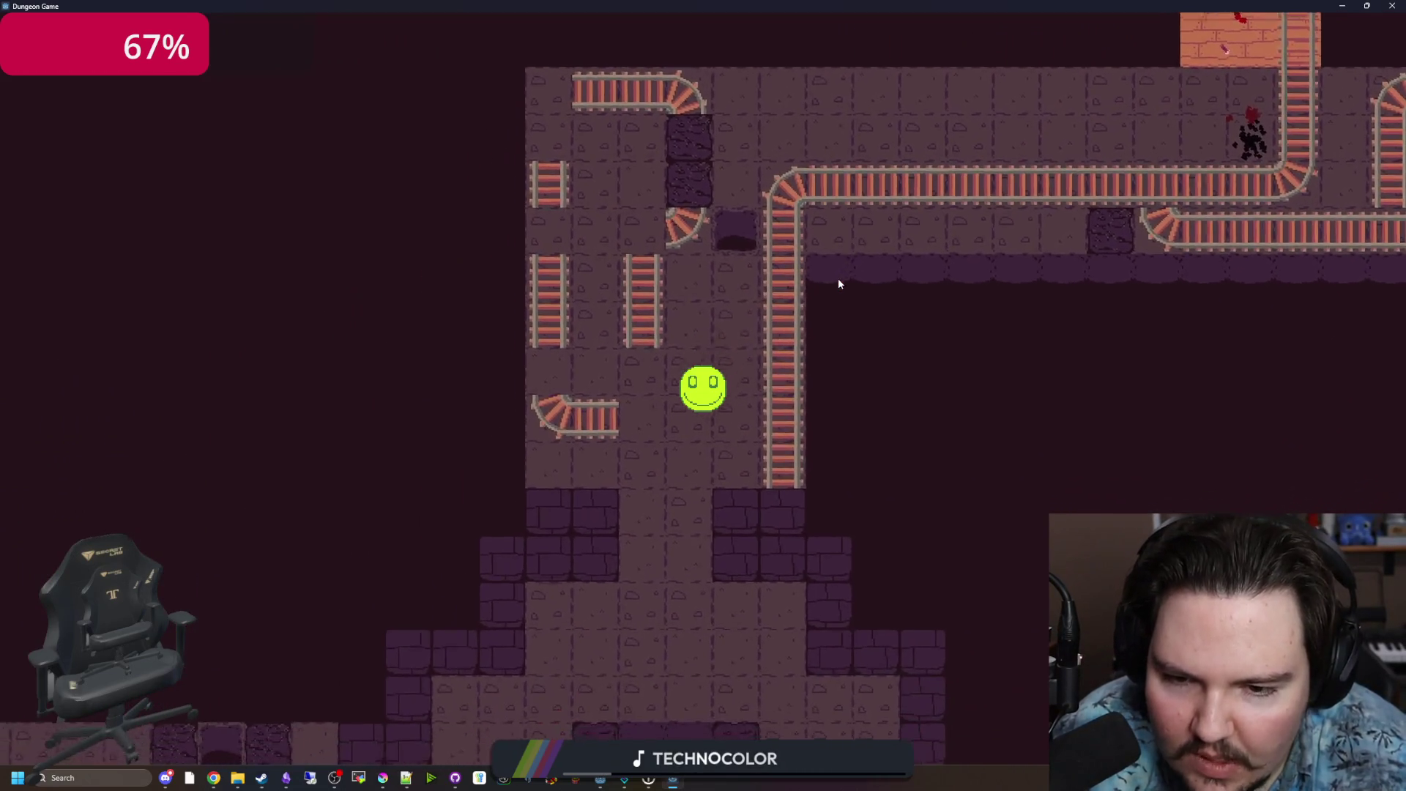
pyautogui.press('s')
# Enter the skeleton room, hit the skeleton, and head down toward the next skeleton room.
pyautogui.press('a')
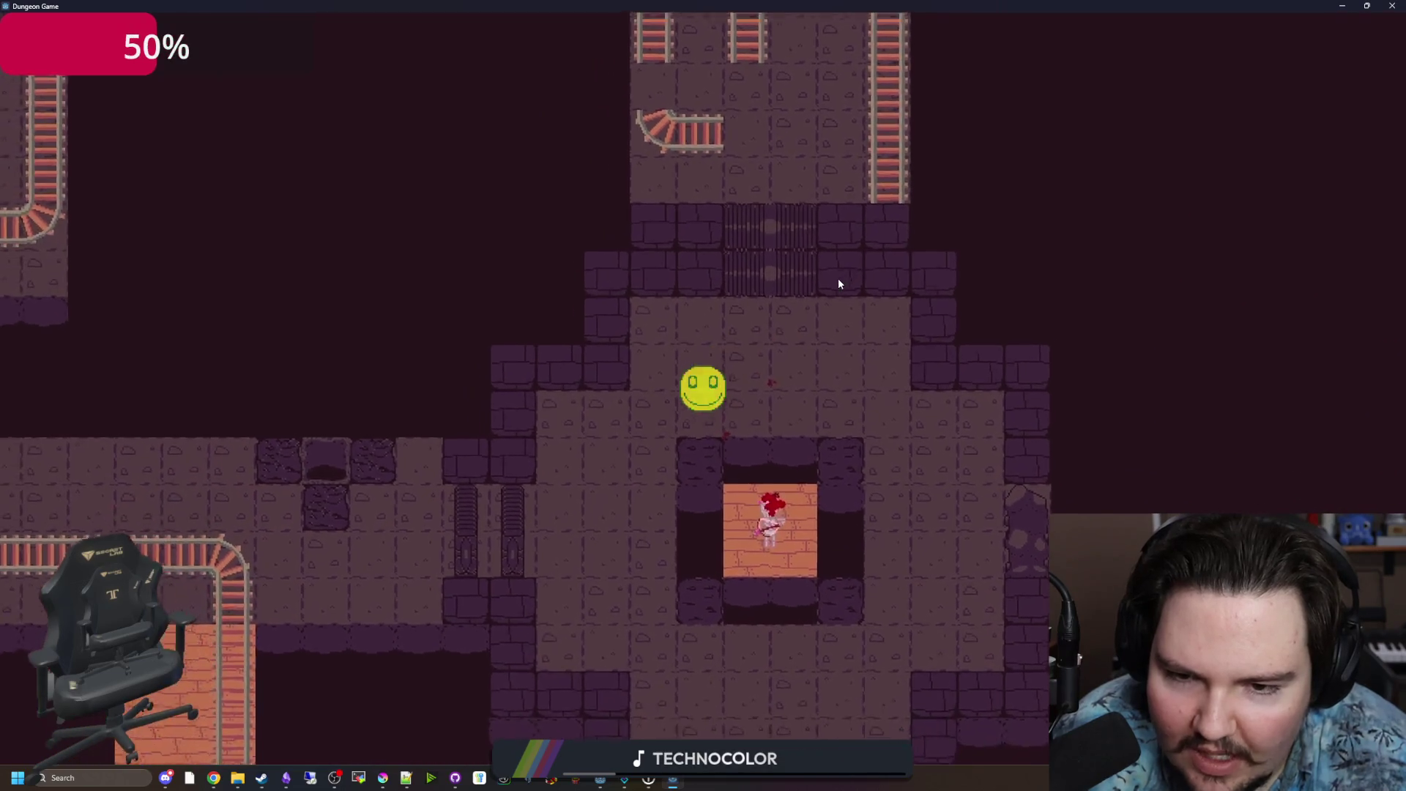
pyautogui.press('d')
pyautogui.press('s')
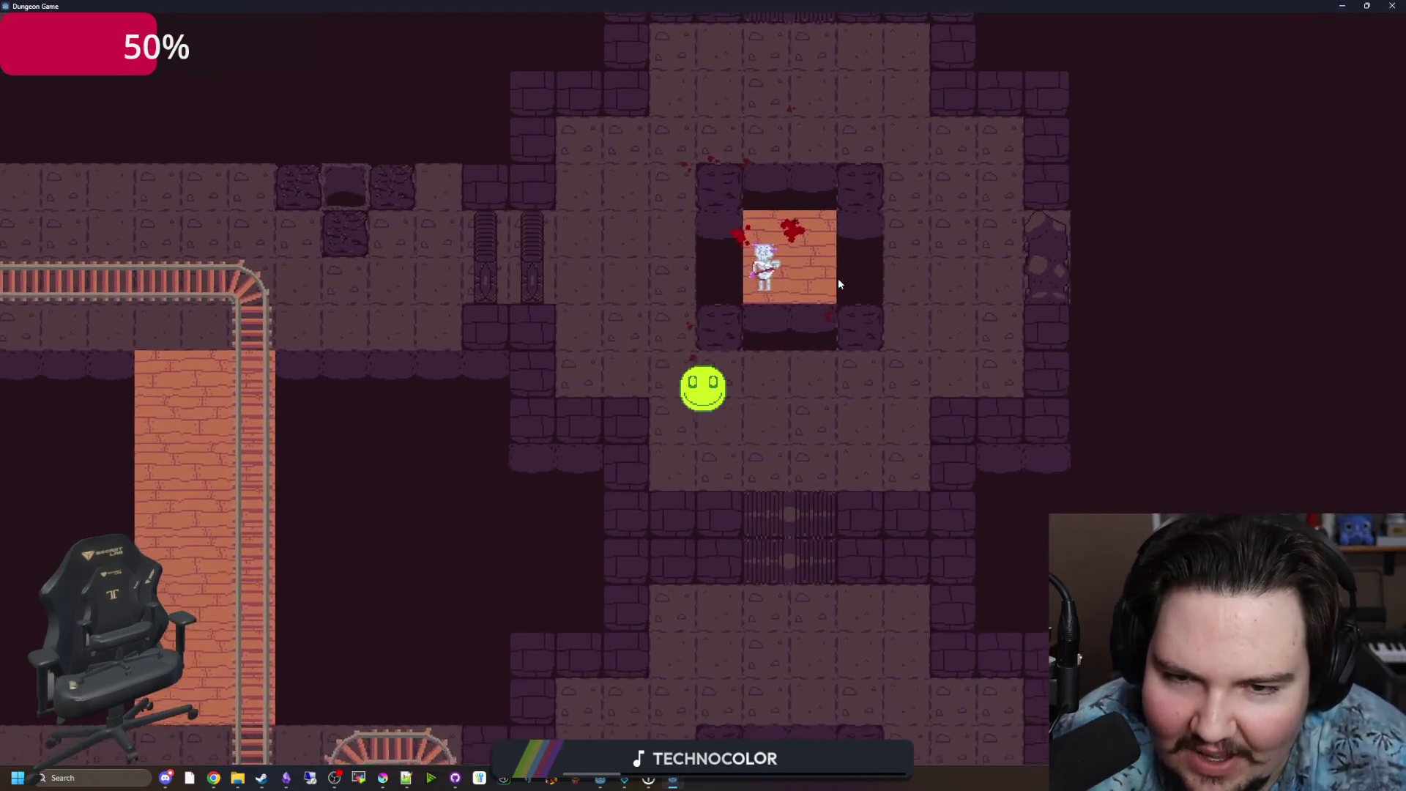
pyautogui.press('s')
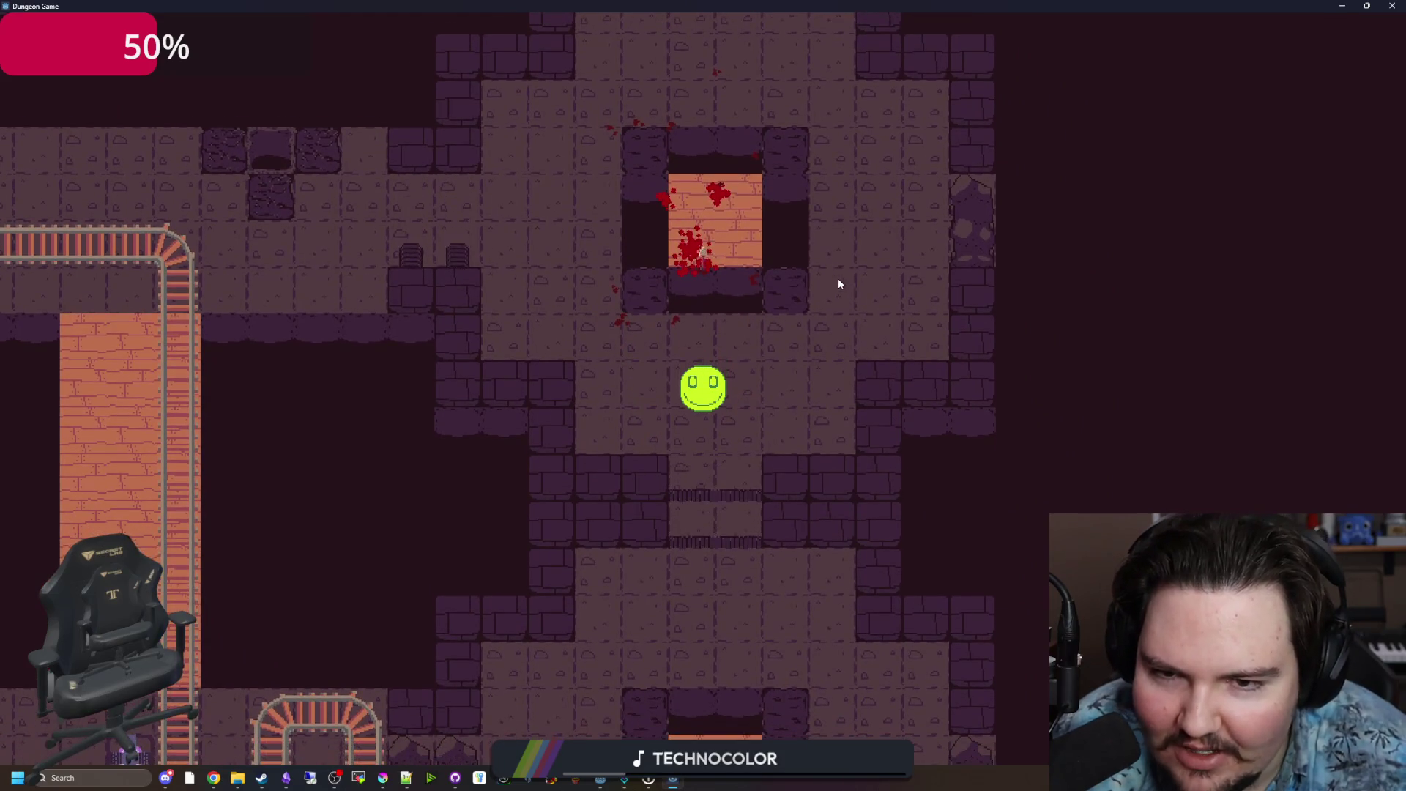
pyautogui.press('s')
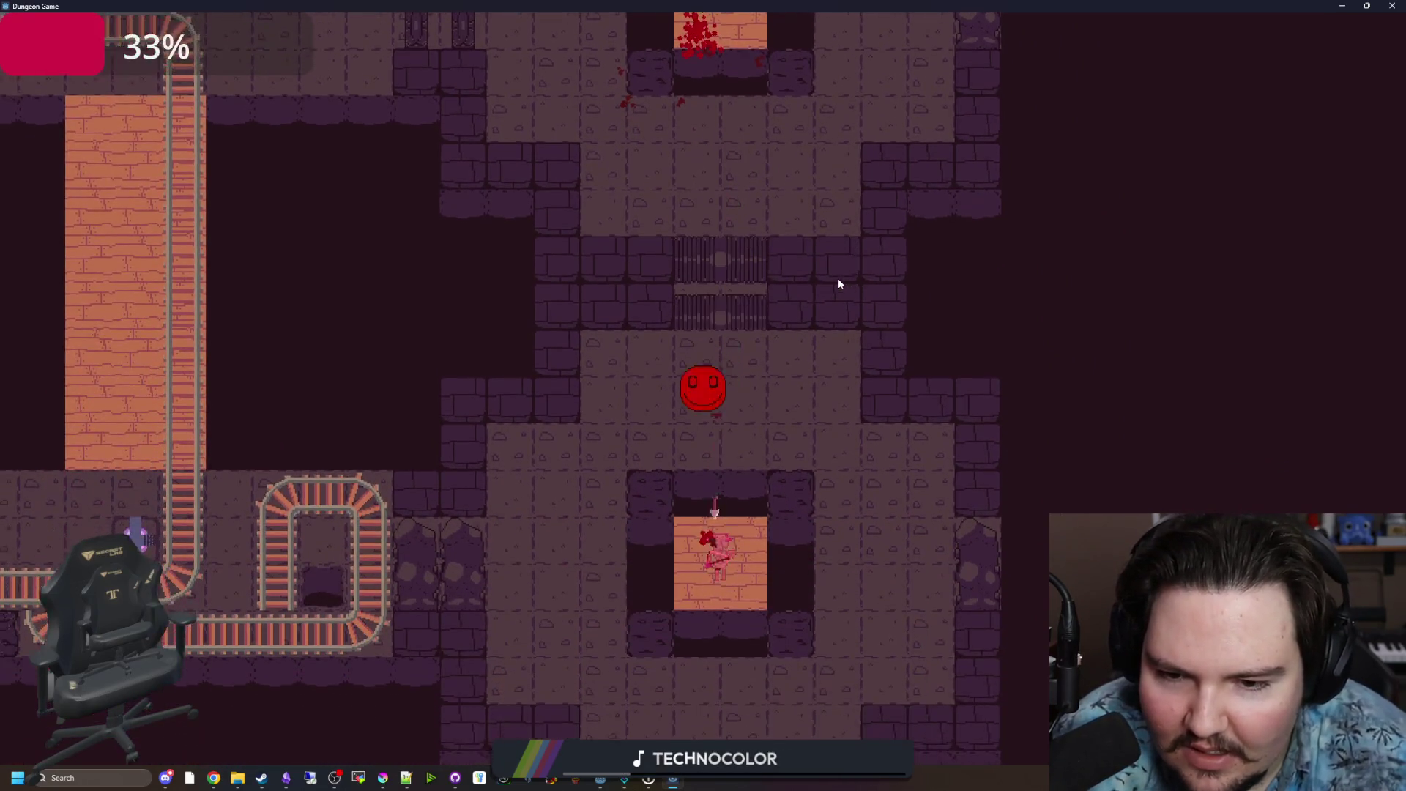
# Dodge around near the blood room, then retreat down-left away from it.
pyautogui.press('d')
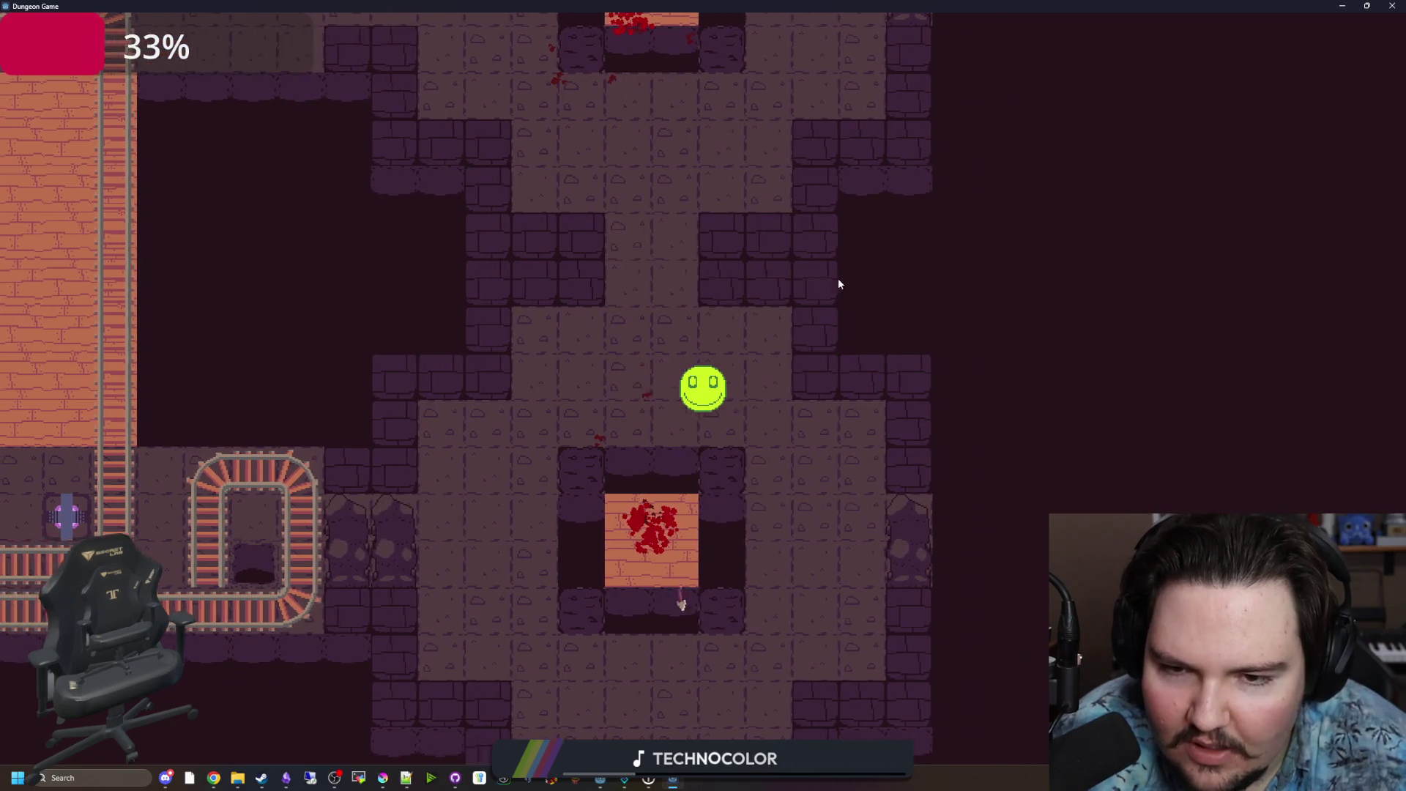
pyautogui.press('a')
pyautogui.press('w')
pyautogui.press('s')
pyautogui.press('s')
pyautogui.press('a')
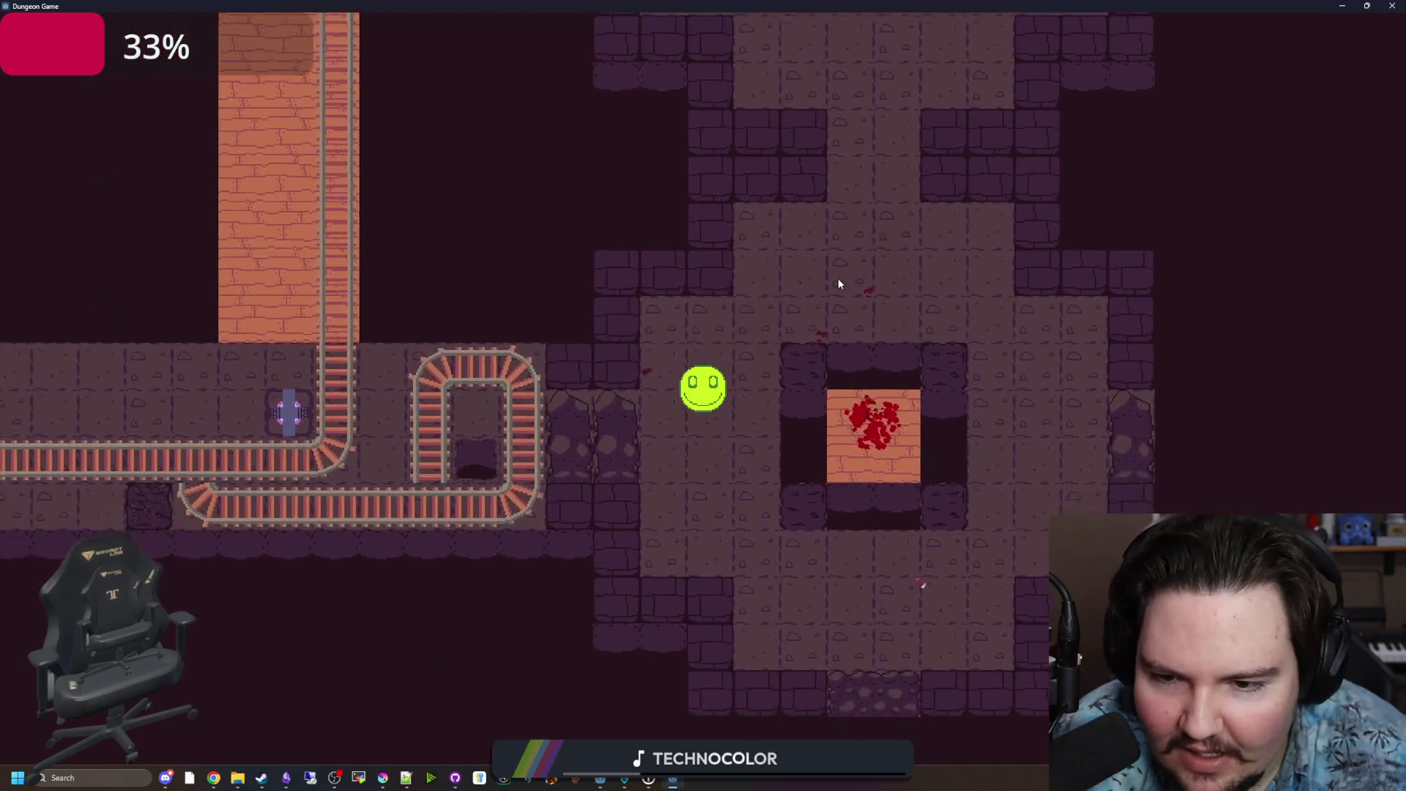
pyautogui.press('a')
pyautogui.press('s')
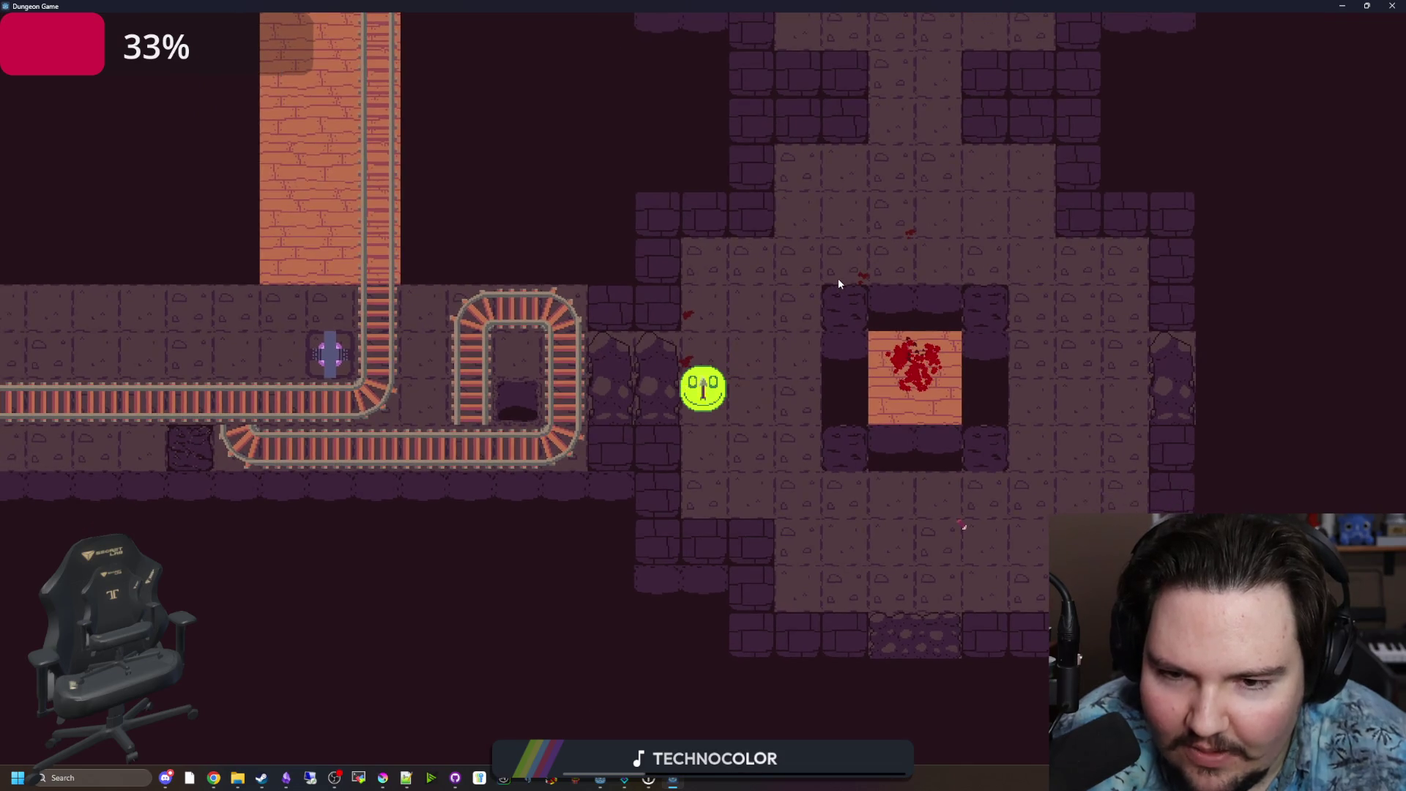
# Sidestep up and down to evade enemies, then walk up and to the right.
pyautogui.press('w')
pyautogui.press('d')
pyautogui.press('a')
pyautogui.press('w')
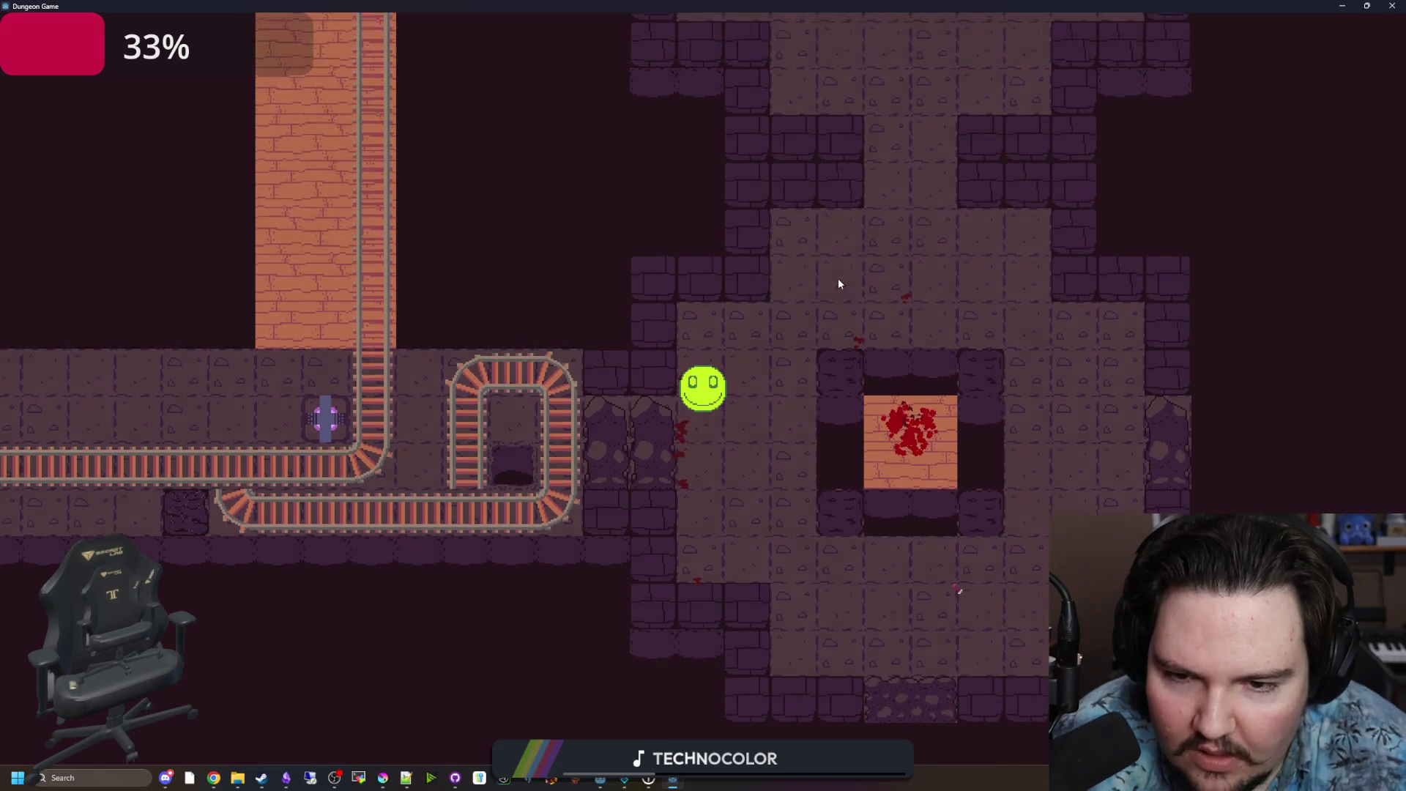
pyautogui.press('s')
pyautogui.press('a')
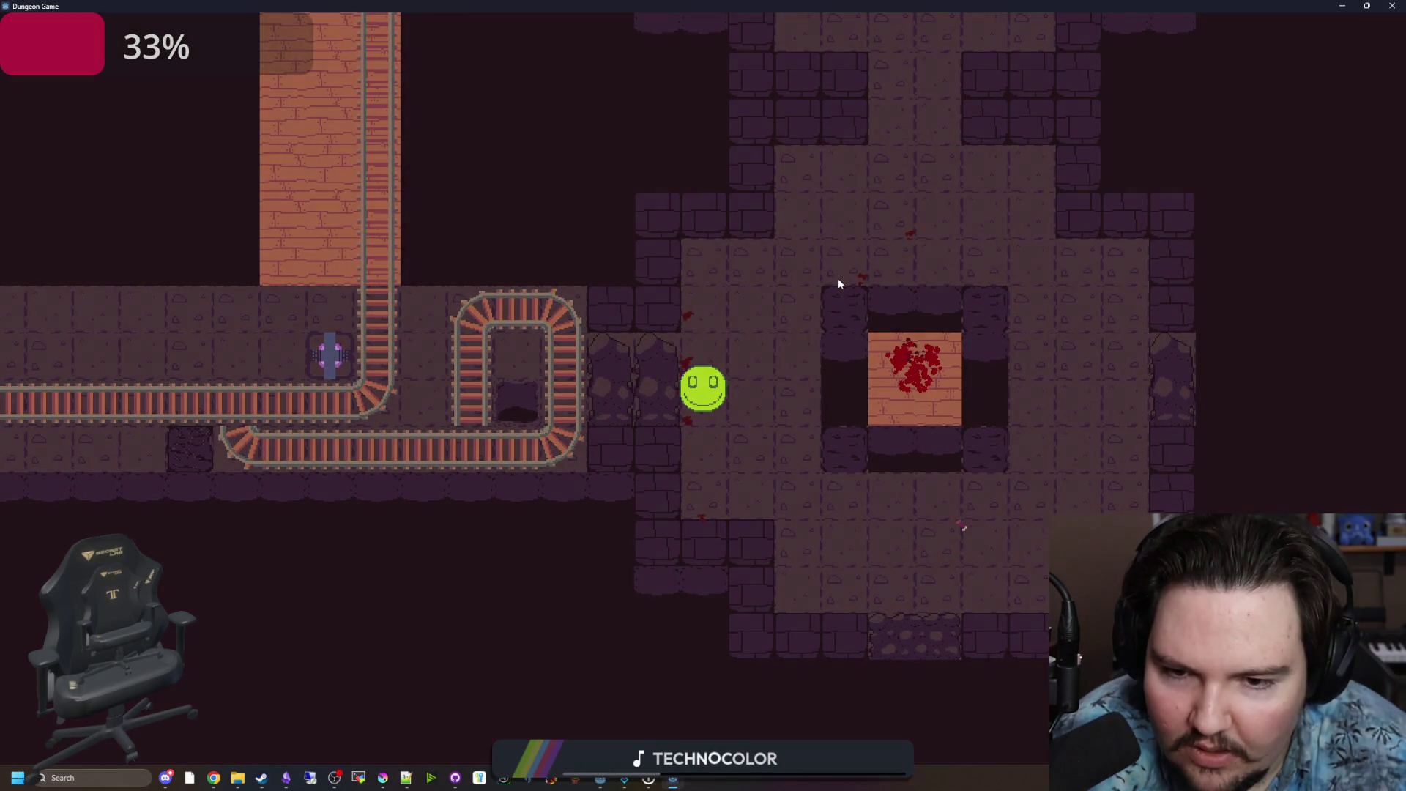
pyautogui.press('d')
pyautogui.press('w')
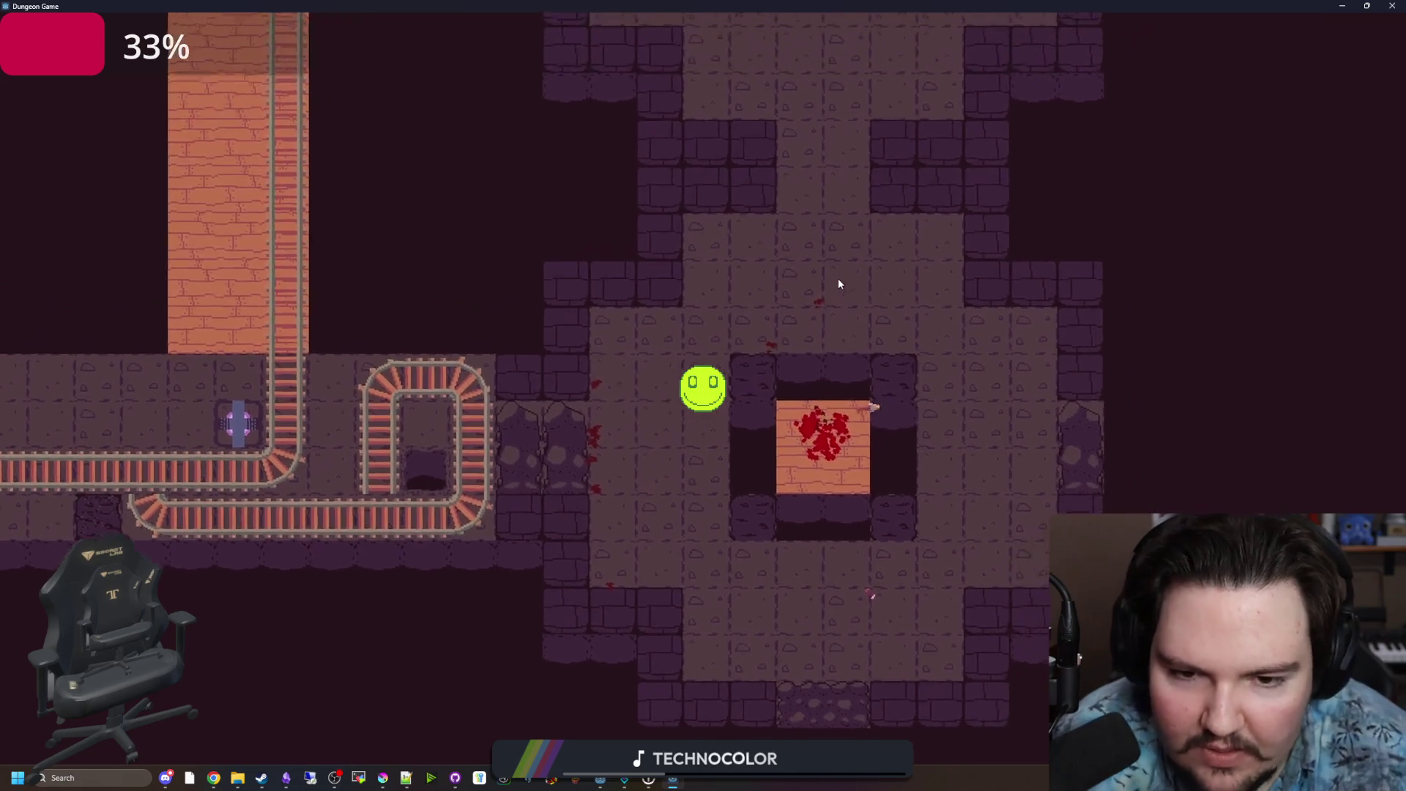
# Leave the skeleton room left along the track, drop below it, and shoot an arrow up at an enemy.
pyautogui.press('w')
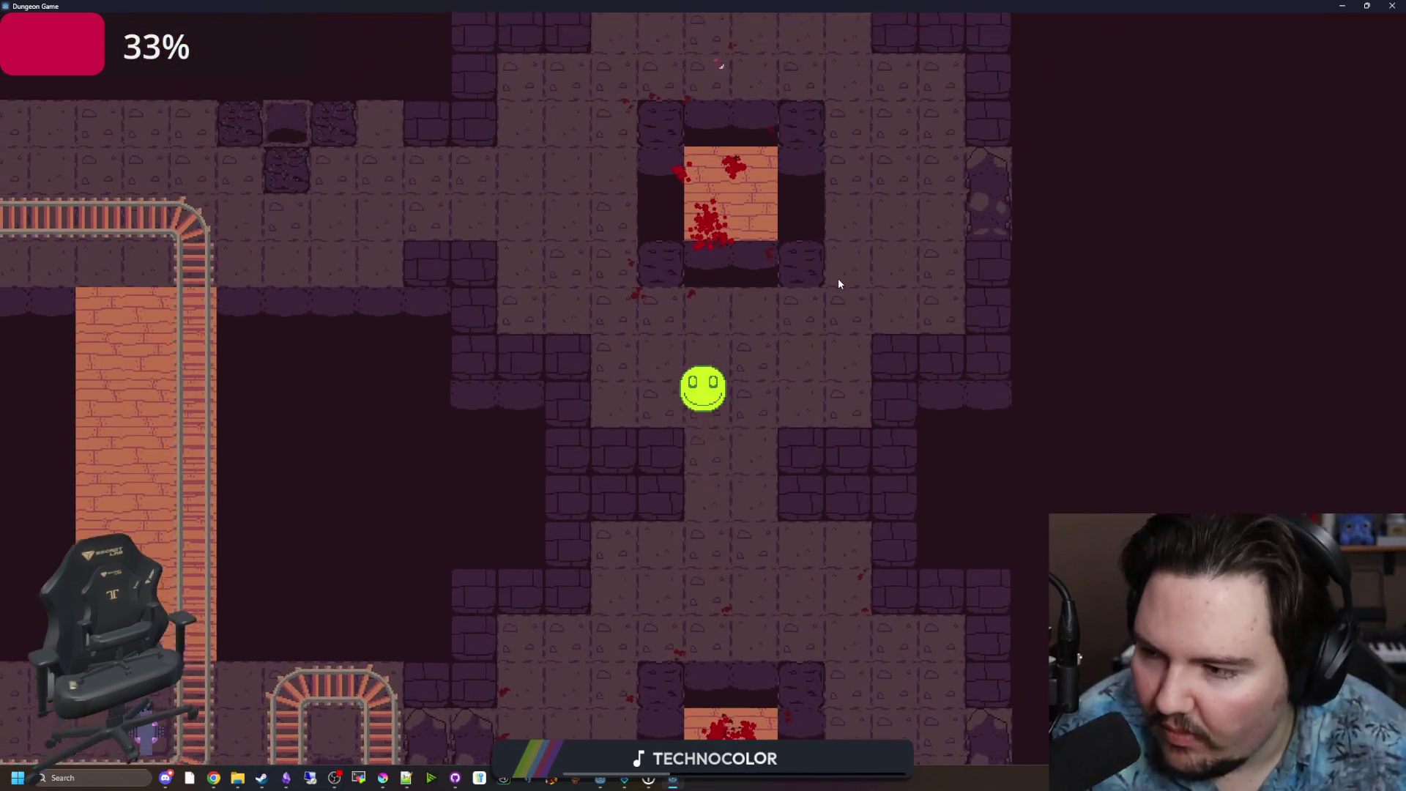
pyautogui.press('a')
pyautogui.press('a')
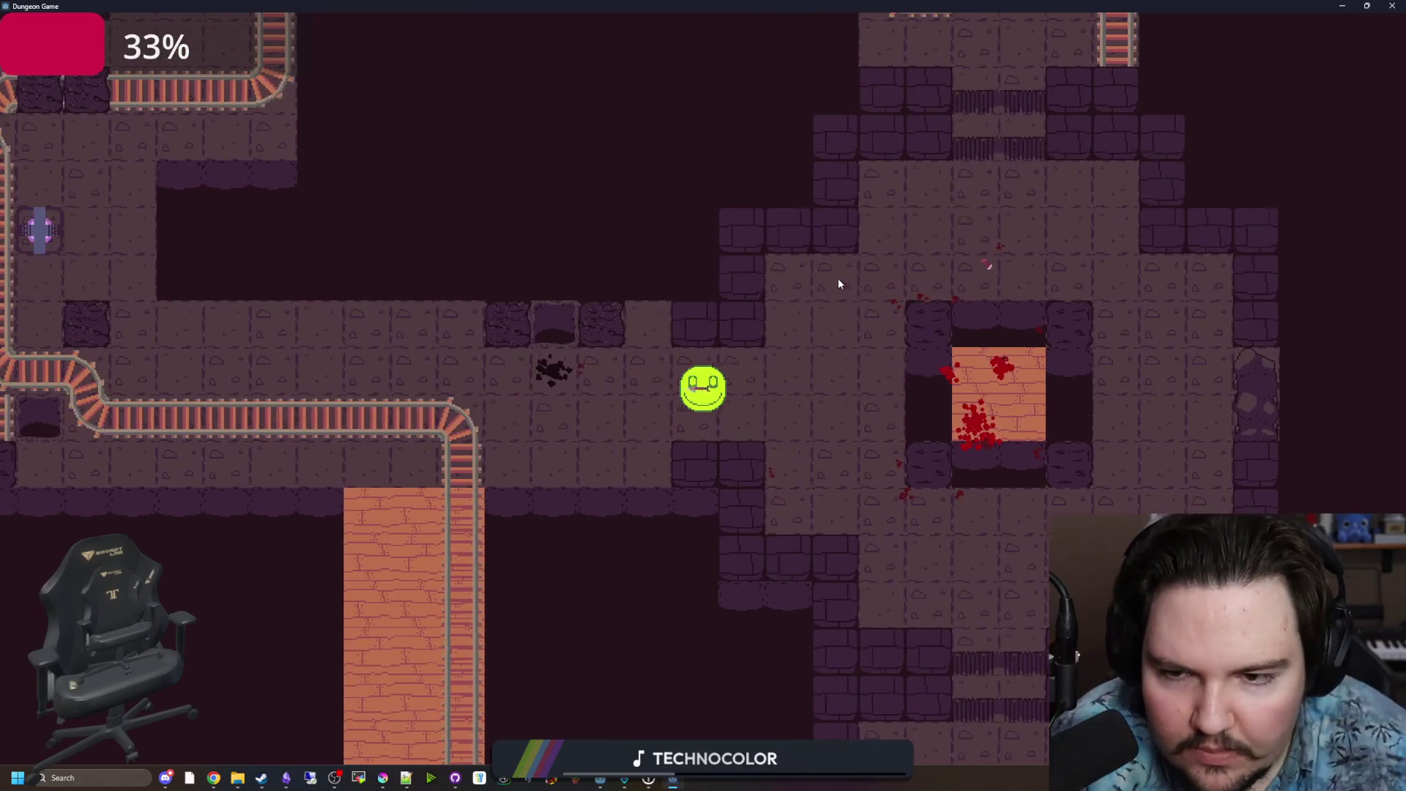
pyautogui.press('a')
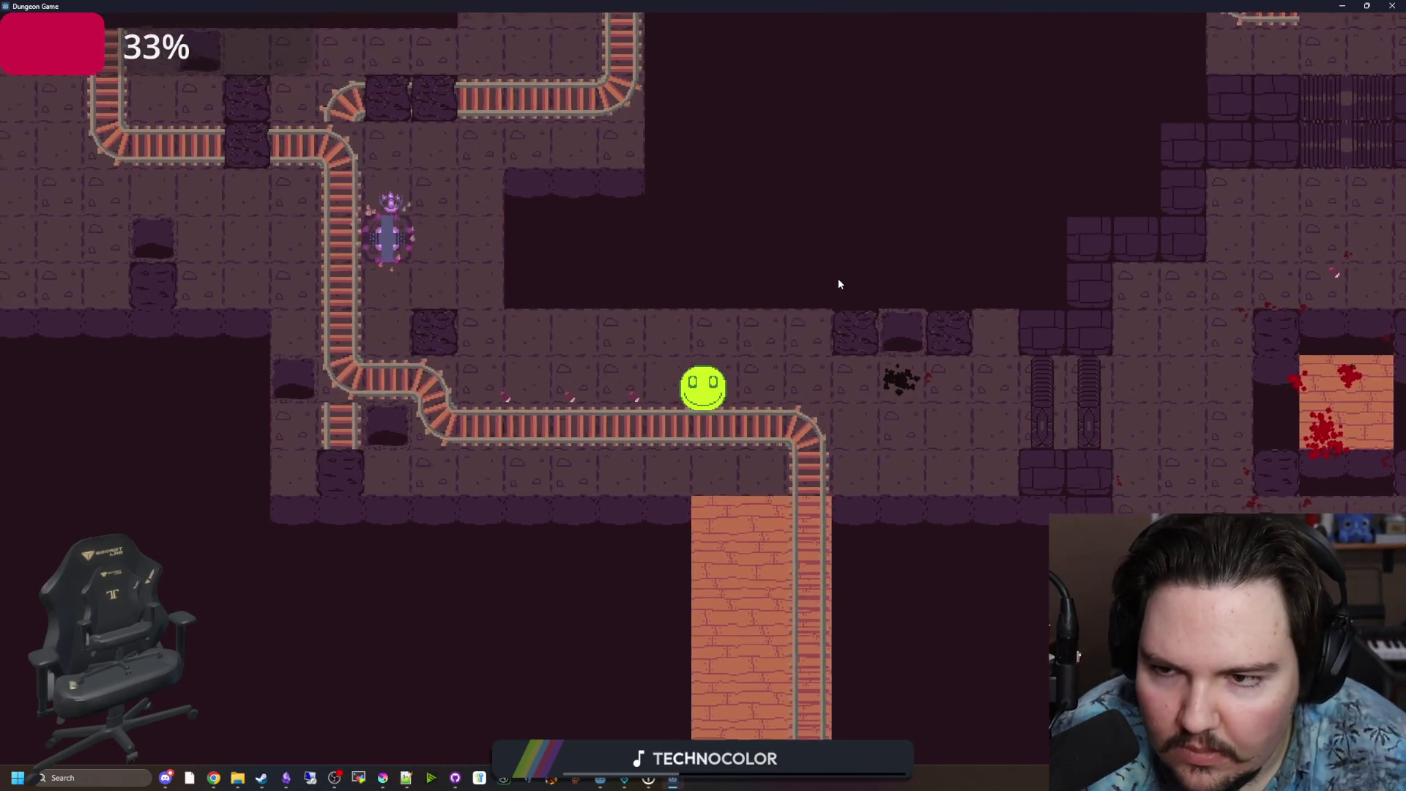
pyautogui.press('a')
pyautogui.press('s')
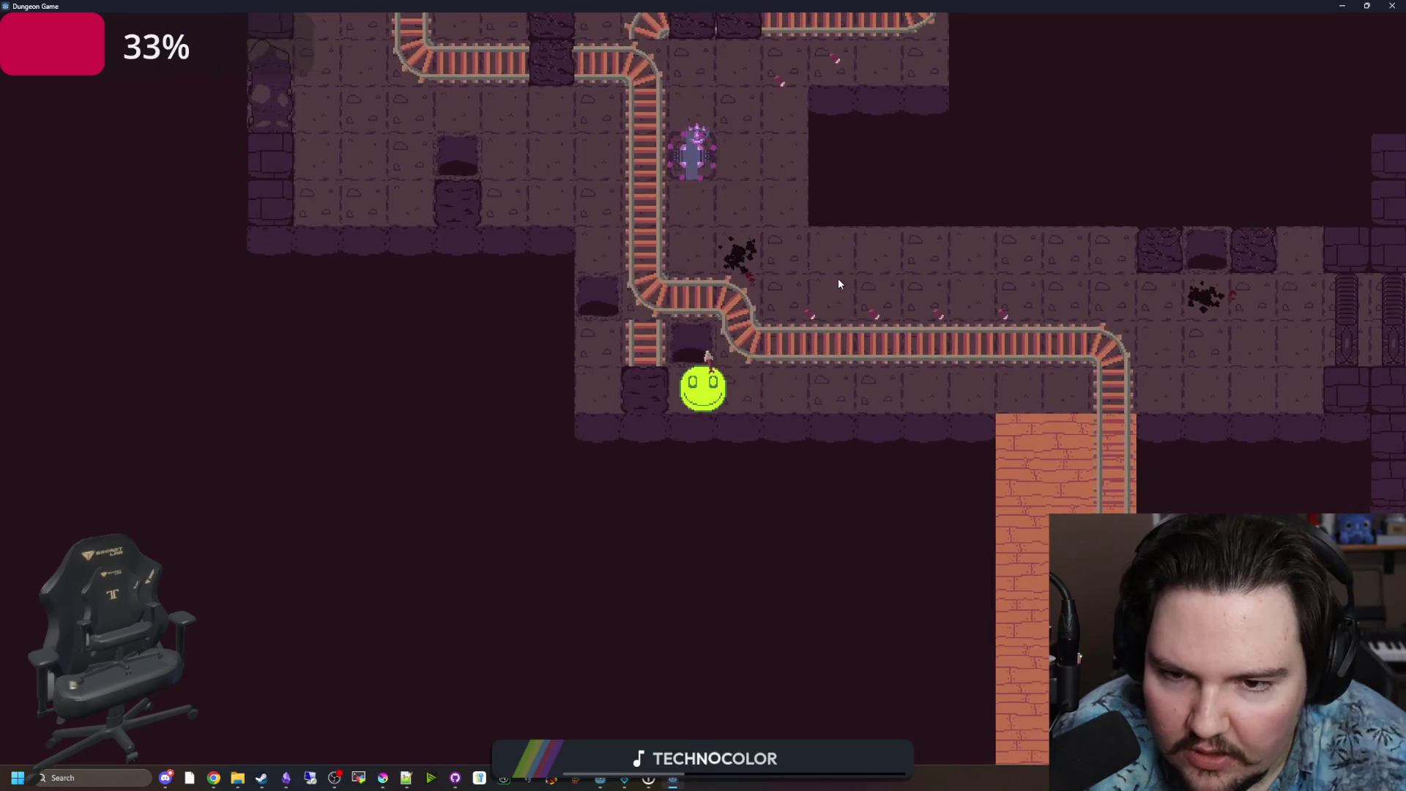
pyautogui.press('Up')
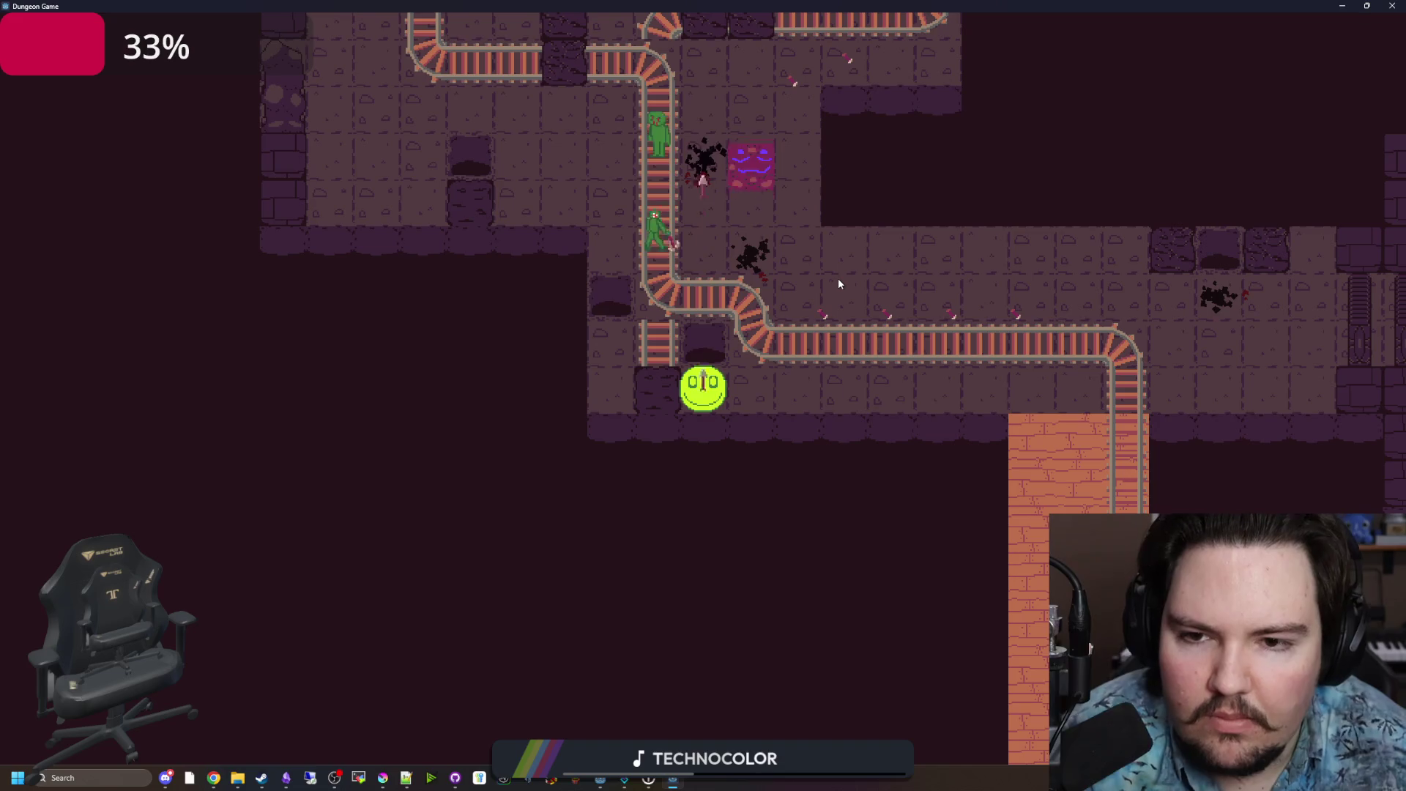
# Walk right along the rail corridor, destroying the purple block, as health falls to 17%.
pyautogui.press('d')
pyautogui.press('w')
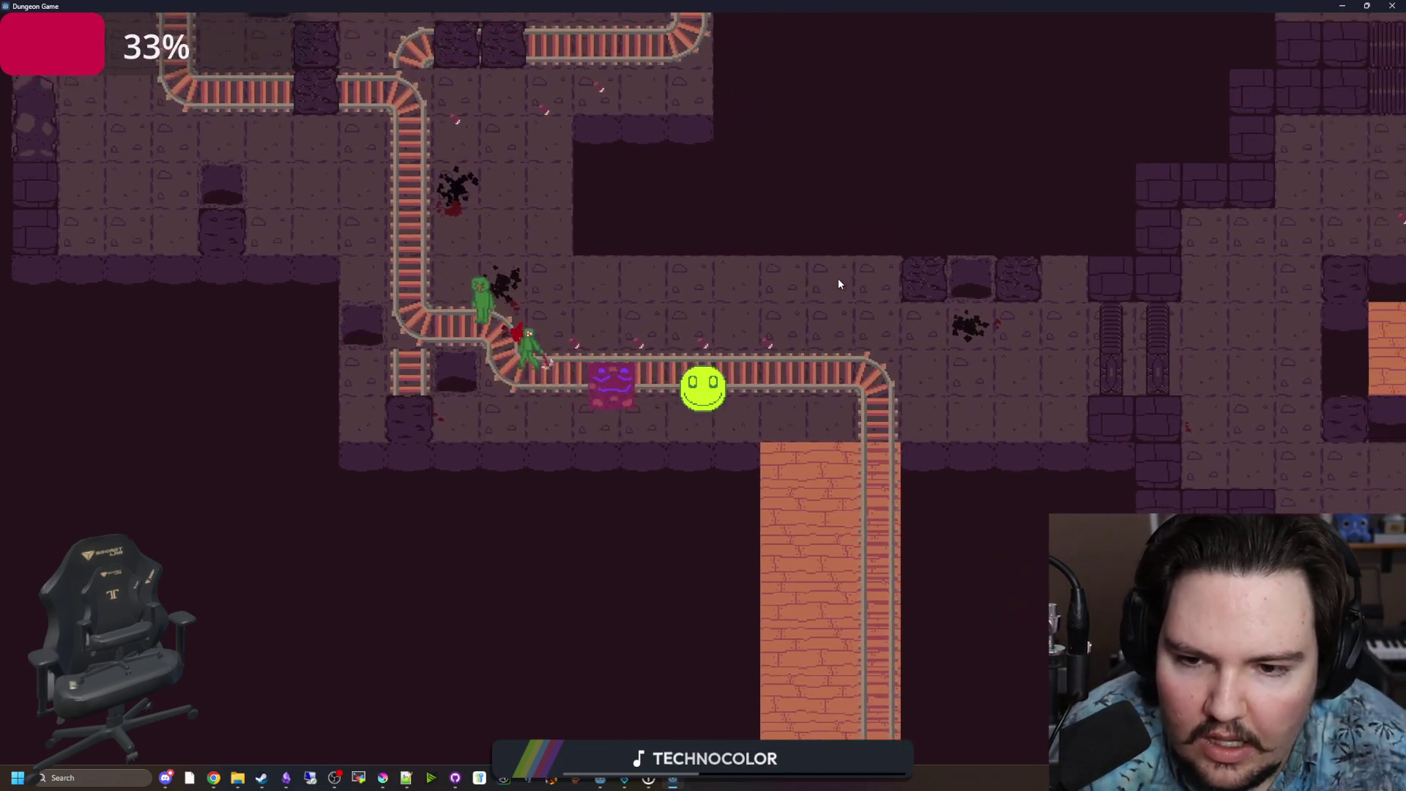
pyautogui.press('d')
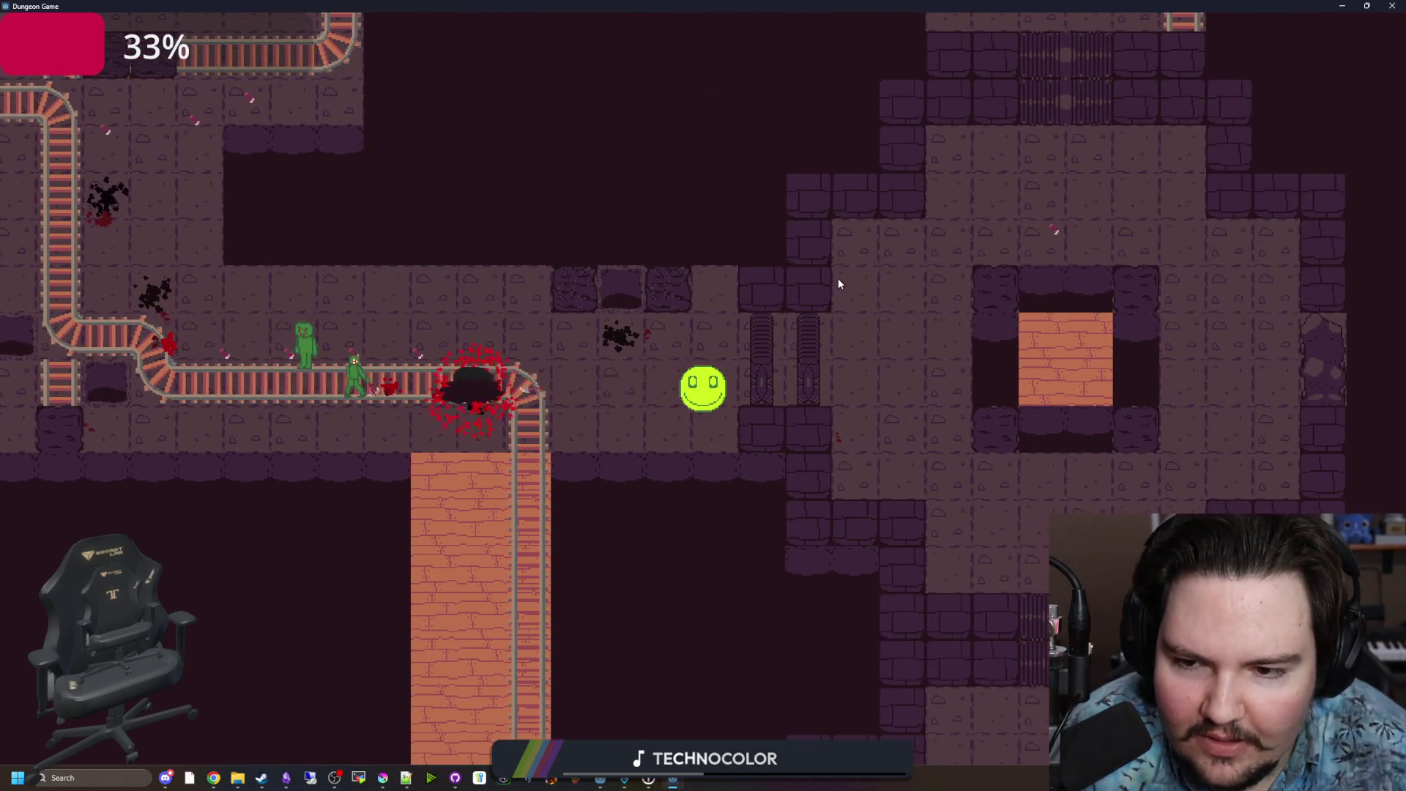
pyautogui.press('a')
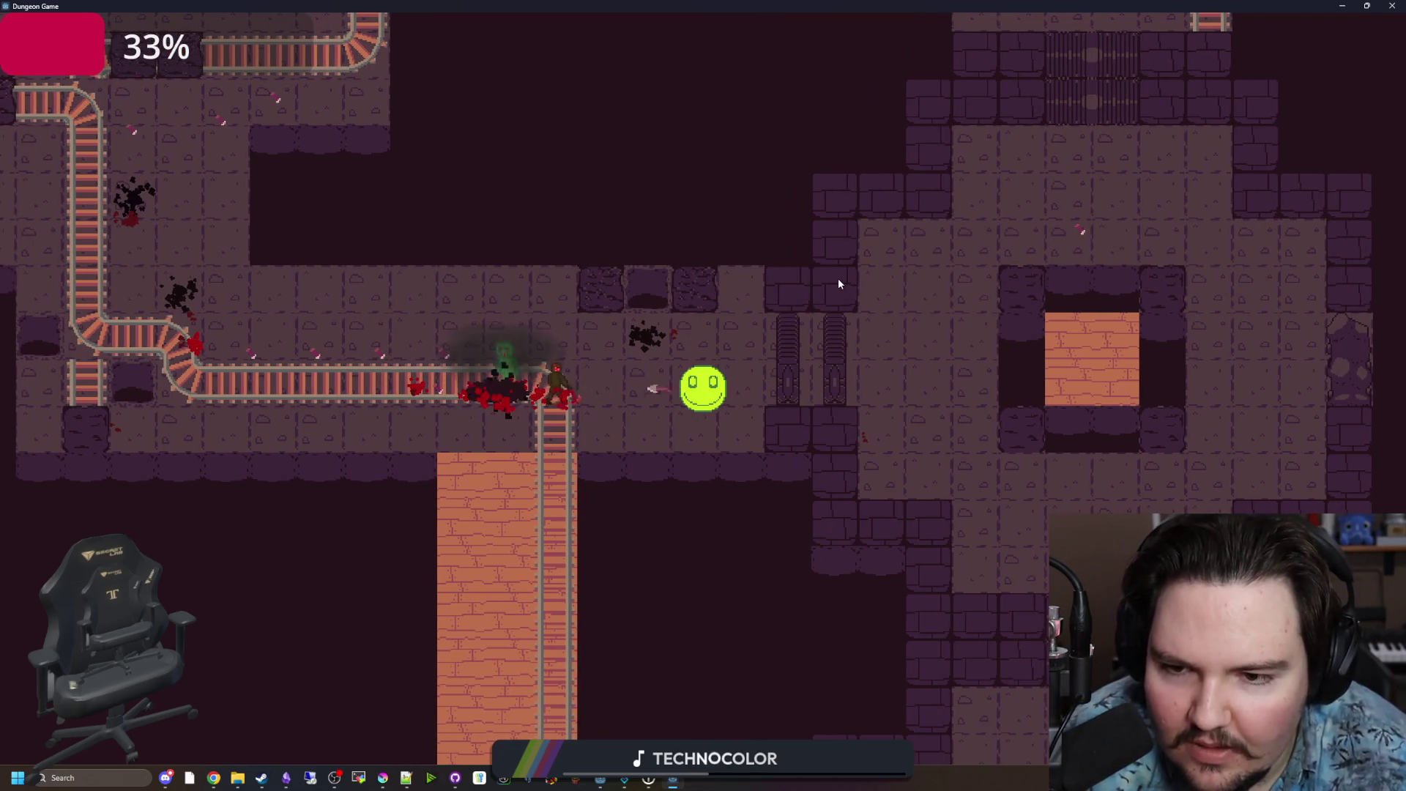
# Move up and left onto the upper track, then come back down and right.
pyautogui.press('w')
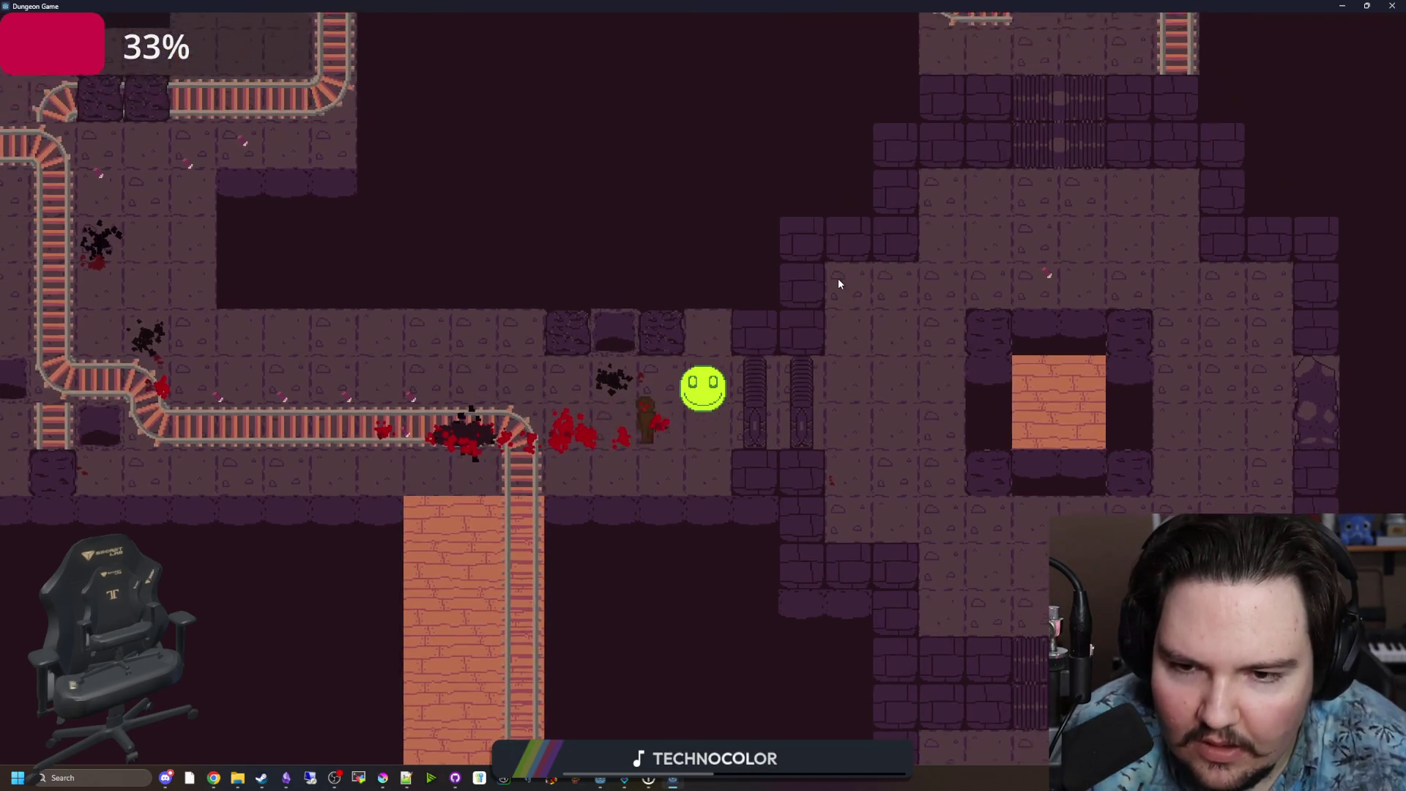
pyautogui.press('a')
pyautogui.press('a')
pyautogui.press('w')
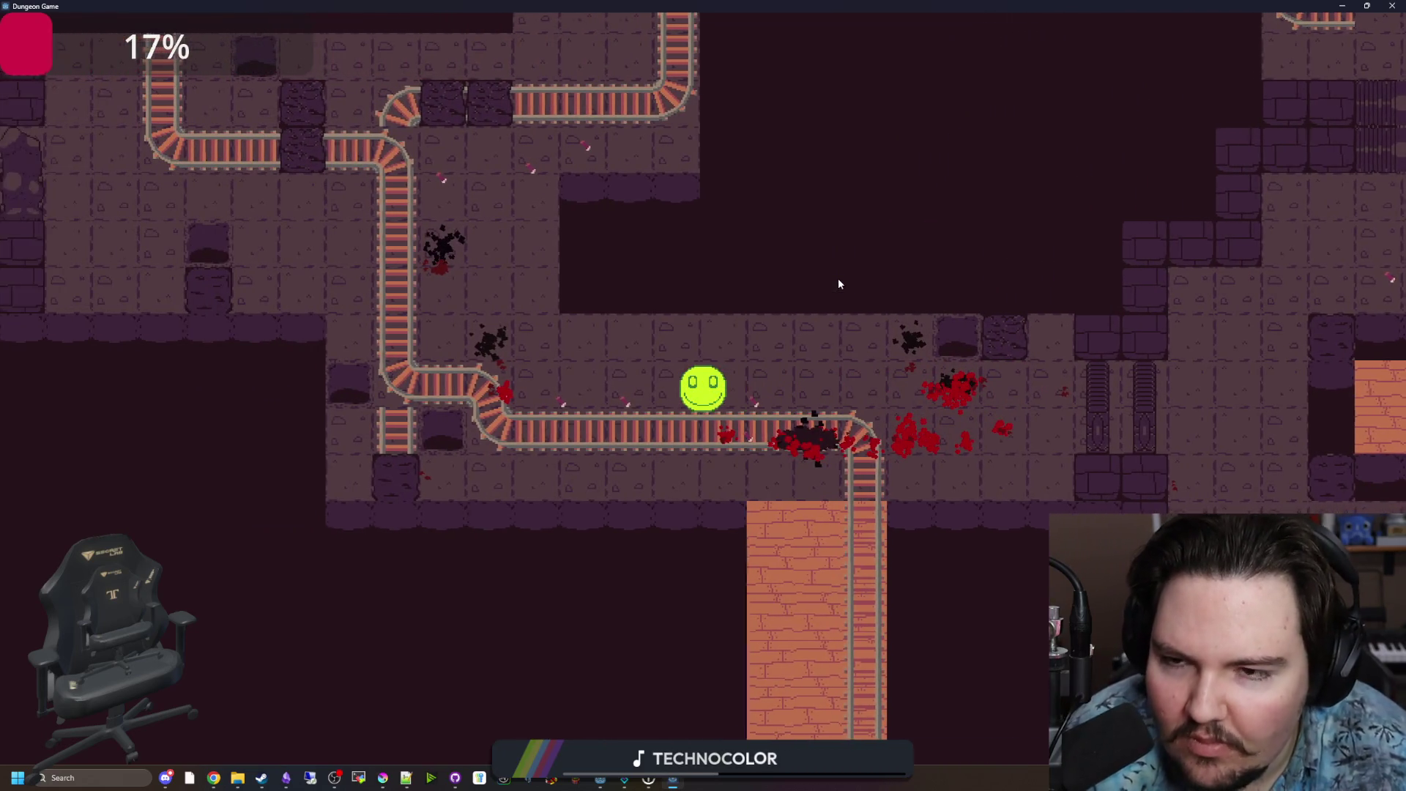
pyautogui.press('w')
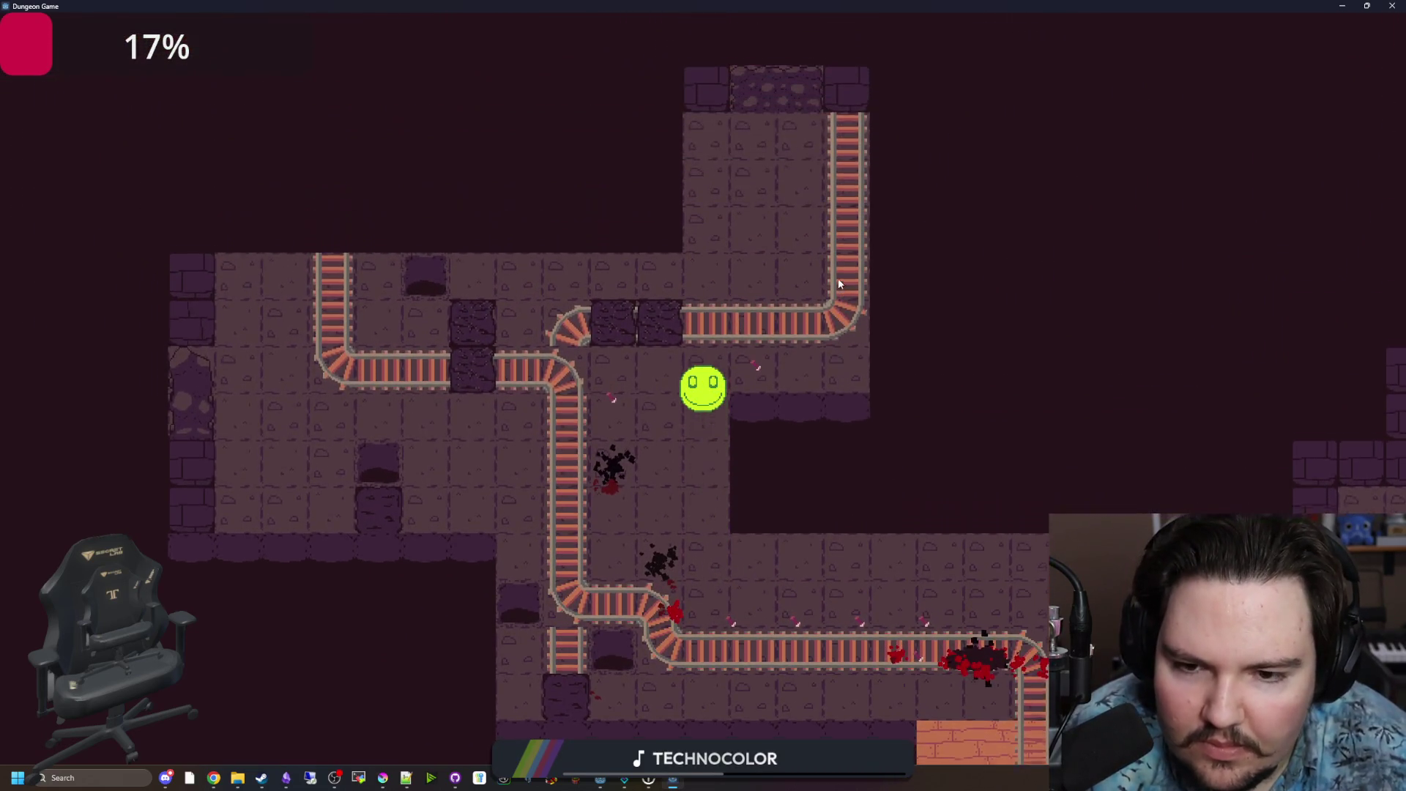
pyautogui.press('s')
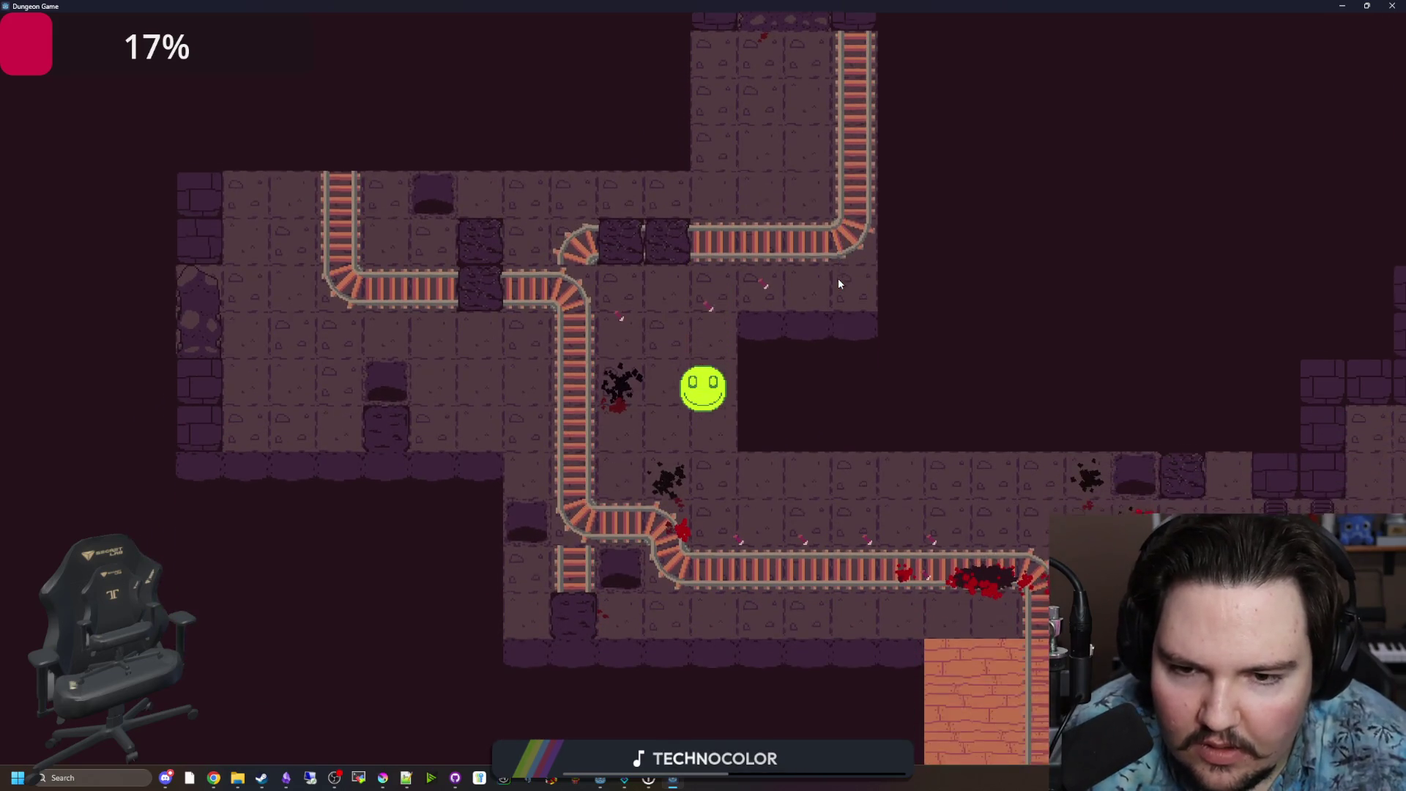
pyautogui.press('d')
pyautogui.press('d')
# Walk down the track and left into the enemies until the beam kills the player at 0% health.
pyautogui.press('s')
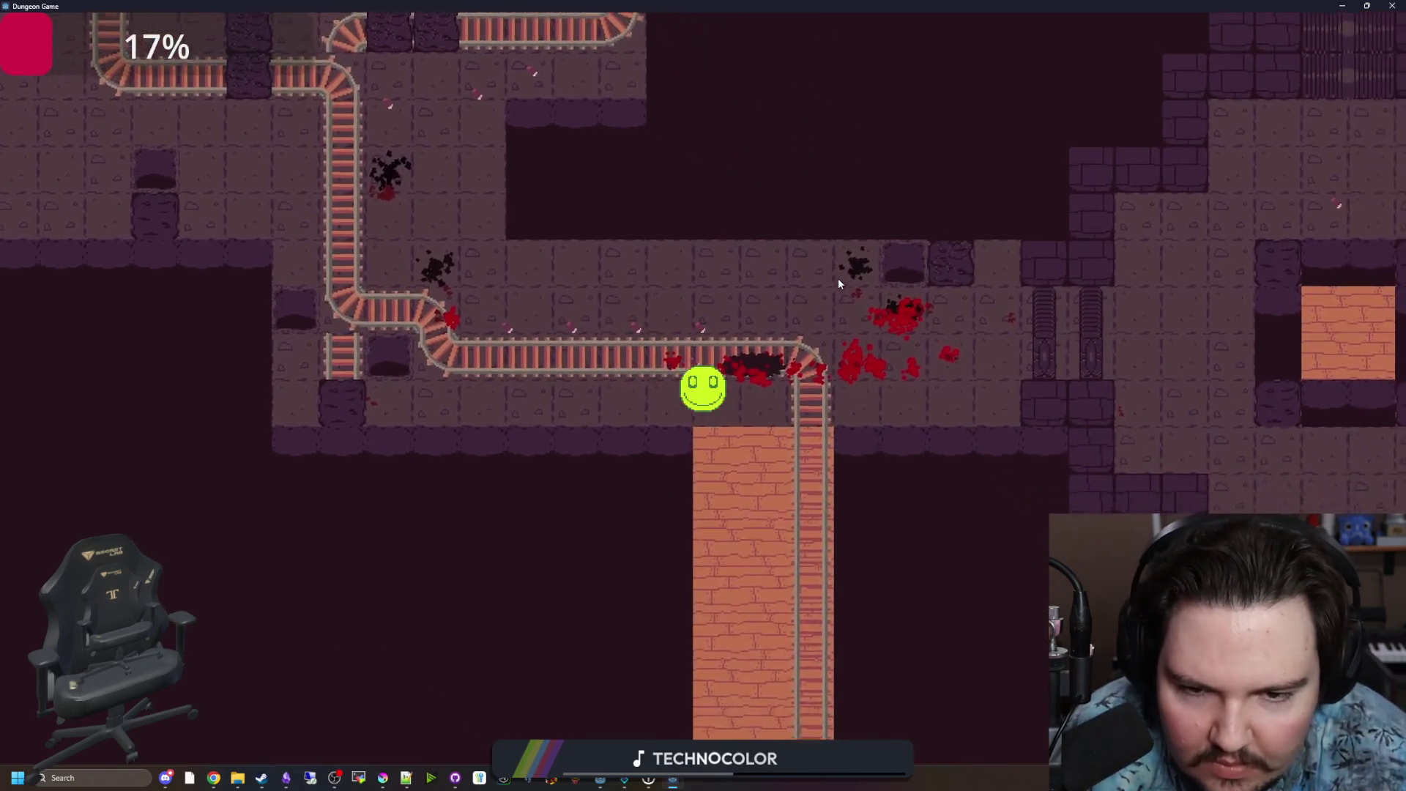
pyautogui.press('s')
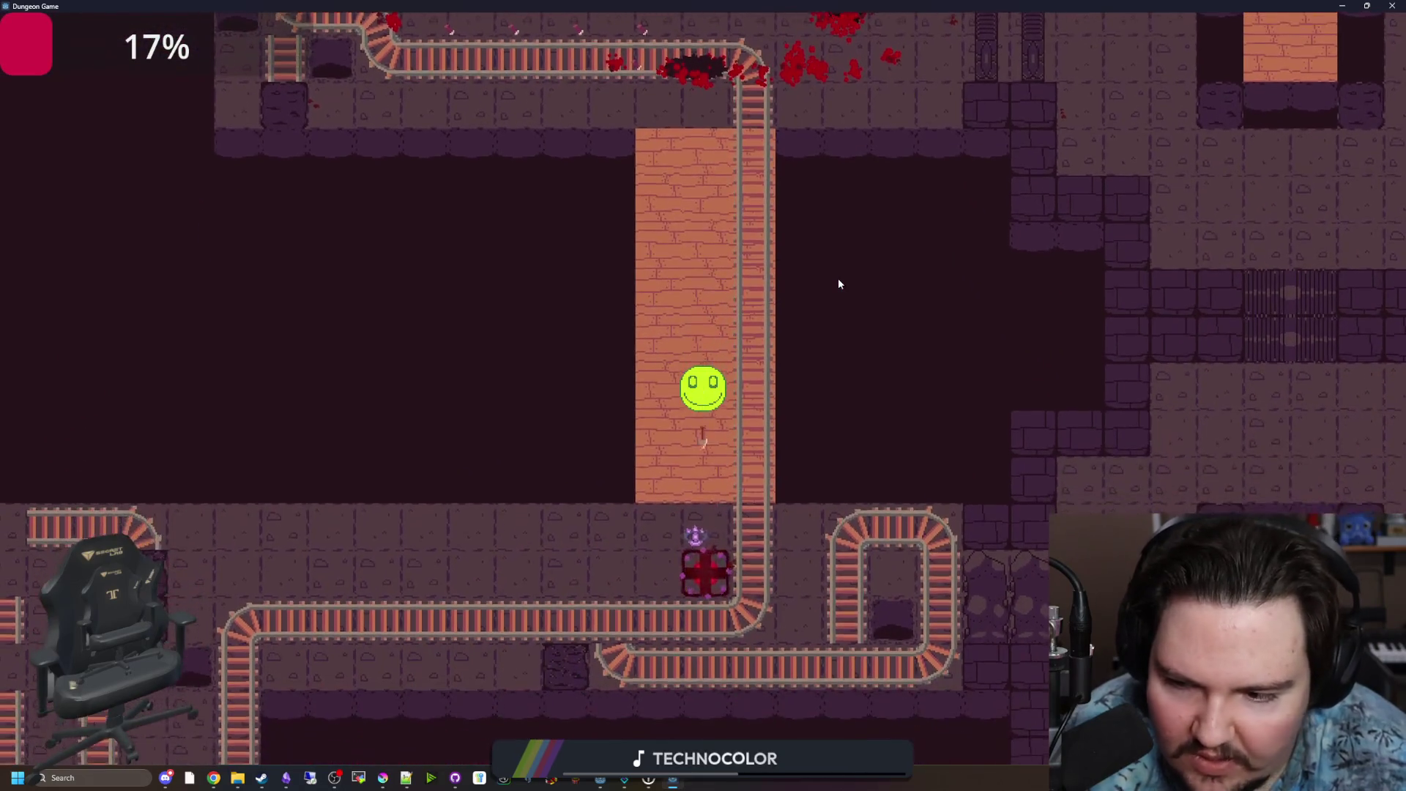
pyautogui.press('s')
pyautogui.press('s')
pyautogui.press('a')
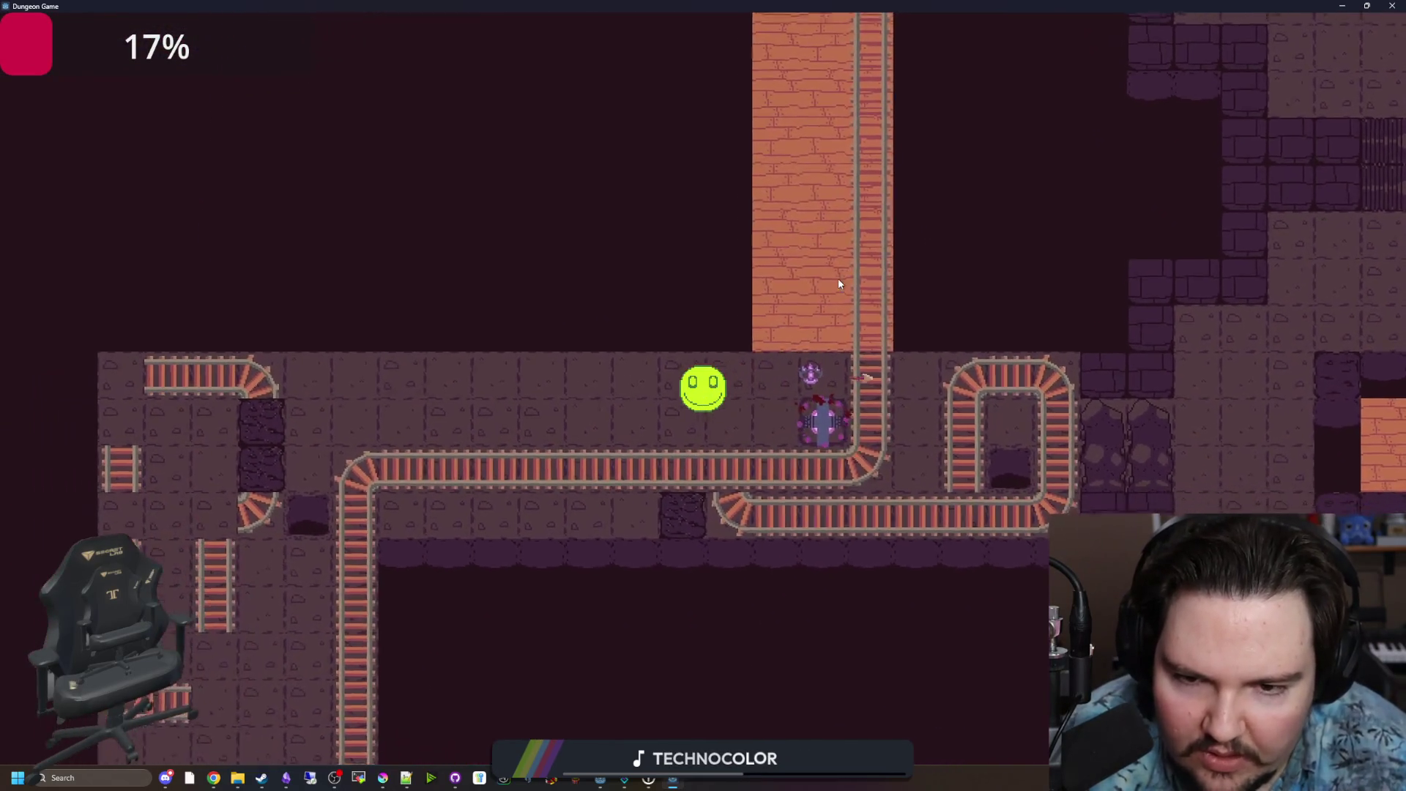
pyautogui.press('s')
pyautogui.press('a')
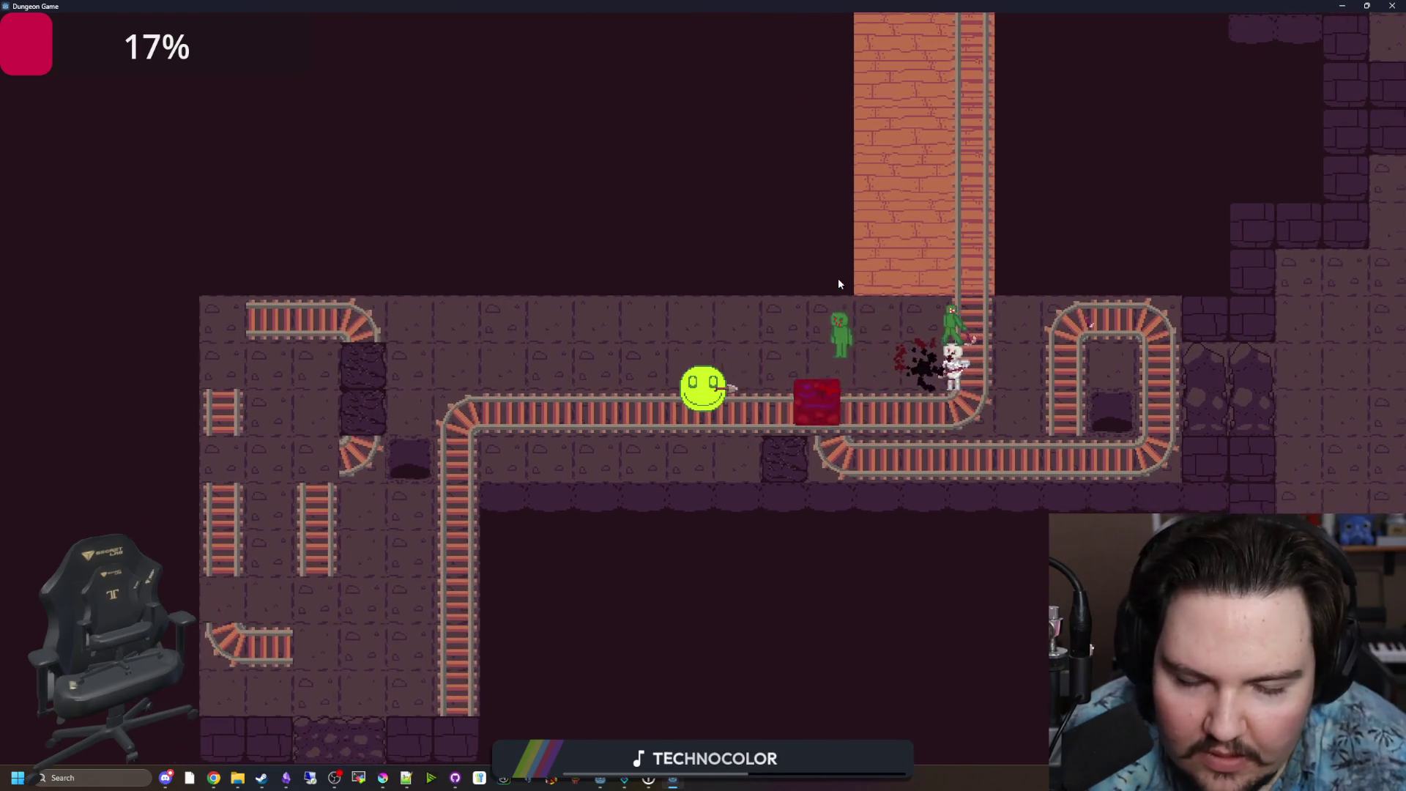
pyautogui.press('a')
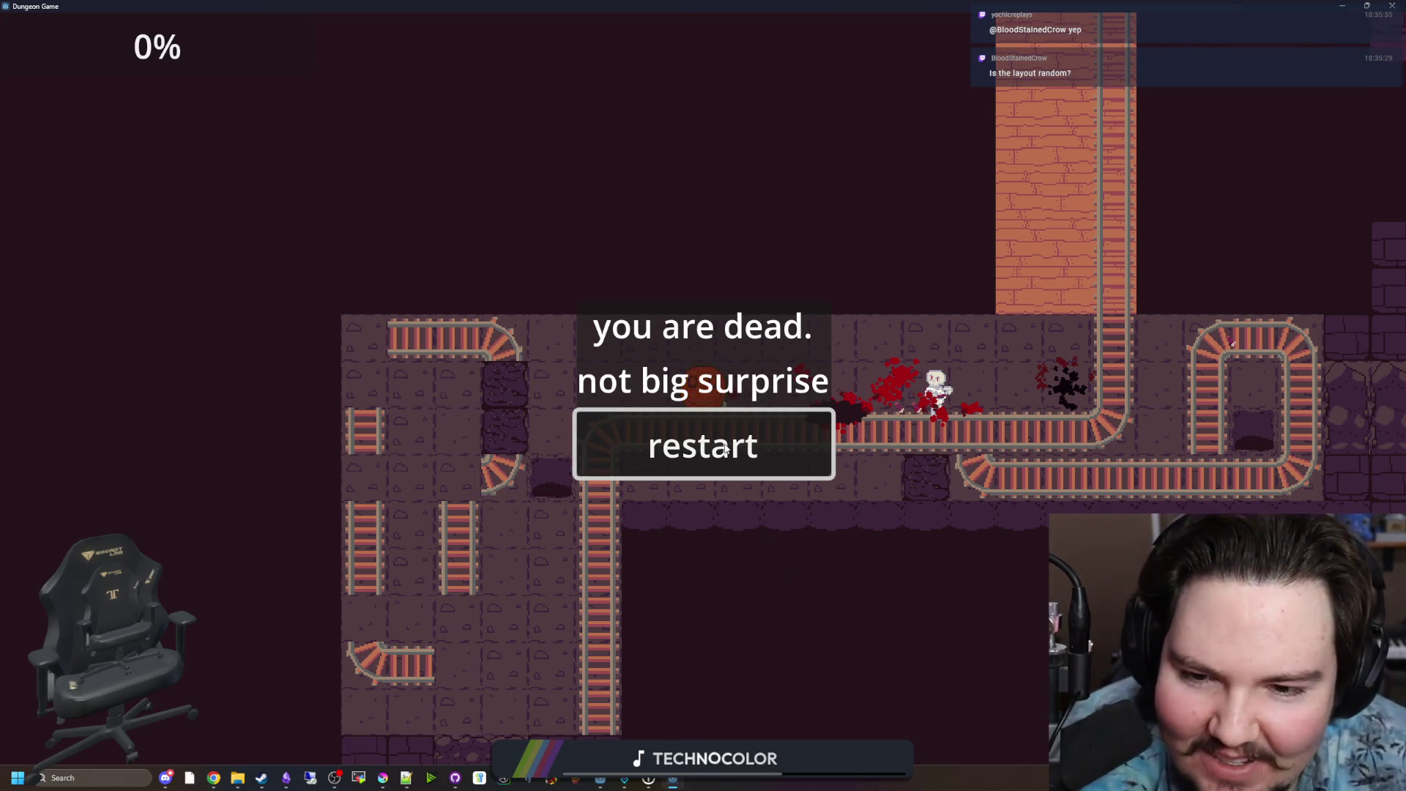
# Restart with R in a new dungeon, cross the first room, and head up and left.
pyautogui.press('r')
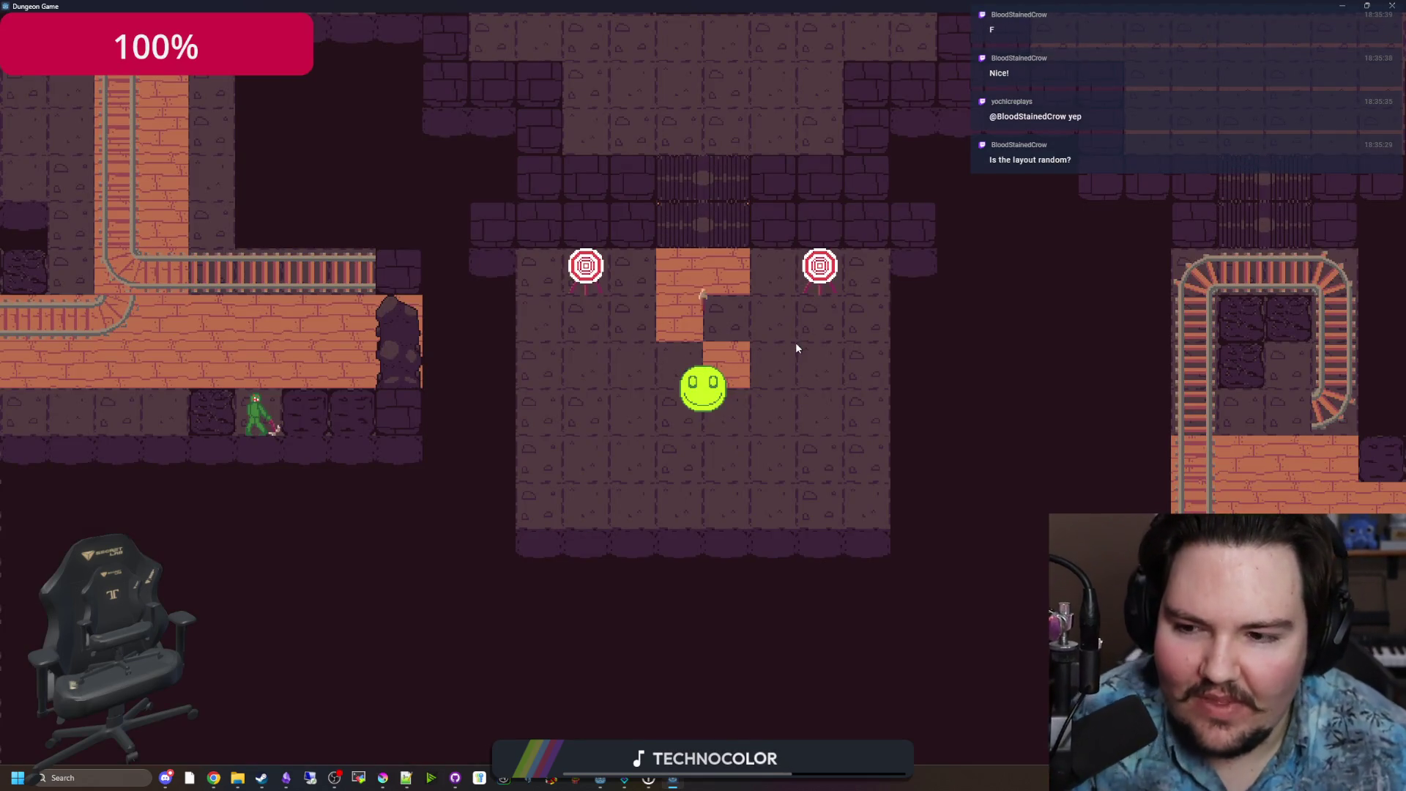
pyautogui.press('a')
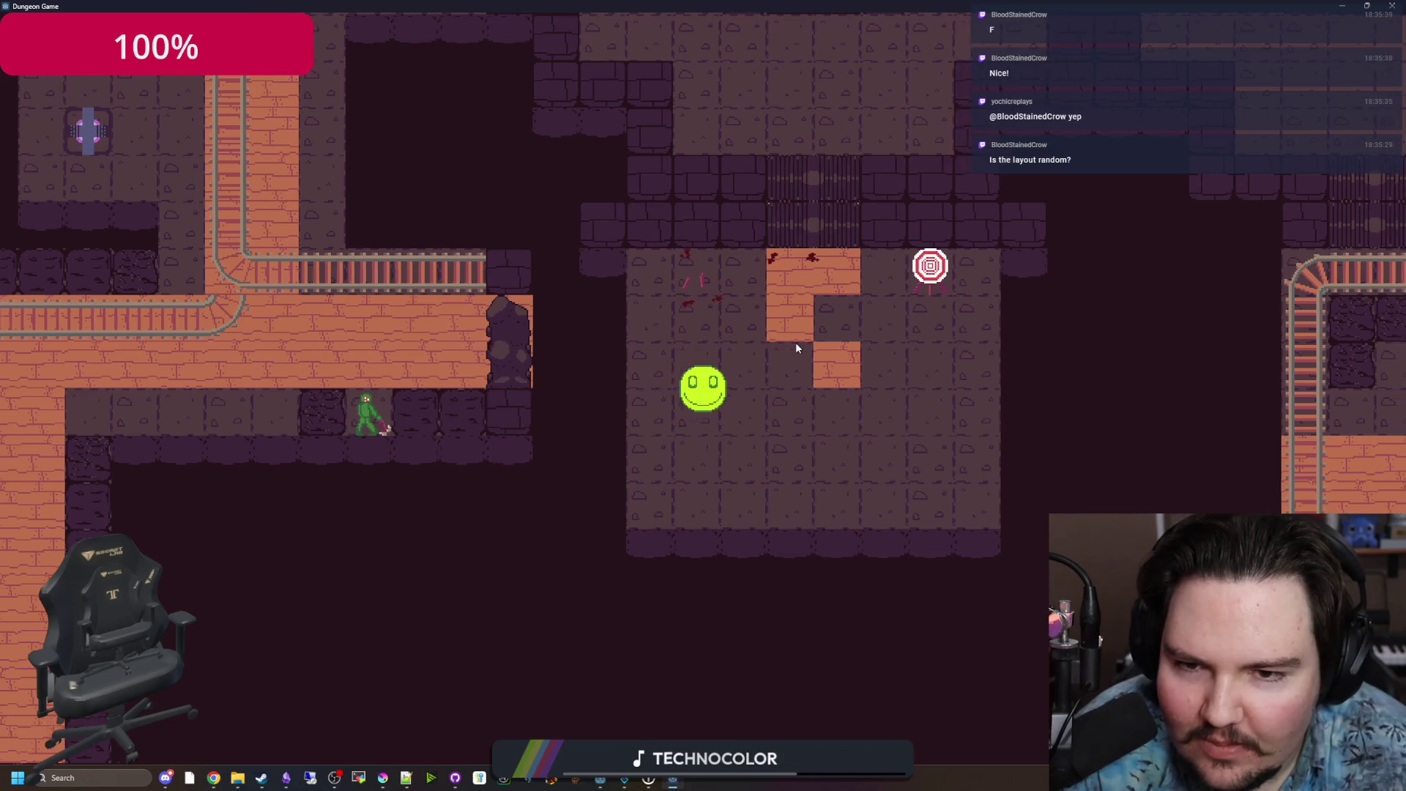
pyautogui.press('d')
pyautogui.press('w')
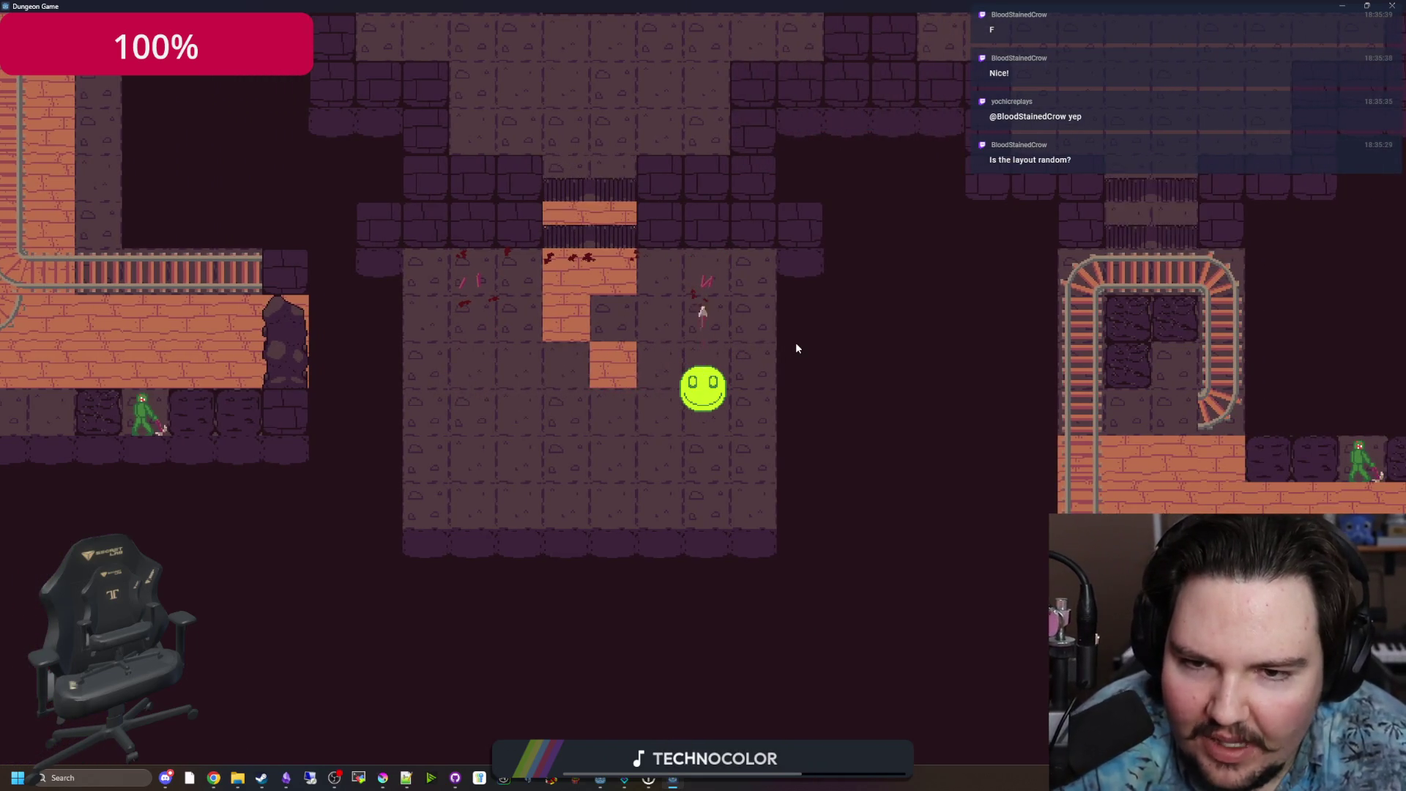
pyautogui.press('w')
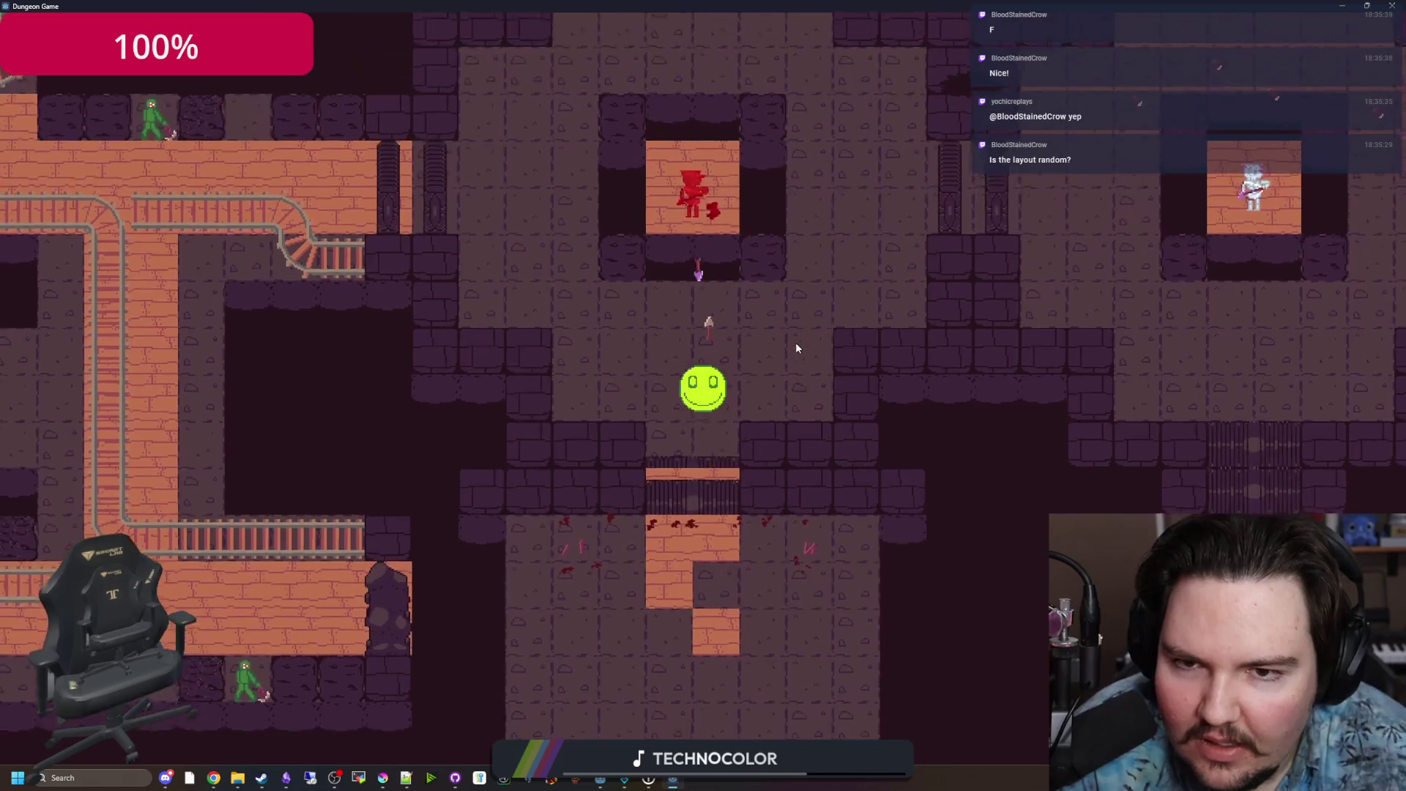
pyautogui.press('a')
# Move right and up into the enemy room, then continue straight up and to the right.
pyautogui.press('d')
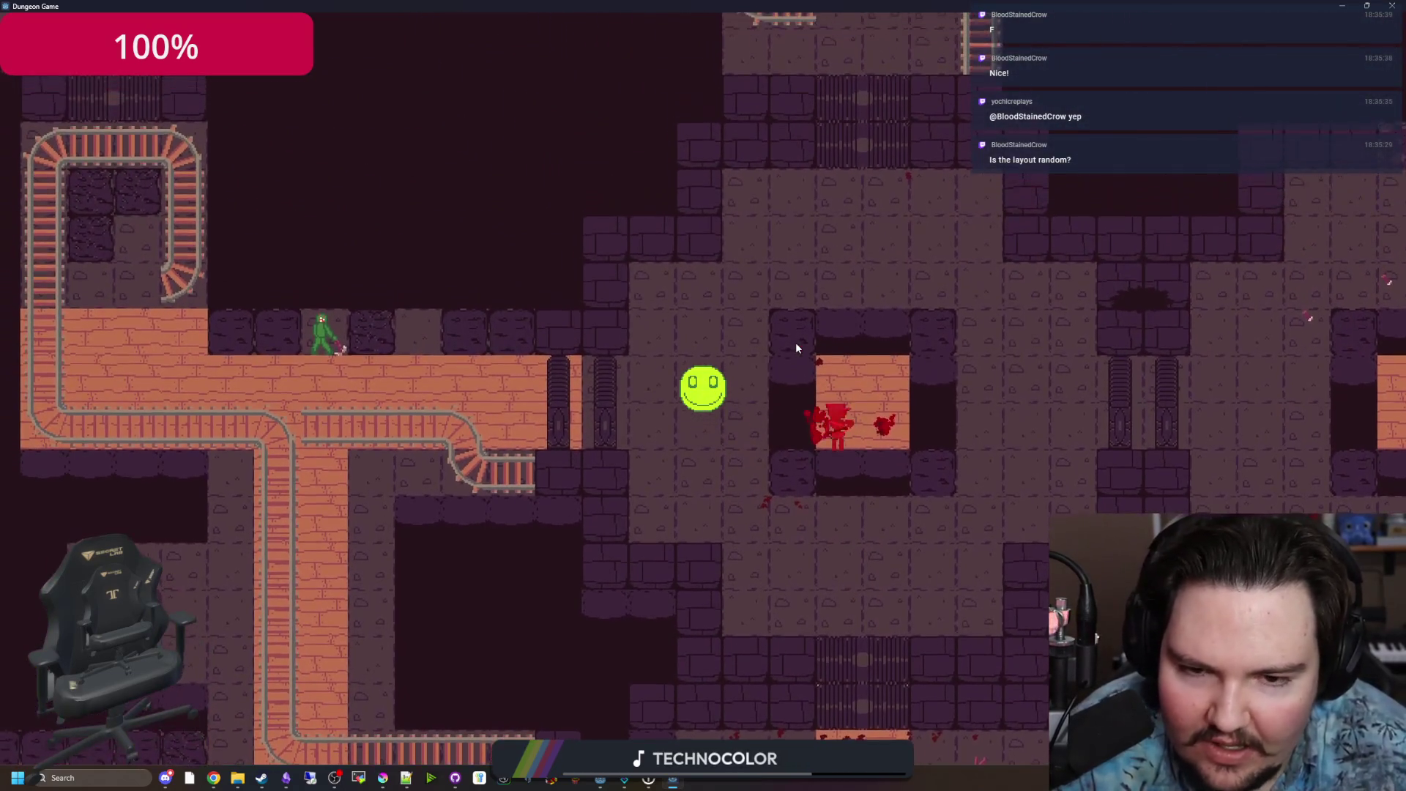
pyautogui.press('w')
pyautogui.press('w')
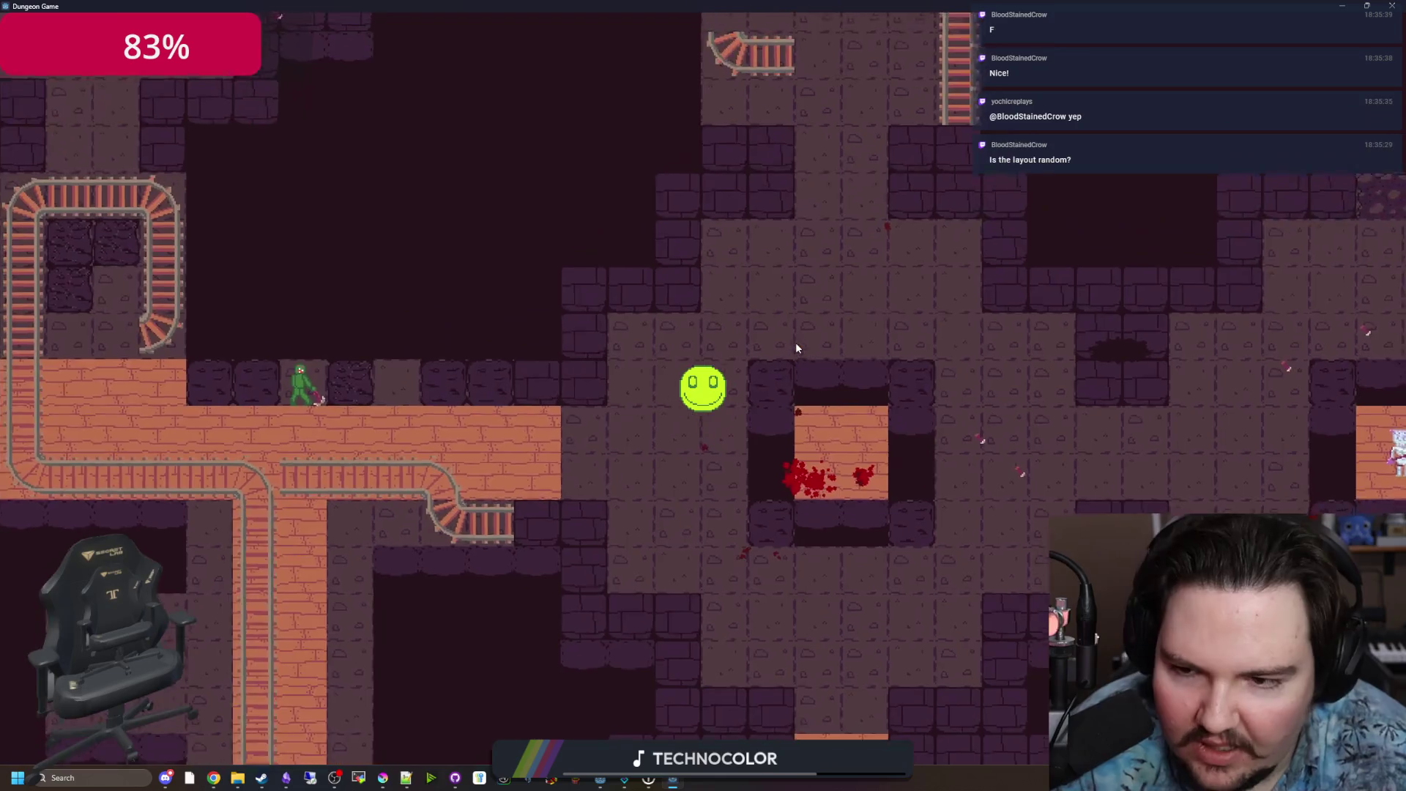
pyautogui.press('d')
pyautogui.press('w')
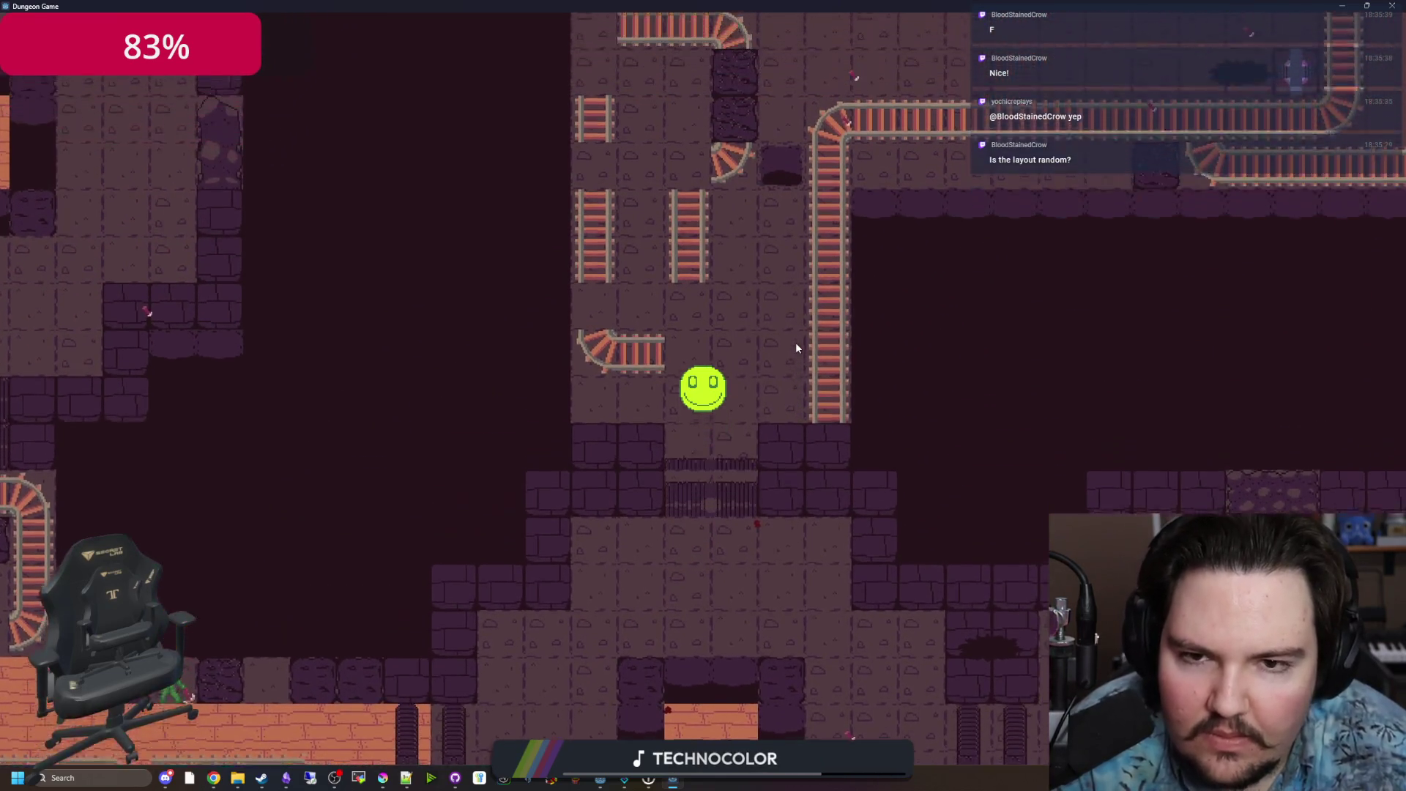
pyautogui.press('w')
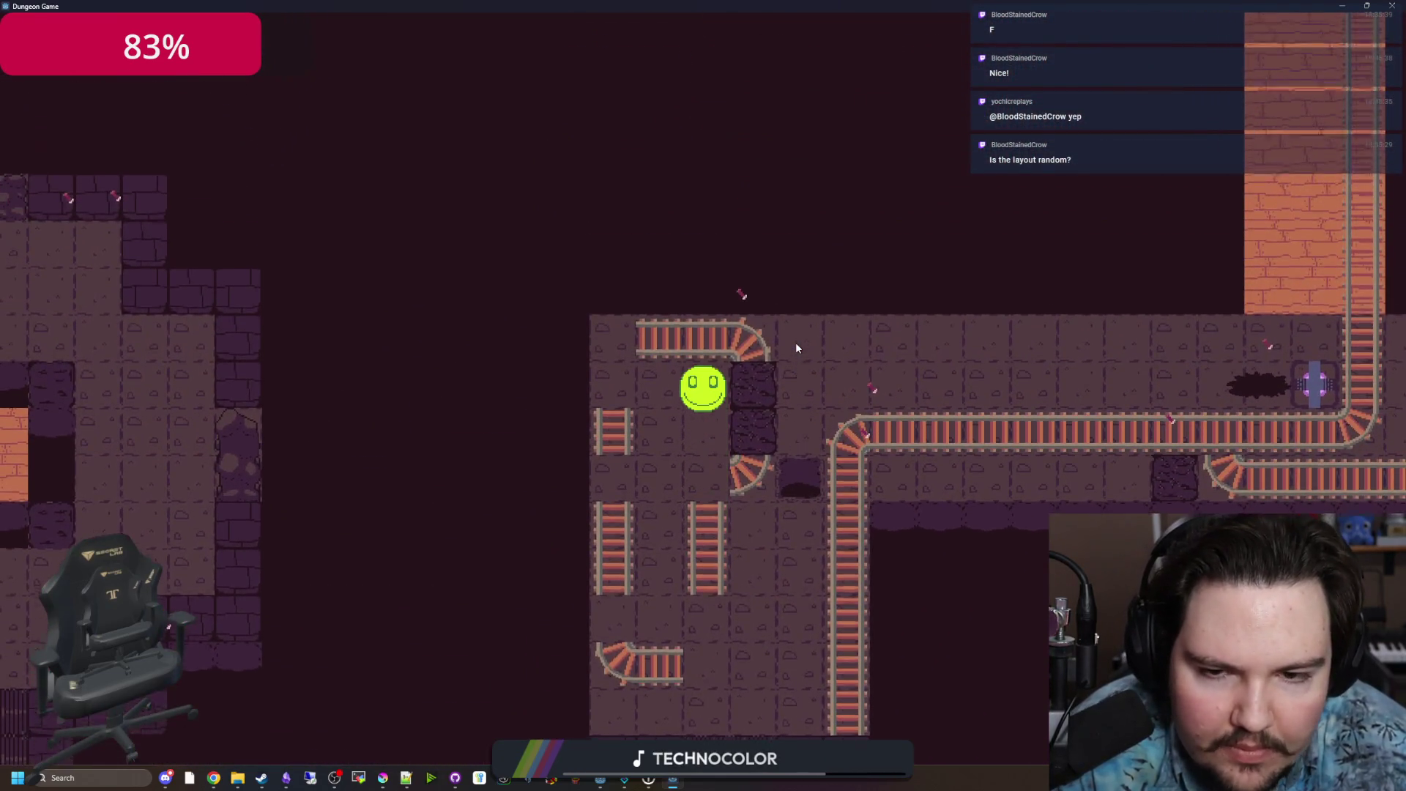
pyautogui.press('d')
pyautogui.press('d')
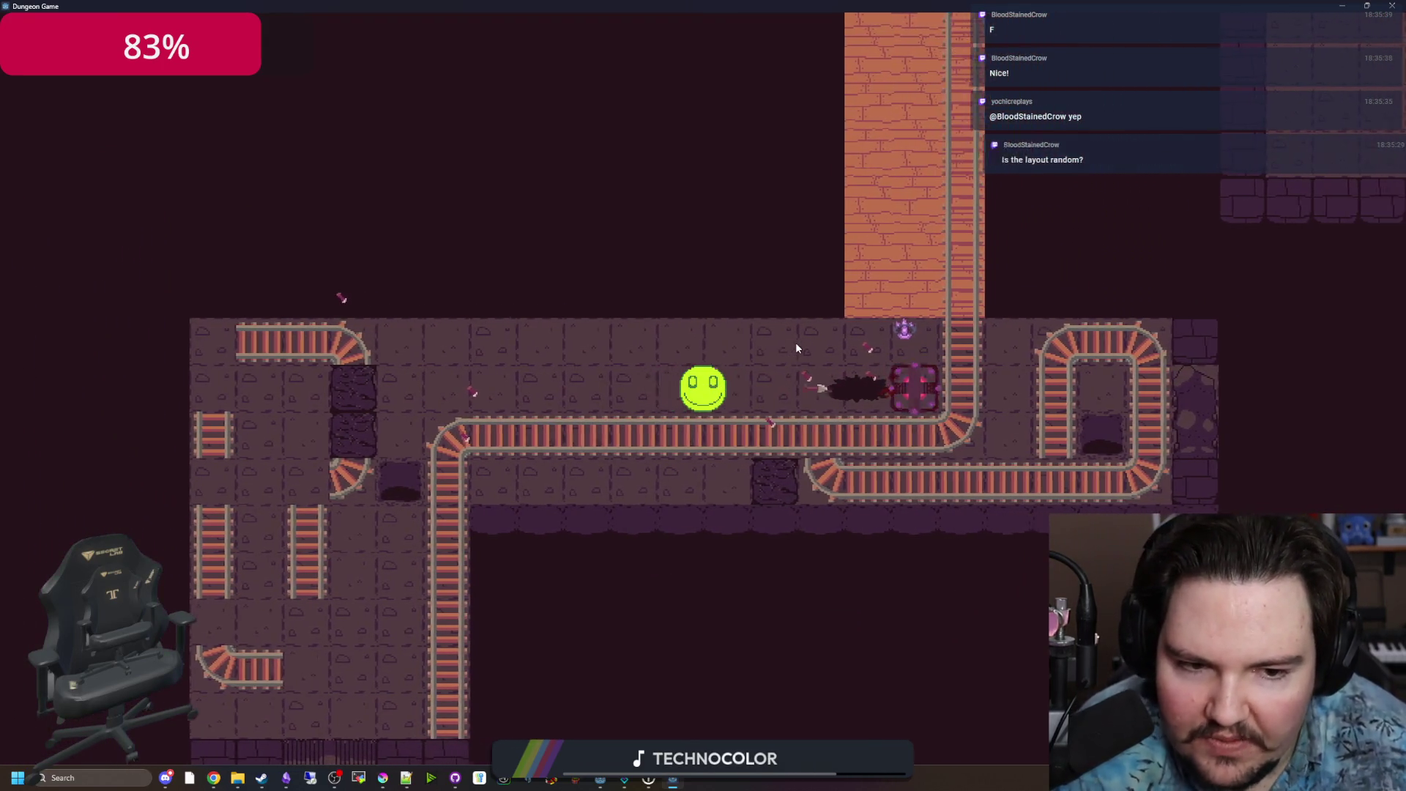
# Drop left onto the rail track and attack the skeleton while moving up and right.
pyautogui.press('a')
pyautogui.press('d')
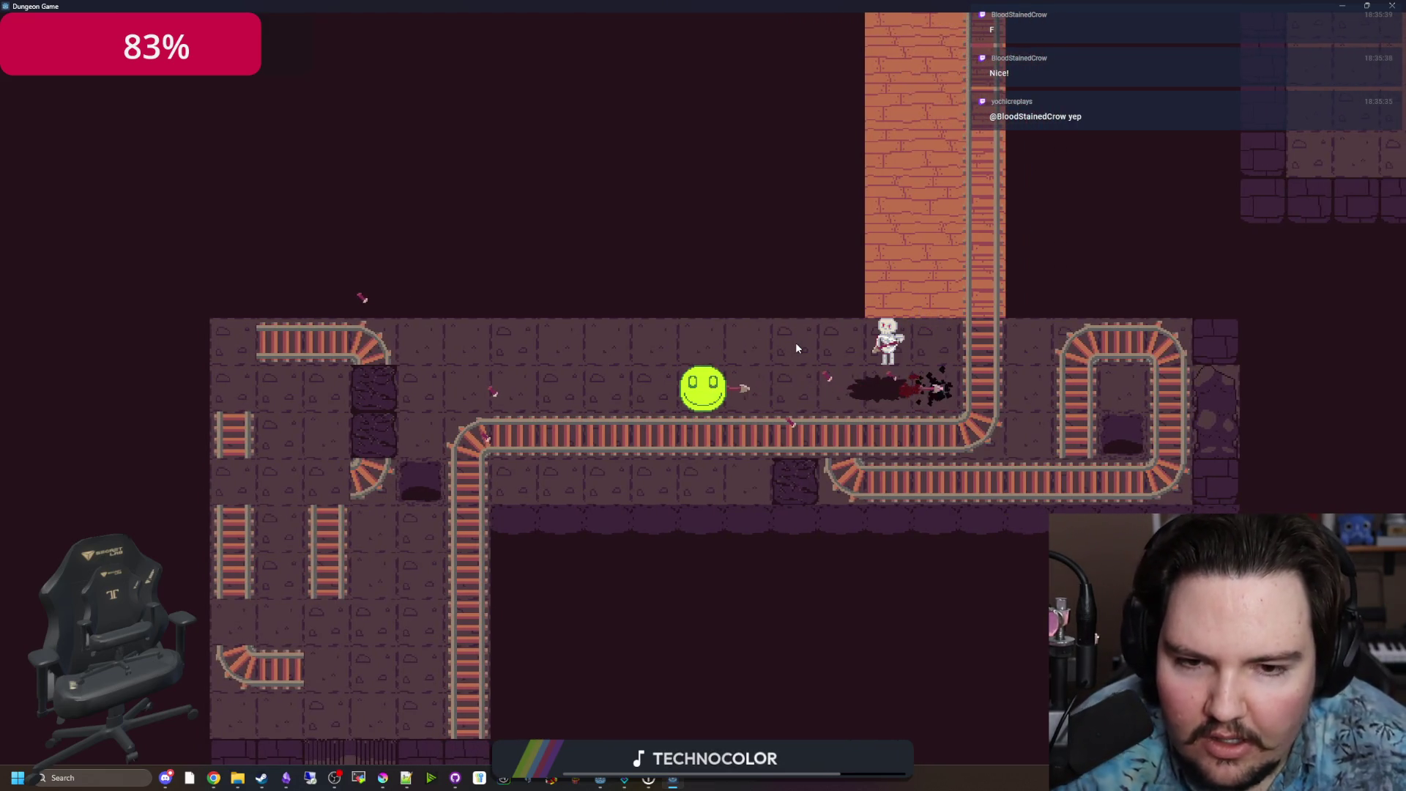
pyautogui.press('a')
pyautogui.press('s')
pyautogui.press('w')
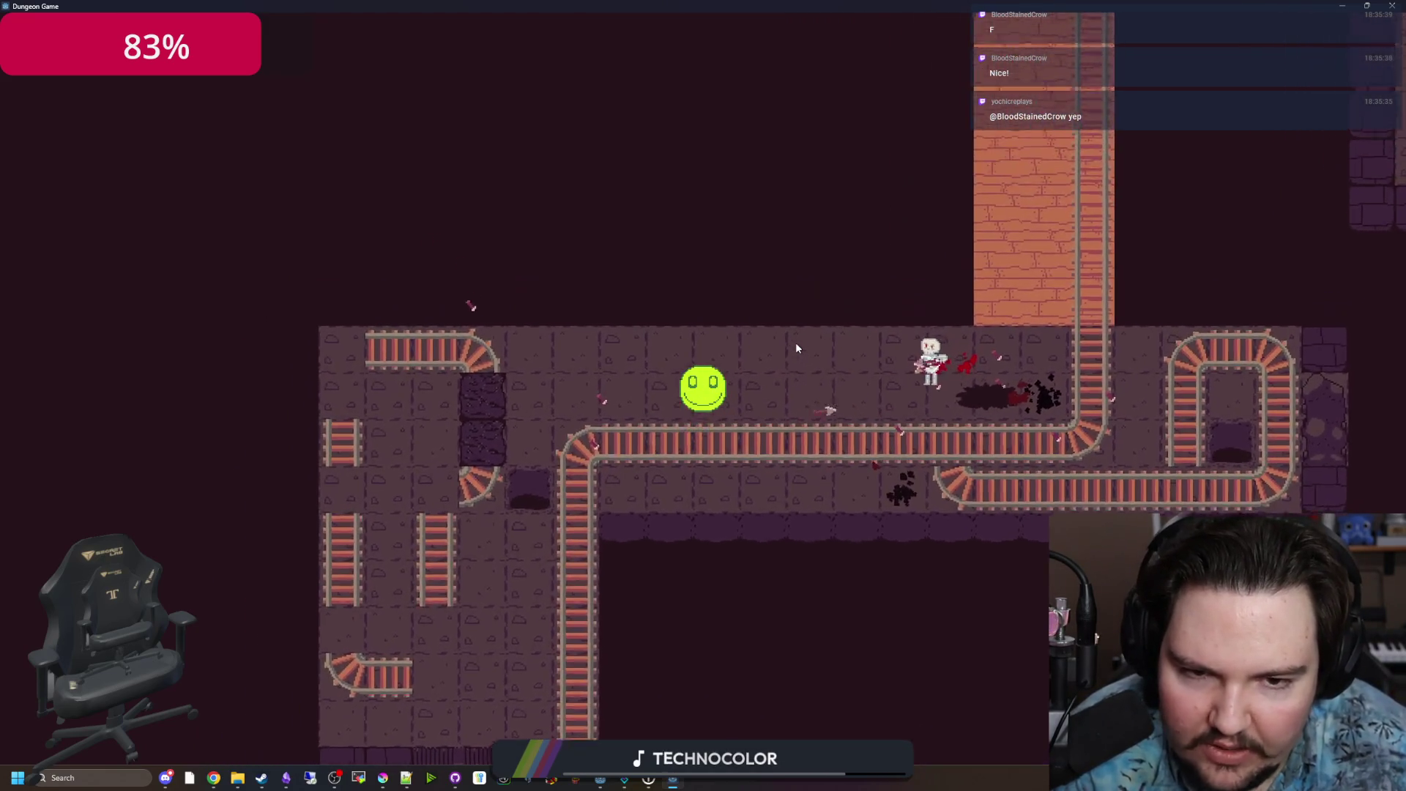
pyautogui.click(796, 348)
pyautogui.press('d')
pyautogui.press('s')
# Go up into the brick corridor, left toward the track enemy, then back right onto the track.
pyautogui.press('d')
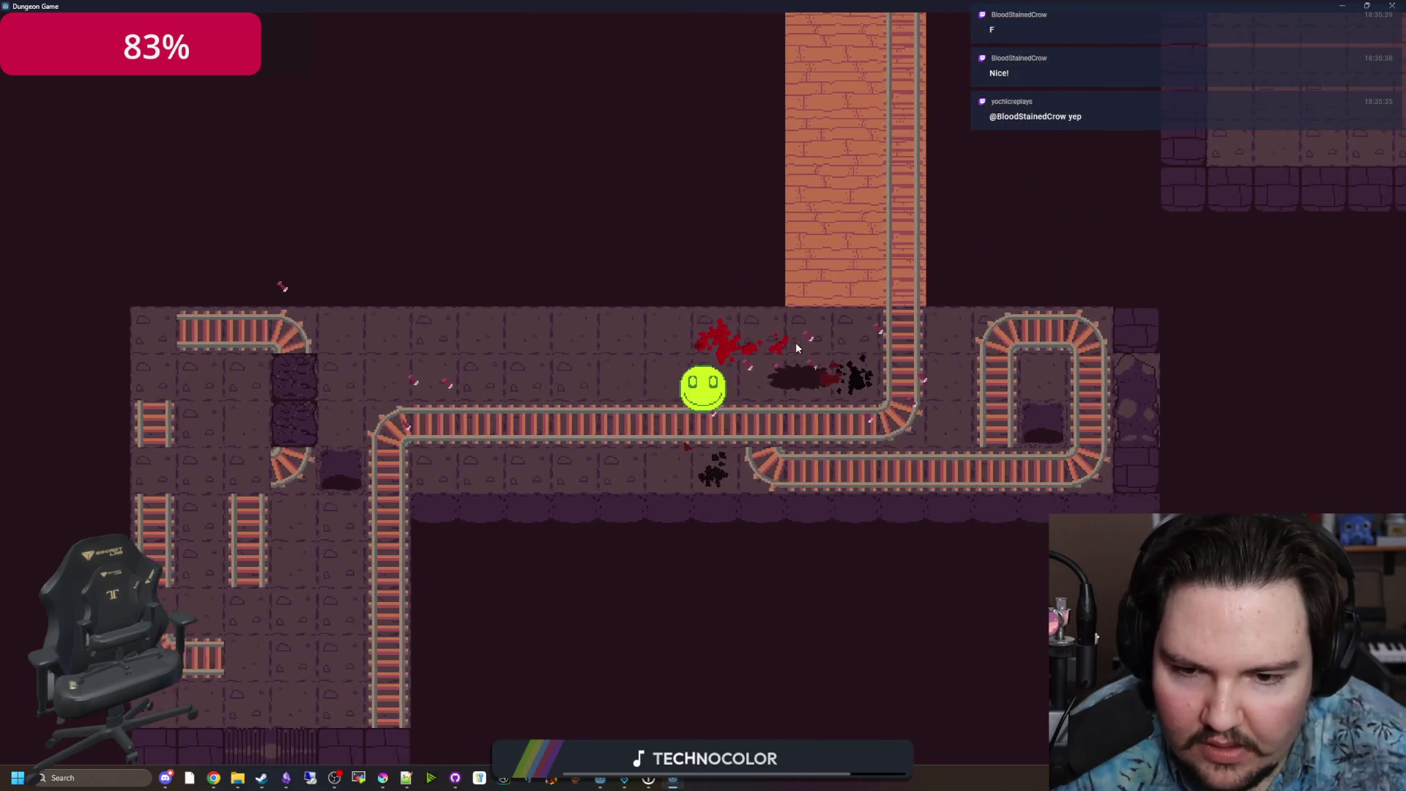
pyautogui.press('w')
pyautogui.press('w')
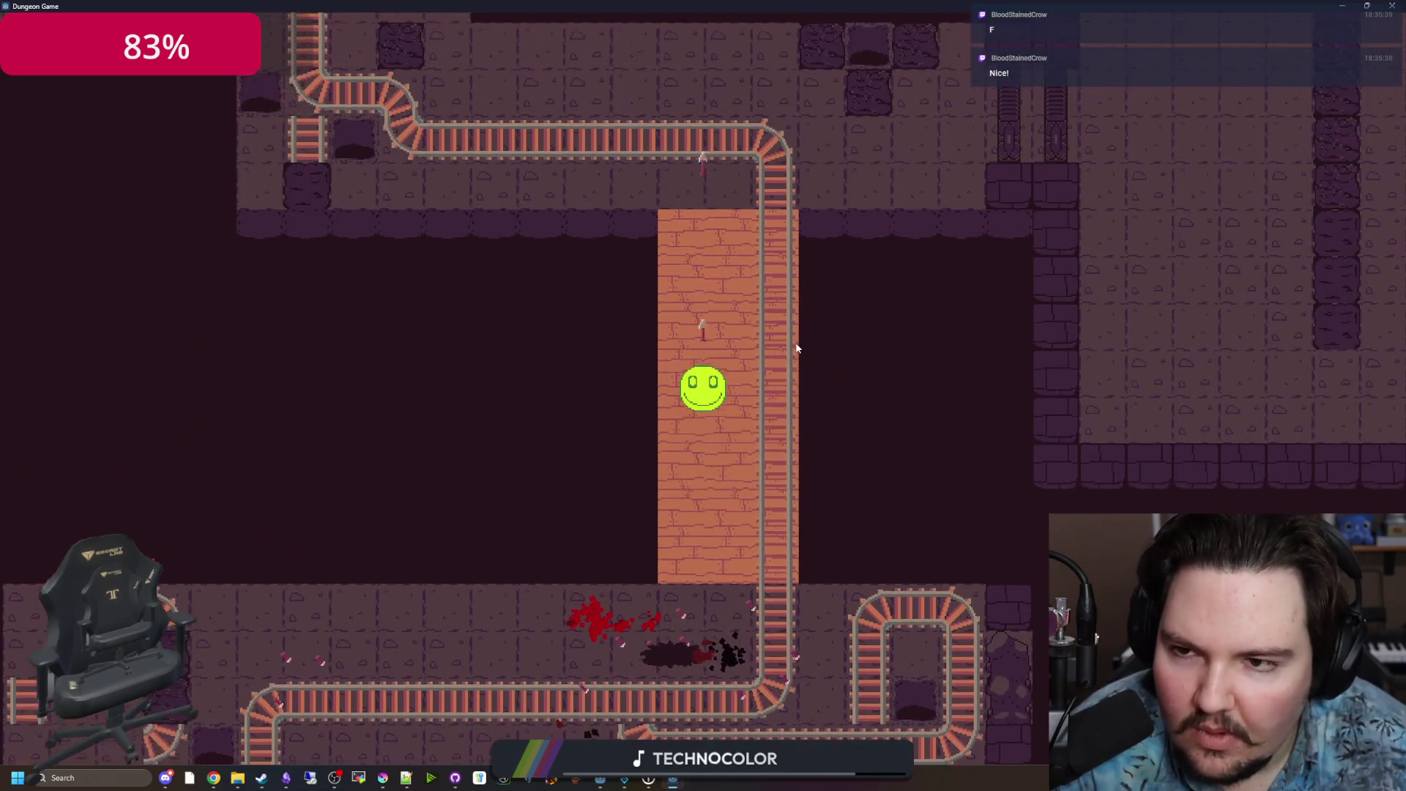
pyautogui.press('a')
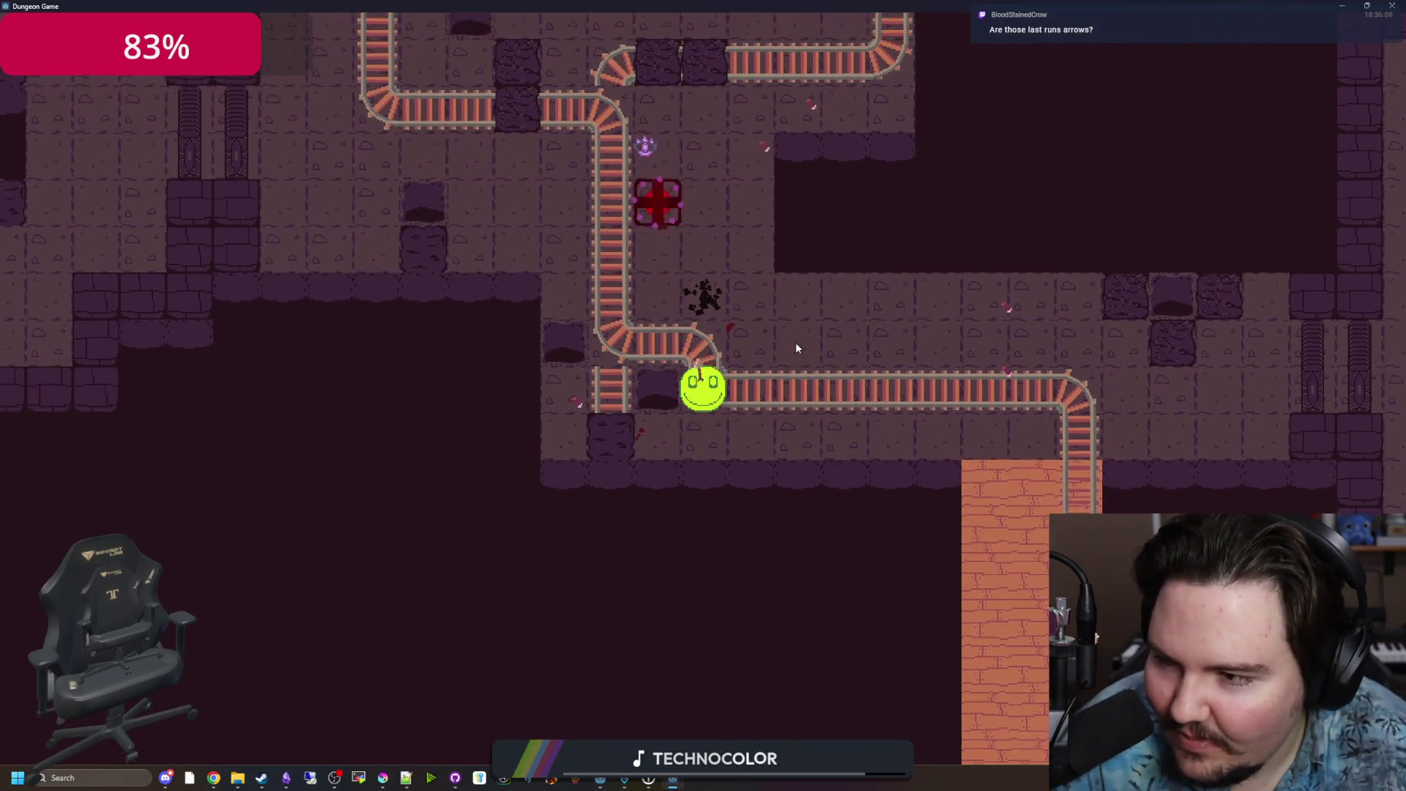
pyautogui.press('a')
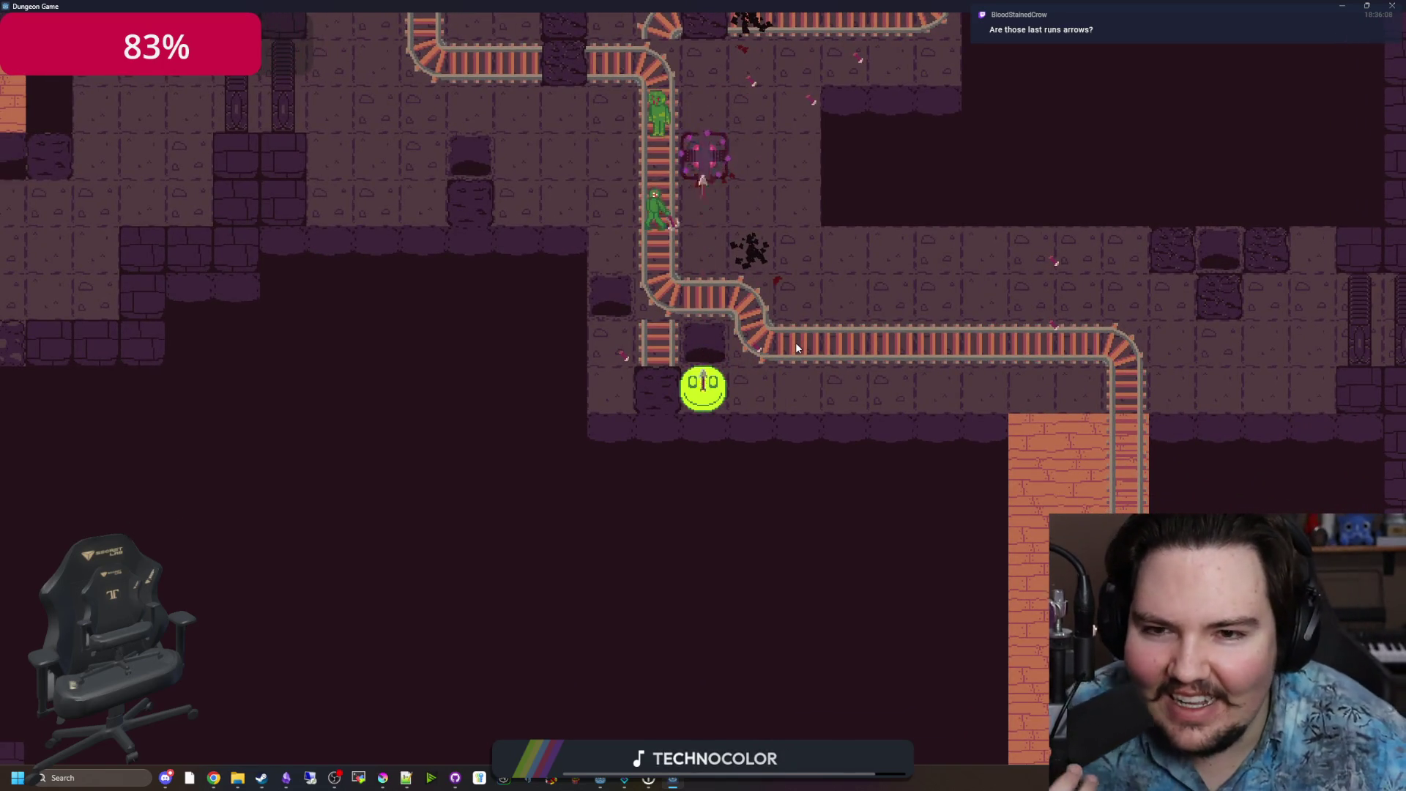
pyautogui.press('d')
pyautogui.press('w')
pyautogui.press('d')
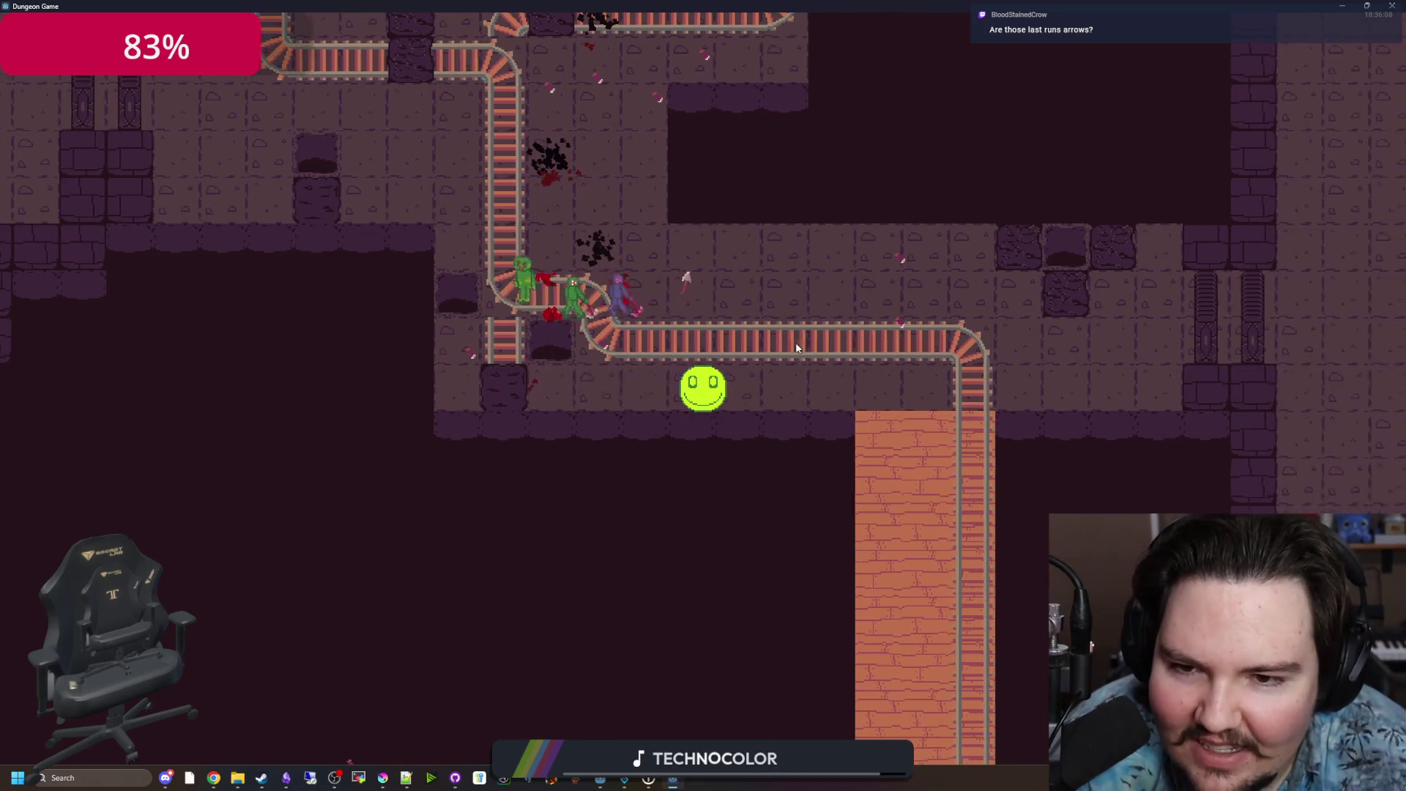
# Head right off the track through the gate and down into the large room's bottom wall.
pyautogui.press('d')
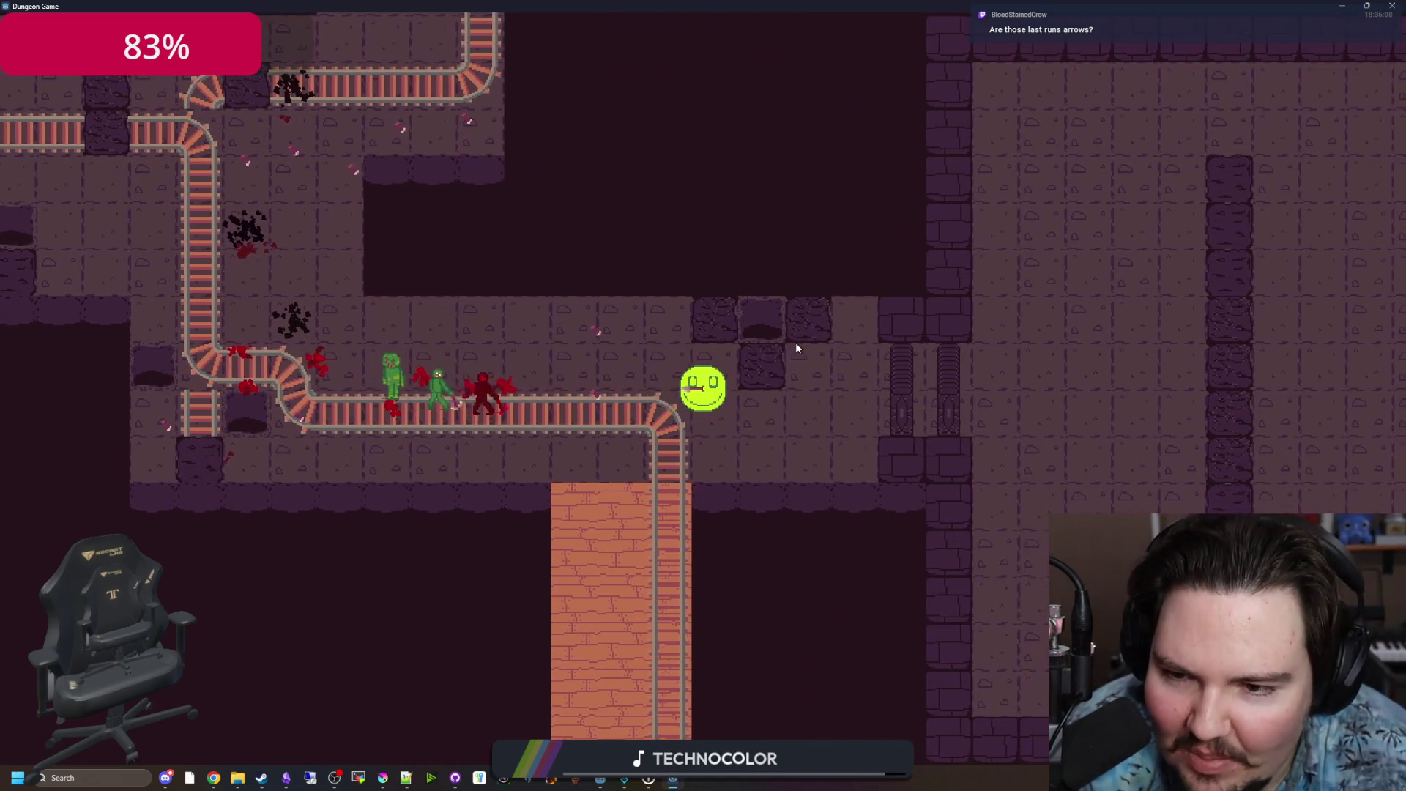
pyautogui.press('d')
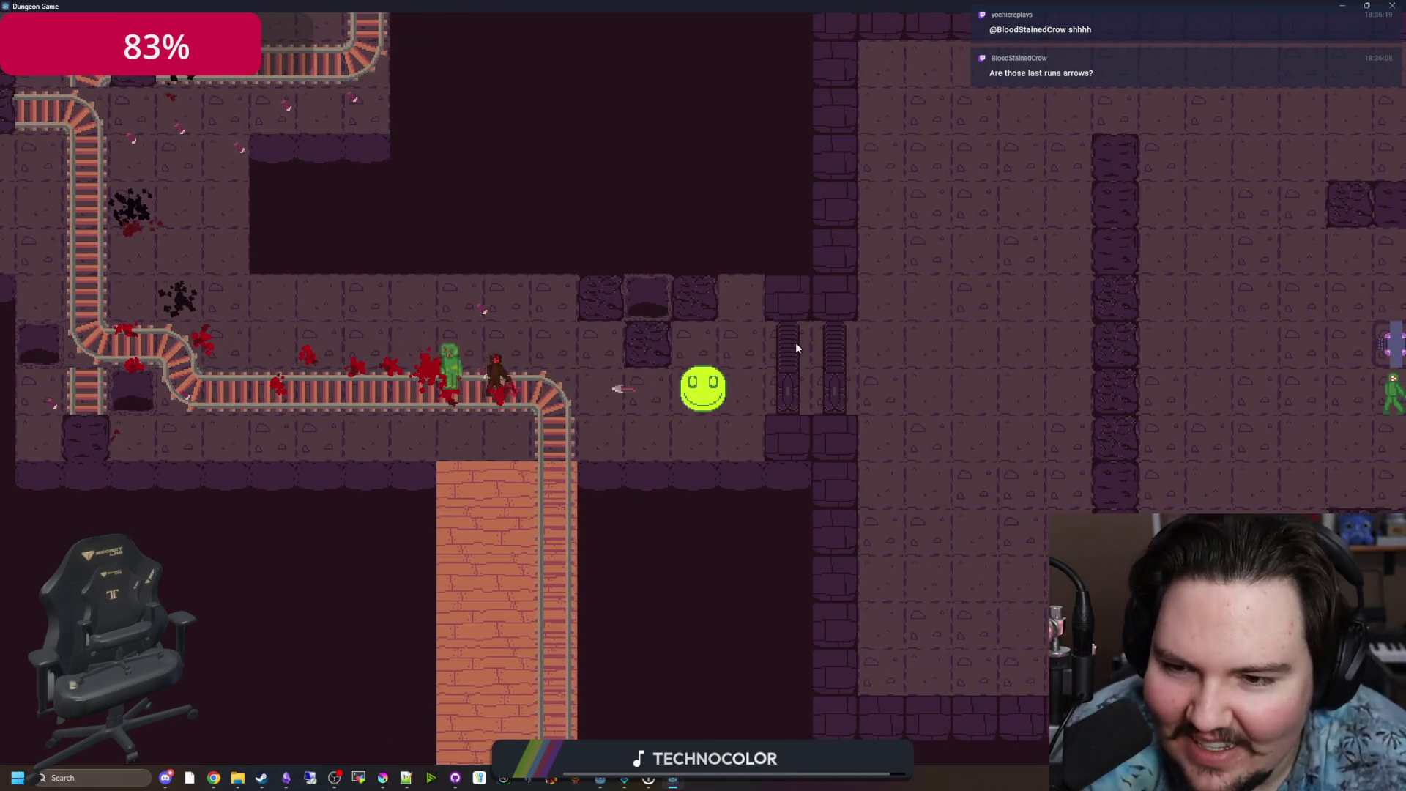
pyautogui.press('d')
pyautogui.press('w')
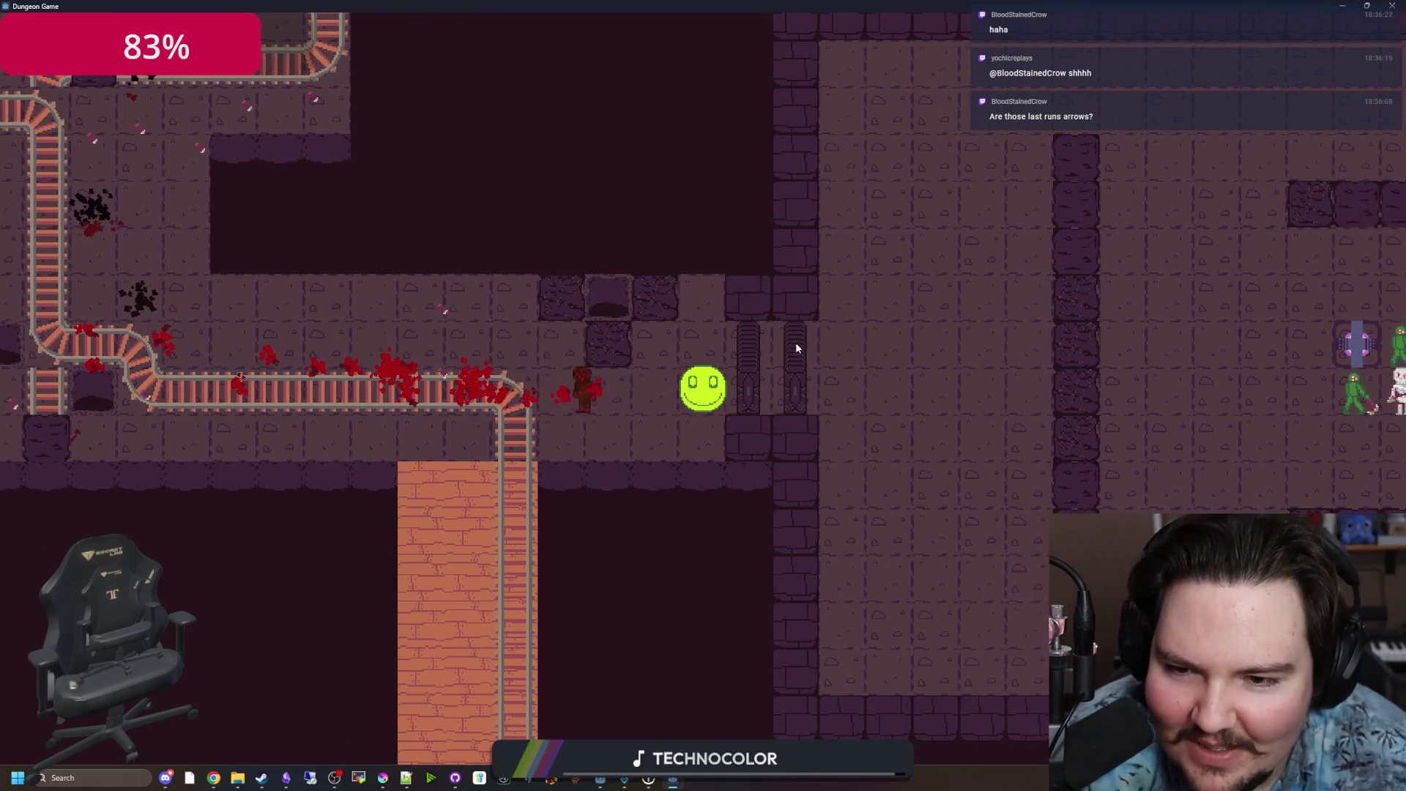
pyautogui.press('d')
pyautogui.press('s')
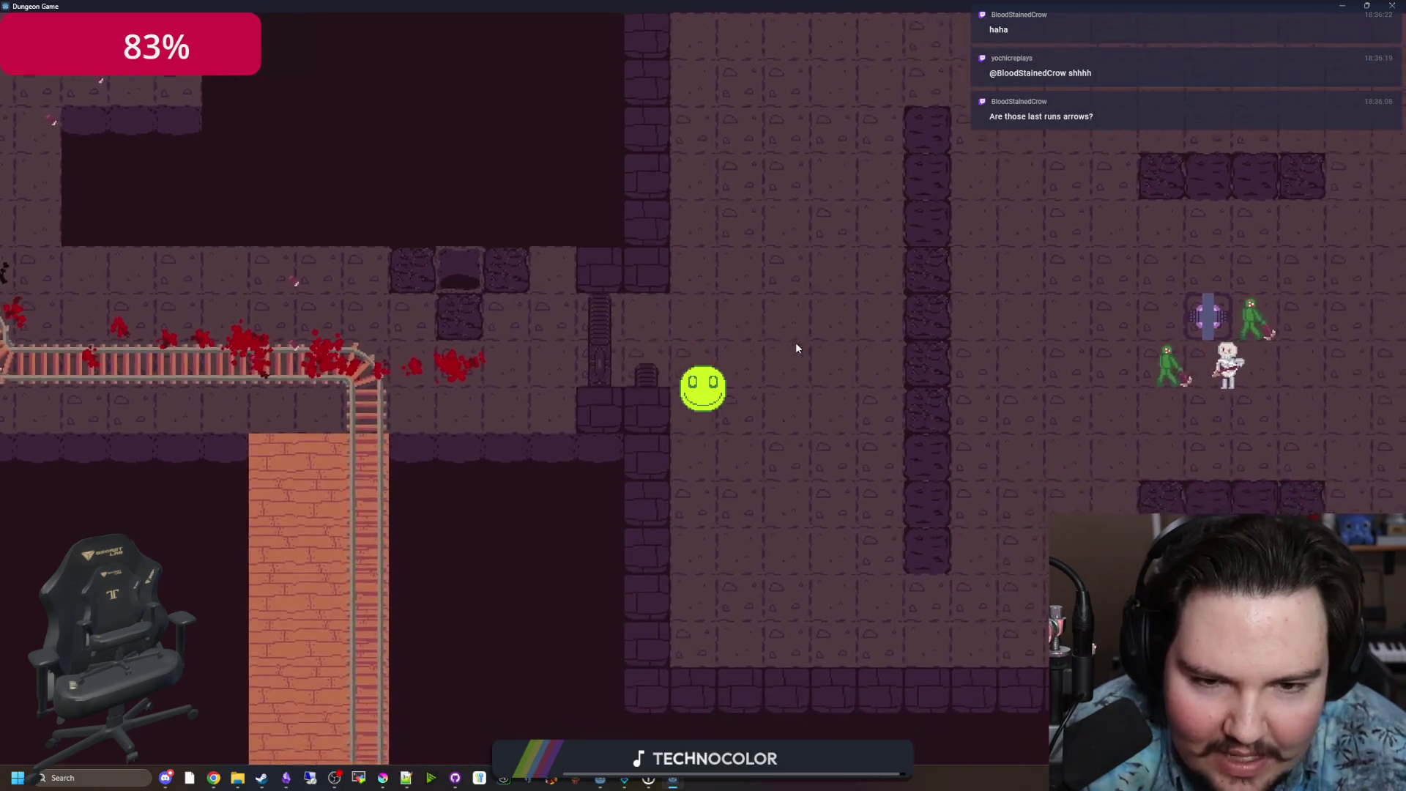
pyautogui.press('d')
pyautogui.press('s')
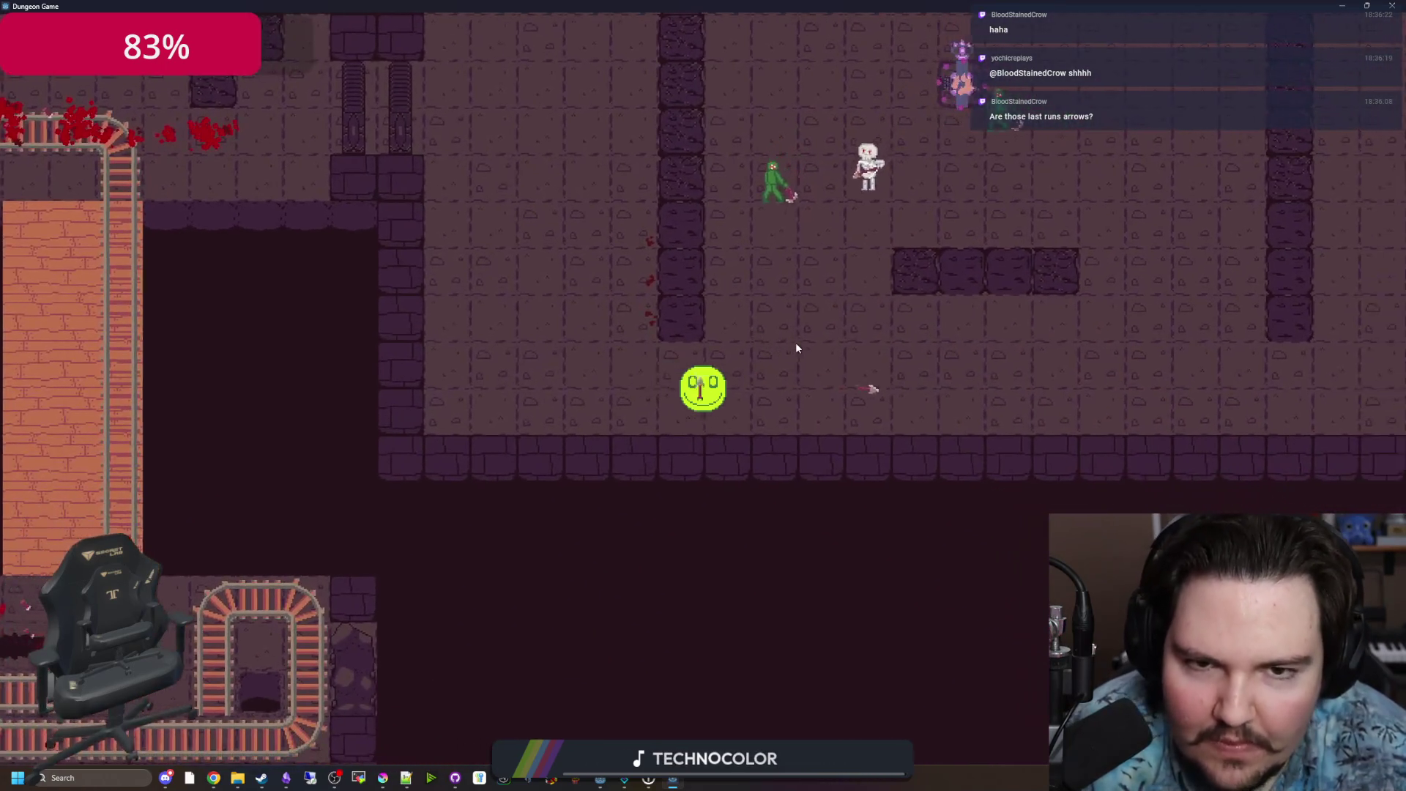
# Engage the pillar-room enemies, dodging around the room's left side.
pyautogui.press('a')
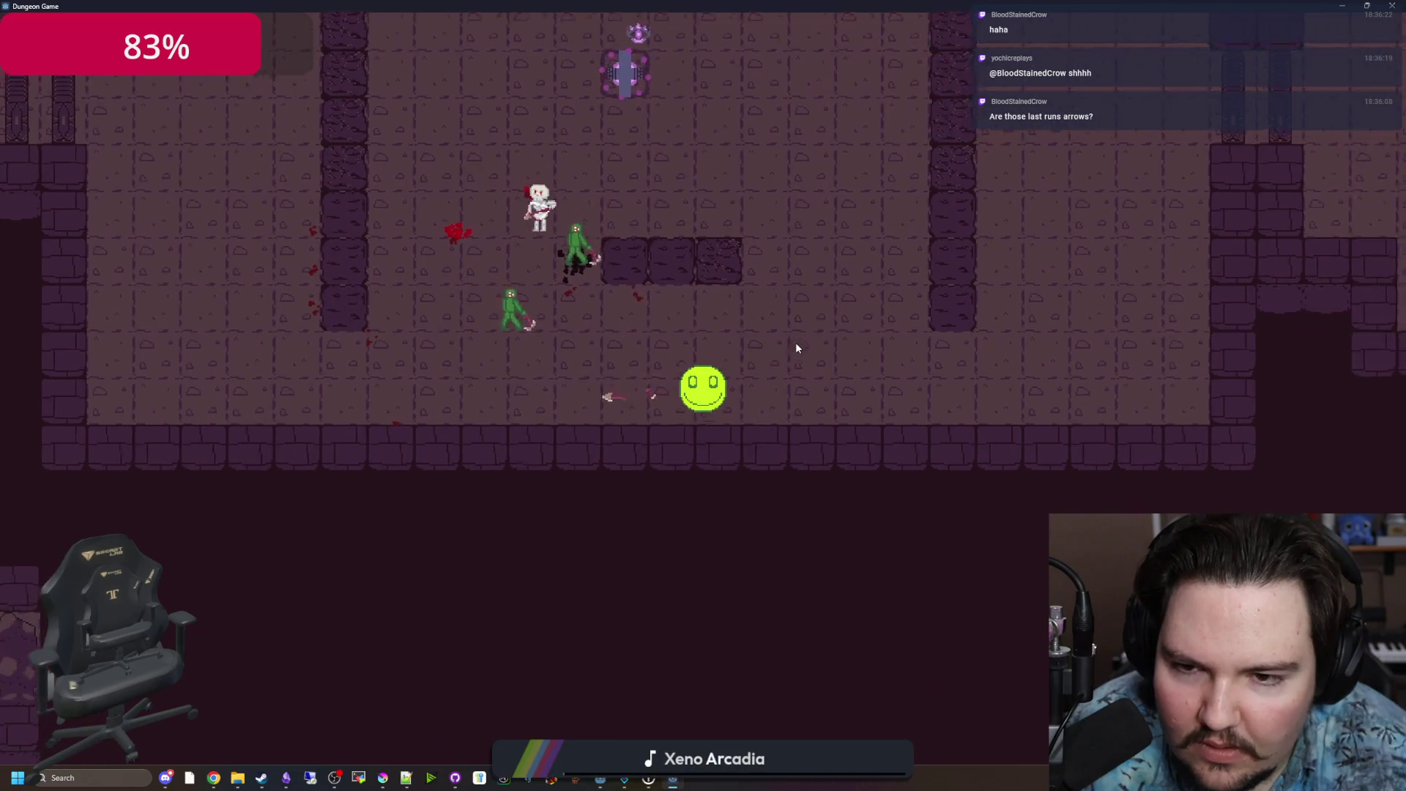
pyautogui.press('w')
pyautogui.press('d')
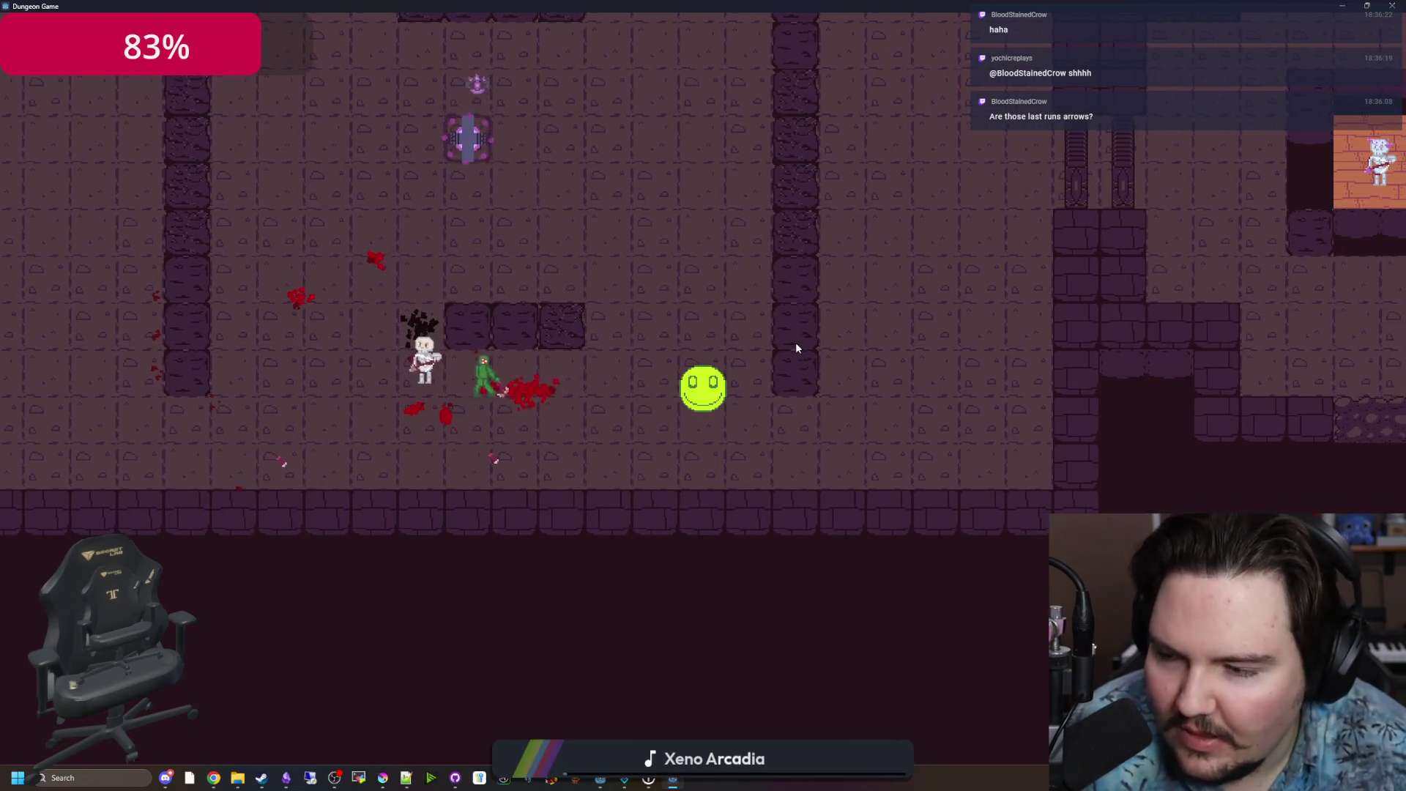
pyautogui.press('d')
pyautogui.press('s')
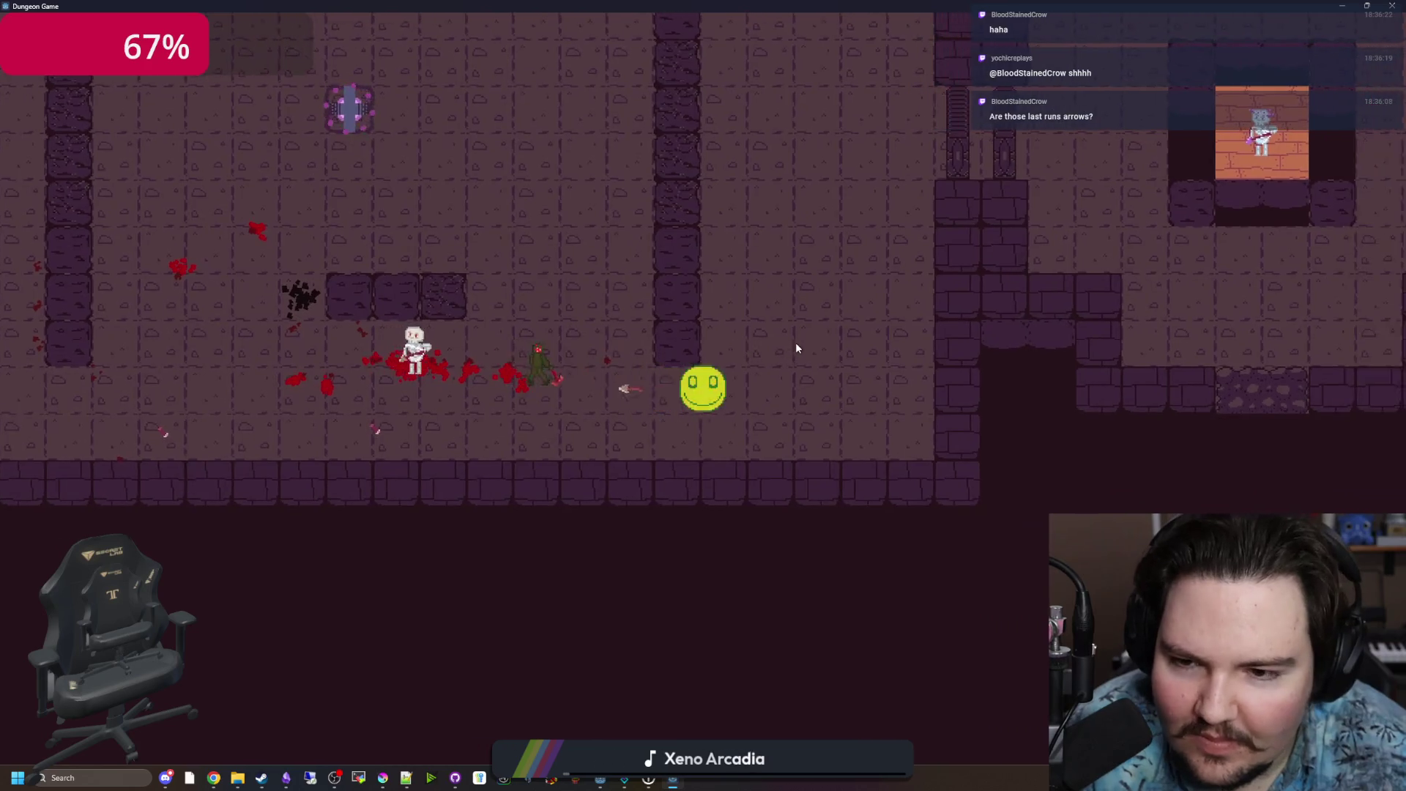
pyautogui.press('a')
pyautogui.press('w')
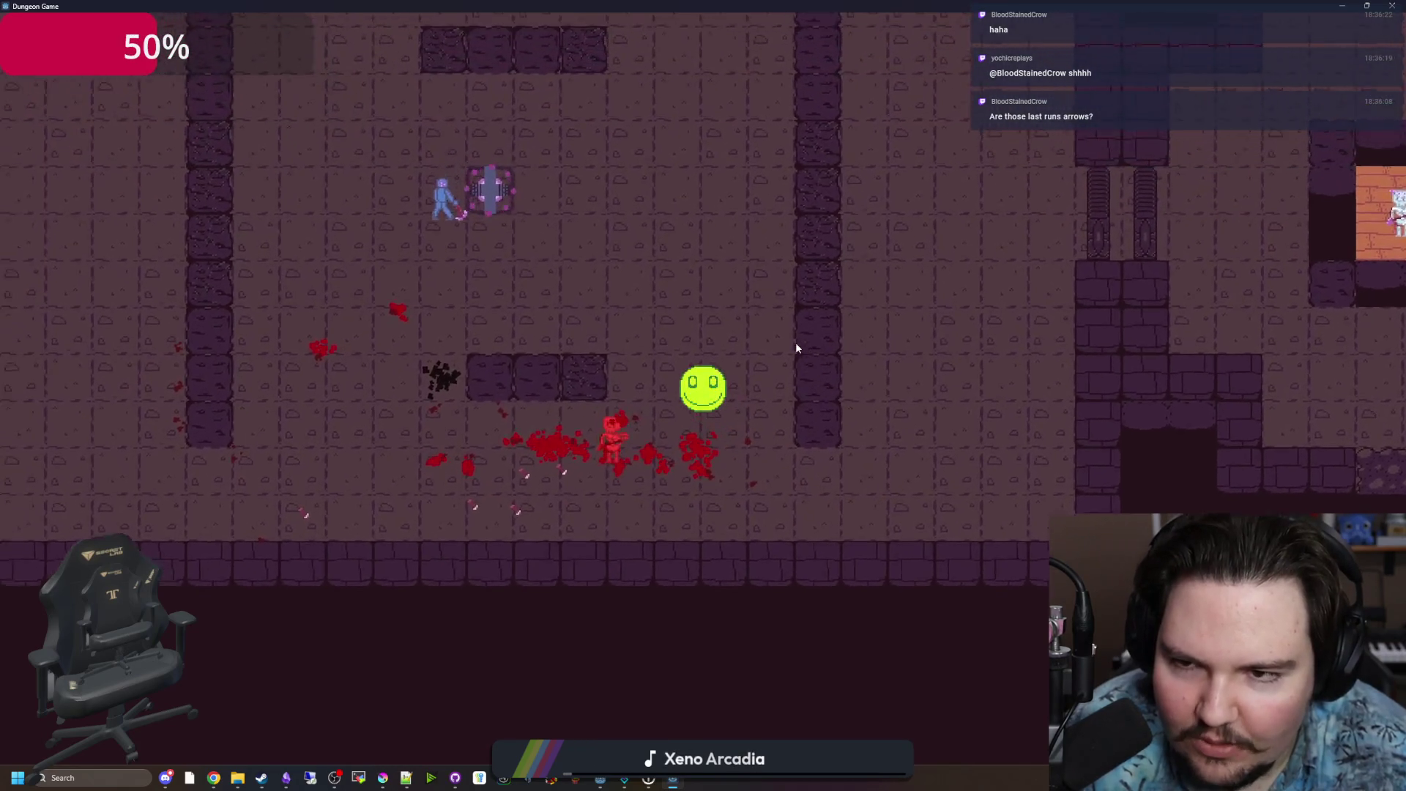
pyautogui.press('w')
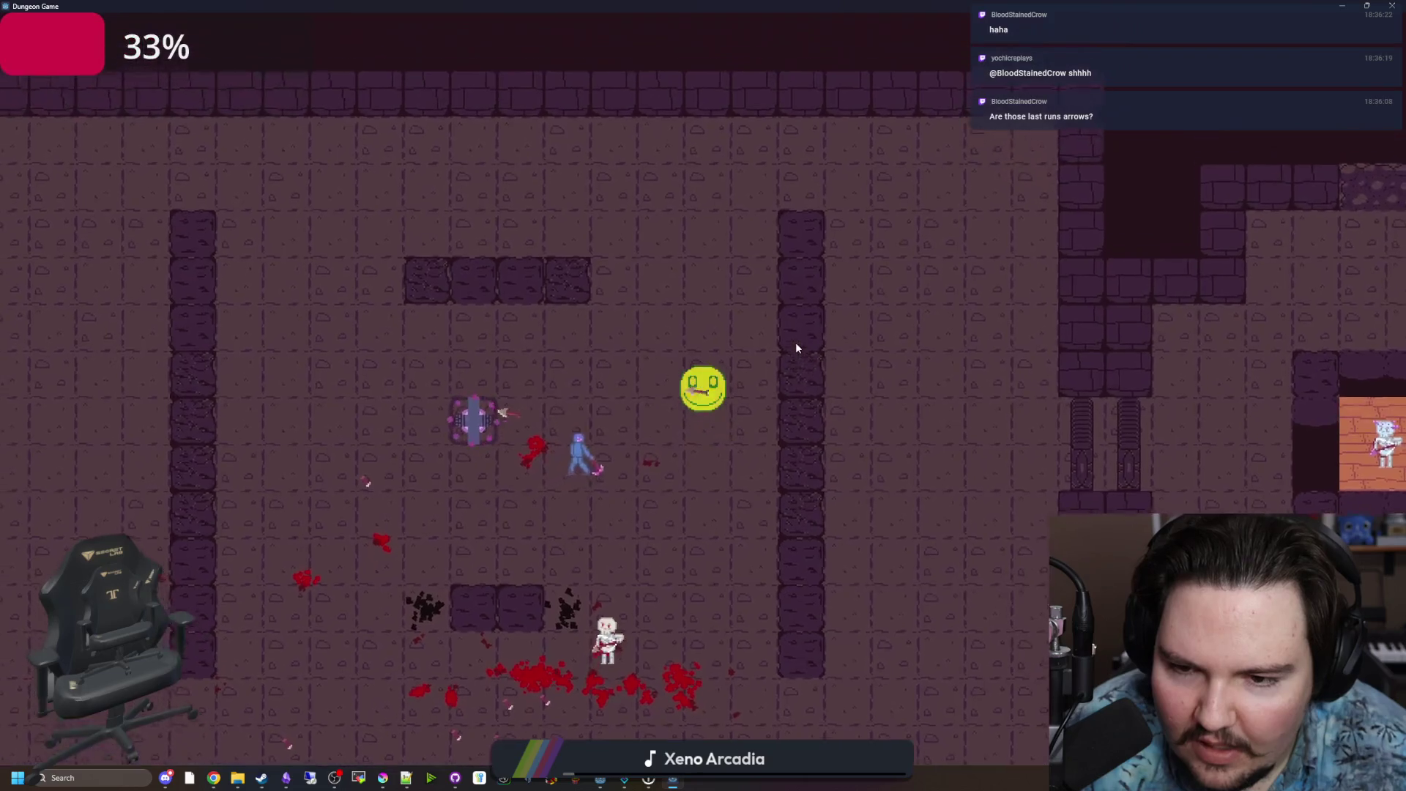
pyautogui.press('a')
pyautogui.press('s')
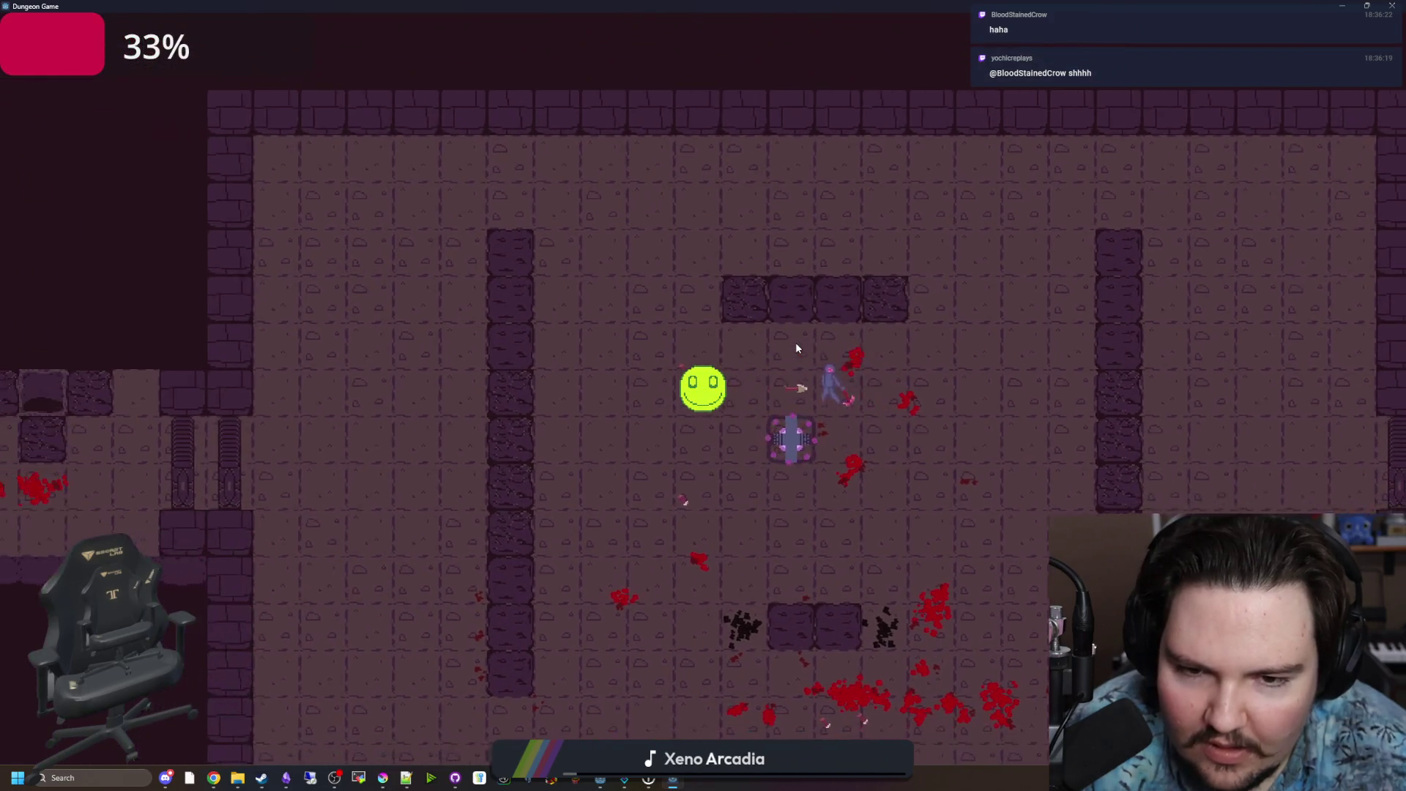
pyautogui.press('a')
pyautogui.press('s')
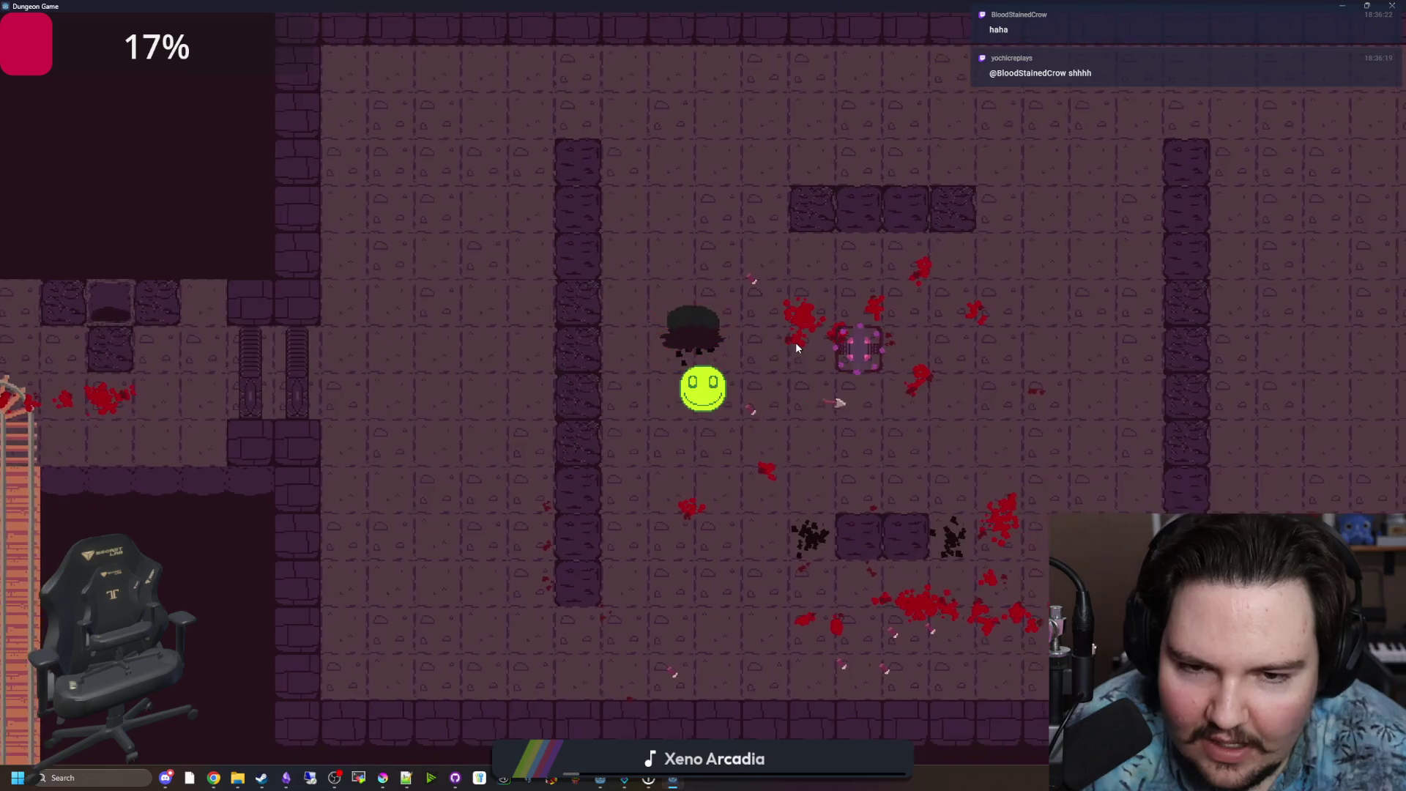
# Dodge attacks and push right toward the skeleton while fighting.
pyautogui.press('s')
pyautogui.press('w')
pyautogui.press('d')
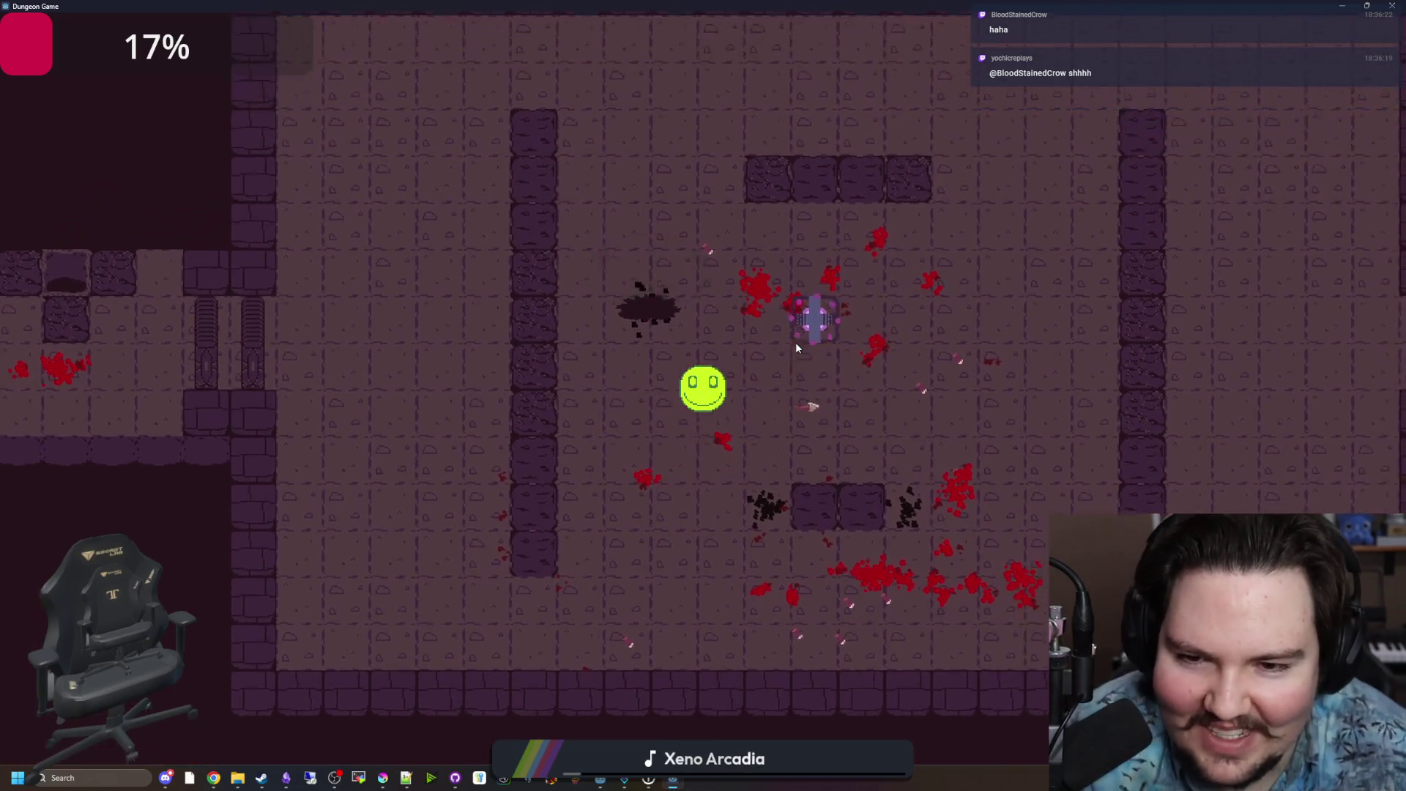
pyautogui.press('d')
pyautogui.press('s')
pyautogui.press('w')
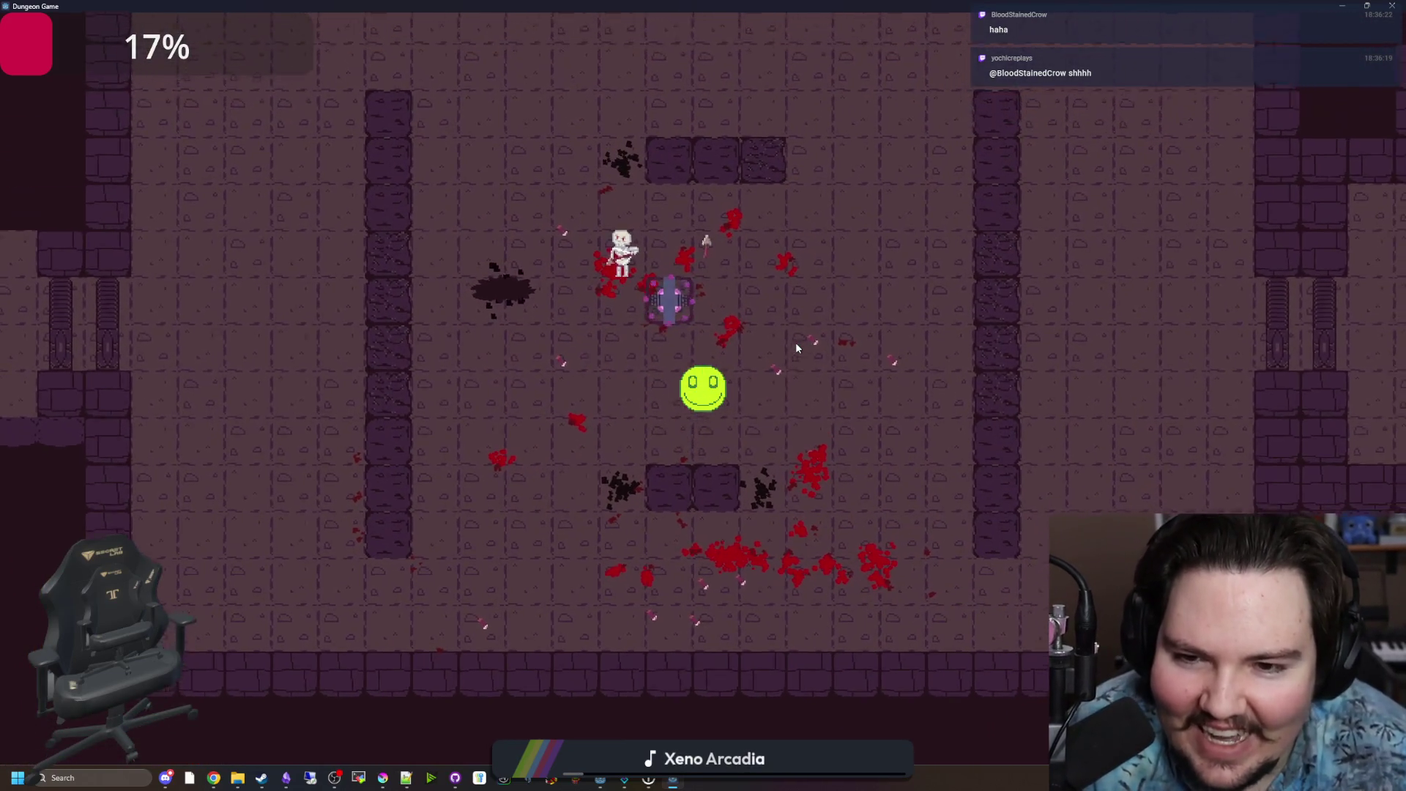
pyautogui.press('d')
pyautogui.press('w')
pyautogui.press('a')
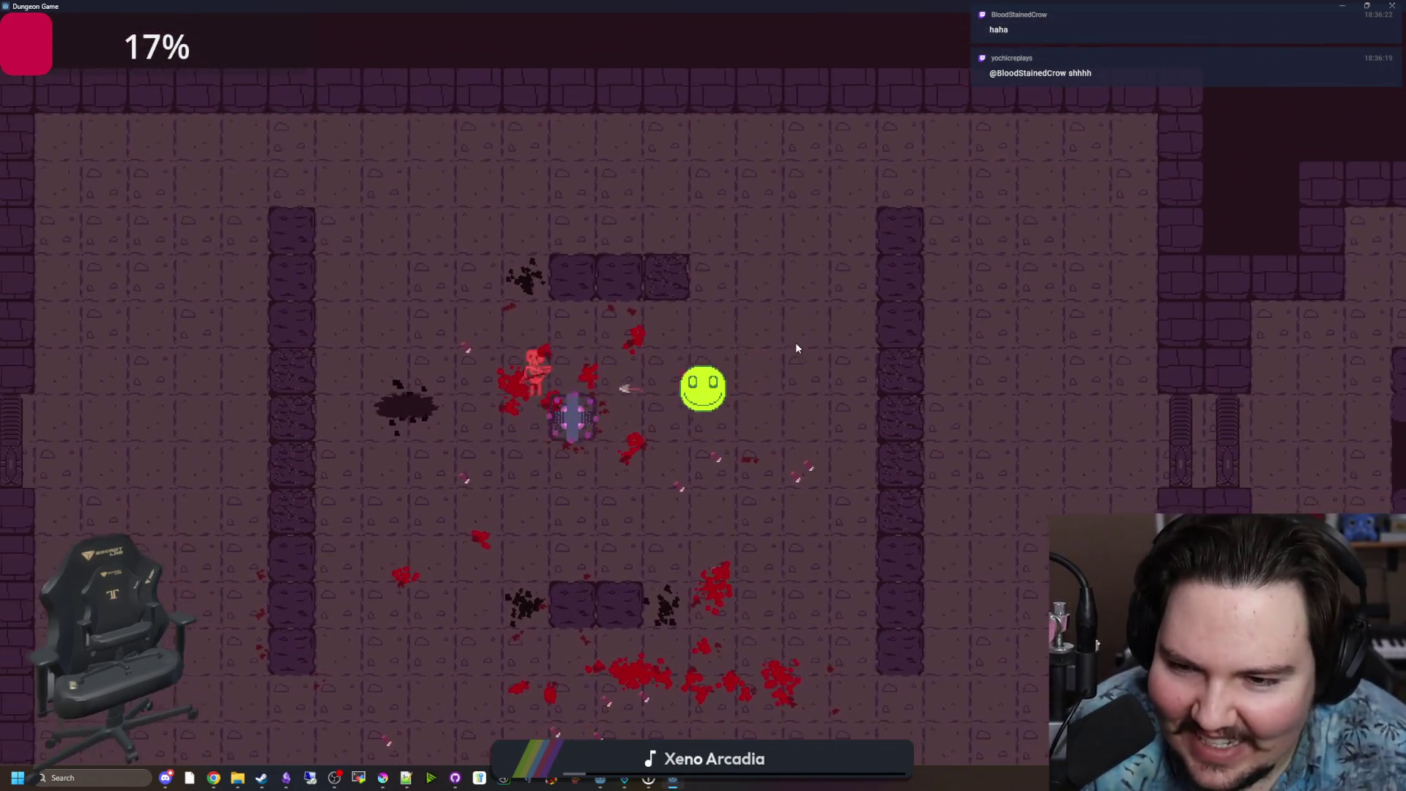
pyautogui.press('d')
pyautogui.press('s')
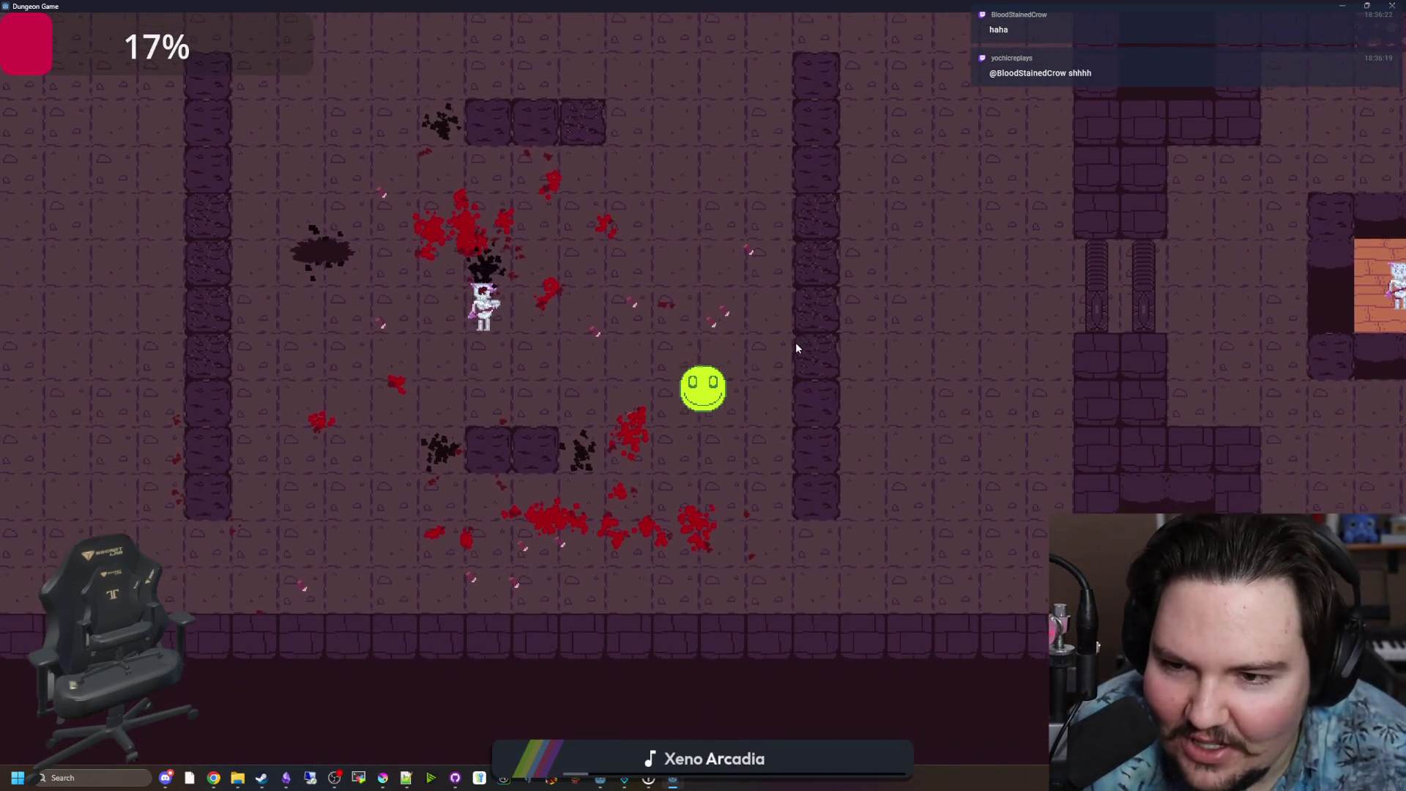
# Keep dodging and hitting enemies while edging toward the room's right side.
pyautogui.press('s')
pyautogui.press('a')
pyautogui.press('w')
pyautogui.press('d')
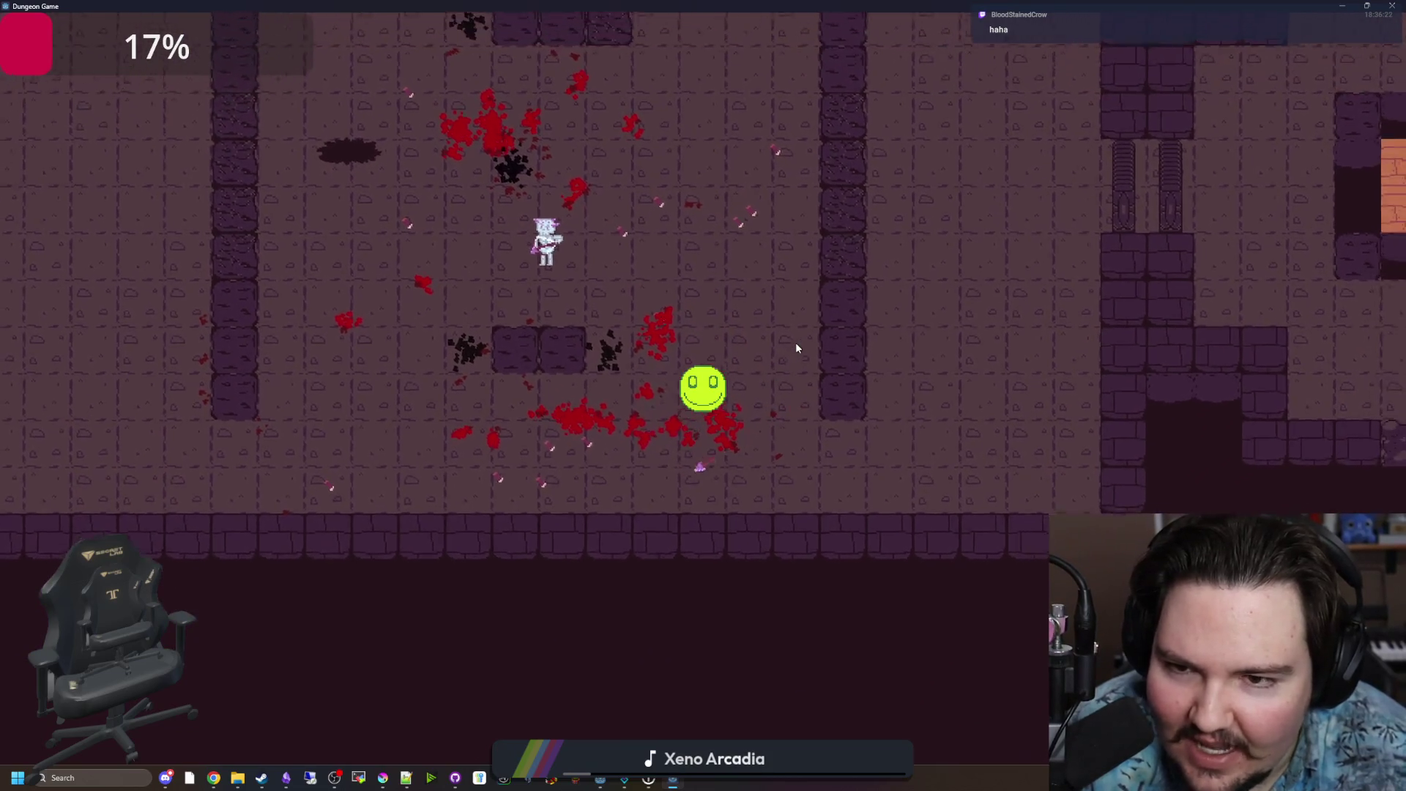
pyautogui.press('w')
pyautogui.press('d')
pyautogui.press('a')
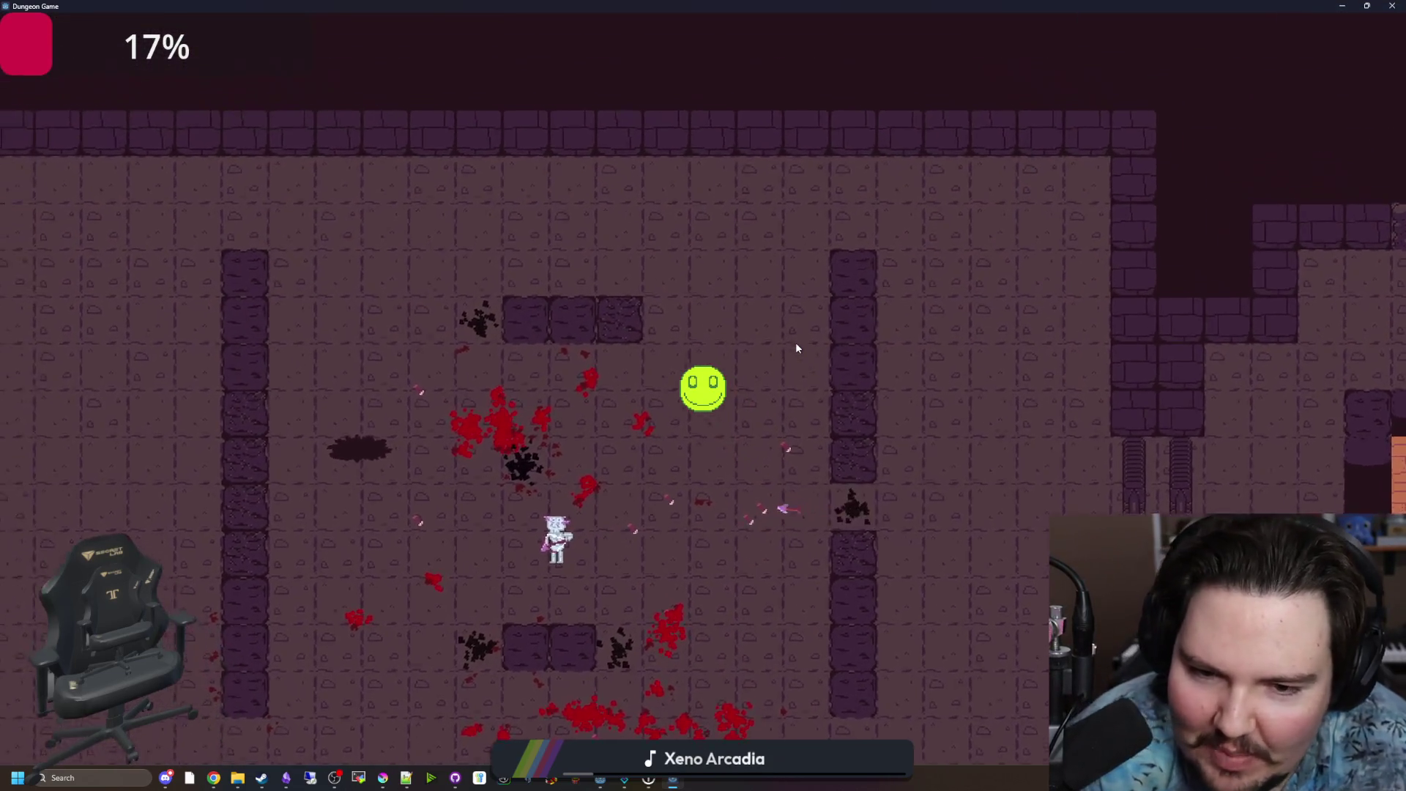
pyautogui.press('s')
pyautogui.press('d')
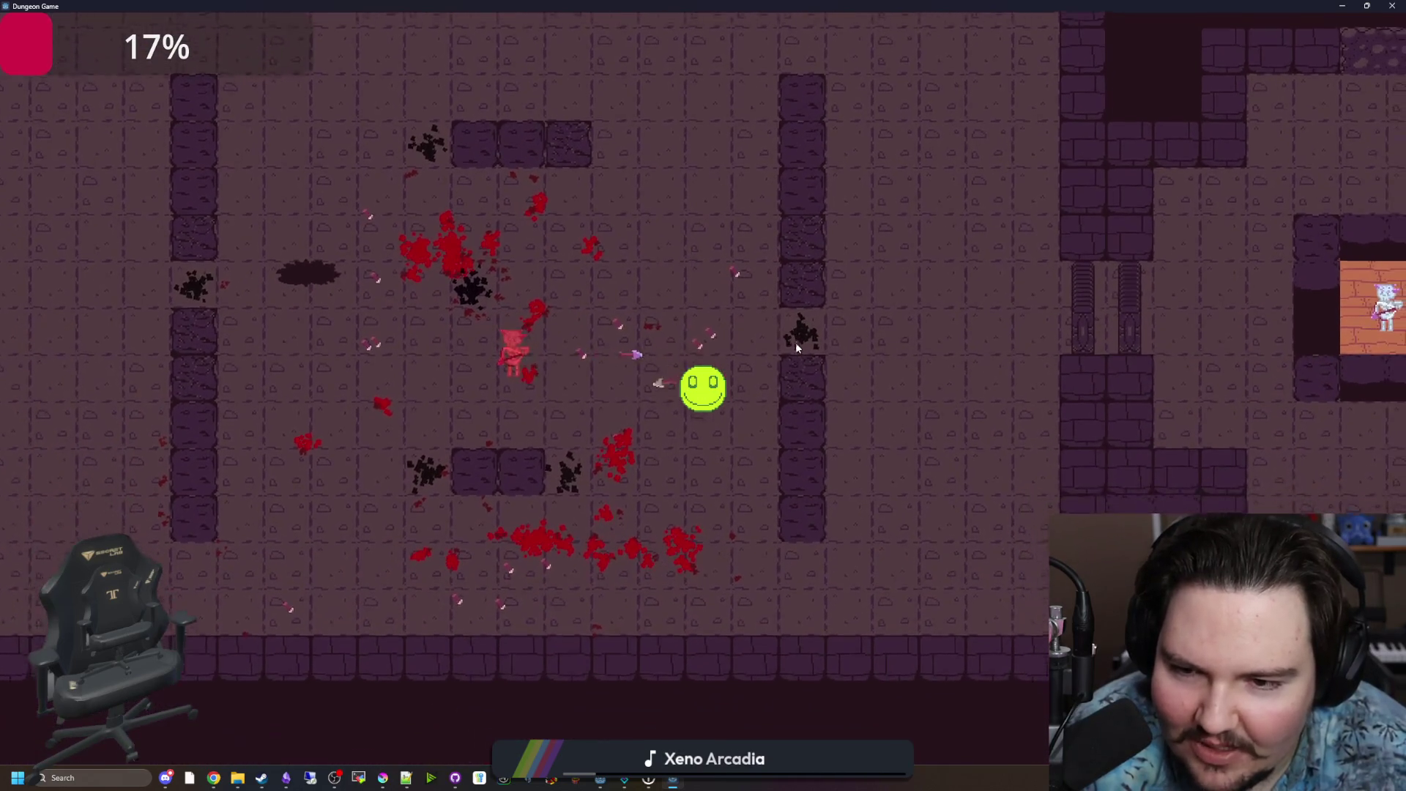
pyautogui.press('w')
pyautogui.press('d')
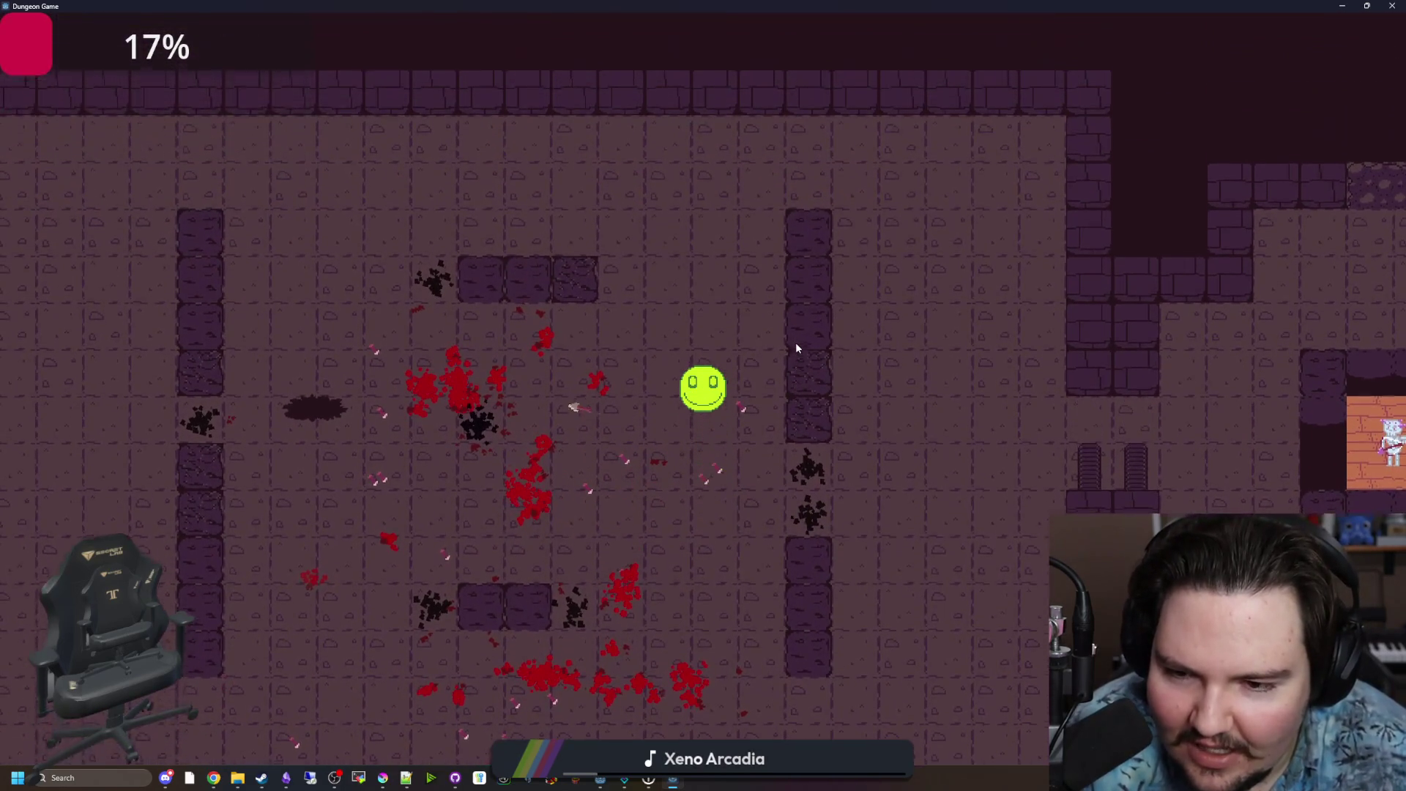
pyautogui.press('s')
pyautogui.press('d')
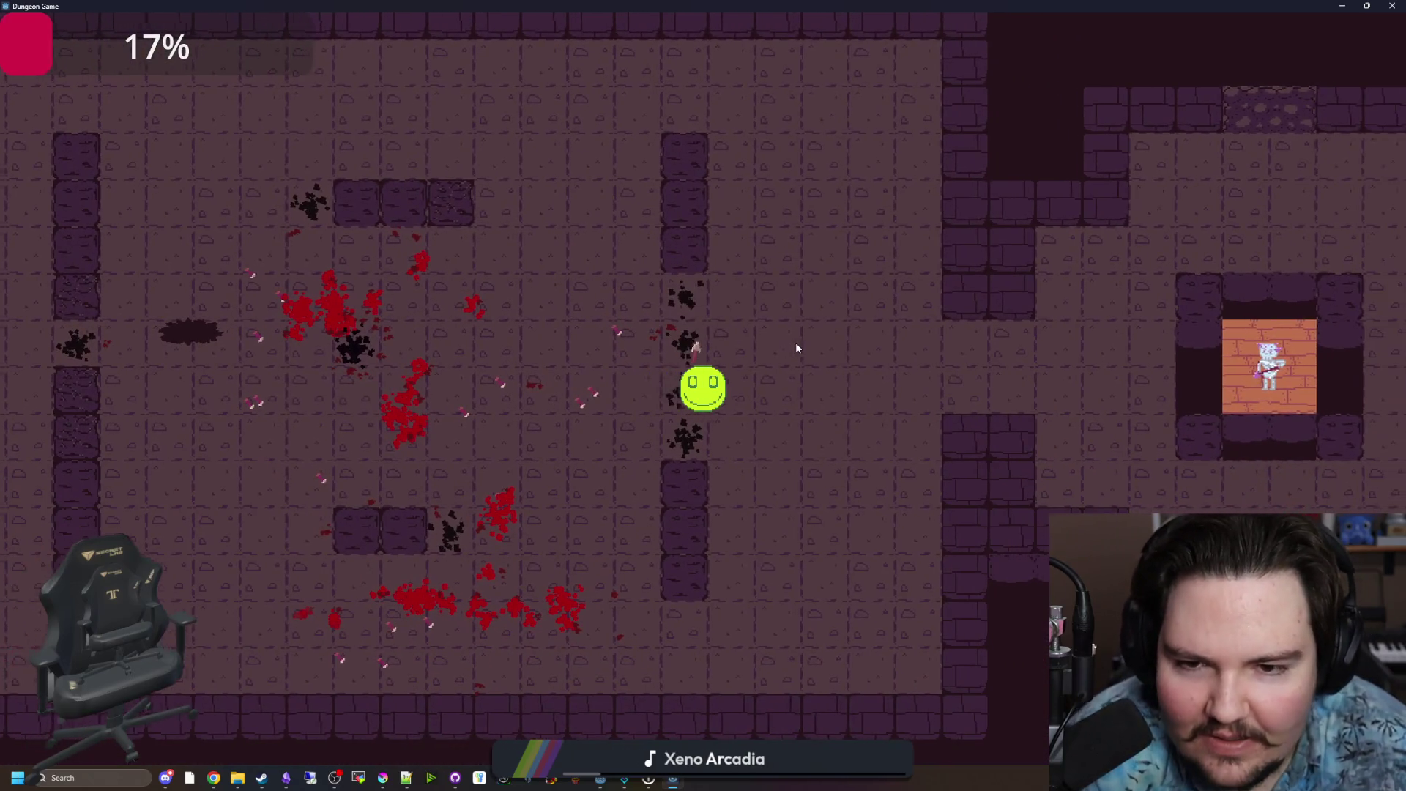
pyautogui.press('d')
pyautogui.press('w')
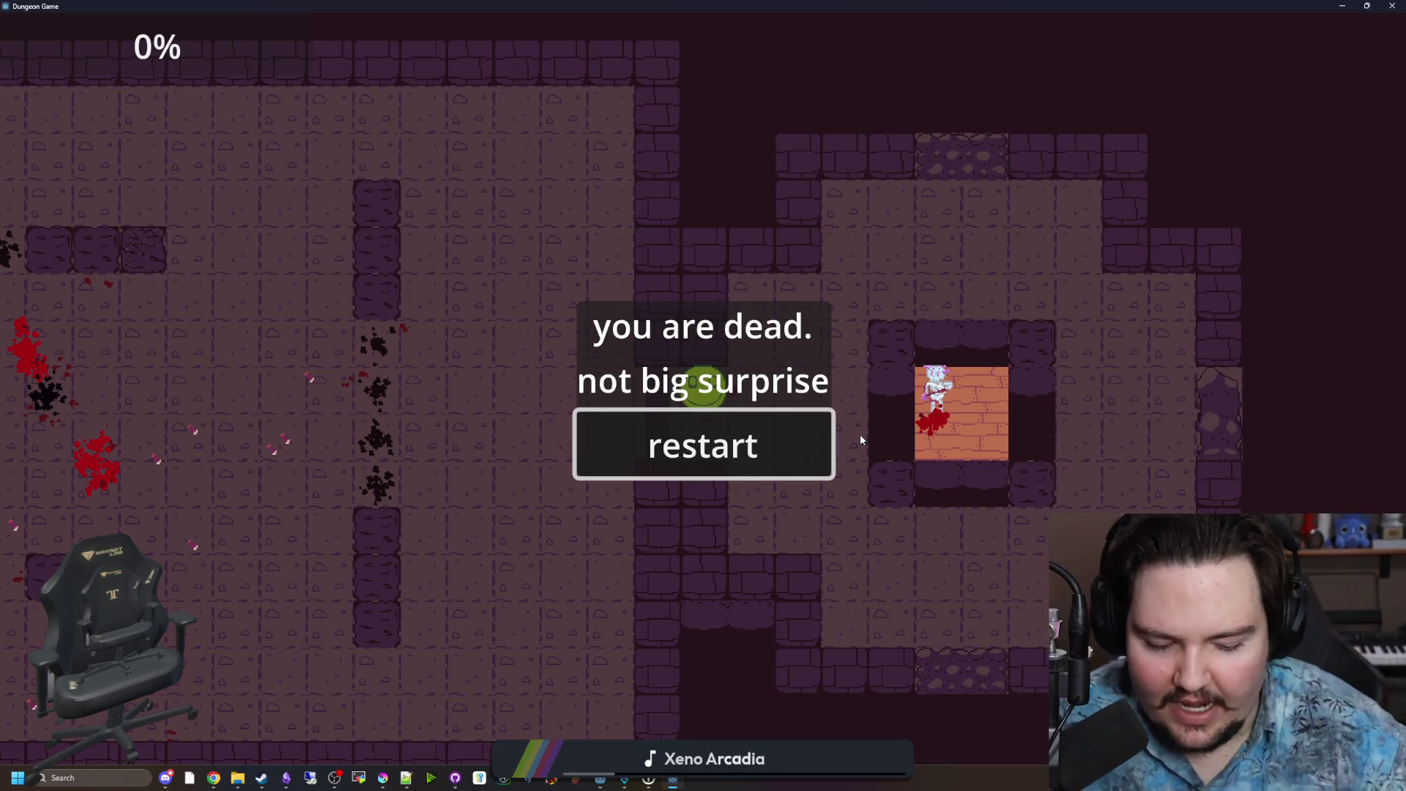
# Restart the run from the 'you are dead. not big surprise' screen.
pyautogui.press('Return')
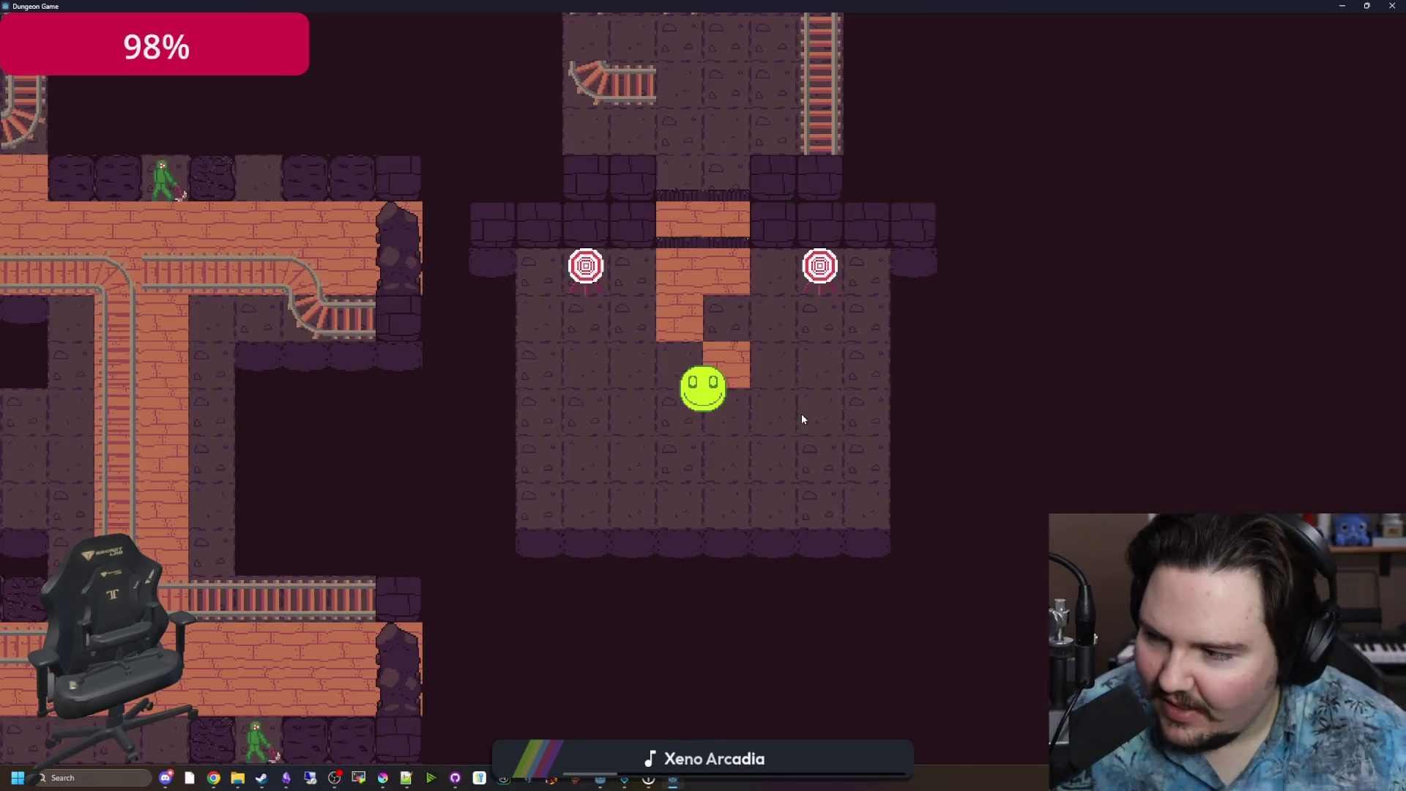
# Cross the starting room and leave through the upper doorway into the corridor.
pyautogui.press('s')
pyautogui.press('a')
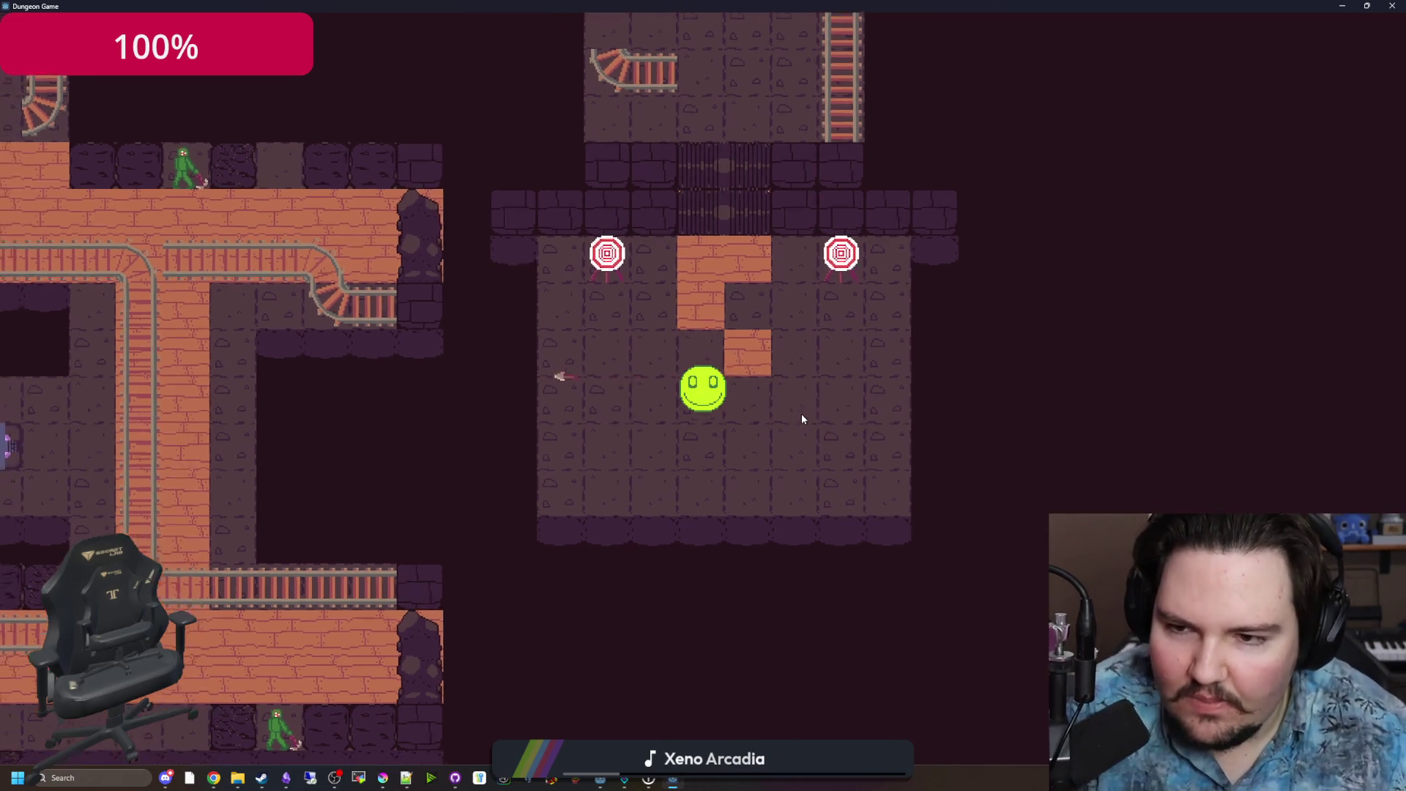
pyautogui.press('d')
pyautogui.press('w')
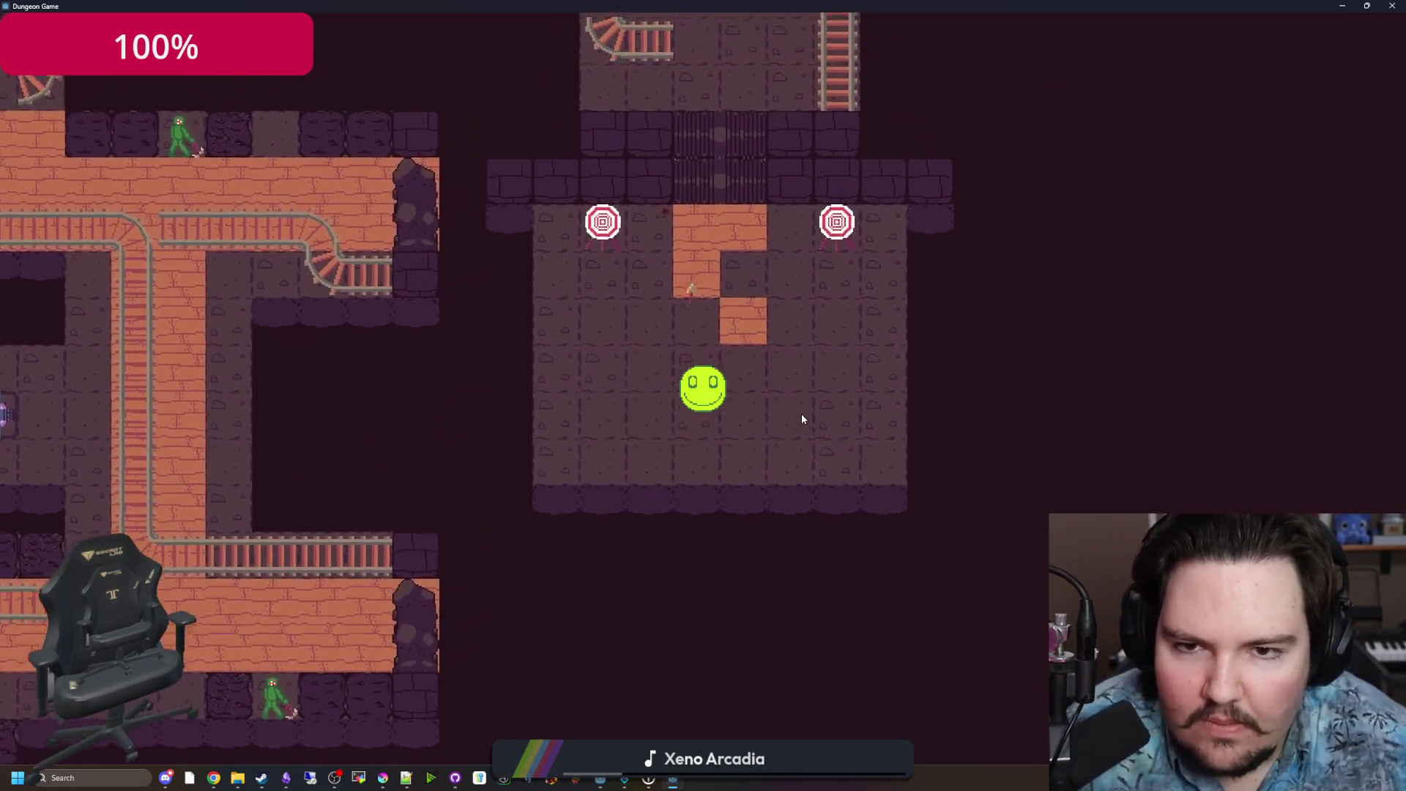
pyautogui.press('w')
pyautogui.press('a')
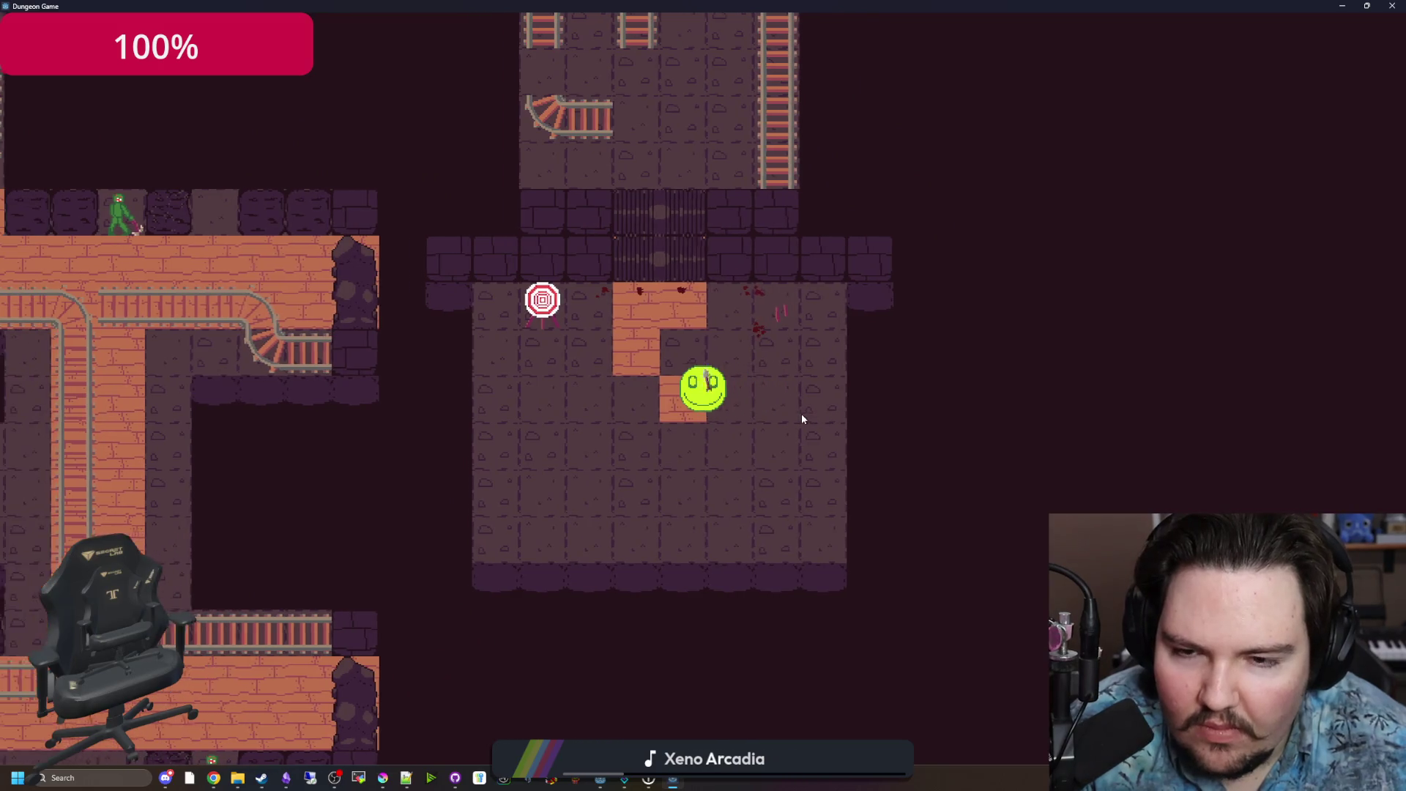
pyautogui.press('d')
pyautogui.press('w')
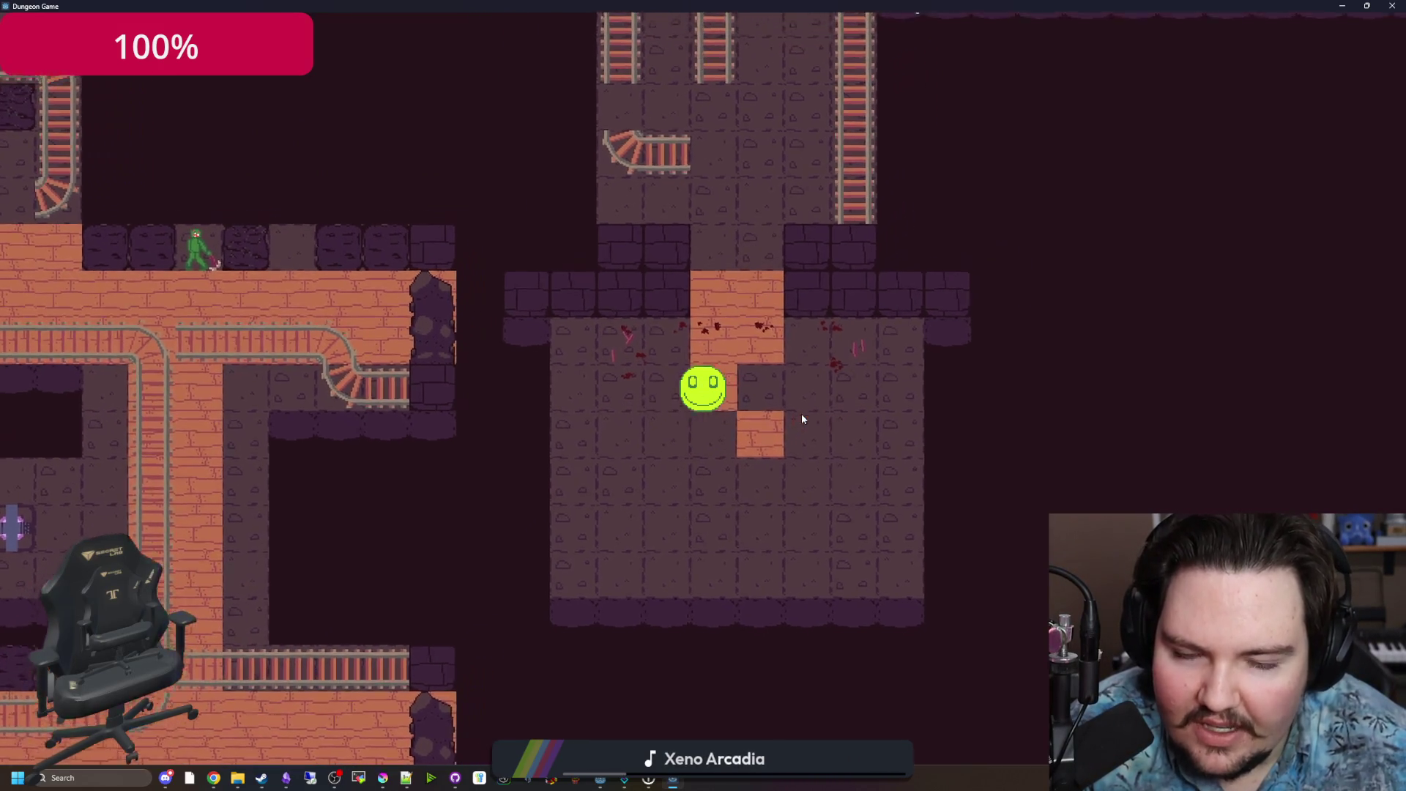
# Reach the rail junction, follow the track right and attack the approaching enemy.
pyautogui.press('w')
pyautogui.press('d')
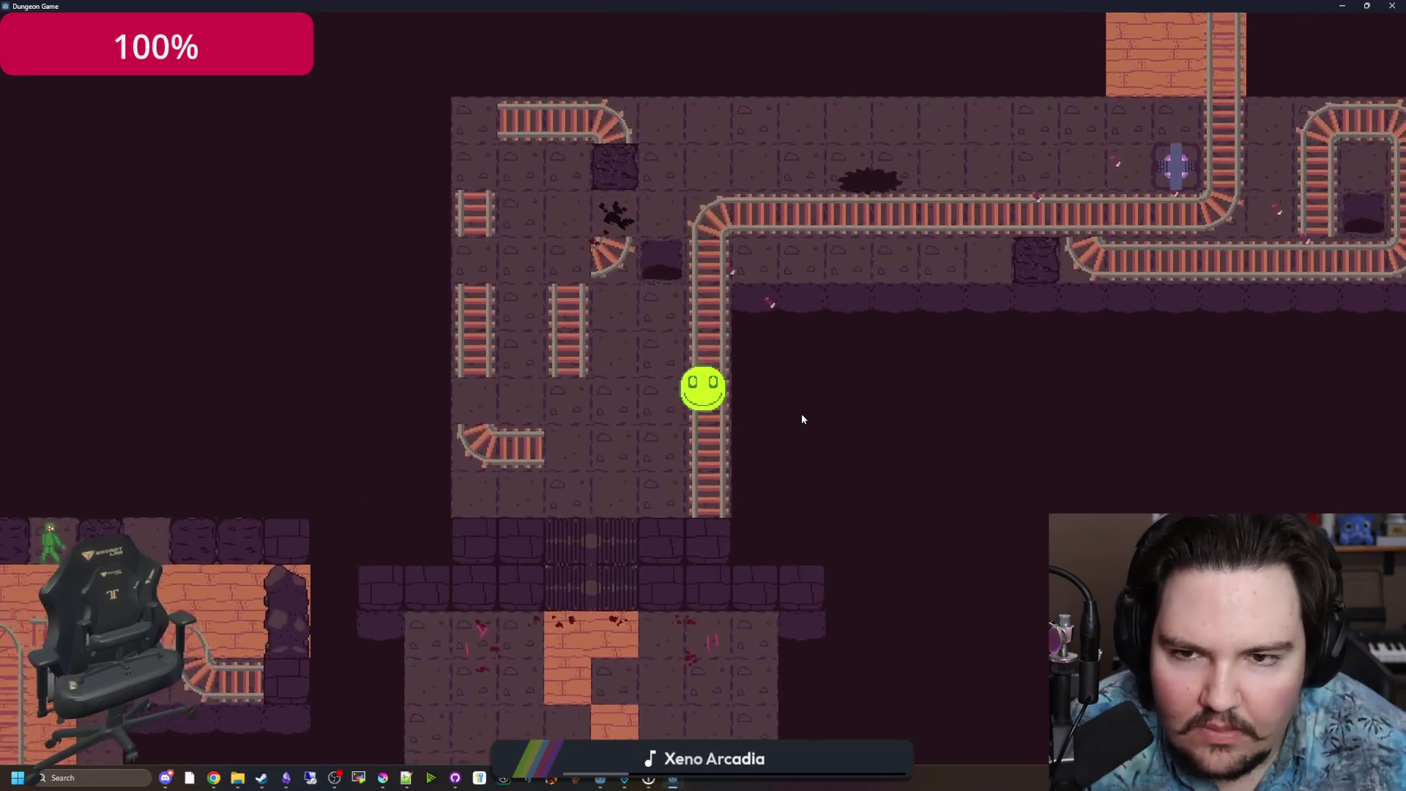
pyautogui.press('d')
pyautogui.press('w')
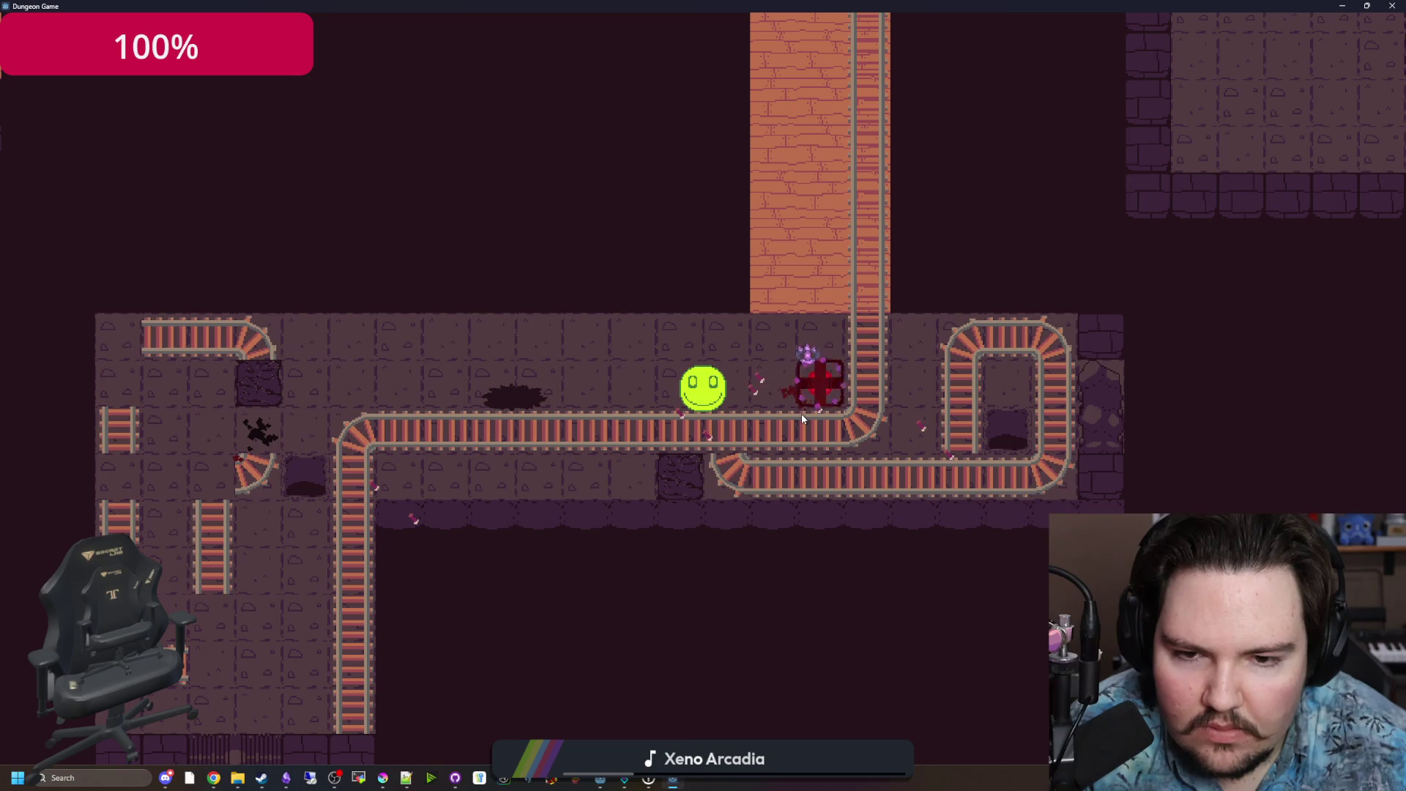
pyautogui.press('a')
pyautogui.press('a')
pyautogui.press('w')
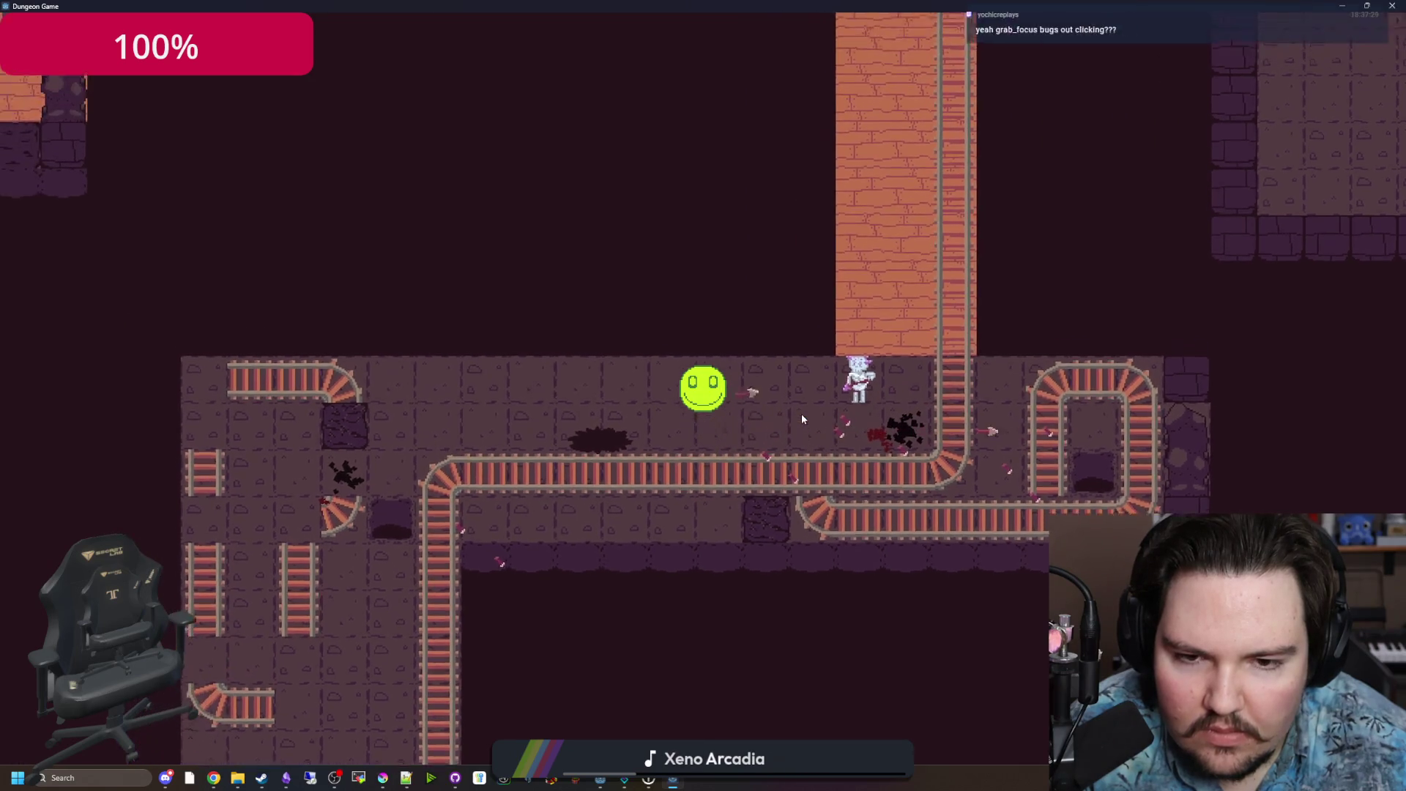
pyautogui.press('s')
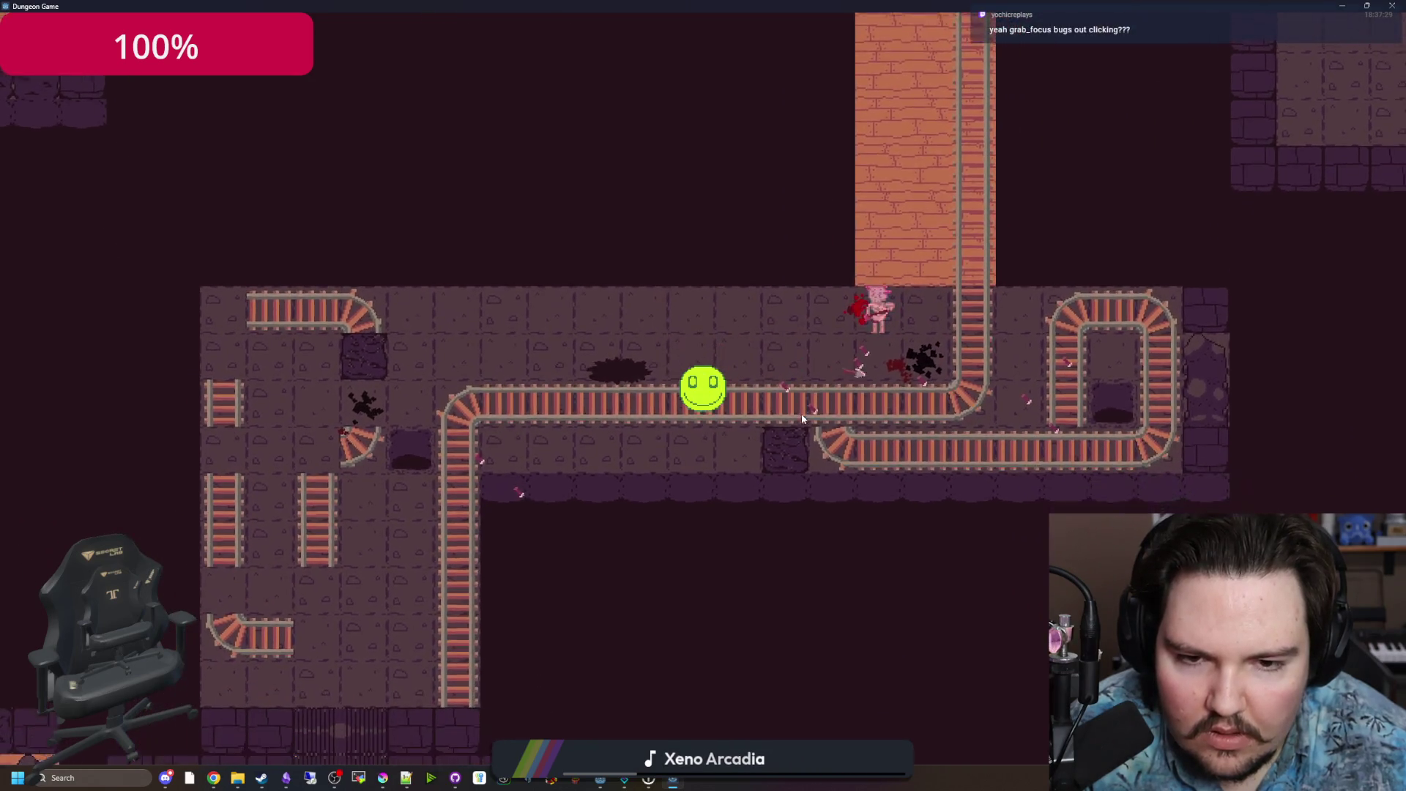
pyautogui.press('w')
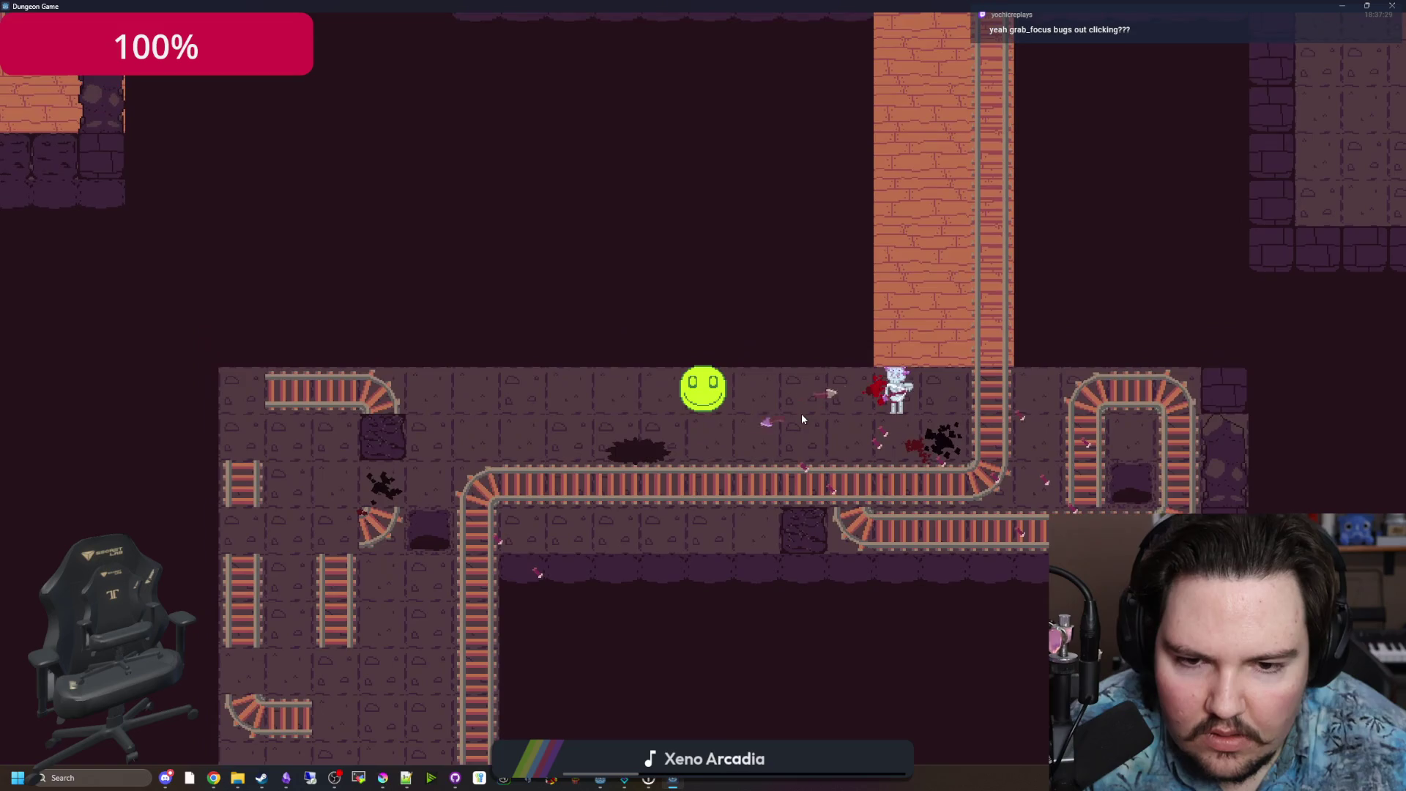
pyautogui.press('d')
pyautogui.press('d')
# Climb the orange corridor, move left along the track and shoot an arrow upward.
pyautogui.press('w')
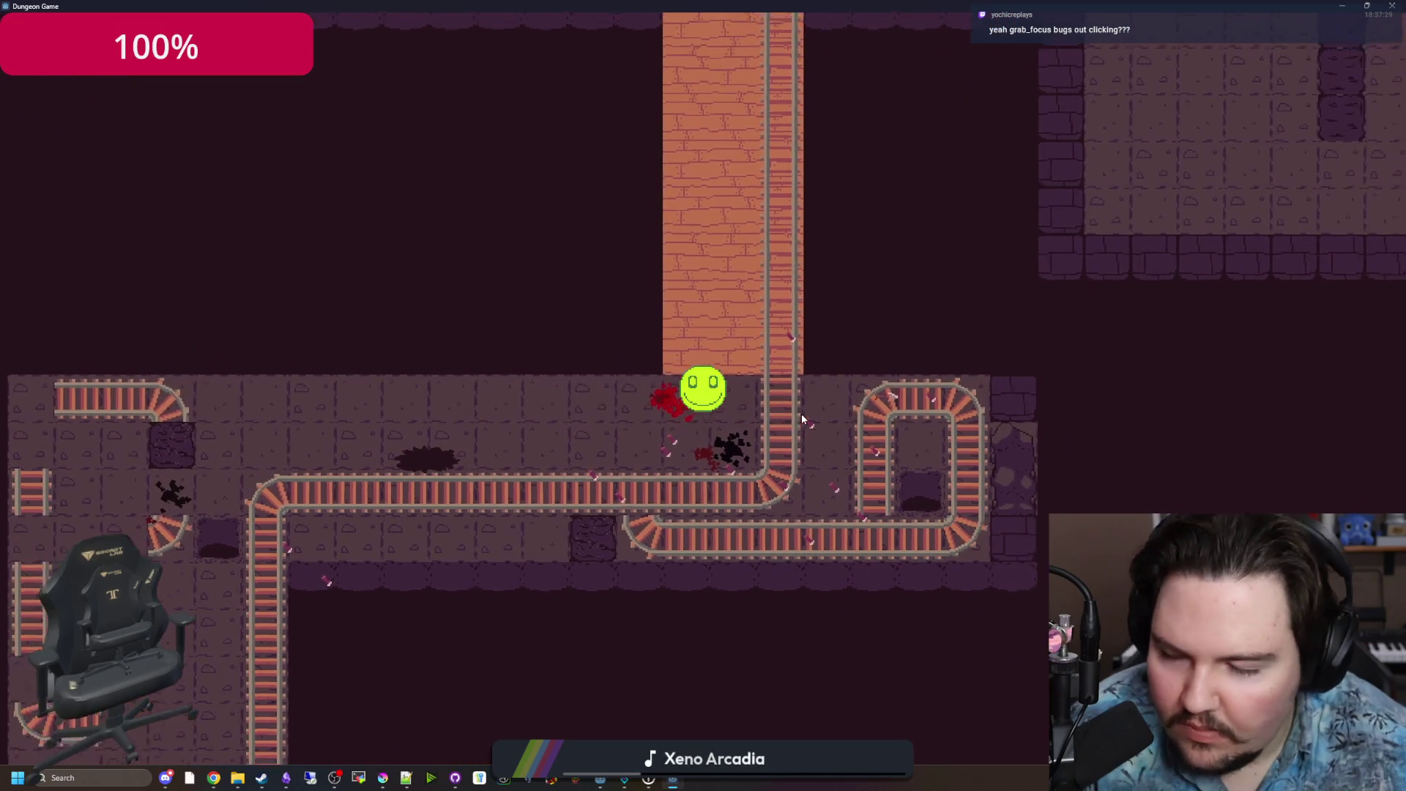
pyautogui.press('w')
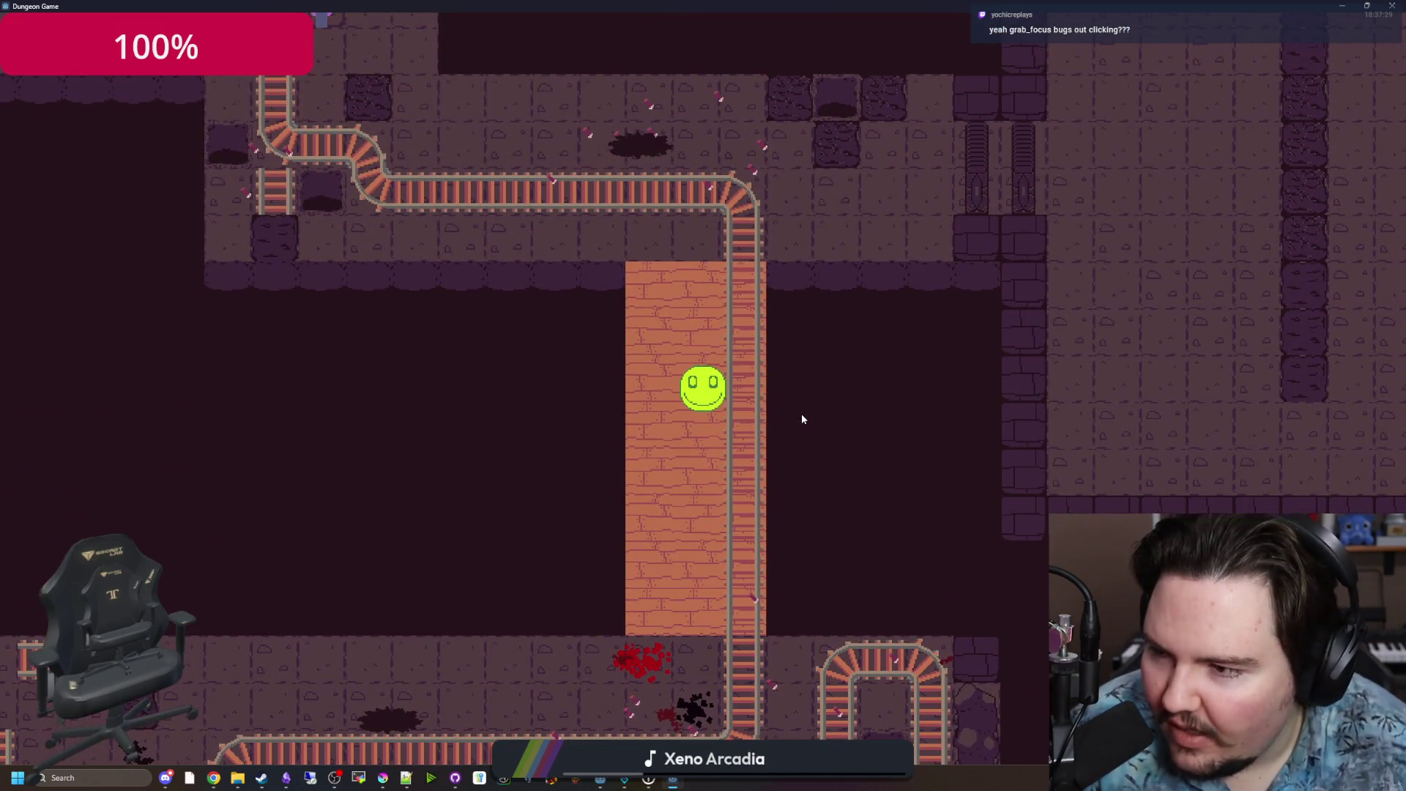
pyautogui.press('w')
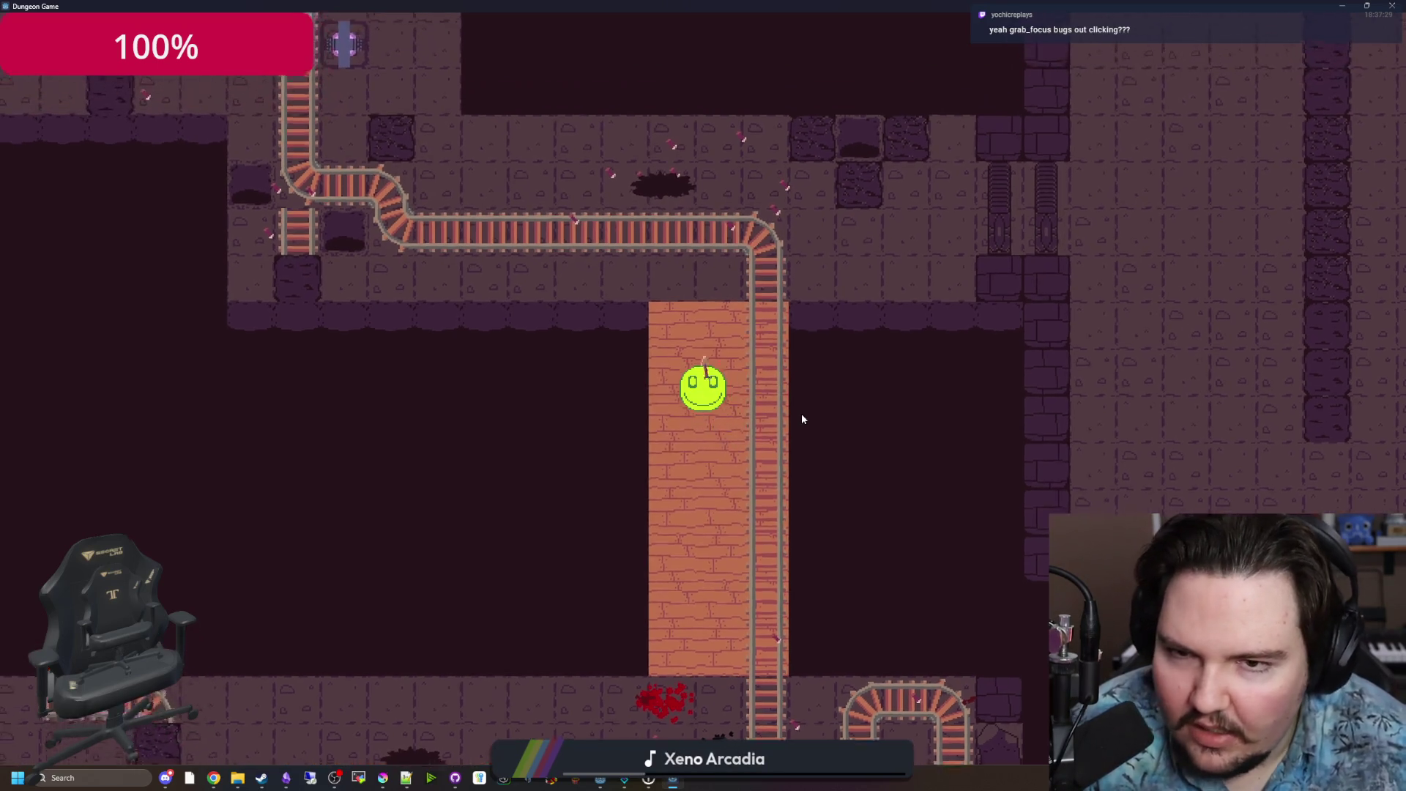
pyautogui.press('a')
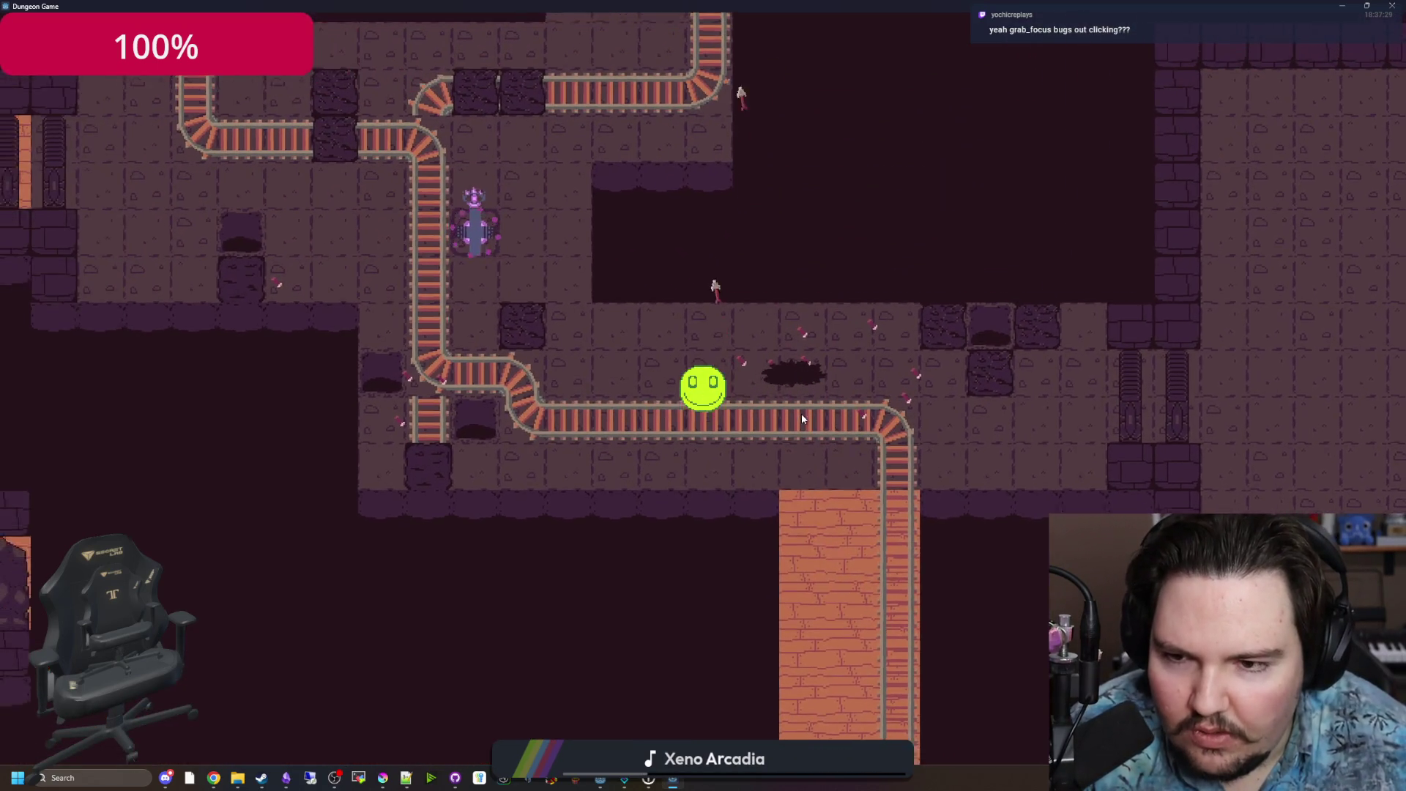
pyautogui.press('a')
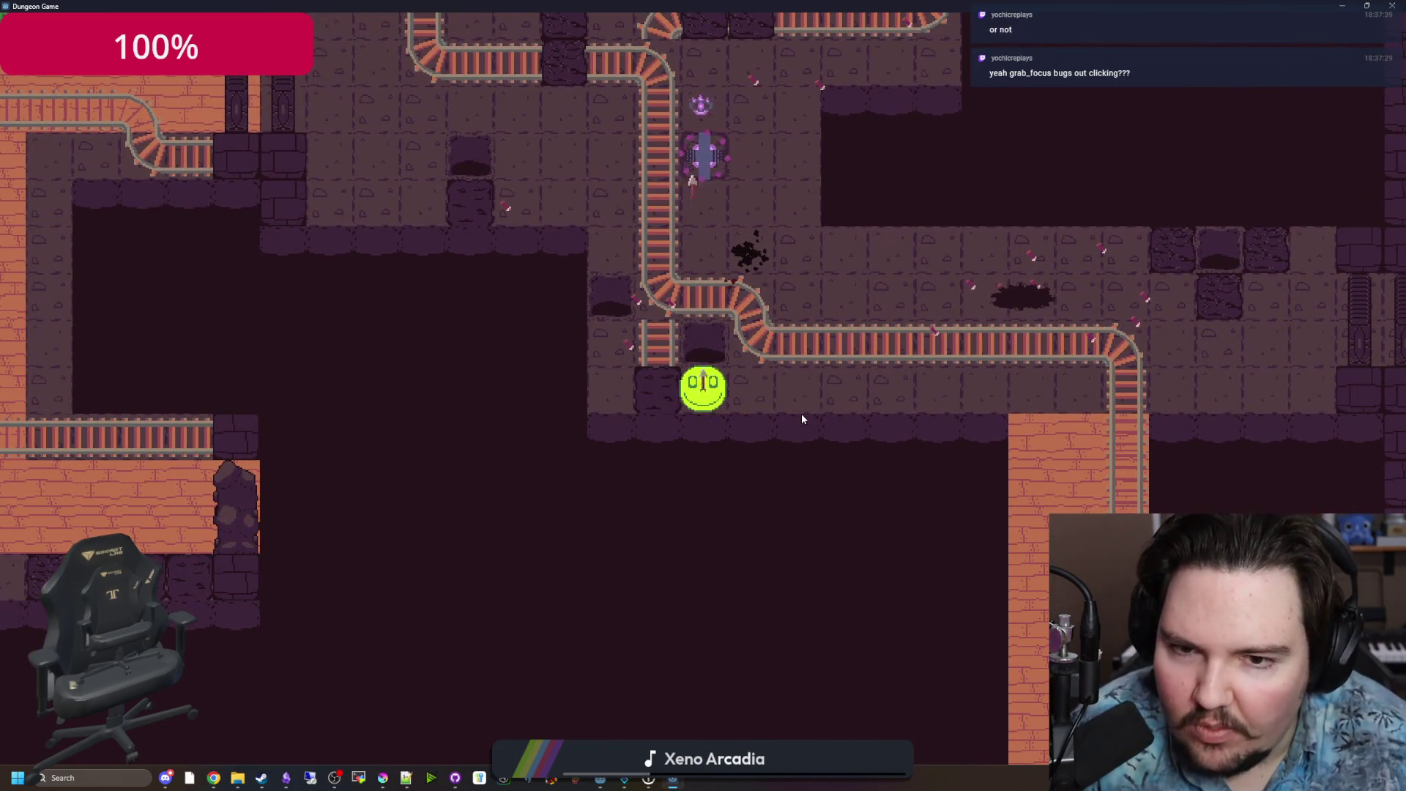
pyautogui.press('Up')
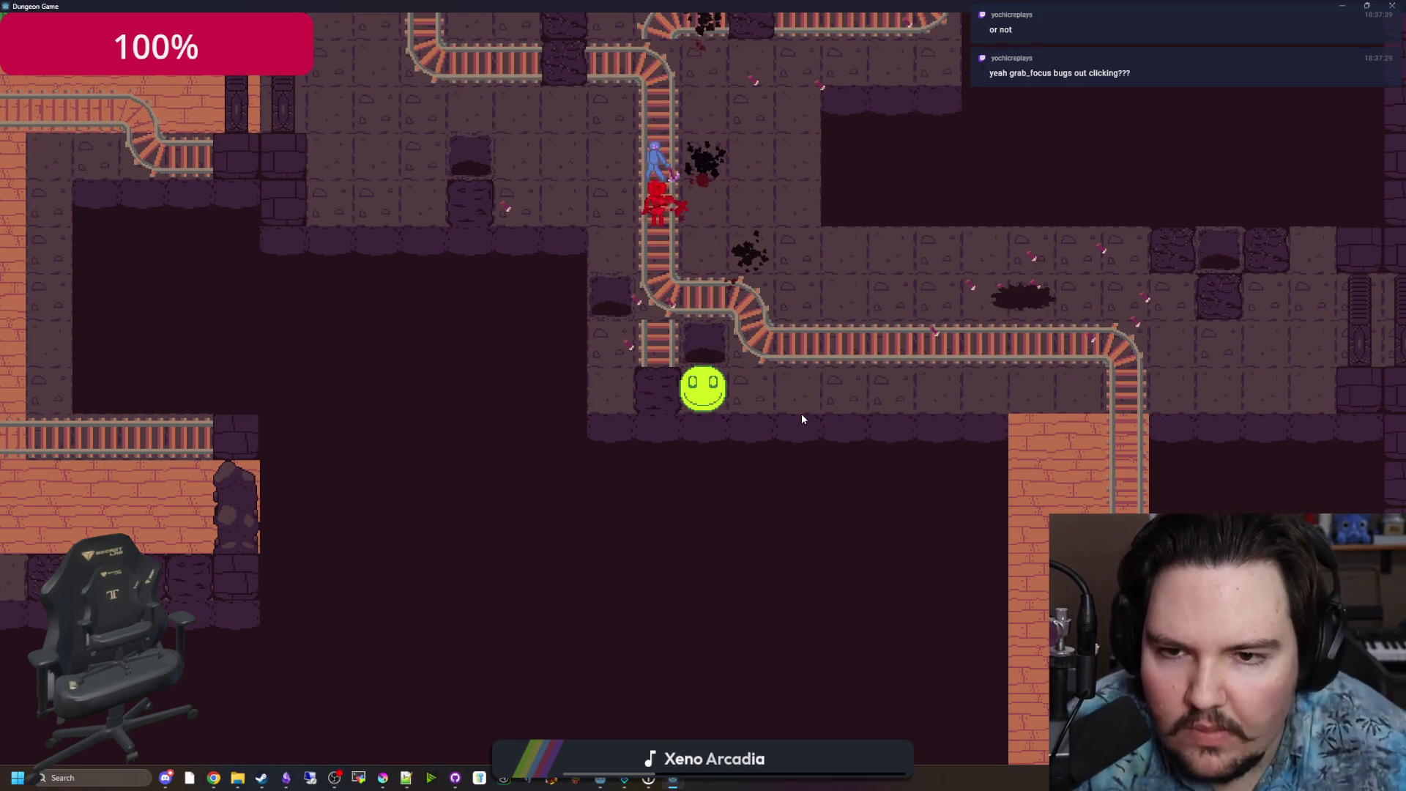
# Shoot left while moving right, then take the brick path and rail corridor northward.
pyautogui.press('d')
pyautogui.press('w')
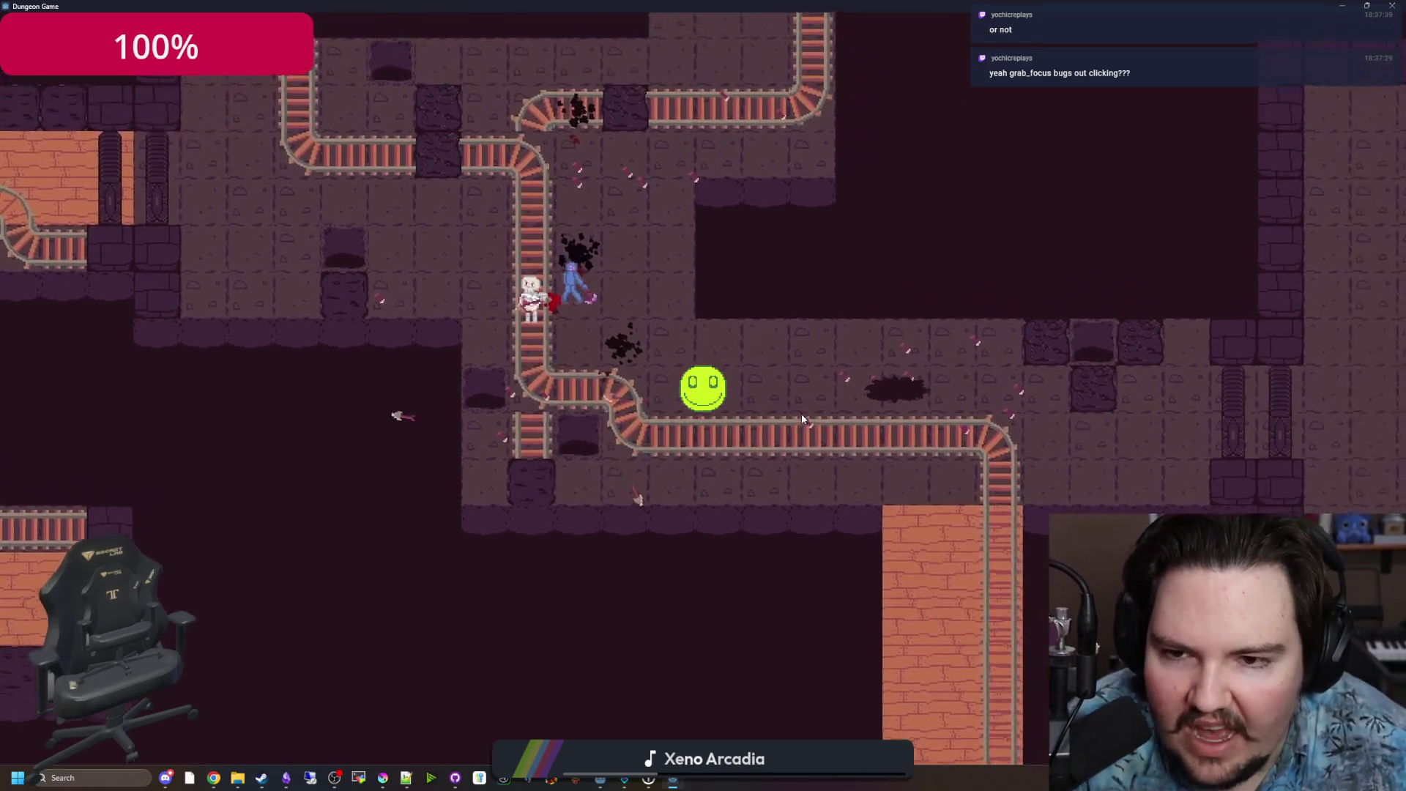
pyautogui.press('d')
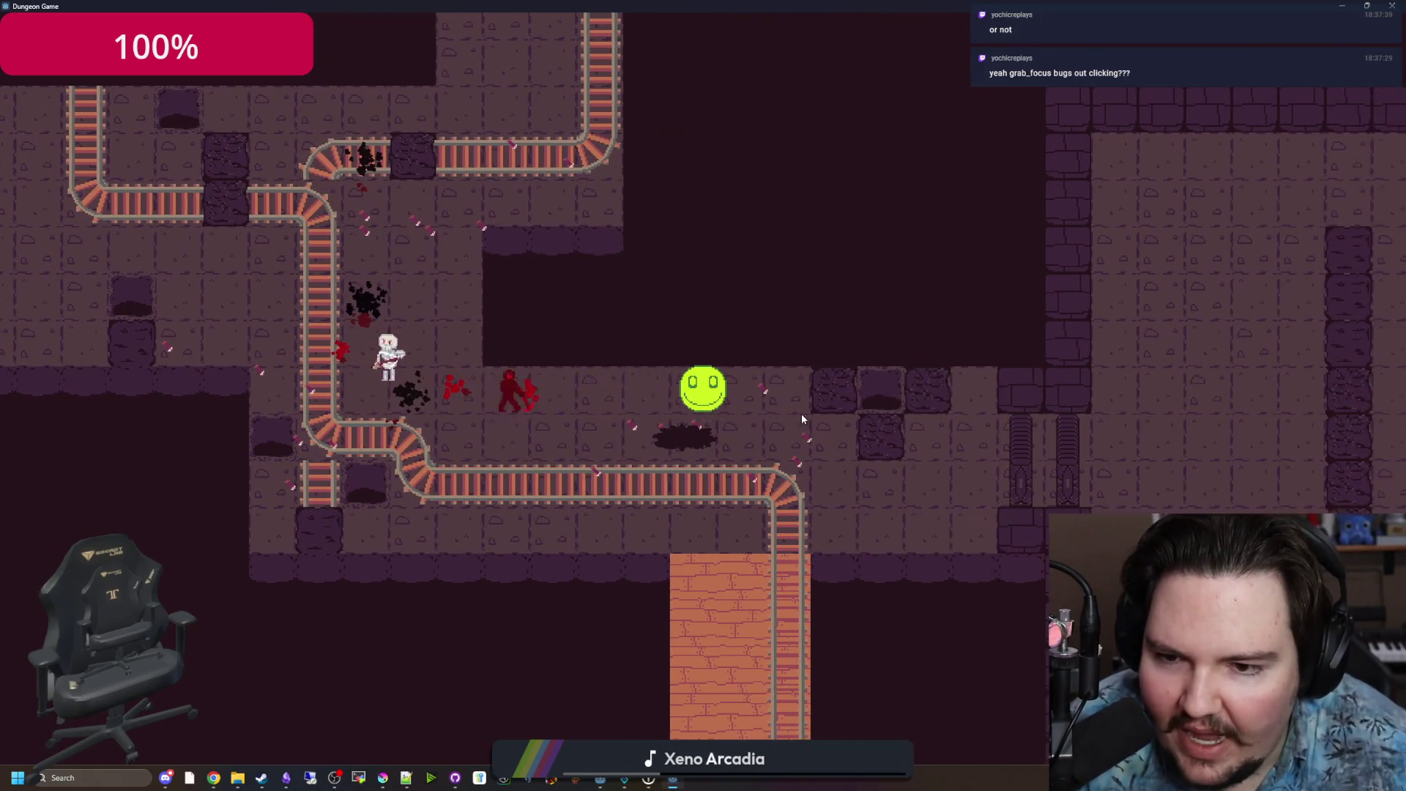
pyautogui.press('Left')
pyautogui.press('s')
pyautogui.press('s')
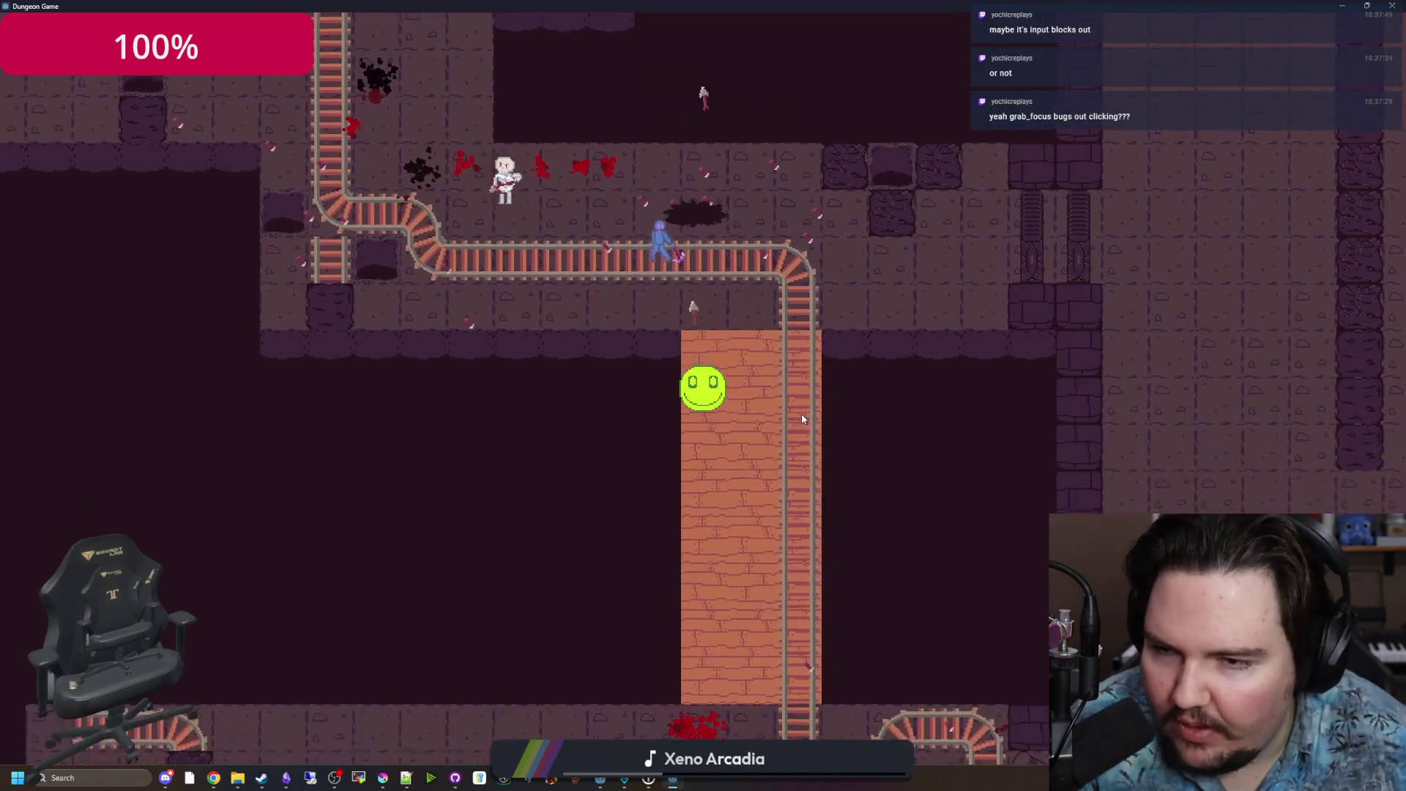
pyautogui.press('w')
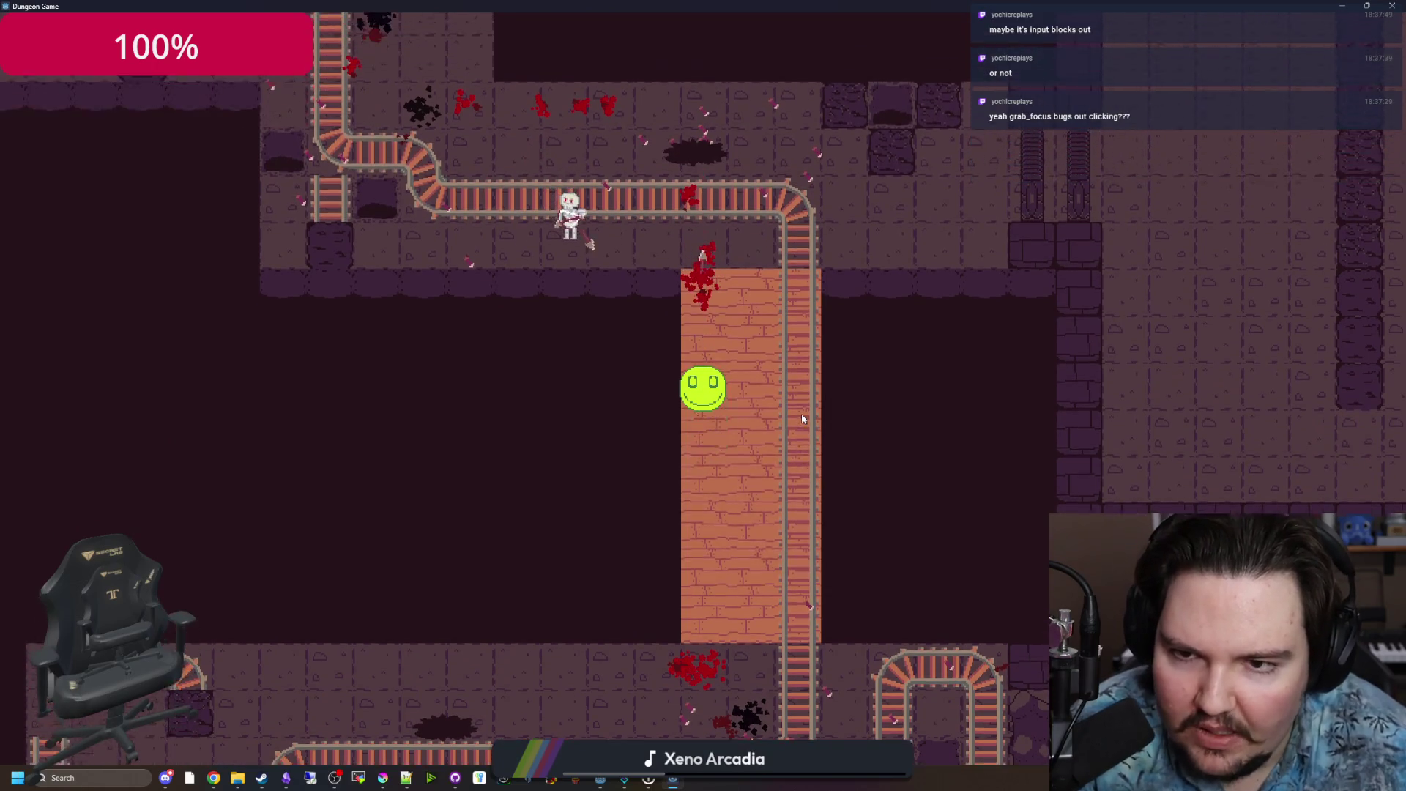
pyautogui.press('a')
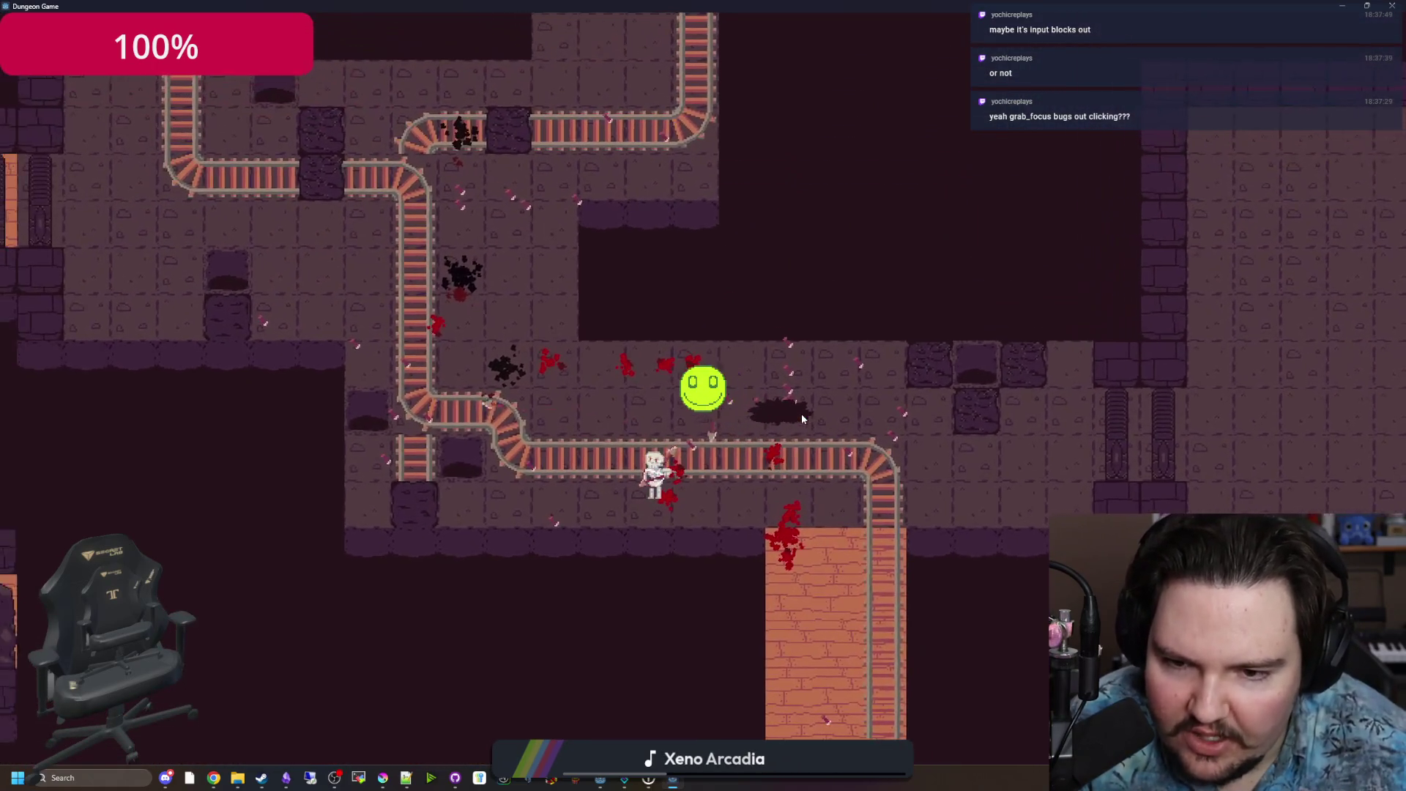
pyautogui.press('w')
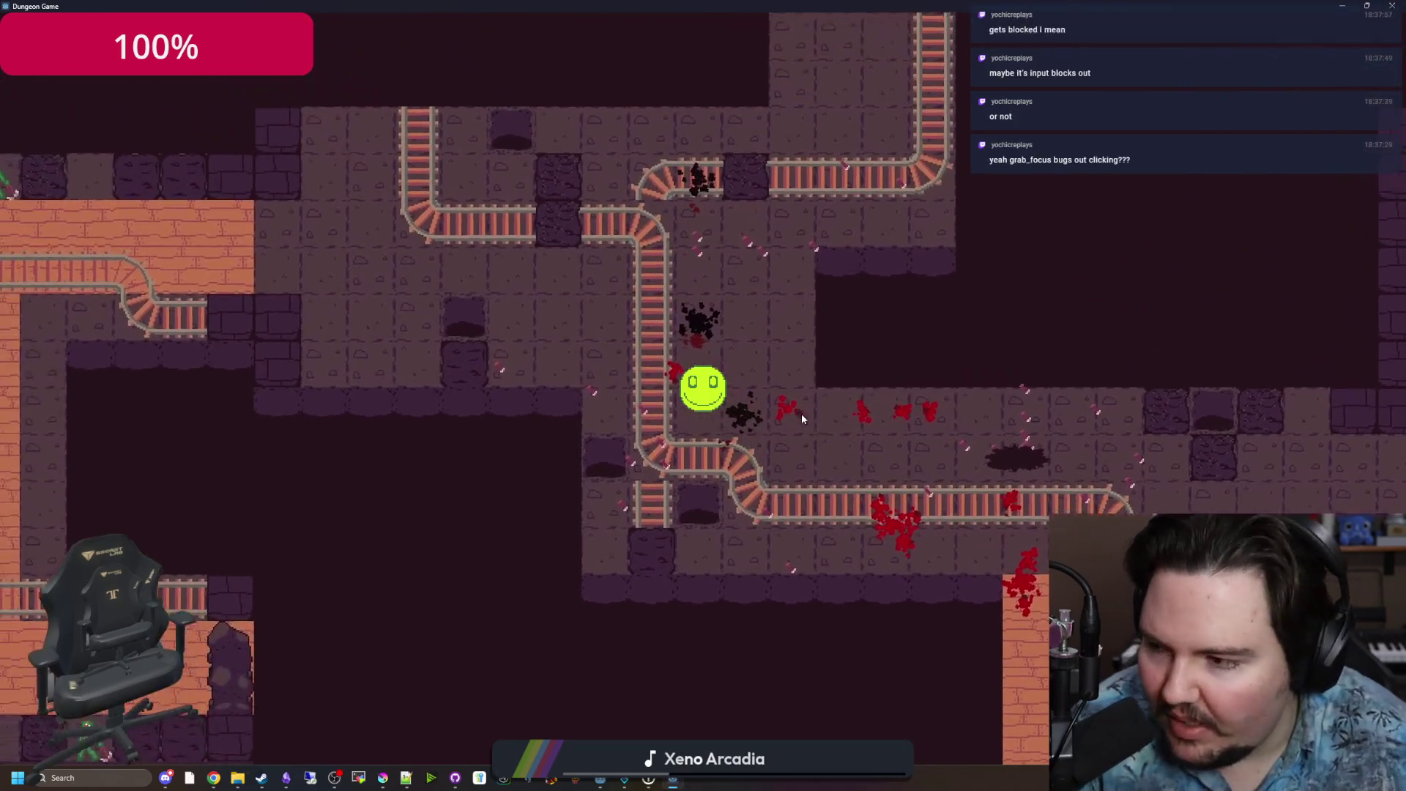
pyautogui.press('d')
pyautogui.press('w')
pyautogui.press('w')
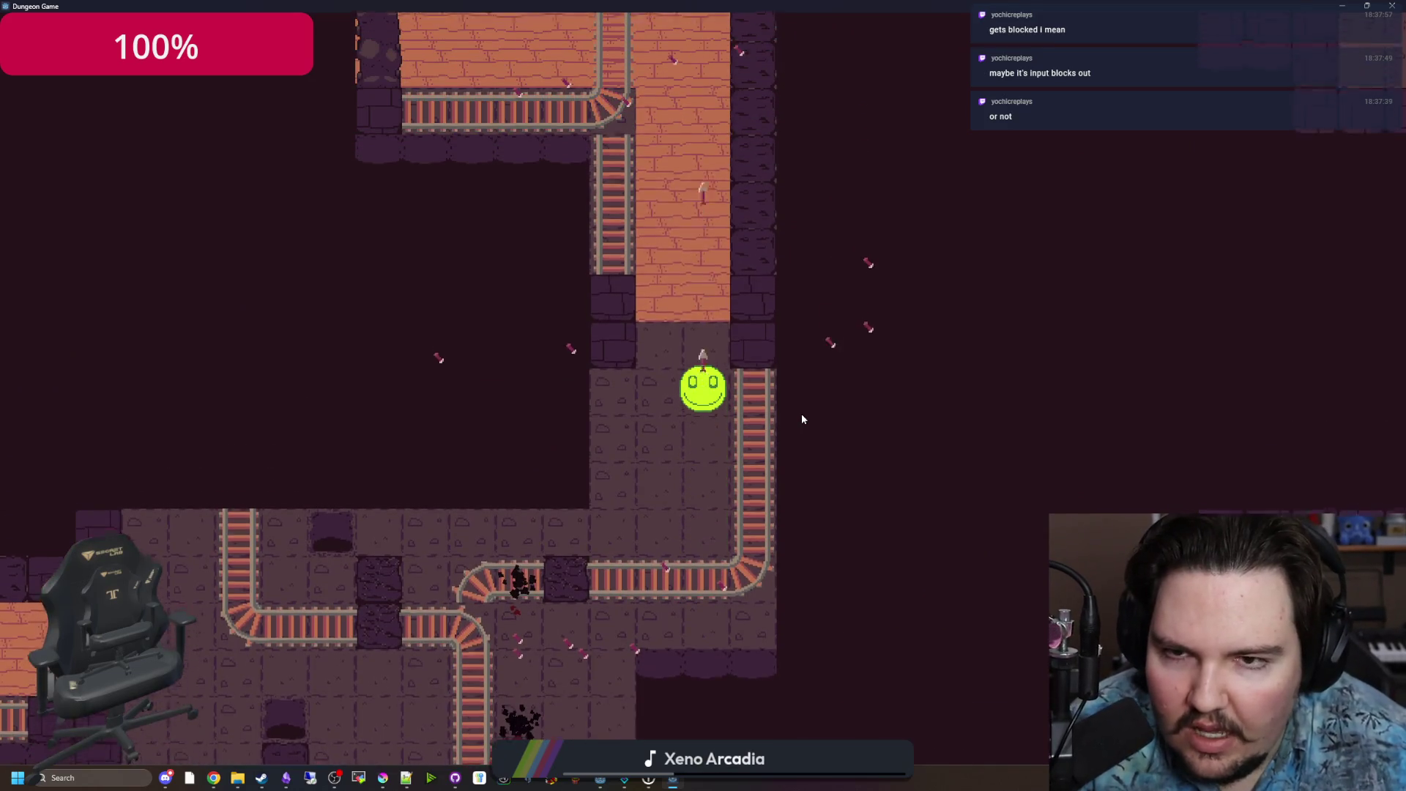
pyautogui.press('w')
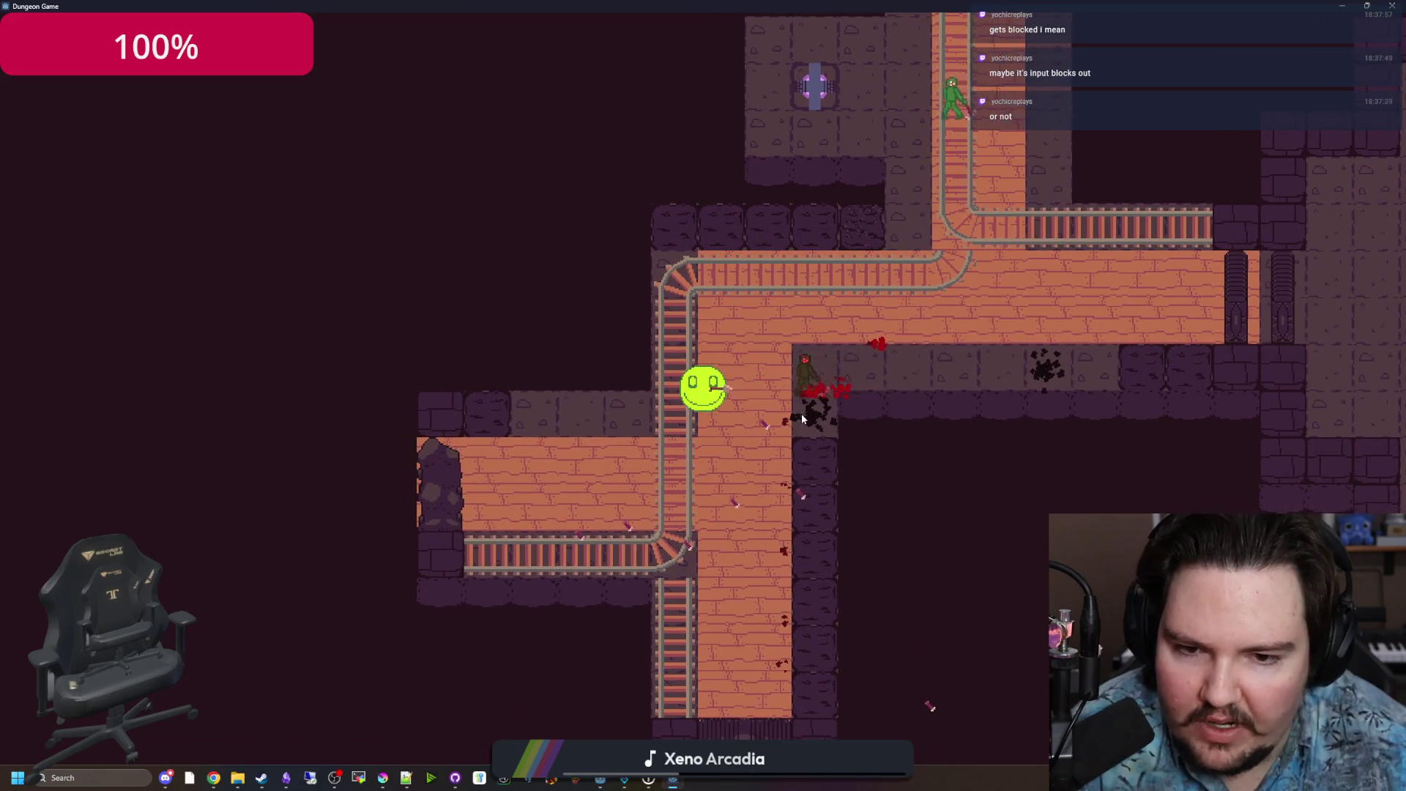
# Kill the green enemy by walking past it, then cross the track to the right.
pyautogui.press('s')
pyautogui.press('w')
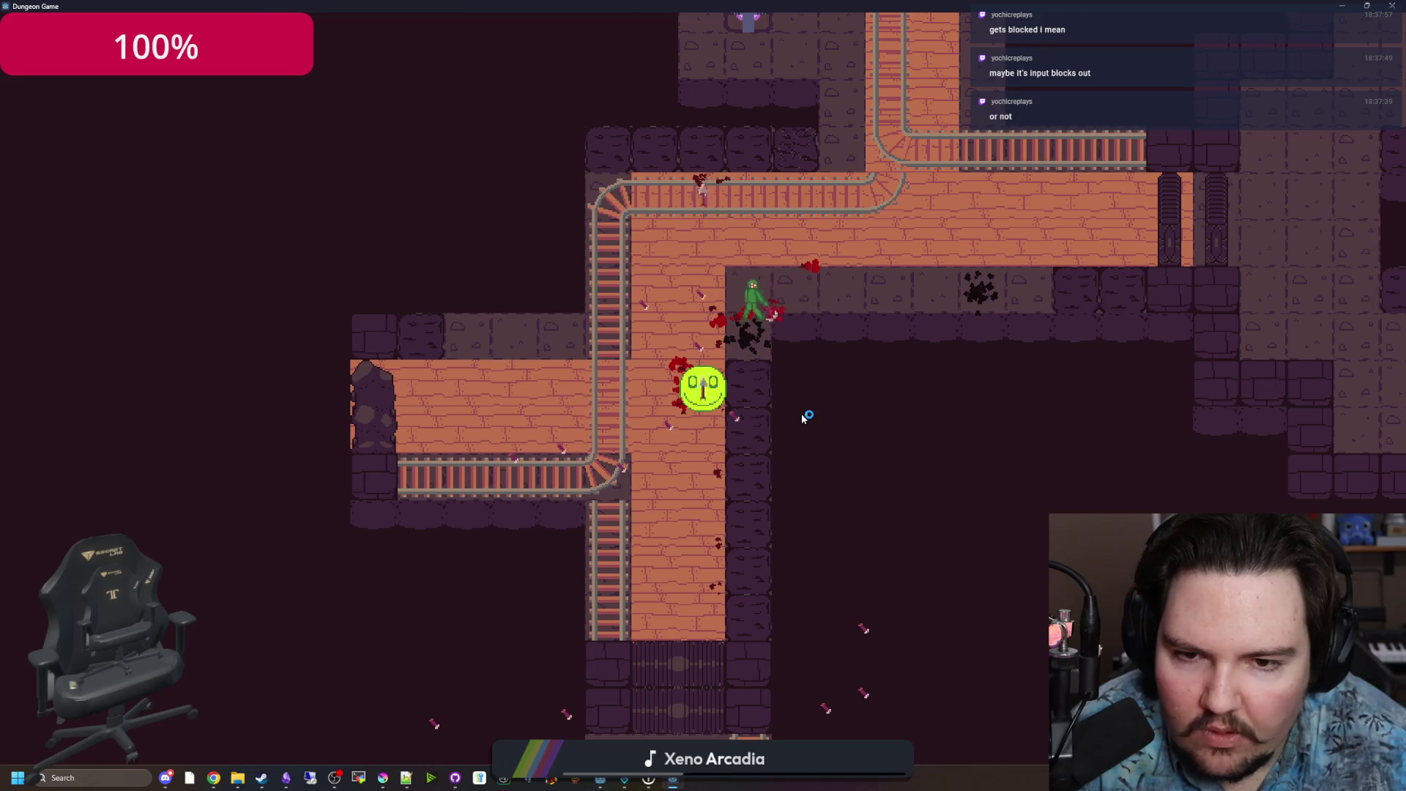
pyautogui.press('s')
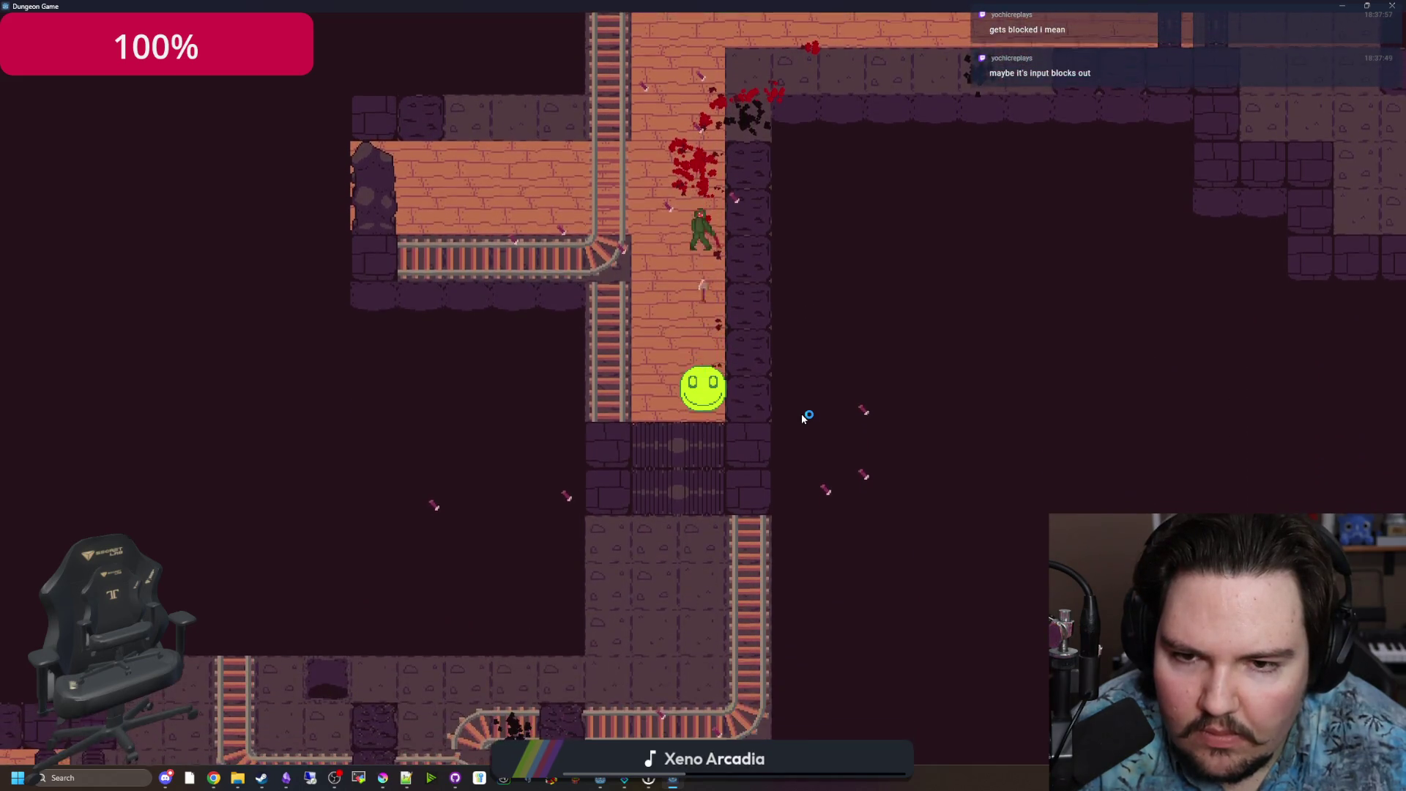
pyautogui.press('w')
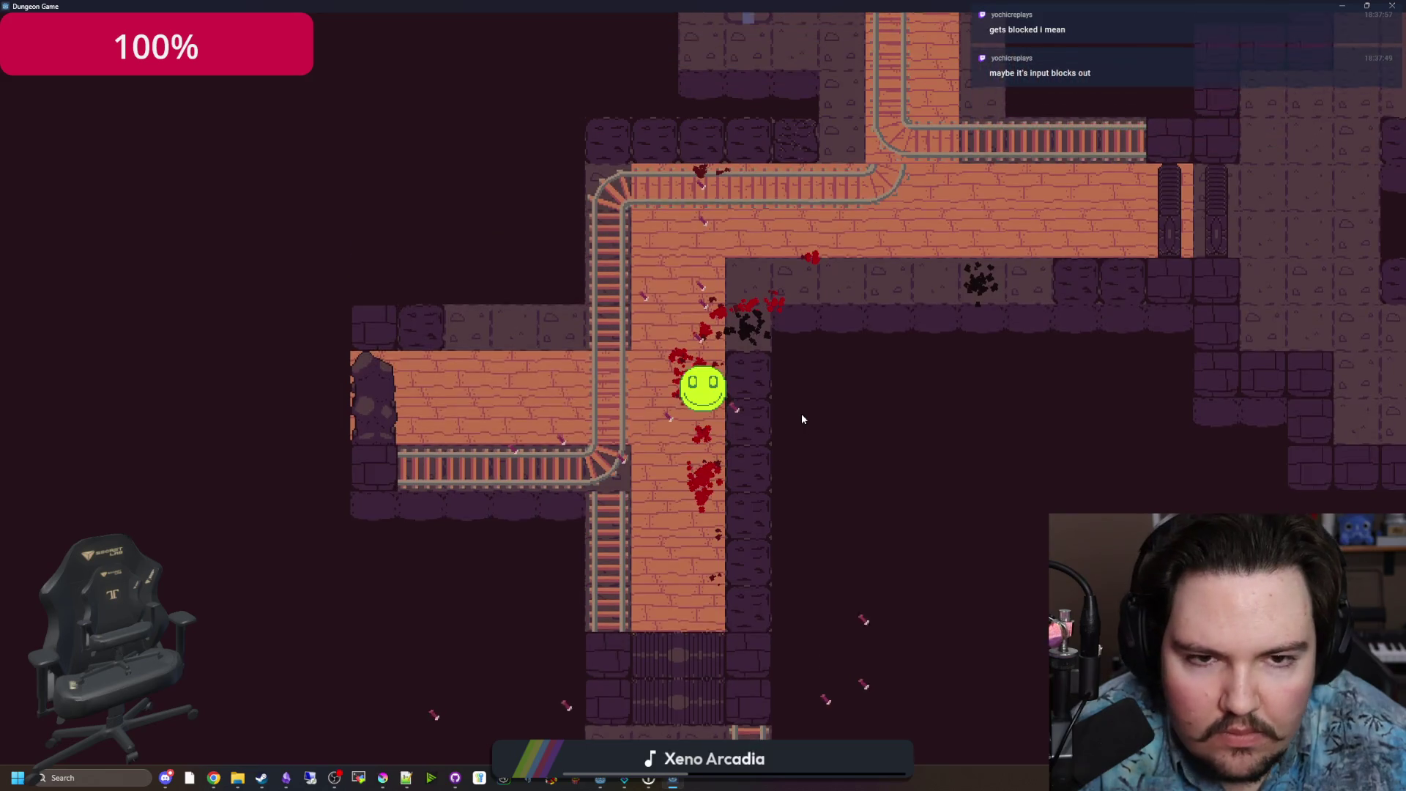
pyautogui.press('w')
pyautogui.press('d')
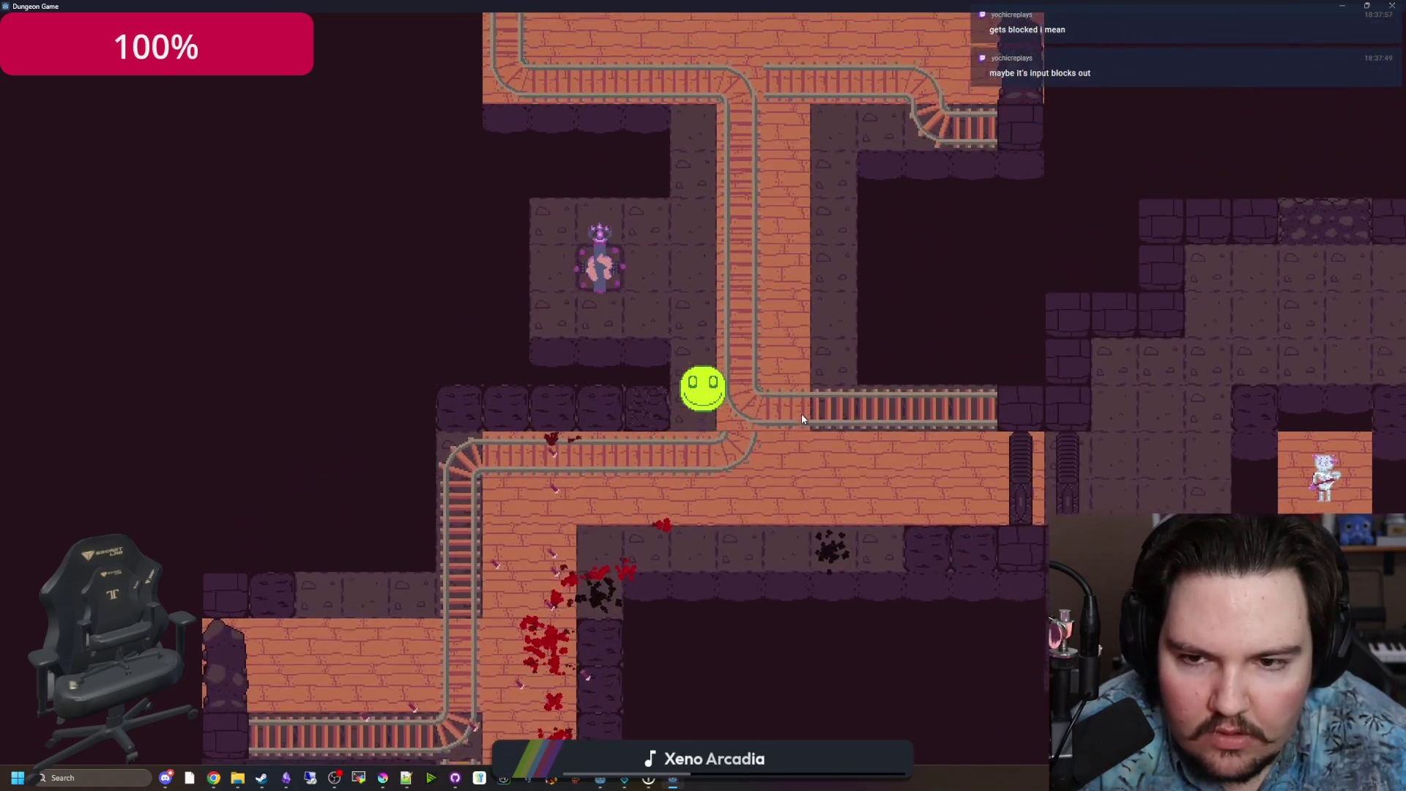
pyautogui.press('d')
pyautogui.press('w')
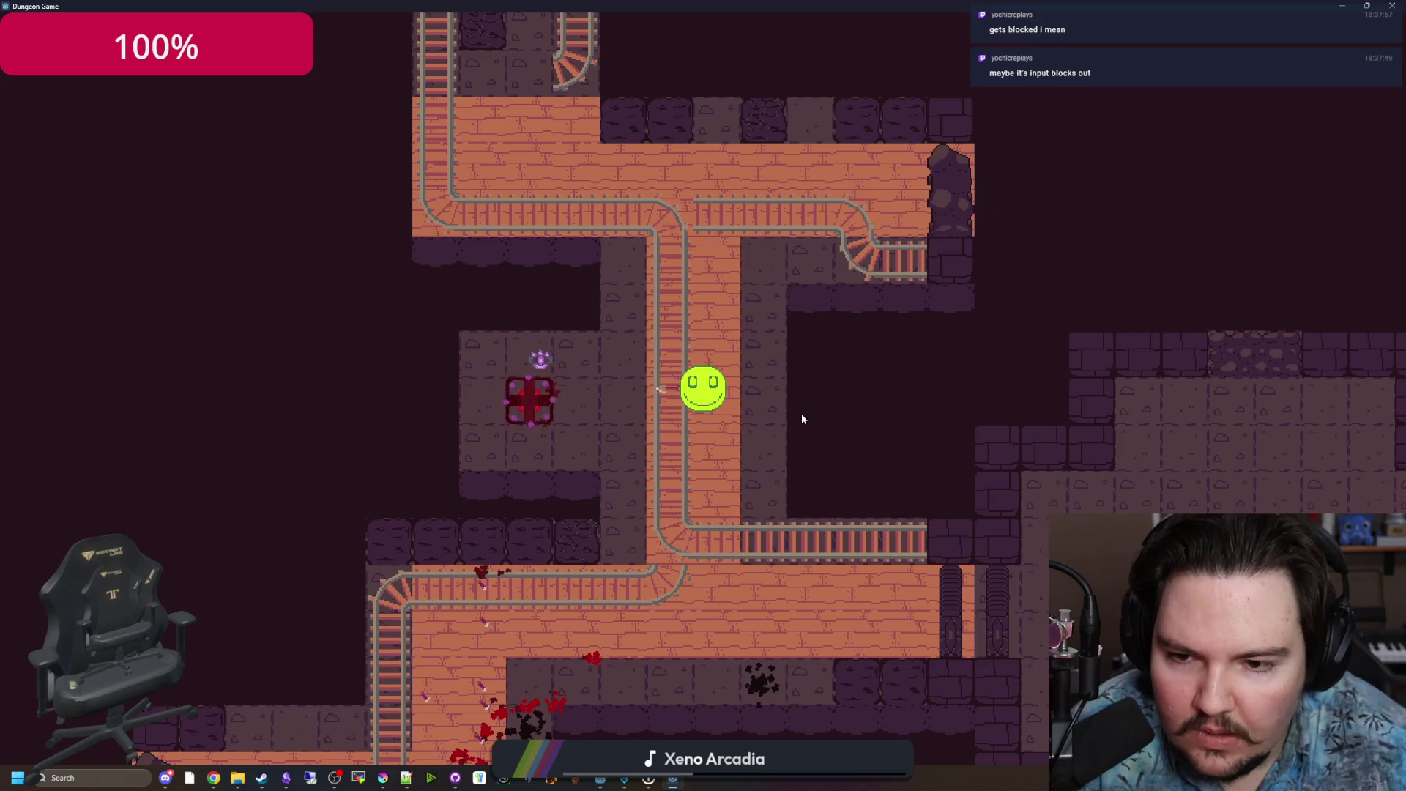
pyautogui.press('d')
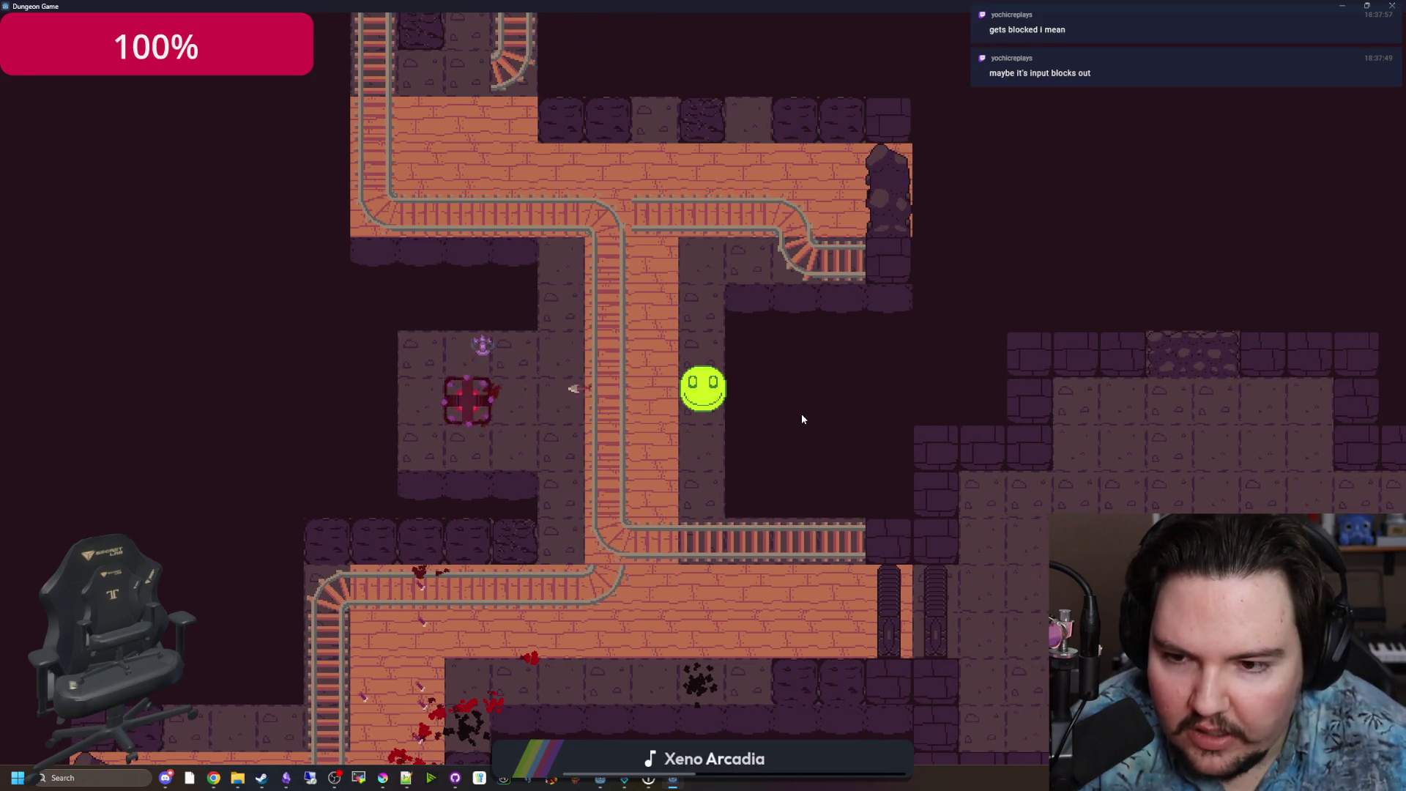
# Finish the enemy near the side room, attack the skeleton, then retreat left.
pyautogui.press('w')
pyautogui.press('a')
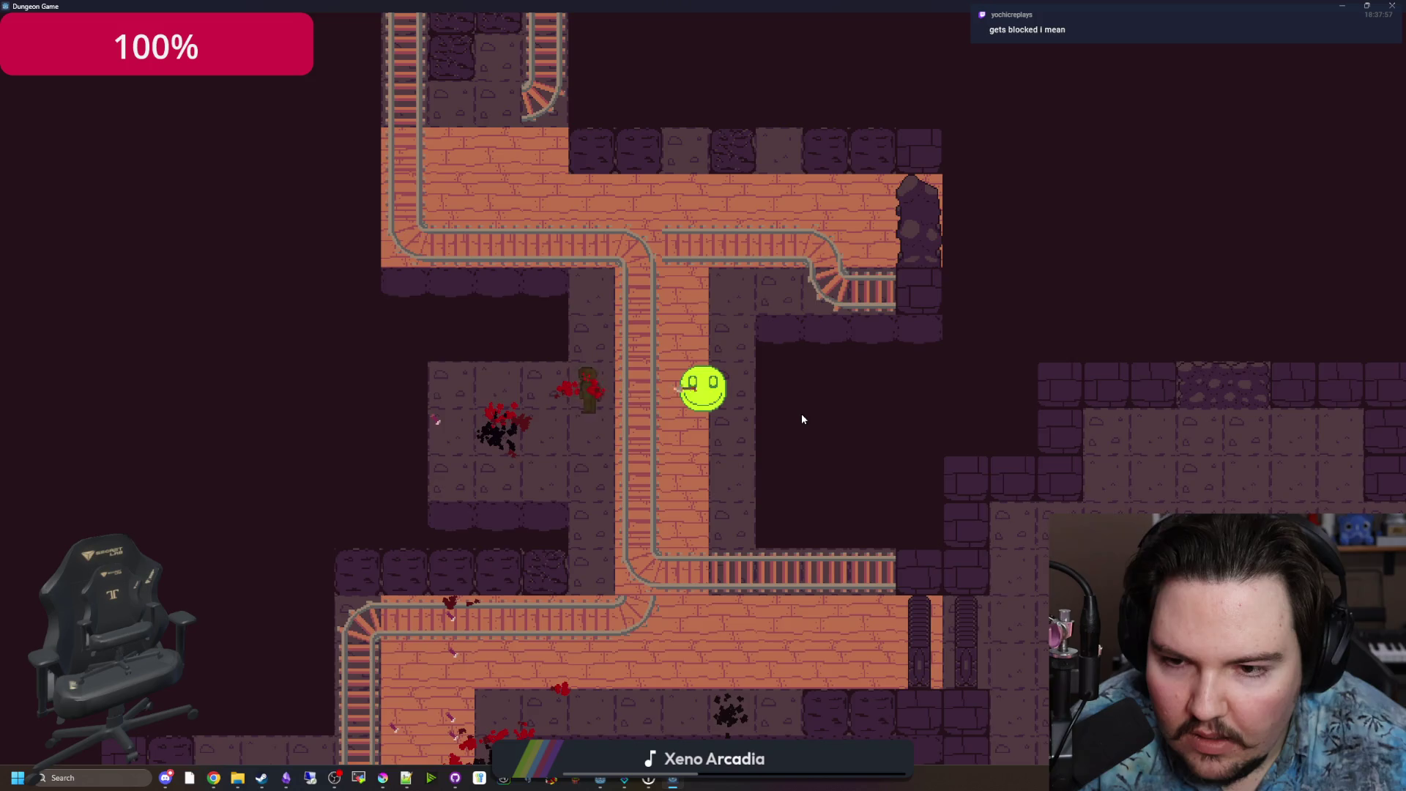
pyautogui.press('w')
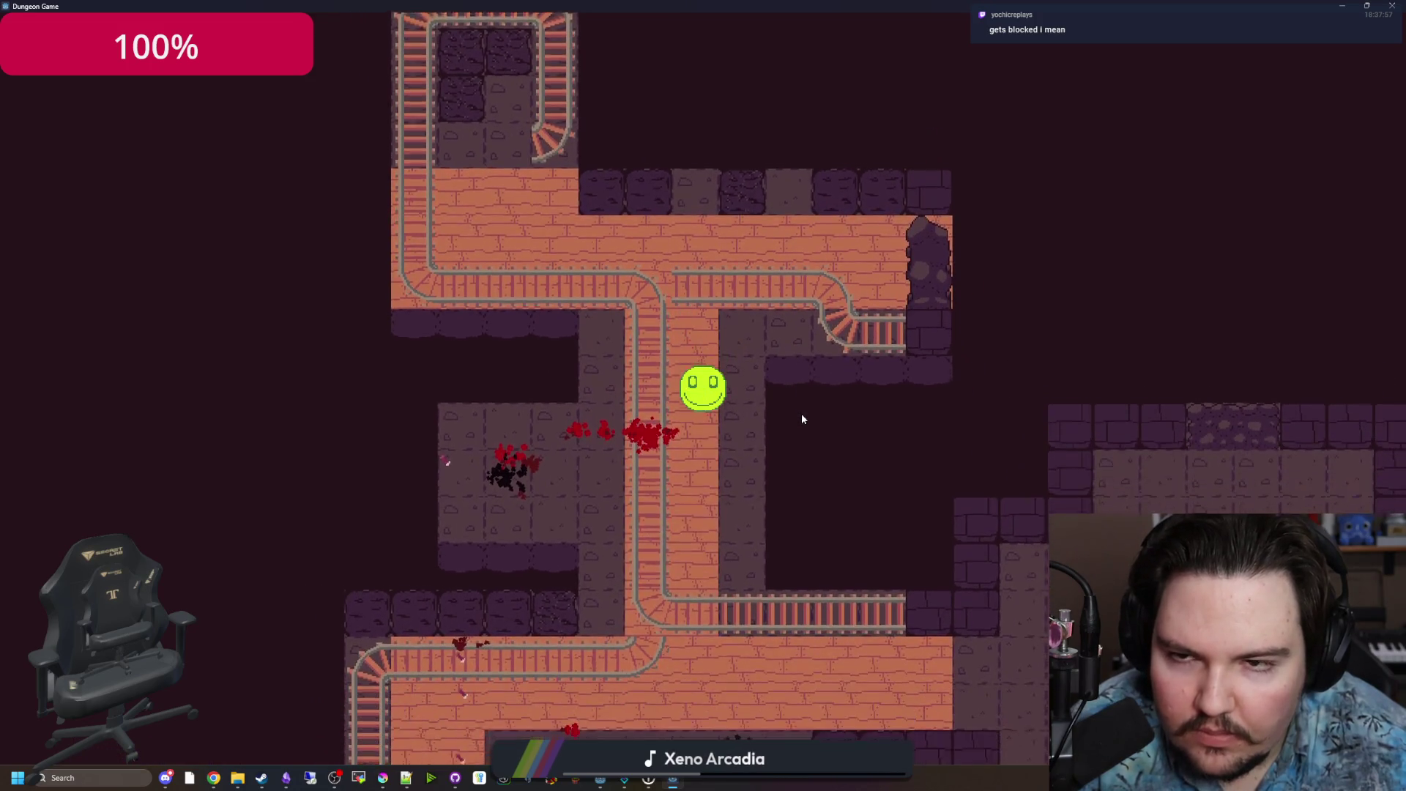
pyautogui.press('s')
pyautogui.press('d')
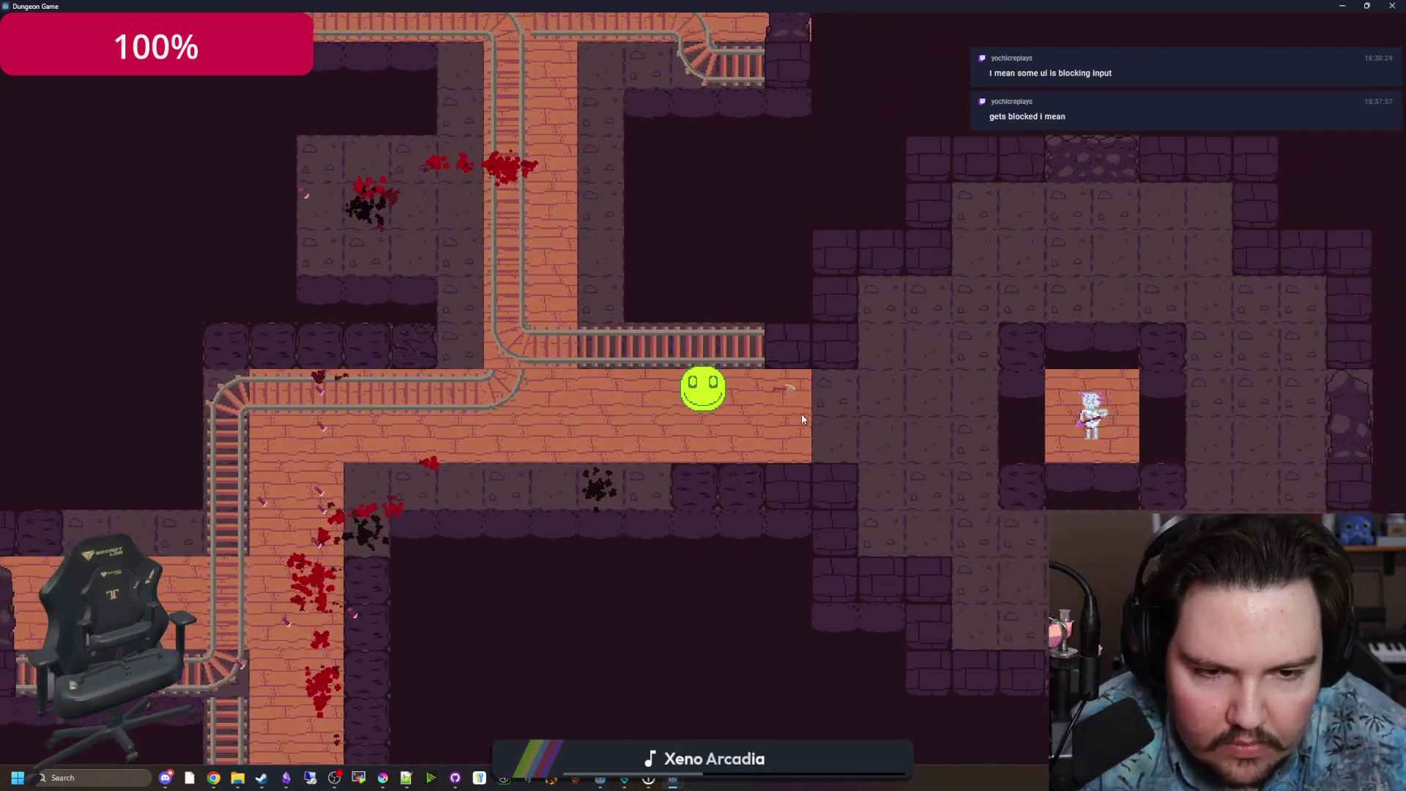
pyautogui.press('d')
pyautogui.press('a')
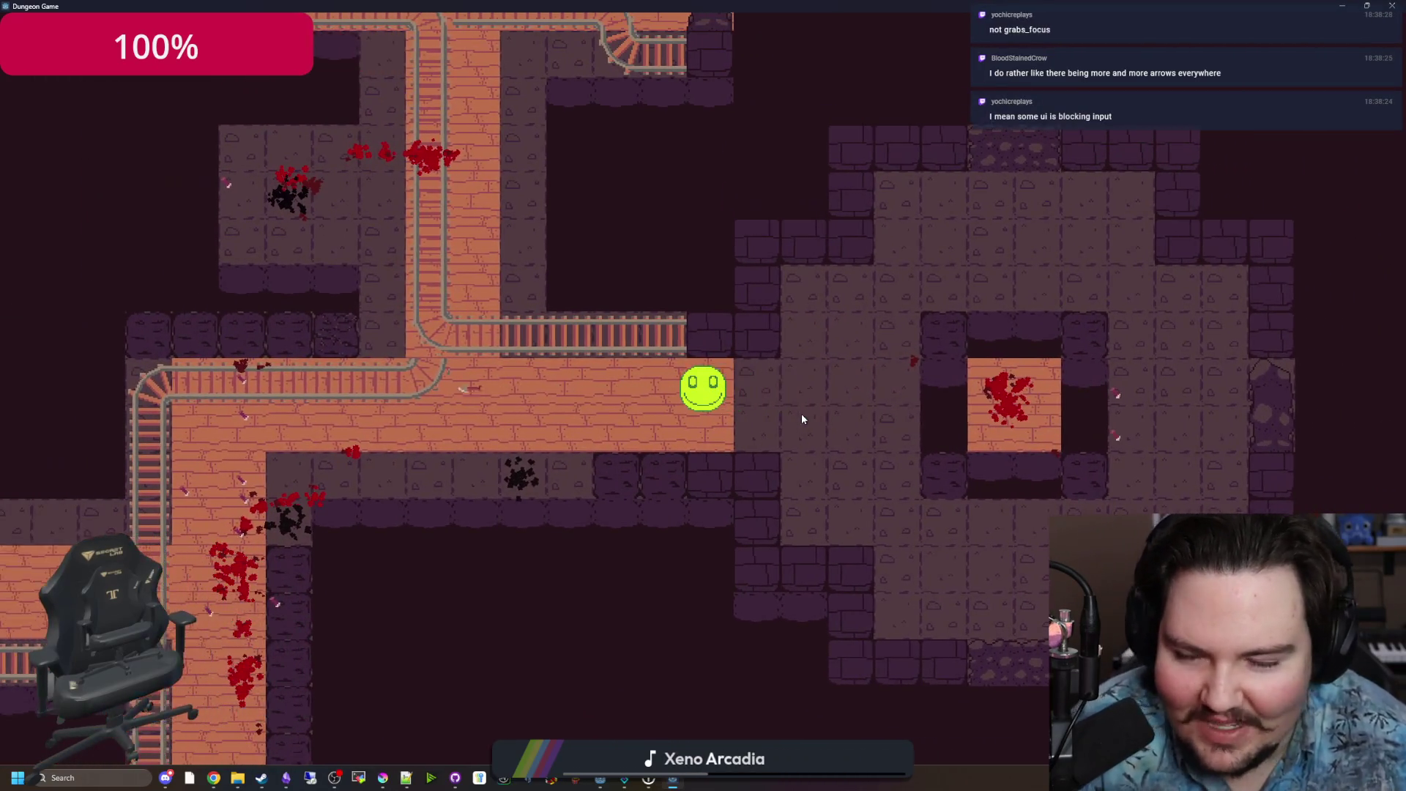
# Climb the rail corridor, follow the top rail left and go up through the rail loop.
pyautogui.press('w')
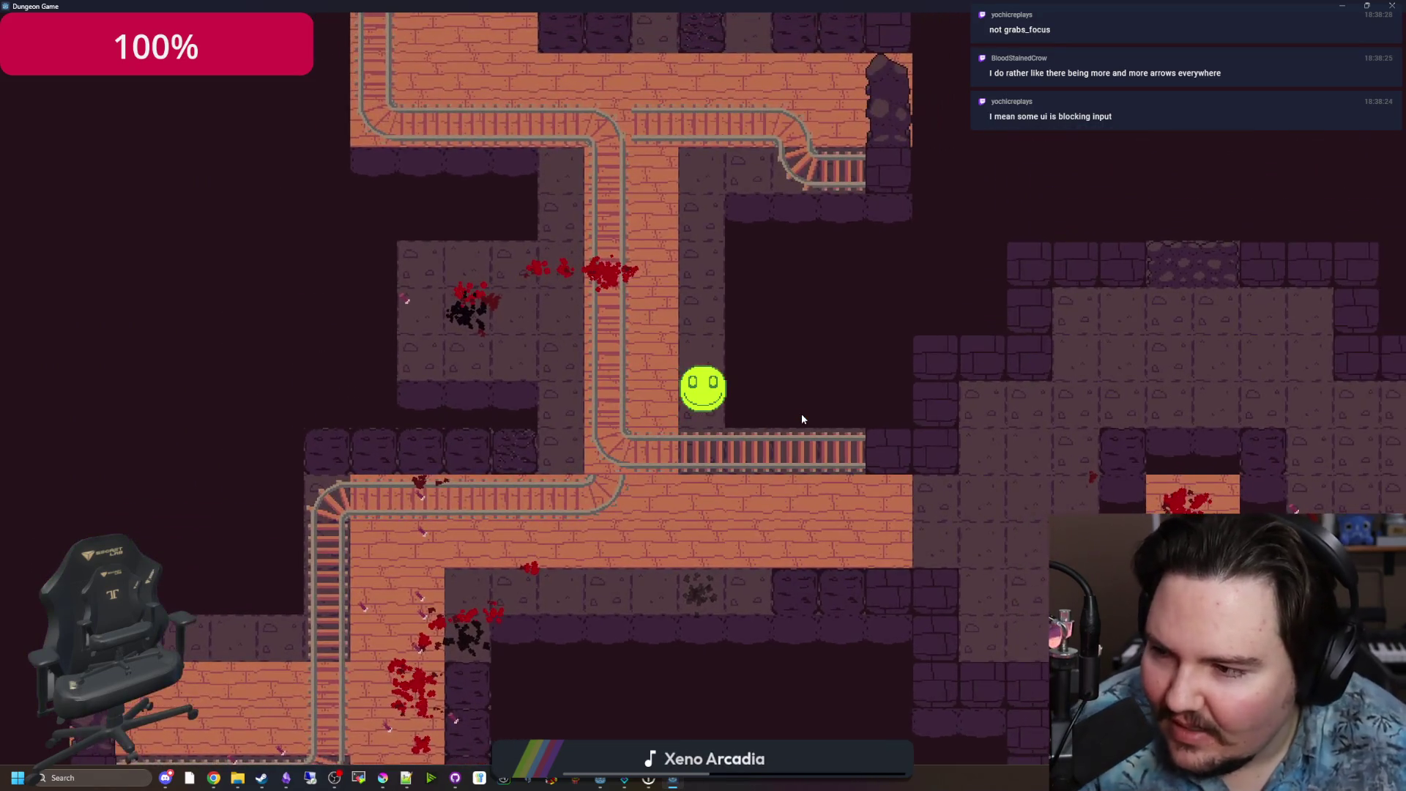
pyautogui.press('a')
pyautogui.press('w')
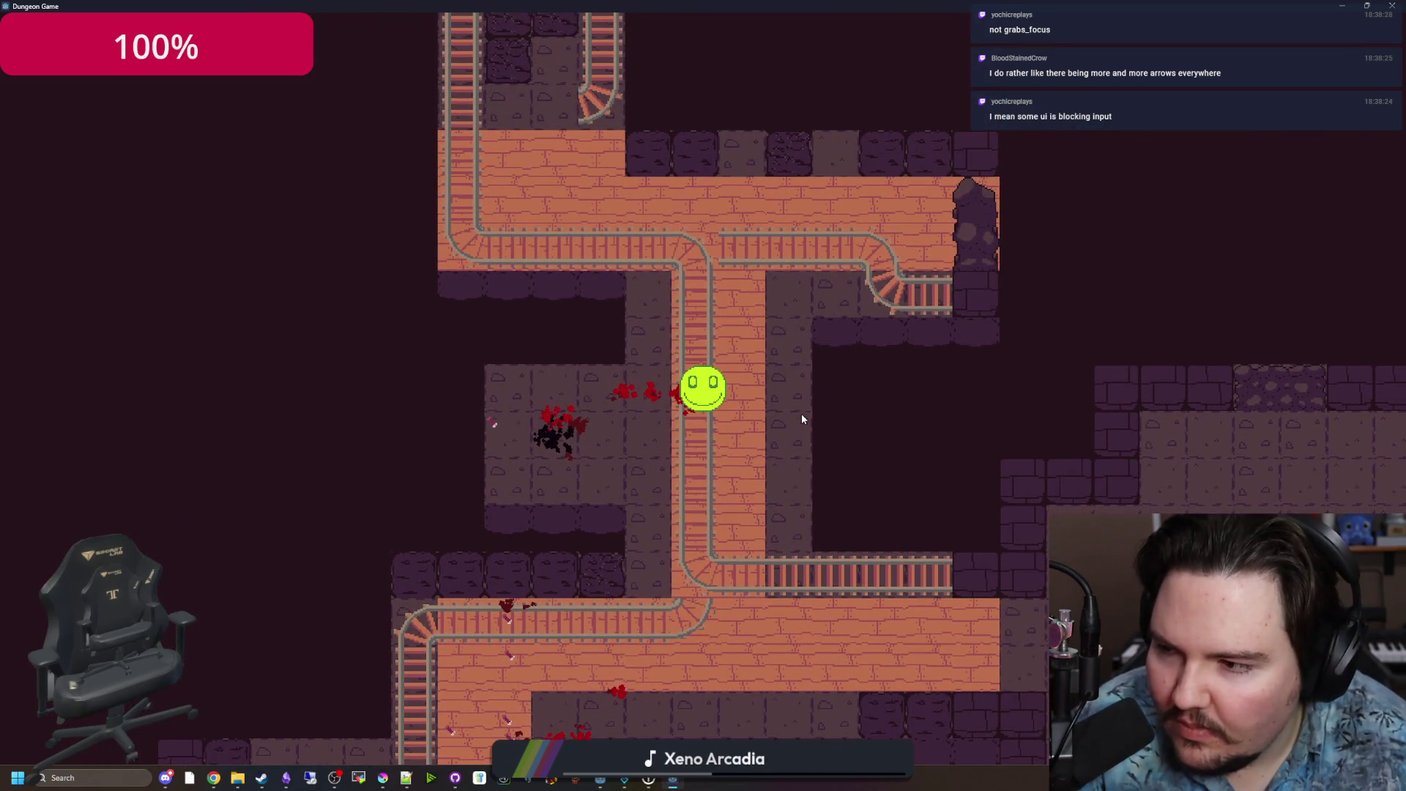
pyautogui.press('w')
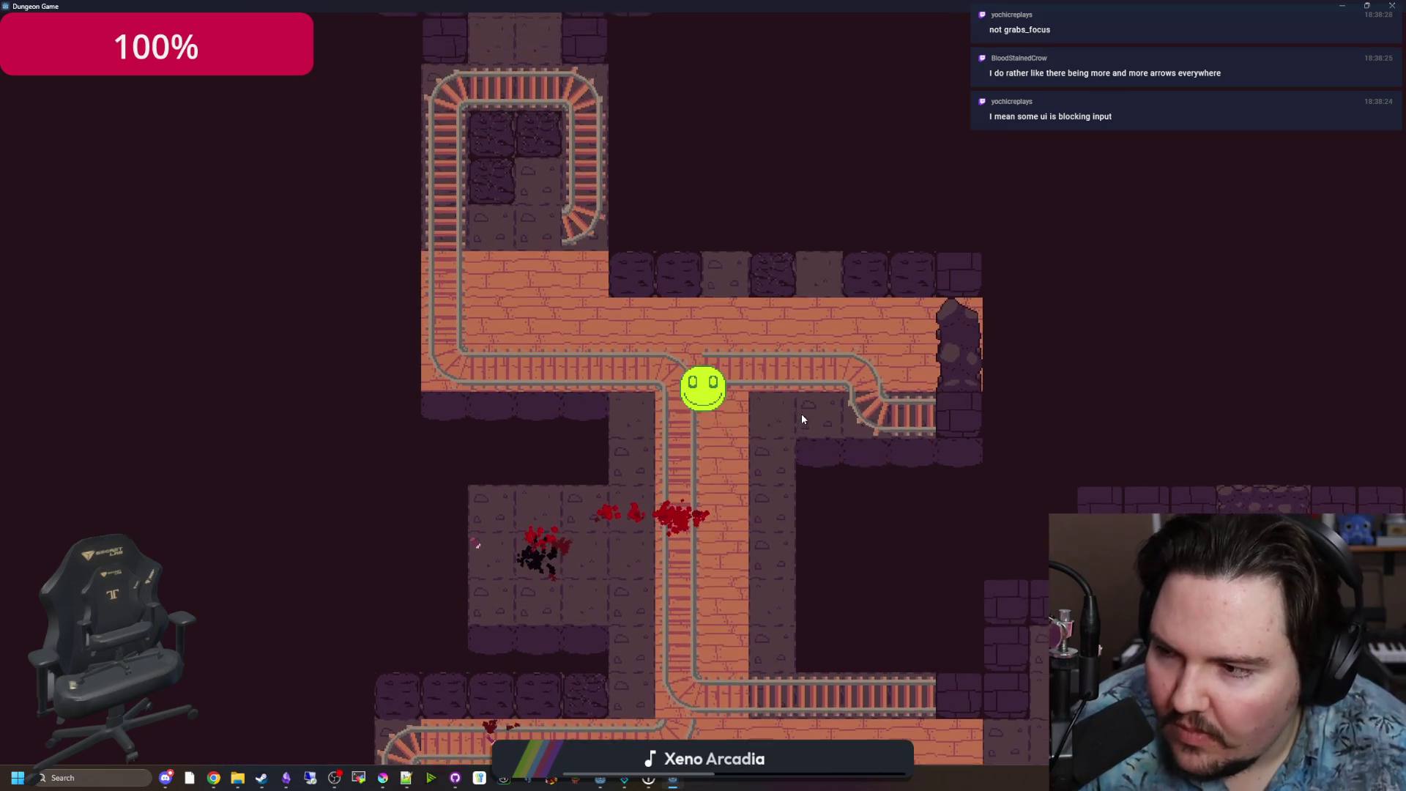
pyautogui.press('a')
pyautogui.press('a')
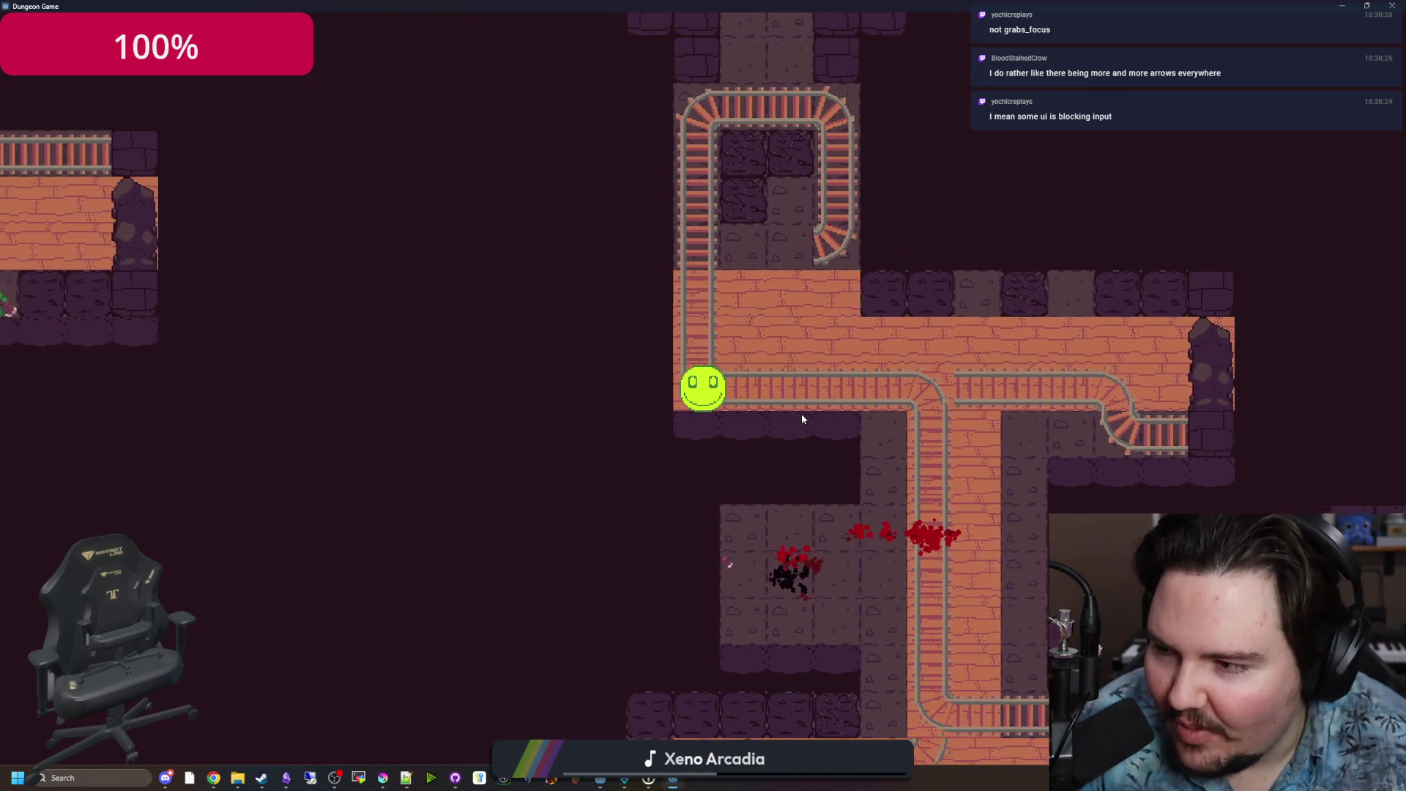
pyautogui.press('w')
pyautogui.press('w')
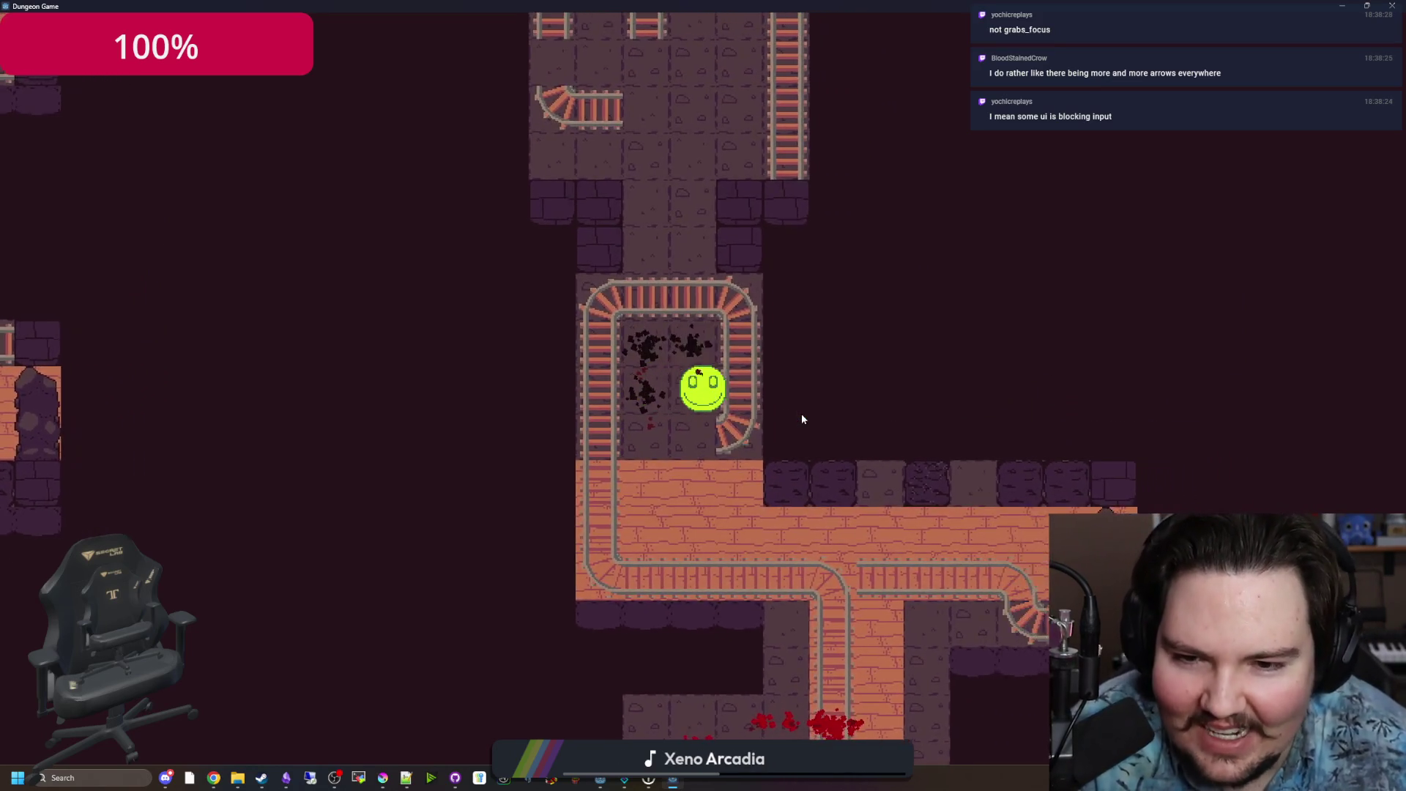
pyautogui.press('w')
pyautogui.press('d')
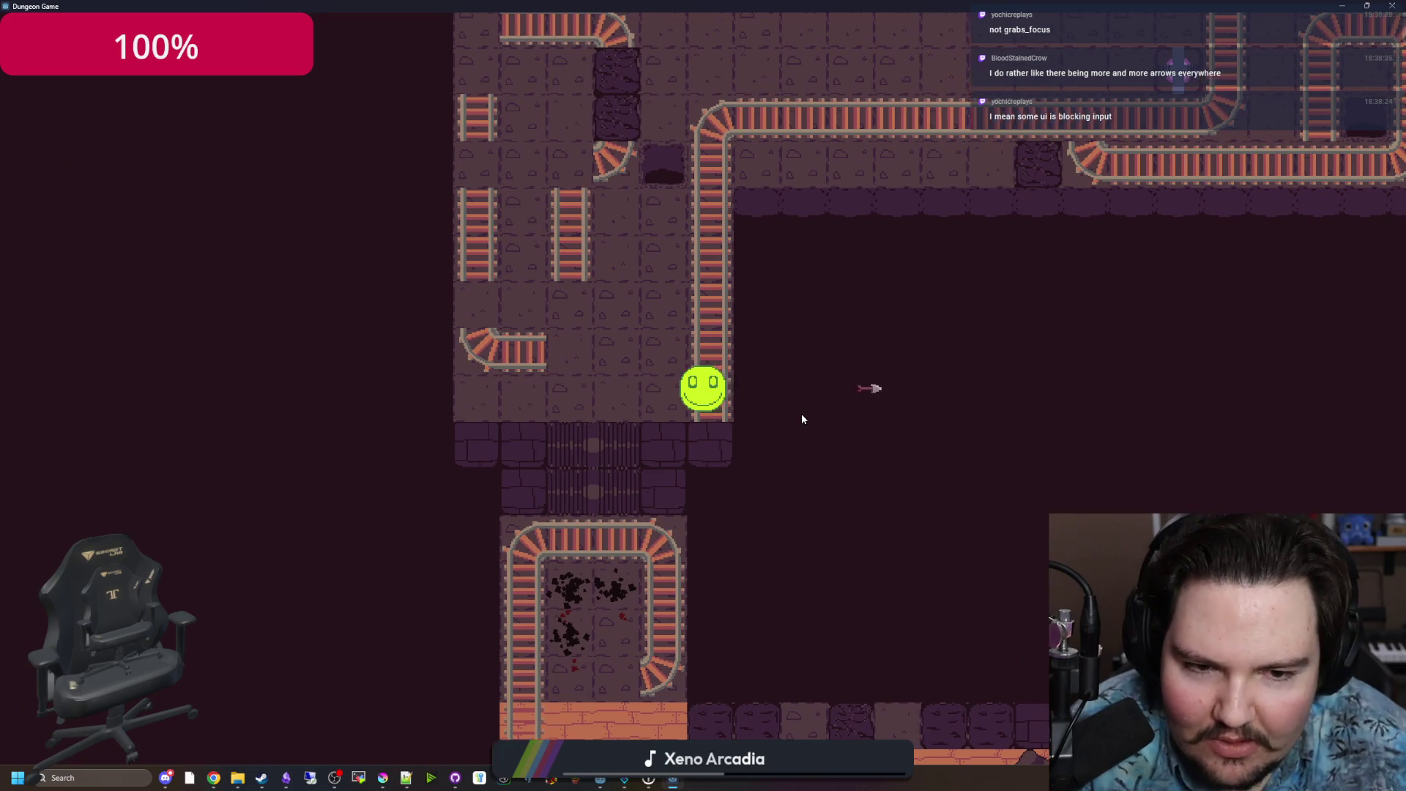
# Enter the upper corridor, advance past the spiked enemy, then back away left.
pyautogui.press('a')
pyautogui.press('a')
pyautogui.press('w')
pyautogui.press('w')
pyautogui.press('d')
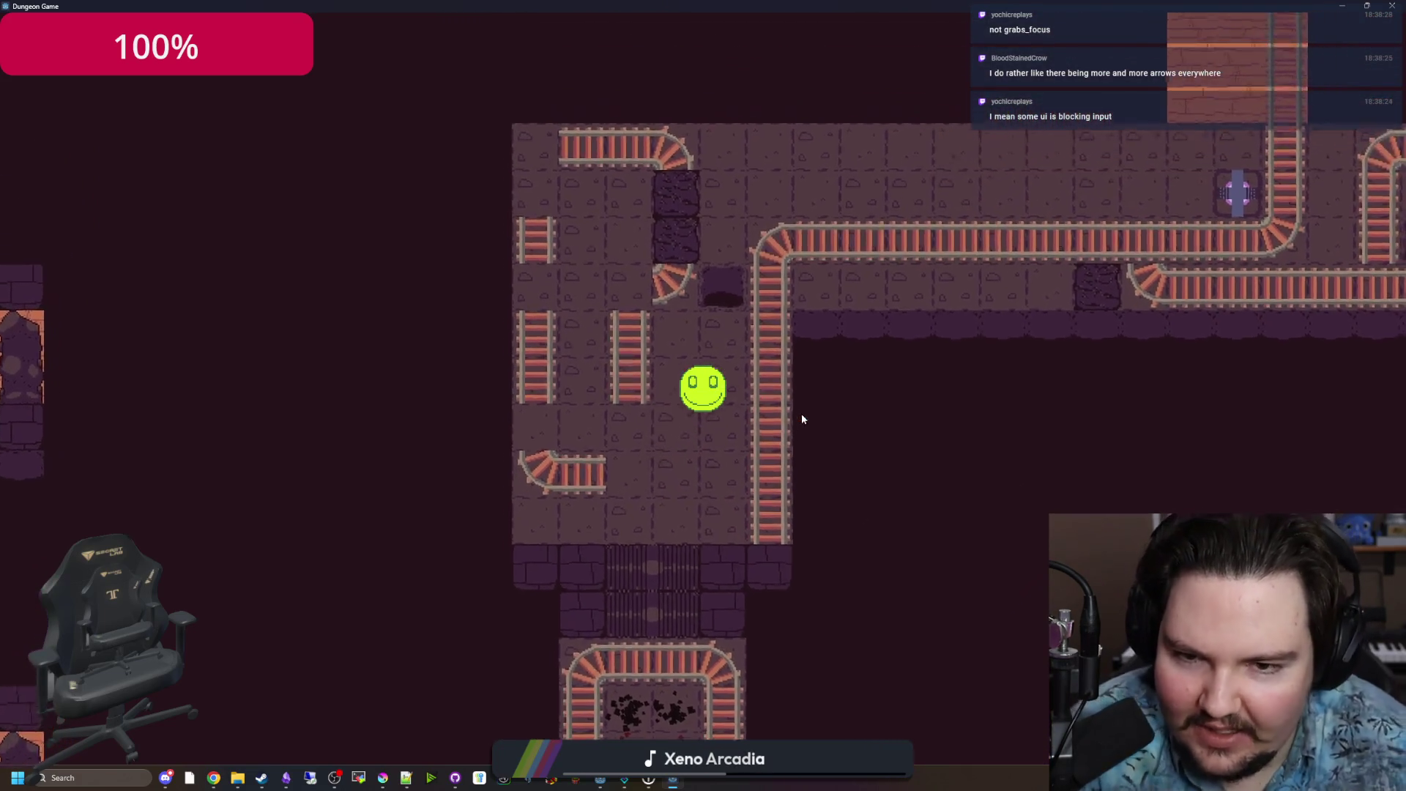
pyautogui.press('d')
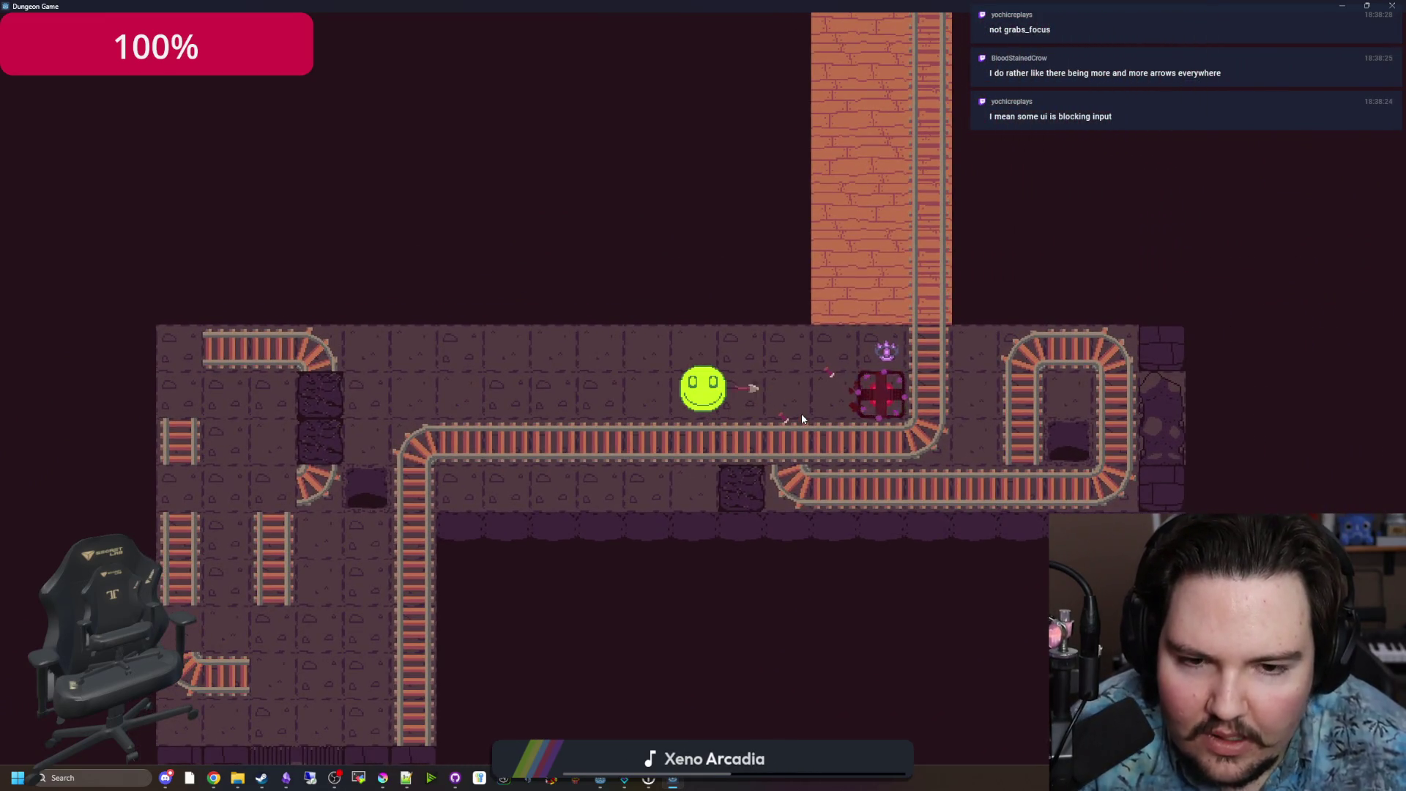
pyautogui.press('a')
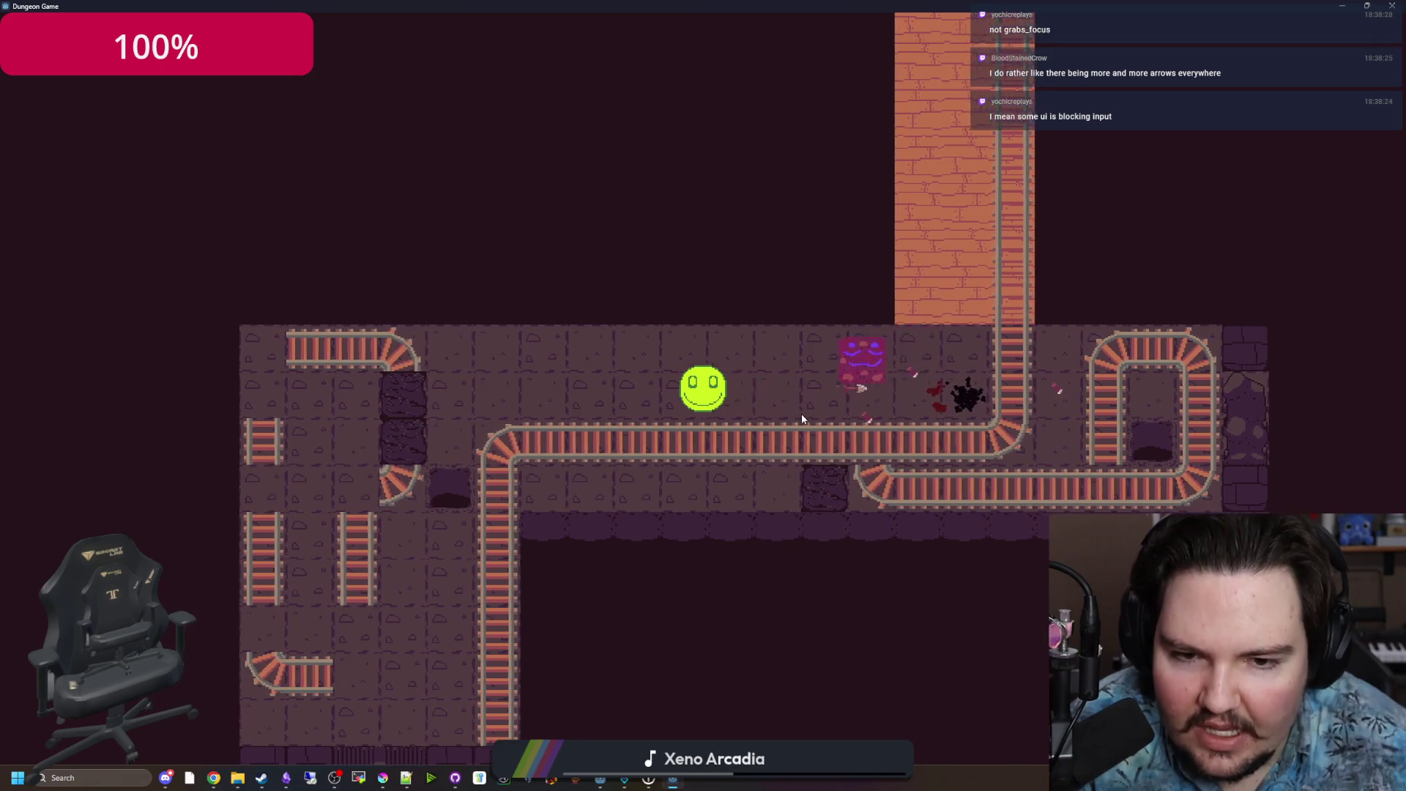
# Follow the horizontal rail right into the brick shaft and climb out heading left.
pyautogui.press('s')
pyautogui.press('d')
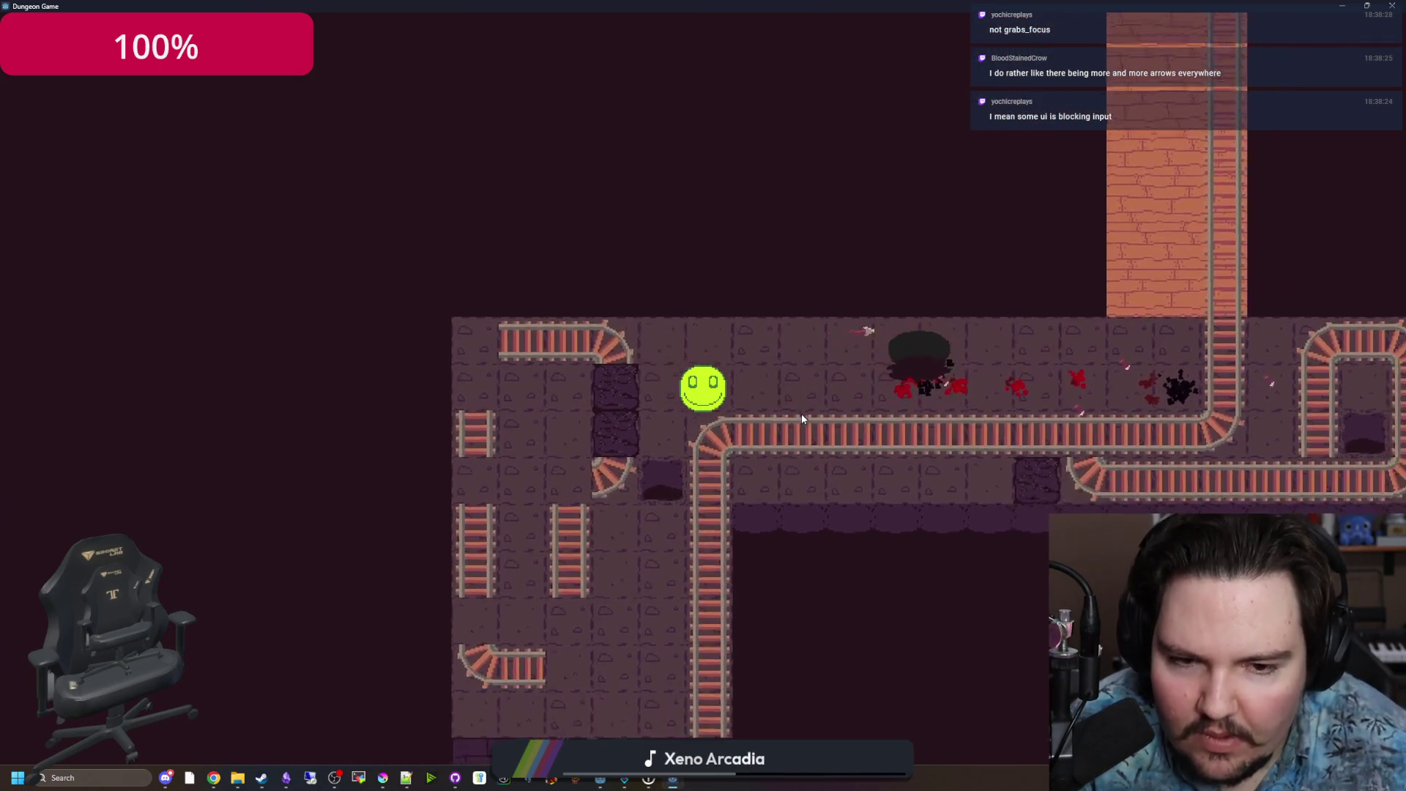
pyautogui.press('d')
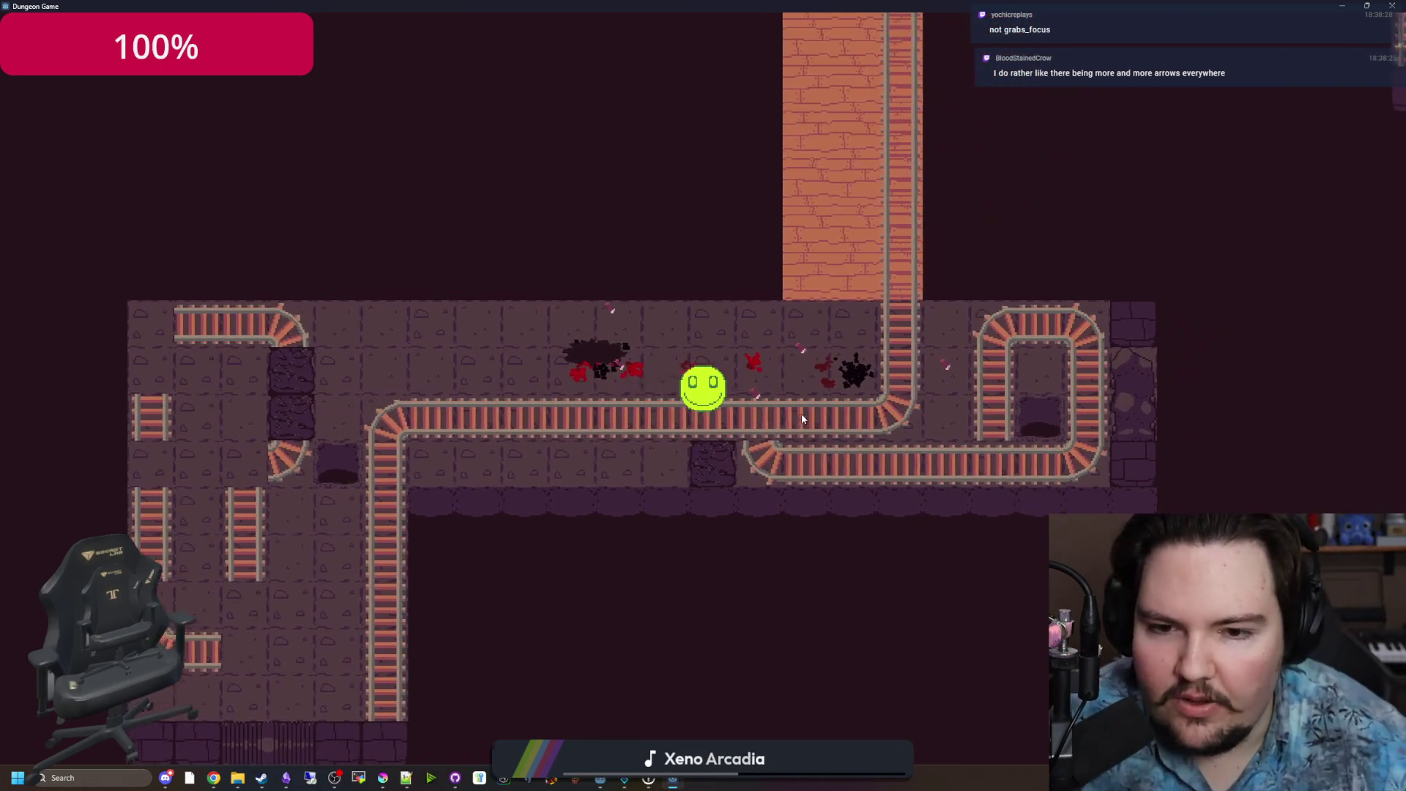
pyautogui.press('w')
pyautogui.press('w')
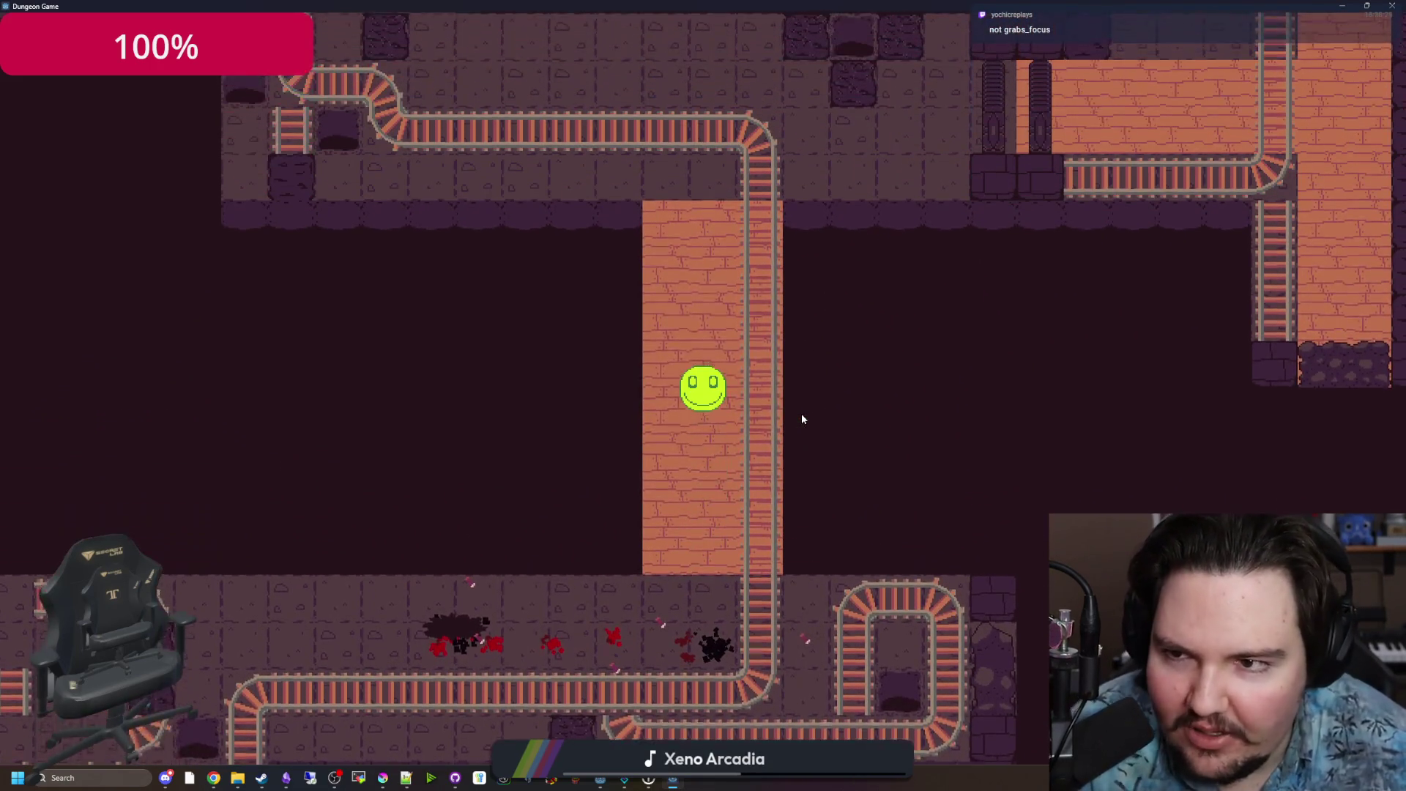
pyautogui.press('a')
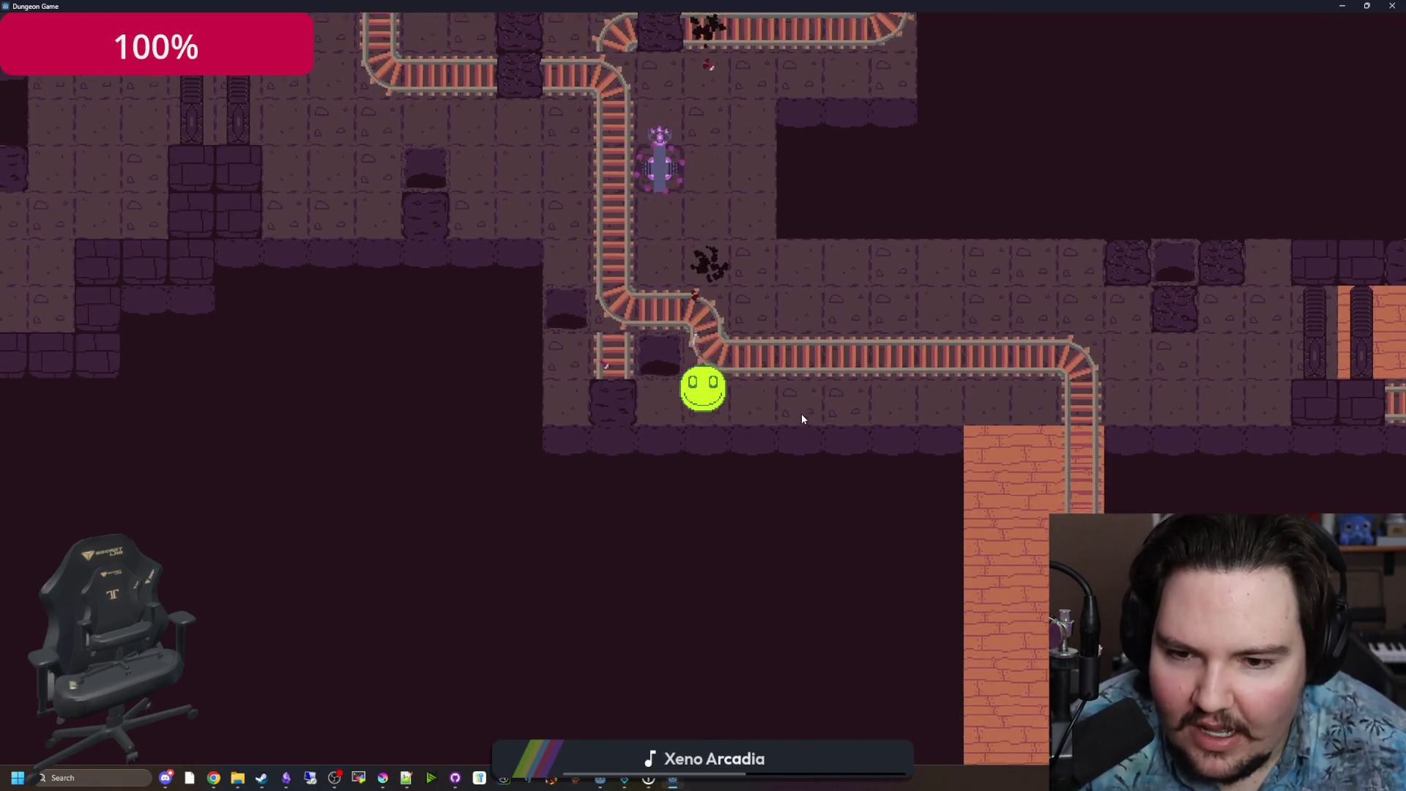
pyautogui.press('s')
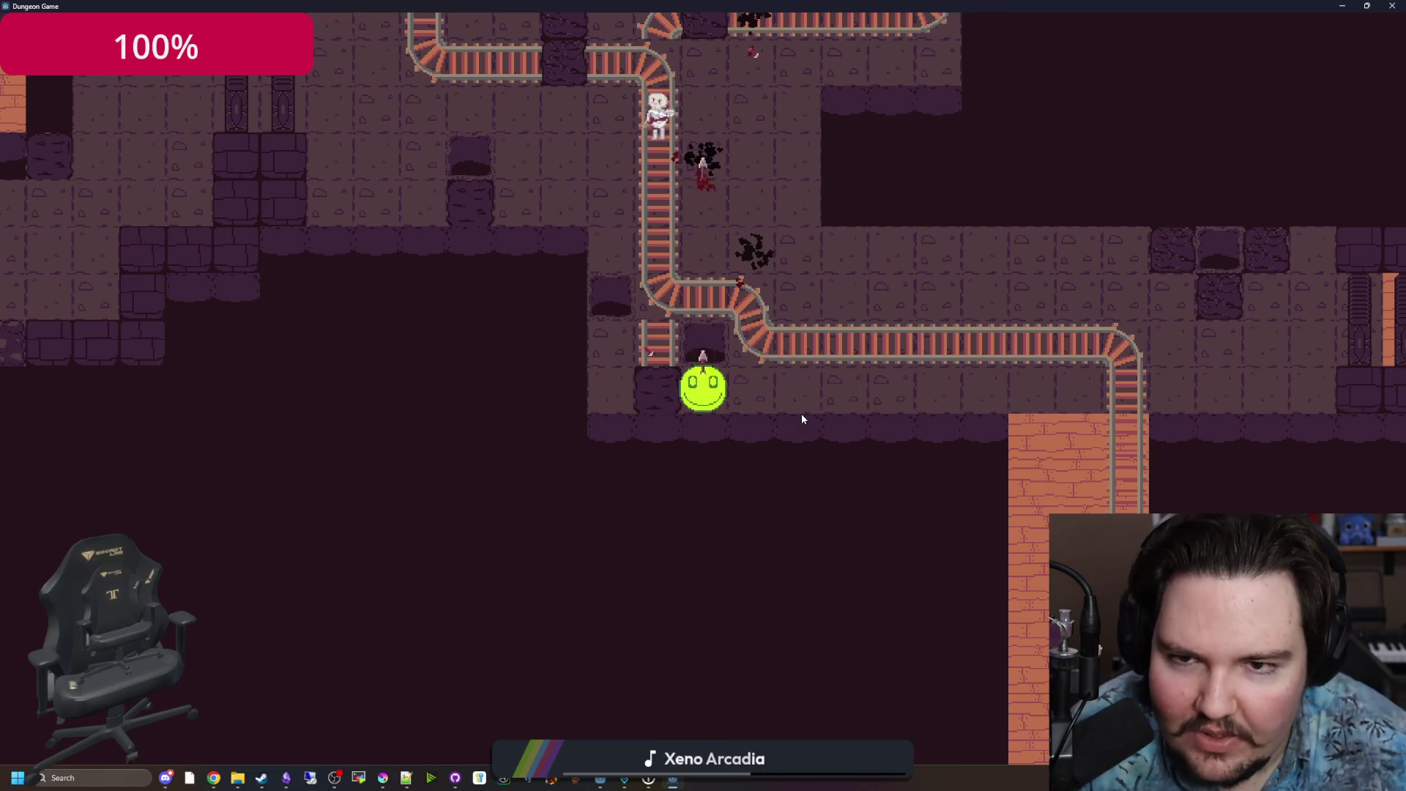
# Guide the smiley up and across the rails into the room with the red figure.
pyautogui.press('d')
pyautogui.press('w')
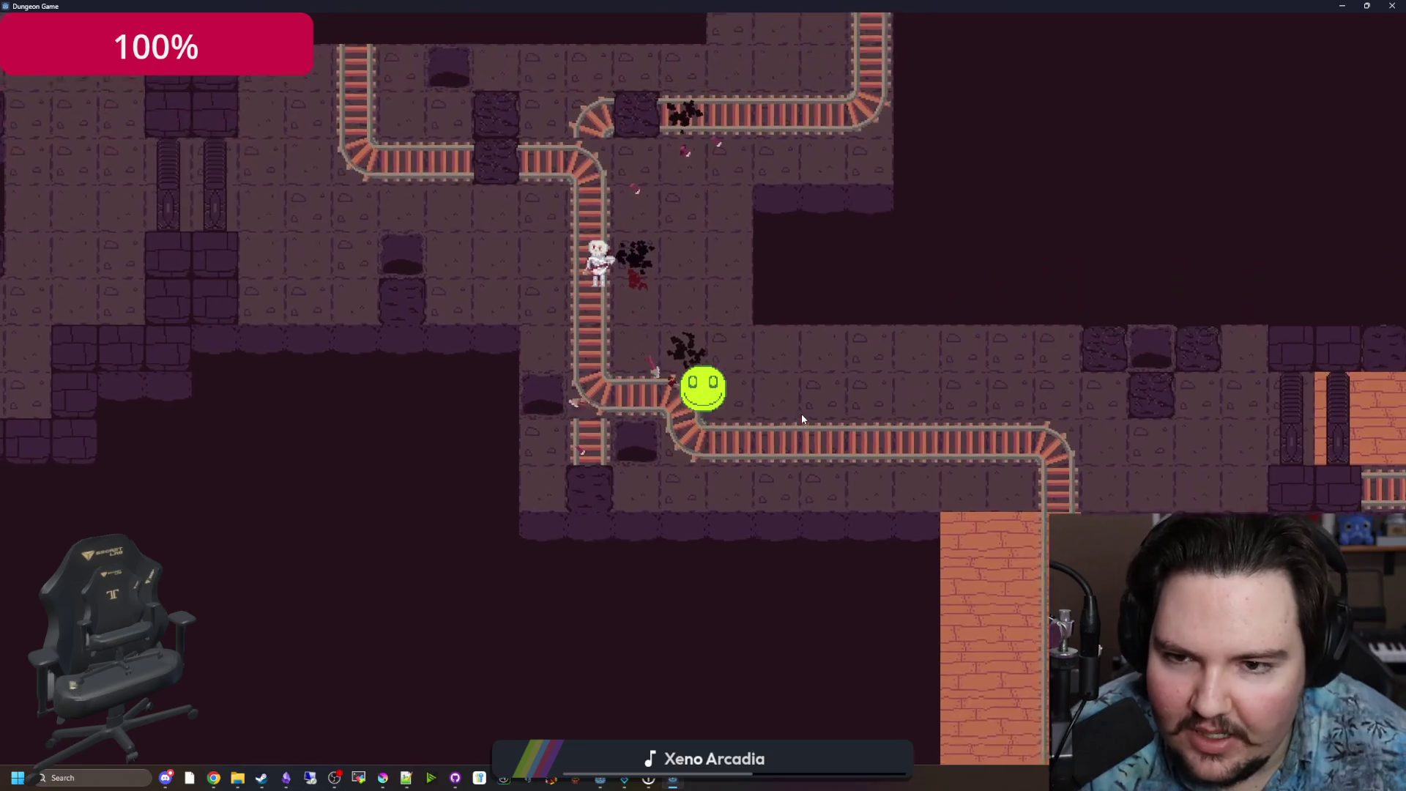
pyautogui.press('w')
pyautogui.press('a')
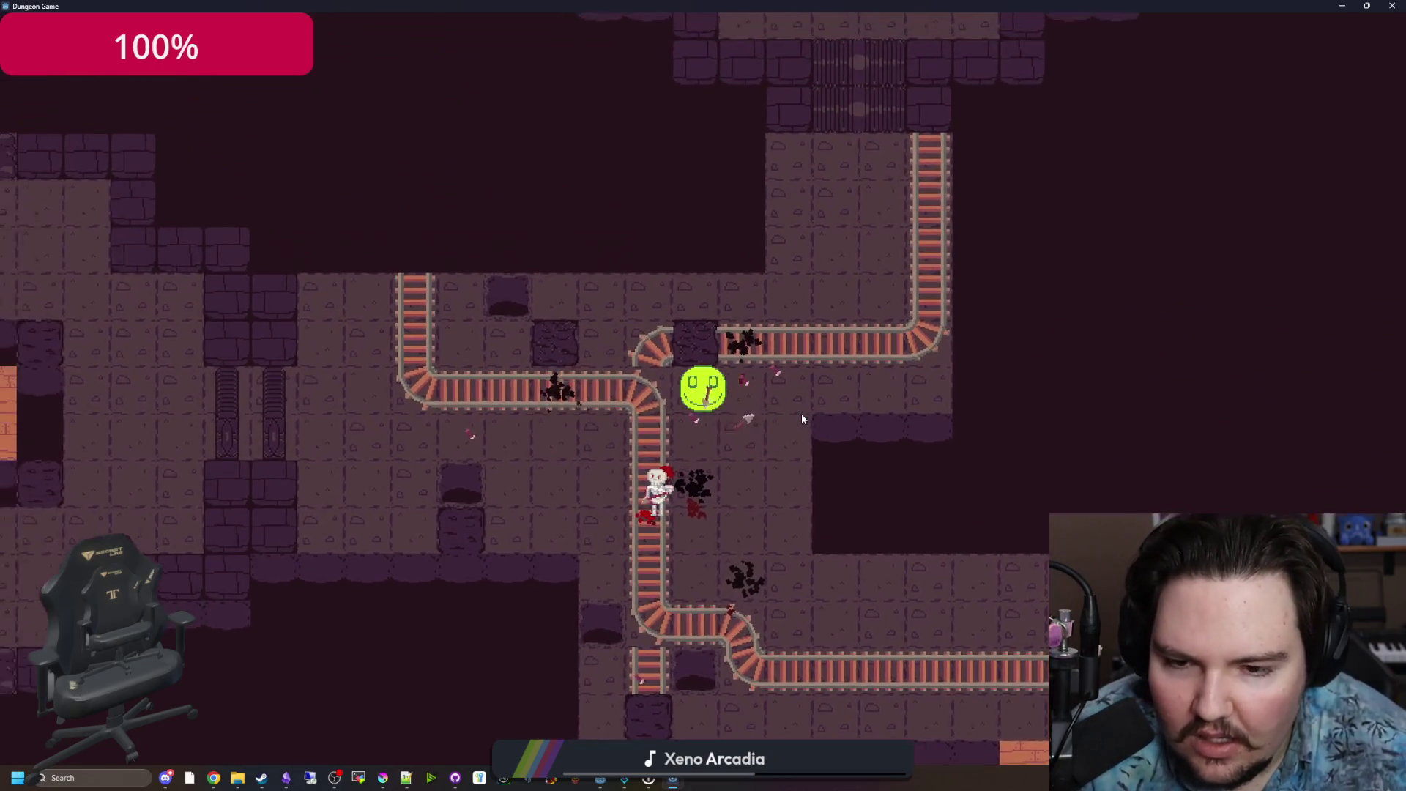
pyautogui.press('s')
pyautogui.press('a')
pyautogui.press('w')
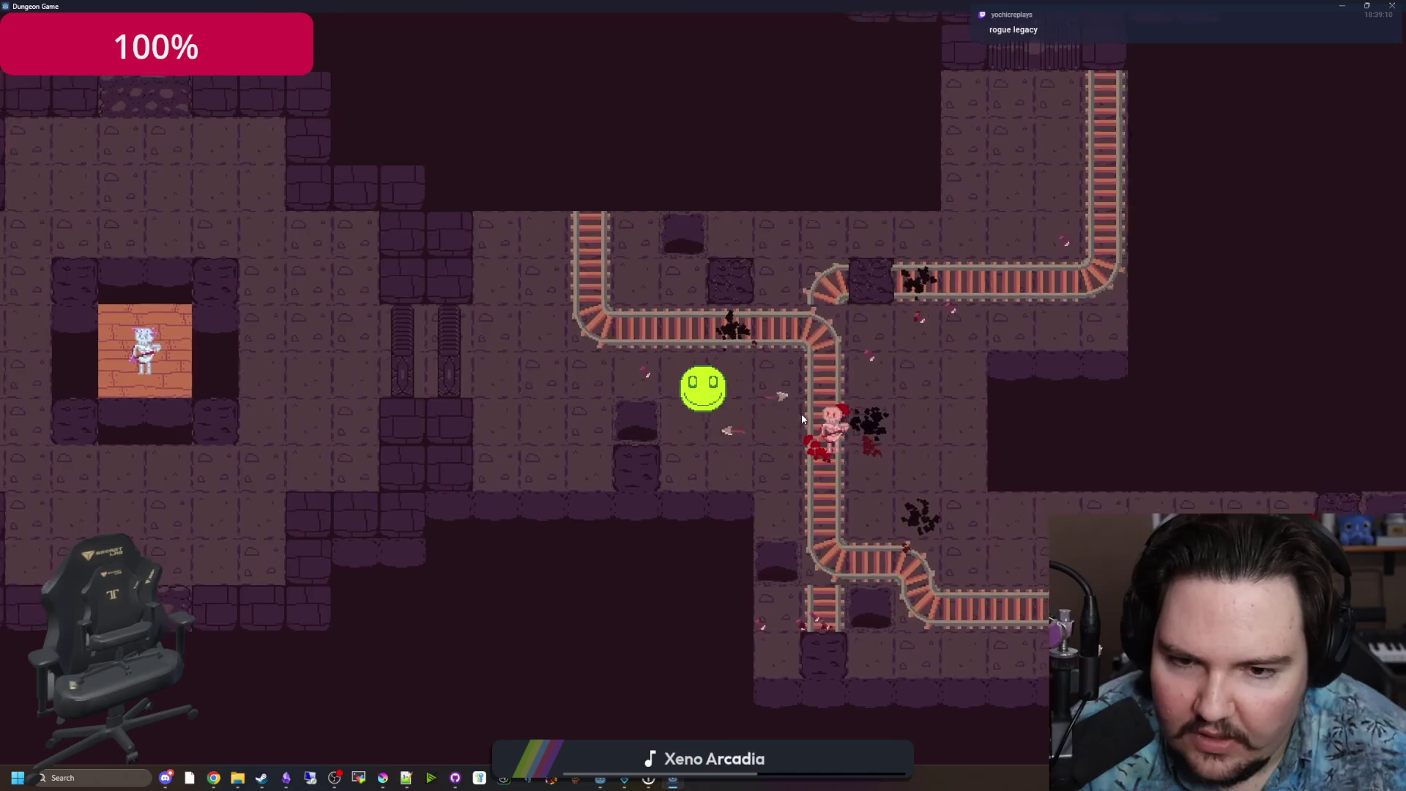
pyautogui.press('d')
pyautogui.press('d')
pyautogui.press('w')
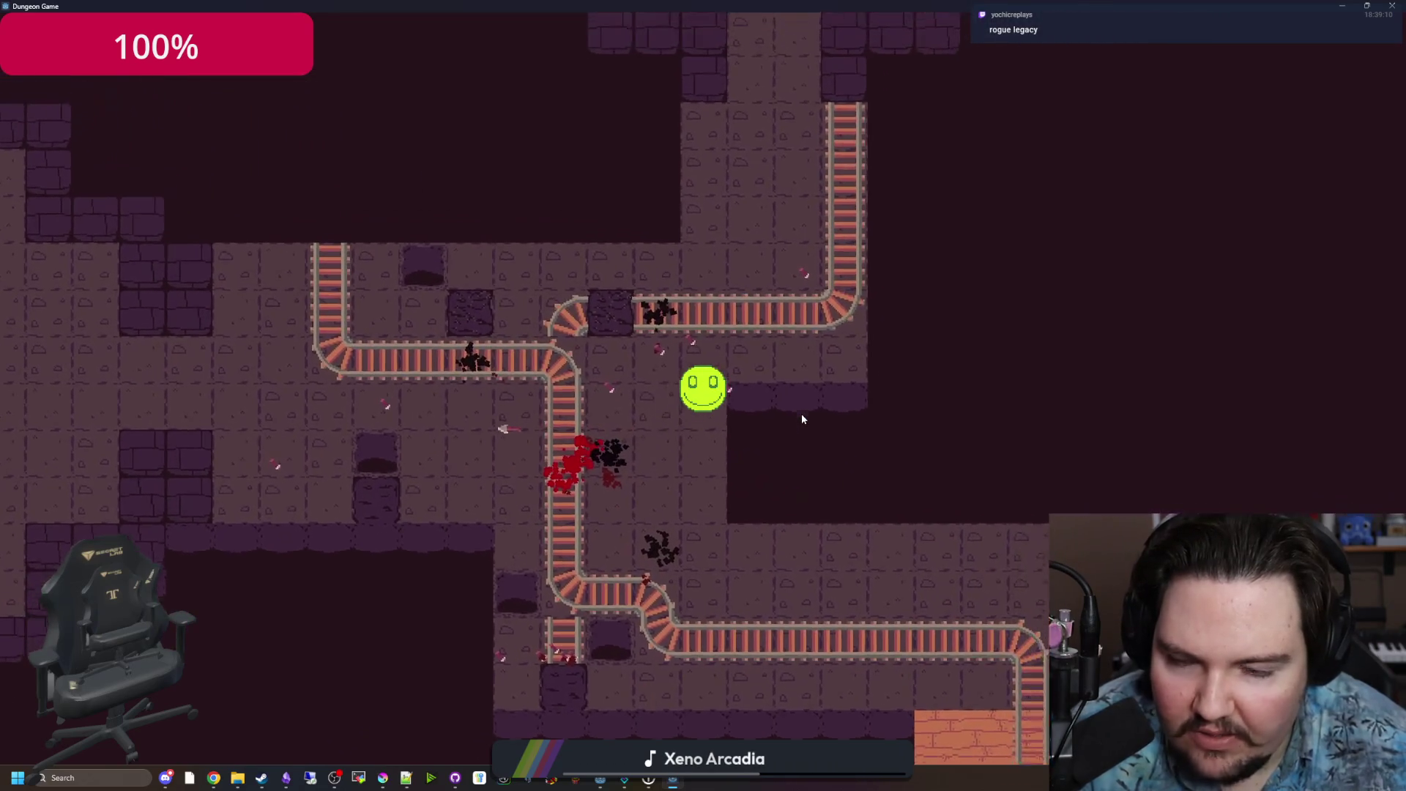
pyautogui.press('w')
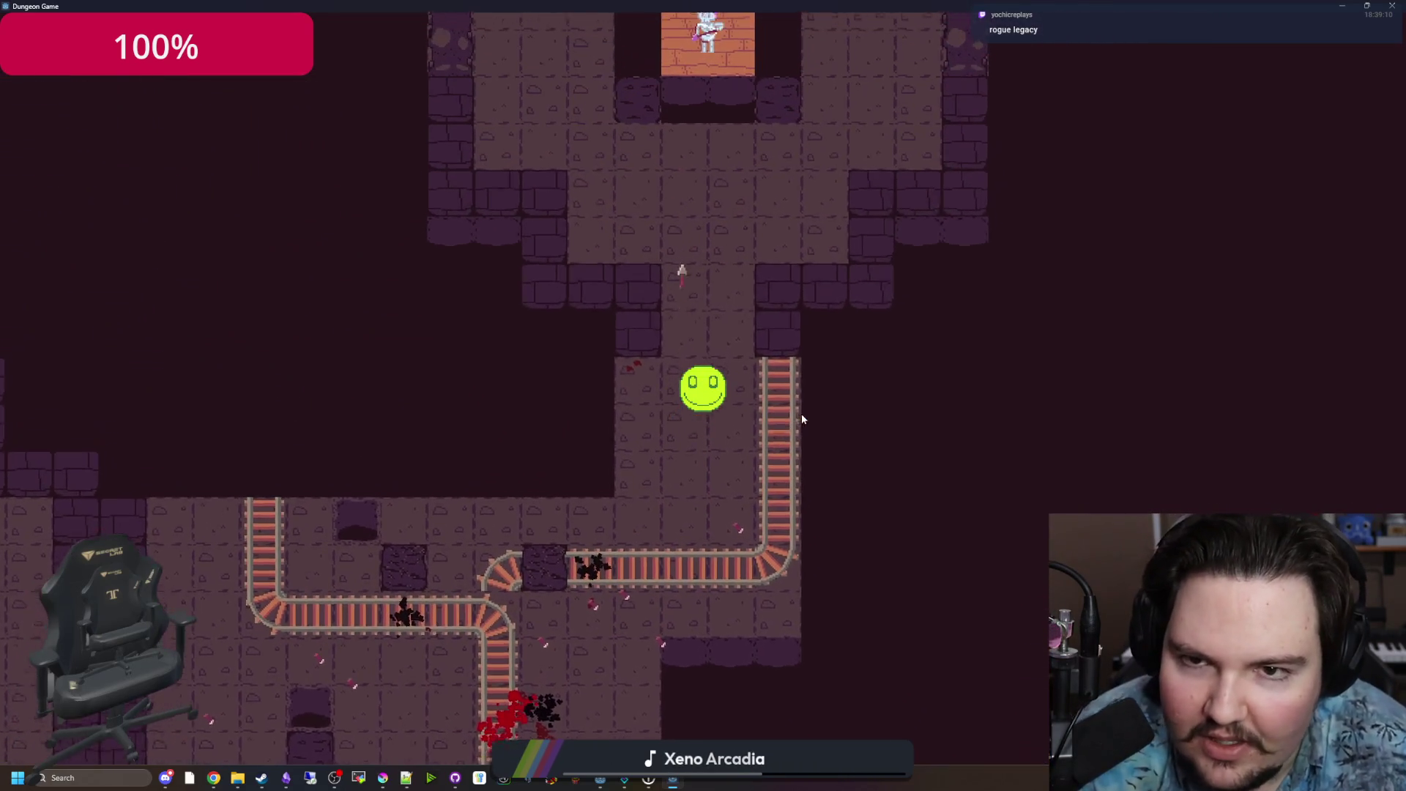
# Kill the red figure while moving up-left inside the room.
pyautogui.press('w')
pyautogui.press('a')
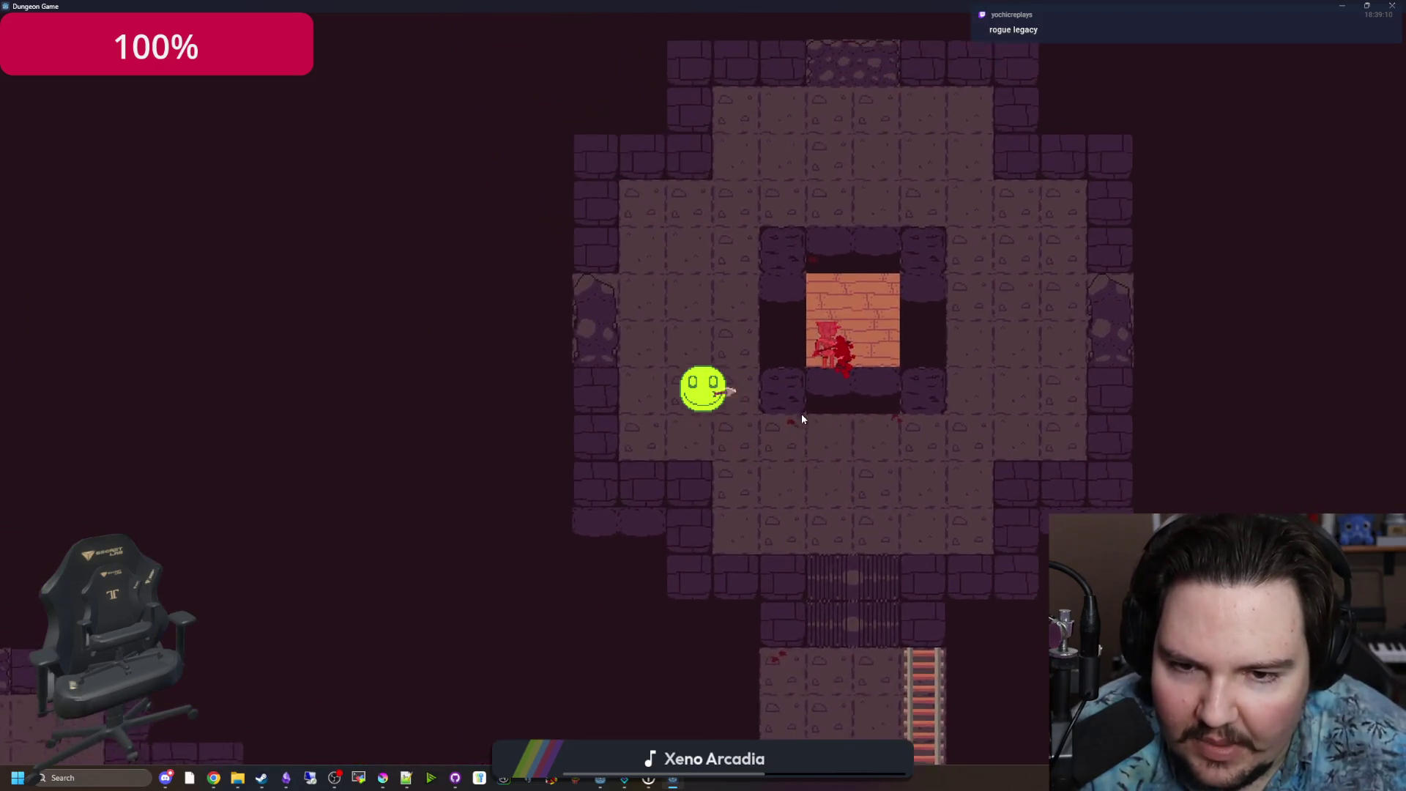
pyautogui.press('w')
pyautogui.press('a')
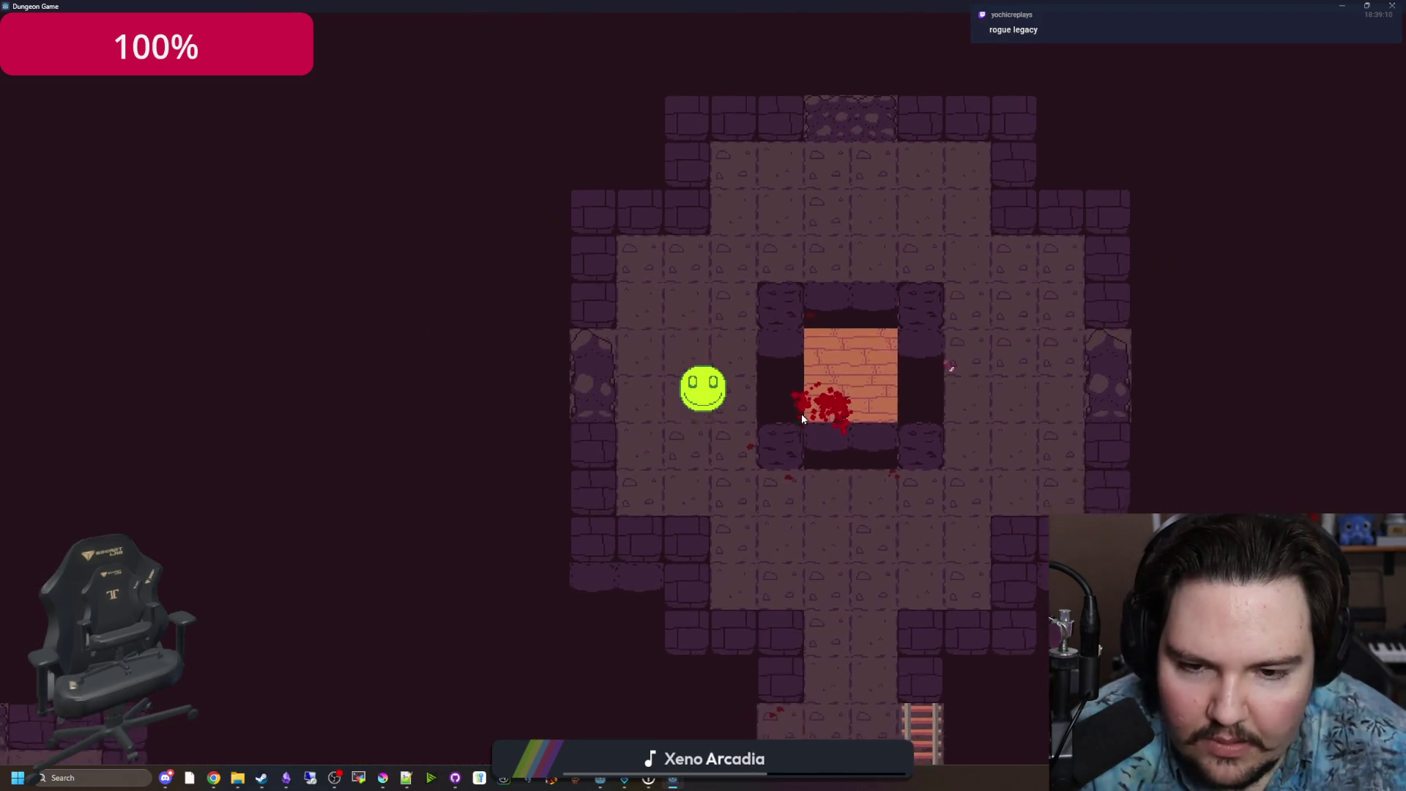
pyautogui.press('s')
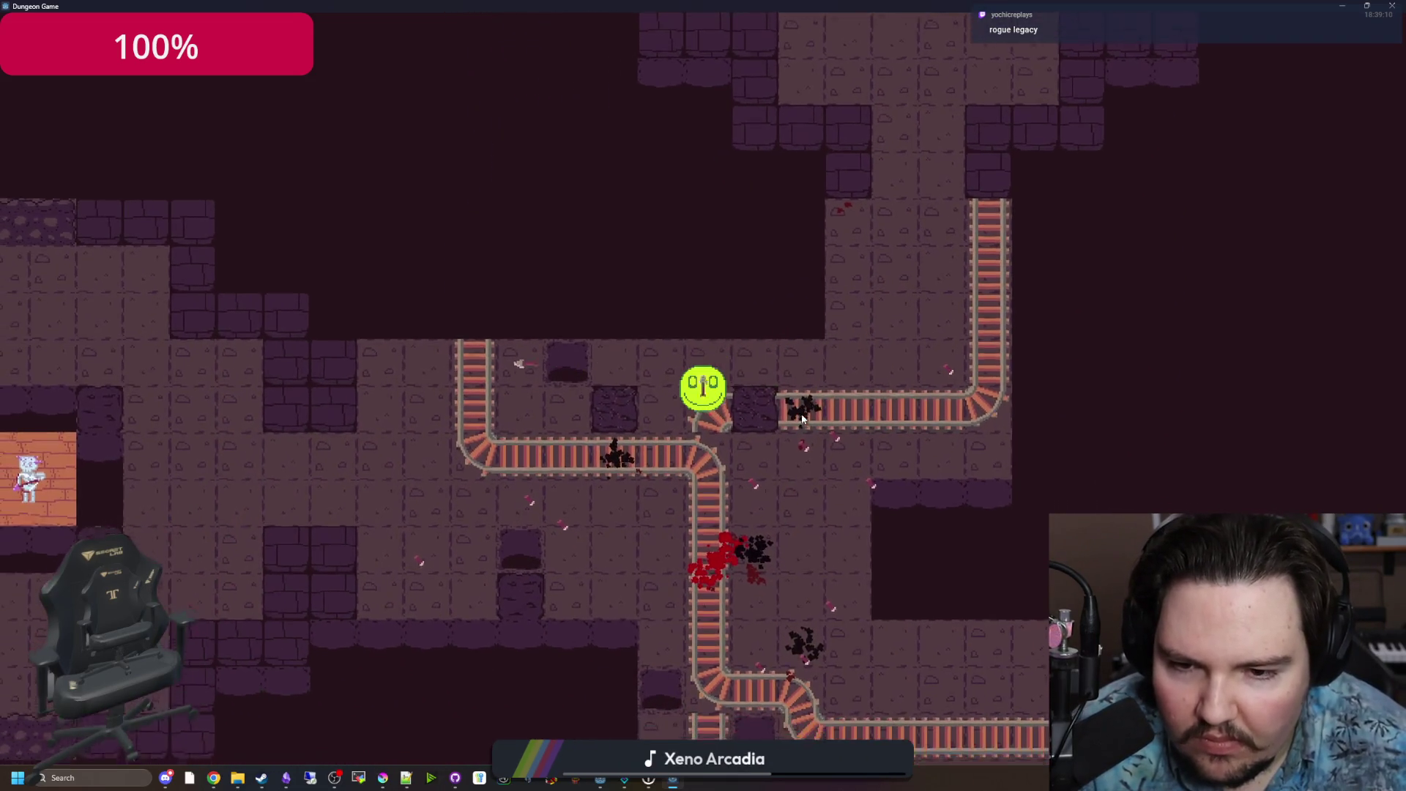
# Circle below the room and follow the rails down the orange brick column.
pyautogui.press('a')
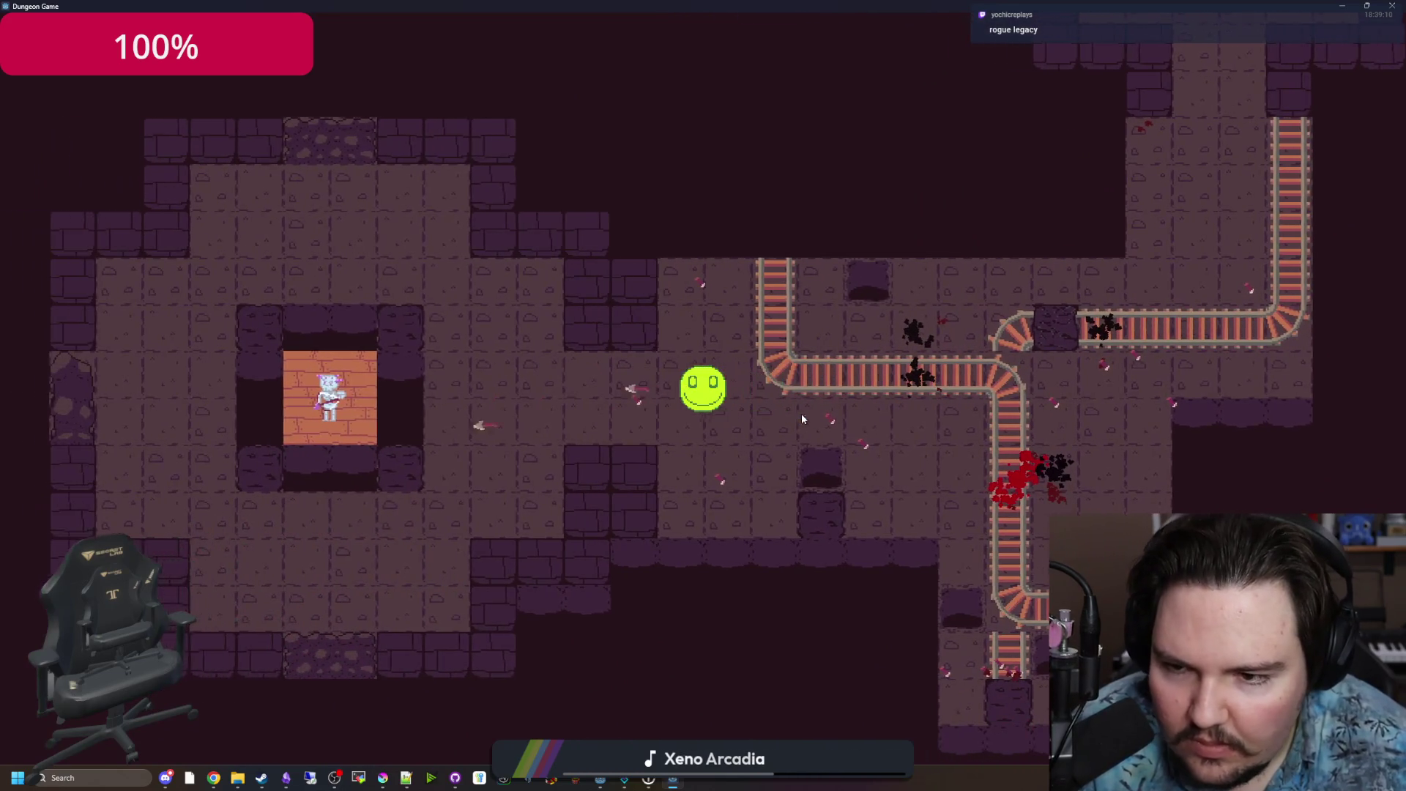
pyautogui.press('s')
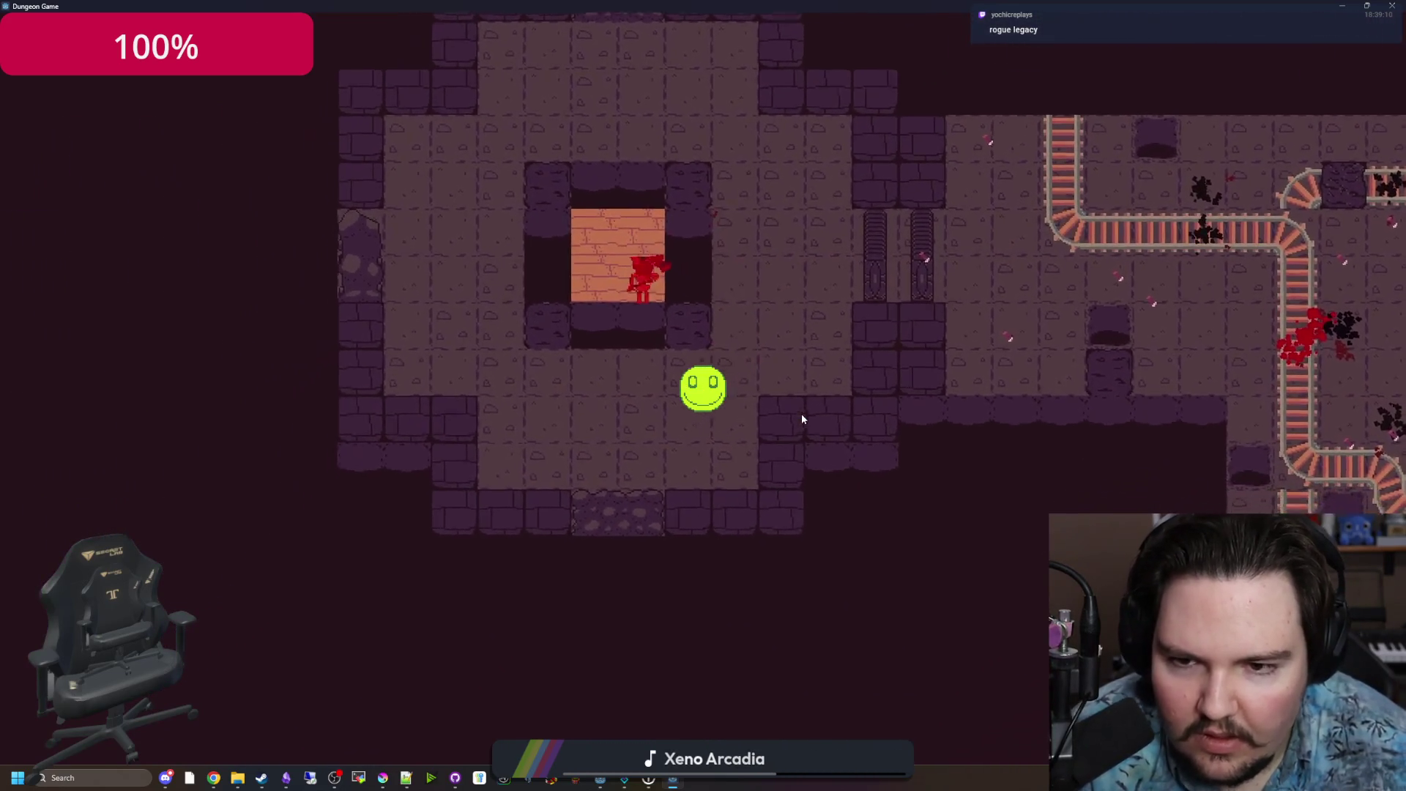
pyautogui.press('w')
pyautogui.press('d')
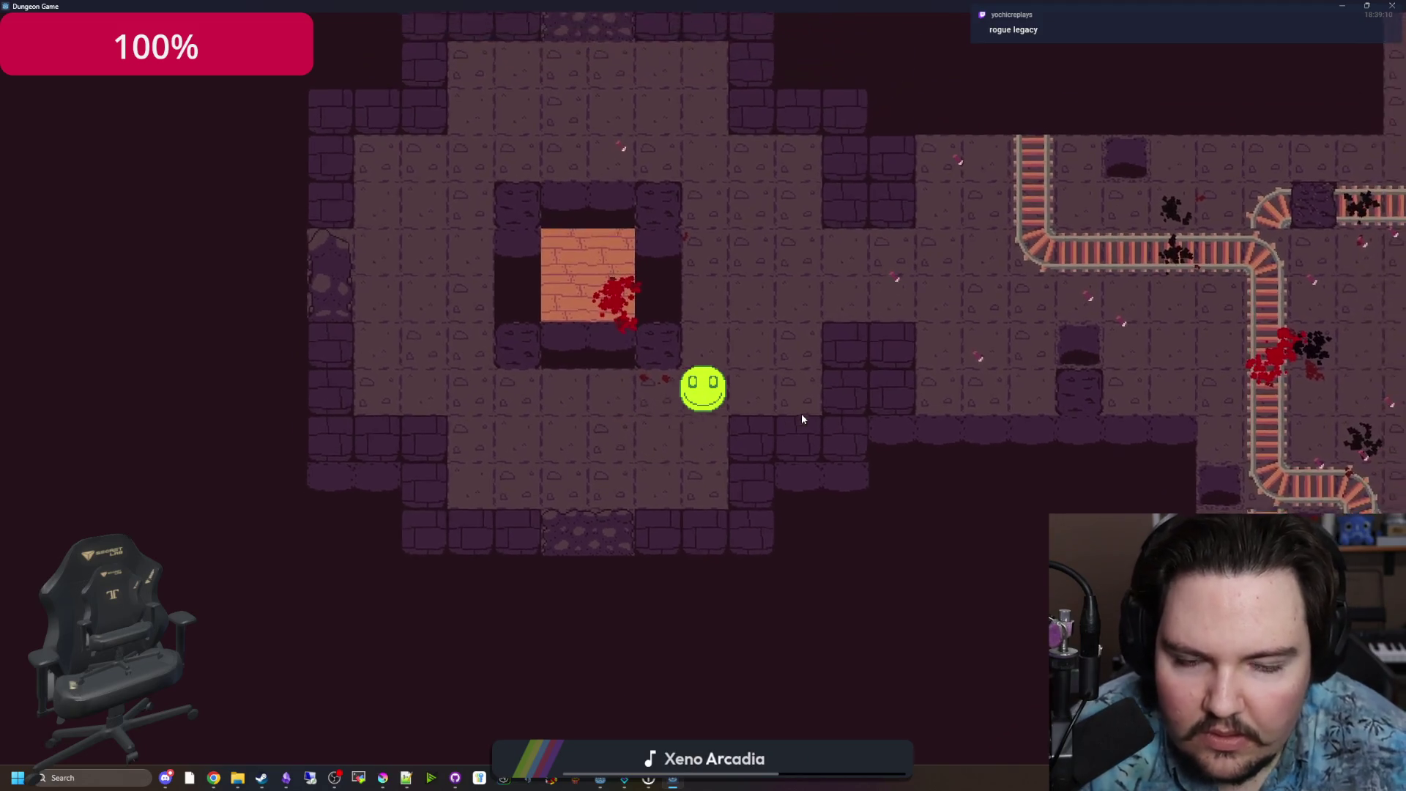
pyautogui.press('d')
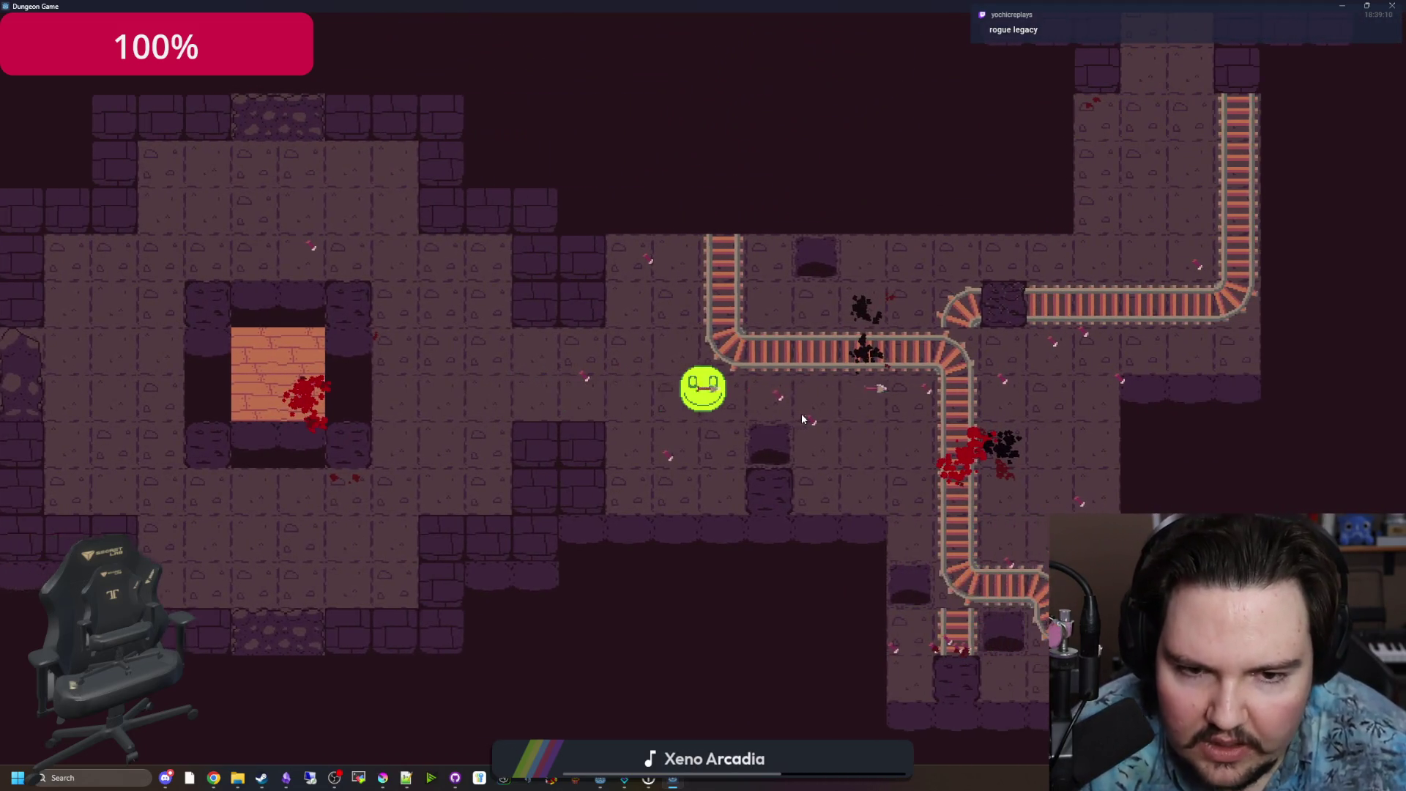
pyautogui.press('s')
pyautogui.press('d')
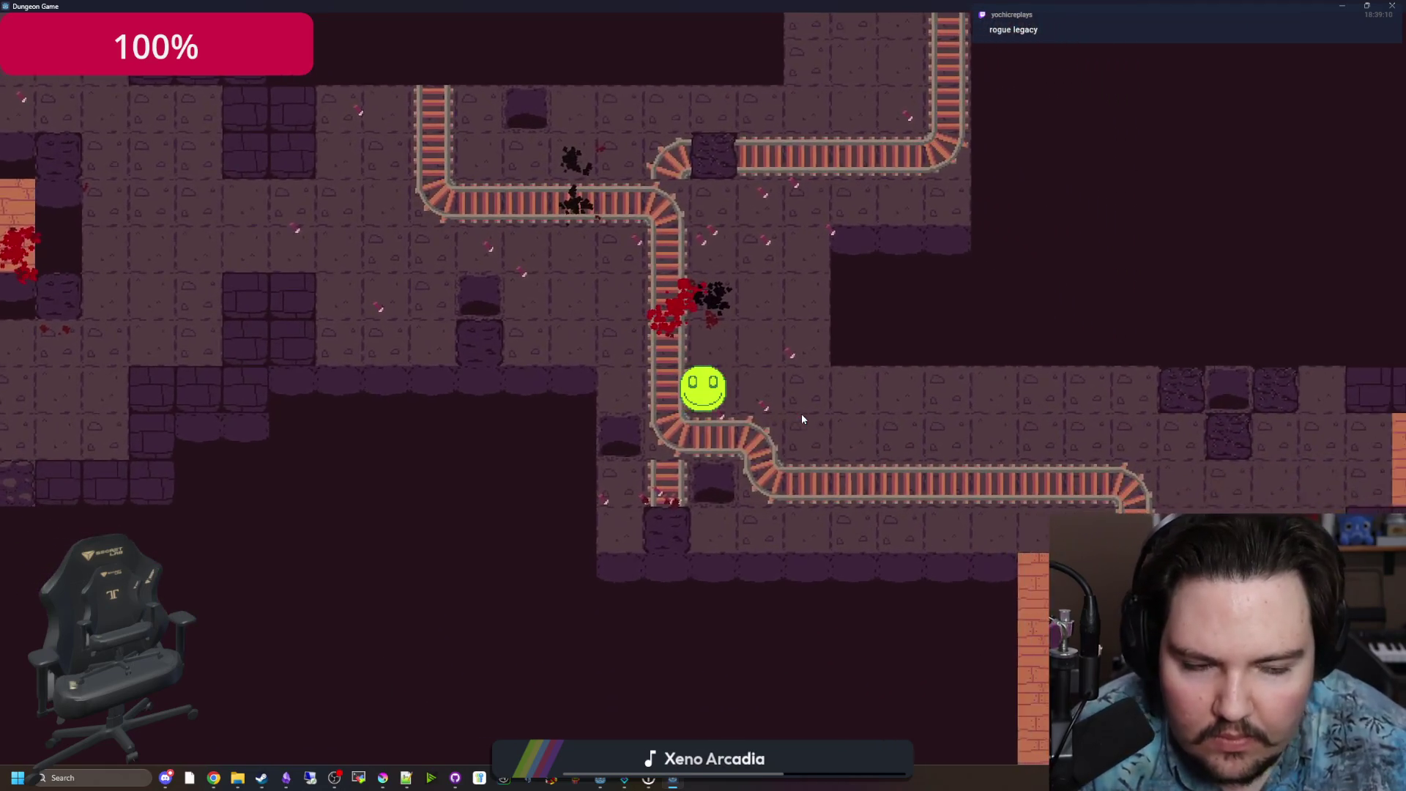
pyautogui.press('d')
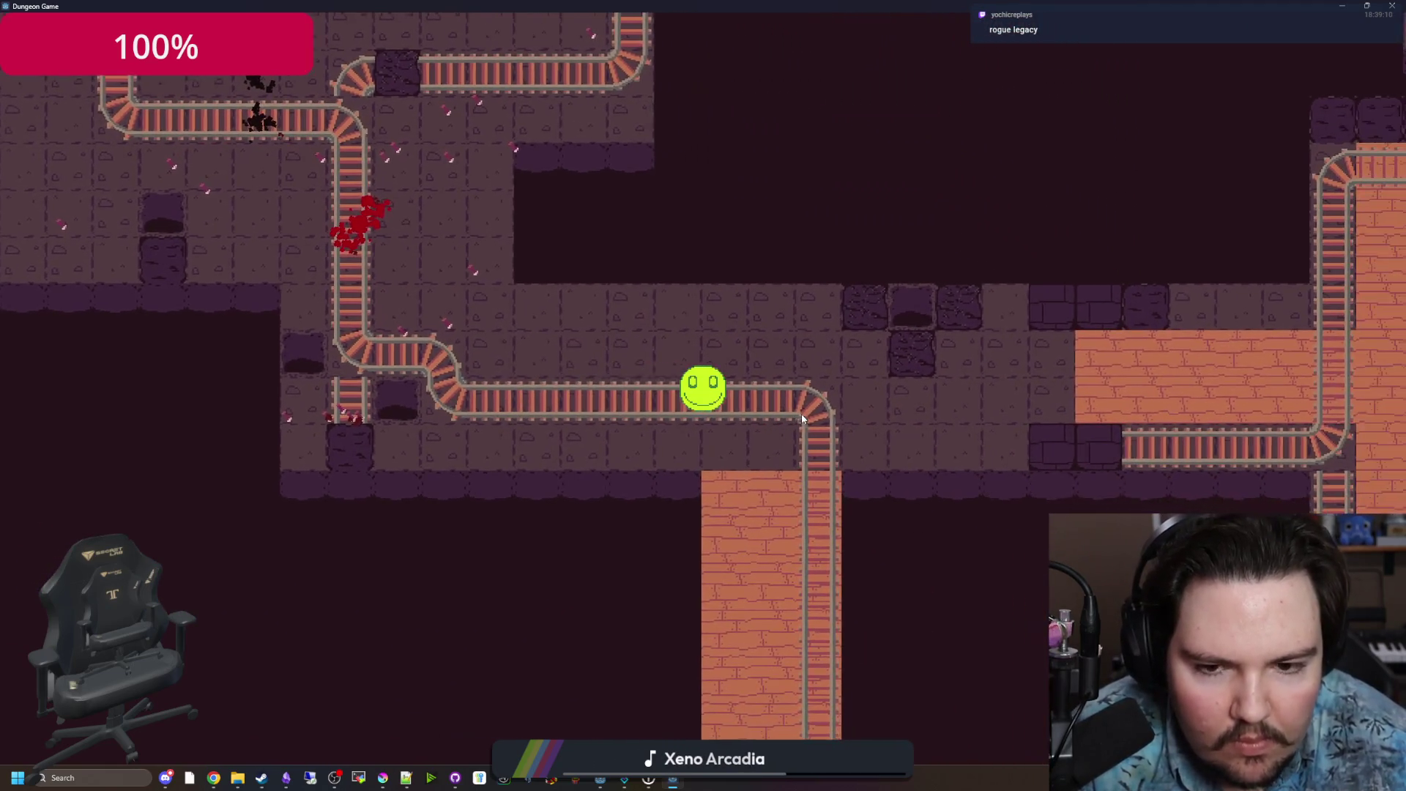
pyautogui.press('a')
pyautogui.press('s')
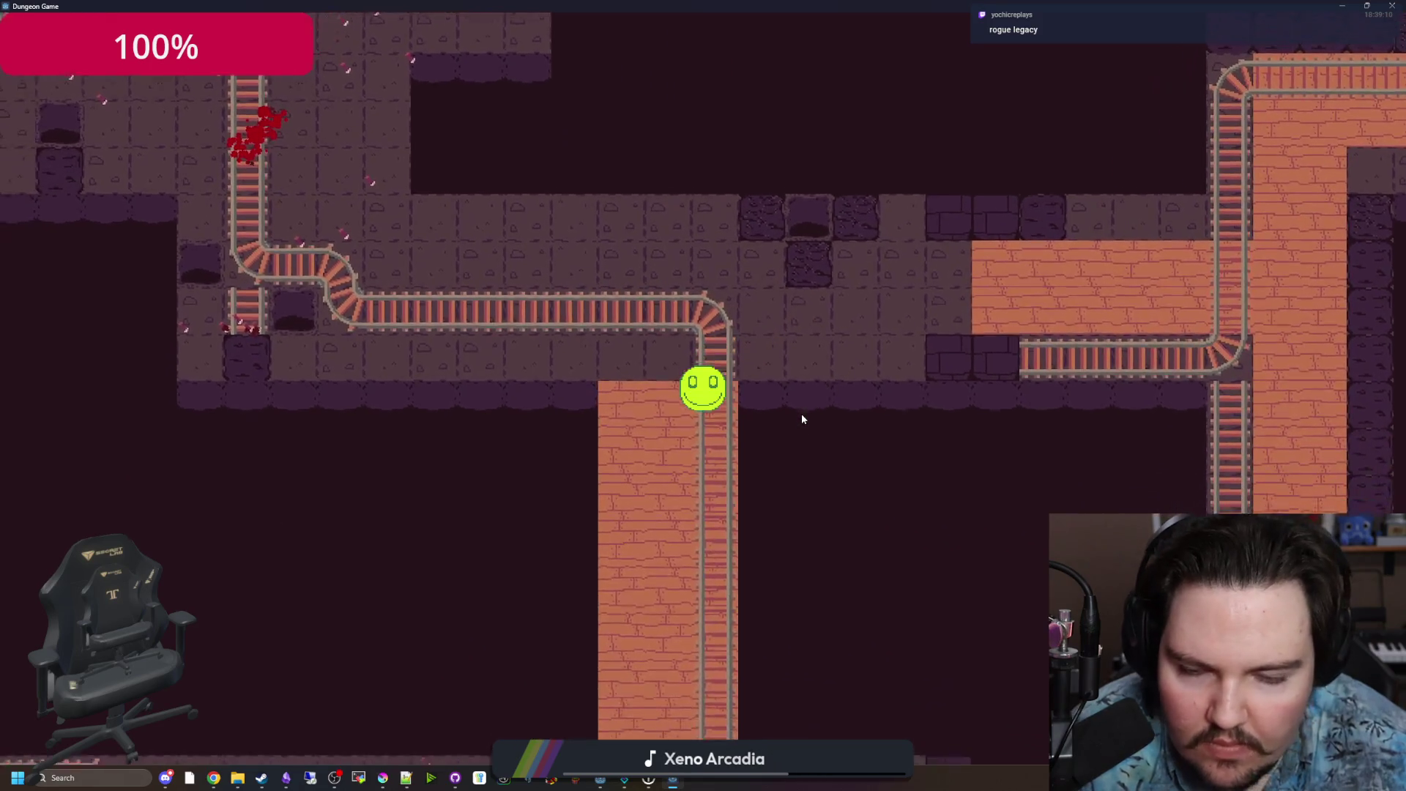
pyautogui.press('s')
pyautogui.press('a')
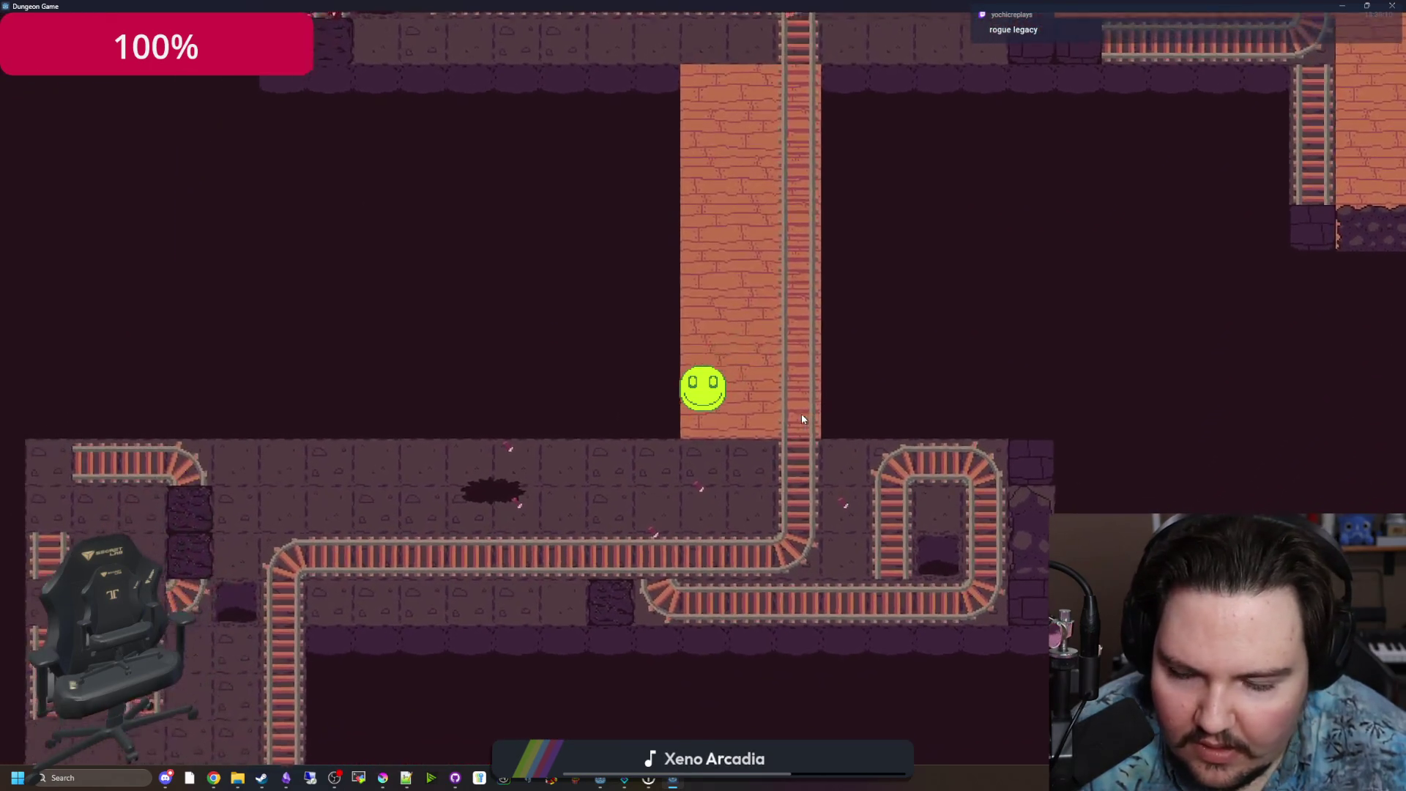
# Pass through the rail loop and follow the long rail up and right.
pyautogui.press('a')
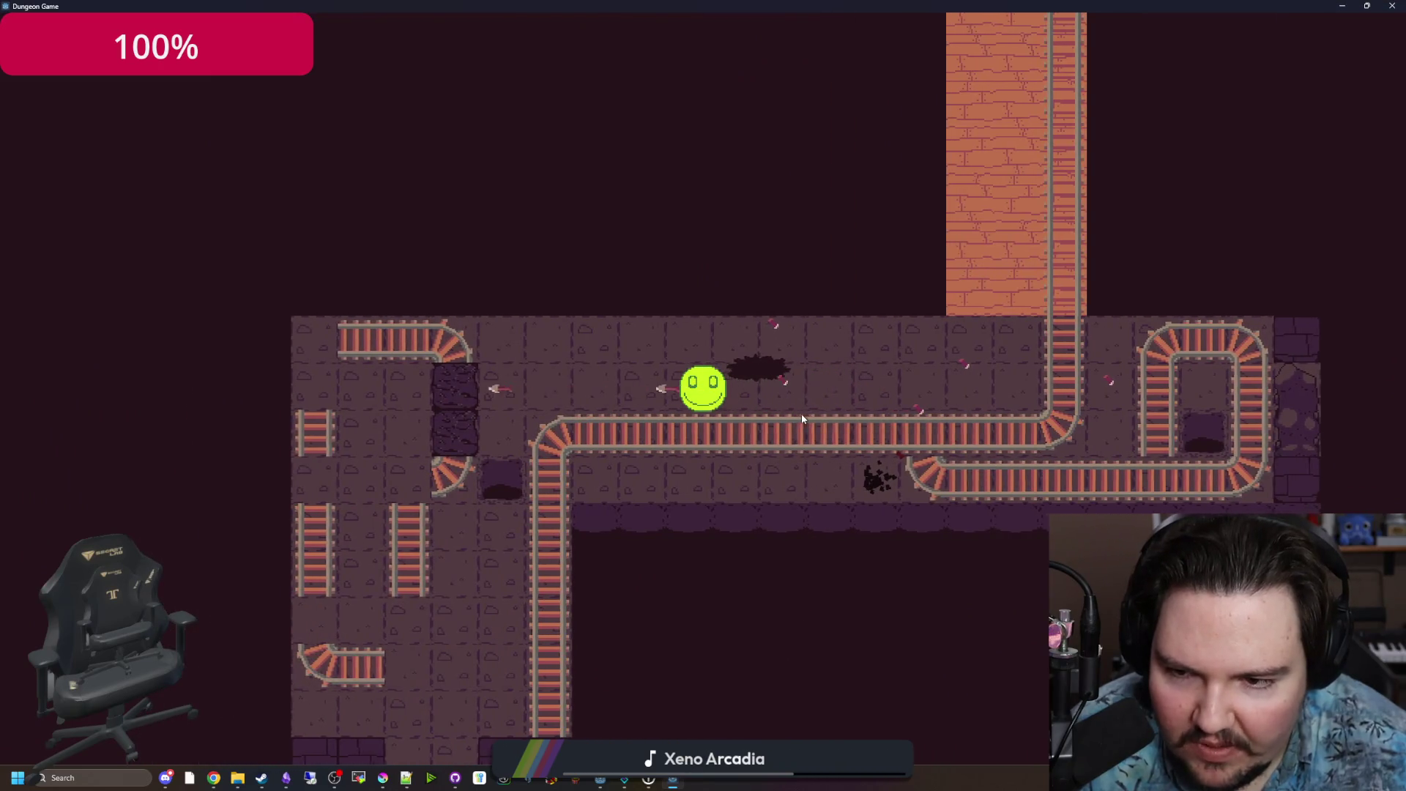
pyautogui.press('s')
pyautogui.press('s')
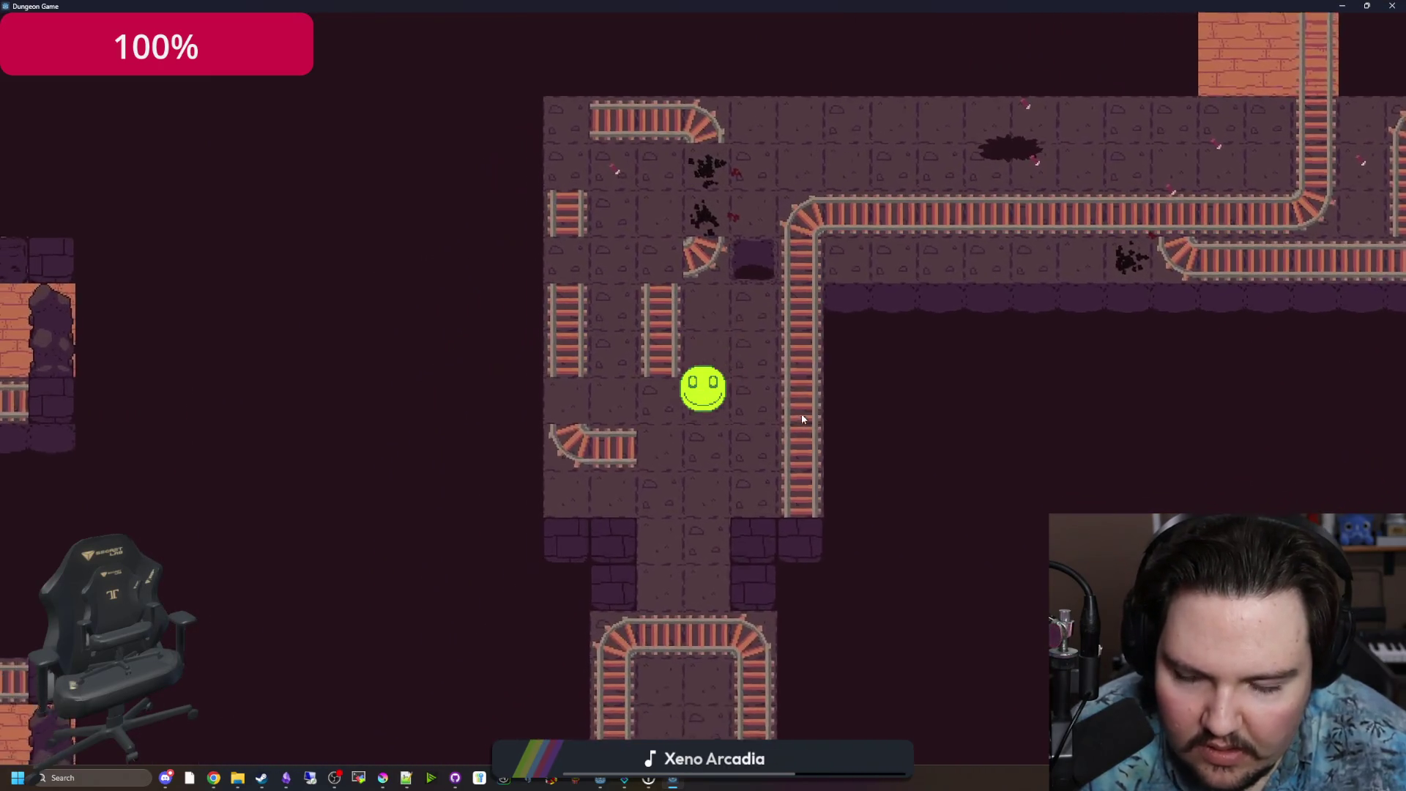
pyautogui.press('s')
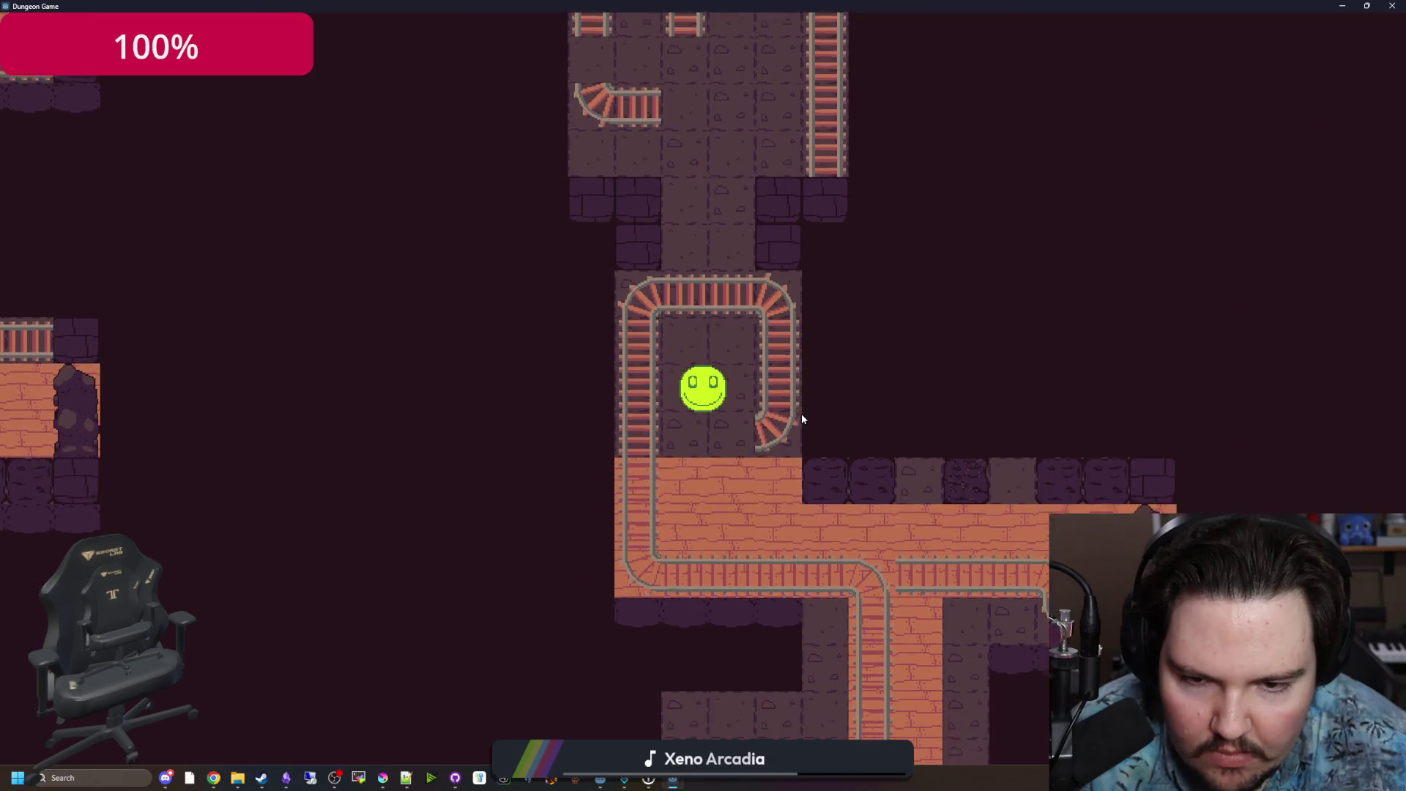
pyautogui.press('d')
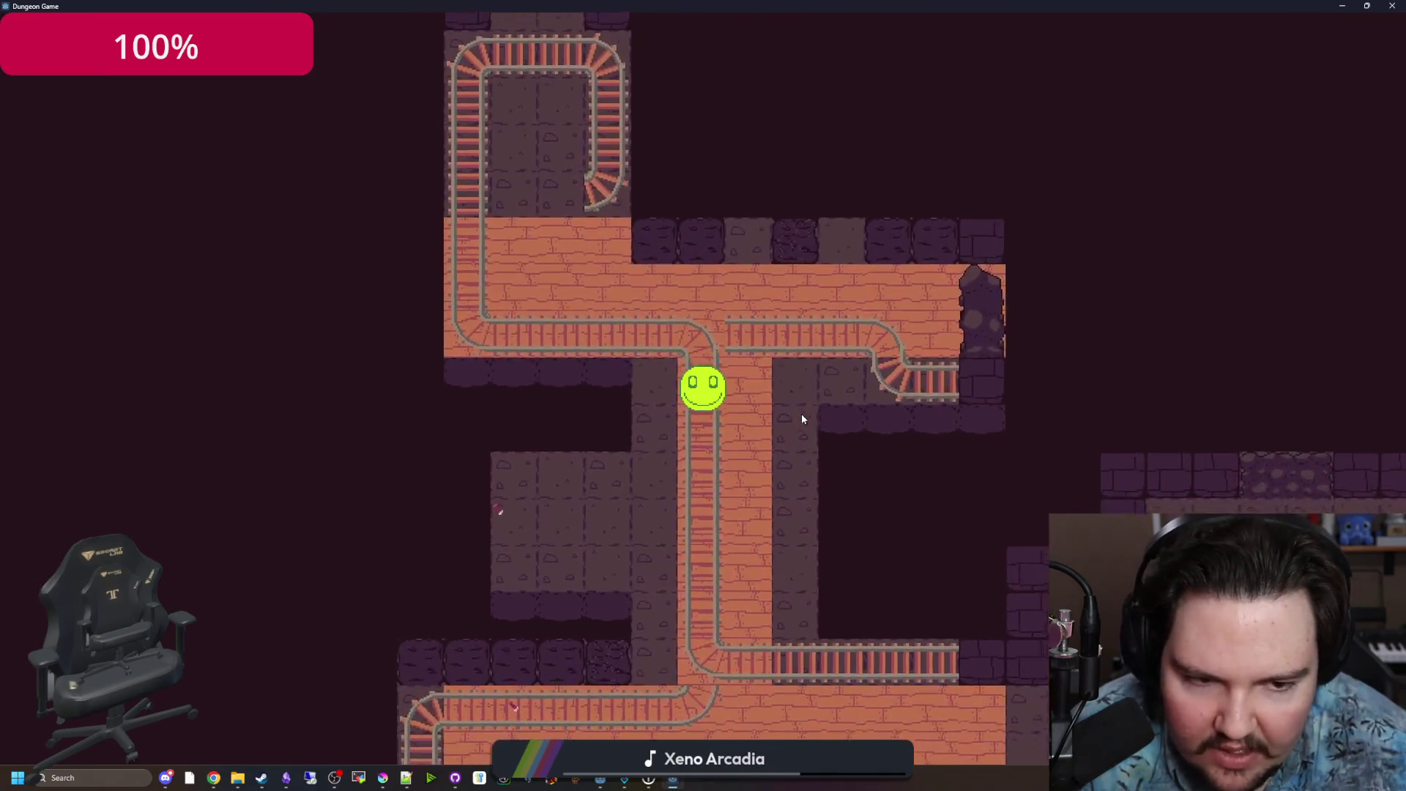
pyautogui.press('a')
pyautogui.press('w')
pyautogui.press('w')
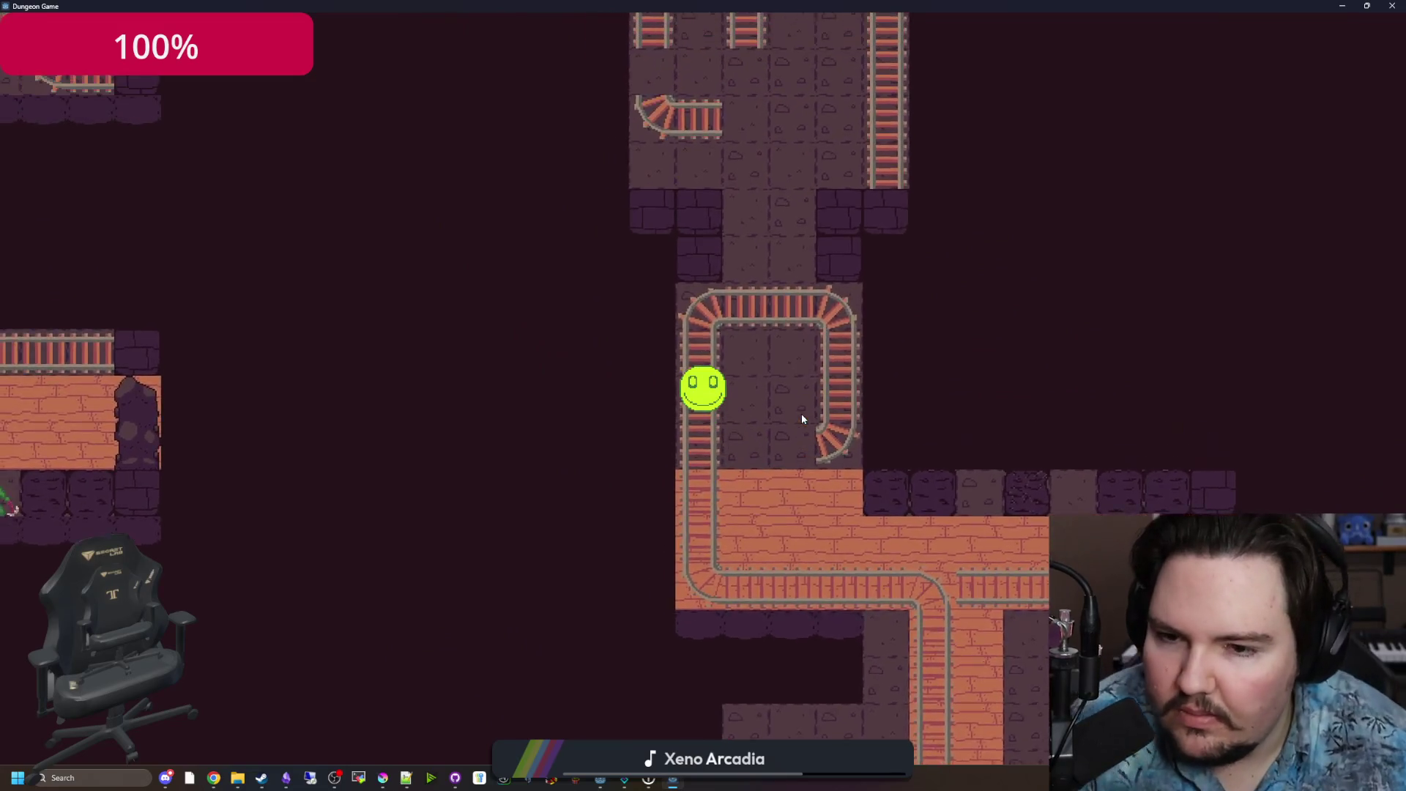
pyautogui.press('w')
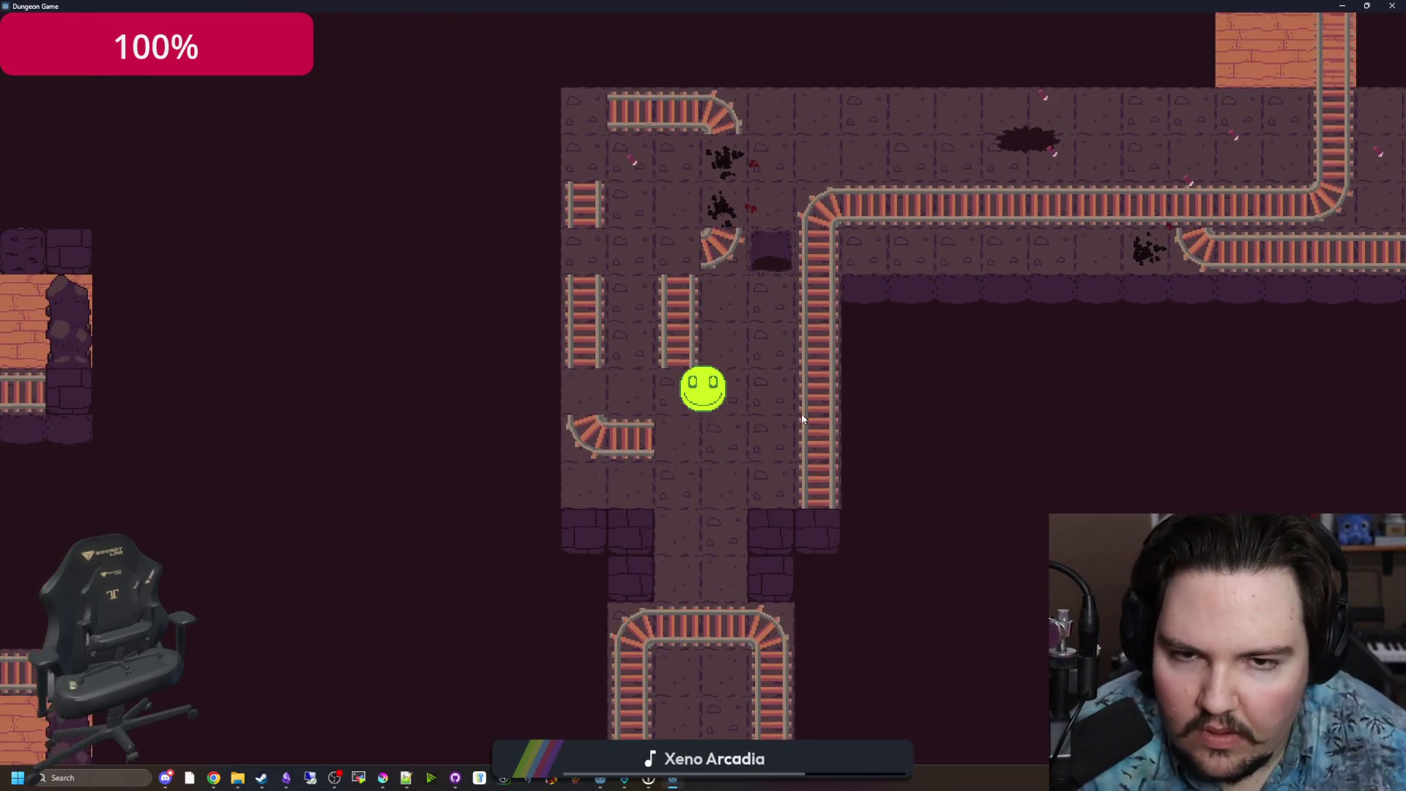
pyautogui.press('d')
pyautogui.press('d')
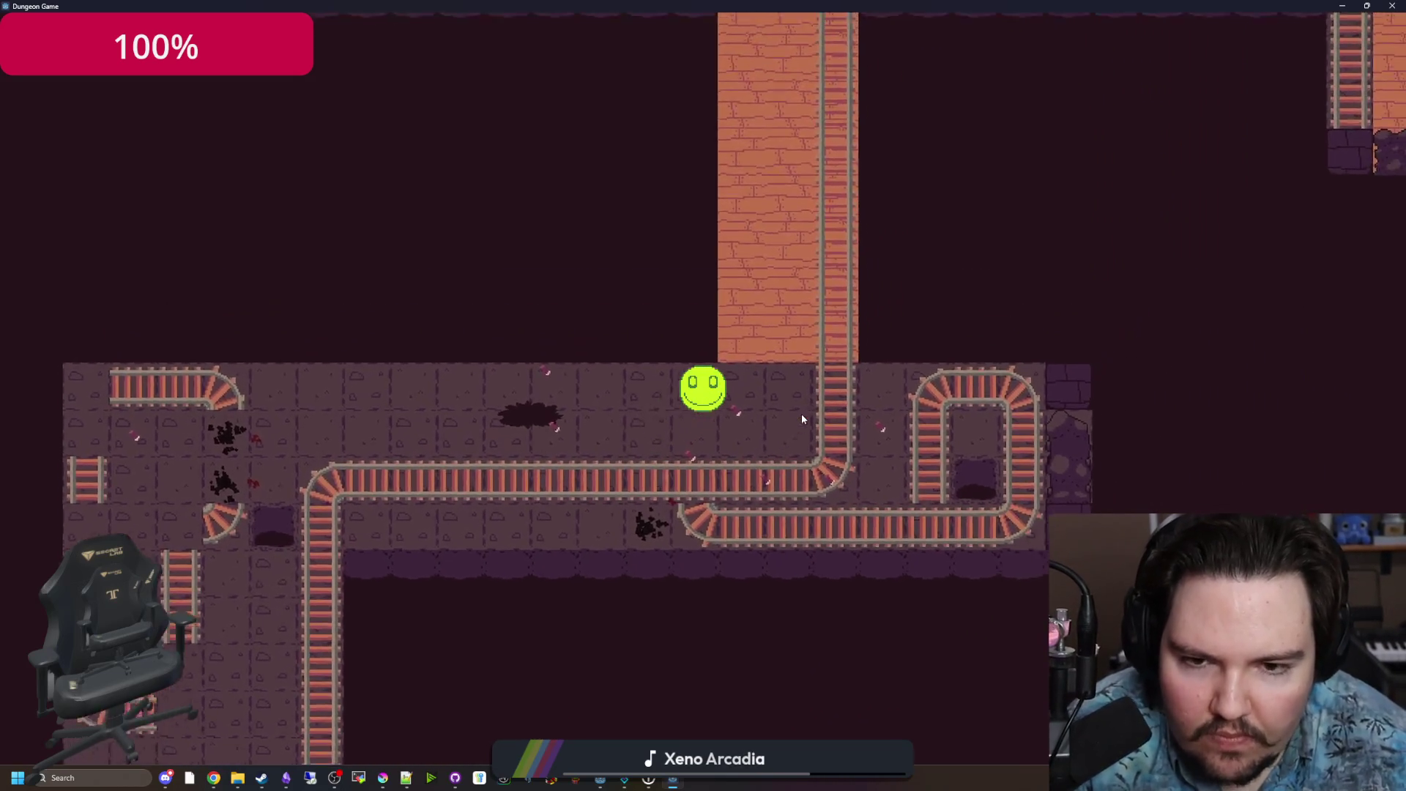
# Climb the vertical brick corridor to its dead end and back away from the green enemy.
pyautogui.press('w')
pyautogui.press('w')
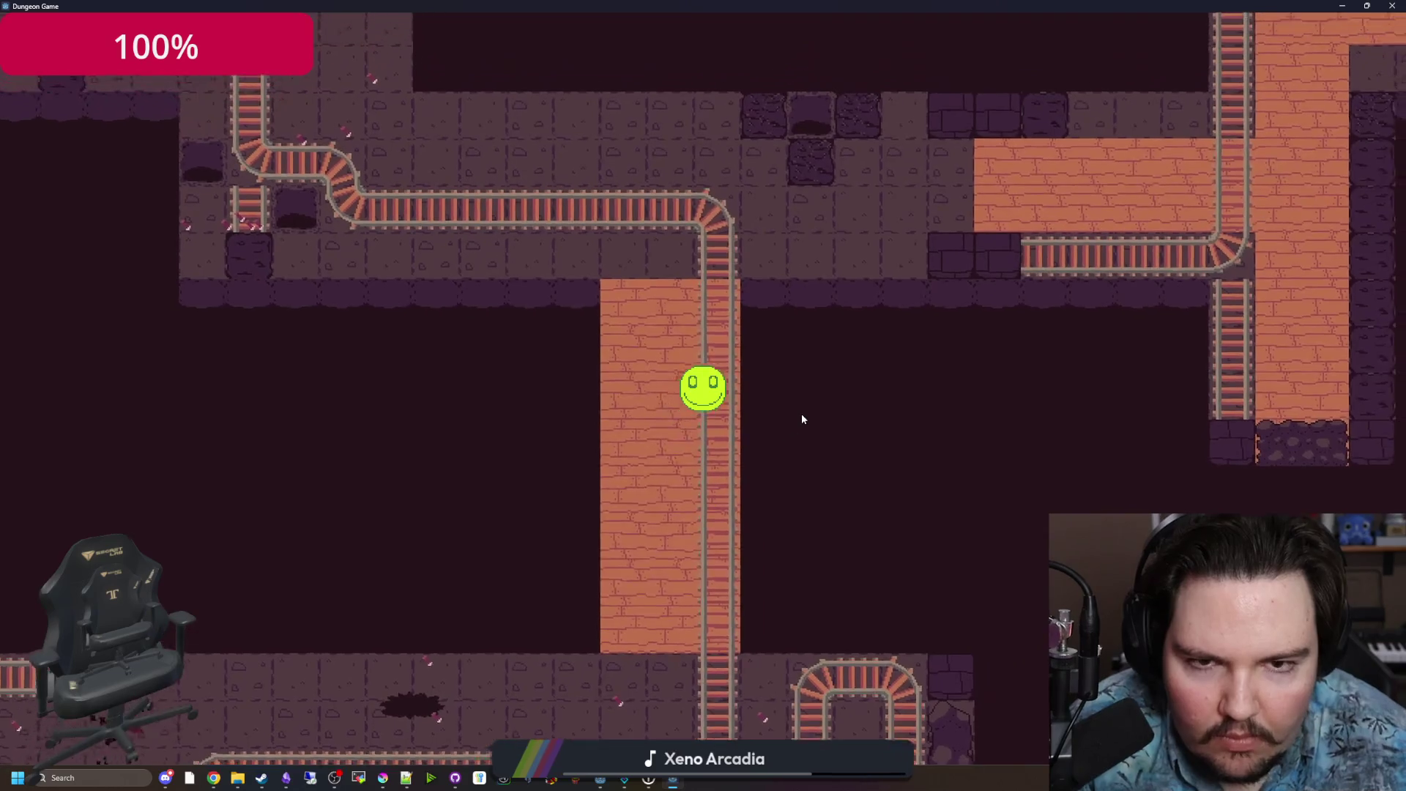
pyautogui.press('d')
pyautogui.press('d')
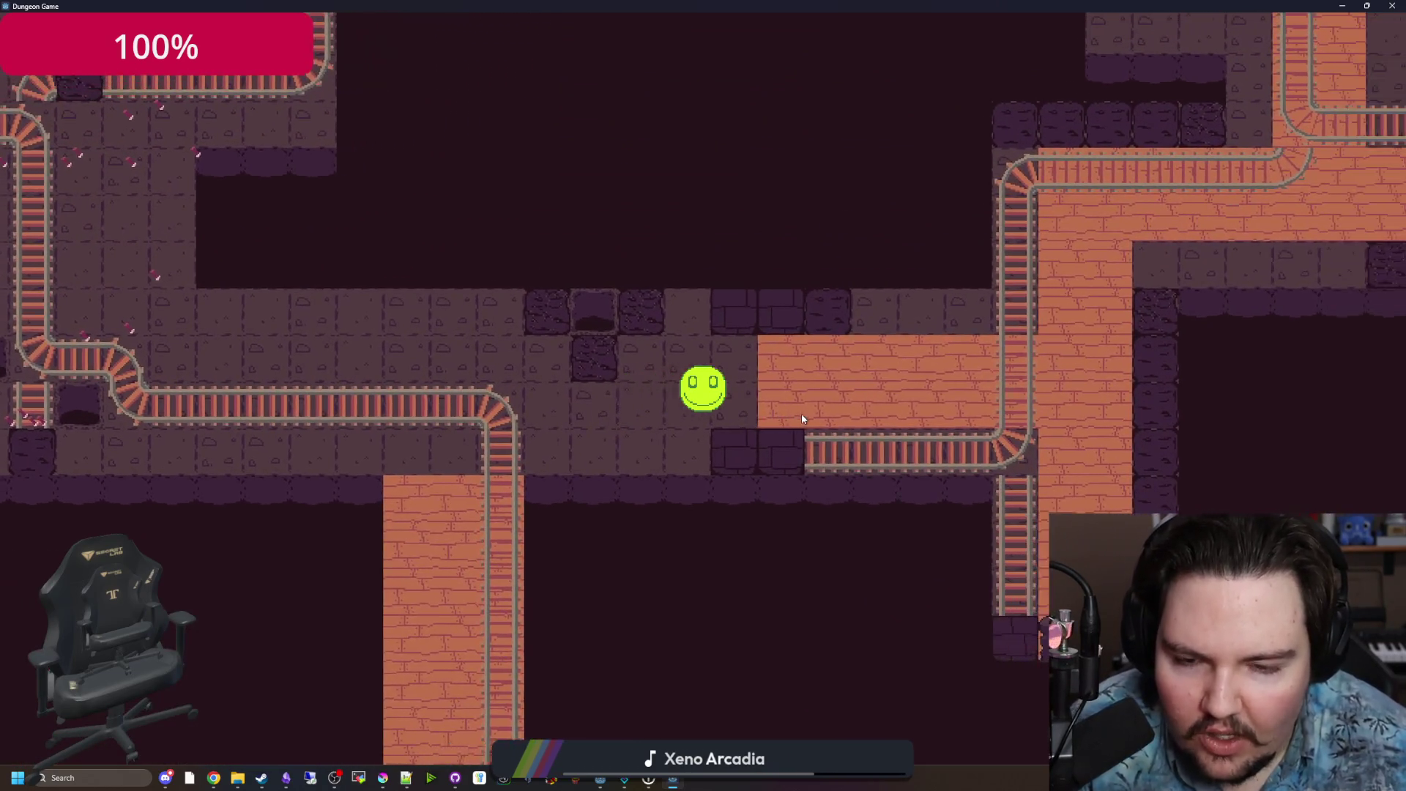
pyautogui.press('w')
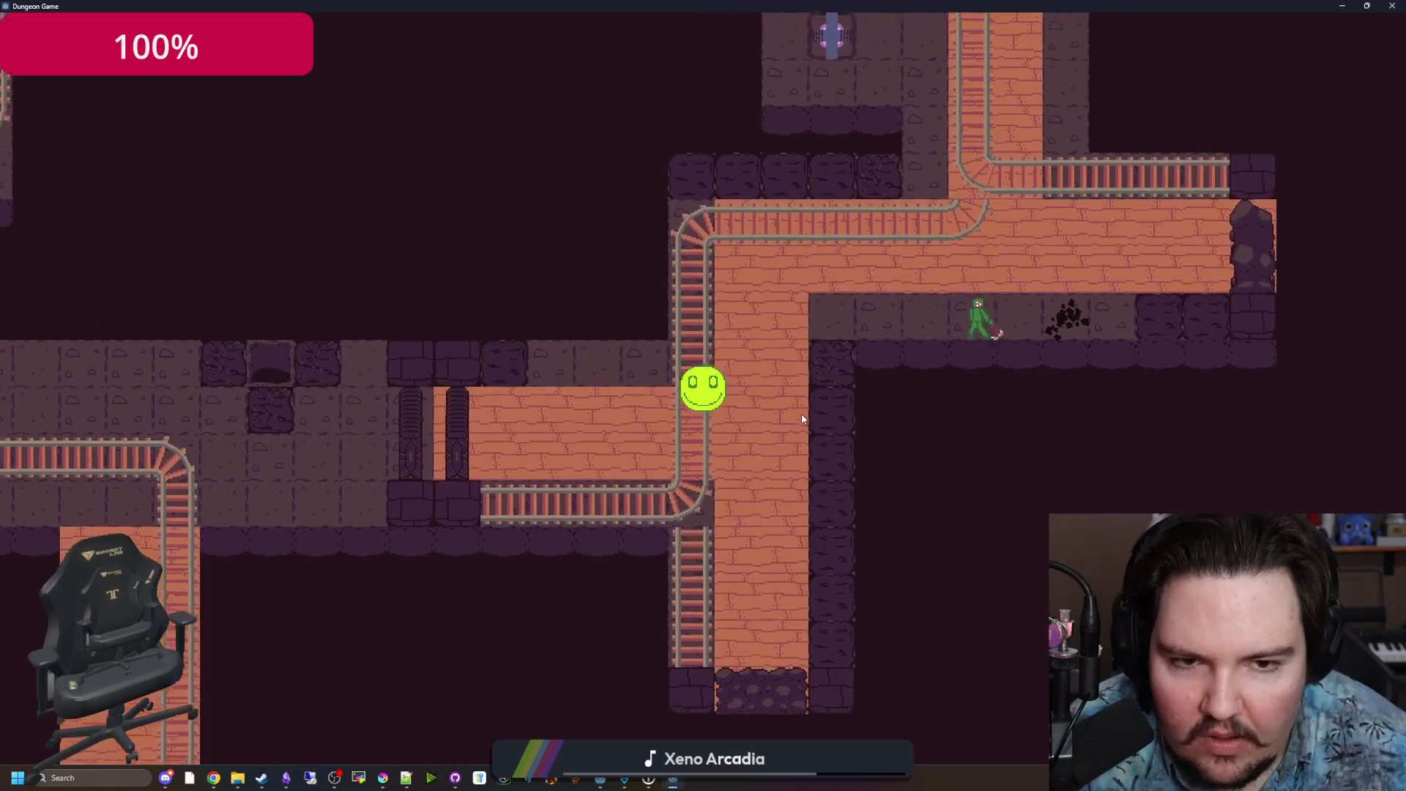
pyautogui.press('d')
pyautogui.press('s')
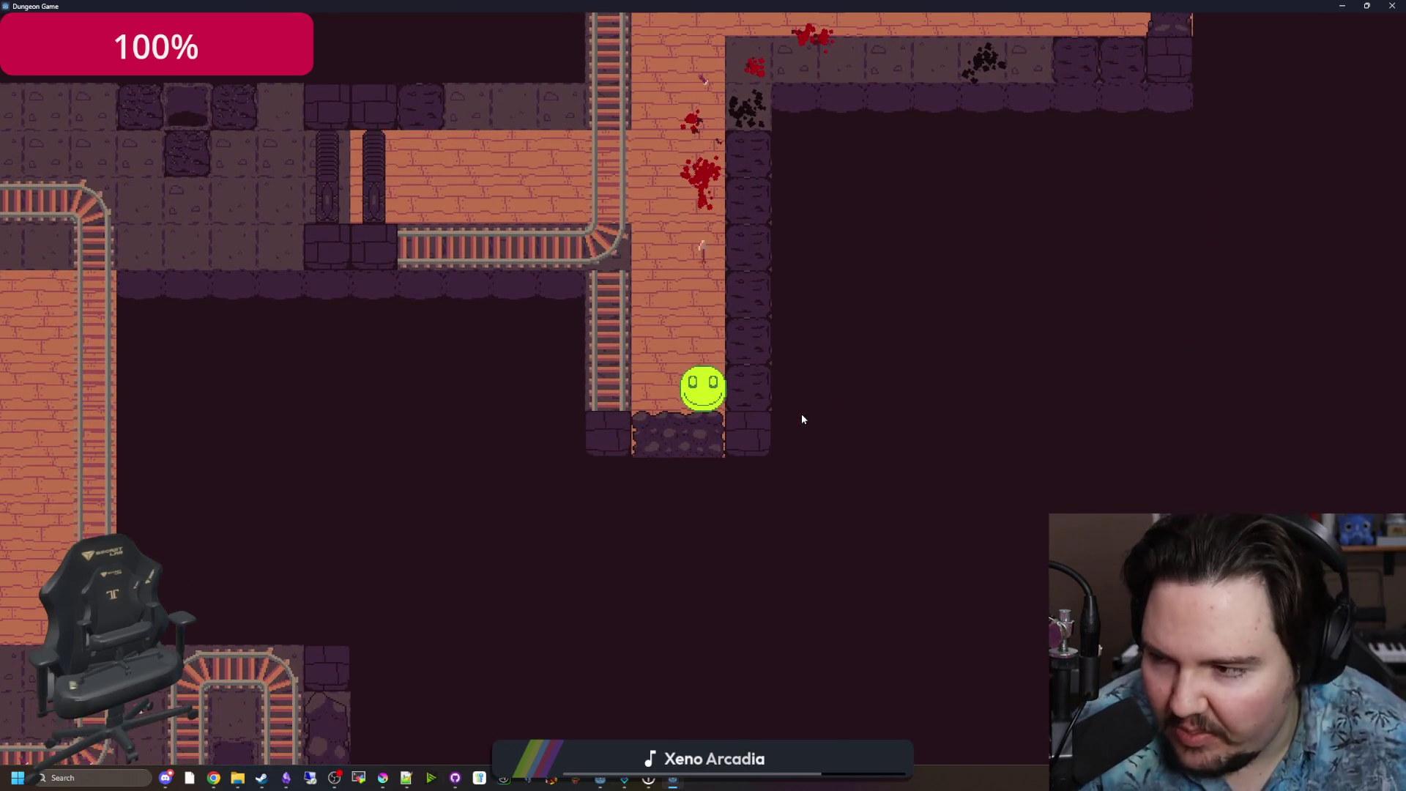
pyautogui.press('w')
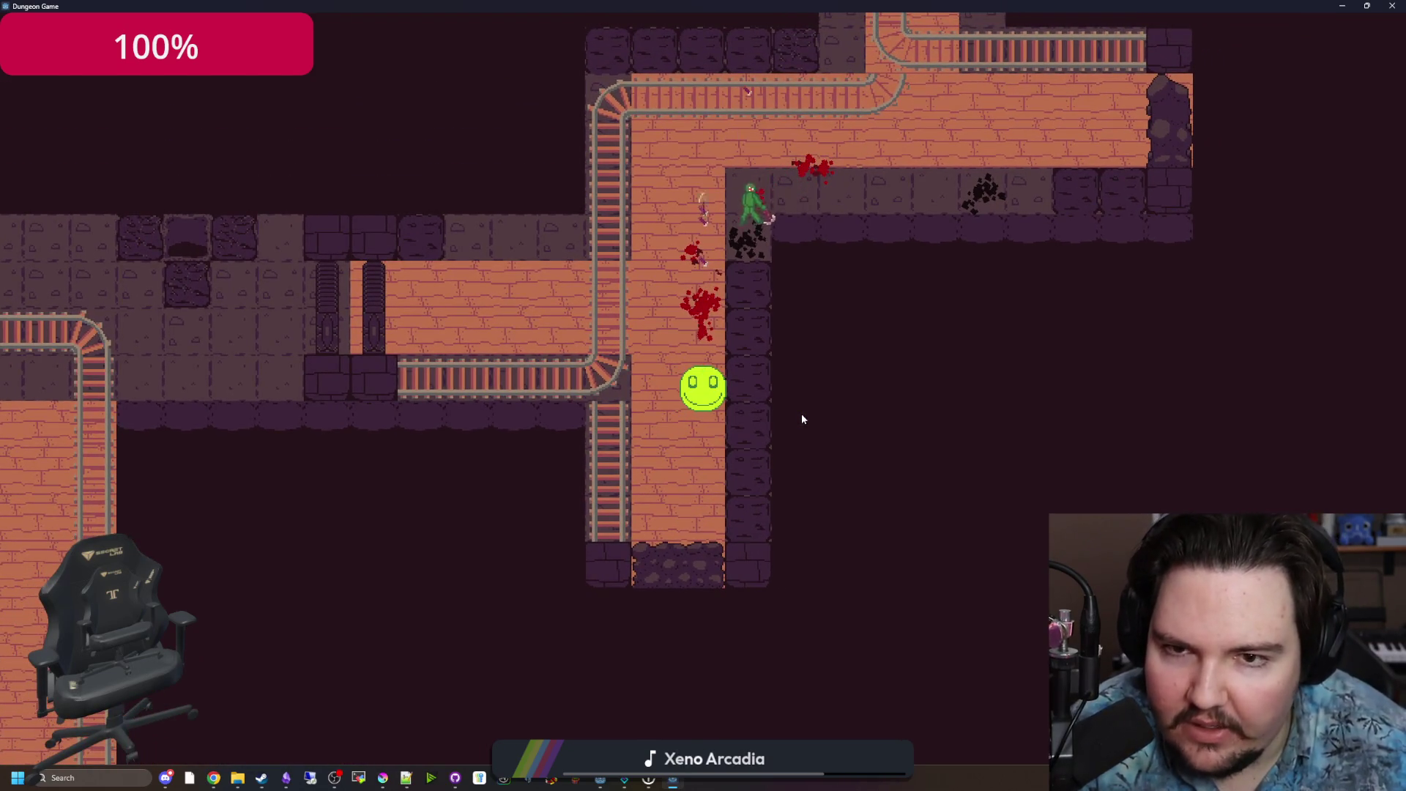
pyautogui.press('s')
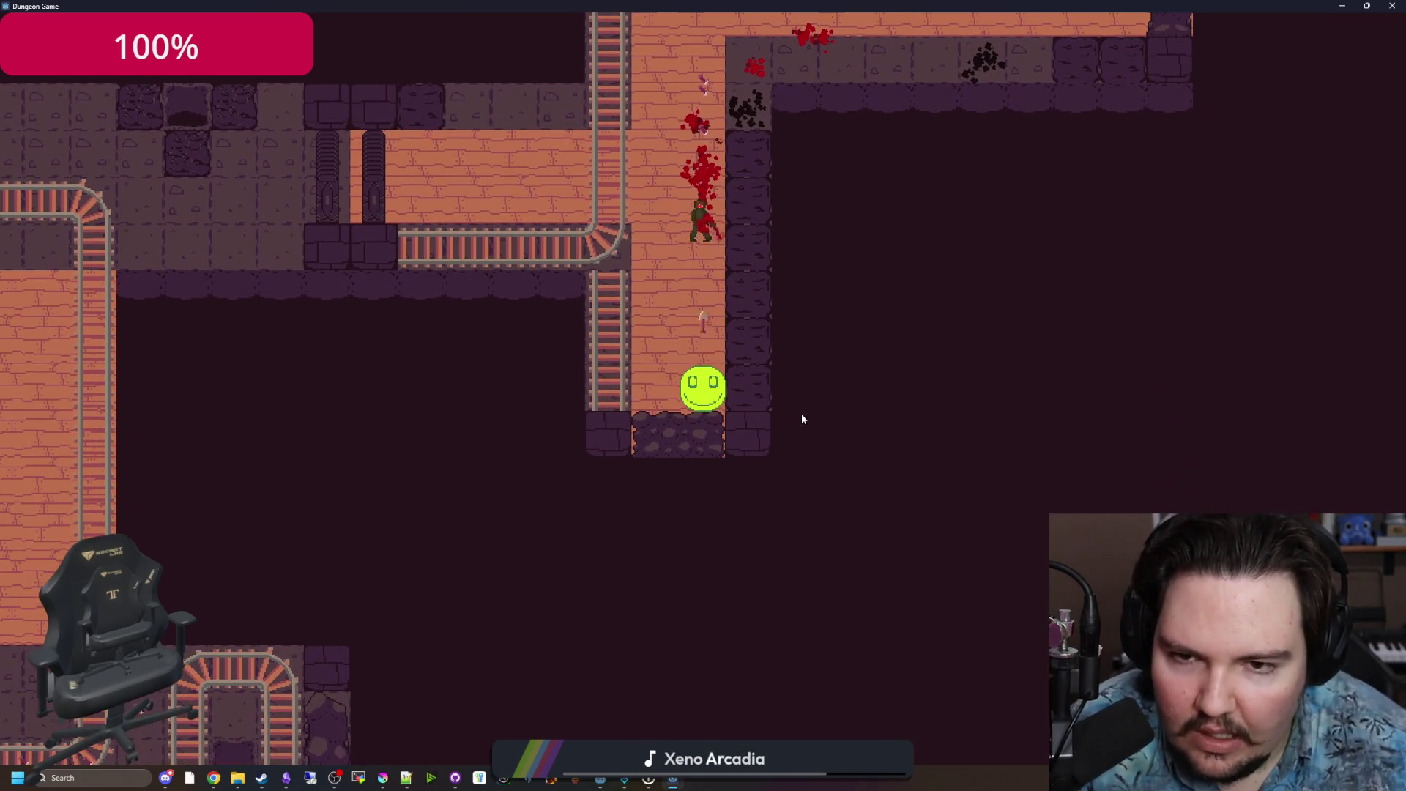
pyautogui.press('w')
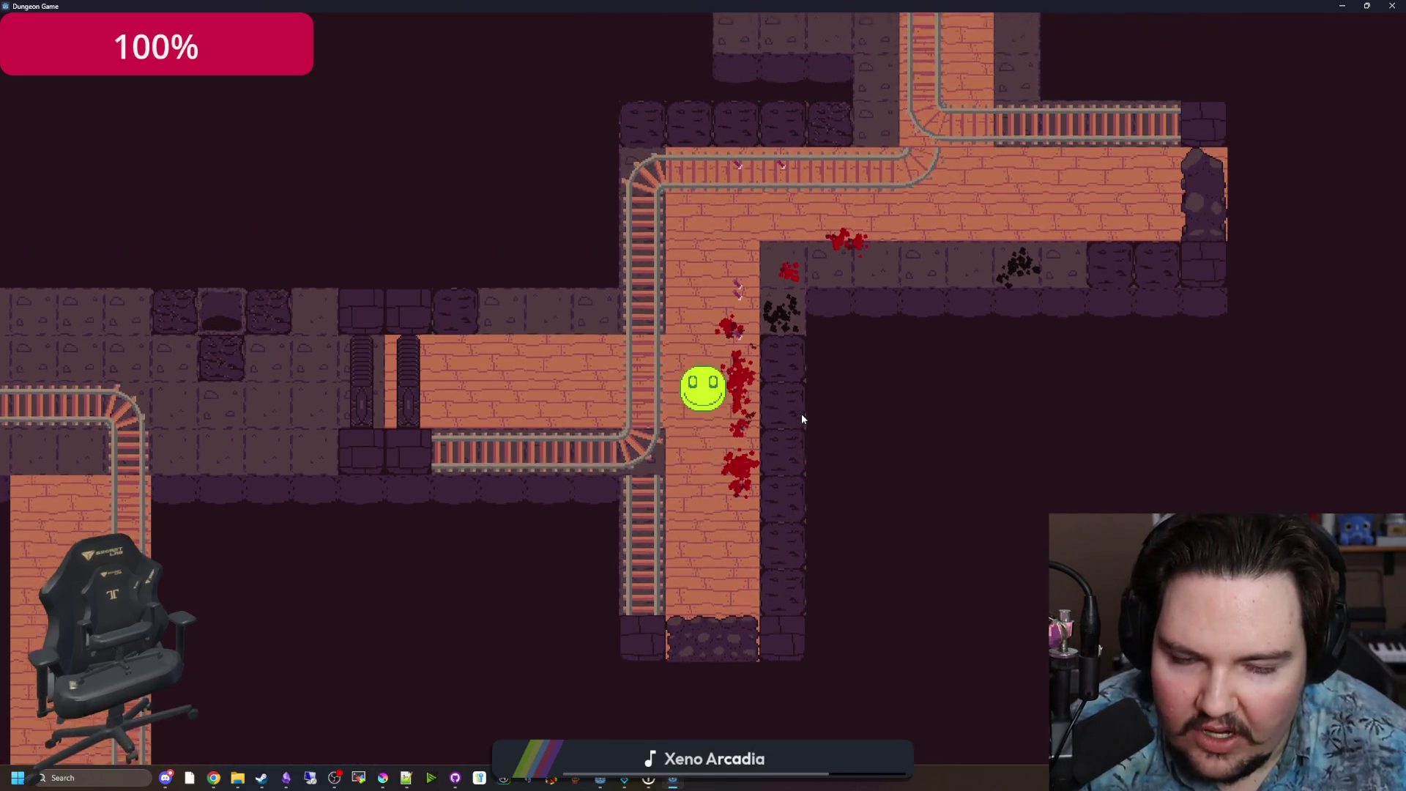
# Move up the track corridor and fight the enemy on the left.
pyautogui.press('w')
pyautogui.press('d')
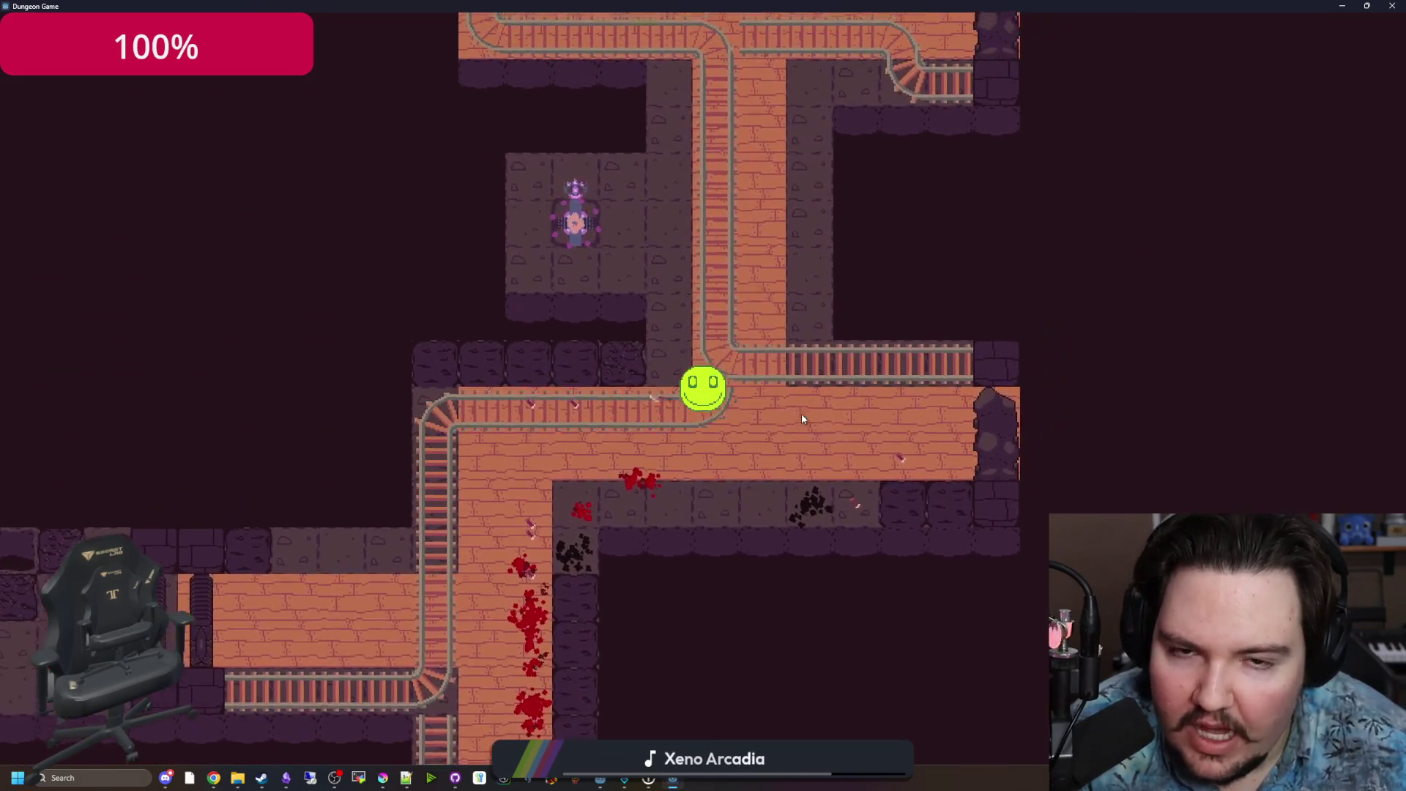
pyautogui.press('w')
pyautogui.press('d')
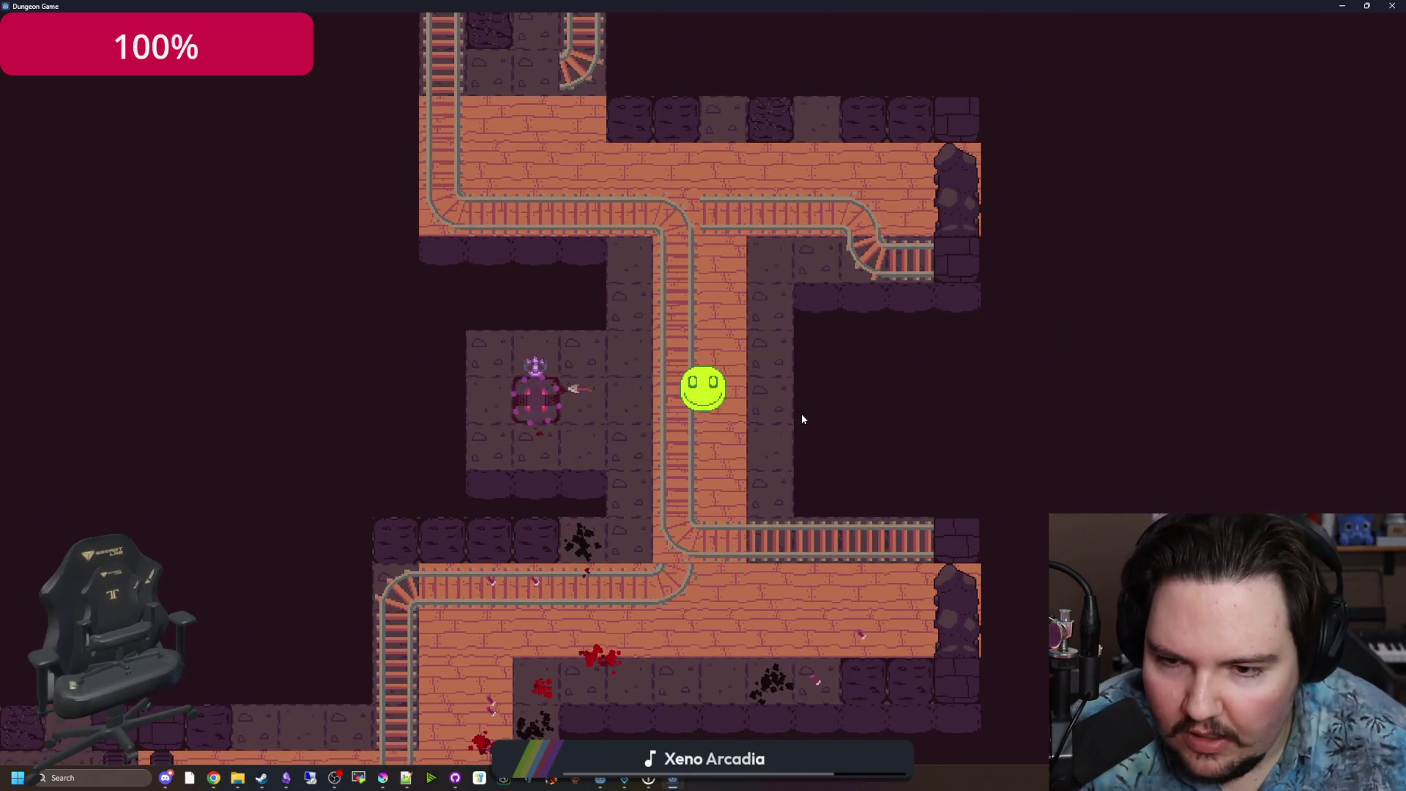
pyautogui.press('a')
pyautogui.press('d')
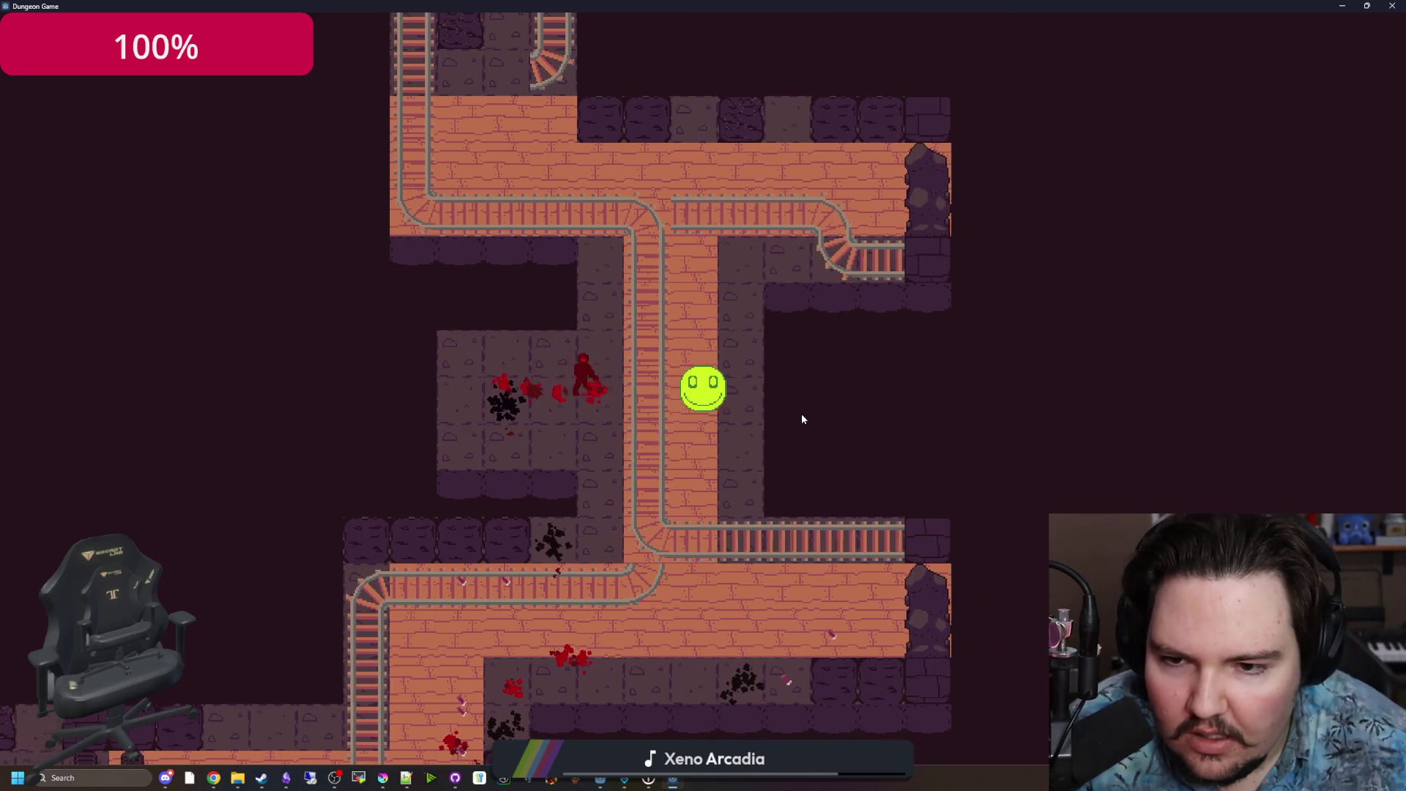
# Leave the start room along the track corridor and head down-left from the junction.
pyautogui.press('w')
pyautogui.press('a')
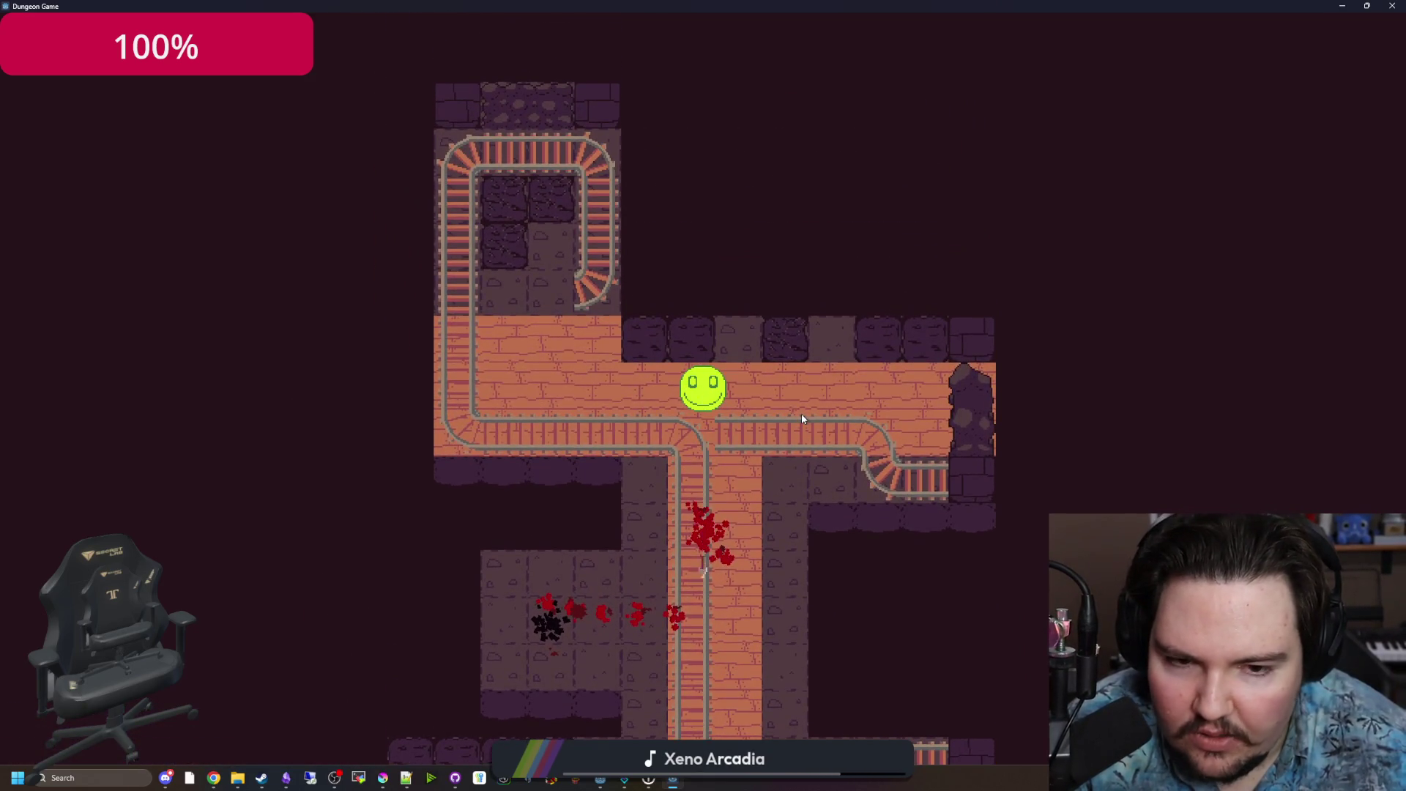
pyautogui.press('d')
pyautogui.press('s')
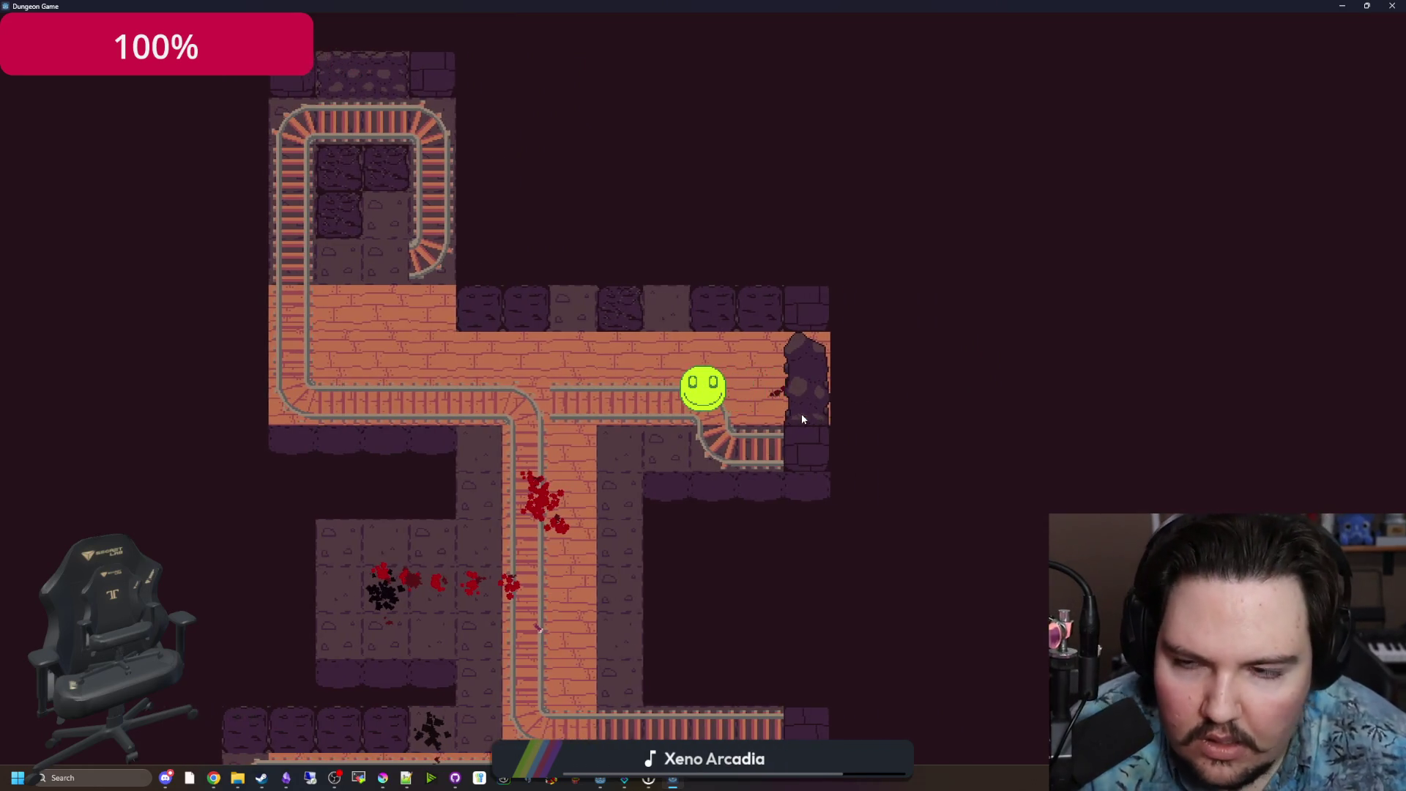
pyautogui.press('a')
pyautogui.press('s')
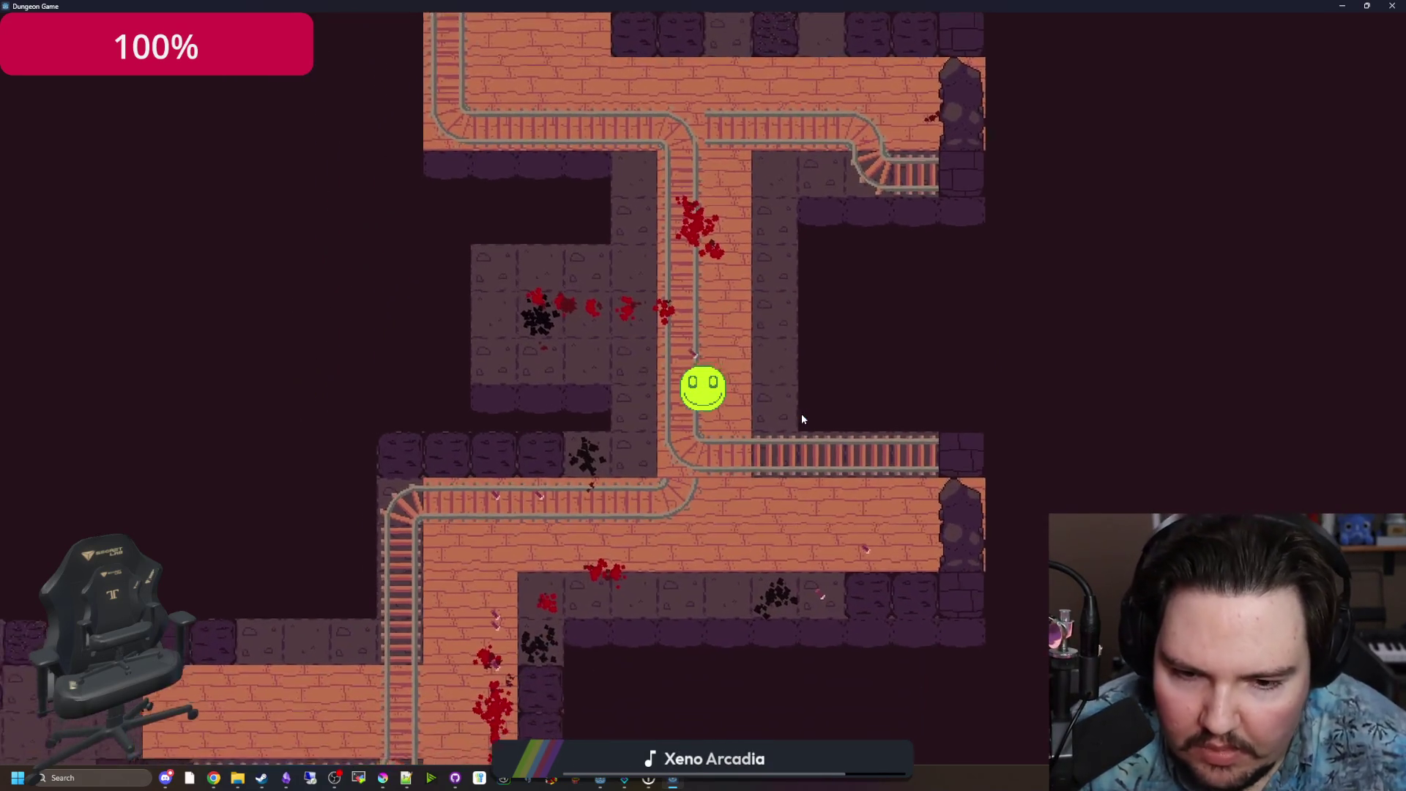
pyautogui.press('a')
pyautogui.press('s')
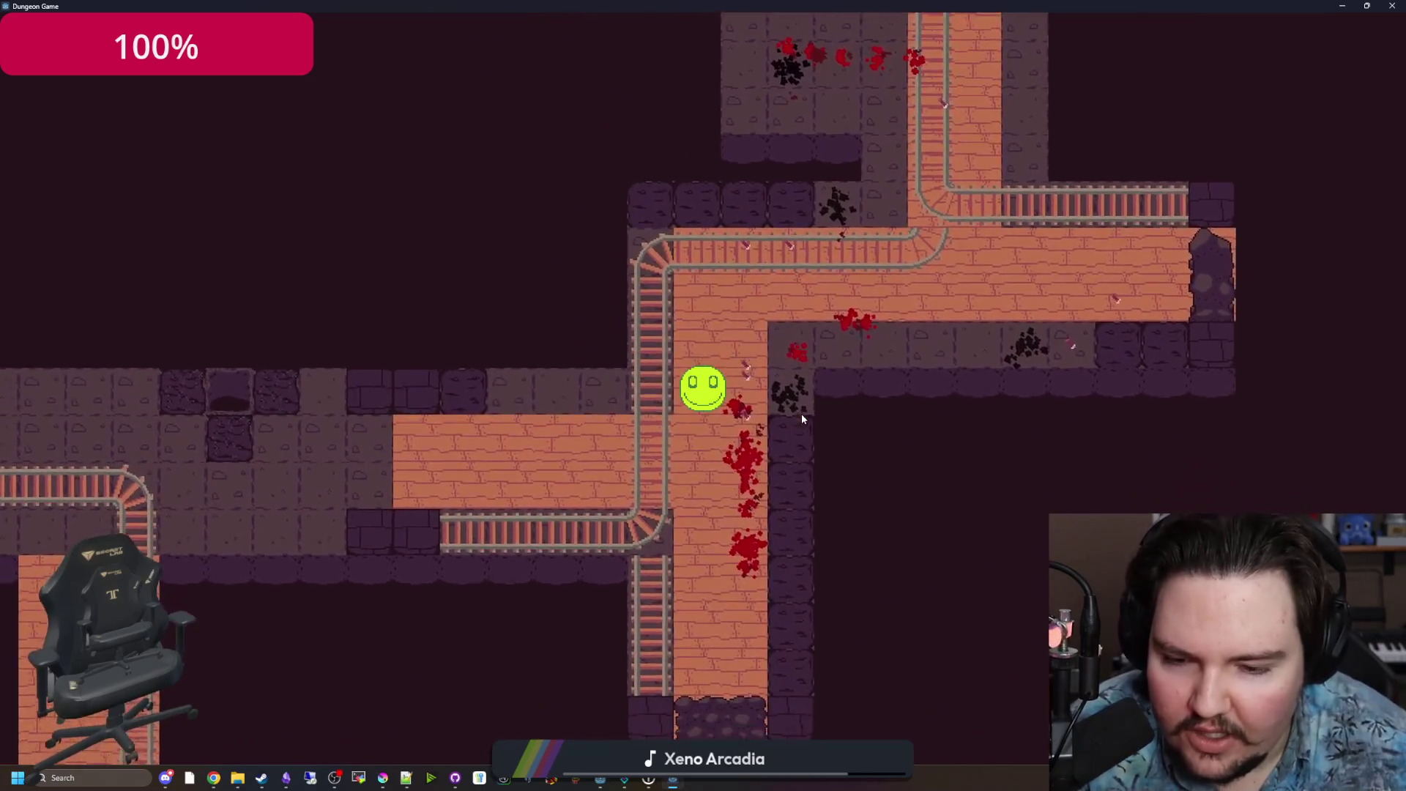
# Travel left and up through the stone corridors into the brick-block room.
pyautogui.press('a')
pyautogui.press('s')
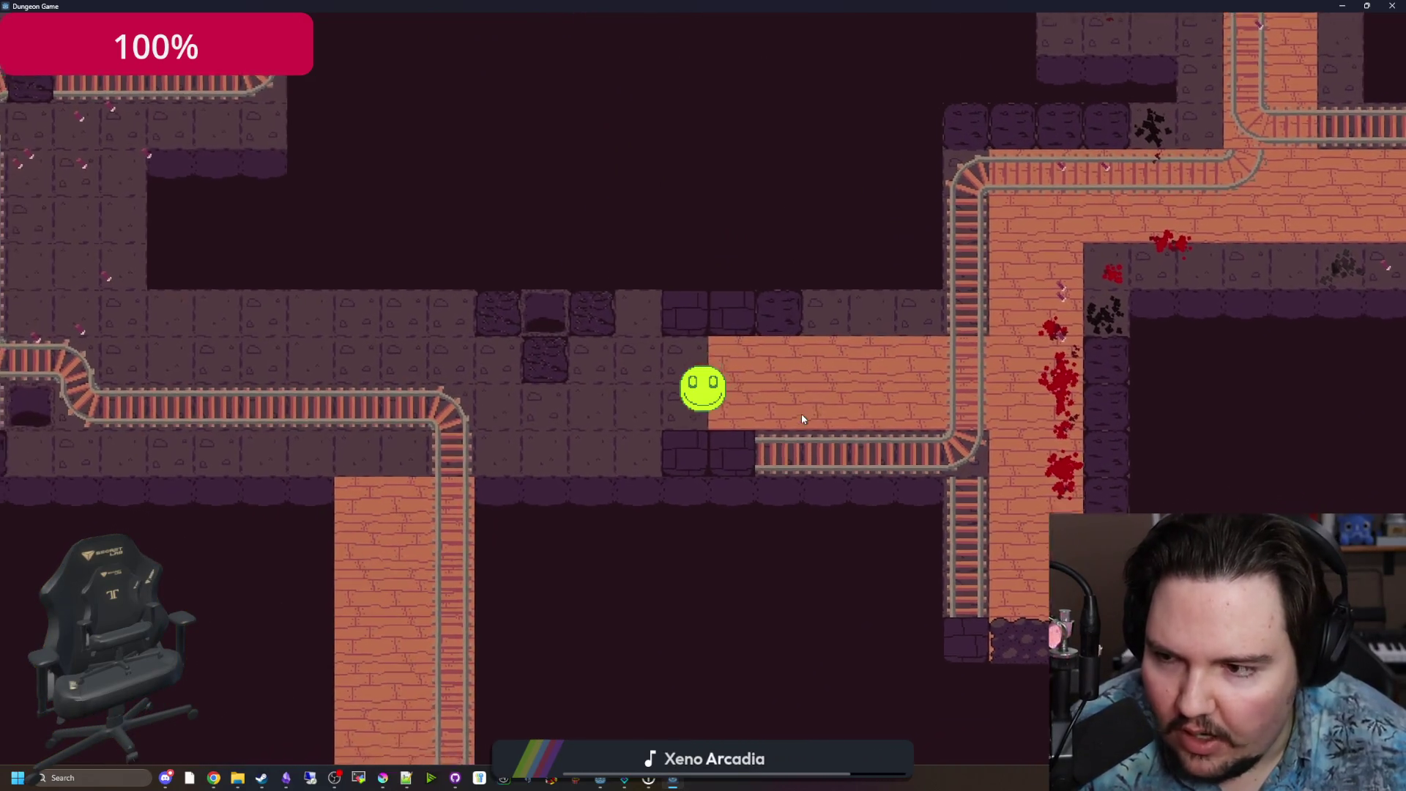
pyautogui.press('a')
pyautogui.press('w')
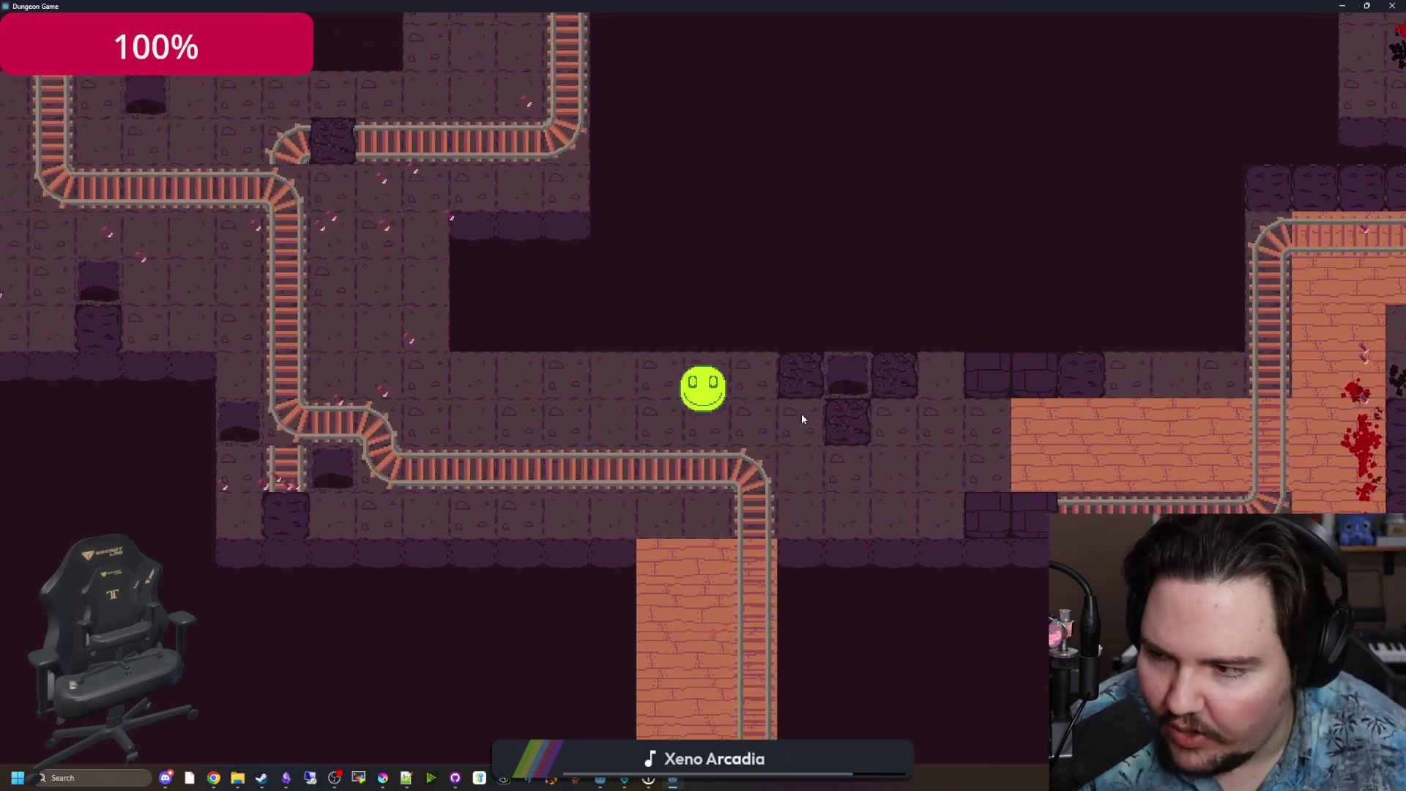
pyautogui.press('a')
pyautogui.press('w')
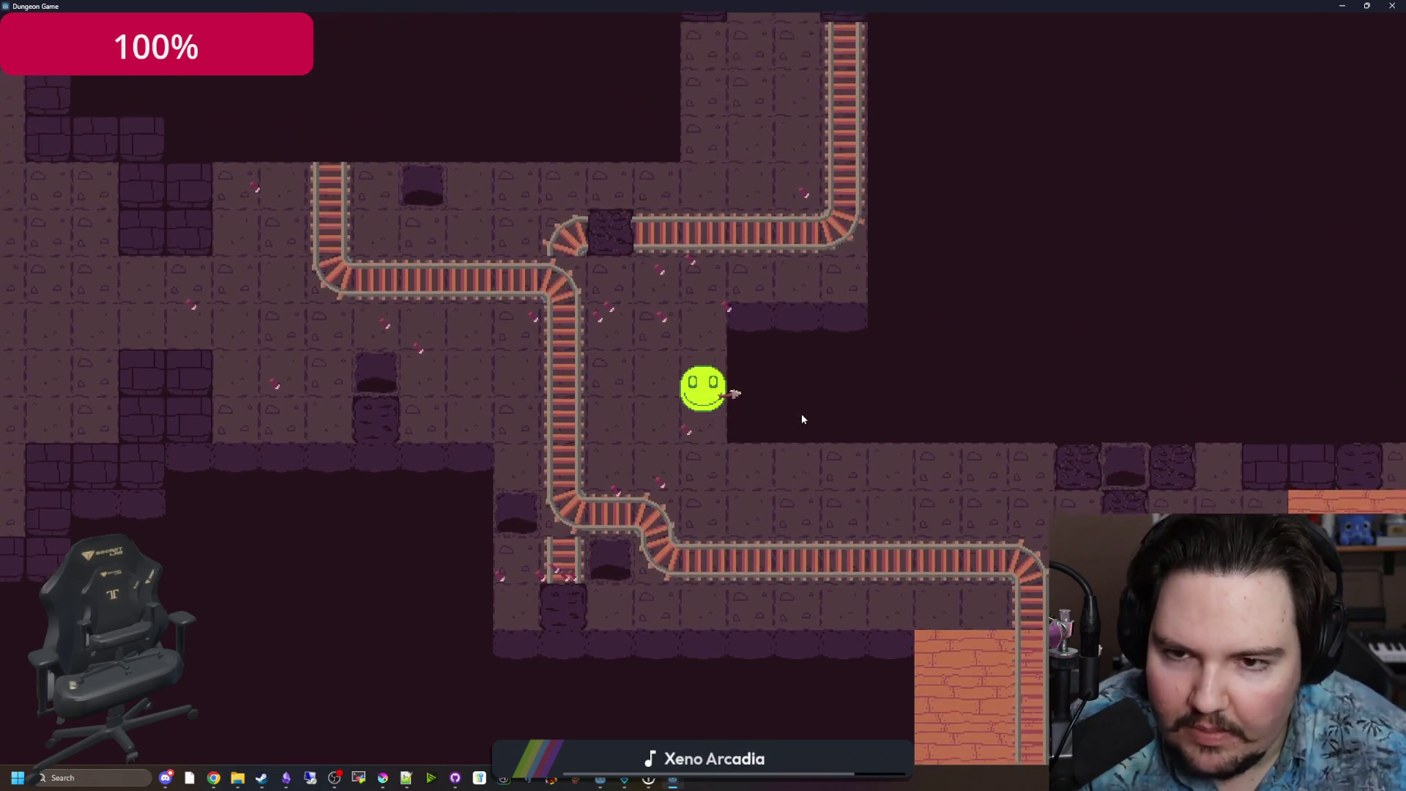
pyautogui.press('w')
pyautogui.press('d')
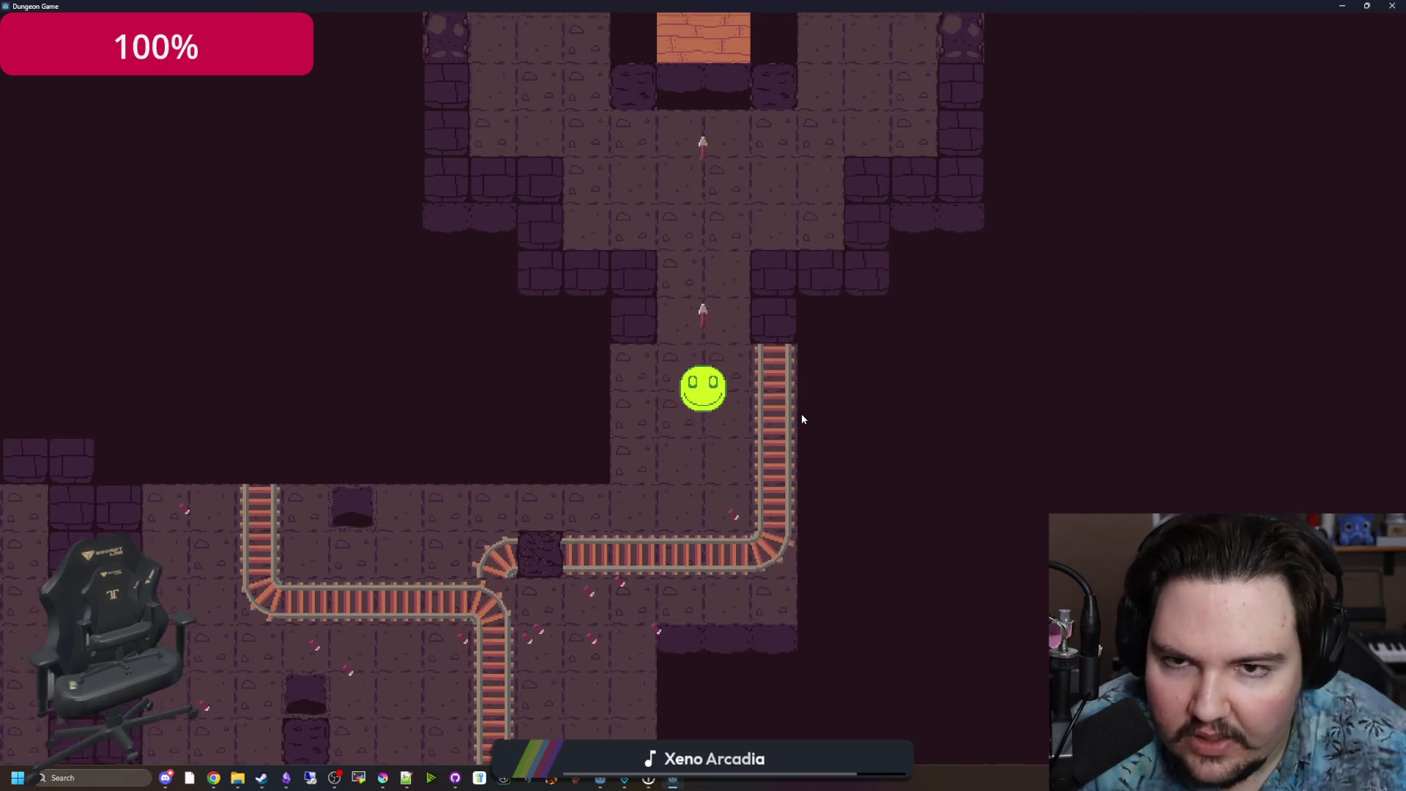
pyautogui.press('w')
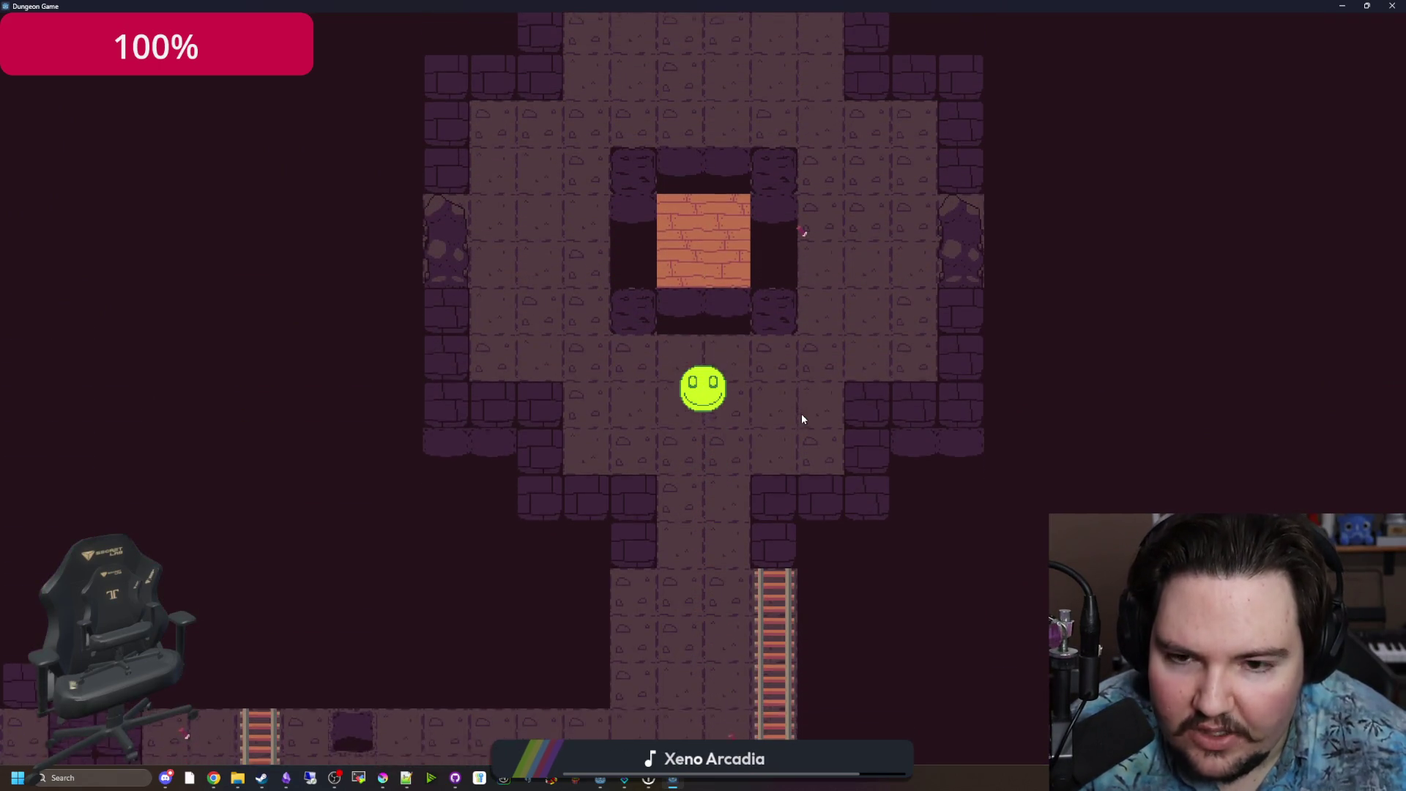
# Walk back down past the track and through the brick corridor into the track loop room.
pyautogui.press('s')
pyautogui.press('a')
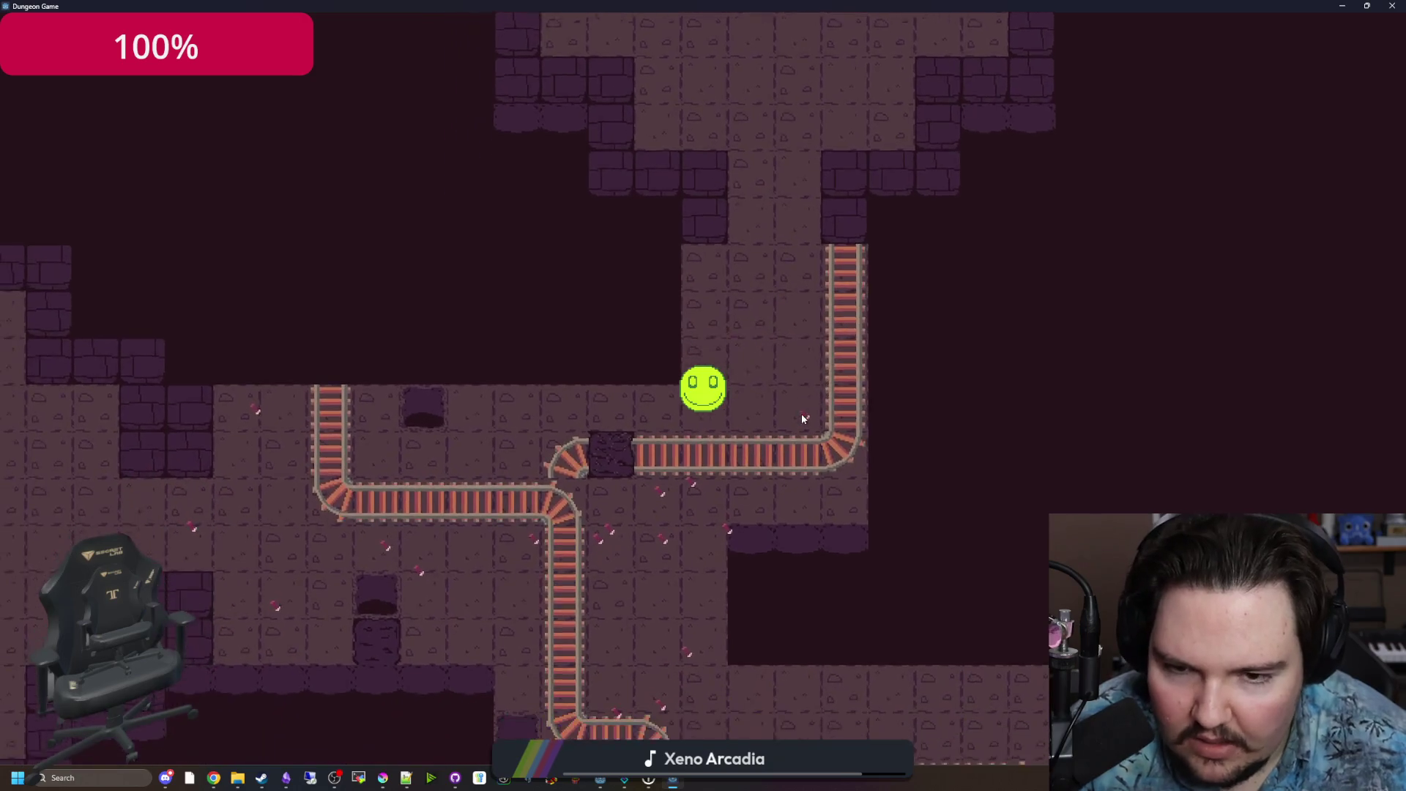
pyautogui.press('s')
pyautogui.press('d')
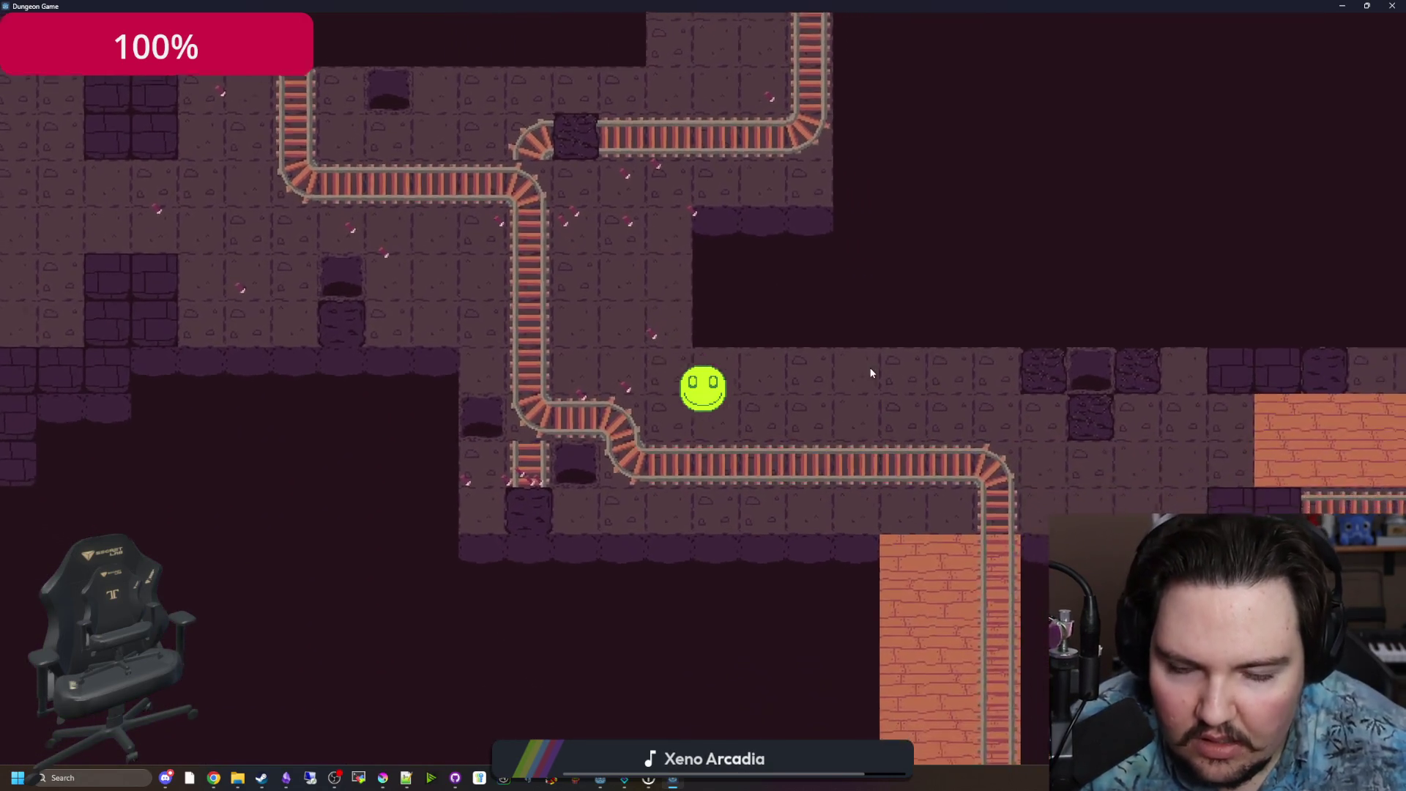
pyautogui.press('d')
pyautogui.press('s')
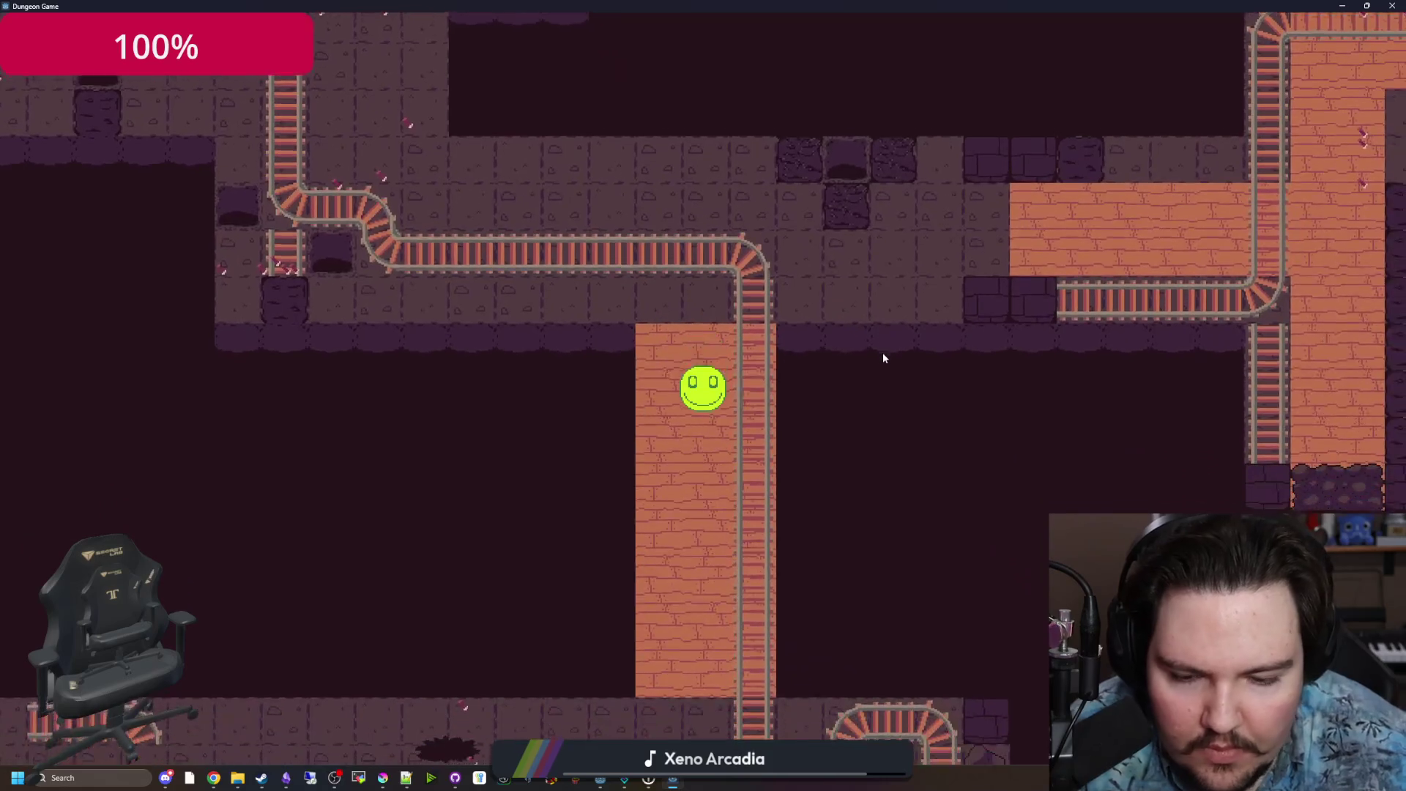
pyautogui.press('s')
pyautogui.press('a')
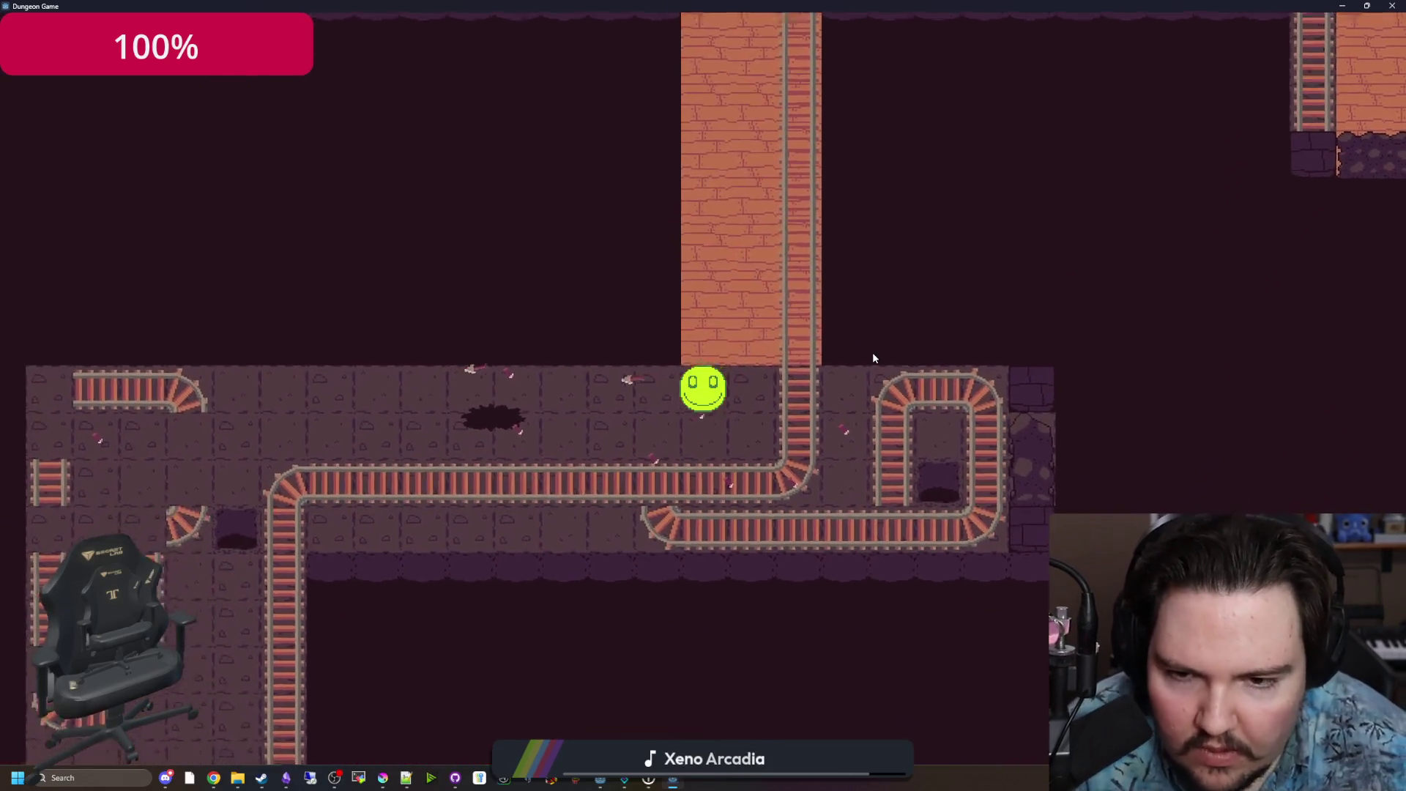
pyautogui.press('s')
pyautogui.press('a')
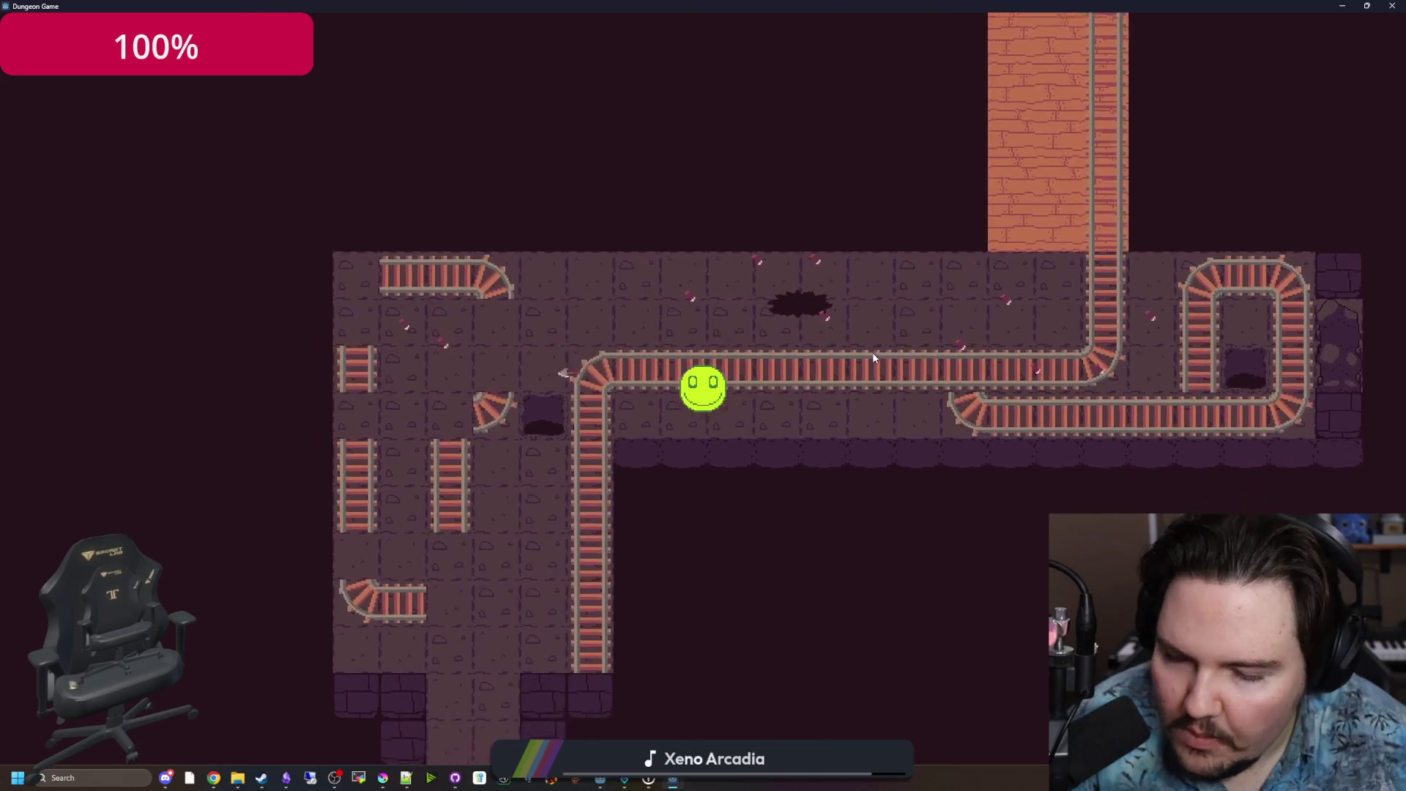
pyautogui.press('s')
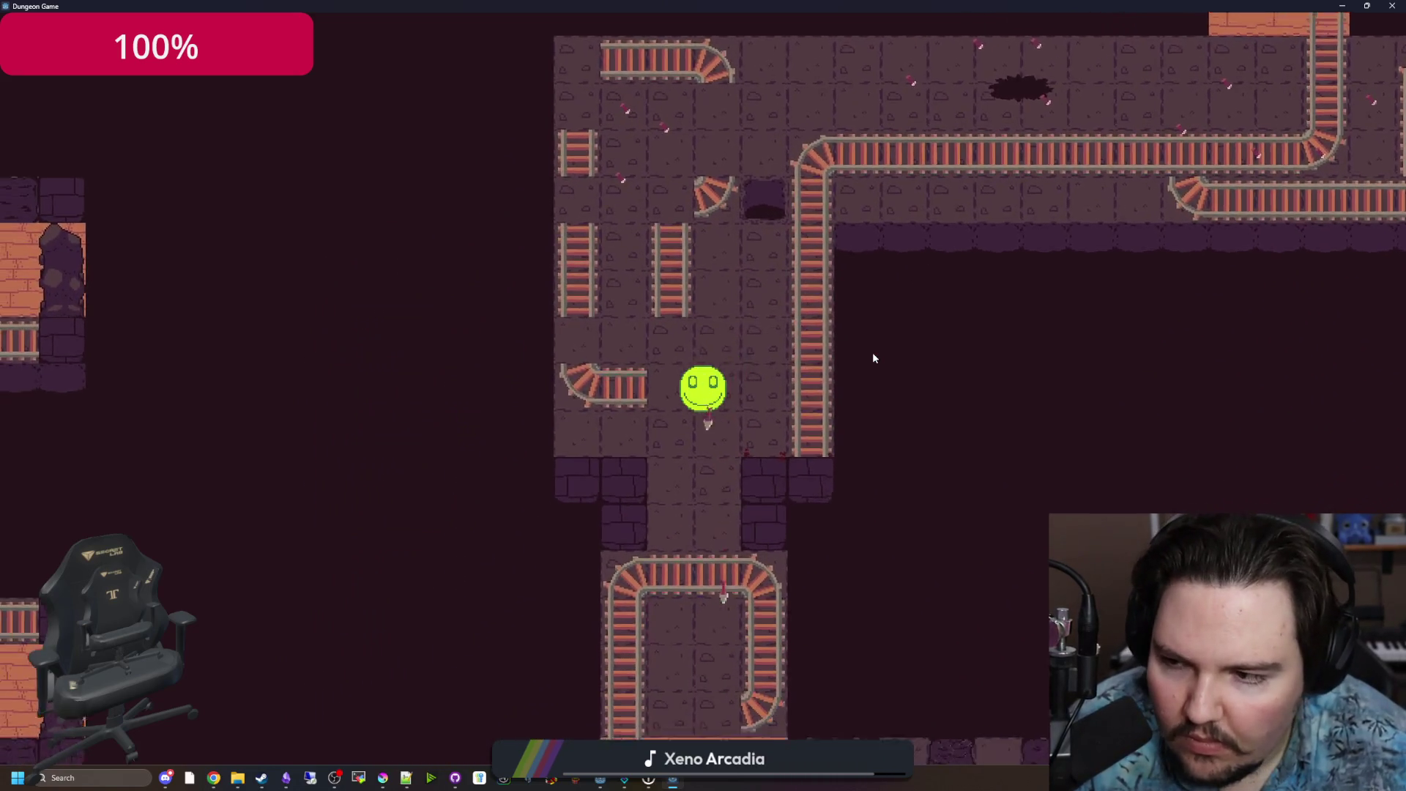
pyautogui.press('s')
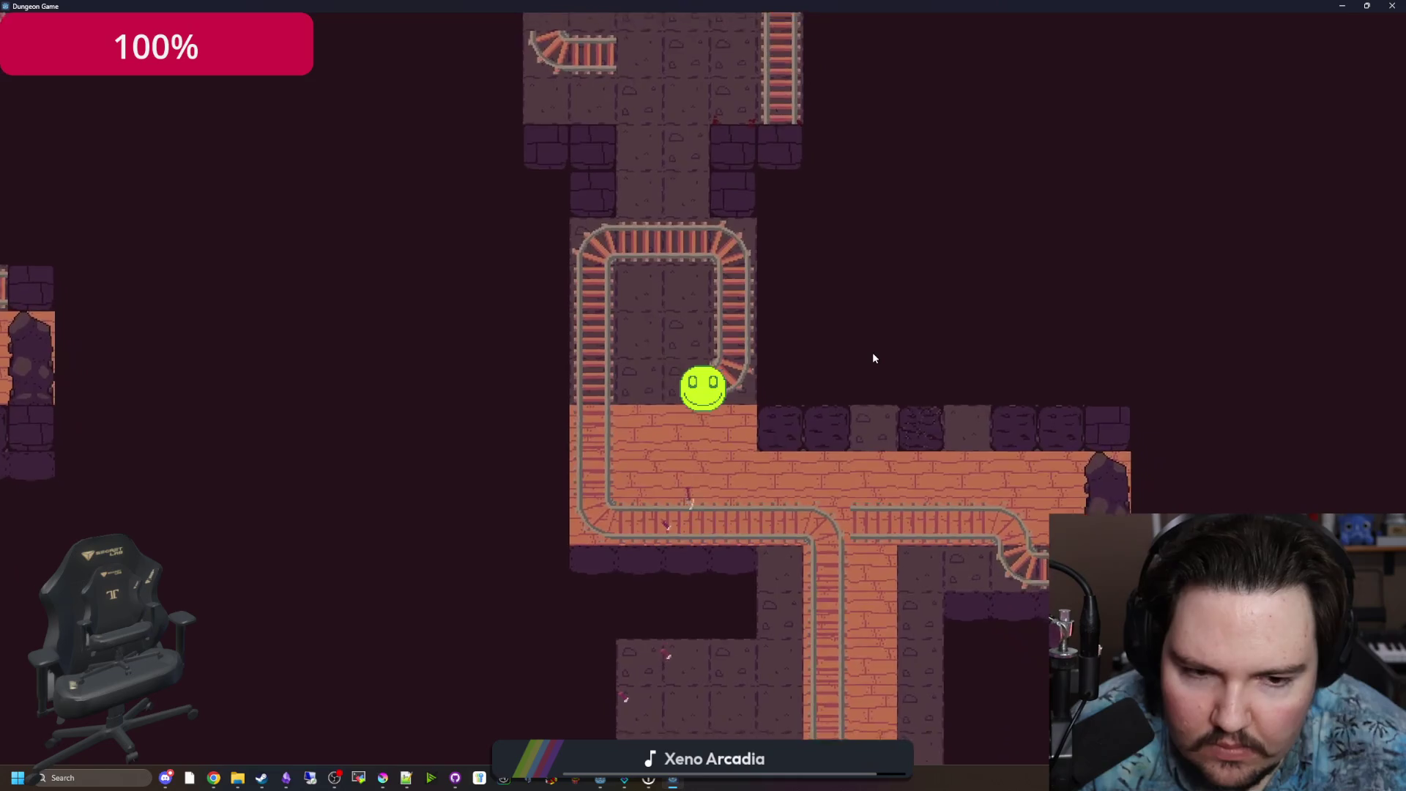
# Follow the vertical track down through the stone area and left into the orange corridor.
pyautogui.press('d')
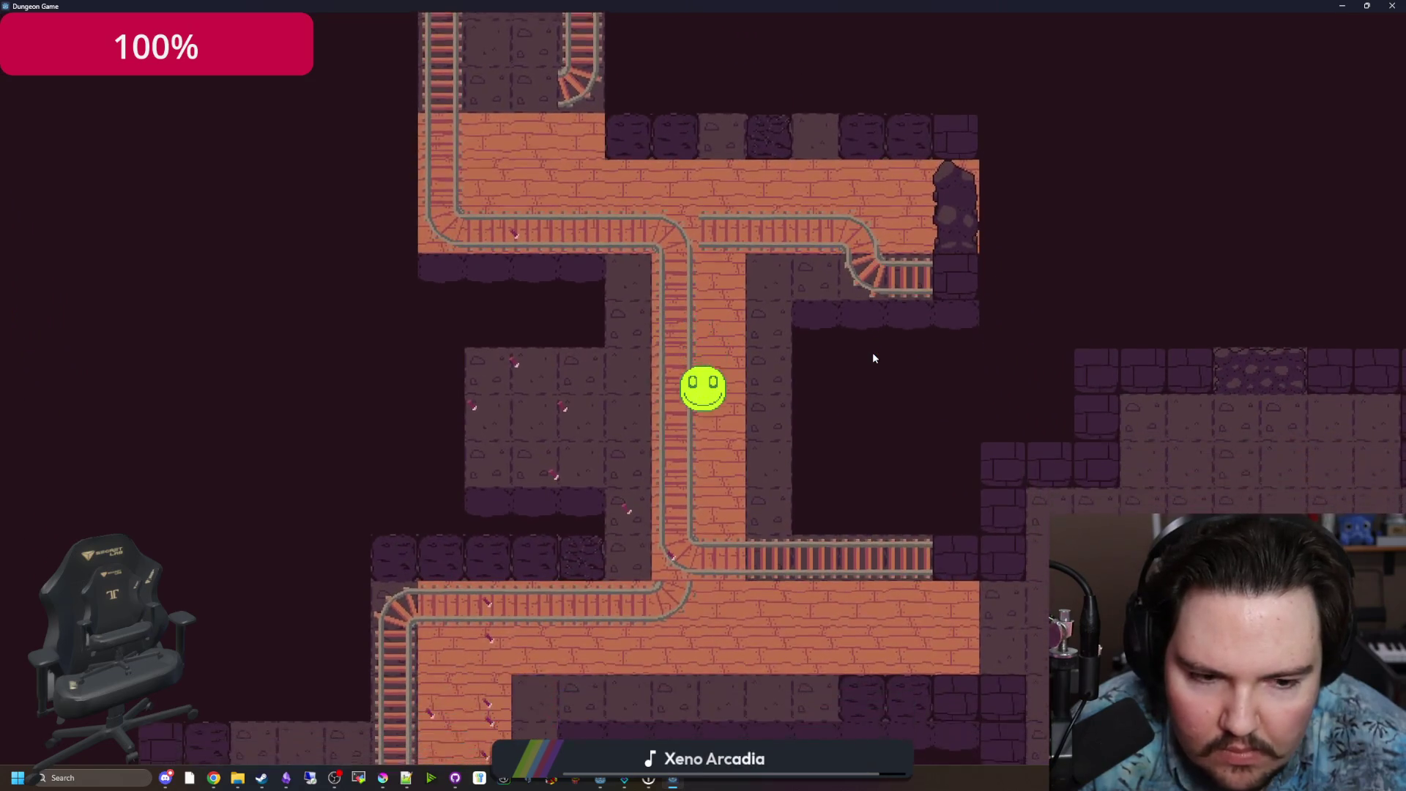
pyautogui.press('s')
pyautogui.press('a')
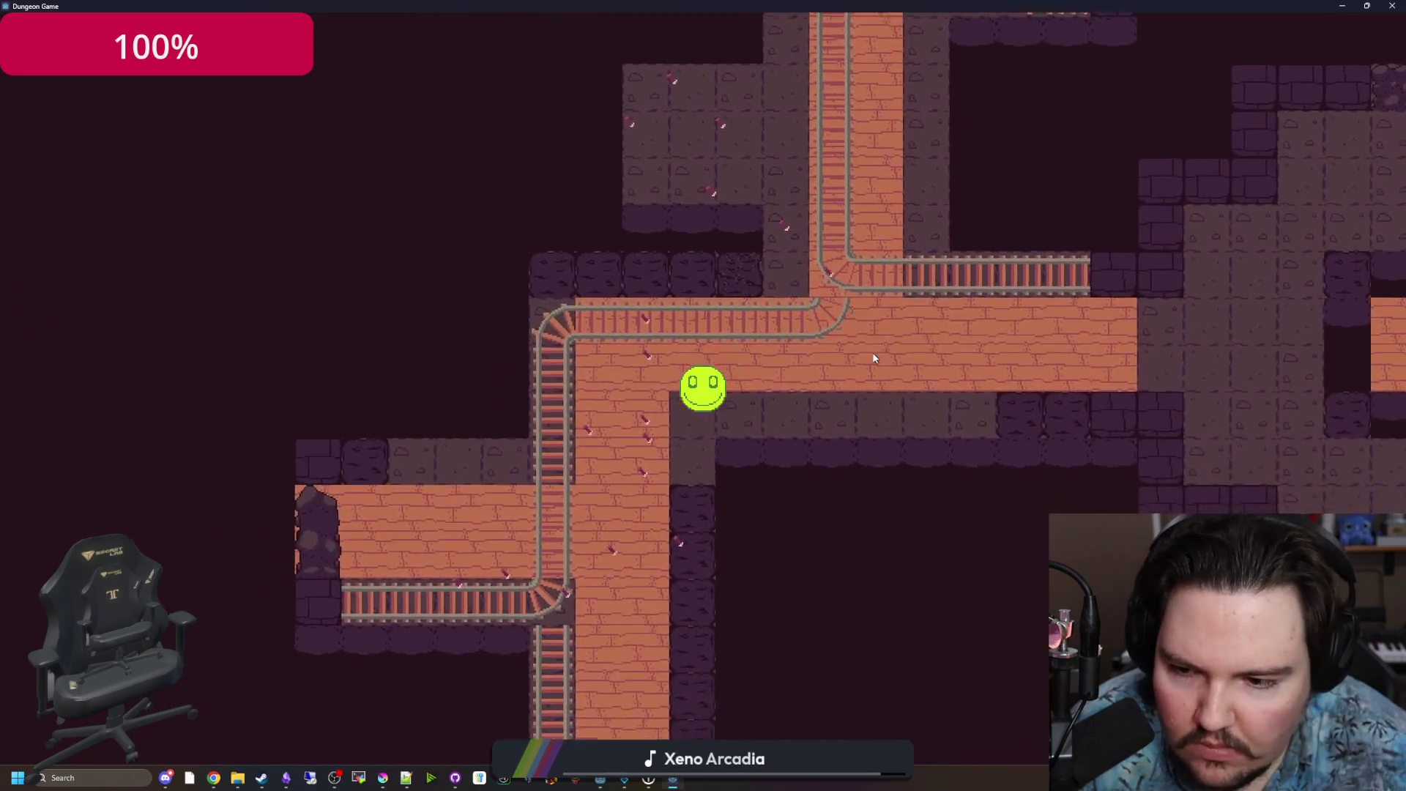
pyautogui.press('s')
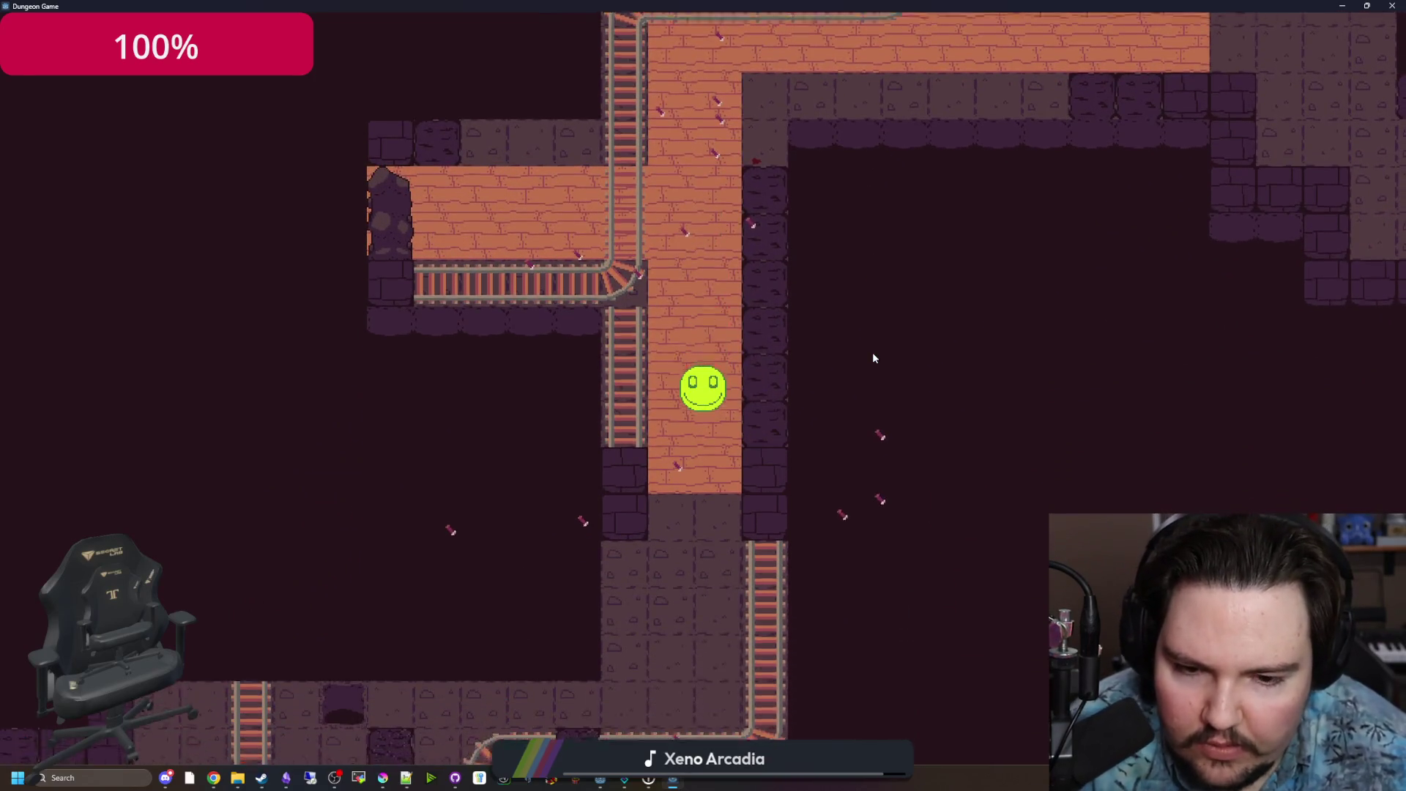
pyautogui.press('s')
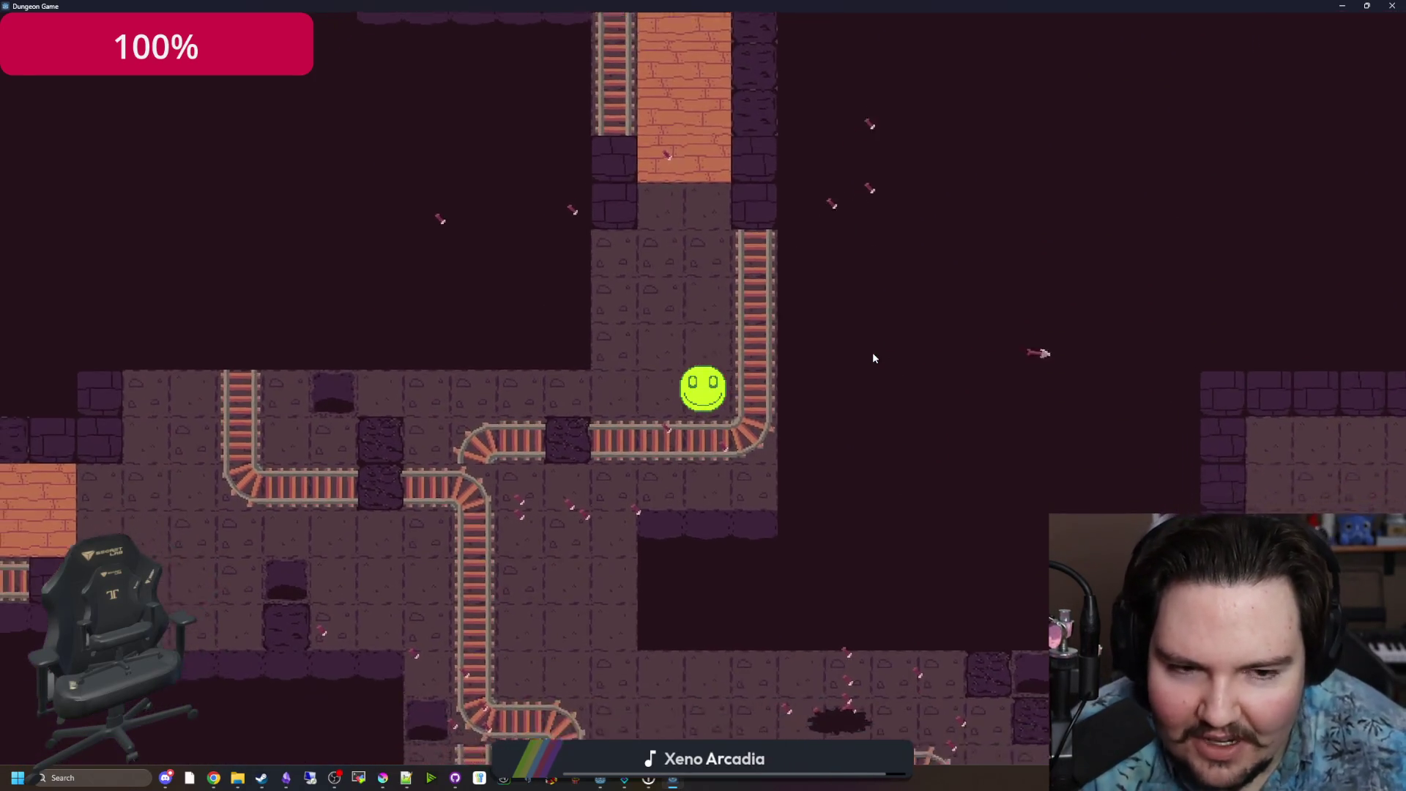
pyautogui.press('a')
pyautogui.press('s')
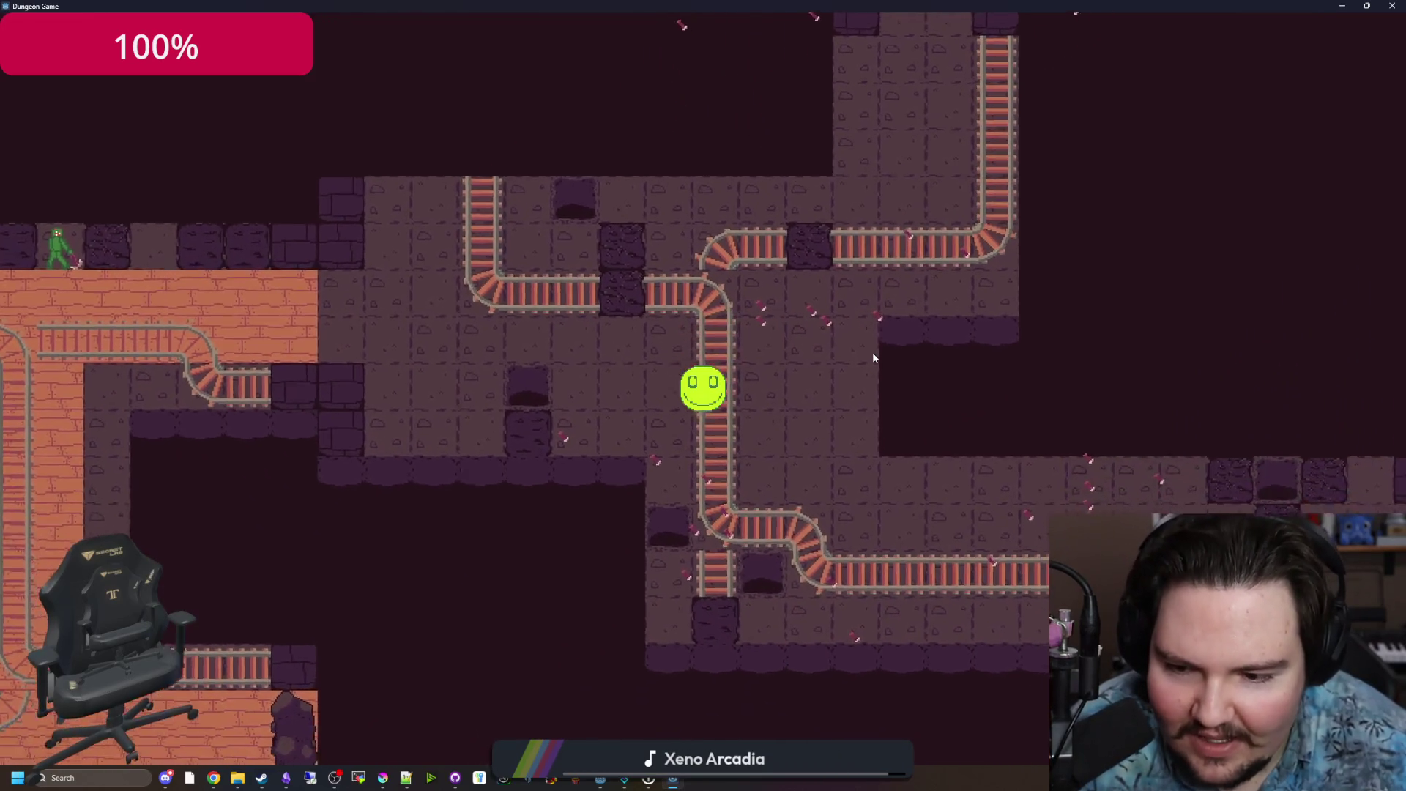
pyautogui.press('a')
pyautogui.press('w')
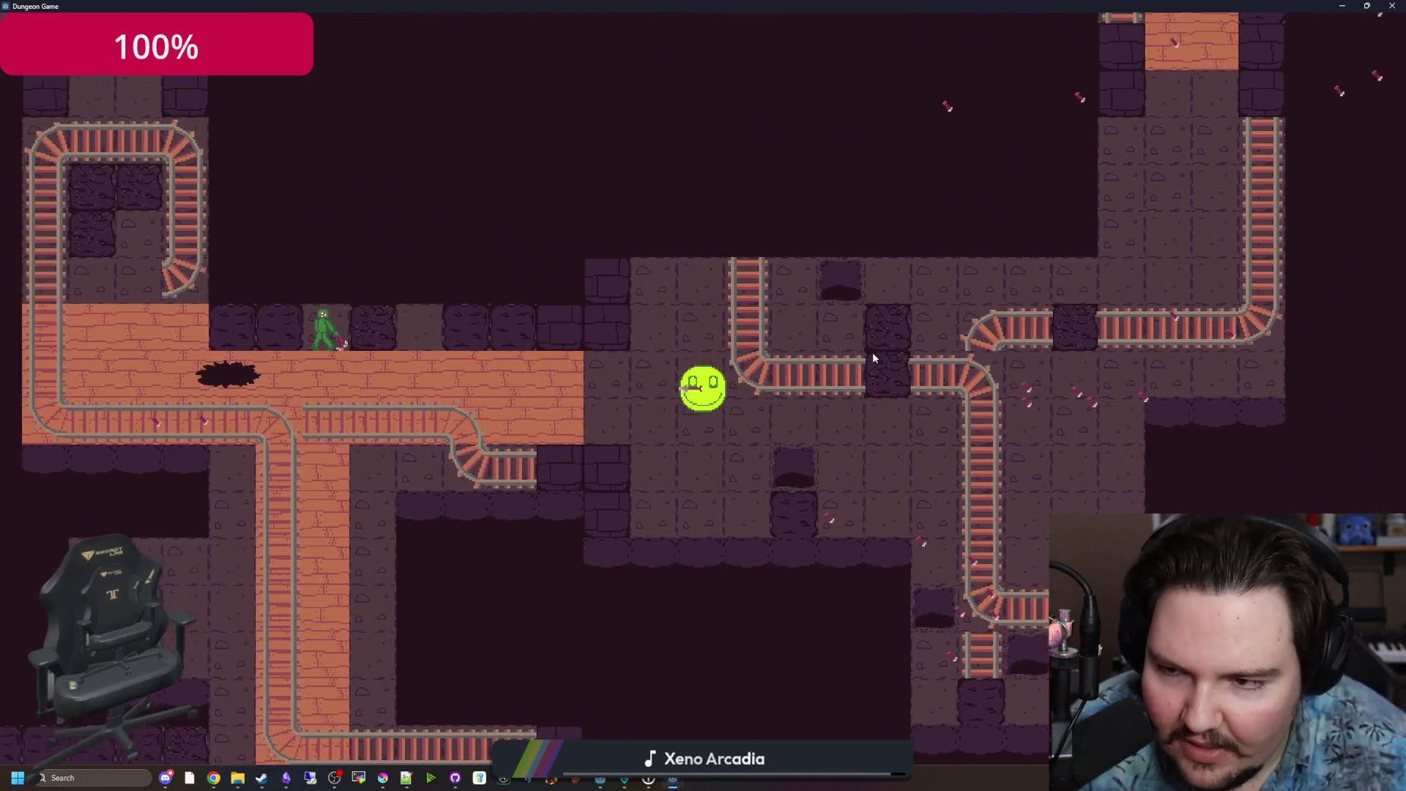
pyautogui.press('a')
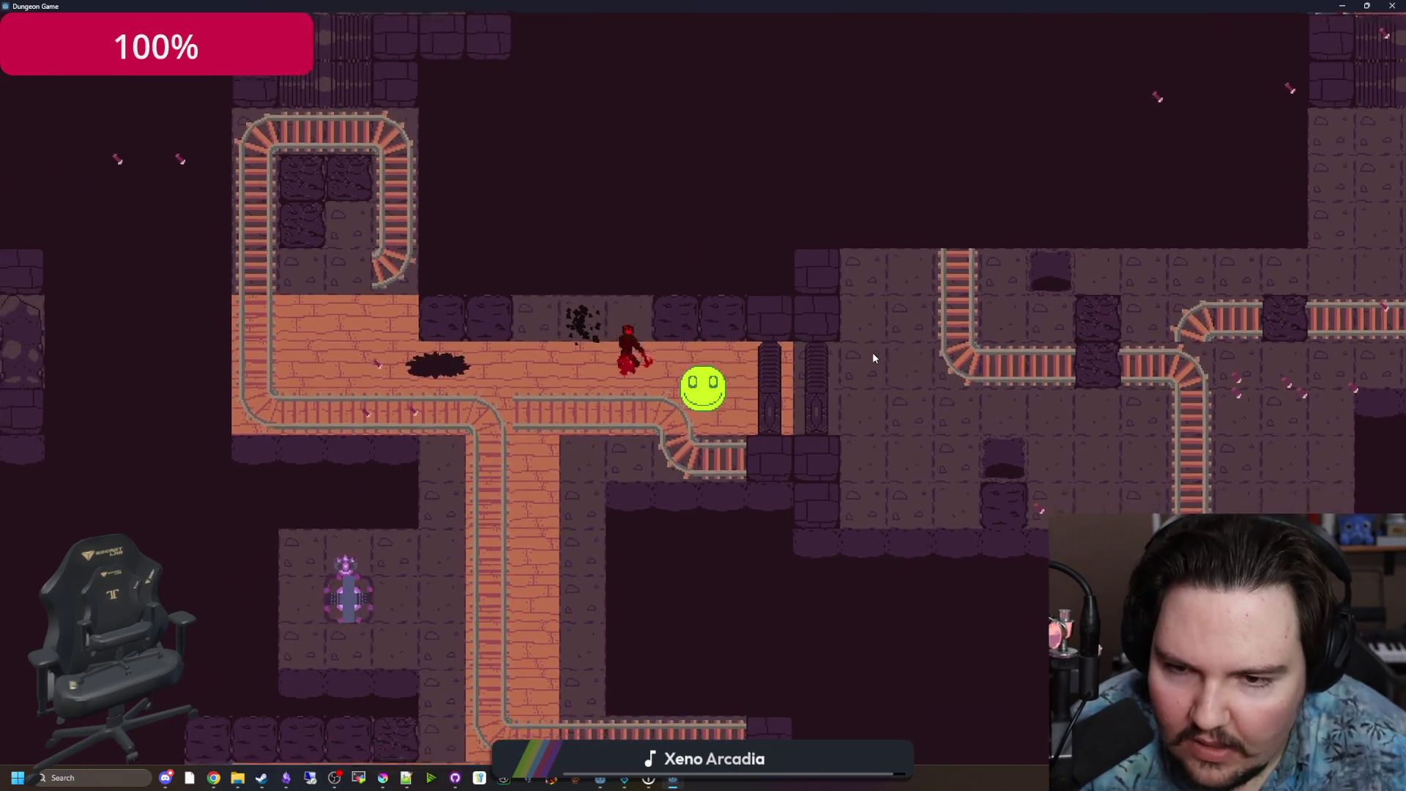
pyautogui.press('a')
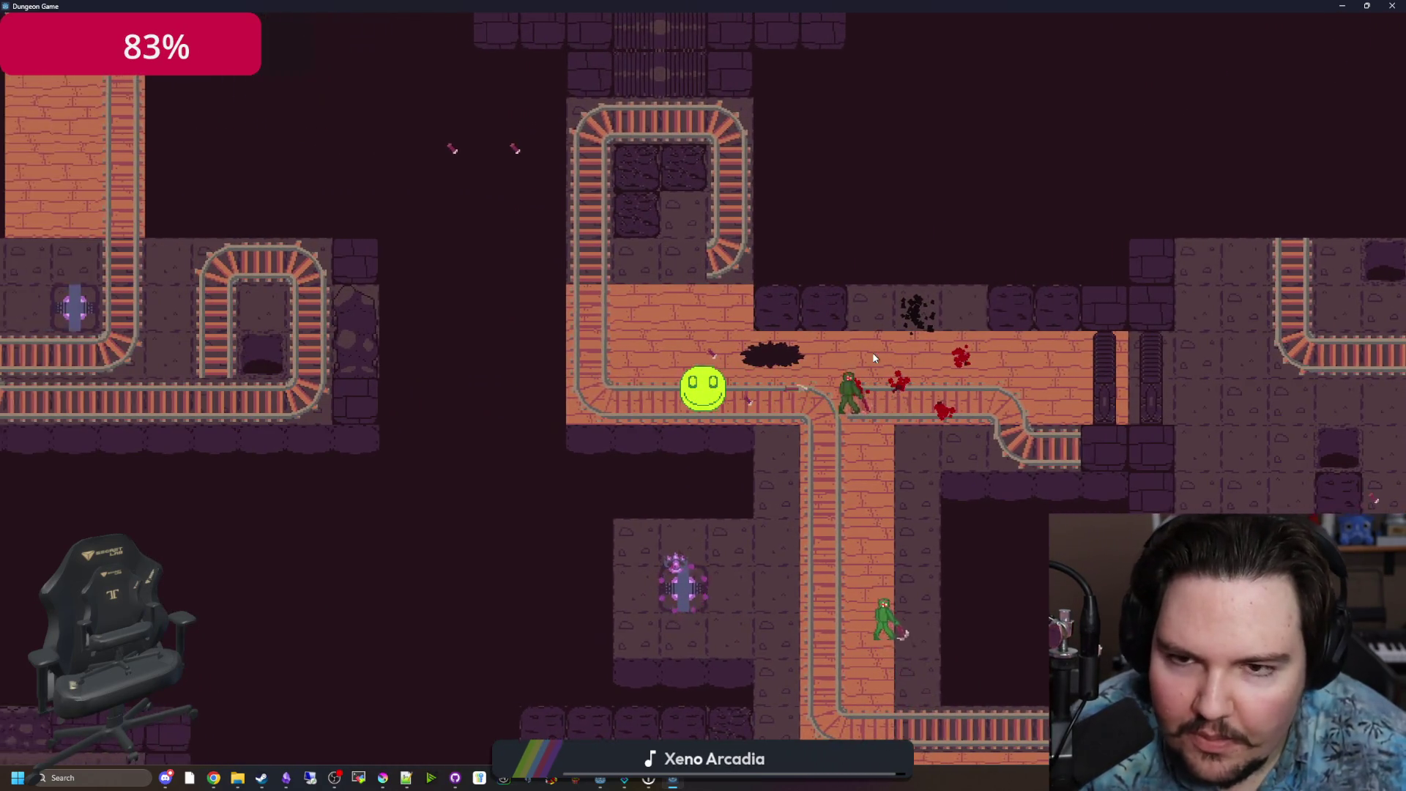
# Fight the enemies around the orange corridor junction, retreating to the right between attacks.
pyautogui.press('d')
pyautogui.press('w')
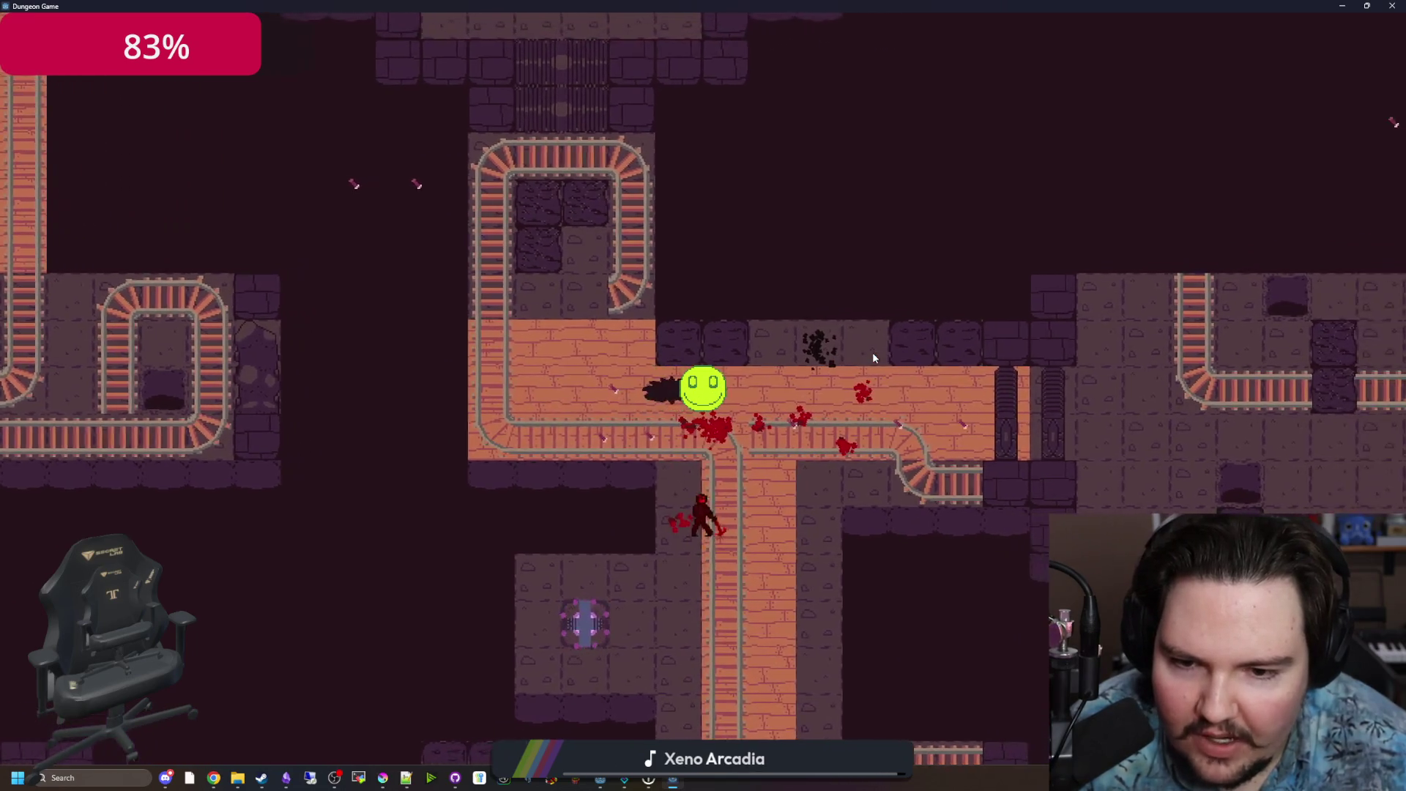
pyautogui.press('d')
pyautogui.press('d')
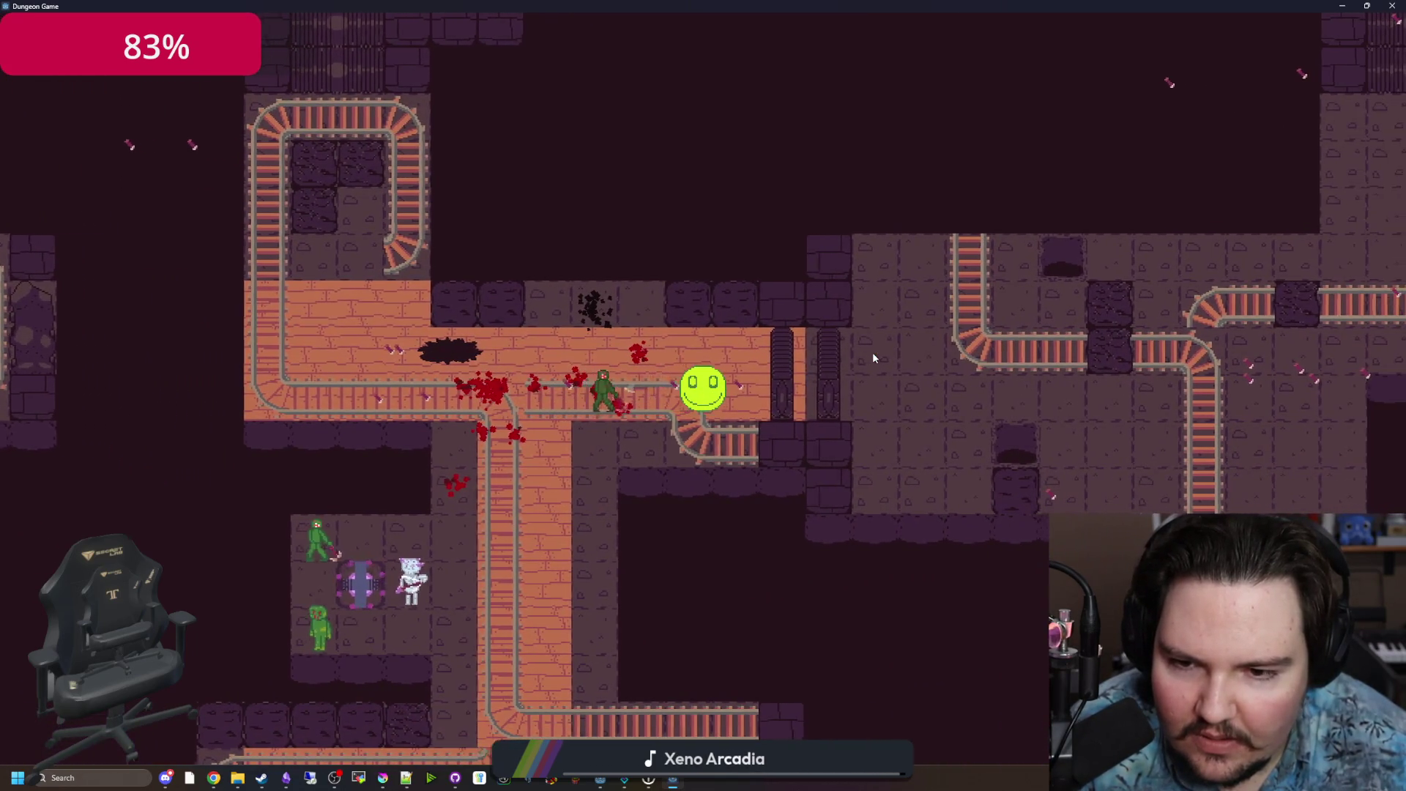
pyautogui.press('a')
pyautogui.press('w')
pyautogui.press('a')
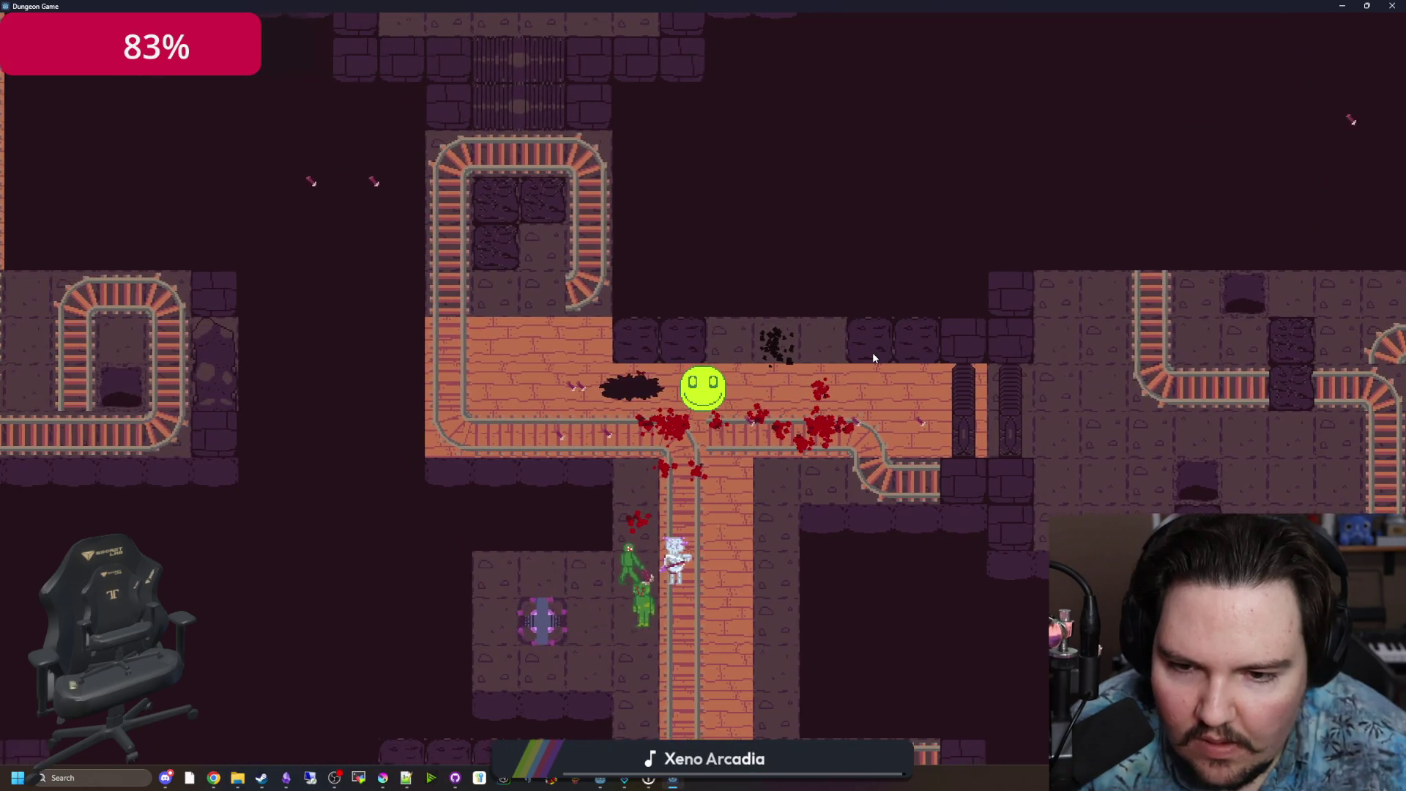
pyautogui.press('a')
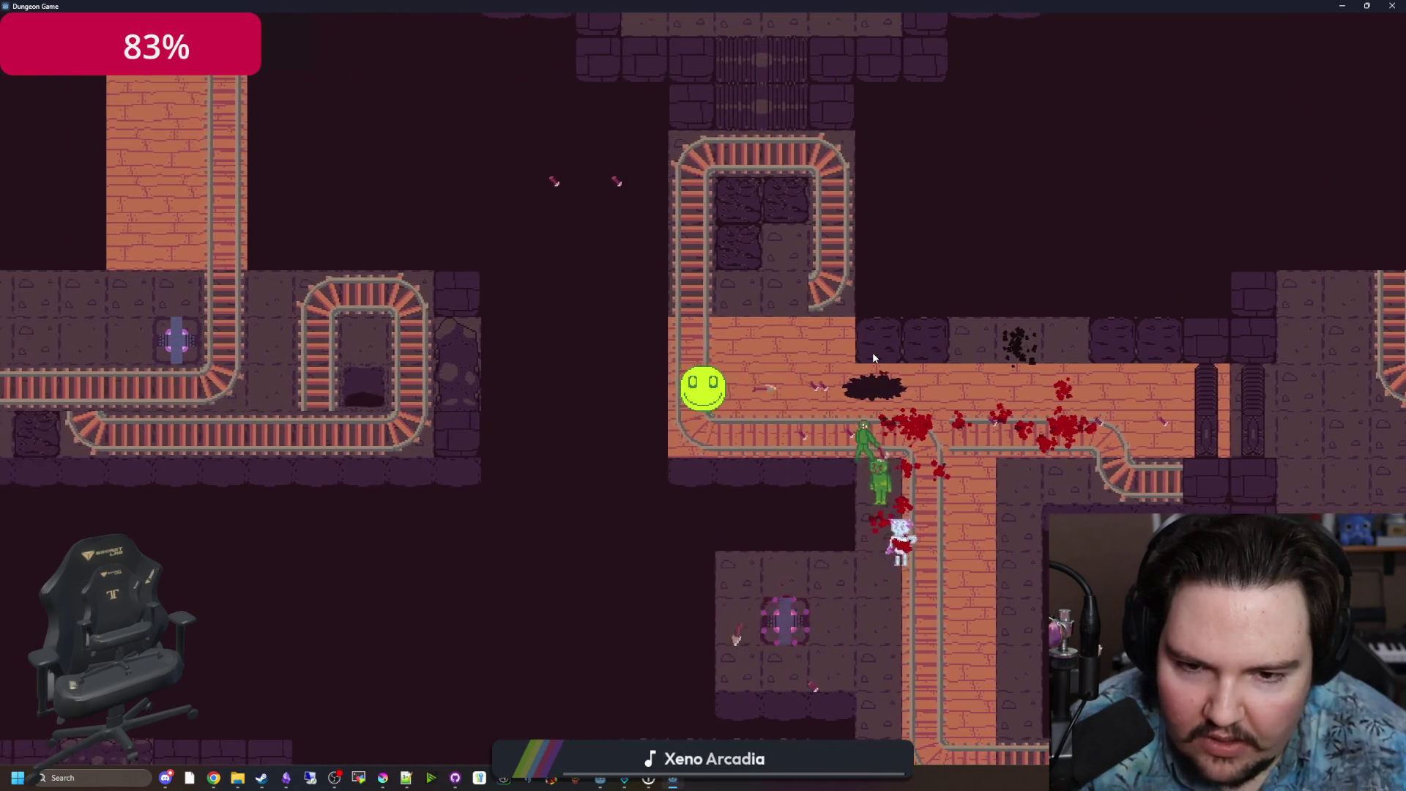
pyautogui.press('w')
pyautogui.press('d')
pyautogui.press('w')
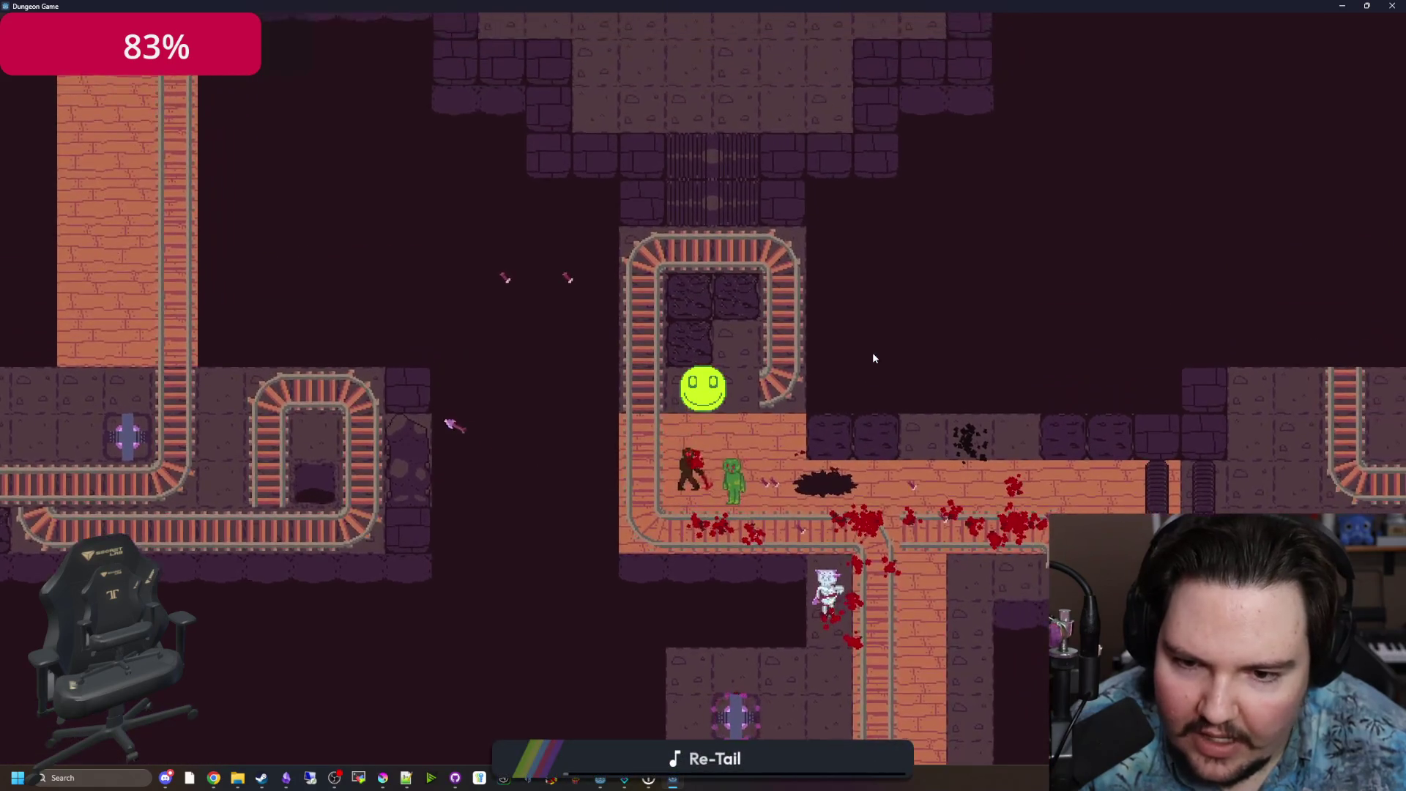
pyautogui.press('s')
pyautogui.press('d')
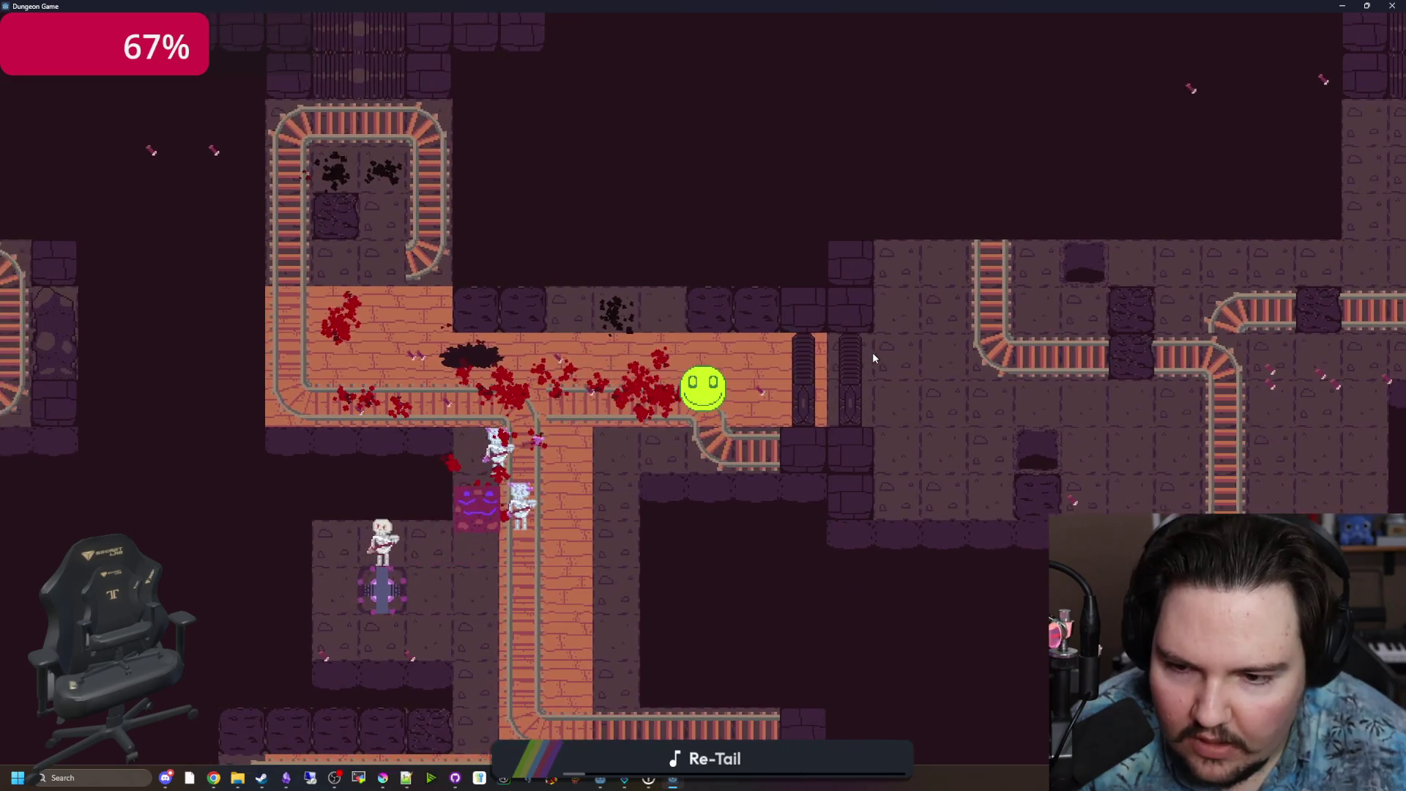
# Turn toward the skeleton enemies, then flee down and left into the lower corridor.
pyautogui.press('a')
pyautogui.press('s')
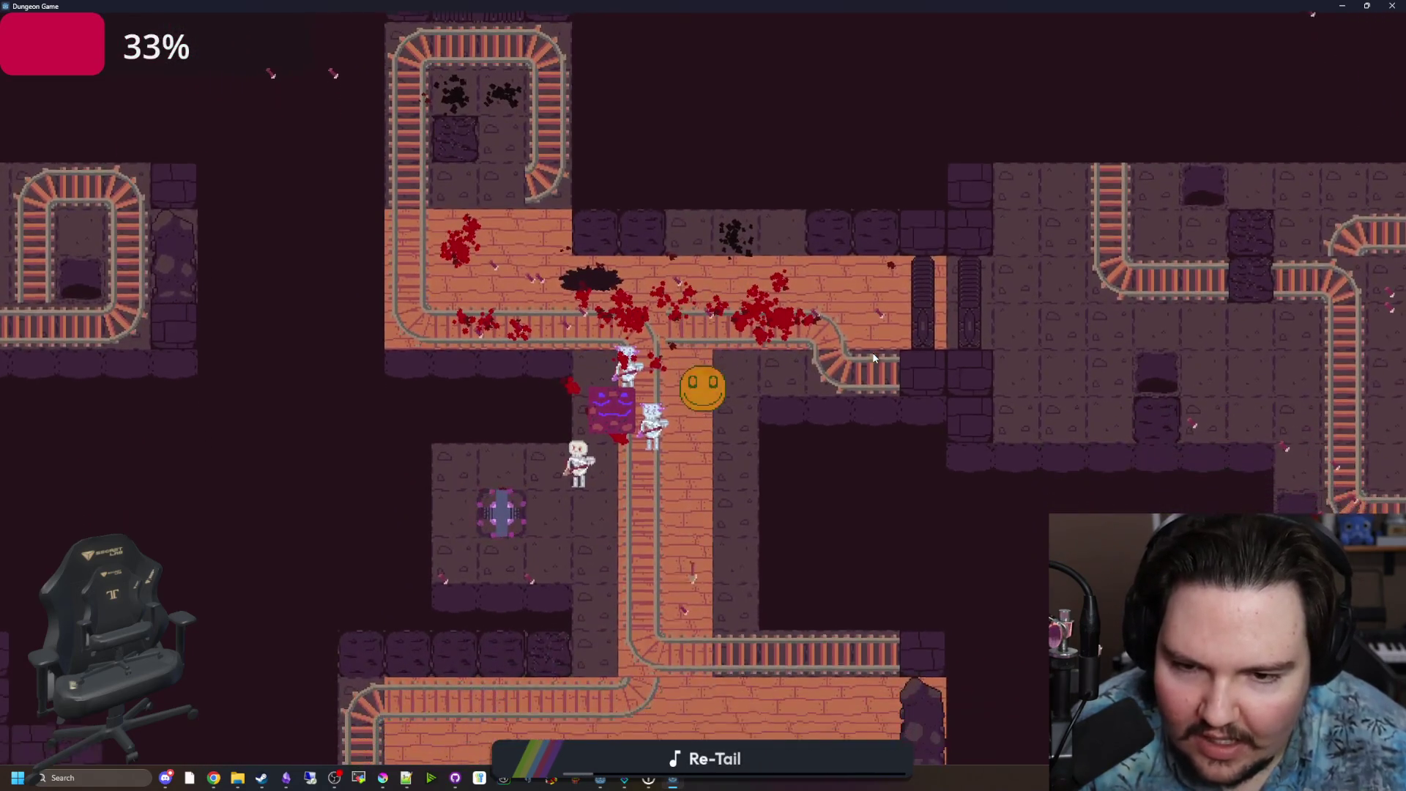
pyautogui.press('a')
pyautogui.press('s')
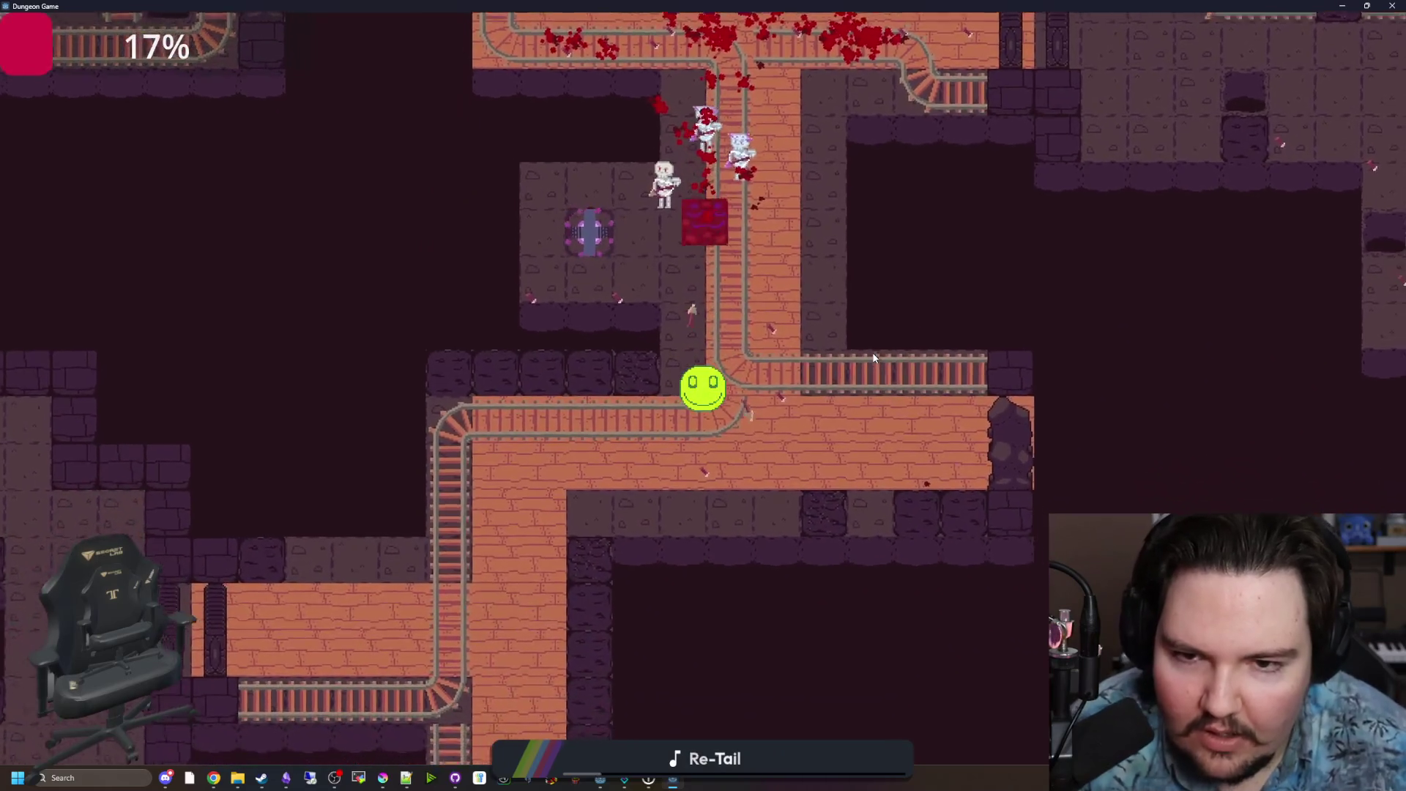
pyautogui.press('a')
pyautogui.press('a')
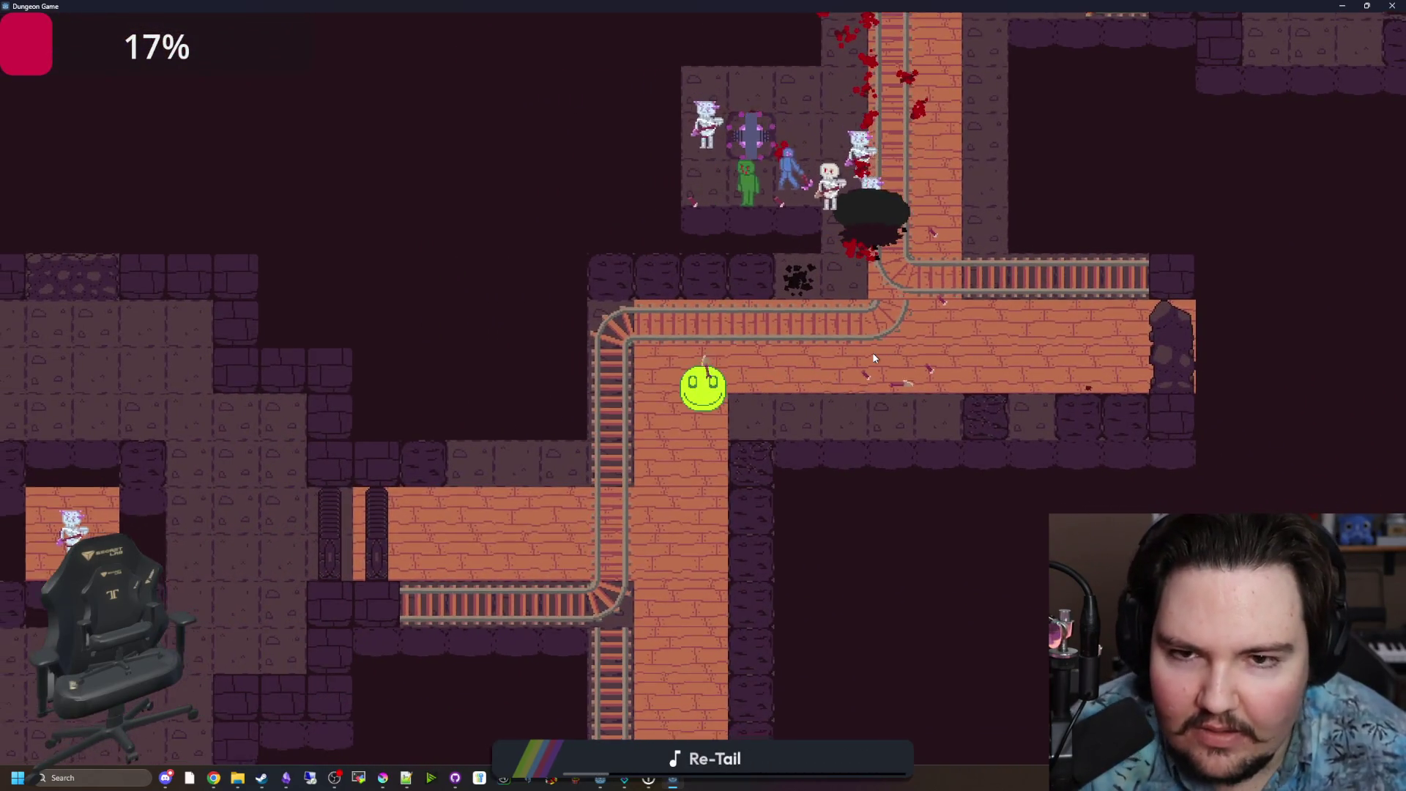
pyautogui.press('s')
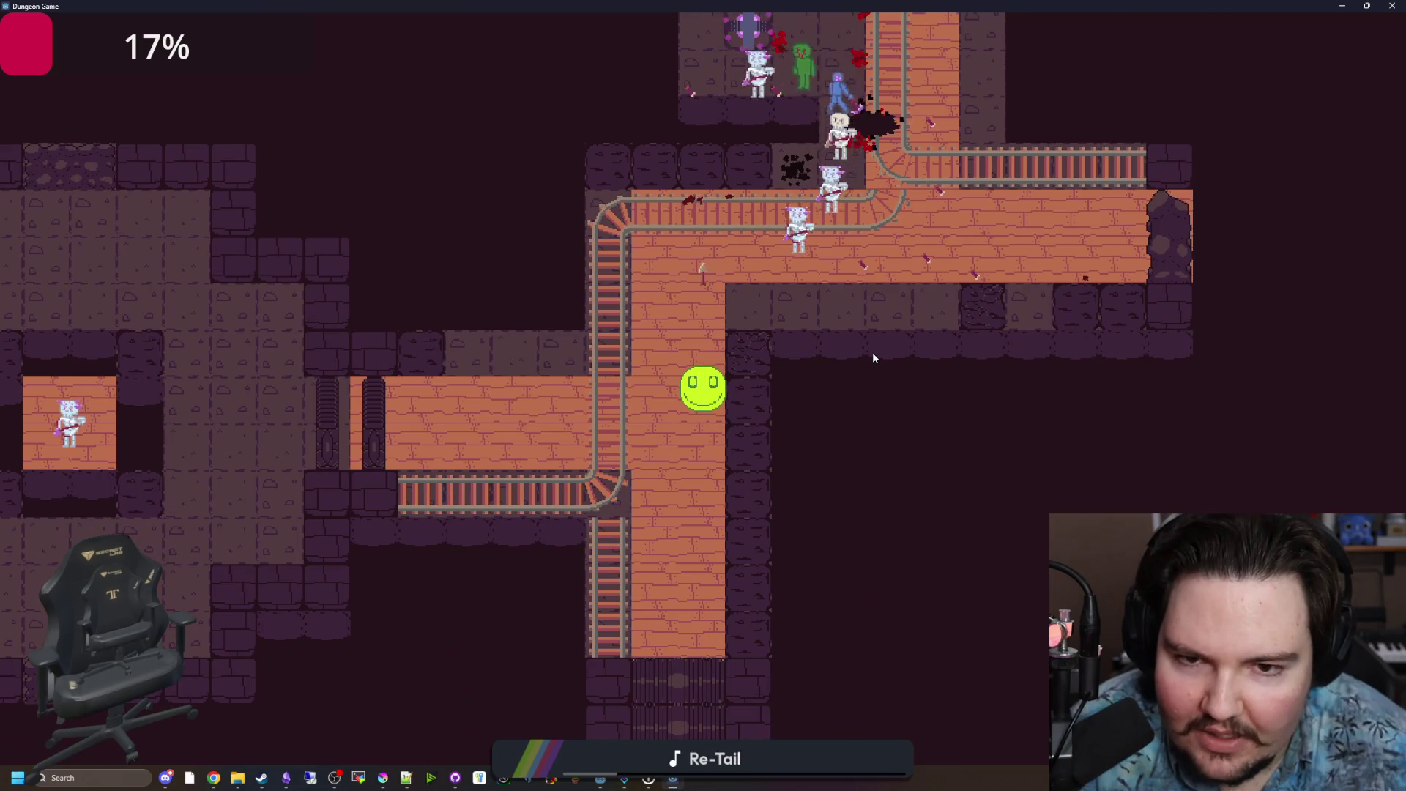
pyautogui.press('s')
# Fight the closing enemies until health reaches 0%, then restart with a new dungeon.
pyautogui.press('s')
pyautogui.press('a')
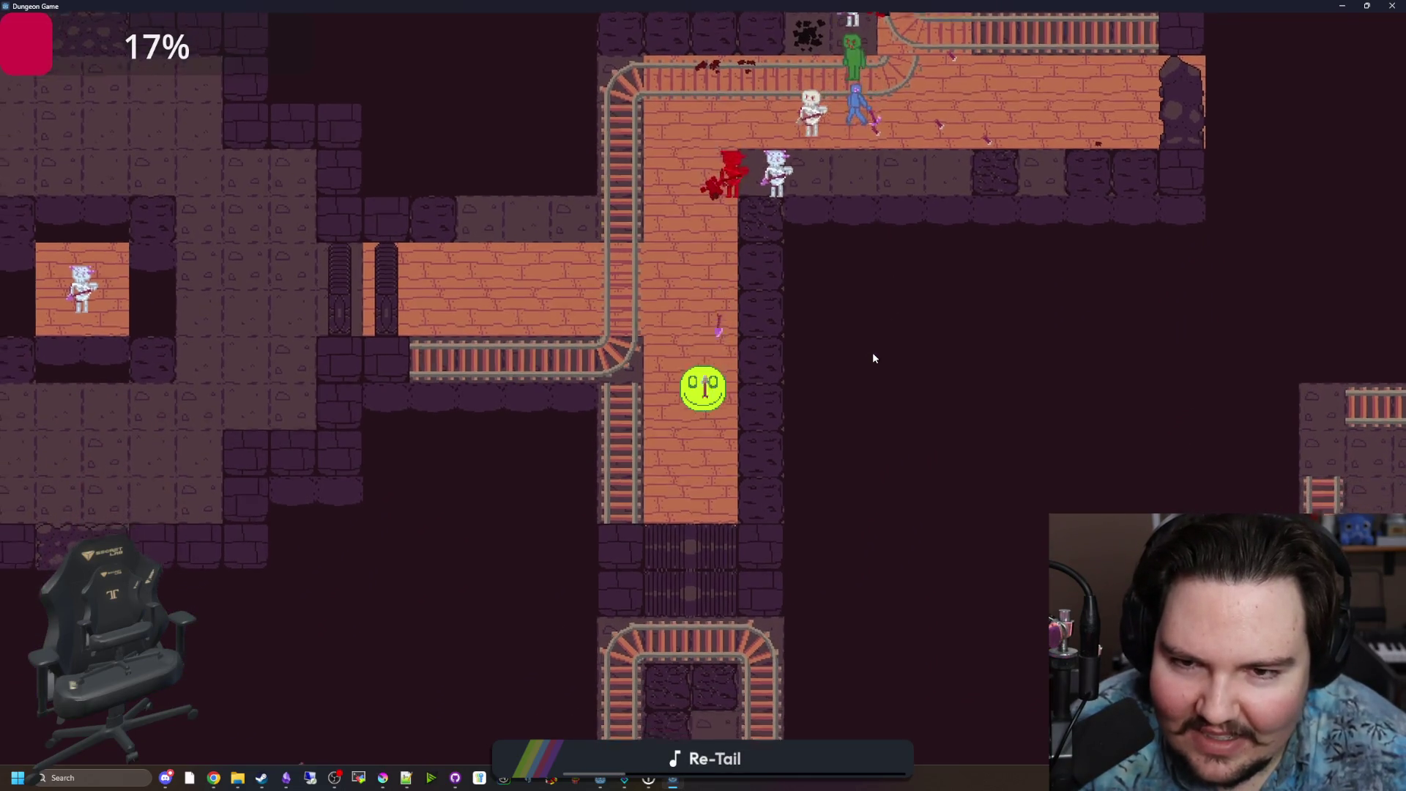
pyautogui.press('w')
pyautogui.press('d')
pyautogui.press('s')
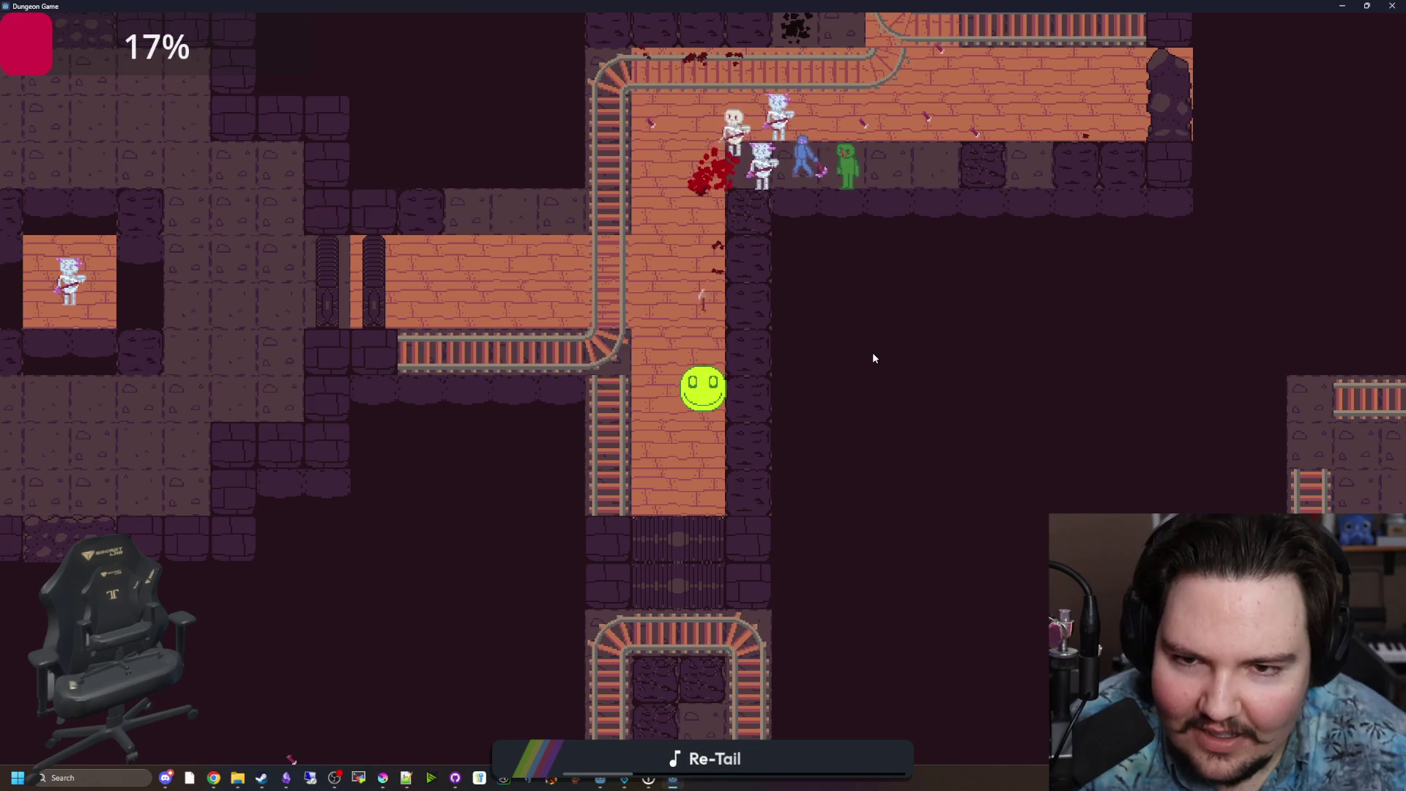
pyautogui.press('a')
pyautogui.press('w')
pyautogui.press('d')
pyautogui.press('s')
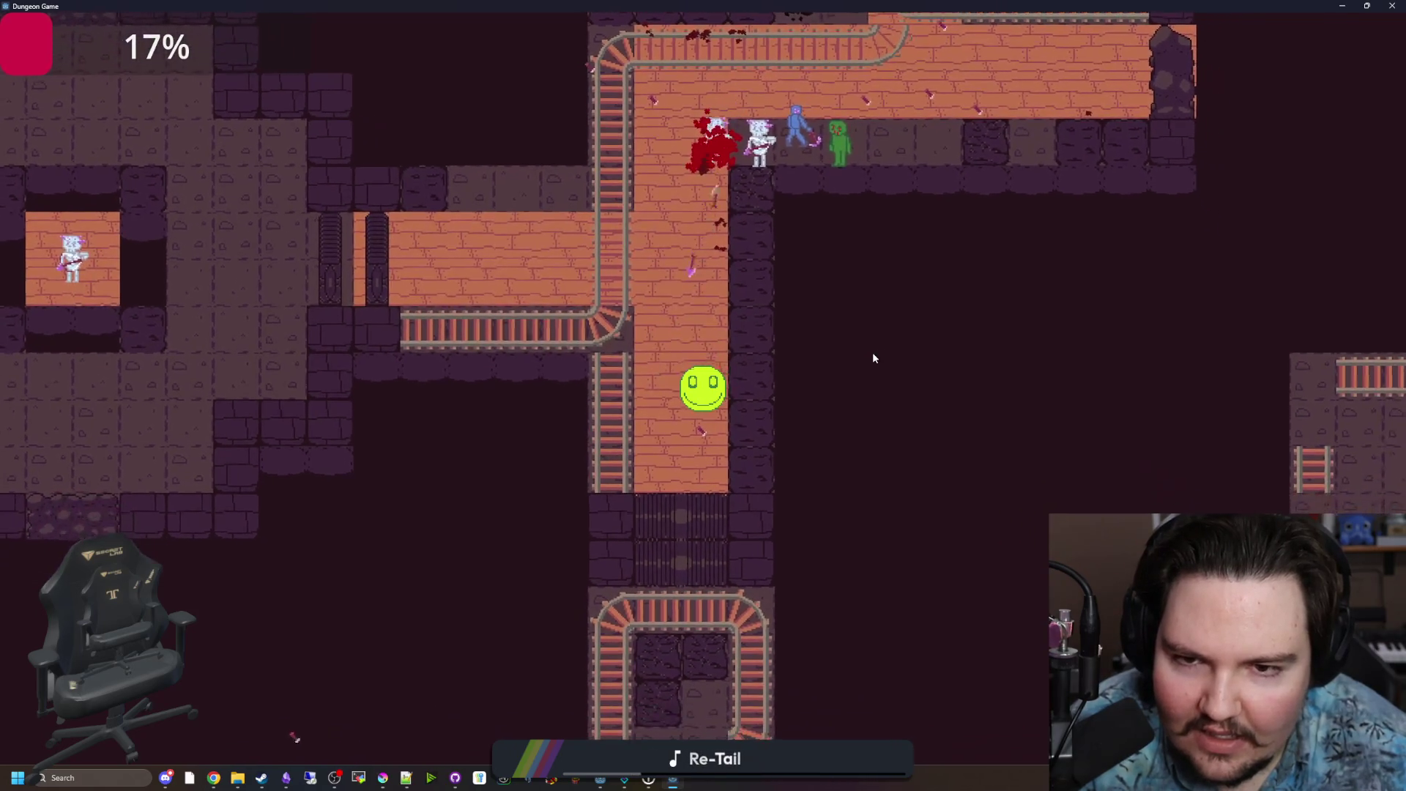
pyautogui.press('w')
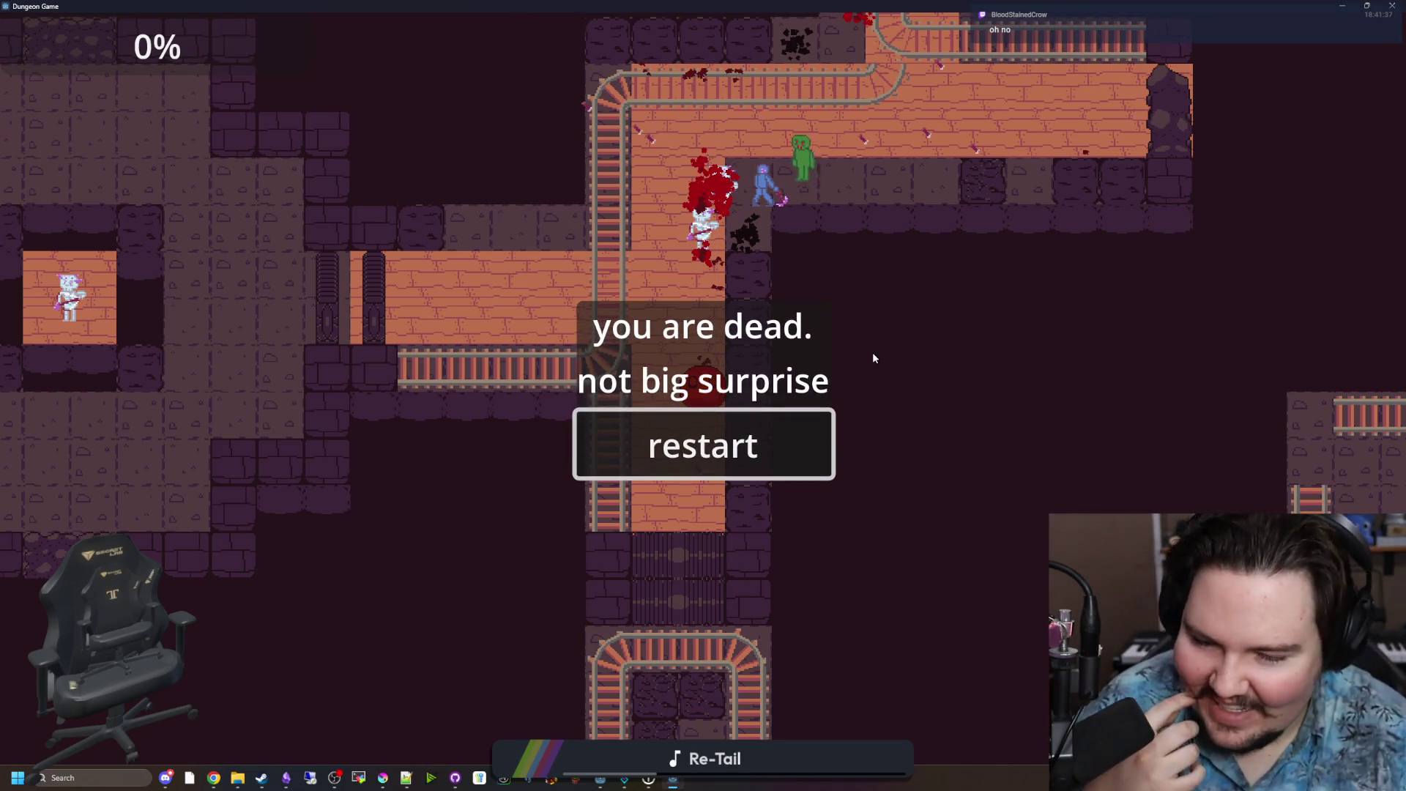
pyautogui.press('Return')
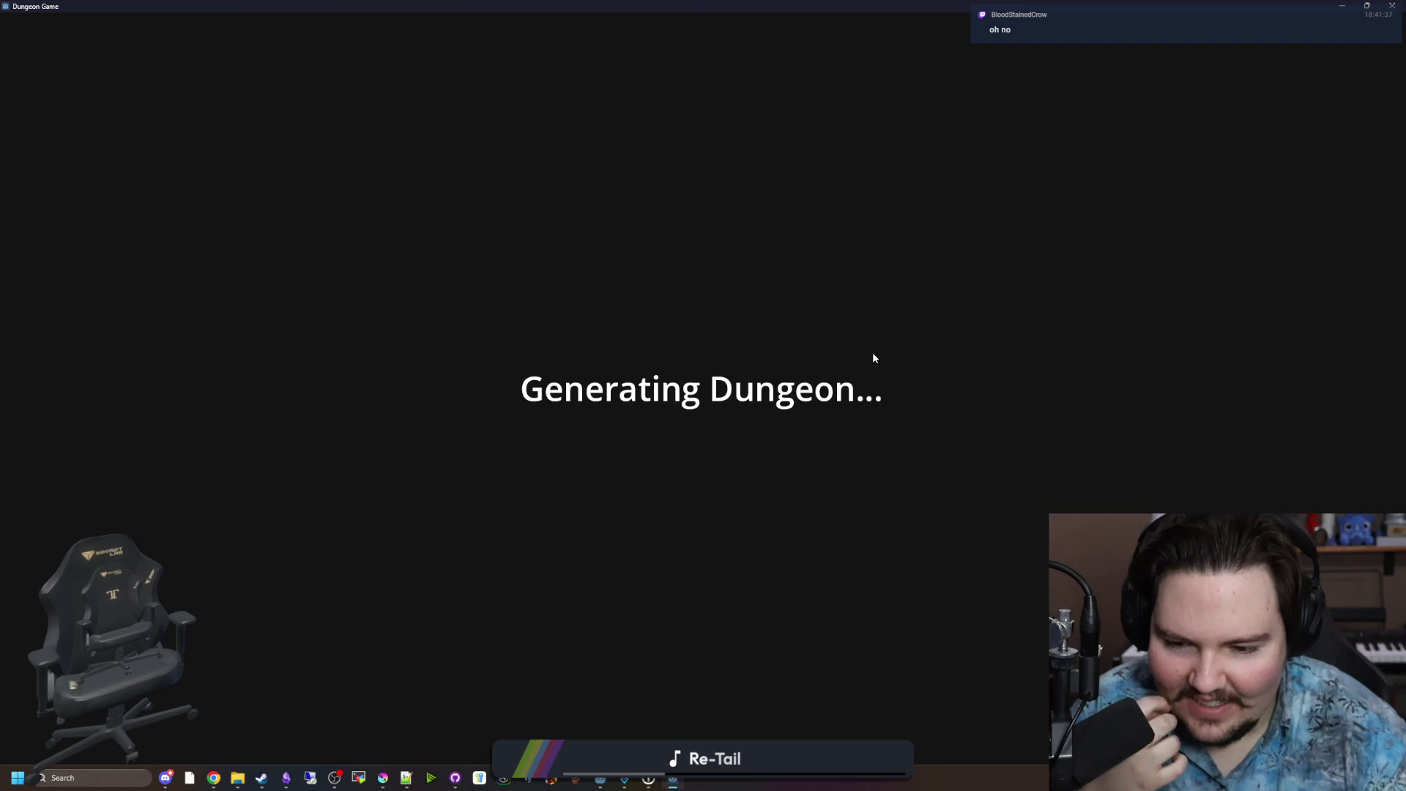
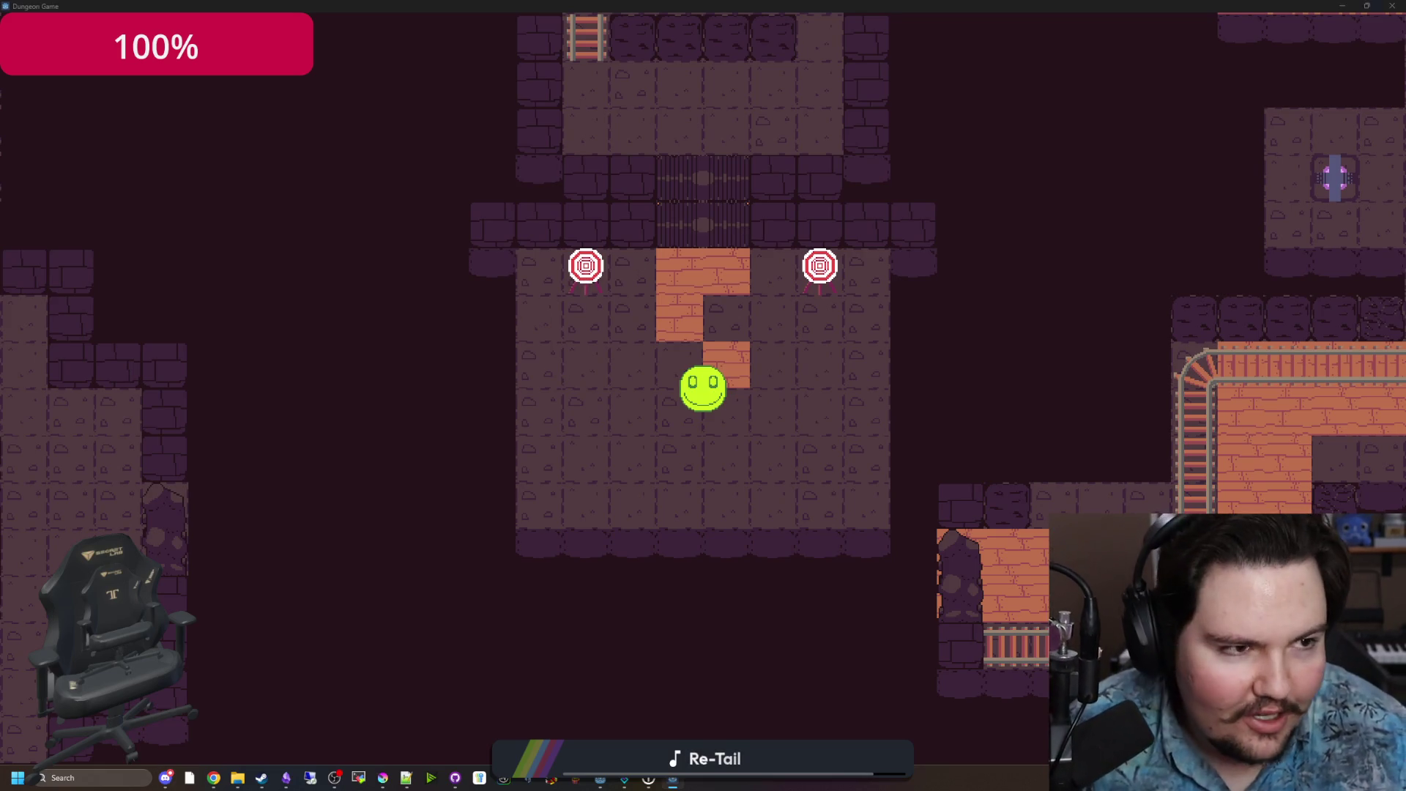
# Read the Discord update notes, highlighting the Enemy Changes and Newton's first law lines.
pyautogui.hotkey('alt', 'Tab')
pyautogui.scroll(2, 473, 412)
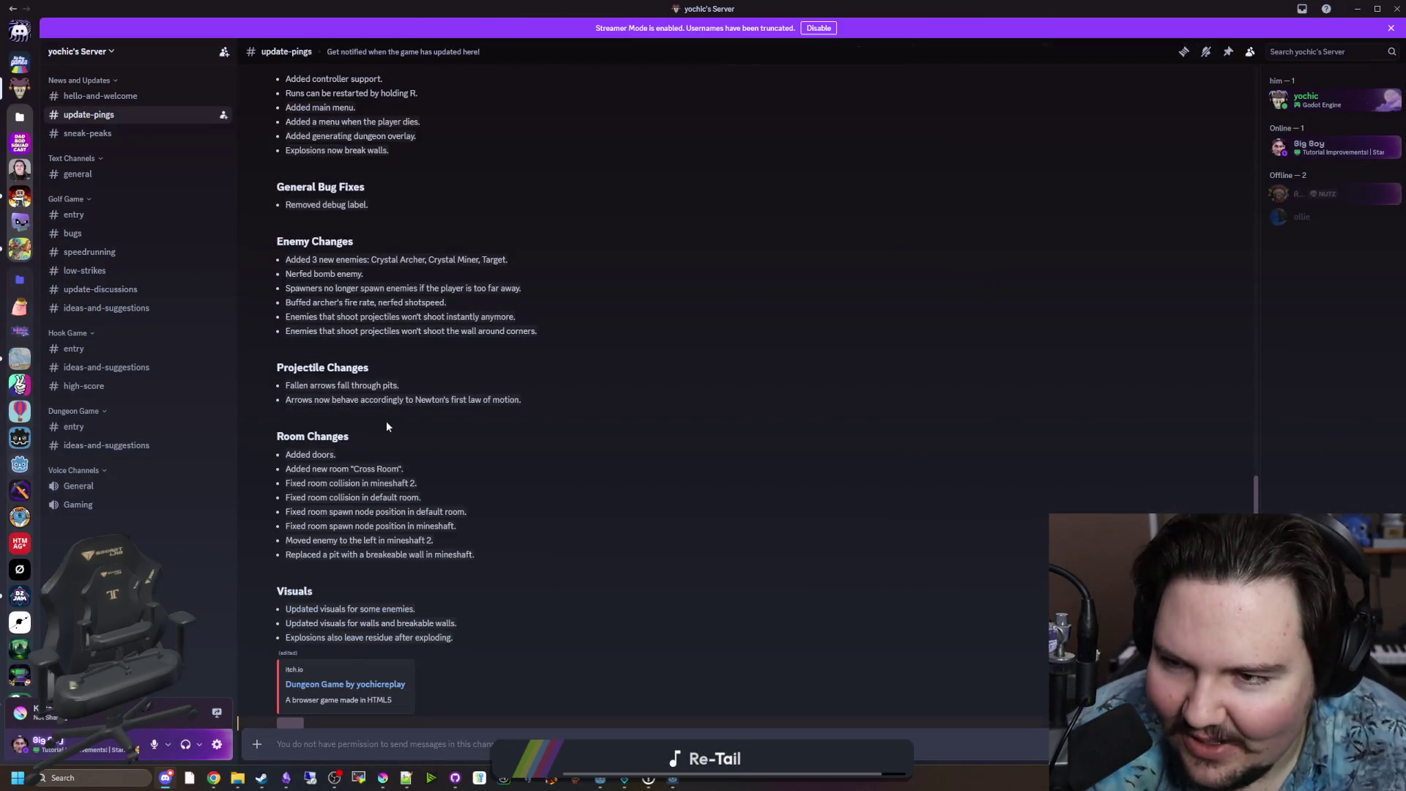
pyautogui.scroll(2, 388, 426)
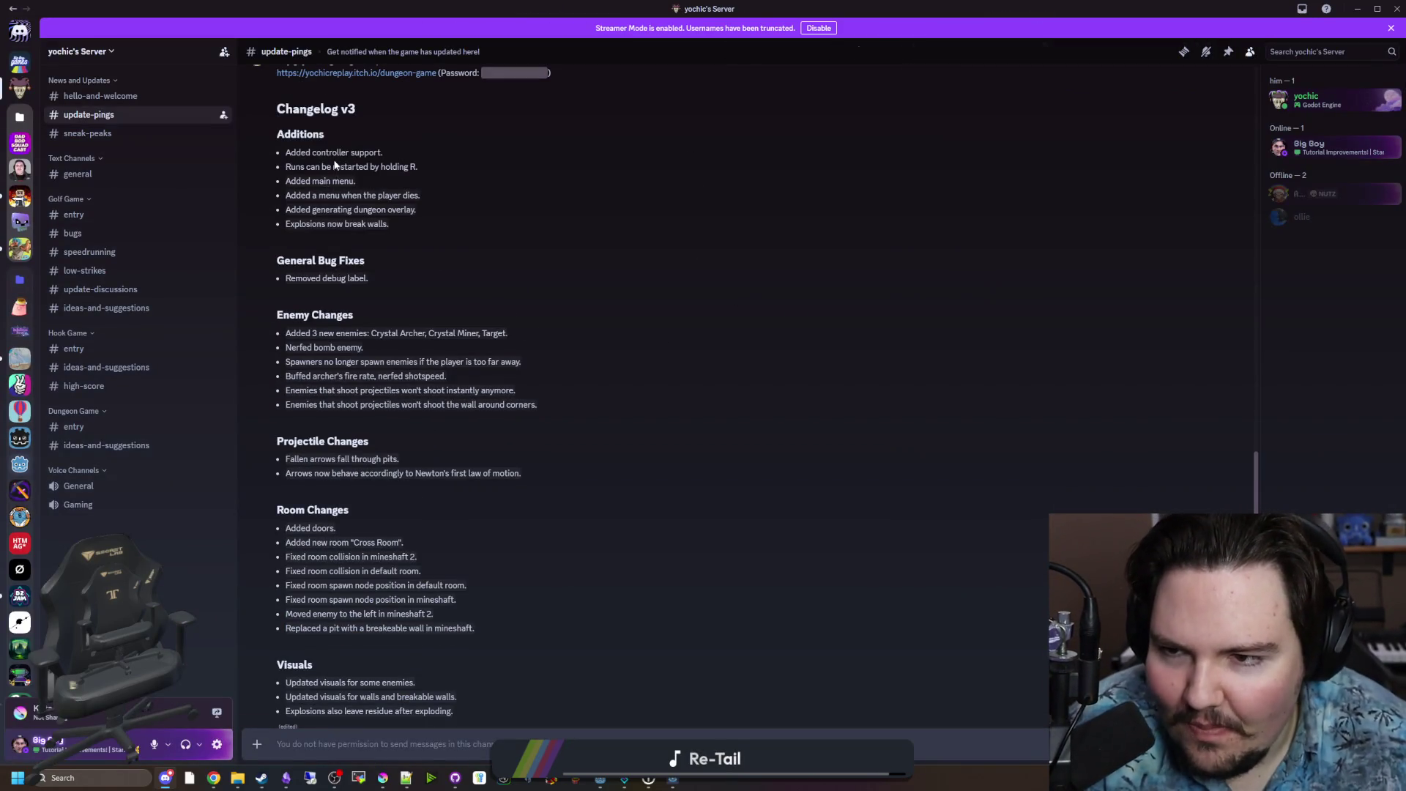
pyautogui.scroll(-2, 349, 326)
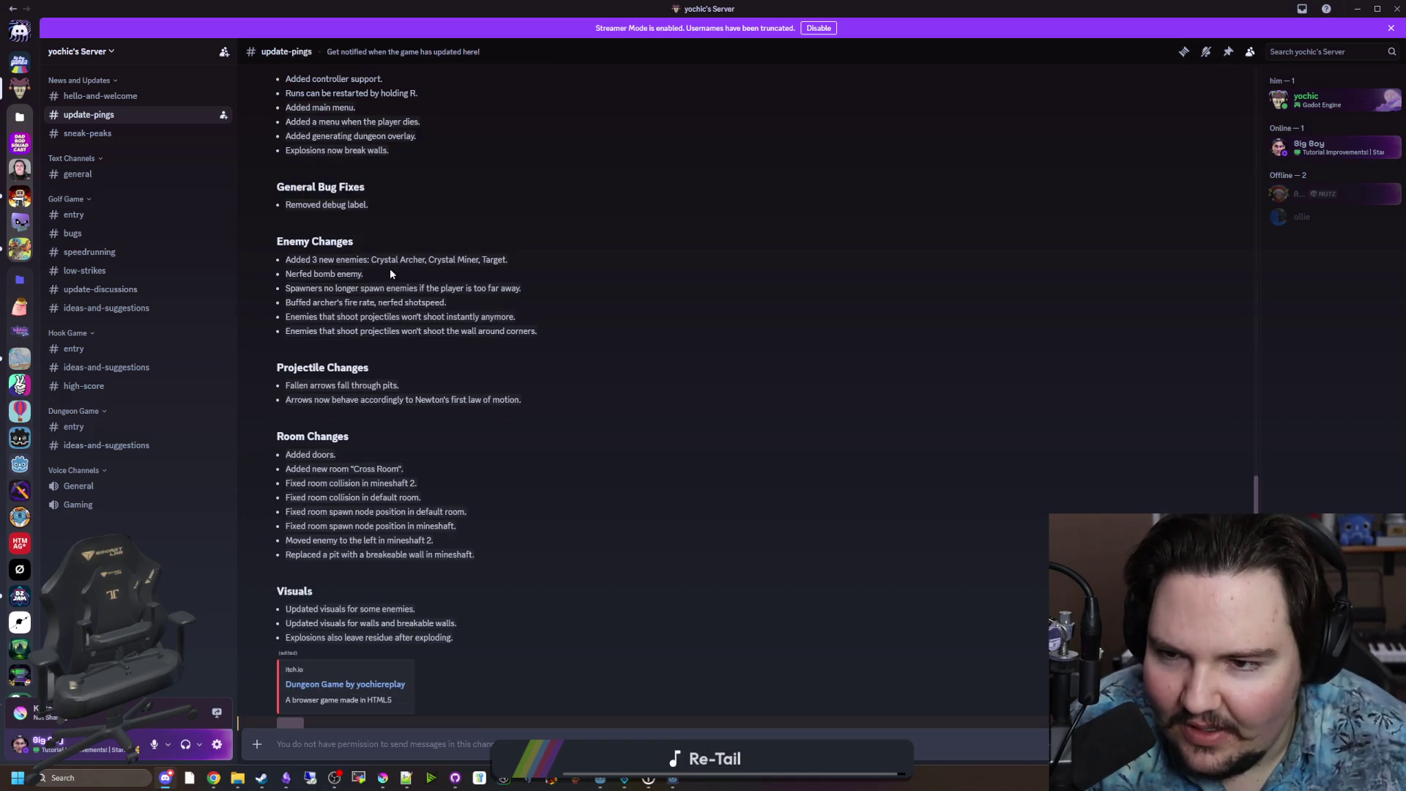
pyautogui.moveTo(372, 264)
pyautogui.mouseDown()
pyautogui.moveTo(439, 277)
pyautogui.moveTo(547, 335)
pyautogui.mouseUp()
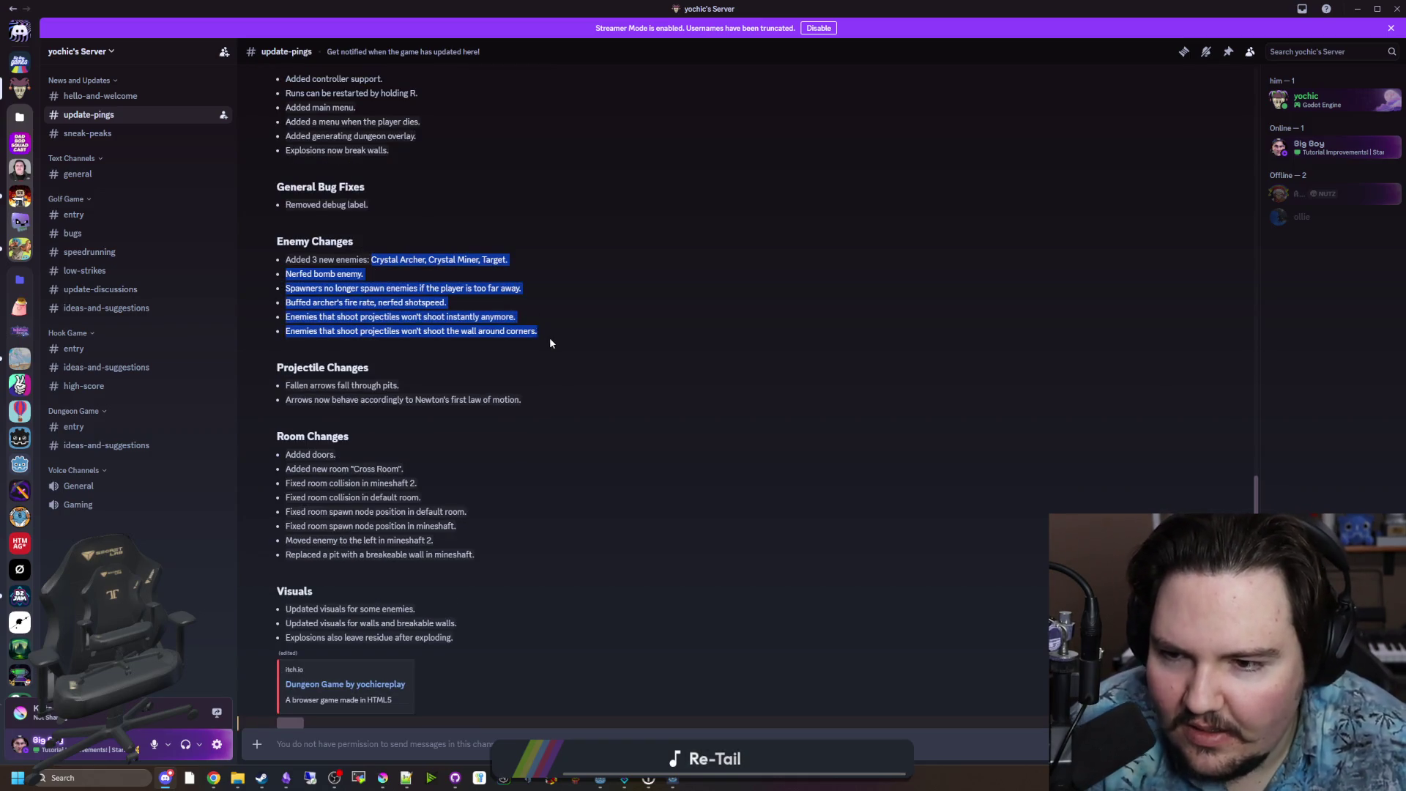
pyautogui.click(552, 334)
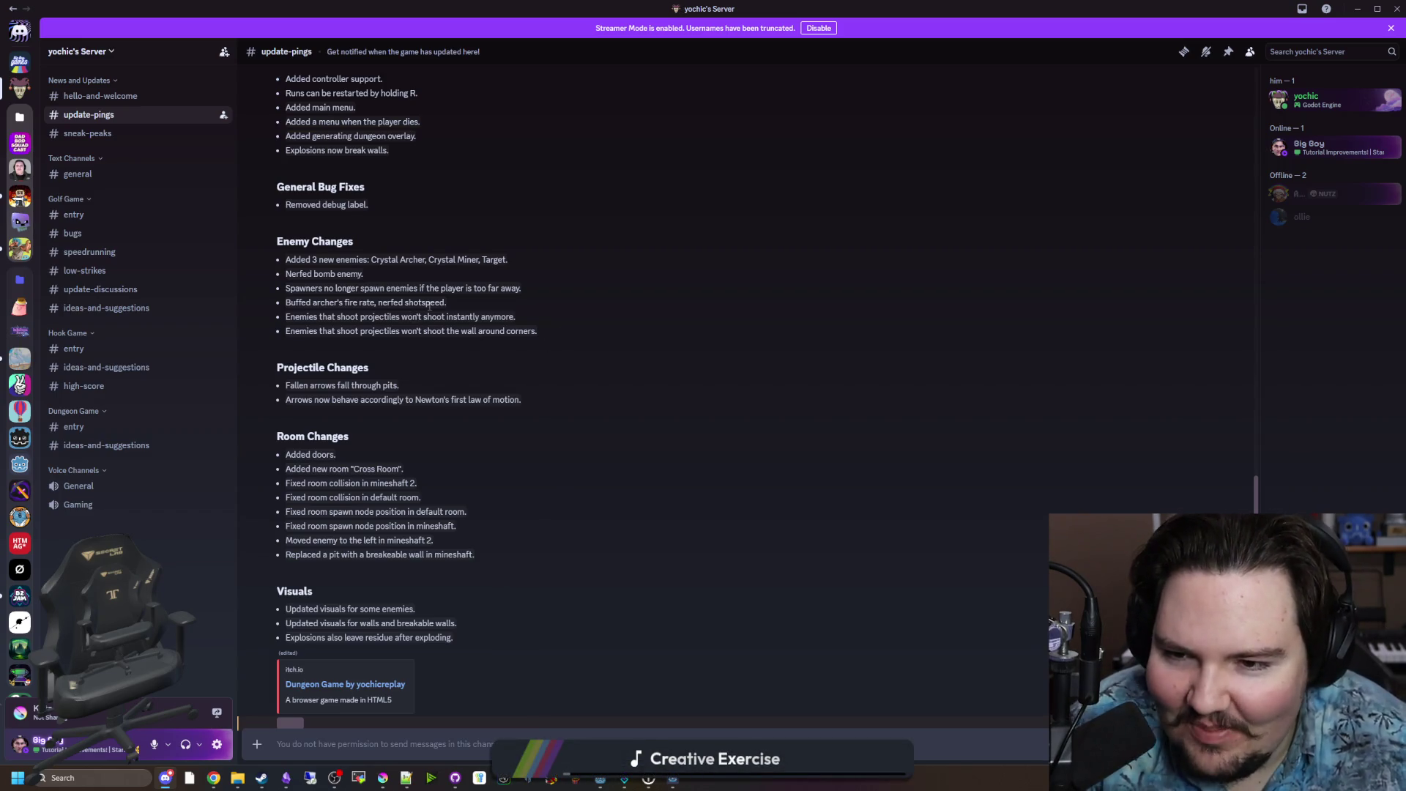
pyautogui.moveTo(430, 403); pyautogui.dragTo(519, 402)
pyautogui.click(538, 408)
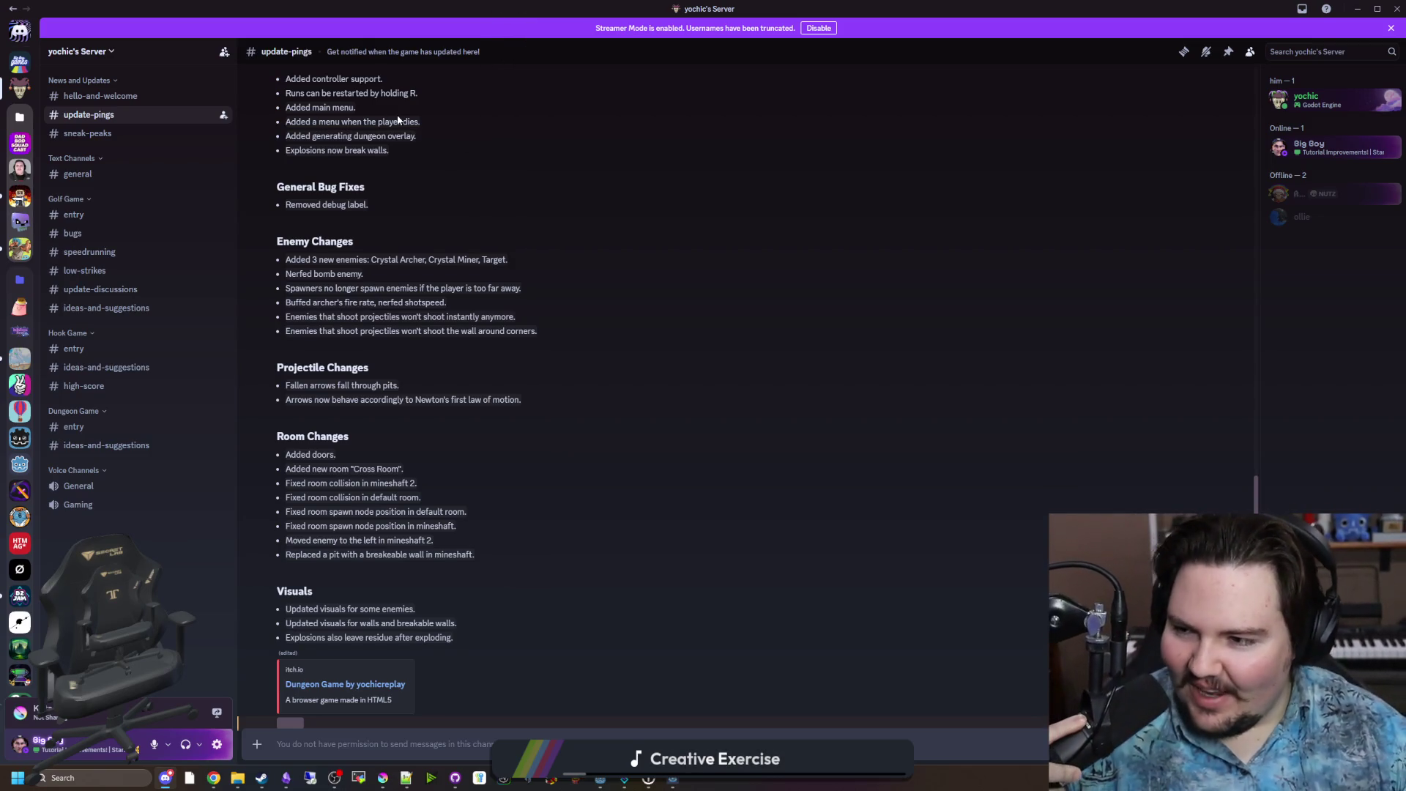
# Back in Dungeon Game, walk the player left and right to hit the target.
pyautogui.hotkey('alt', 'Tab')
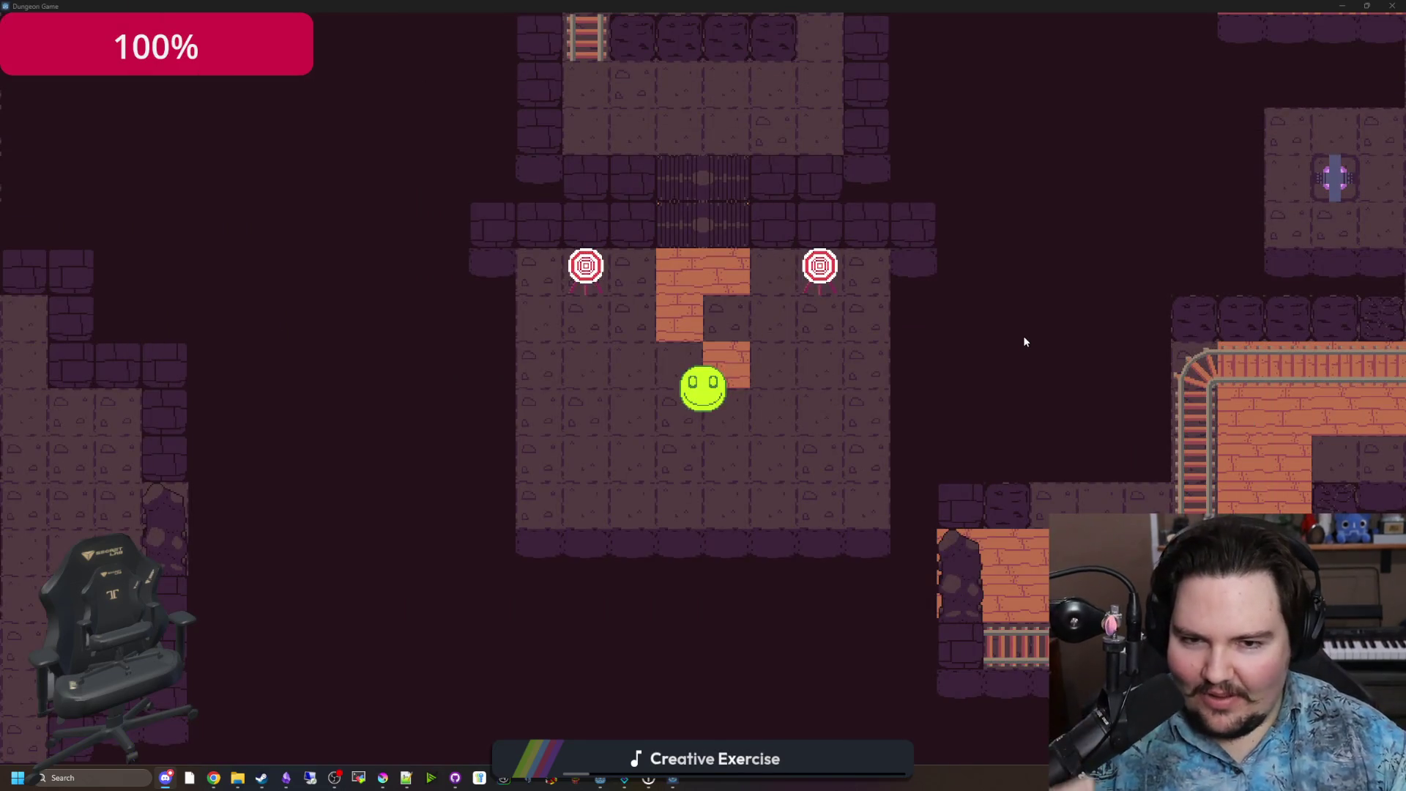
pyautogui.press('d')
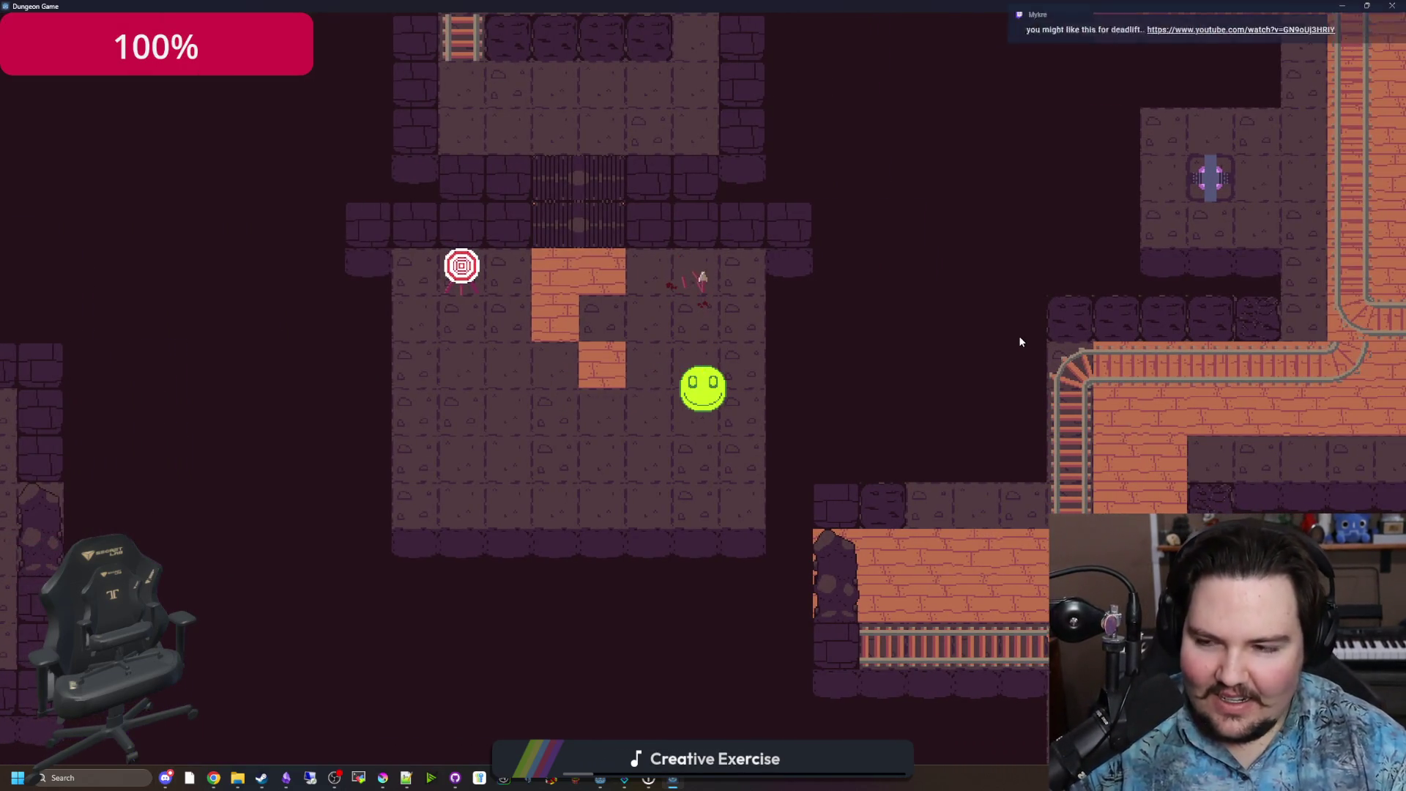
pyautogui.press('a')
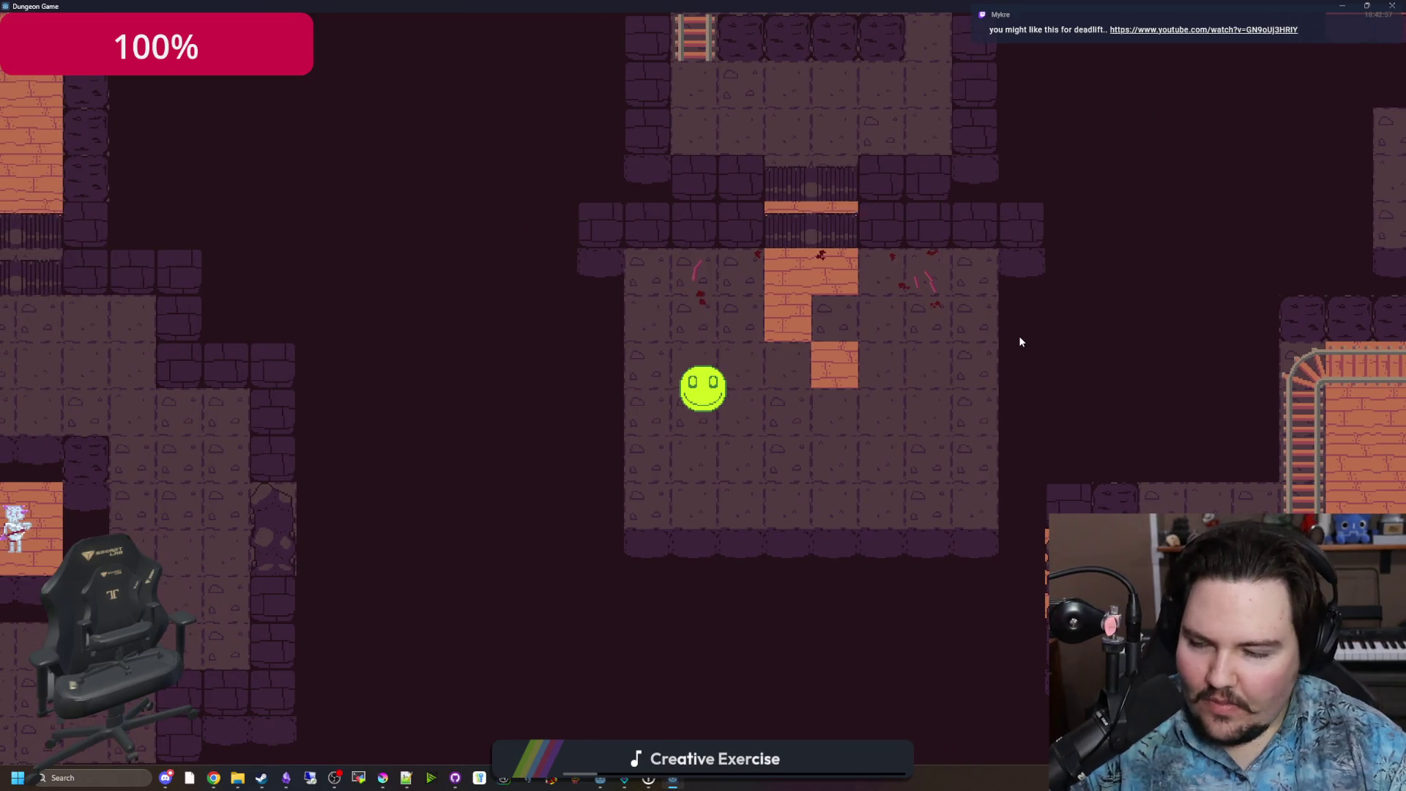
pyautogui.press('d')
pyautogui.press('d')
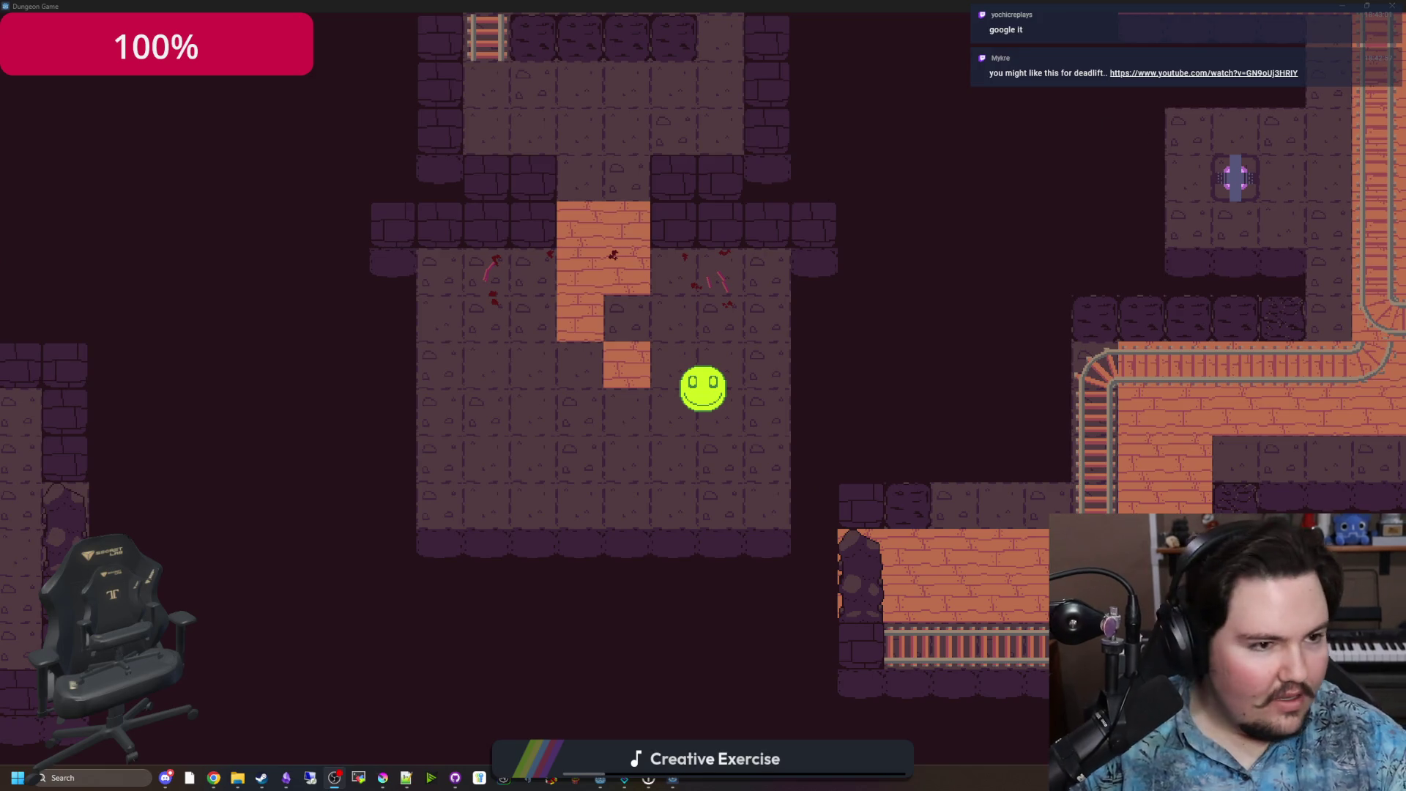
pyautogui.hotkey('alt', 'Tab')
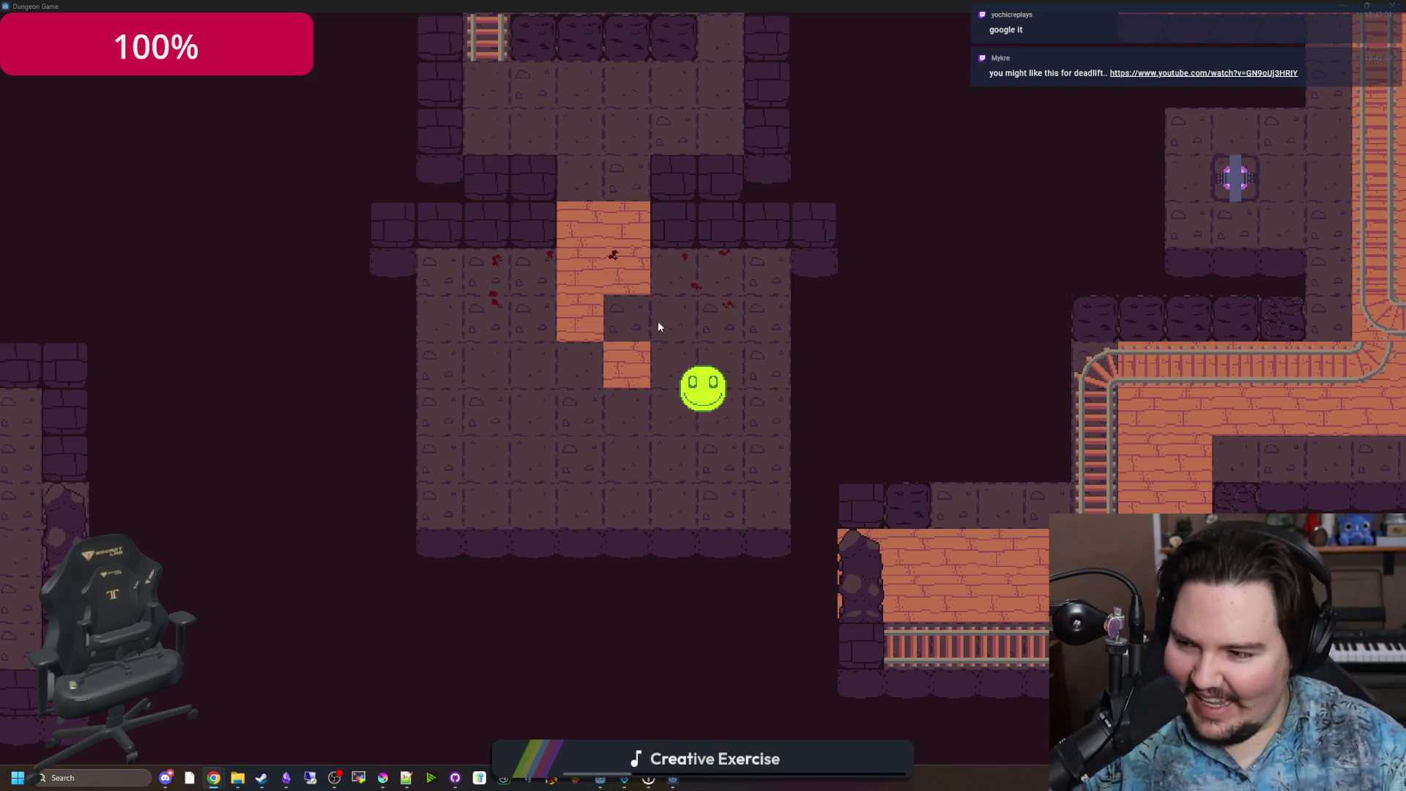
# Move the player around the room with WASD while shooting left.
pyautogui.press('a')
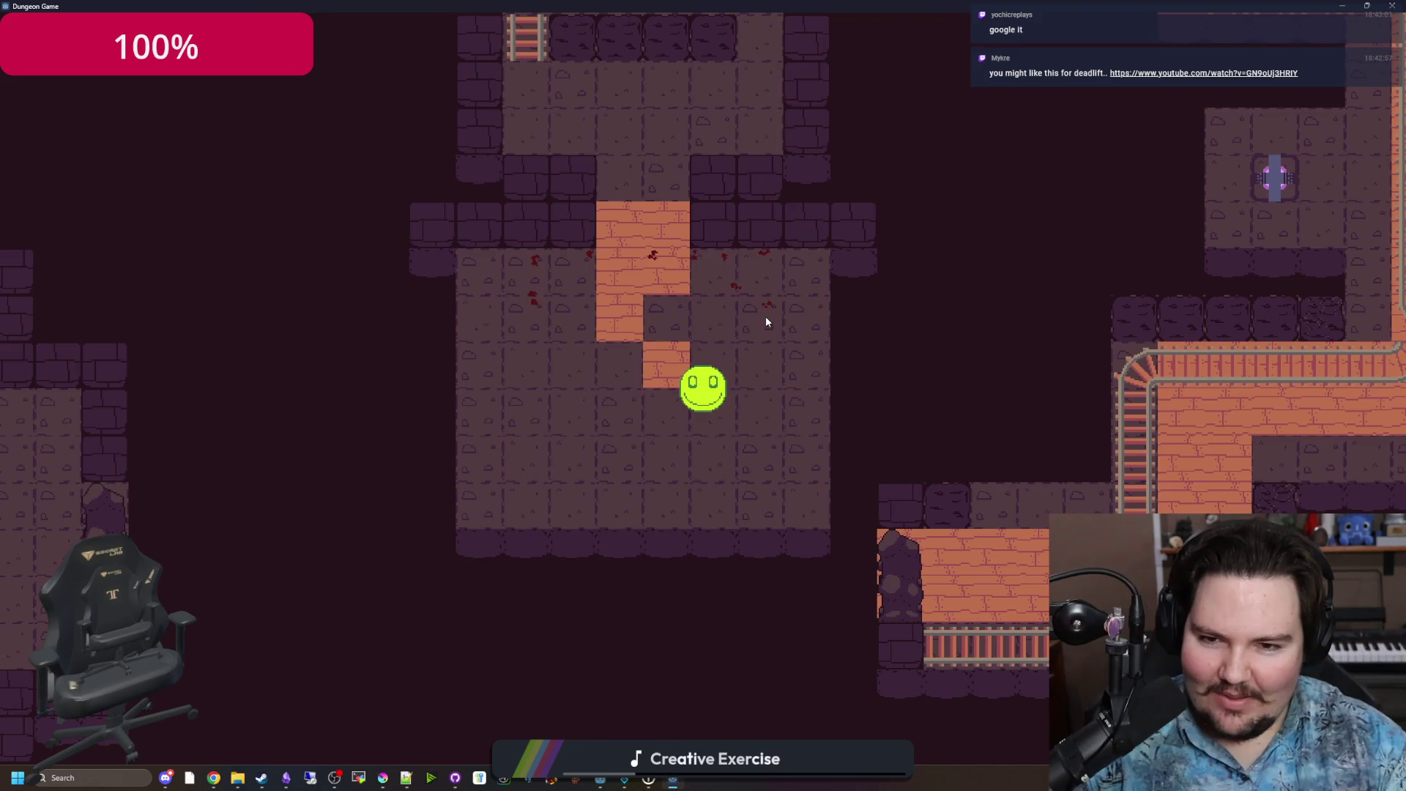
pyautogui.press('a')
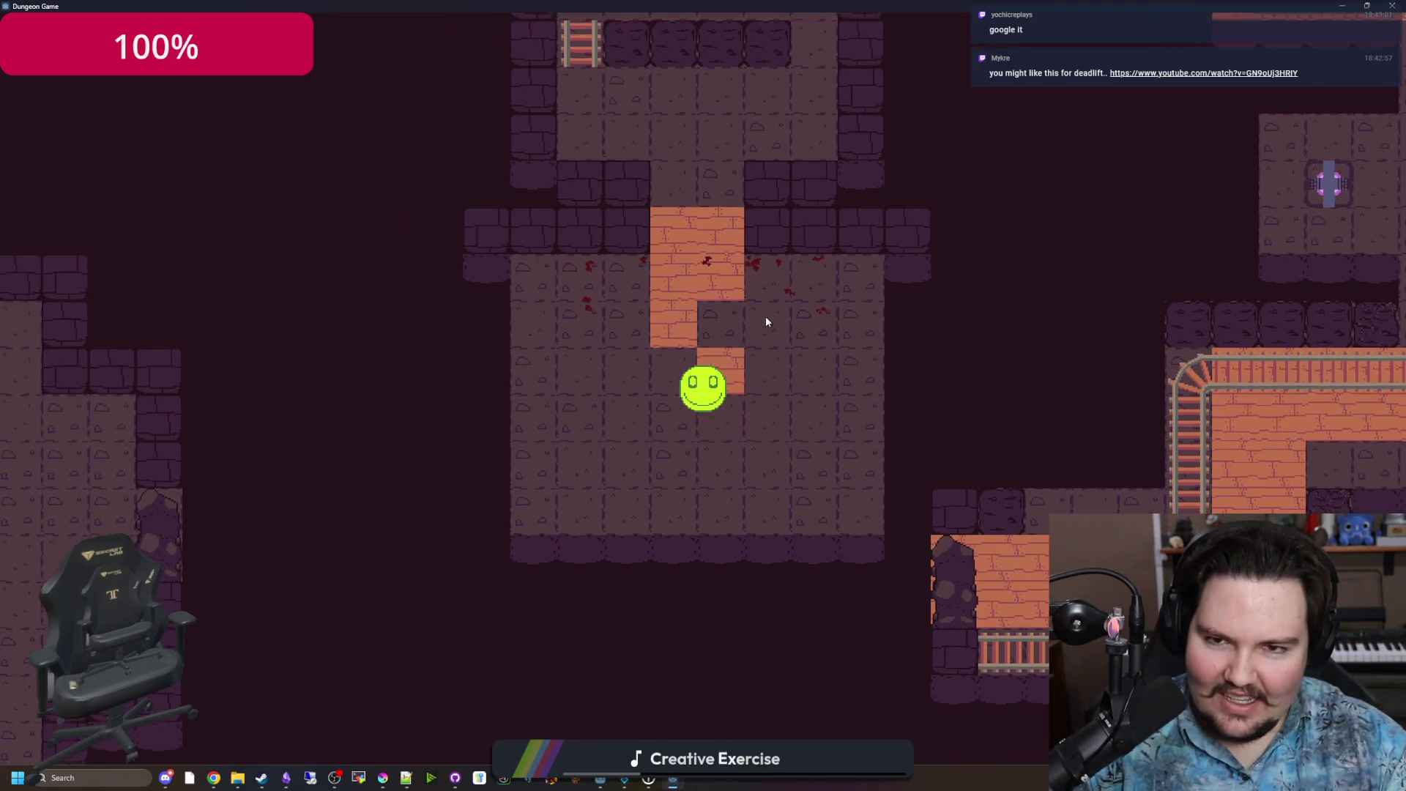
pyautogui.press('w')
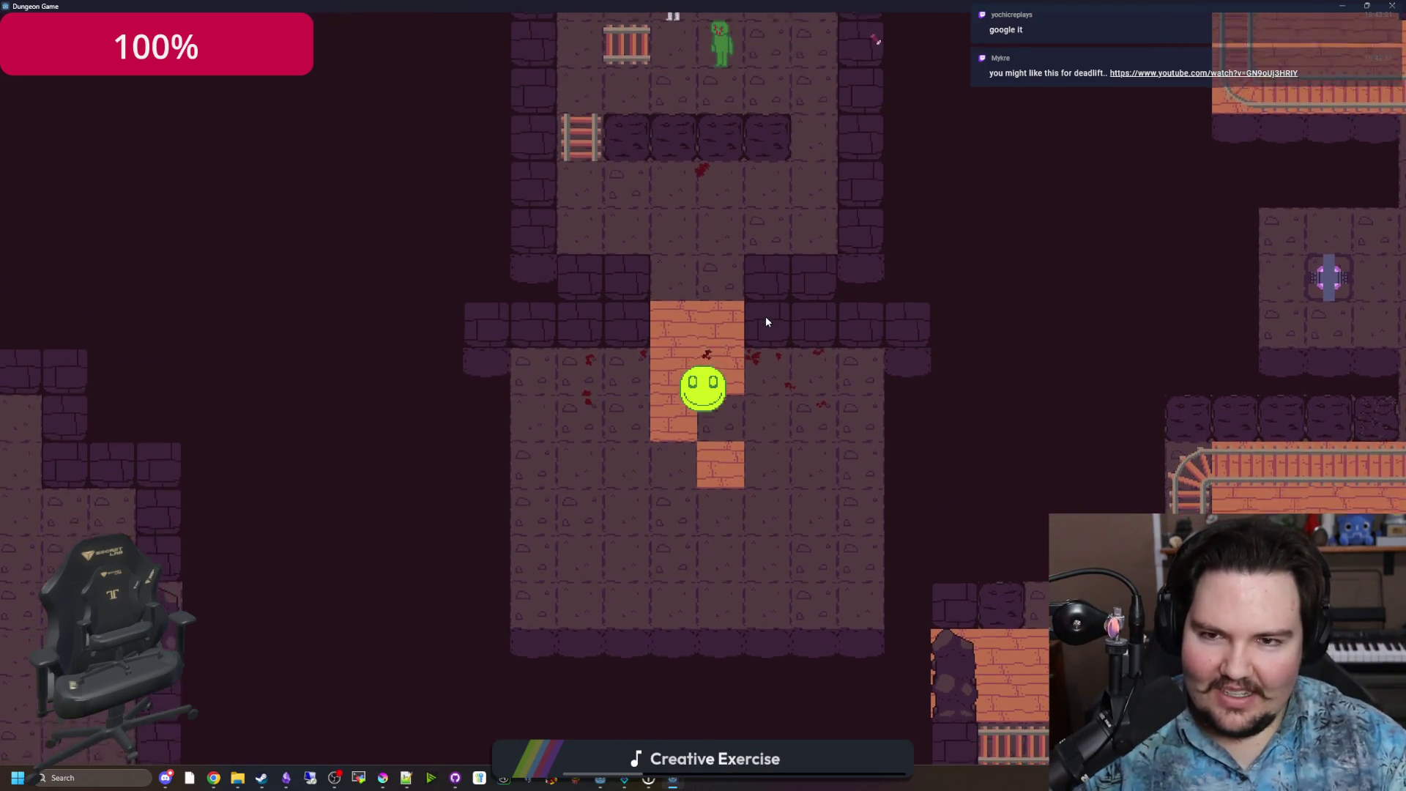
pyautogui.press('s')
pyautogui.press('s')
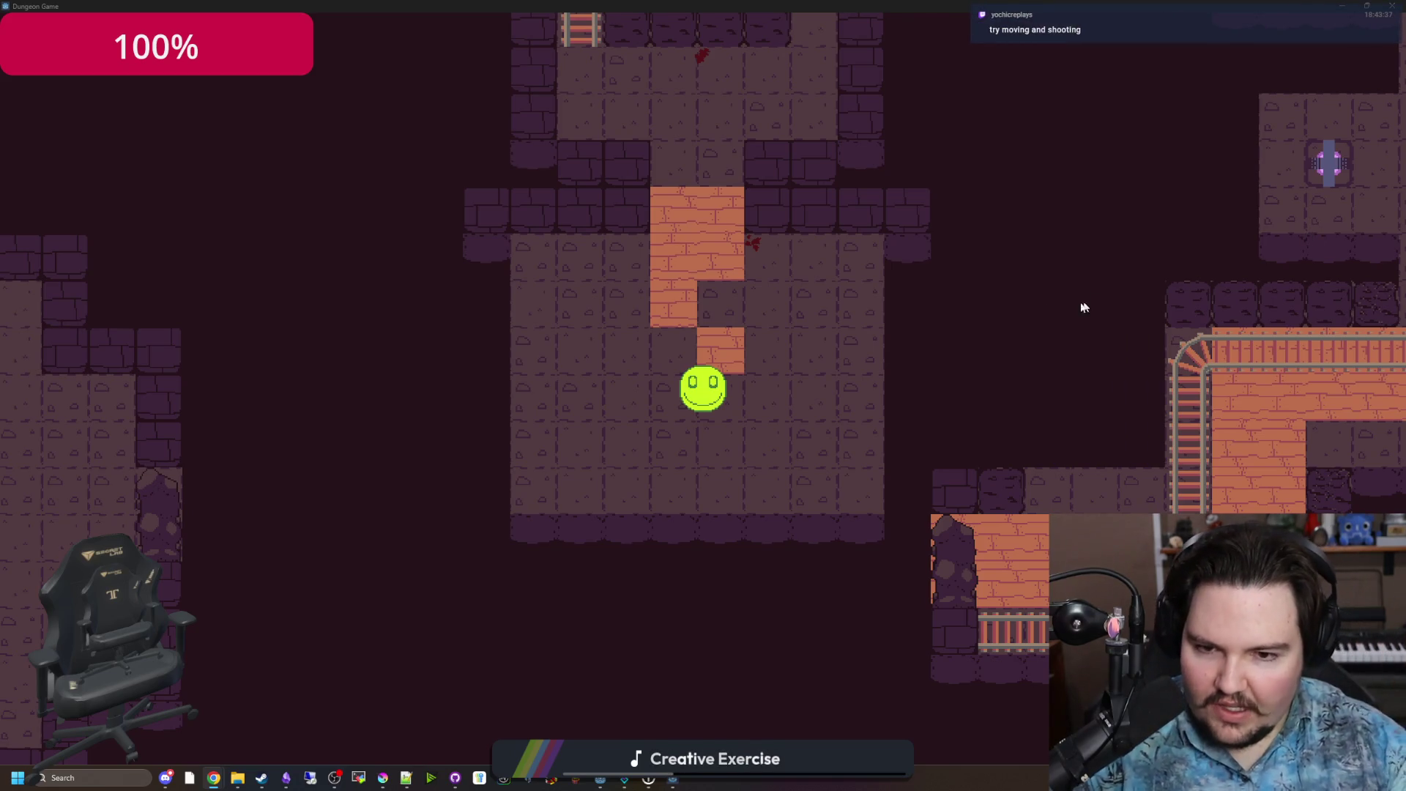
pyautogui.press('w')
pyautogui.press('d')
pyautogui.press('s')
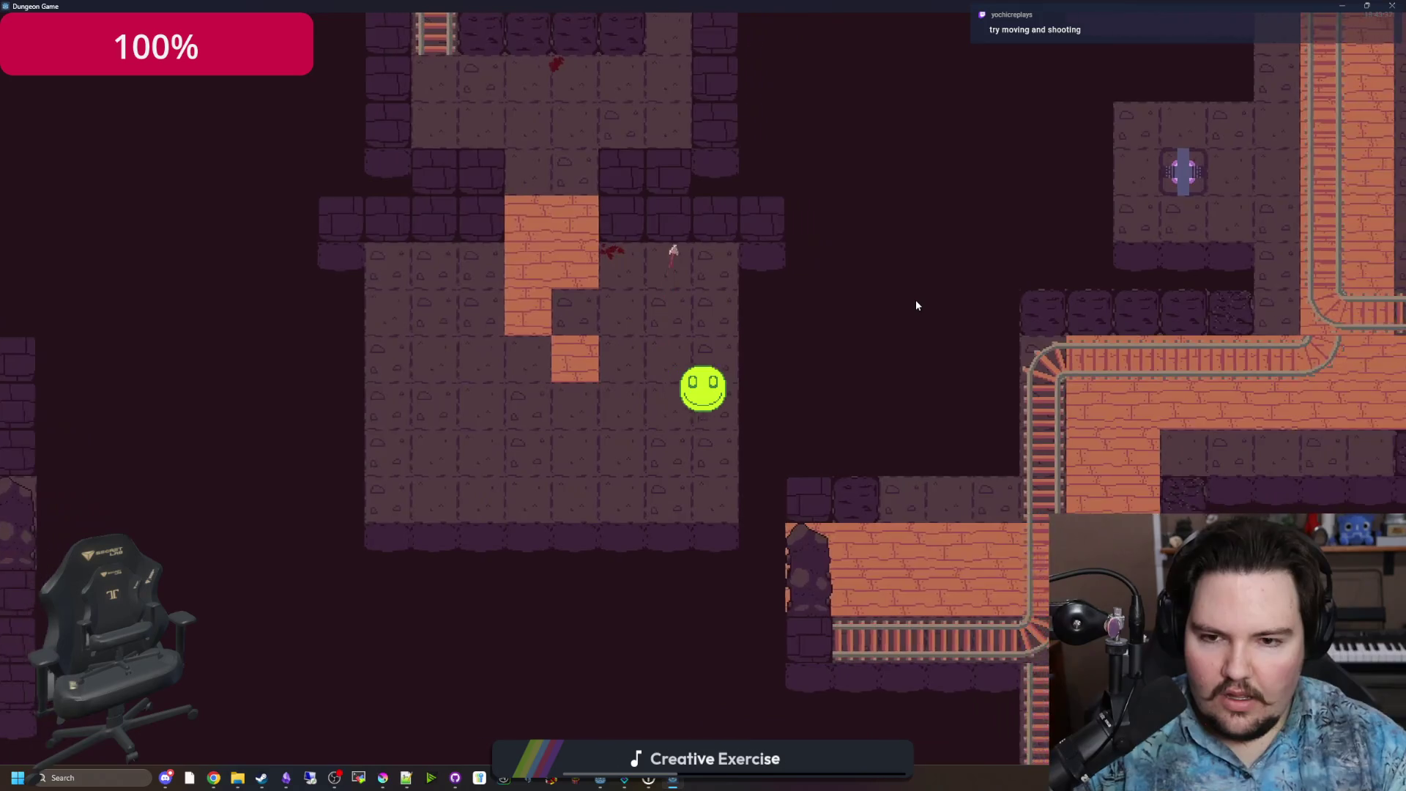
pyautogui.press('a')
pyautogui.press('Left')
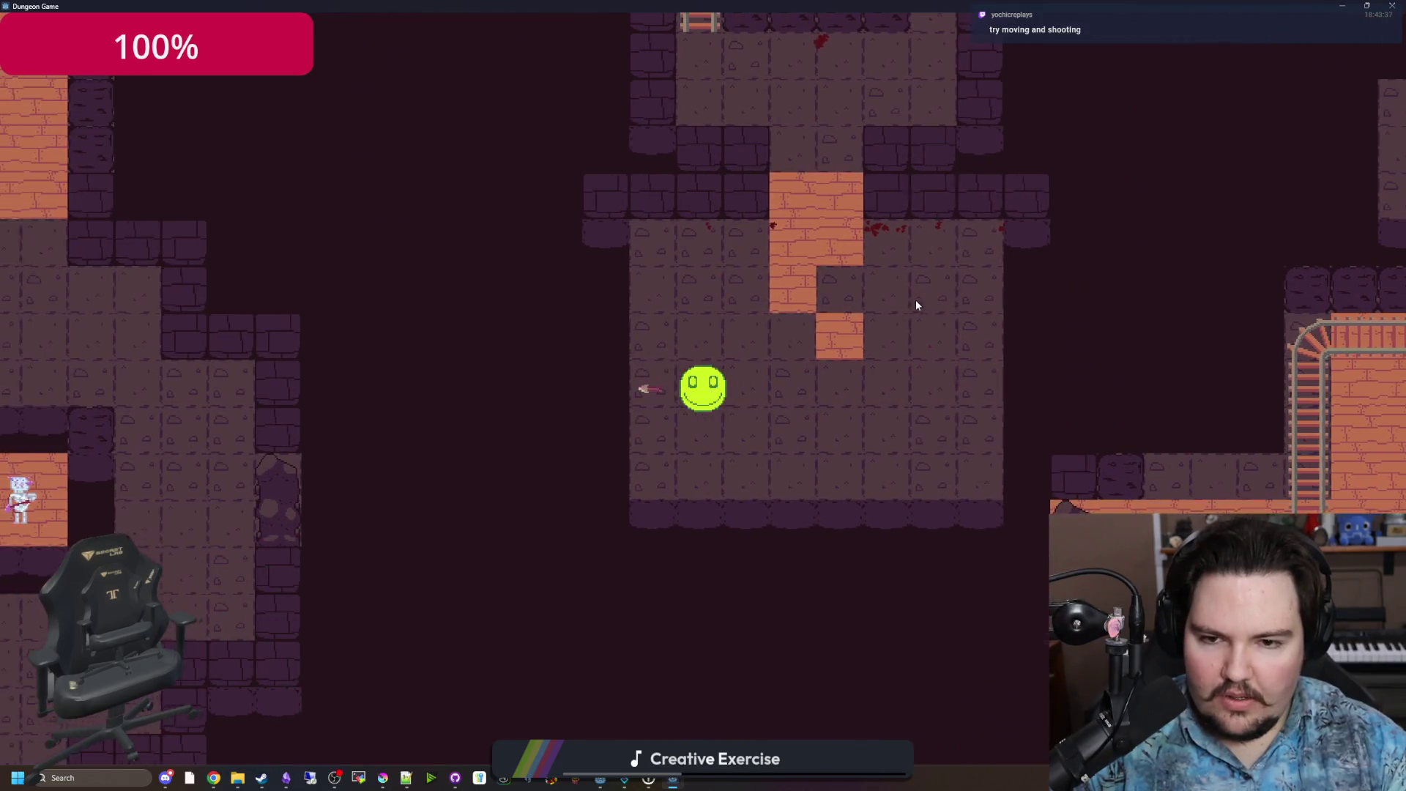
pyautogui.press('d')
pyautogui.press('w')
pyautogui.press('s')
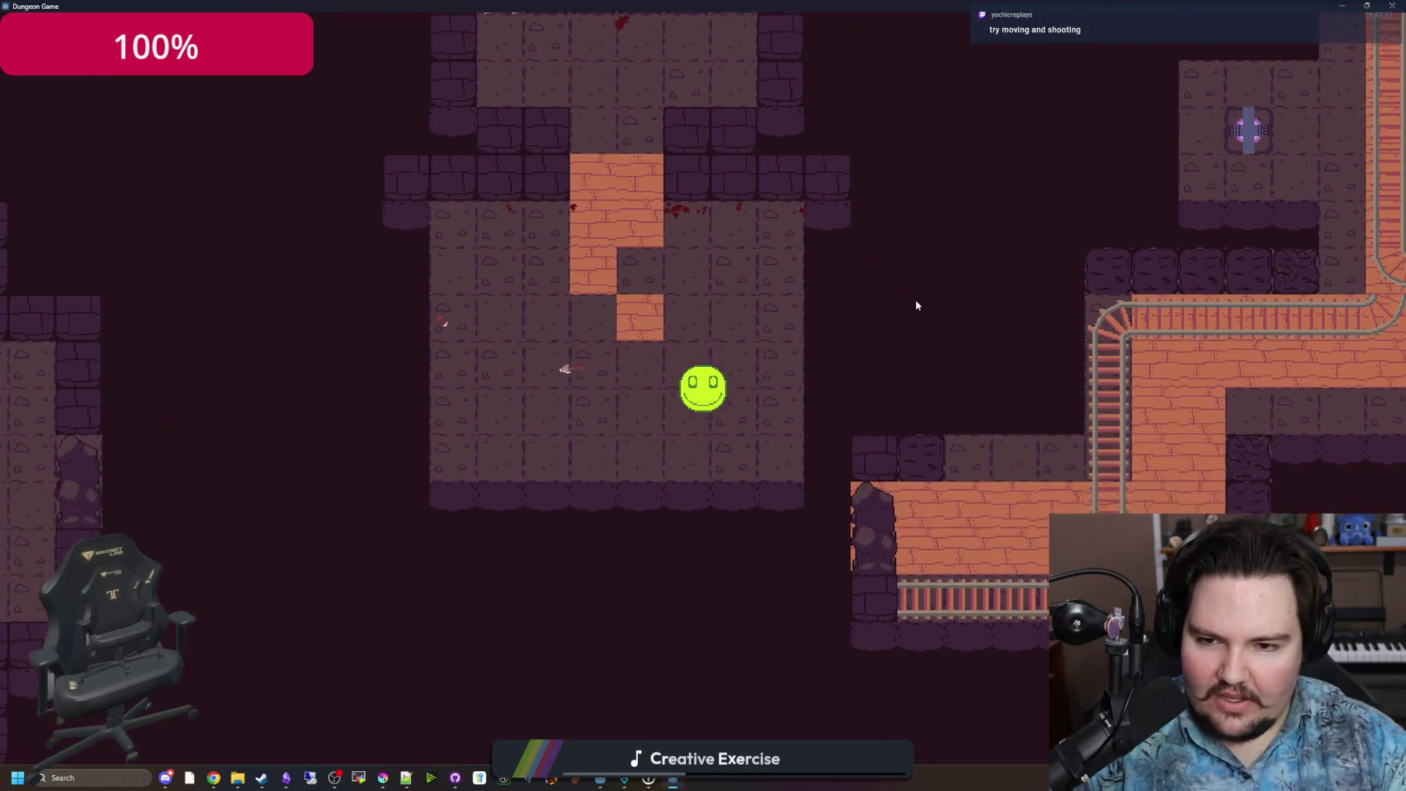
pyautogui.press('a')
pyautogui.press('w')
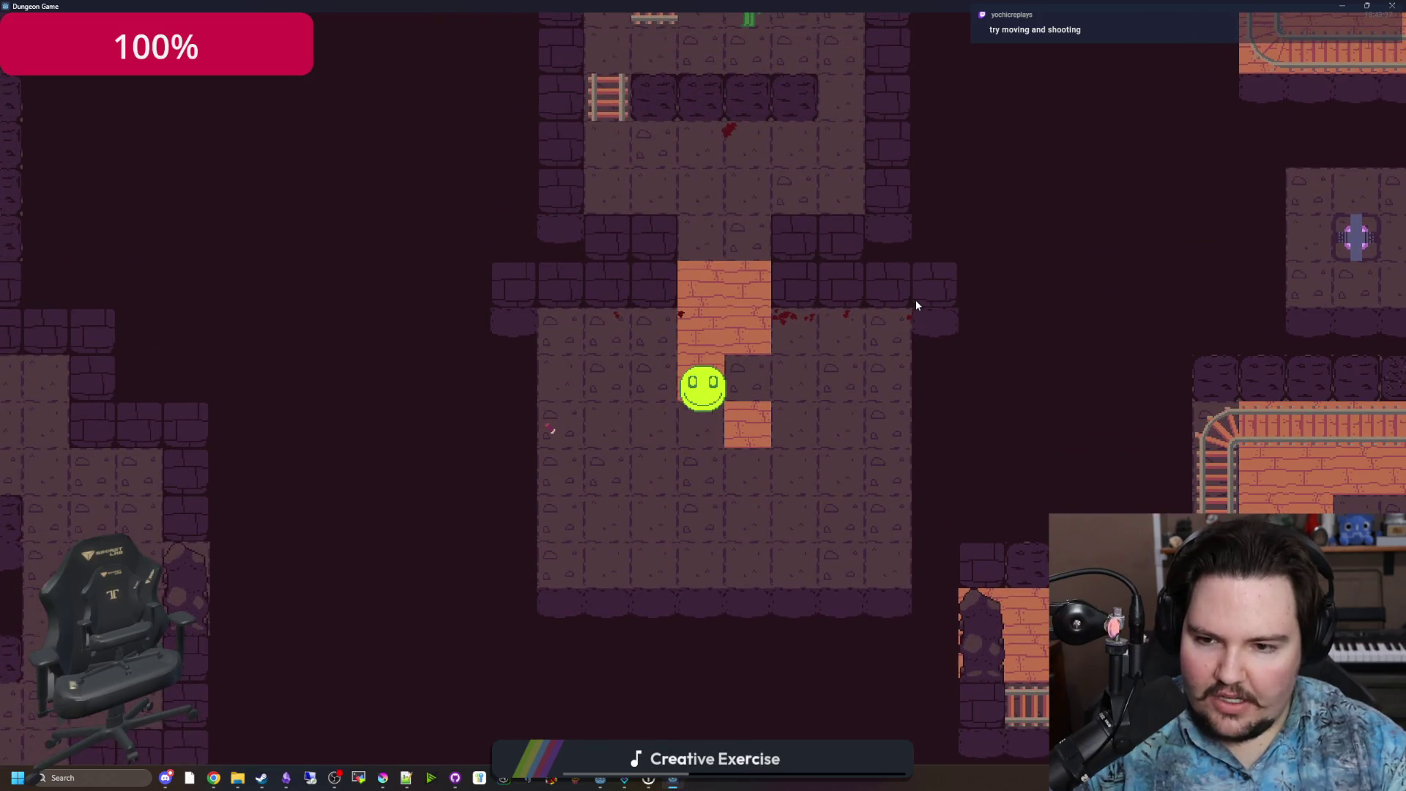
# Keep moving the player up and down while shooting, ending in the next stone room.
pyautogui.press('s')
pyautogui.press('w')
pyautogui.press('Left')
pyautogui.press('s')
pyautogui.press('w')
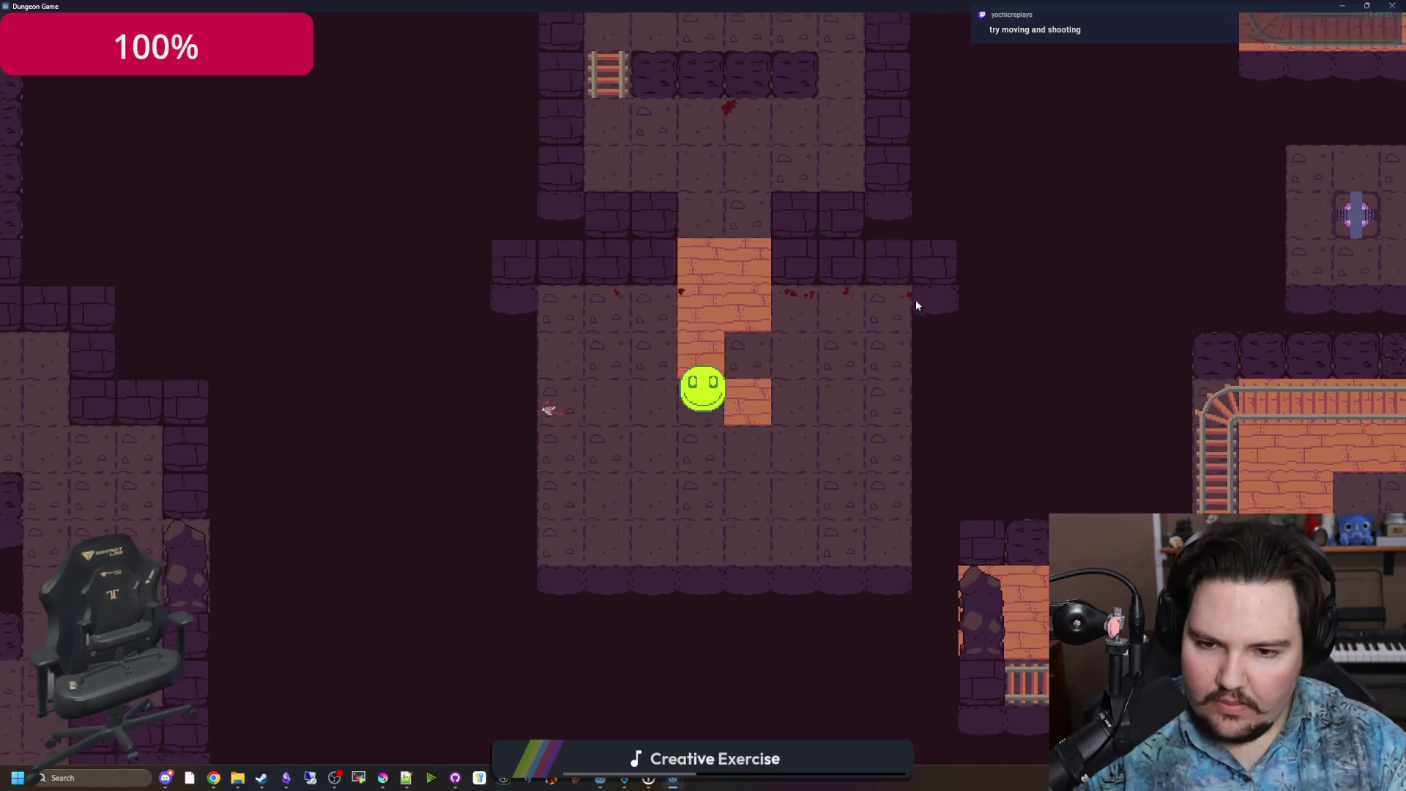
pyautogui.press('s')
pyautogui.press('w')
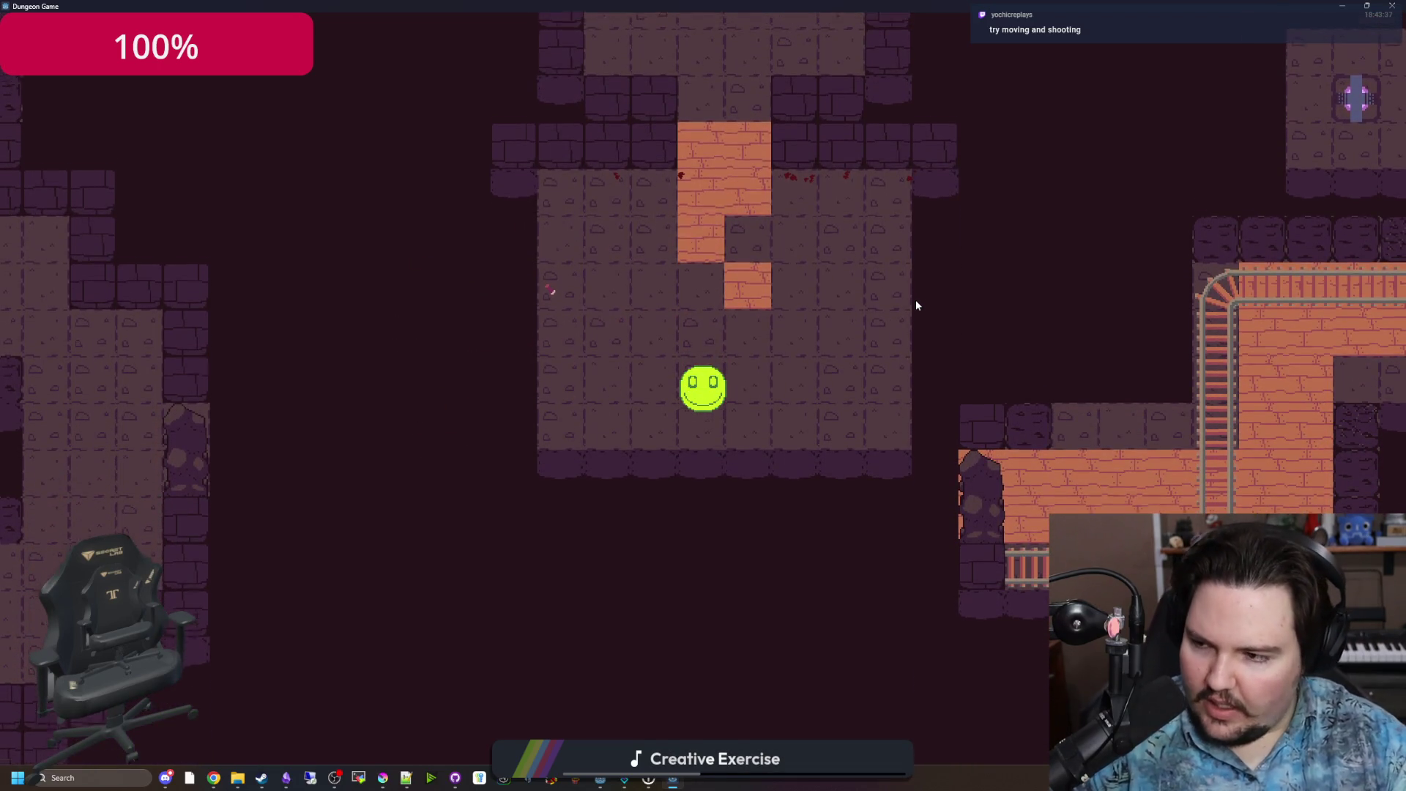
pyautogui.click(975, 108)
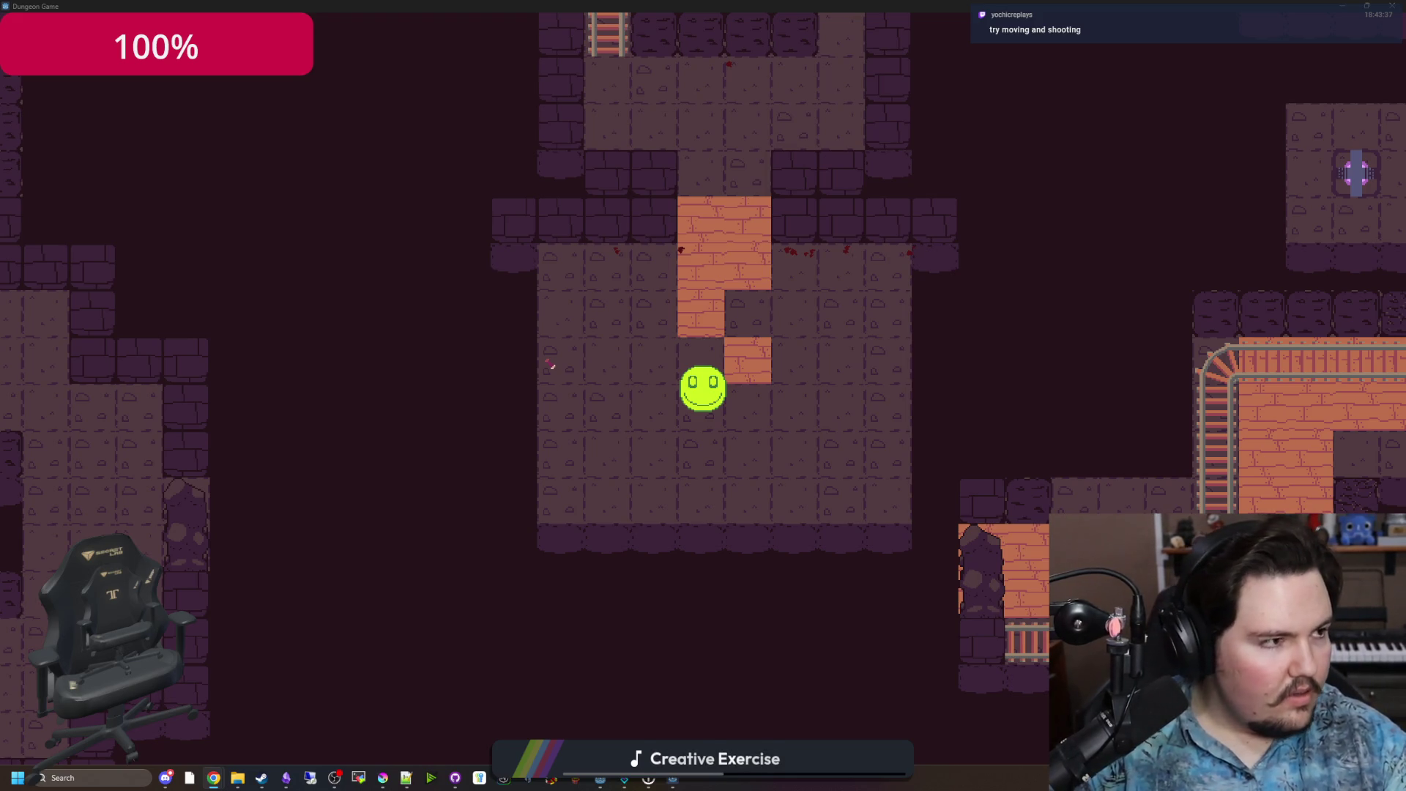
pyautogui.hotkey('alt', 'Tab')
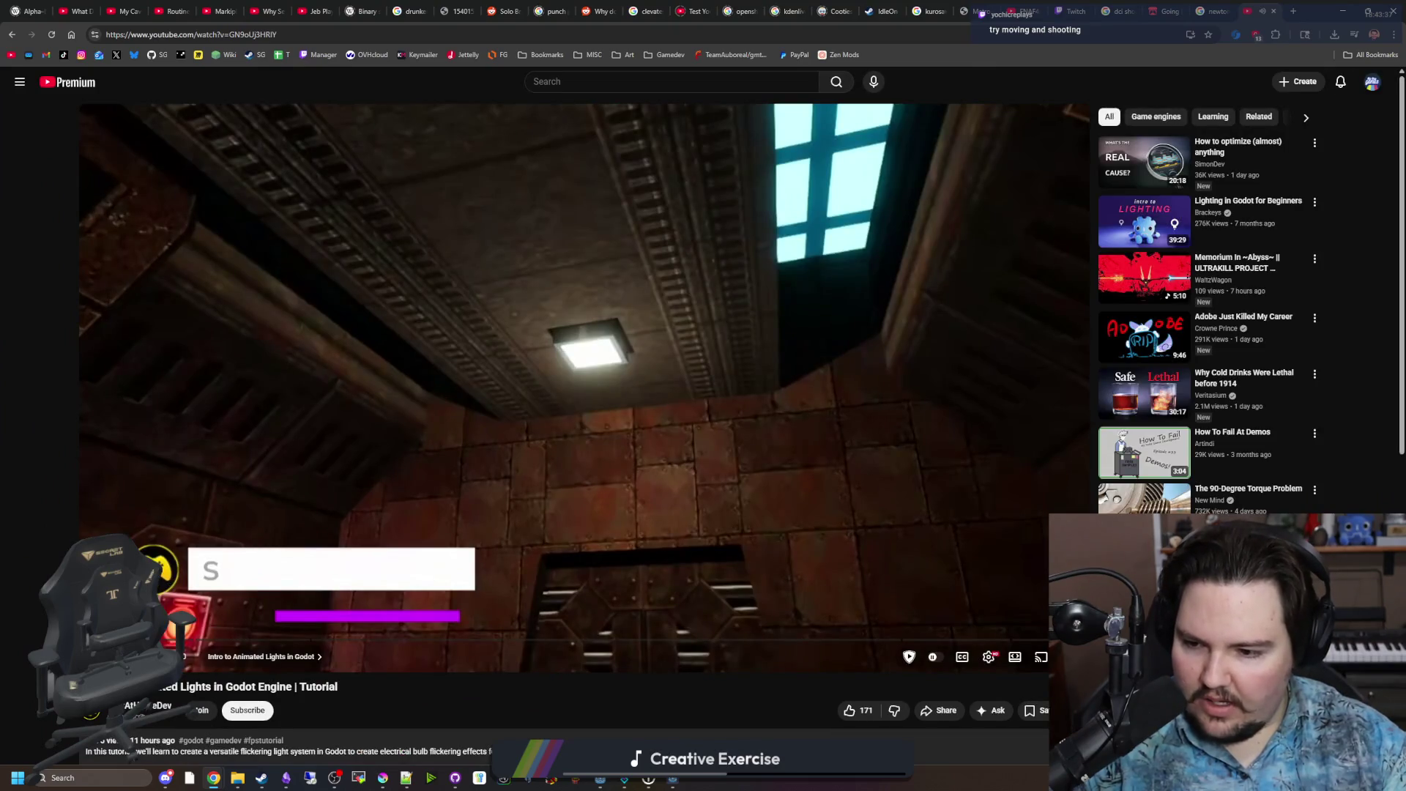
# Resume the tutorial and seek past Scene Setup and TrenchBroom to the animated light script.
pyautogui.click(473, 364)
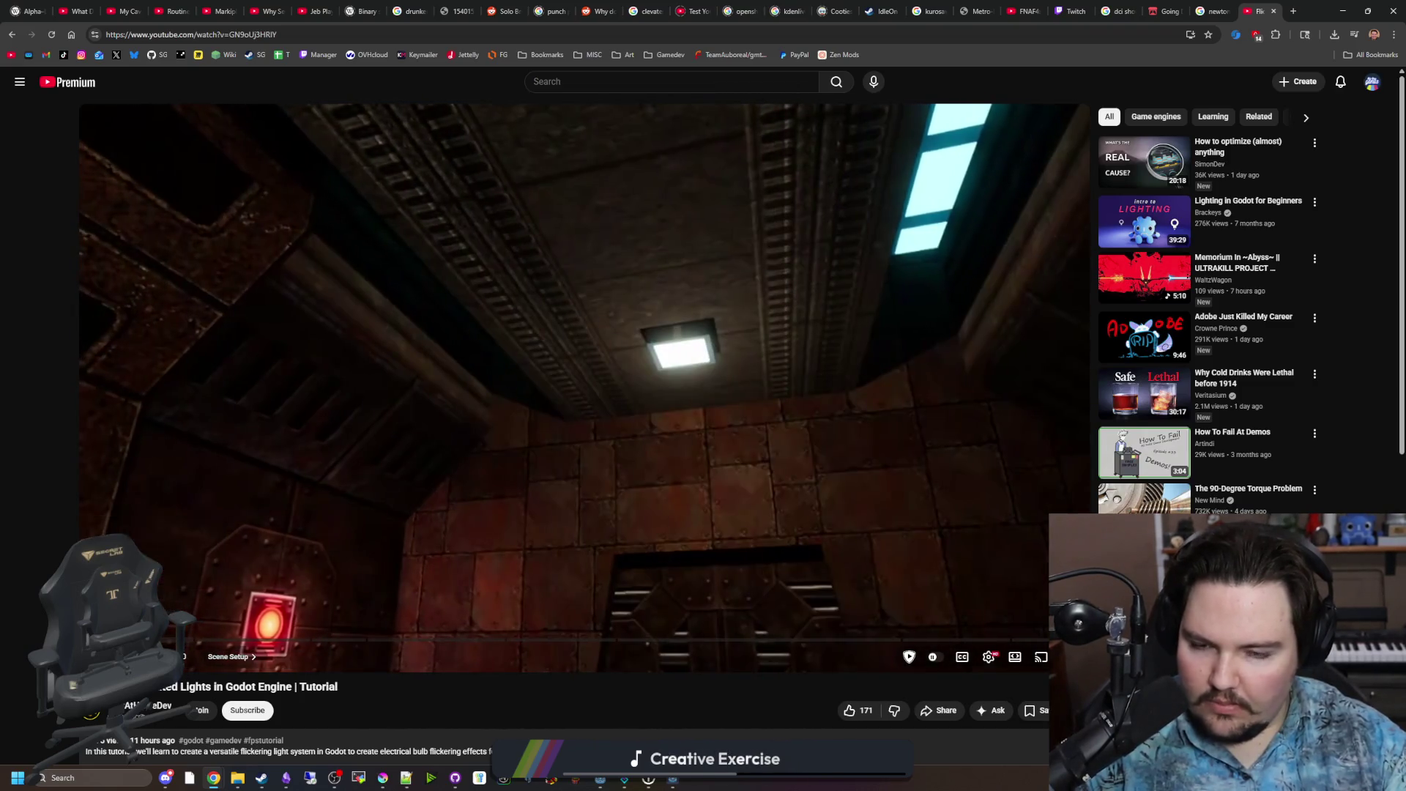
pyautogui.click(152, 641)
pyautogui.moveTo(151, 642); pyautogui.dragTo(155, 641)
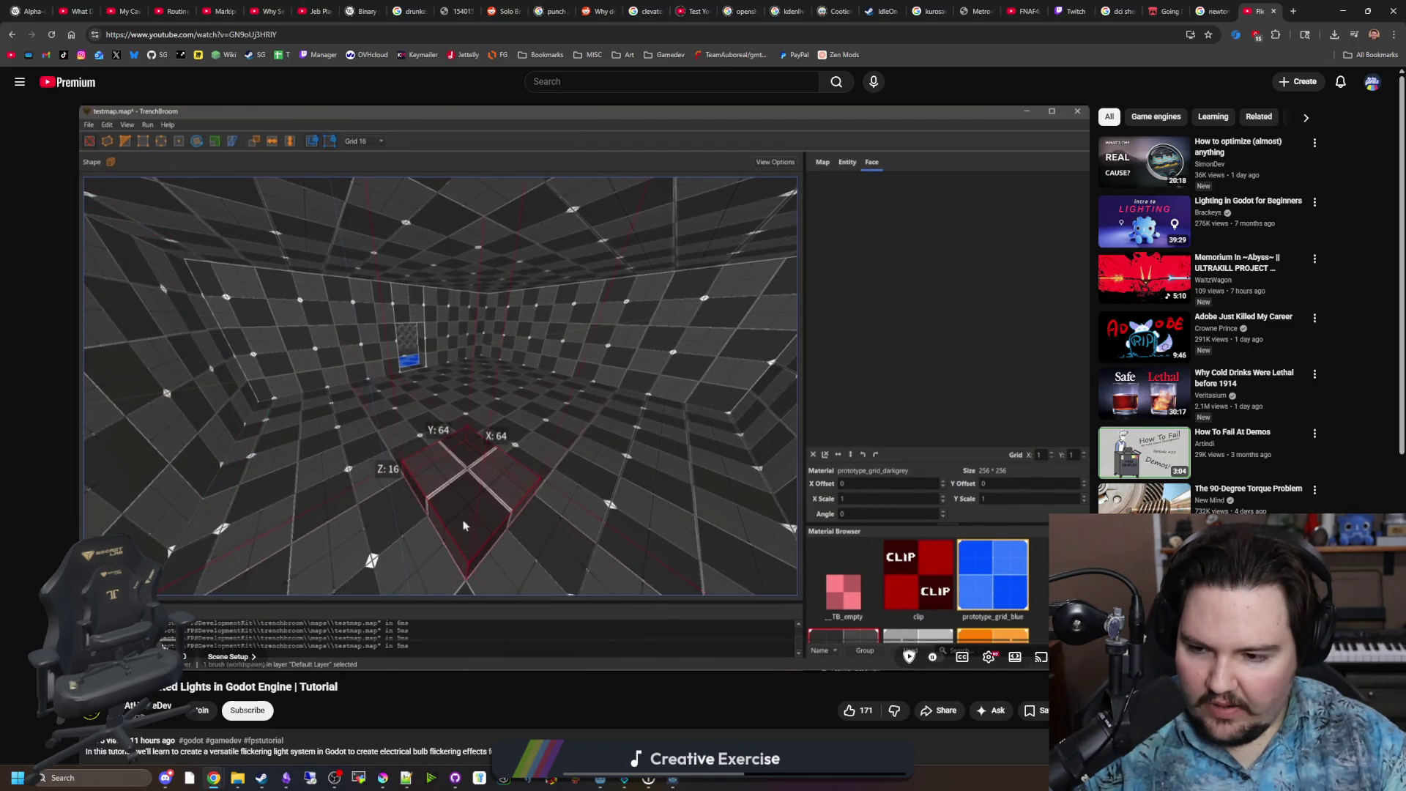
pyautogui.click(163, 642)
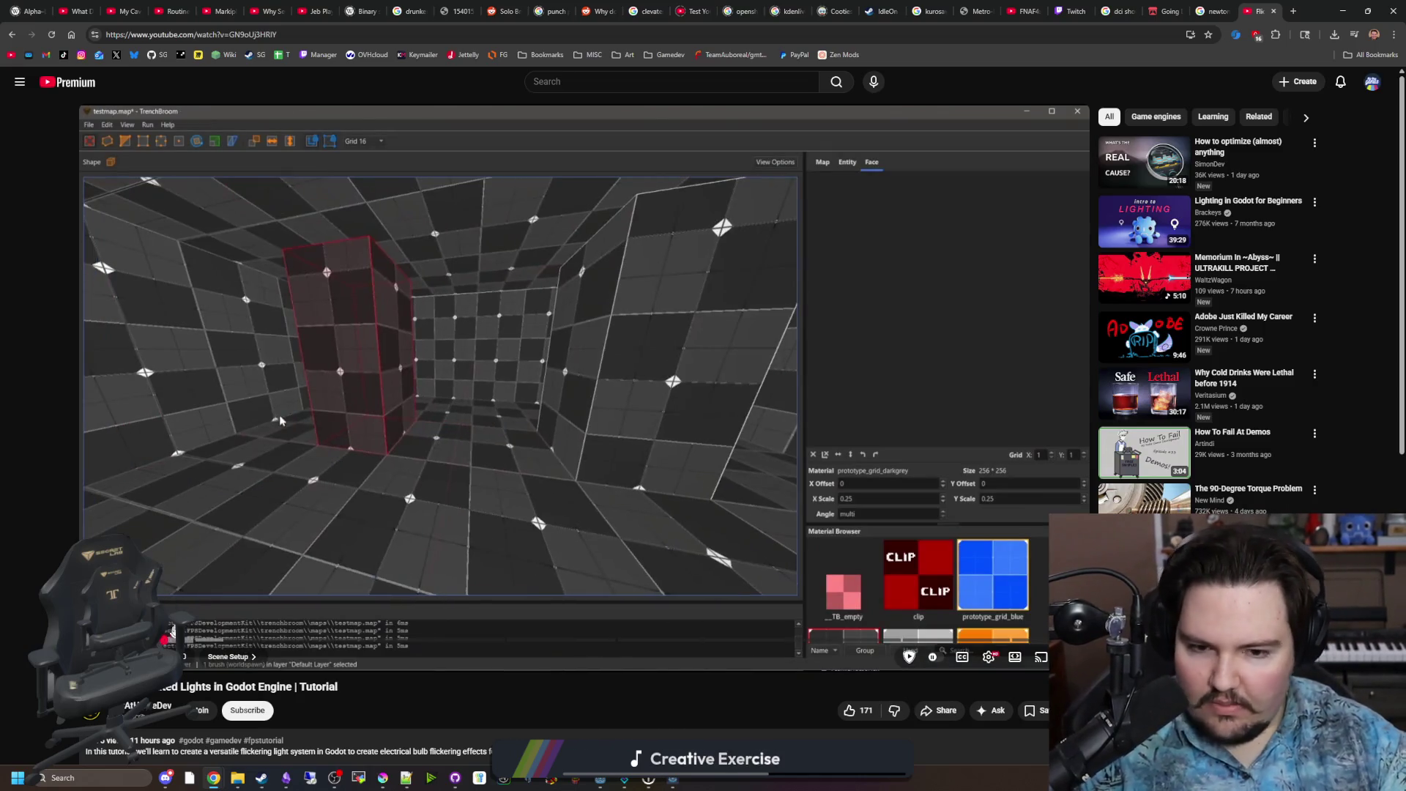
pyautogui.click(578, 355)
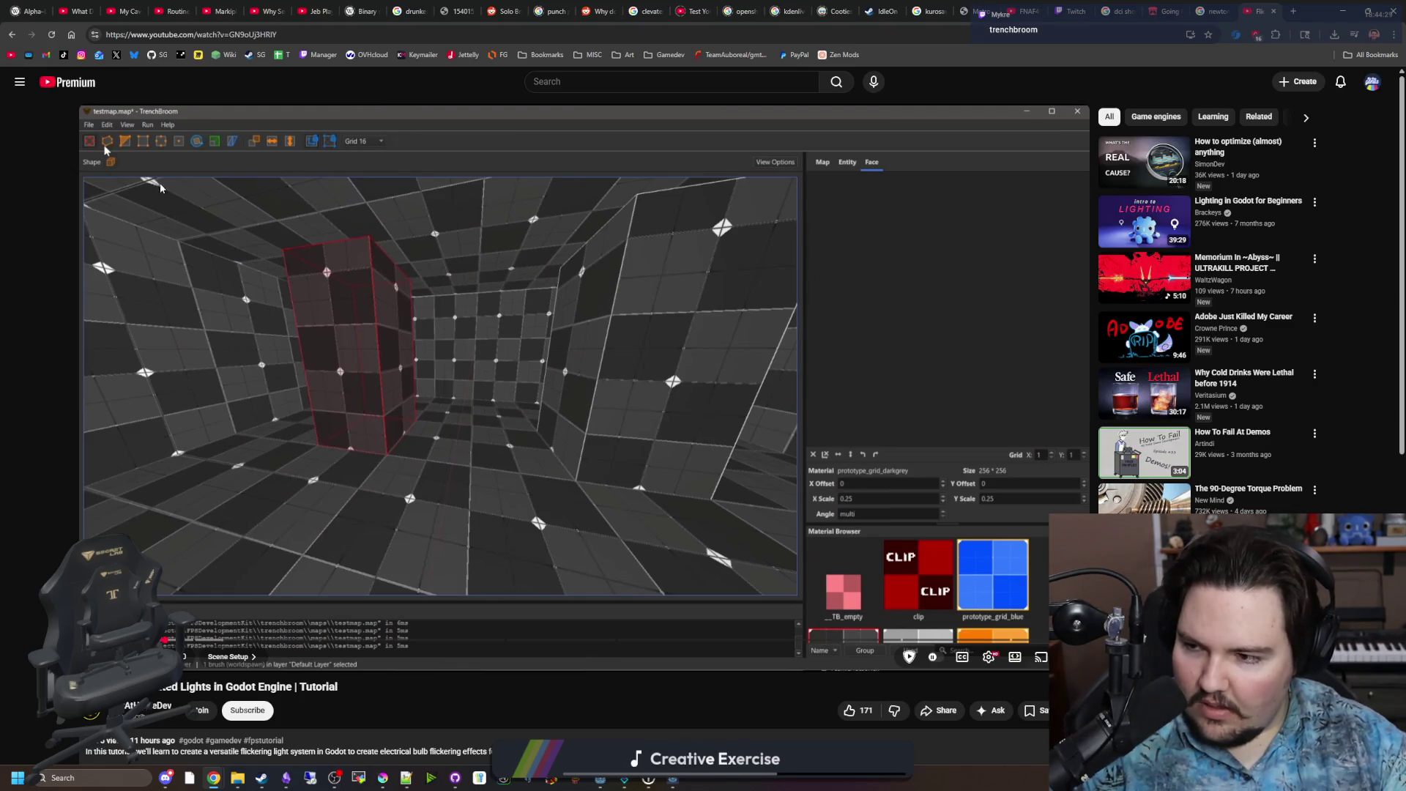
pyautogui.press('space')
pyautogui.moveTo(195, 642); pyautogui.dragTo(198, 644)
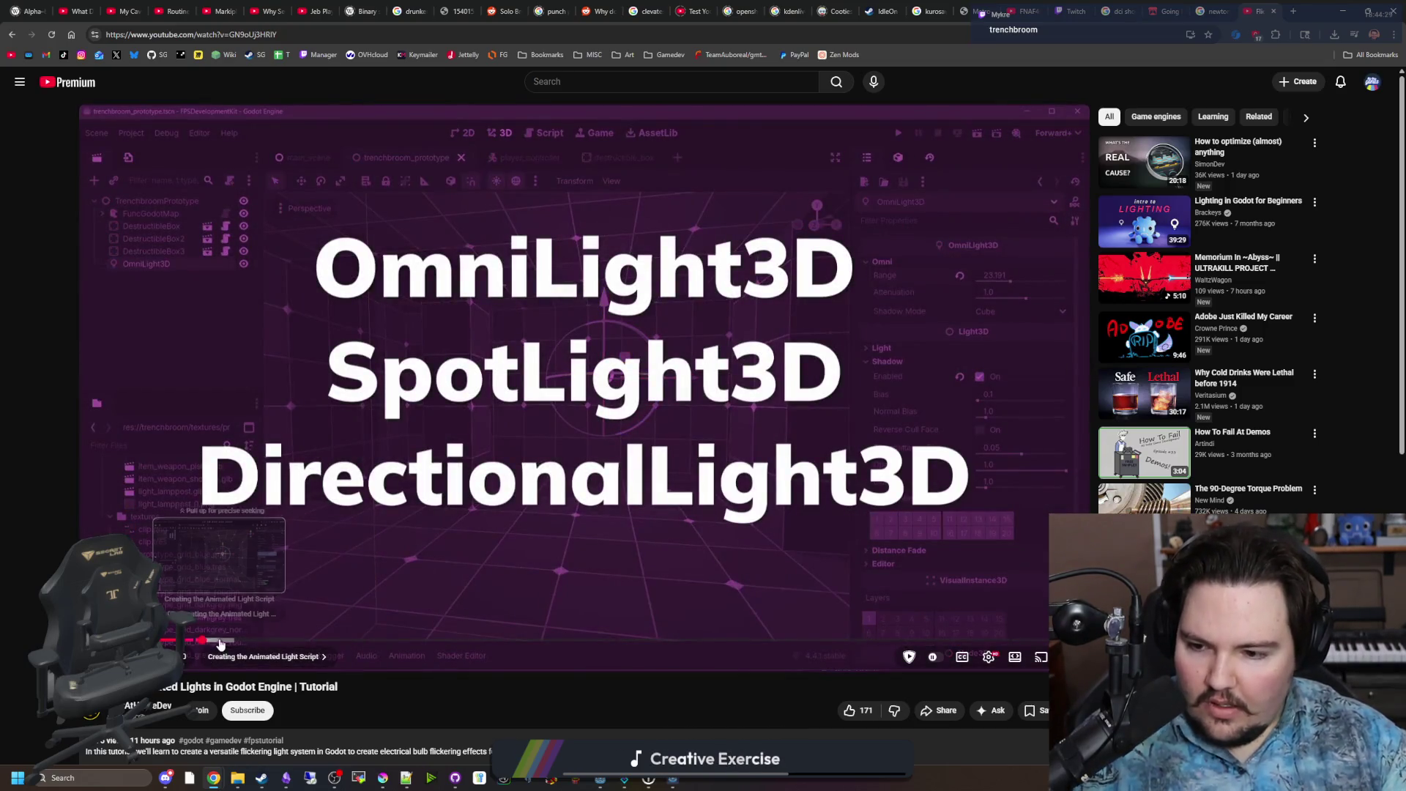
pyautogui.moveTo(252, 639); pyautogui.dragTo(285, 639)
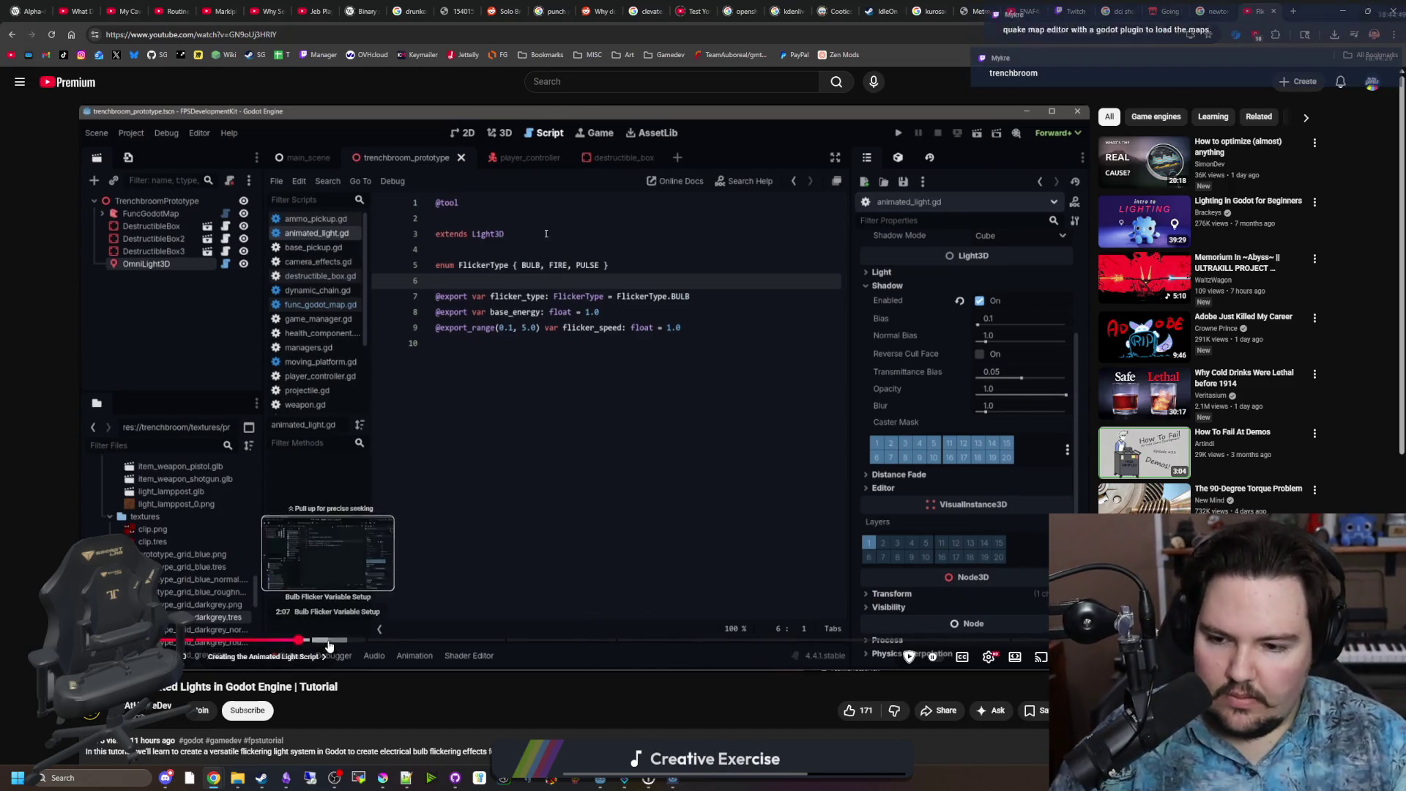
# Seek from the Bulb Flicker Variable Setup chapter forward to the flicker chance check.
pyautogui.click(328, 641)
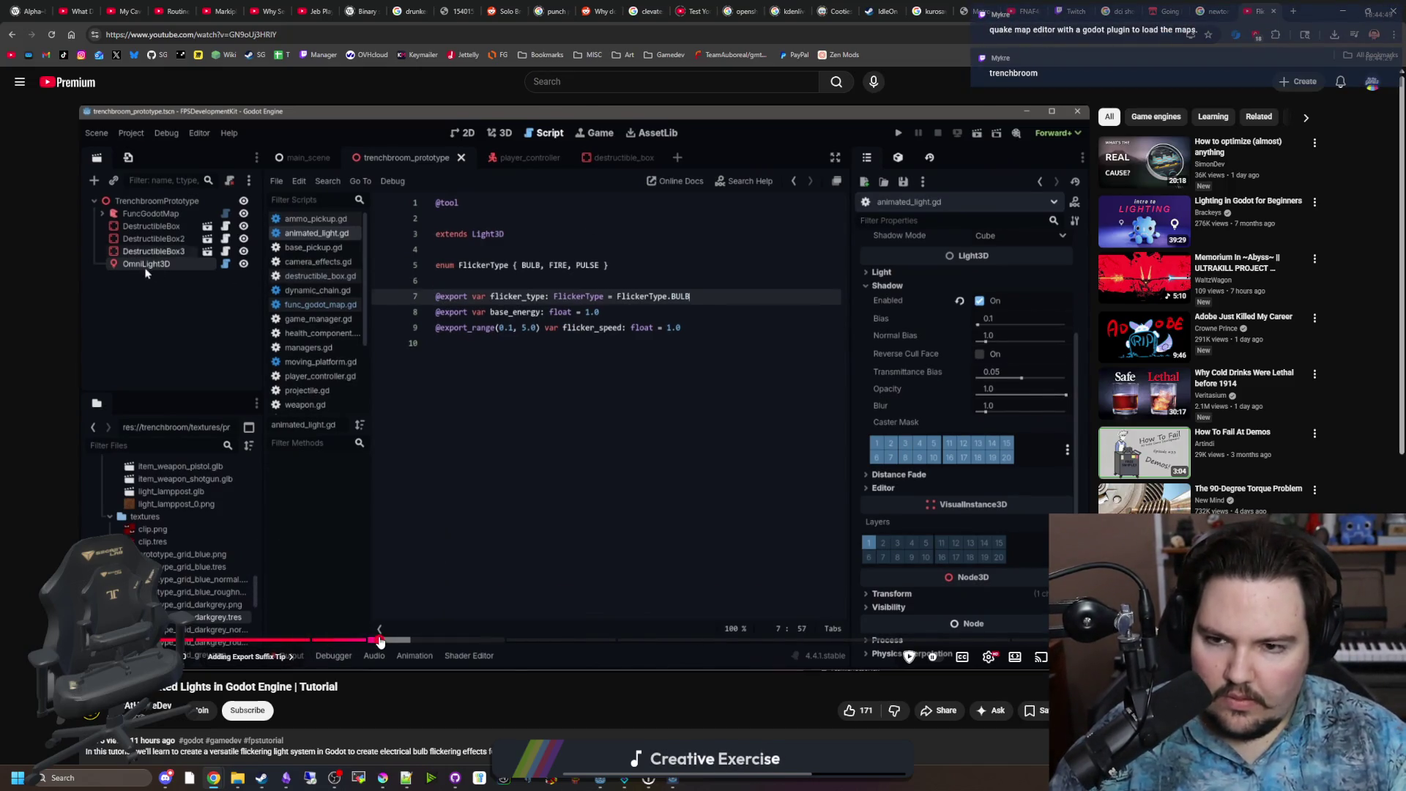
pyautogui.click(415, 641)
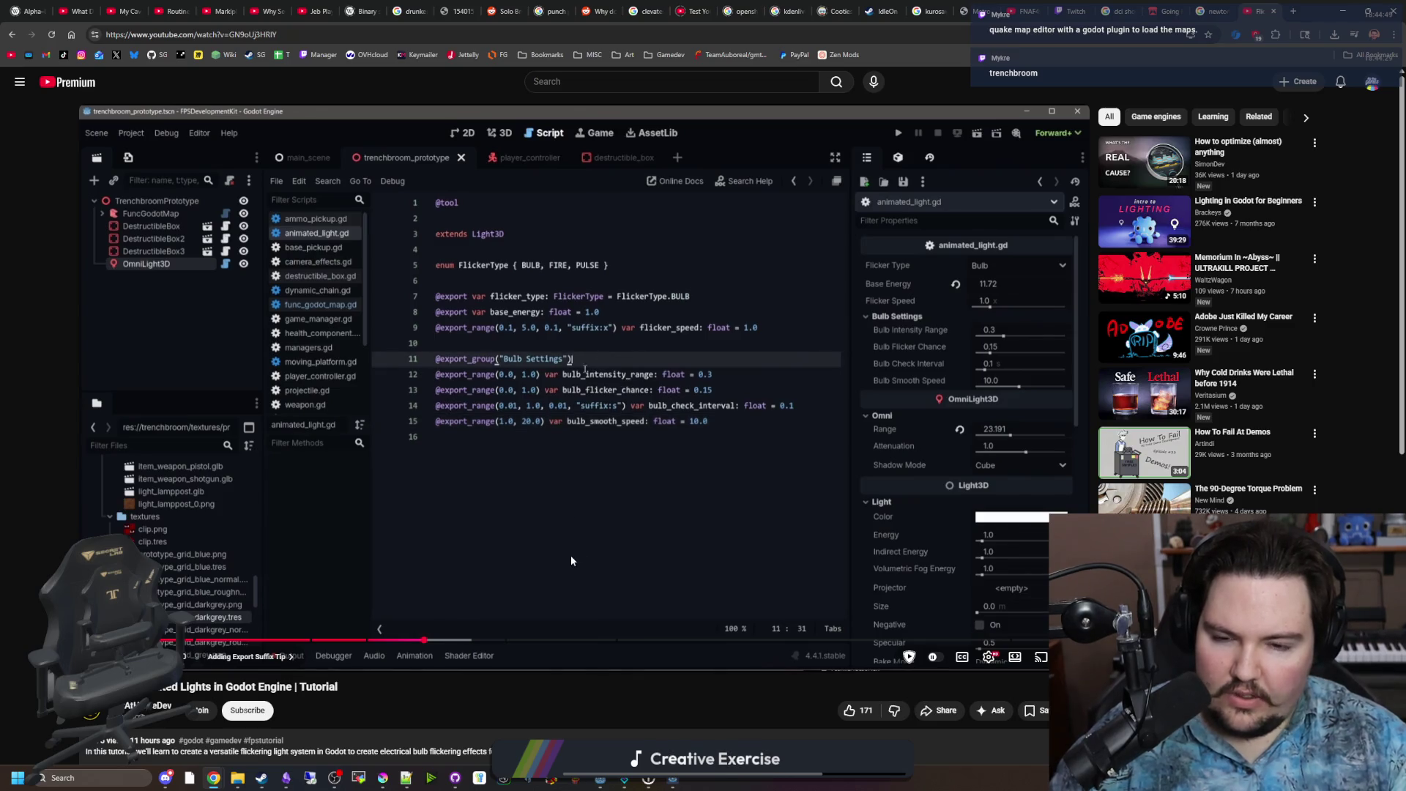
pyautogui.click(466, 639)
pyautogui.click(529, 639)
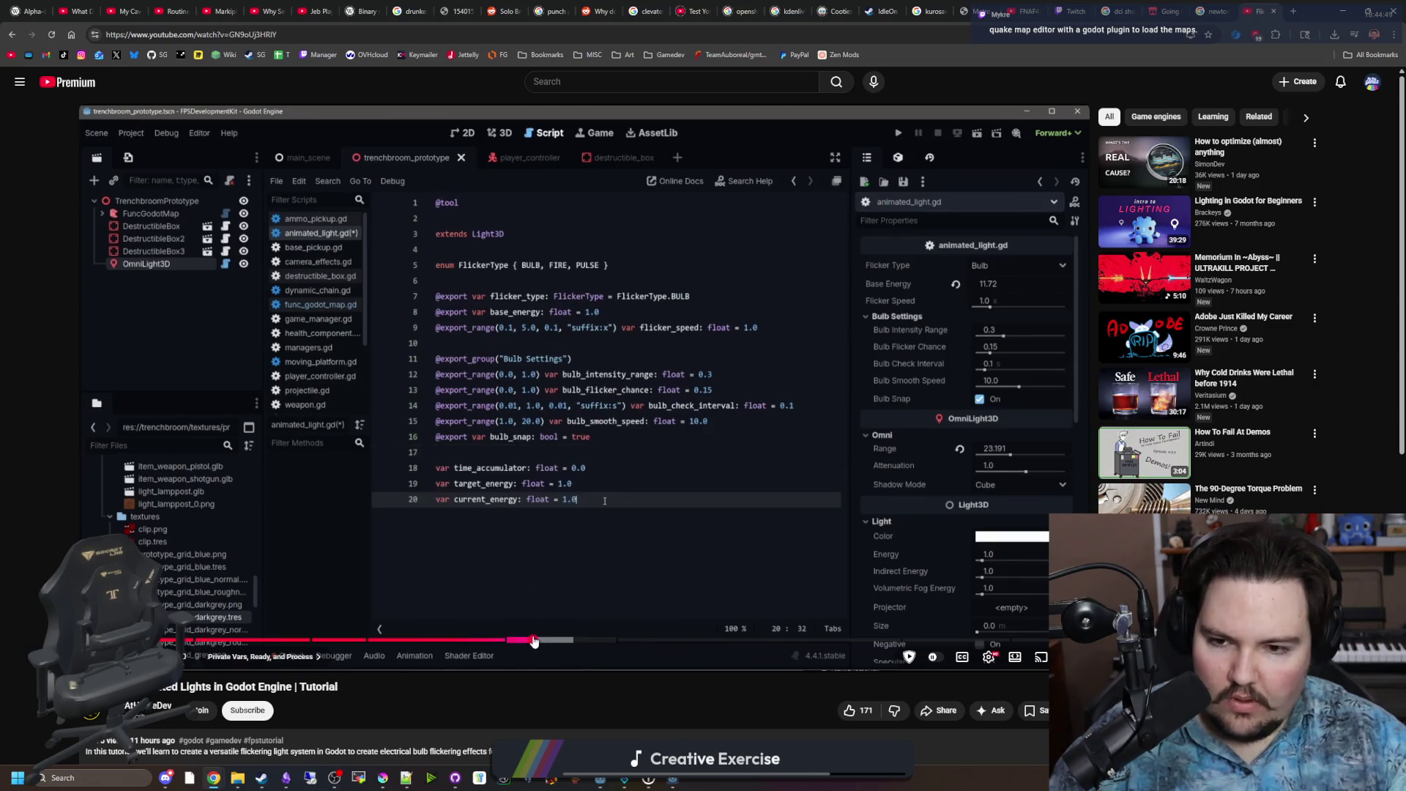
pyautogui.click(576, 640)
pyautogui.click(608, 642)
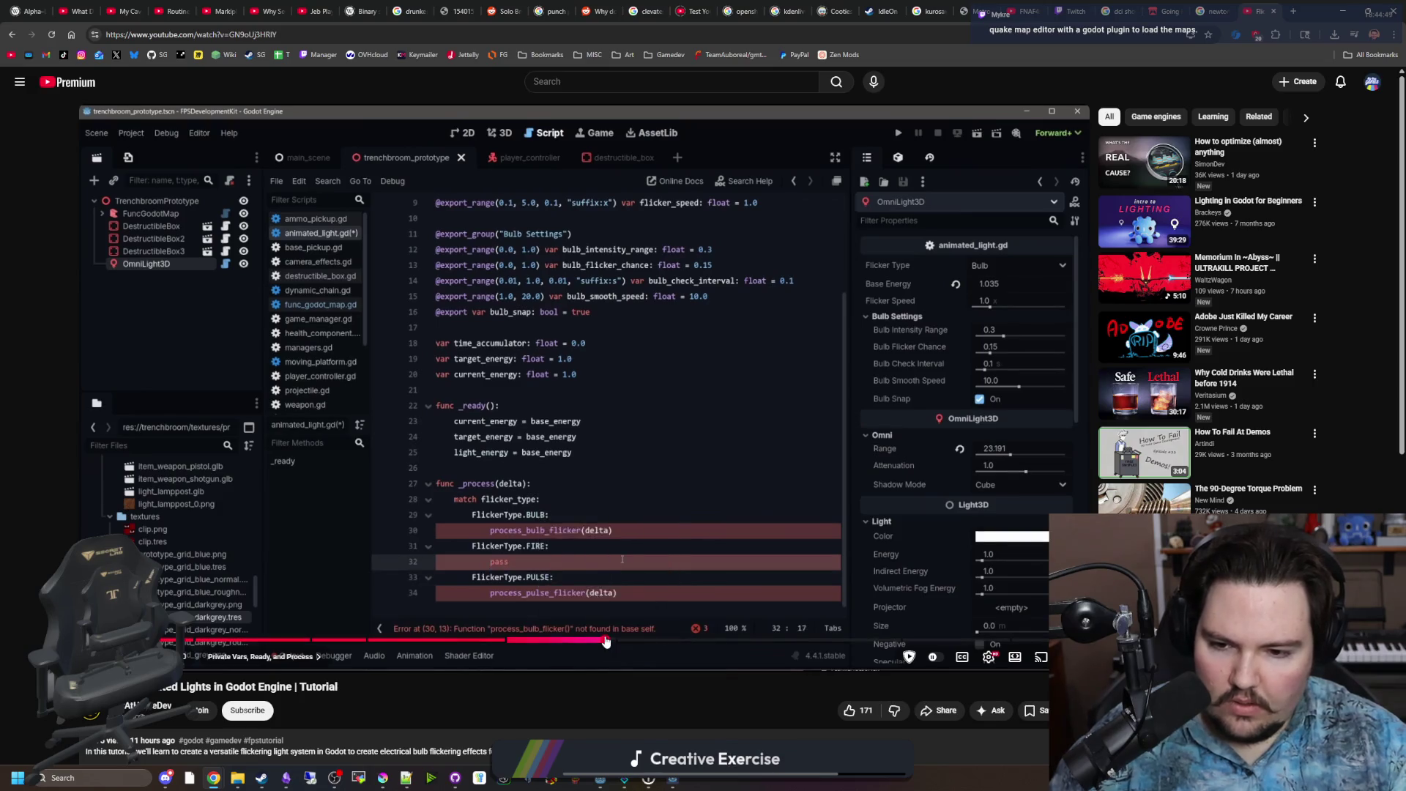
pyautogui.click(636, 640)
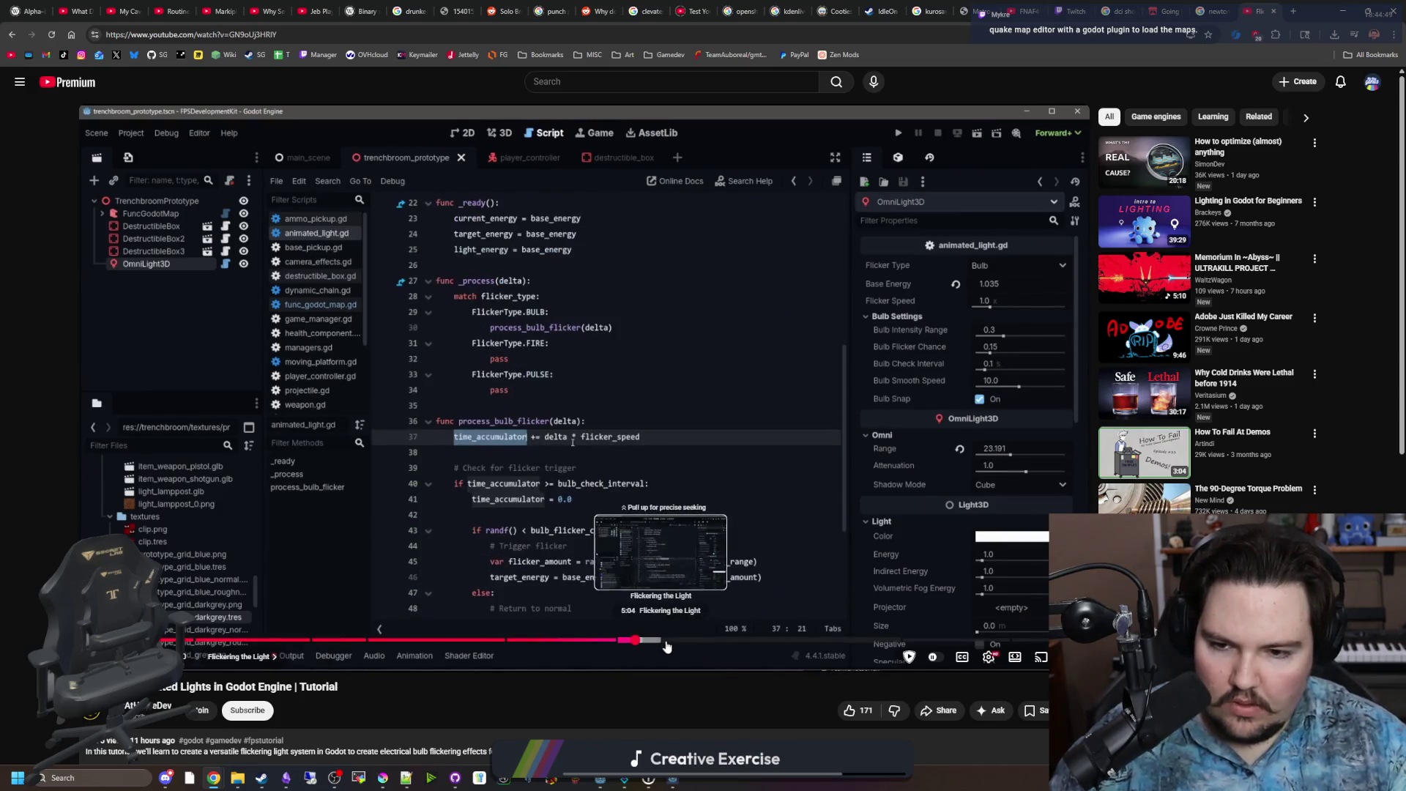
pyautogui.click(674, 641)
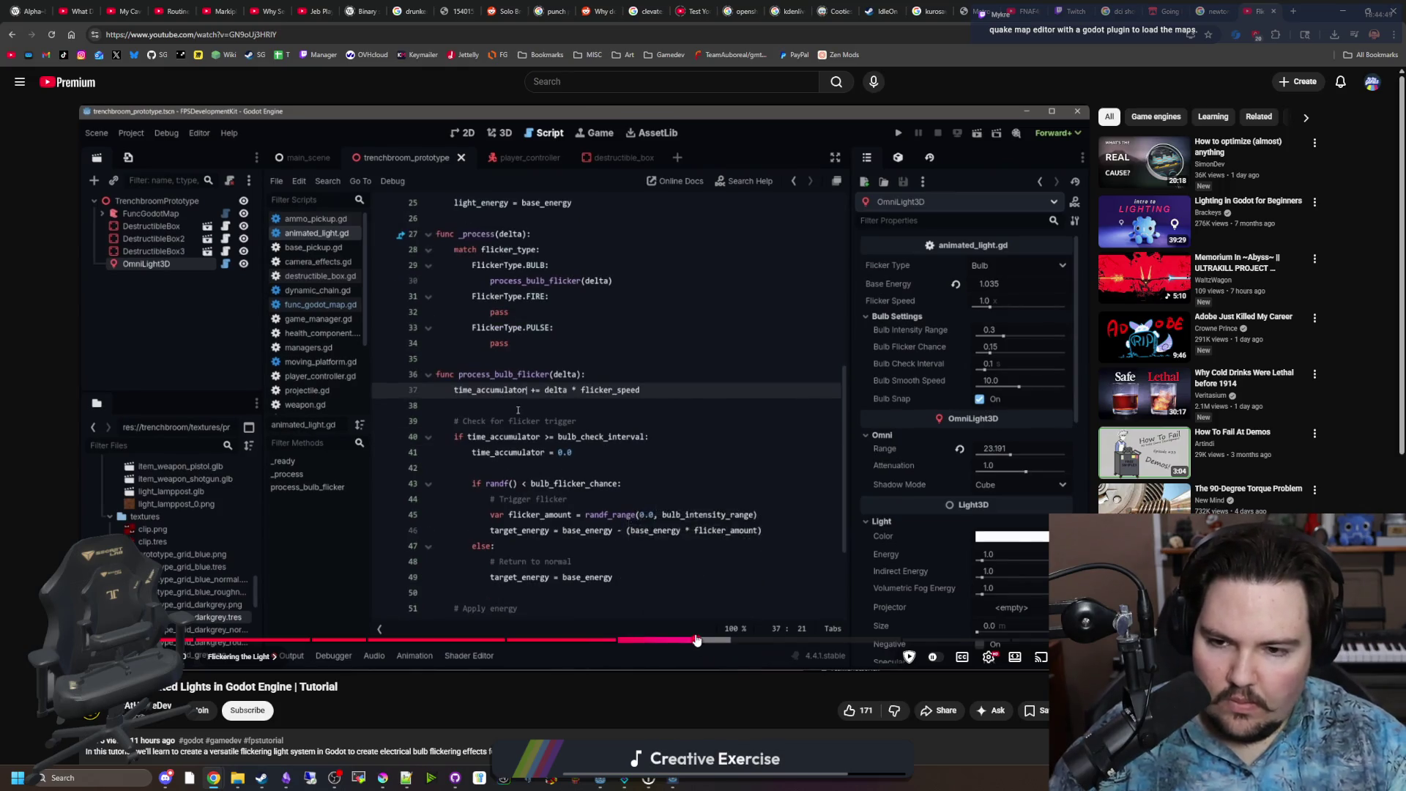
pyautogui.click(695, 639)
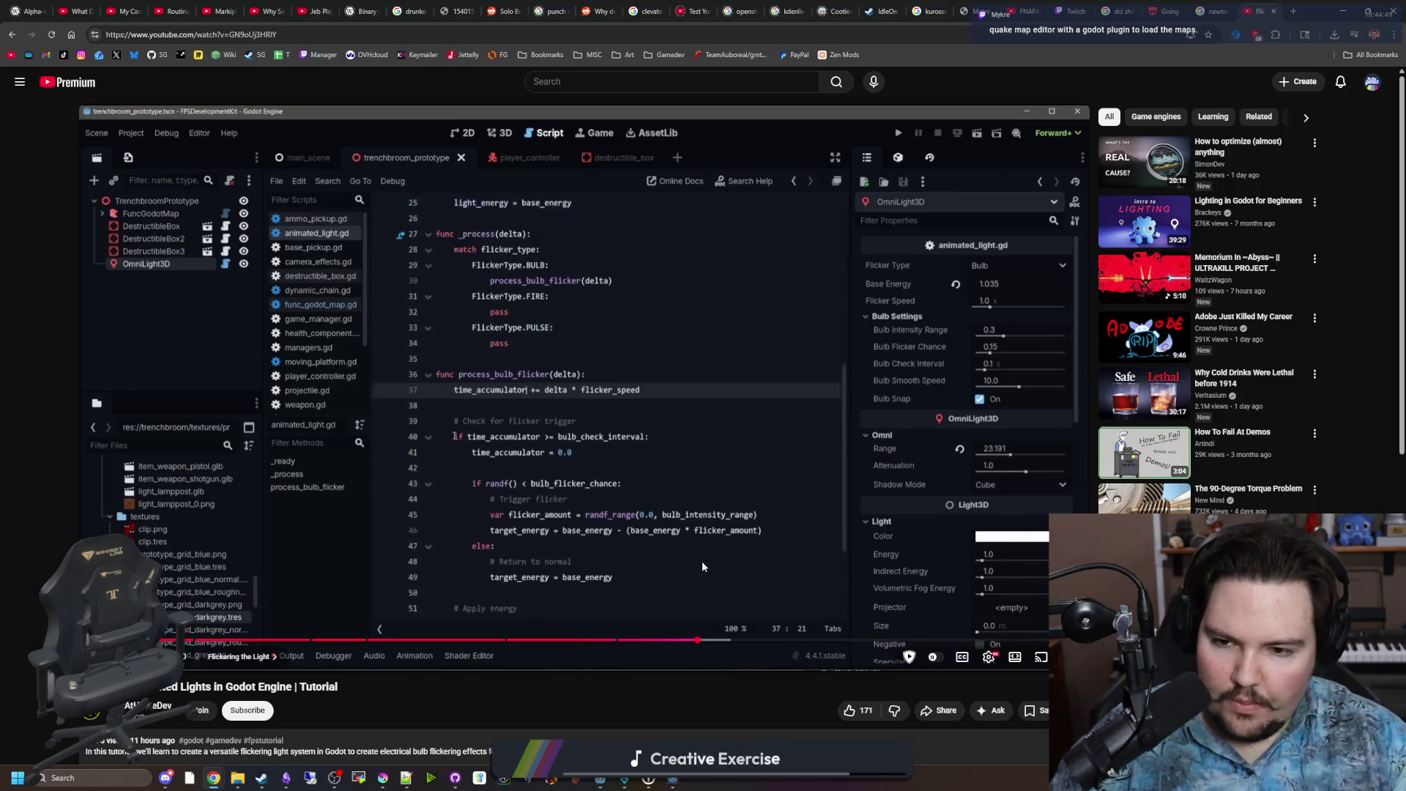
pyautogui.click(715, 640)
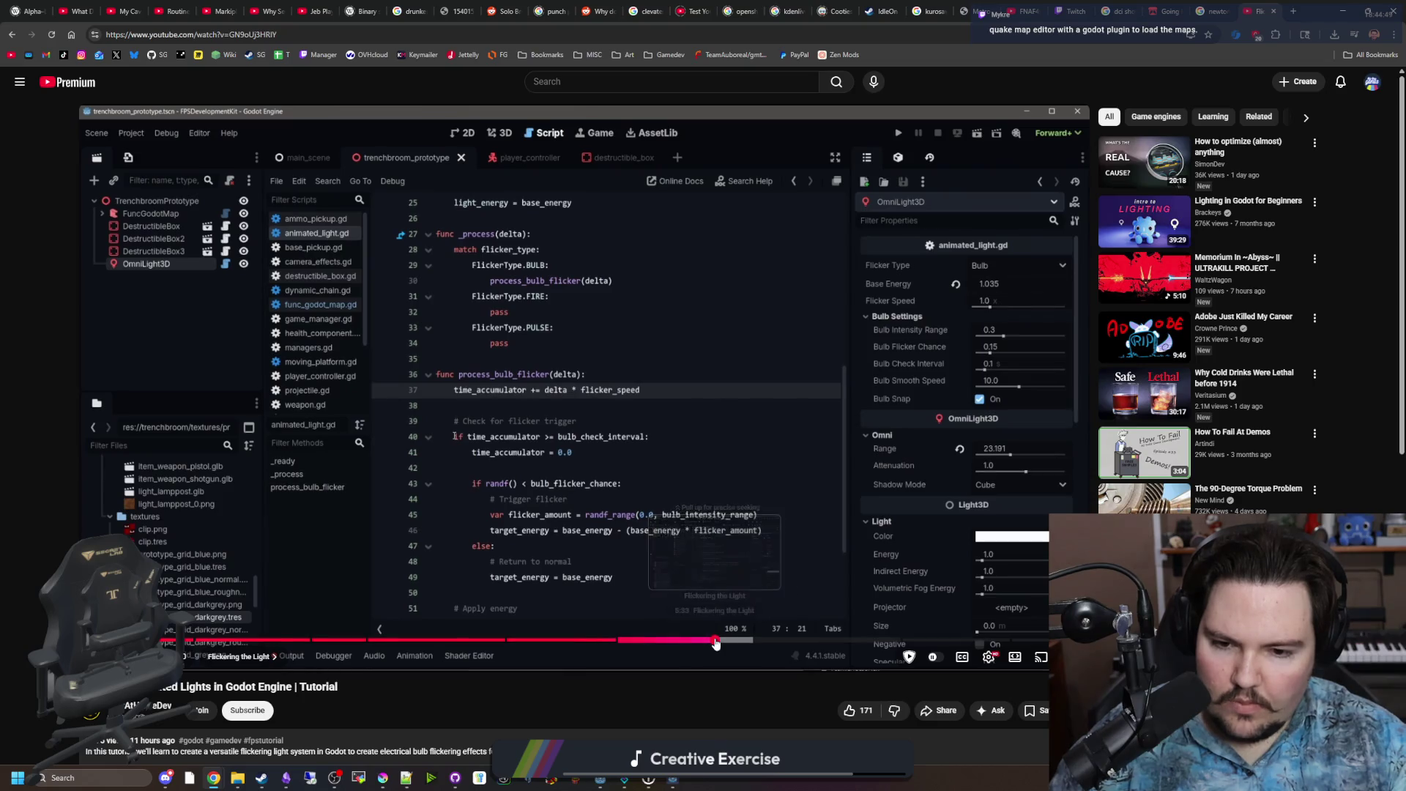
pyautogui.click(738, 634)
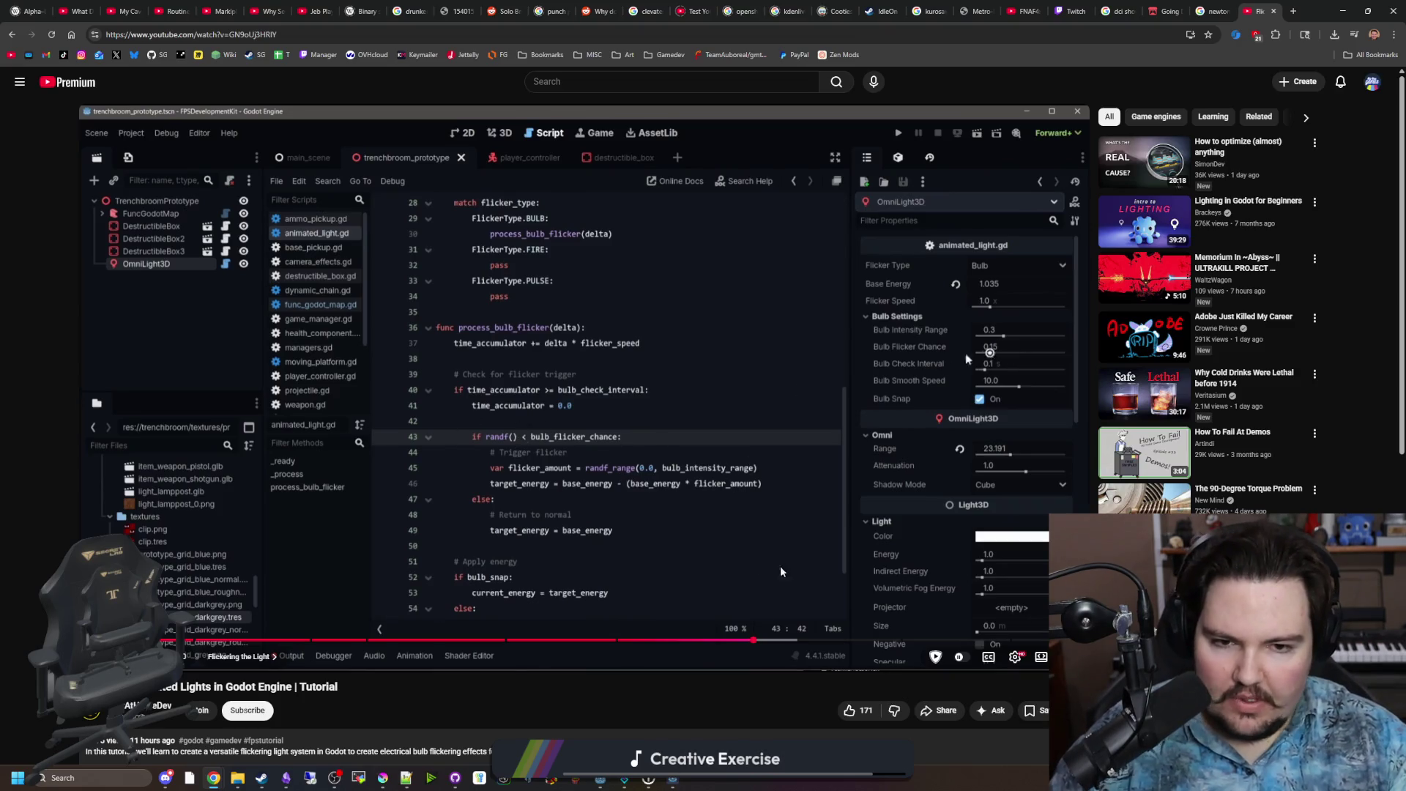
pyautogui.scroll(-1, 743, 542)
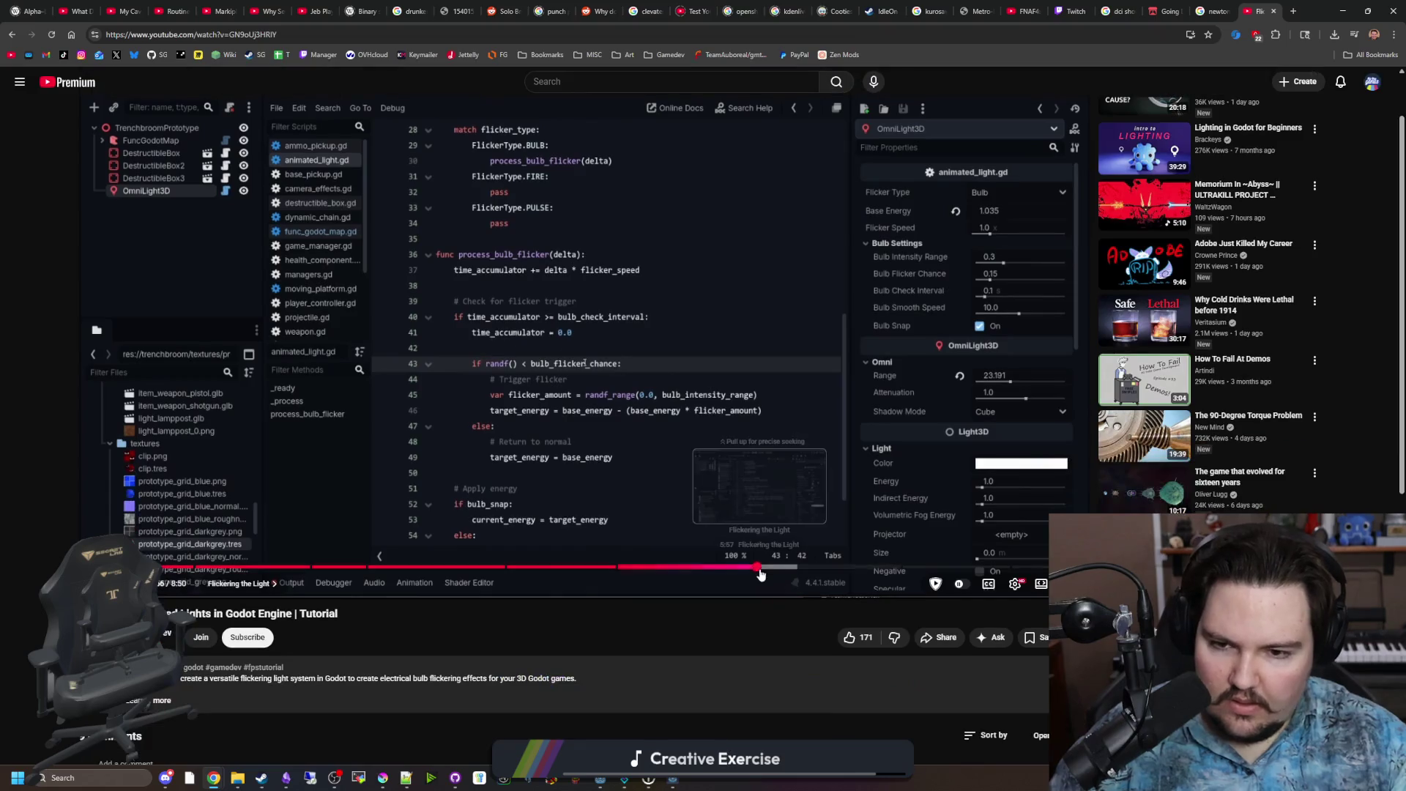
# Seek past the energy smoothing code to the Final Result chapter.
pyautogui.scroll(1, 736, 620)
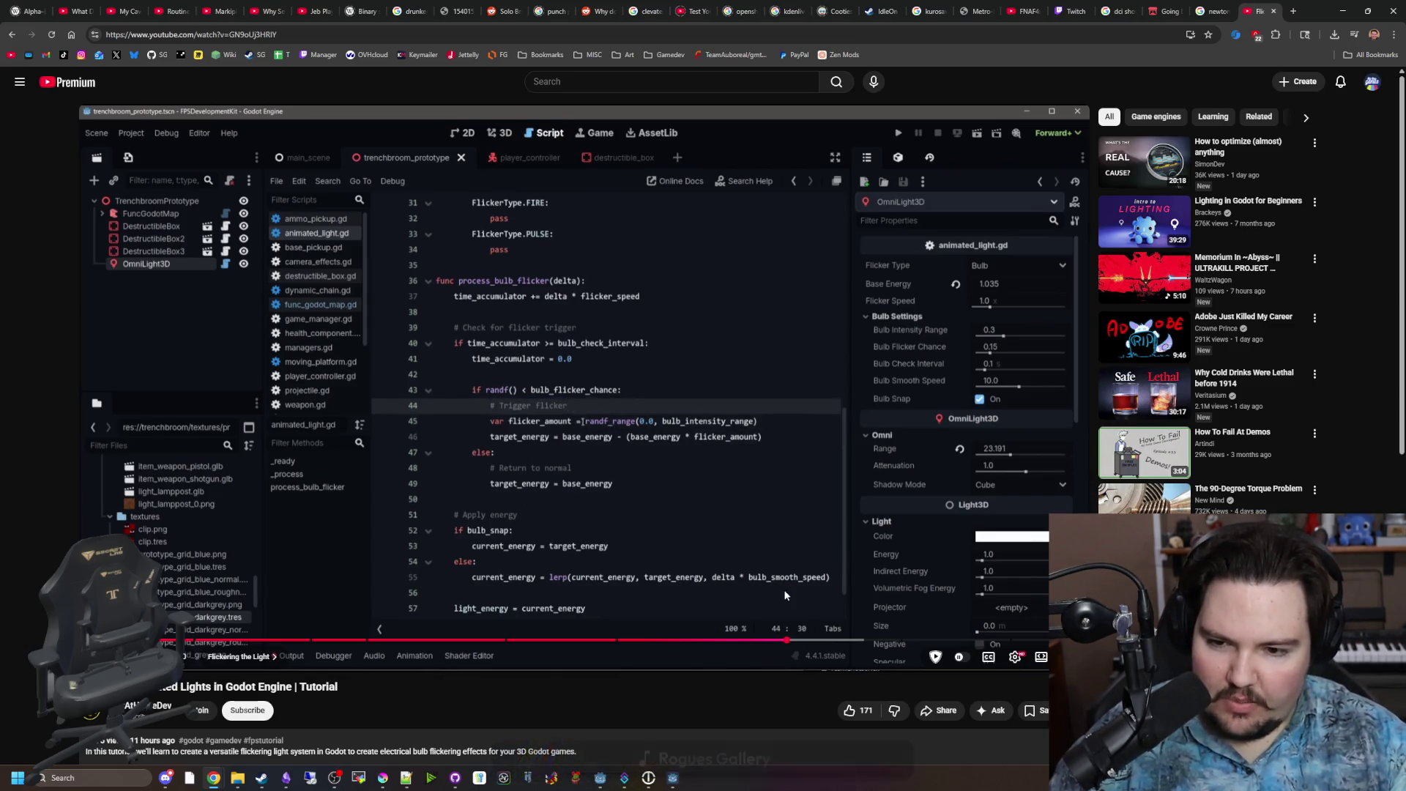
pyautogui.moveTo(845, 646)
pyautogui.mouseDown()
pyautogui.moveTo(811, 639)
pyautogui.moveTo(879, 633)
pyautogui.moveTo(870, 582)
pyautogui.mouseUp()
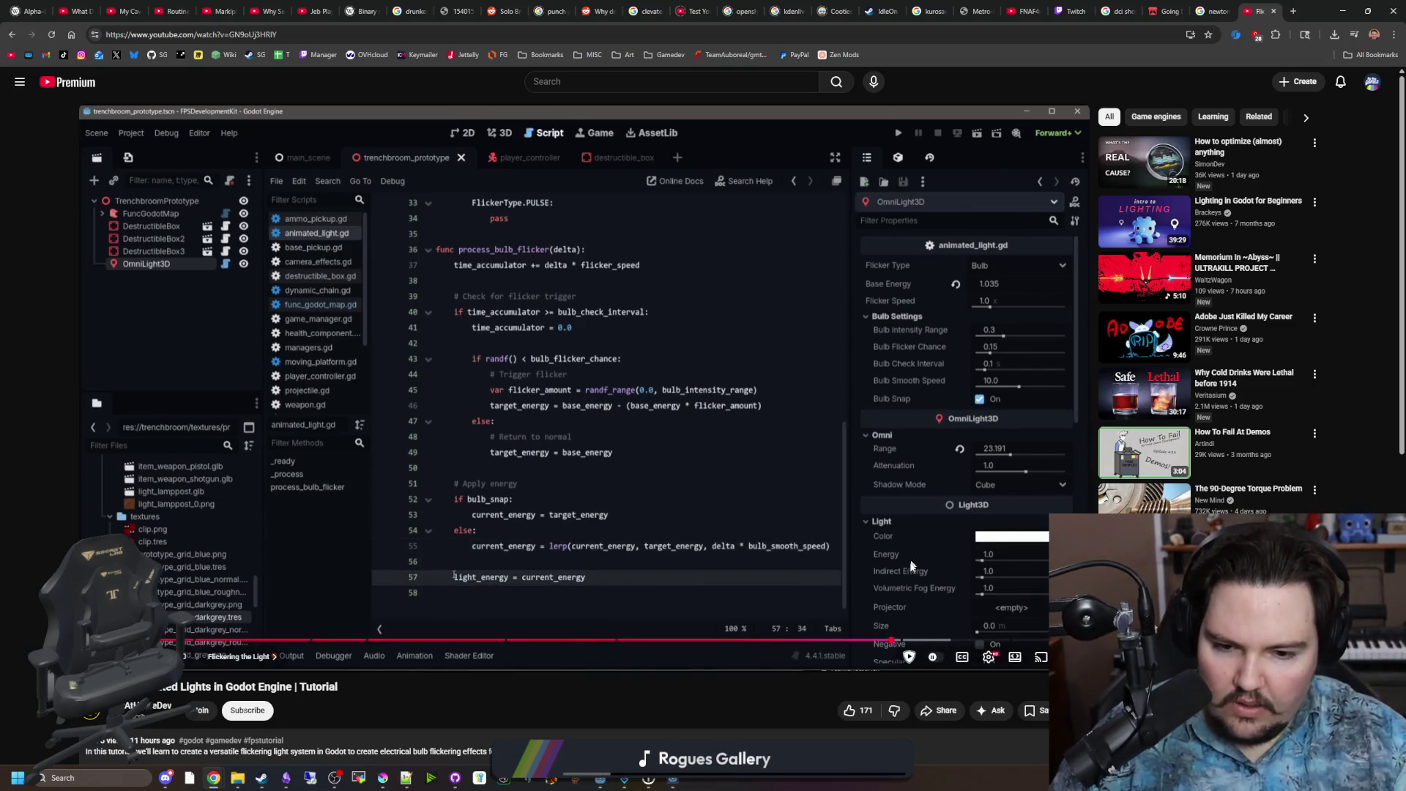
pyautogui.click(922, 642)
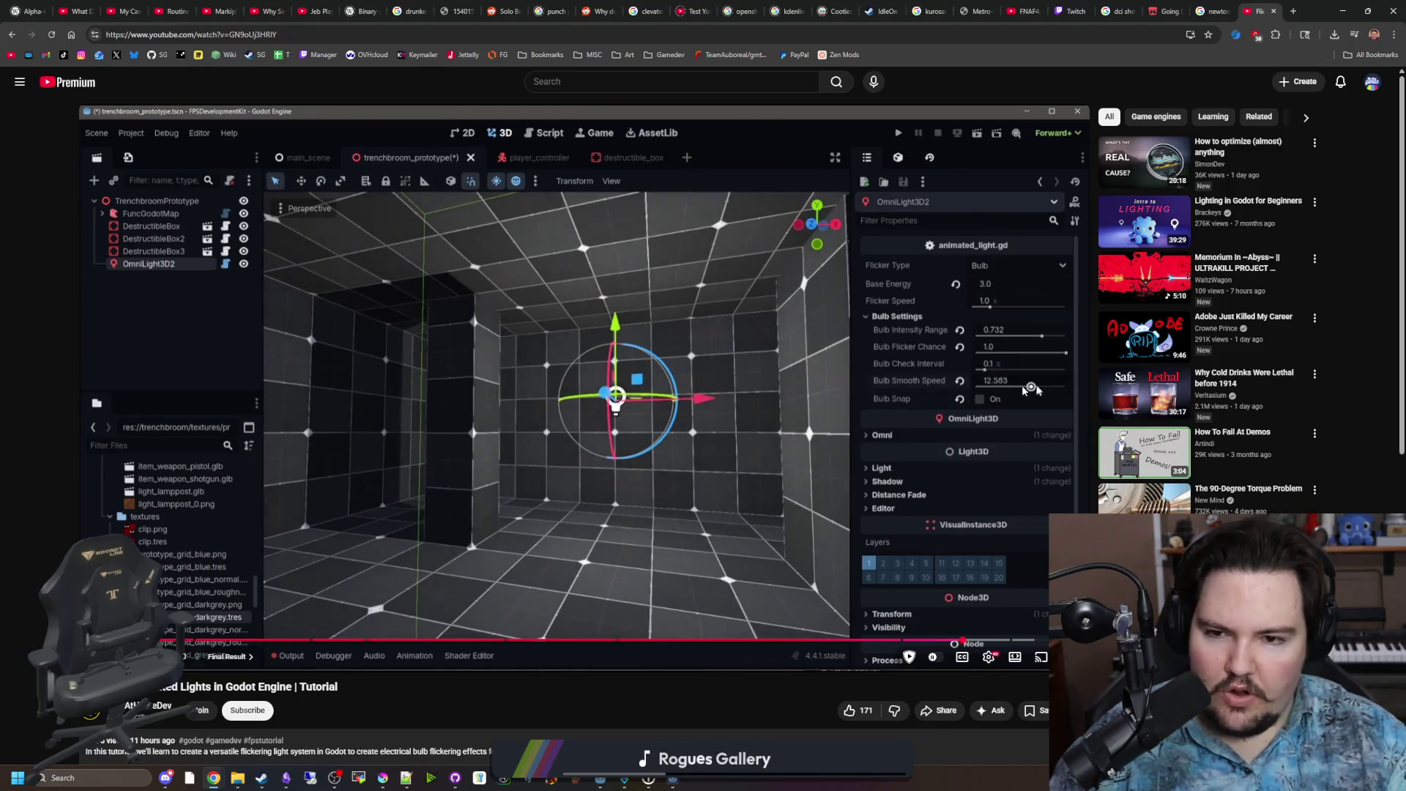
# Scrub back to the intro corridor demo and play it on into Scene Setup.
pyautogui.moveTo(977, 638); pyautogui.dragTo(1049, 634)
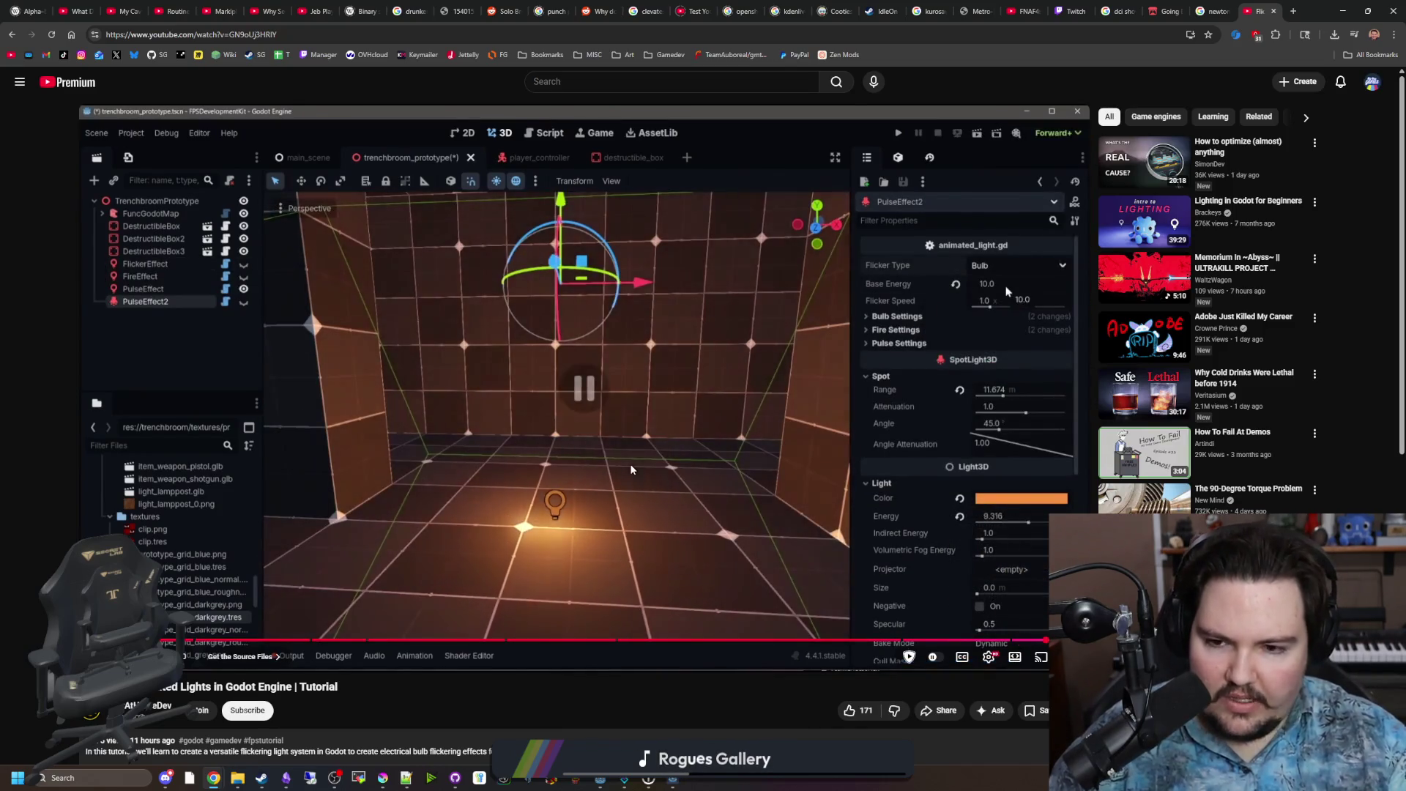
pyautogui.click(544, 540)
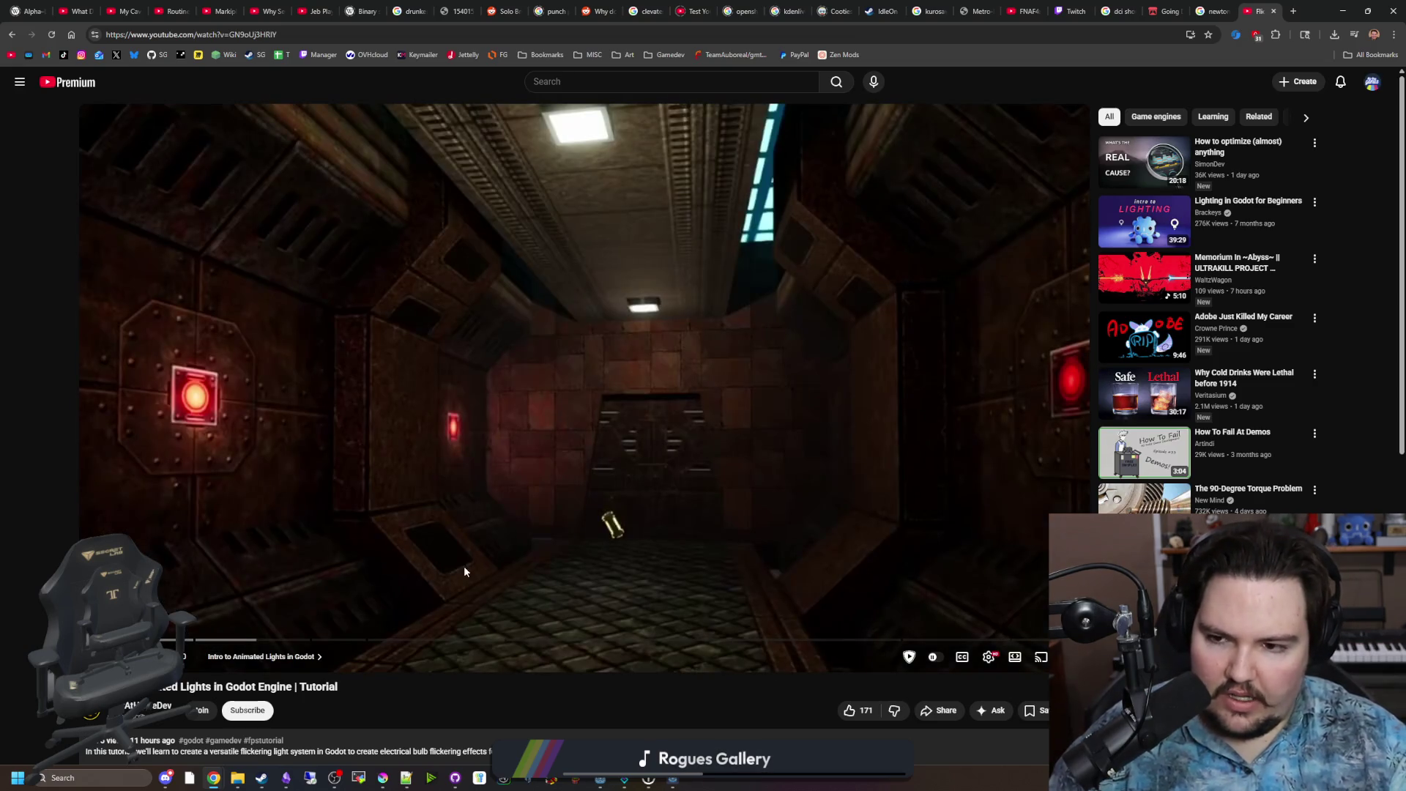
pyautogui.click(582, 520)
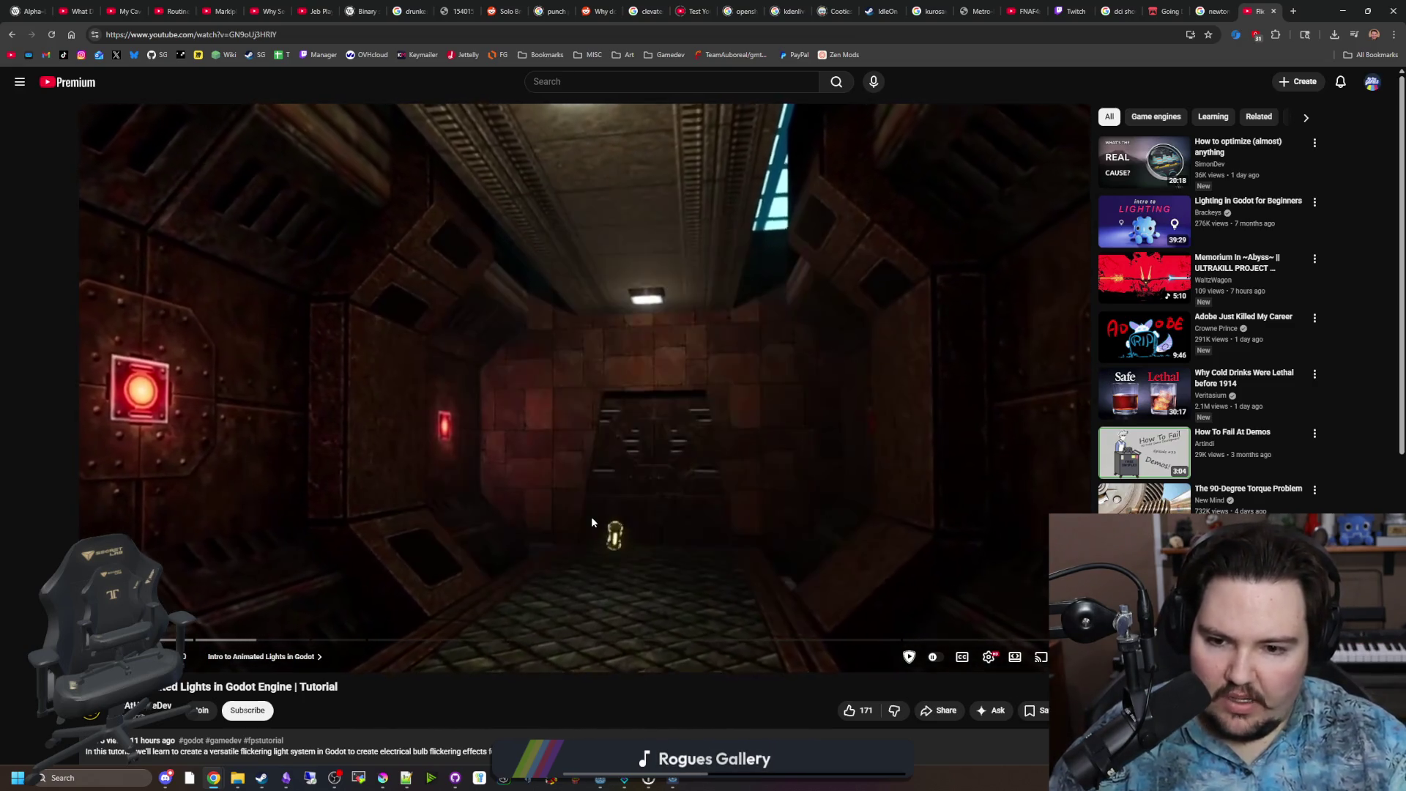
pyautogui.press('space')
pyautogui.press('space')
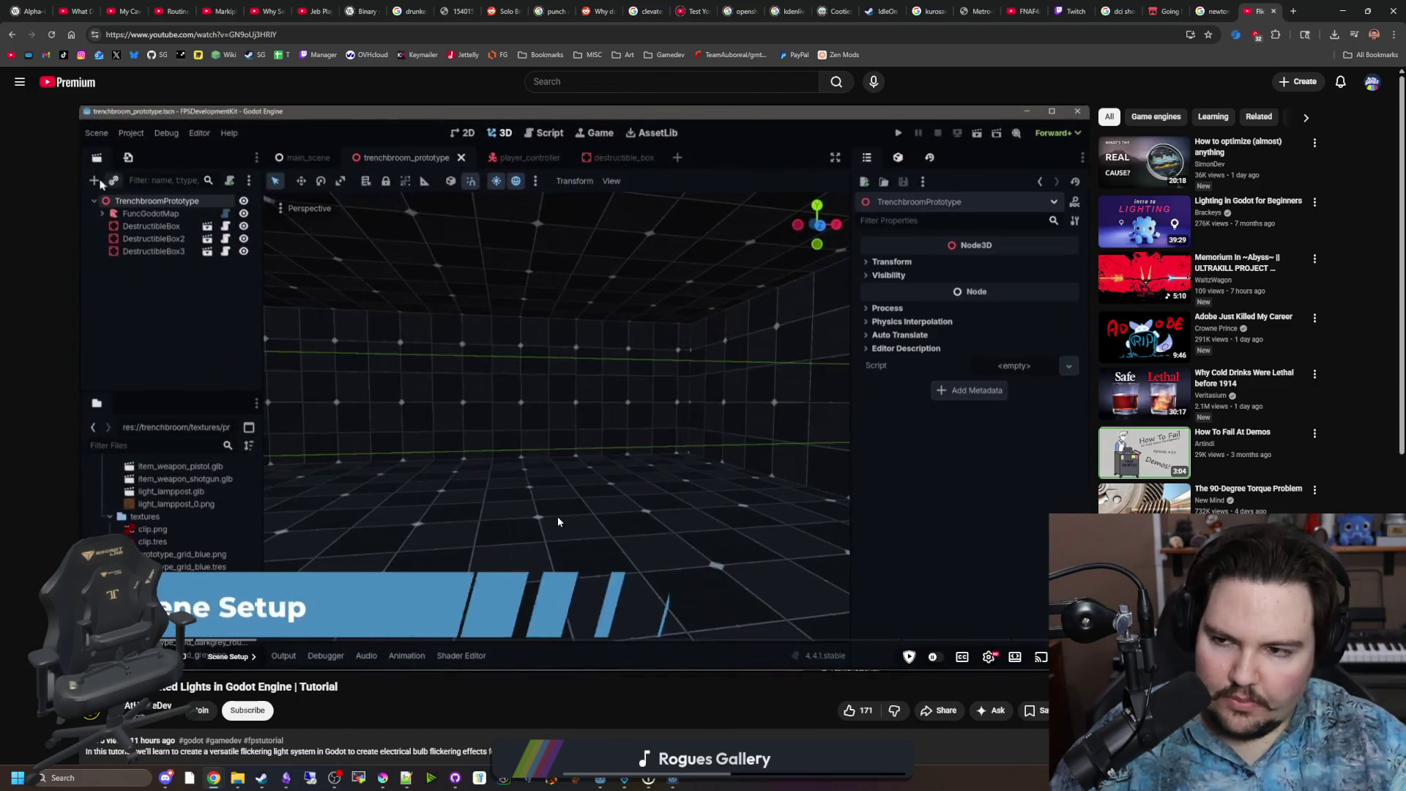
# Pause the tutorial at Create New Node and switch to the trenchboom search window.
pyautogui.click(399, 501)
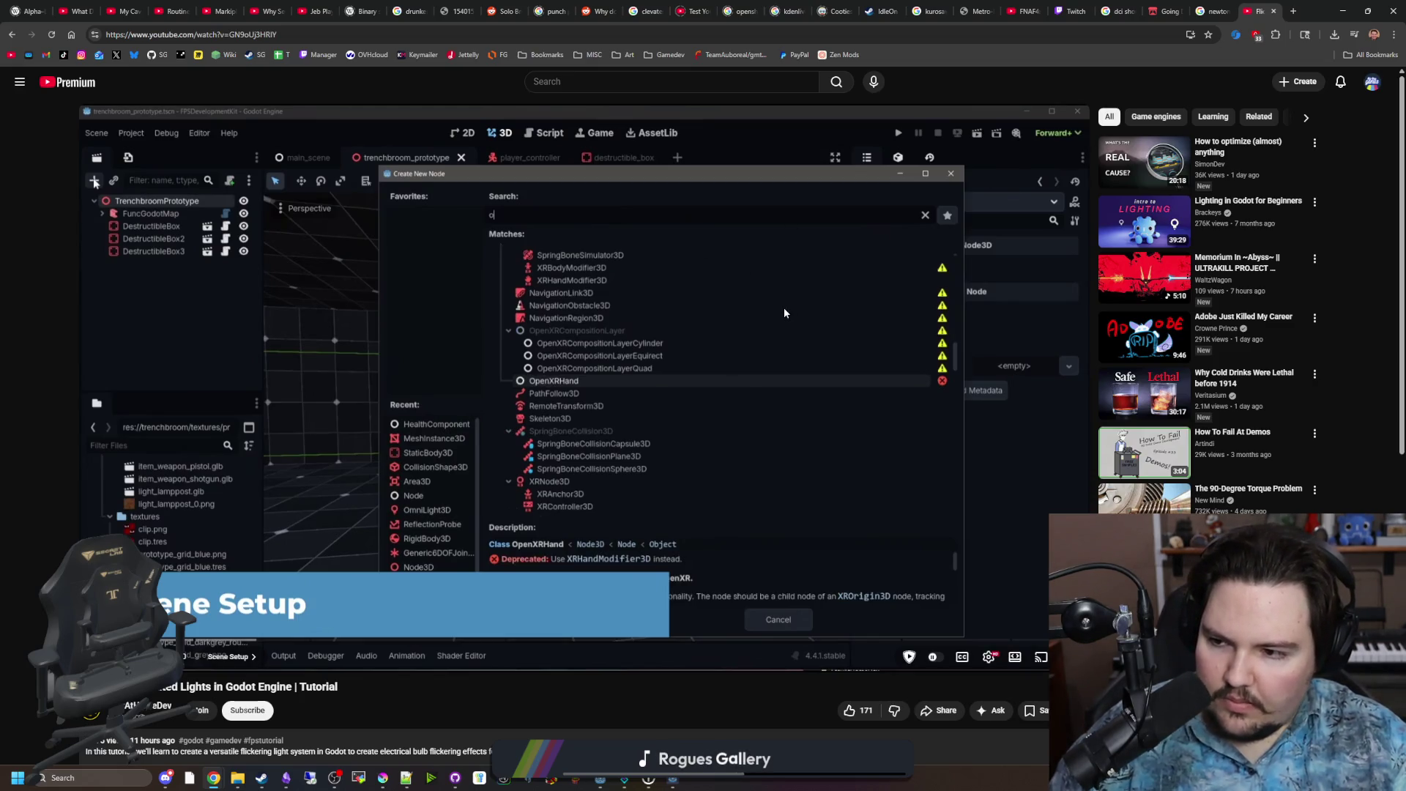
pyautogui.click(1292, 11)
pyautogui.hotkey('ctrl', 'w')
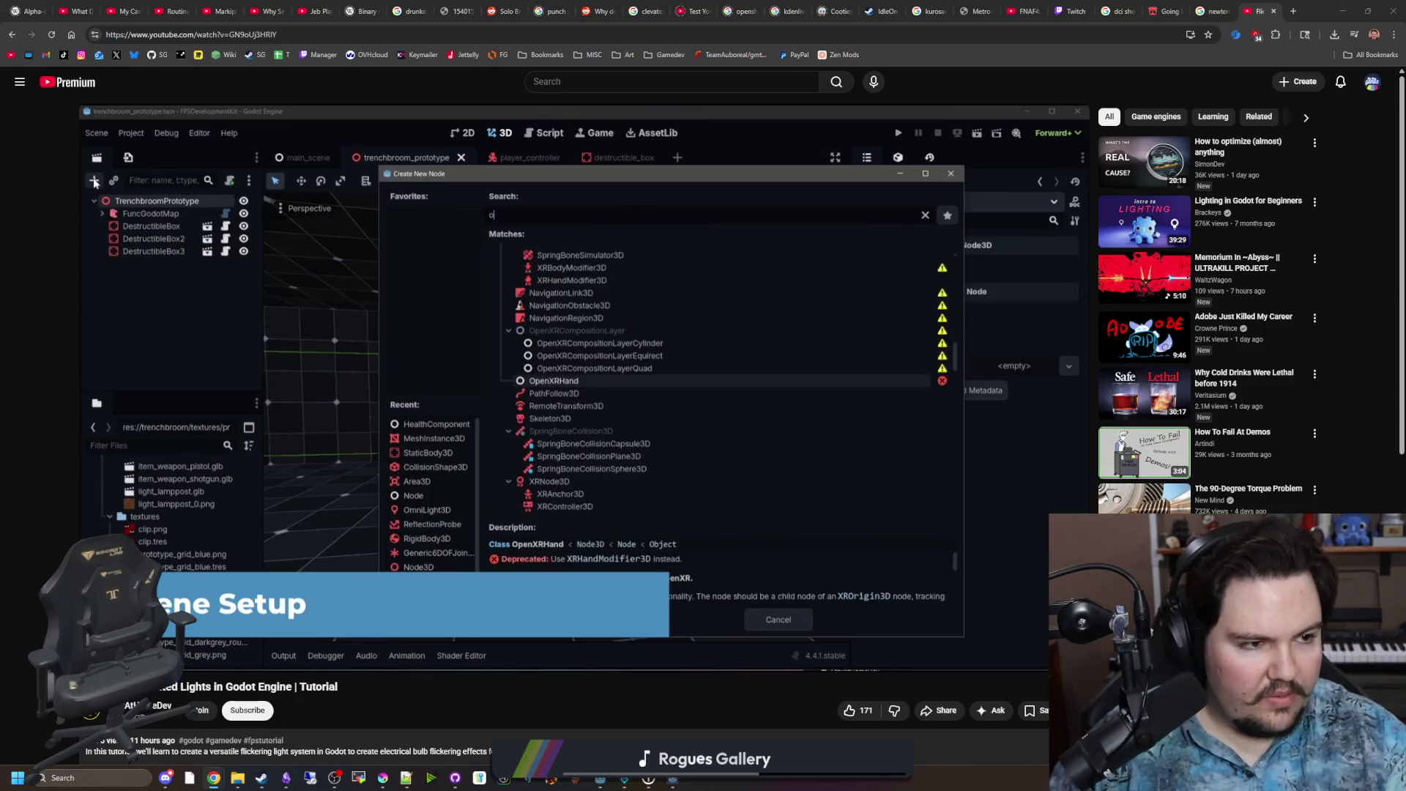
pyautogui.hotkey('alt', 'Tab')
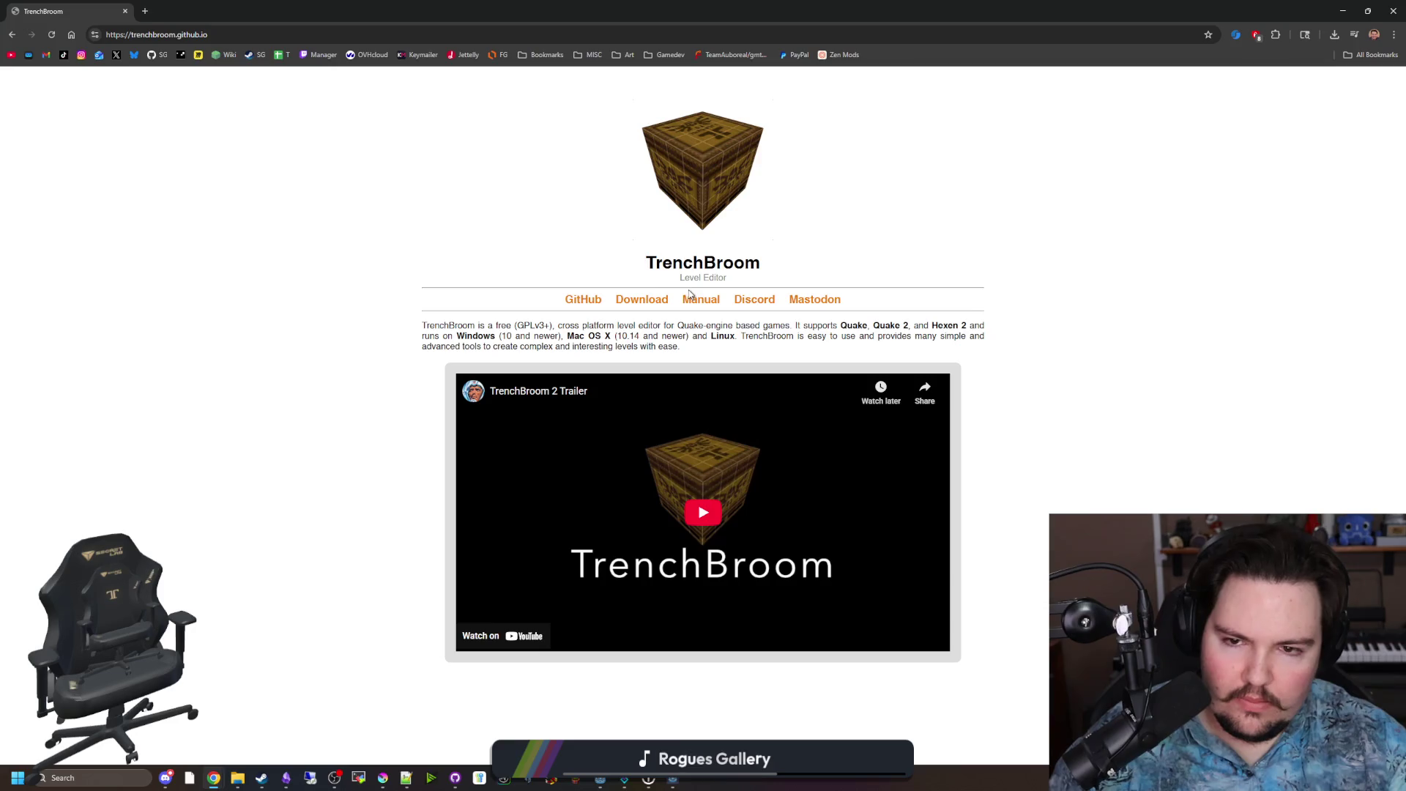
# Return to the trenchboom search results and restore the window down beside the tutorial.
pyautogui.hotkey('alt', 'Left')
pyautogui.scroll(-3, 487, 354)
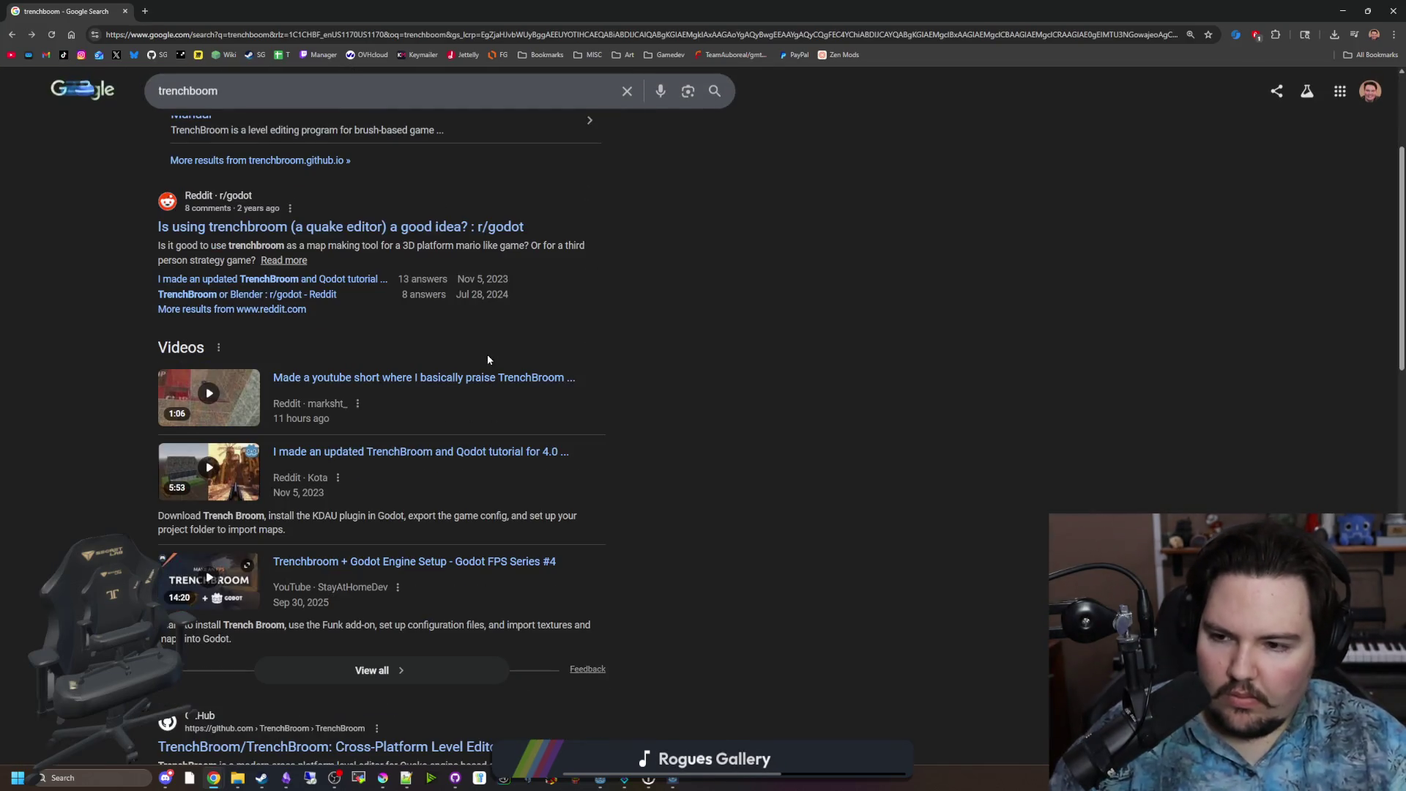
pyautogui.scroll(-4, 486, 353)
pyautogui.scroll(-5, 489, 359)
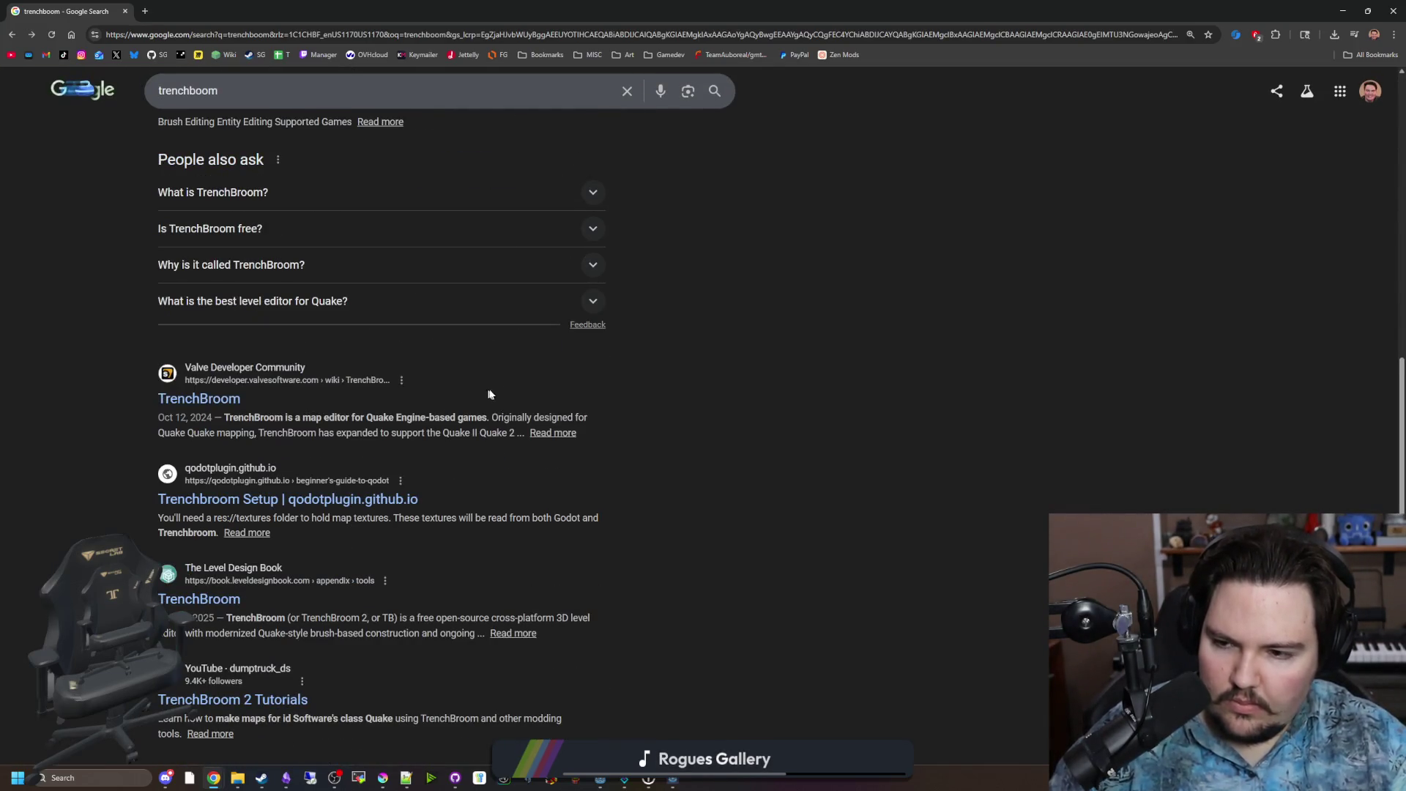
pyautogui.scroll(10, 485, 395)
pyautogui.moveTo(361, 5); pyautogui.dragTo(704, 534)
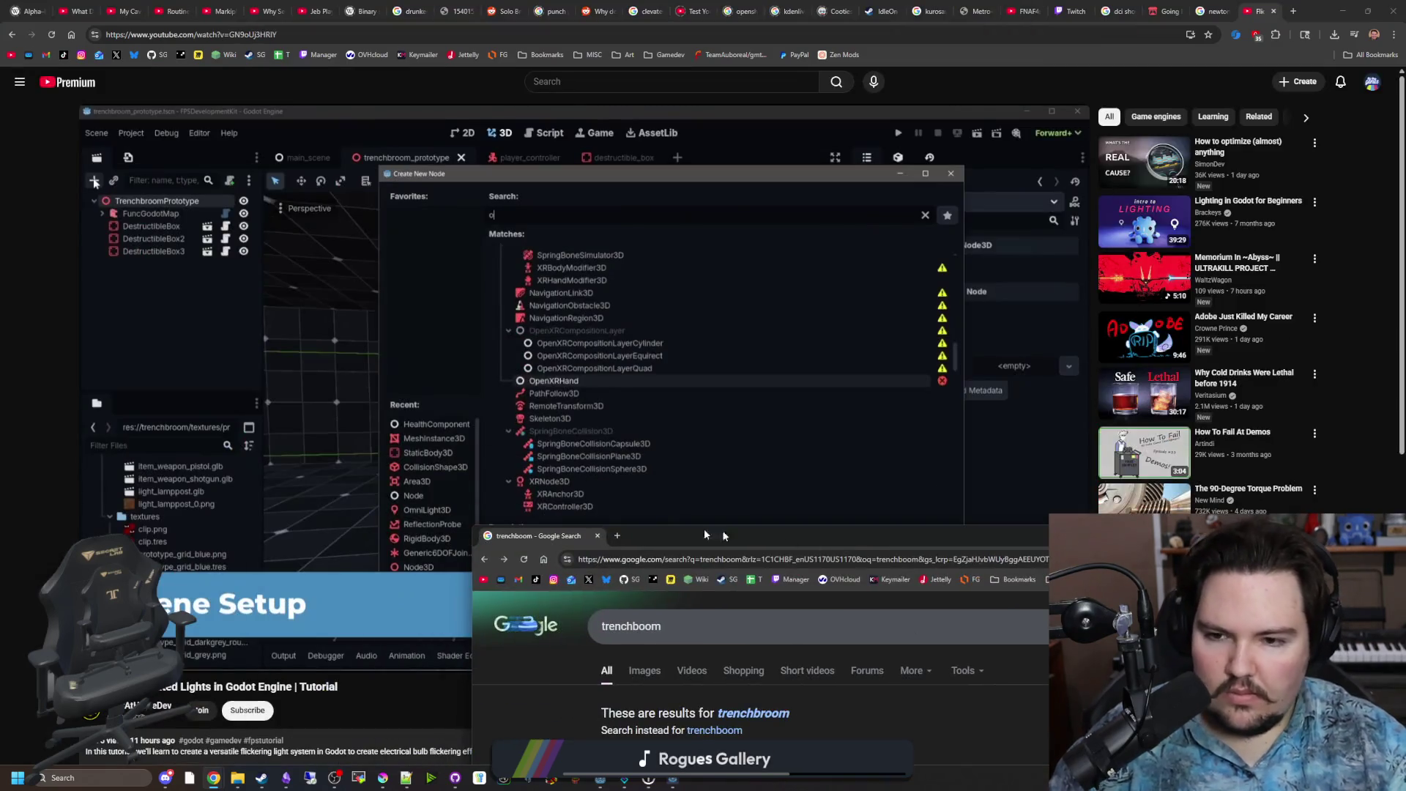
# Close the search window and pause the tutorial on the process_bulb_flicker script code.
pyautogui.click(597, 536)
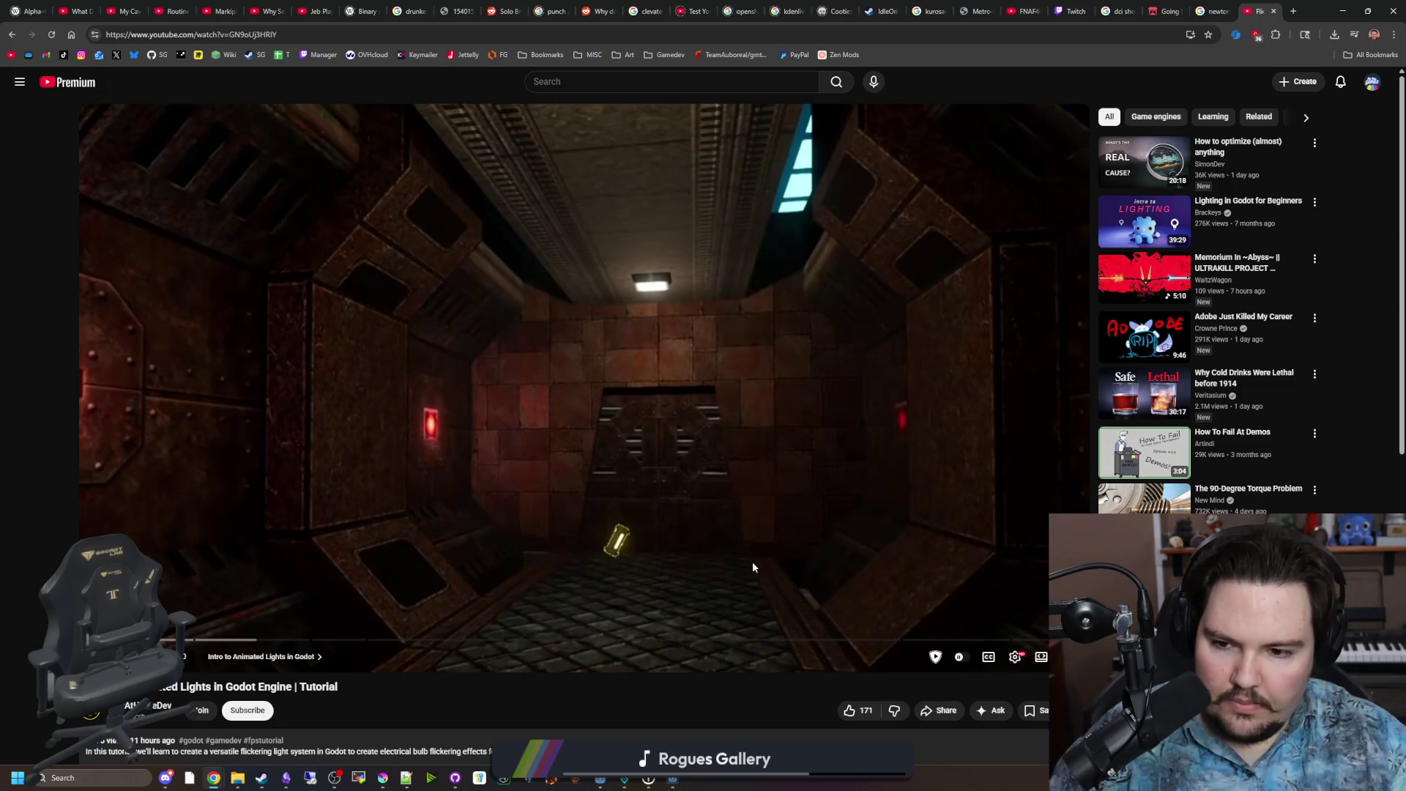
pyautogui.click(326, 379)
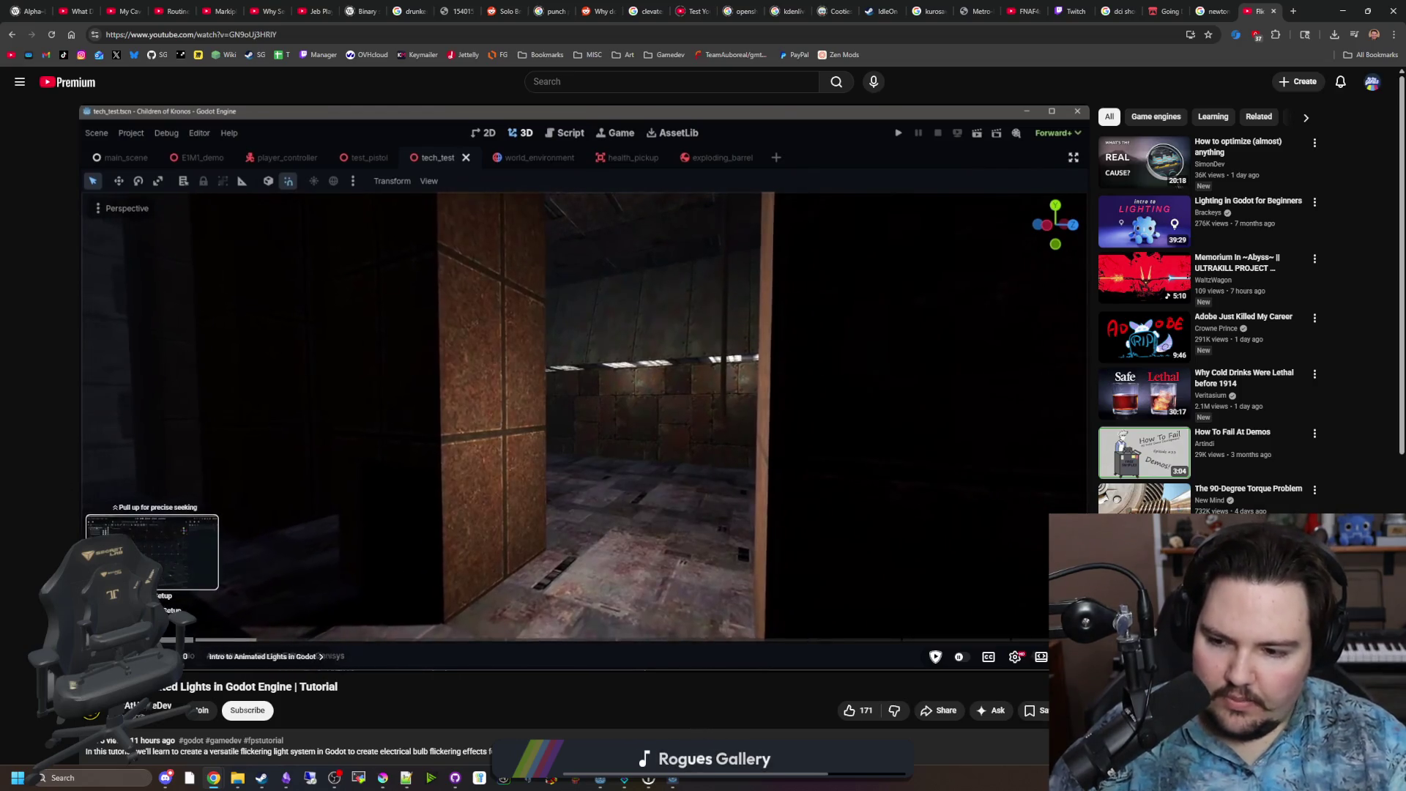
pyautogui.click(151, 640)
pyautogui.moveTo(257, 644); pyautogui.dragTo(660, 640)
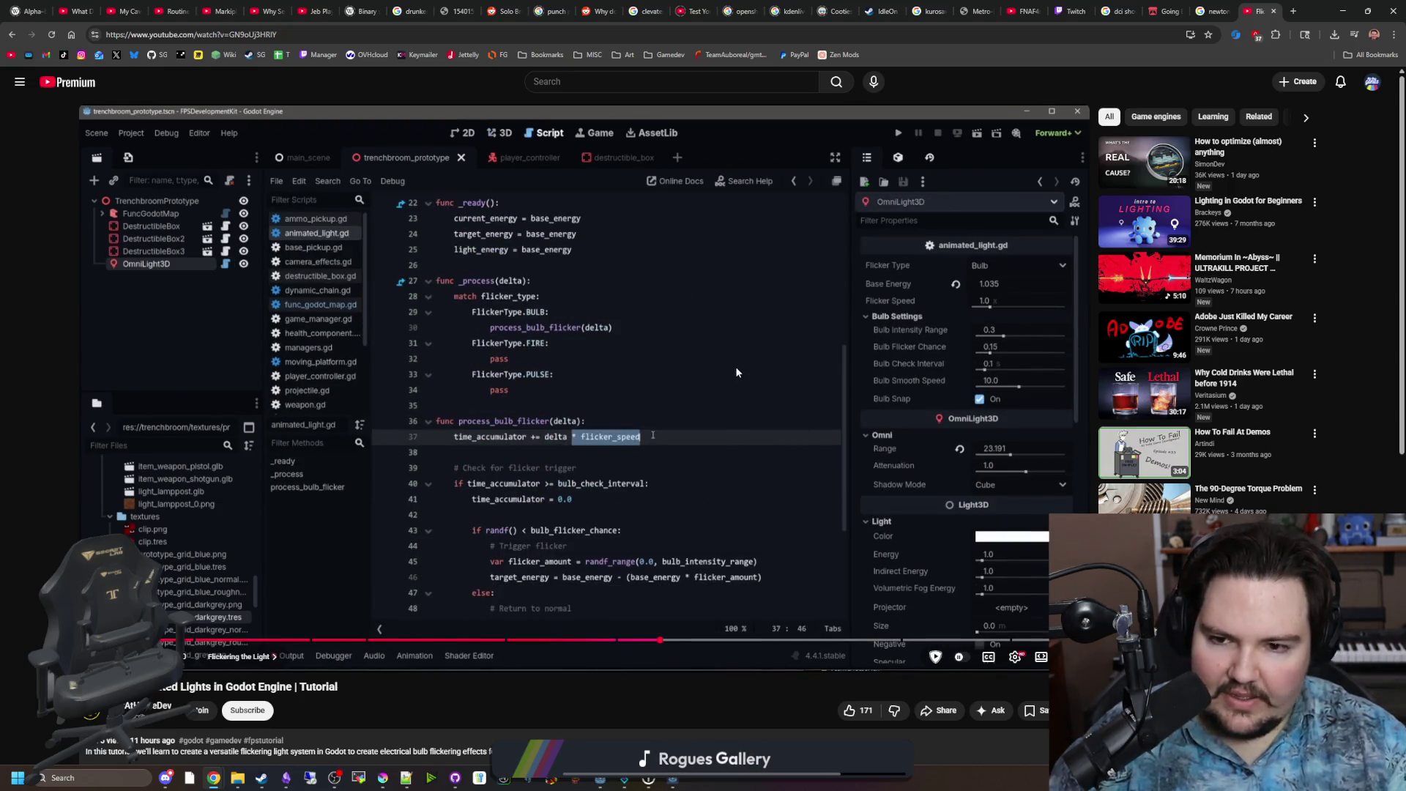
pyautogui.click(735, 372)
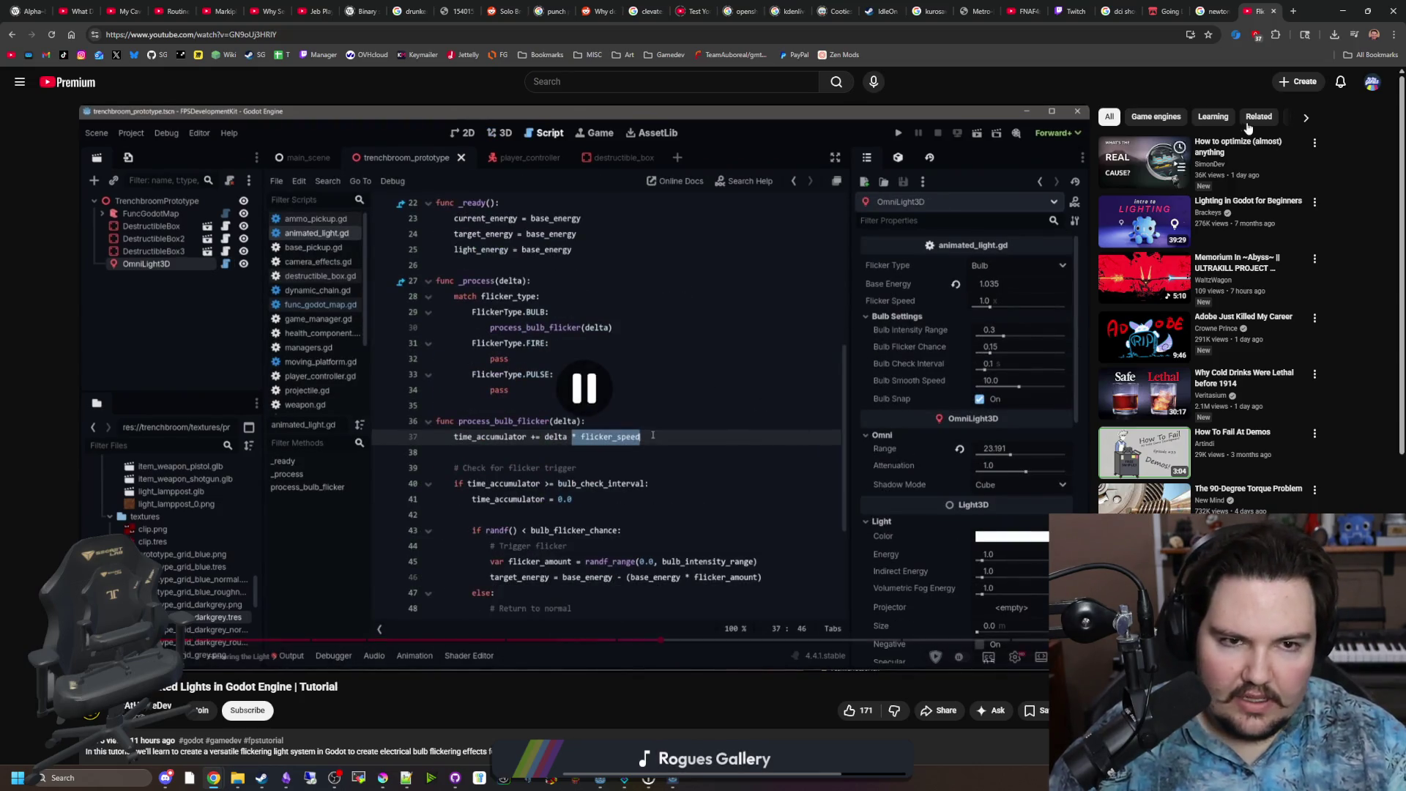
pyautogui.click(1293, 11)
pyautogui.click(1274, 11)
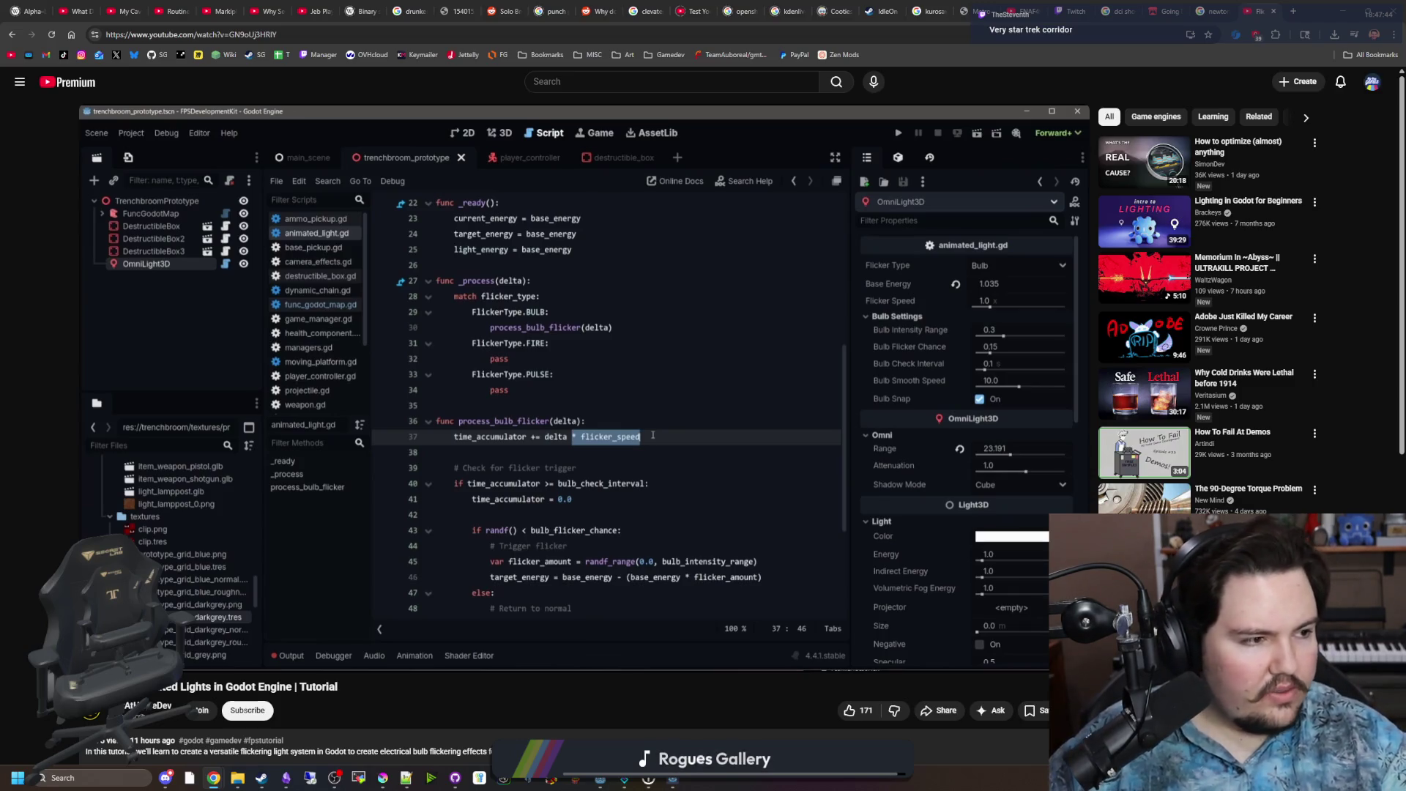
pyautogui.hotkey('alt', 'Tab')
# Pan the Miro board over to the Levels/Biomes document's list of level ideas.
pyautogui.moveTo(893, 337)
pyautogui.mouseDown()
pyautogui.moveTo(755, 427)
pyautogui.moveTo(534, 461)
pyautogui.mouseUp()
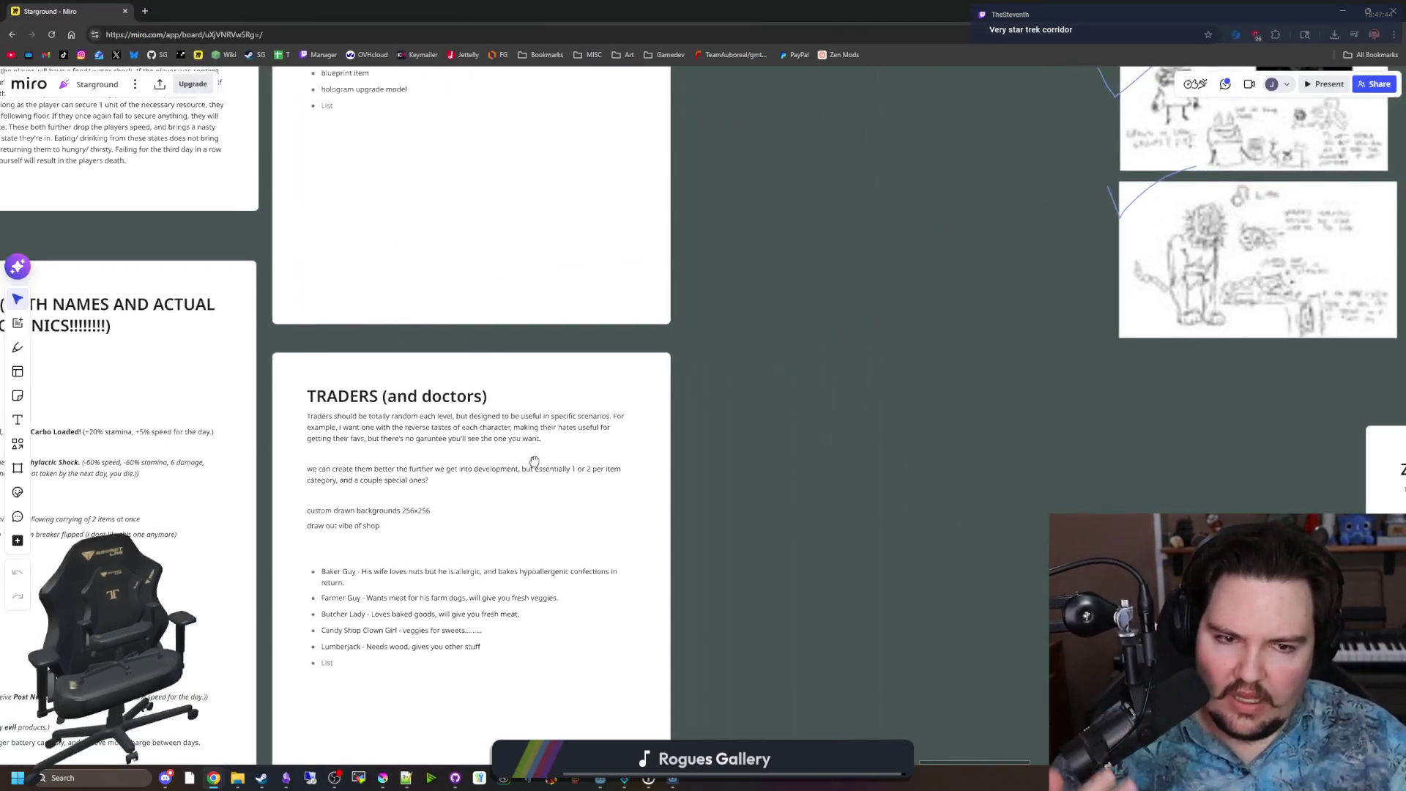
pyautogui.hscroll(15, 535, 462)
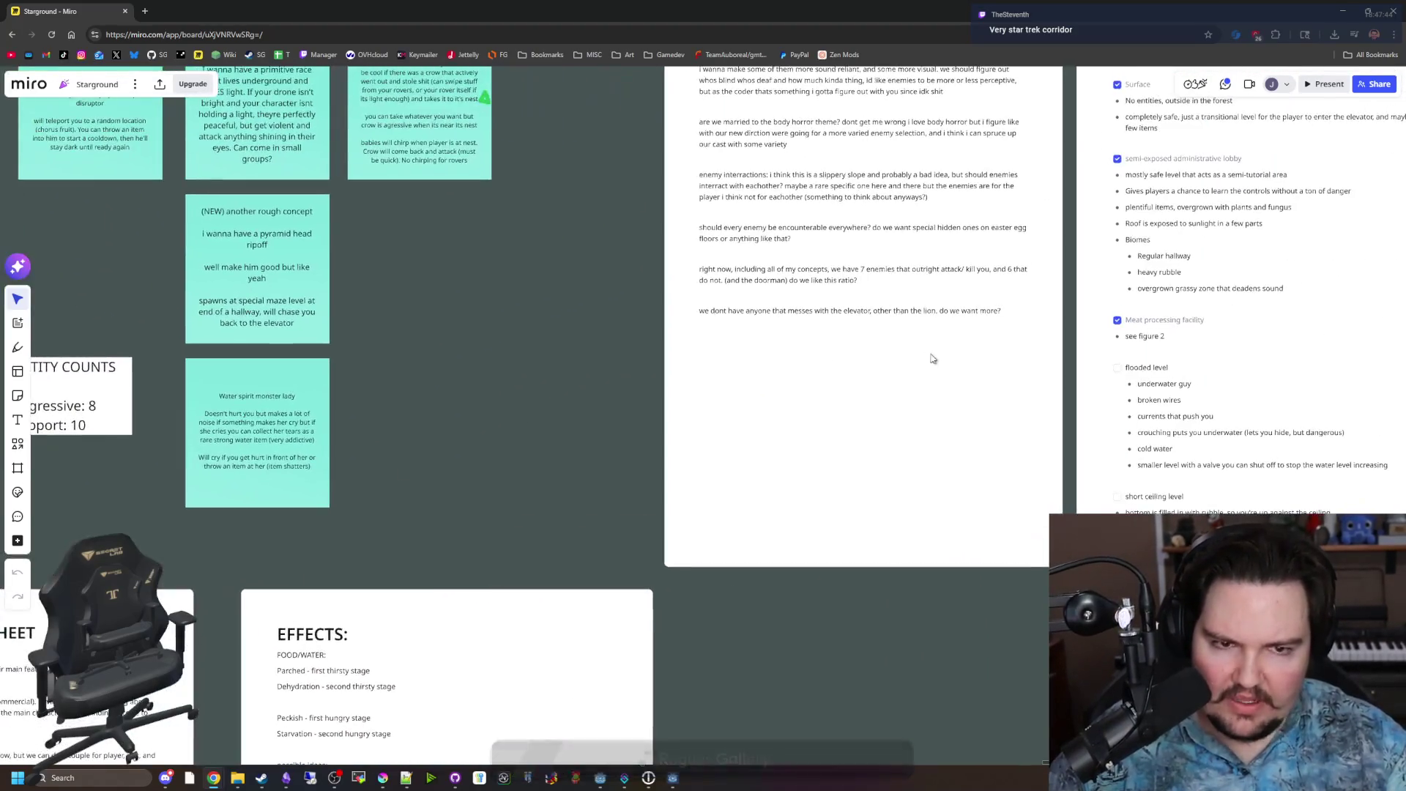
pyautogui.hscroll(10, 929, 358)
pyautogui.scroll(3, 677, 417)
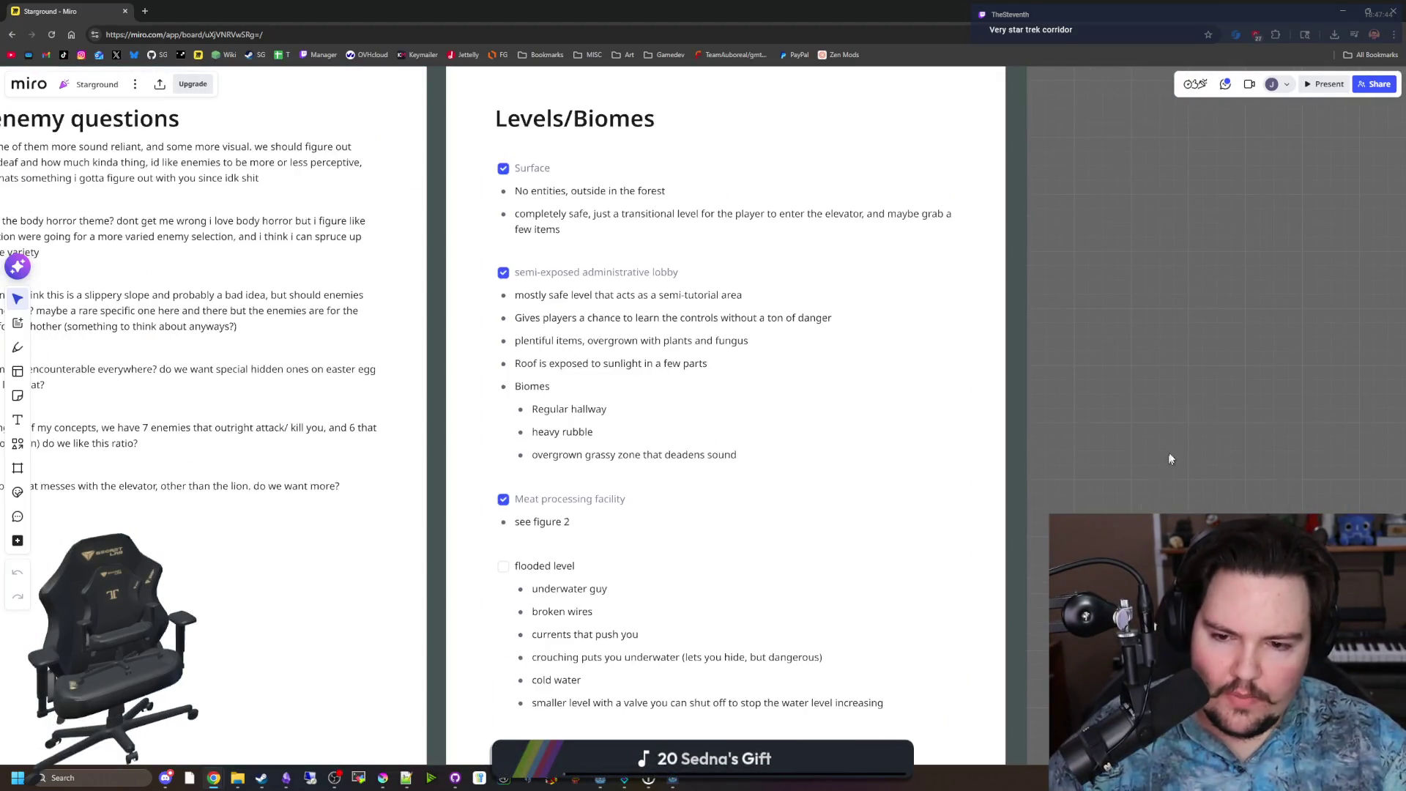
pyautogui.moveTo(678, 604)
pyautogui.mouseDown()
pyautogui.moveTo(677, 540)
pyautogui.moveTo(725, 336)
pyautogui.mouseUp()
pyautogui.moveTo(907, 564); pyautogui.dragTo(895, 356)
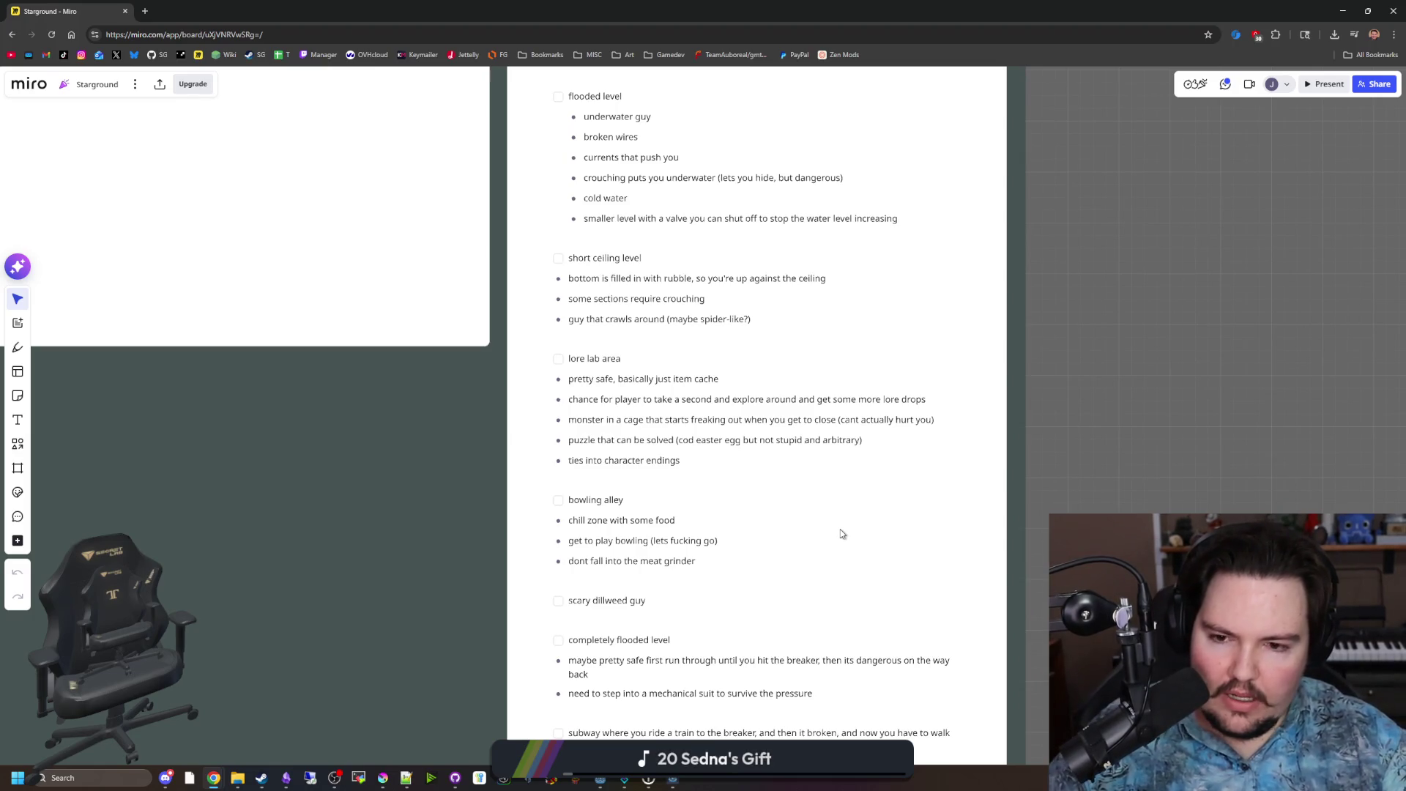
pyautogui.moveTo(820, 496)
pyautogui.mouseDown()
pyautogui.moveTo(826, 201)
pyautogui.moveTo(728, 656)
pyautogui.mouseUp()
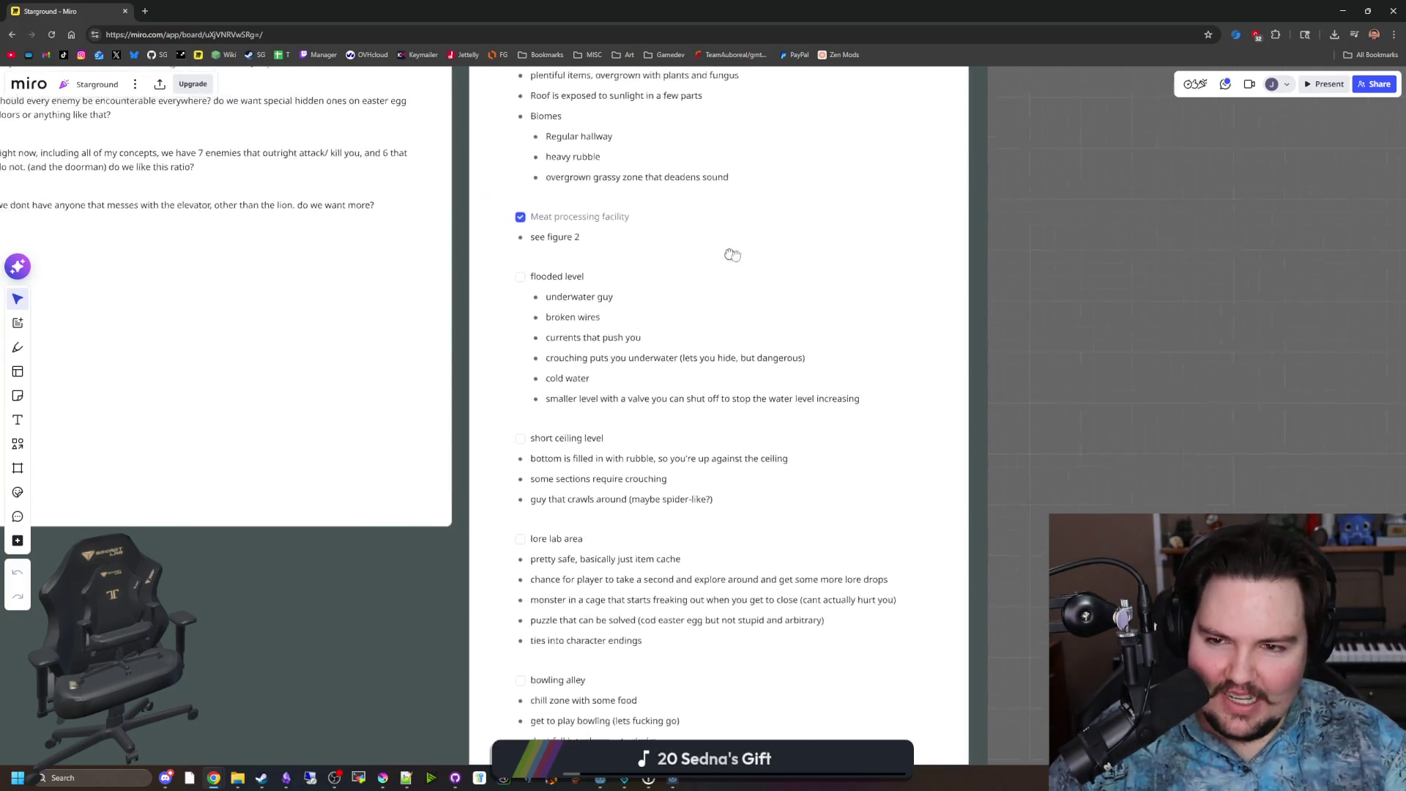
pyautogui.moveTo(722, 251); pyautogui.dragTo(769, 323)
# Select and then deselect the flooded level bullet points.
pyautogui.moveTo(910, 469); pyautogui.dragTo(594, 359)
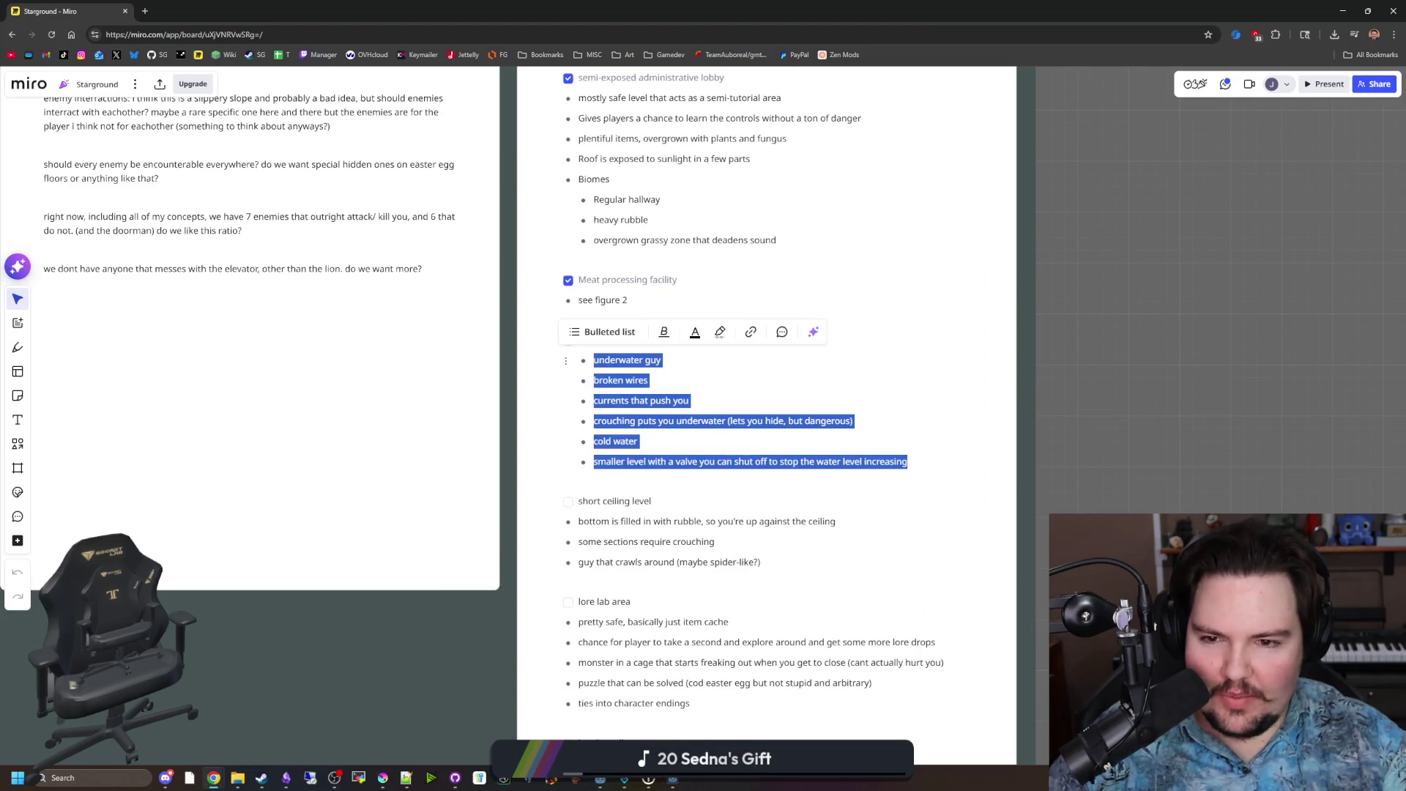
pyautogui.click(586, 320)
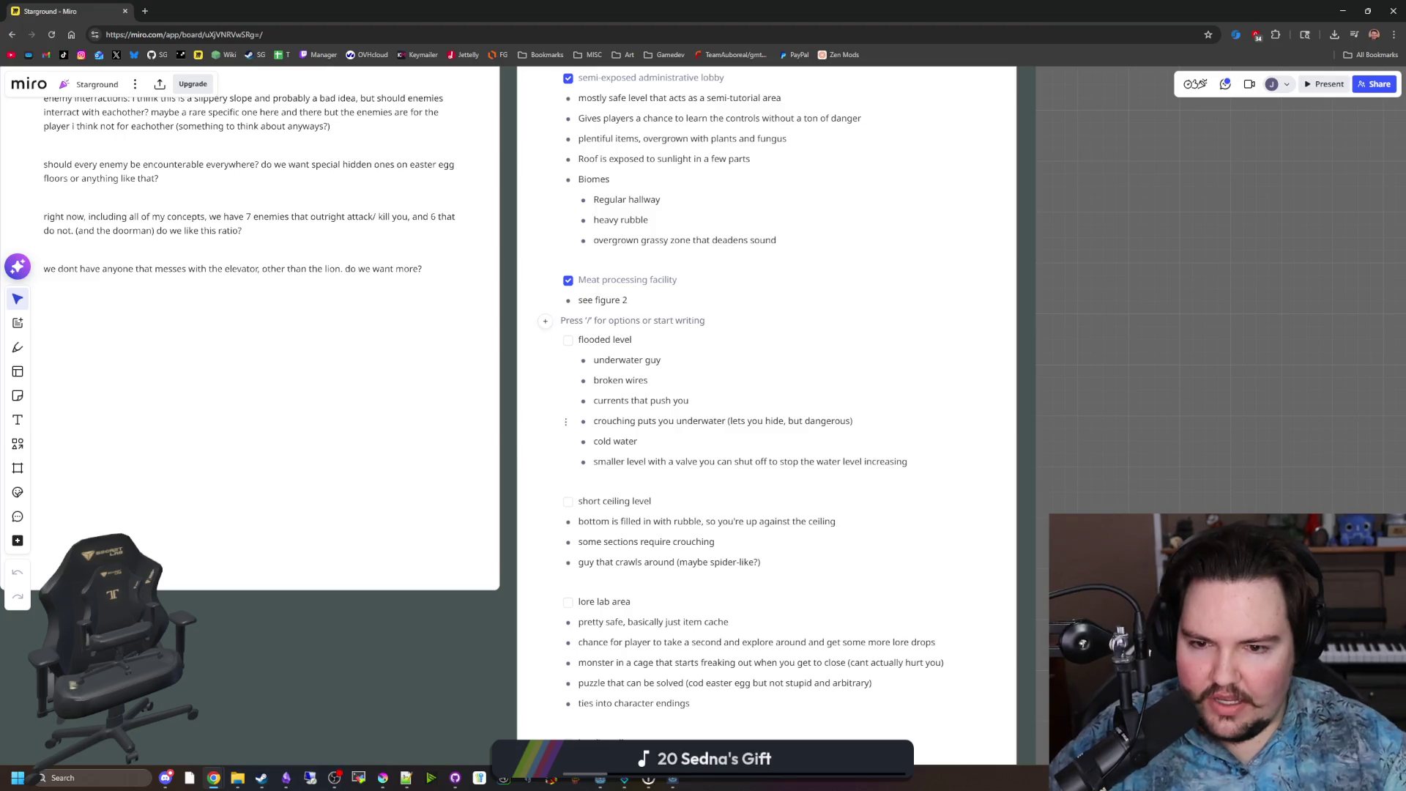
pyautogui.scroll(-2, 630, 424)
pyautogui.scroll(3, 1103, 410)
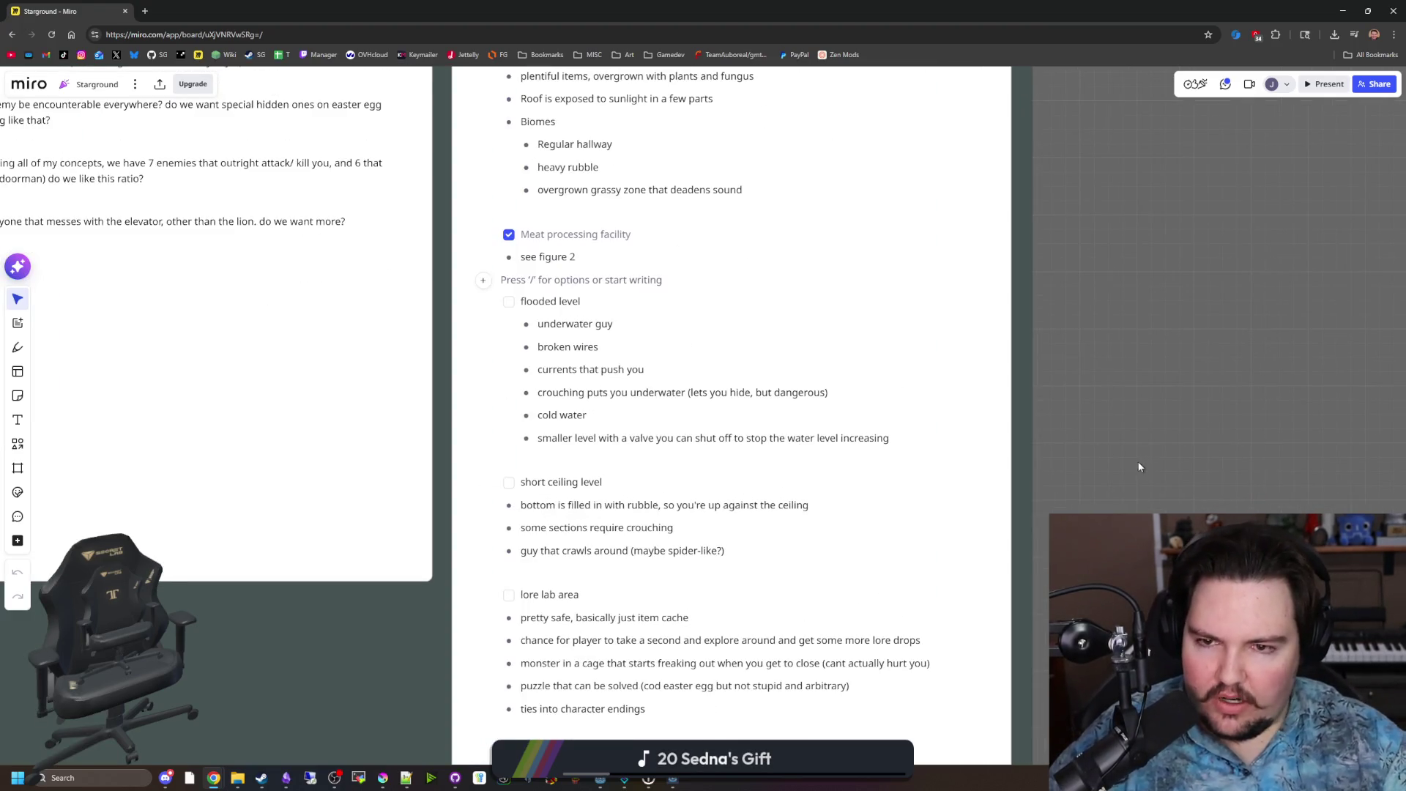
pyautogui.moveTo(1103, 410); pyautogui.dragTo(1080, 341)
pyautogui.moveTo(839, 323); pyautogui.dragTo(452, 191)
pyautogui.click(543, 209)
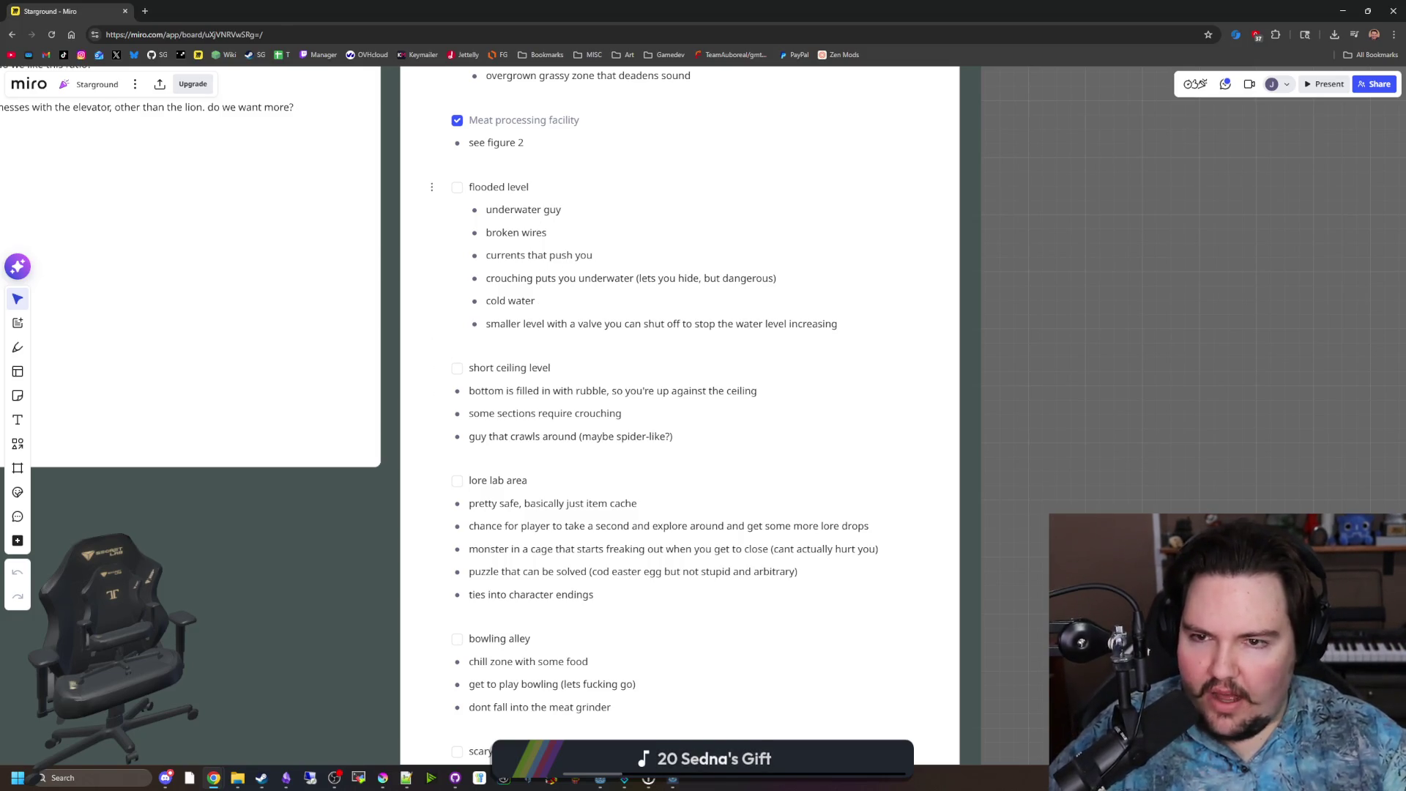
pyautogui.tripleClick(528, 186)
pyautogui.click(488, 187)
pyautogui.tripleClick(498, 187)
pyautogui.click(498, 187)
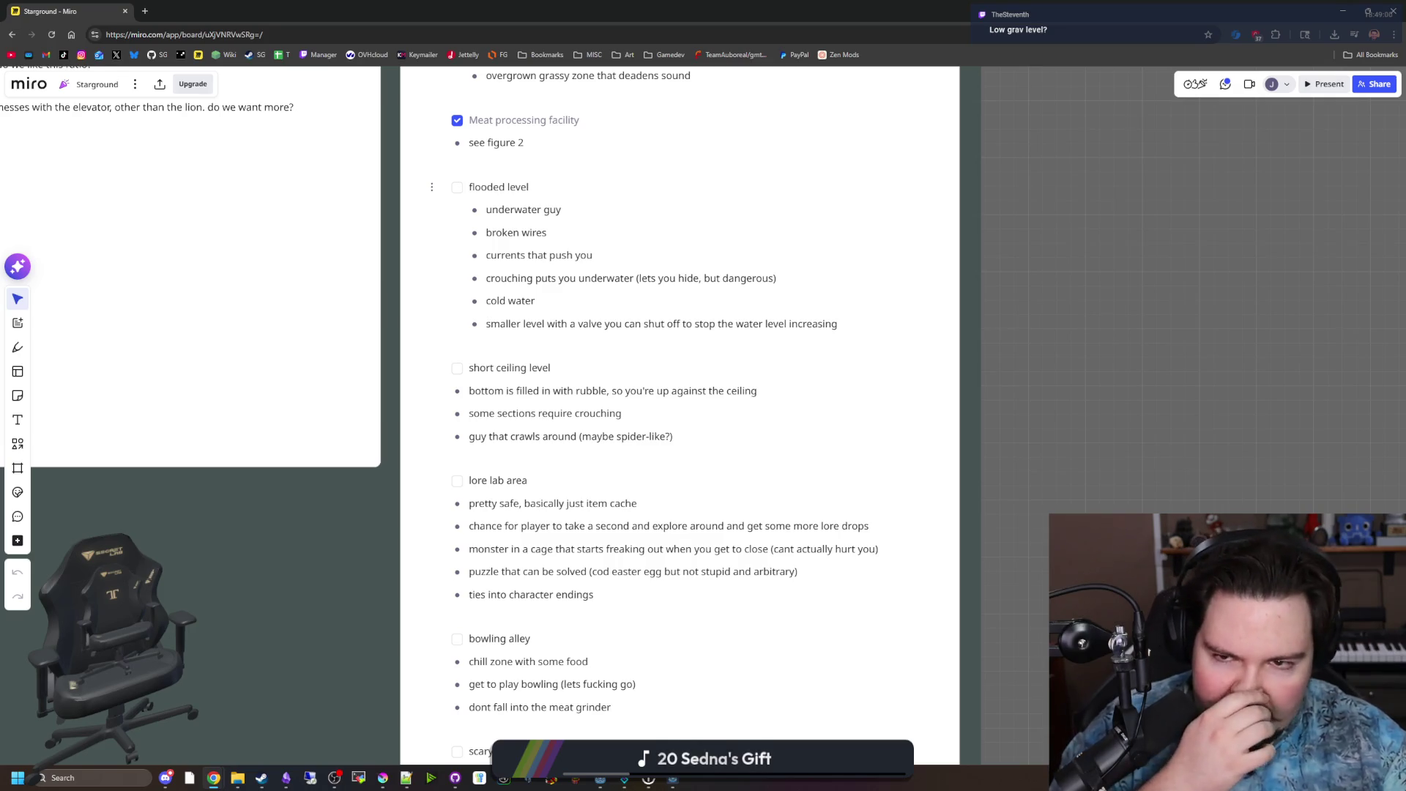
pyautogui.tripleClick(561, 209)
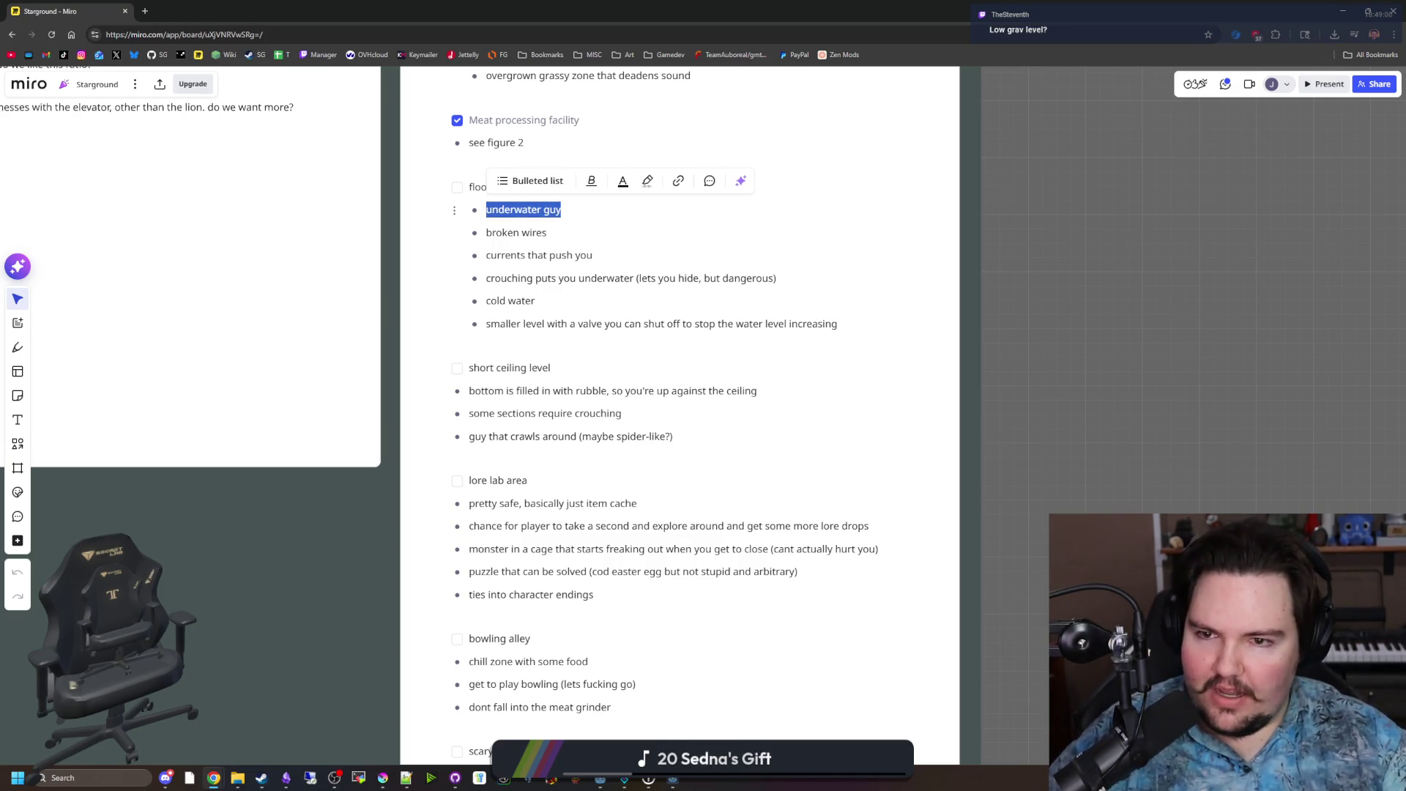
pyautogui.click(547, 232)
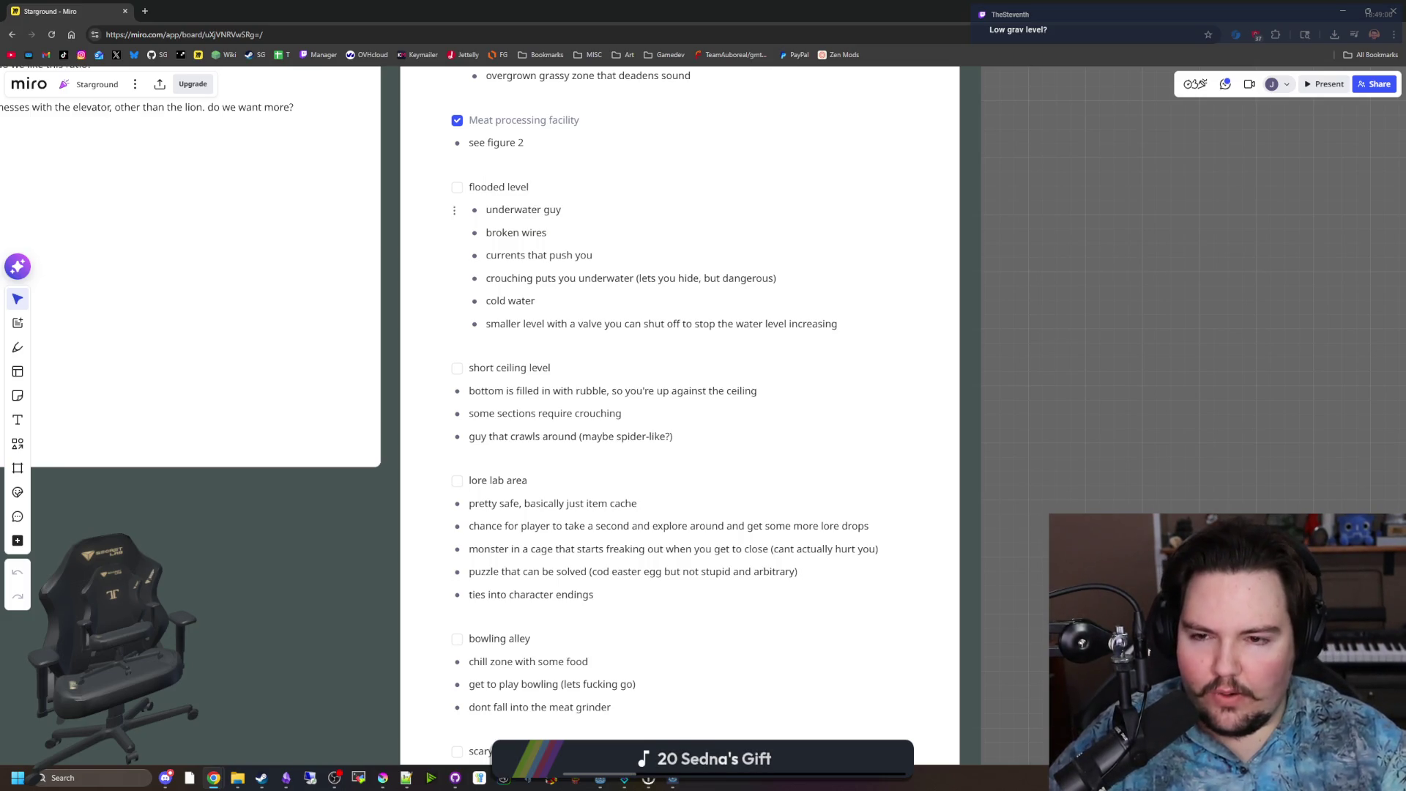
pyautogui.moveTo(841, 324); pyautogui.dragTo(483, 209)
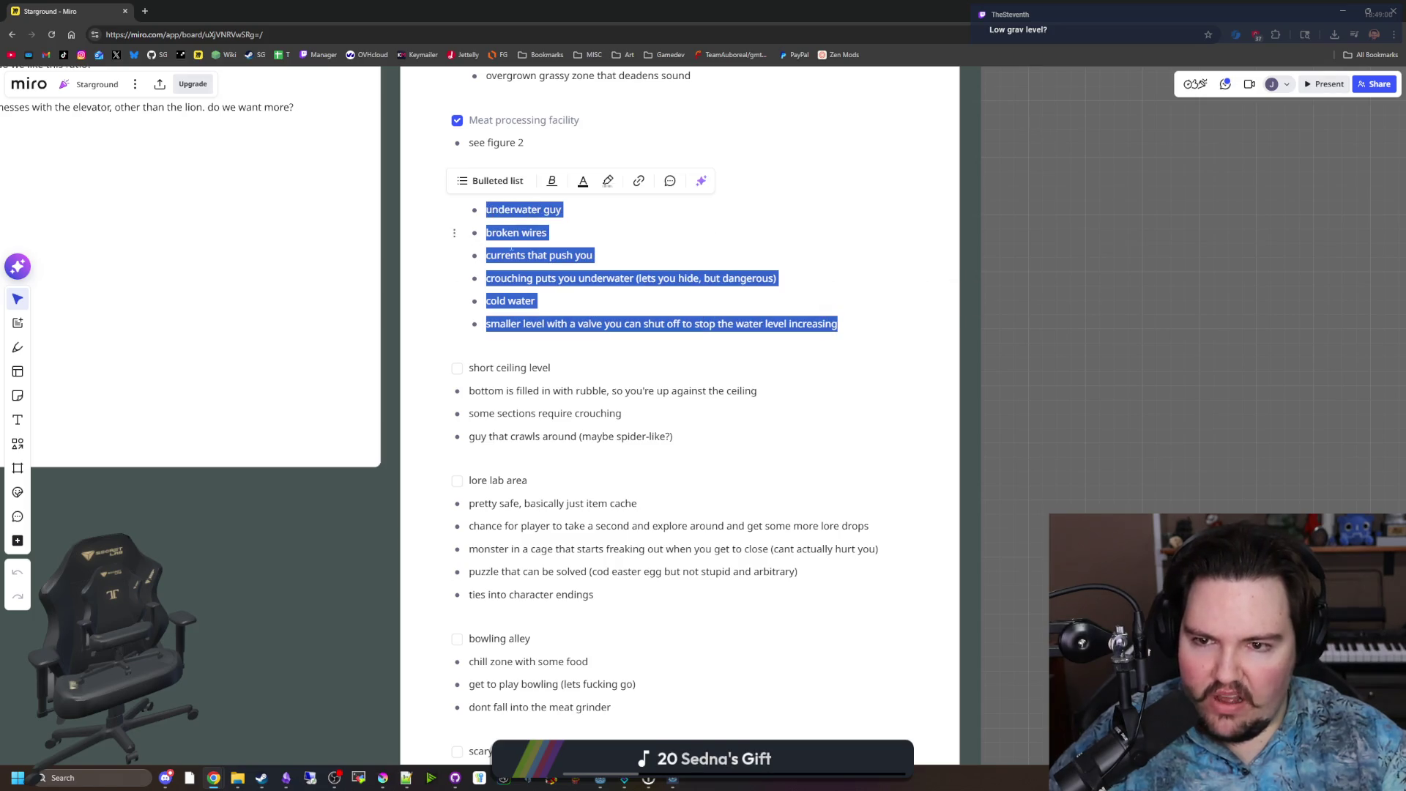
pyautogui.click(537, 254)
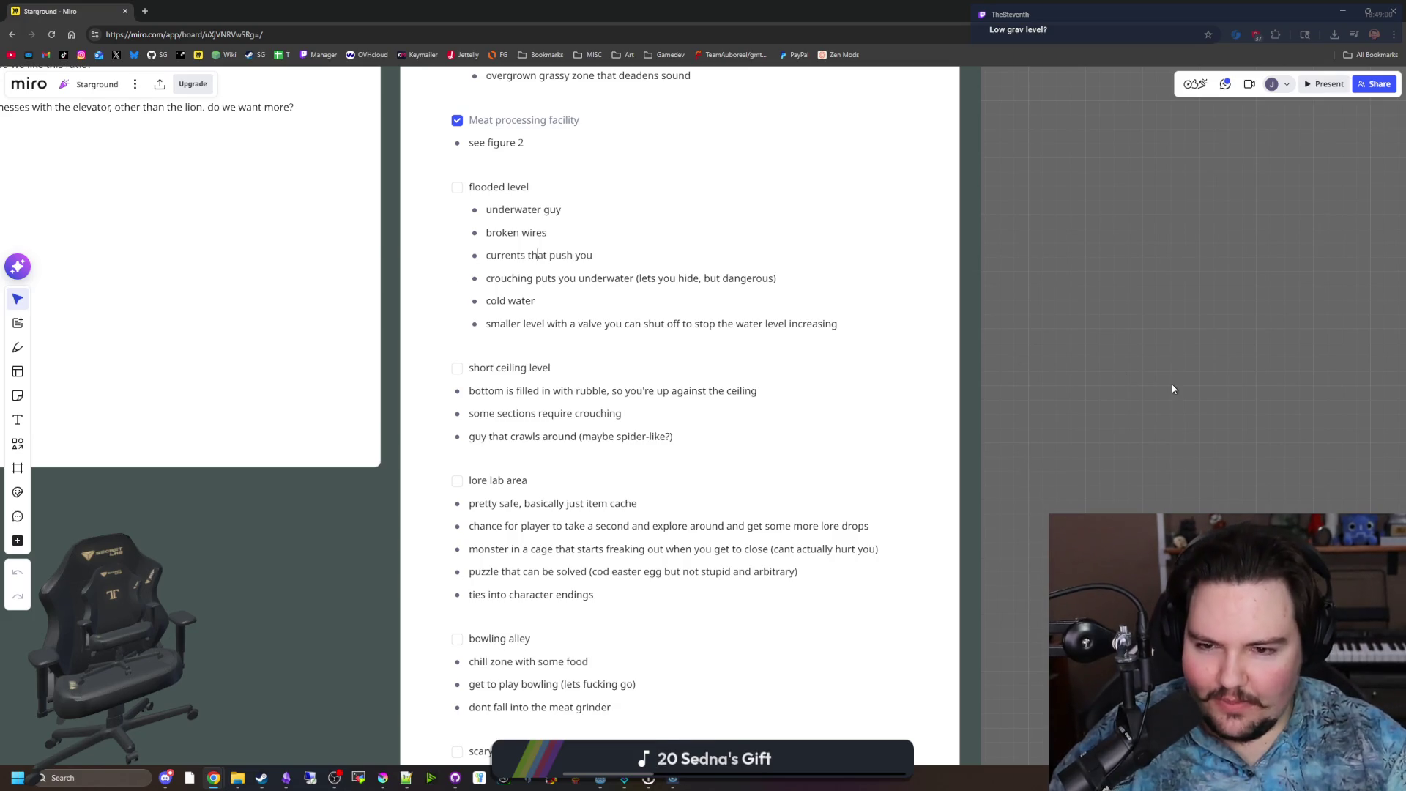
pyautogui.click(488, 368)
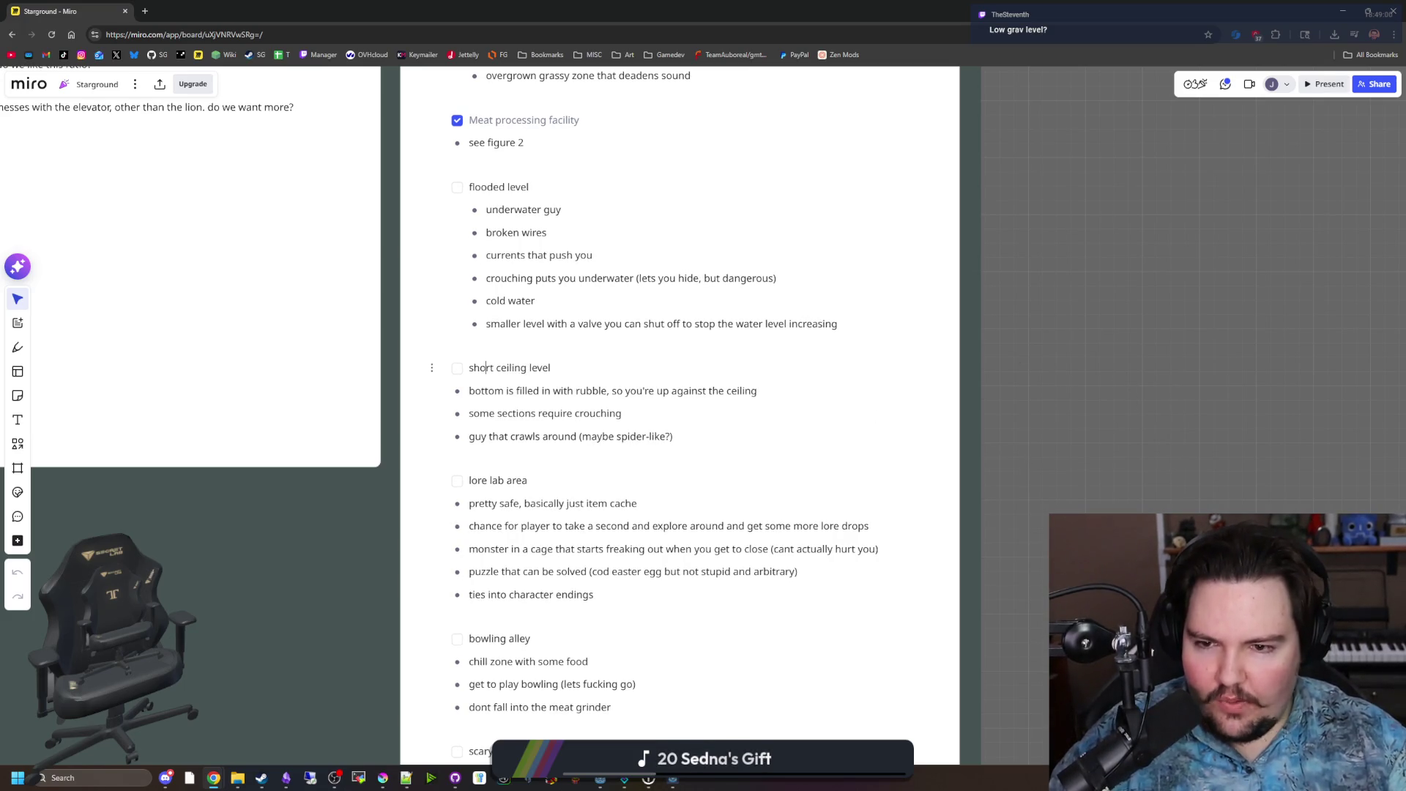
pyautogui.tripleClick(489, 368)
pyautogui.click(622, 413)
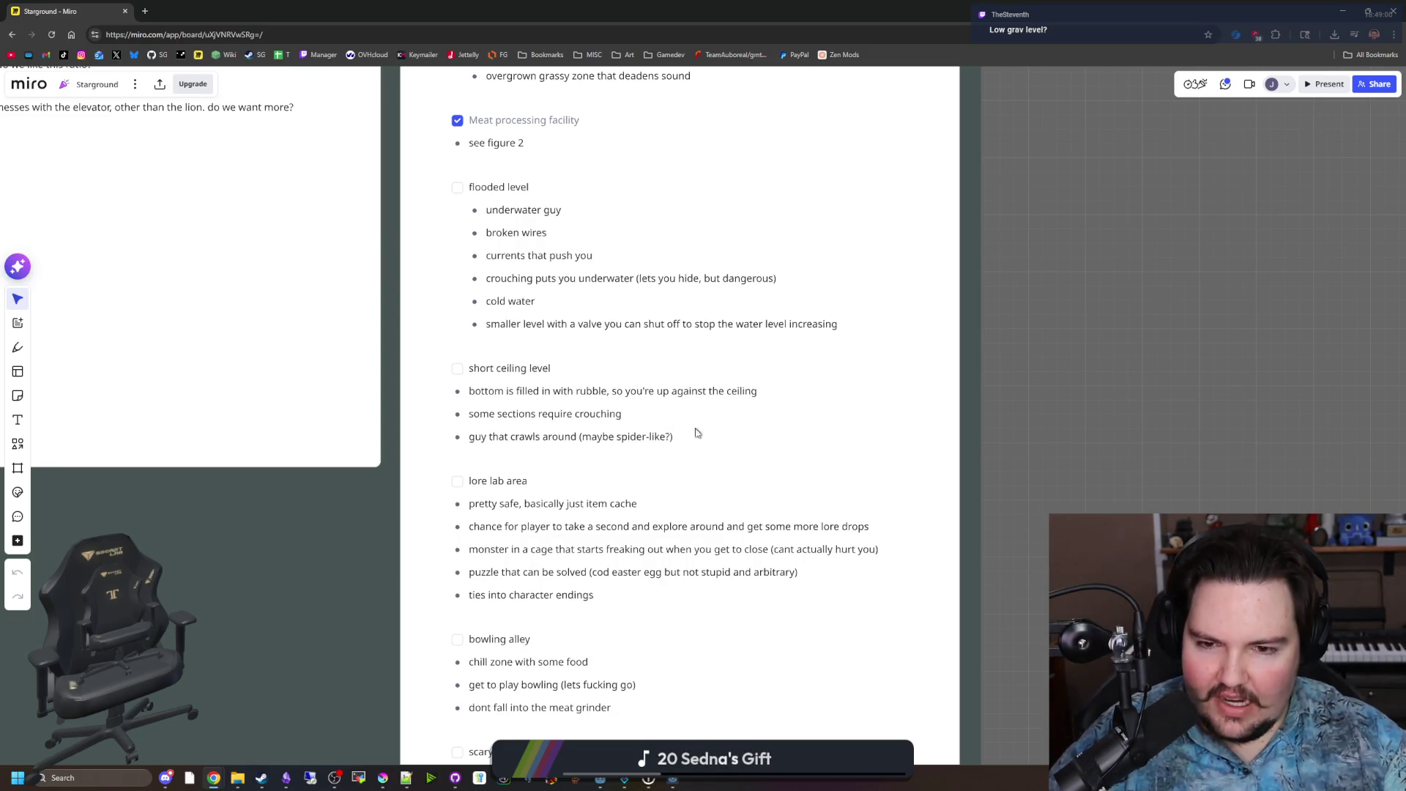
pyautogui.moveTo(673, 437); pyautogui.dragTo(464, 374)
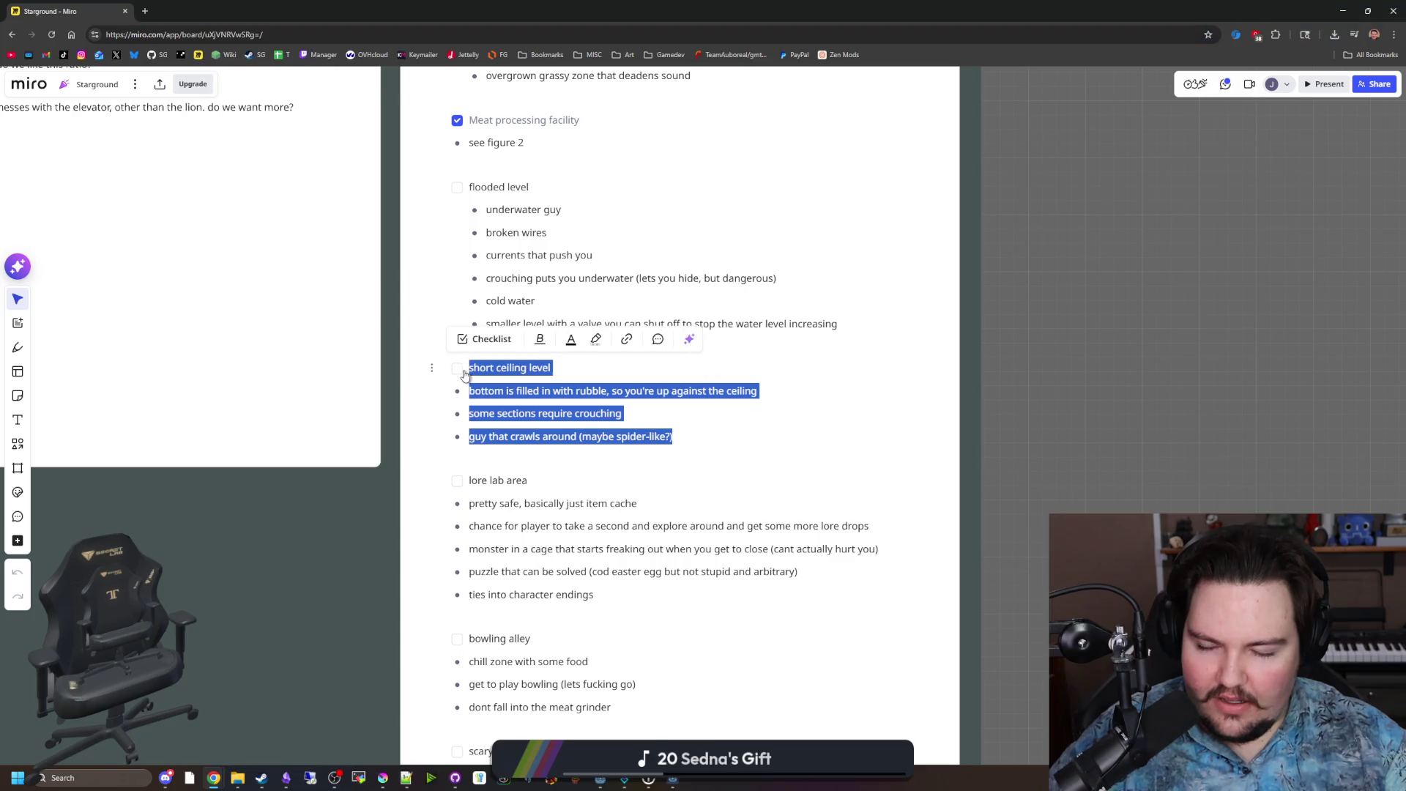
pyautogui.click(495, 368)
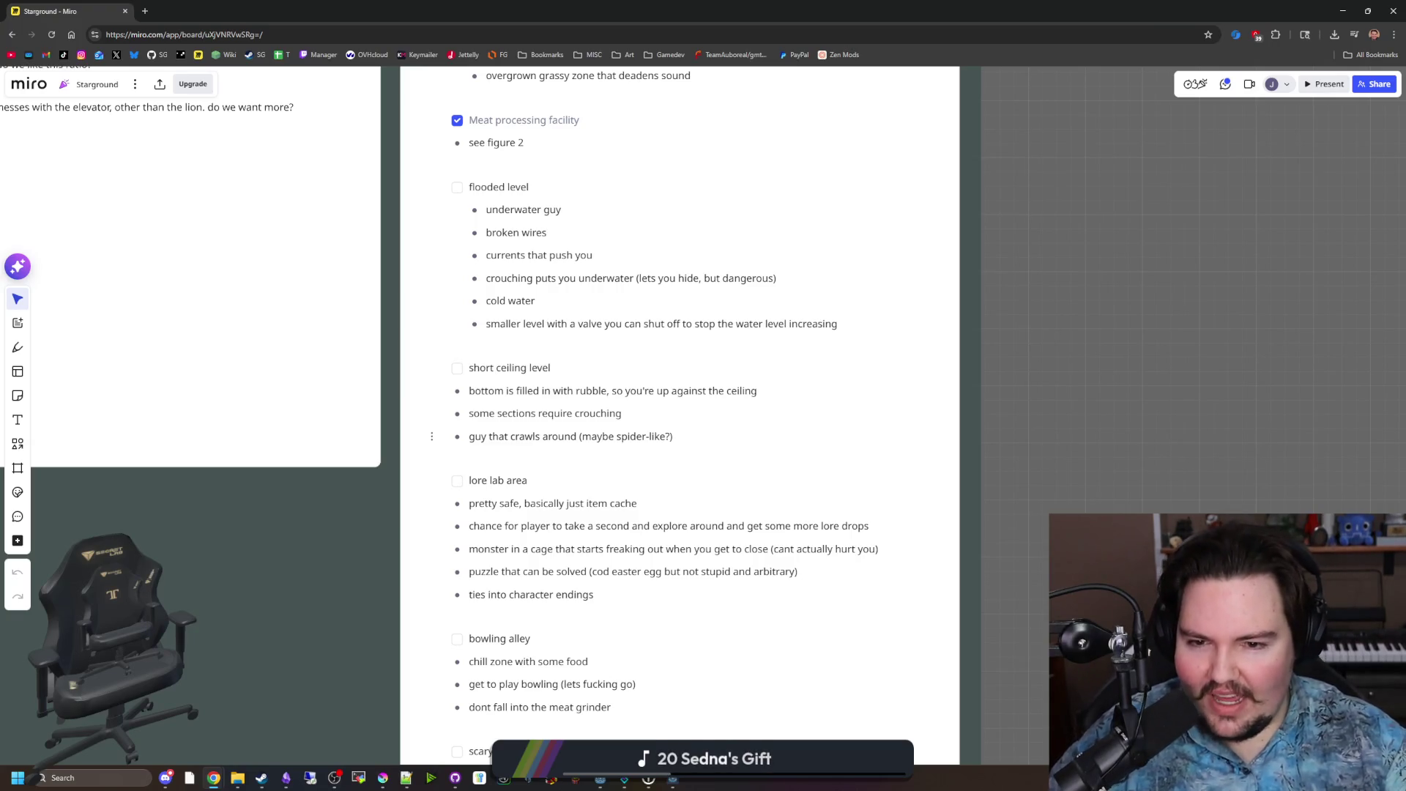
pyautogui.moveTo(673, 436); pyautogui.dragTo(465, 369)
pyautogui.click(492, 368)
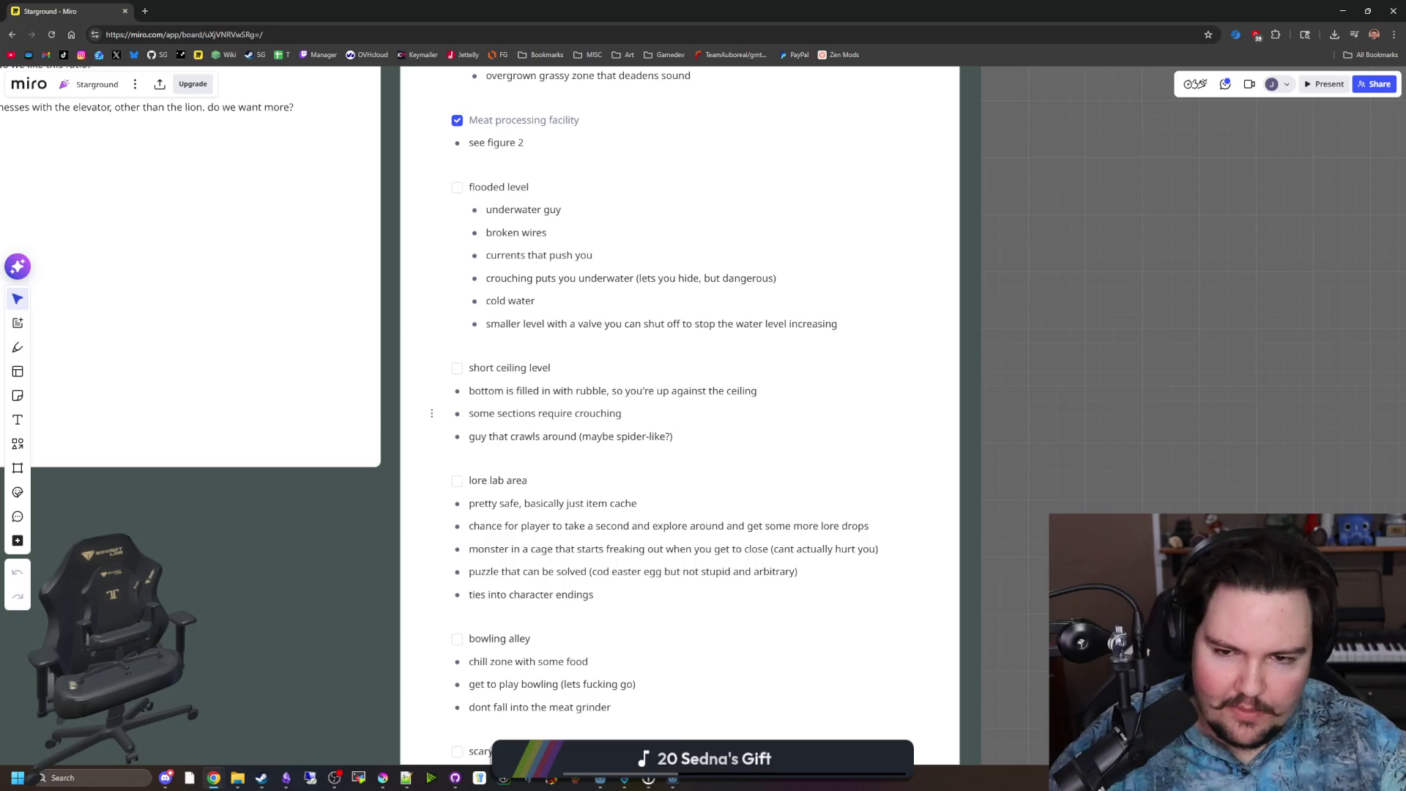
pyautogui.scroll(-3, 1037, 453)
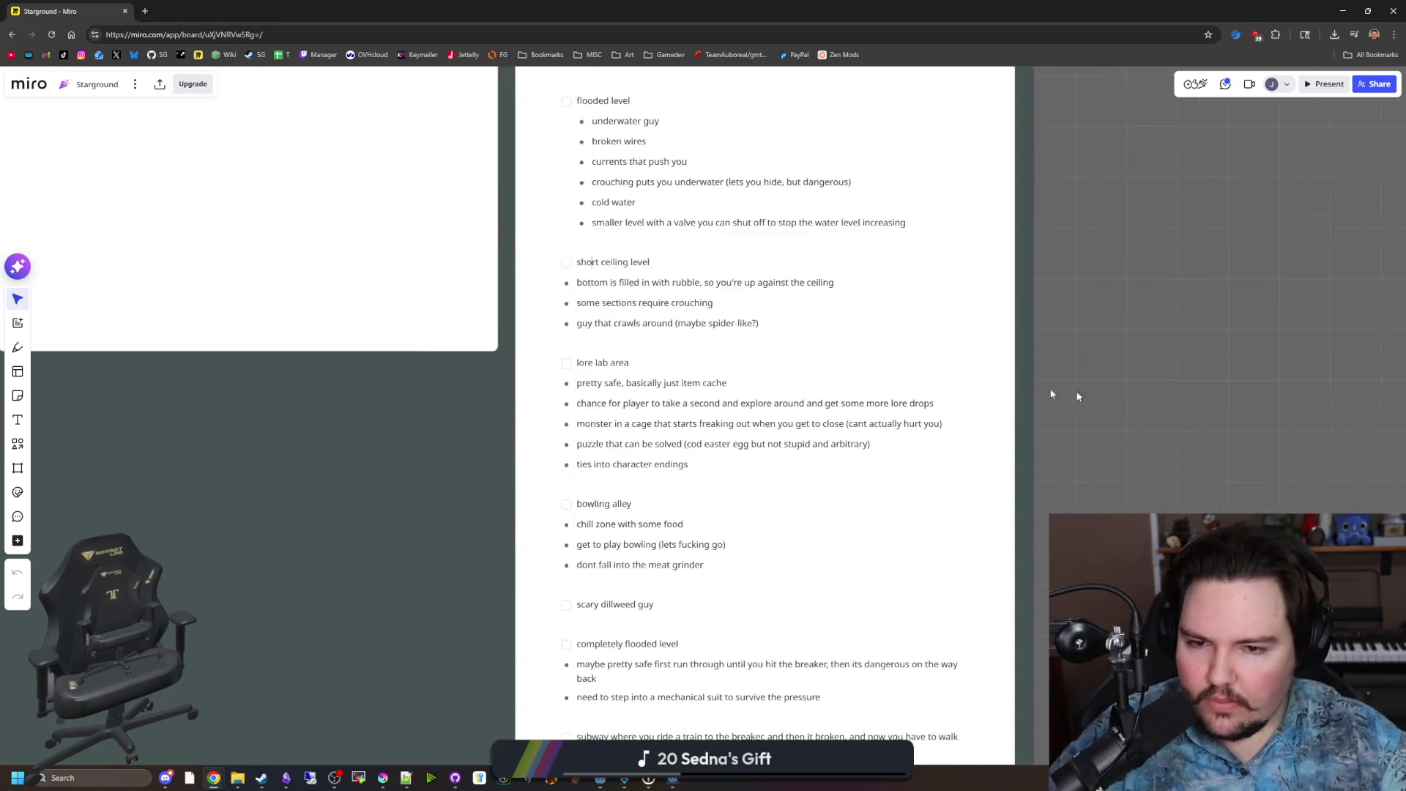
pyautogui.moveTo(627, 473); pyautogui.dragTo(557, 362)
pyautogui.click(1208, 481)
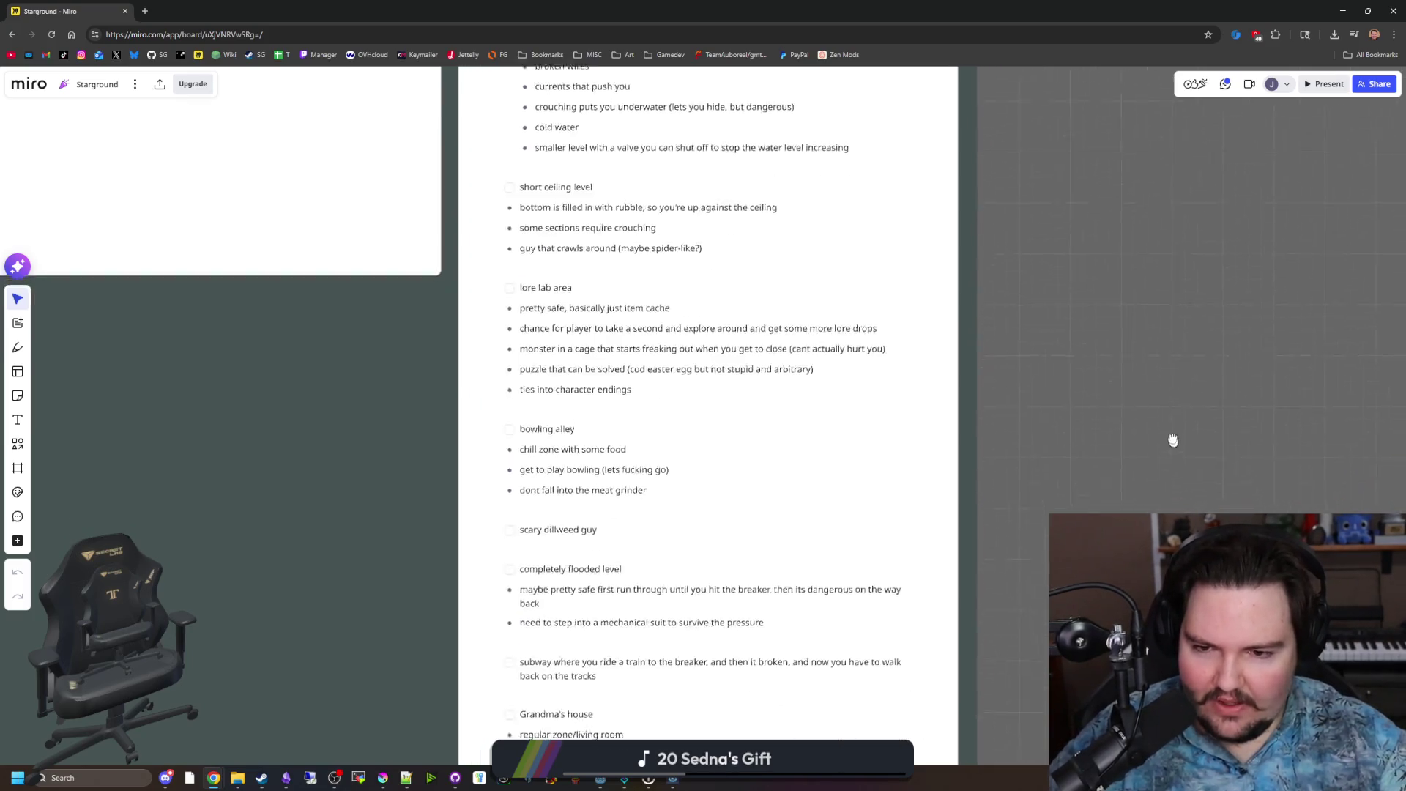
pyautogui.scroll(-4, 1174, 446)
pyautogui.click(547, 317)
pyautogui.moveTo(604, 318); pyautogui.dragTo(489, 257)
pyautogui.click(1084, 323)
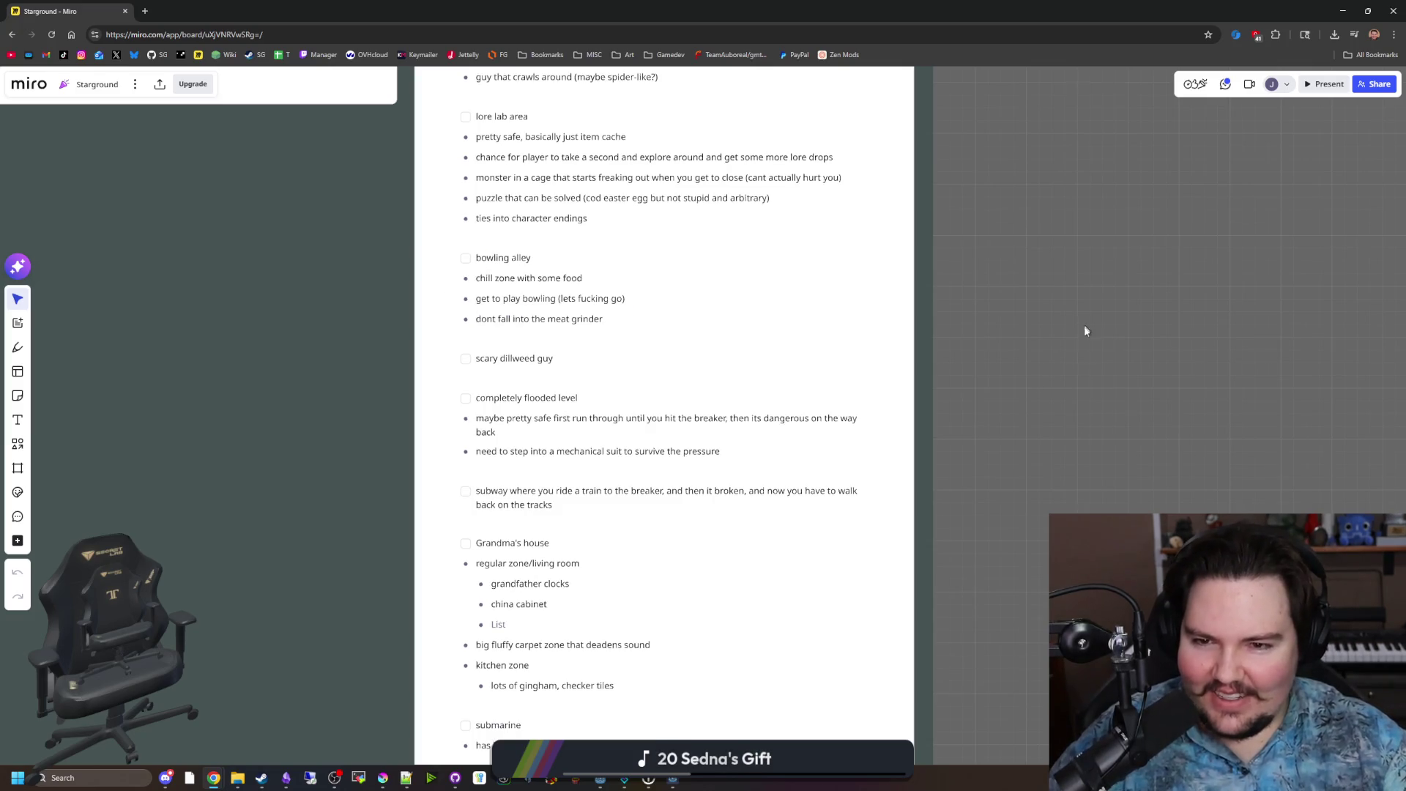
pyautogui.scroll(-1, 1114, 416)
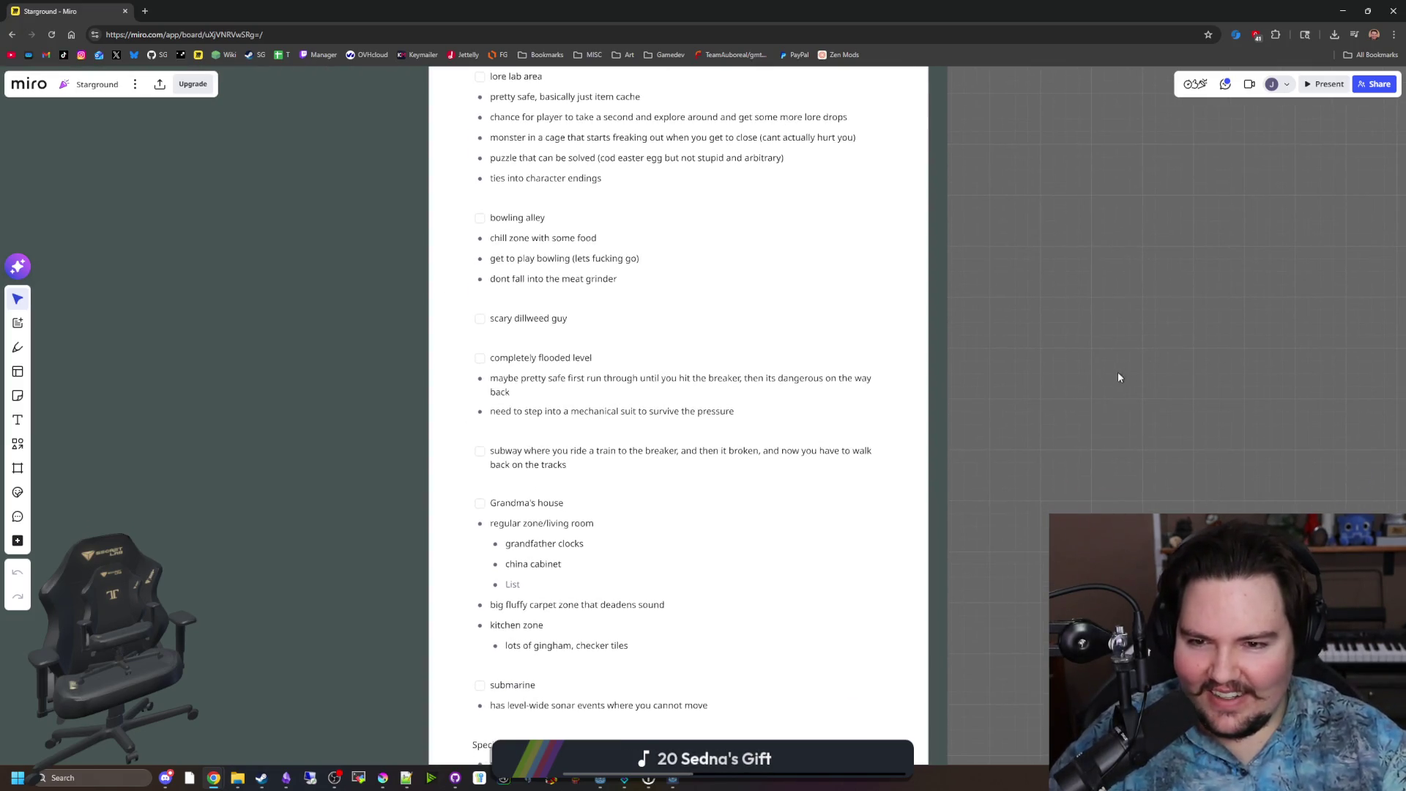
pyautogui.moveTo(1111, 411)
pyautogui.mouseDown()
pyautogui.moveTo(1113, 318)
pyautogui.moveTo(1067, 528)
pyautogui.mouseUp()
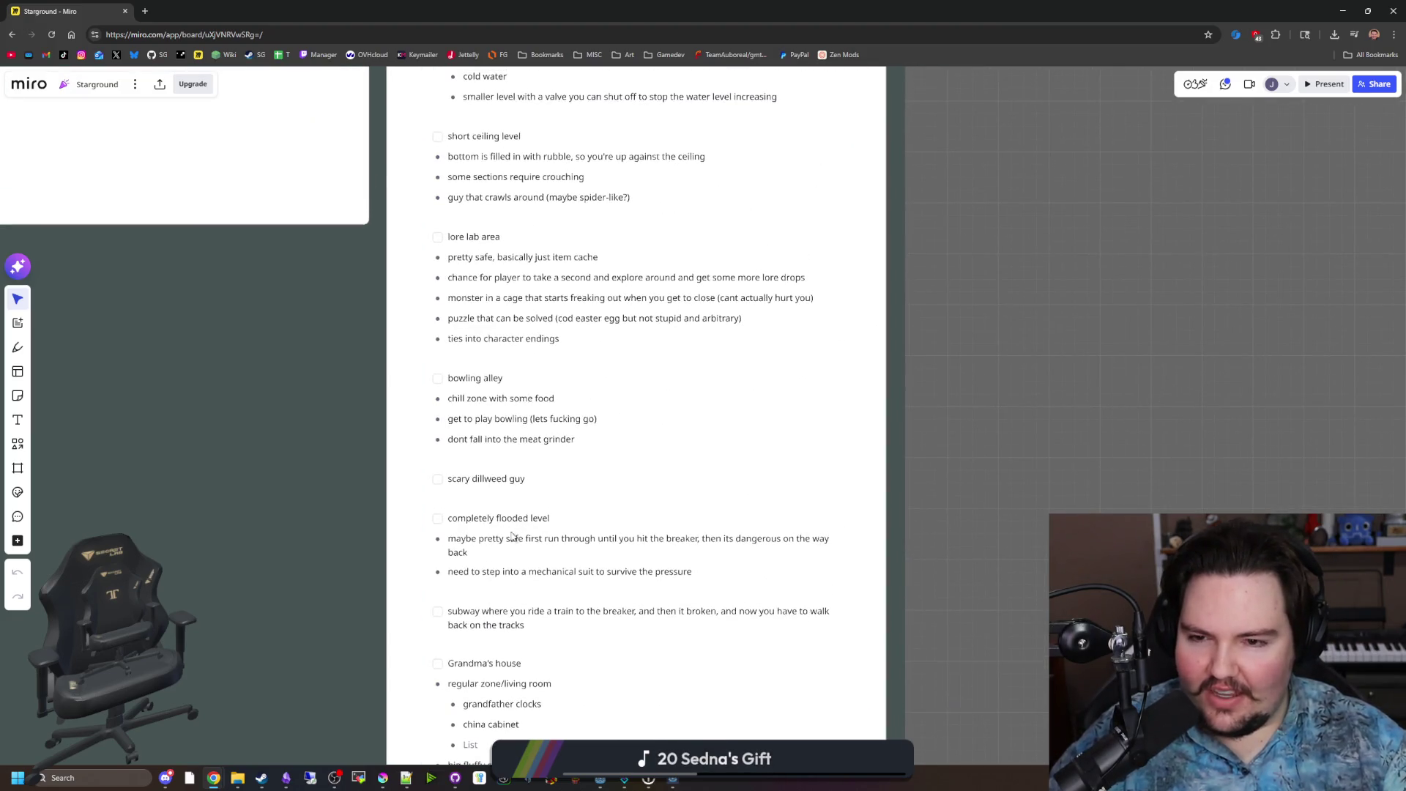
pyautogui.moveTo(575, 438); pyautogui.dragTo(448, 377)
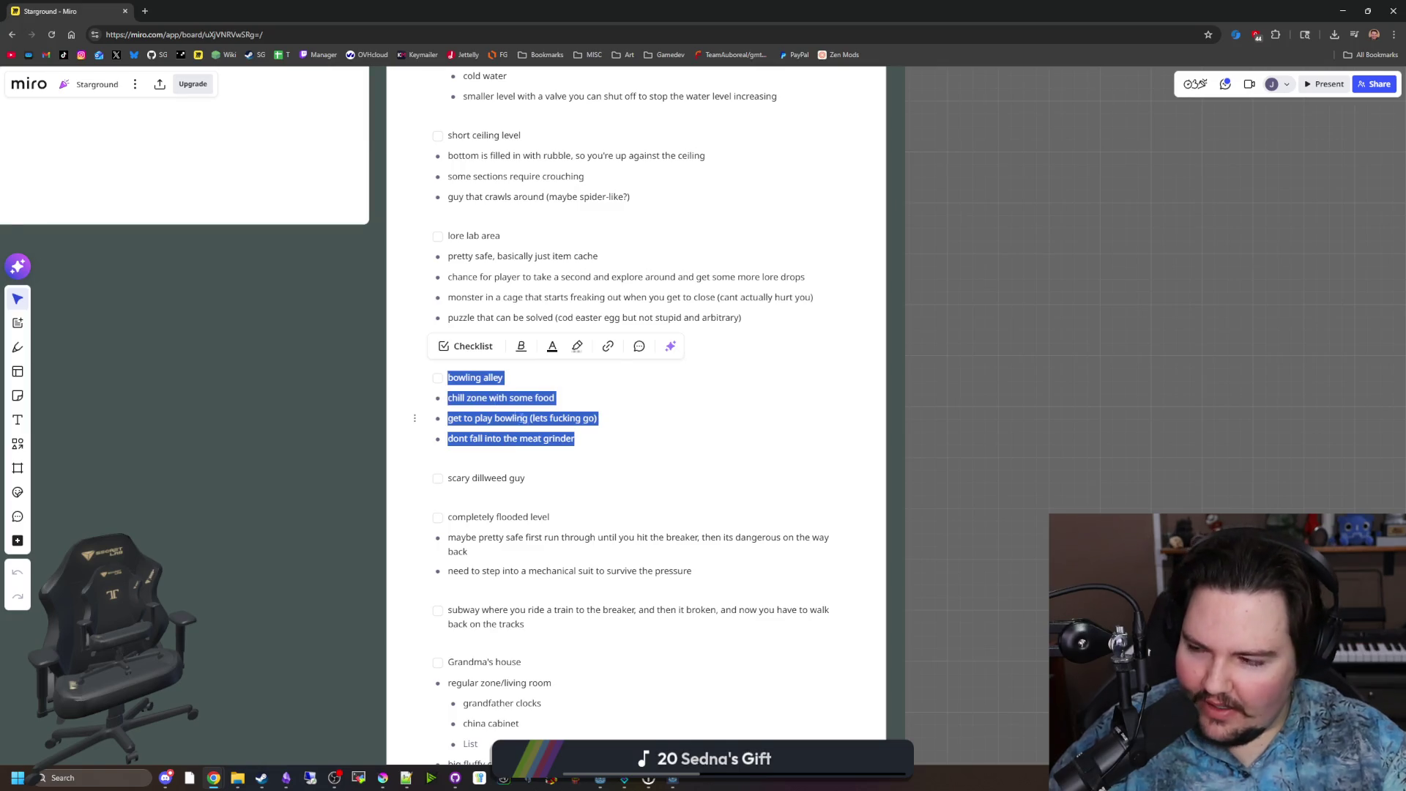
pyautogui.click(557, 418)
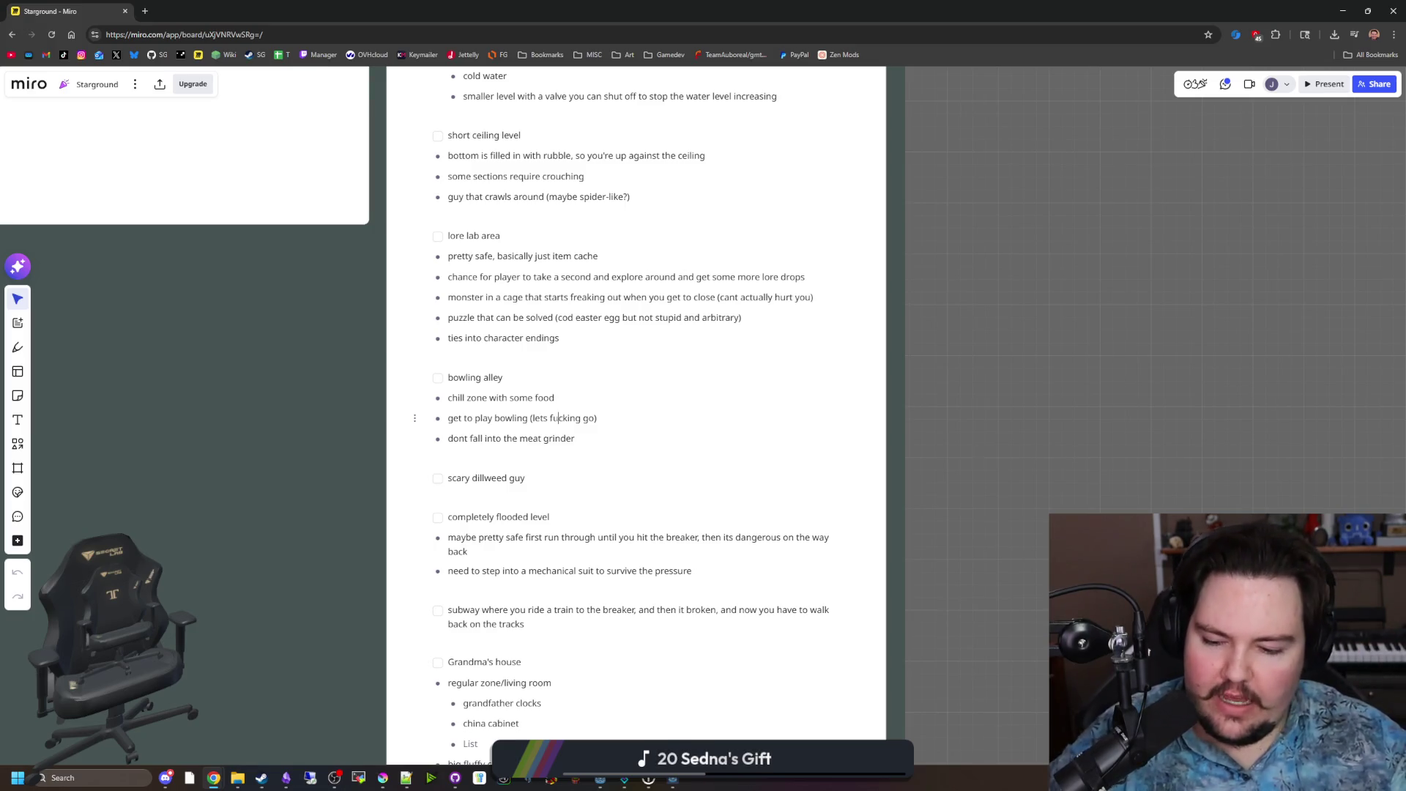
pyautogui.scroll(5, 1054, 241)
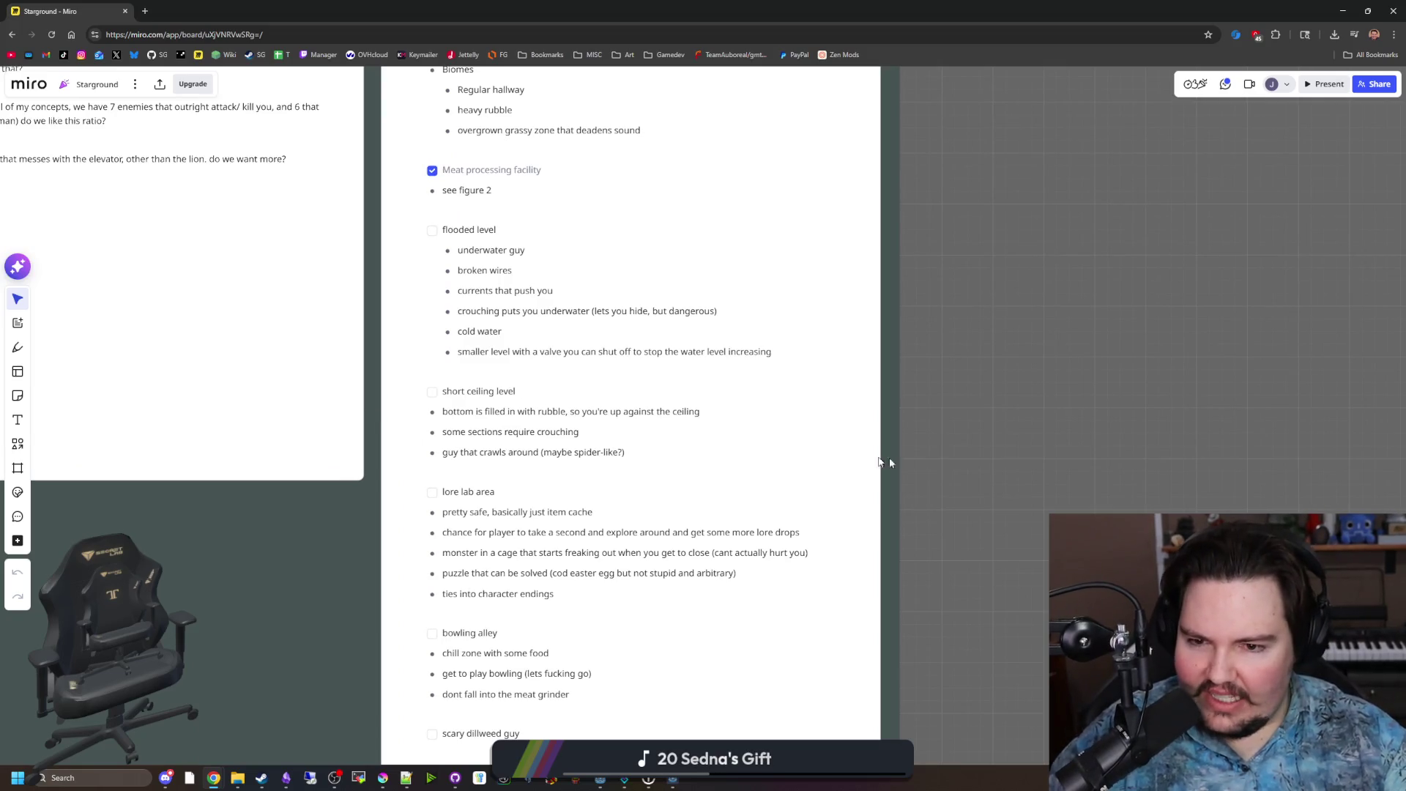
pyautogui.scroll(-5, 856, 458)
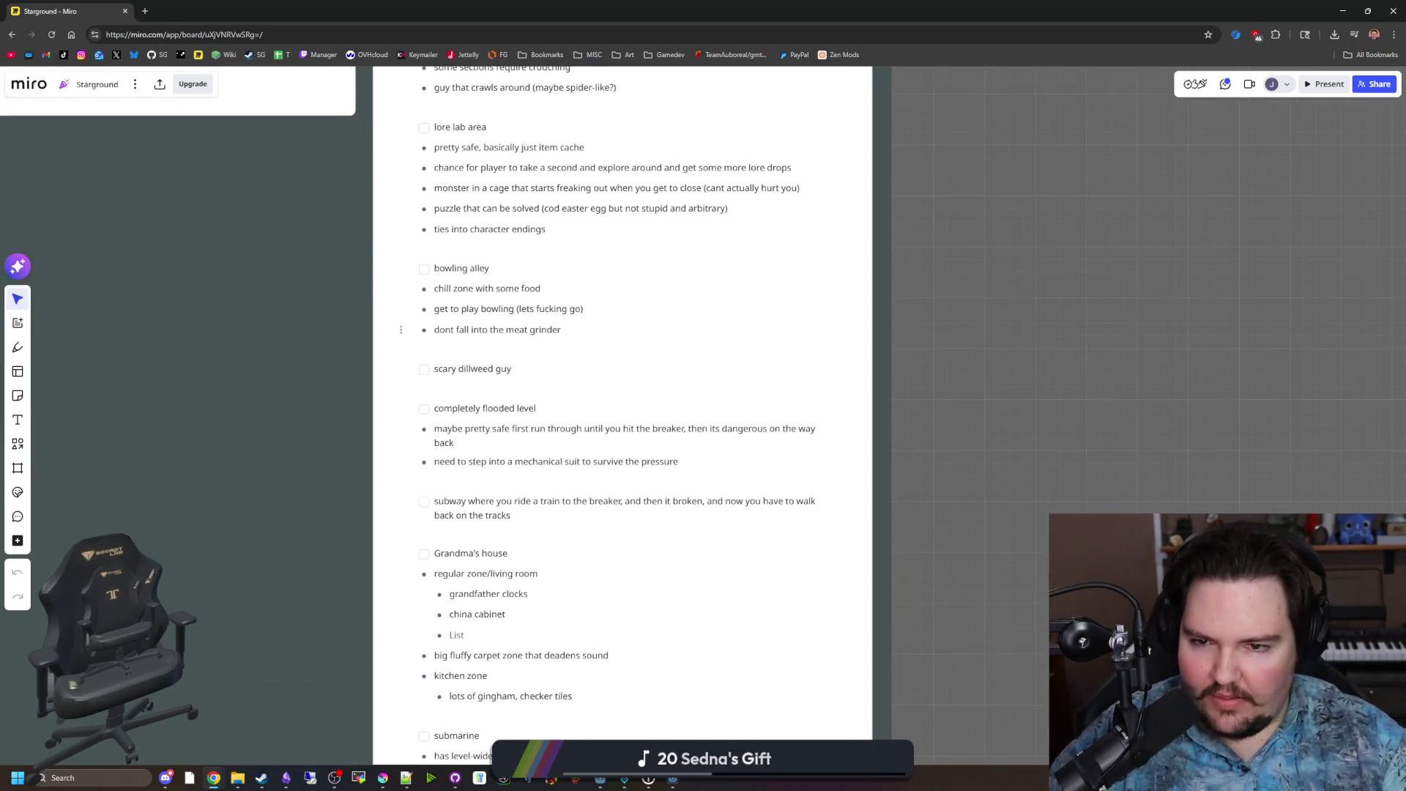
pyautogui.moveTo(563, 330); pyautogui.dragTo(435, 269)
pyautogui.click(688, 317)
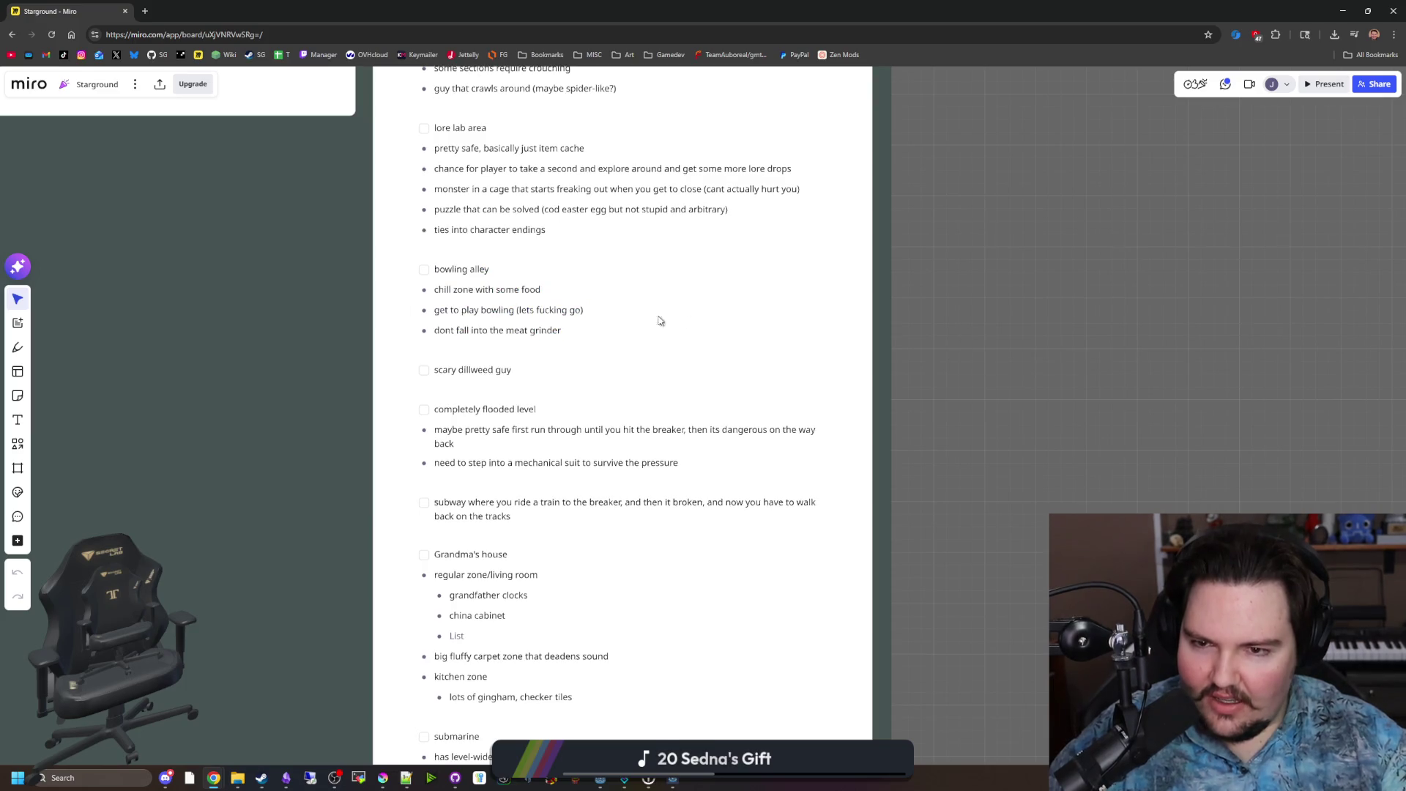
pyautogui.moveTo(561, 330); pyautogui.dragTo(435, 269)
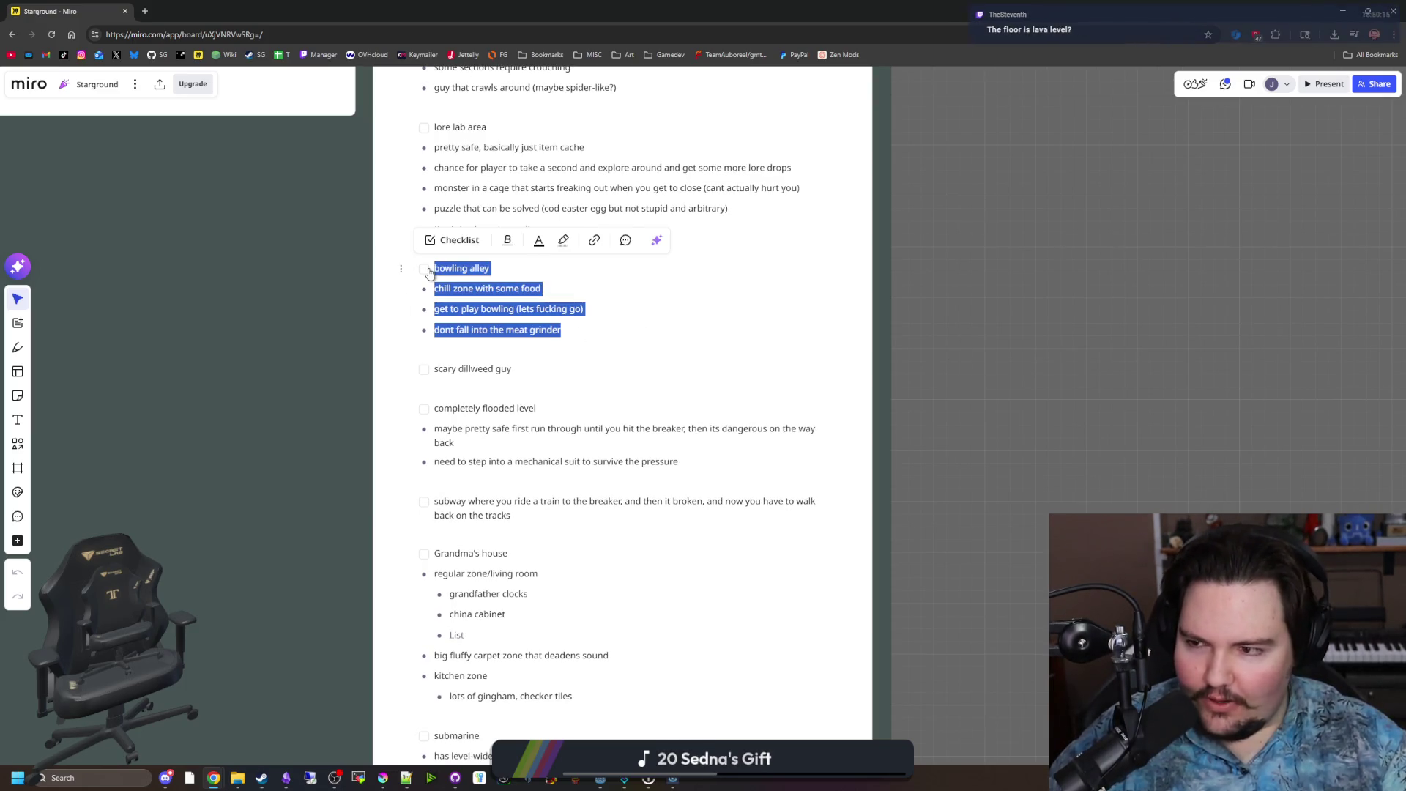
pyautogui.click(1098, 370)
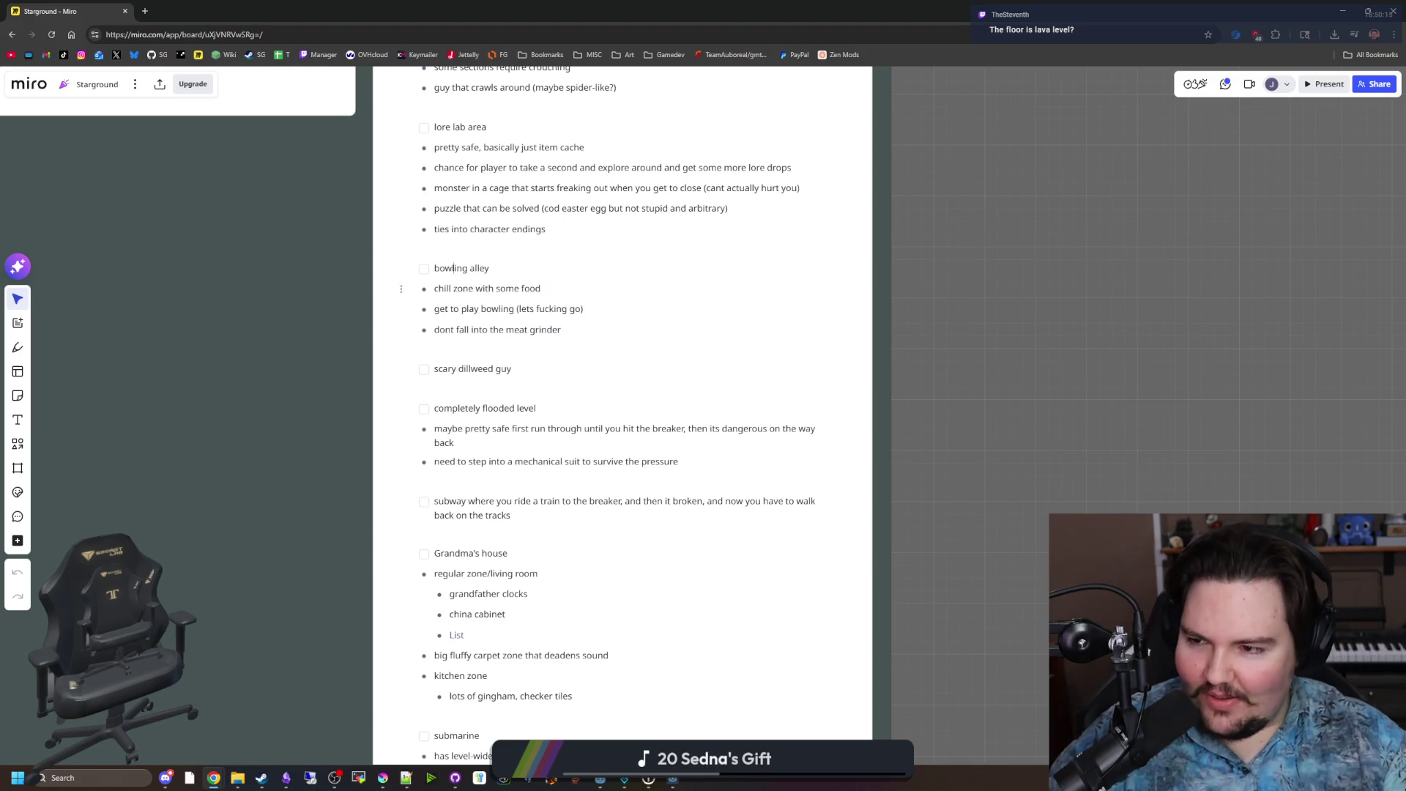
pyautogui.scroll(-2, 1069, 373)
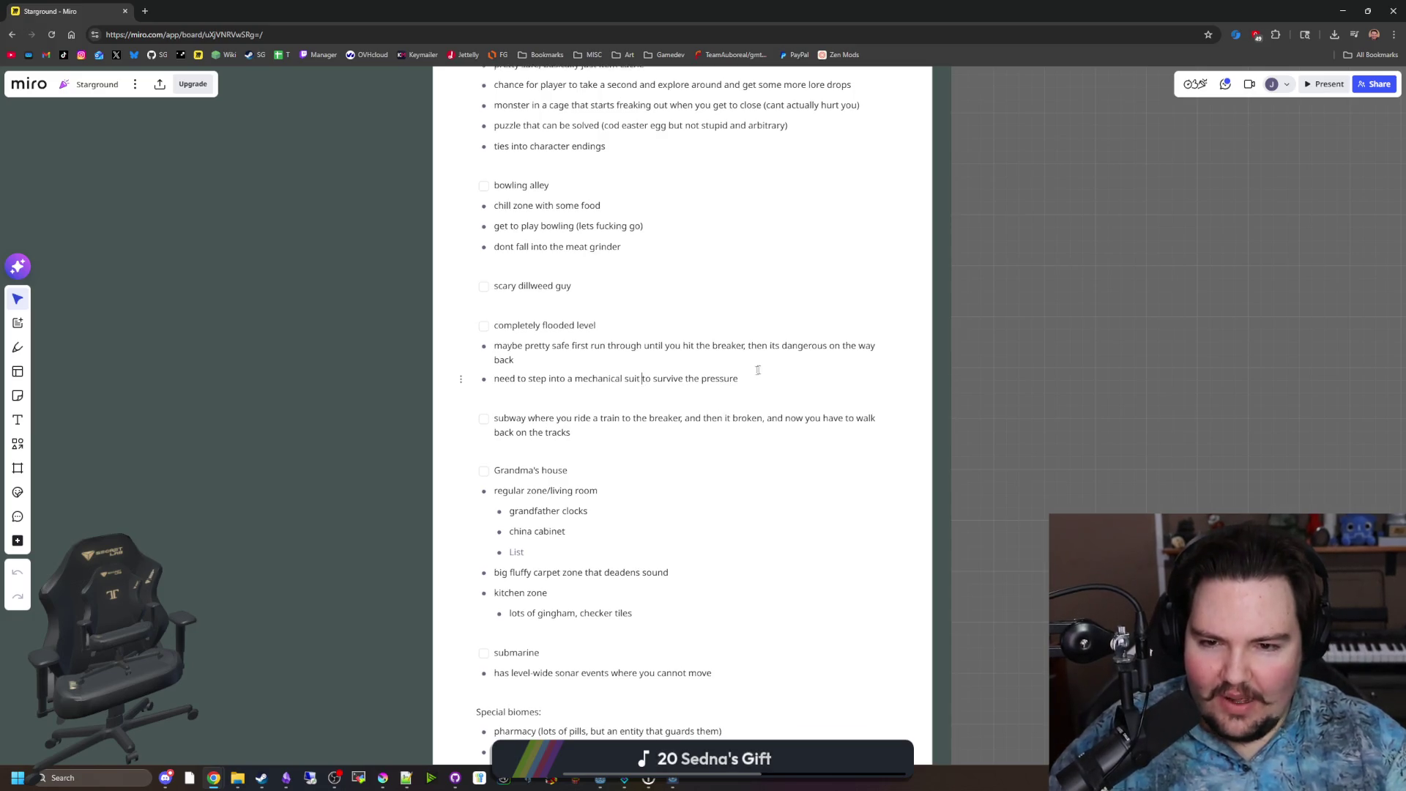
pyautogui.moveTo(739, 380); pyautogui.dragTo(477, 310)
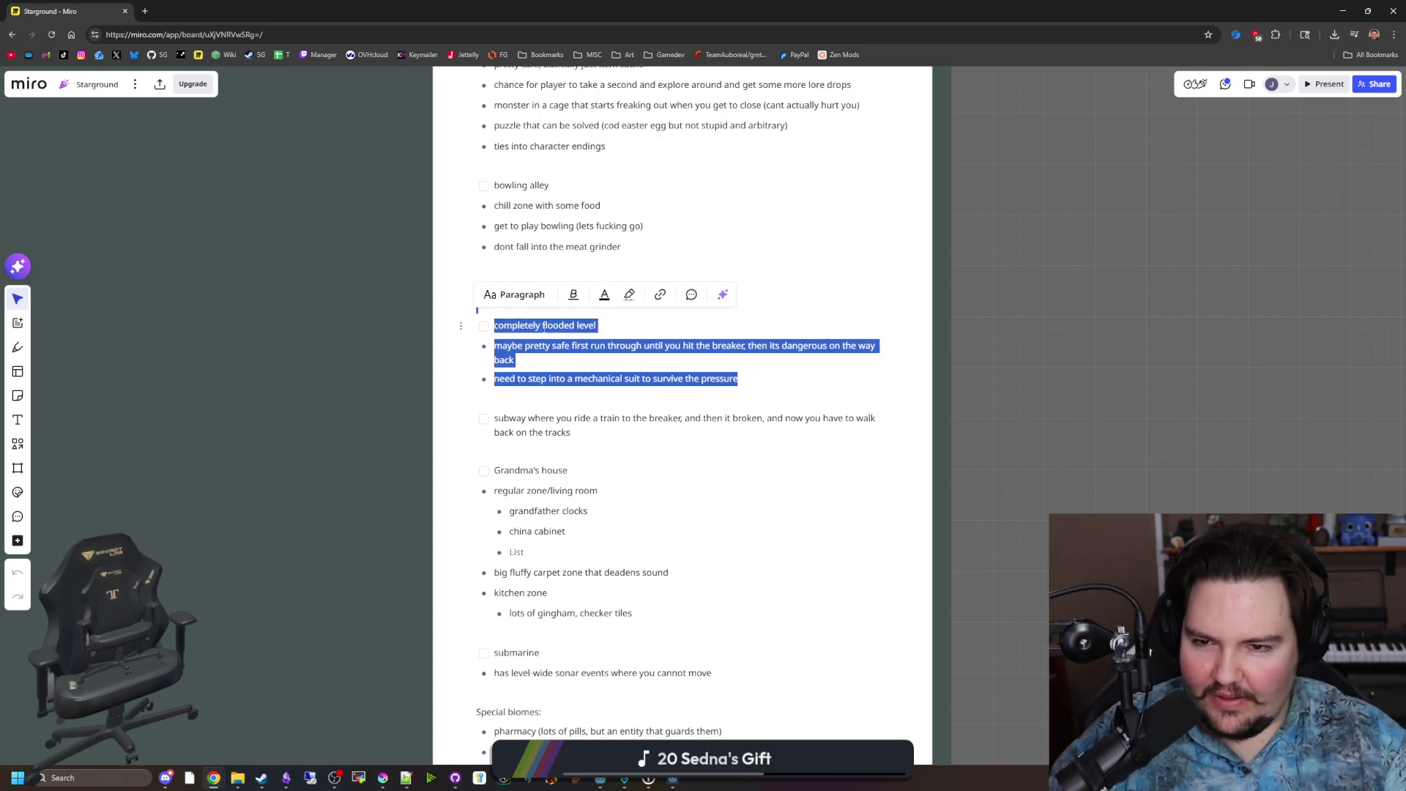
pyautogui.click(1098, 356)
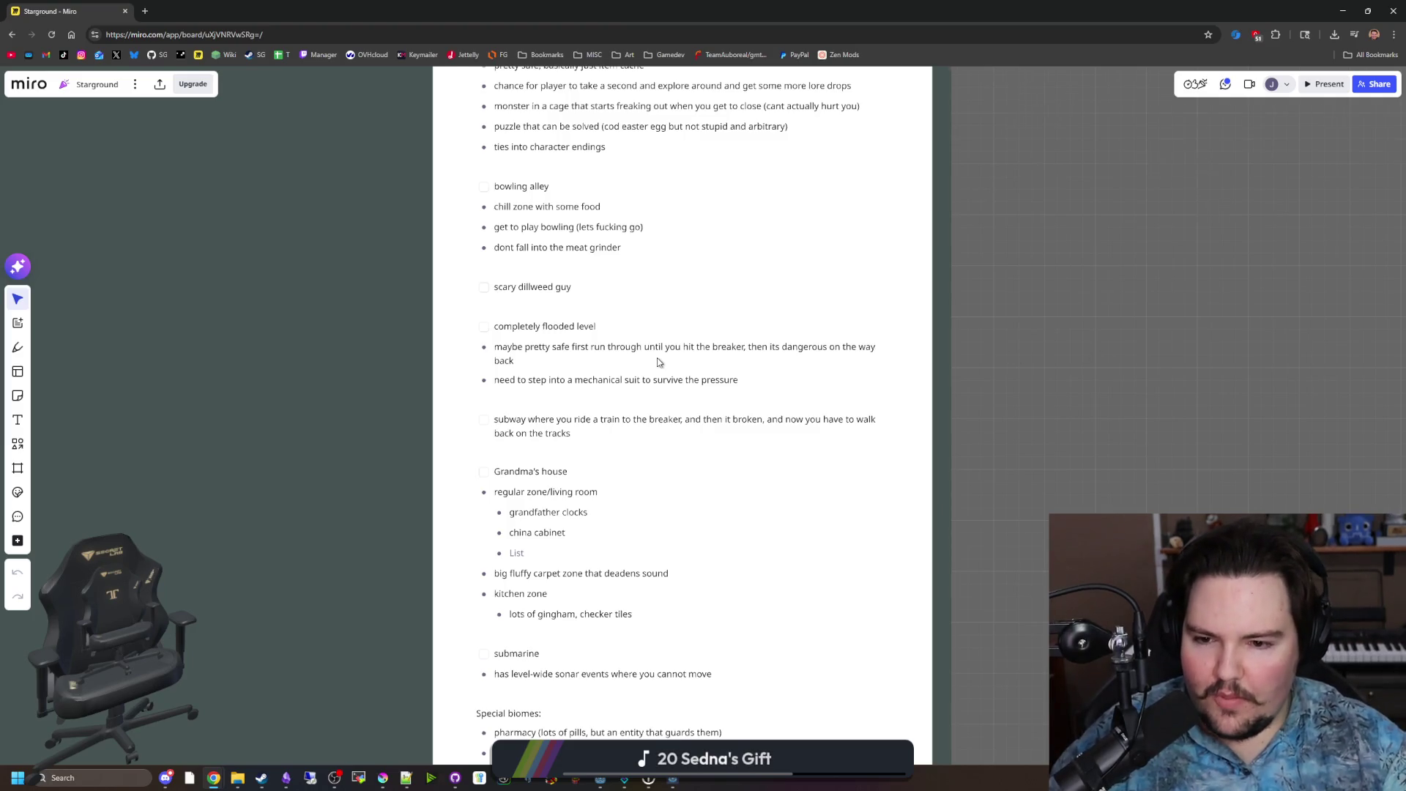
pyautogui.scroll(-3, 1030, 561)
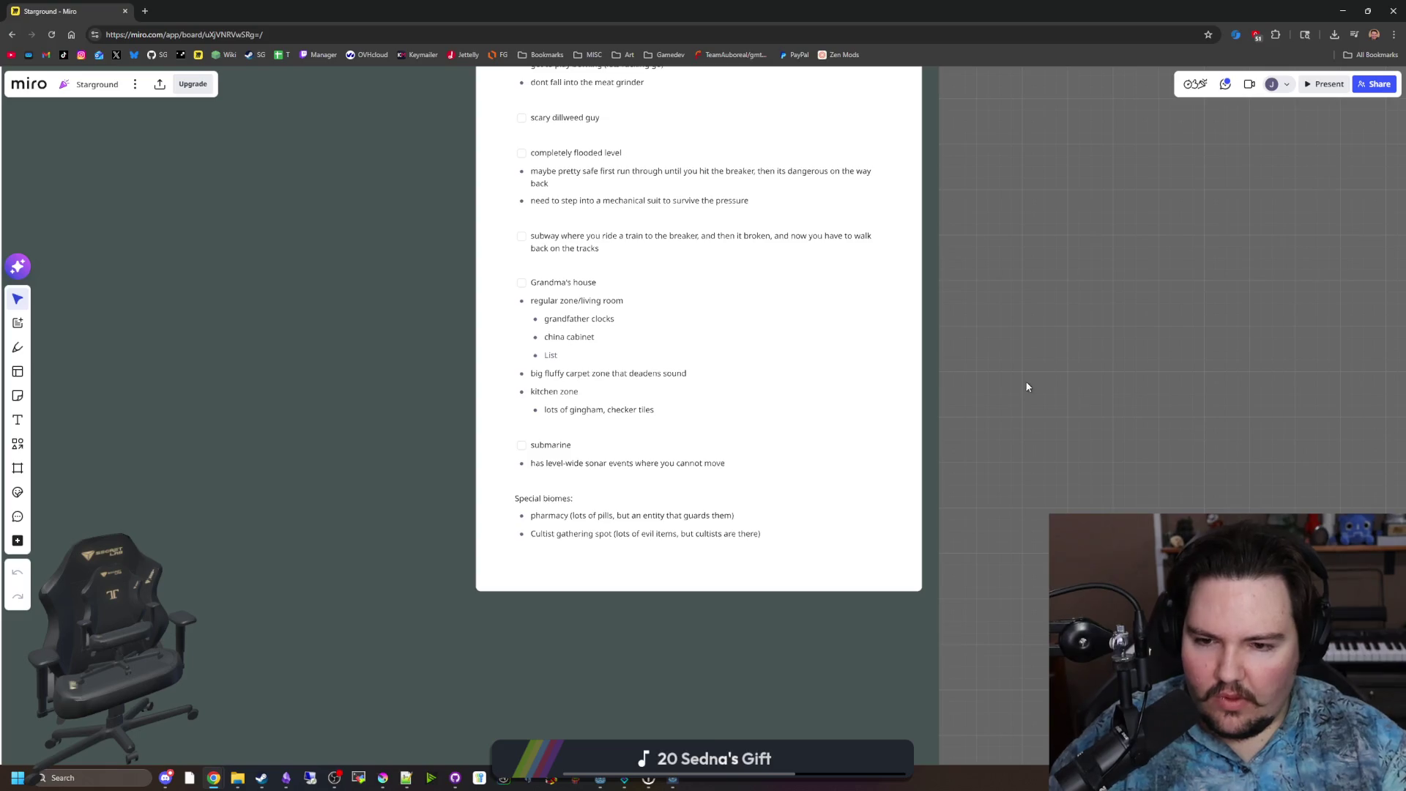
# Zoom and pan the board past the character concept sketches and the Items card.
pyautogui.scroll(5, 984, 248)
pyautogui.scroll(5, 515, 418)
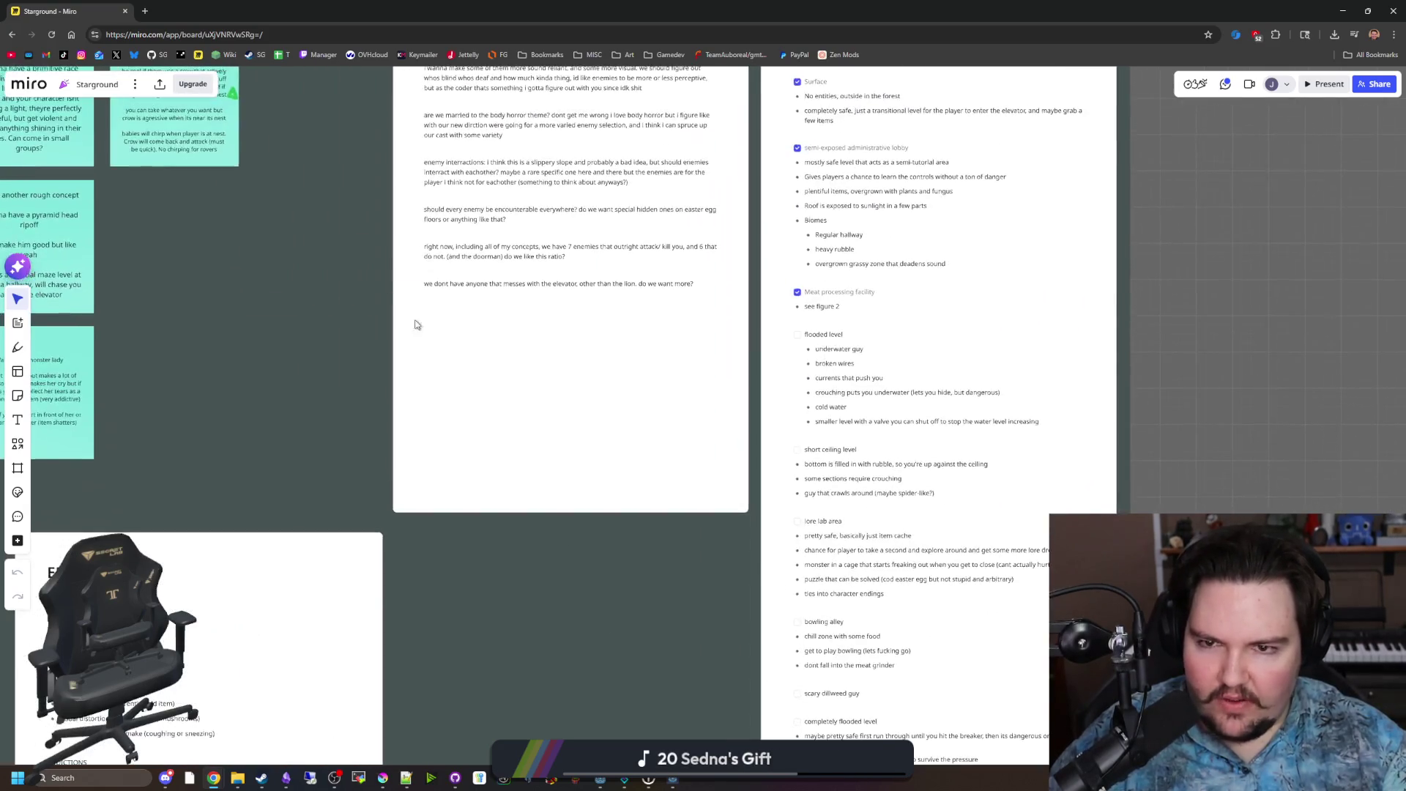
pyautogui.scroll(5, 636, 574)
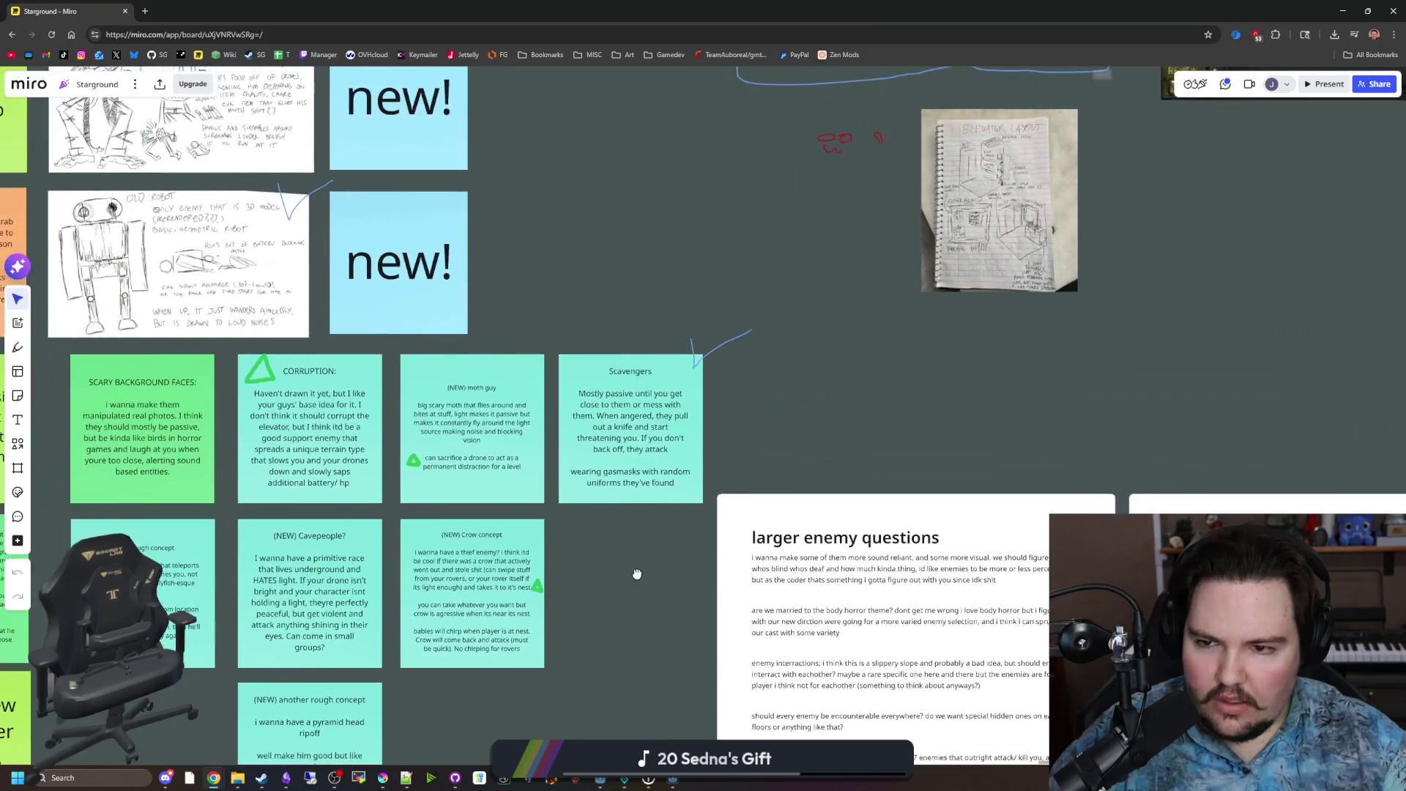
pyautogui.scroll(5, 638, 383)
pyautogui.moveTo(593, 493)
pyautogui.mouseDown()
pyautogui.moveTo(345, 477)
pyautogui.moveTo(1111, 376)
pyautogui.mouseUp()
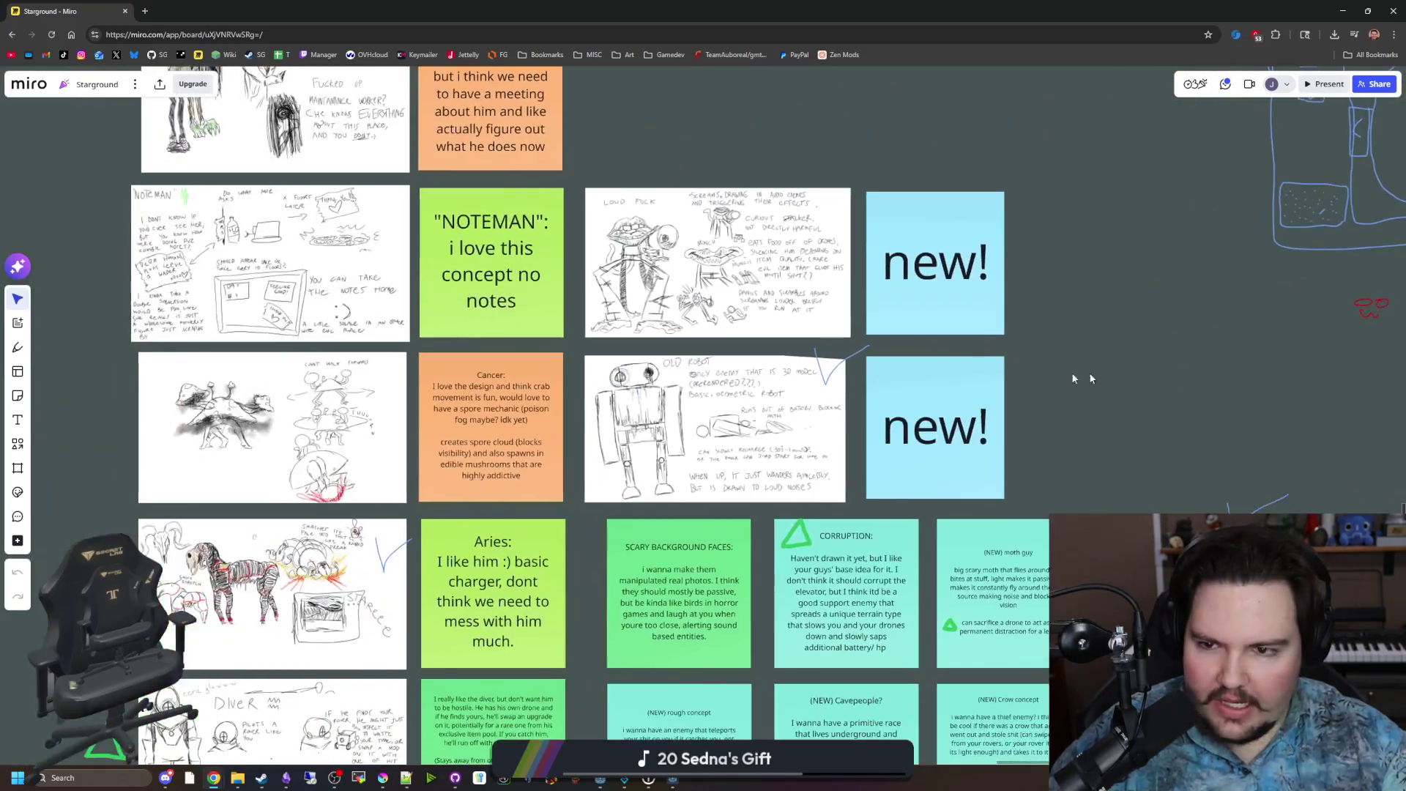
pyautogui.scroll(-10, 564, 590)
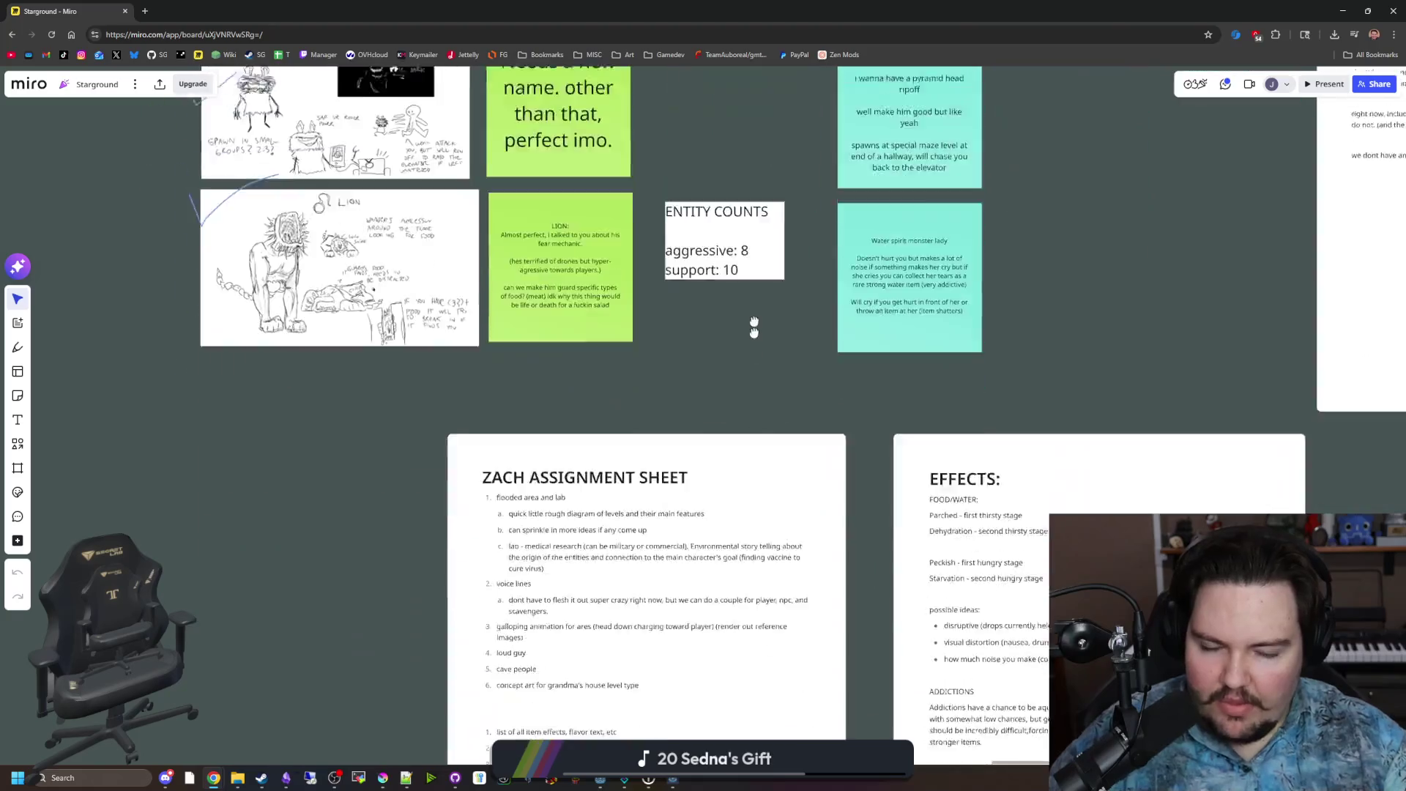
pyautogui.scroll(-5, 761, 410)
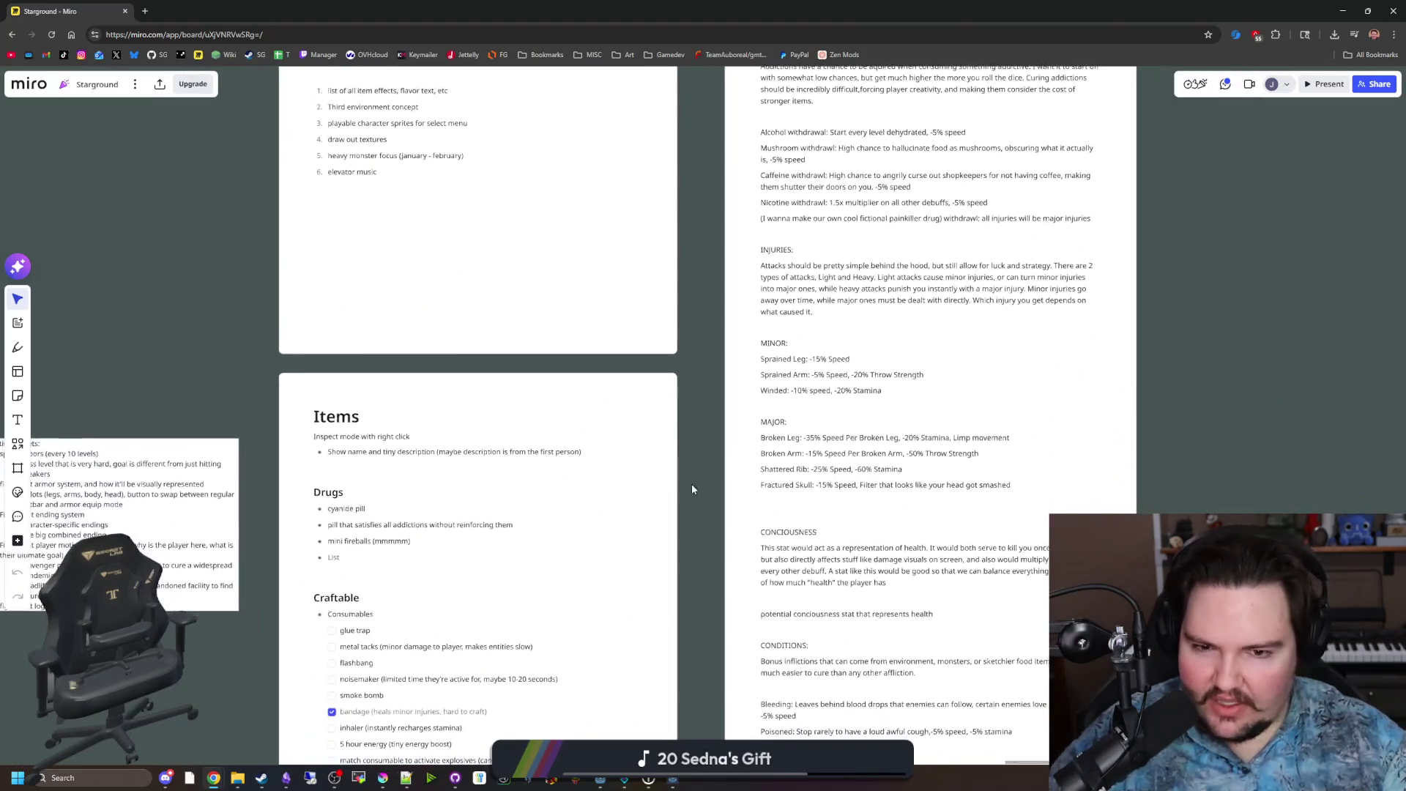
pyautogui.moveTo(690, 483); pyautogui.dragTo(1064, 348)
pyautogui.scroll(-3, 1064, 348)
pyautogui.hscroll(-5, 930, 437)
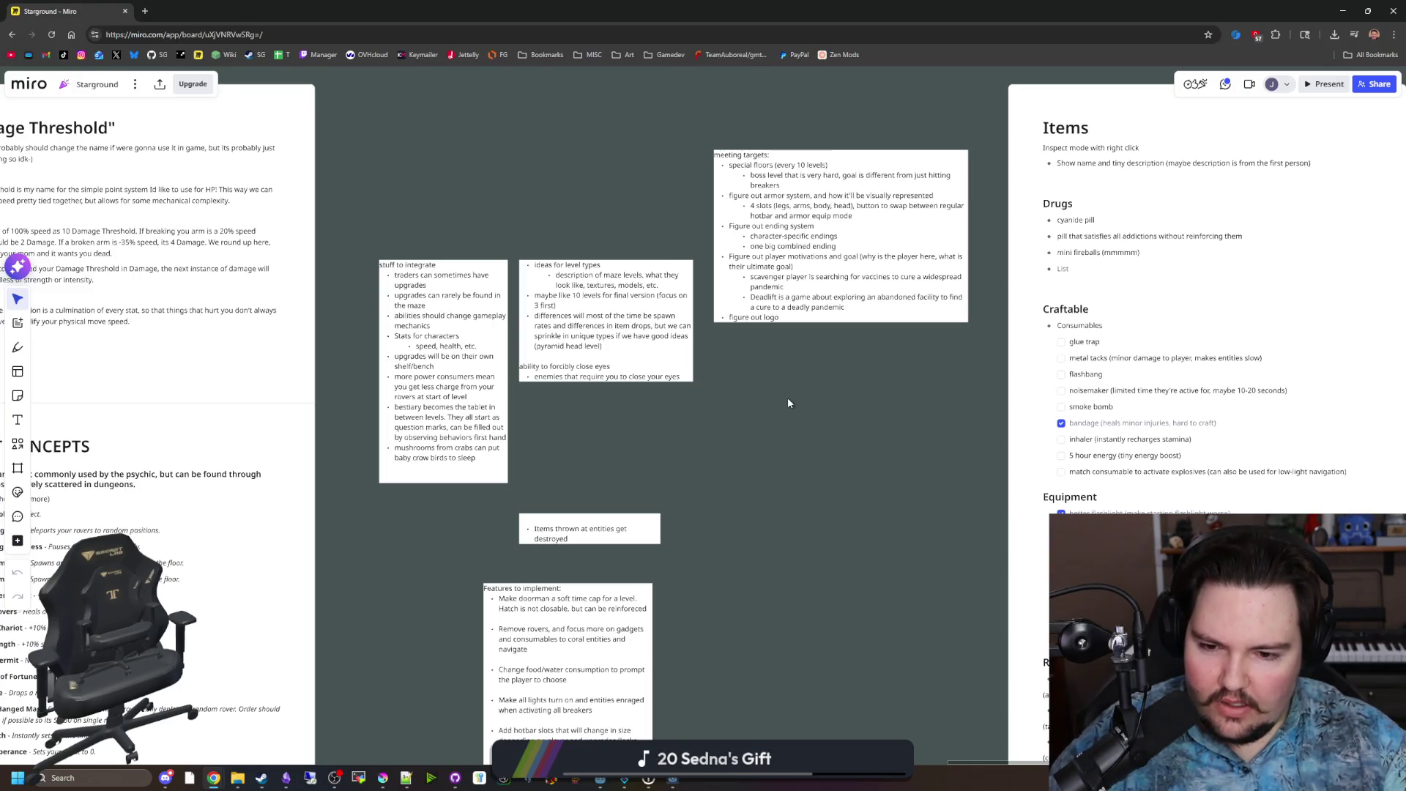
pyautogui.hscroll(-4, 788, 403)
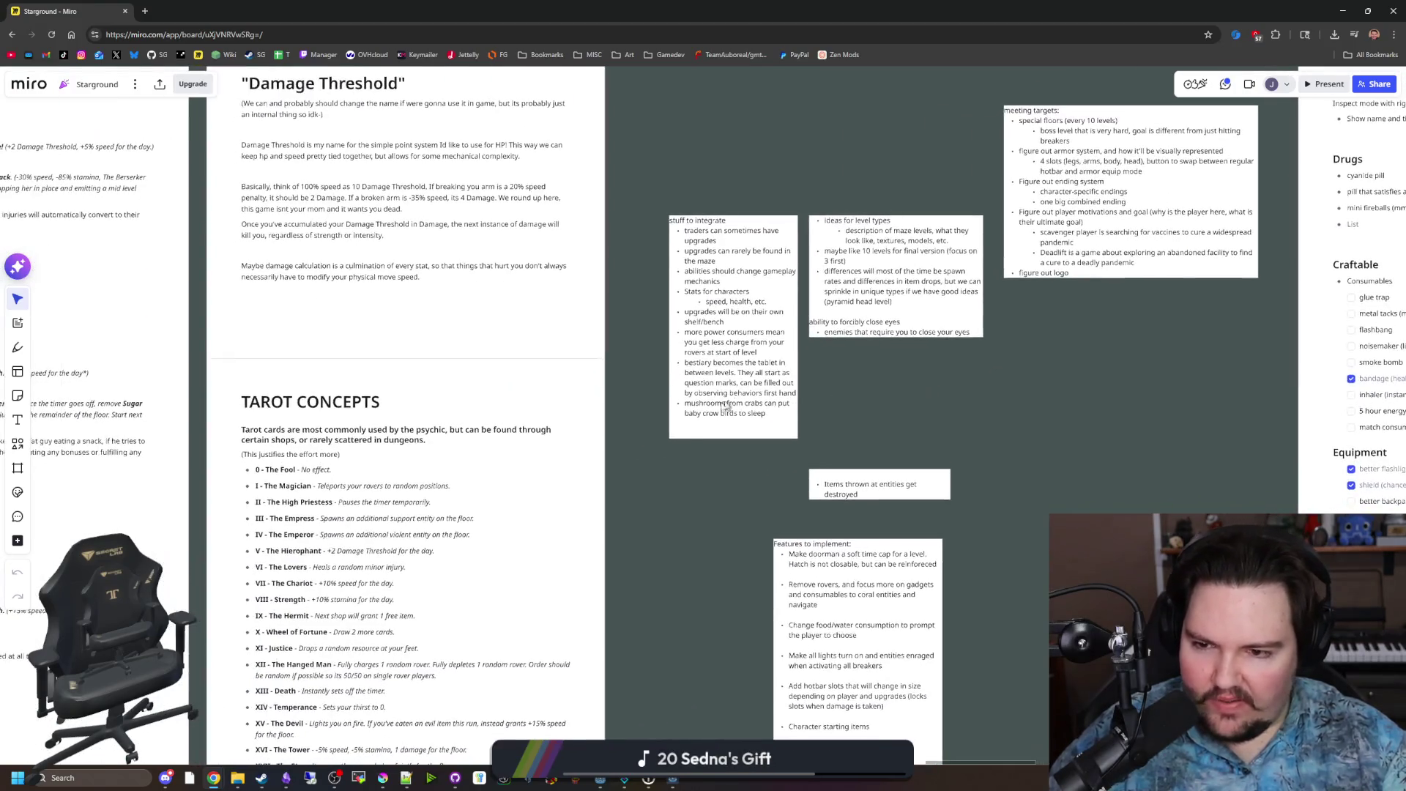
# Pan from Tarot Concepts through Important Notes to the Items doc and meeting-target note.
pyautogui.moveTo(675, 502)
pyautogui.mouseDown()
pyautogui.moveTo(847, 402)
pyautogui.moveTo(962, 295)
pyautogui.moveTo(1014, 622)
pyautogui.moveTo(959, 294)
pyautogui.mouseUp()
pyautogui.moveTo(964, 547)
pyautogui.mouseDown()
pyautogui.moveTo(1015, 195)
pyautogui.moveTo(593, 493)
pyautogui.mouseUp()
pyautogui.moveTo(1023, 178); pyautogui.dragTo(659, 564)
pyautogui.moveTo(642, 454)
pyautogui.mouseDown()
pyautogui.moveTo(502, 424)
pyautogui.moveTo(328, 488)
pyautogui.mouseUp()
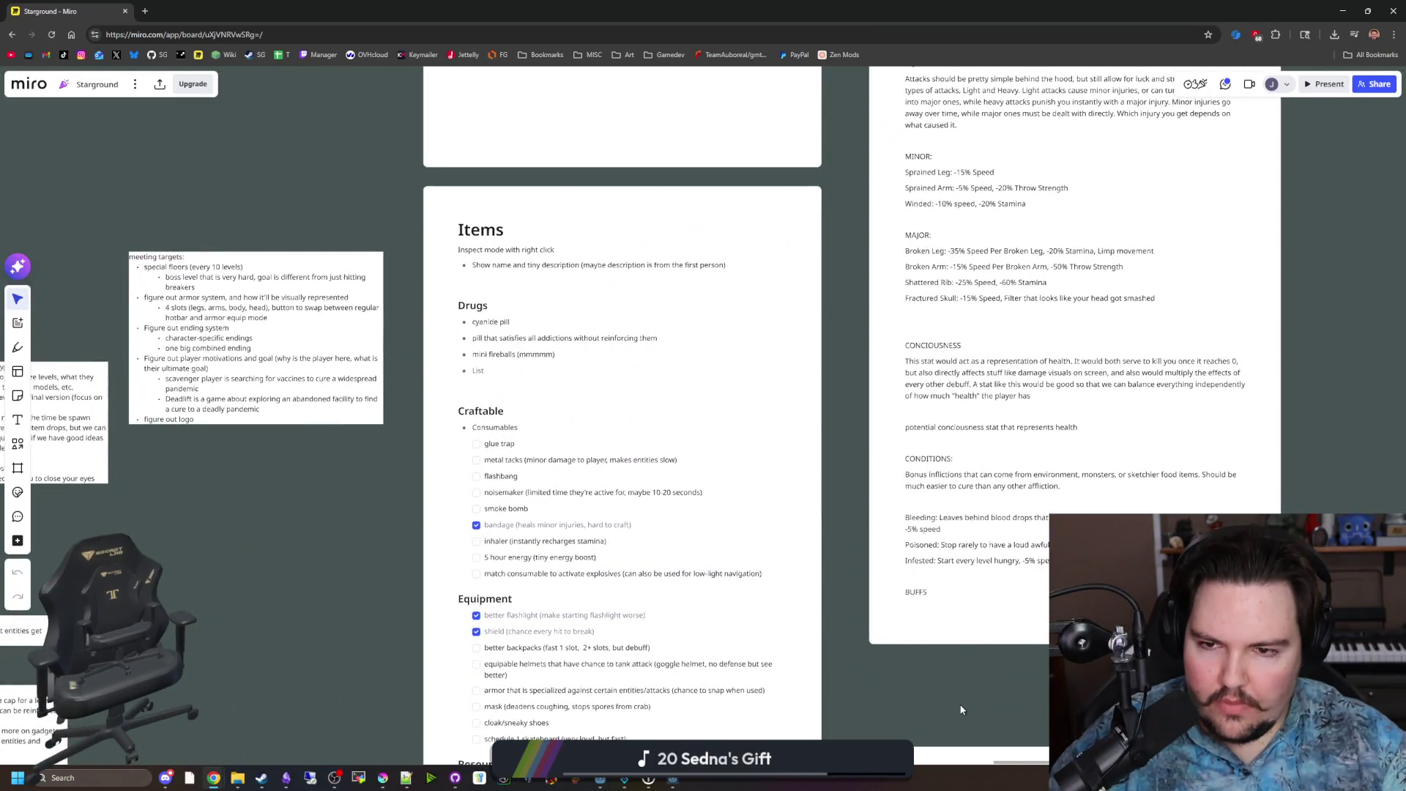
pyautogui.scroll(-2, 959, 702)
# Switch to the YouTube Godot tutorial and open the author's channel Videos tab.
pyautogui.hotkey('alt', 'Tab')
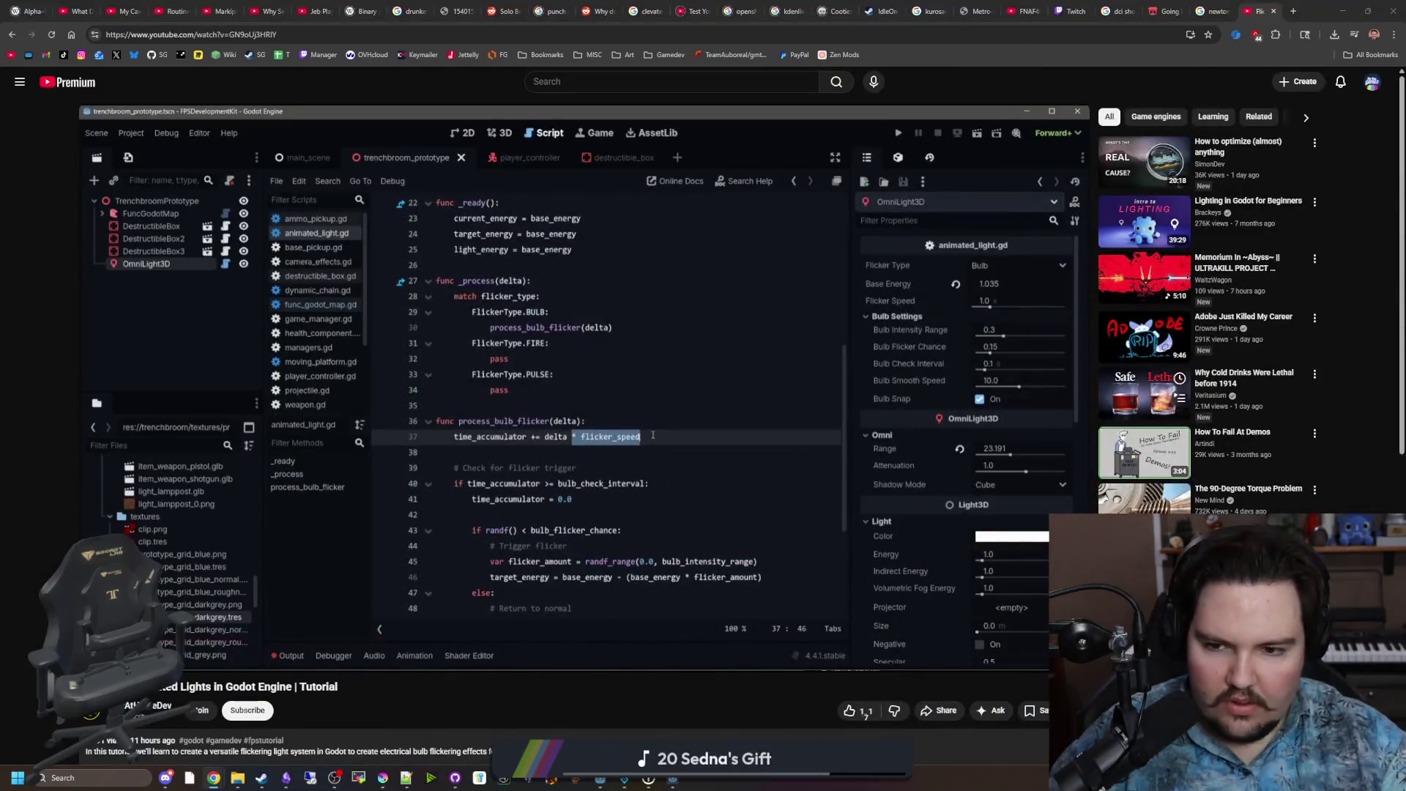
pyautogui.scroll(-4, 415, 356)
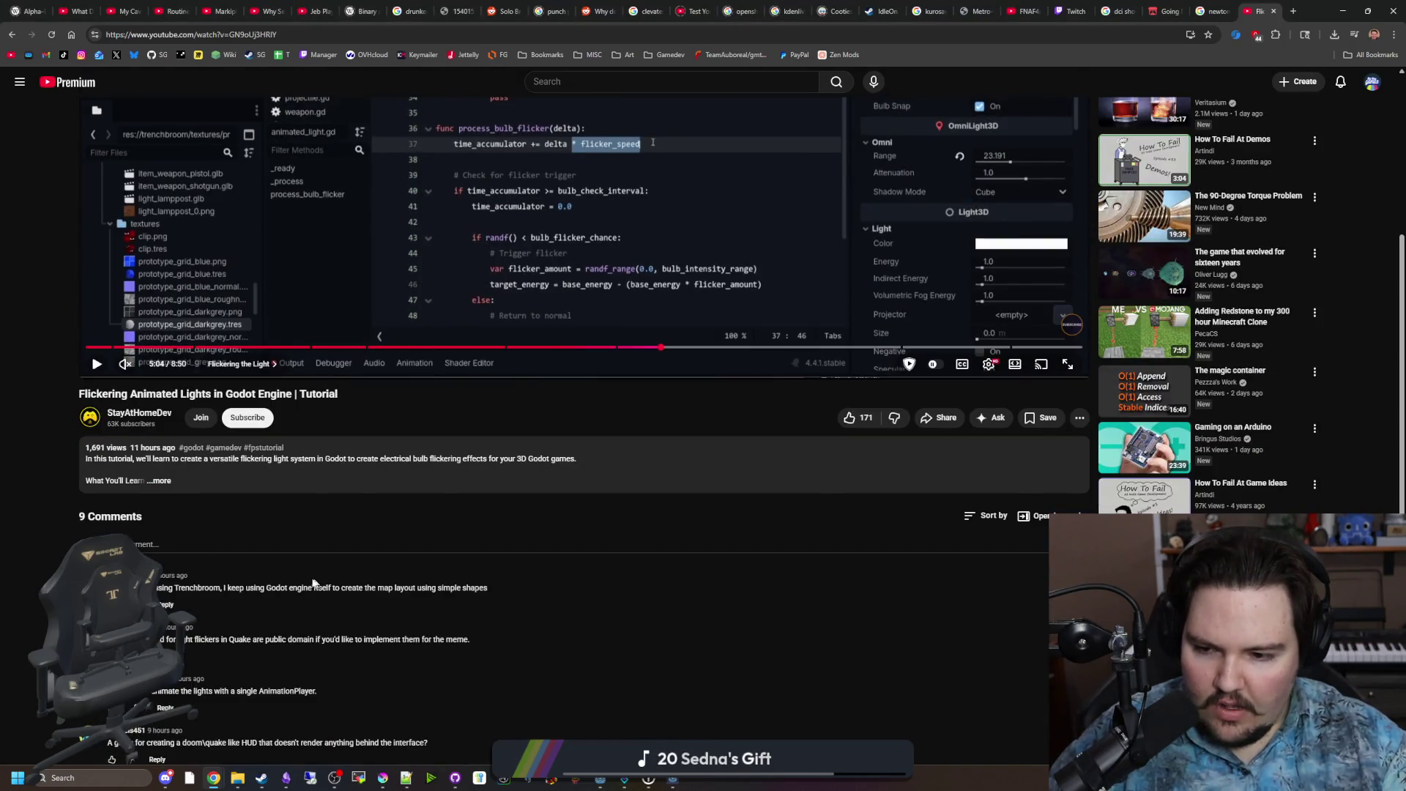
pyautogui.scroll(3, 314, 582)
pyautogui.click(139, 632)
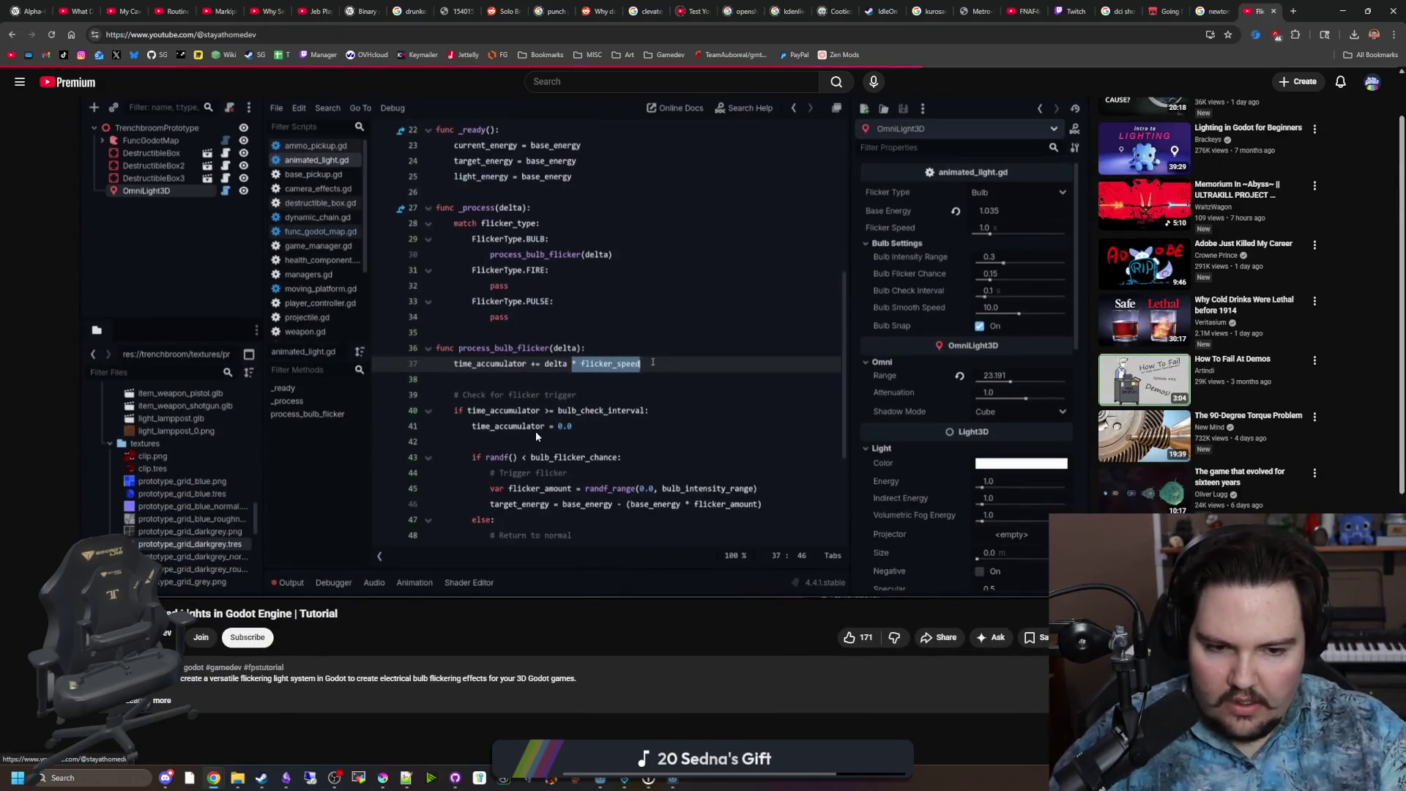
pyautogui.click(465, 339)
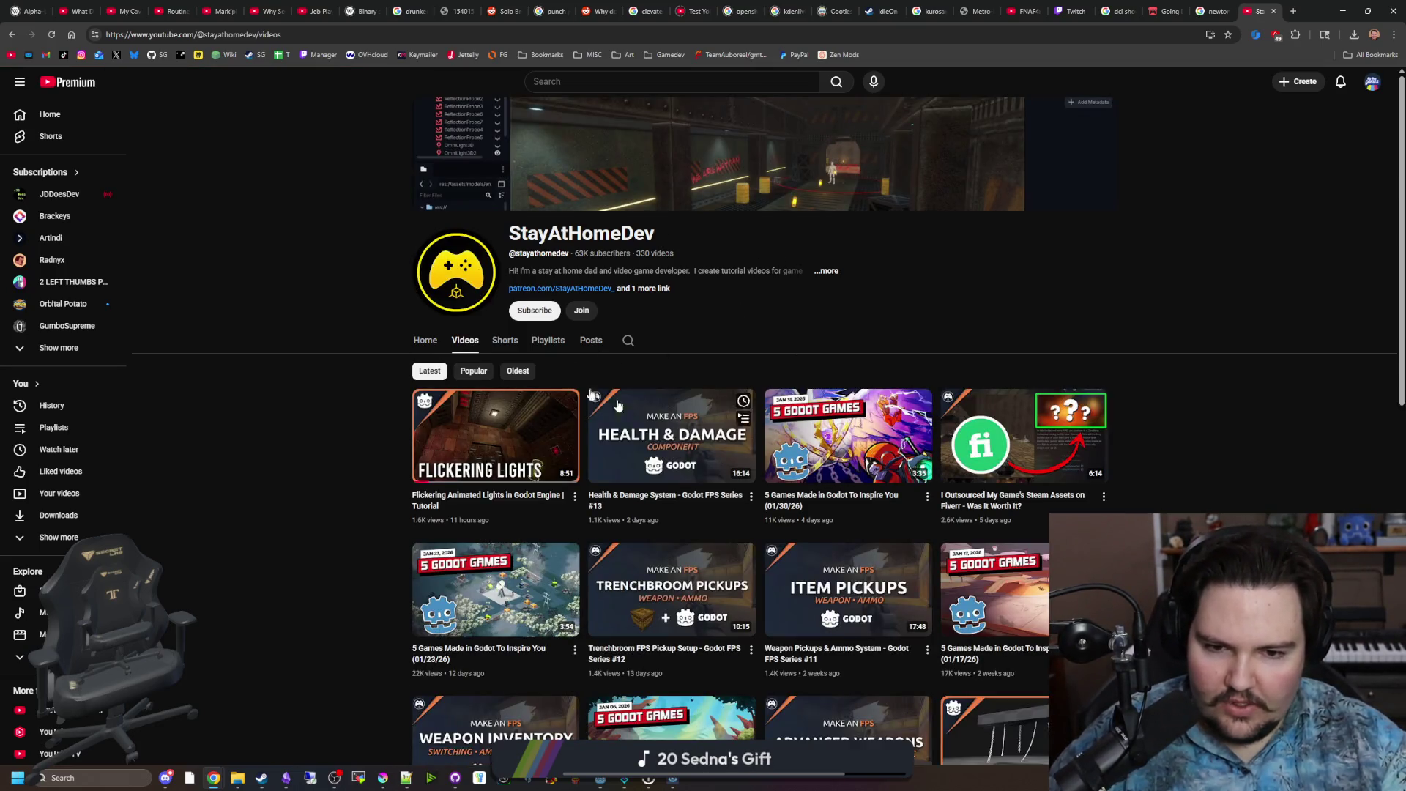
# Browse the channel's video grid, then move the browser aside to reveal the Dungeon Game window.
pyautogui.scroll(-3, 732, 476)
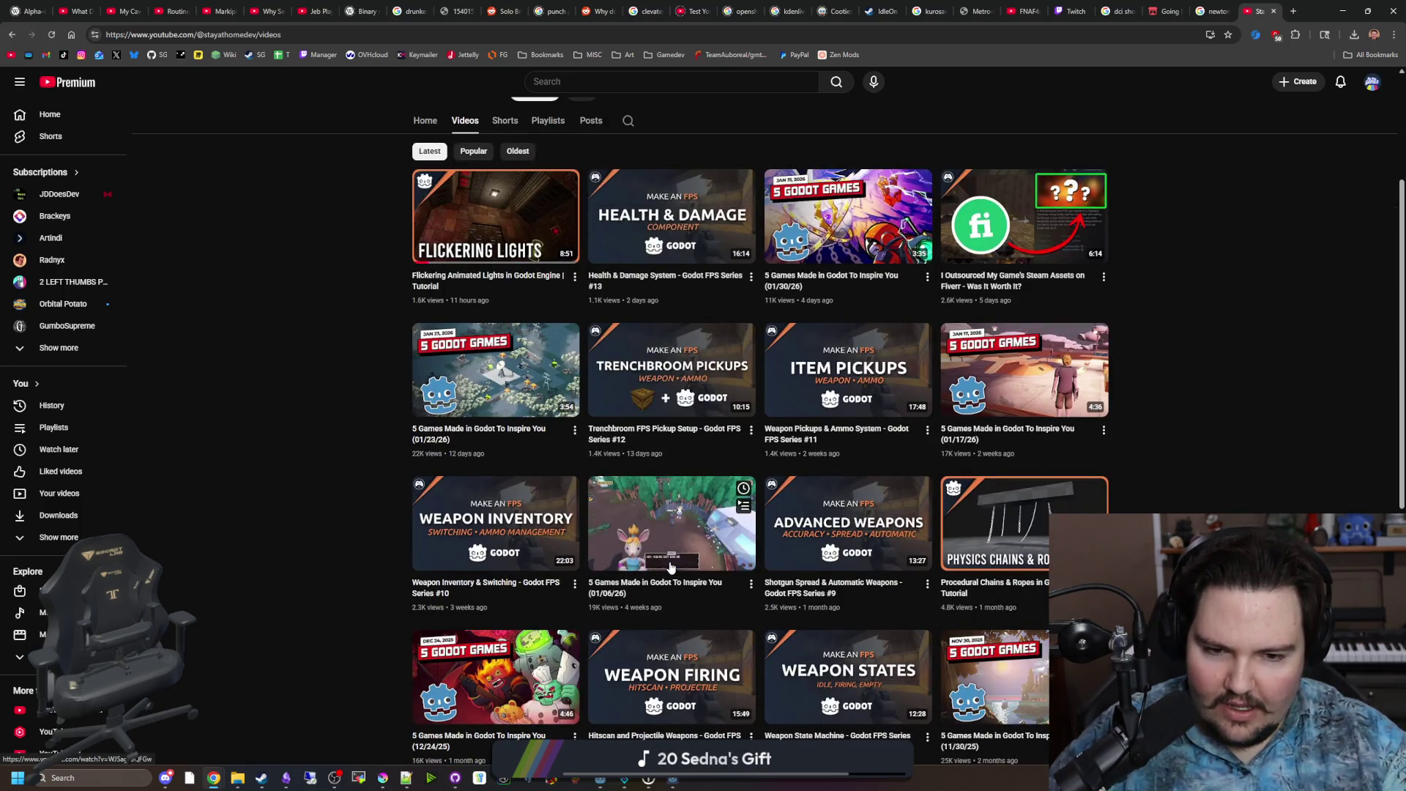
pyautogui.scroll(-2, 670, 566)
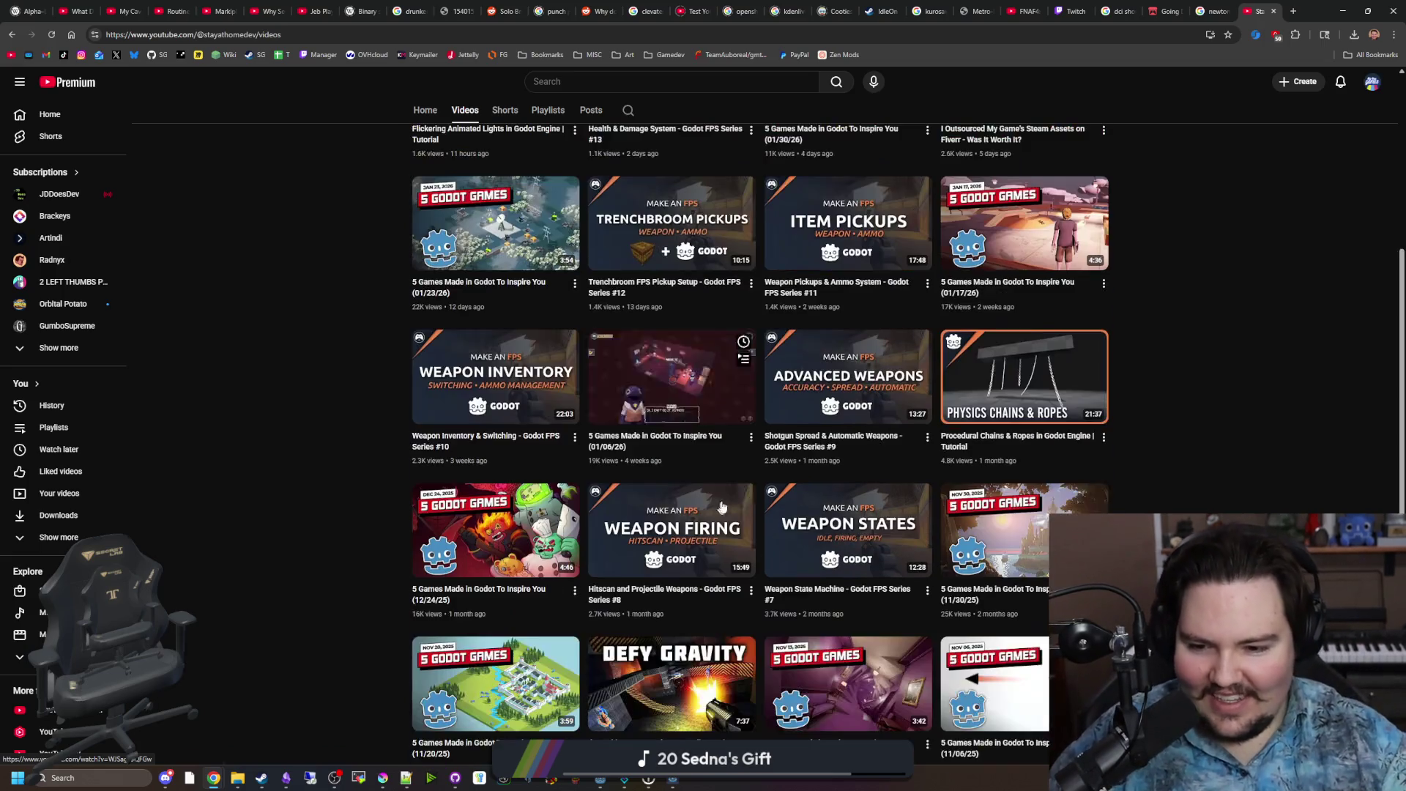
pyautogui.scroll(-3, 796, 509)
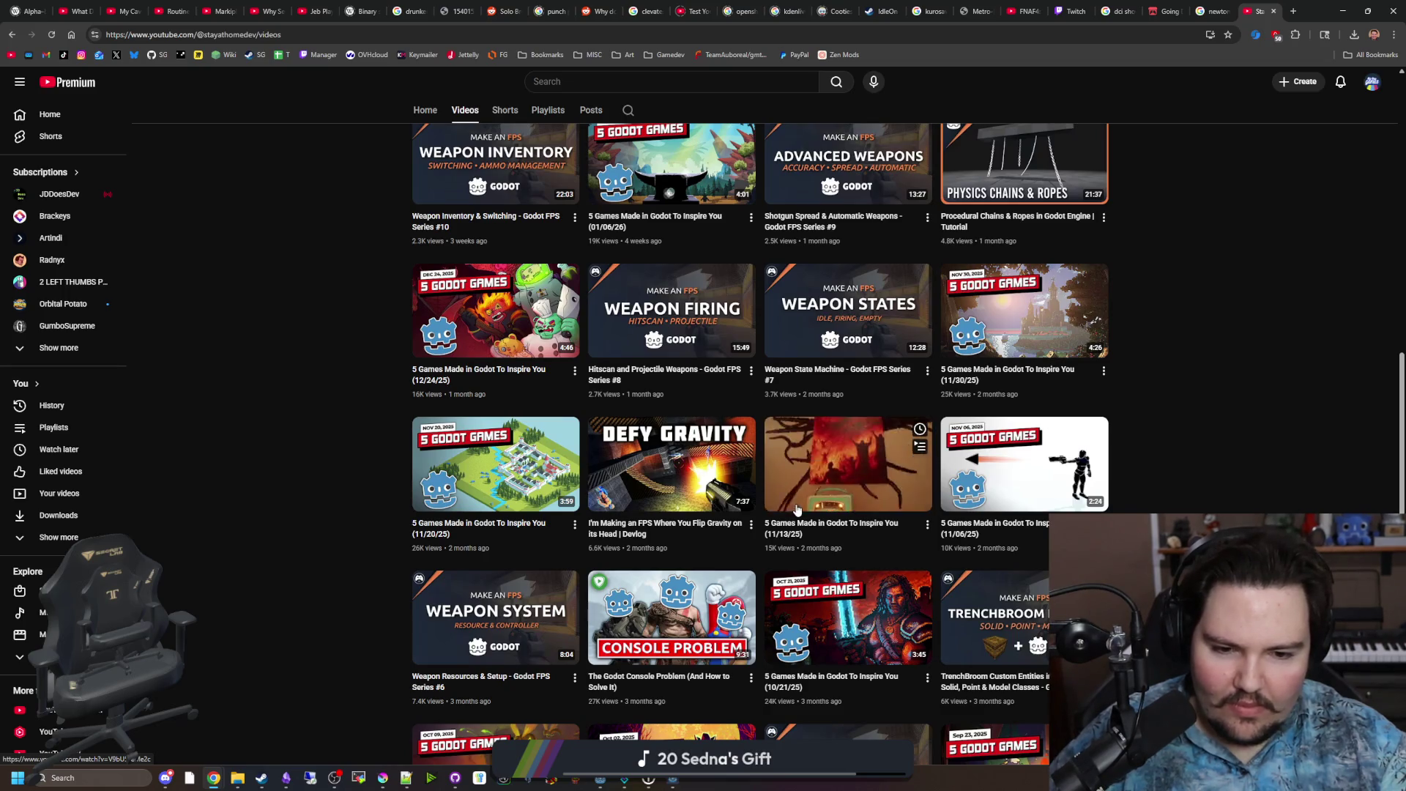
pyautogui.scroll(7, 496, 535)
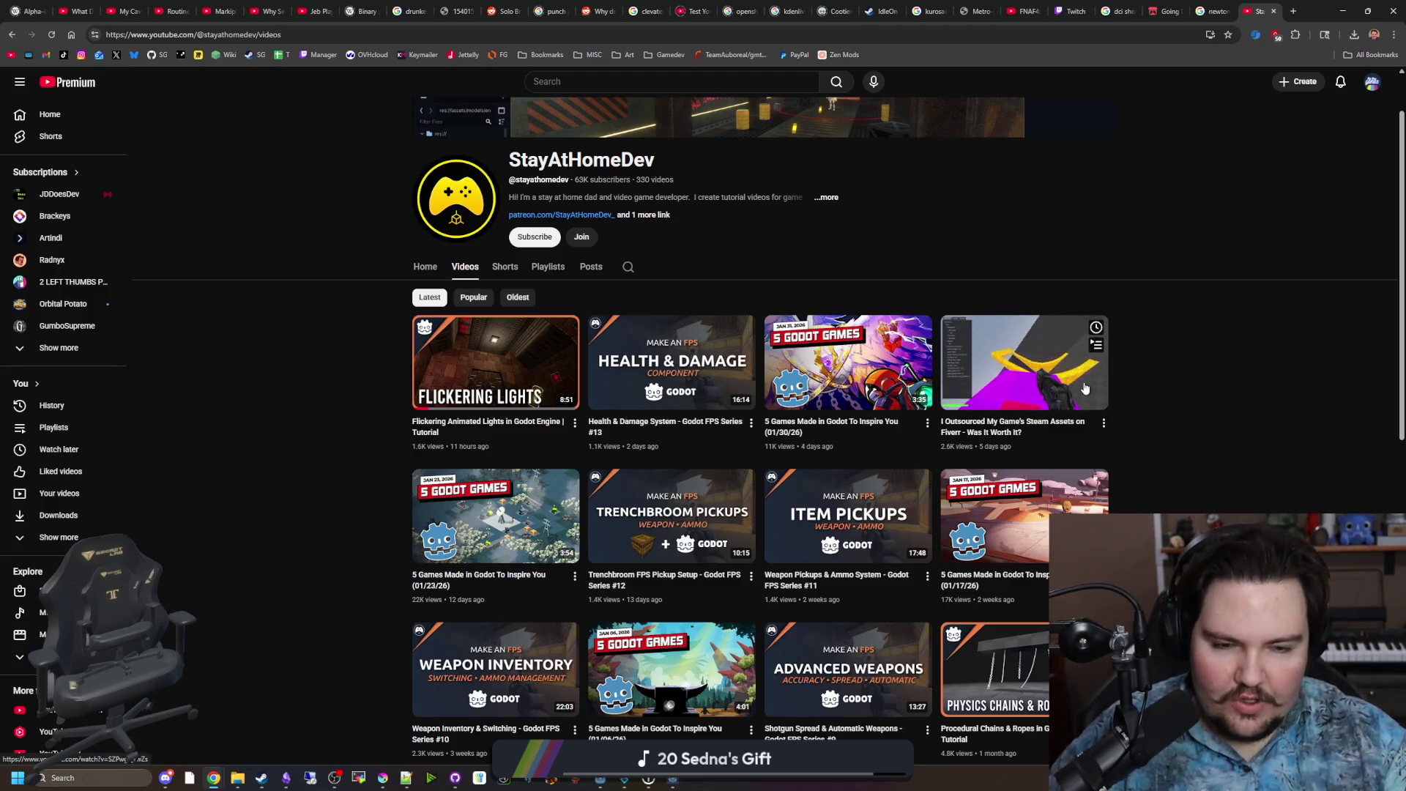
pyautogui.scroll(1, 1273, 415)
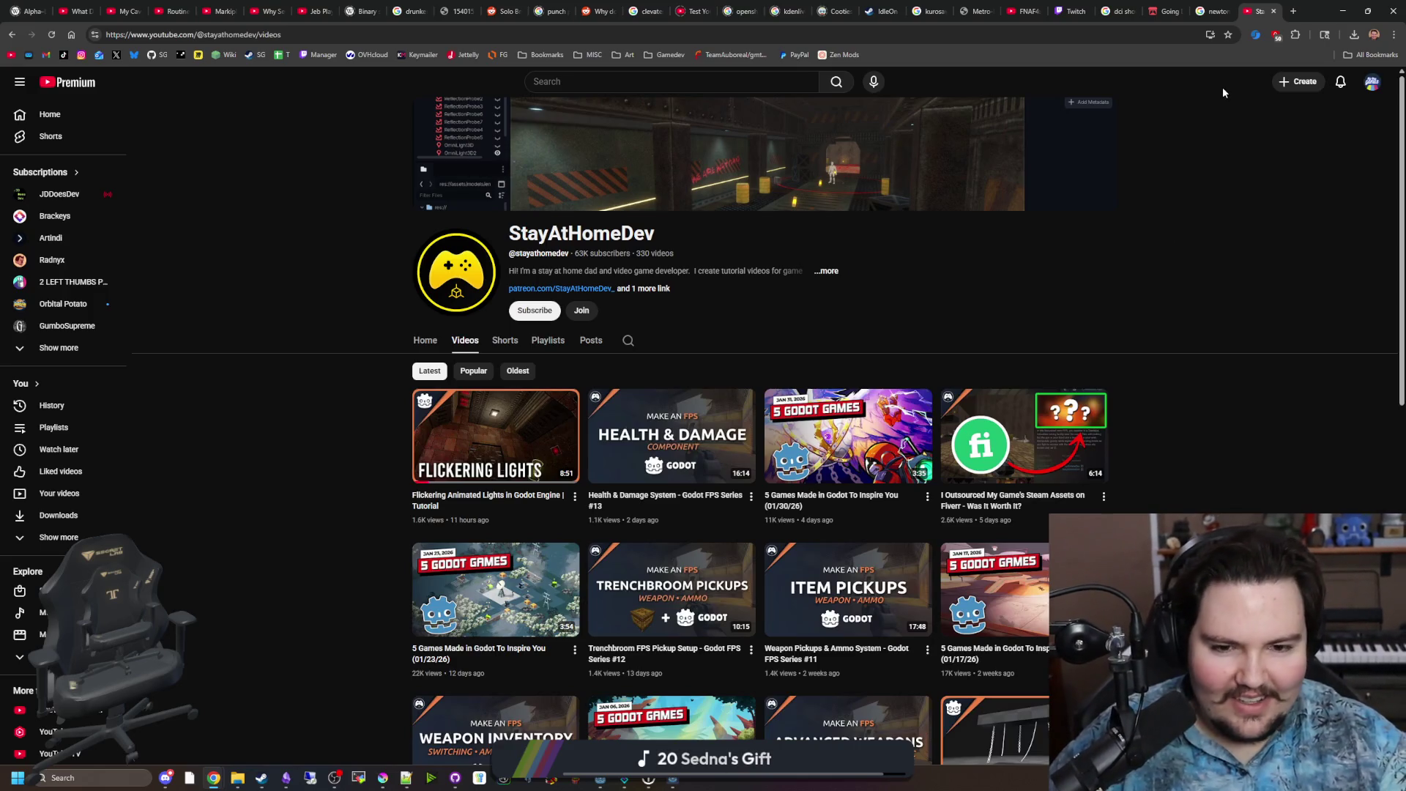
pyautogui.moveTo(1312, 10); pyautogui.dragTo(981, 612)
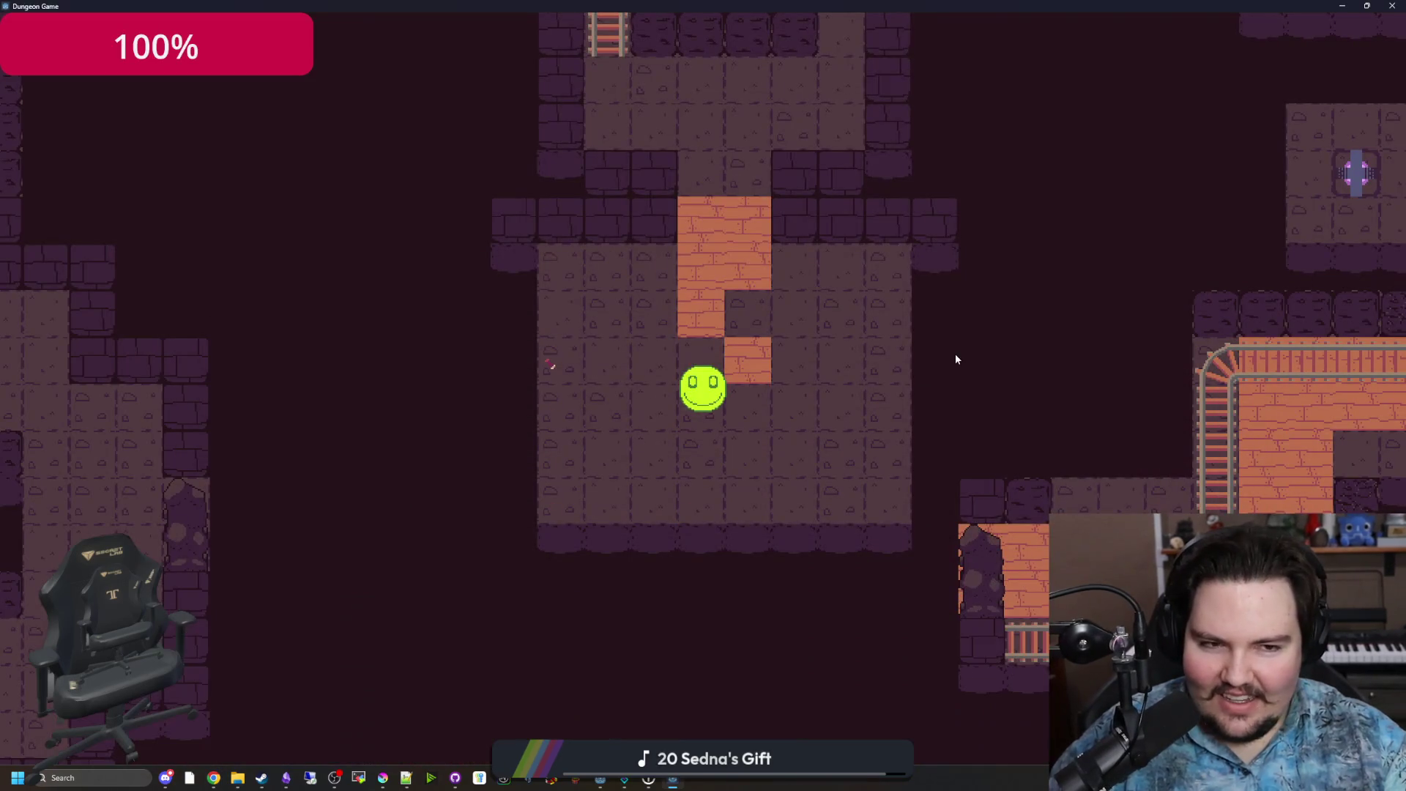
# In the running Starground game, walk to the furnace, open and close its panels, then stop the run.
pyautogui.moveTo(959, 6); pyautogui.dragTo(938, 60)
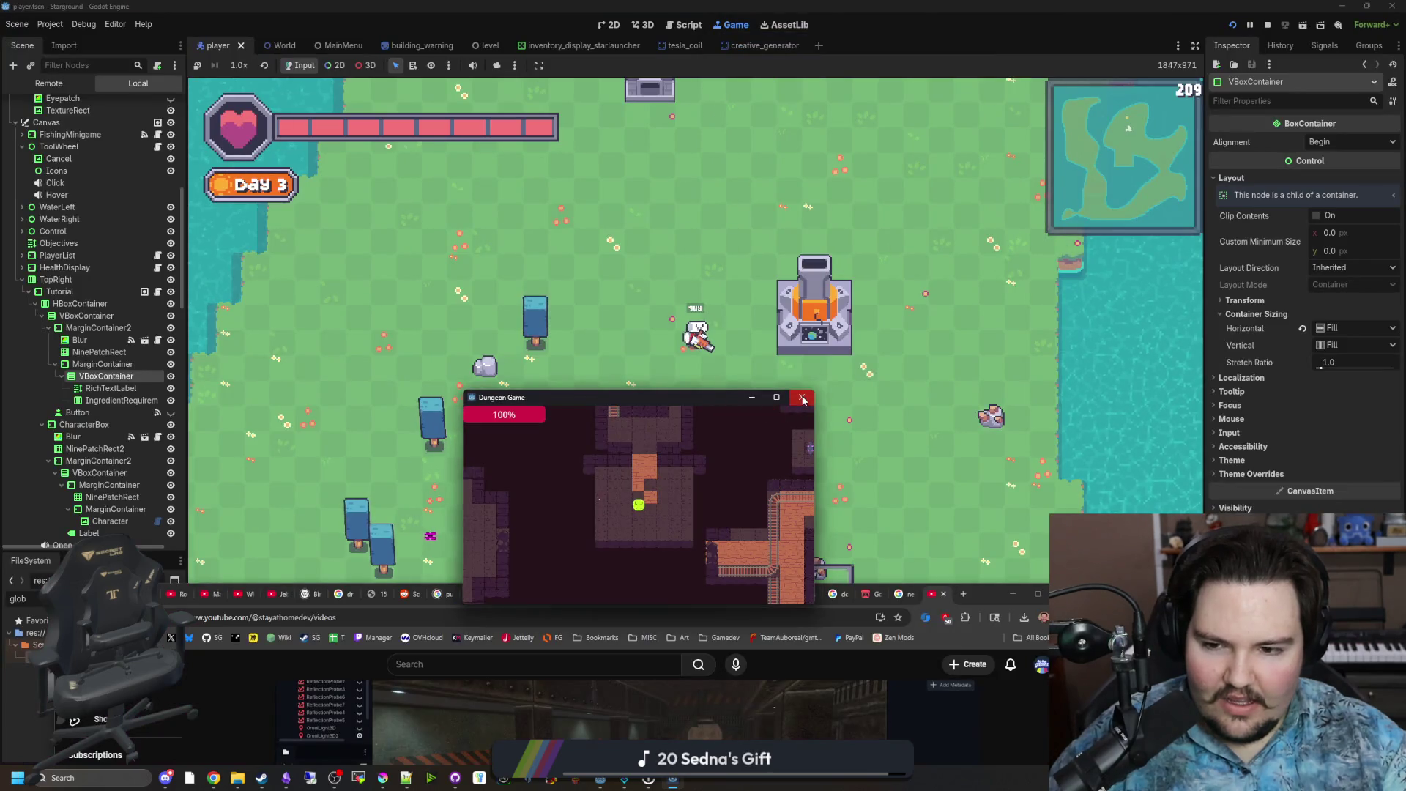
pyautogui.click(722, 387)
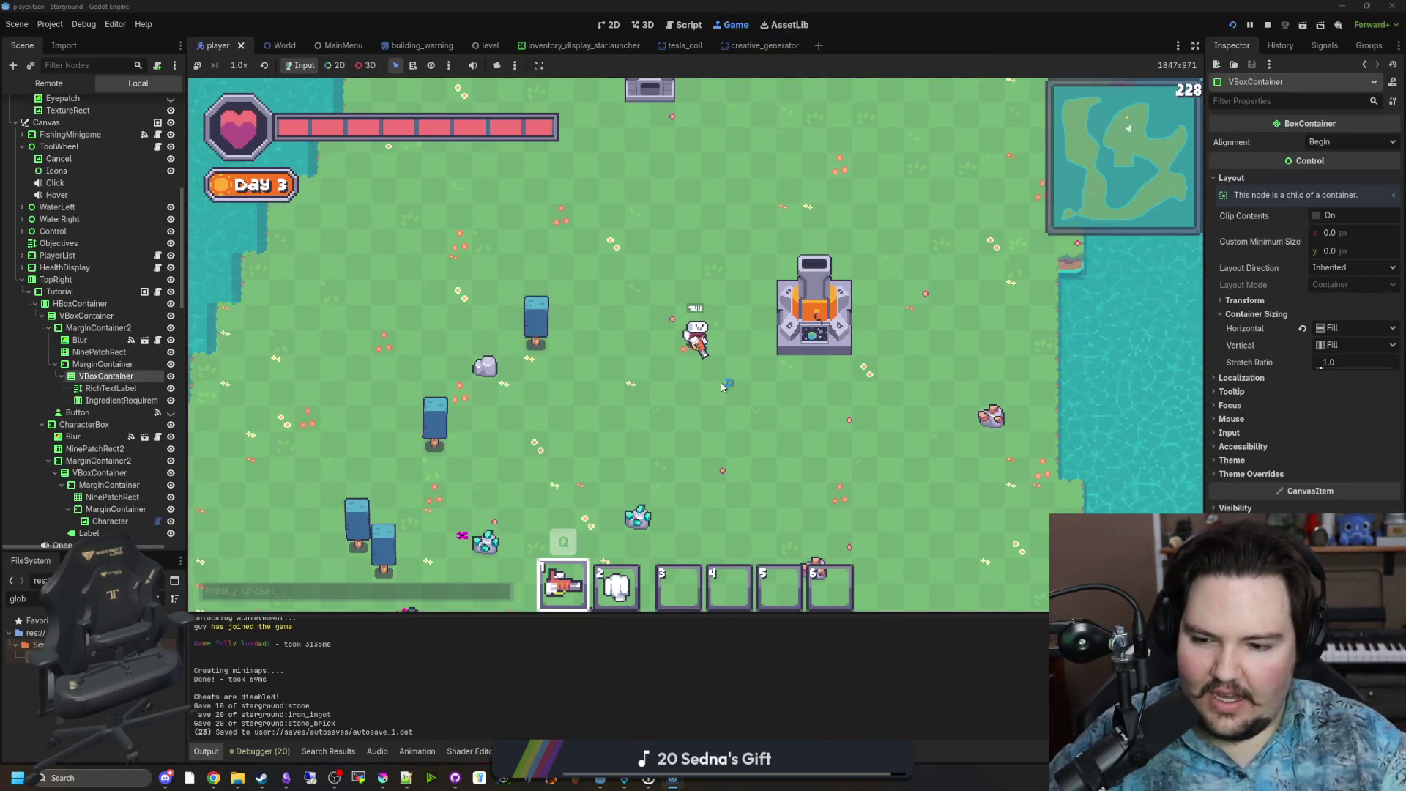
pyautogui.press('w')
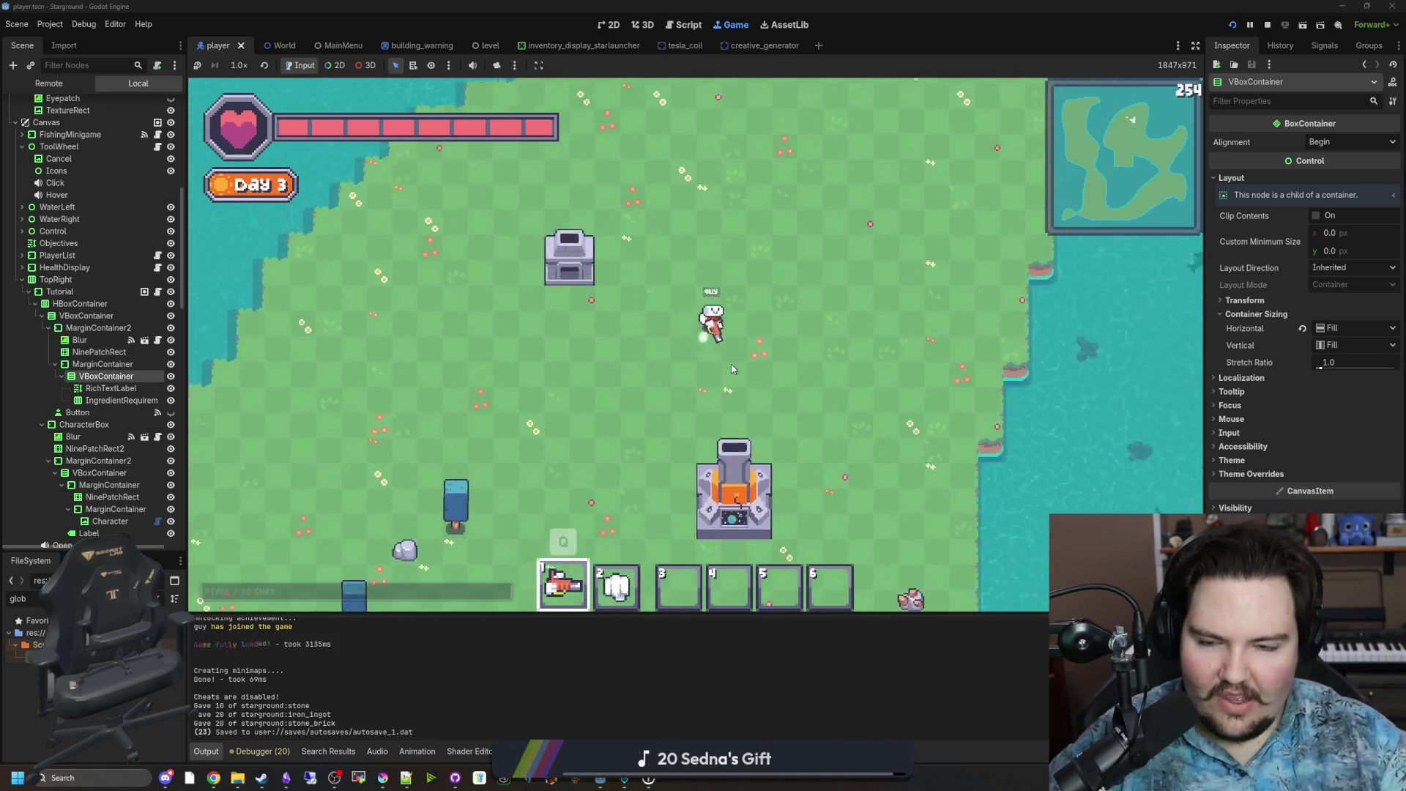
pyautogui.click(603, 325)
pyautogui.press('Escape')
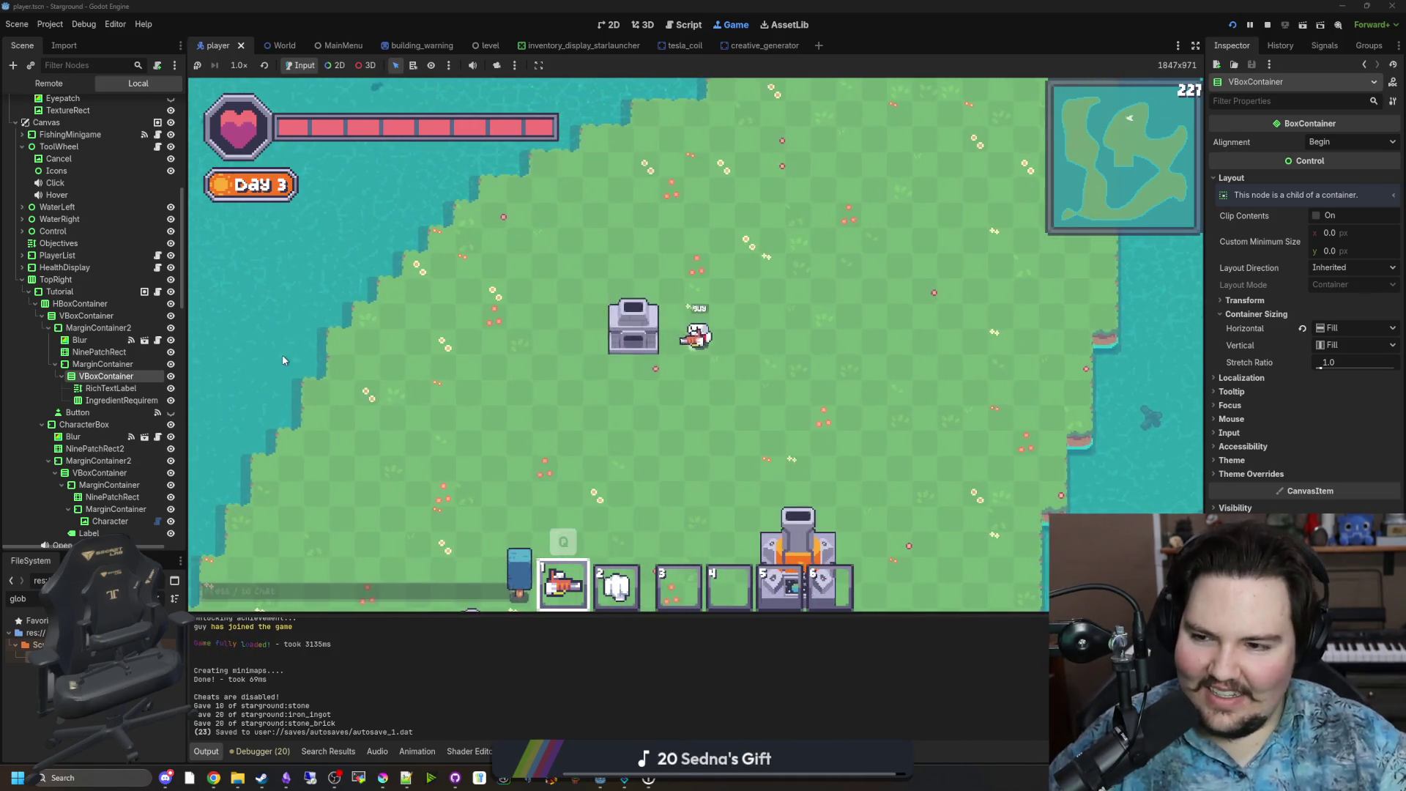
pyautogui.press('s')
pyautogui.click(1265, 24)
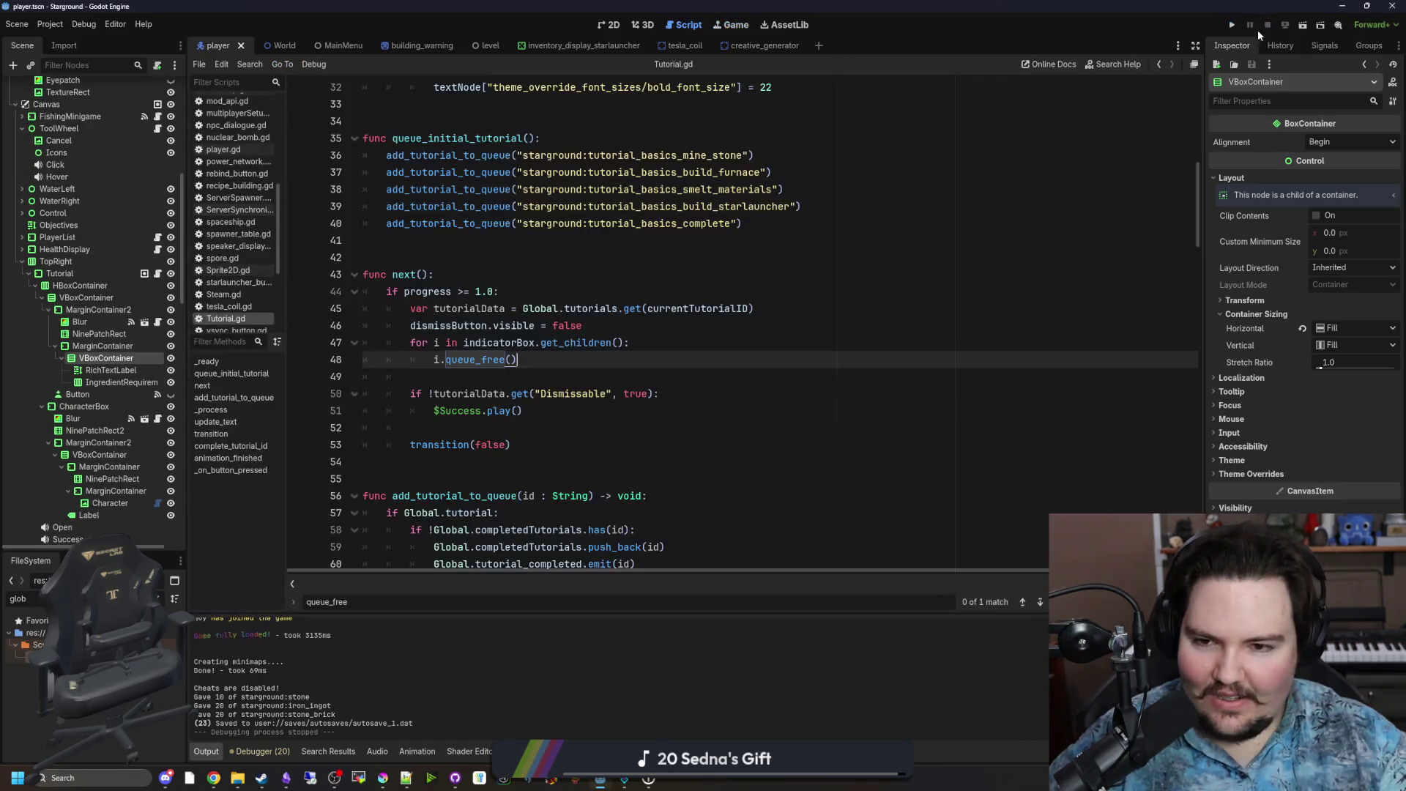
# Save the player scene with Ctrl+S and start reviewing Tutorial.gd.
pyautogui.click(431, 257)
pyautogui.hotkey('ctrl', 's')
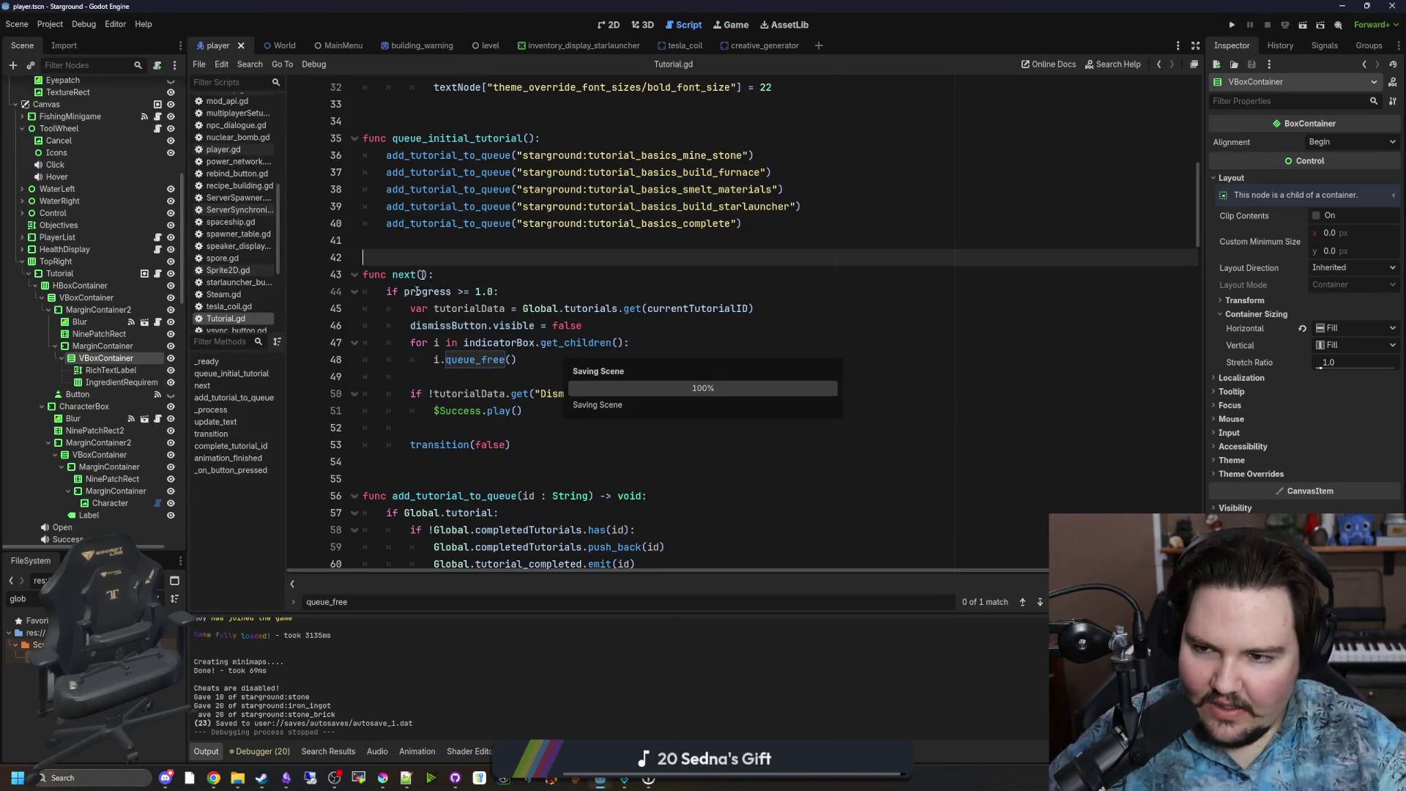
pyautogui.click(548, 292)
pyautogui.scroll(2, 548, 354)
pyautogui.scroll(-4, 548, 354)
pyautogui.scroll(-8, 548, 354)
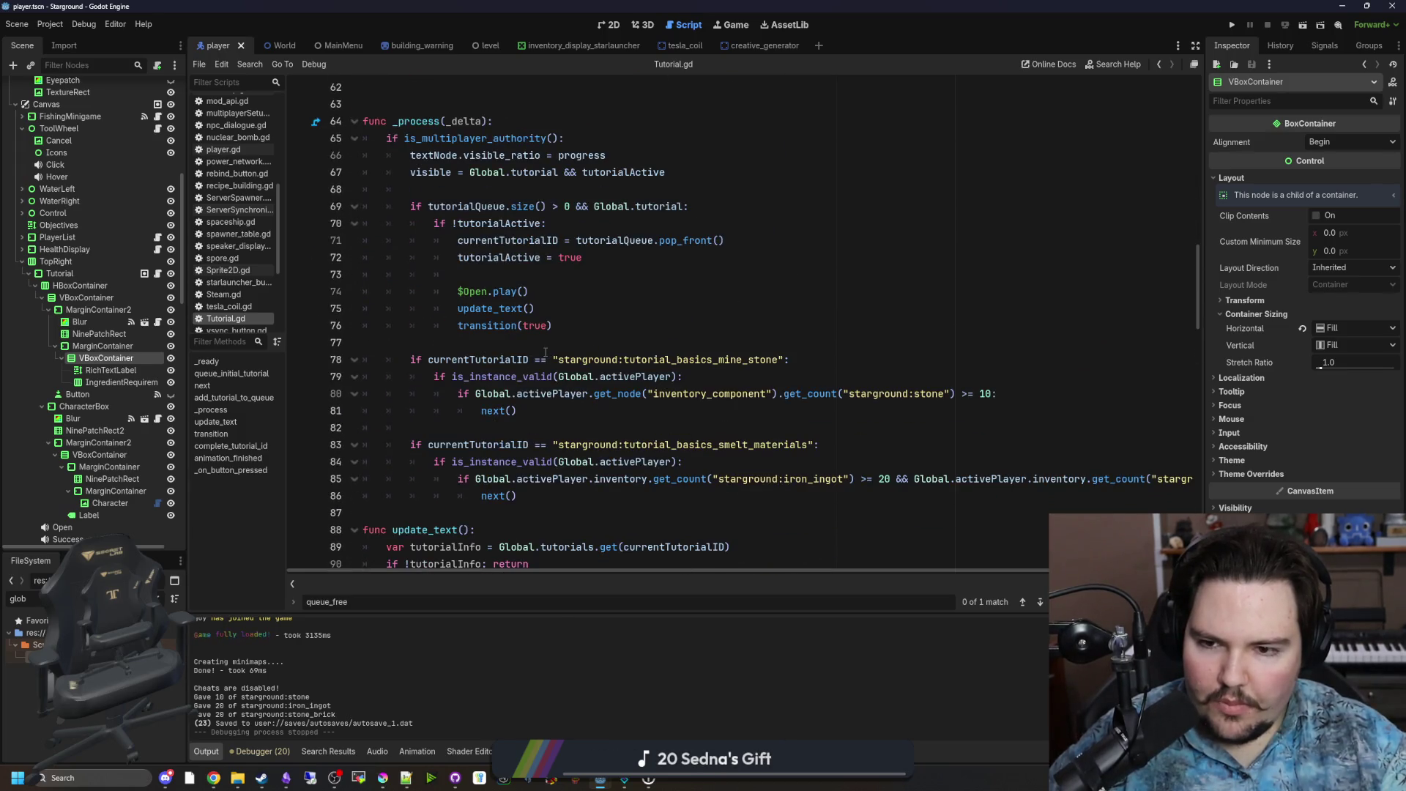
# Scroll through Tutorial.gd's tutorial logic and return to empty line 68 in _process.
pyautogui.click(547, 360)
pyautogui.scroll(-3, 582, 386)
pyautogui.click(470, 359)
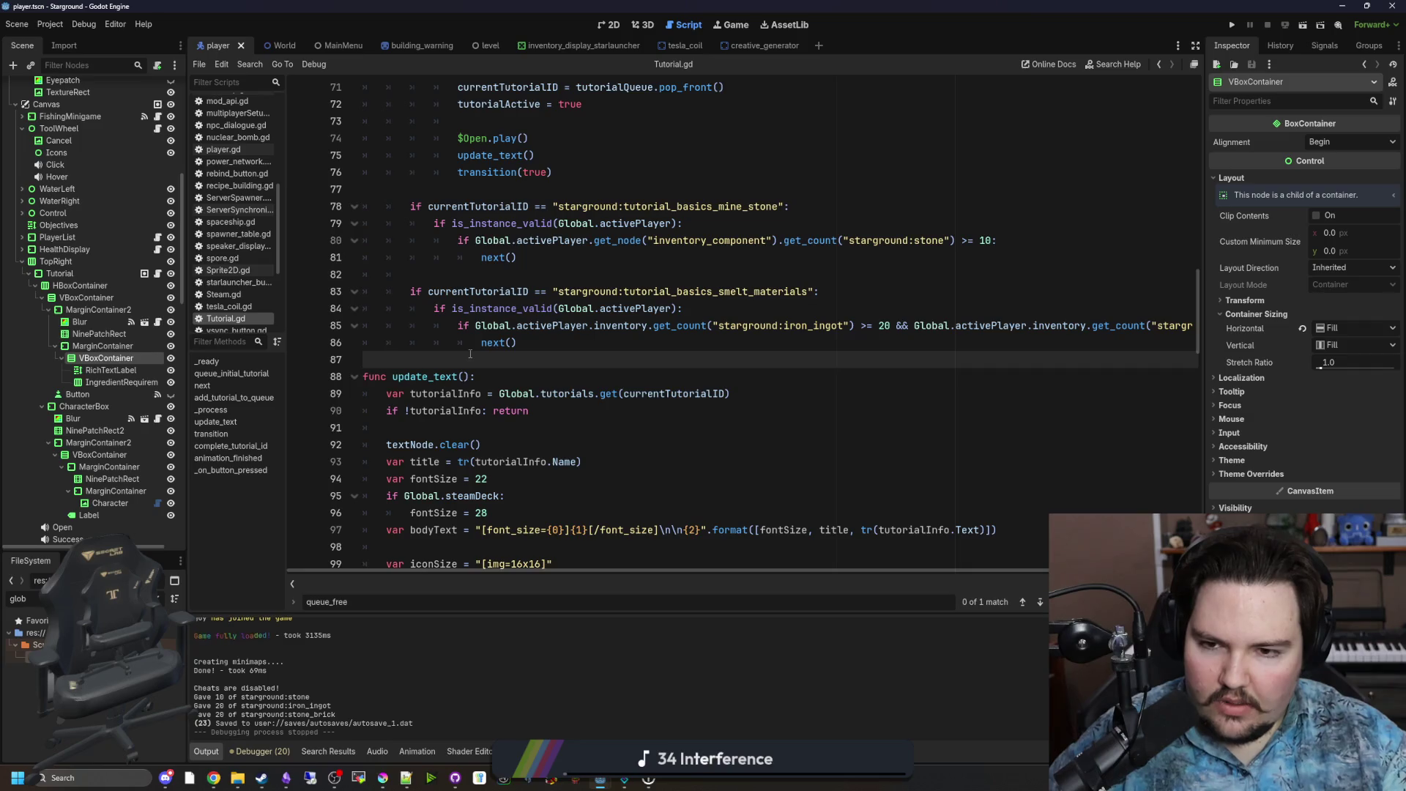
pyautogui.scroll(4, 470, 353)
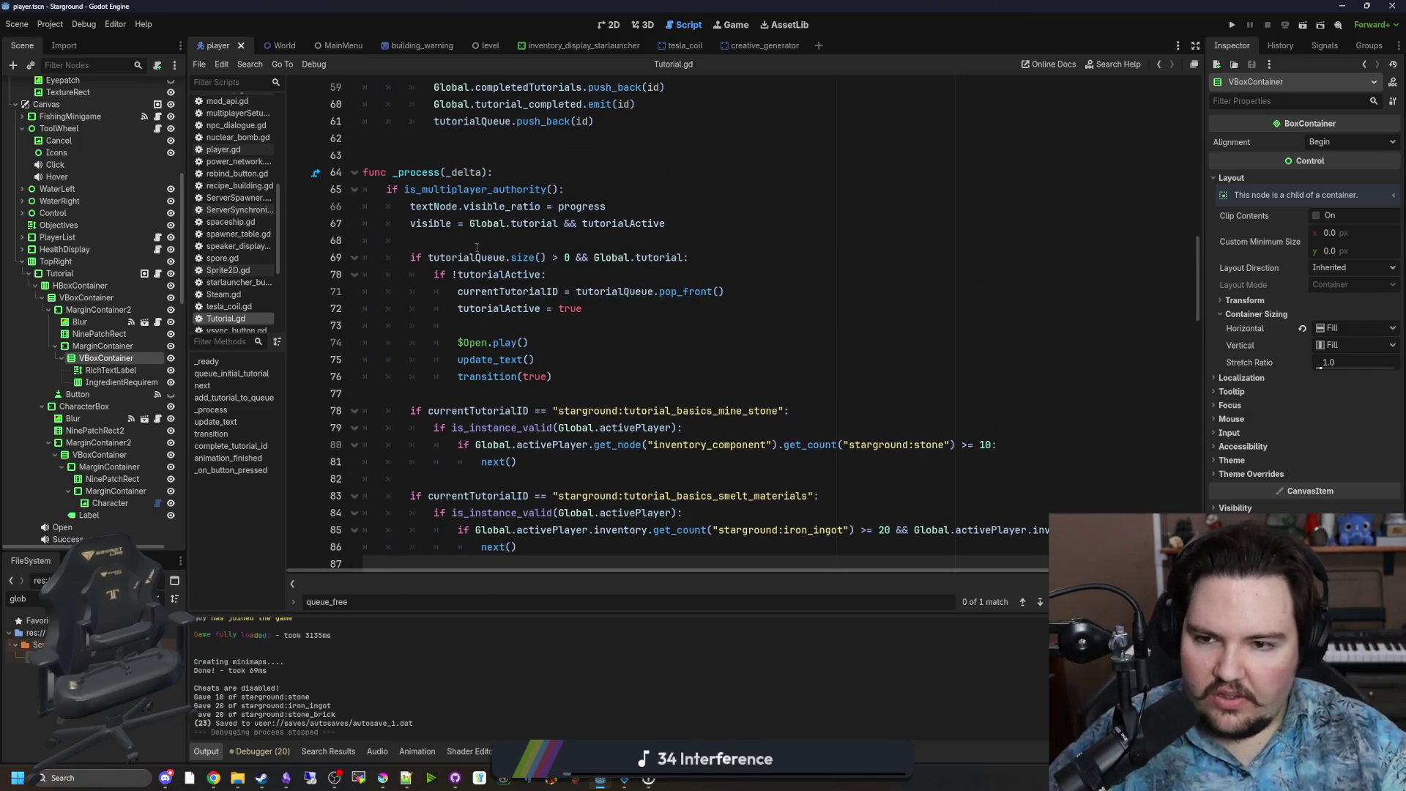
pyautogui.click(552, 245)
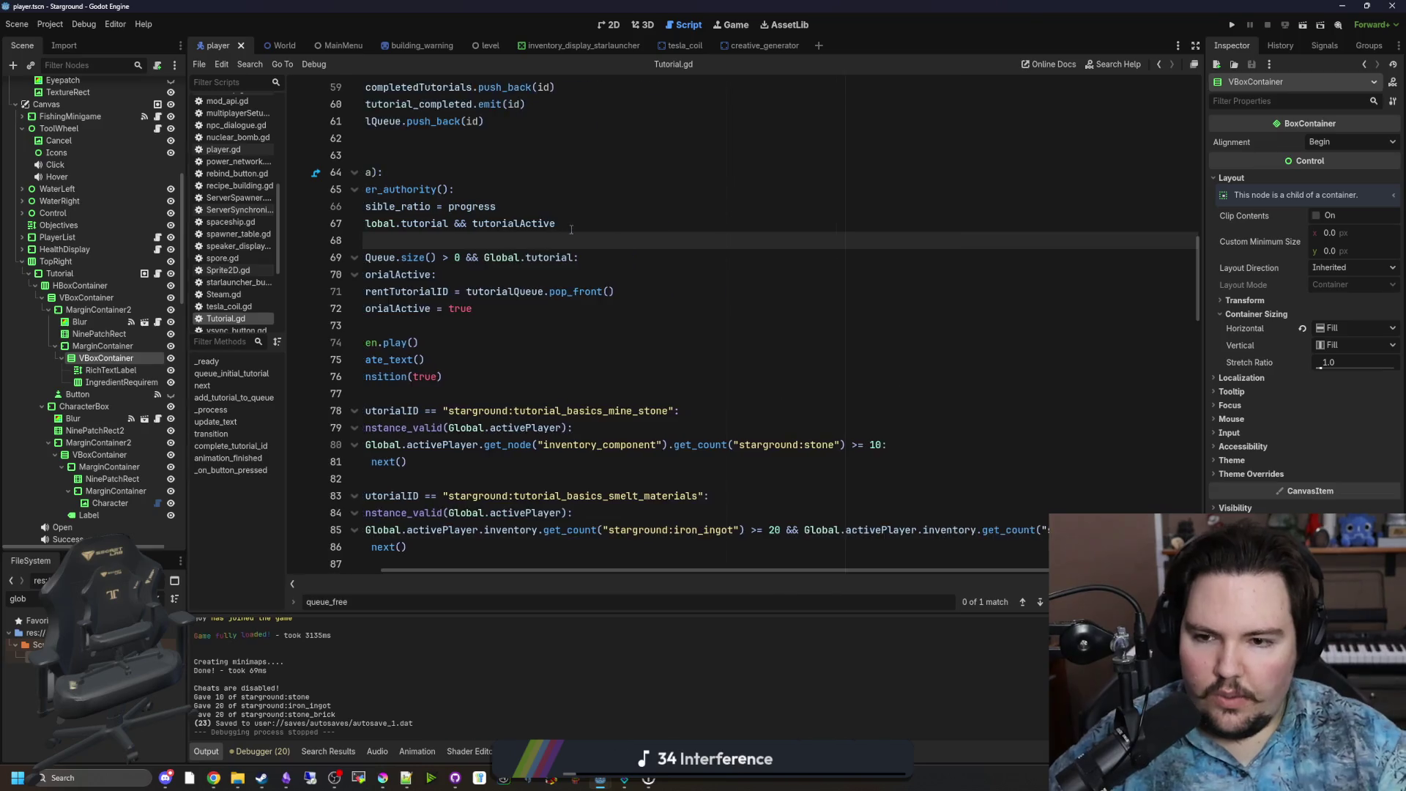
pyautogui.scroll(-5, 565, 241)
pyautogui.scroll(-14, 567, 483)
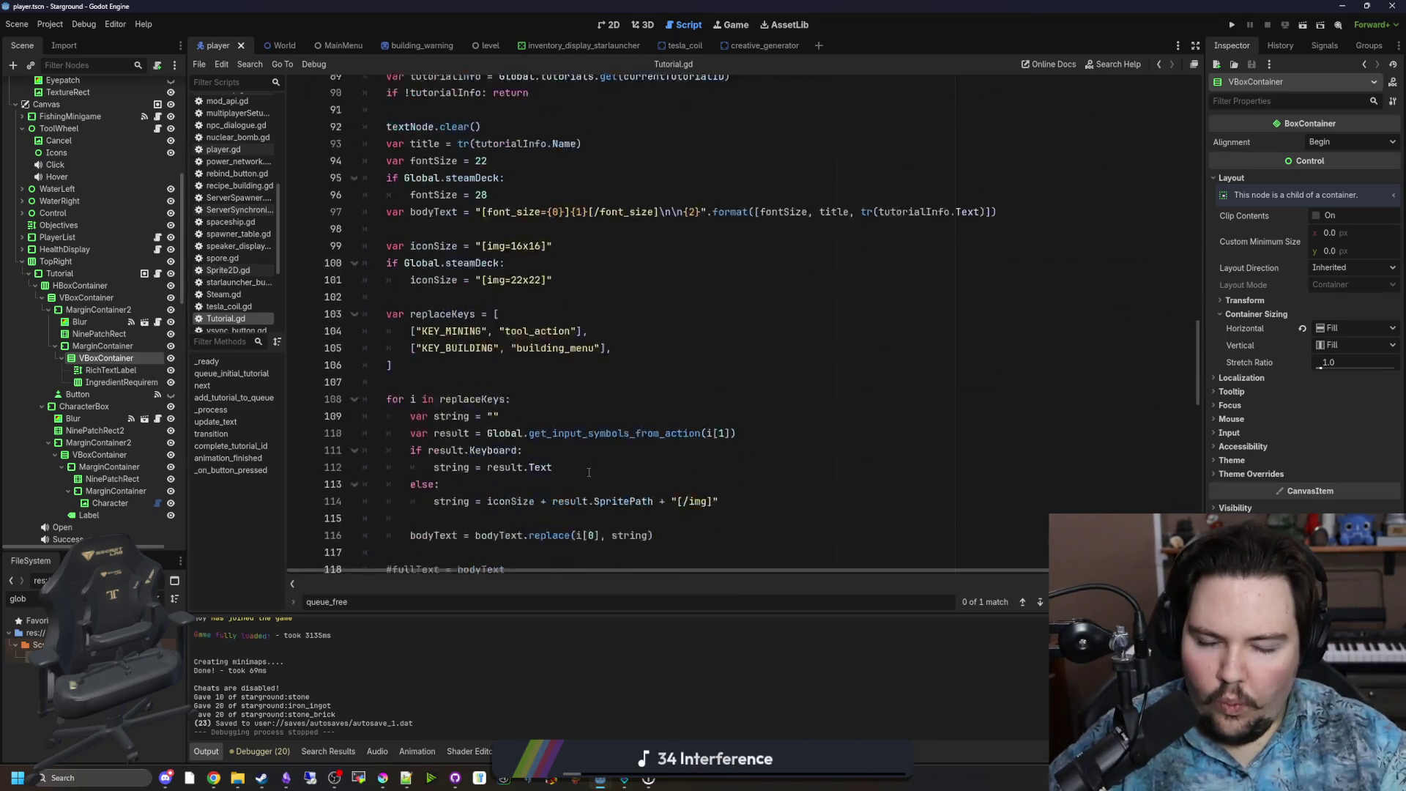
pyautogui.scroll(-4, 588, 460)
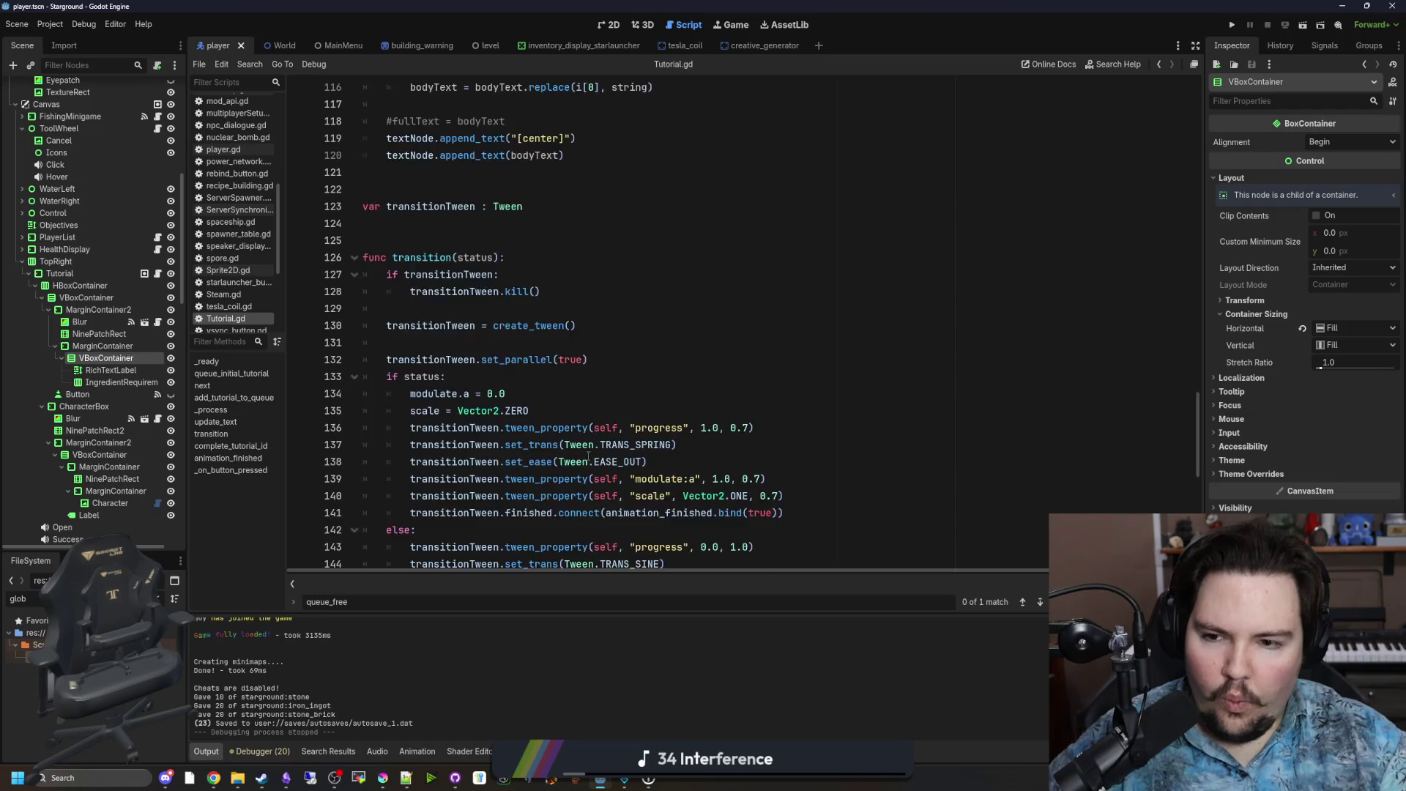
pyautogui.scroll(20, 588, 454)
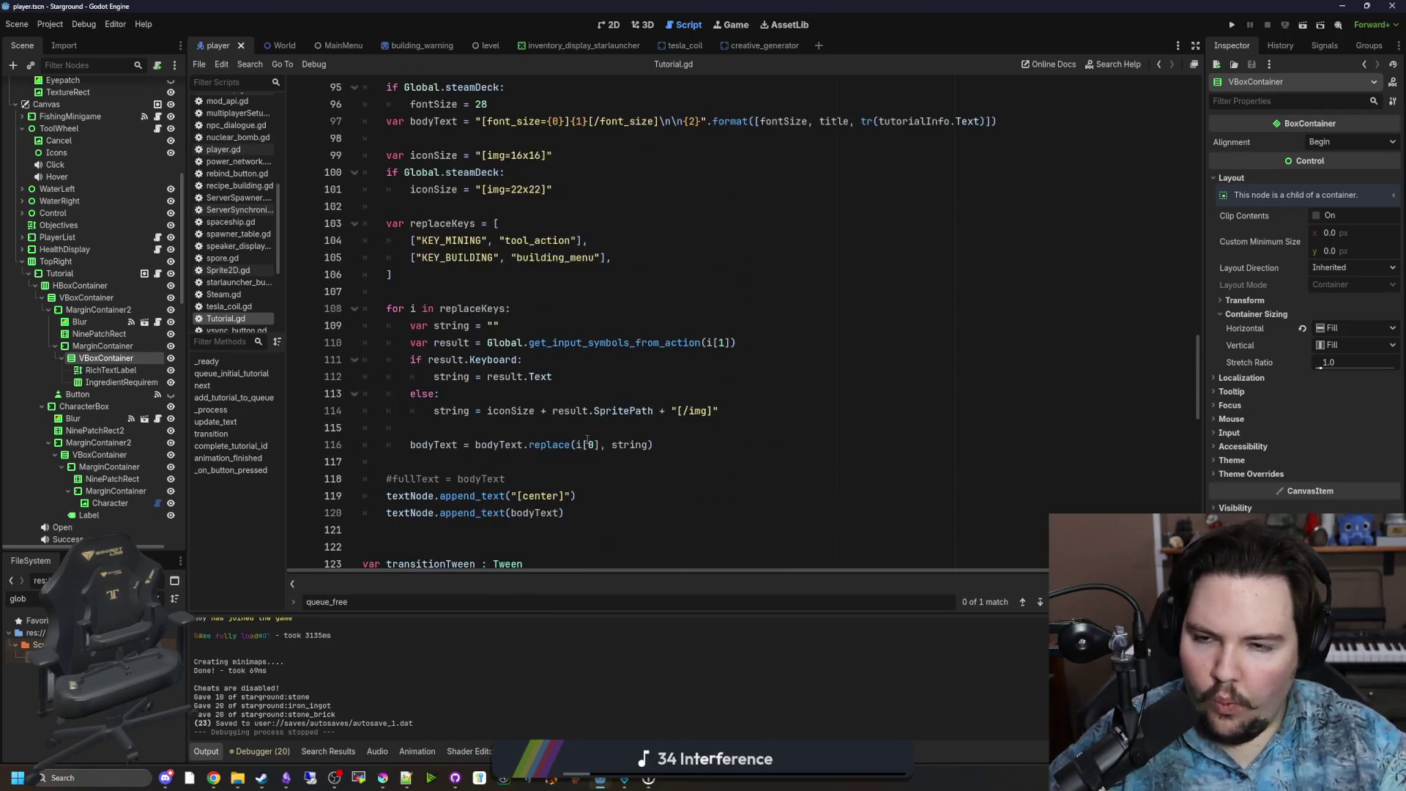
pyautogui.scroll(2, 483, 338)
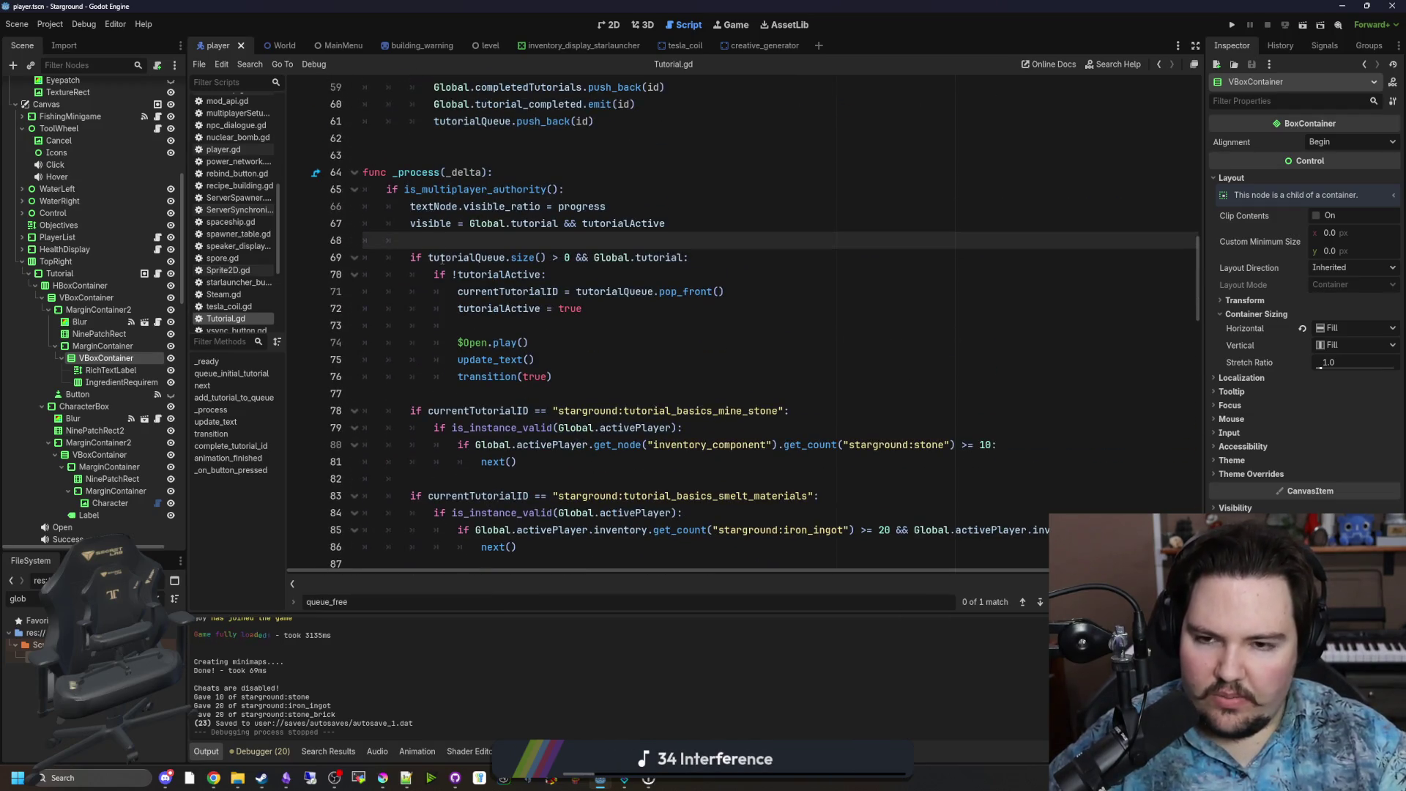
pyautogui.click(454, 250)
pyautogui.click(464, 243)
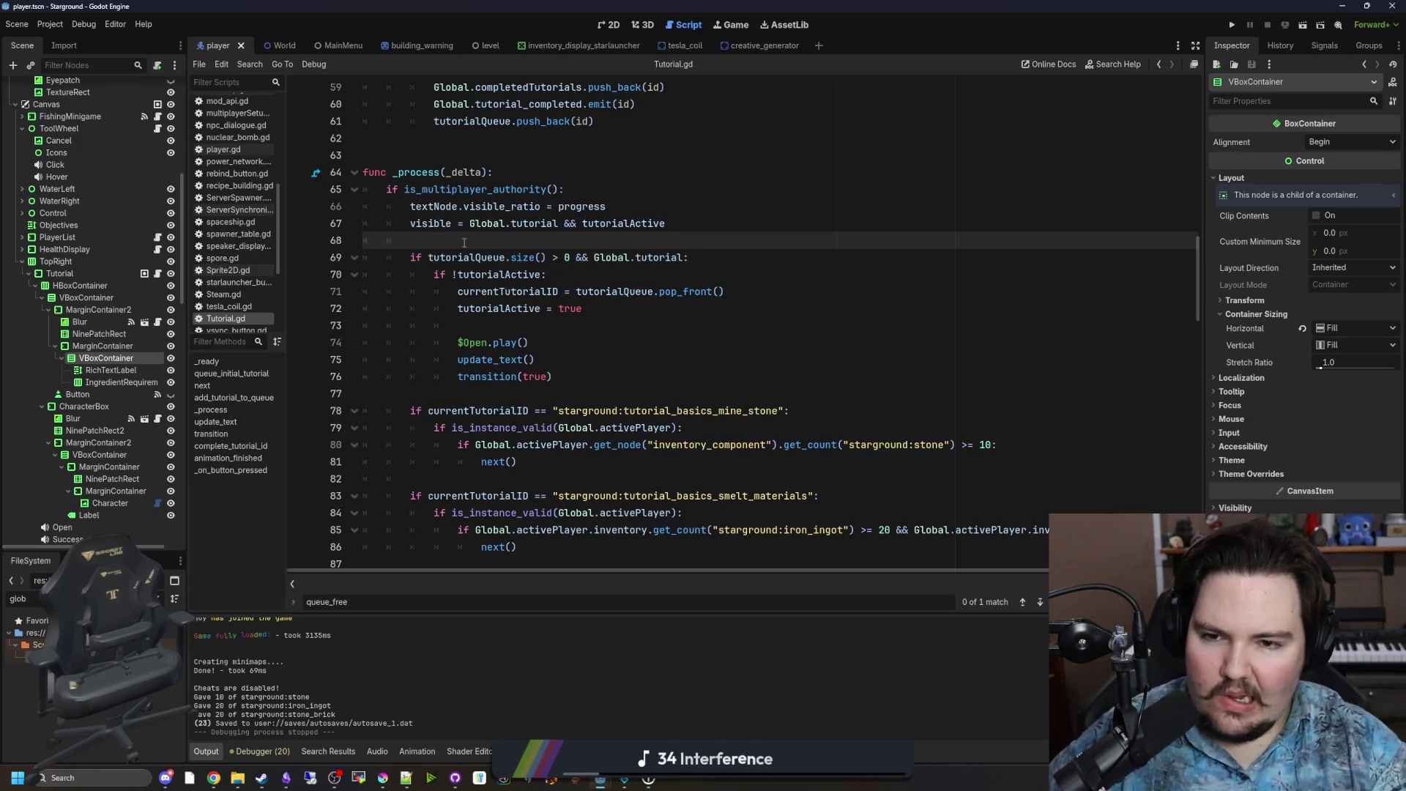
# Edit the unfinished for loop in _process to iterate over 'tutorial'.
pyautogui.press('Return')
pyautogui.press('Return')
pyautogui.press('Up')
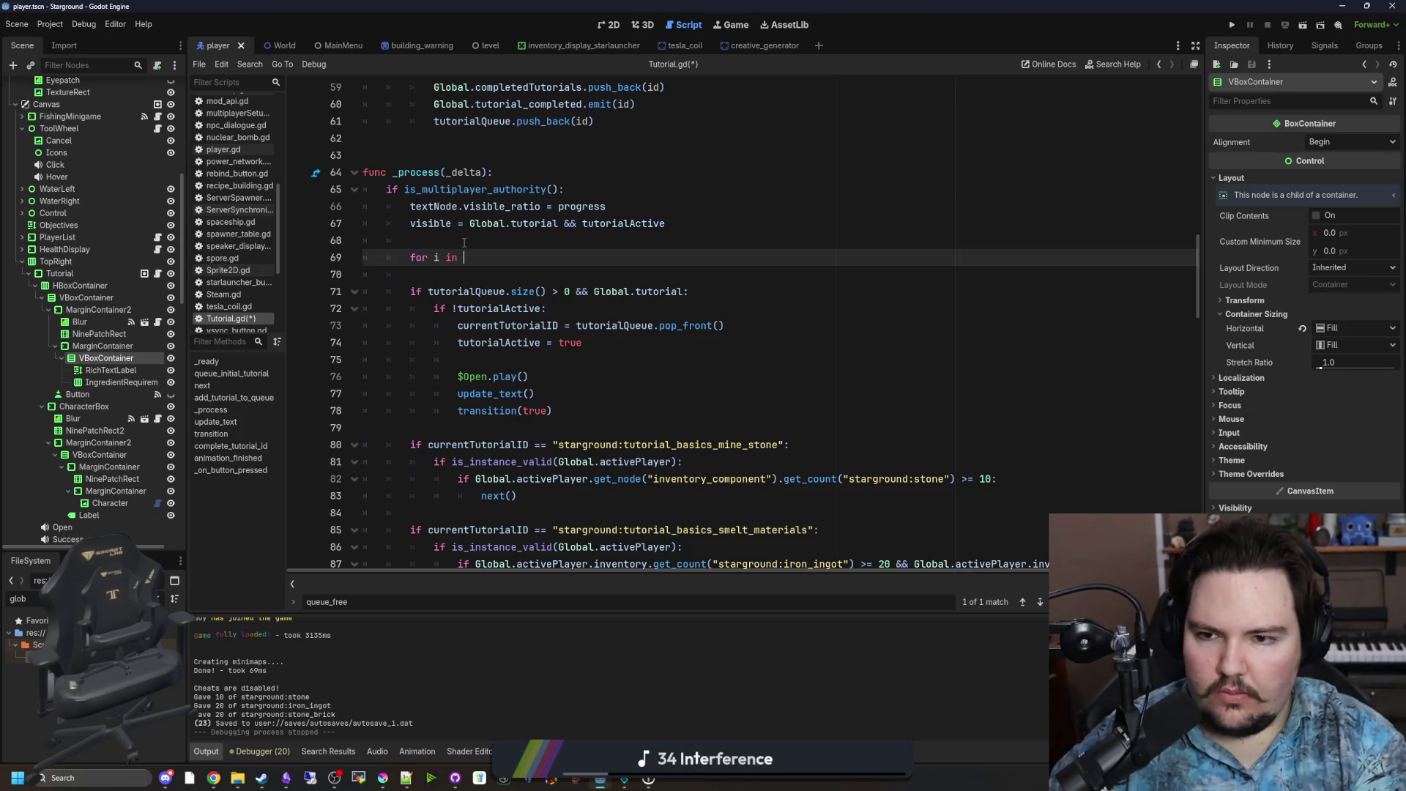
pyautogui.press('BackSpace')
pyautogui.write('tutorial')
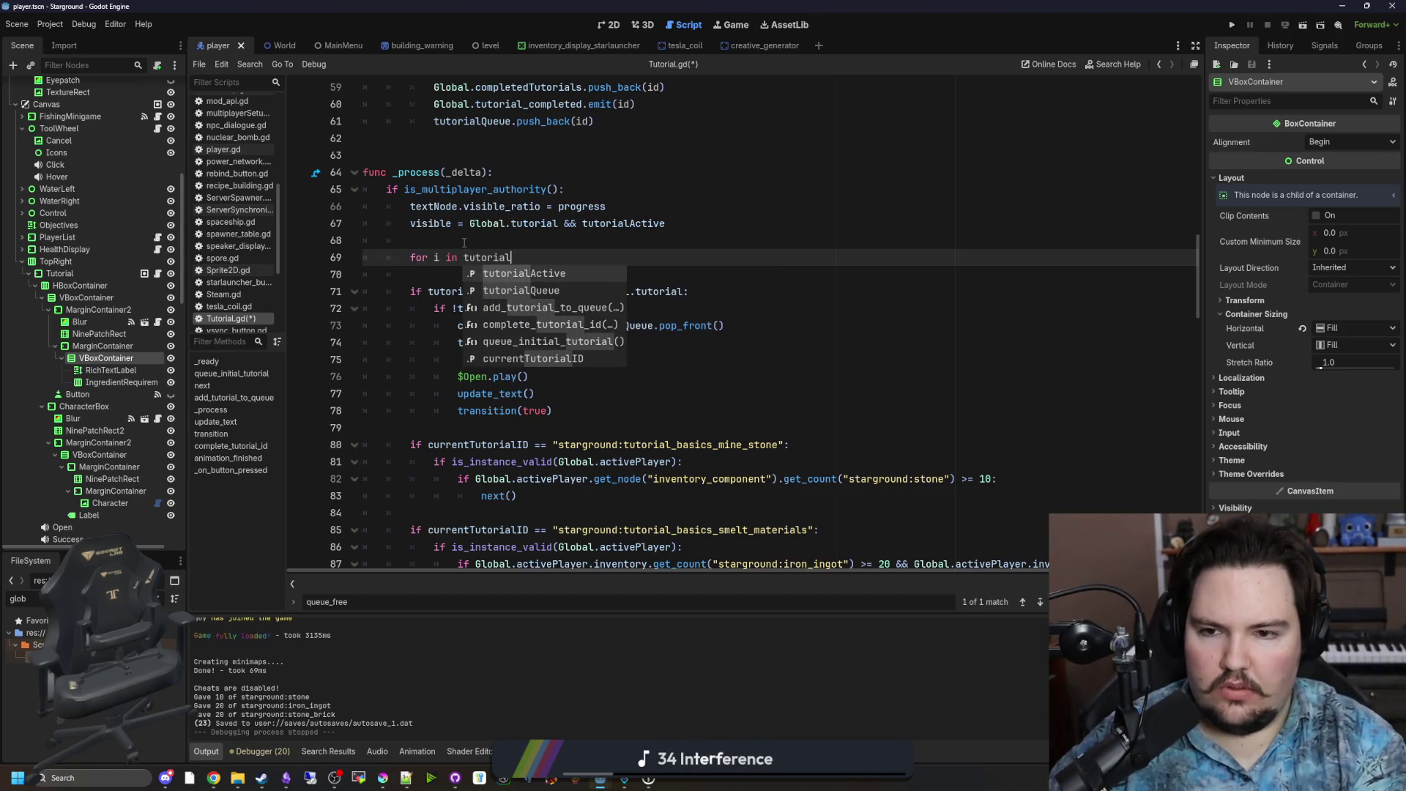
# Review update_text and animation_finished further down Tutorial.gd.
pyautogui.scroll(-5, 464, 242)
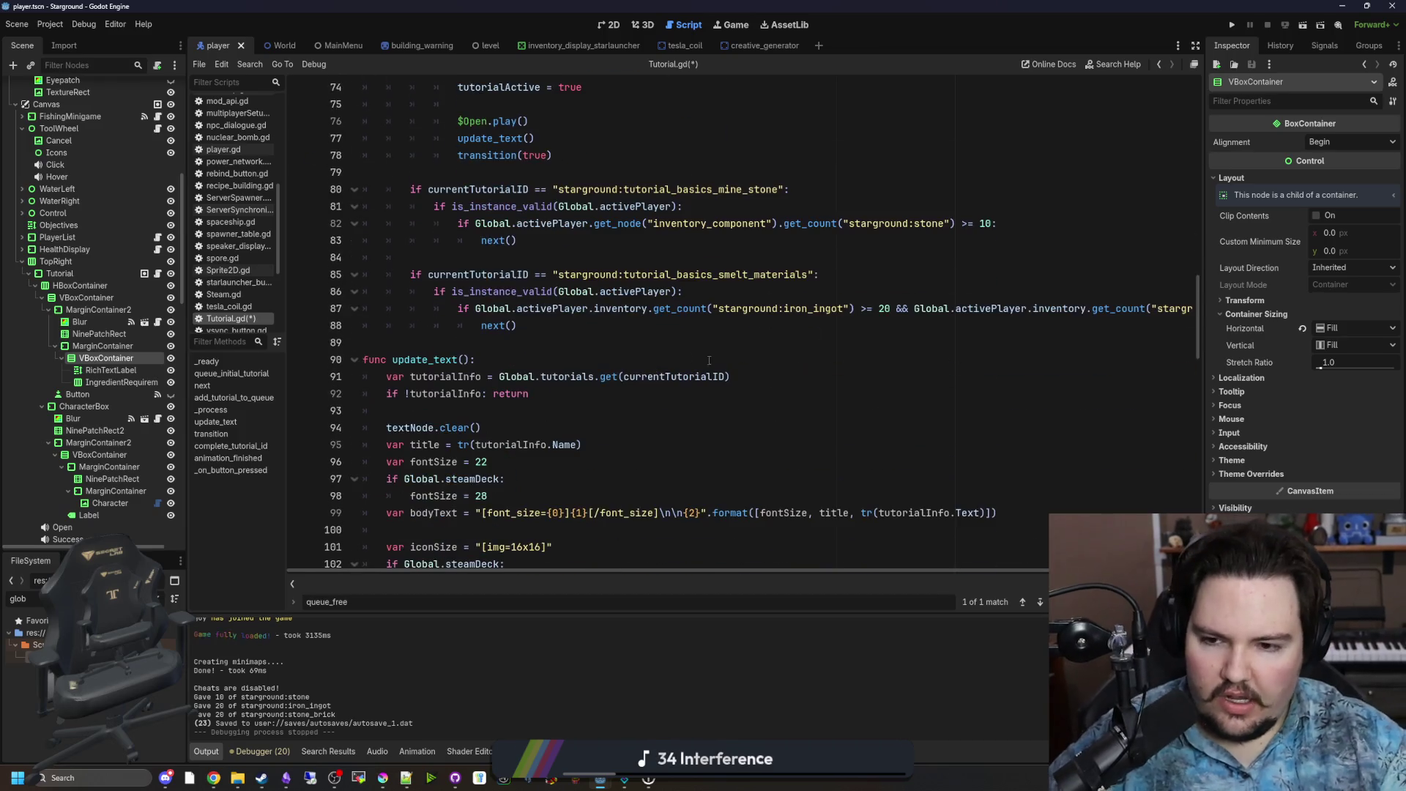
pyautogui.click(602, 411)
pyautogui.scroll(-1, 602, 411)
pyautogui.scroll(-20, 601, 411)
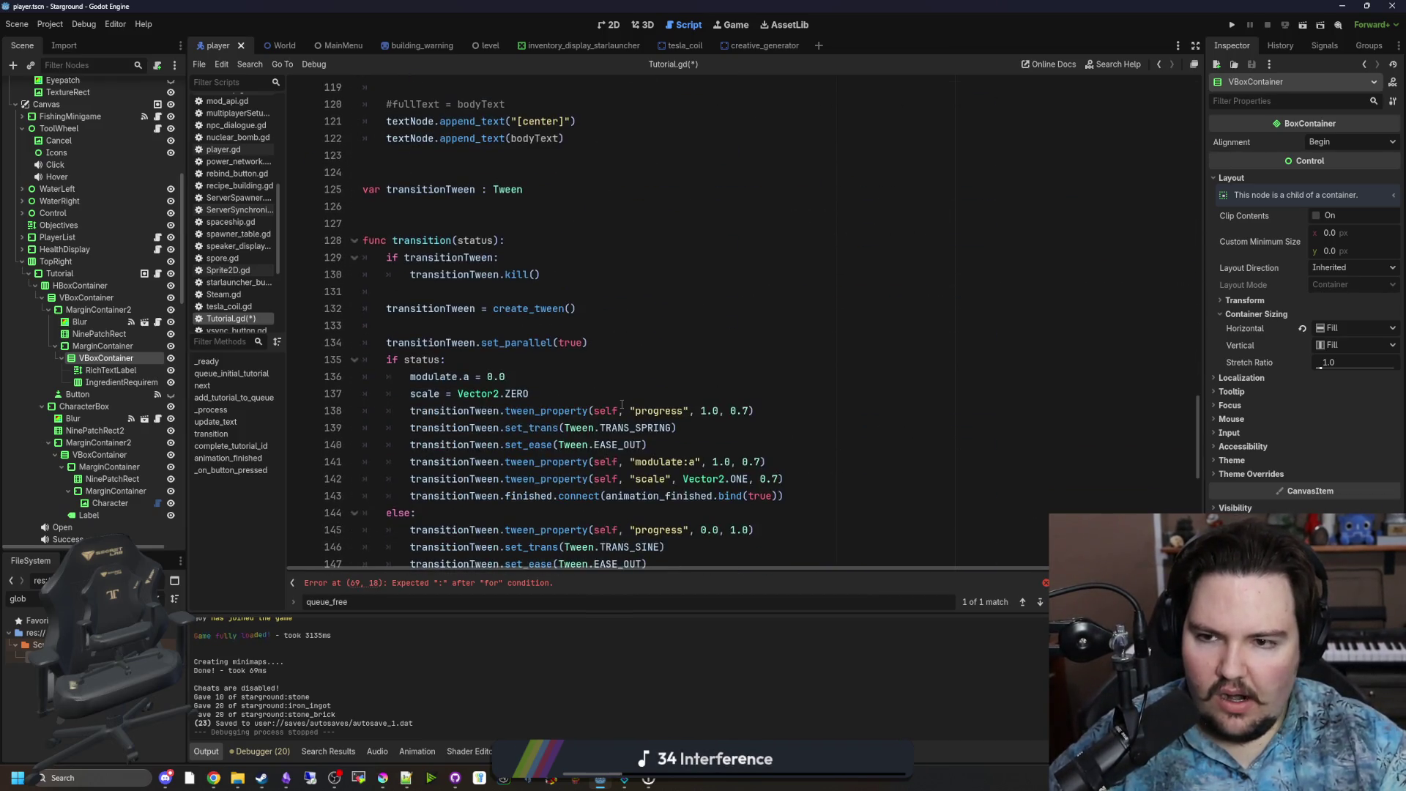
pyautogui.scroll(-3, 621, 404)
pyautogui.click(661, 328)
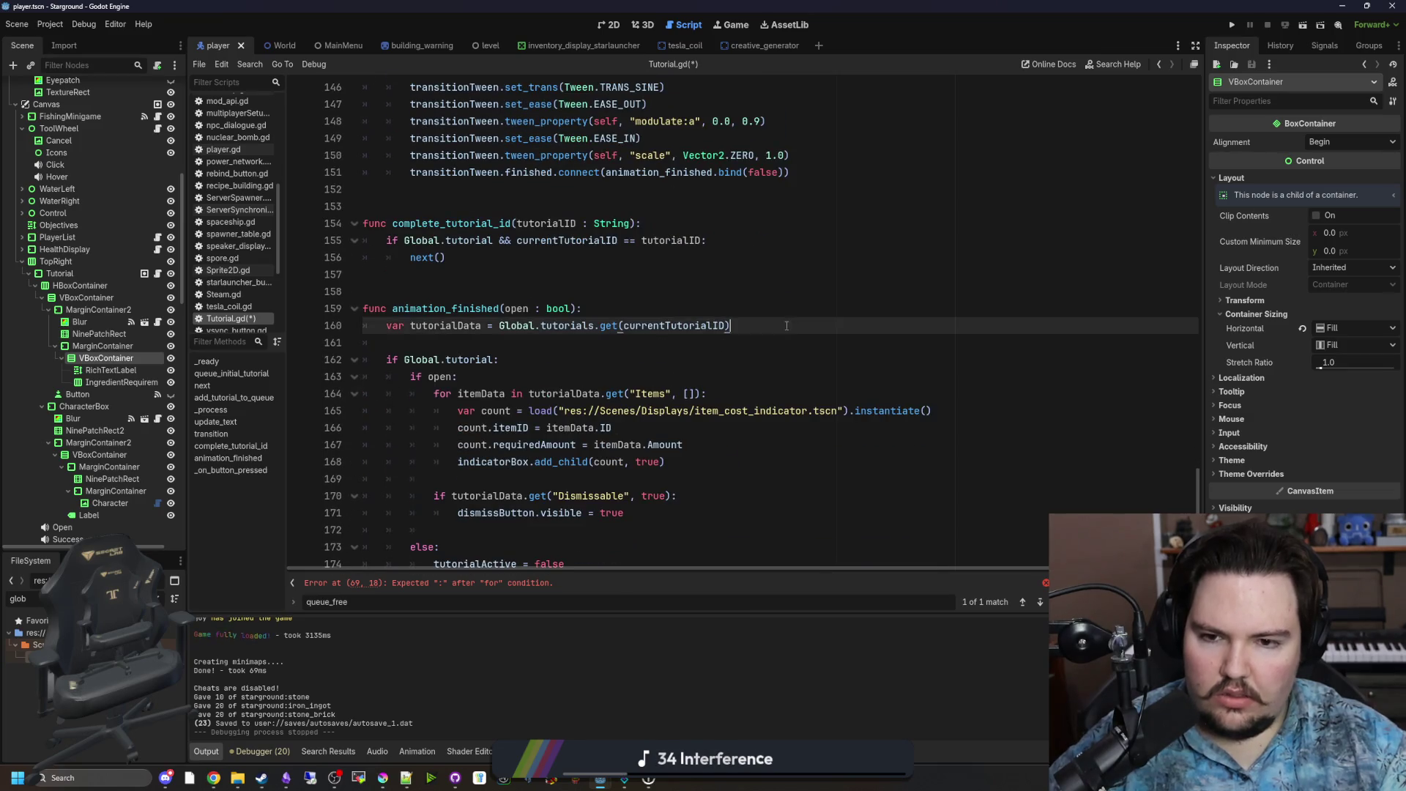
pyautogui.scroll(6, 666, 351)
pyautogui.scroll(14, 677, 359)
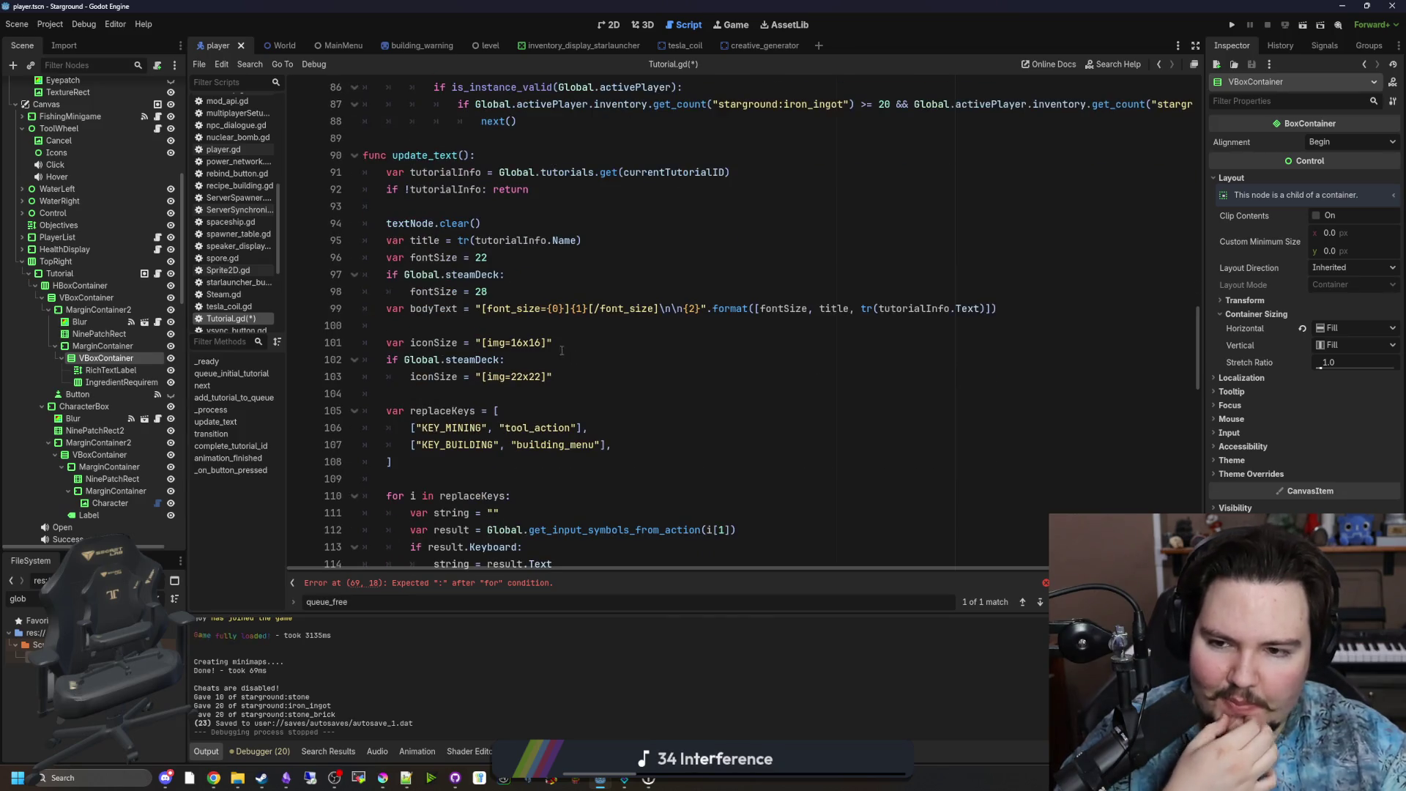
pyautogui.scroll(9, 574, 353)
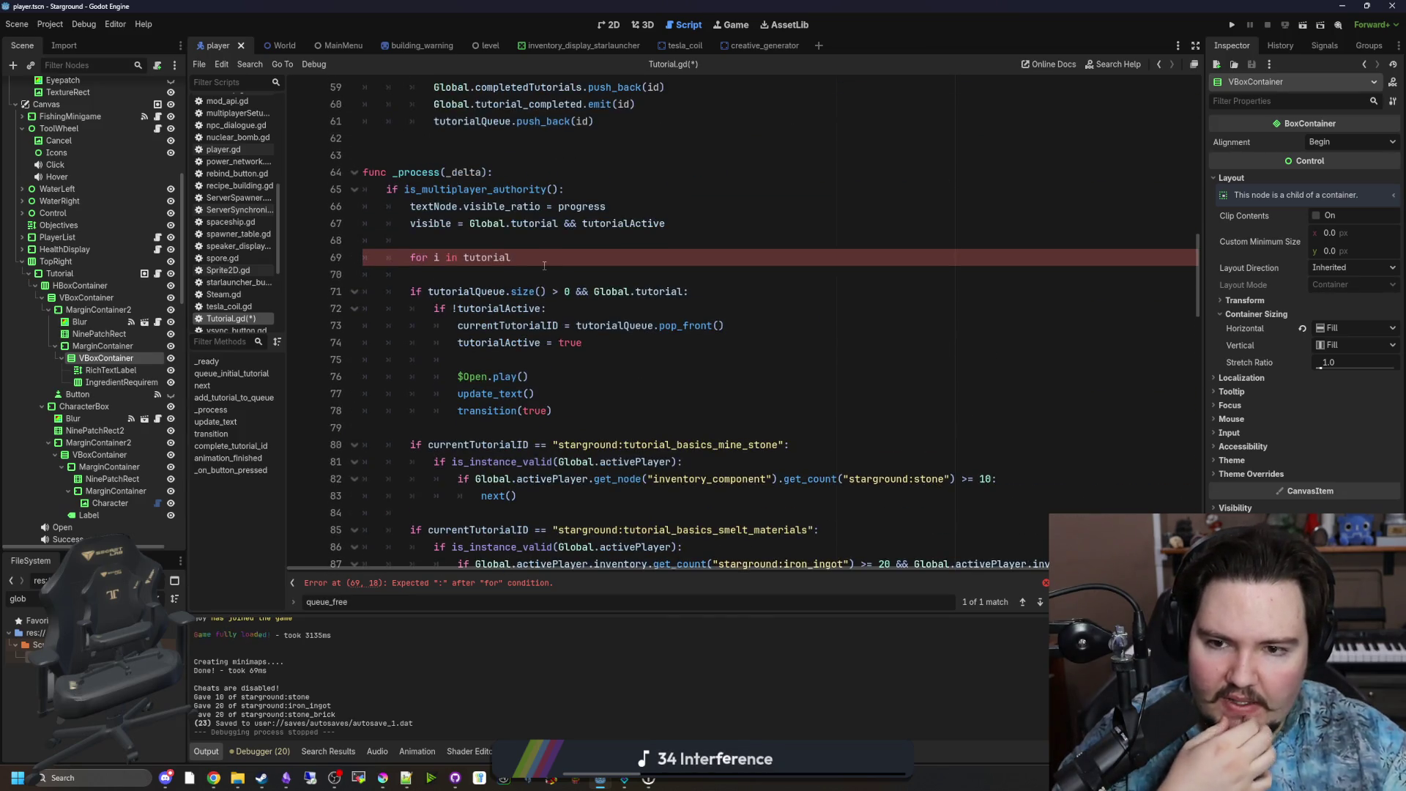
# Delete the stray unfinished 'for i in tutorial' line from _process.
pyautogui.moveTo(544, 265); pyautogui.dragTo(319, 240)
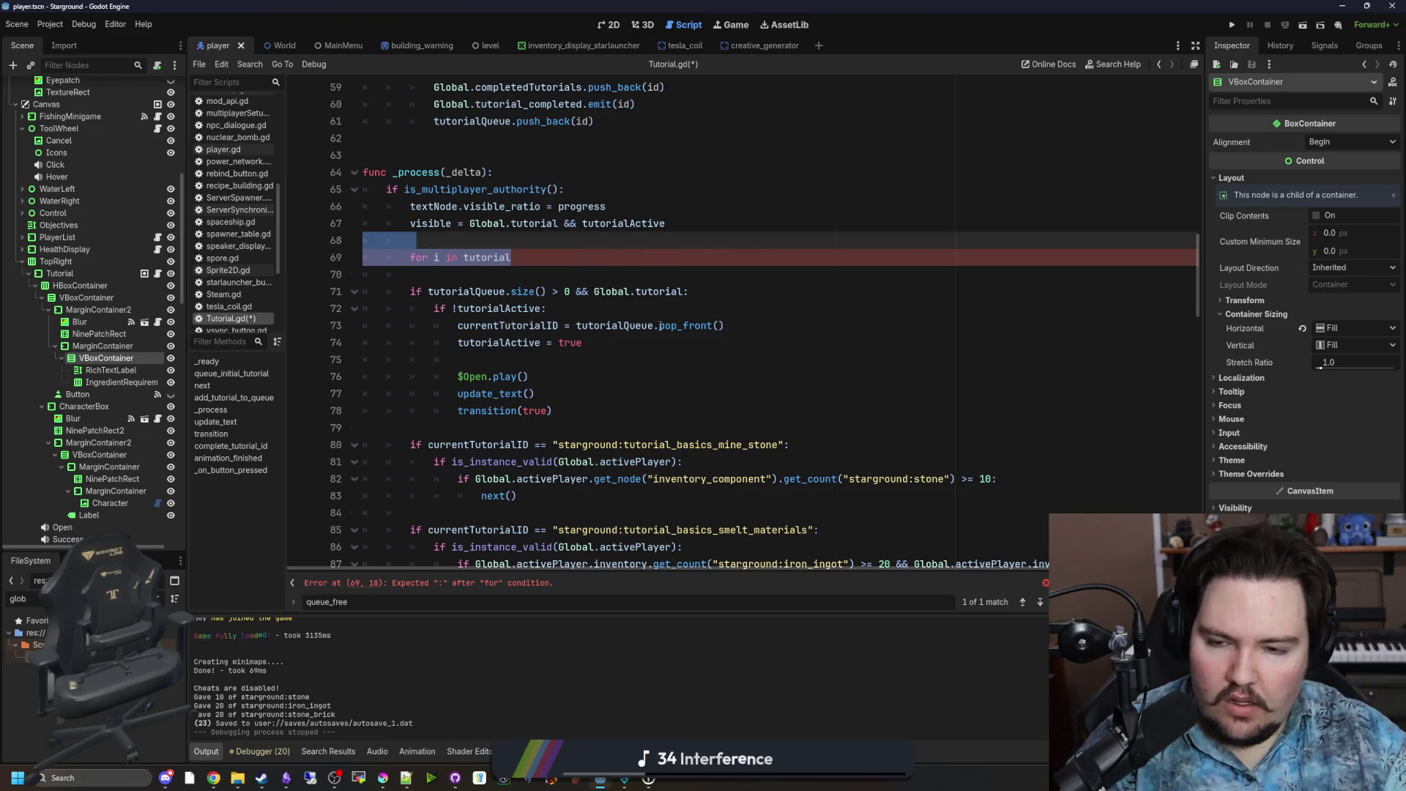
pyautogui.press('BackSpace')
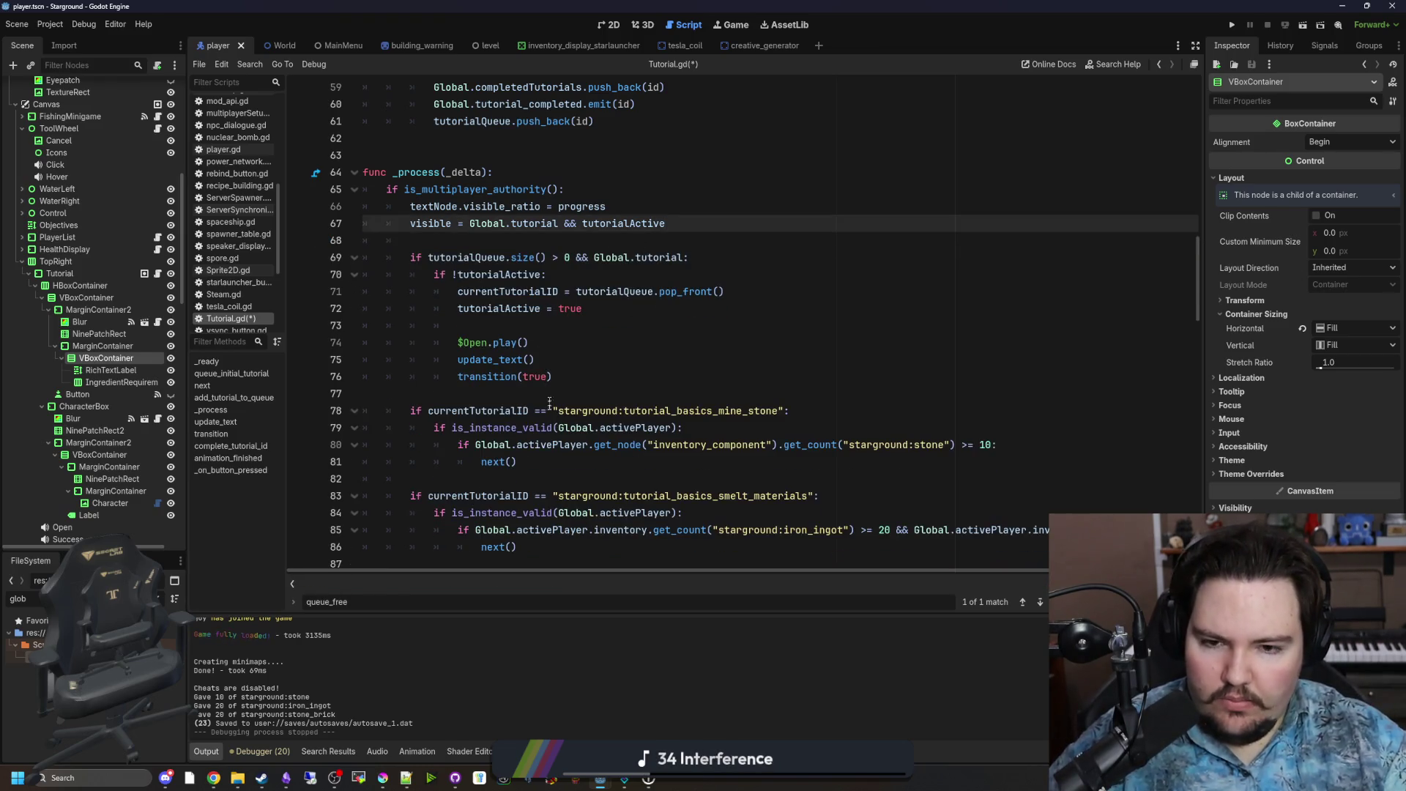
pyautogui.click(509, 397)
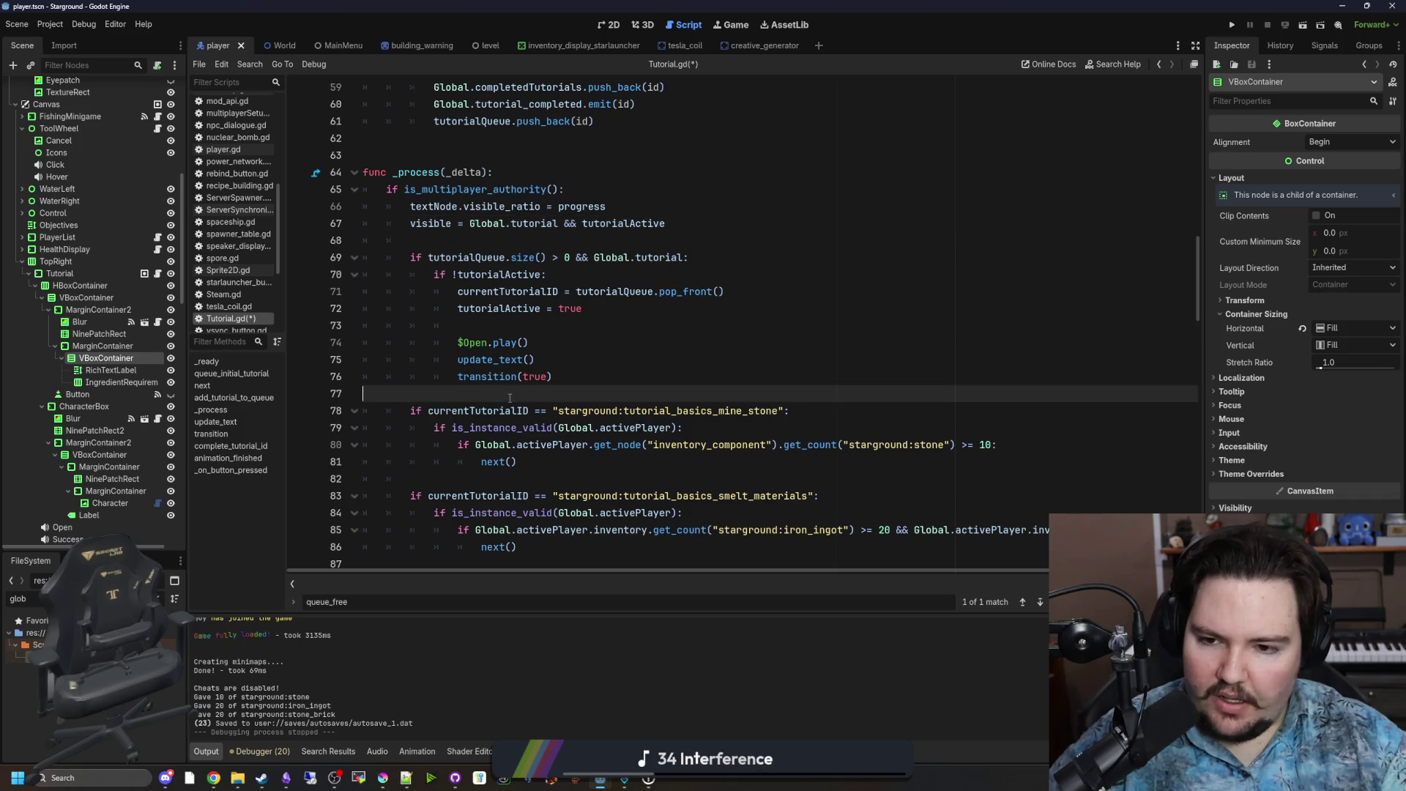
# Add an 'if tutorialActive:' condition in _process.
pyautogui.scroll(-1, 520, 394)
pyautogui.press('Return')
pyautogui.press('Return')
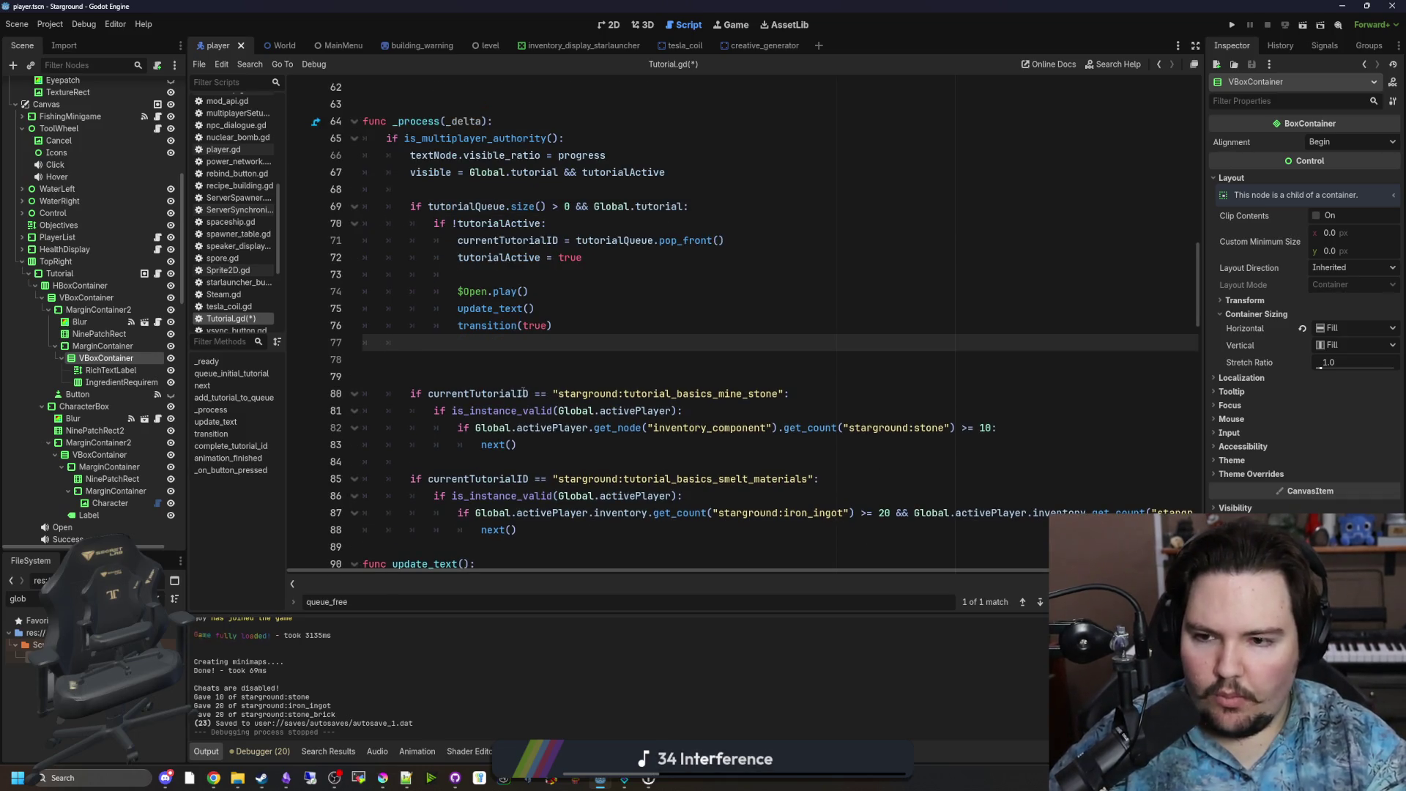
pyautogui.press('Return')
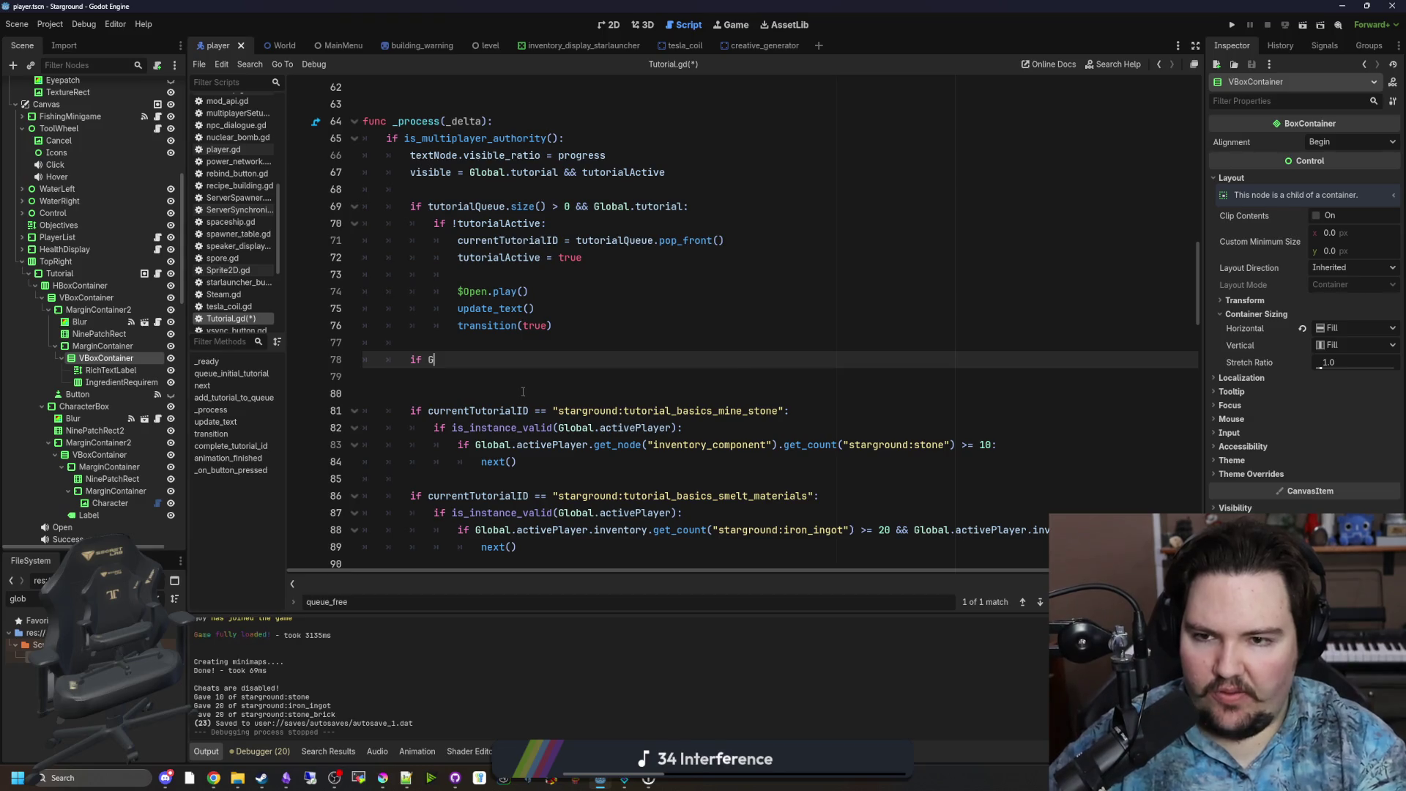
pyautogui.press('BackSpace')
pyautogui.write('tutorial')
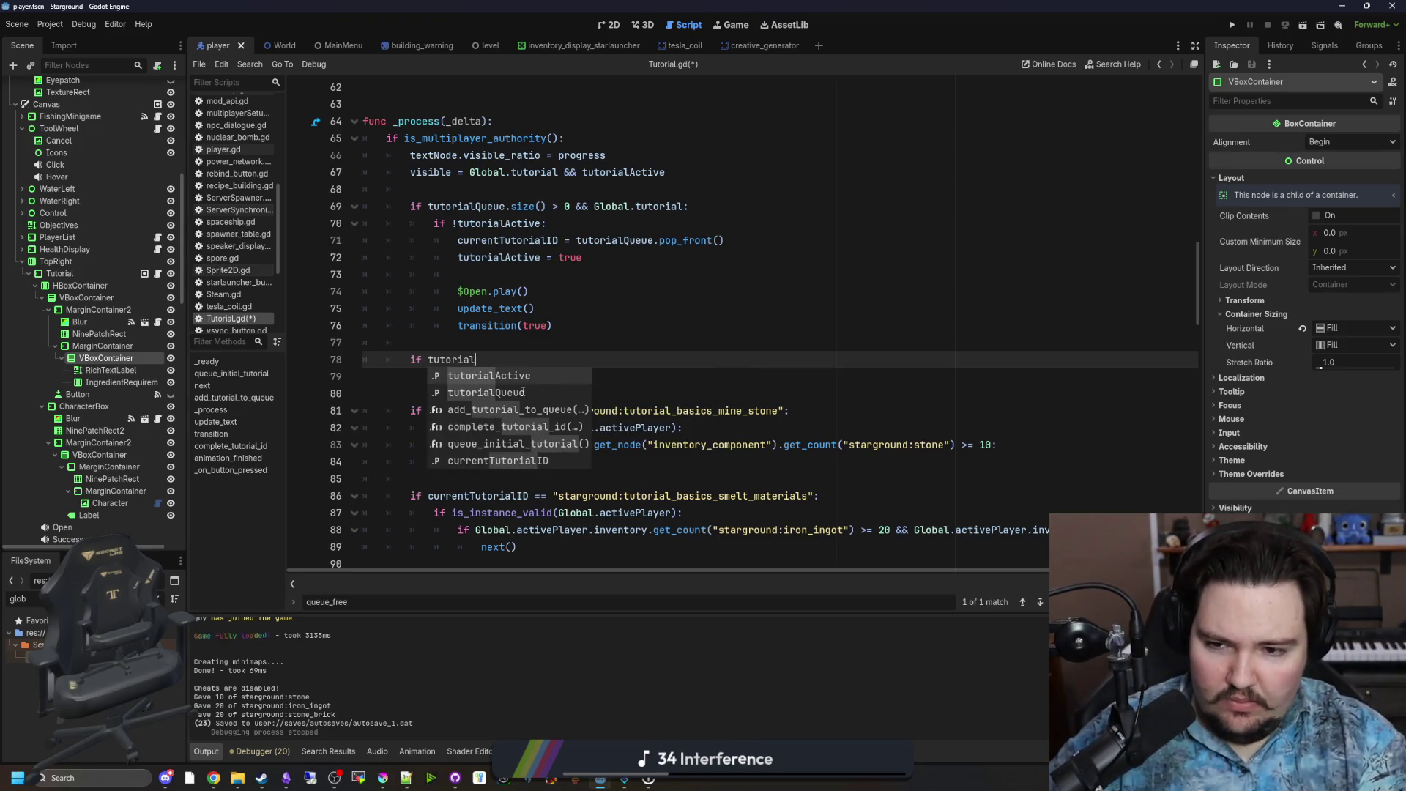
pyautogui.write('A')
pyautogui.press('Return')
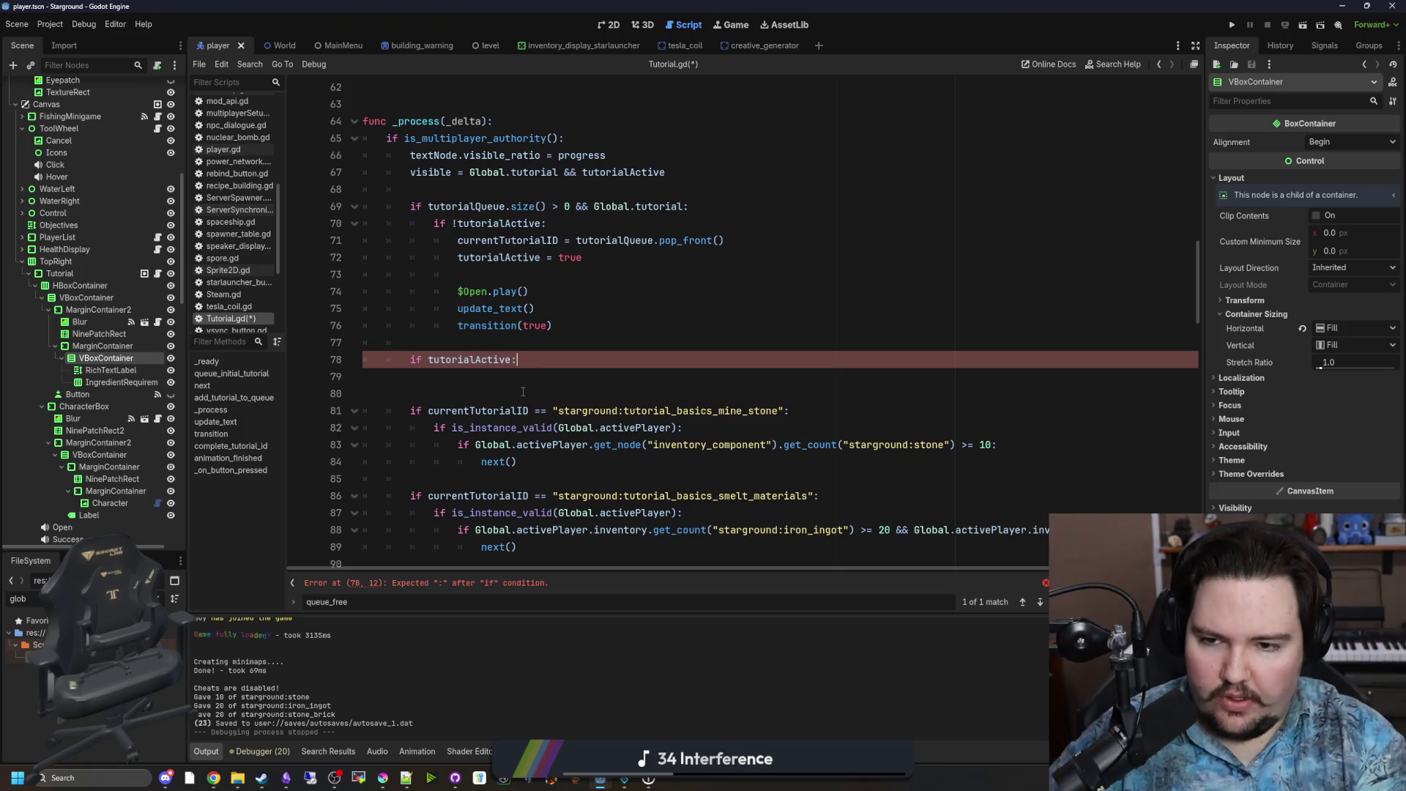
pyautogui.write(':')
pyautogui.keyDown('ctrl'); pyautogui.click(476, 359); pyautogui.keyUp('ctrl')
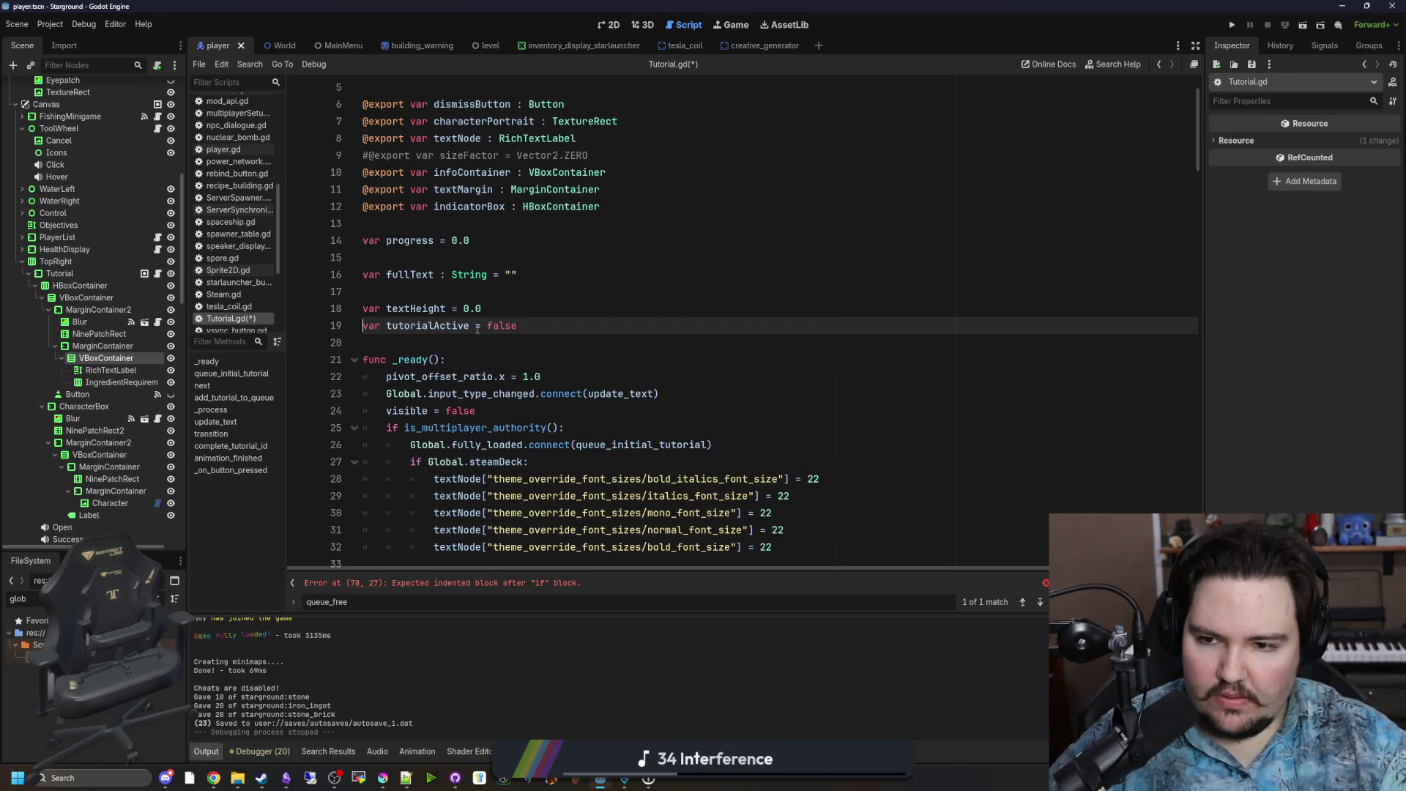
pyautogui.hotkey('alt', 'Left')
# Indent the tutorial completion checks under the if tutorialActive: block.
pyautogui.click(508, 335)
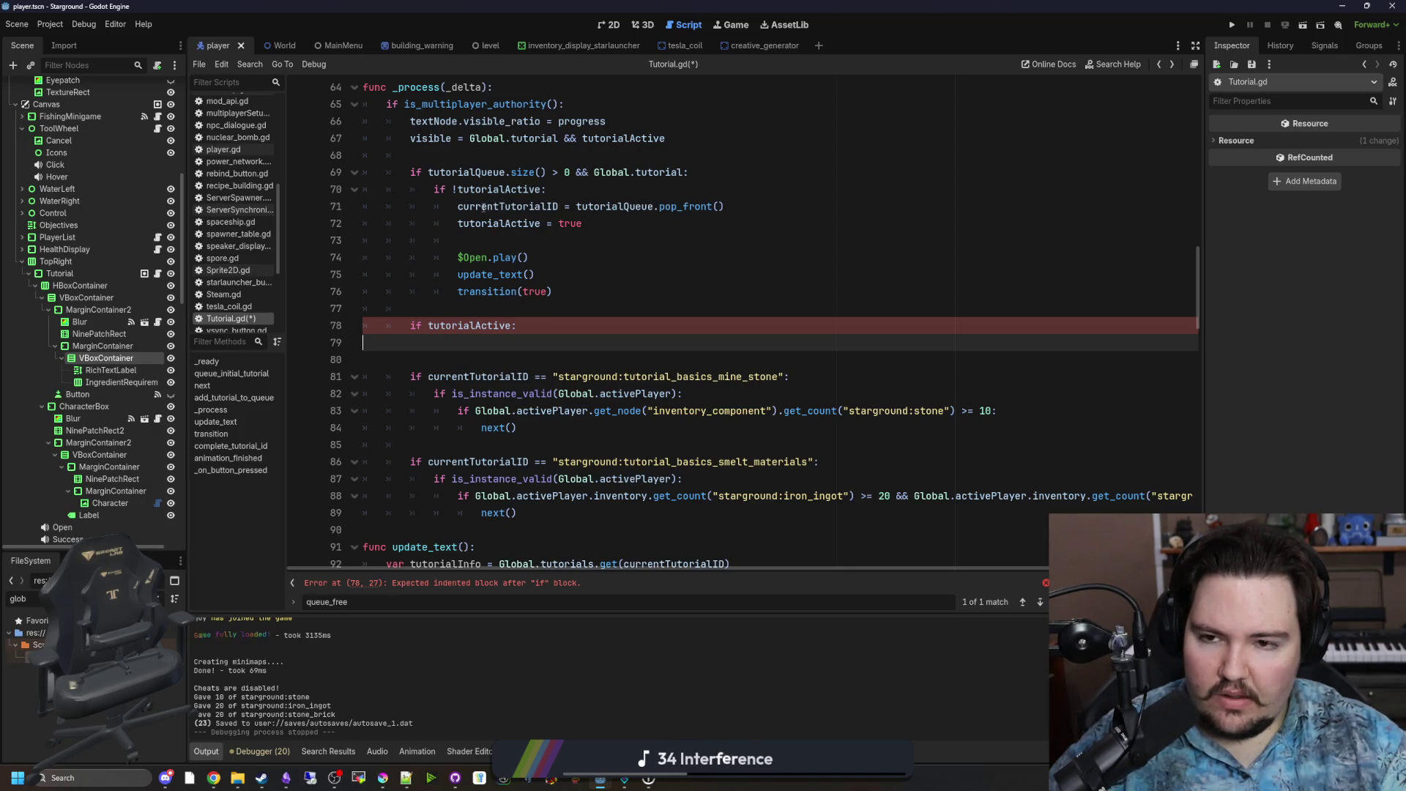
pyautogui.press('Tab')
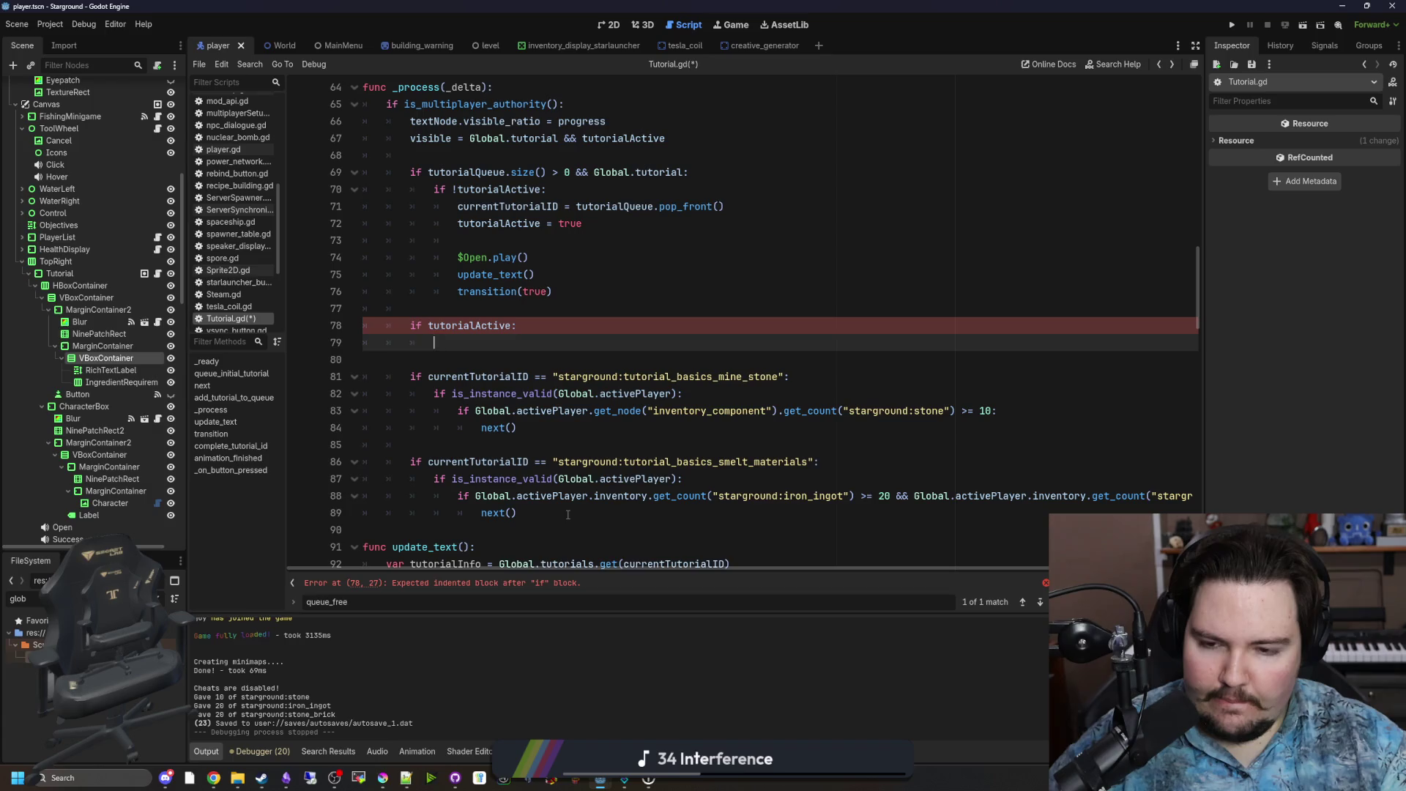
pyautogui.moveTo(567, 515)
pyautogui.mouseDown()
pyautogui.moveTo(381, 366)
pyautogui.moveTo(328, 370)
pyautogui.mouseUp()
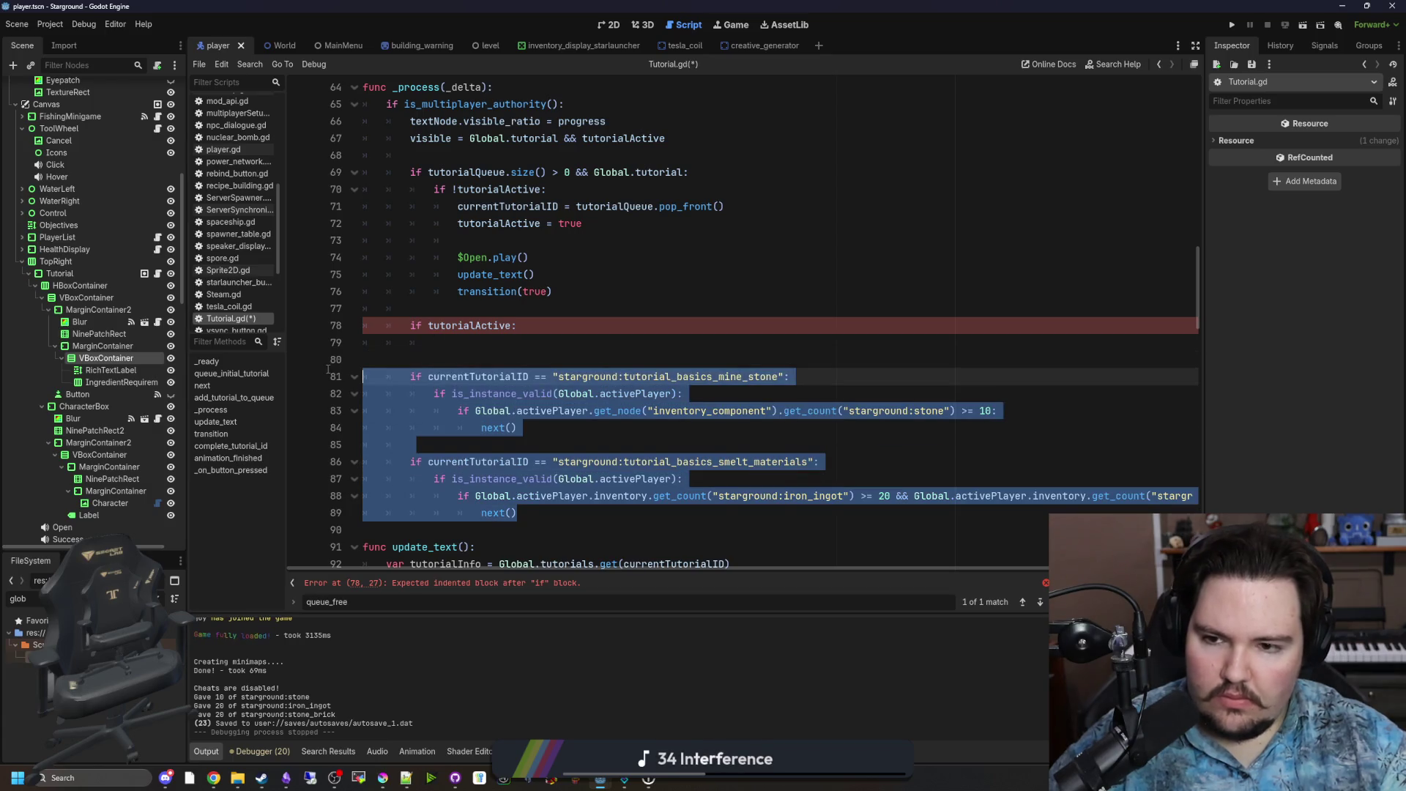
pyautogui.press('Tab')
pyautogui.click(492, 344)
pyautogui.press('Delete')
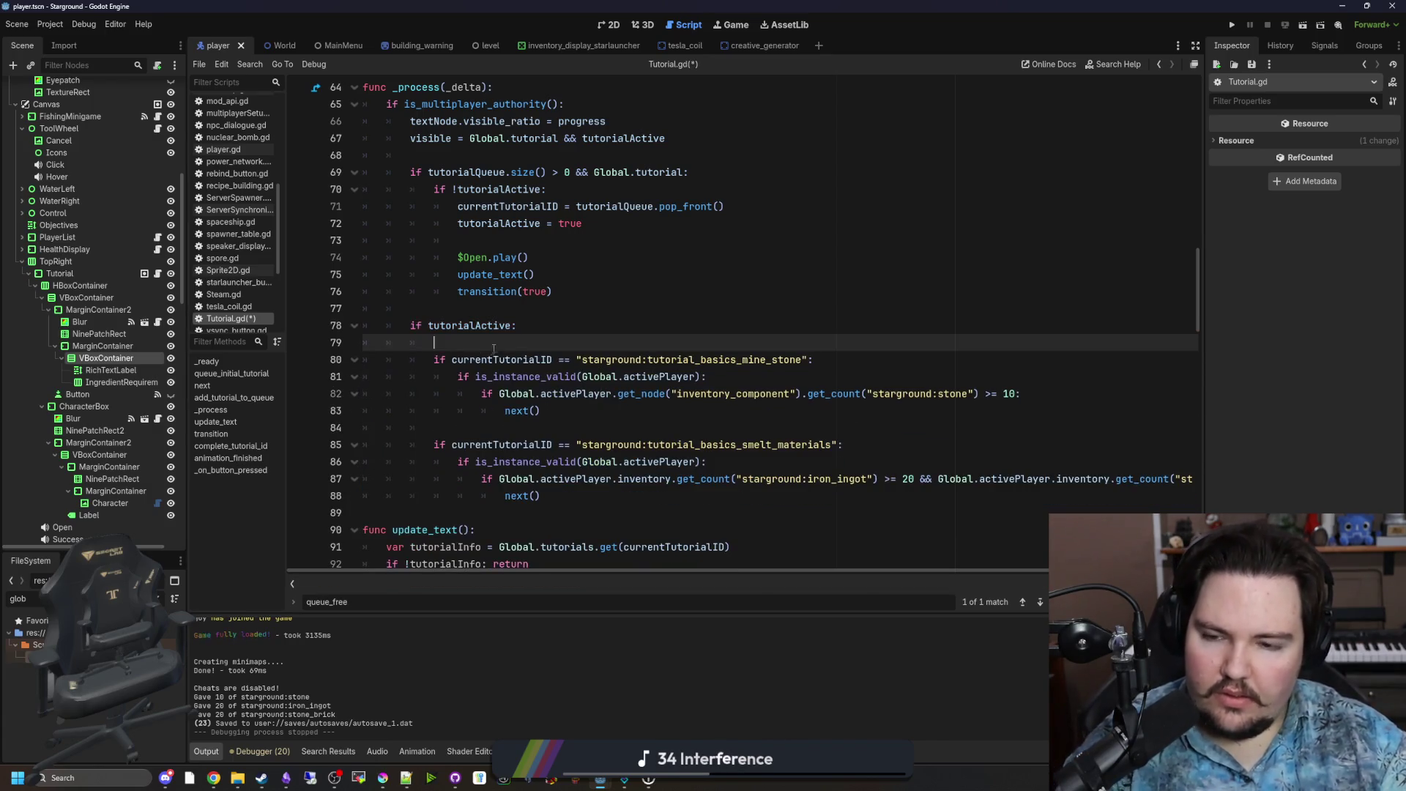
# Insert 'var tutorialData = Global.tutorials.get(currentTutorialID)' and start an unfinished 'FOR I IN' line.
pyautogui.write('var tutorialData = Global.tutorials.get(currentTutorialID)')
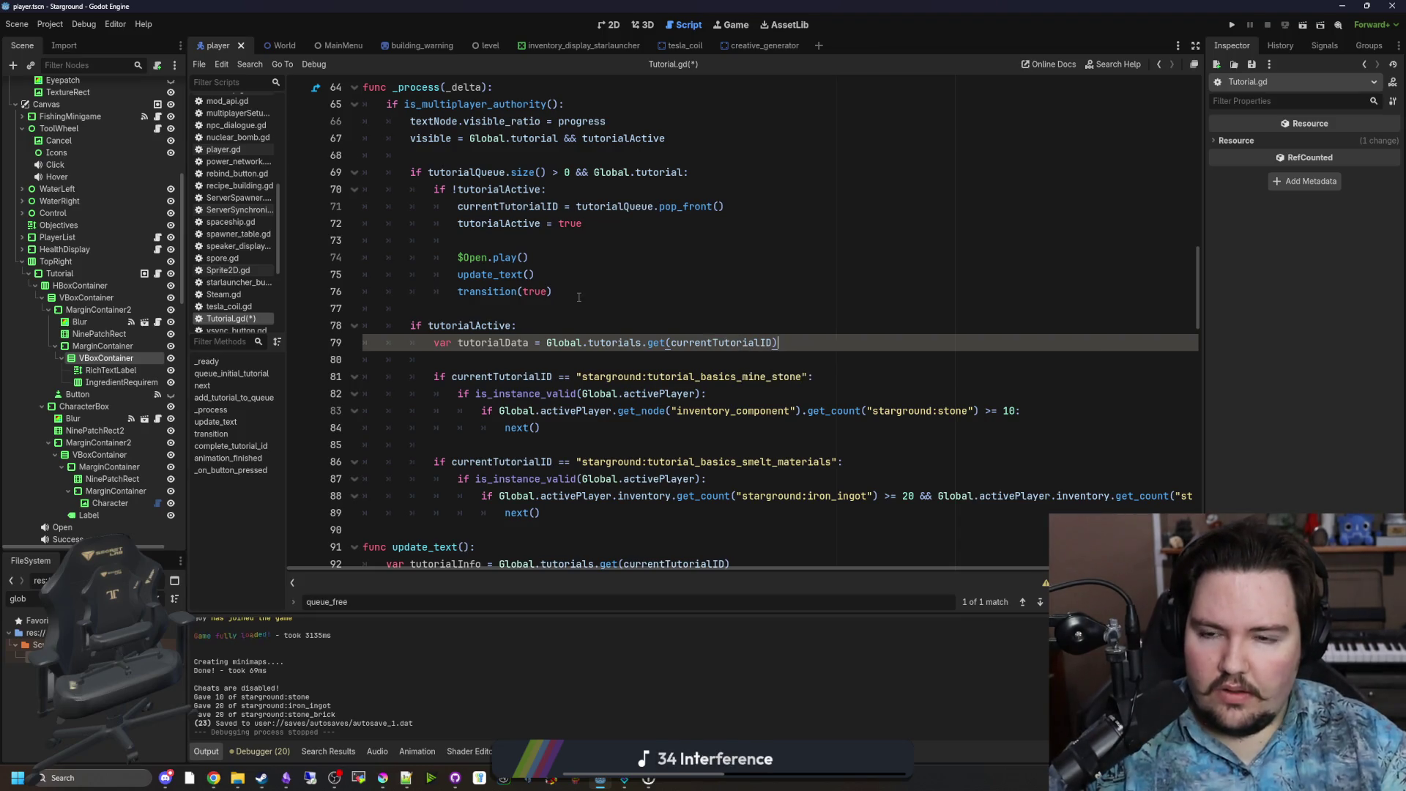
pyautogui.click(553, 244)
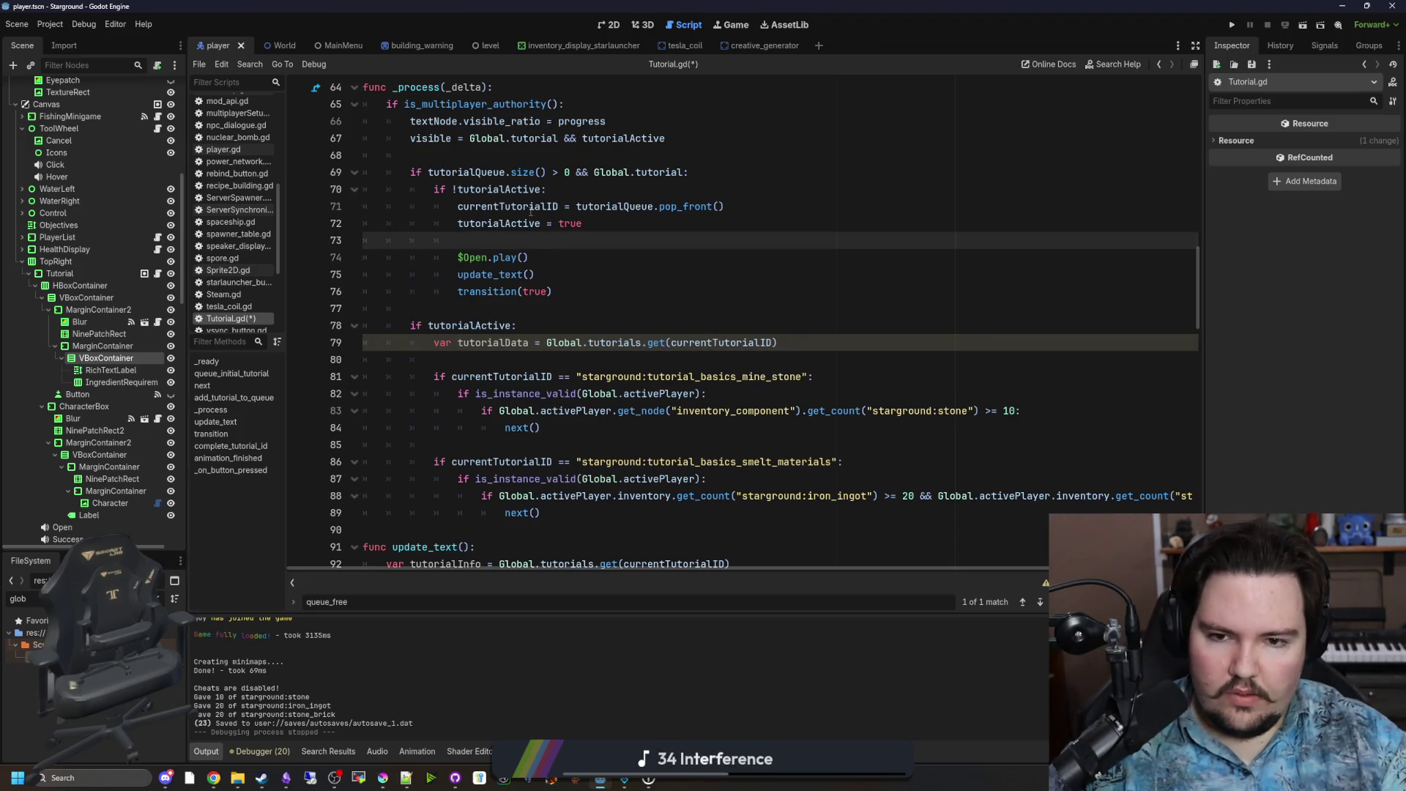
pyautogui.click(545, 359)
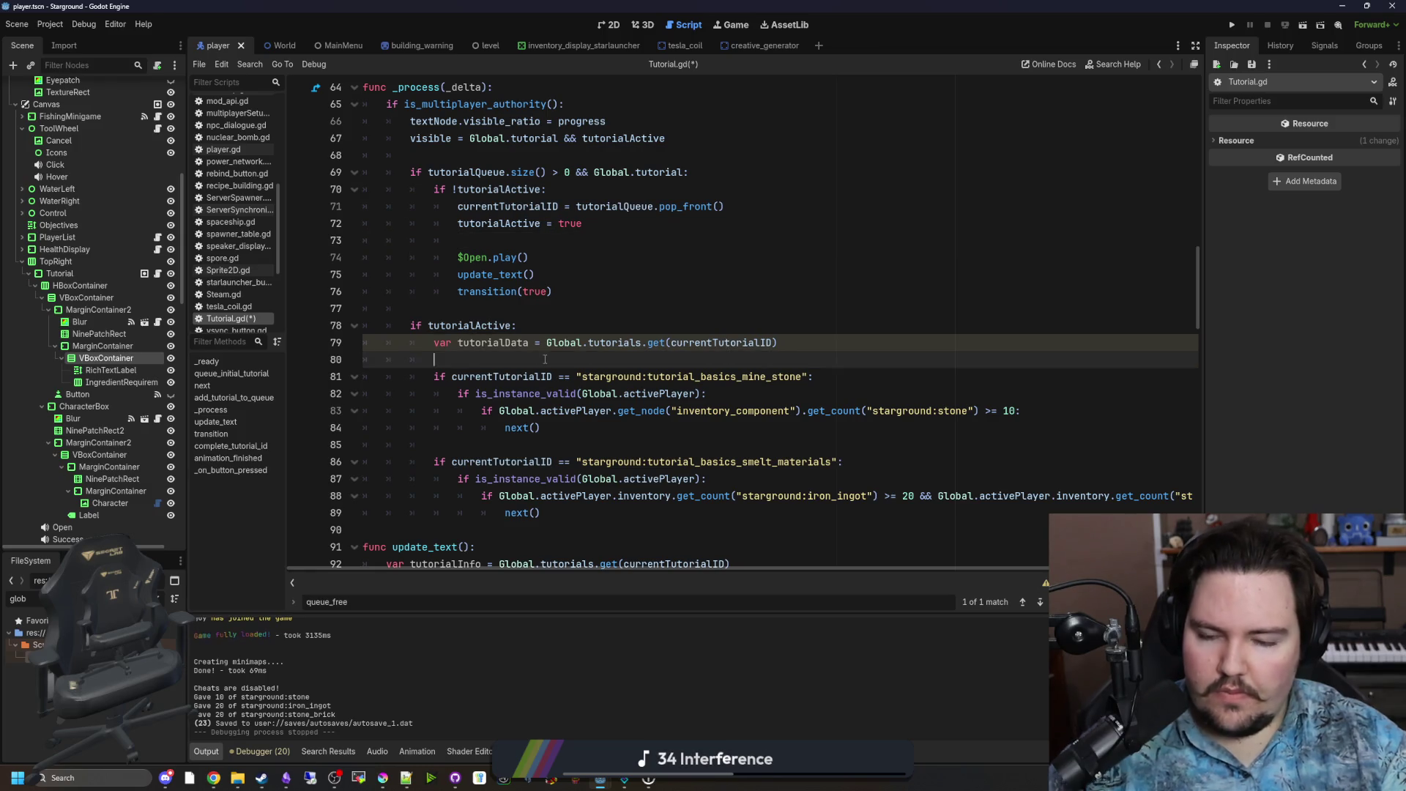
pyautogui.press('Return')
pyautogui.press('Return')
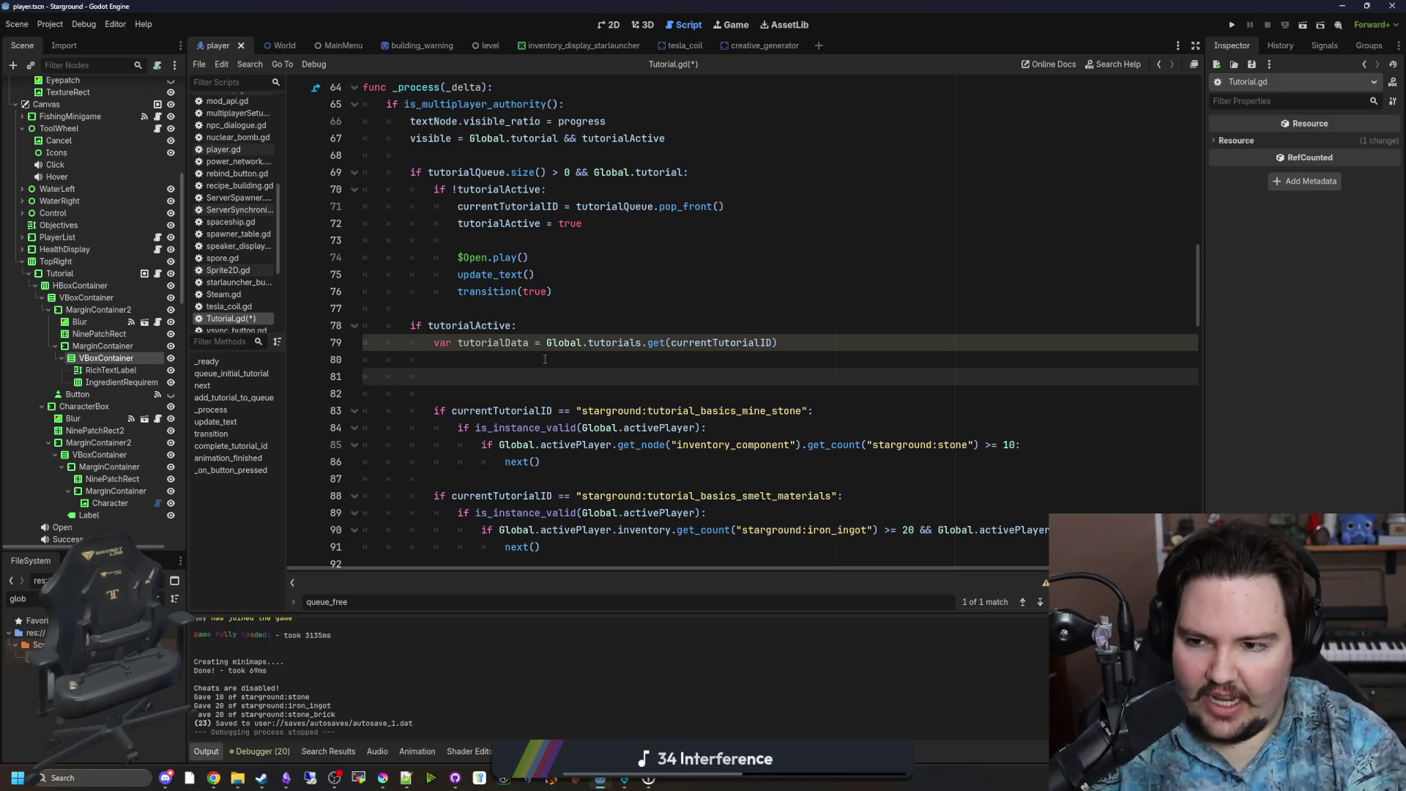
pyautogui.write('OR I IN')
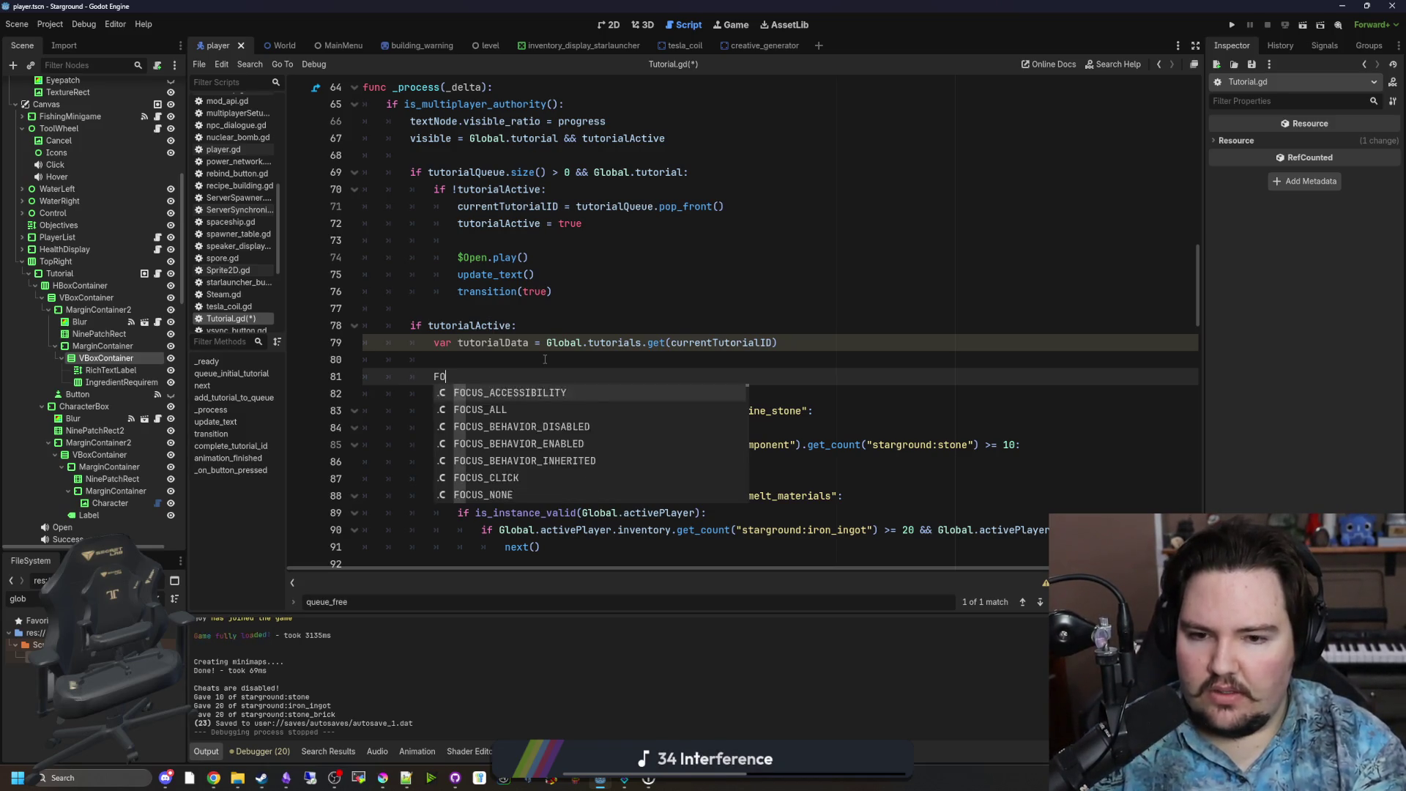
pyautogui.click(544, 359)
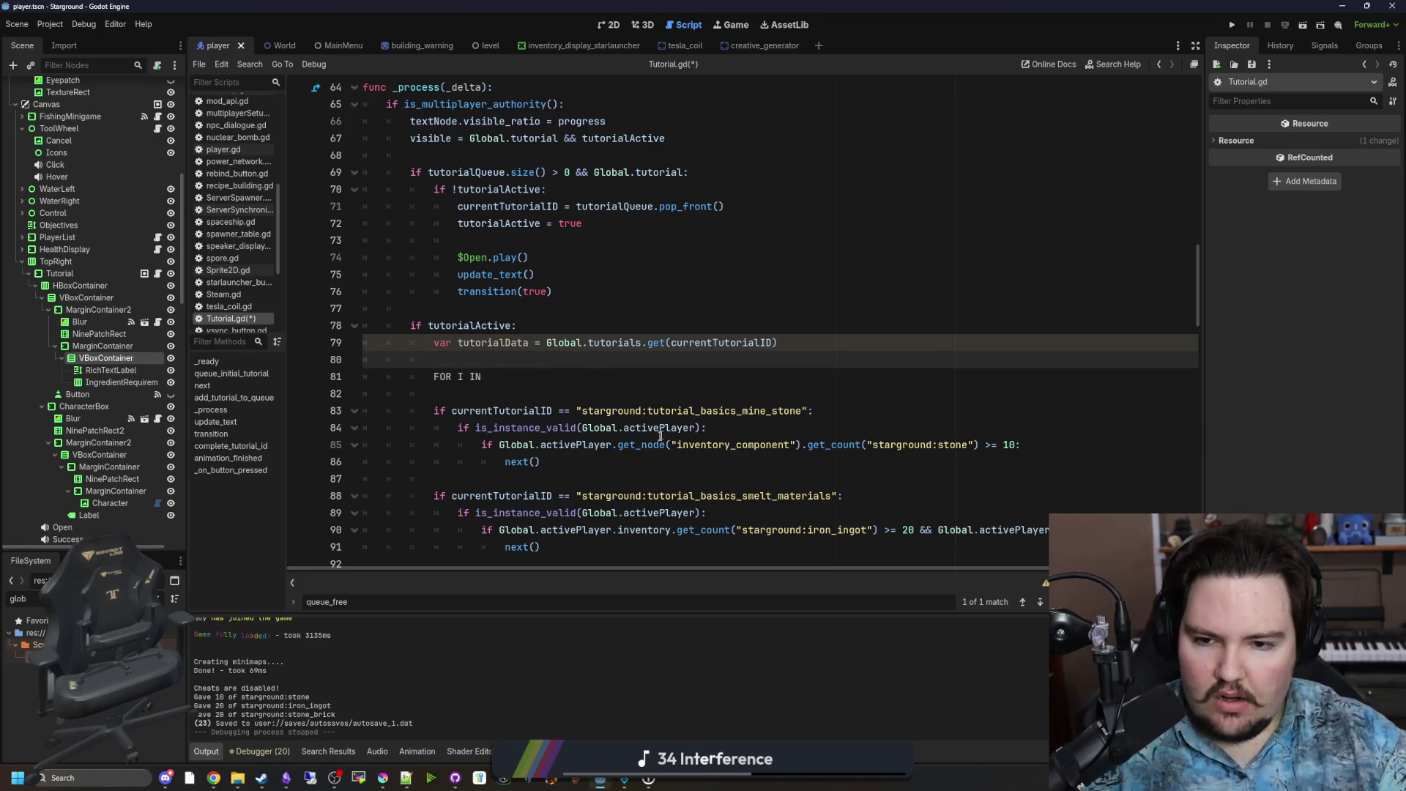
pyautogui.click(515, 385)
pyautogui.scroll(-15, 523, 385)
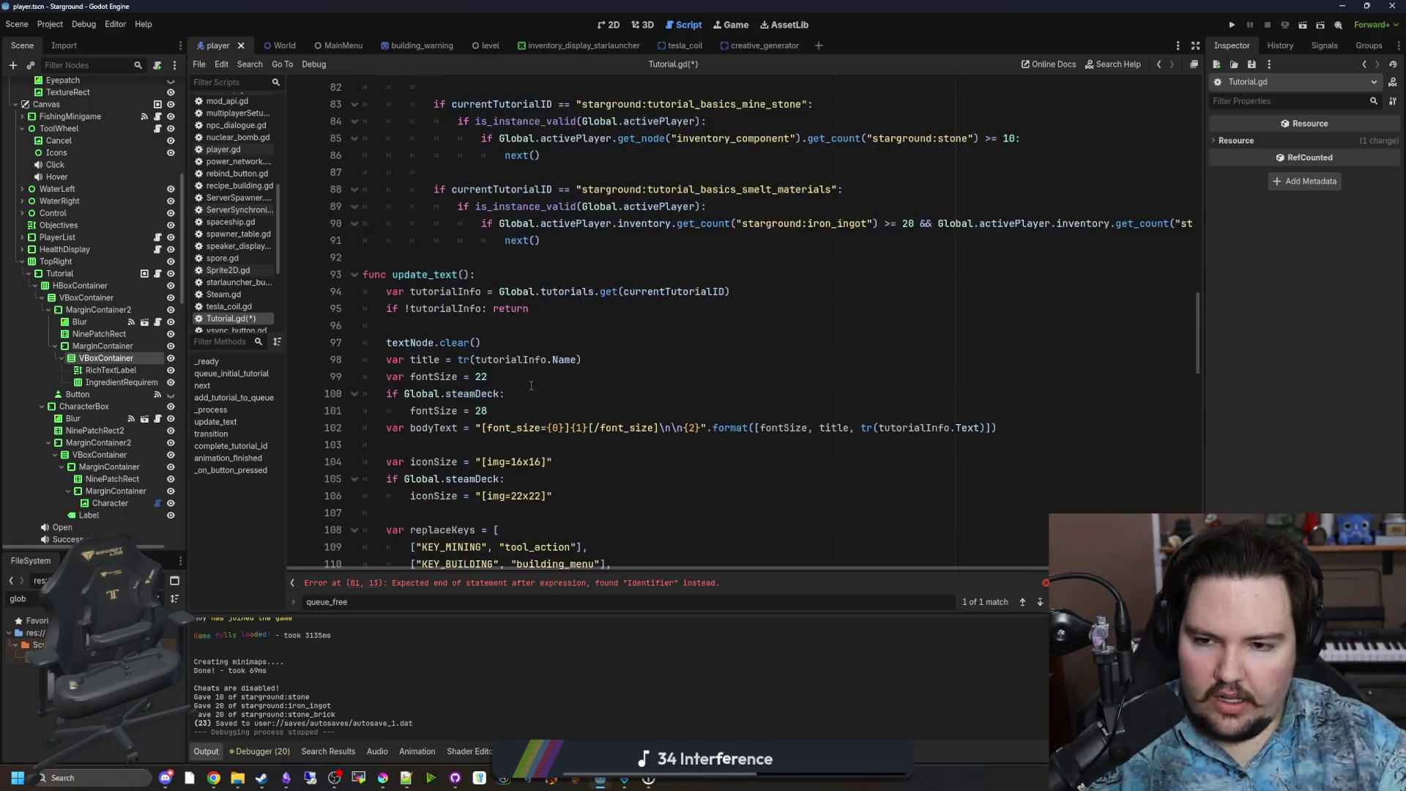
# Copy the Global.tutorial and for itemData lines from animation_finished over 'FOR I IN'.
pyautogui.scroll(-13, 532, 384)
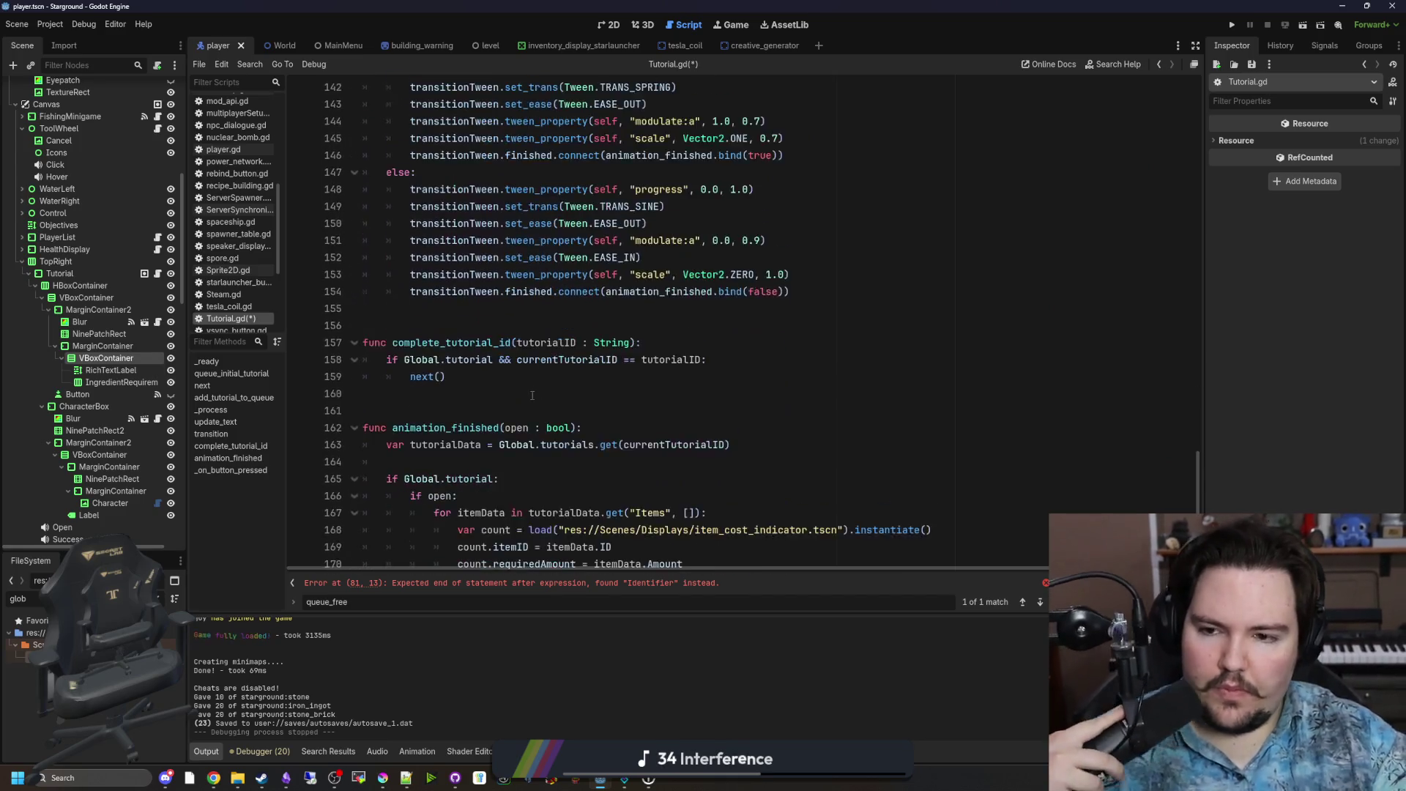
pyautogui.click(712, 414)
pyautogui.moveTo(703, 428); pyautogui.dragTo(458, 428)
pyautogui.click(744, 390)
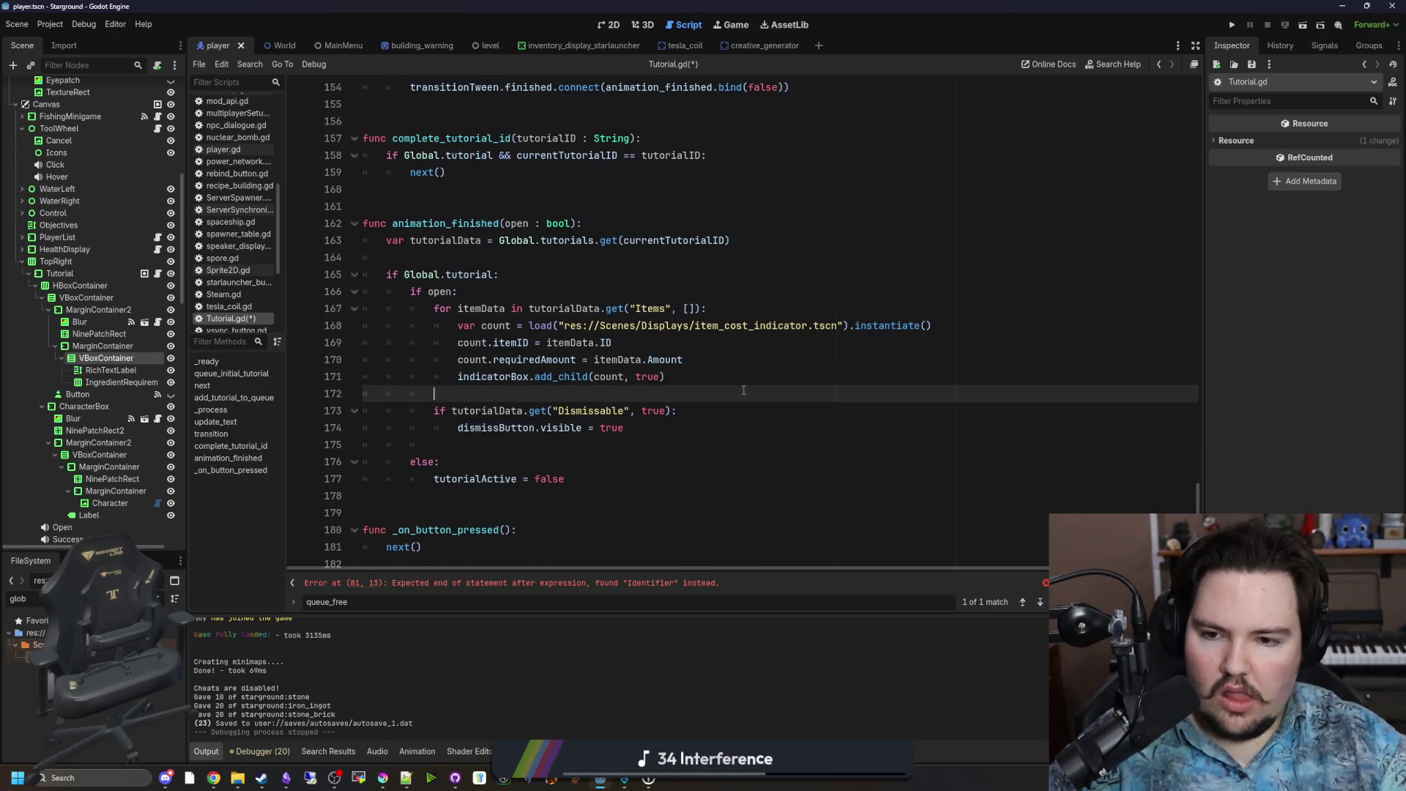
pyautogui.moveTo(747, 314)
pyautogui.mouseDown()
pyautogui.moveTo(366, 308)
pyautogui.moveTo(366, 275)
pyautogui.mouseUp()
pyautogui.hotkey('ctrl', 'c')
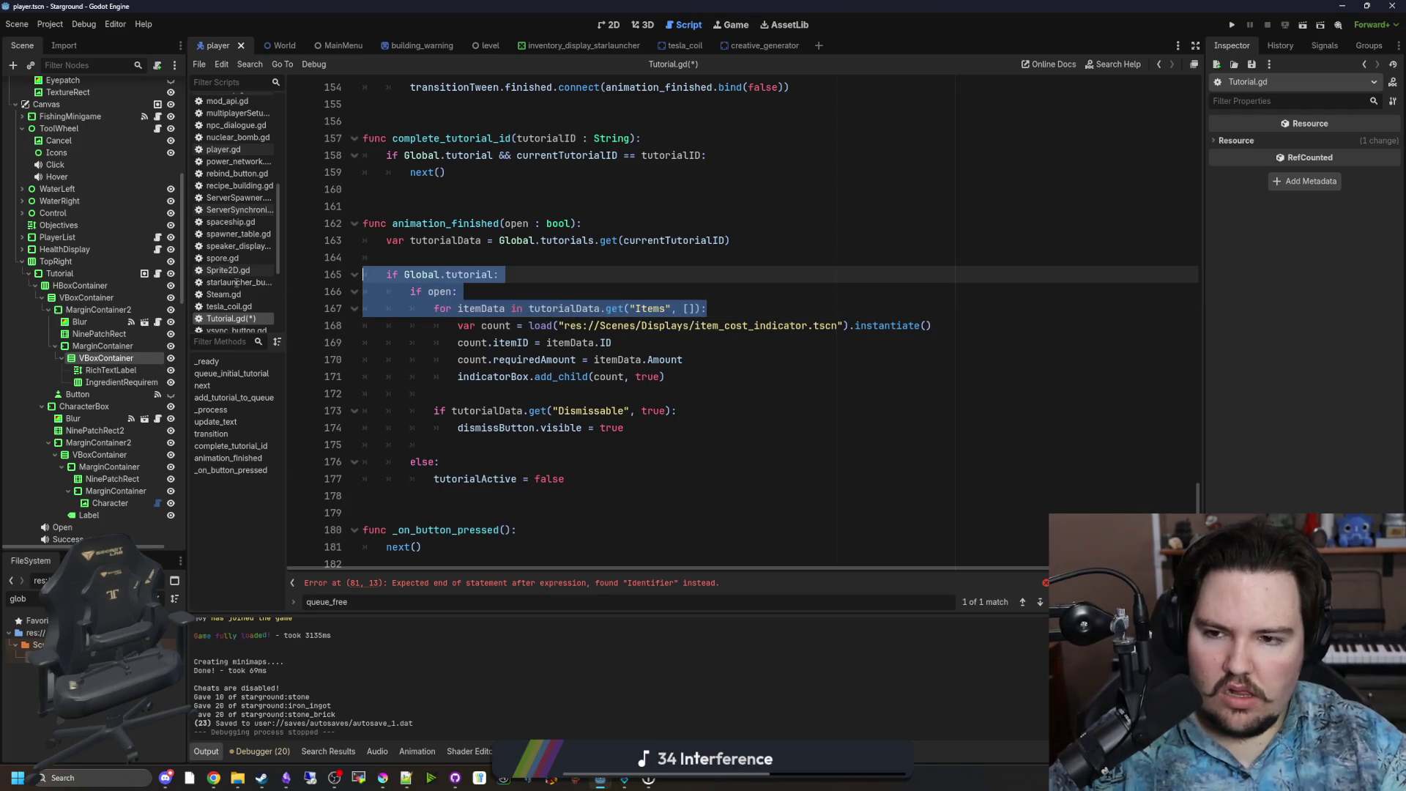
pyautogui.scroll(7, 577, 450)
pyautogui.scroll(20, 577, 450)
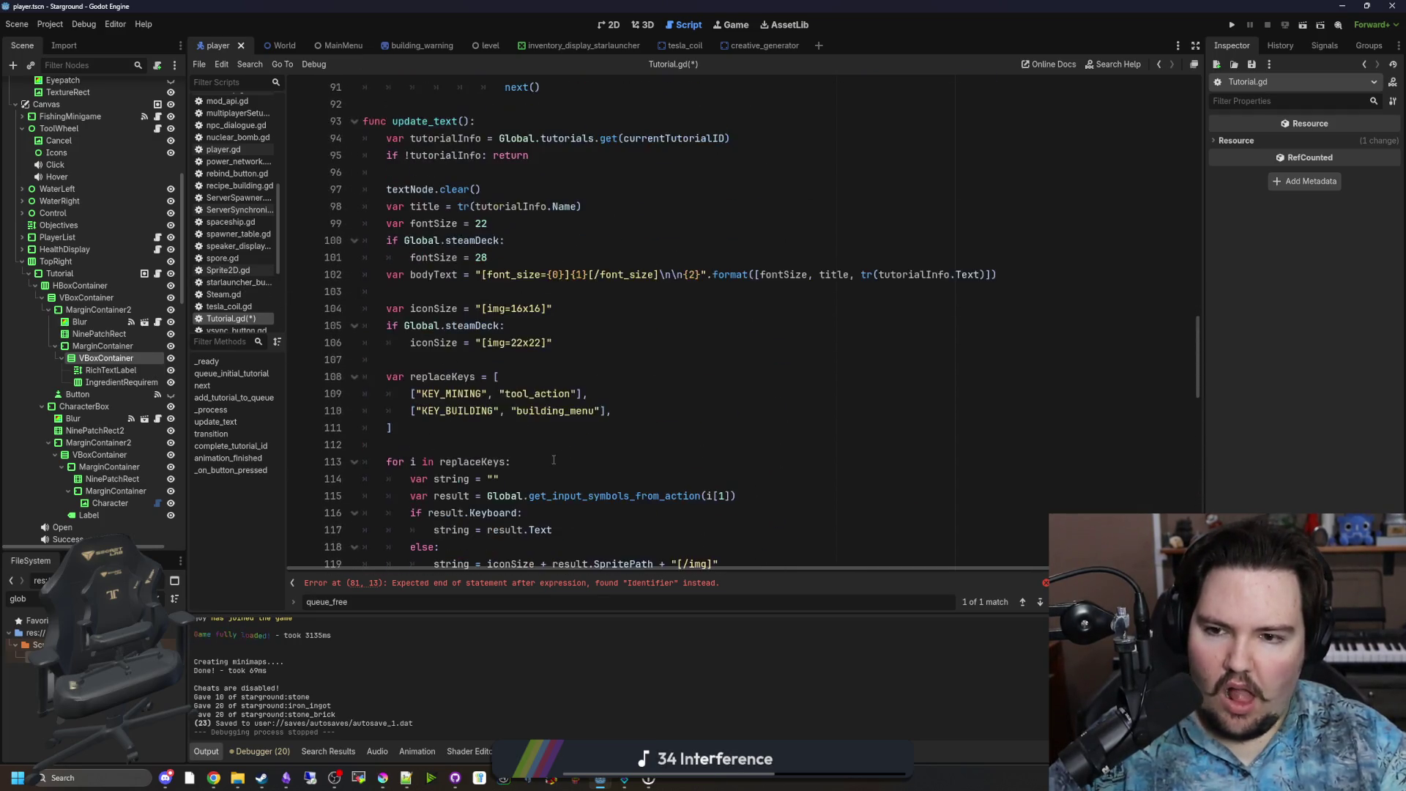
pyautogui.scroll(2, 606, 479)
pyautogui.moveTo(486, 325); pyautogui.dragTo(452, 325)
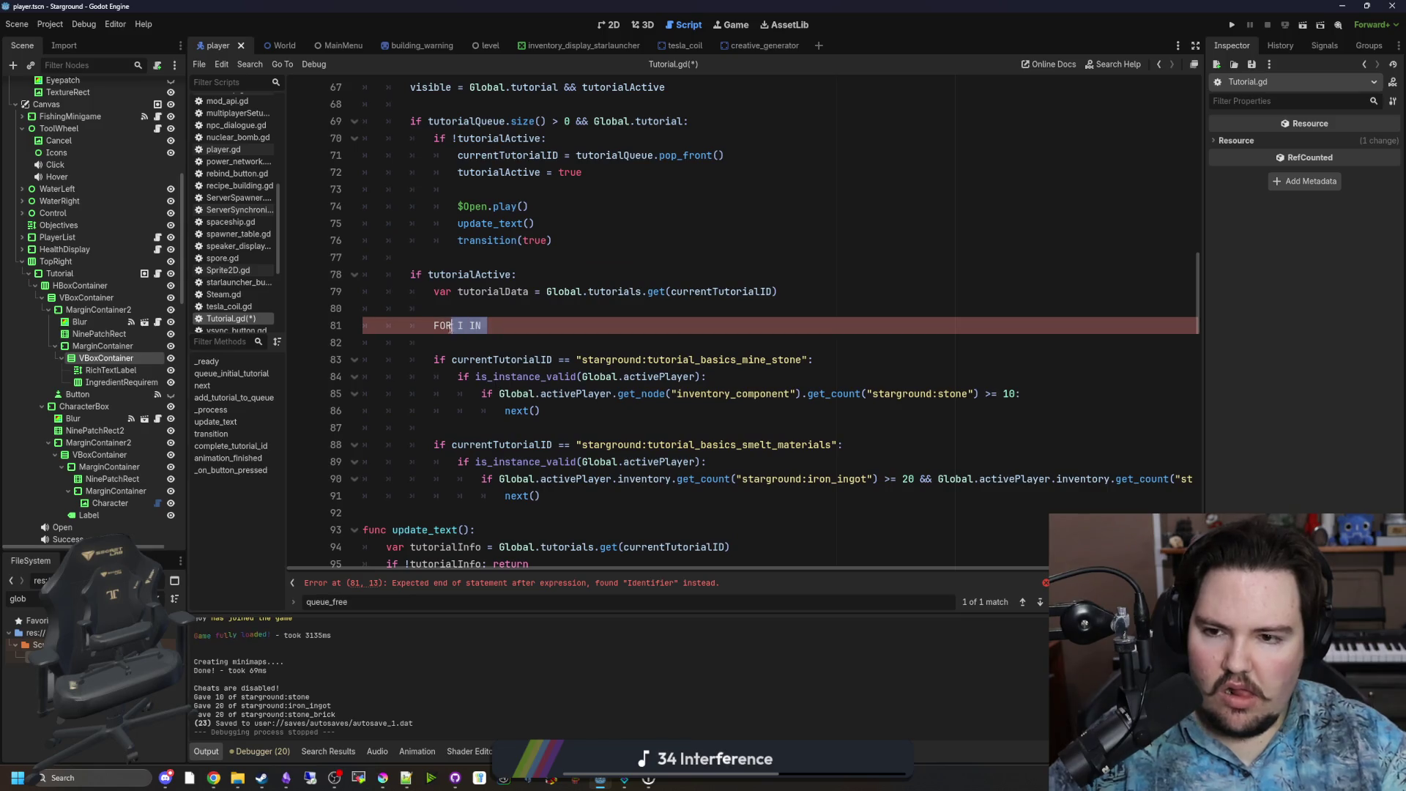
pyautogui.hotkey('ctrl', 'v')
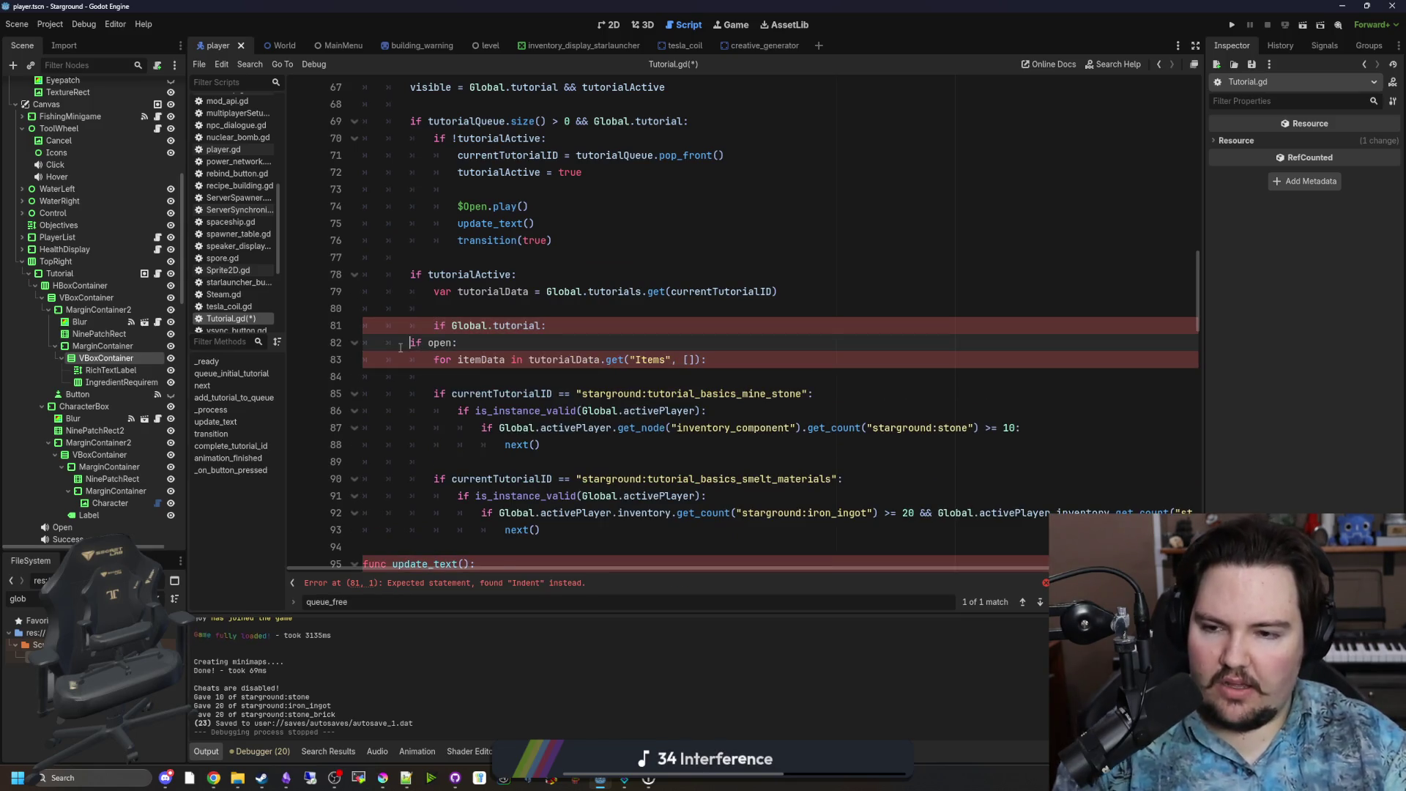
# Remove the 'if open:' line and strip the Items lookup from the itemData loop header.
pyautogui.keyDown('shift'); pyautogui.click(438, 359); pyautogui.keyUp('shift')
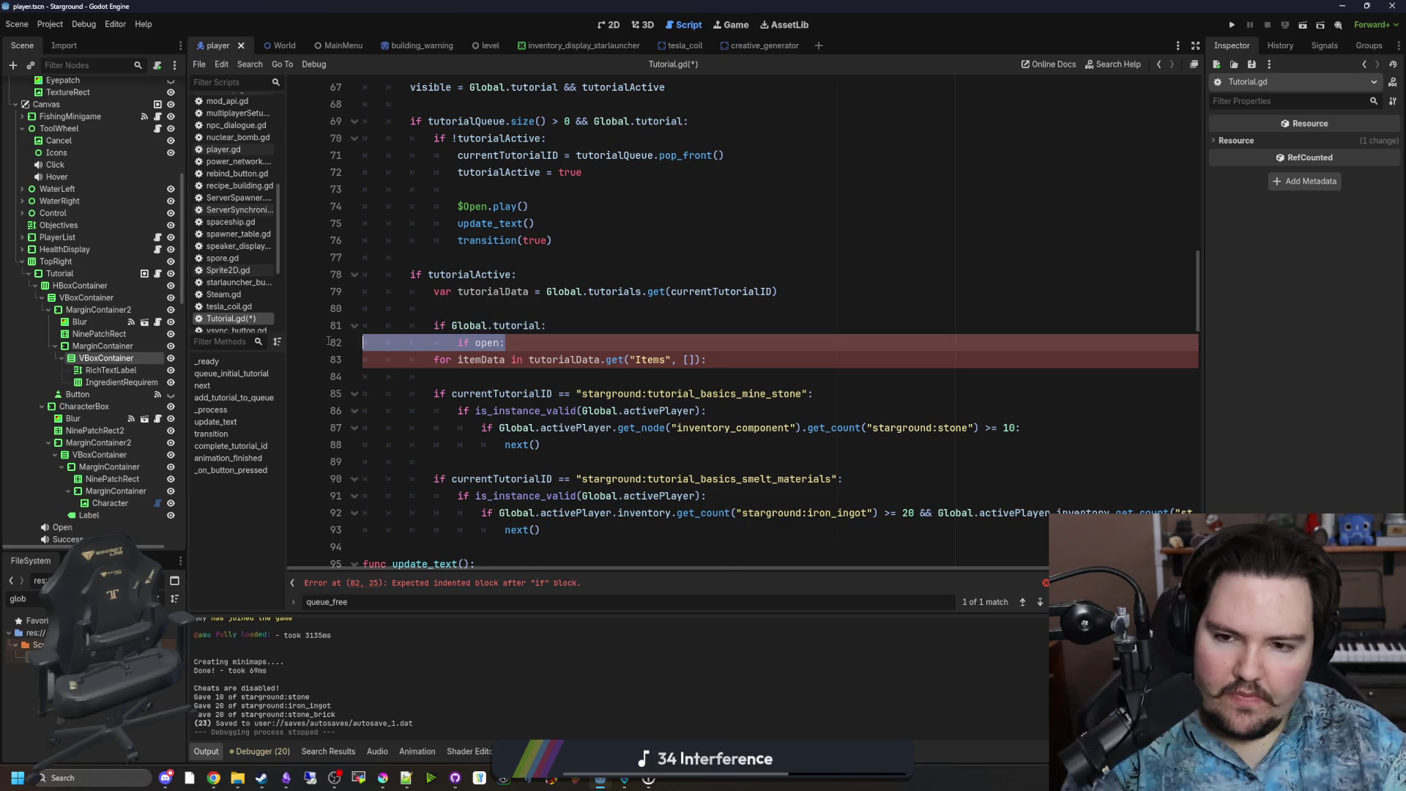
pyautogui.press('BackSpace')
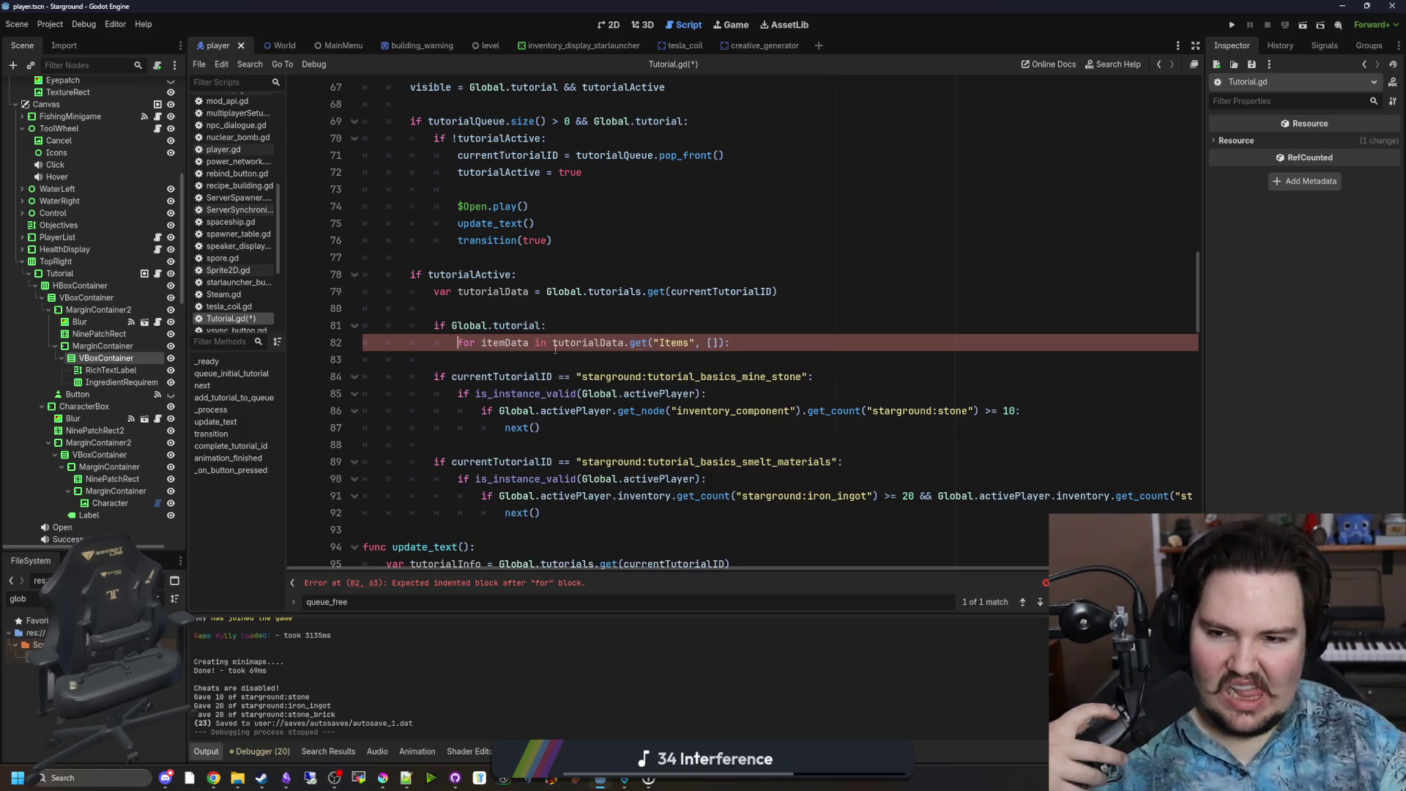
pyautogui.click(776, 334)
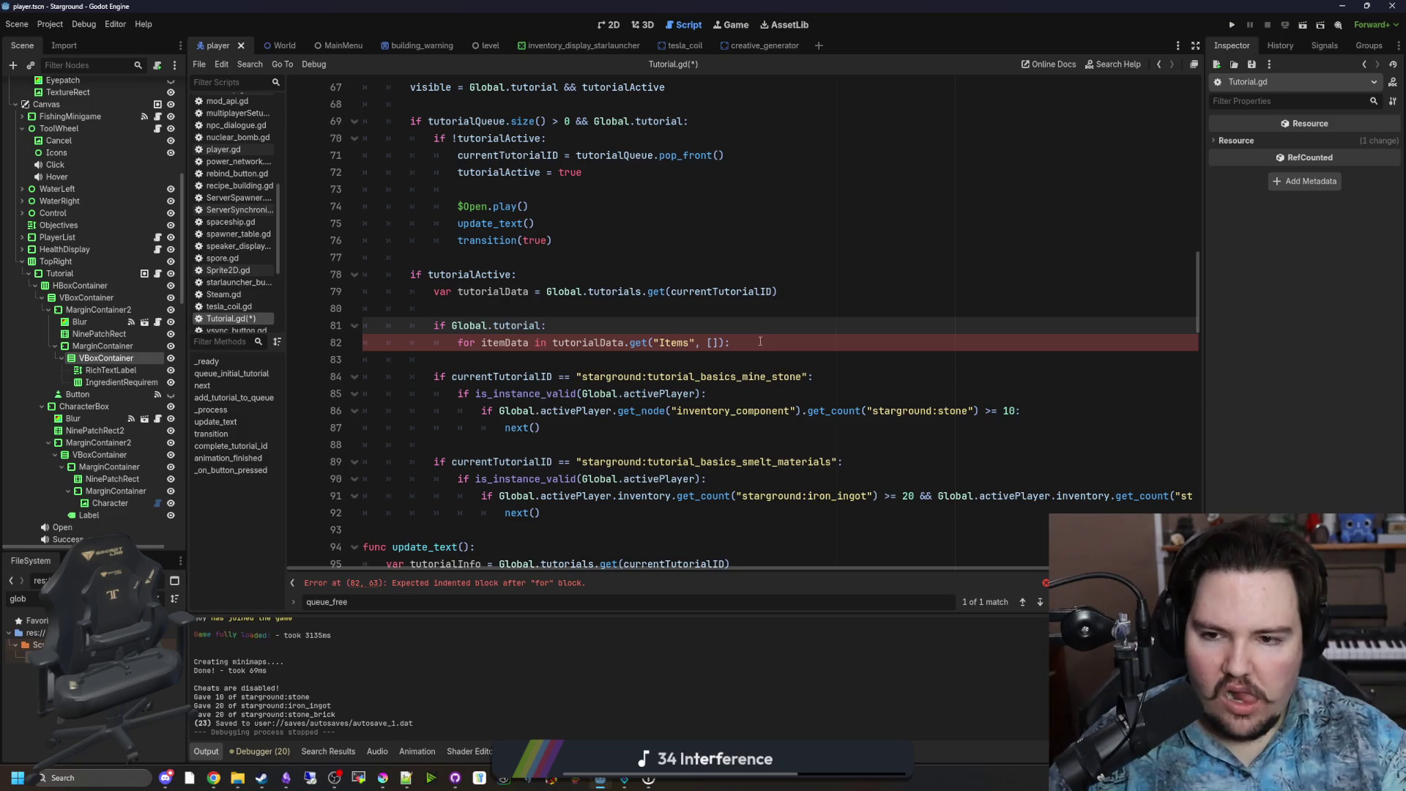
pyautogui.click(806, 344)
pyautogui.press('Return')
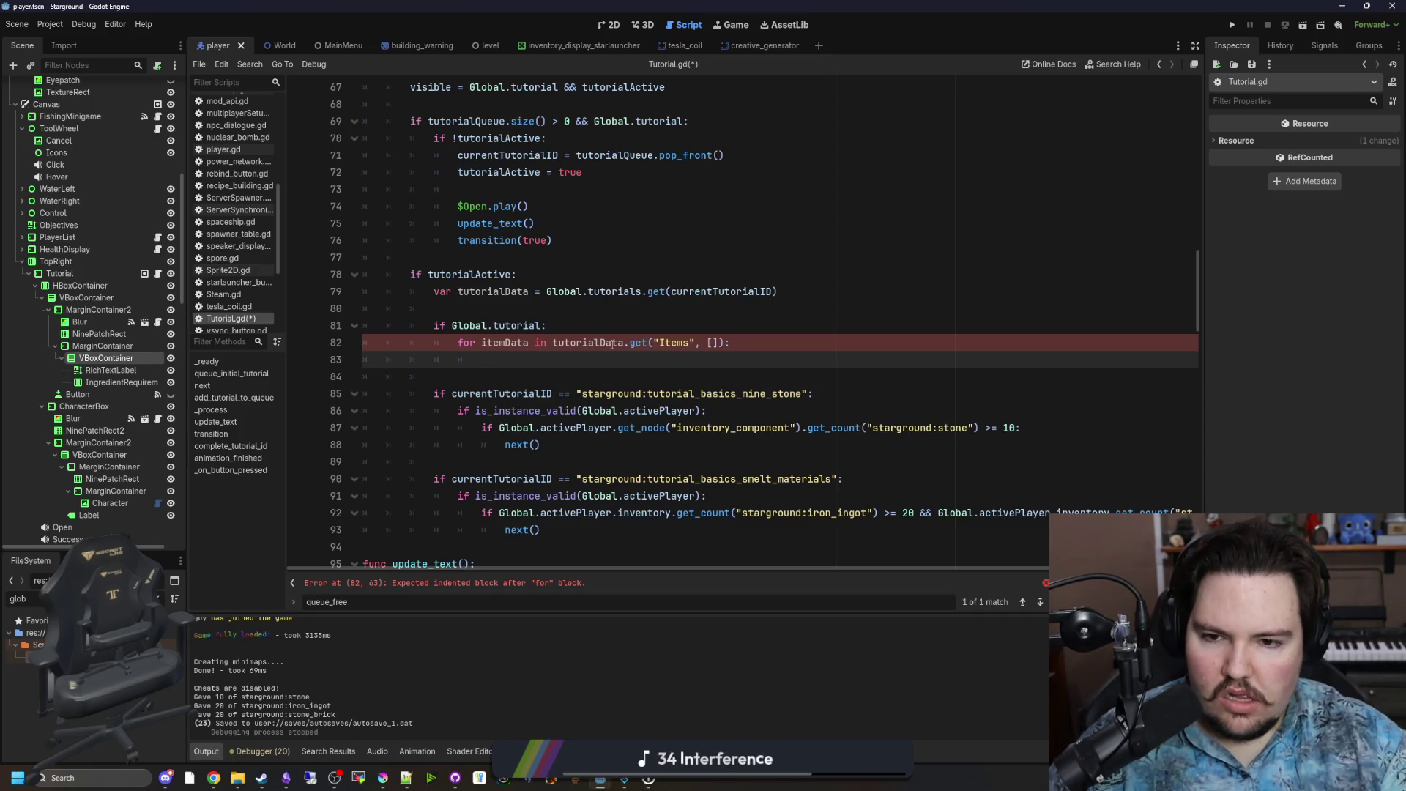
pyautogui.moveTo(728, 343); pyautogui.dragTo(553, 343)
pyautogui.press('BackSpace')
# Add 'var itemsList = tutorialData.get("Items", [])' followed by 'if itemsList.size() > 0'.
pyautogui.click(583, 326)
pyautogui.press('Return')
pyautogui.write('var itemsI')
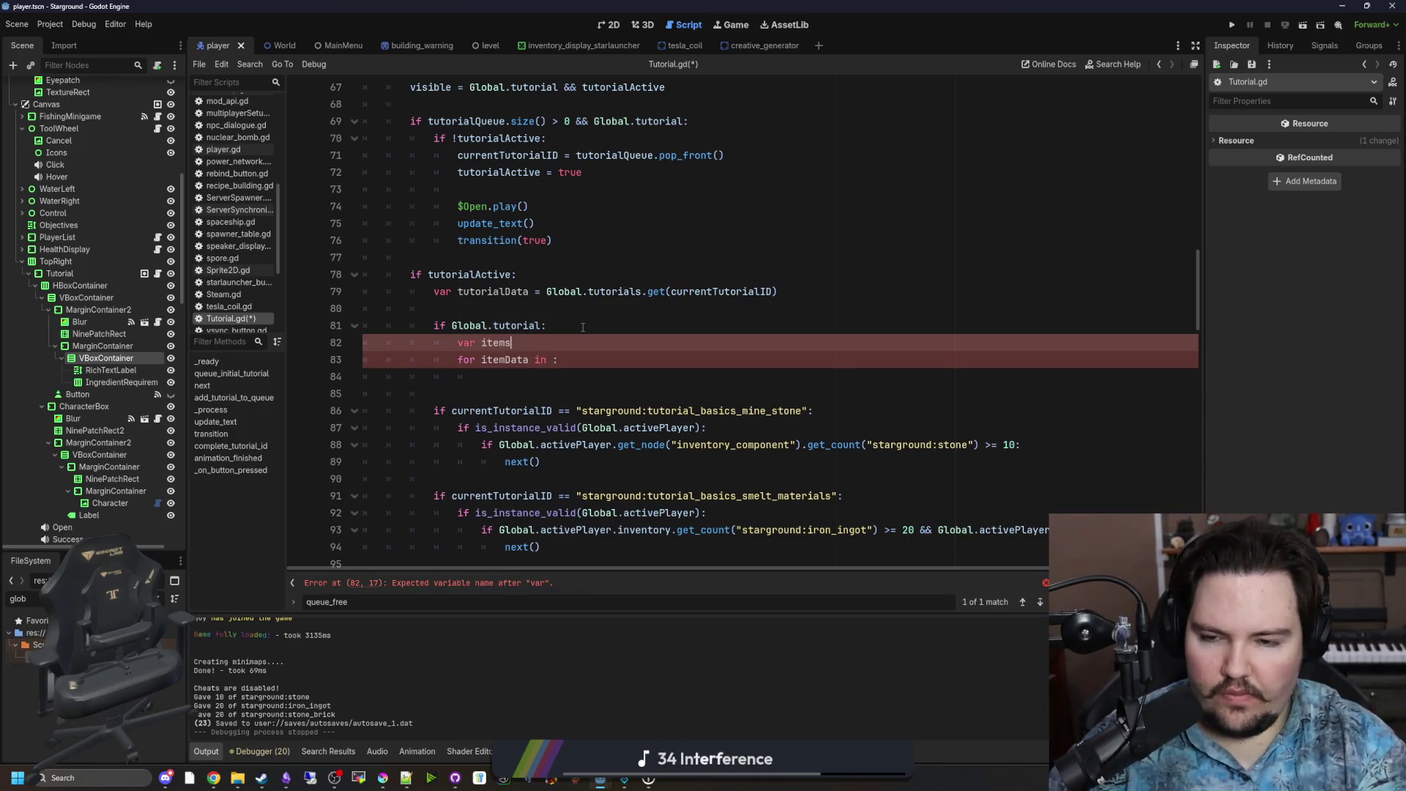
pyautogui.press('BackSpace')
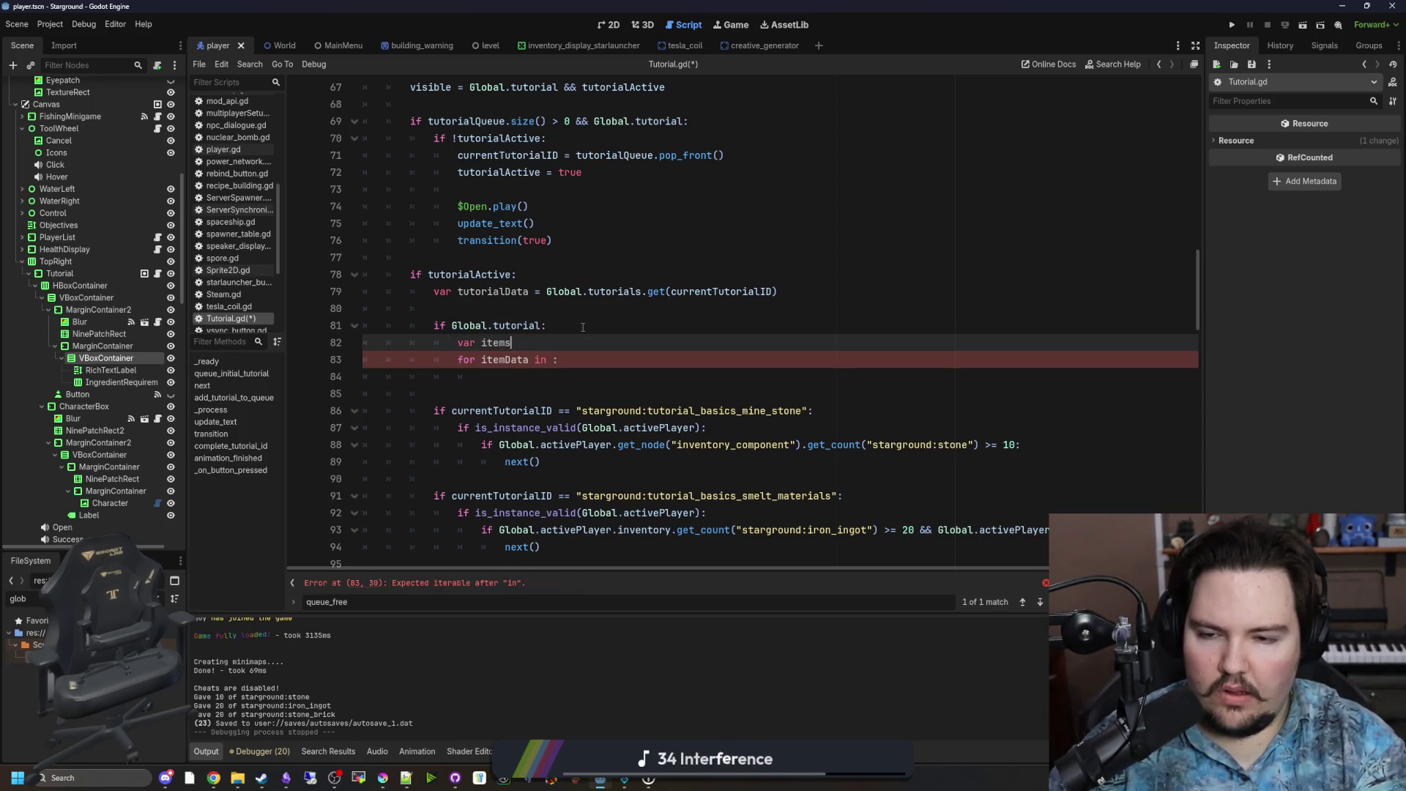
pyautogui.write('= tutorialData.get("Items", [])')
pyautogui.press('Return')
pyautogui.write('if itemsList.size()')
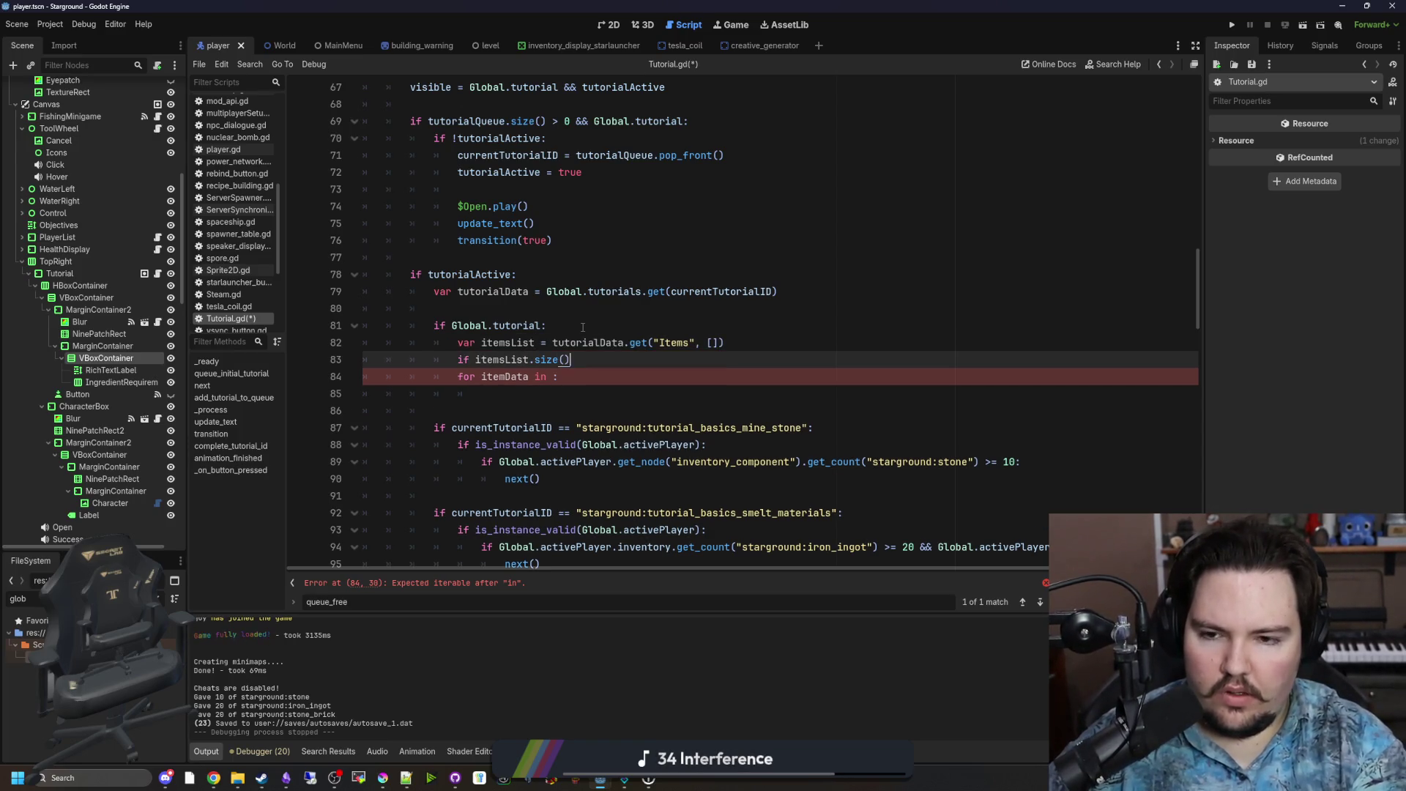
pyautogui.write(' > 0:')
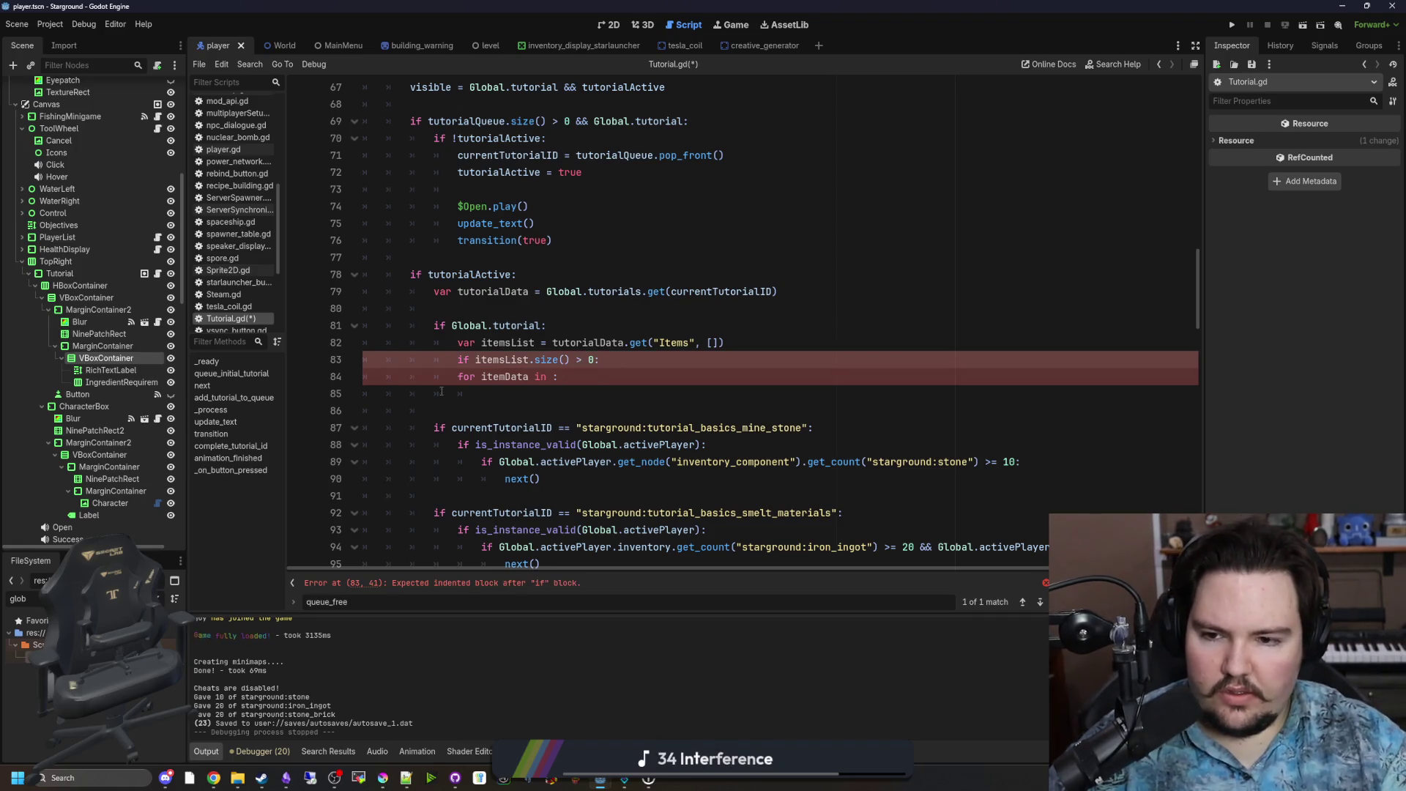
# Nest the loop under the size check as 'for itemData in itemsList:'.
pyautogui.press('Down')
pyautogui.press('Home')
pyautogui.press('Tab')
pyautogui.press('End')
pyautogui.press('Left')
pyautogui.write('itemsList')
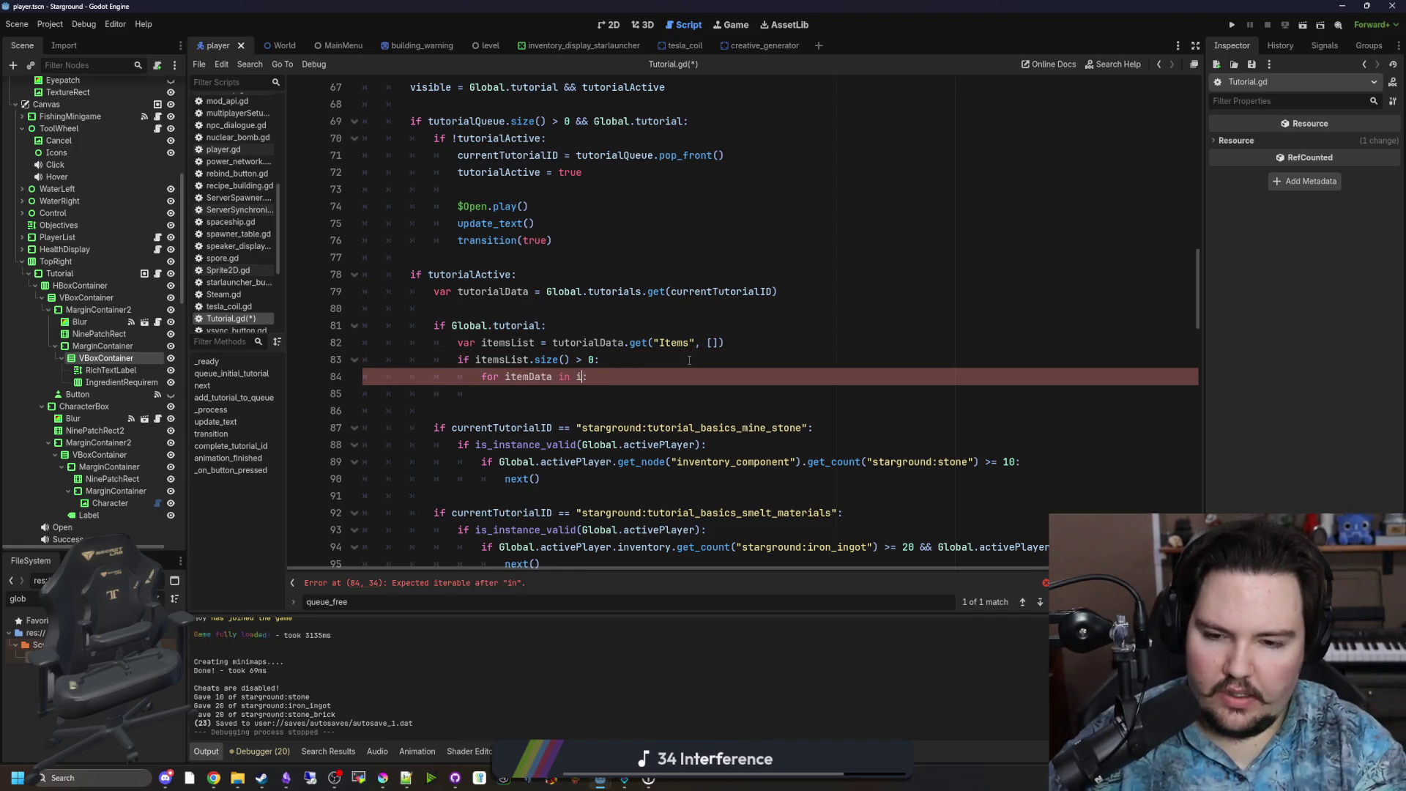
pyautogui.press('End')
pyautogui.press('Return')
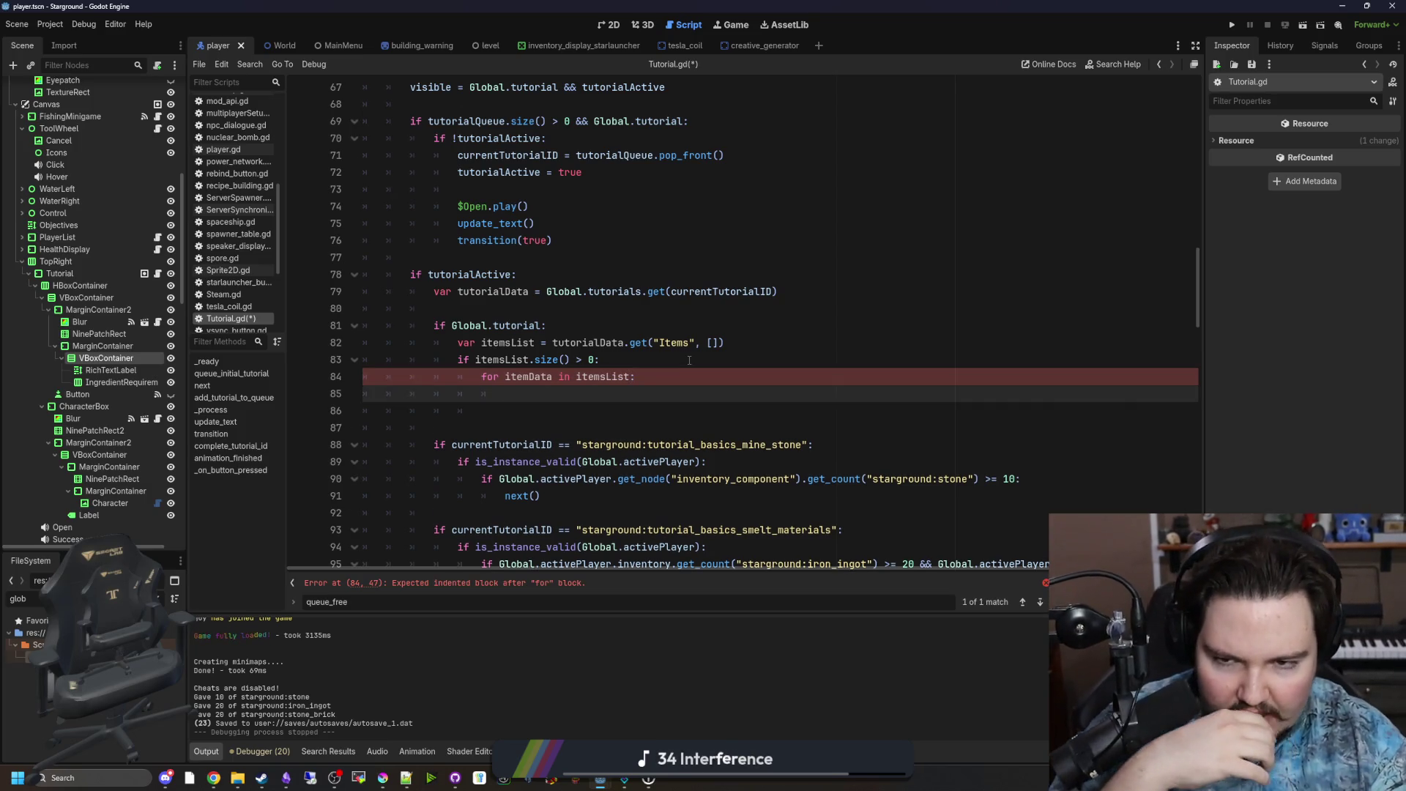
pyautogui.click(689, 360)
pyautogui.press('Return')
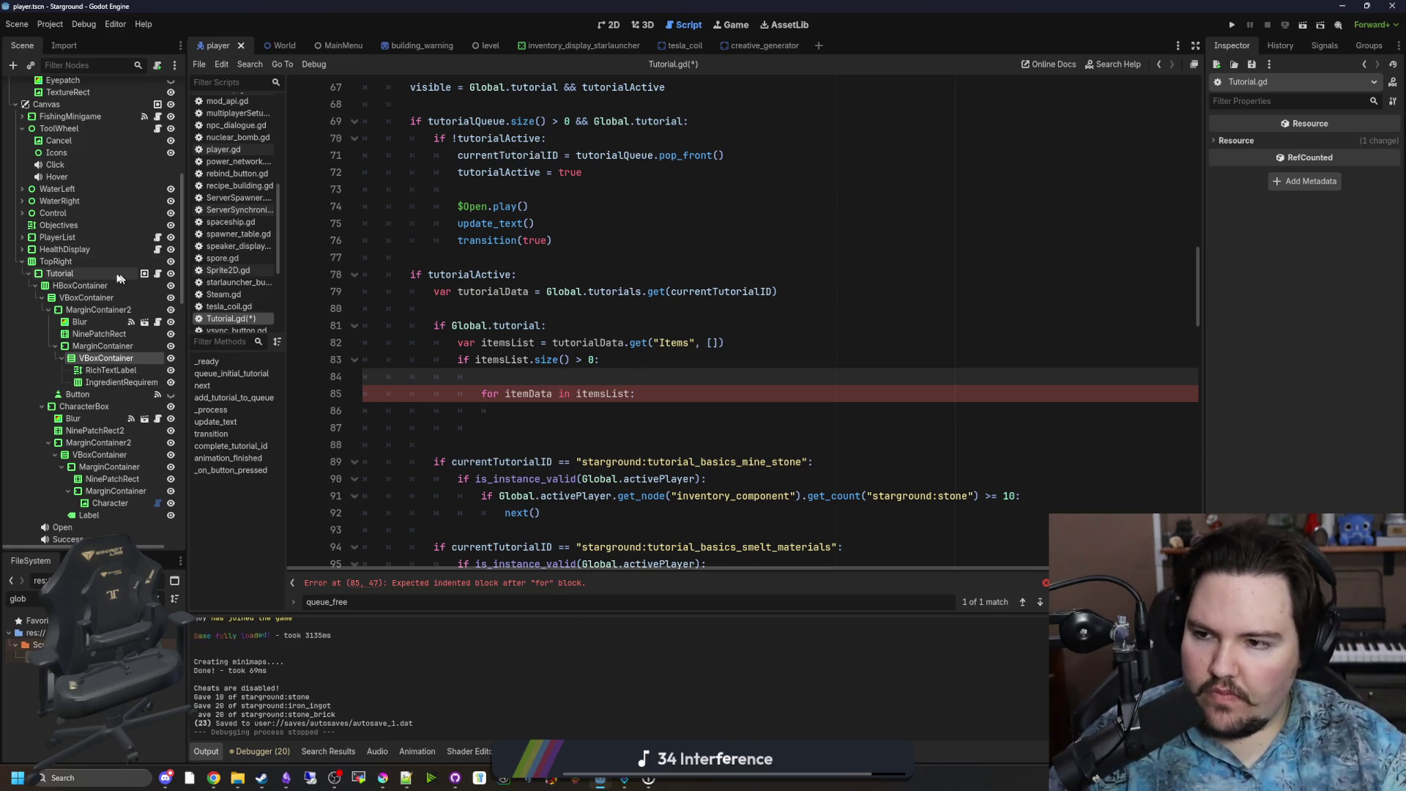
pyautogui.click(74, 226)
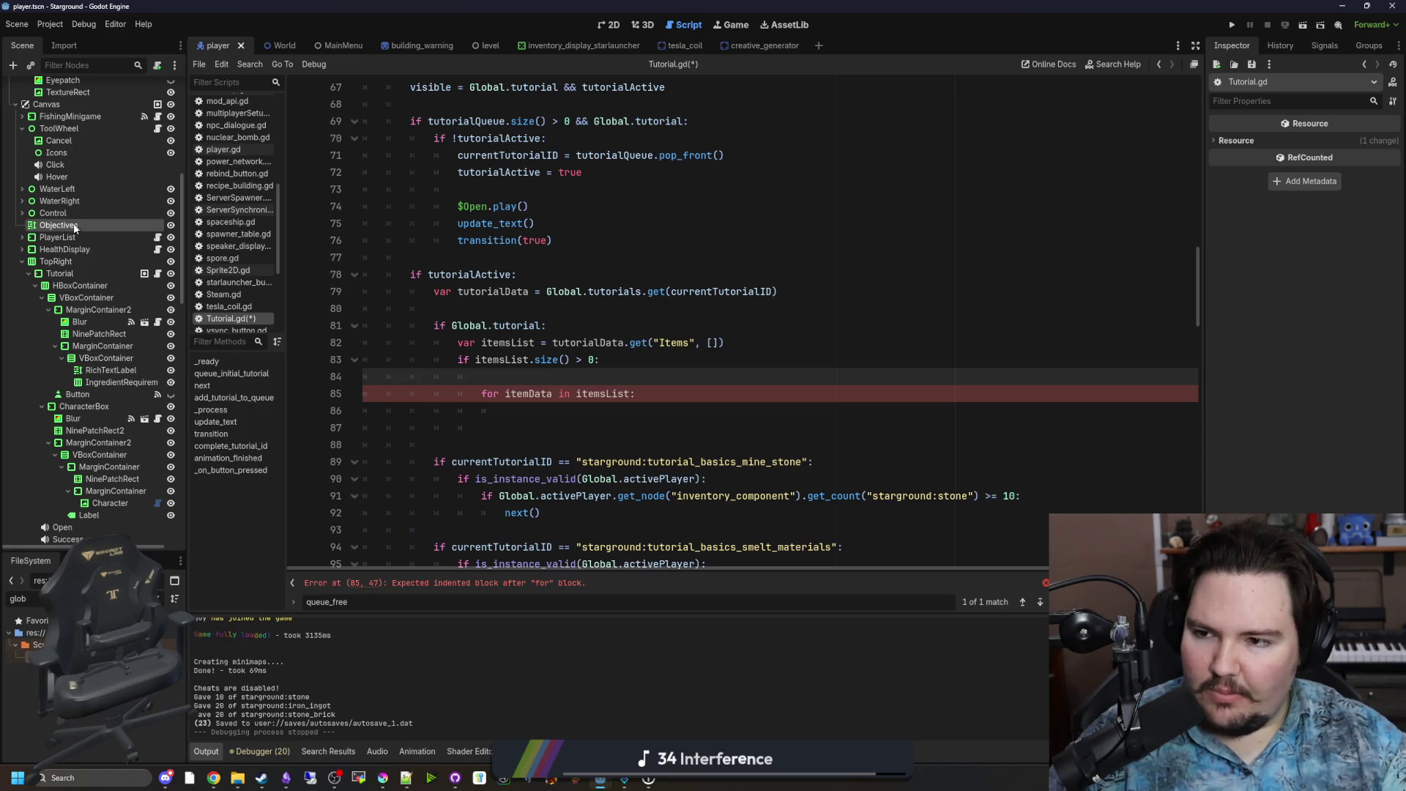
# Find the minimap declaration in player.gd.
pyautogui.scroll(10, 113, 252)
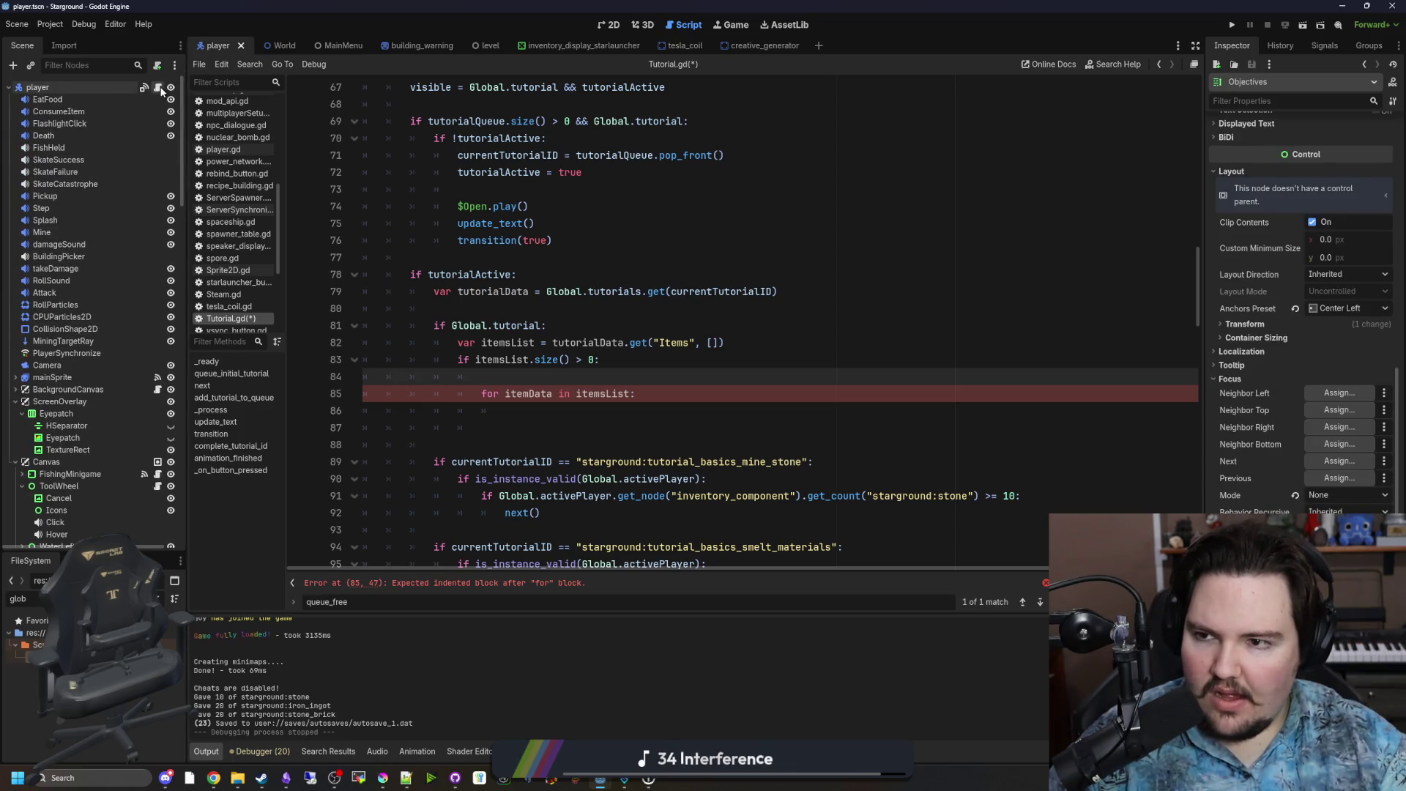
pyautogui.hotkey('ctrl', 'f')
pyautogui.scroll(5, 1102, 283)
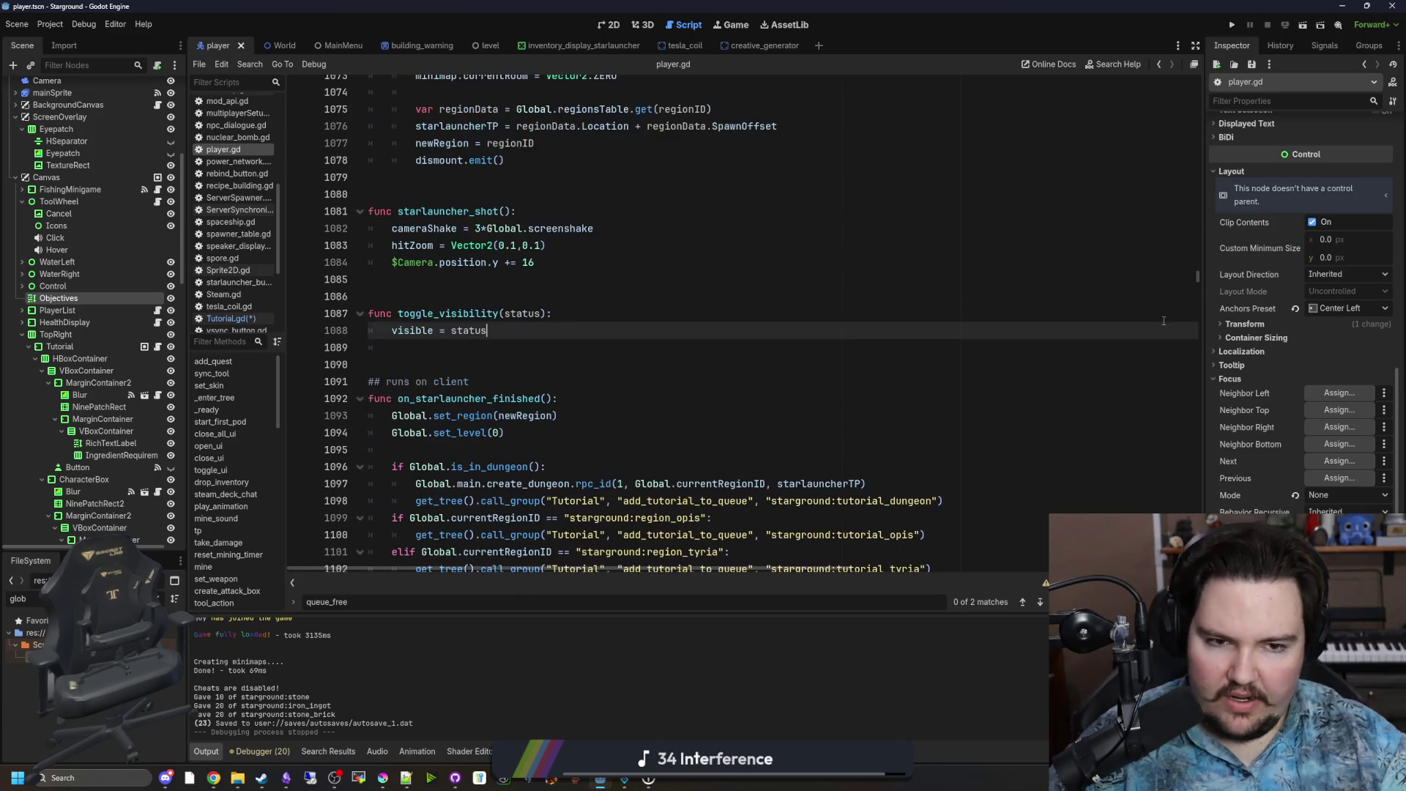
pyautogui.write('minimap')
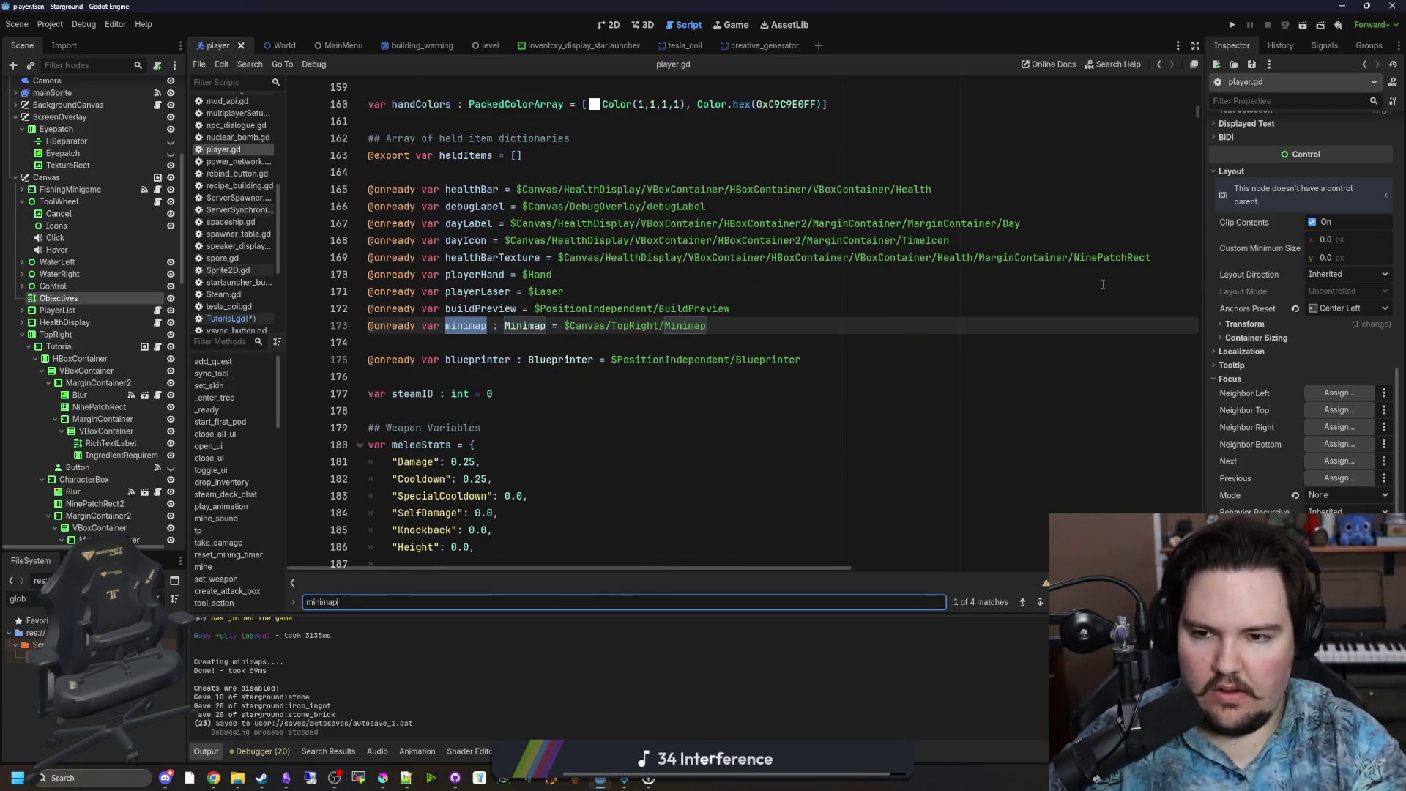
pyautogui.press('Return')
pyautogui.press('Return')
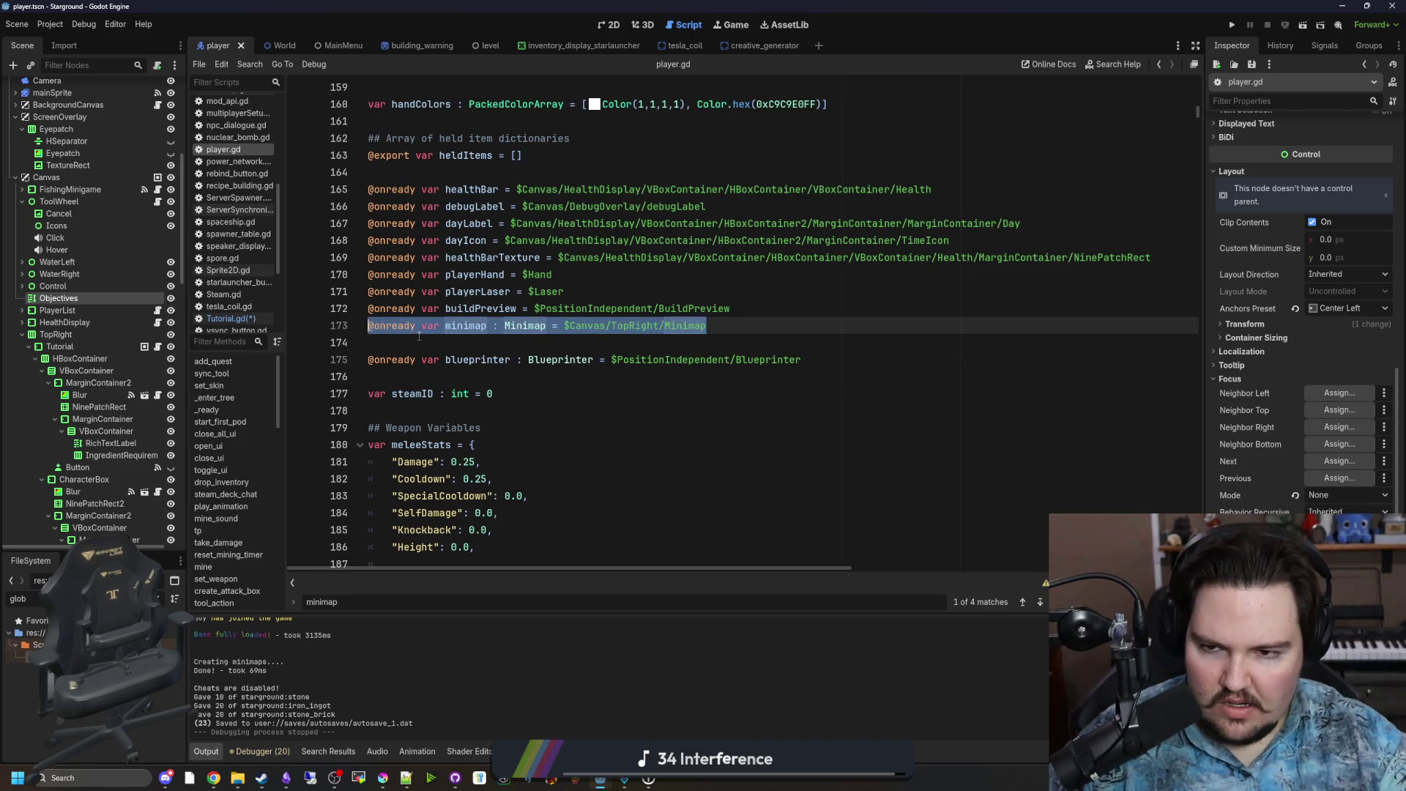
pyautogui.click(414, 338)
pyautogui.press('Return')
pyautogui.write('onready var')
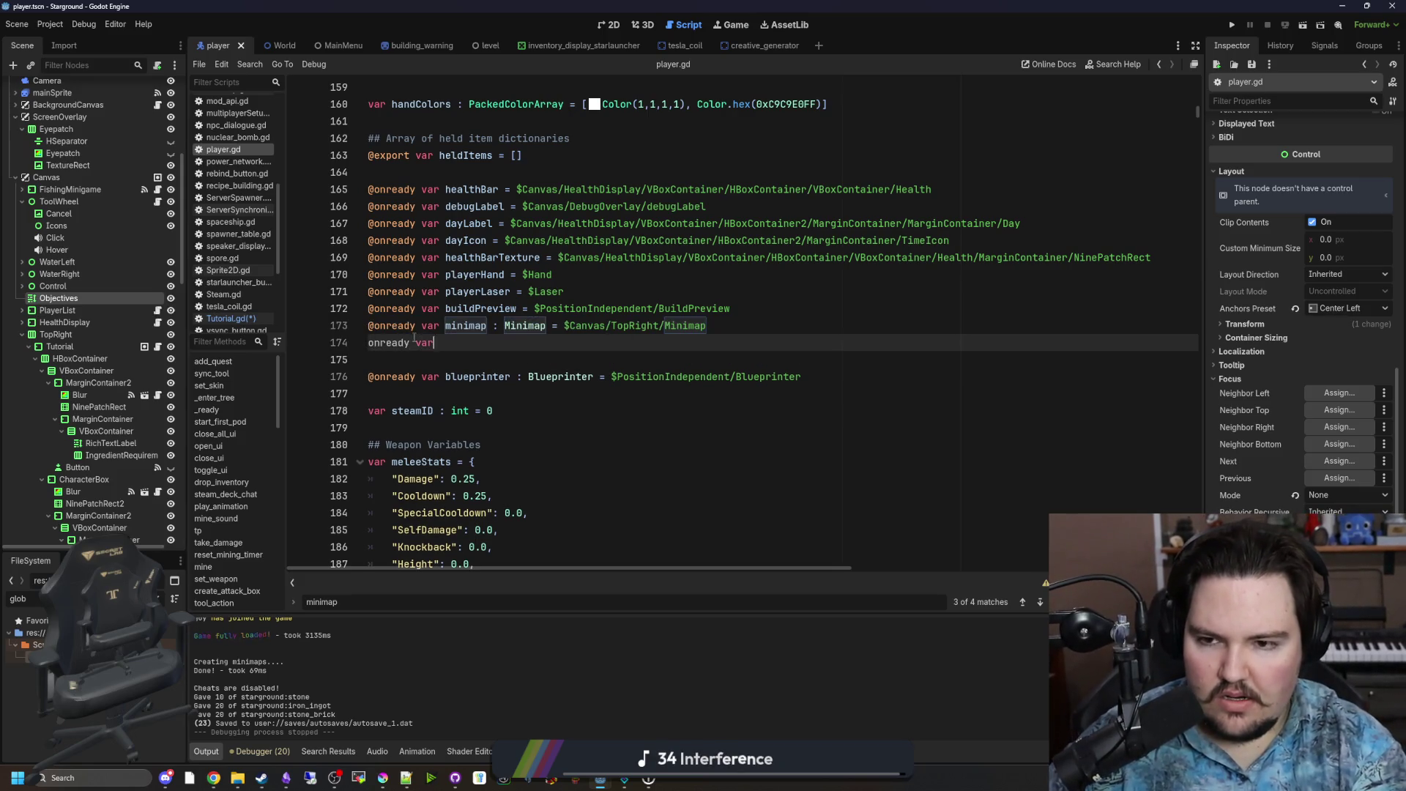
pyautogui.write('@onready var objectiv')
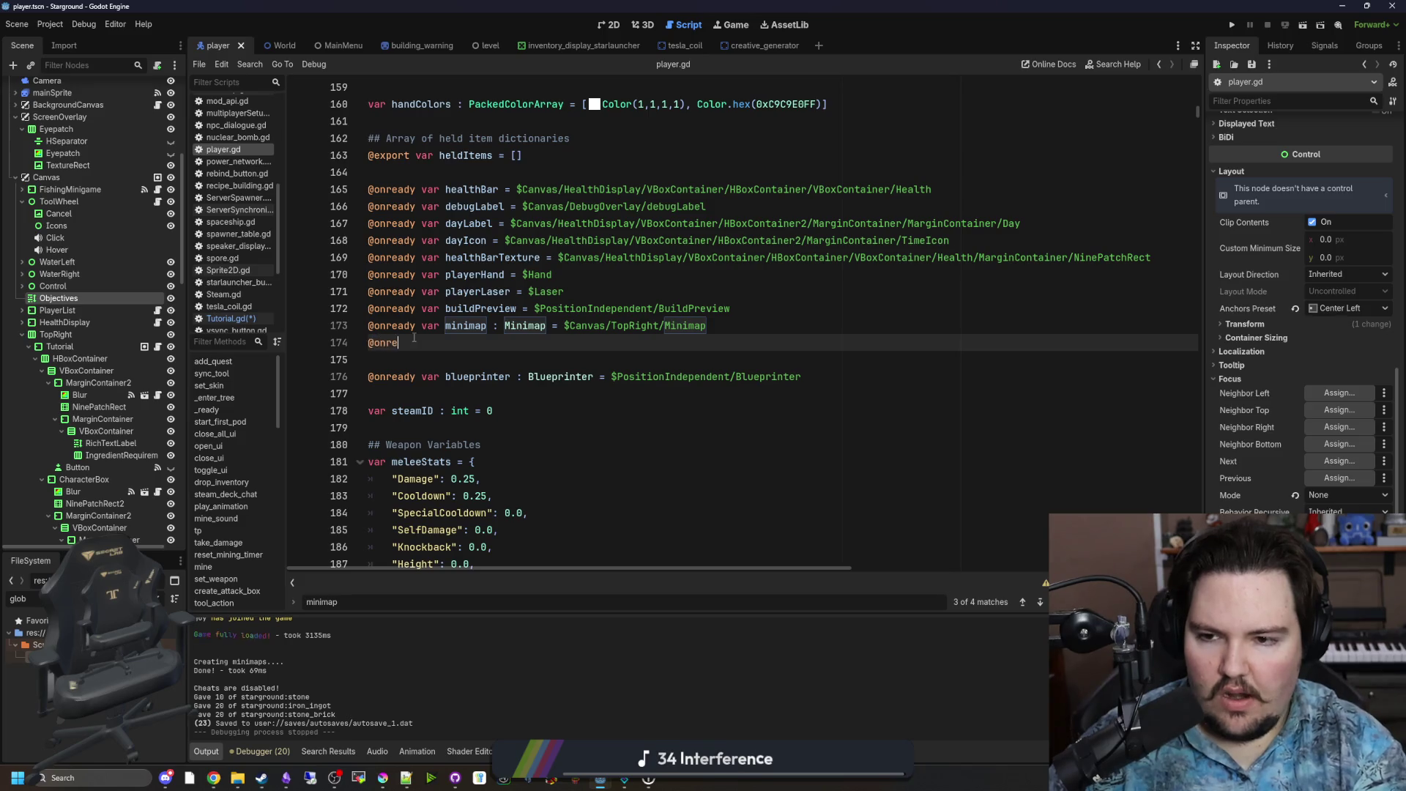
pyautogui.write('es ')
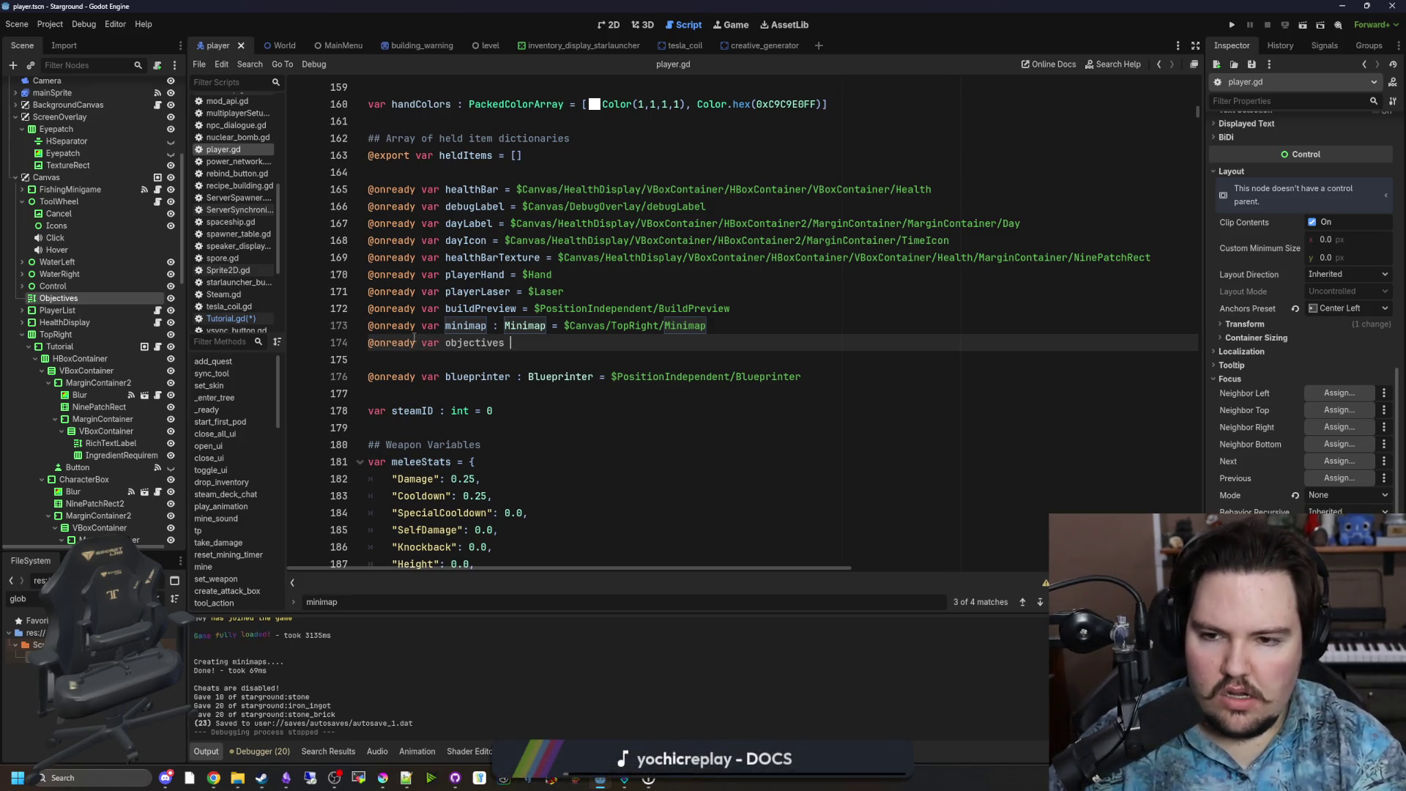
pyautogui.write('$Canvas/T')
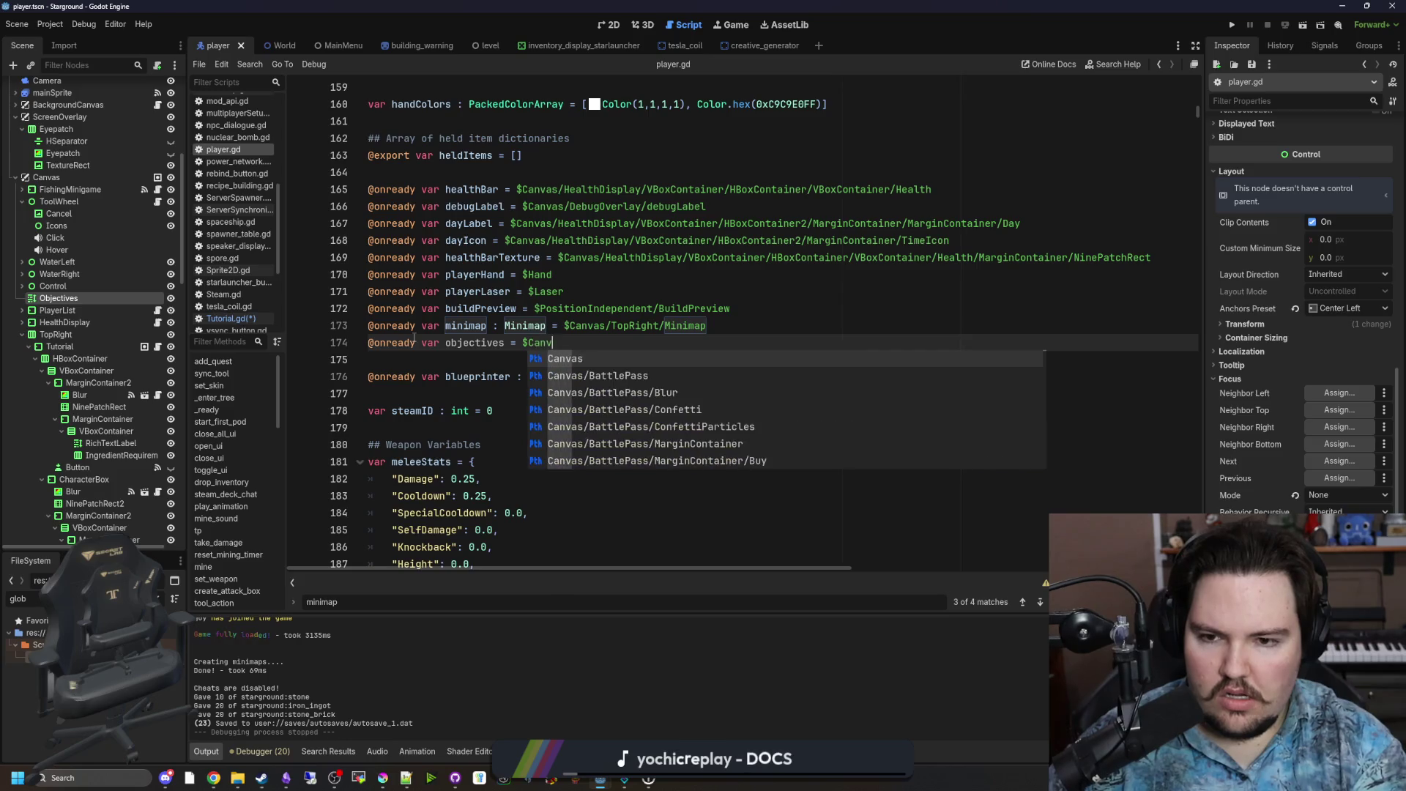
pyautogui.press('BackSpace')
pyautogui.write('Obj')
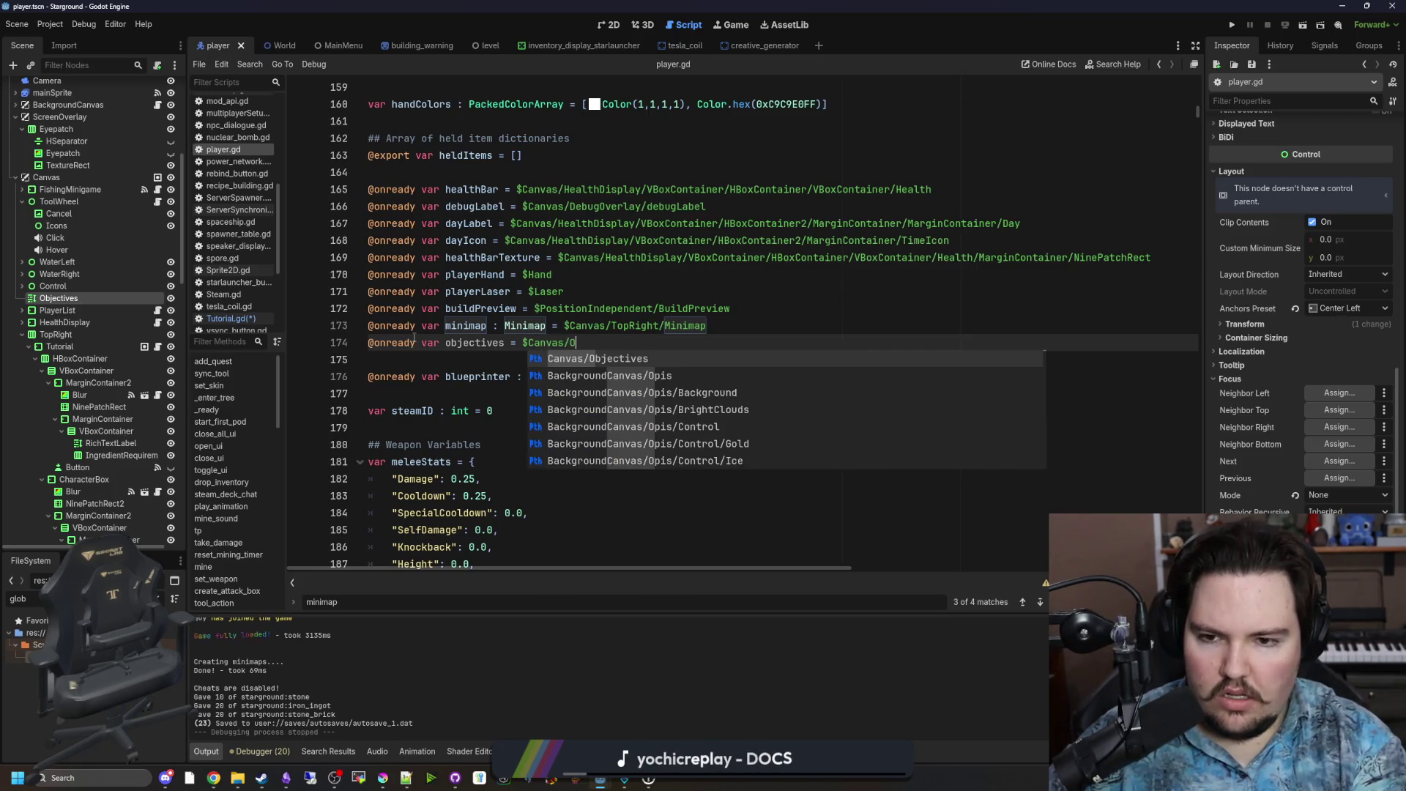
pyautogui.press('Return')
pyautogui.doubleClick(473, 344)
pyautogui.hotkey('ctrl', 'c')
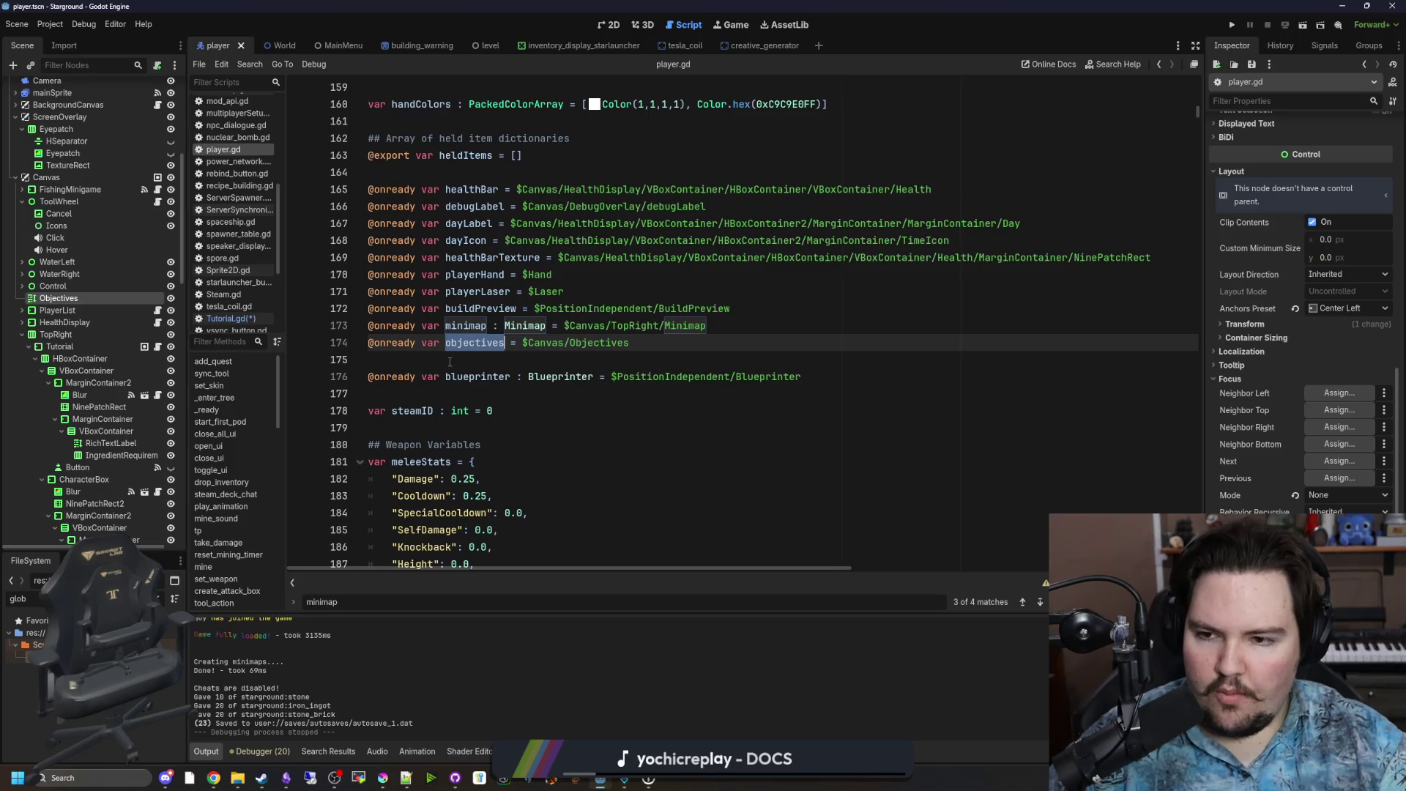
pyautogui.click(230, 318)
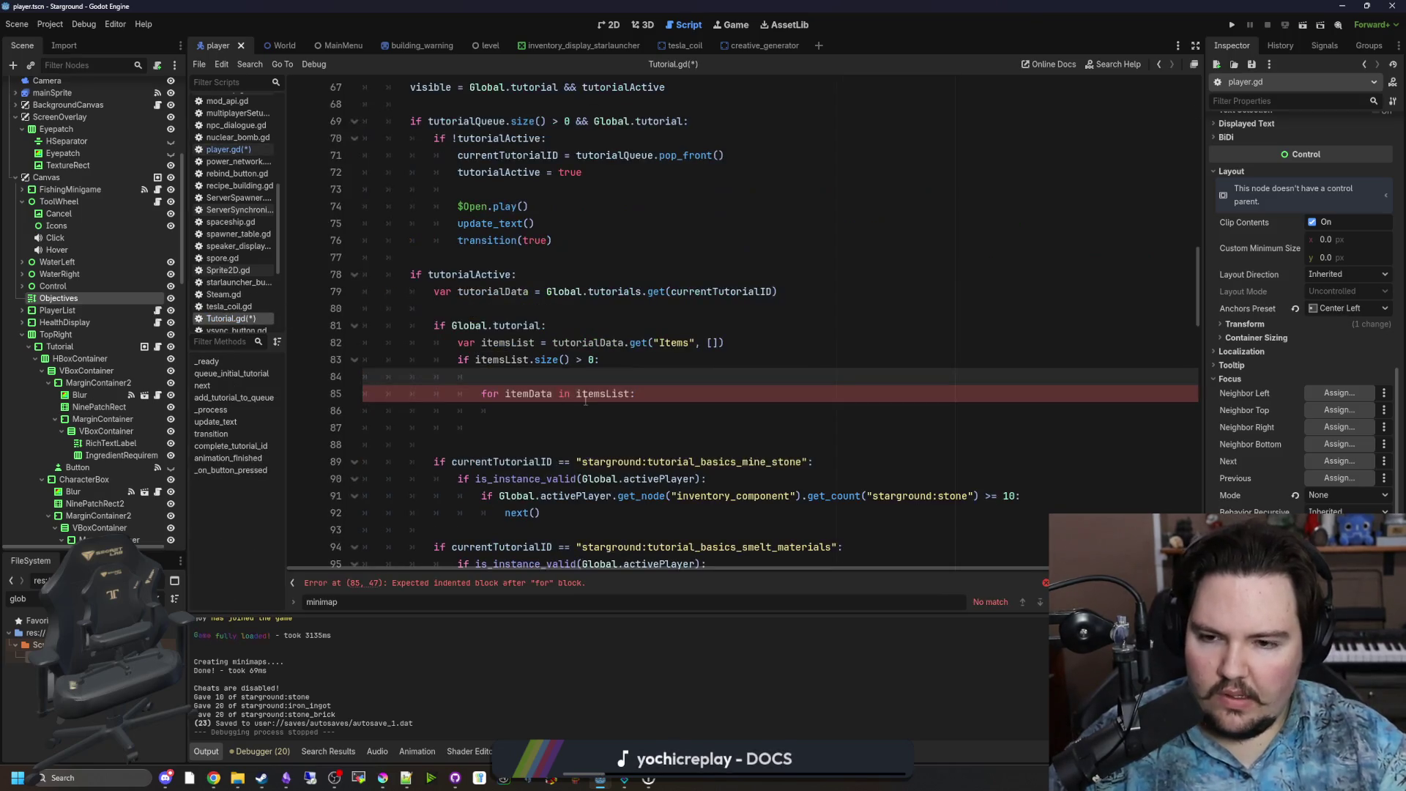
# Move the objectives.text = "" reset line above the if tutorialActive: check.
pyautogui.hotkey('ctrl', 'v')
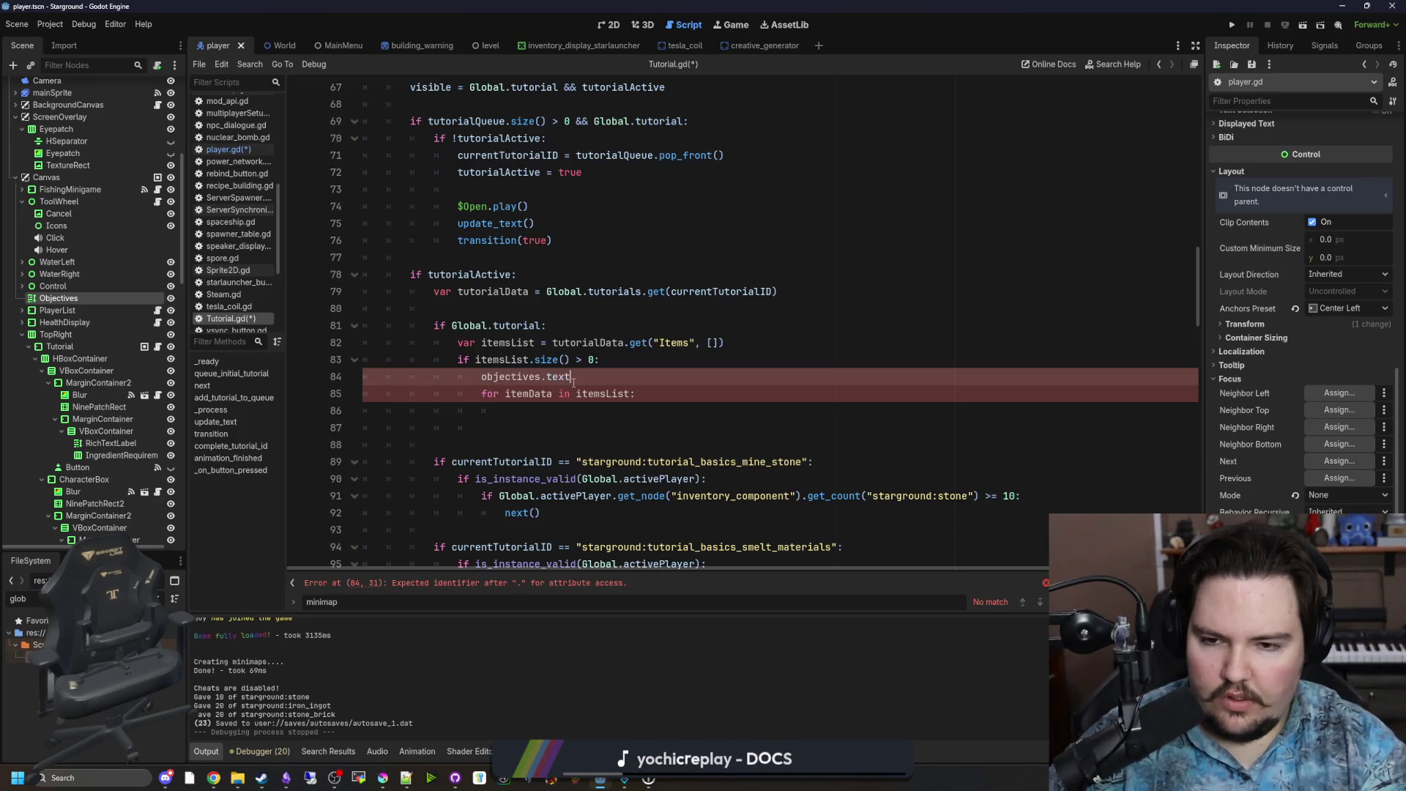
pyautogui.scroll(-1, 578, 366)
pyautogui.click(584, 357)
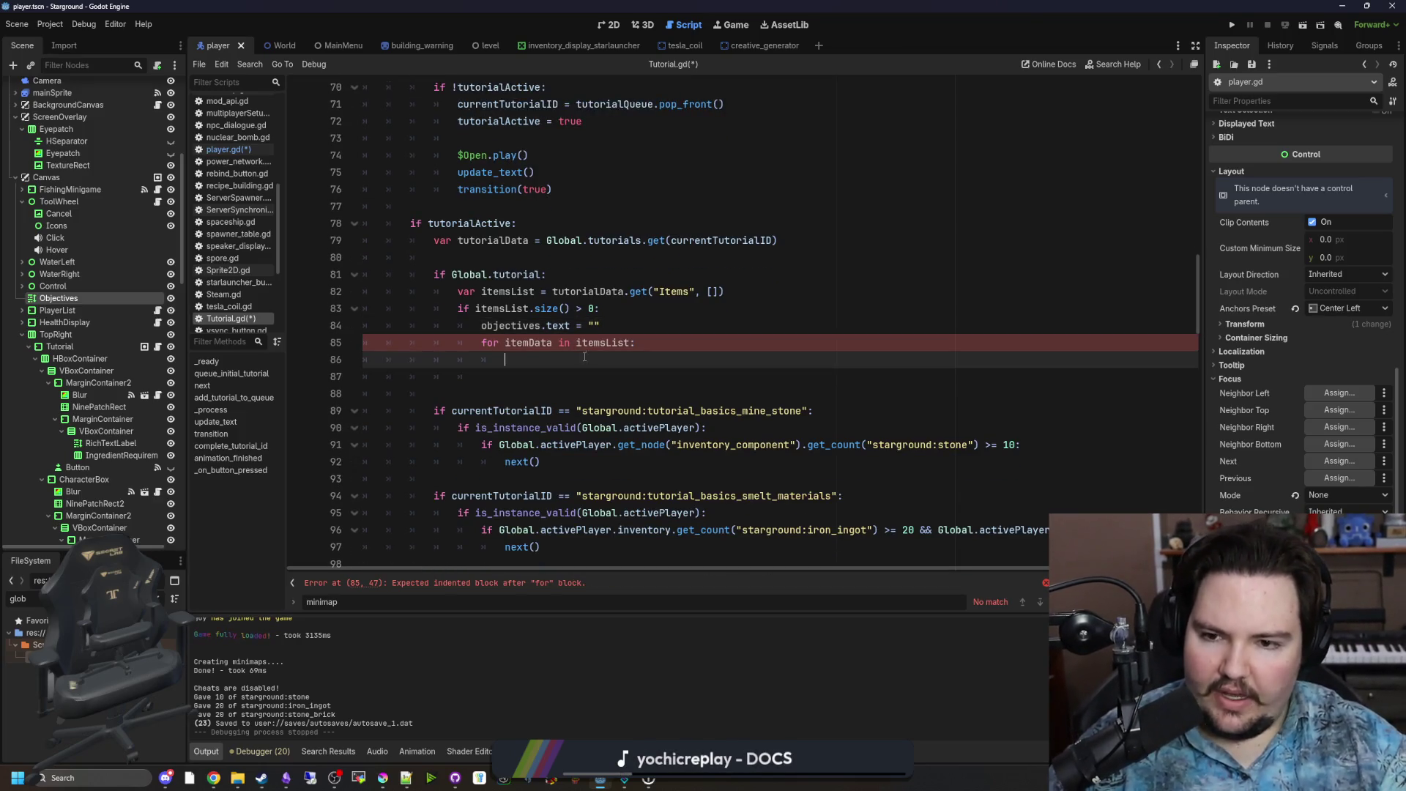
pyautogui.click(592, 325)
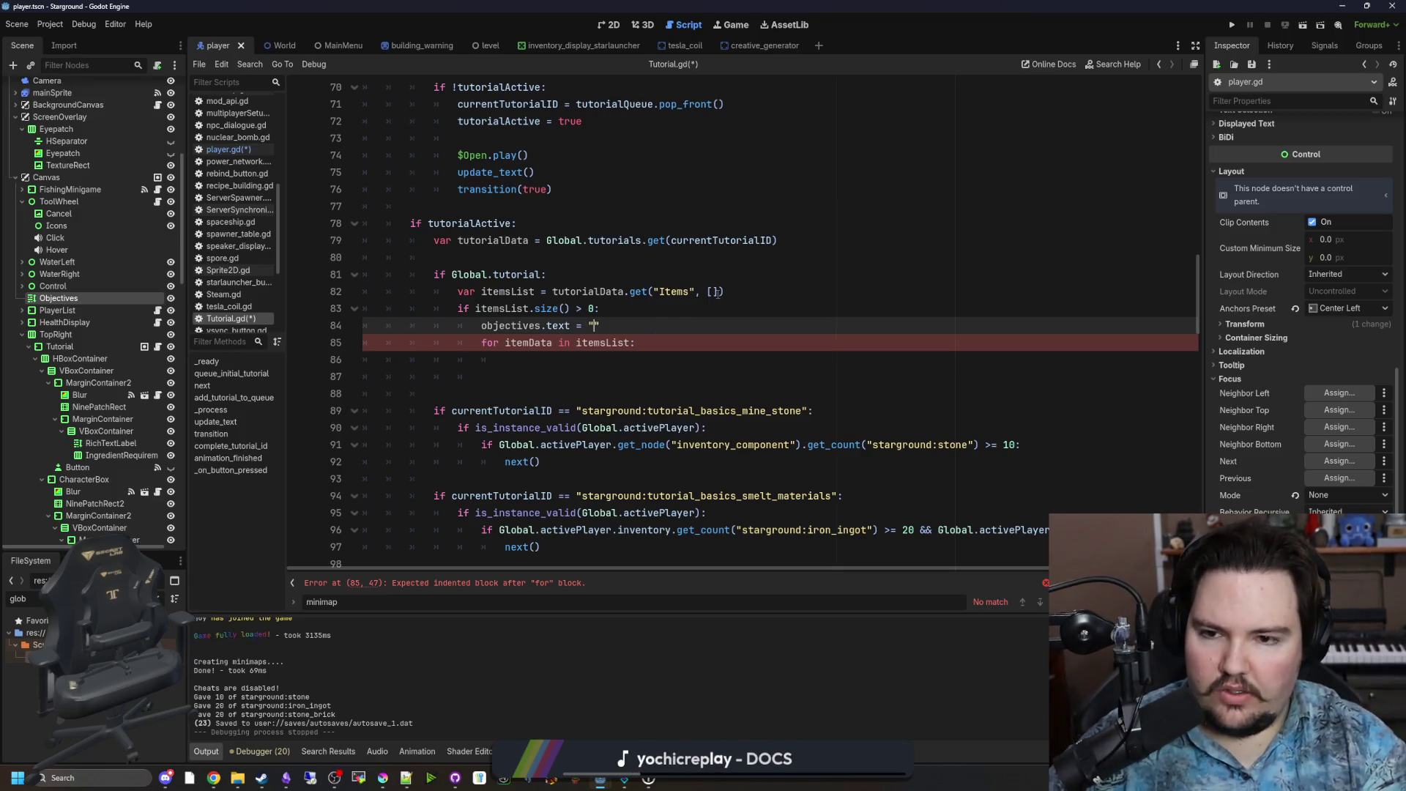
pyautogui.press('End')
pyautogui.hotkey('shift', 'Home')
pyautogui.hotkey('ctrl', 'c')
pyautogui.press('BackSpace')
pyautogui.click(511, 260)
pyautogui.scroll(2, 508, 266)
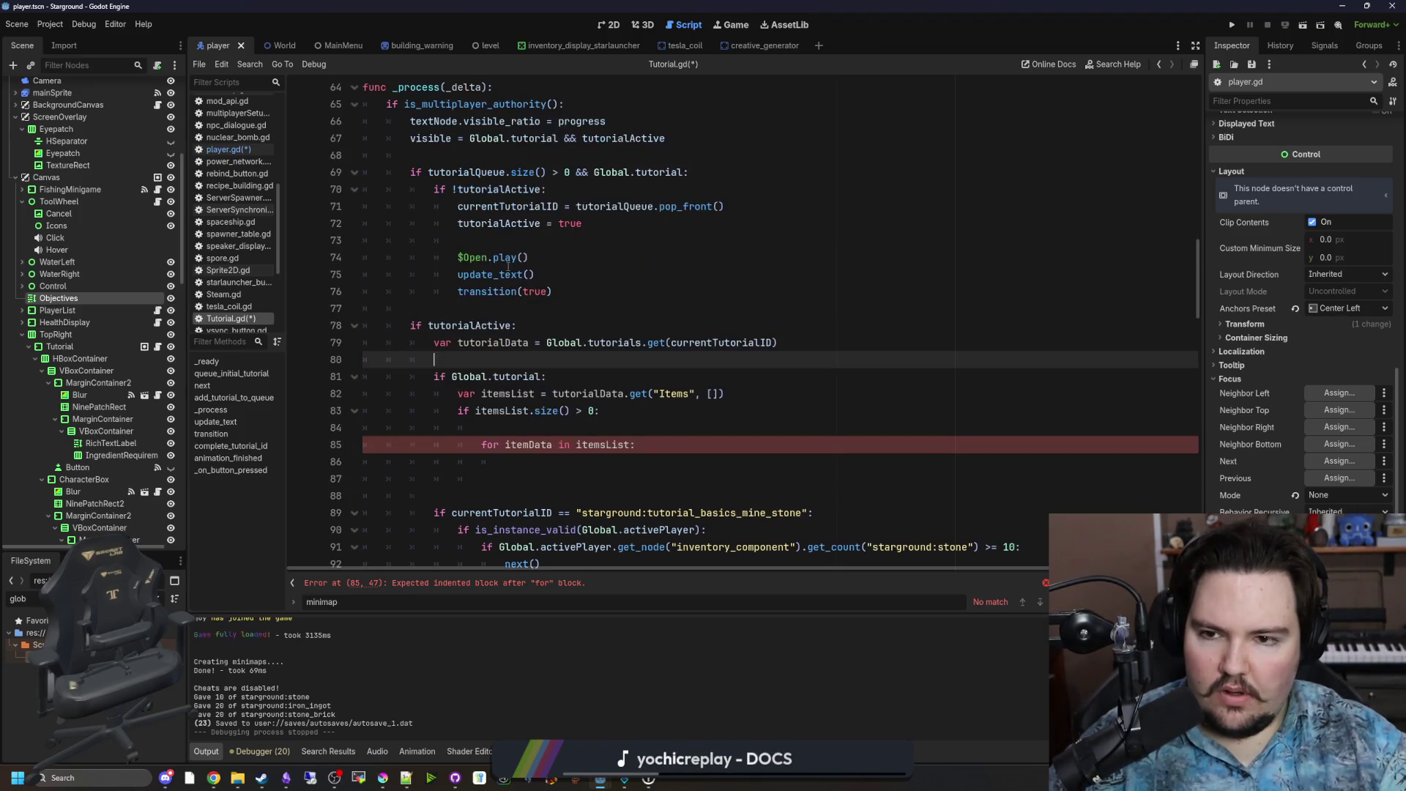
pyautogui.click(449, 308)
pyautogui.press('Return')
pyautogui.write('objectives.text = ""')
pyautogui.press('Return')
# Set objectives.text to "[font_size=32]Objectives[/font_size]" in the size check and comment out the item loop.
pyautogui.scroll(-1, 494, 374)
pyautogui.click(512, 411)
pyautogui.hotkey('ctrl', 'v')
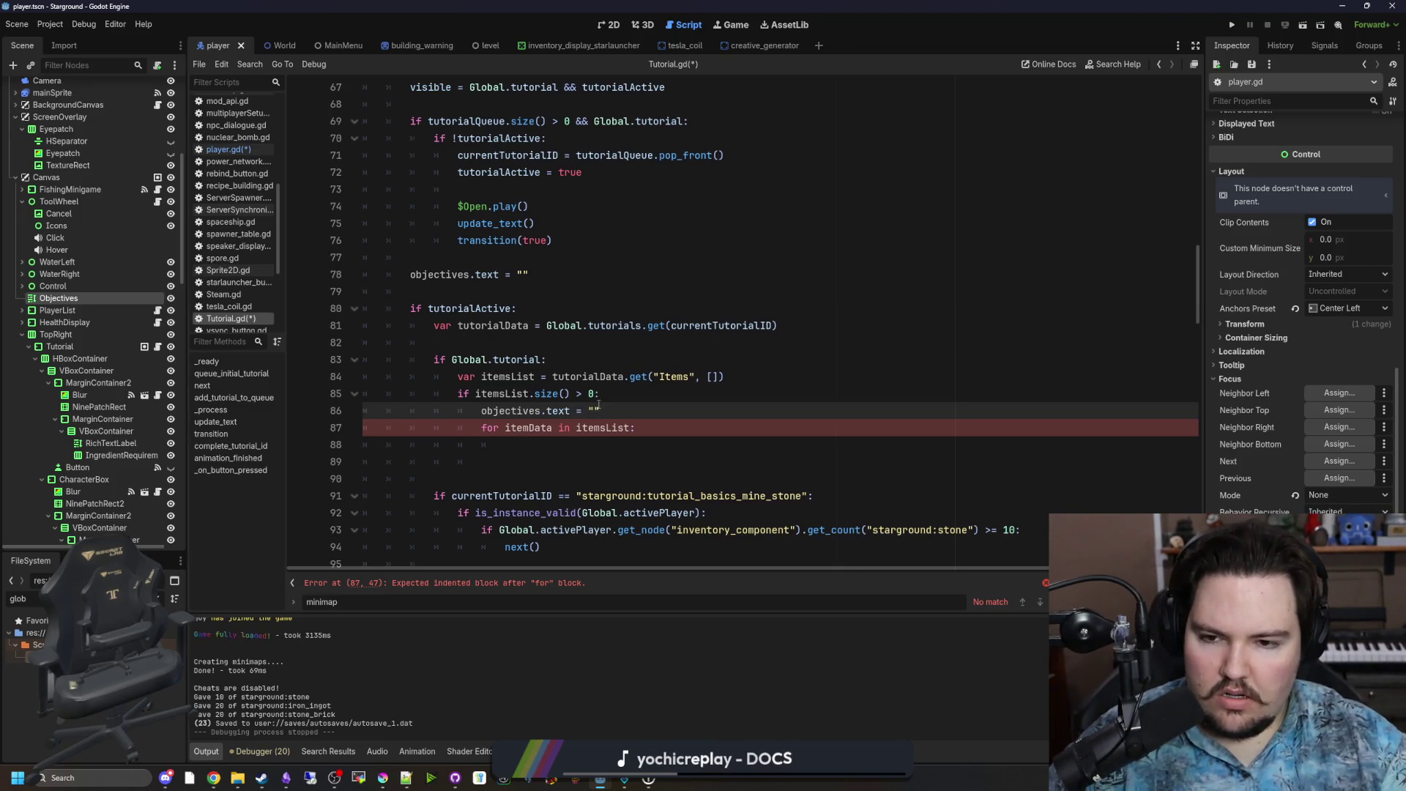
pyautogui.scroll(-1, 599, 405)
pyautogui.write('[]')
pyautogui.write('font_size')
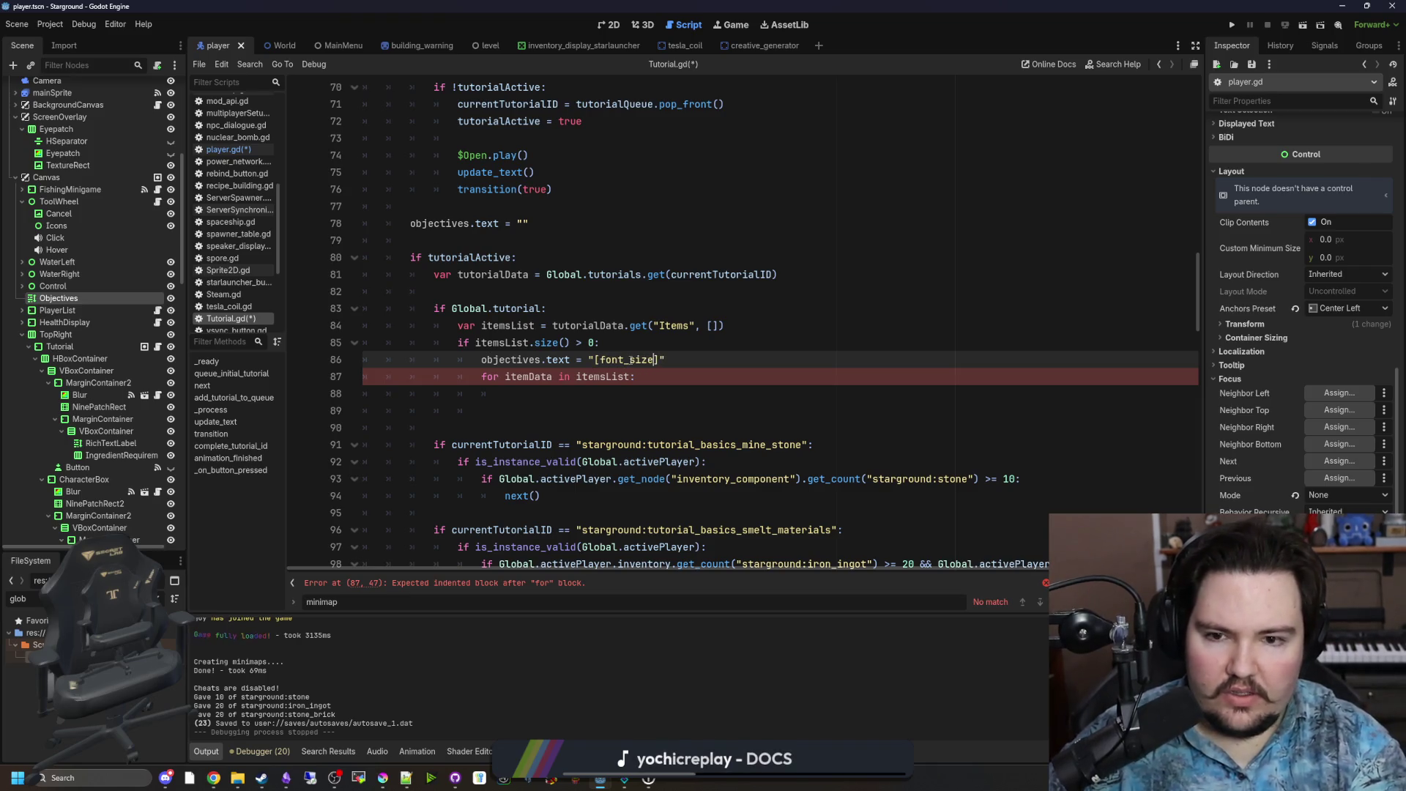
pyautogui.write('32')
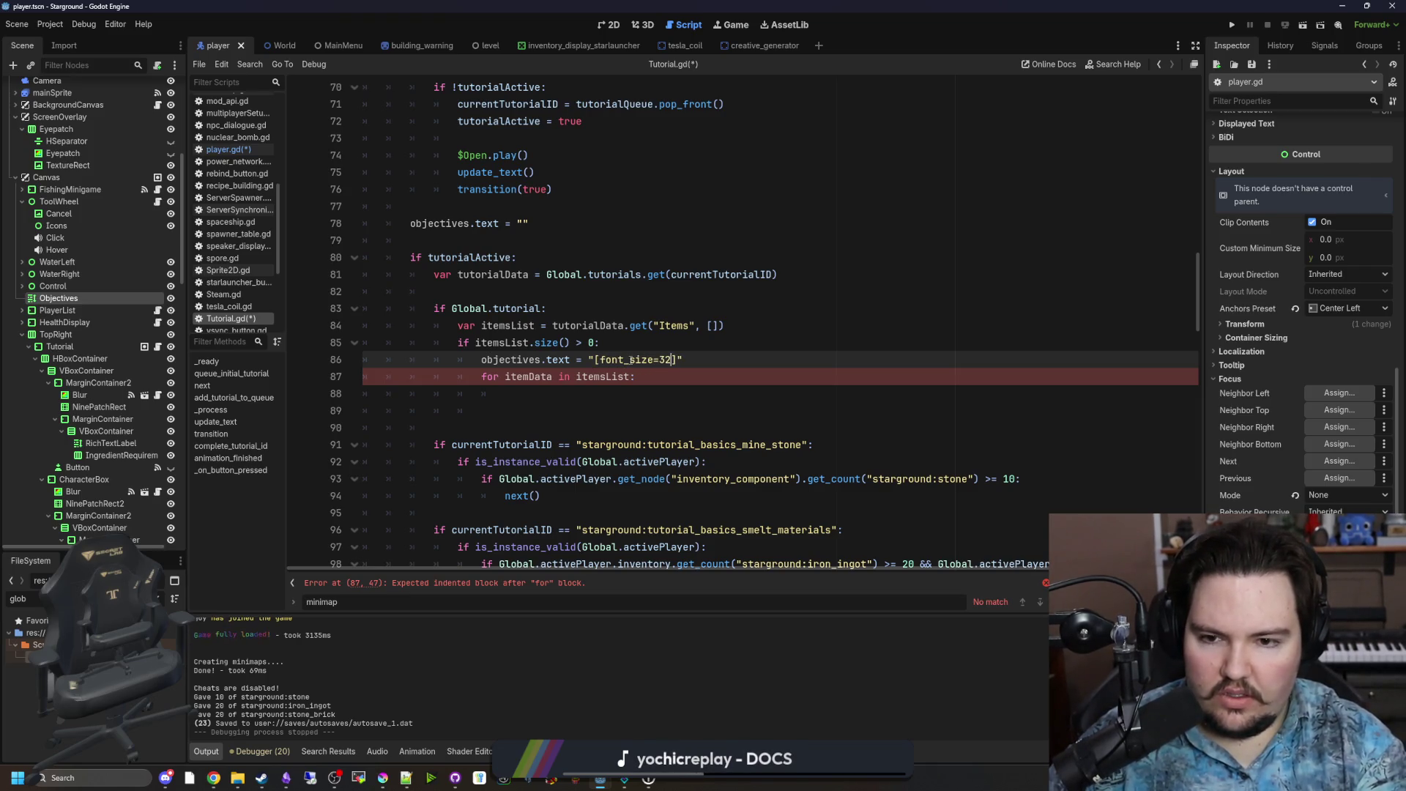
pyautogui.write('[]/font_size')
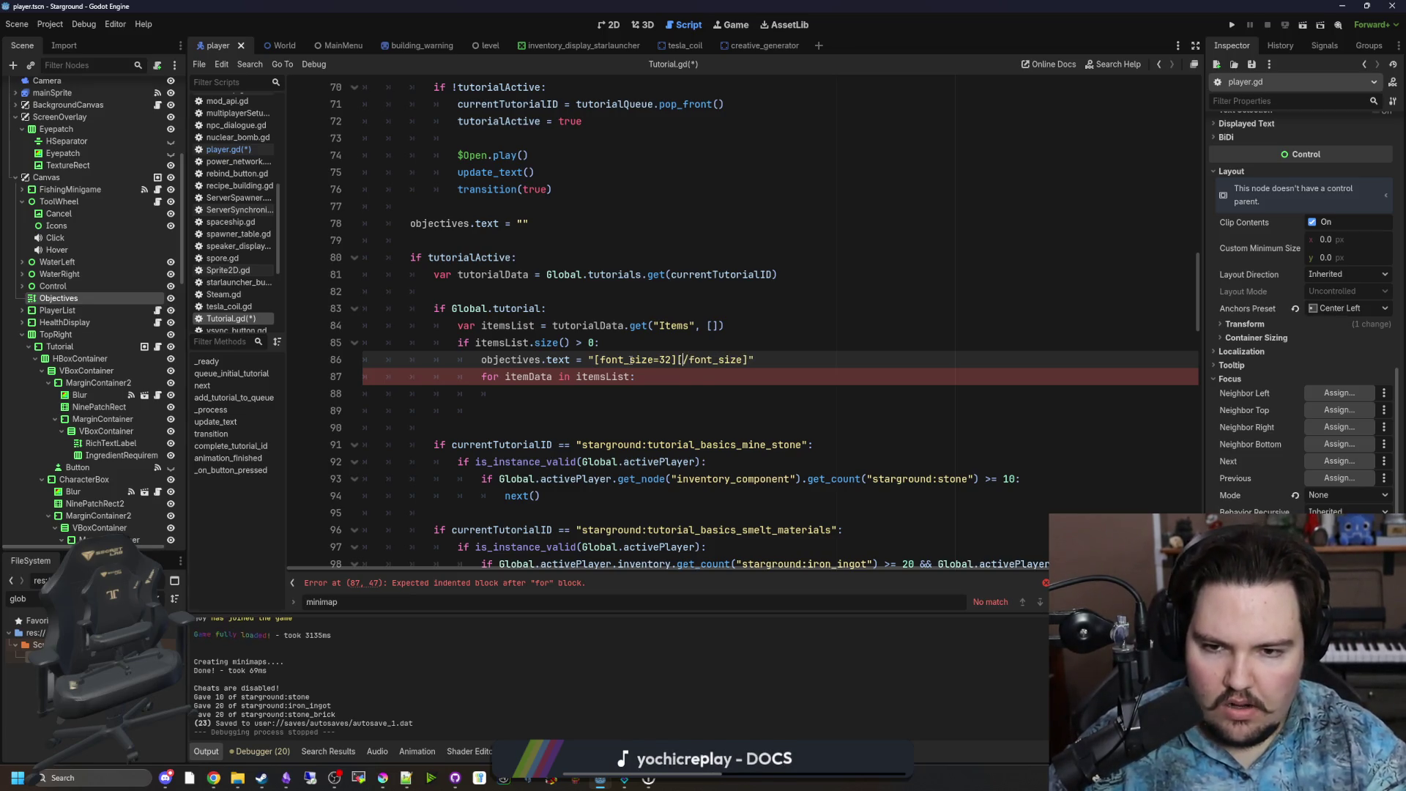
pyautogui.write('Objectives')
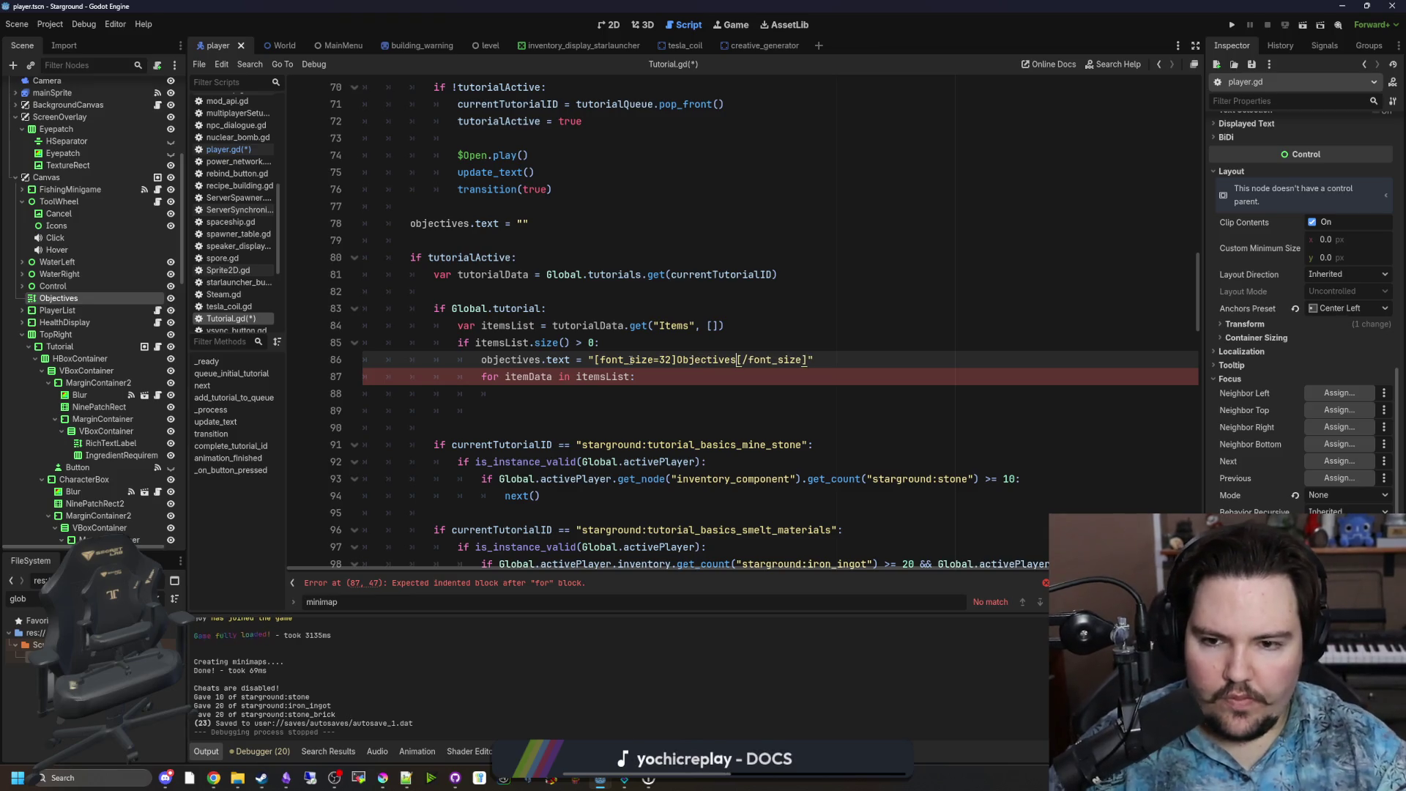
pyautogui.write('[')
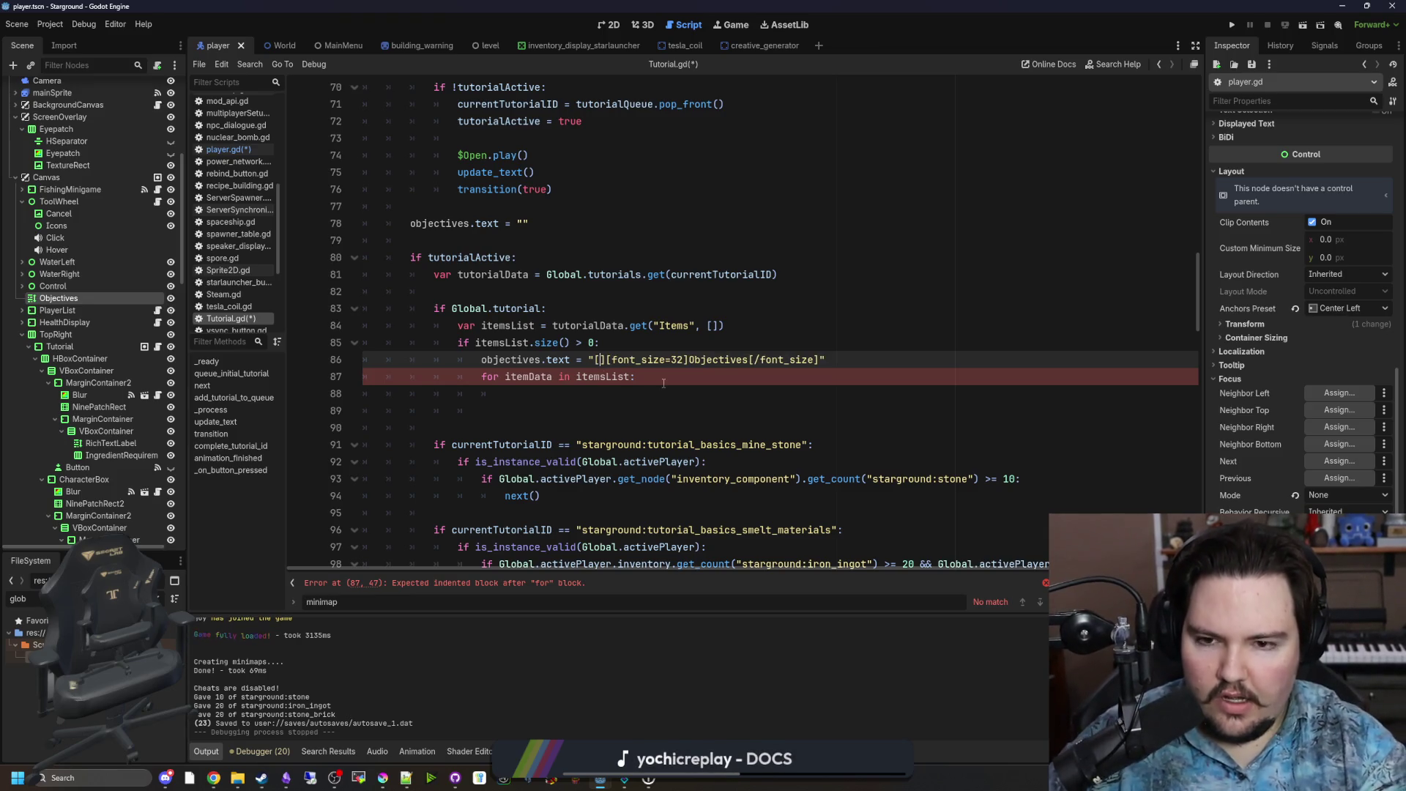
pyautogui.press('BackSpace')
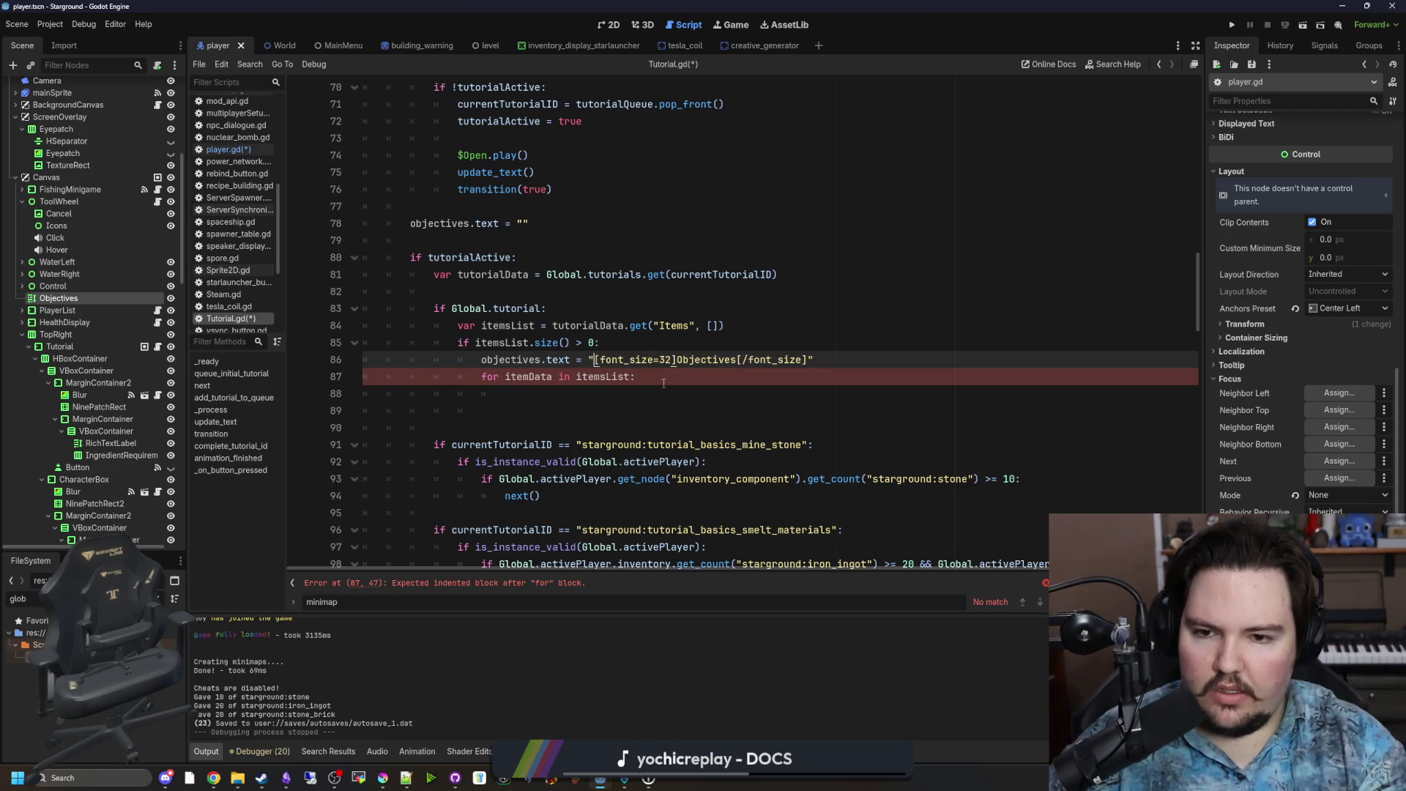
pyautogui.press('Down')
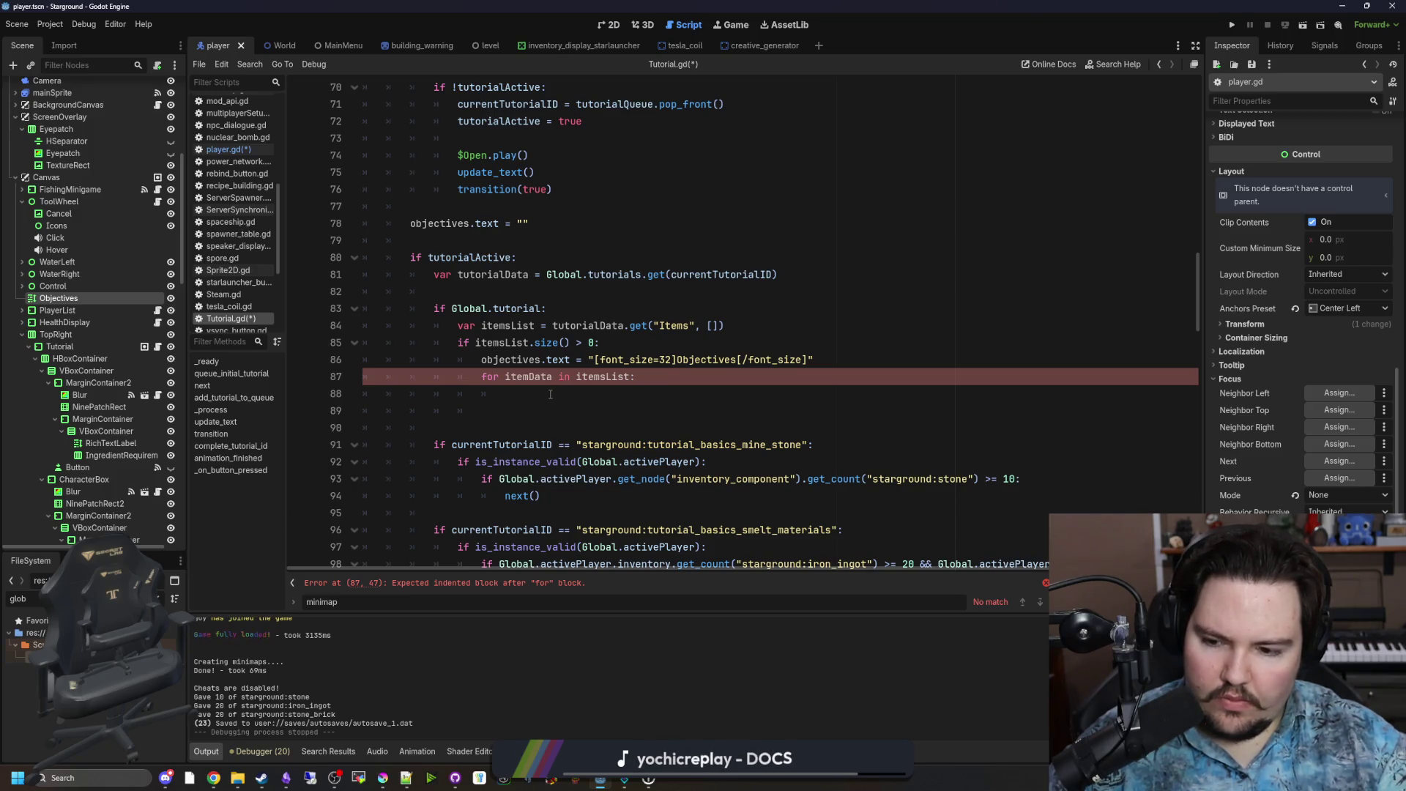
pyautogui.hotkey('ctrl', 'k')
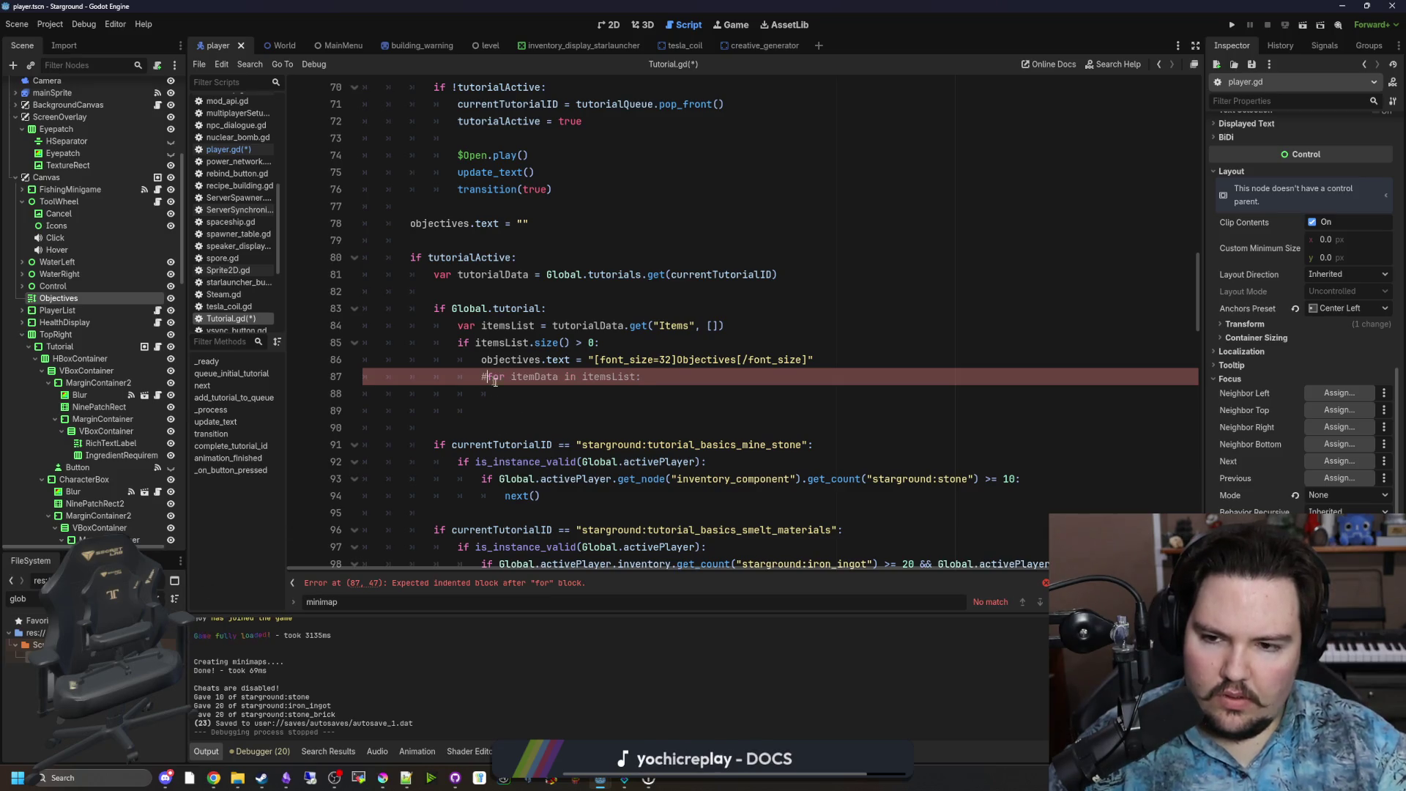
pyautogui.press('Down')
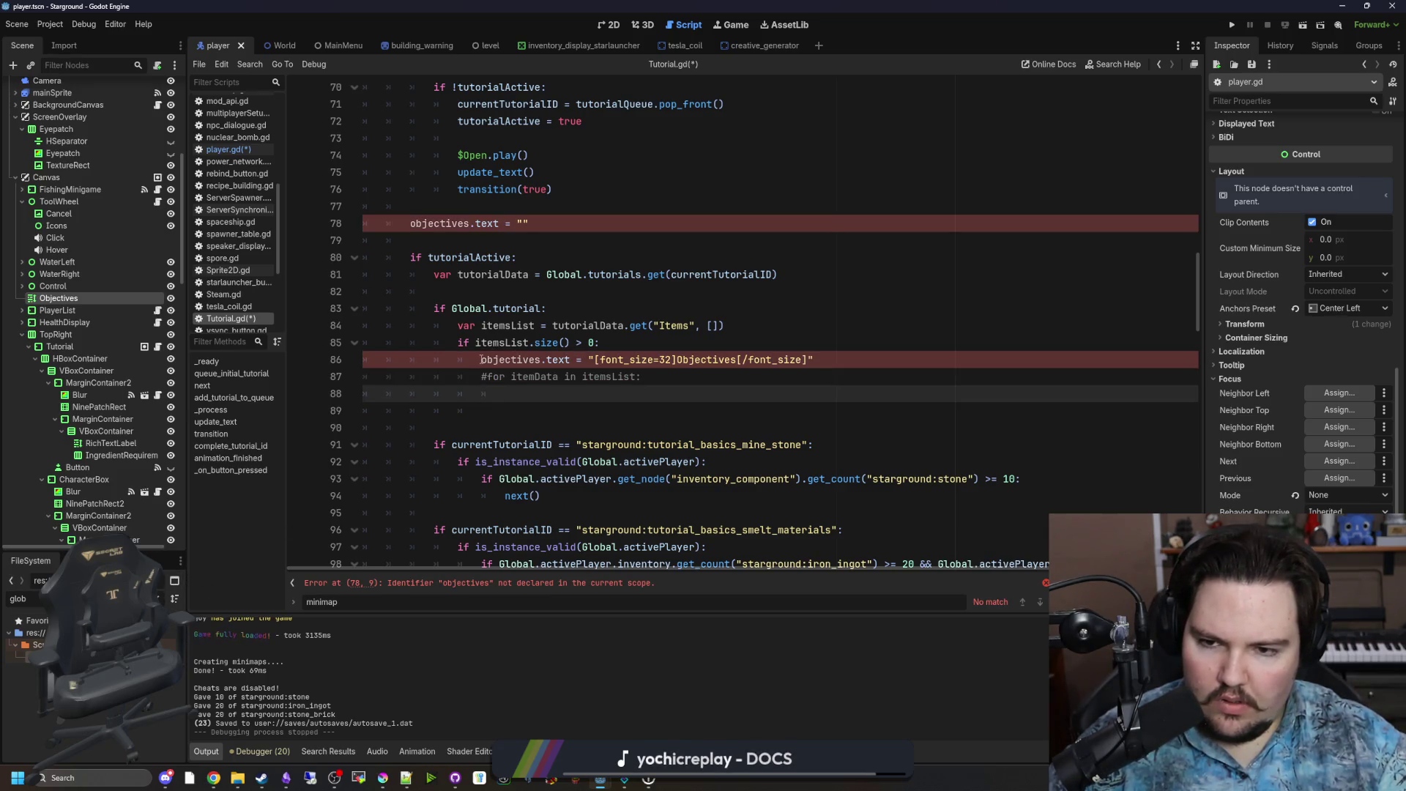
# Prefix objectives with owner. on lines 78 and 86.
pyautogui.click(410, 223)
pyautogui.scroll(1, 447, 335)
pyautogui.scroll(1, 598, 313)
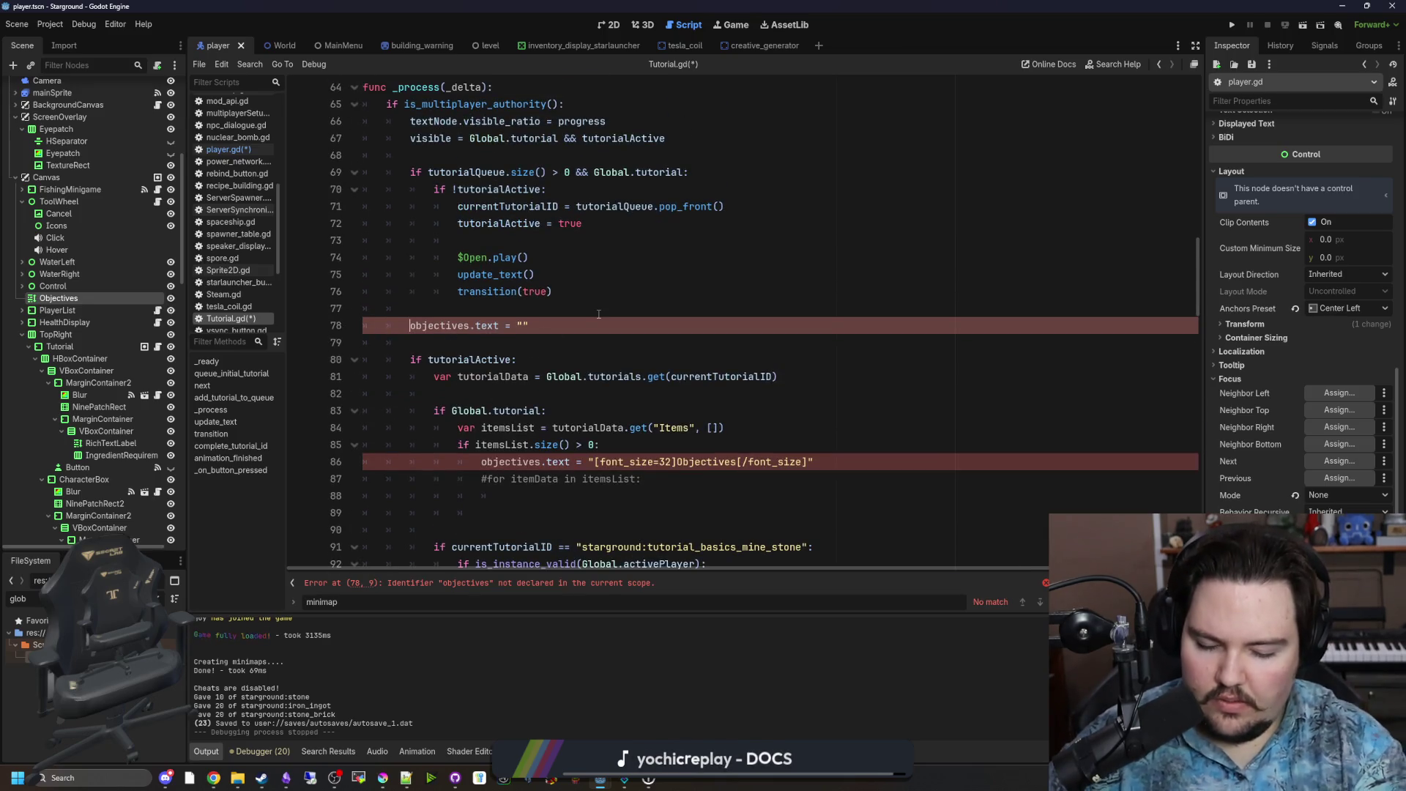
pyautogui.write('owner.')
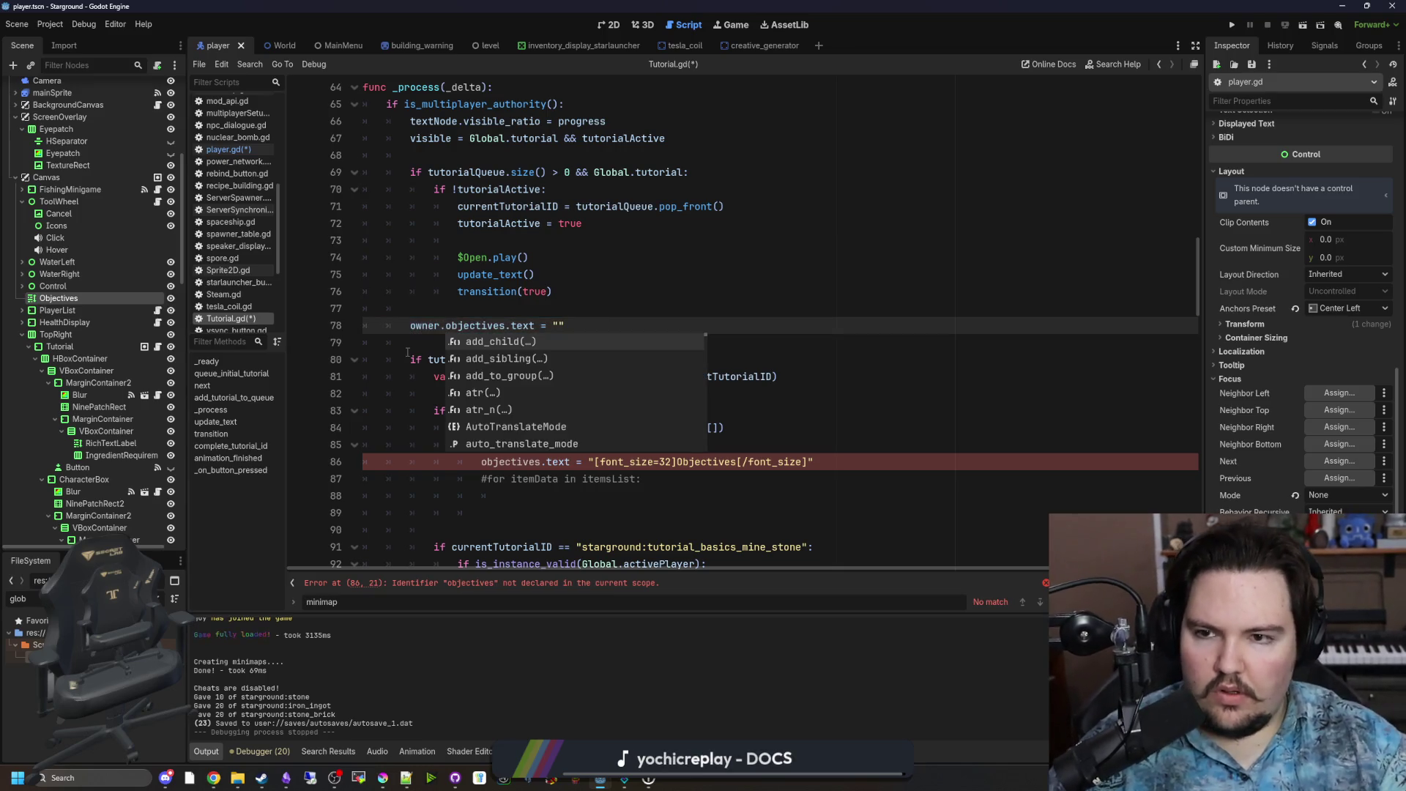
pyautogui.press('Escape')
pyautogui.moveTo(410, 325); pyautogui.dragTo(428, 325)
pyautogui.write('pl')
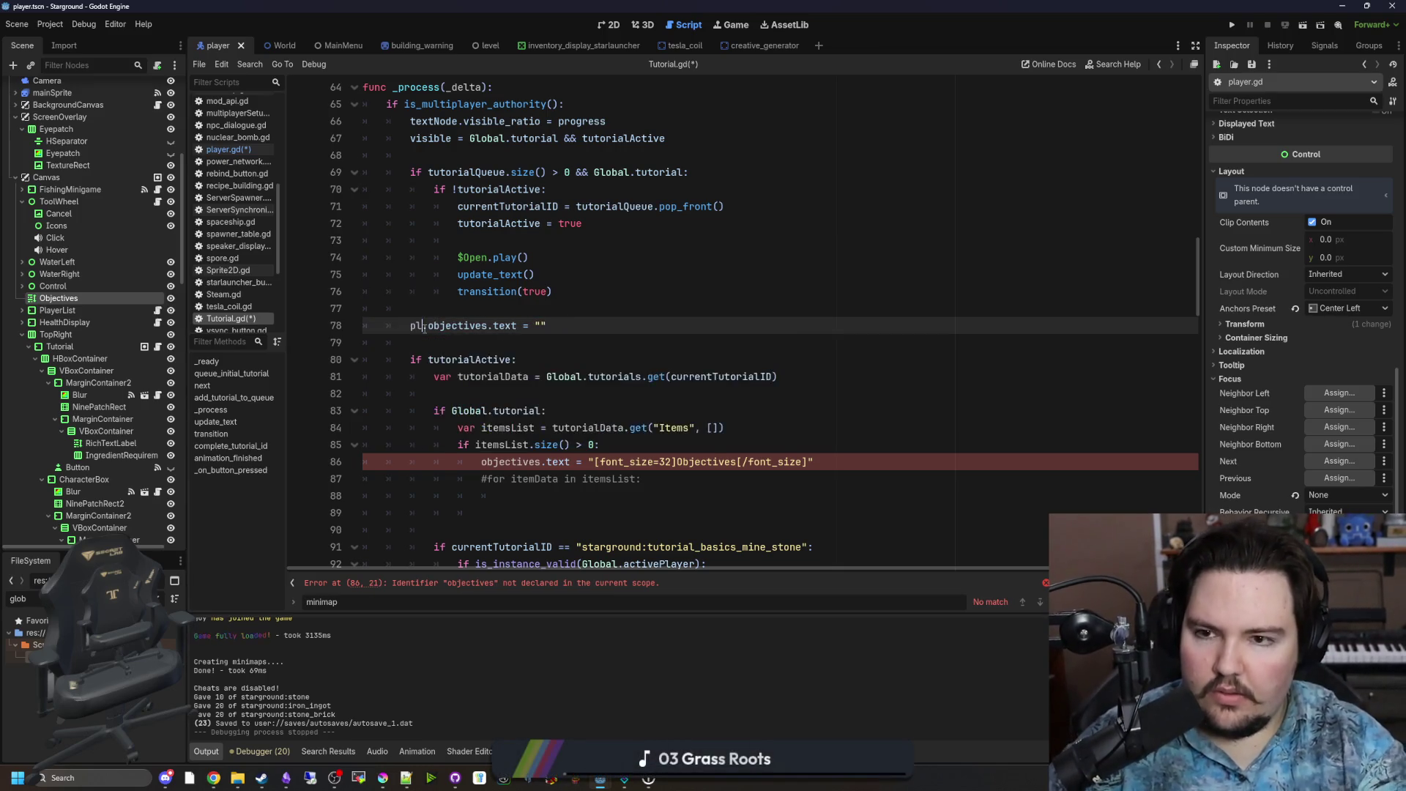
pyautogui.write('ayer.')
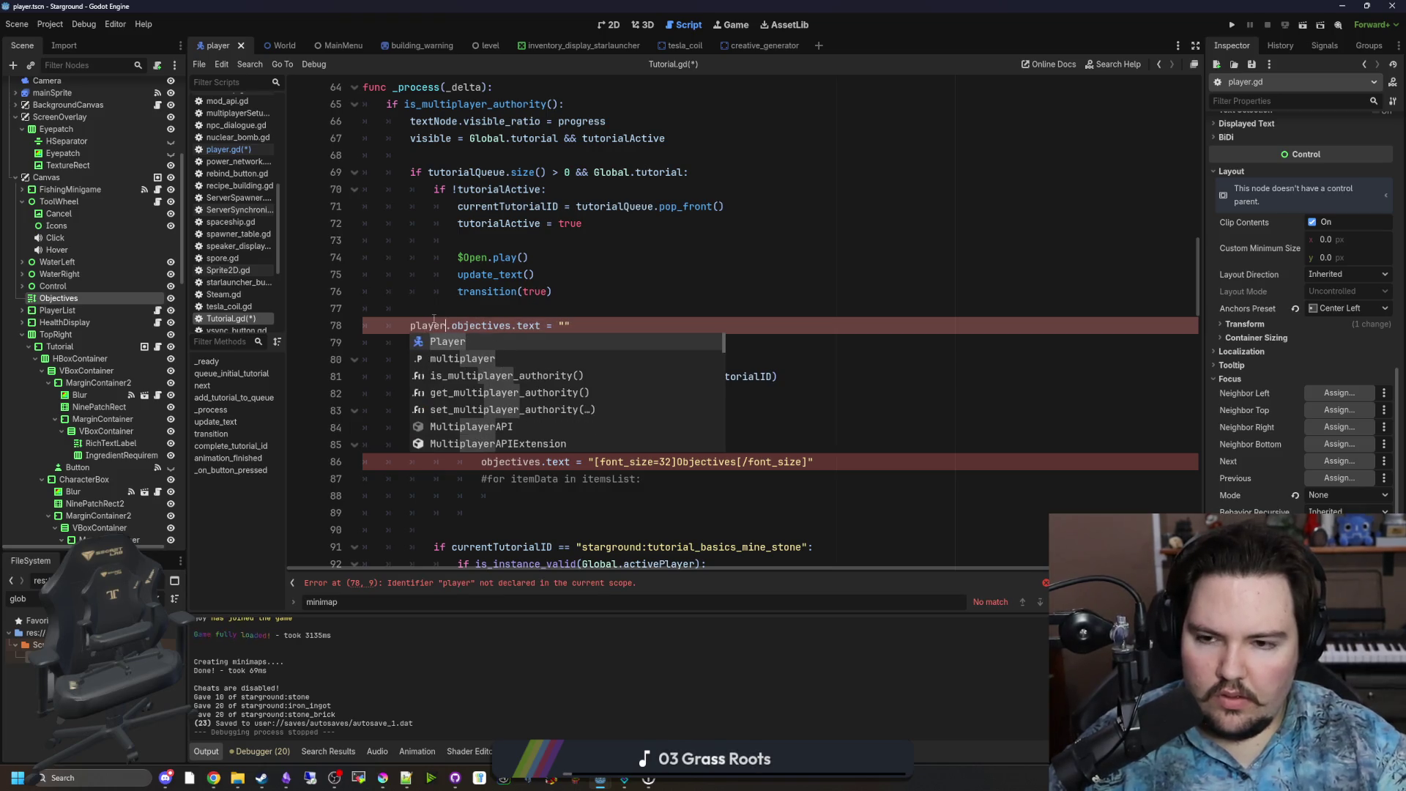
pyautogui.press('BackSpace')
pyautogui.press('BackSpace')
pyautogui.press('BackSpace')
pyautogui.write('owner')
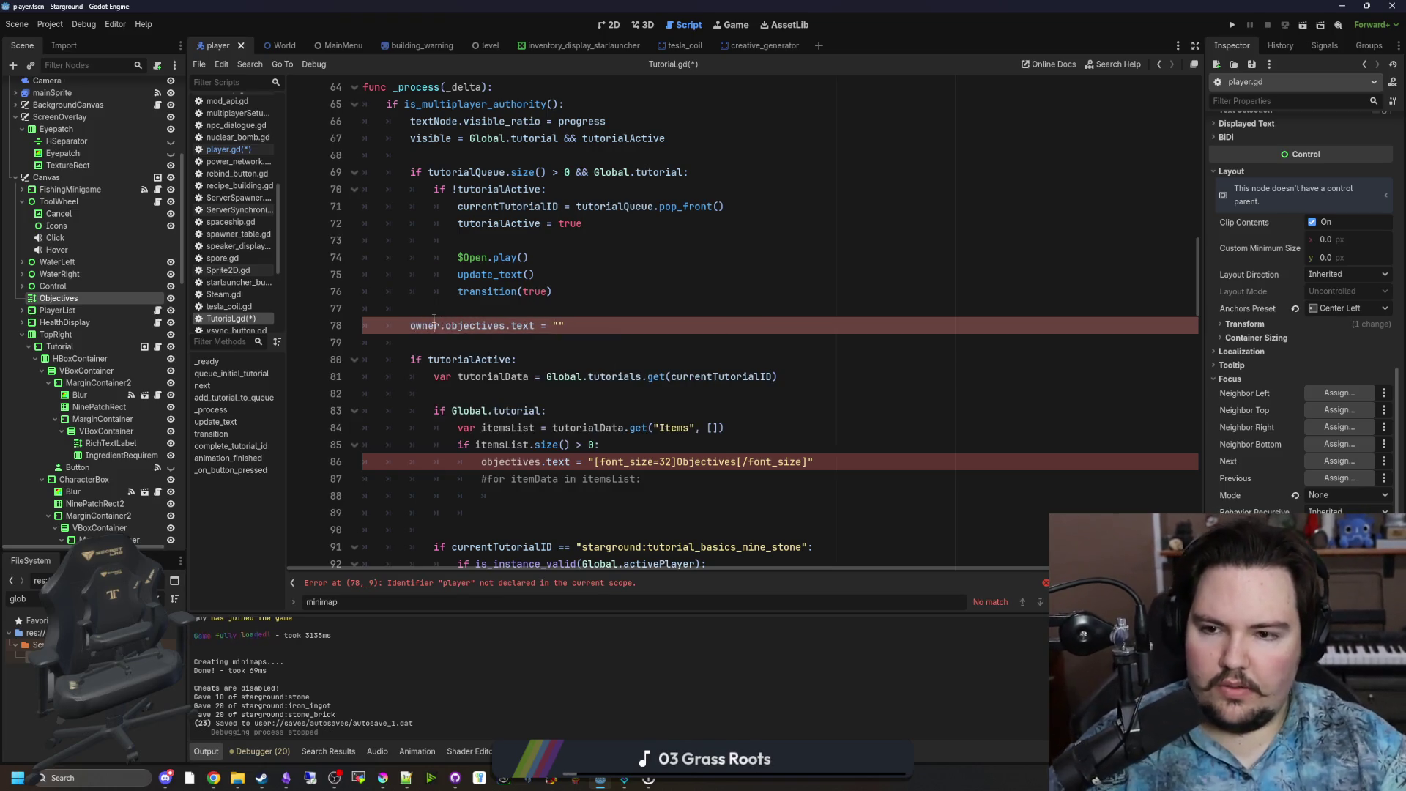
pyautogui.doubleClick(425, 325)
pyautogui.doubleClick(498, 461)
pyautogui.press('Left')
pyautogui.write('owner.')
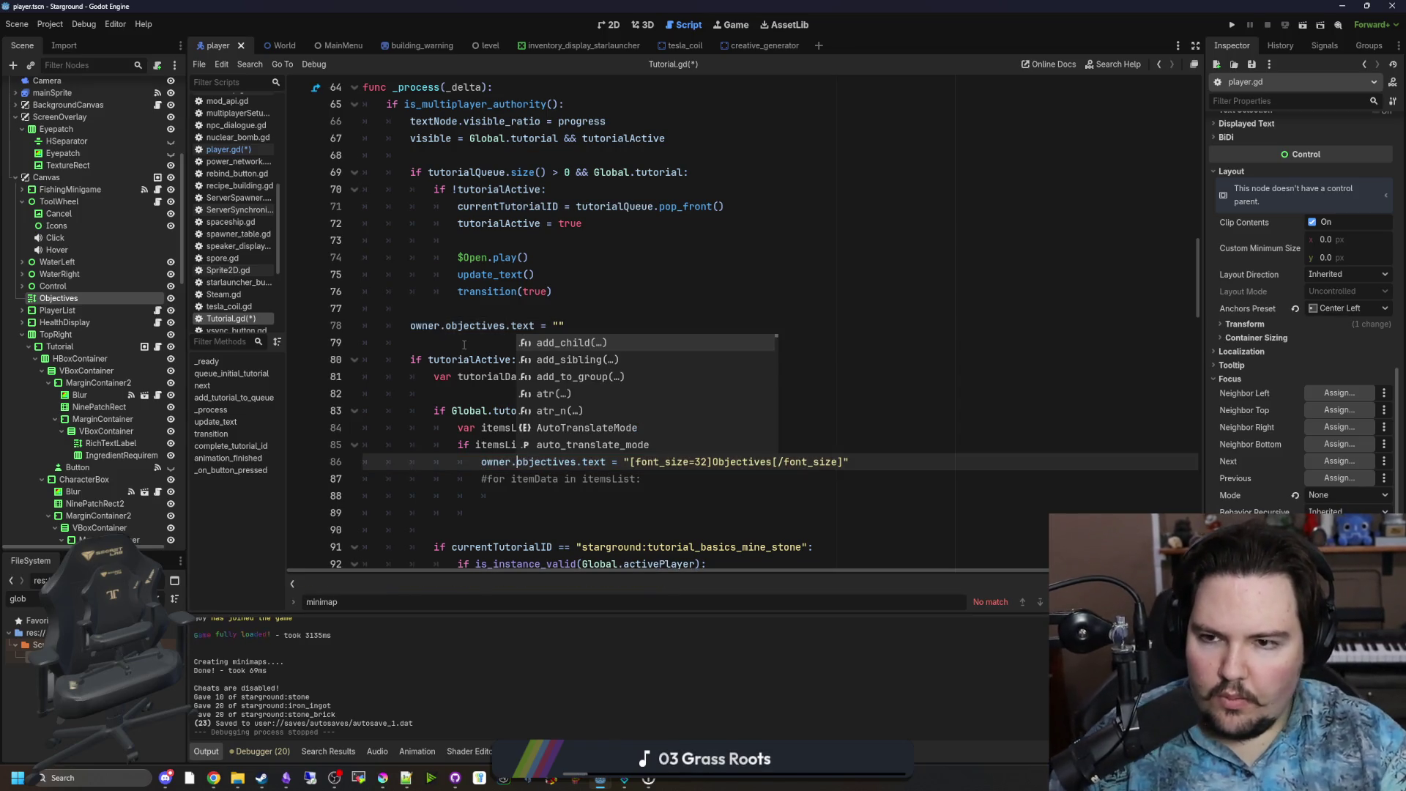
pyautogui.click(464, 343)
# Change line 65 to 'if !is_multiplayer_authority(): return' and dedent the rest of _process one level.
pyautogui.click(504, 308)
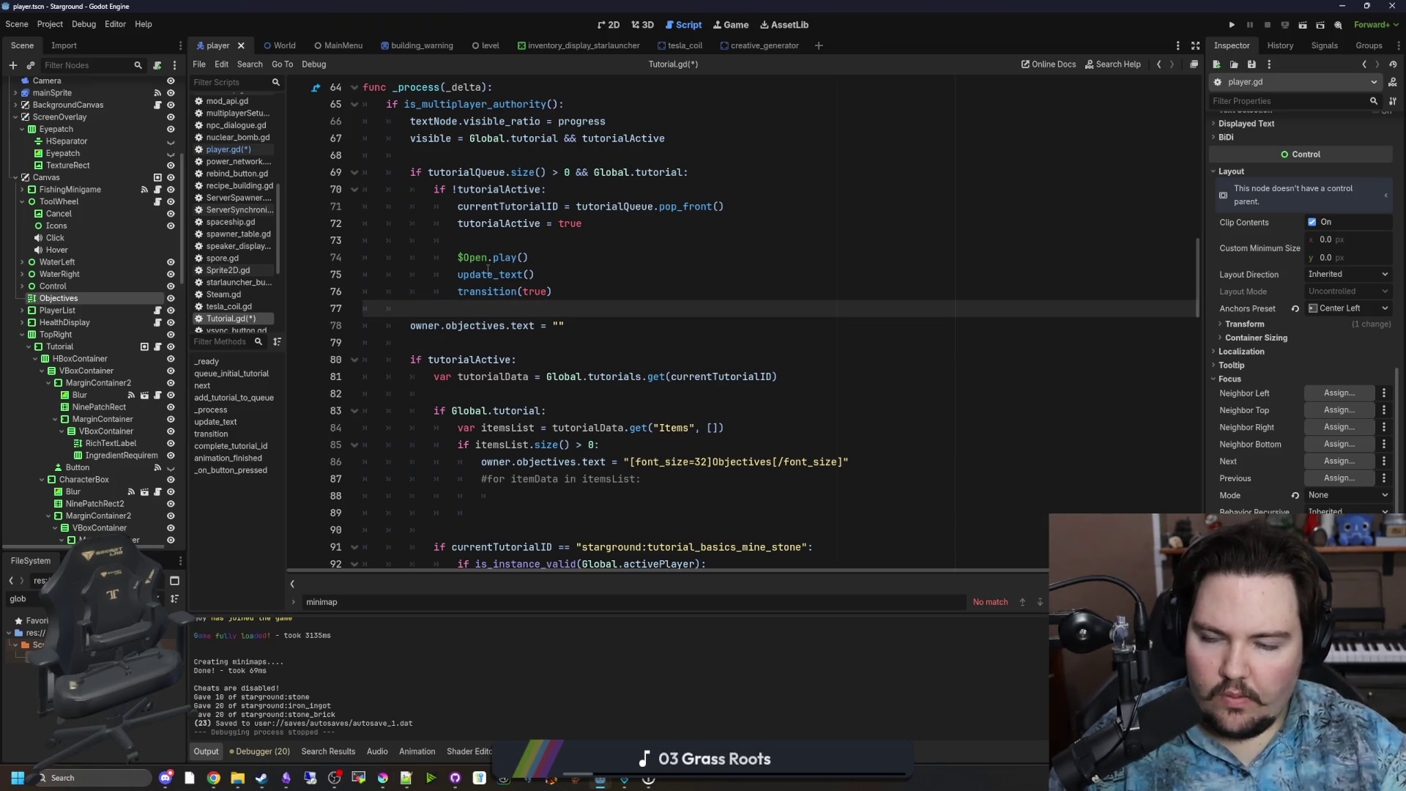
pyautogui.scroll(-5, 487, 271)
pyautogui.scroll(7, 488, 271)
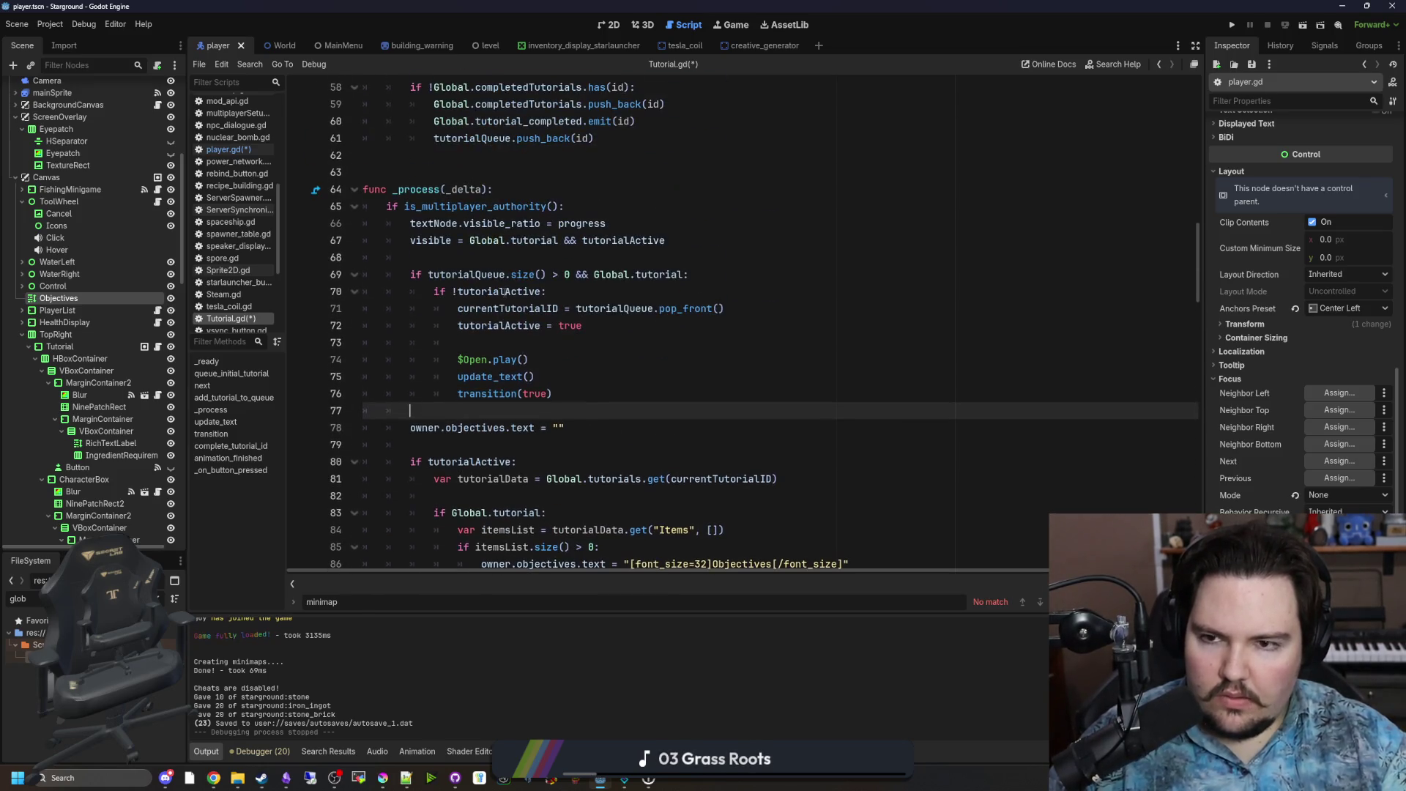
pyautogui.click(405, 205)
pyautogui.write('!')
pyautogui.click(594, 204)
pyautogui.write('return')
pyautogui.scroll(-7, 512, 329)
pyautogui.moveTo(540, 445)
pyautogui.mouseDown()
pyautogui.moveTo(435, 379)
pyautogui.moveTo(440, 410)
pyautogui.moveTo(439, 220)
pyautogui.moveTo(439, 286)
pyautogui.moveTo(344, 149)
pyautogui.mouseUp()
pyautogui.hotkey('shift', 'Tab')
pyautogui.click(455, 119)
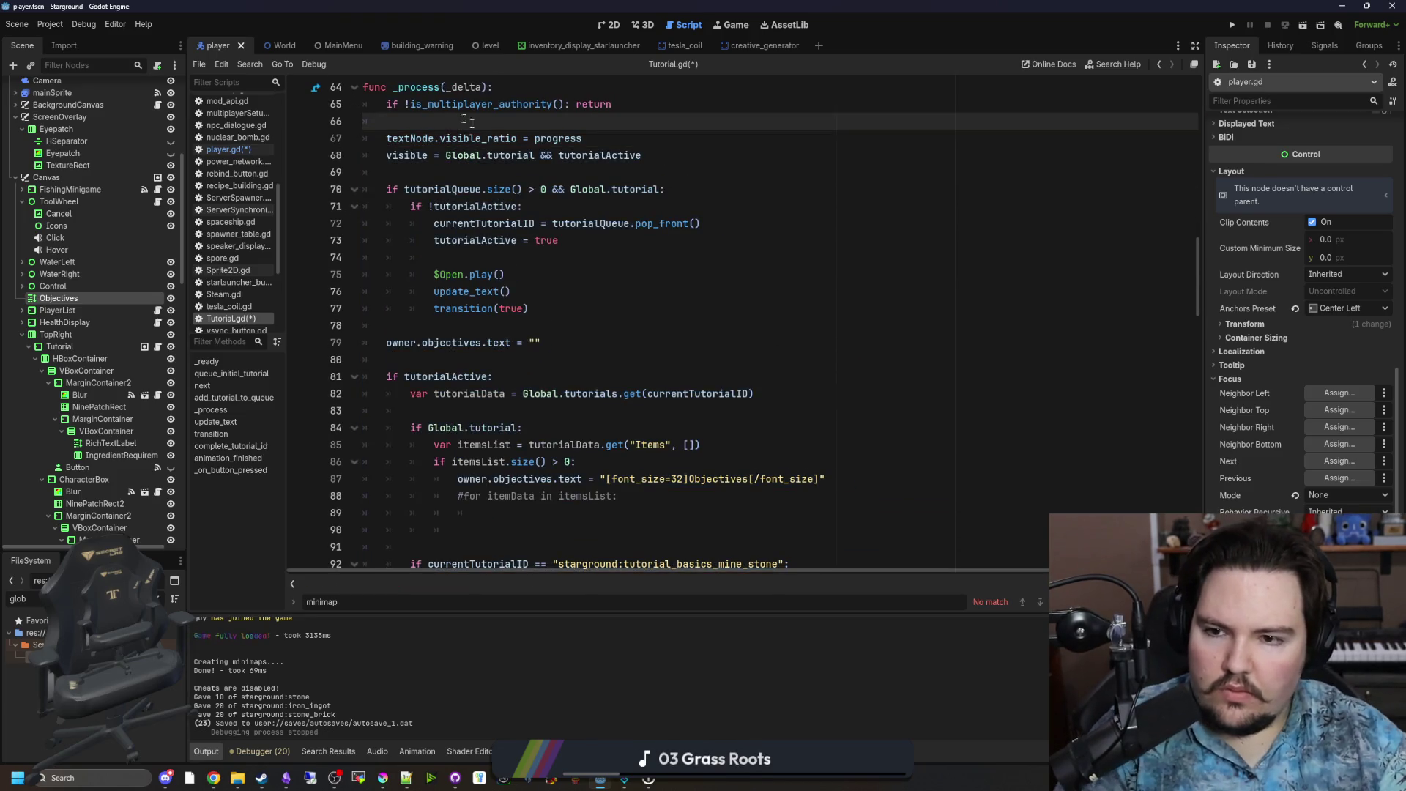
# Clear the FileSystem file filter.
pyautogui.scroll(-3, 457, 118)
pyautogui.click(513, 393)
pyautogui.click(518, 359)
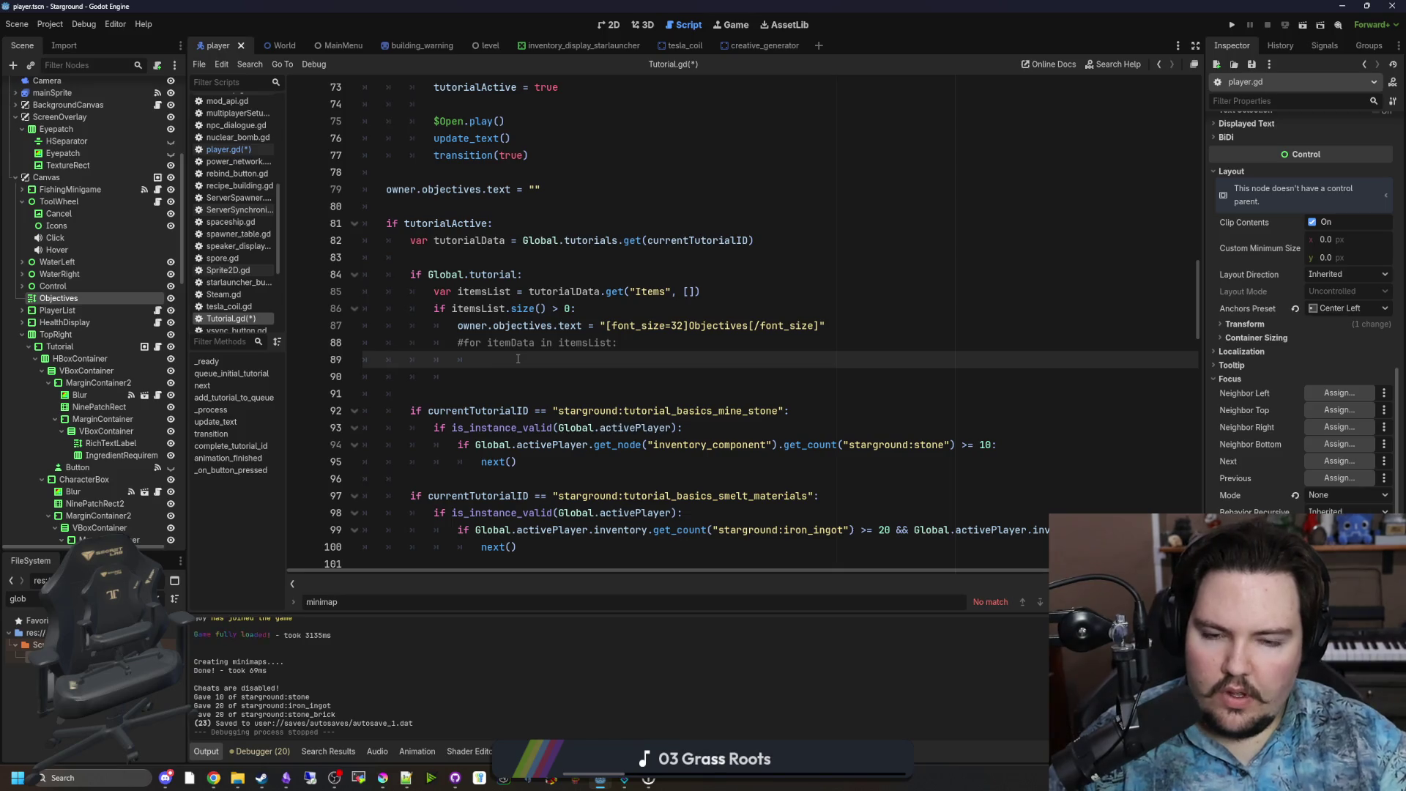
pyautogui.click(157, 599)
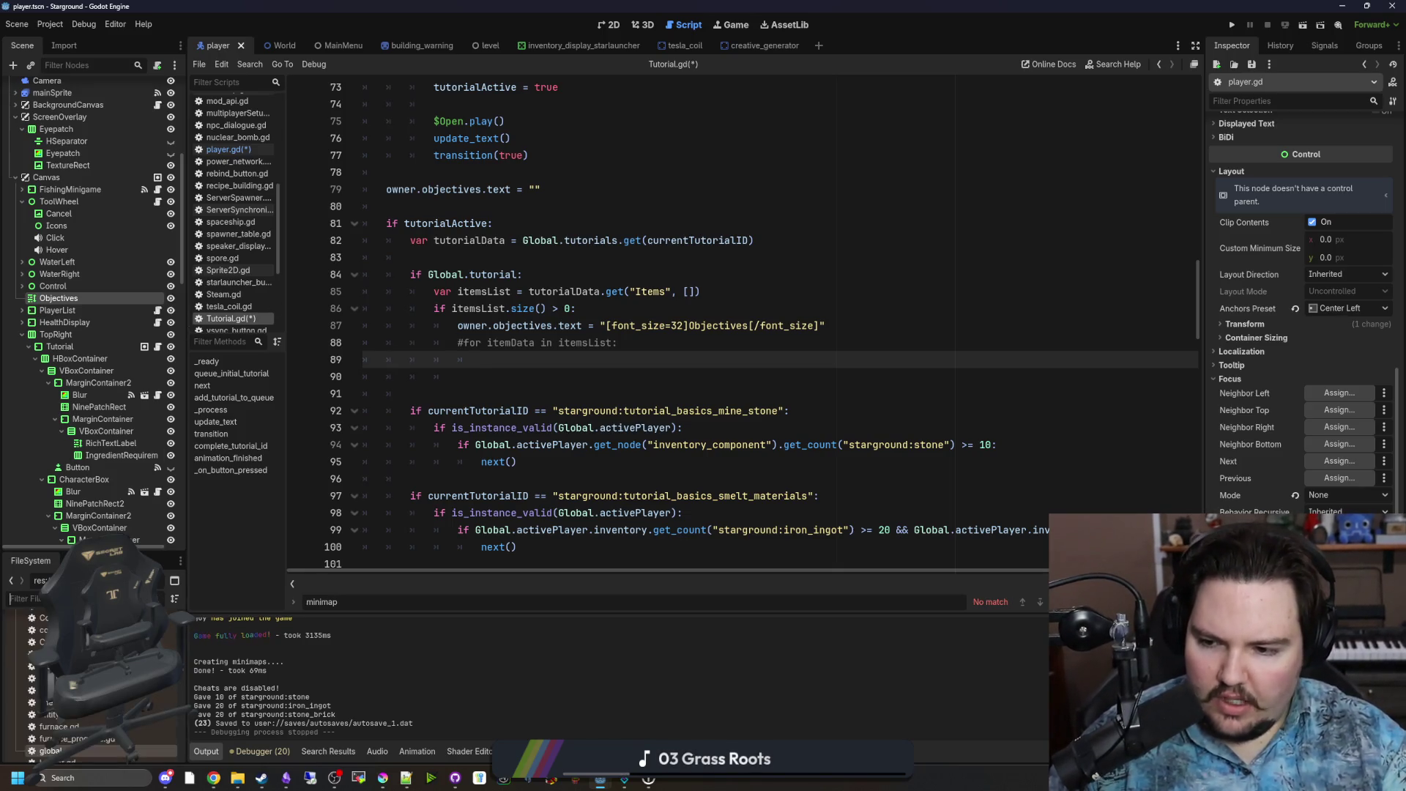
# Filter FileSystem for 'indic' and open item_cost_indicator.gd and its scene in the 2D view.
pyautogui.write('indic')
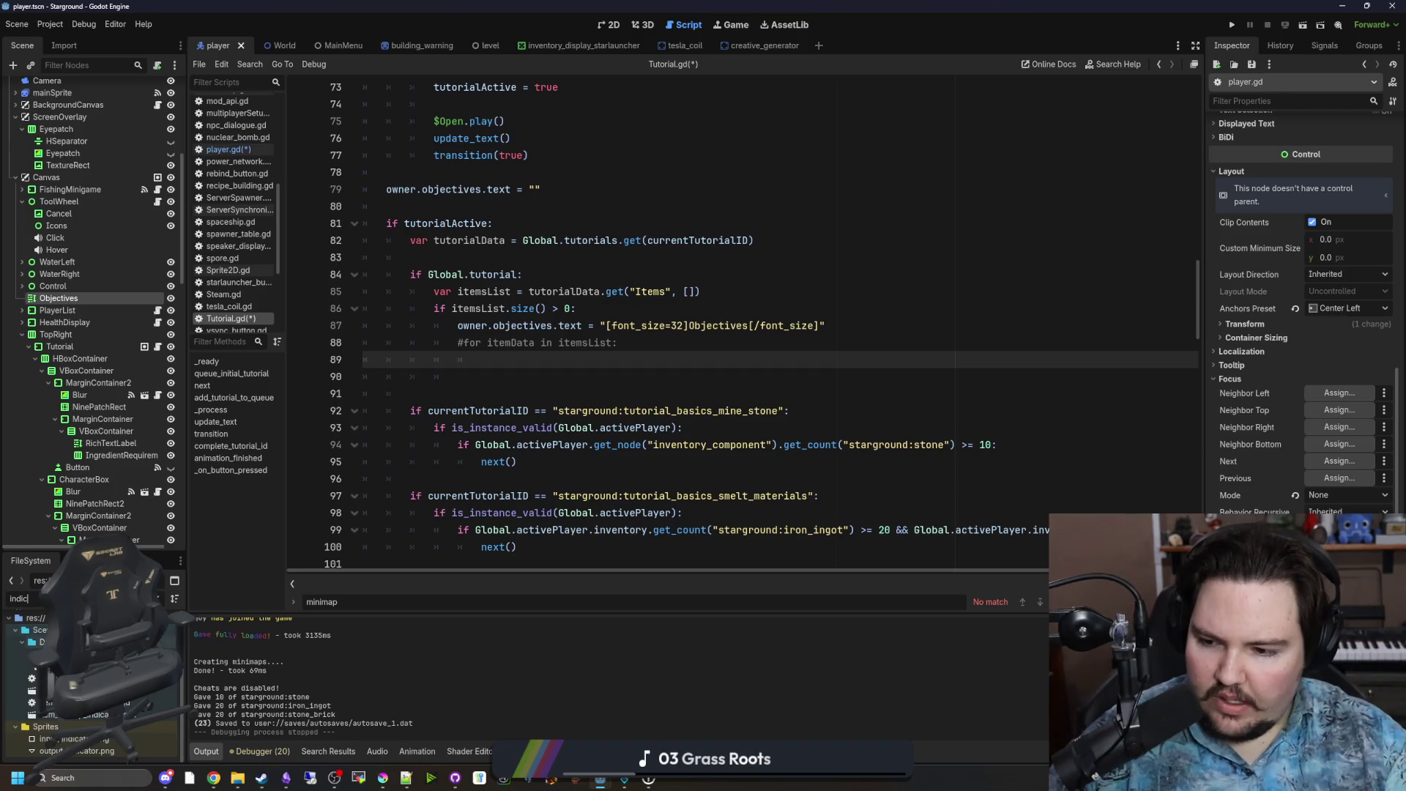
pyautogui.doubleClick(65, 678)
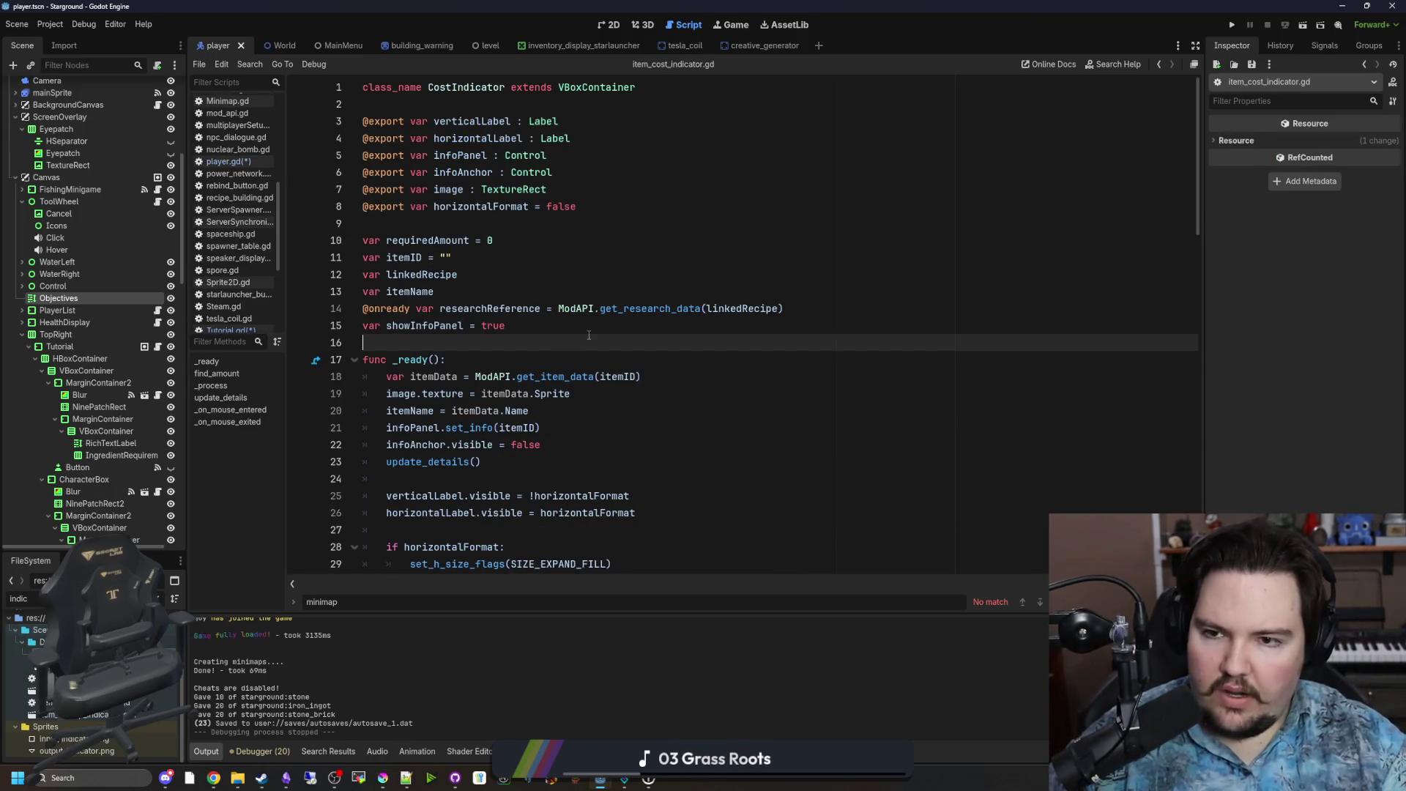
pyautogui.doubleClick(66, 690)
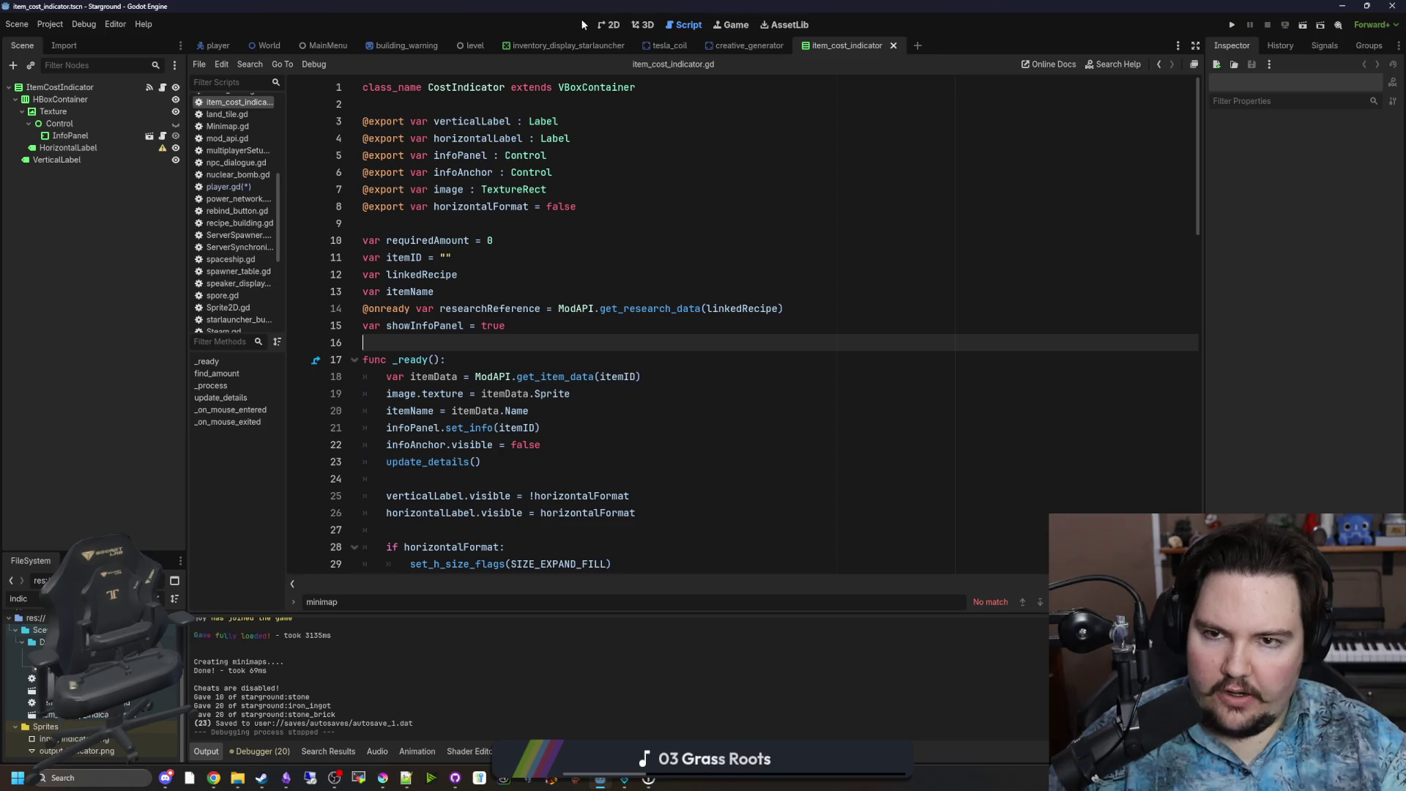
pyautogui.click(603, 25)
pyautogui.scroll(-3, 613, 388)
pyautogui.scroll(-5, 641, 369)
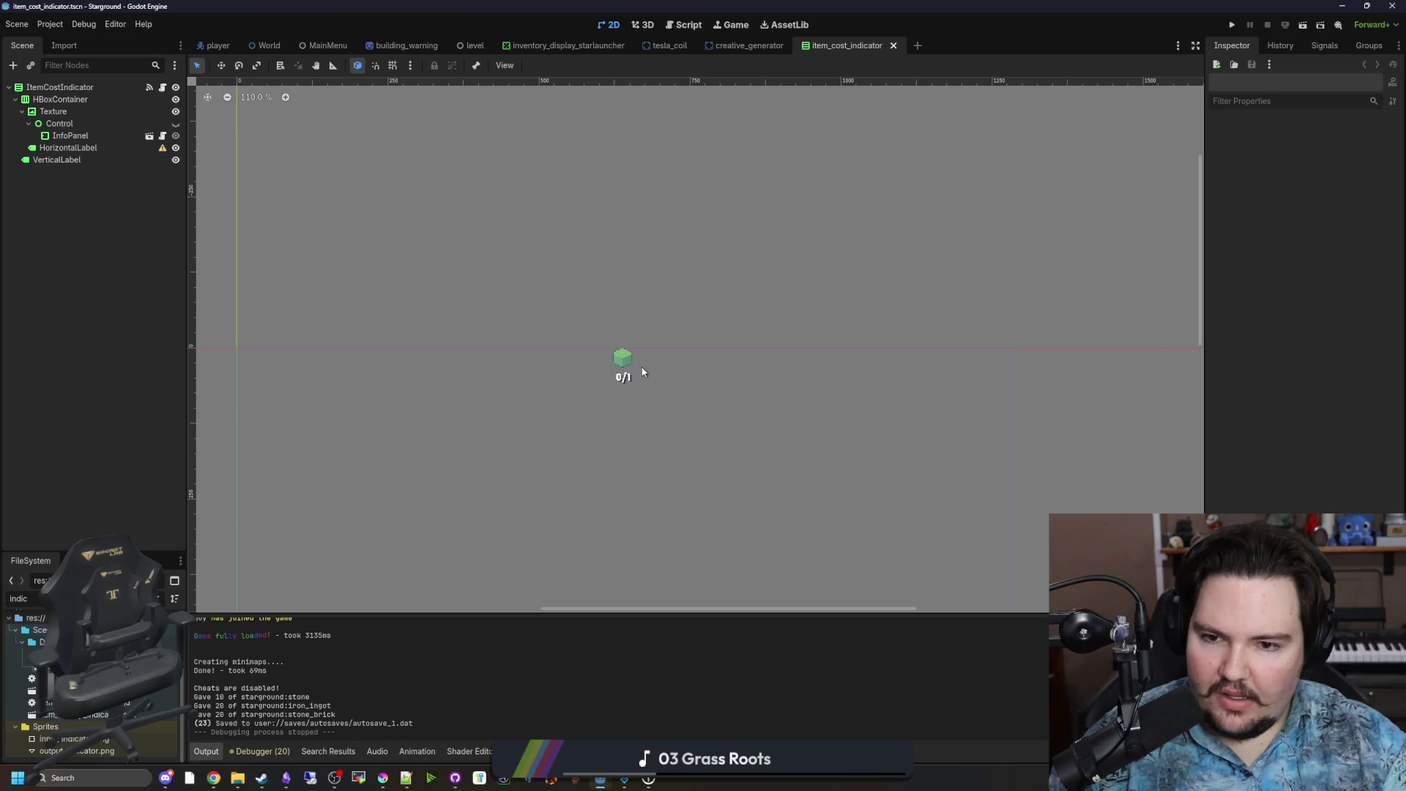
pyautogui.scroll(10, 637, 372)
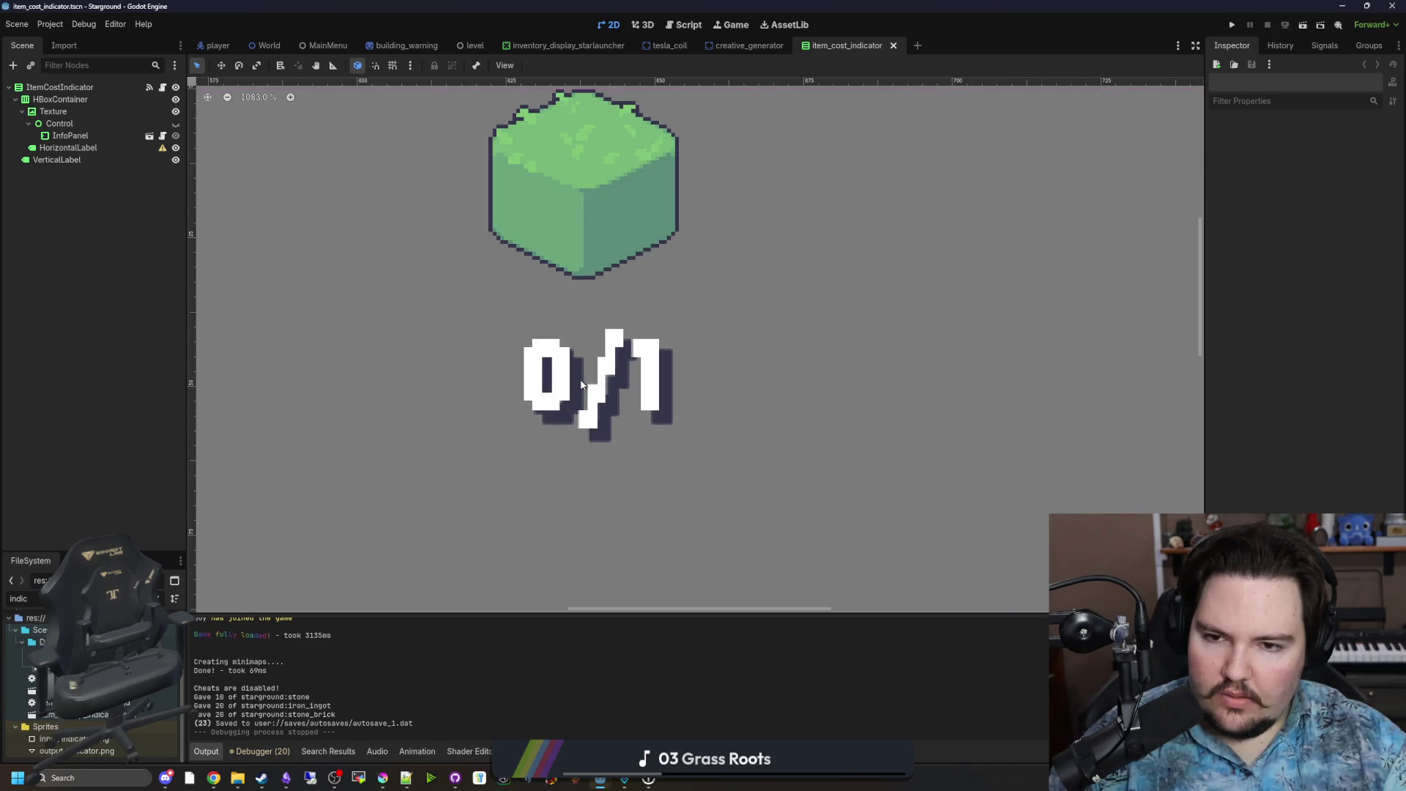
pyautogui.scroll(-5, 565, 400)
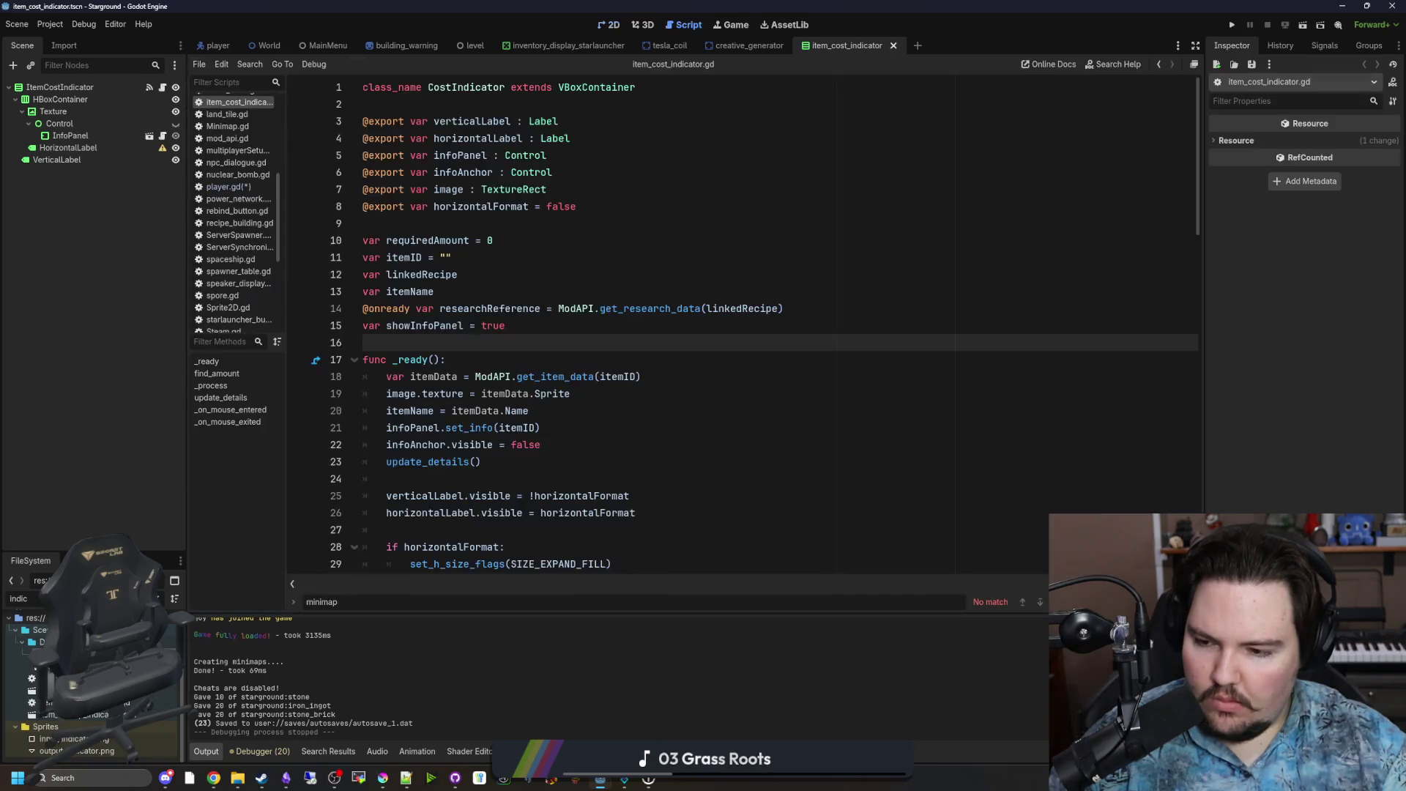
# Review item_cost_indicator.gd, select the HorizontalLabel node, then filter files for 'building.'.
pyautogui.doubleClick(152, 704)
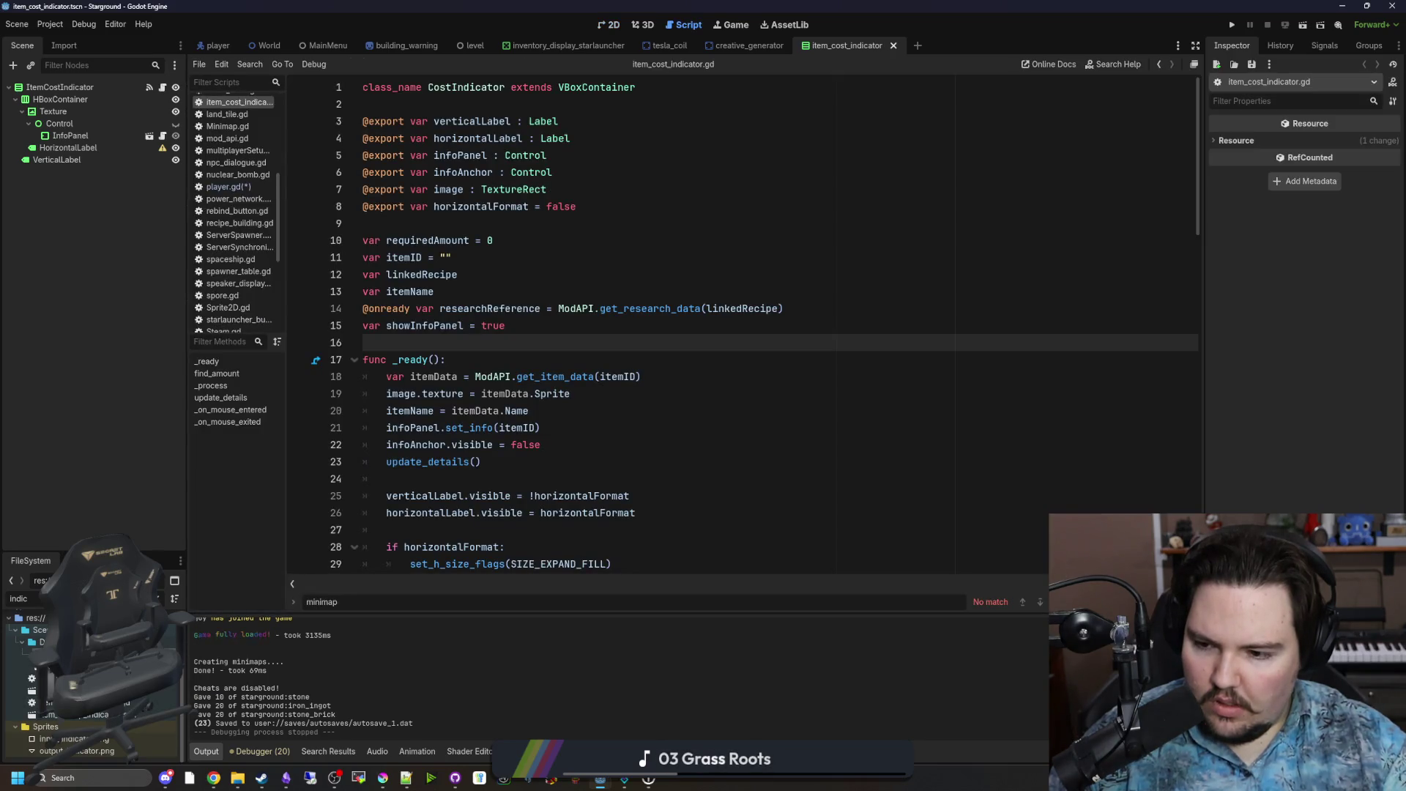
pyautogui.click(609, 25)
pyautogui.scroll(4, 620, 353)
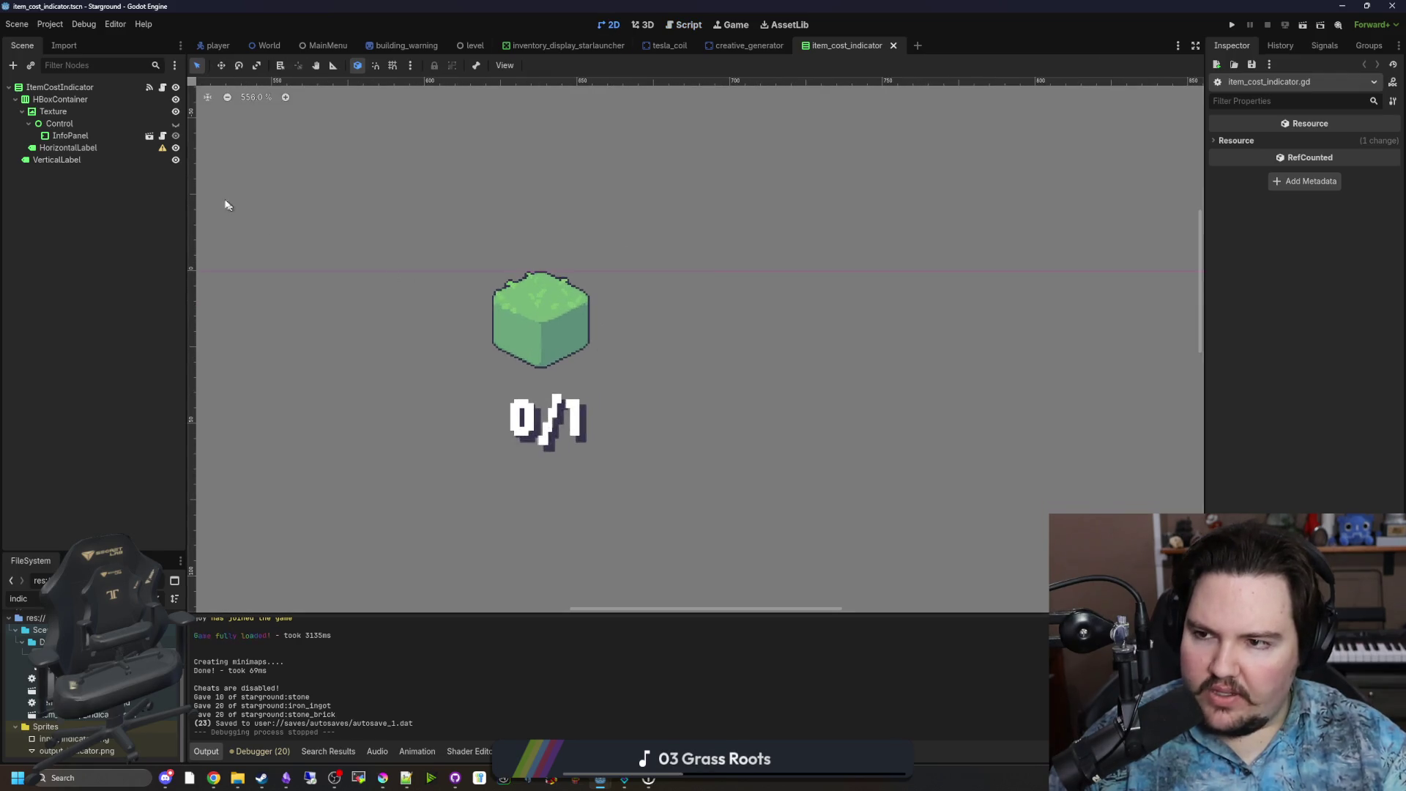
pyautogui.click(71, 160)
pyautogui.click(77, 148)
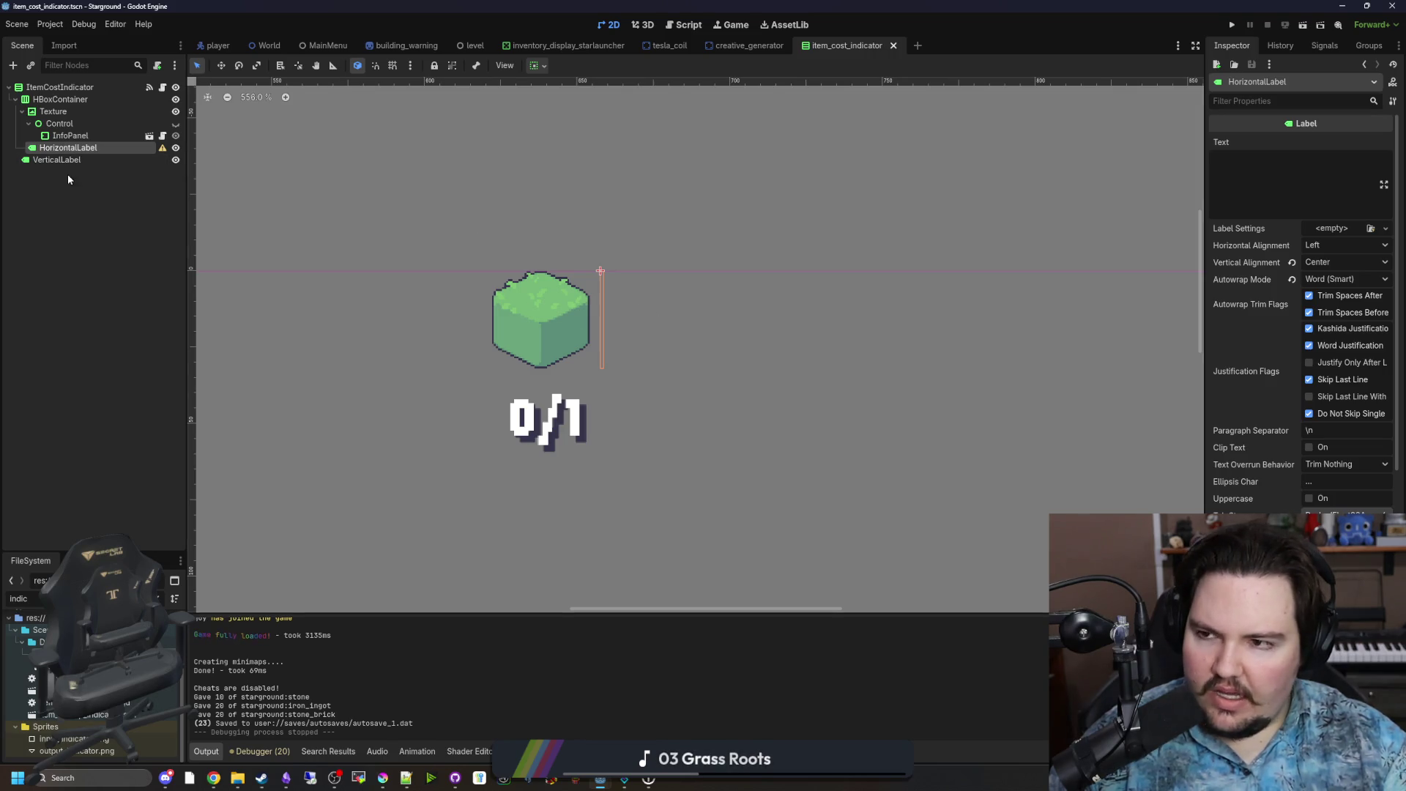
pyautogui.click(158, 598)
pyautogui.write('buil')
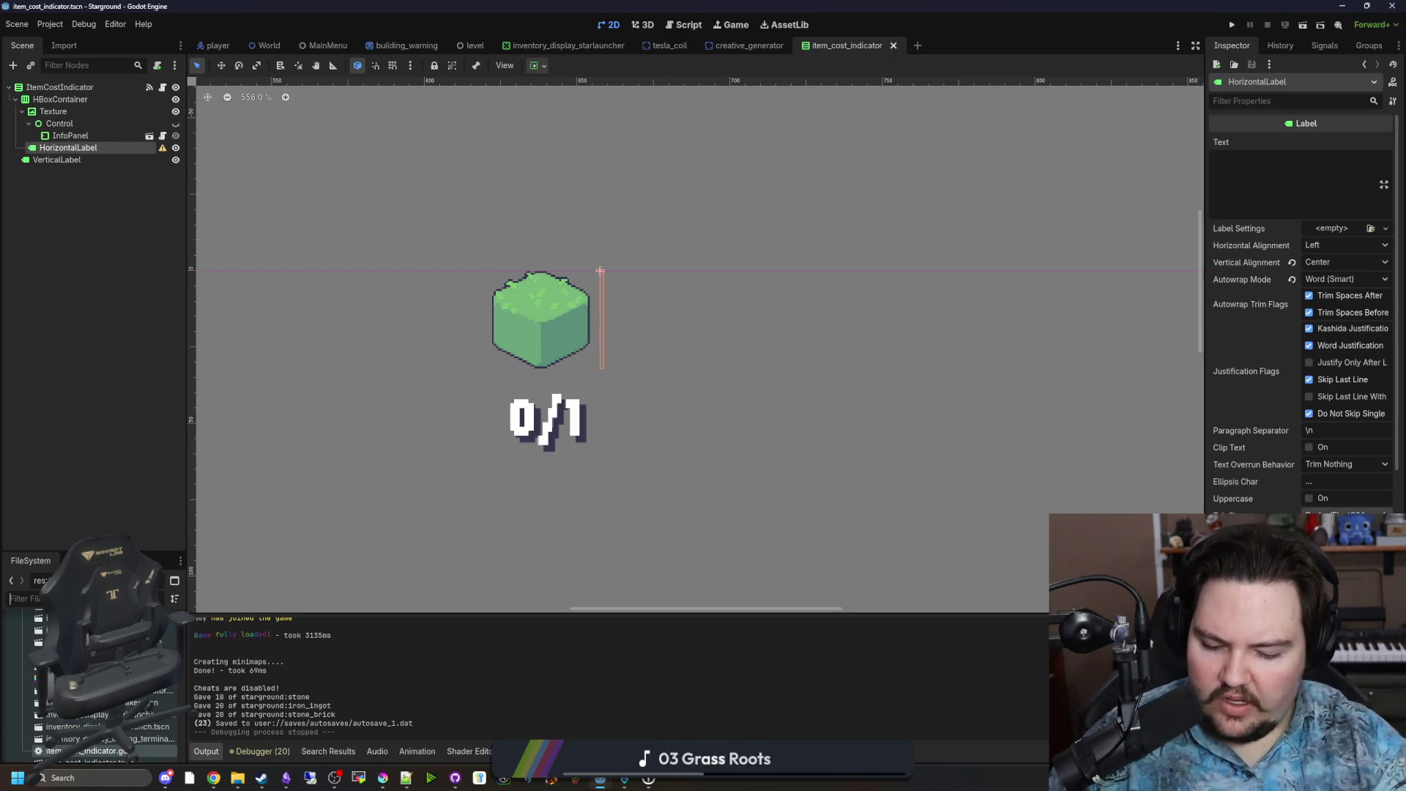
pyautogui.write('ding.')
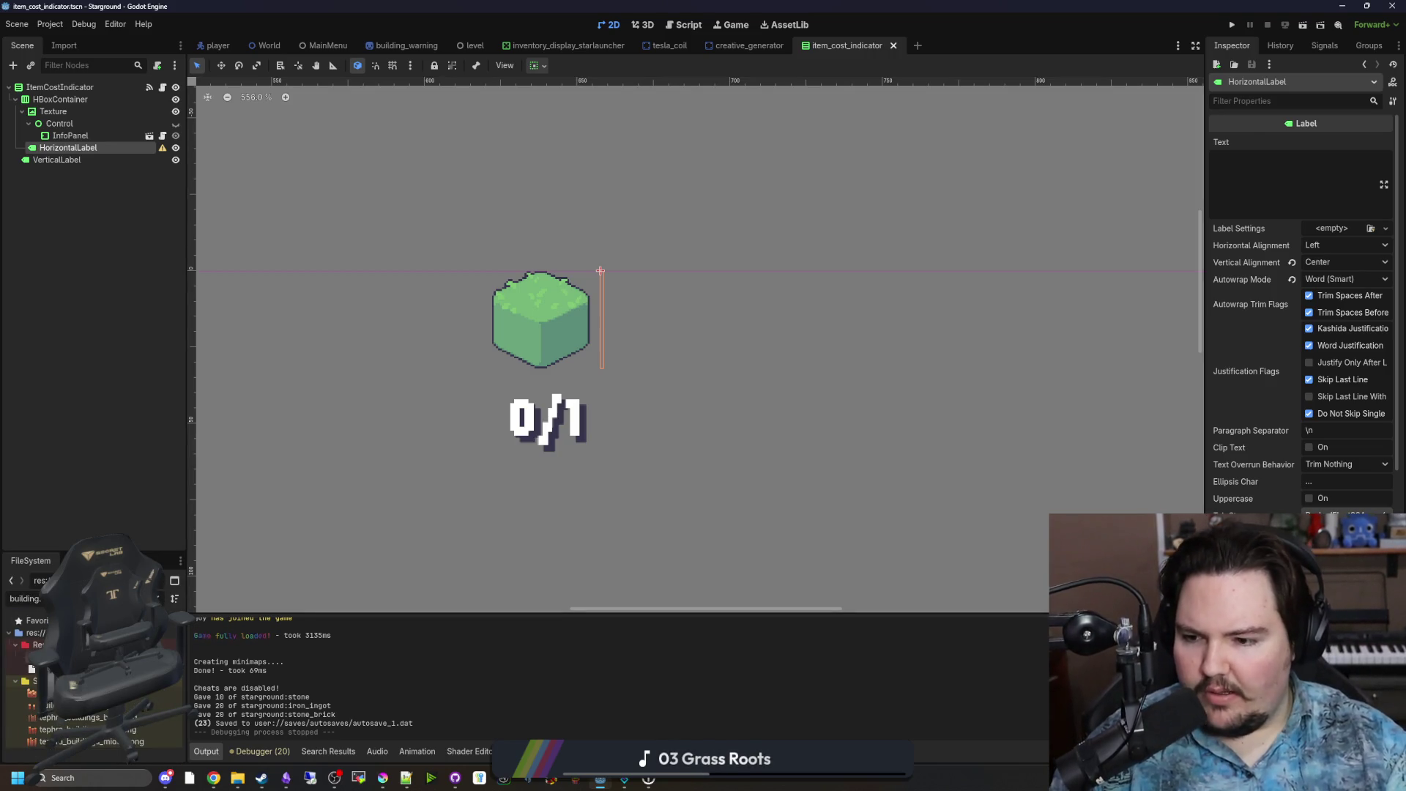
# Filter for 'building' and open the inventory_display_building scene on the 2D canvas.
pyautogui.press('Return')
pyautogui.press('BackSpace')
pyautogui.press('BackSpace')
pyautogui.press('BackSpace')
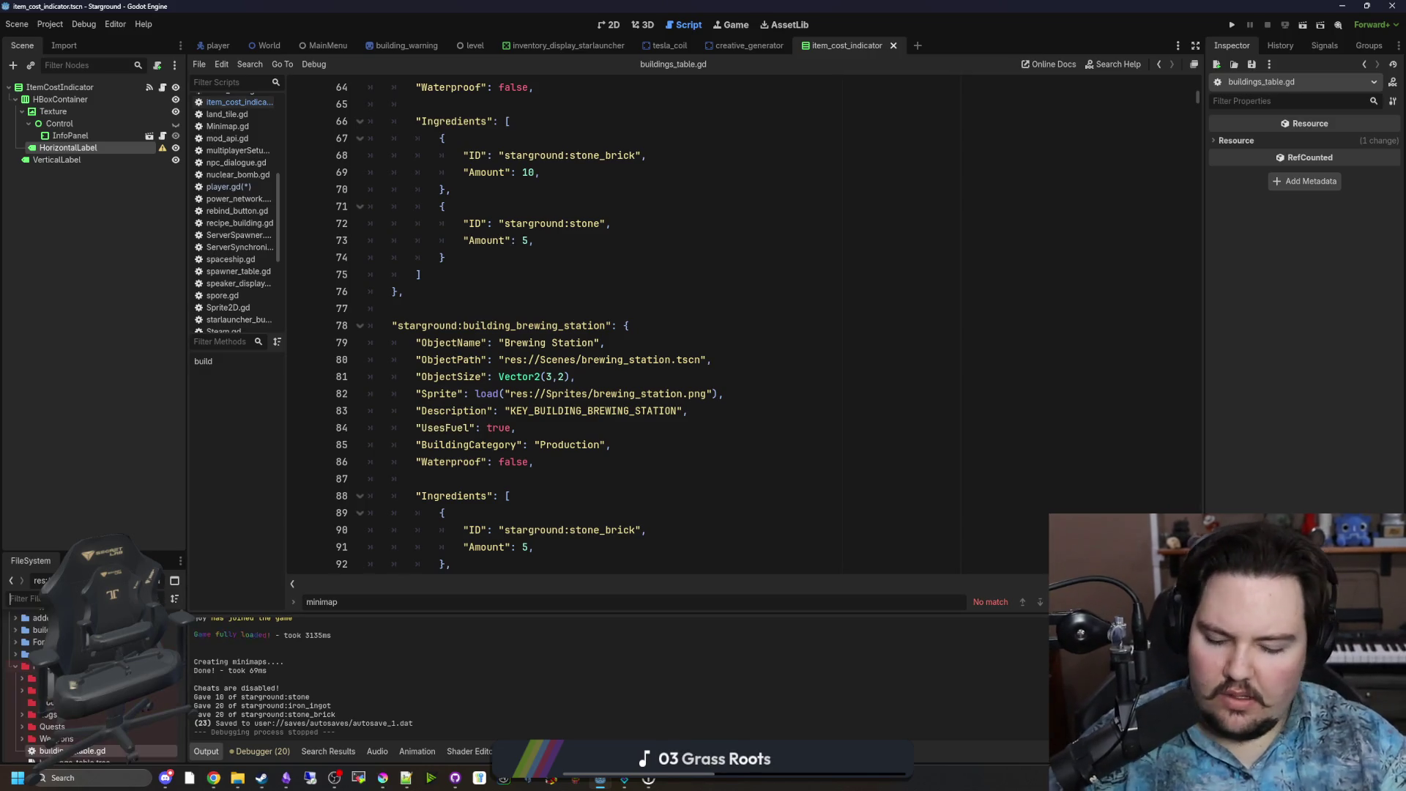
pyautogui.write('lding')
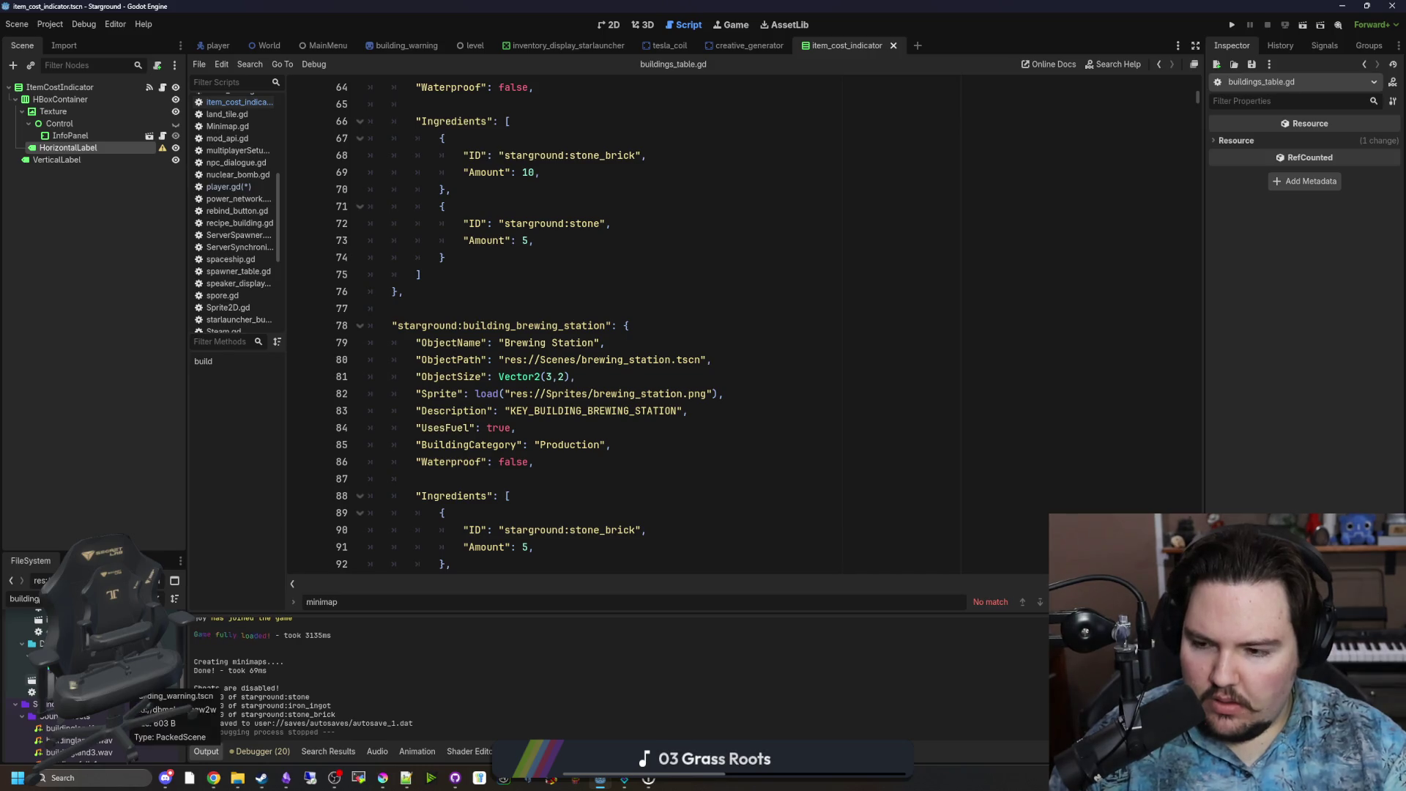
pyautogui.doubleClick(70, 722)
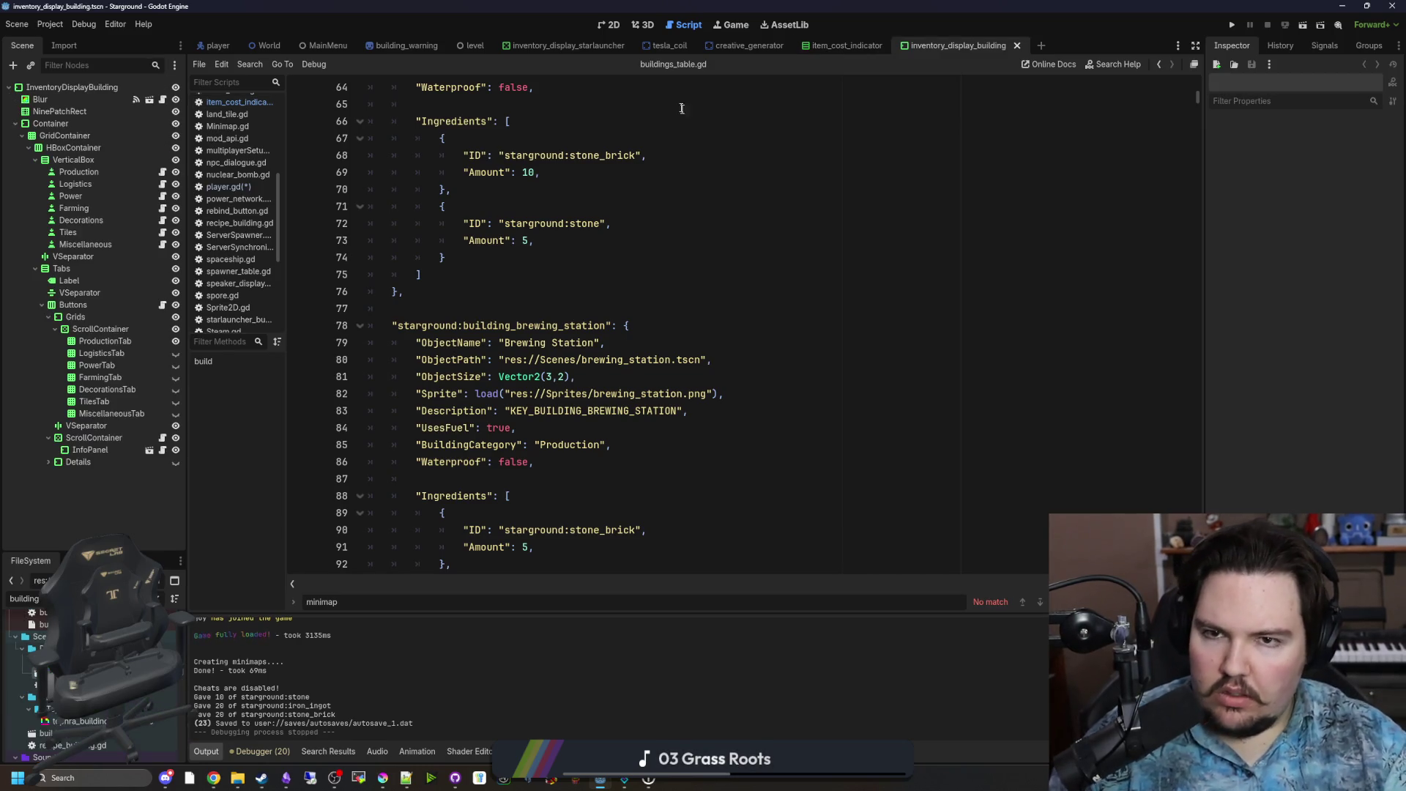
pyautogui.click(609, 24)
# Select the ingredient loop (lines 64–69) in InfoPanel's script, then switch to player.gd.
pyautogui.scroll(-2, 526, 424)
pyautogui.click(752, 249)
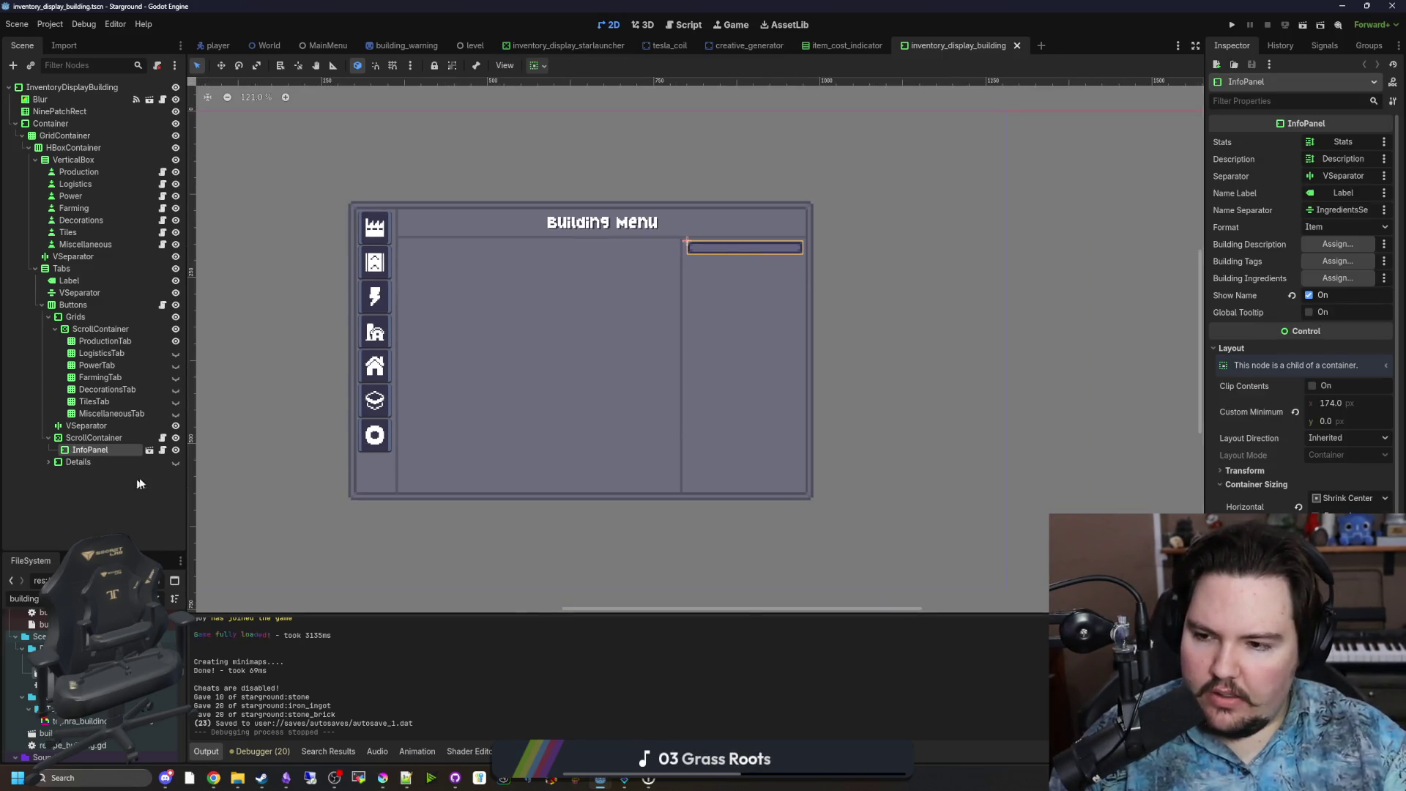
pyautogui.click(163, 450)
pyautogui.scroll(-5, 586, 341)
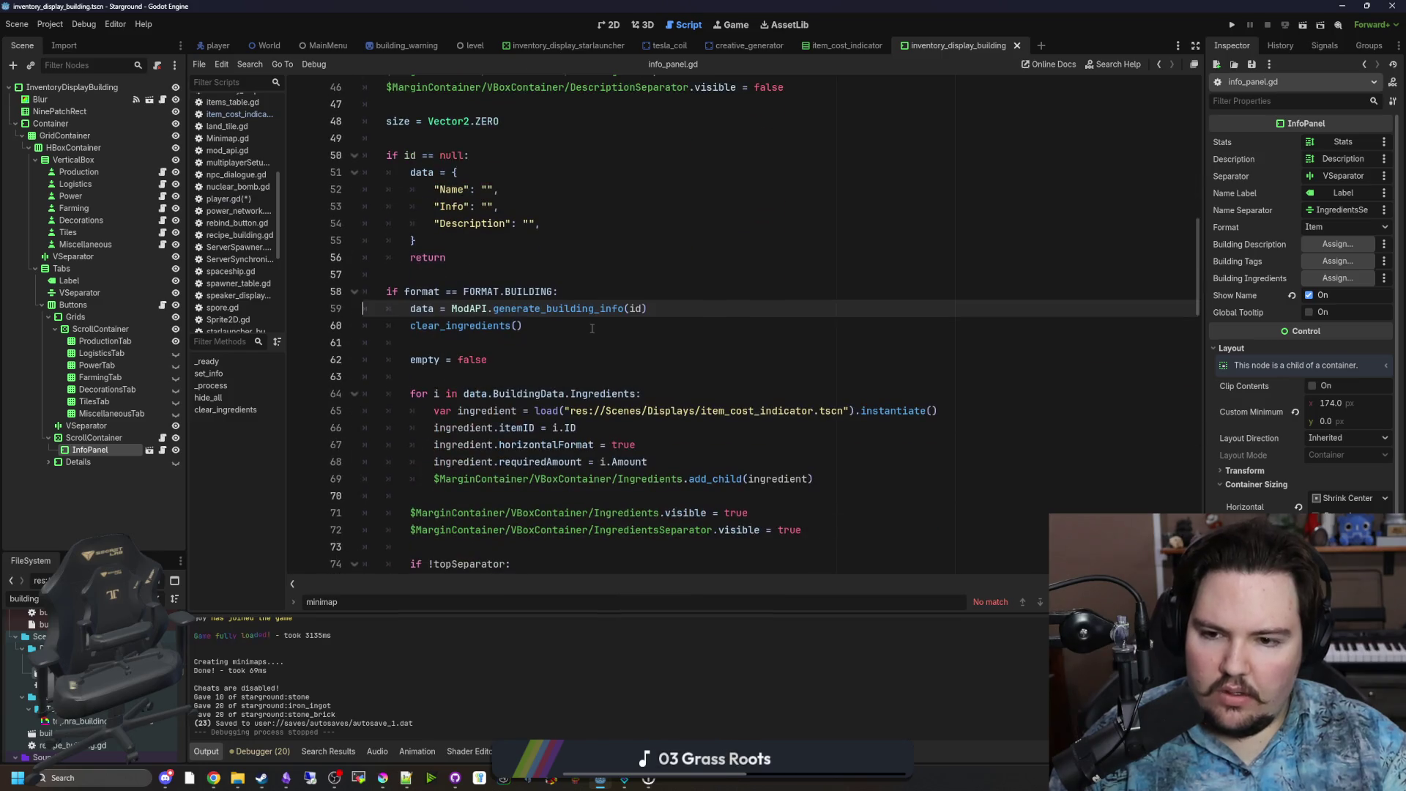
pyautogui.click(667, 449)
pyautogui.click(603, 425)
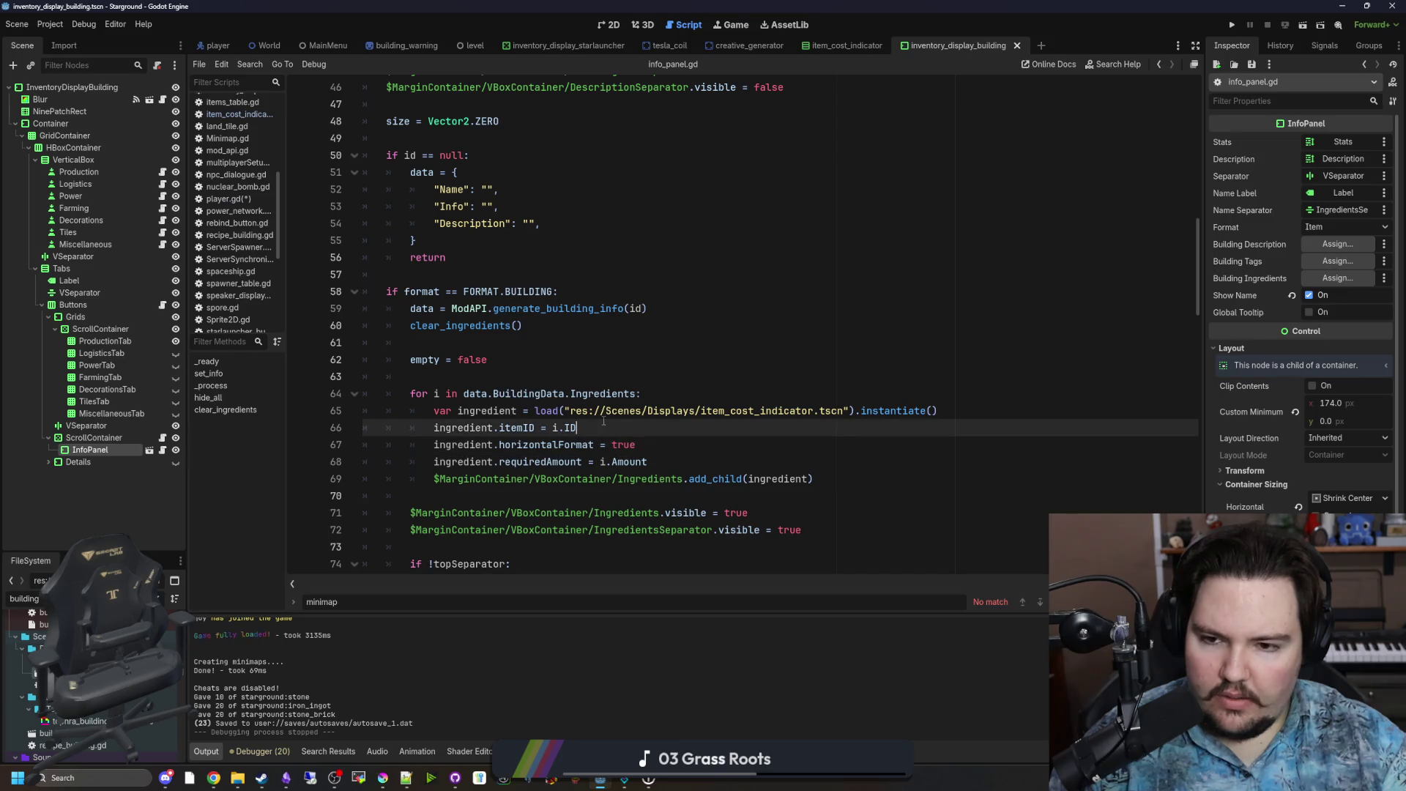
pyautogui.scroll(-1, 603, 423)
pyautogui.press('Down')
pyautogui.press('Home')
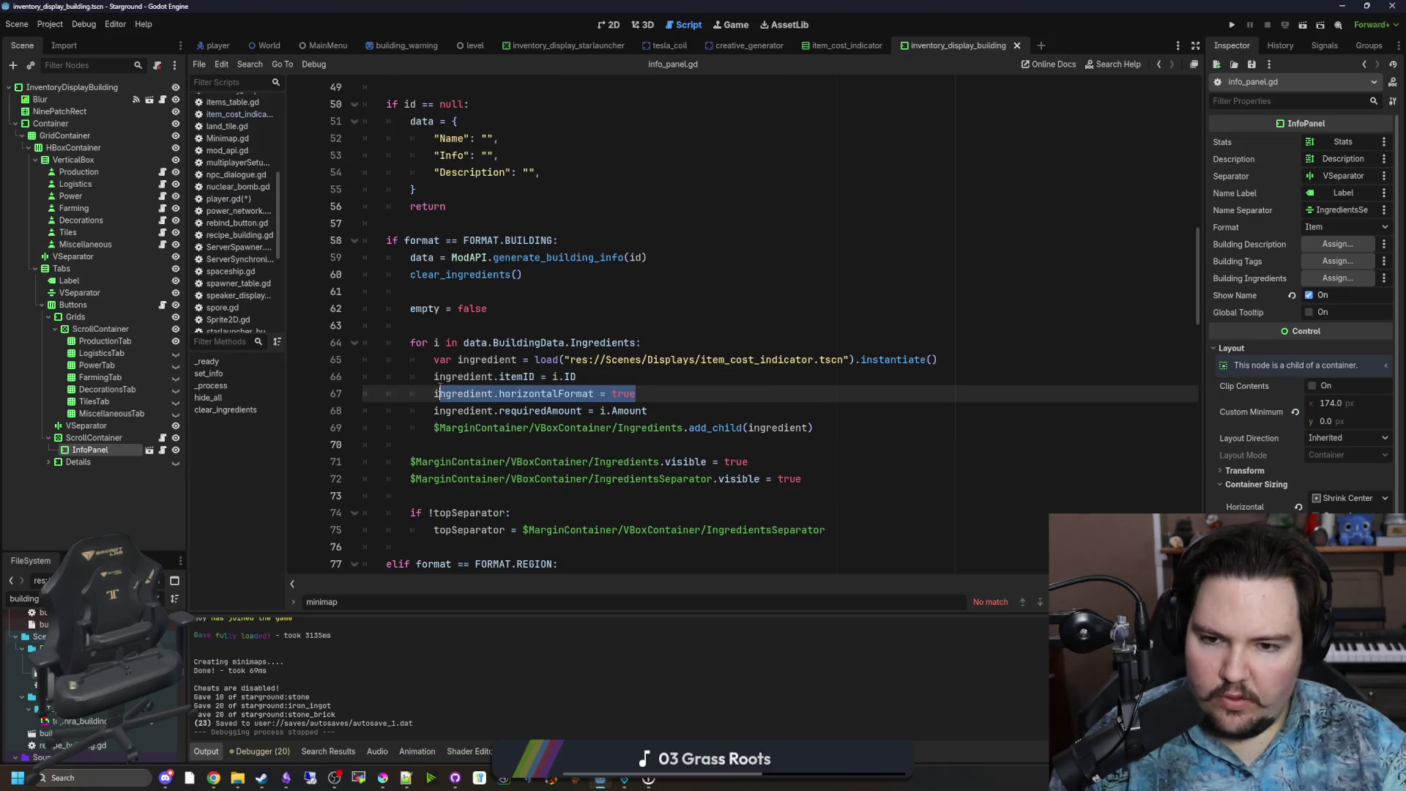
pyautogui.moveTo(833, 432); pyautogui.dragTo(339, 340)
pyautogui.hotkey('ctrl', 'c')
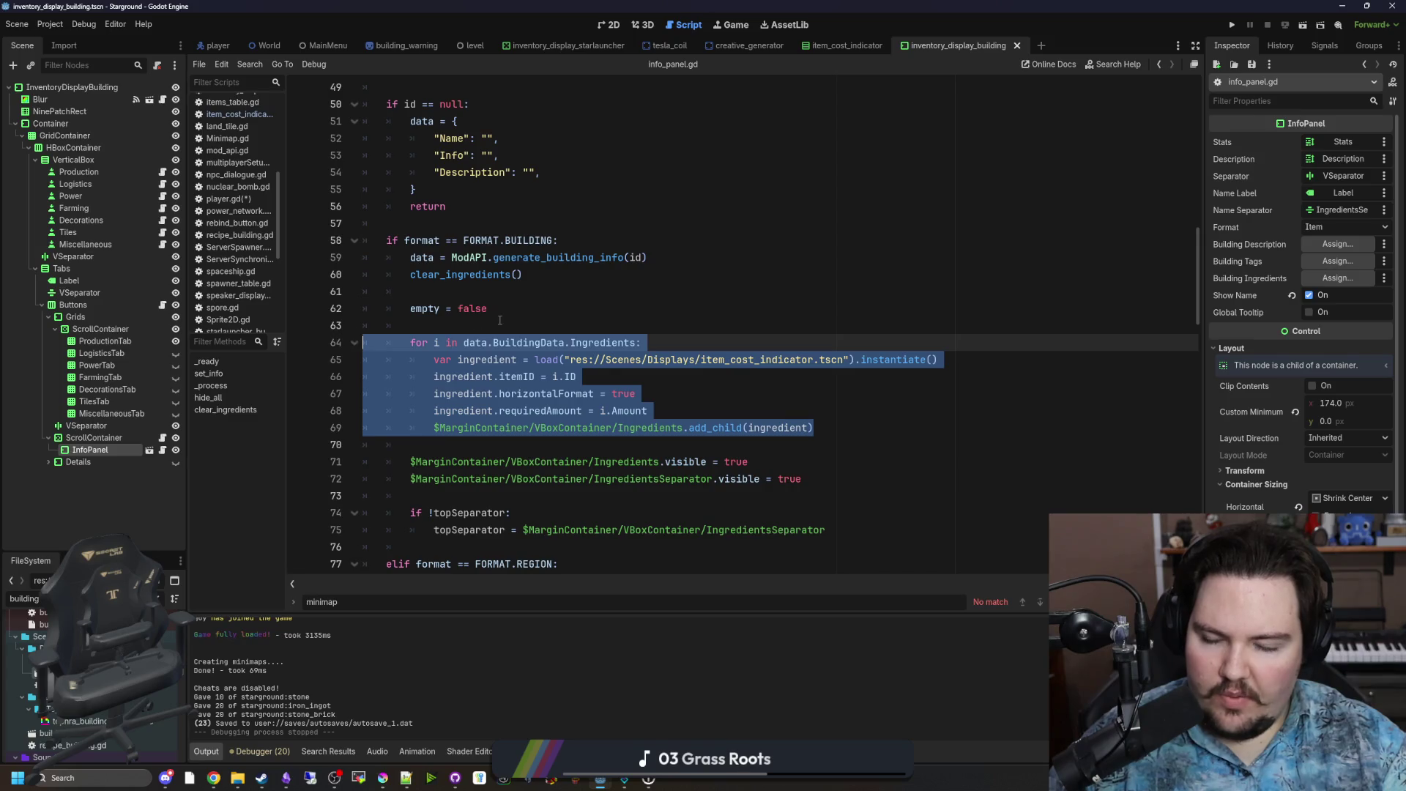
pyautogui.click(258, 199)
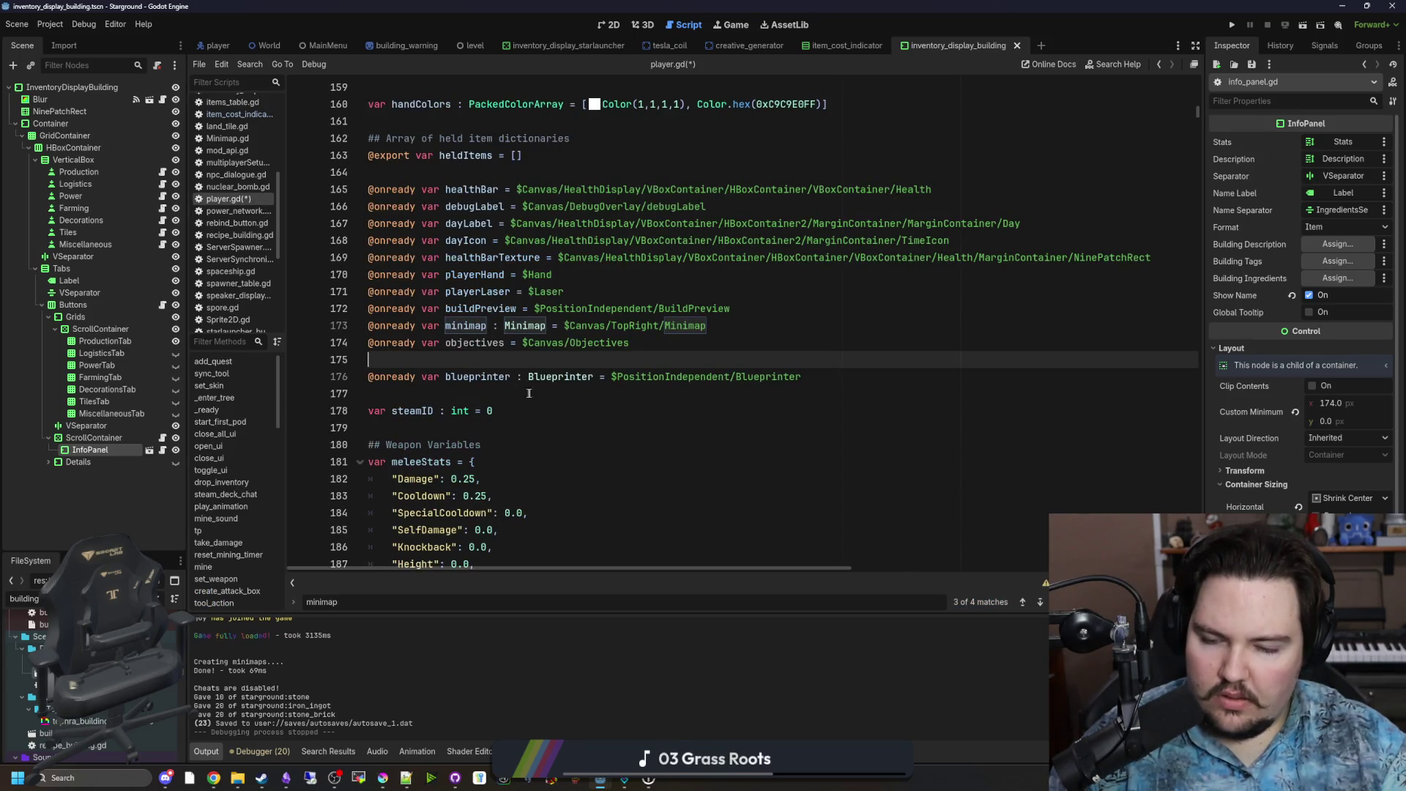
# Save the scene, return to the player scene, and open the Tutorial node's script.
pyautogui.scroll(-5, 523, 390)
pyautogui.click(596, 386)
pyautogui.hotkey('ctrl', 's')
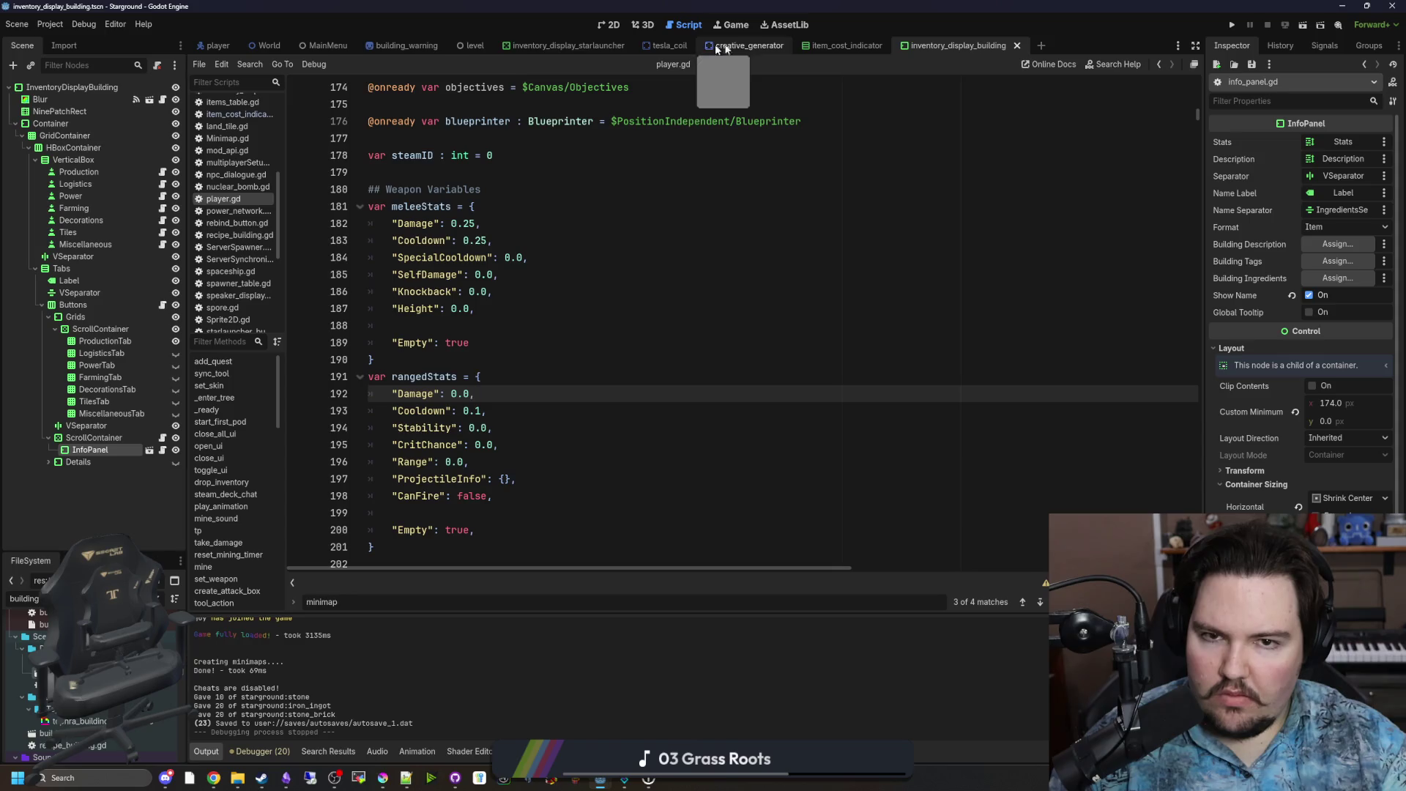
pyautogui.click(240, 45)
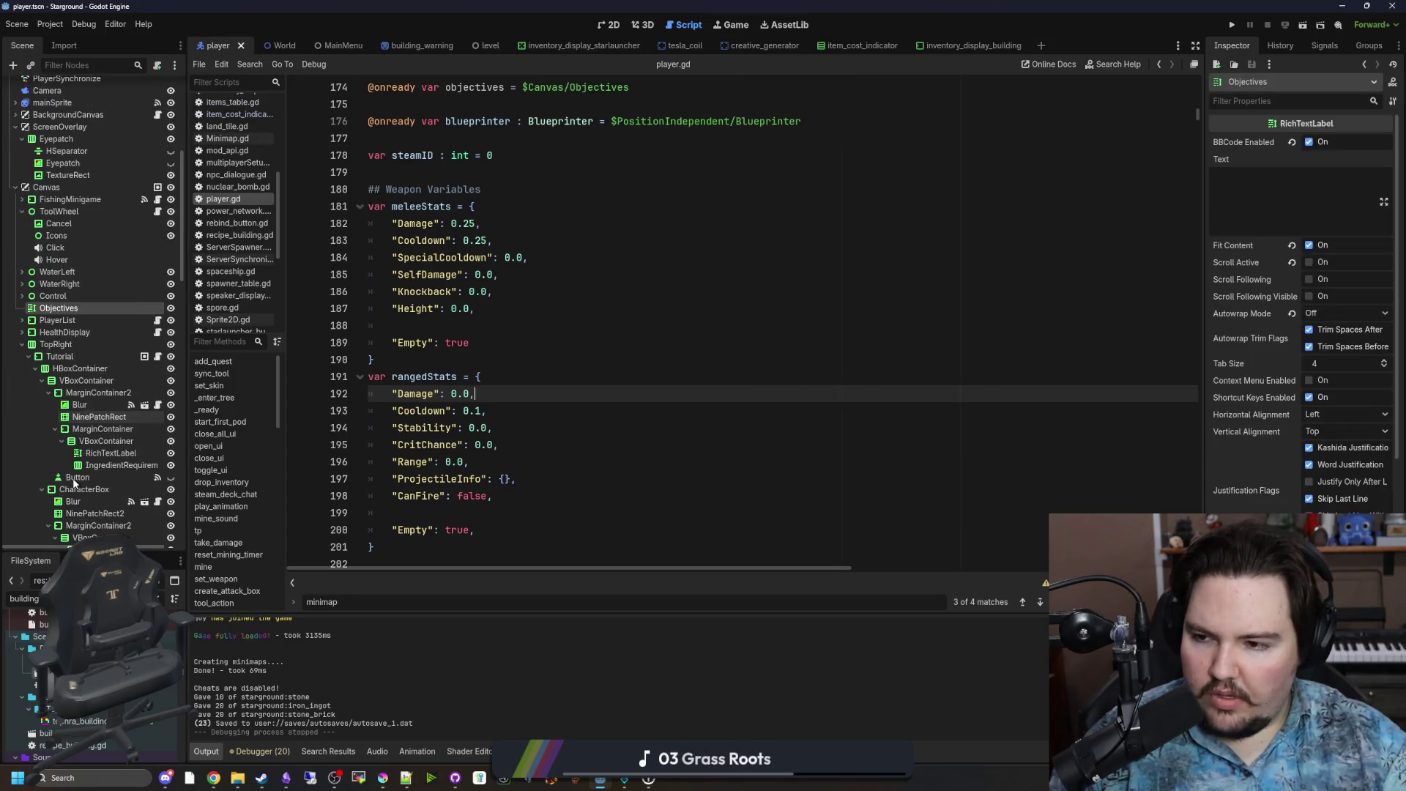
pyautogui.click(157, 357)
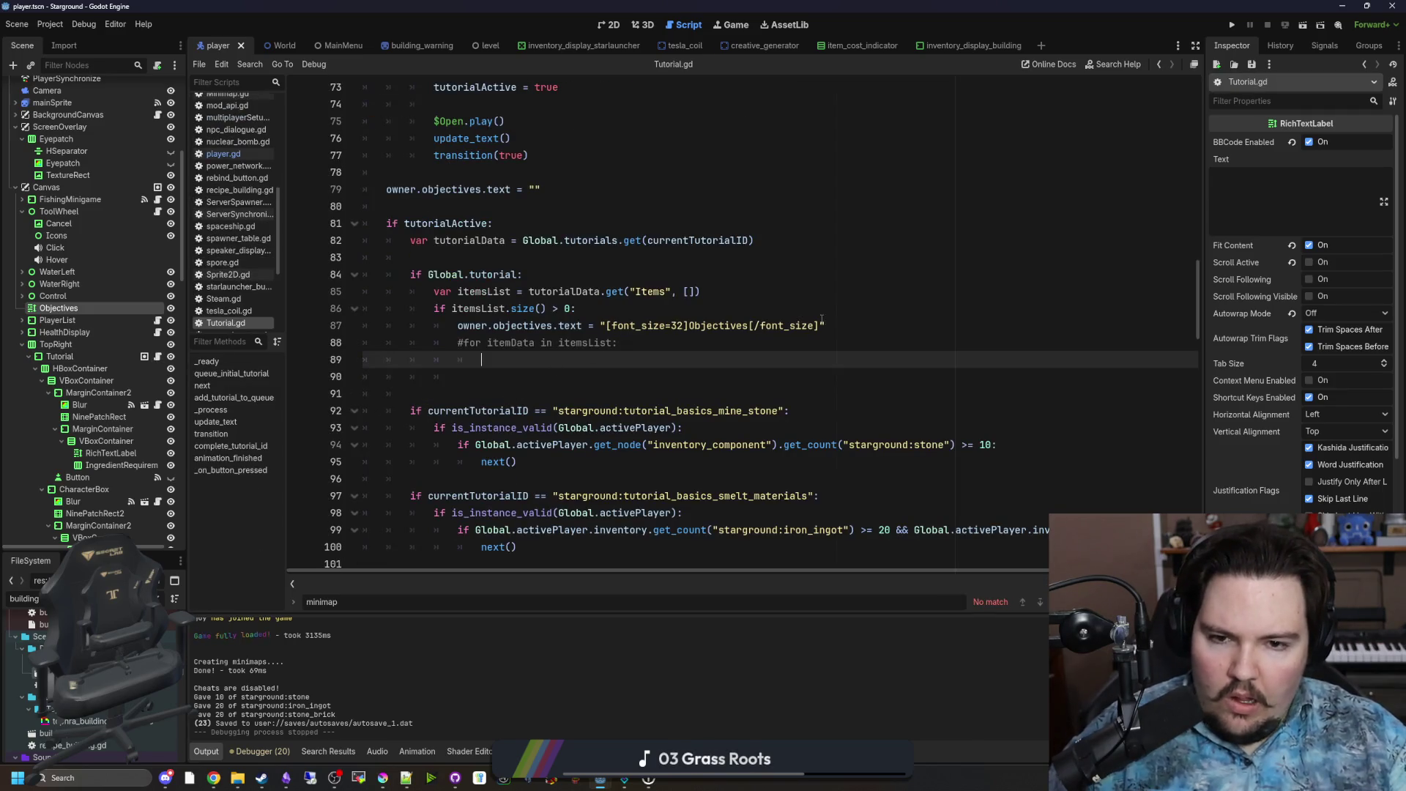
# Paste the ingredient block under the Objectives header, looping 'for itemData in itemsList:'.
pyautogui.click(855, 326)
pyautogui.press('Return')
pyautogui.press('Return')
pyautogui.press('Return')
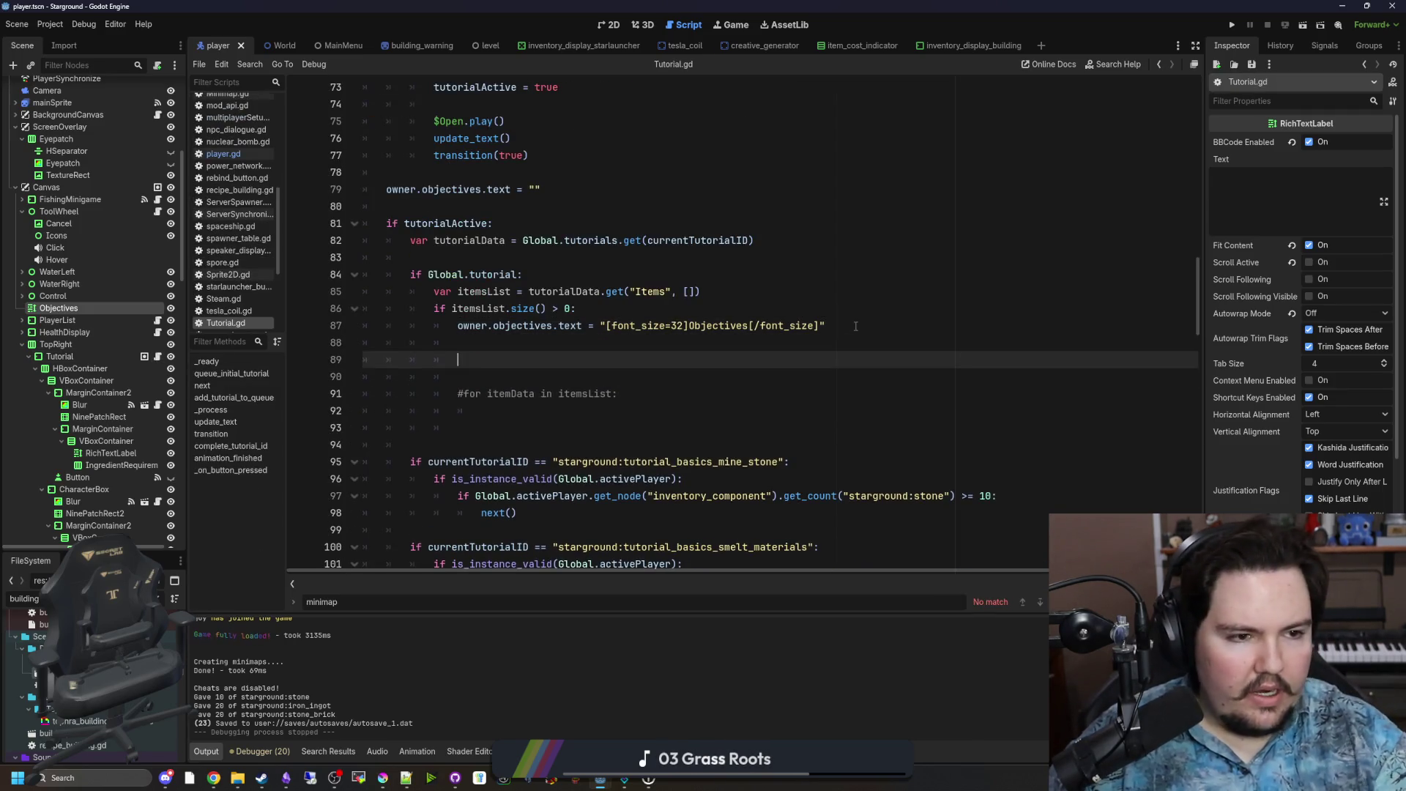
pyautogui.hotkey('ctrl', 'v')
pyautogui.click(503, 359)
pyautogui.press('BackSpace')
pyautogui.press('BackSpace')
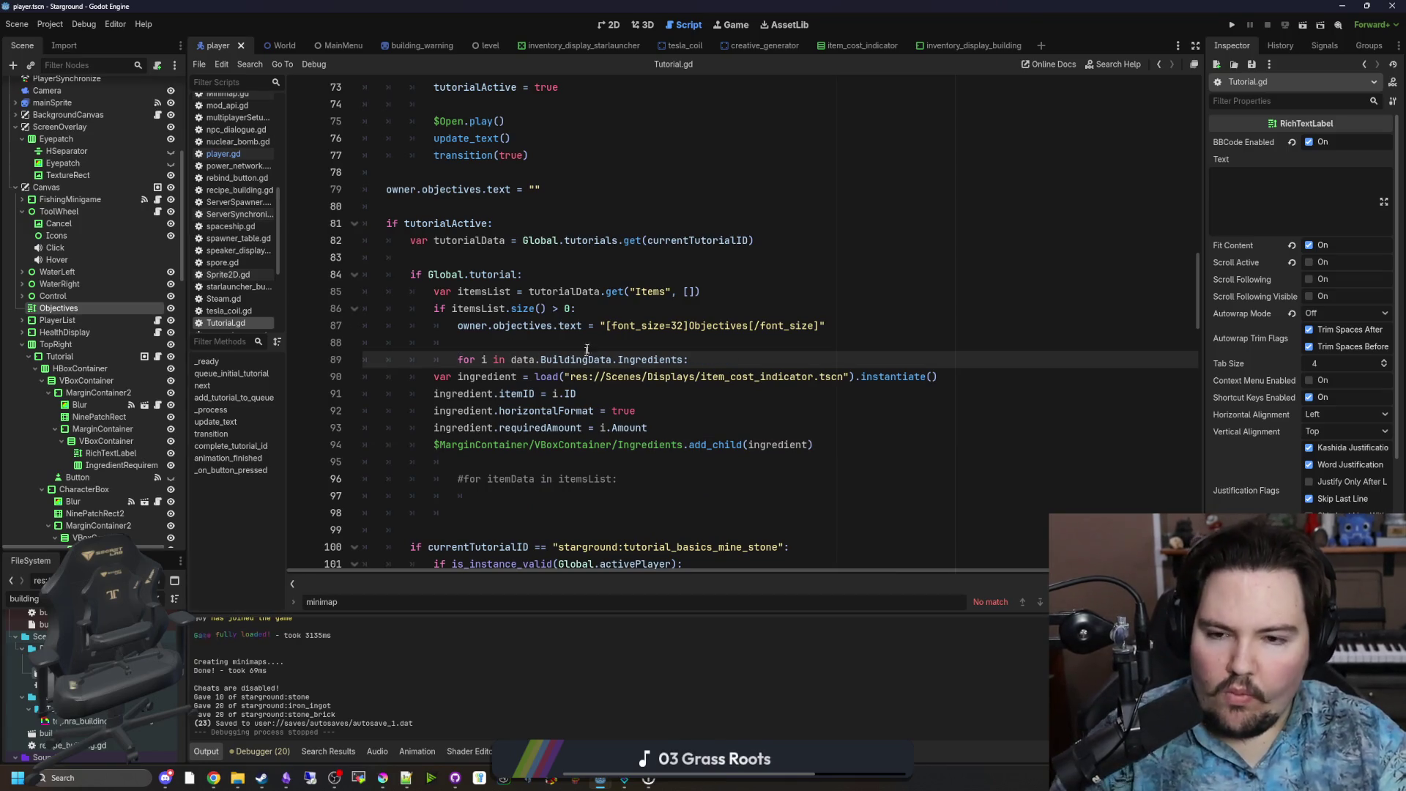
pyautogui.doubleClick(674, 358)
pyautogui.press('BackSpace')
pyautogui.press('BackSpace')
pyautogui.press('BackSpace')
pyautogui.press('BackSpace')
pyautogui.write('temD')
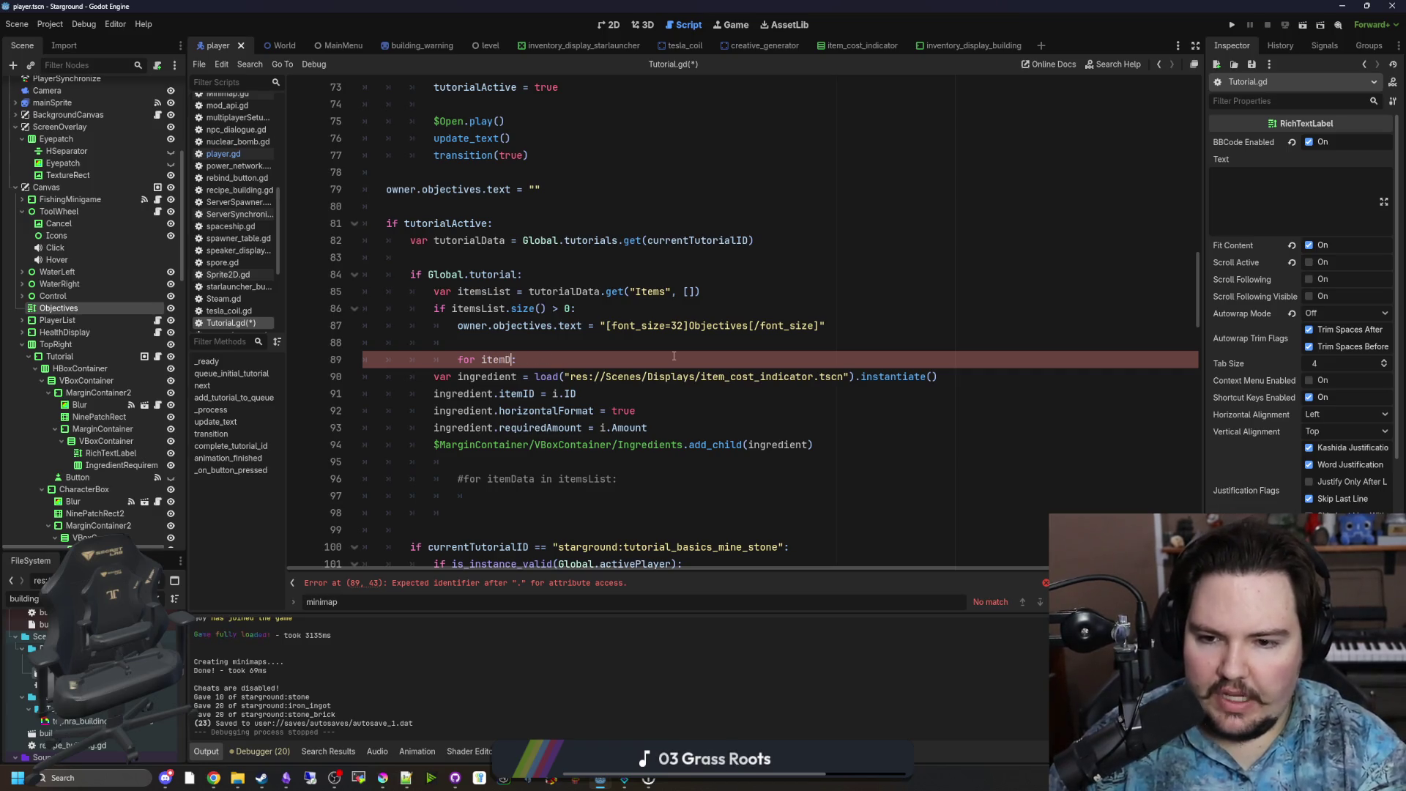
pyautogui.write('ata in itemsList')
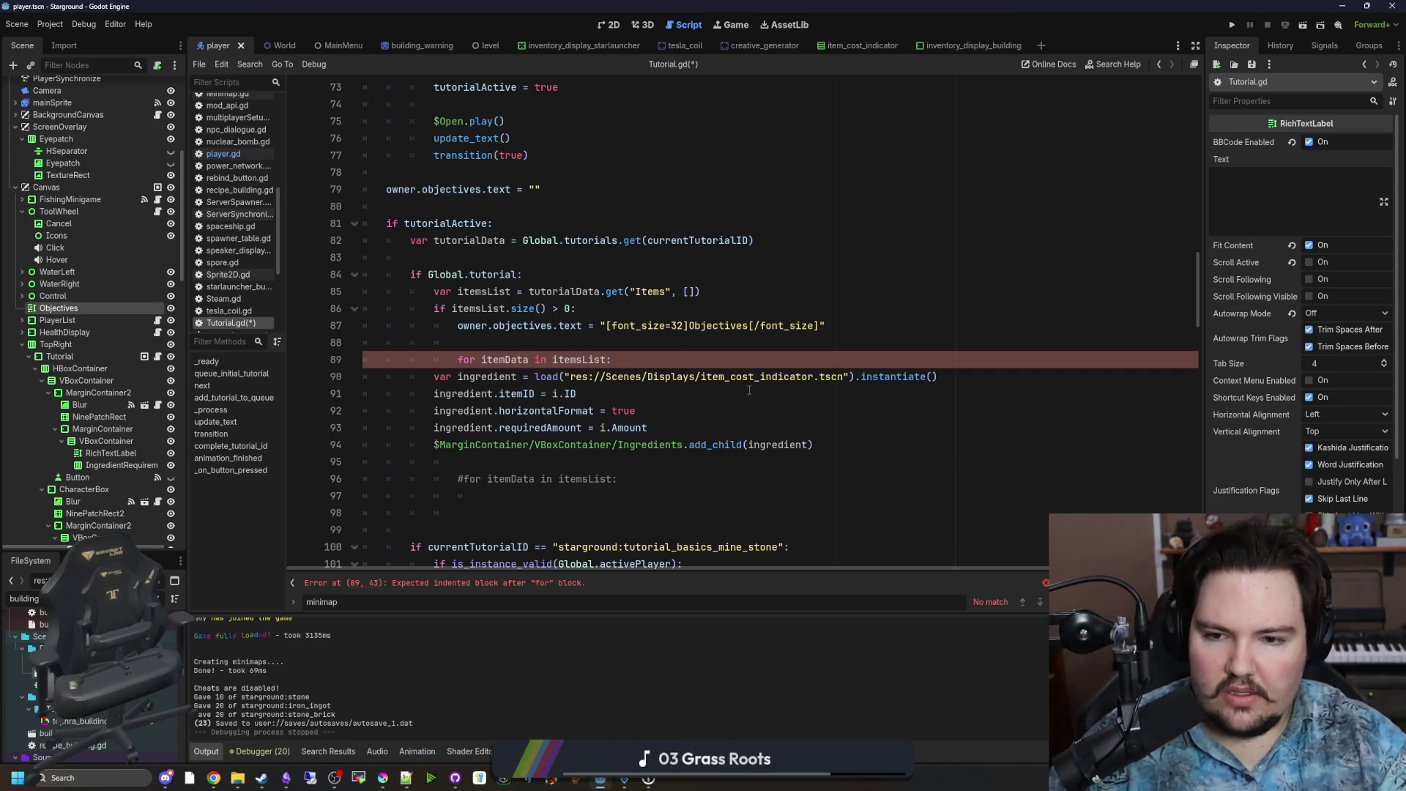
# Indent the loop body and delete the old commented-out loop and extra blank line.
pyautogui.moveTo(434, 377); pyautogui.dragTo(812, 444)
pyautogui.press('Tab')
pyautogui.click(546, 455)
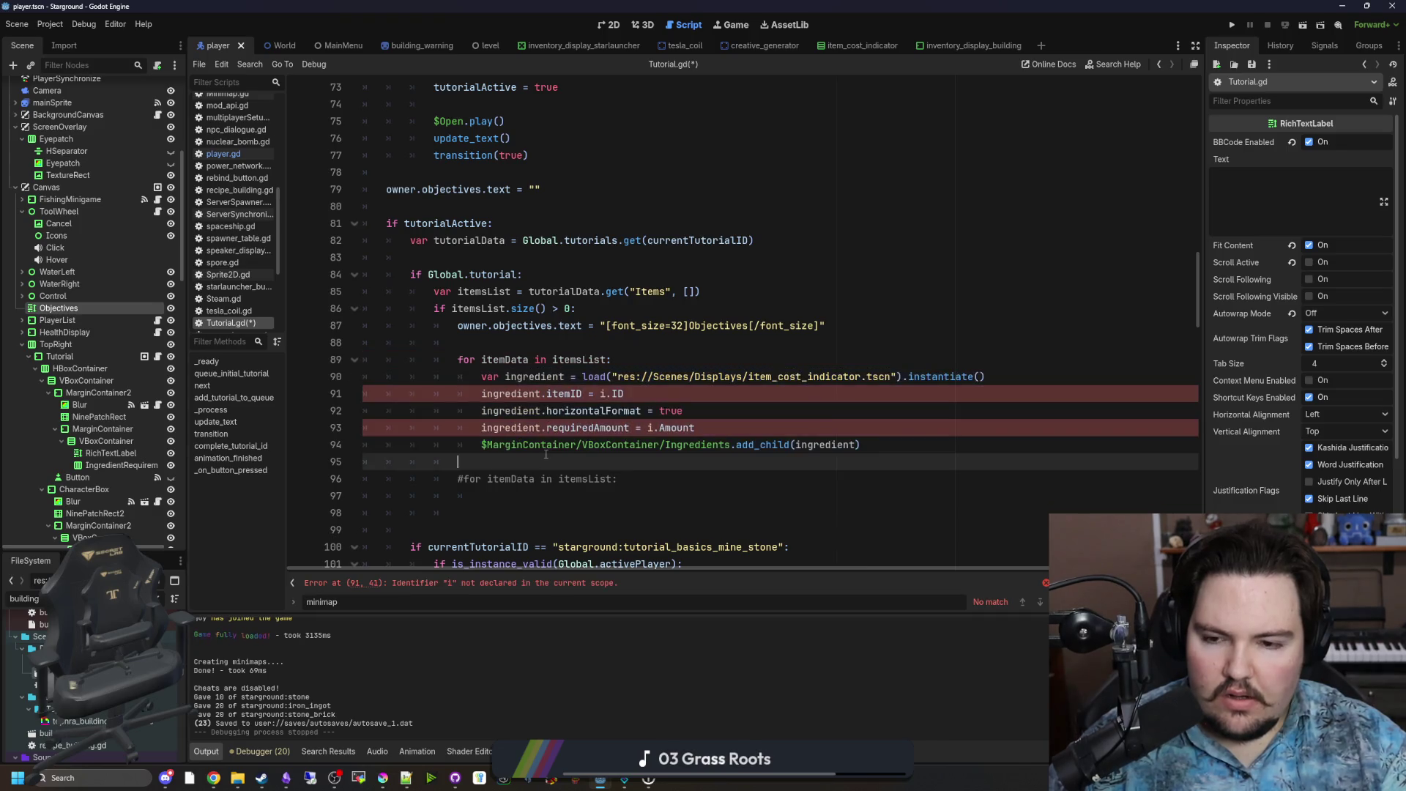
pyautogui.scroll(-1, 629, 472)
pyautogui.moveTo(630, 461); pyautogui.dragTo(512, 418)
pyautogui.press('BackSpace')
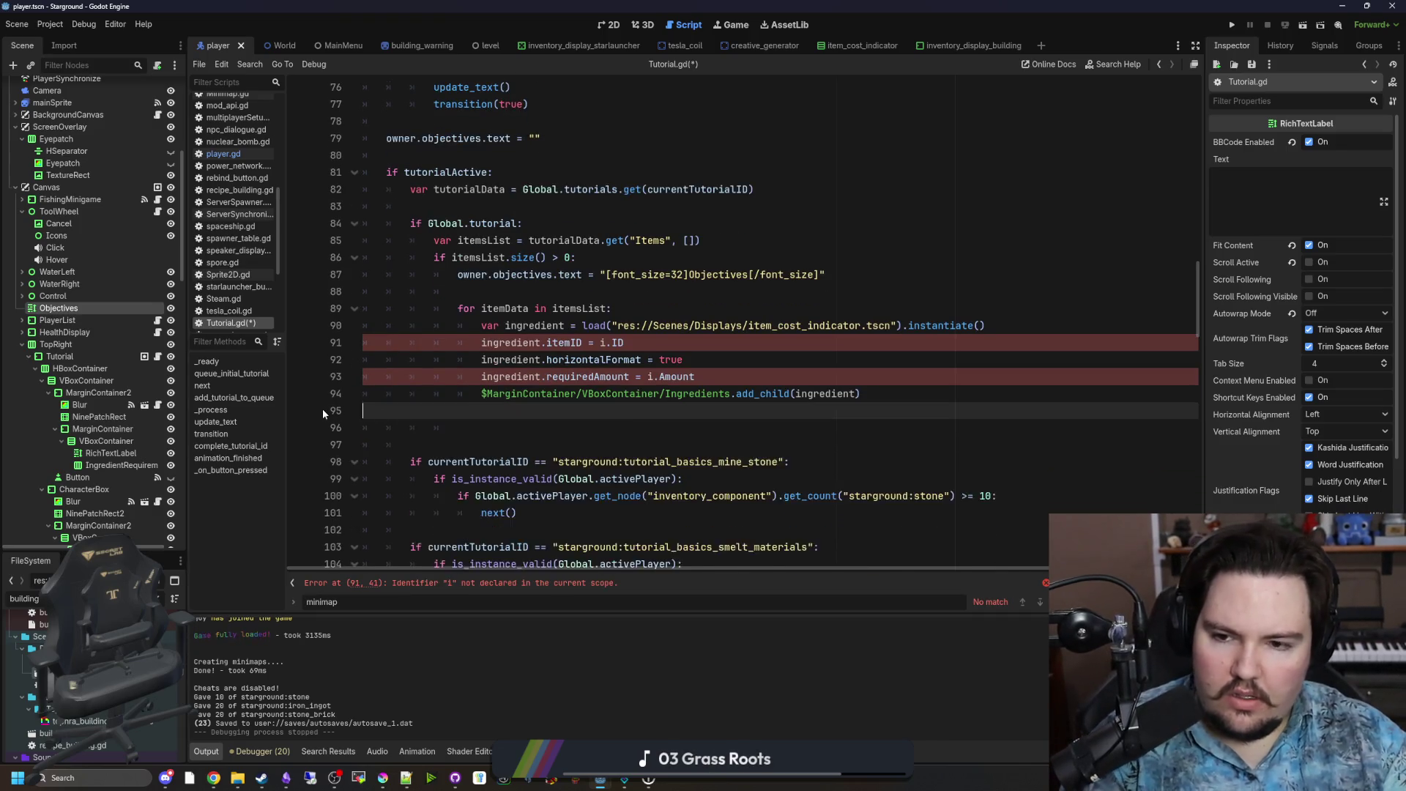
pyautogui.press('Down')
pyautogui.press('BackSpace')
pyautogui.press('BackSpace')
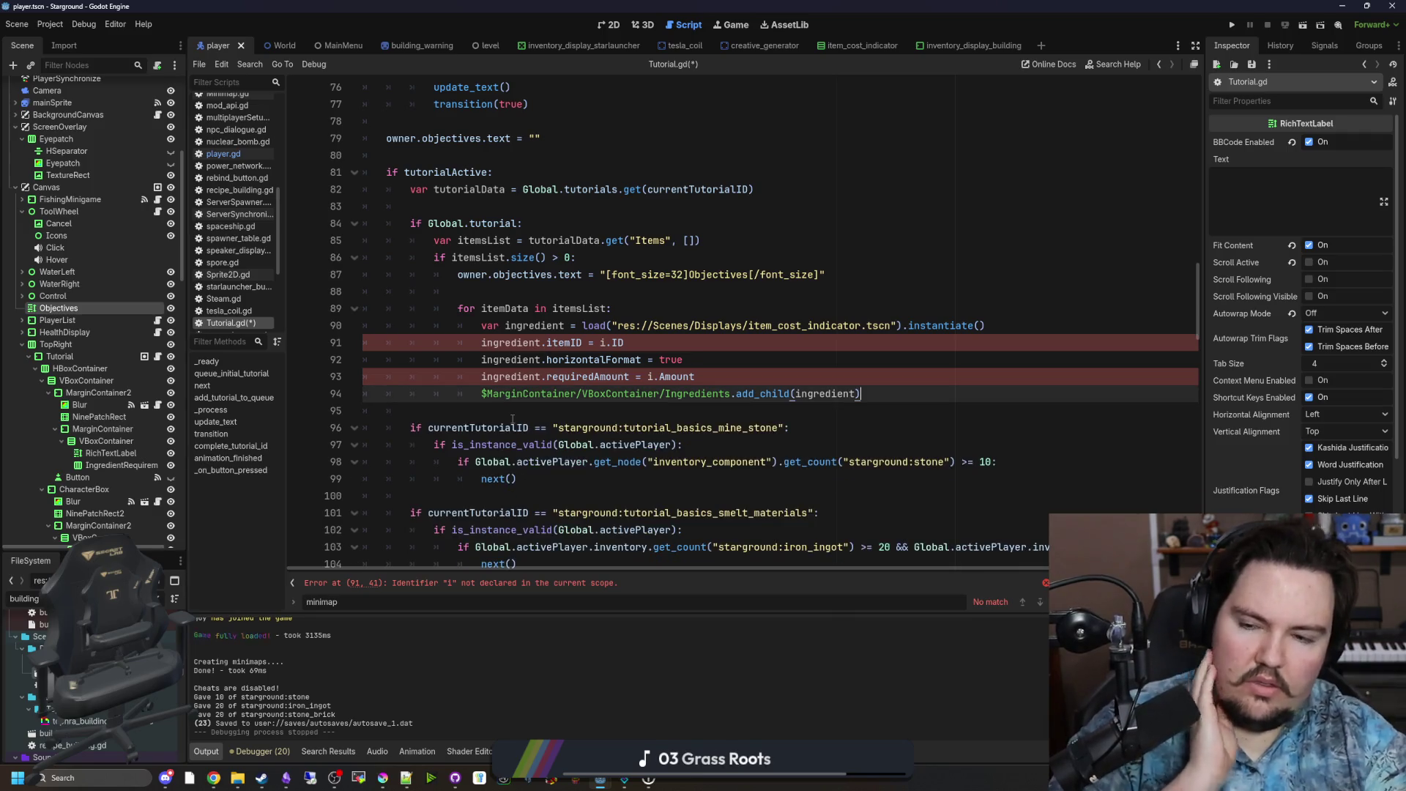
# Add a VBoxContainer under the Control node beside Objectives and rename the label to Text.
pyautogui.rightClick(68, 296)
pyautogui.click(121, 302)
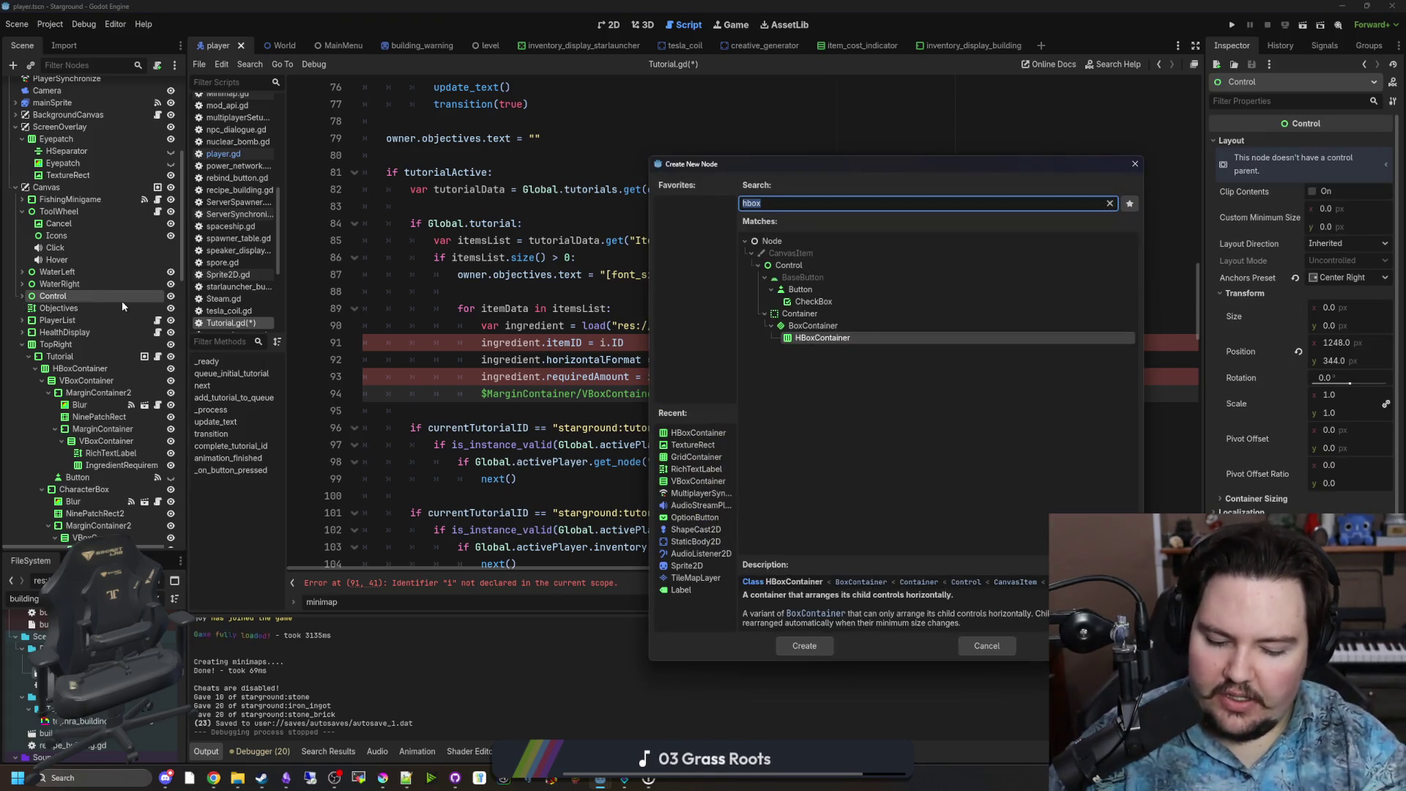
pyautogui.press('BackSpace')
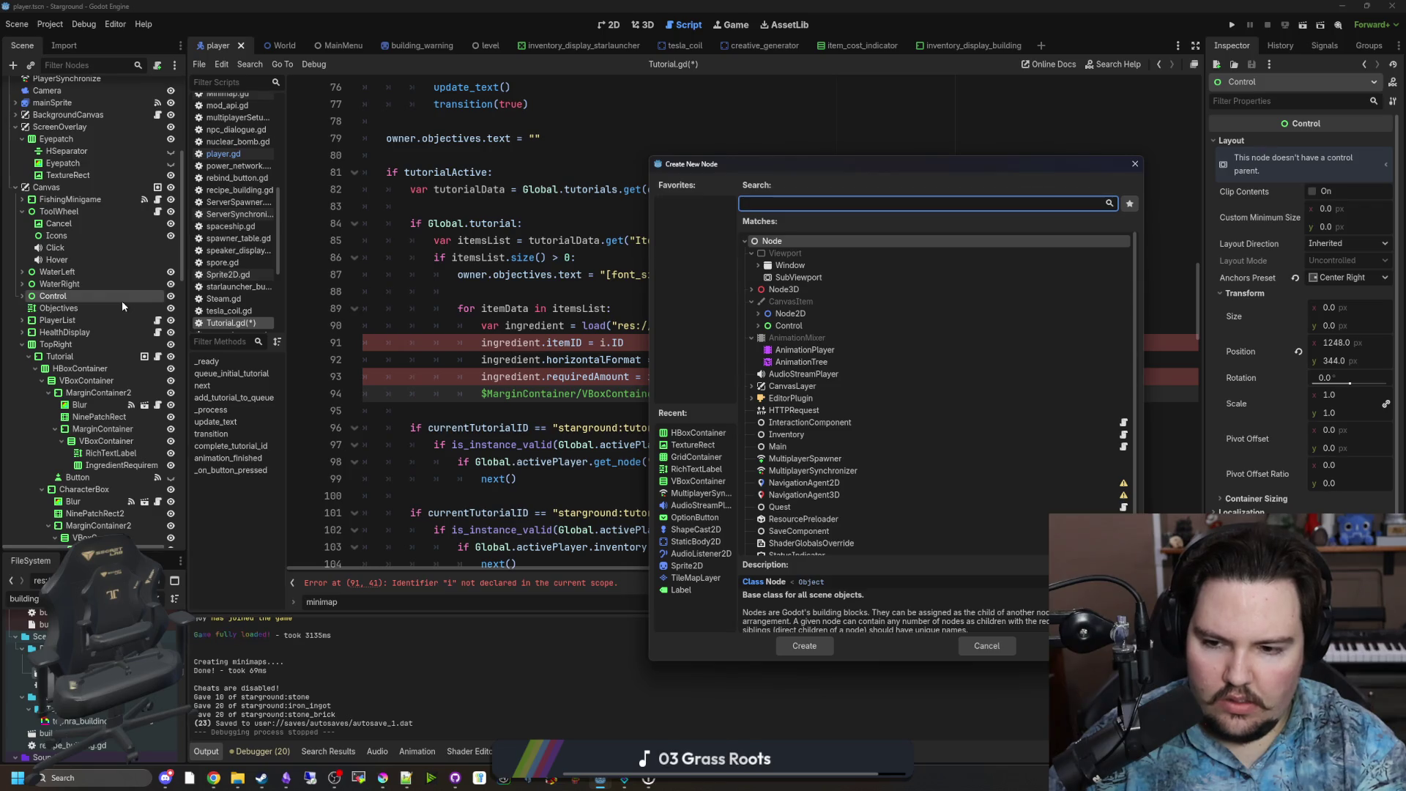
pyautogui.write('margin')
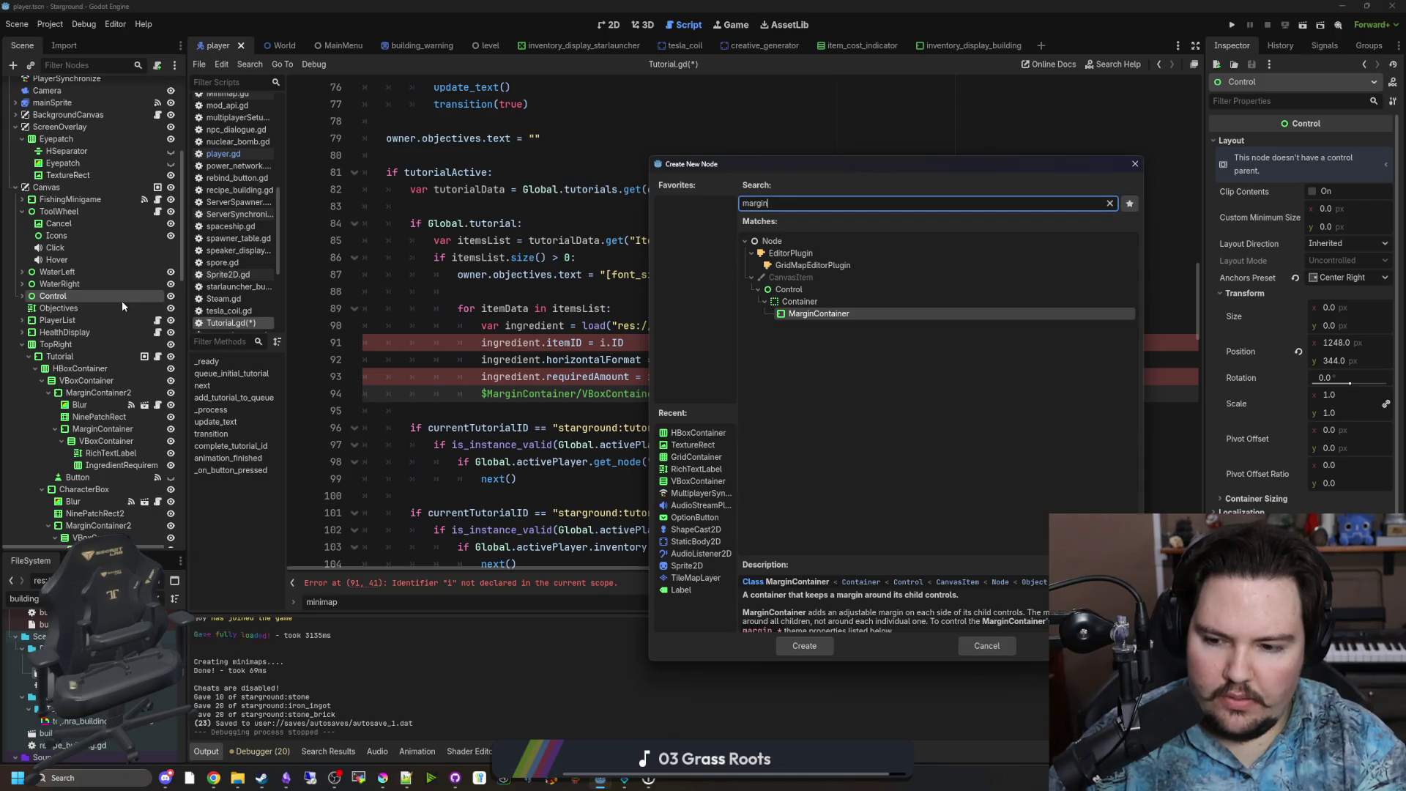
pyautogui.press('BackSpace')
pyautogui.press('BackSpace')
pyautogui.press('BackSpace')
pyautogui.write('vbox')
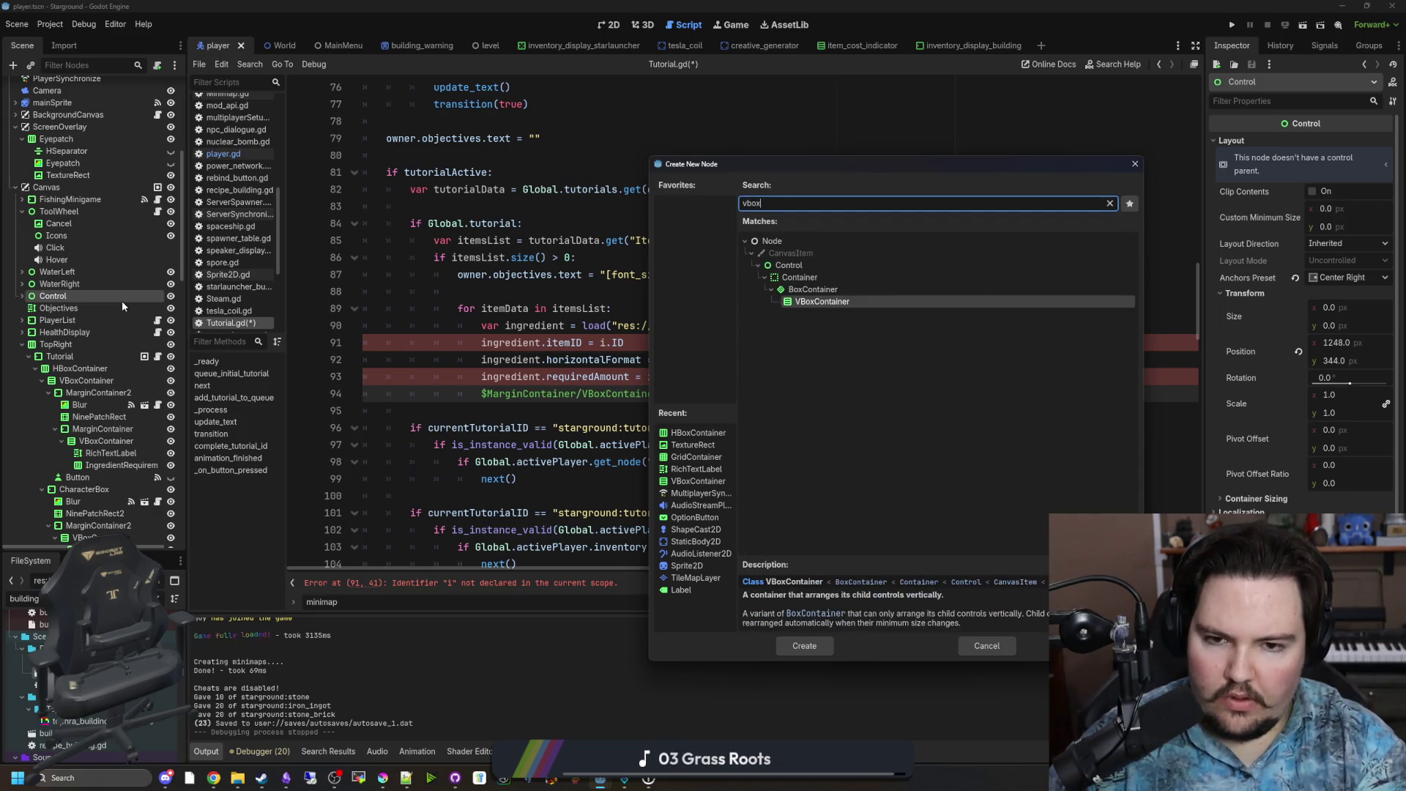
pyautogui.press('Return')
pyautogui.moveTo(72, 331)
pyautogui.mouseDown()
pyautogui.moveTo(57, 353)
pyautogui.moveTo(110, 338)
pyautogui.moveTo(73, 333)
pyautogui.mouseUp()
pyautogui.write('Text')
# Add a nested VBoxContainer named CostIndicators inside the new container.
pyautogui.click(72, 331)
pyautogui.rightClick(72, 331)
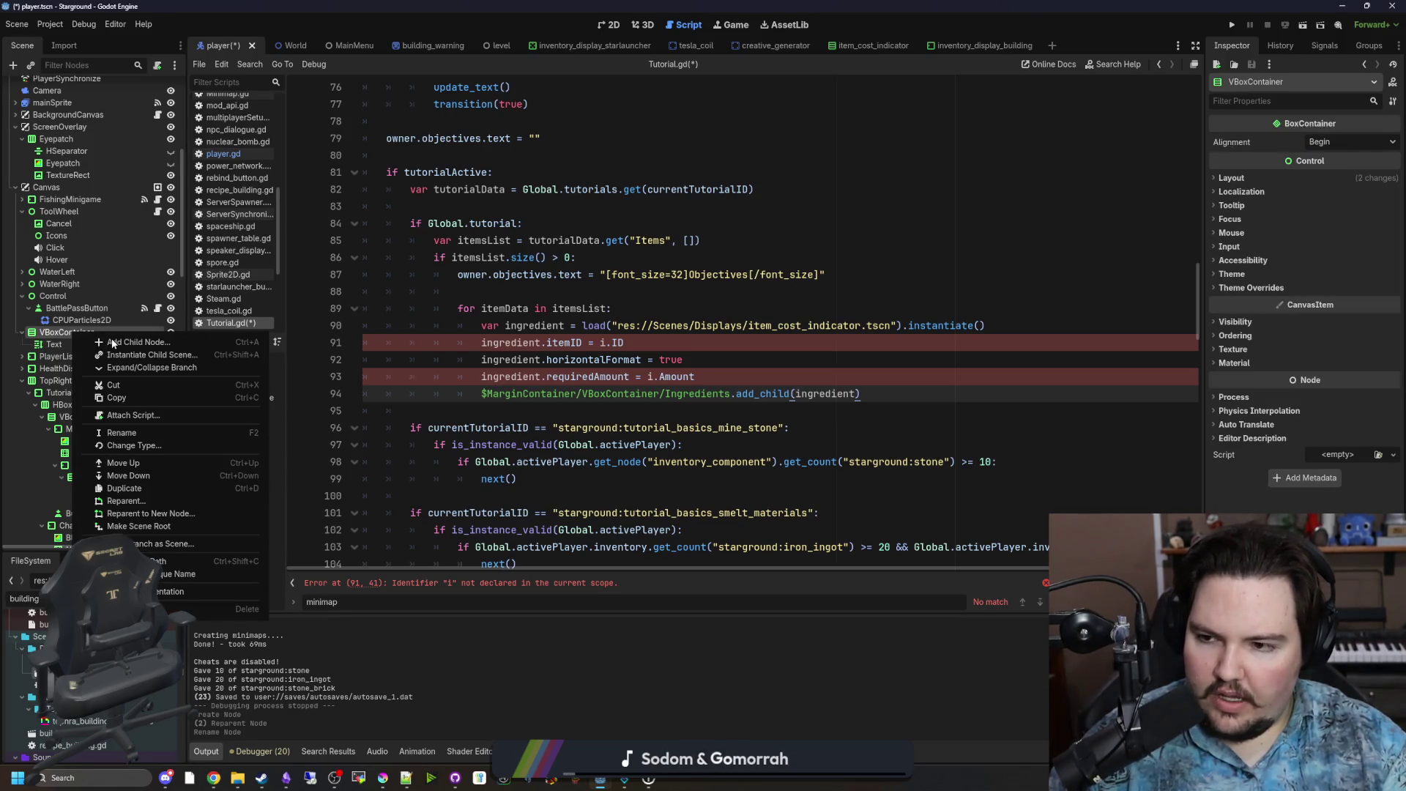
pyautogui.click(111, 340)
pyautogui.write('vb')
pyautogui.press('BackSpace')
pyautogui.press('BackSpace')
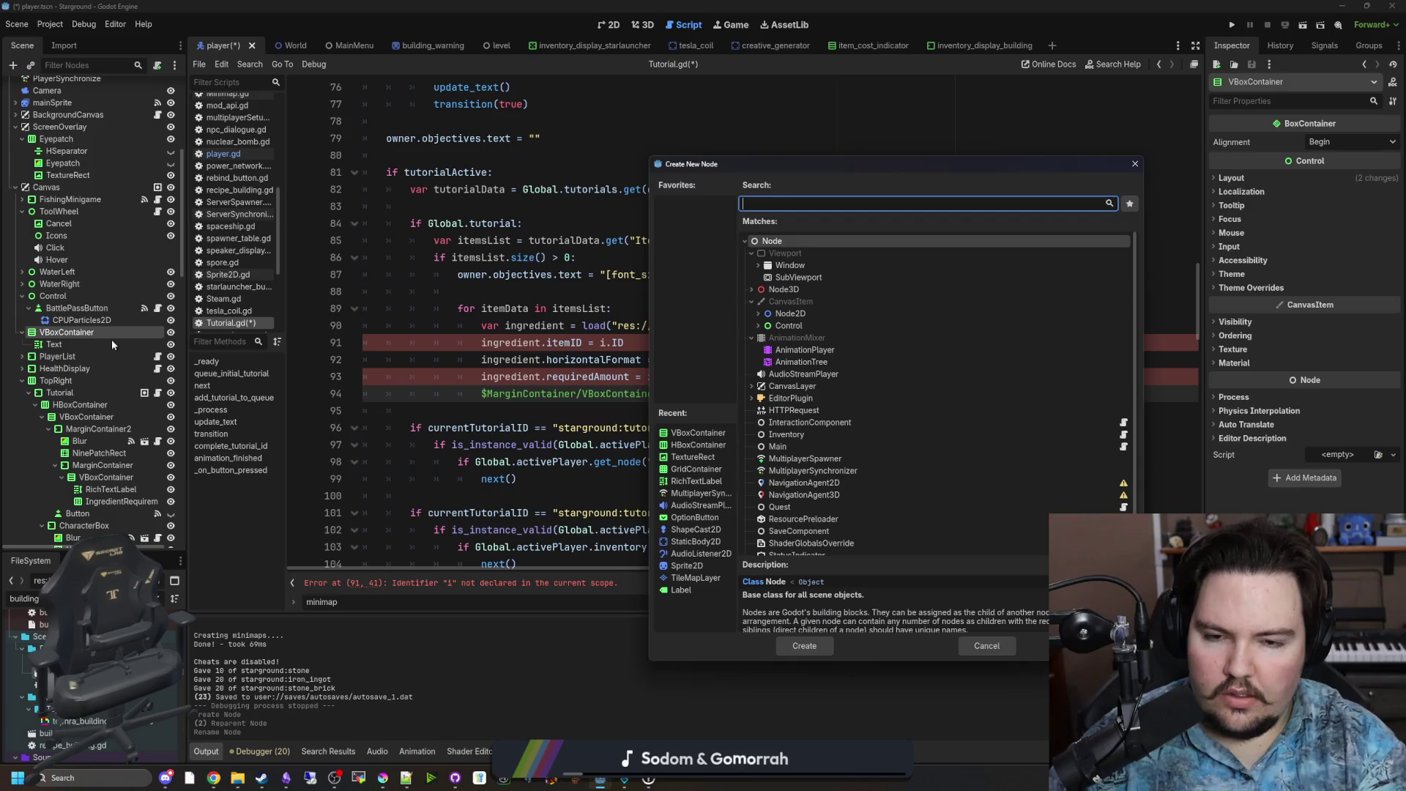
pyautogui.write('vbox')
pyautogui.press('Return')
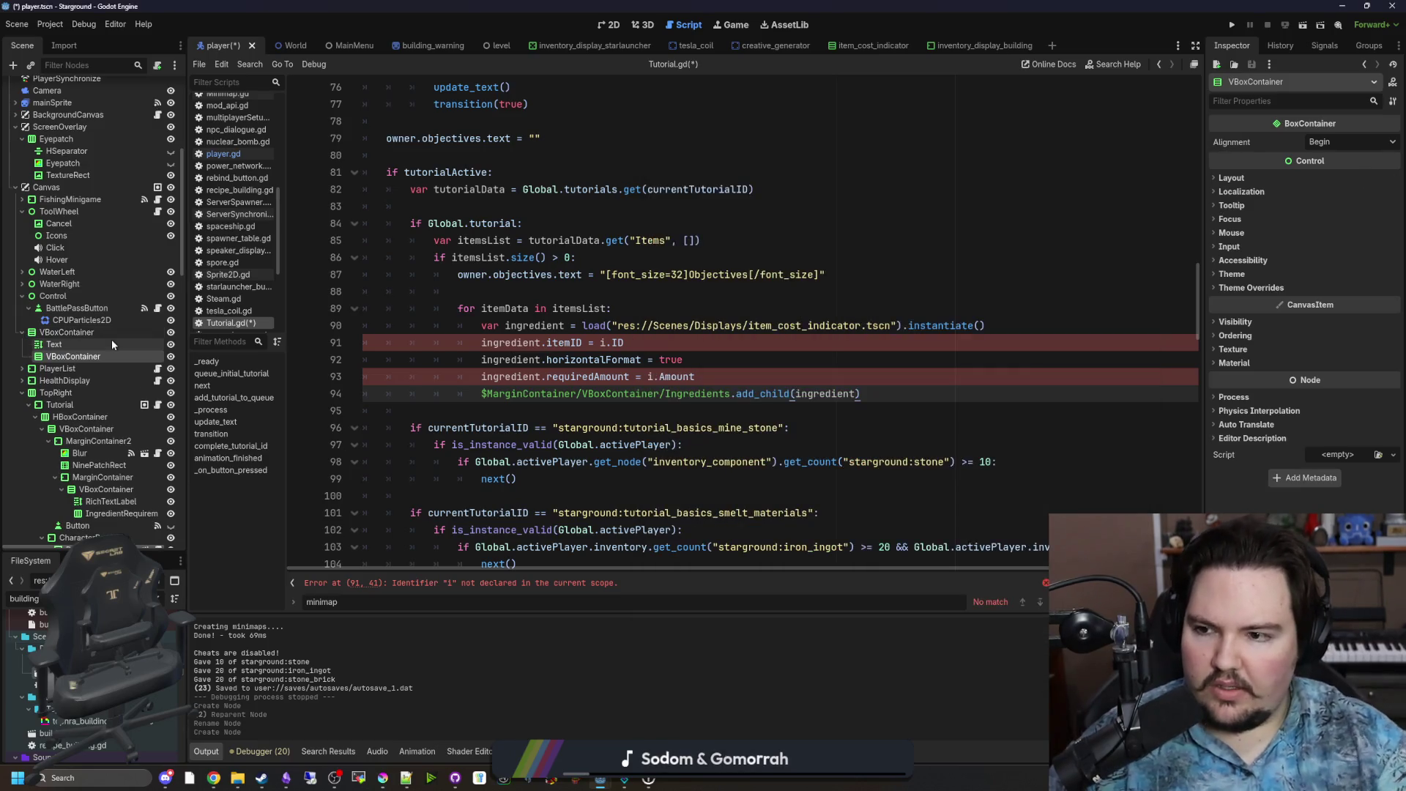
pyautogui.press('F2')
pyautogui.write('Items')
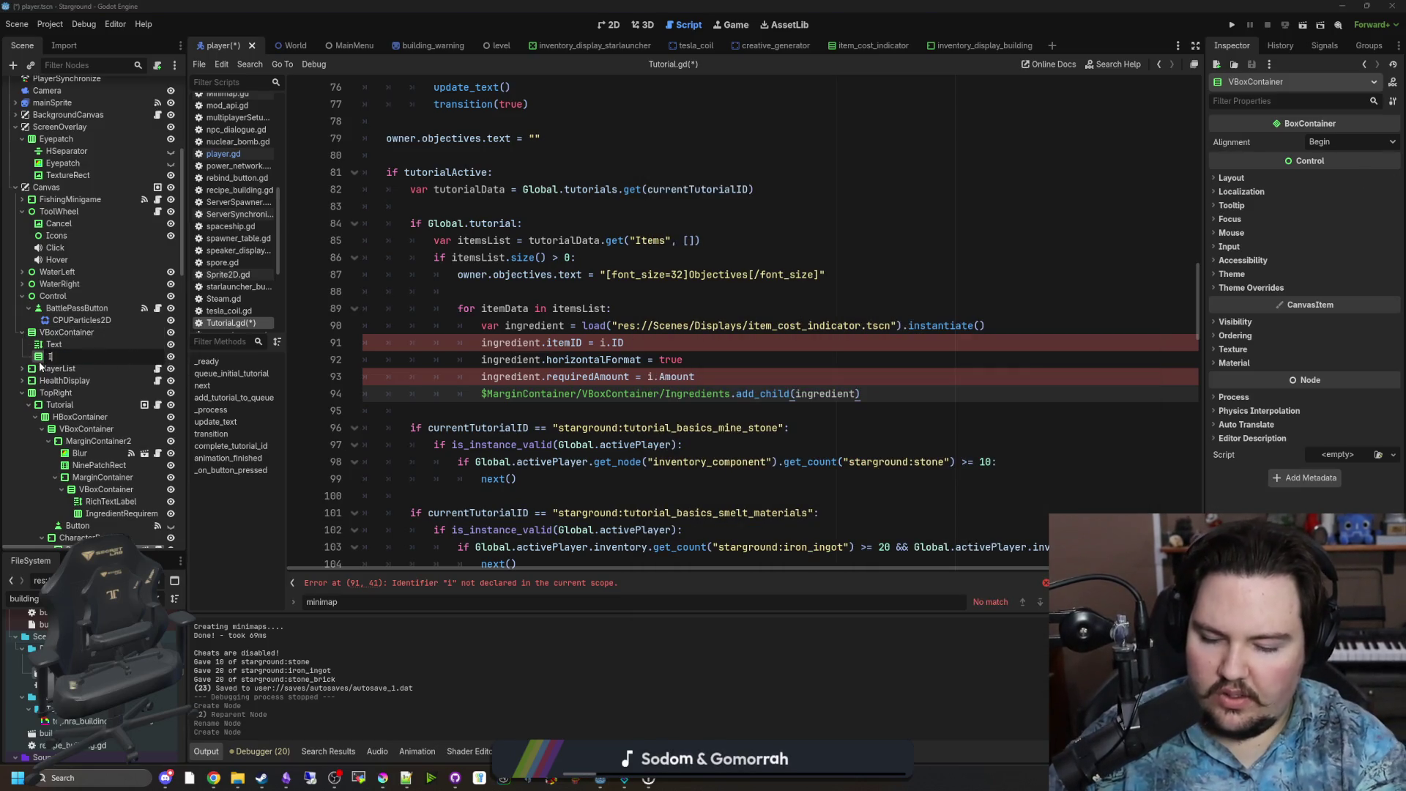
pyautogui.write('Lis')
pyautogui.press('BackSpace')
pyautogui.press('BackSpace')
pyautogui.press('BackSpace')
pyautogui.write('Indicators')
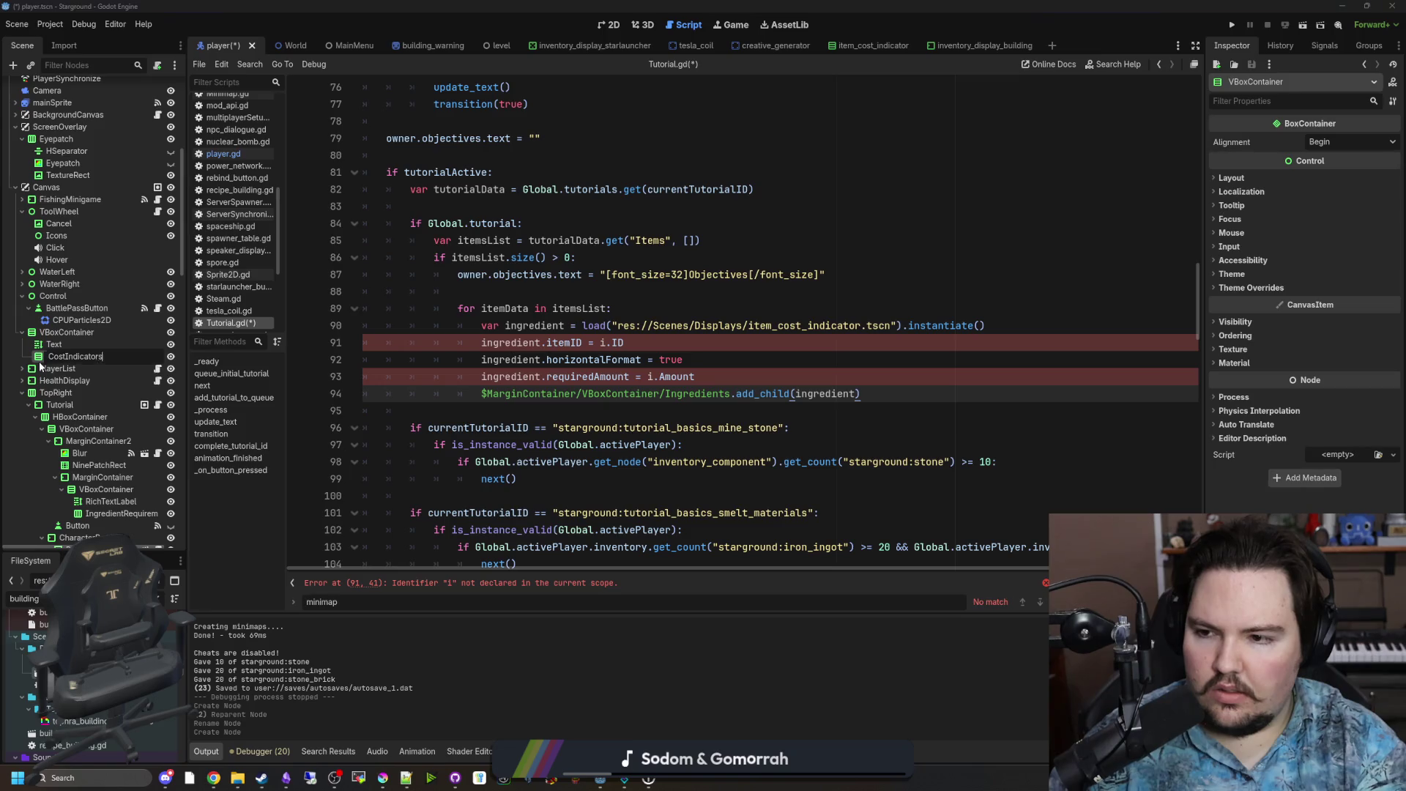
pyautogui.press('Return')
# Rename the outer VBoxContainer to Objectives.
pyautogui.doubleClick(124, 332)
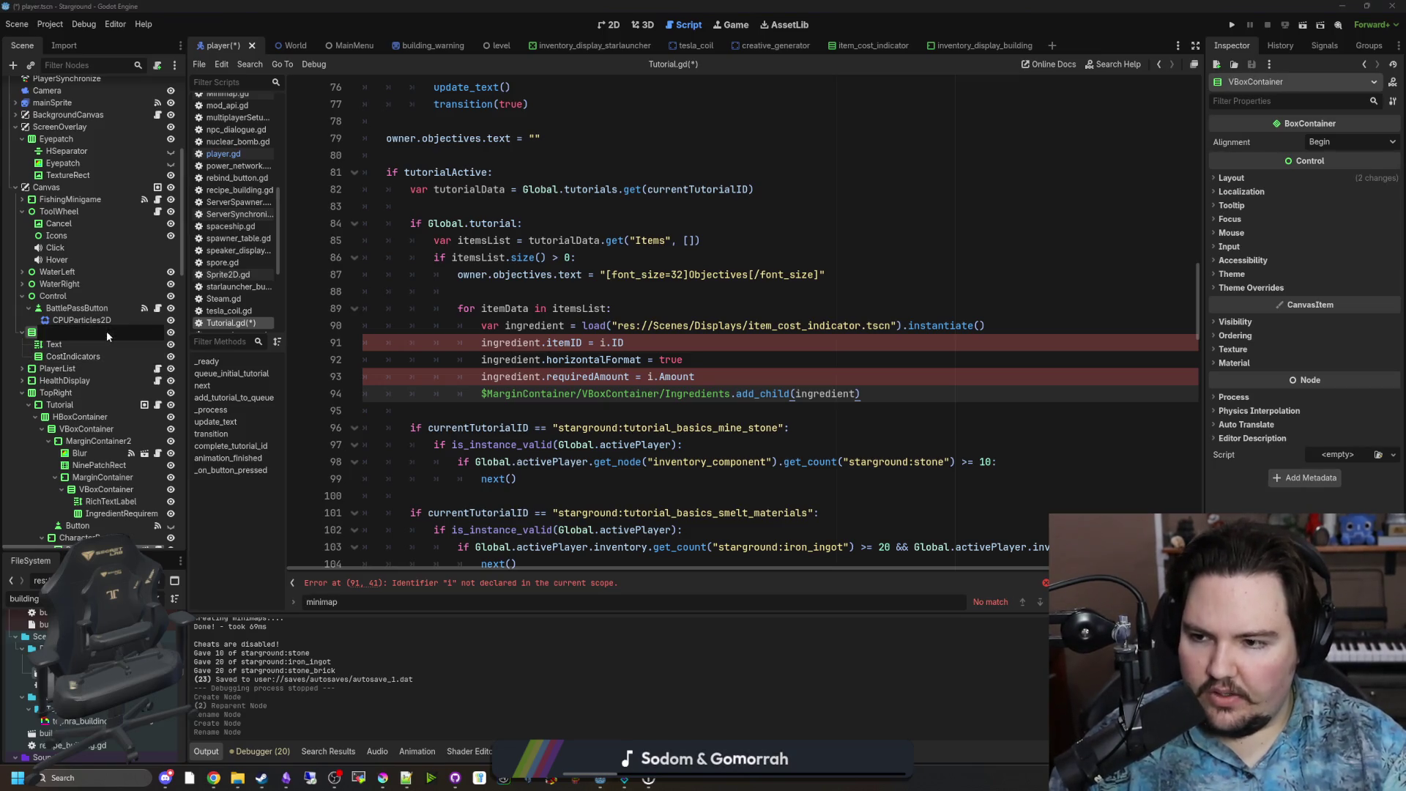
pyautogui.hotkey('ctrl', 'a')
pyautogui.write('Objectives')
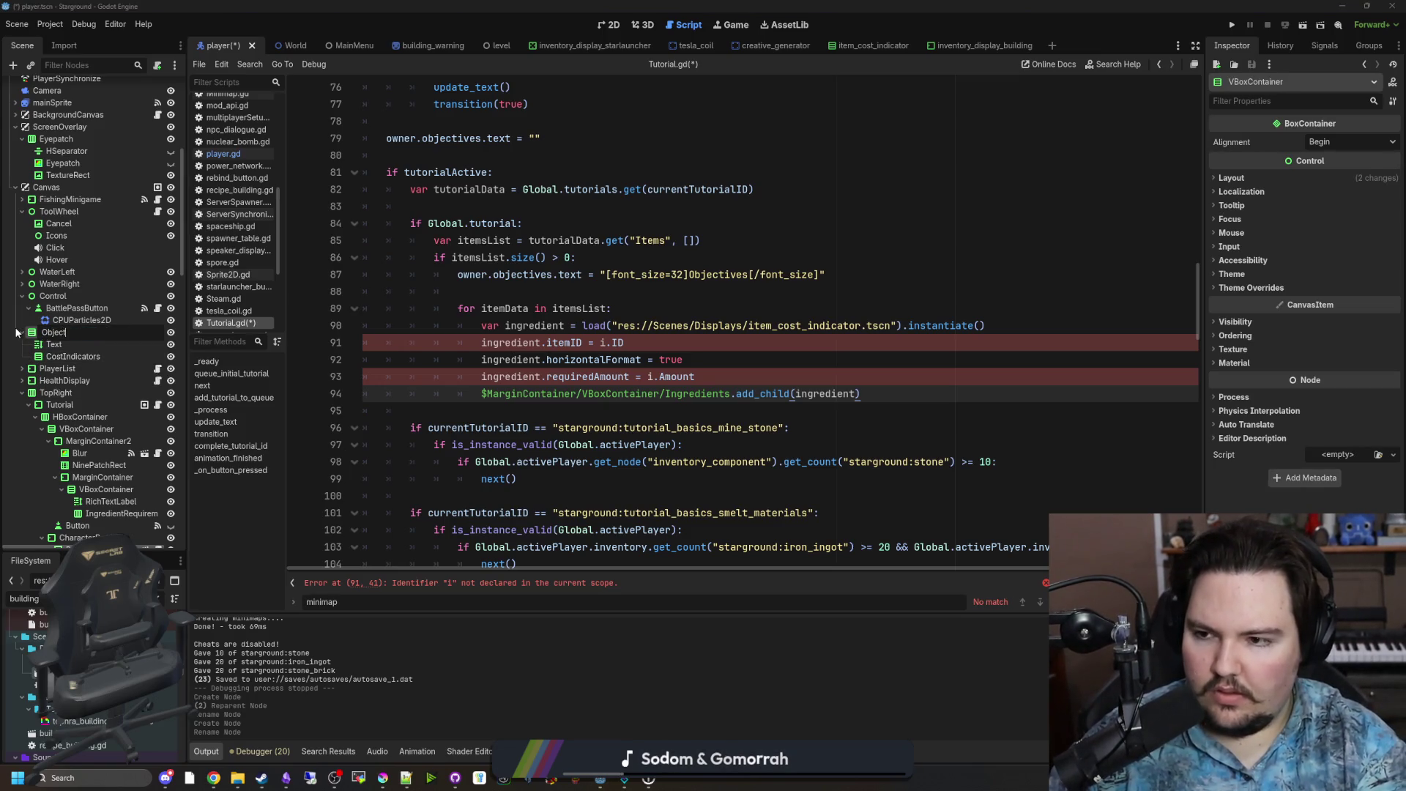
pyautogui.press('Return')
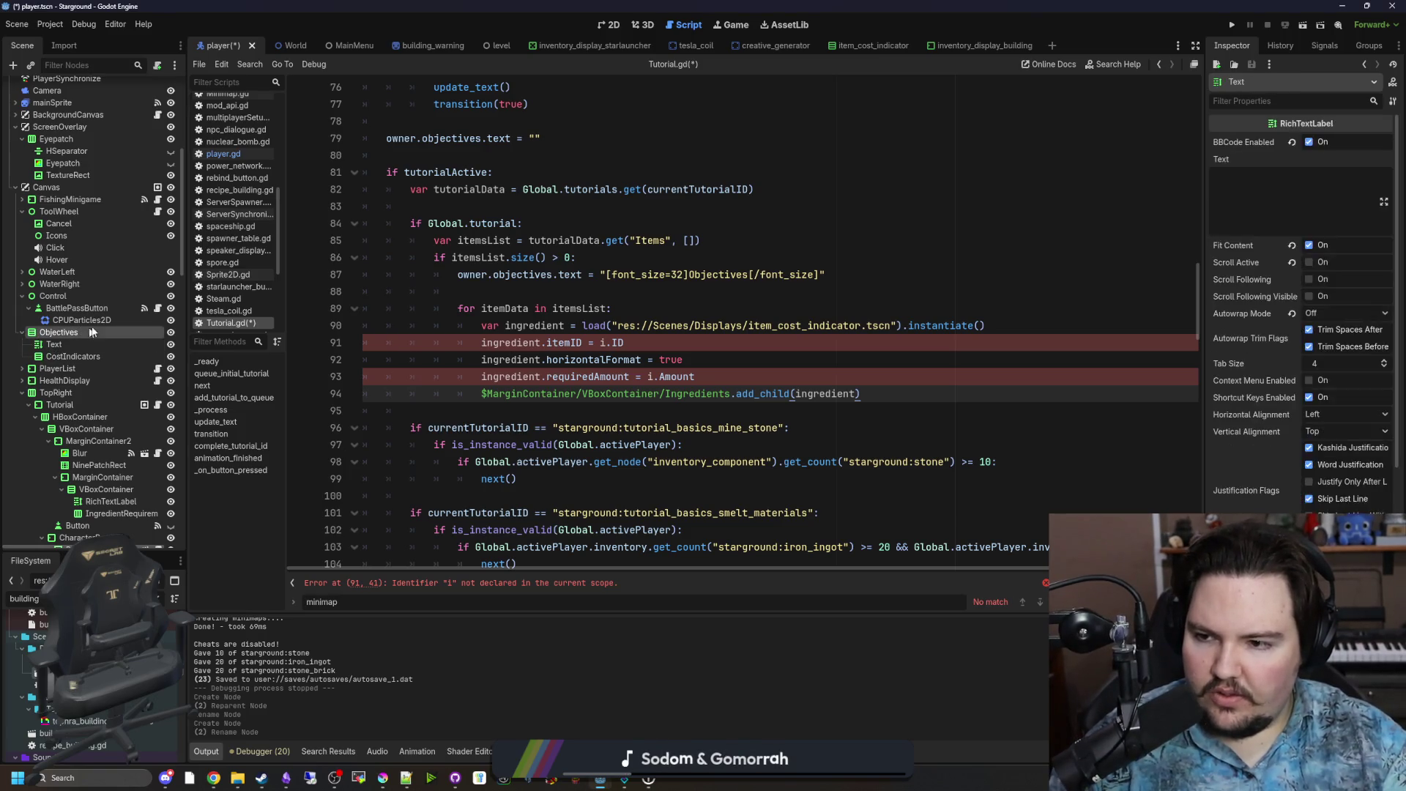
pyautogui.click(158, 62)
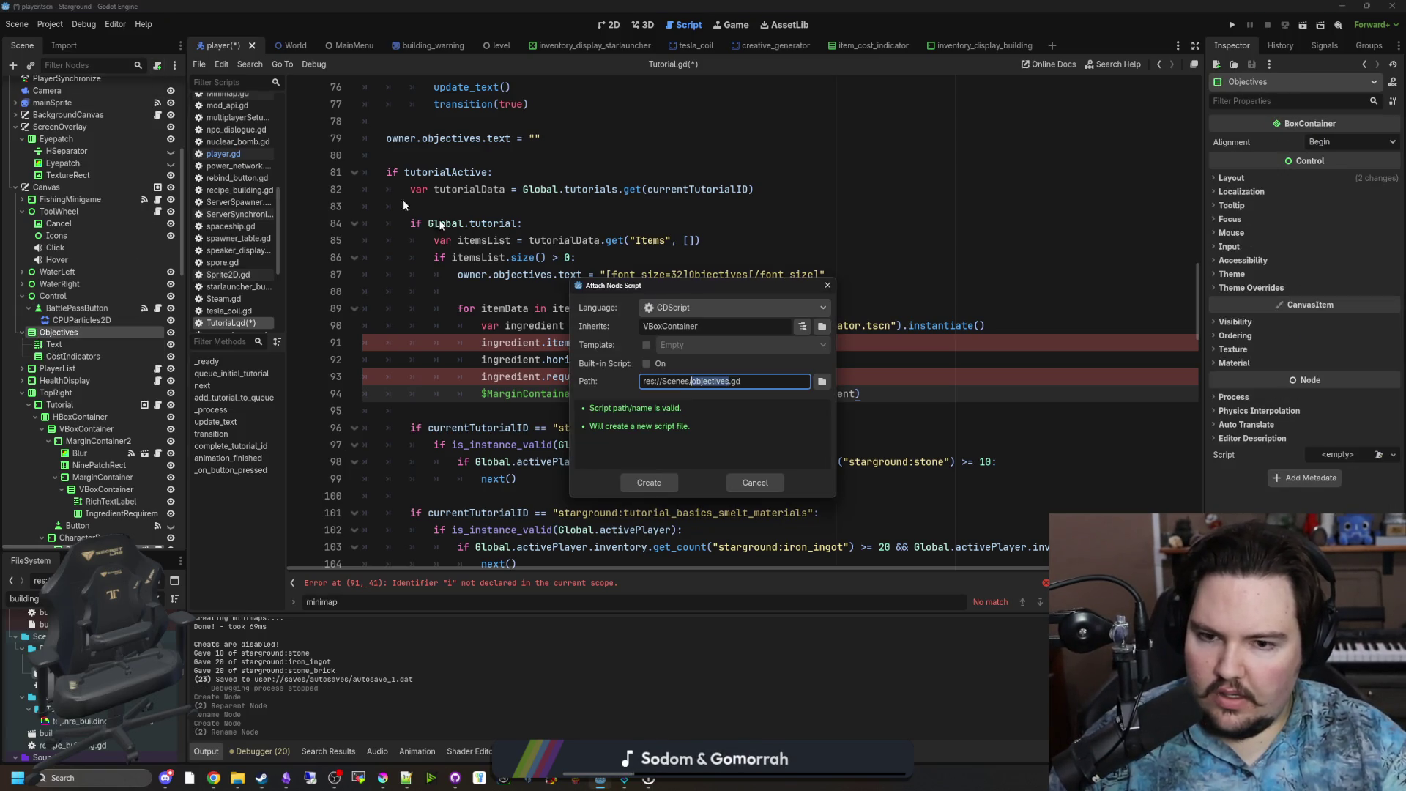
pyautogui.click(660, 477)
pyautogui.moveTo(44, 344)
pyautogui.mouseDown()
pyautogui.moveTo(399, 156)
pyautogui.moveTo(410, 106)
pyautogui.mouseUp()
pyautogui.hotkey('ctrl', 'shift', 'Return')
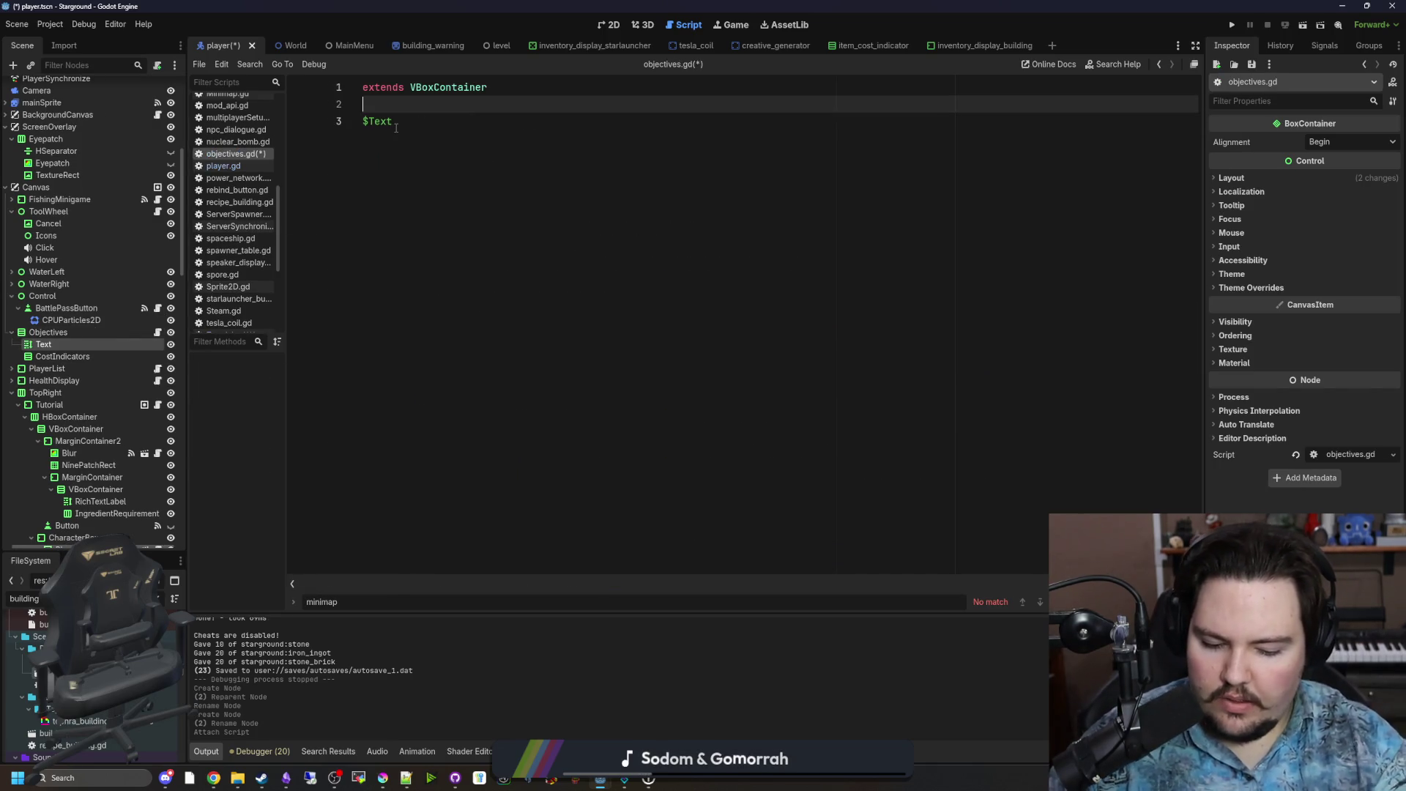
pyautogui.press('Return')
pyautogui.write('@onready var text =')
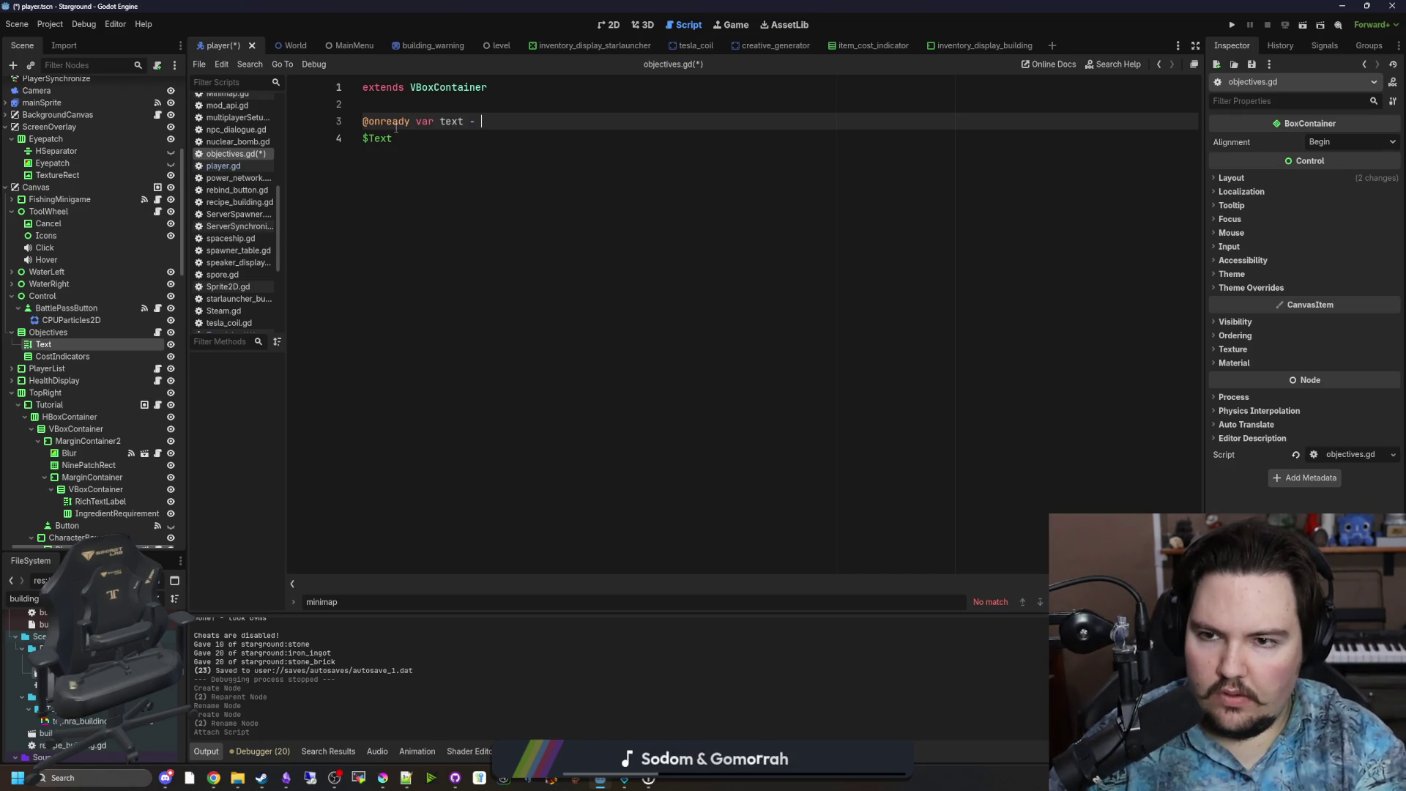
pyautogui.doubleClick(380, 138)
pyautogui.hotkey('ctrl', 'x')
pyautogui.doubleClick(452, 121)
pyautogui.write('label')
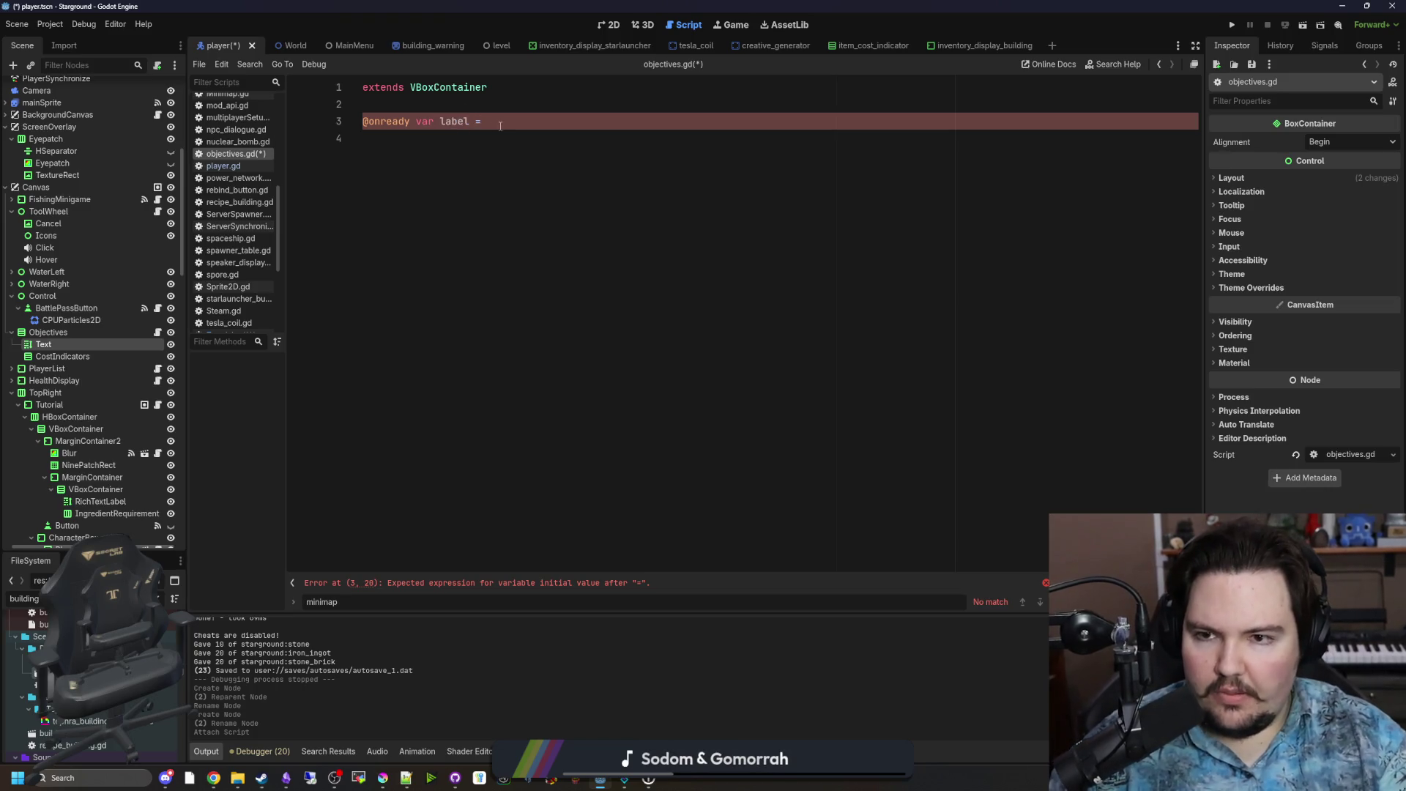
pyautogui.hotkey('ctrl', 'v')
pyautogui.click(523, 136)
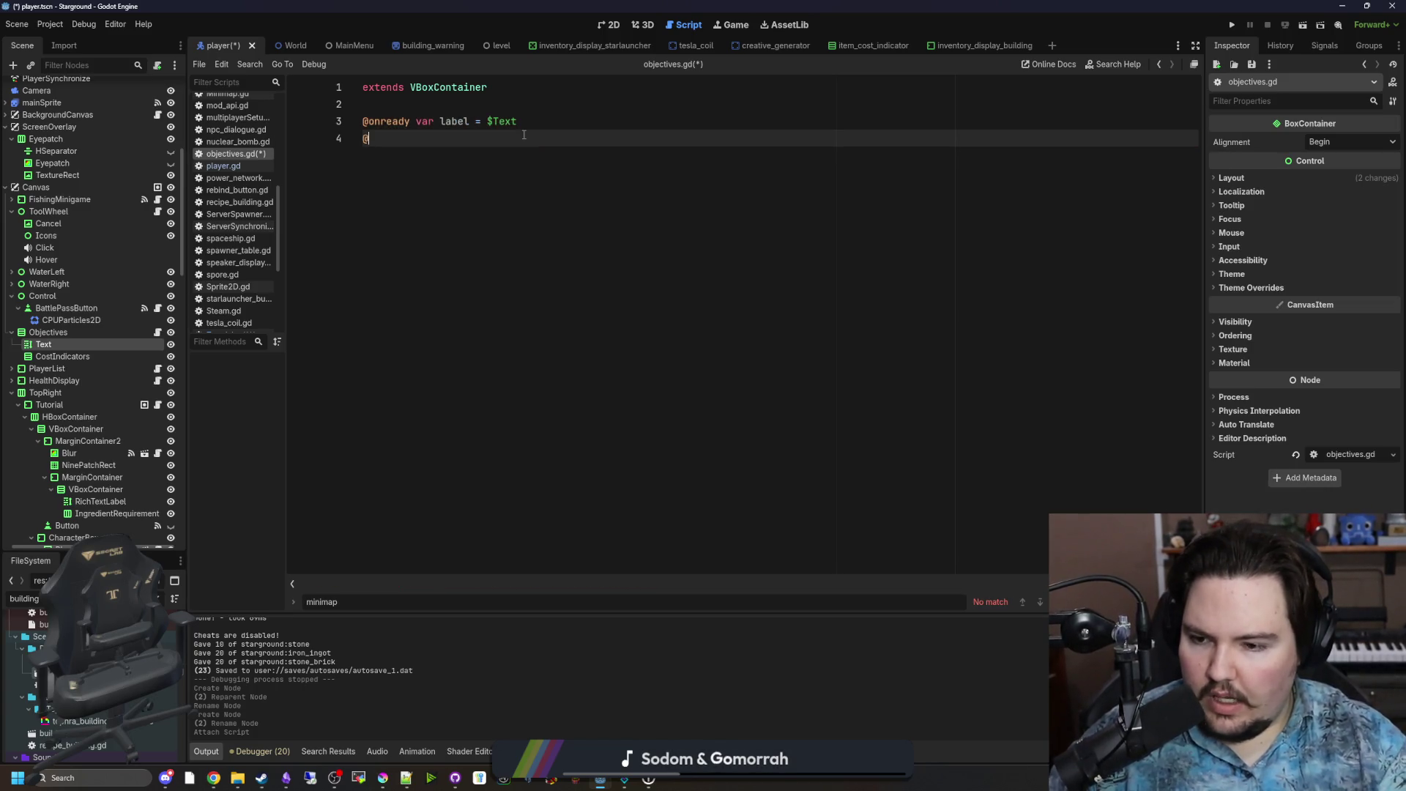
# Add an onready indicatorList = $CostIndicators variable, save, and return to Tutorial.gd.
pyautogui.write('onready var ciost')
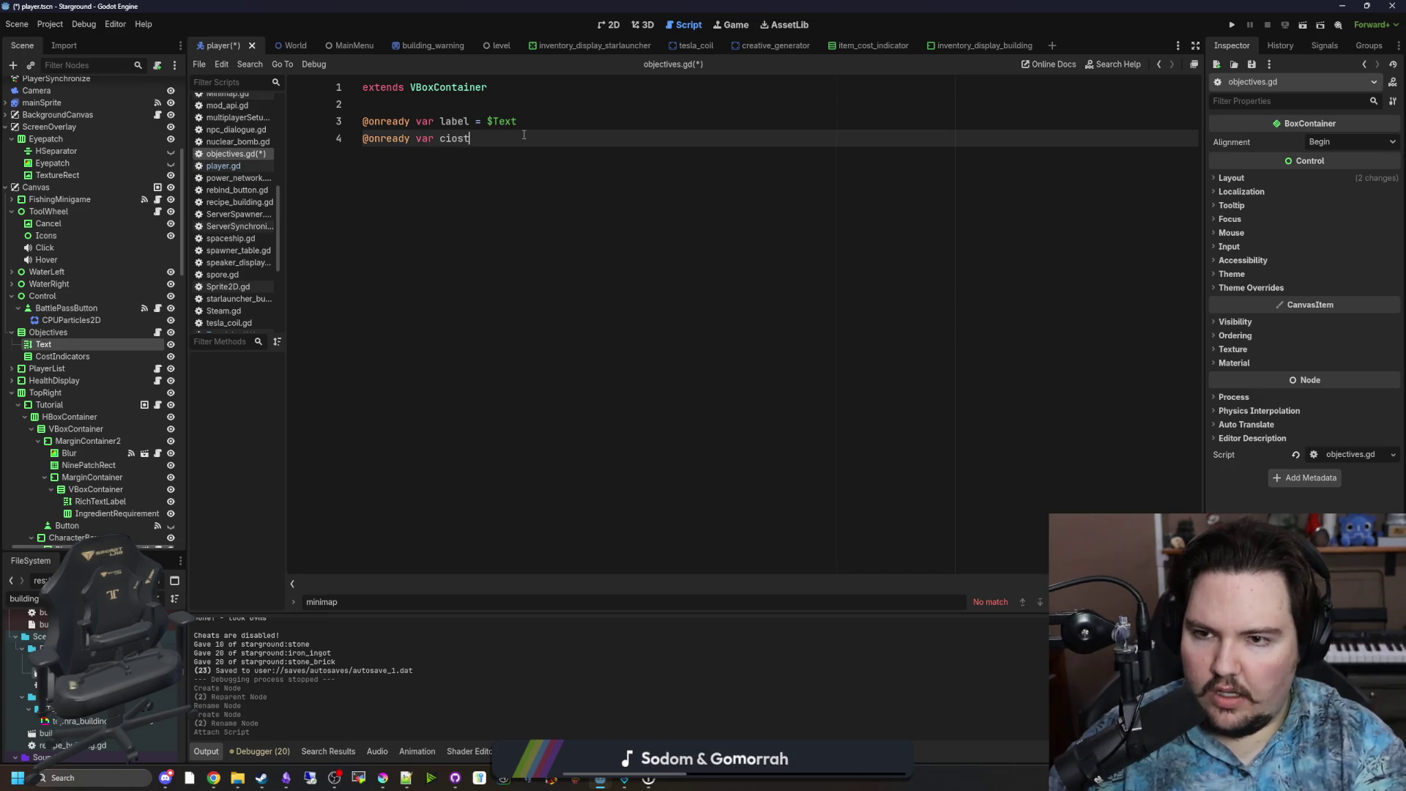
pyautogui.moveTo(62, 356)
pyautogui.mouseDown()
pyautogui.moveTo(475, 139)
pyautogui.moveTo(435, 139)
pyautogui.mouseUp()
pyautogui.press('BackSpace')
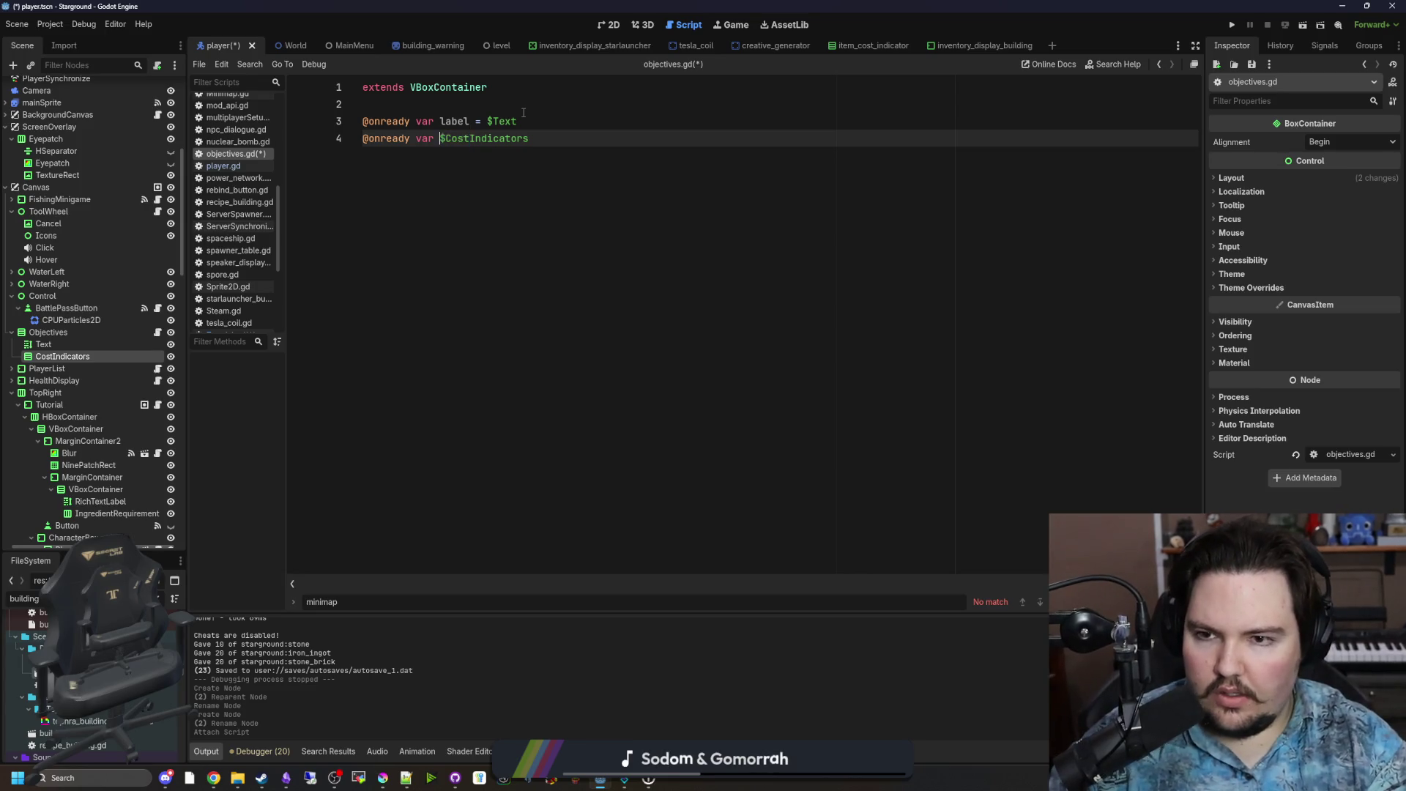
pyautogui.write('indic')
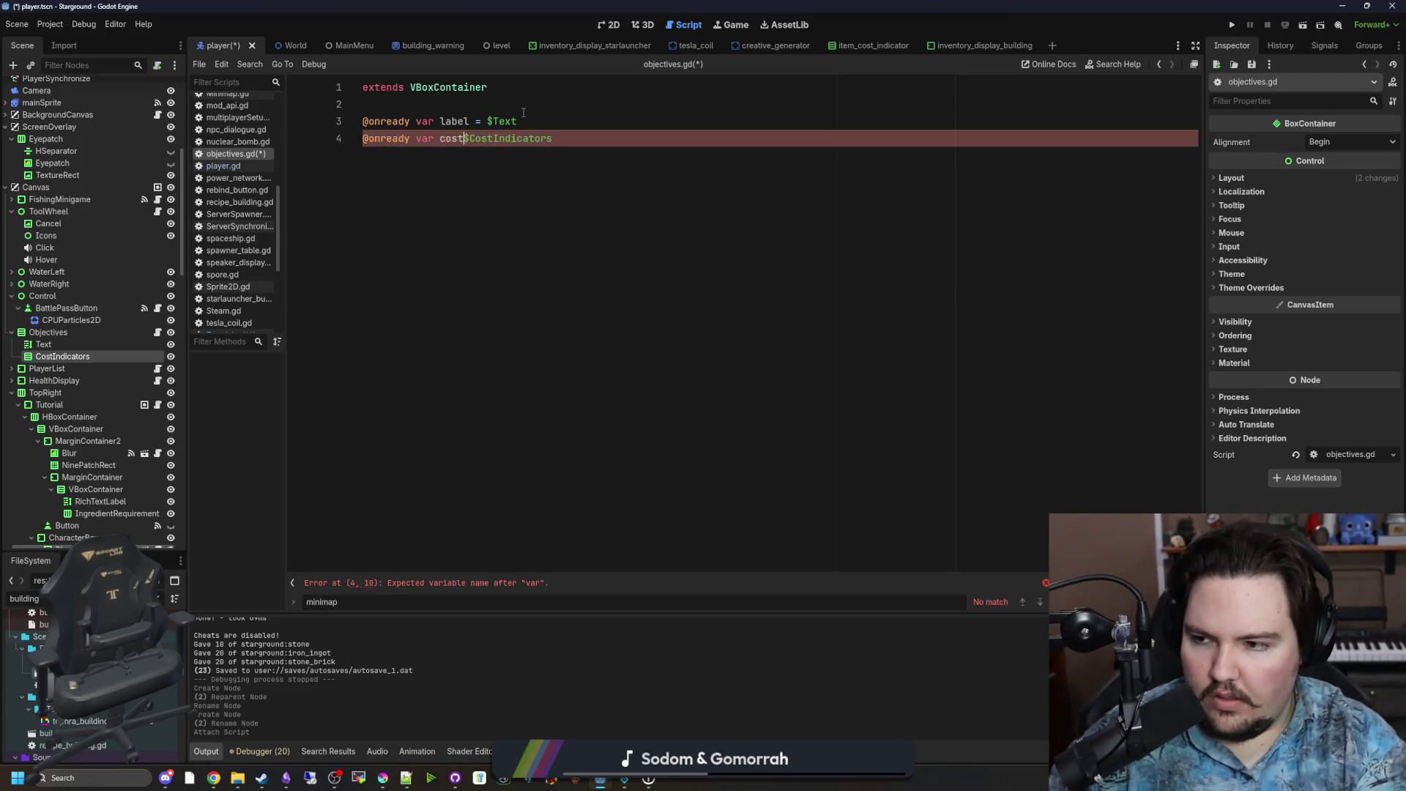
pyautogui.write('atorList =')
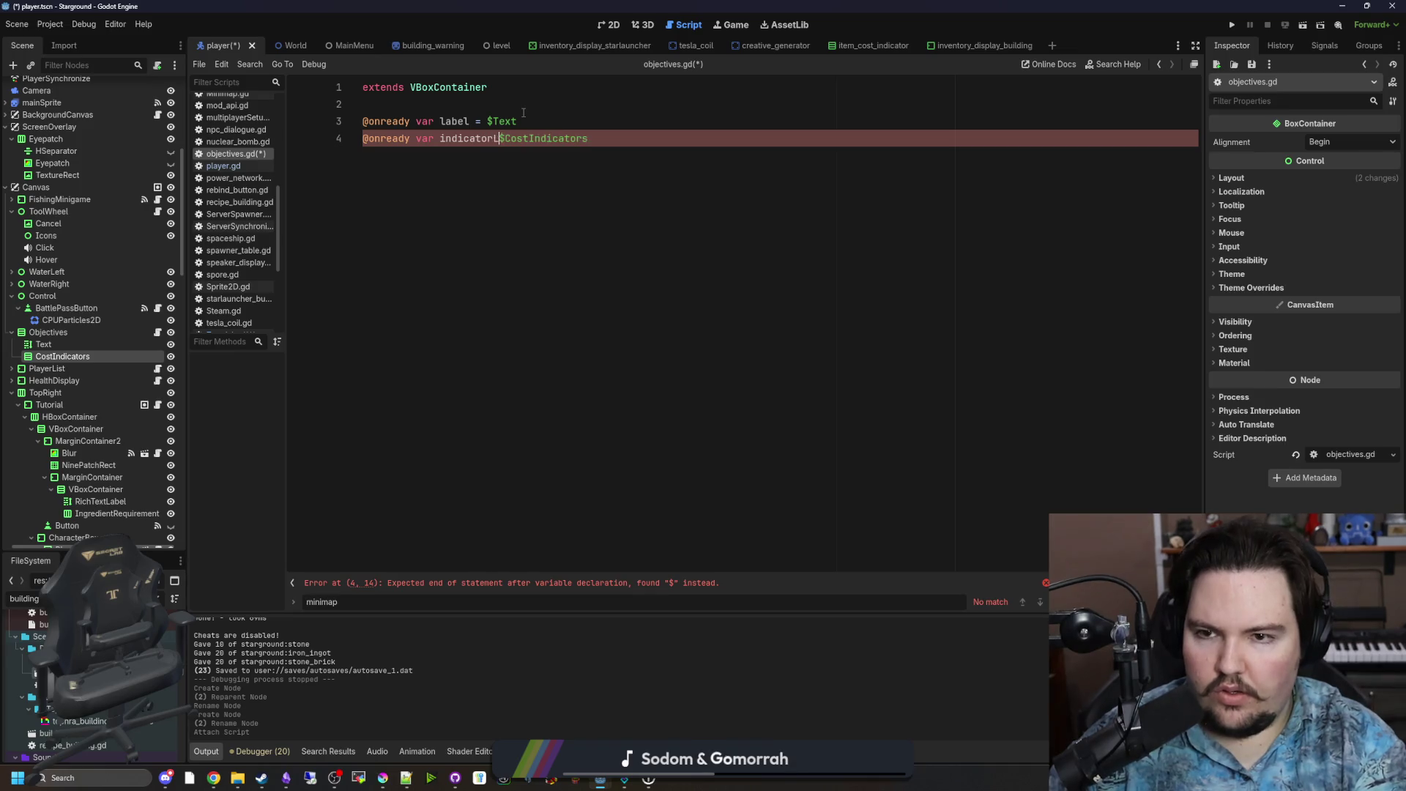
pyautogui.click(523, 112)
pyautogui.hotkey('ctrl', 's')
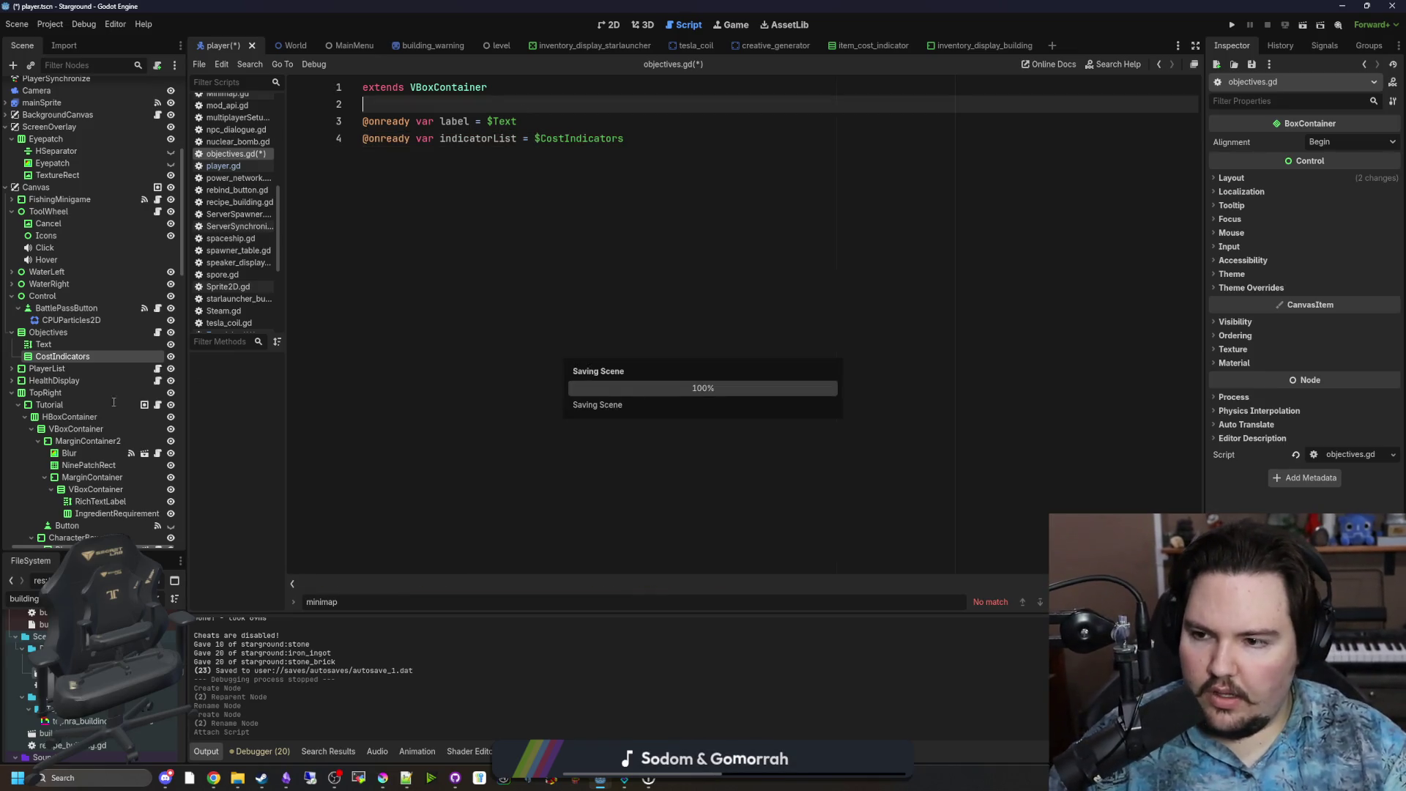
pyautogui.click(157, 404)
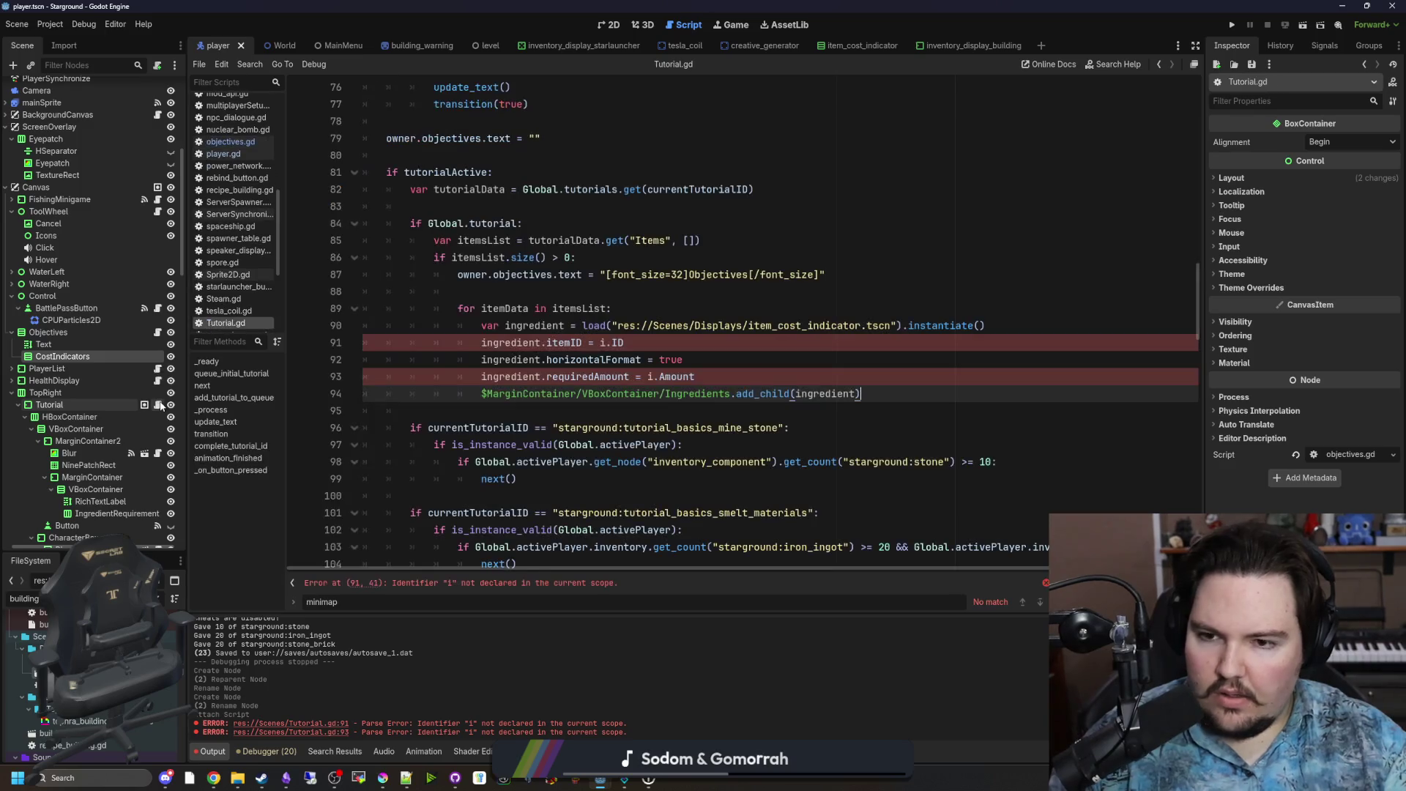
# In Tutorial.gd, use itemData and add indicators to owner.objectives.costIndicators.
pyautogui.click(658, 340)
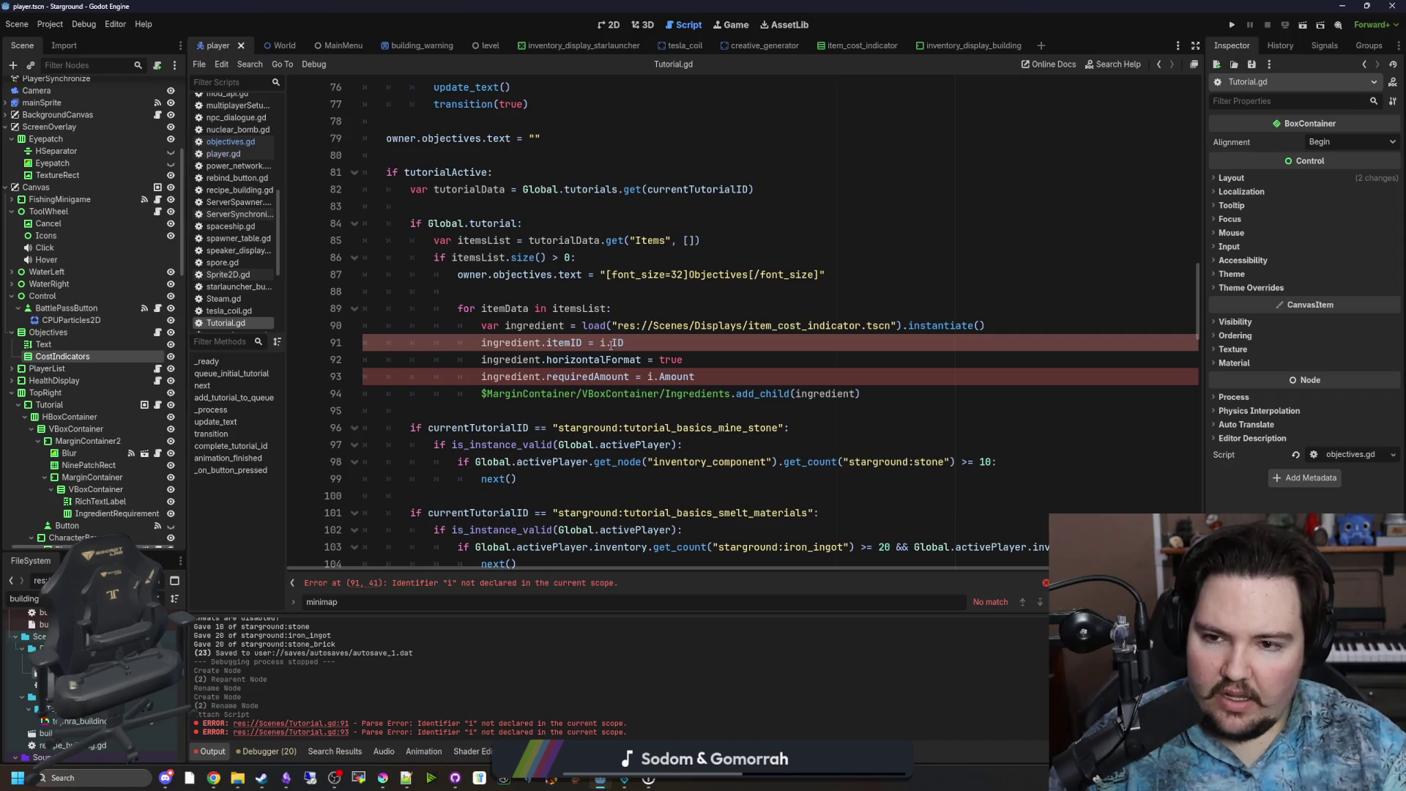
pyautogui.write('temData')
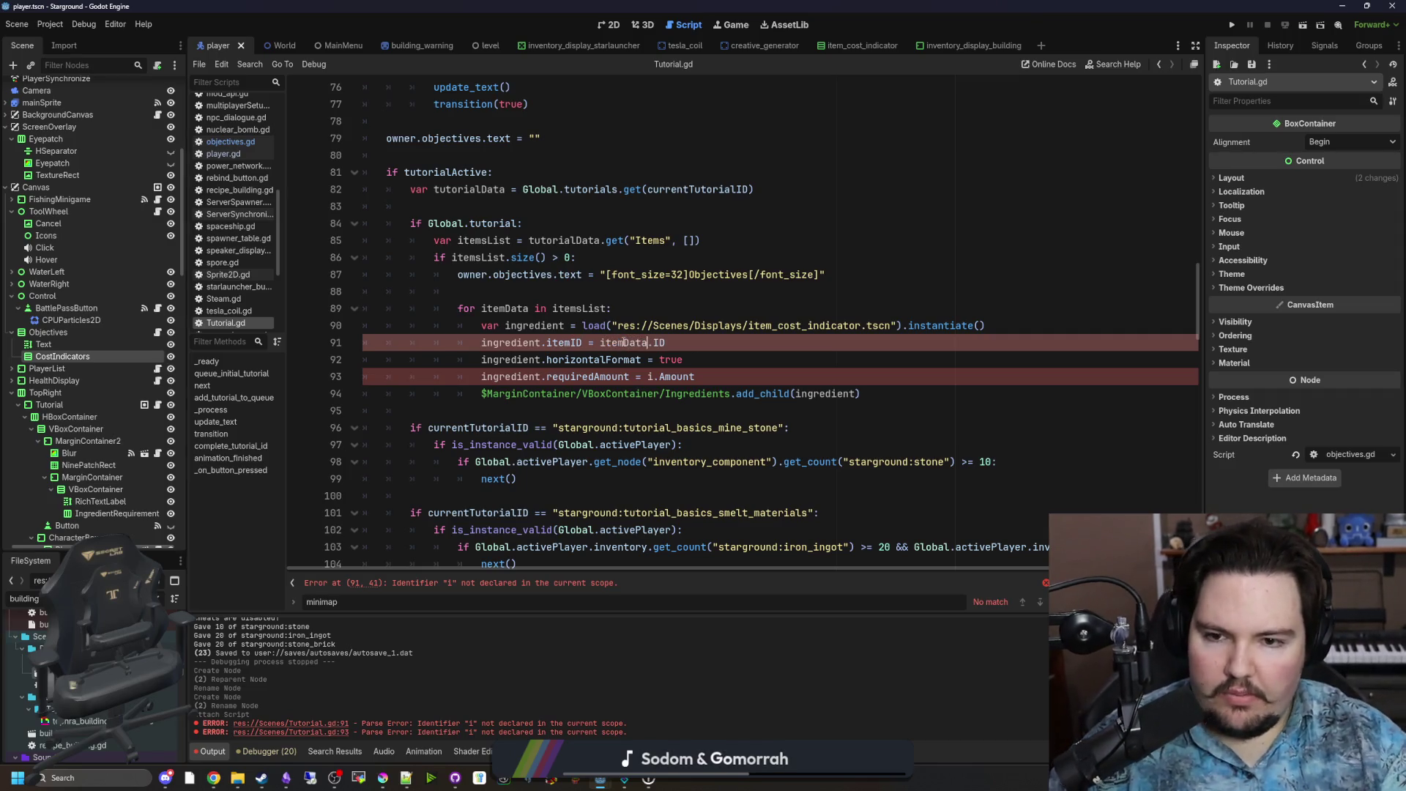
pyautogui.moveTo(730, 393); pyautogui.dragTo(481, 393)
pyautogui.write('owner.objectives.')
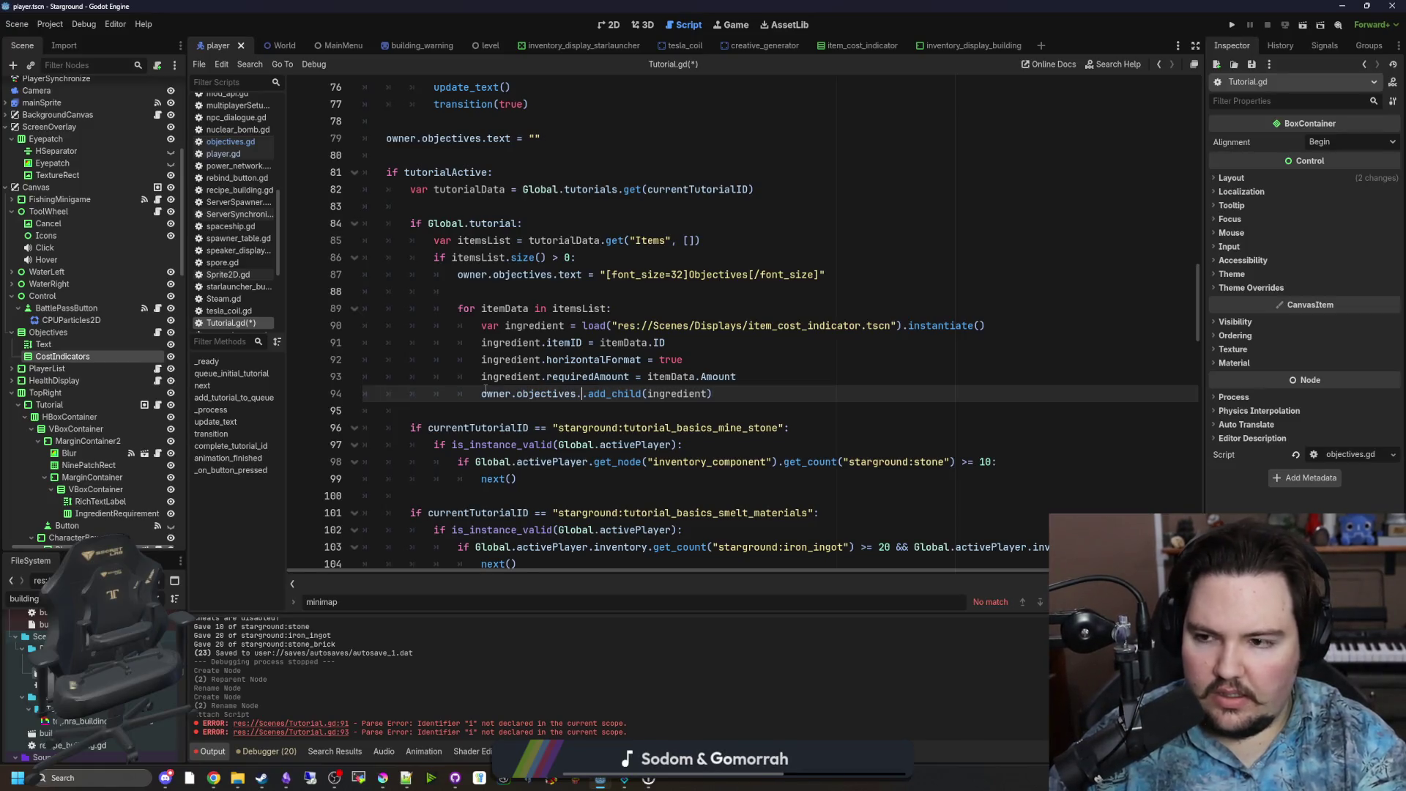
pyautogui.write('costIndicators')
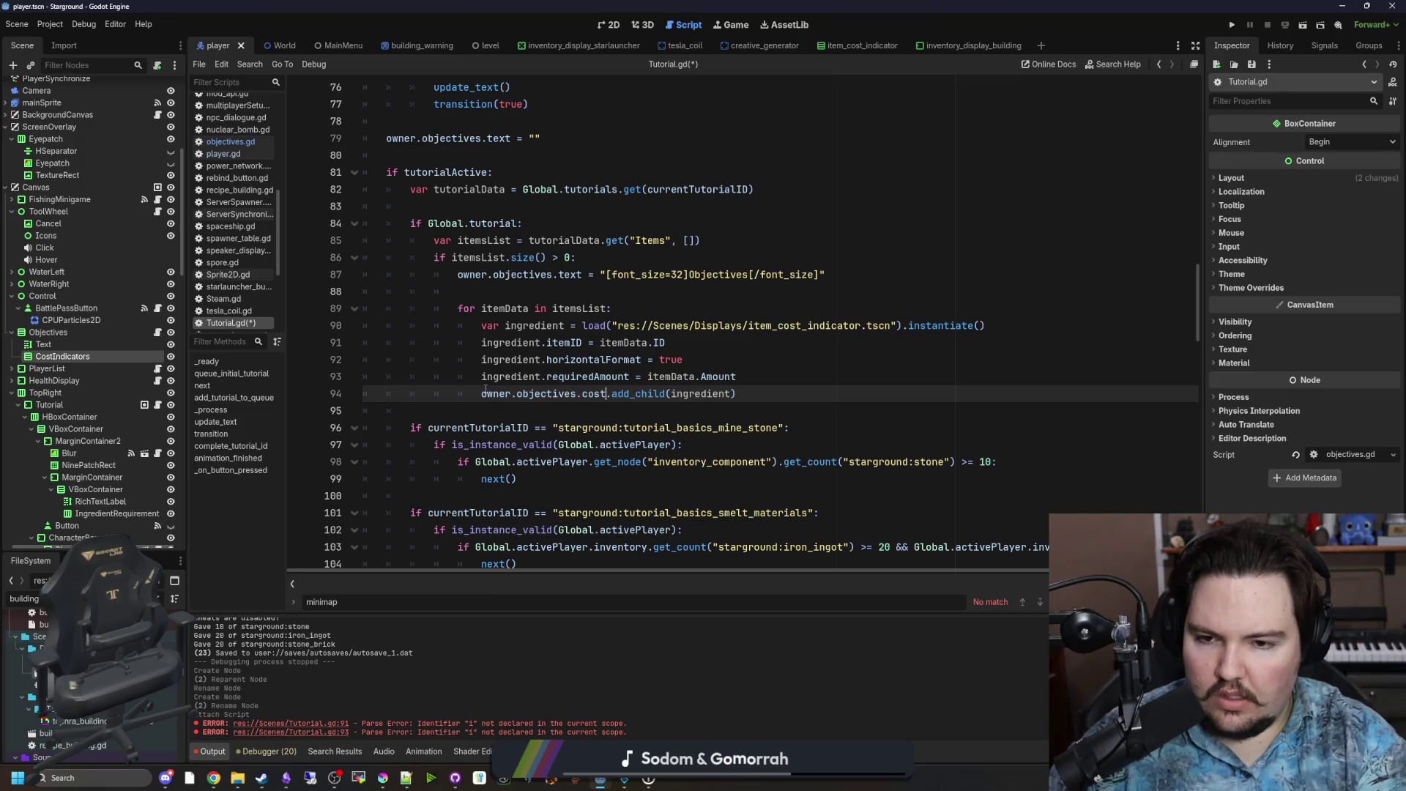
# Declare class_name Objectives at the top of objectives.gd and save it.
pyautogui.click(157, 332)
pyautogui.click(361, 87)
pyautogui.write('class_name O')
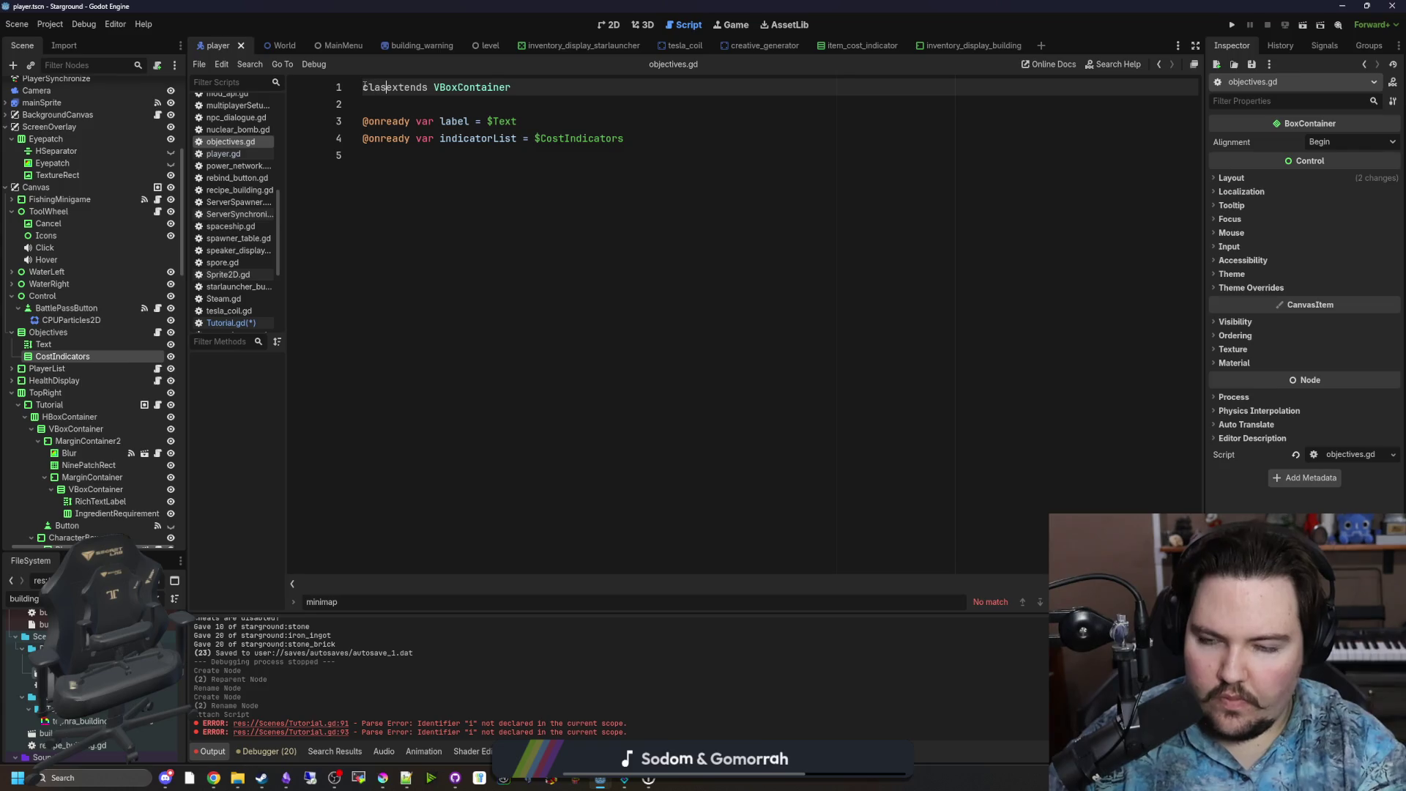
pyautogui.write('bjec')
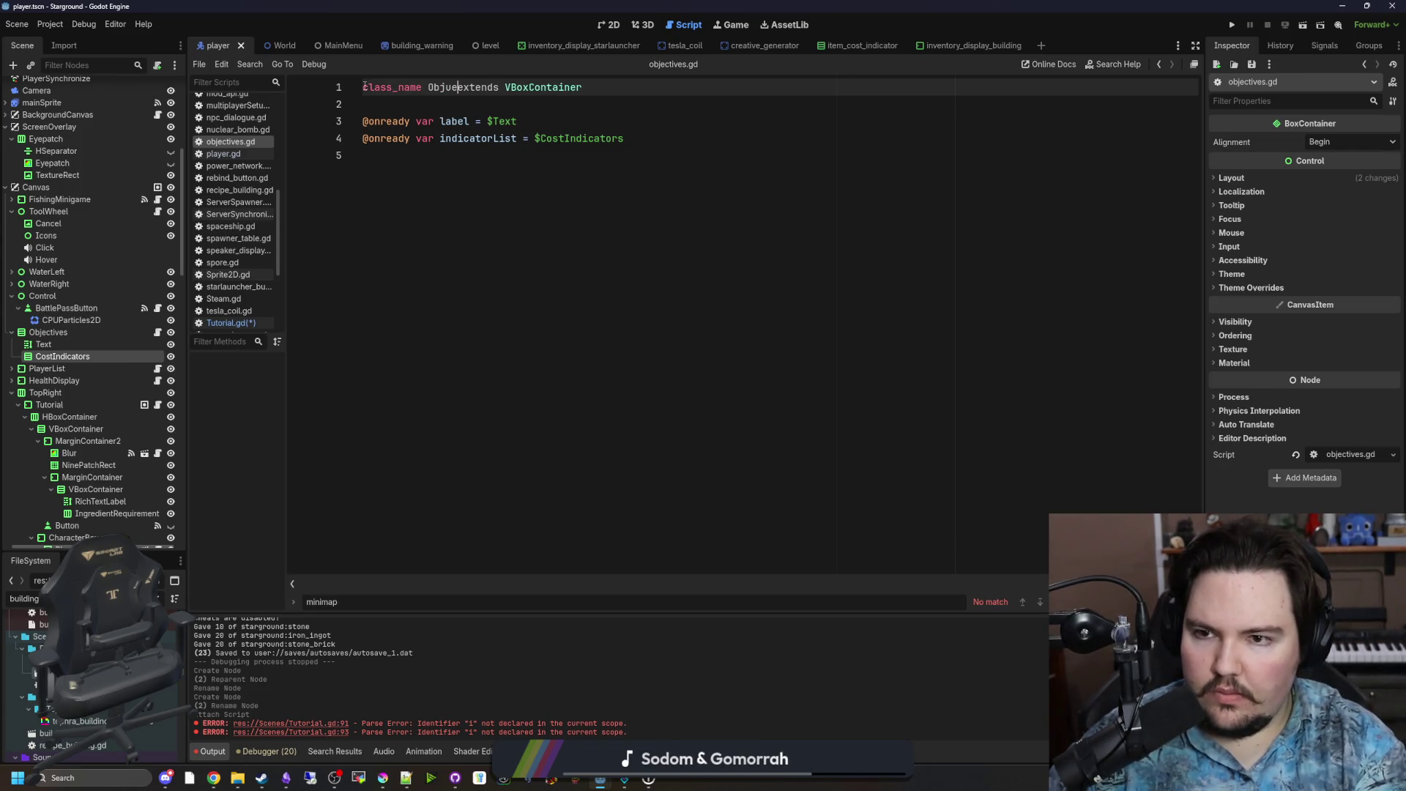
pyautogui.write('tives')
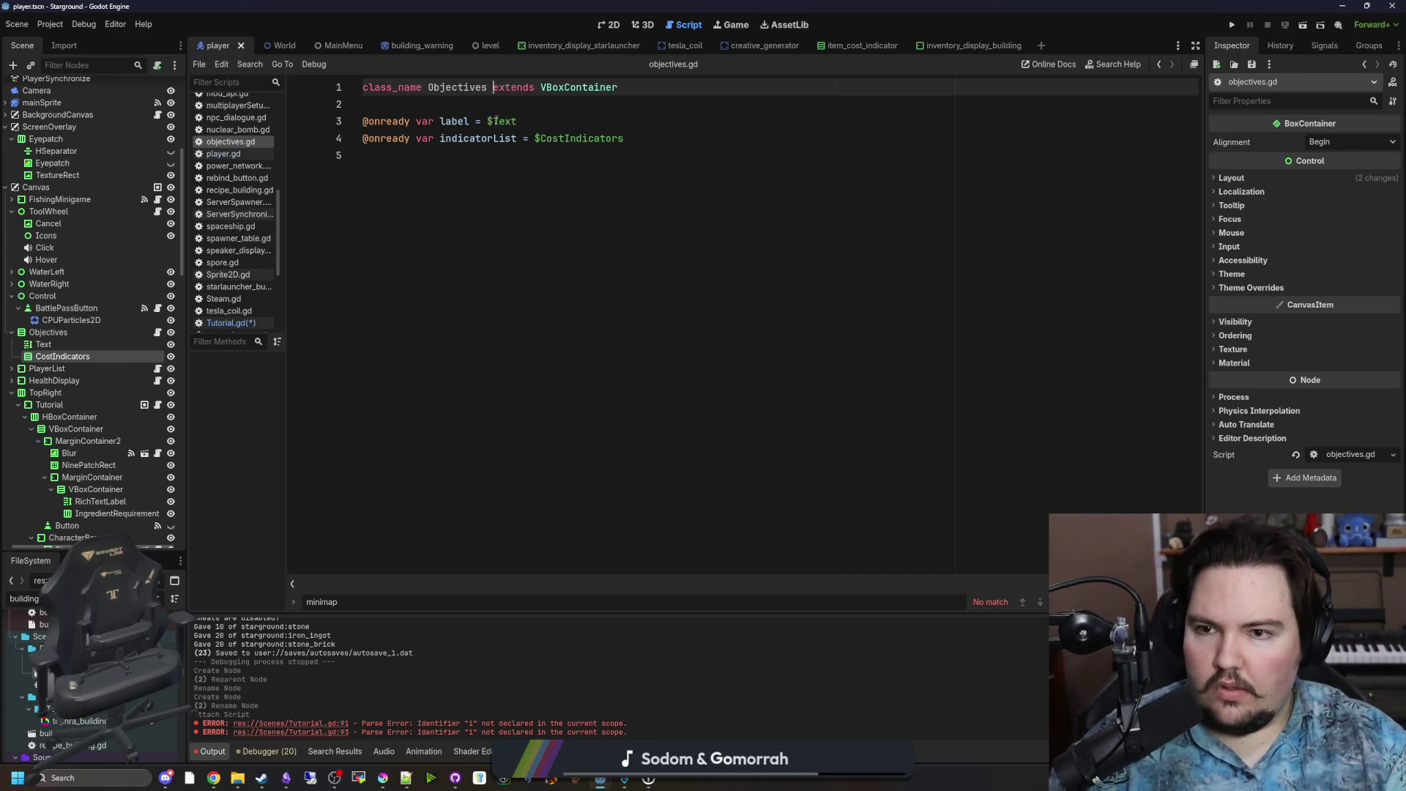
pyautogui.click(497, 110)
pyautogui.hotkey('ctrl', 's')
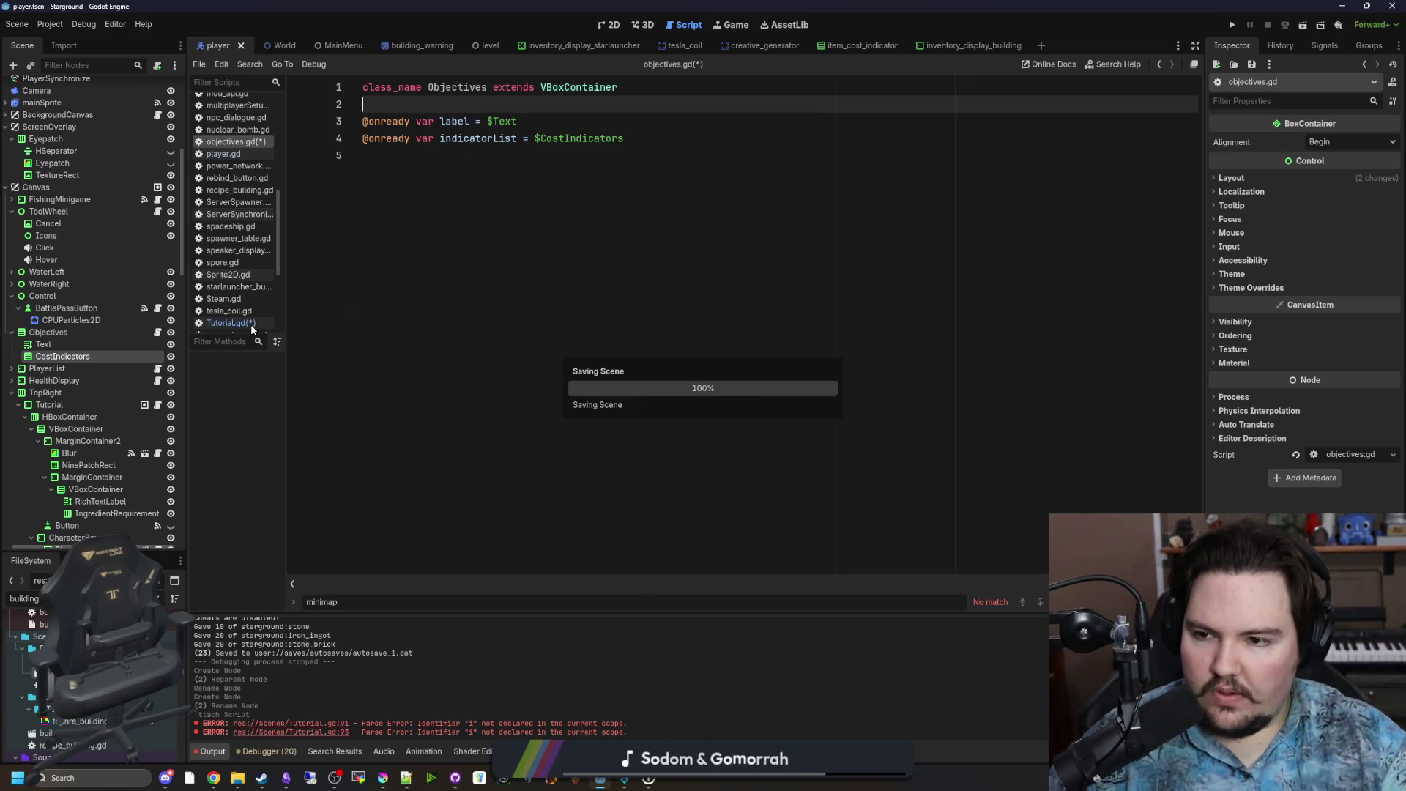
pyautogui.click(249, 324)
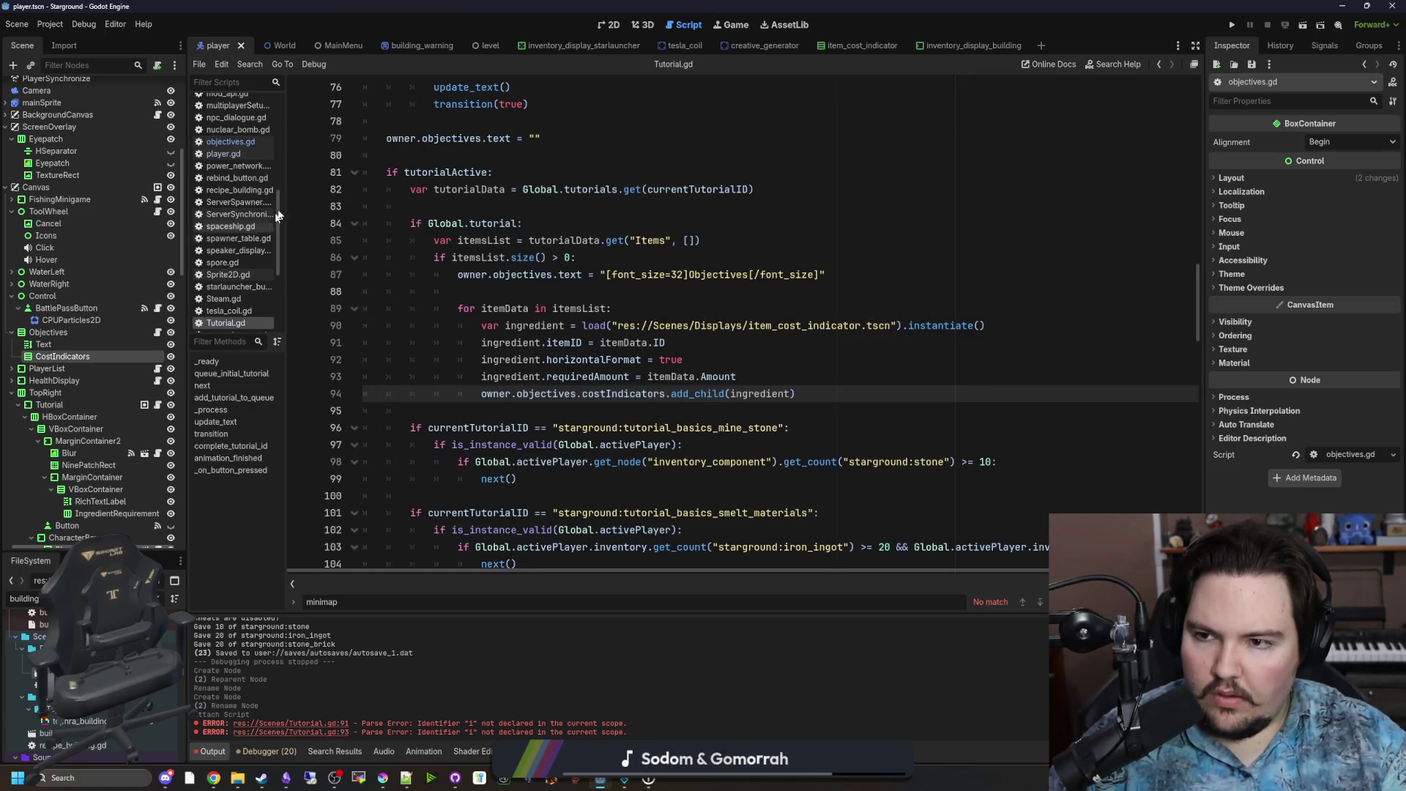
# Type player.gd's objectives variable as Objectives on line 174 and save.
pyautogui.click(233, 155)
pyautogui.scroll(3, 591, 316)
pyautogui.click(591, 317)
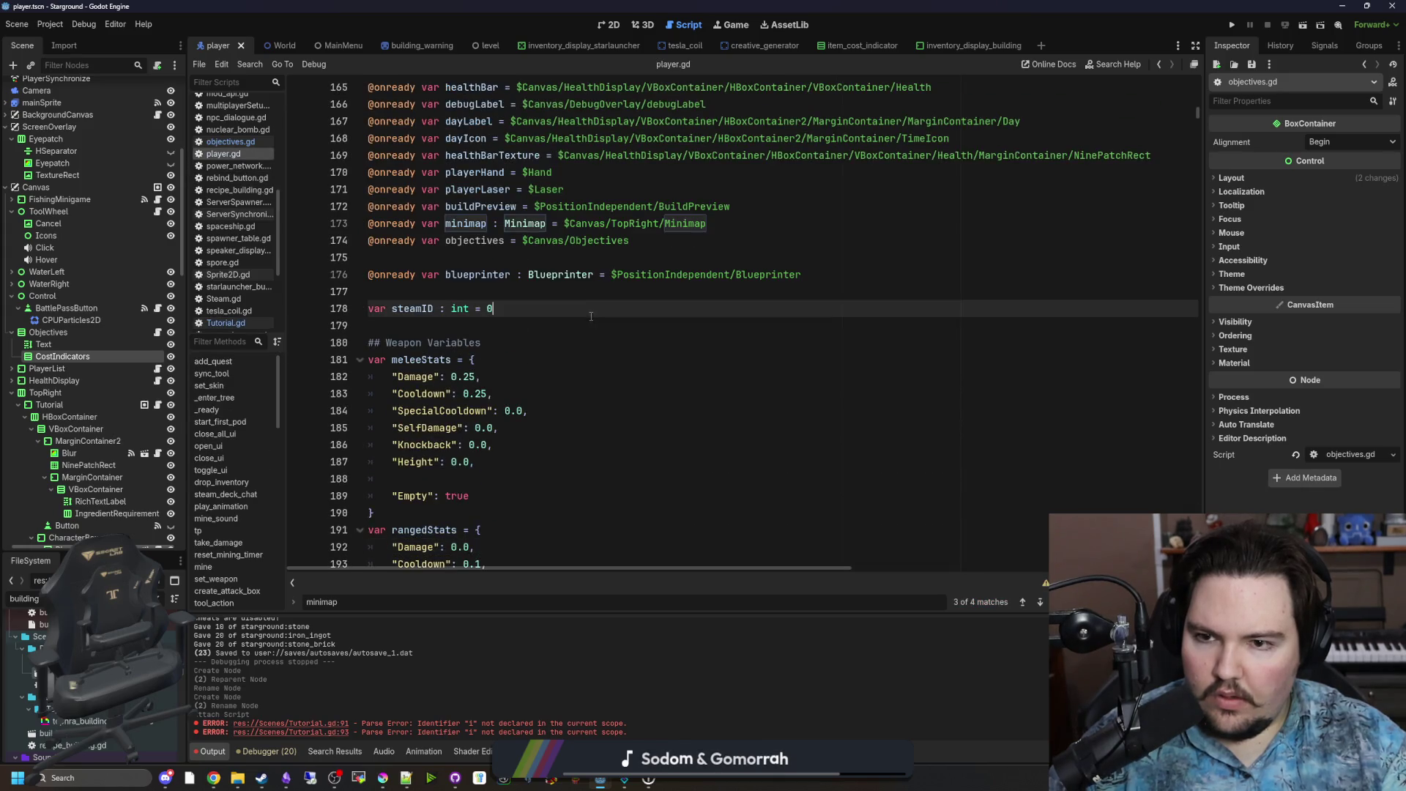
pyautogui.click(507, 241)
pyautogui.write(': Ob')
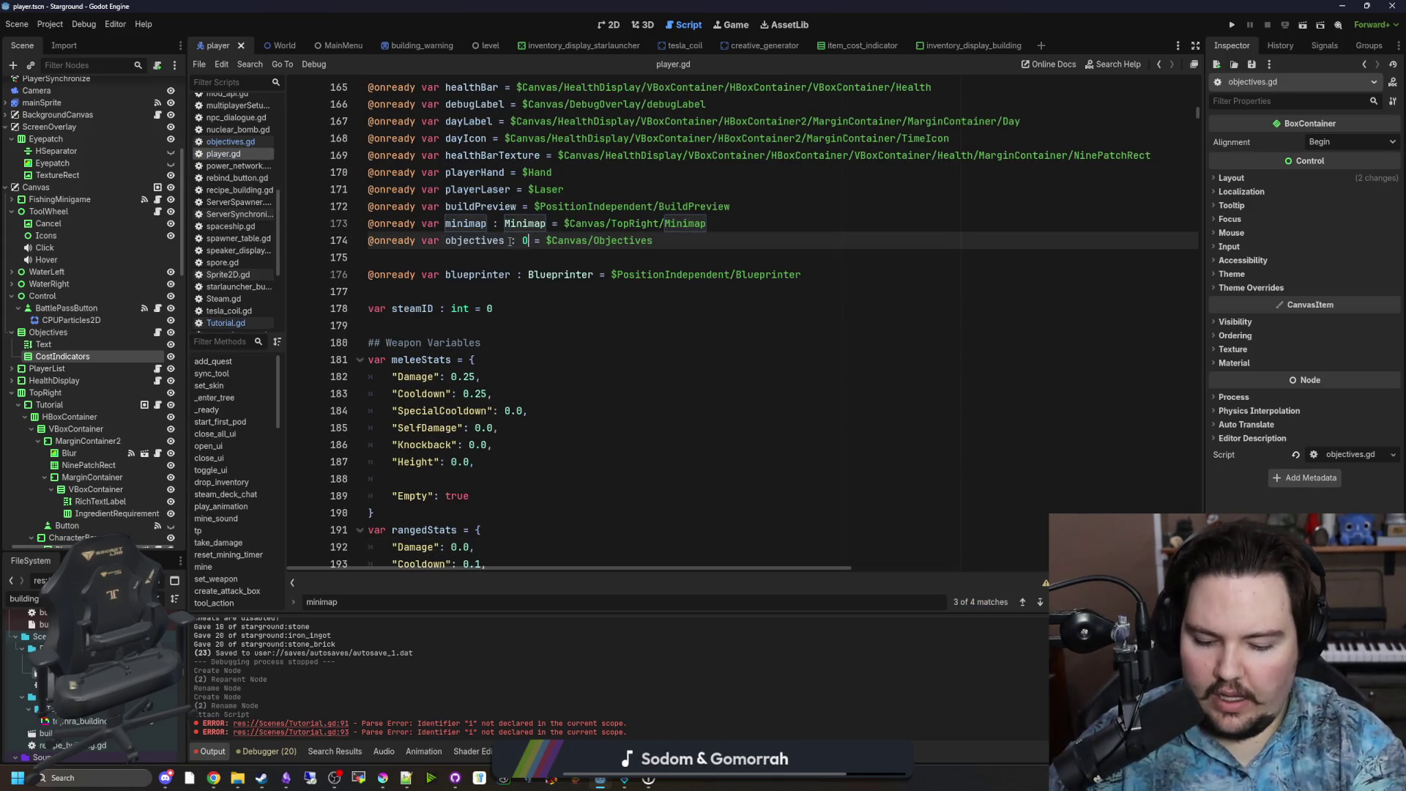
pyautogui.press('Return')
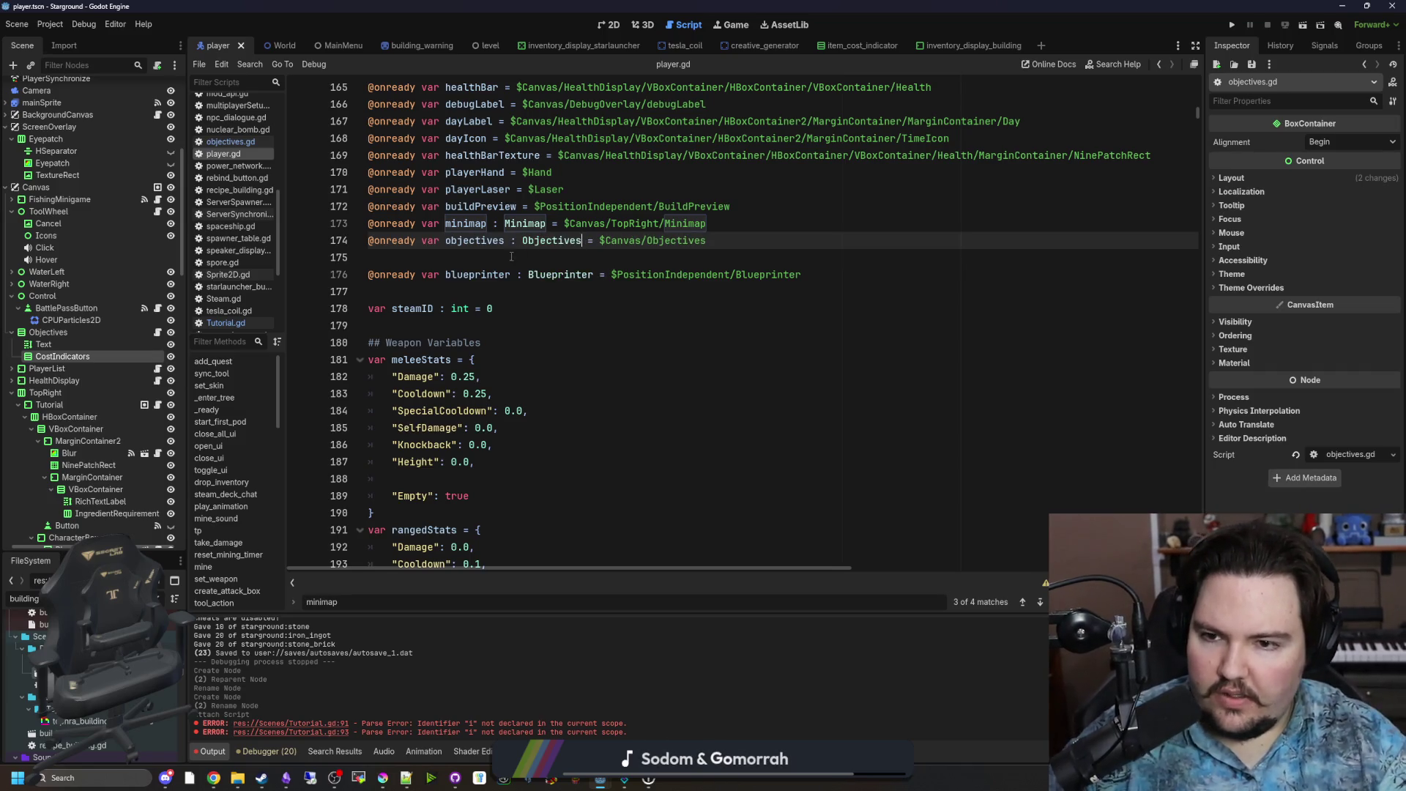
pyautogui.press('Down')
pyautogui.hotkey('ctrl', 's')
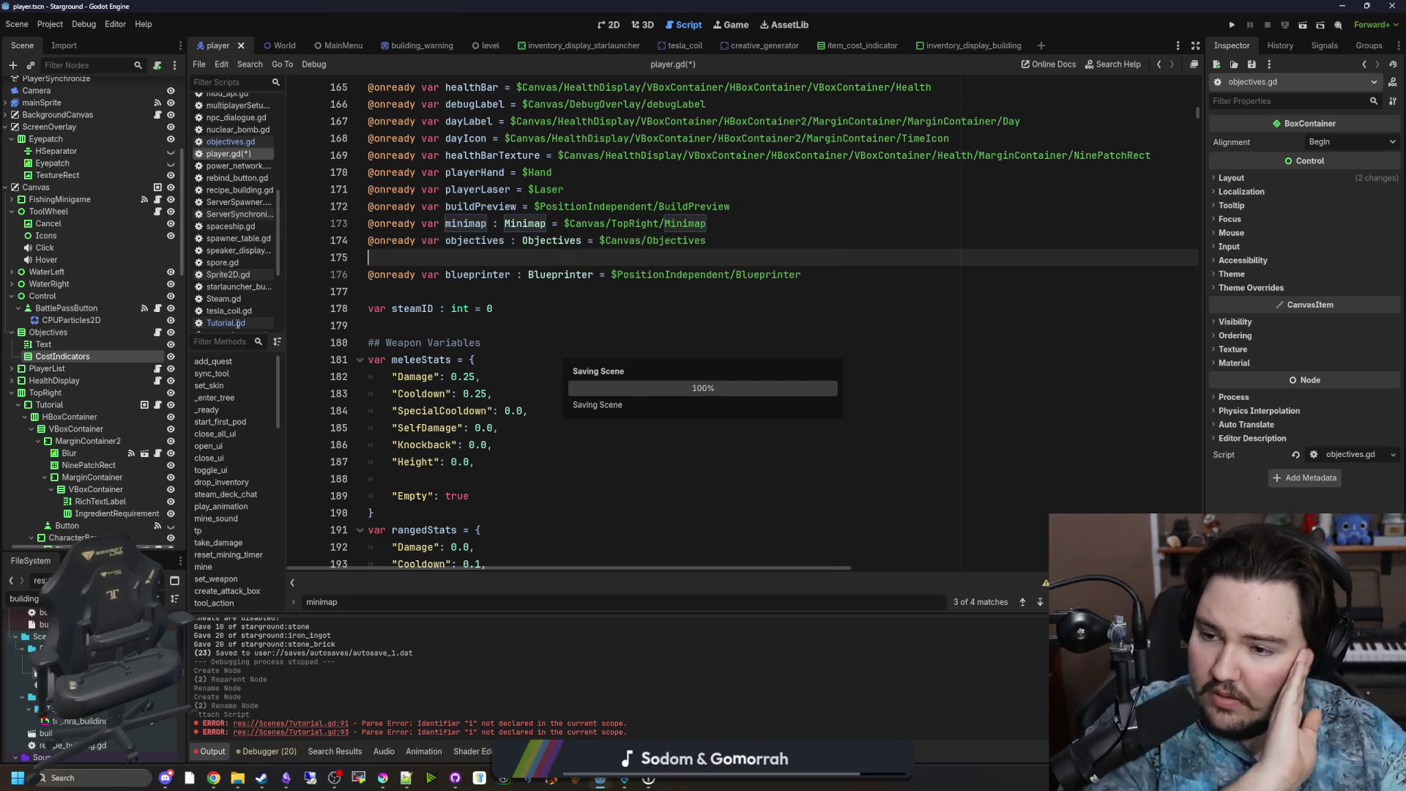
pyautogui.click(237, 323)
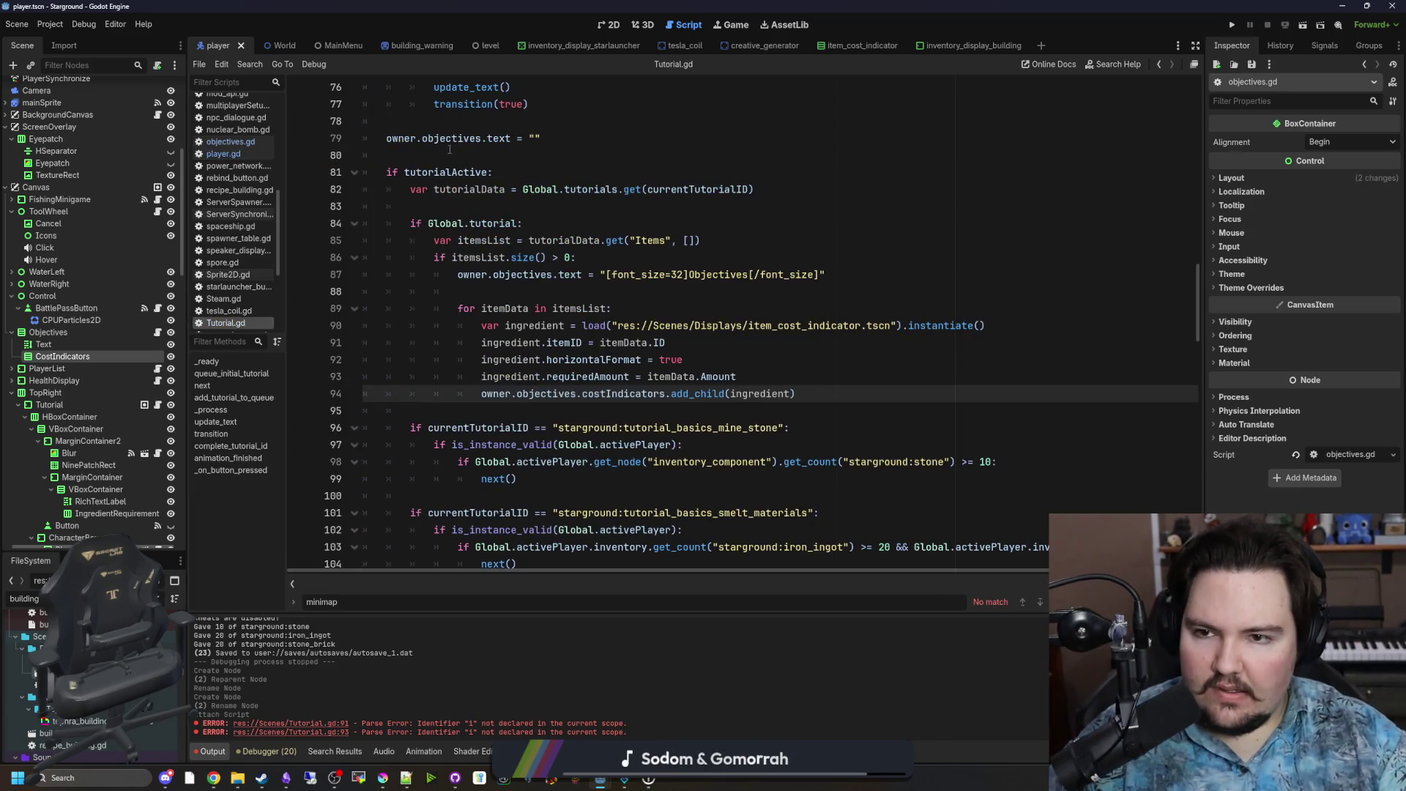
# Change line 79 of Tutorial.gd to assign owner.objectives.label.text.
pyautogui.scroll(5, 517, 347)
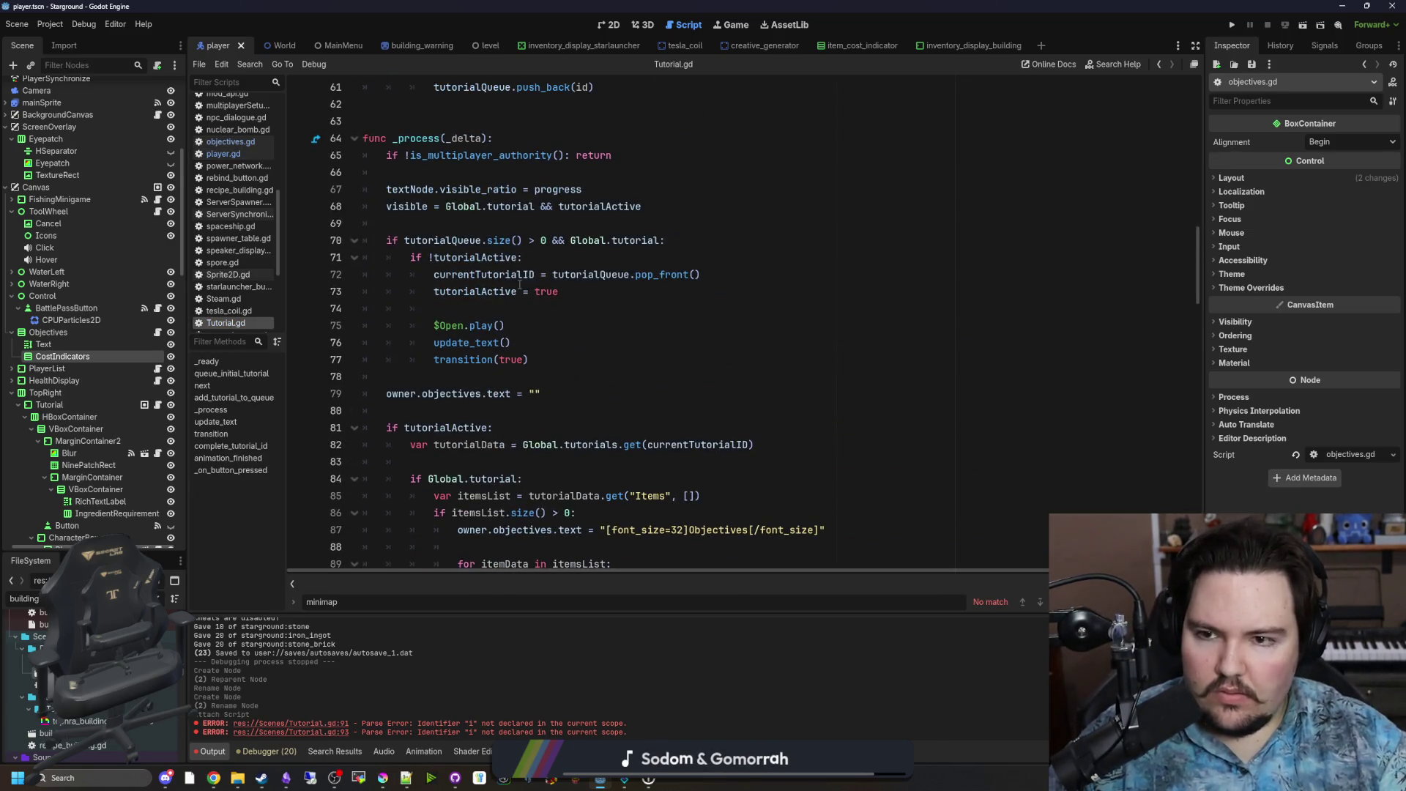
pyautogui.scroll(13, 474, 295)
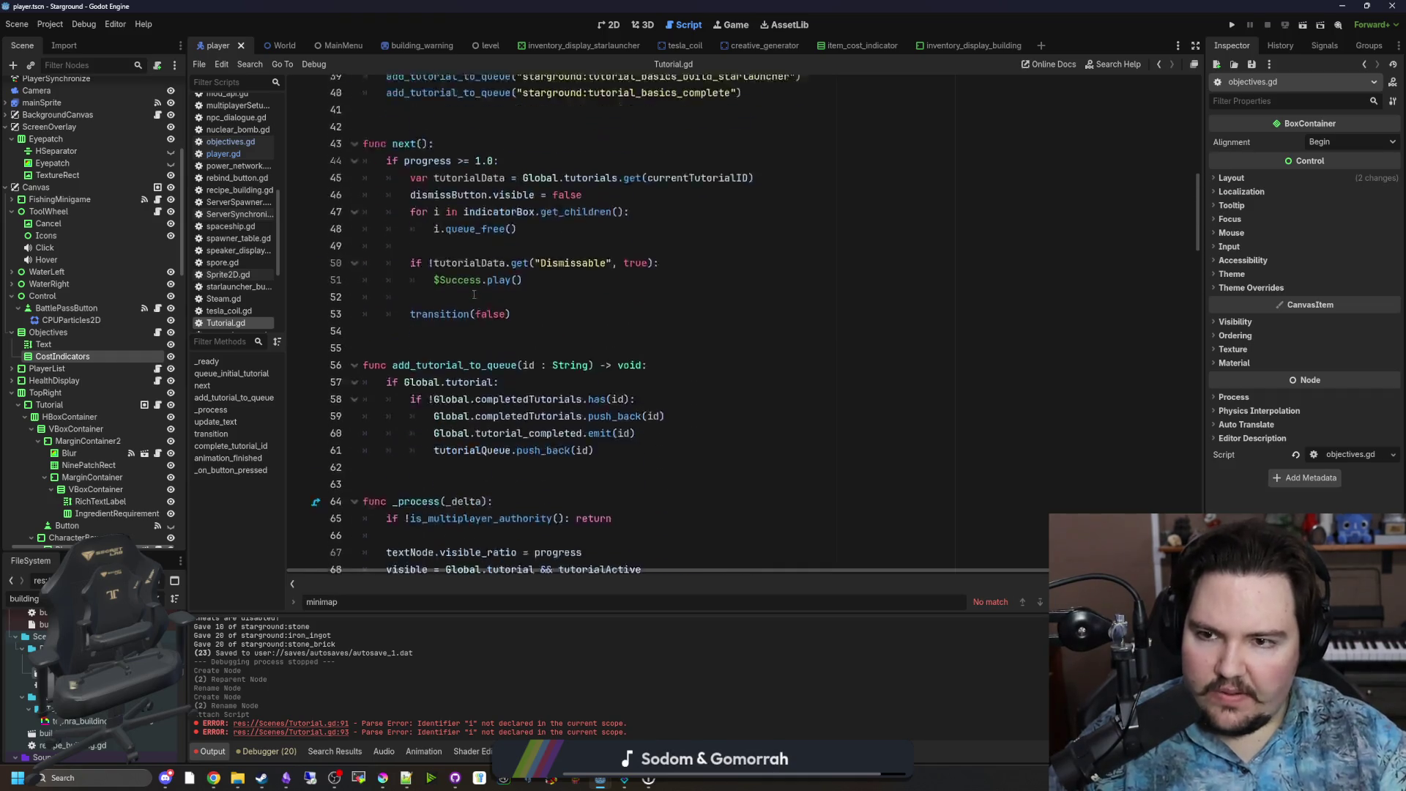
pyautogui.scroll(7, 474, 295)
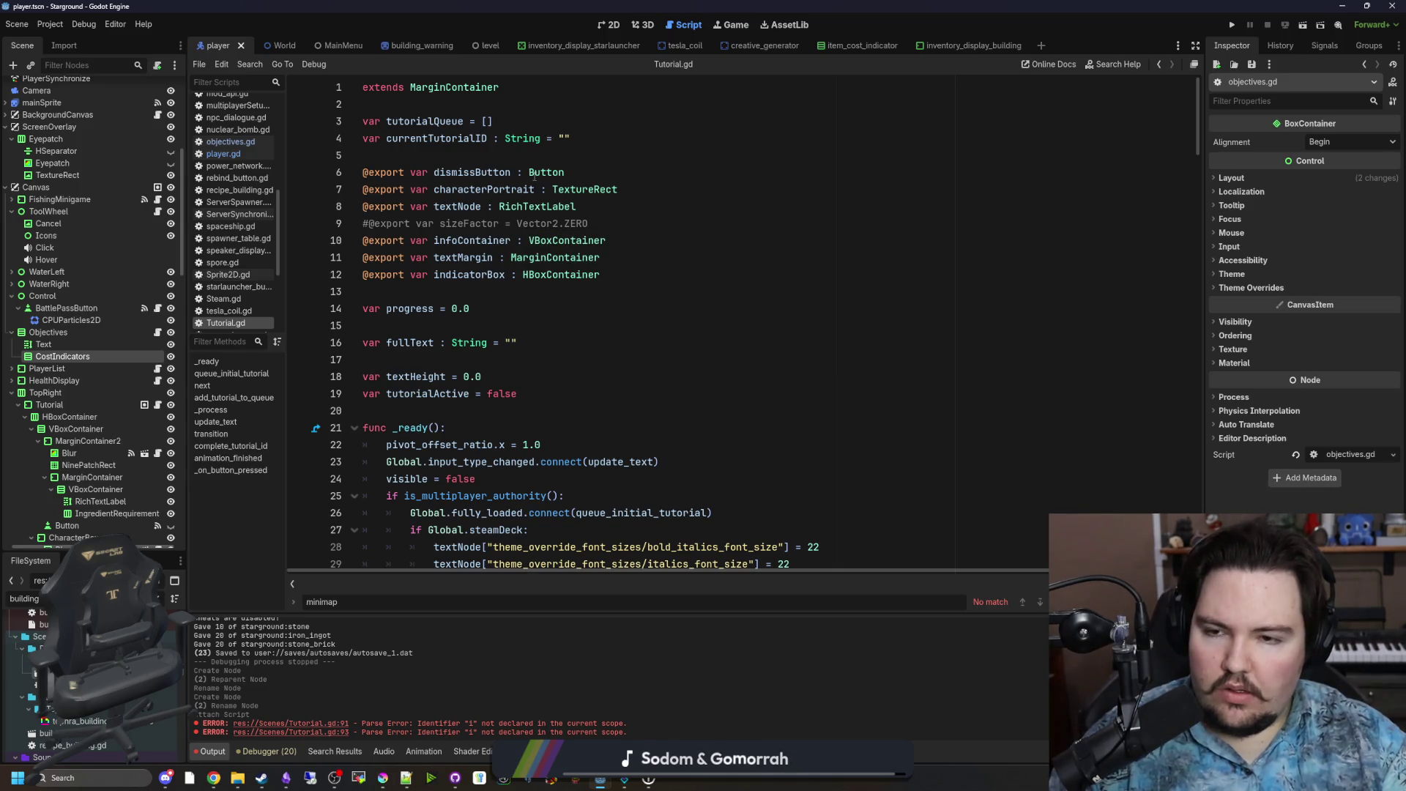
pyautogui.scroll(-12, 652, 325)
pyautogui.scroll(-16, 542, 362)
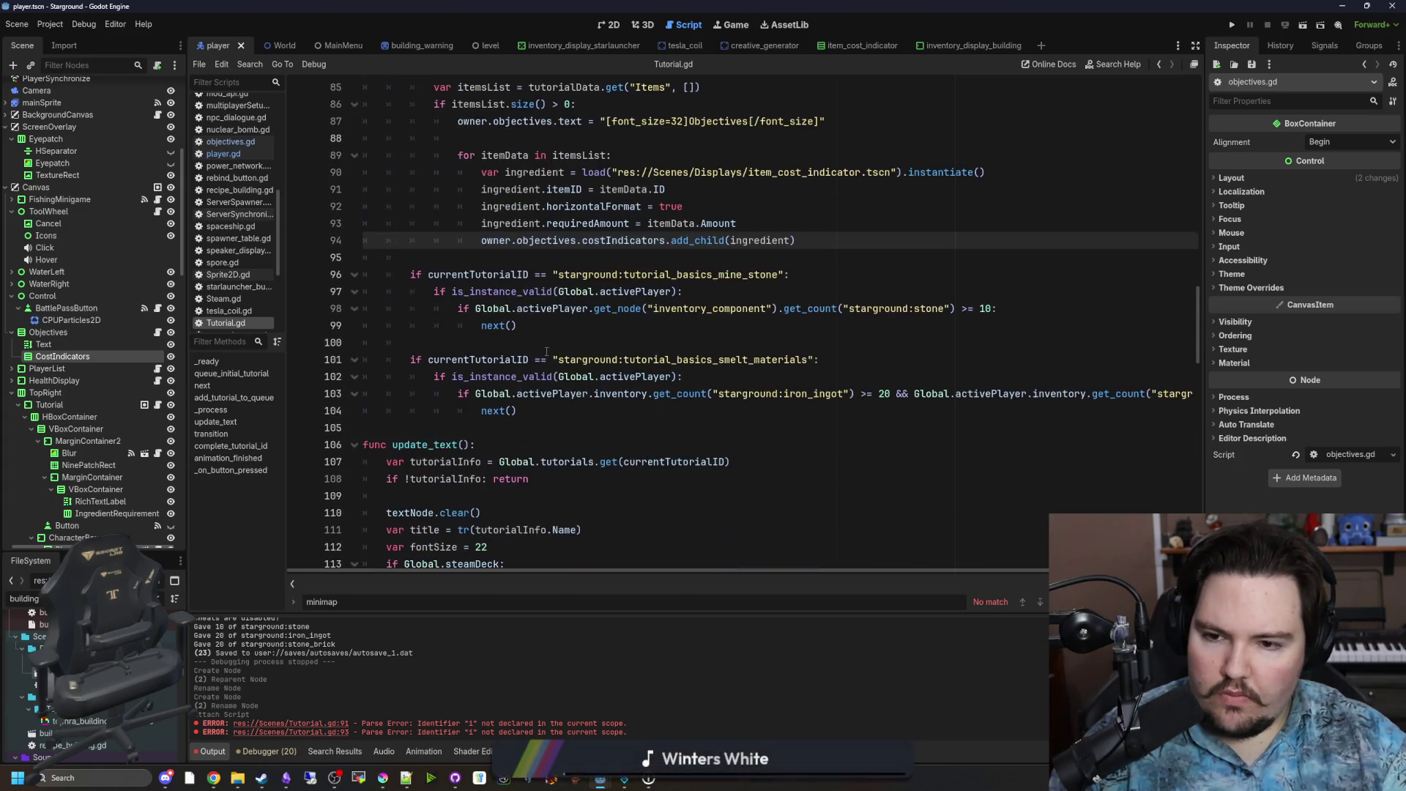
pyautogui.scroll(3, 559, 323)
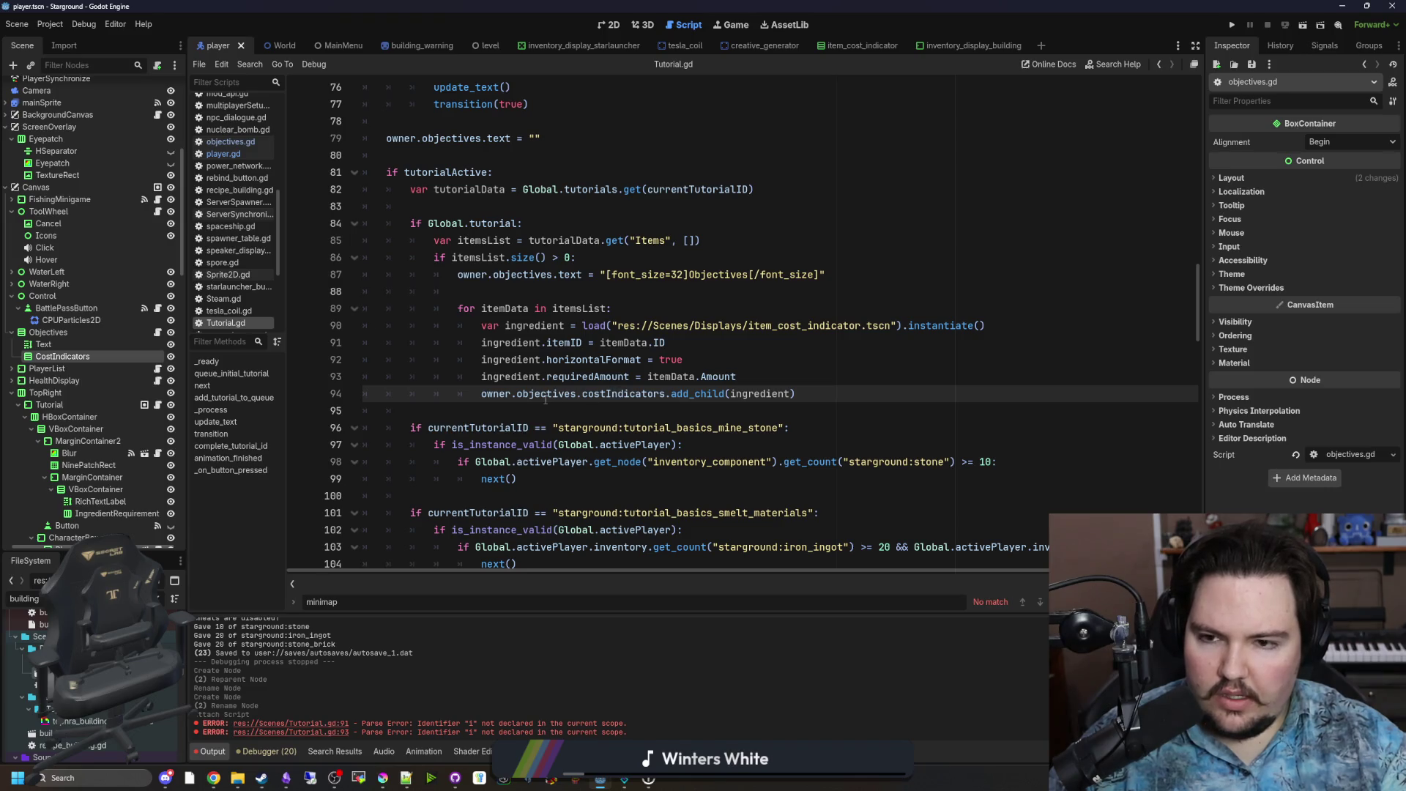
pyautogui.click(522, 285)
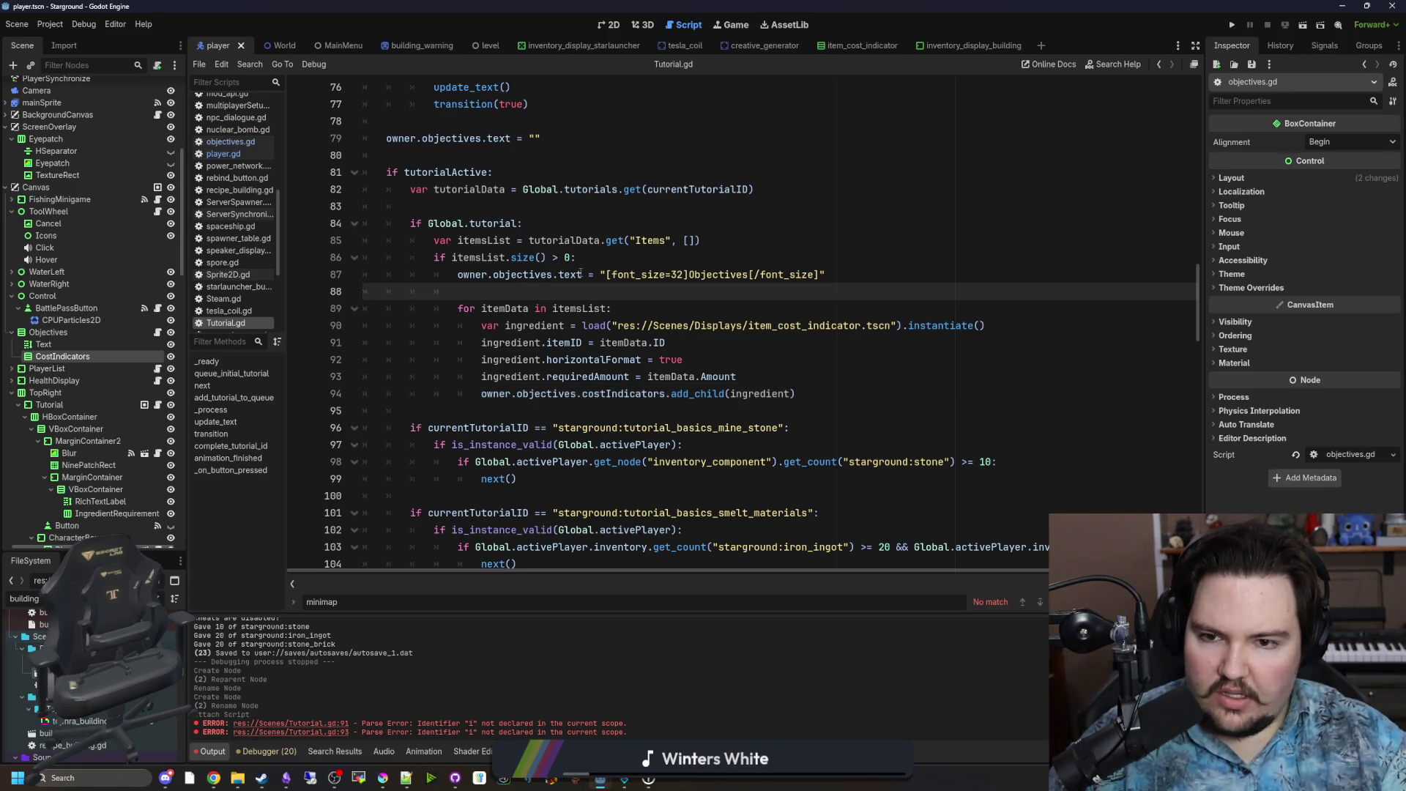
pyautogui.scroll(1, 455, 240)
pyautogui.click(487, 189)
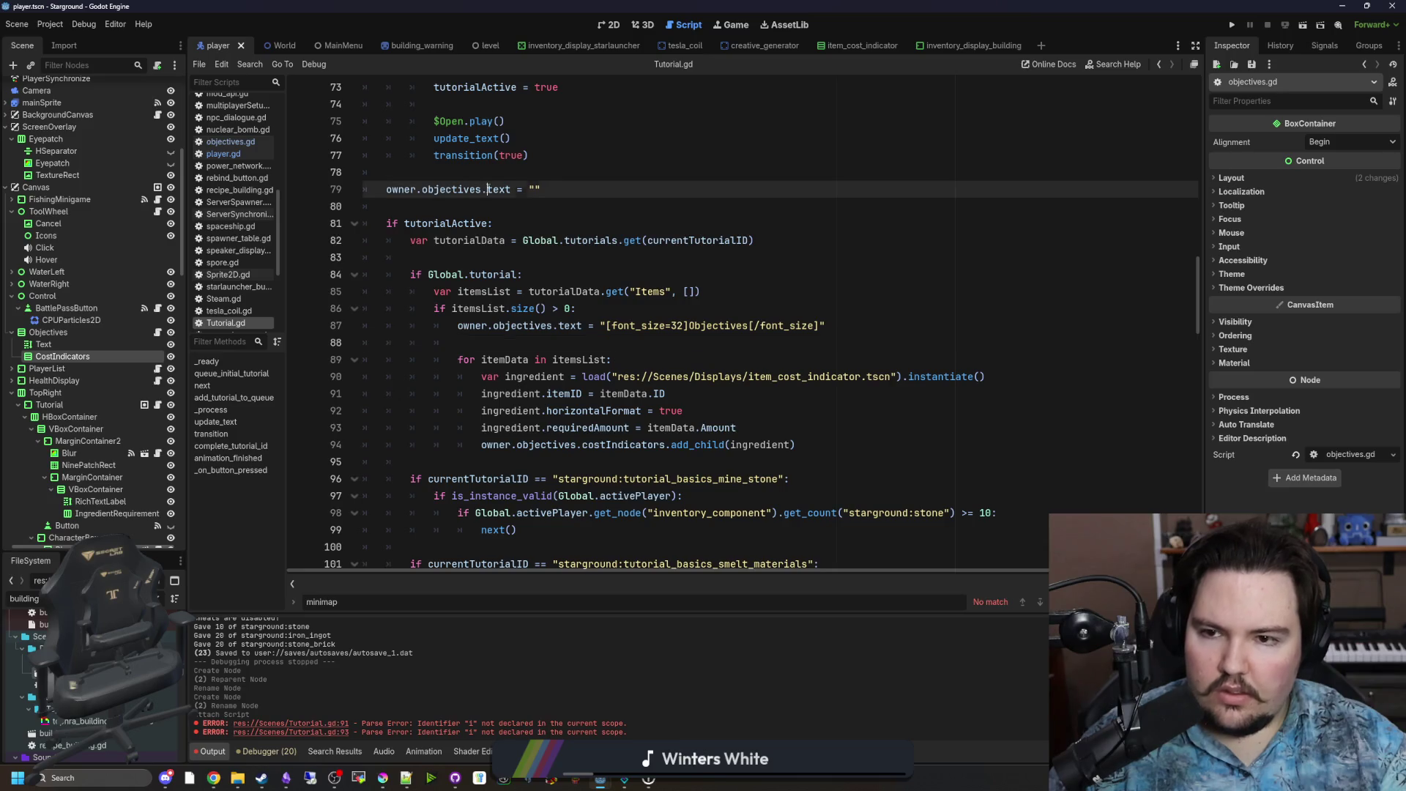
pyautogui.write('label.')
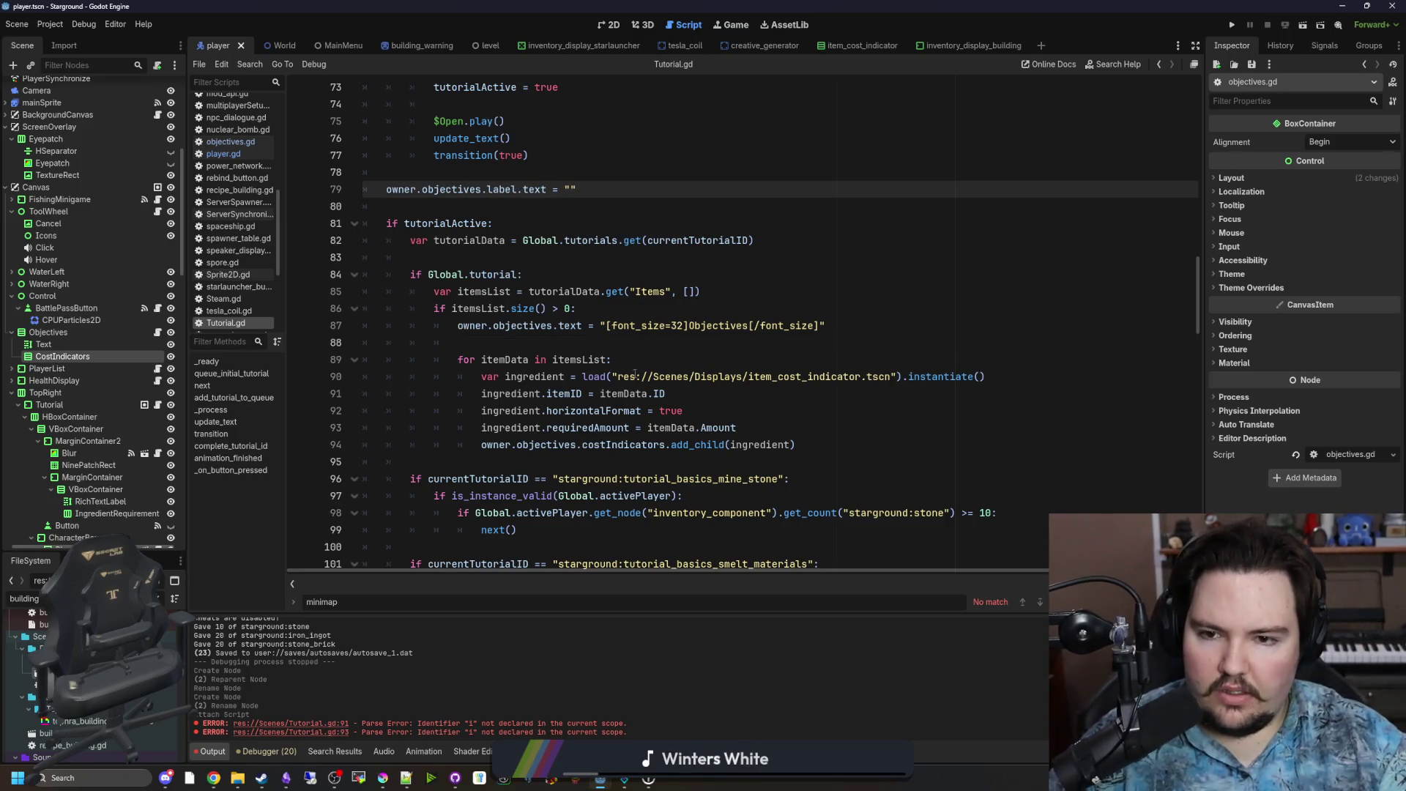
pyautogui.click(634, 360)
# Change line 87 to assign owner.objectives.label.text as well.
pyautogui.click(560, 326)
pyautogui.write('label.')
pyautogui.click(537, 336)
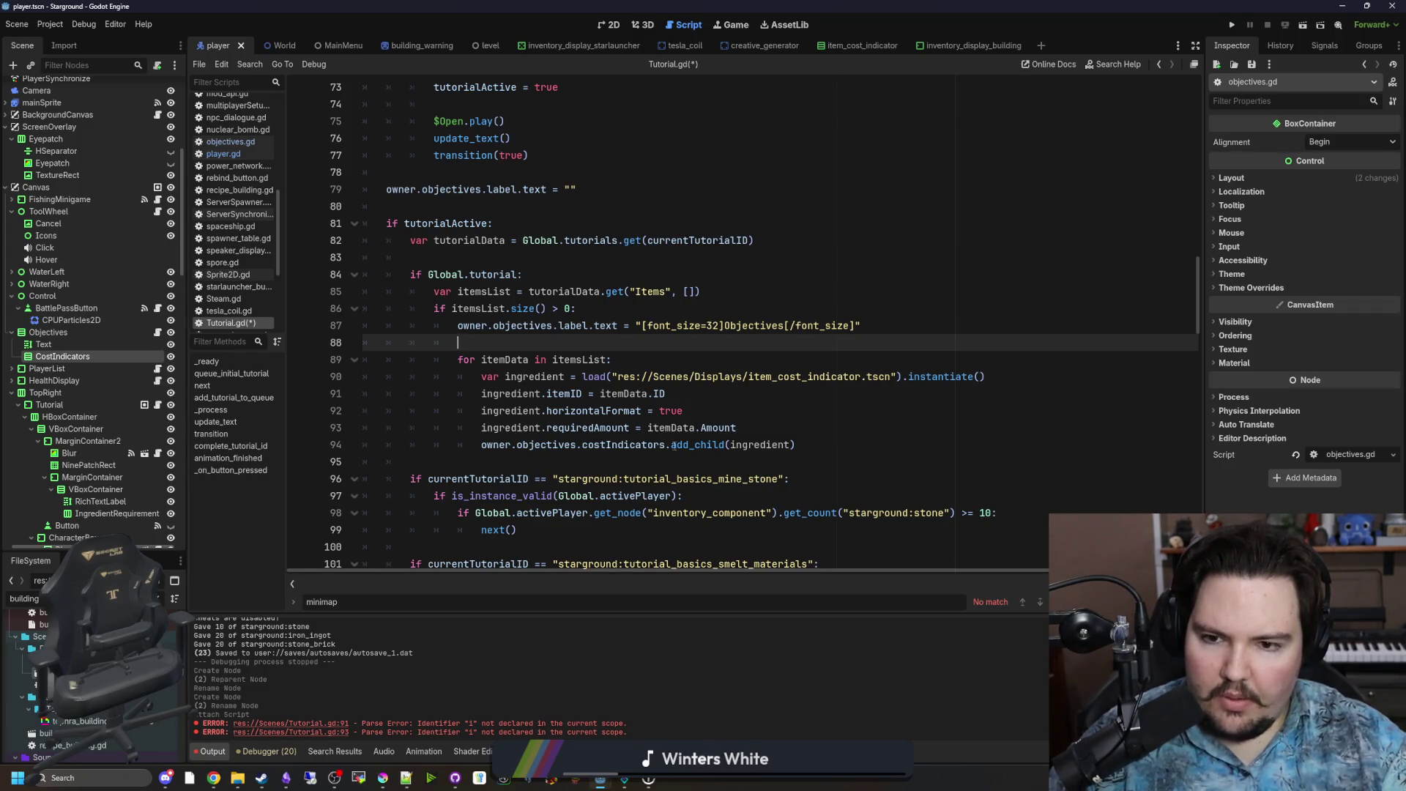
pyautogui.click(827, 450)
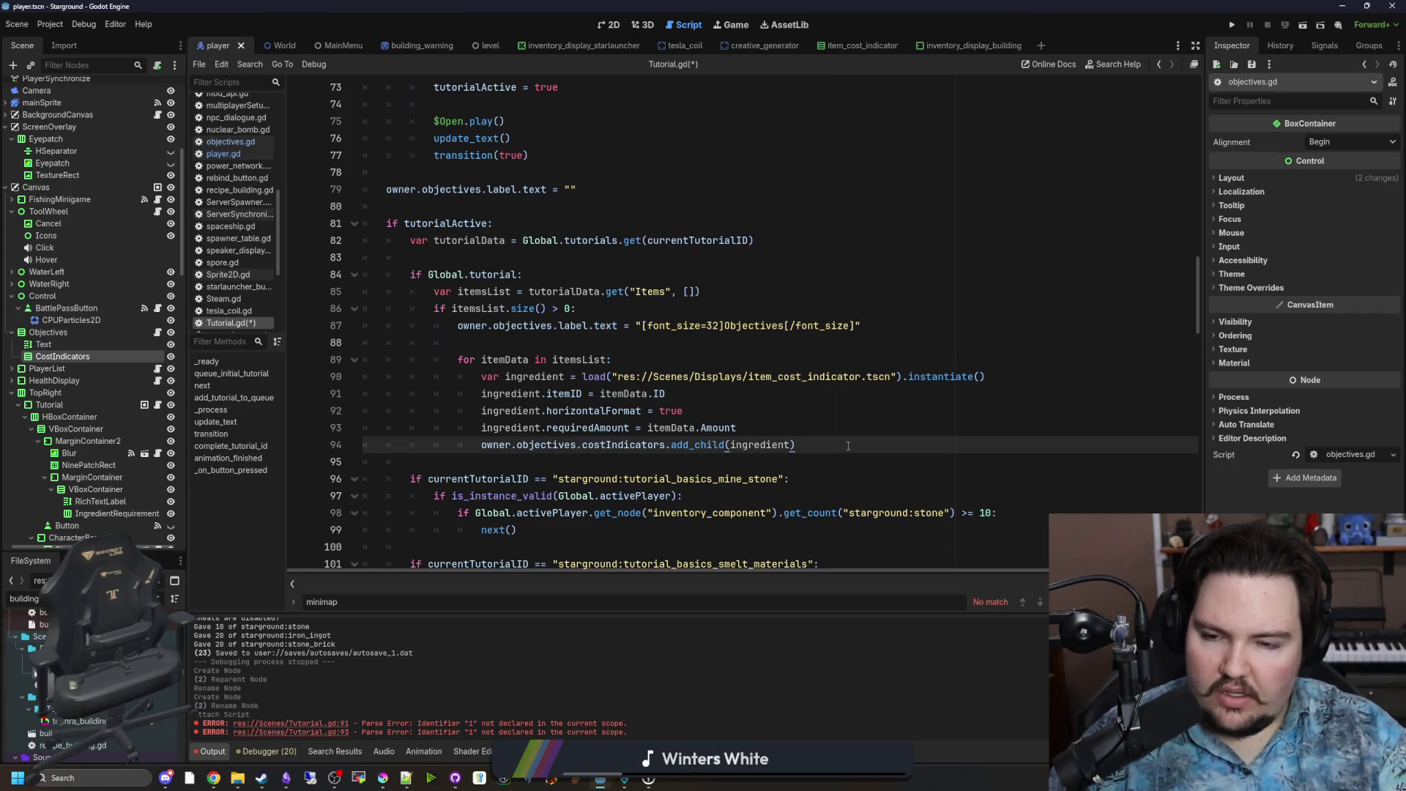
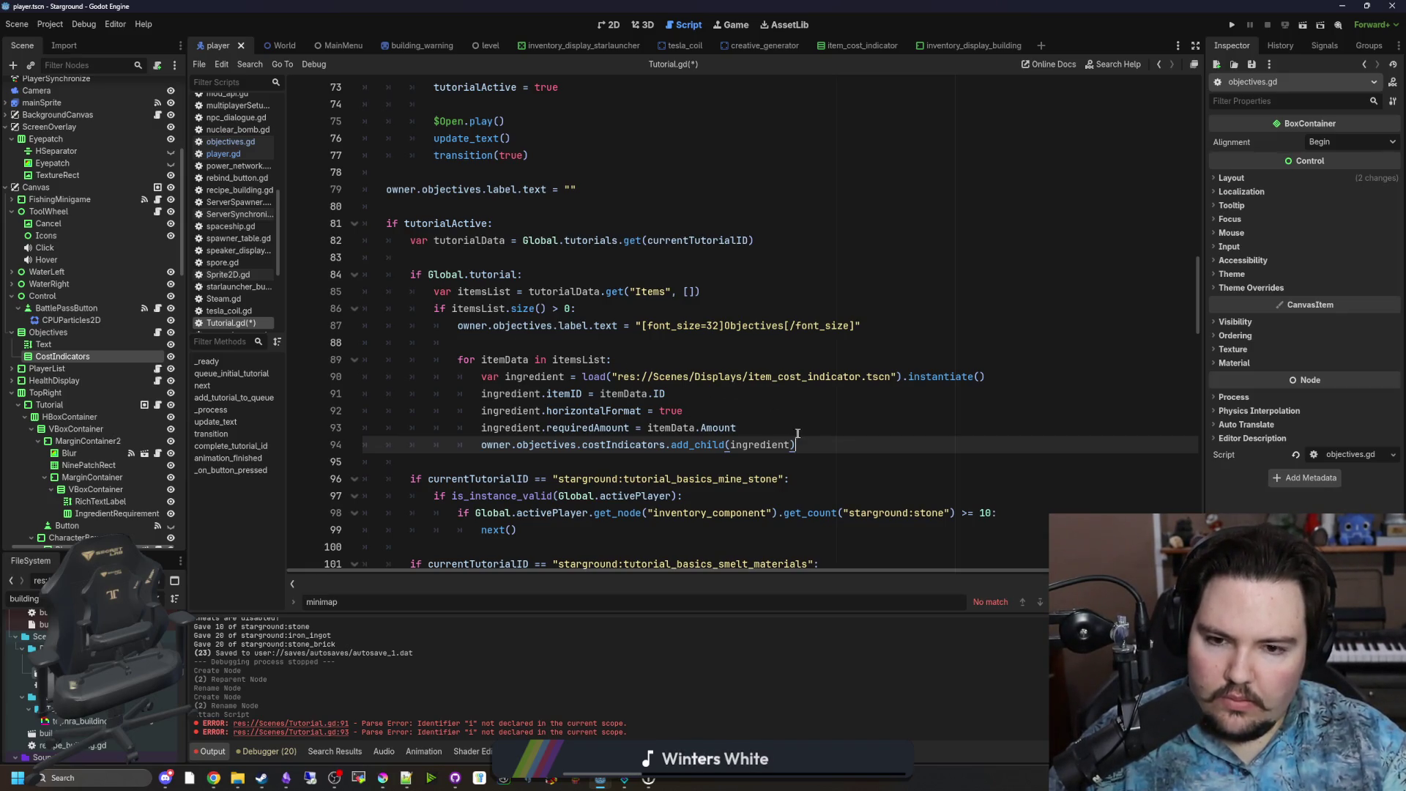
# Delete the objectives label-clearing line and cut the 'if Global.tutorial' item block from _process.
pyautogui.moveTo(815, 444); pyautogui.dragTo(300, 277)
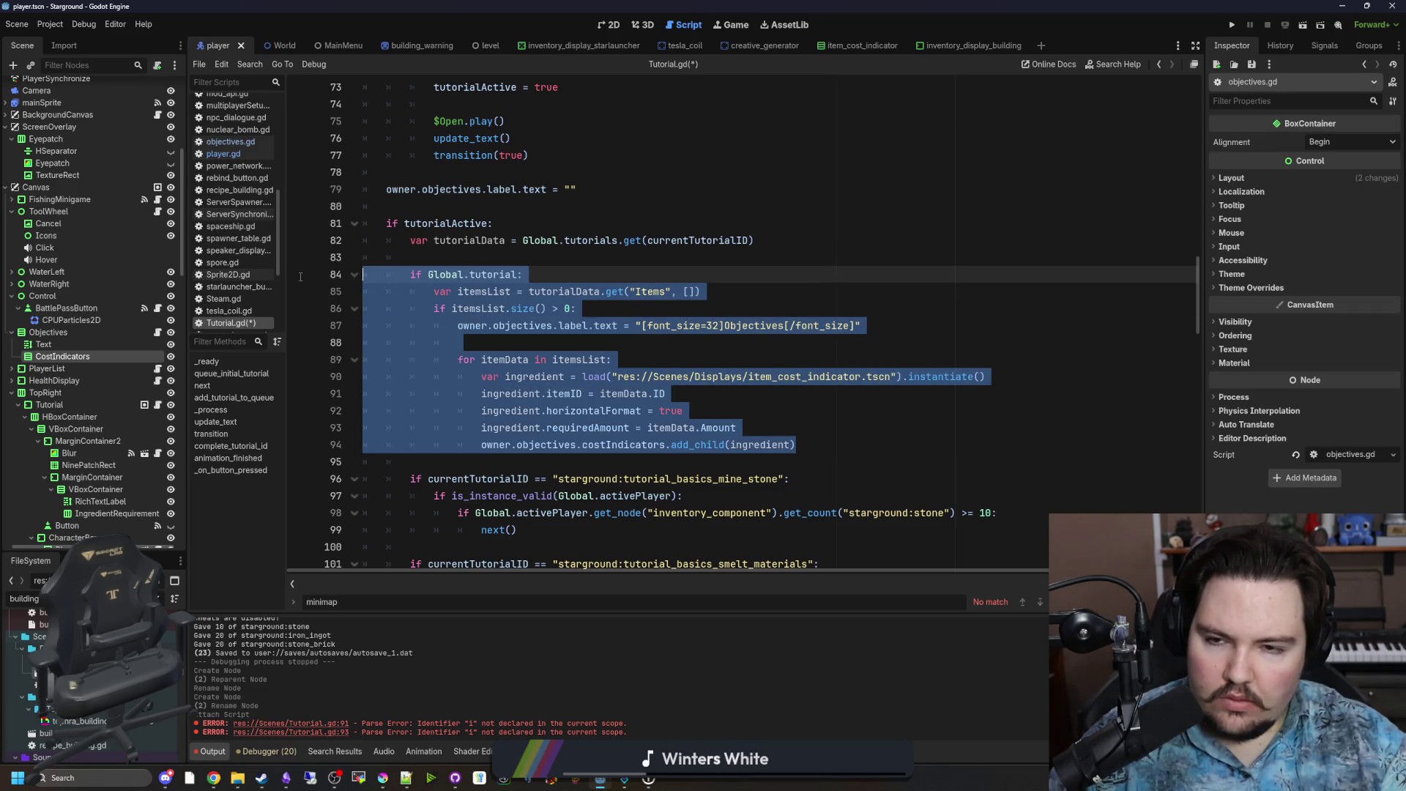
pyautogui.click(568, 188)
pyautogui.hotkey('shift', 'Home')
pyautogui.hotkey('shift', 'Home')
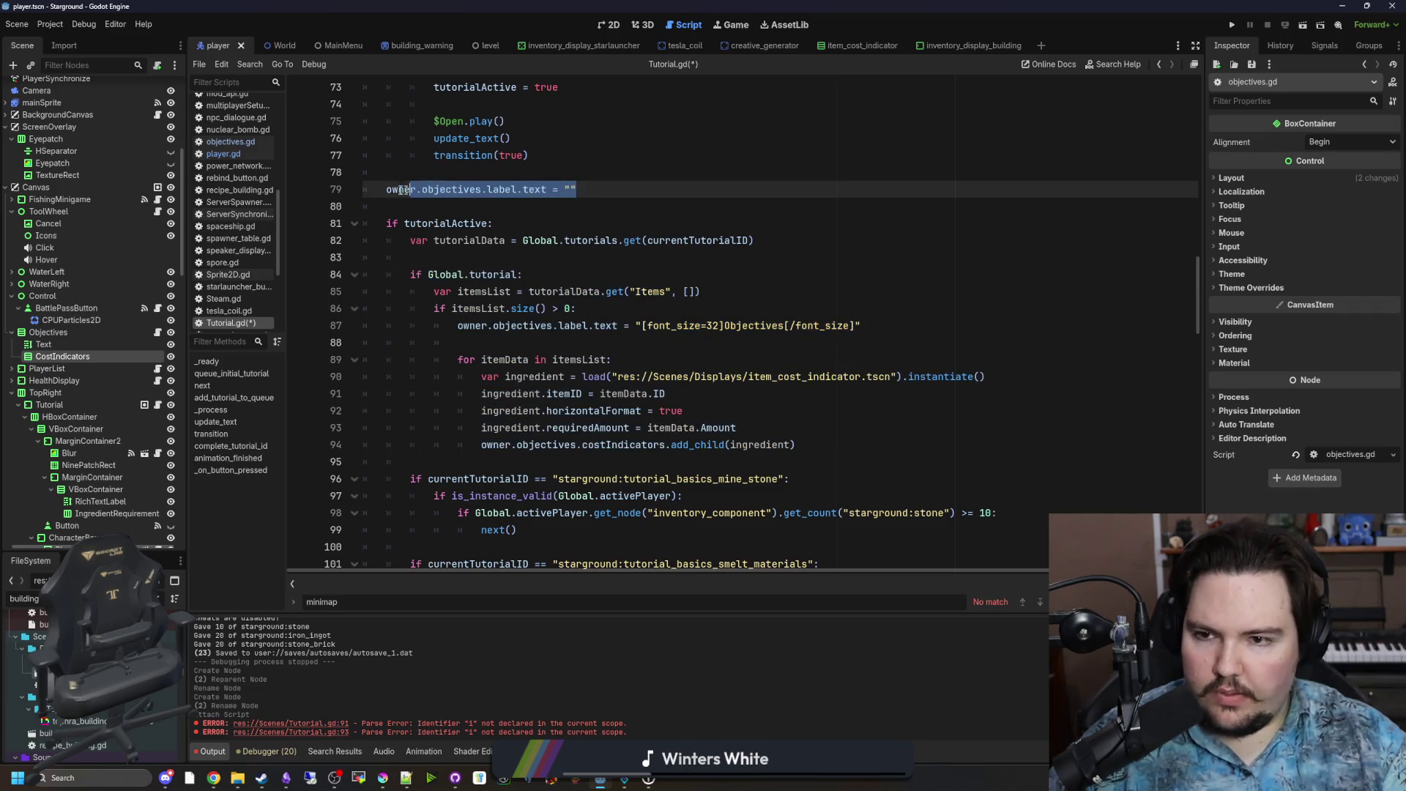
pyautogui.press('BackSpace')
pyautogui.press('BackSpace')
pyautogui.press('BackSpace')
pyautogui.moveTo(796, 410)
pyautogui.mouseDown()
pyautogui.moveTo(733, 410)
pyautogui.moveTo(274, 245)
pyautogui.mouseUp()
pyautogui.press('BackSpace')
pyautogui.press('BackSpace')
pyautogui.press('BackSpace')
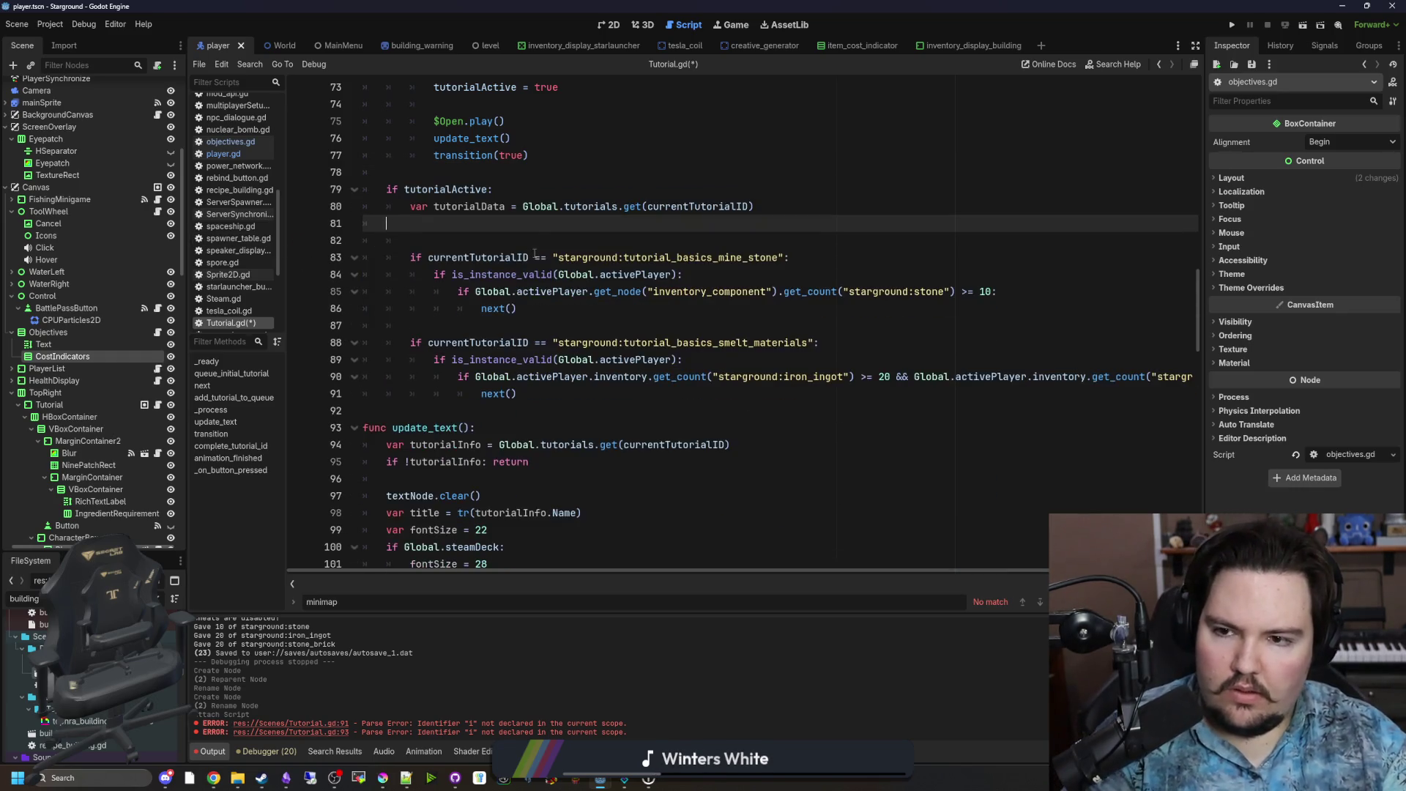
pyautogui.click(528, 306)
# Look through the script and jump to the transition function definition.
pyautogui.scroll(-20, 529, 306)
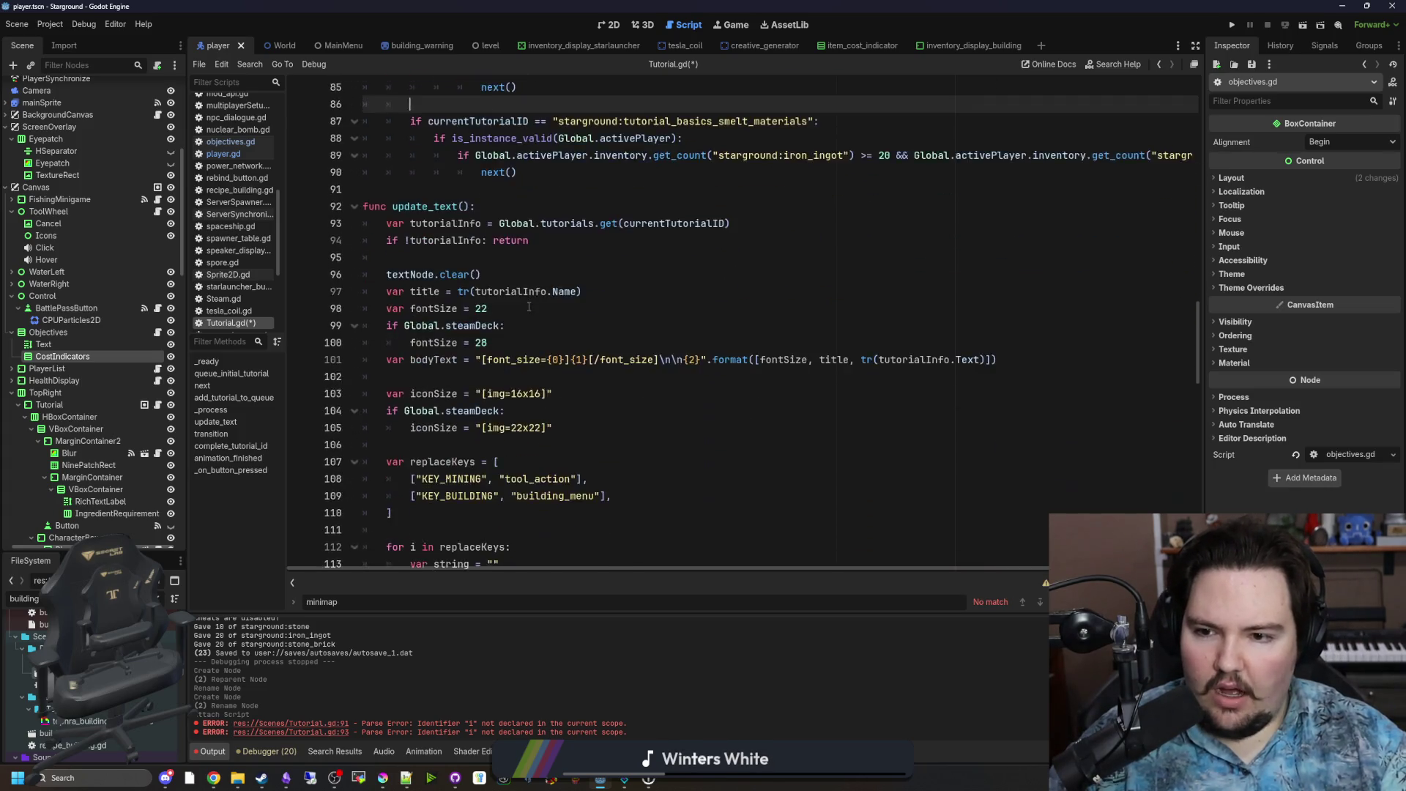
pyautogui.scroll(-1, 801, 361)
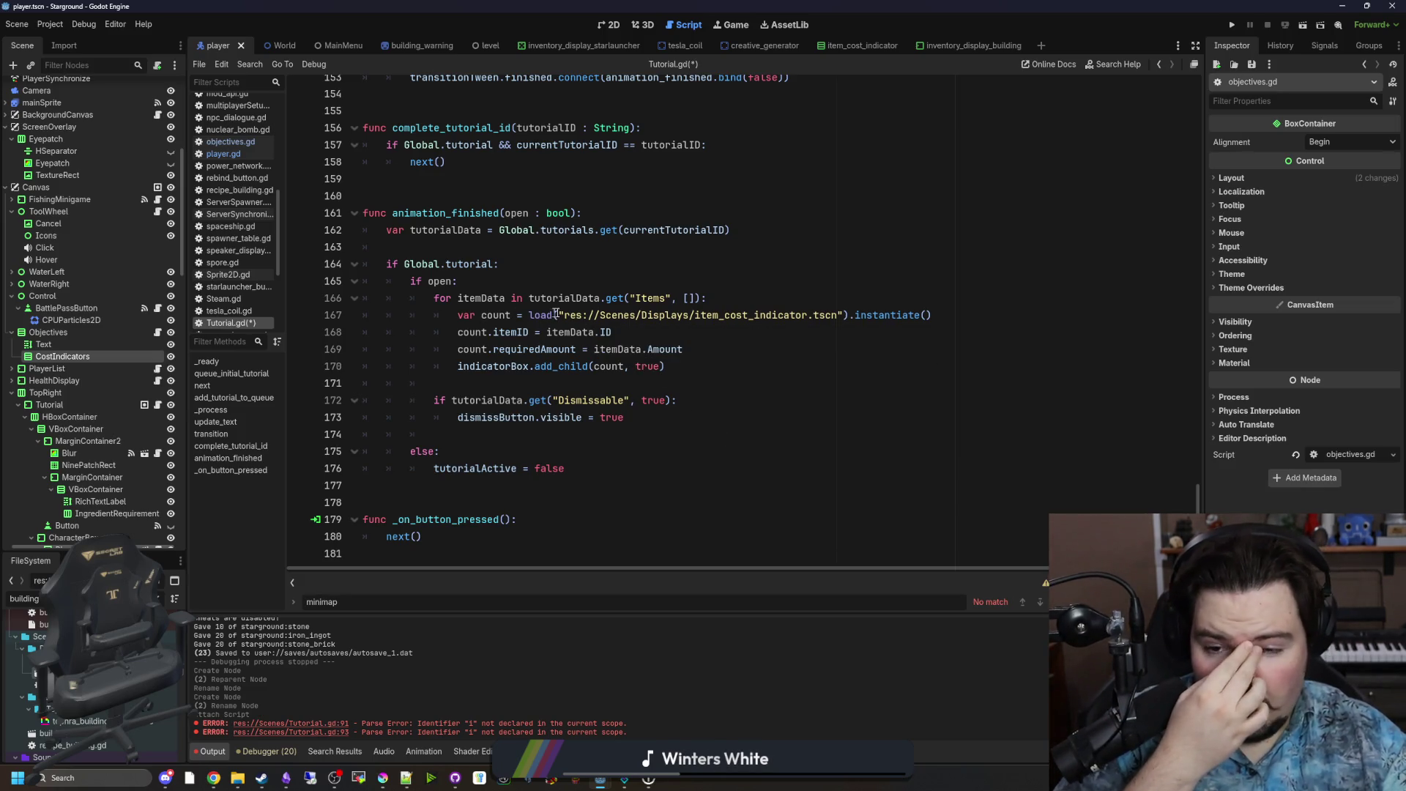
pyautogui.scroll(20, 551, 313)
pyautogui.scroll(15, 615, 315)
pyautogui.scroll(4, 581, 301)
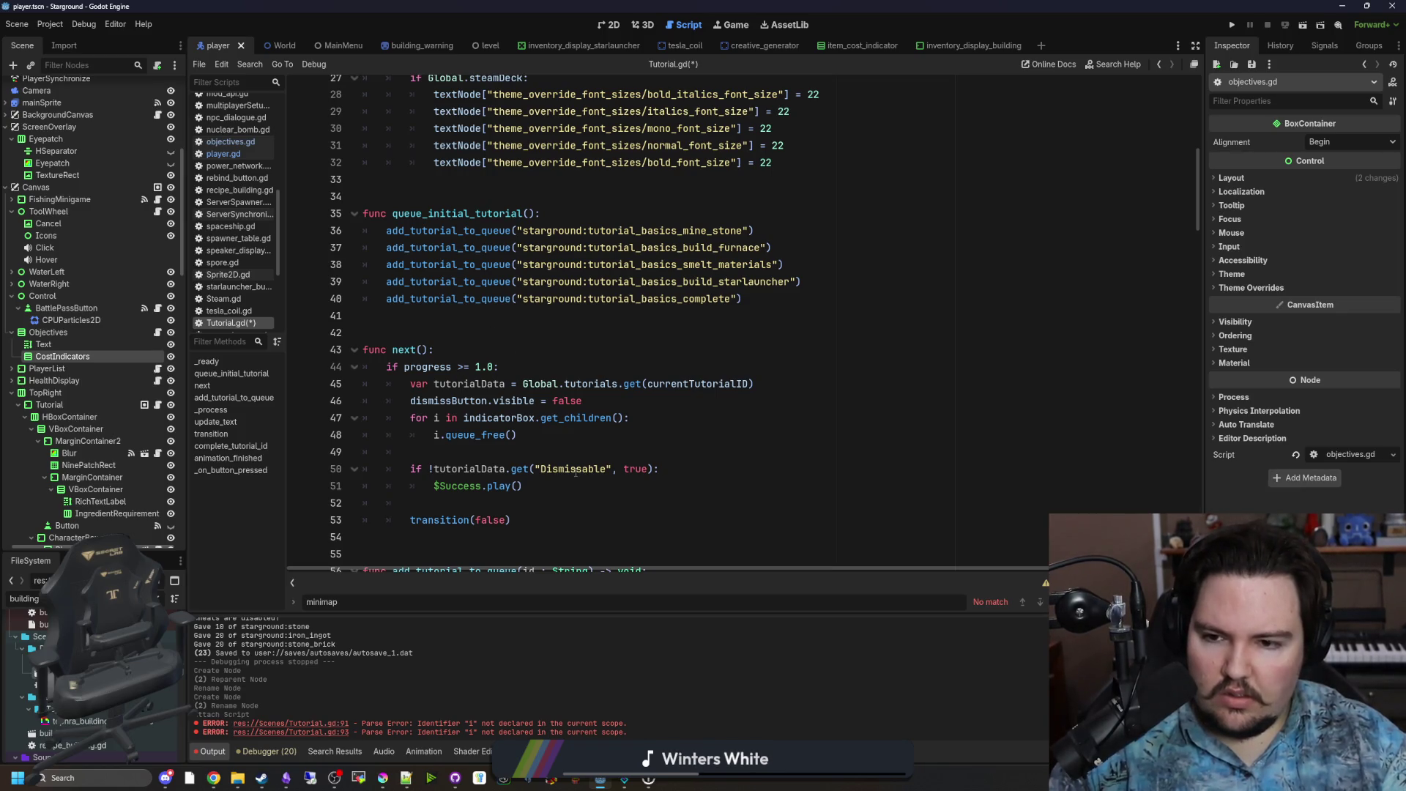
pyautogui.scroll(-4, 559, 437)
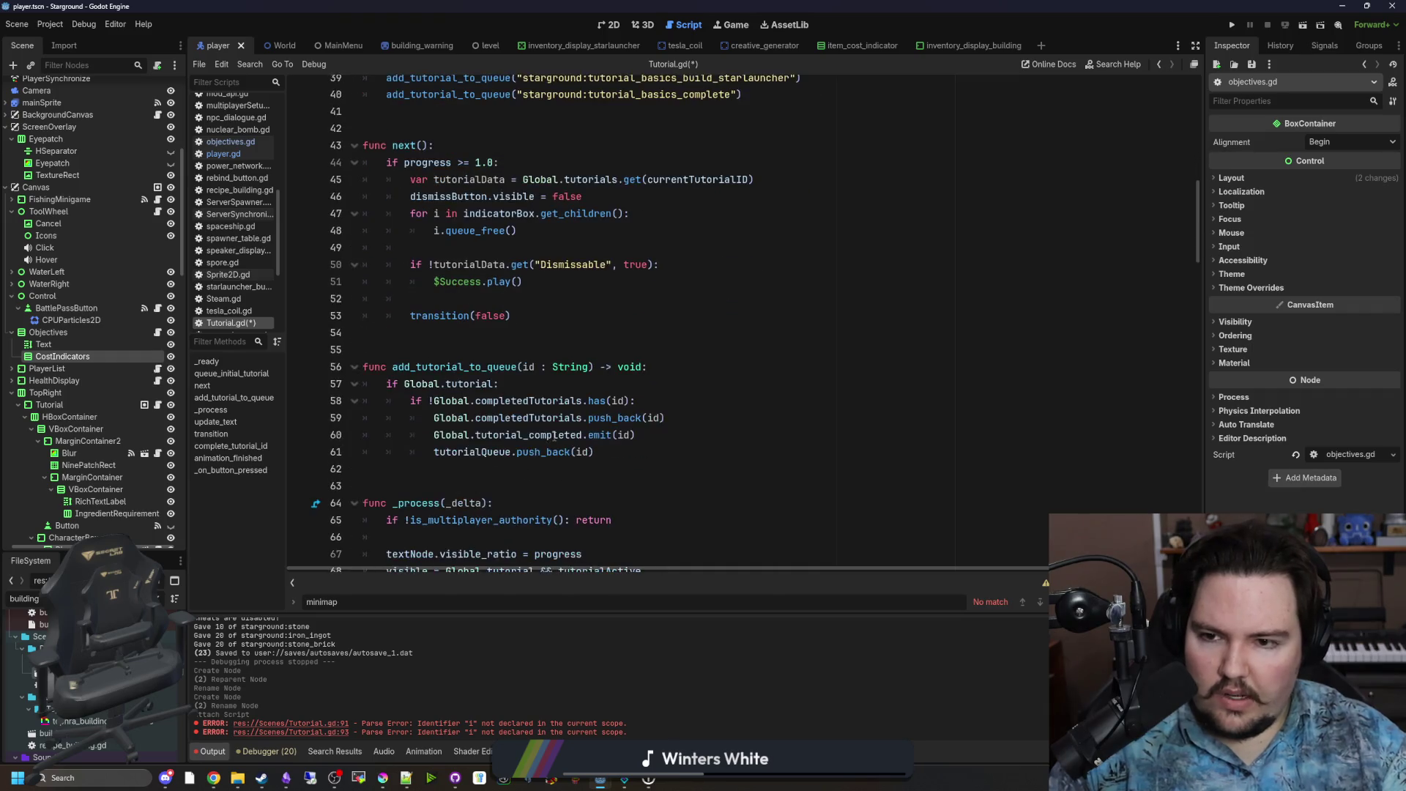
pyautogui.keyDown('ctrl'); pyautogui.click(442, 322); pyautogui.keyUp('ctrl')
pyautogui.scroll(-4, 560, 337)
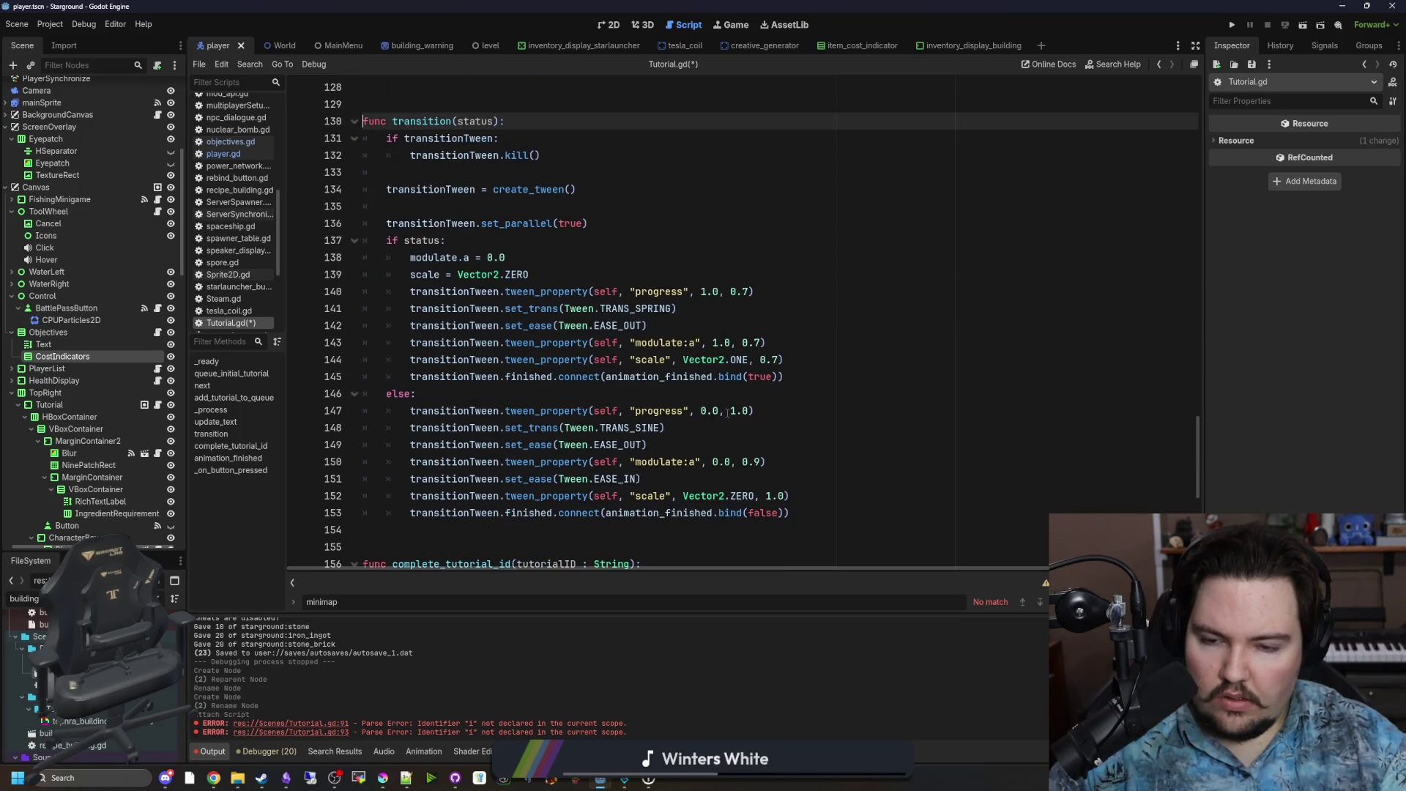
pyautogui.scroll(20, 727, 412)
pyautogui.scroll(5, 736, 401)
pyautogui.scroll(-6, 650, 398)
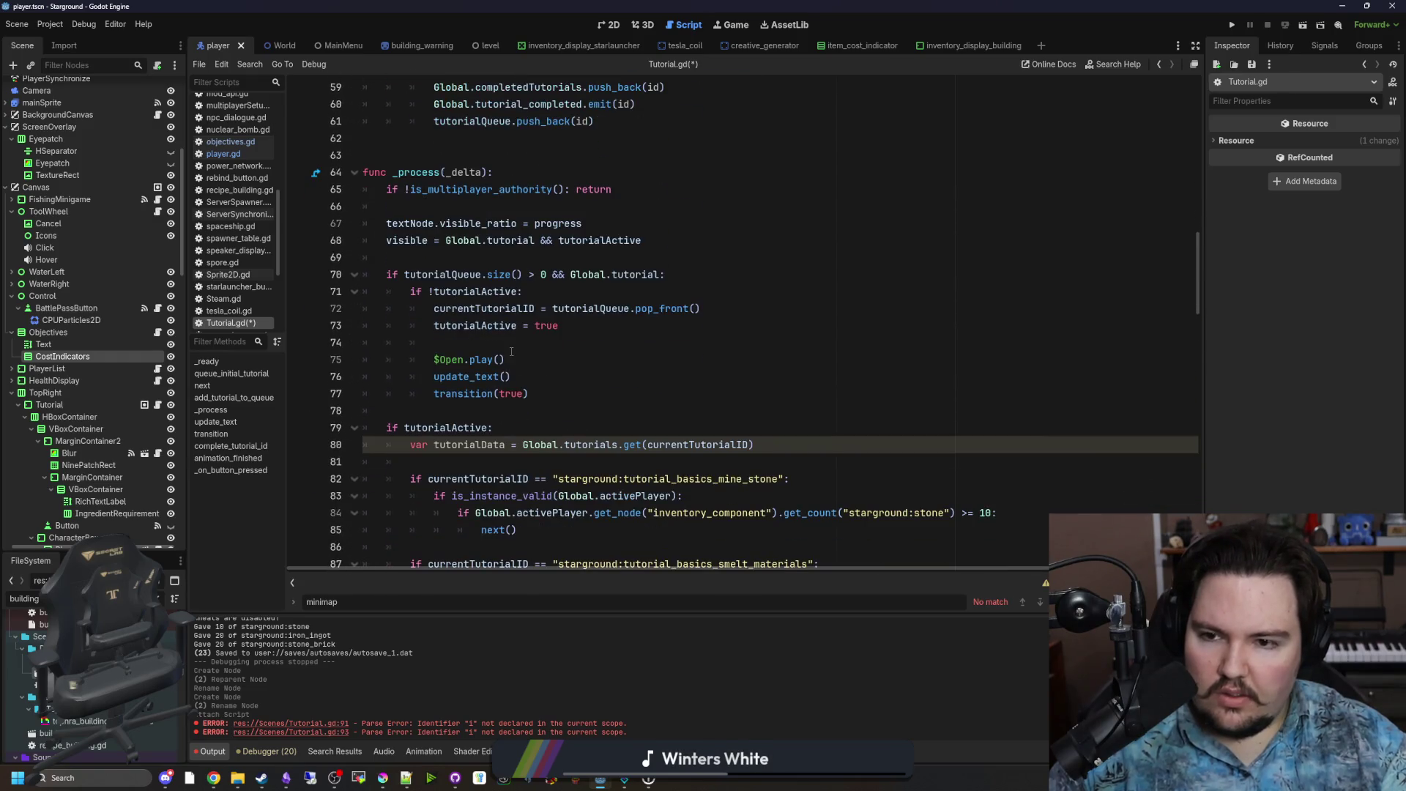
# Inspect update_text and put the caret after its append_text calls.
pyautogui.moveTo(443, 359)
pyautogui.mouseDown()
pyautogui.moveTo(523, 370)
pyautogui.moveTo(455, 395)
pyautogui.mouseUp()
pyautogui.click(456, 396)
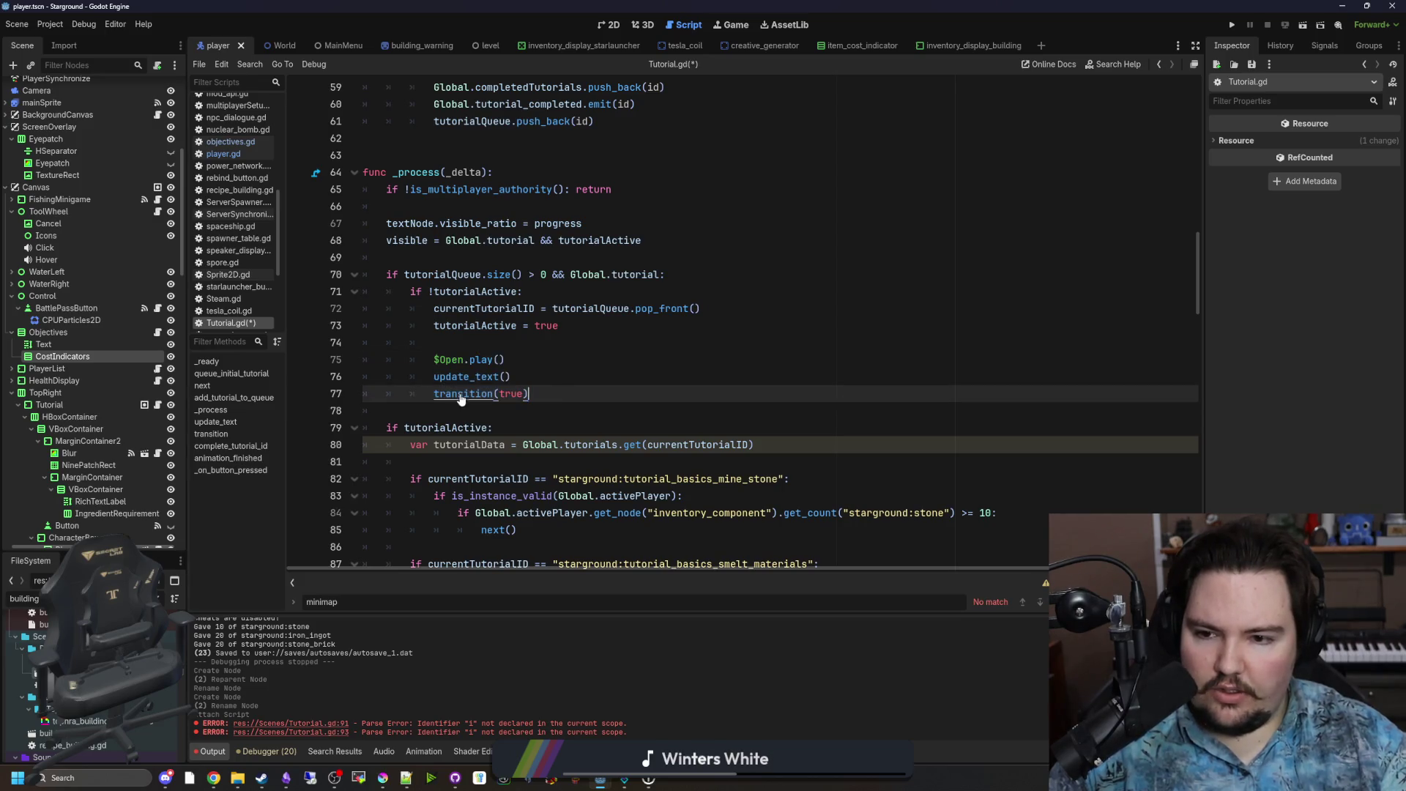
pyautogui.keyDown('ctrl'); pyautogui.click(455, 395); pyautogui.keyUp('ctrl')
pyautogui.scroll(-4, 445, 386)
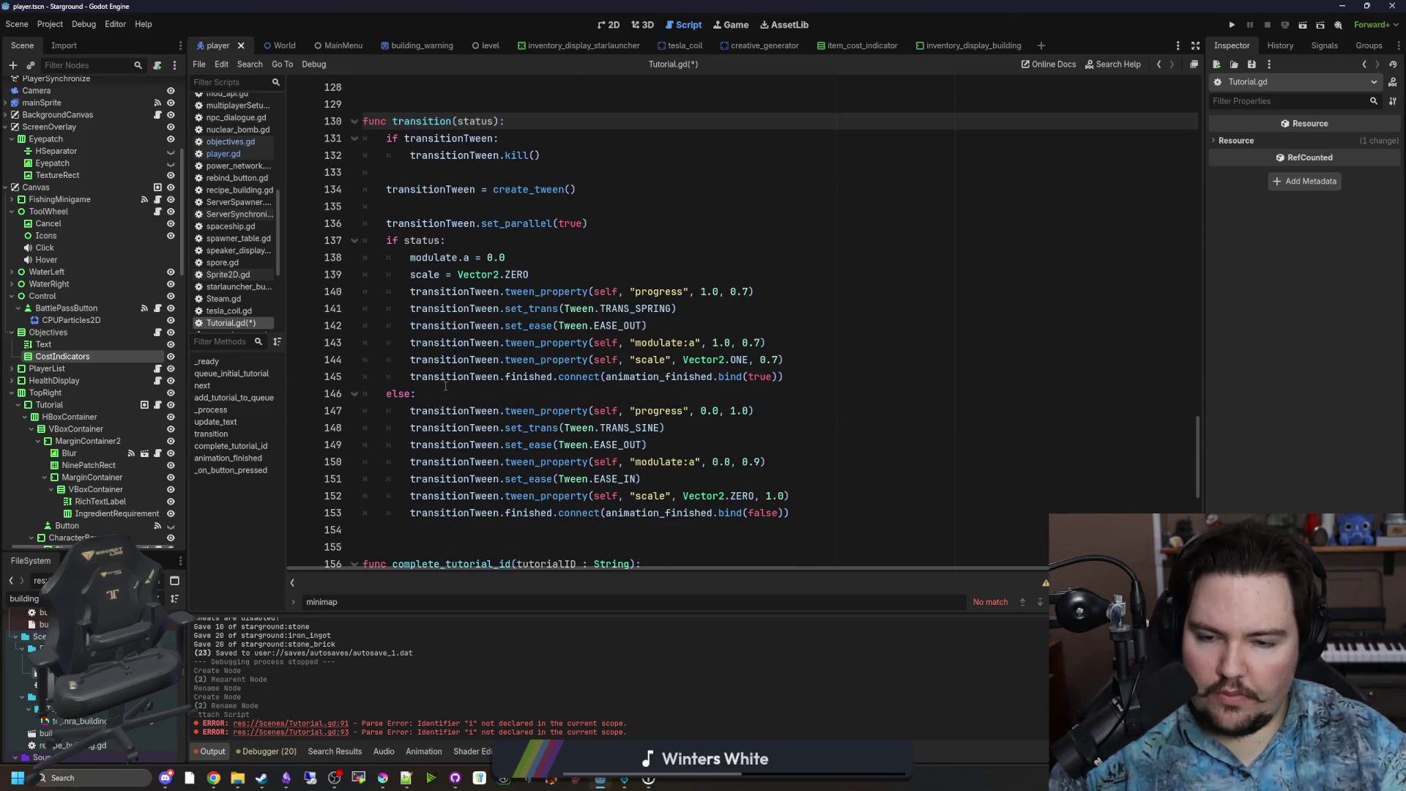
pyautogui.hotkey('alt', 'Left')
pyautogui.scroll(1, 482, 372)
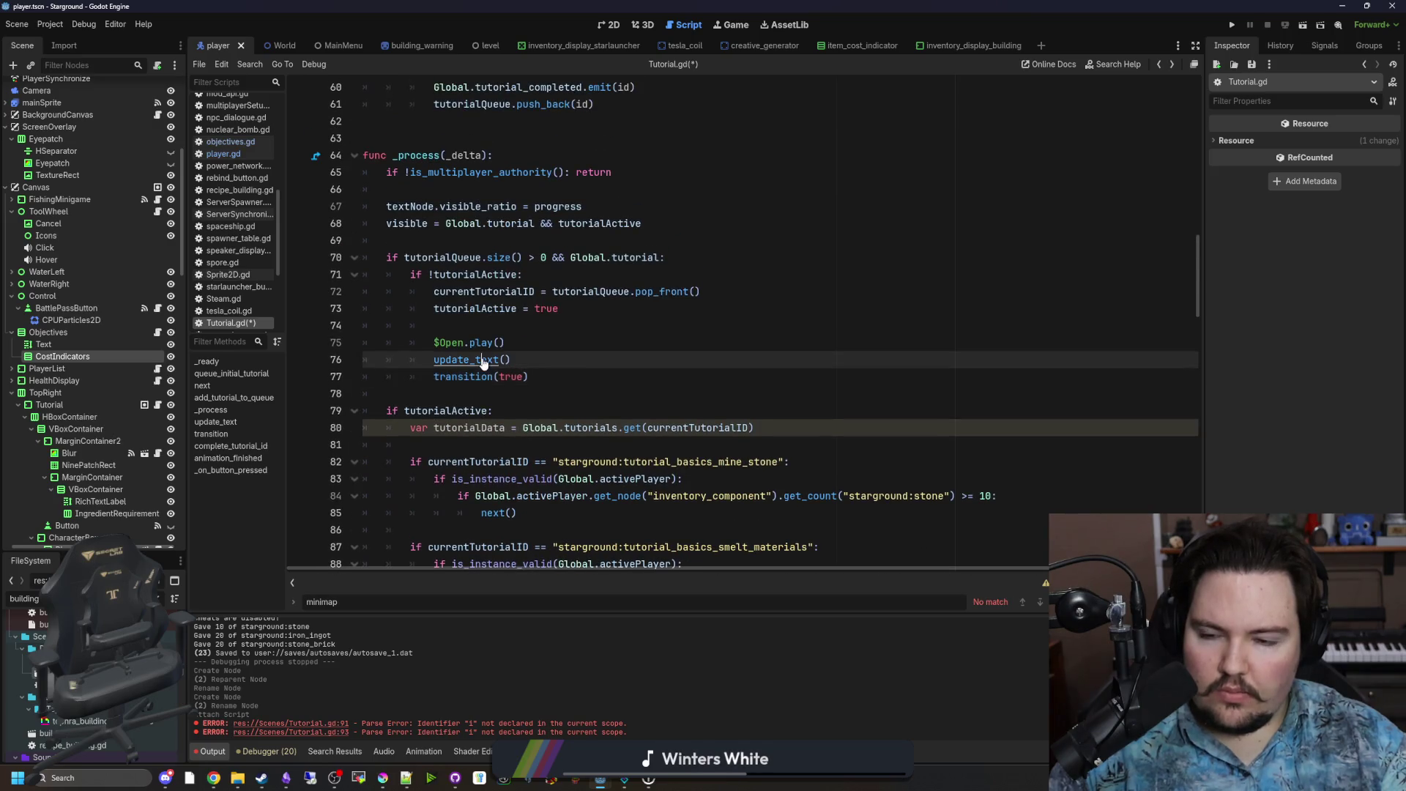
pyautogui.keyDown('ctrl'); pyautogui.click(469, 360); pyautogui.keyUp('ctrl')
pyautogui.scroll(-7, 539, 379)
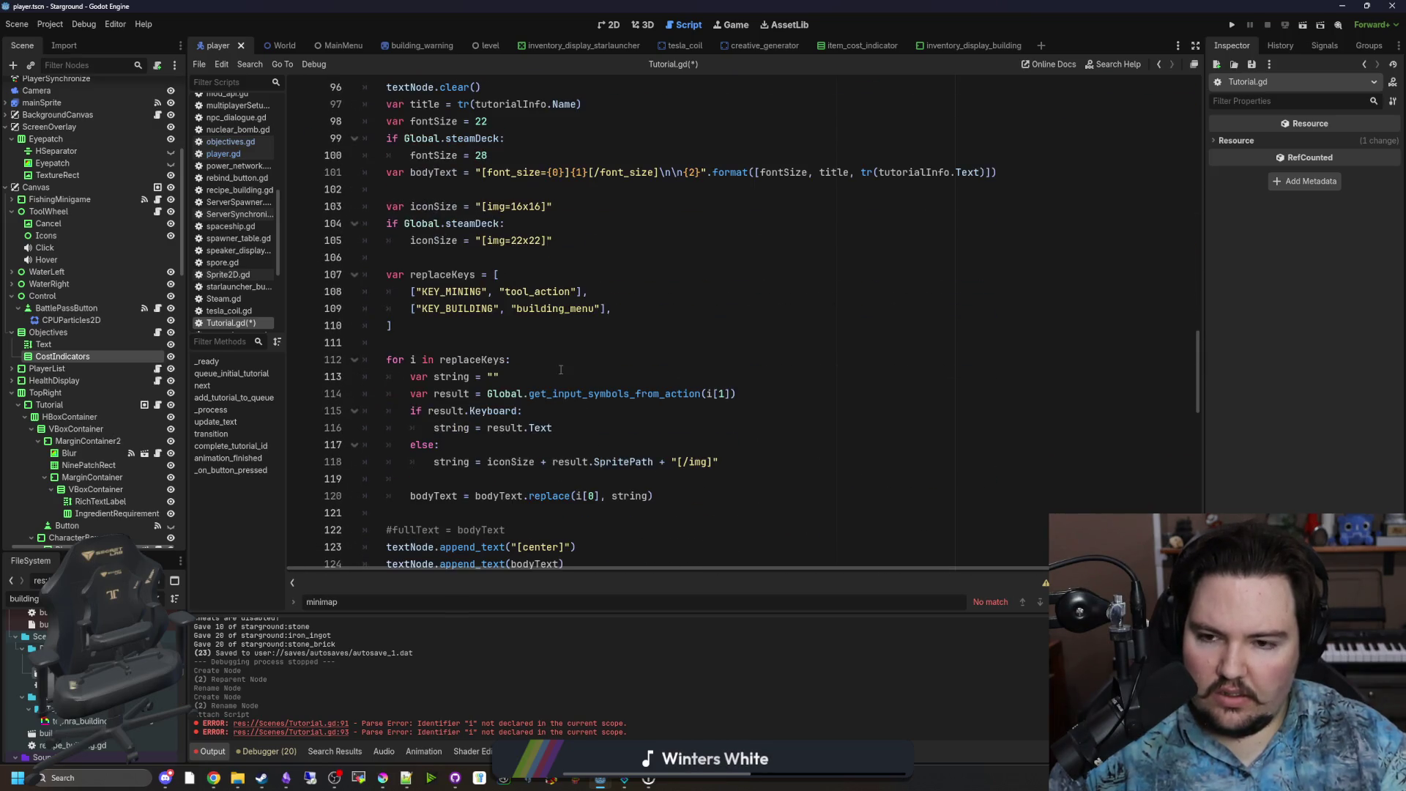
pyautogui.scroll(6, 571, 366)
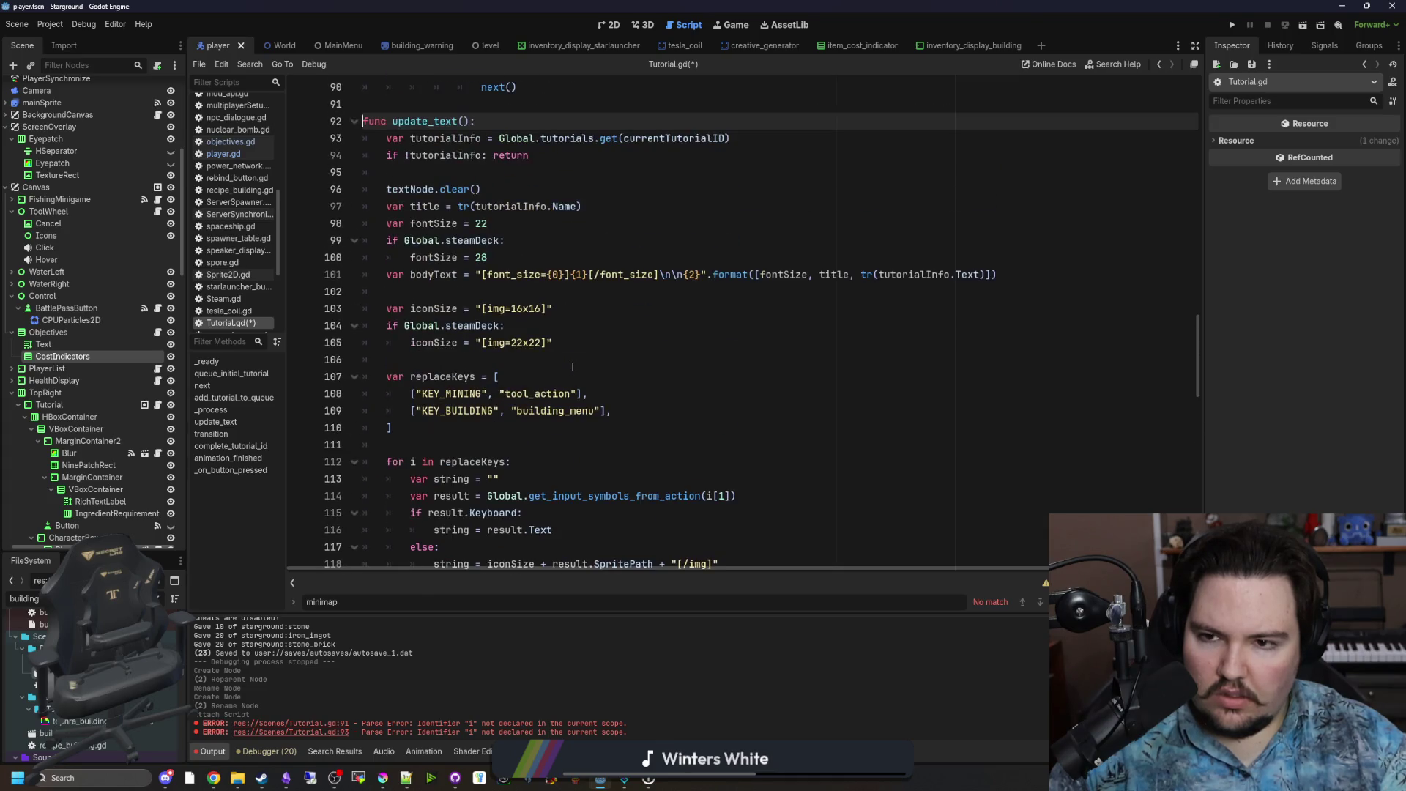
pyautogui.scroll(2, 560, 363)
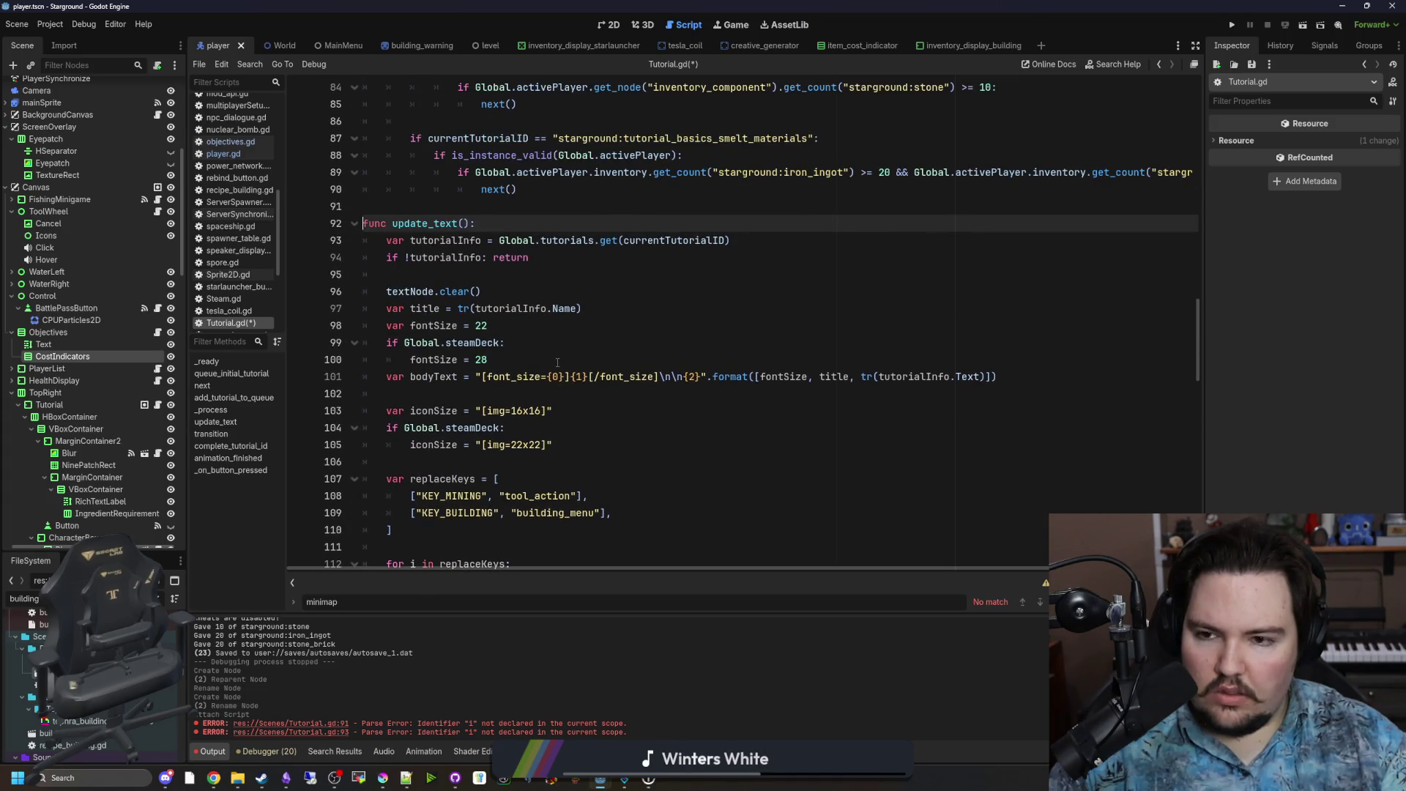
pyautogui.scroll(-6, 557, 363)
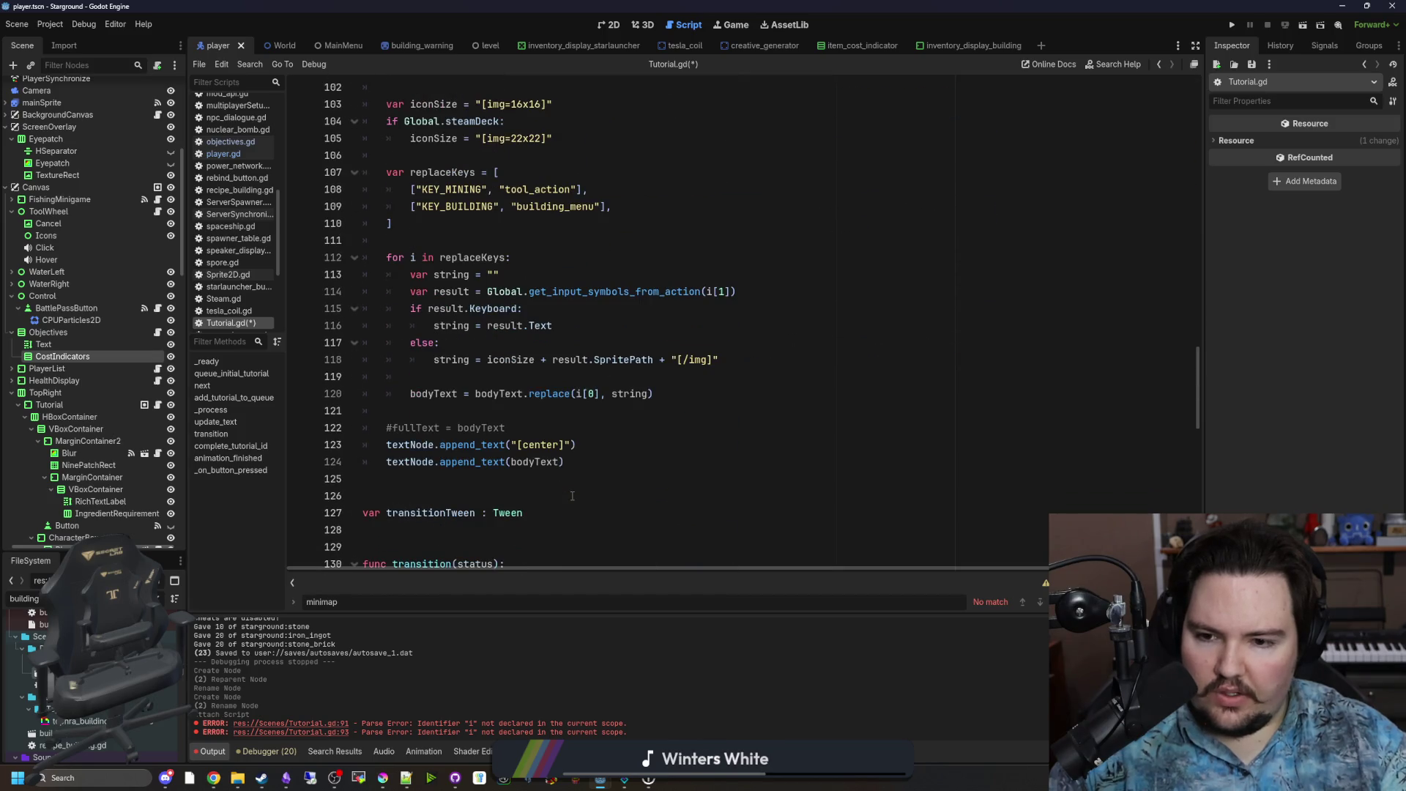
pyautogui.click(582, 456)
# Paste the item-listing block at the end of update_text and outdent it one level.
pyautogui.click(527, 496)
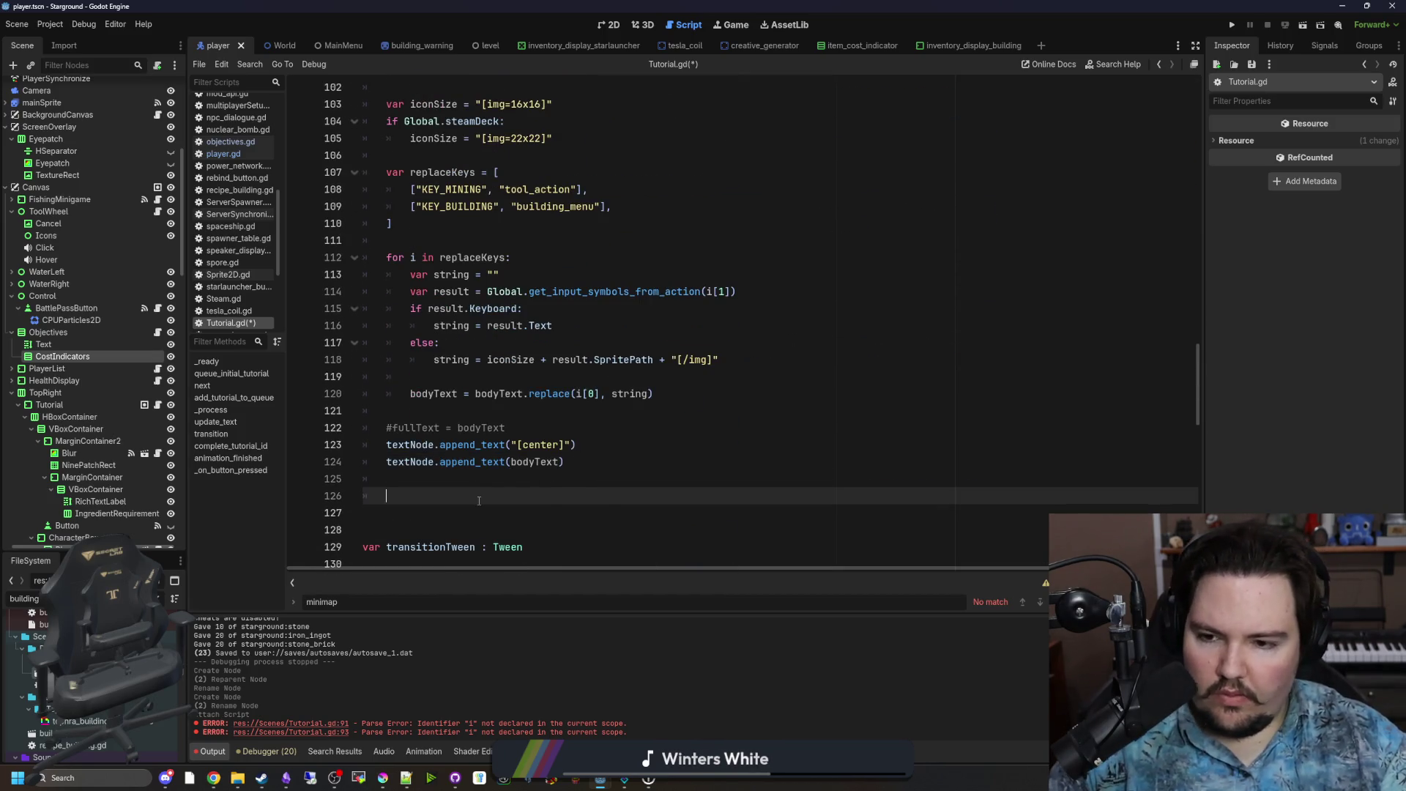
pyautogui.write('if Global.tutorial: \t\t\tvar itemsList = tutorialData.get("Items", []) \t\t\tif itemsList.size() > 0: \t\t\t\towner.objectives.label.text = "[font_size=32]Objectives[/font_size]" \t\t\t\t \t\t\t\tfor itemData in itemsList: \t\t\t\t\tvar ingredient = load("res://Scenes/Displays/item_cost_indicator.tscn").instantiate() \t\t\t\t\tingredient.itemID = itemData.ID \t\t\t\t\tingredient.horizontalFormat = true \t\t\t\t\tingredient.requiredAmount = itemData.Amount \t\t\t\t\towner.objectives.costIndicators.add_child(ingredient)')
pyautogui.click(434, 384)
pyautogui.press('BackSpace')
pyautogui.scroll(-3, 824, 397)
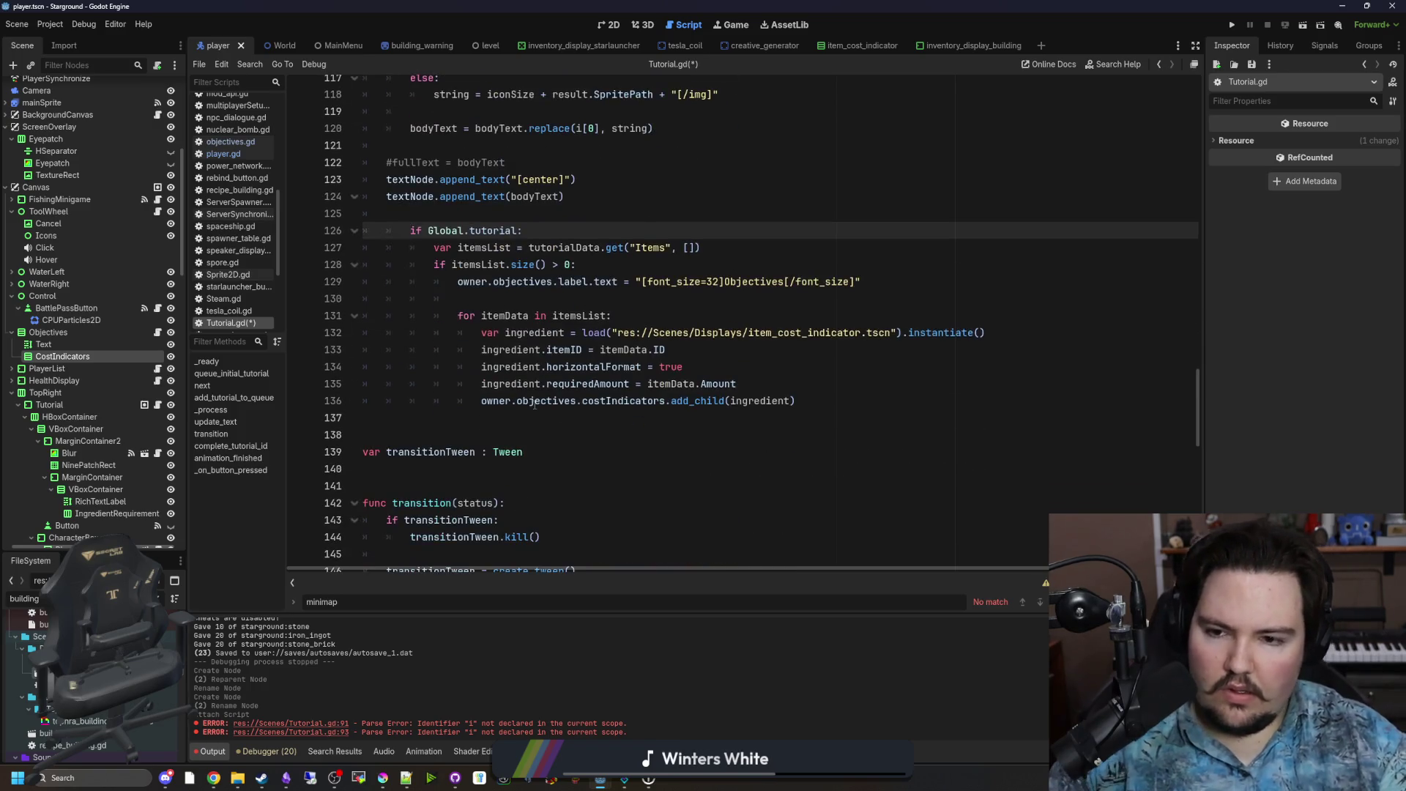
pyautogui.moveTo(824, 397); pyautogui.dragTo(381, 230)
pyautogui.hotkey('shift', 'Tab')
# Delete the 'if Global.tutorial' line and outdent the remaining item-listing lines.
pyautogui.scroll(3, 538, 372)
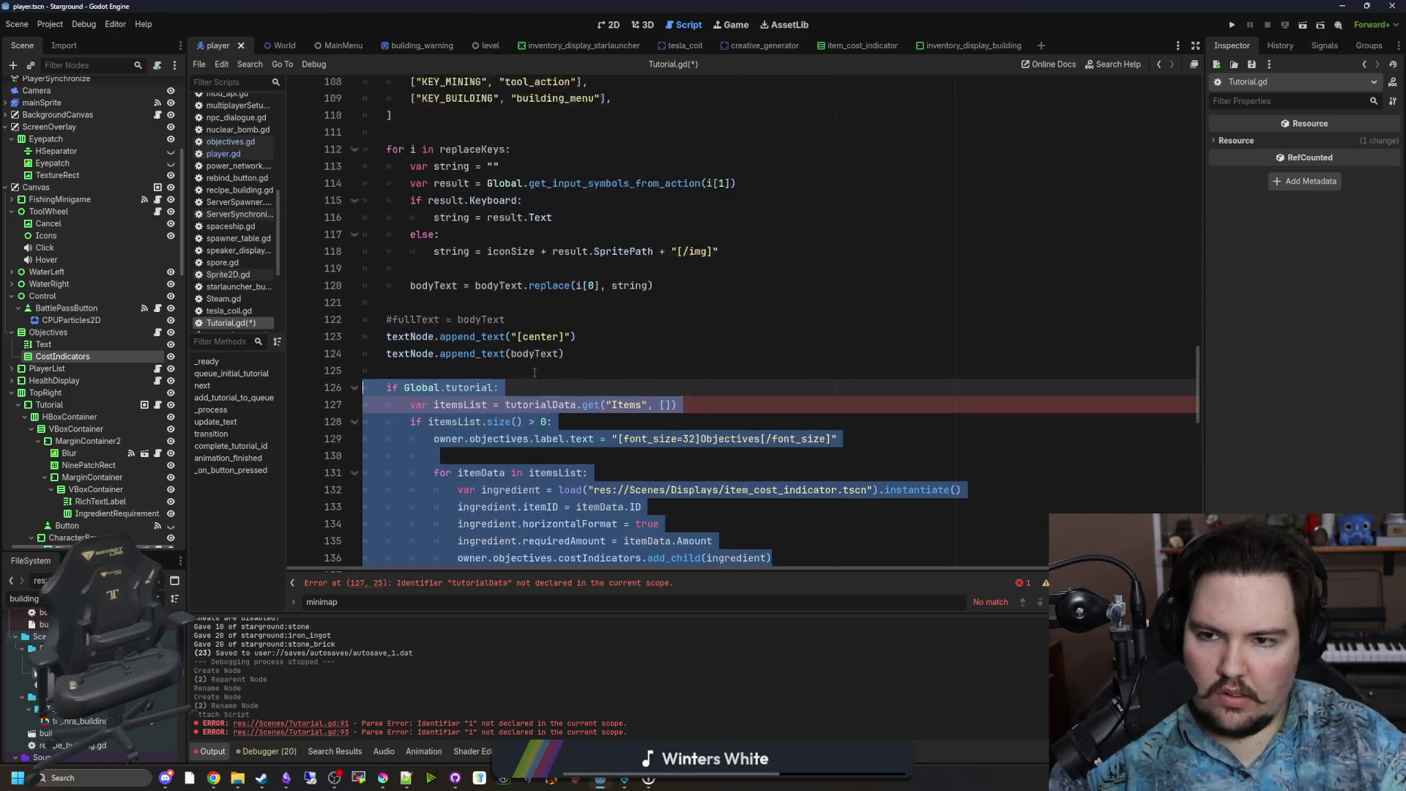
pyautogui.scroll(4, 538, 372)
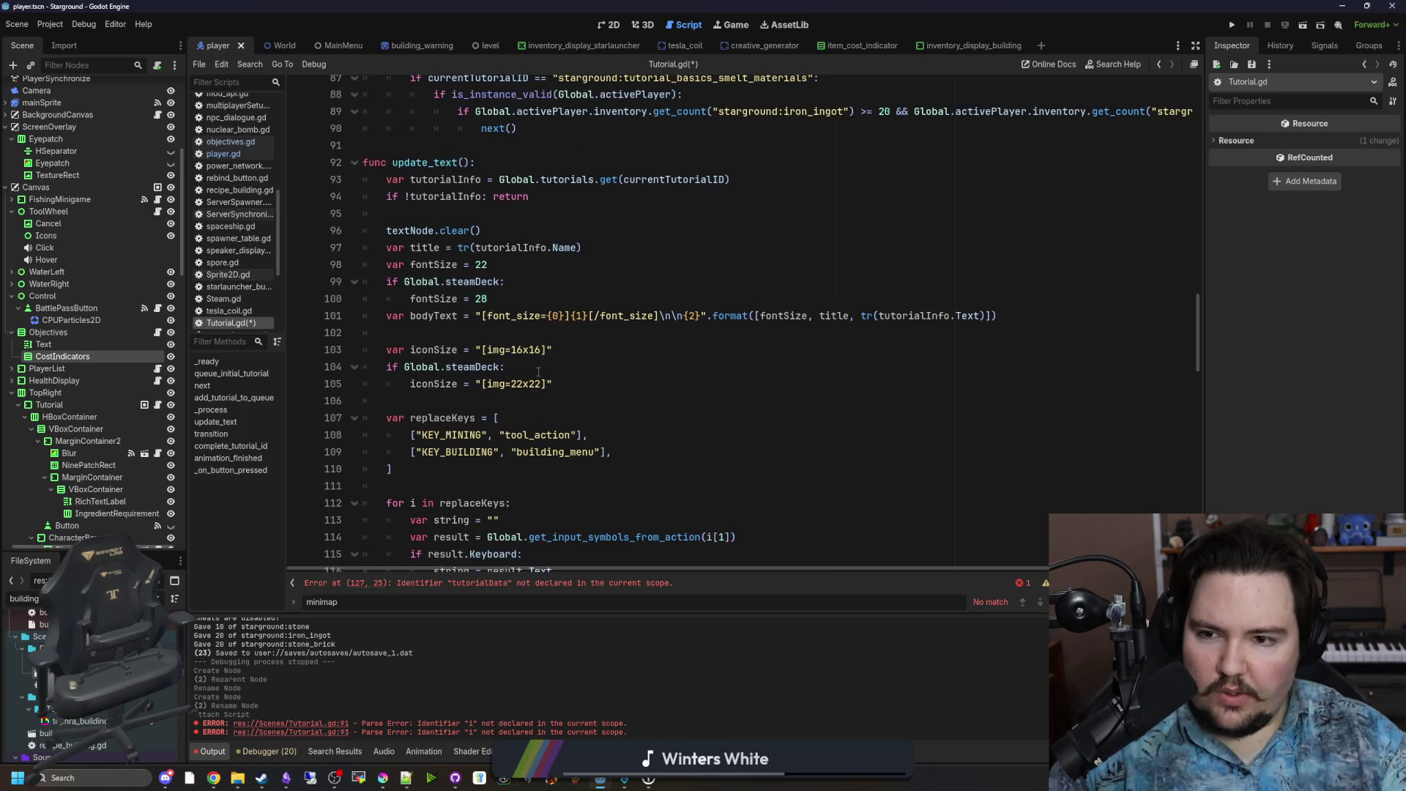
pyautogui.scroll(-8, 538, 372)
pyautogui.click(496, 332)
pyautogui.moveTo(522, 333); pyautogui.dragTo(363, 333)
pyautogui.press('BackSpace')
pyautogui.press('BackSpace')
pyautogui.moveTo(771, 485)
pyautogui.mouseDown()
pyautogui.moveTo(362, 486)
pyautogui.moveTo(299, 327)
pyautogui.mouseUp()
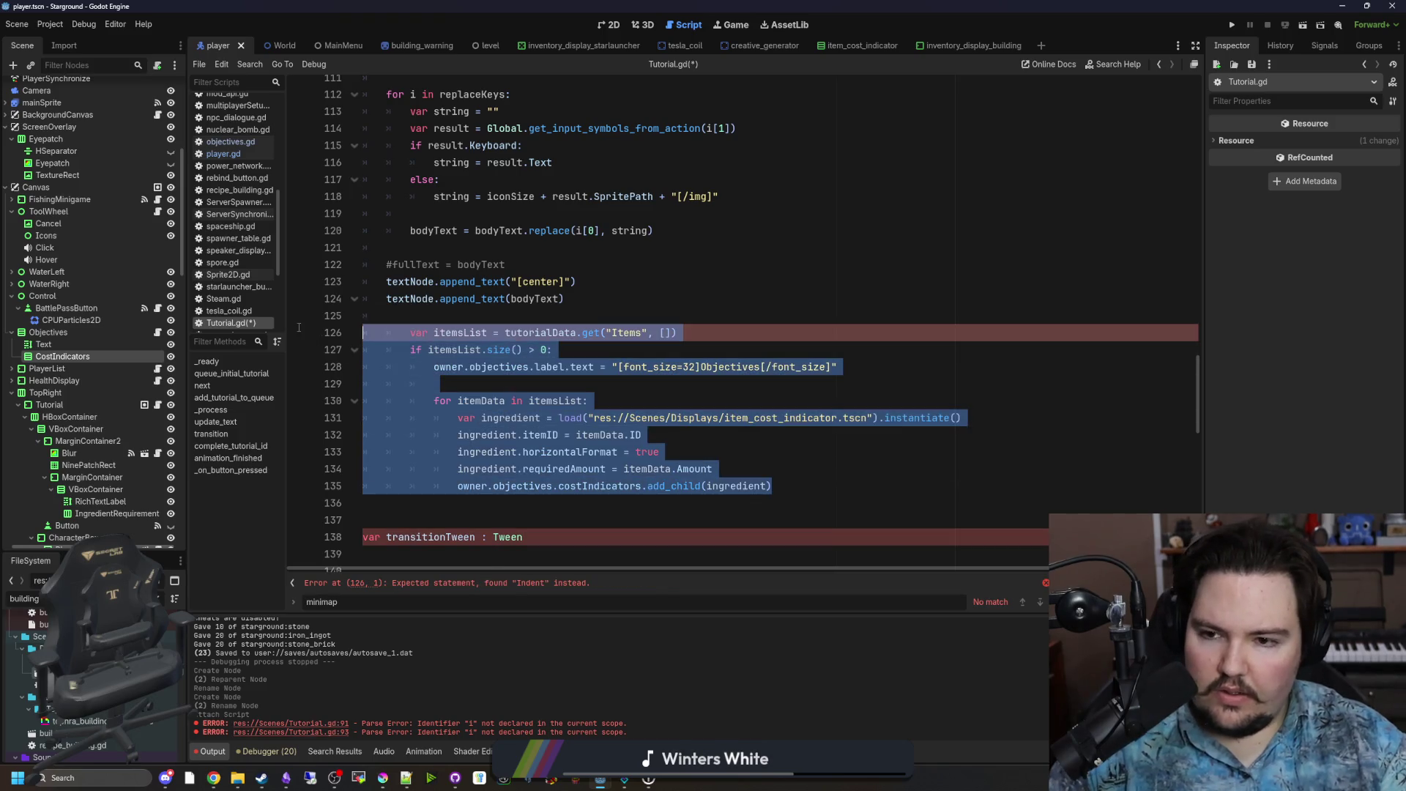
pyautogui.hotkey('shift', 'Tab')
pyautogui.click(636, 333)
# Copy the tutorialData lookup from animation_finished into update_text above the itemsList line.
pyautogui.hotkey('ctrl', 'f')
pyautogui.write('tutoria')
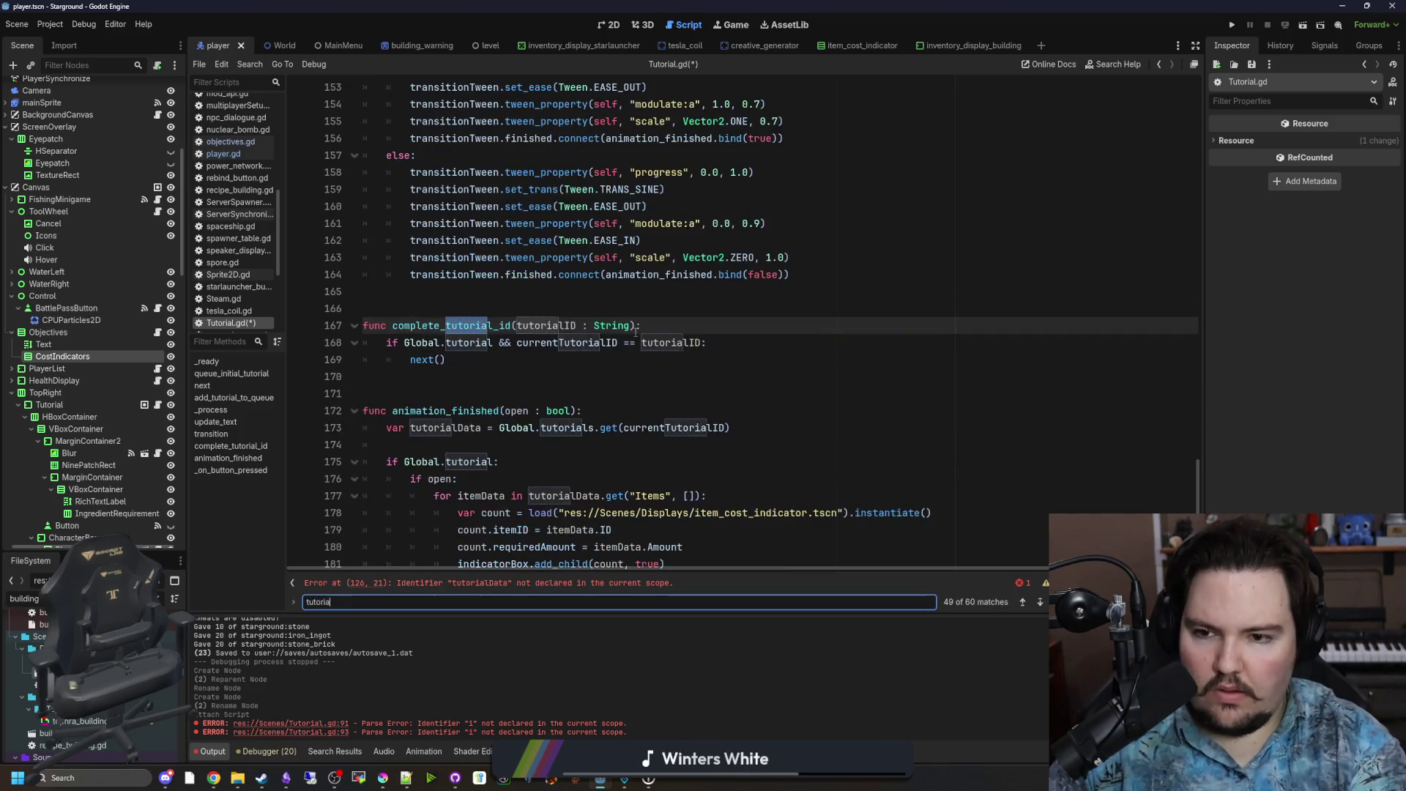
pyautogui.write('lData')
pyautogui.moveTo(765, 325); pyautogui.dragTo(388, 325)
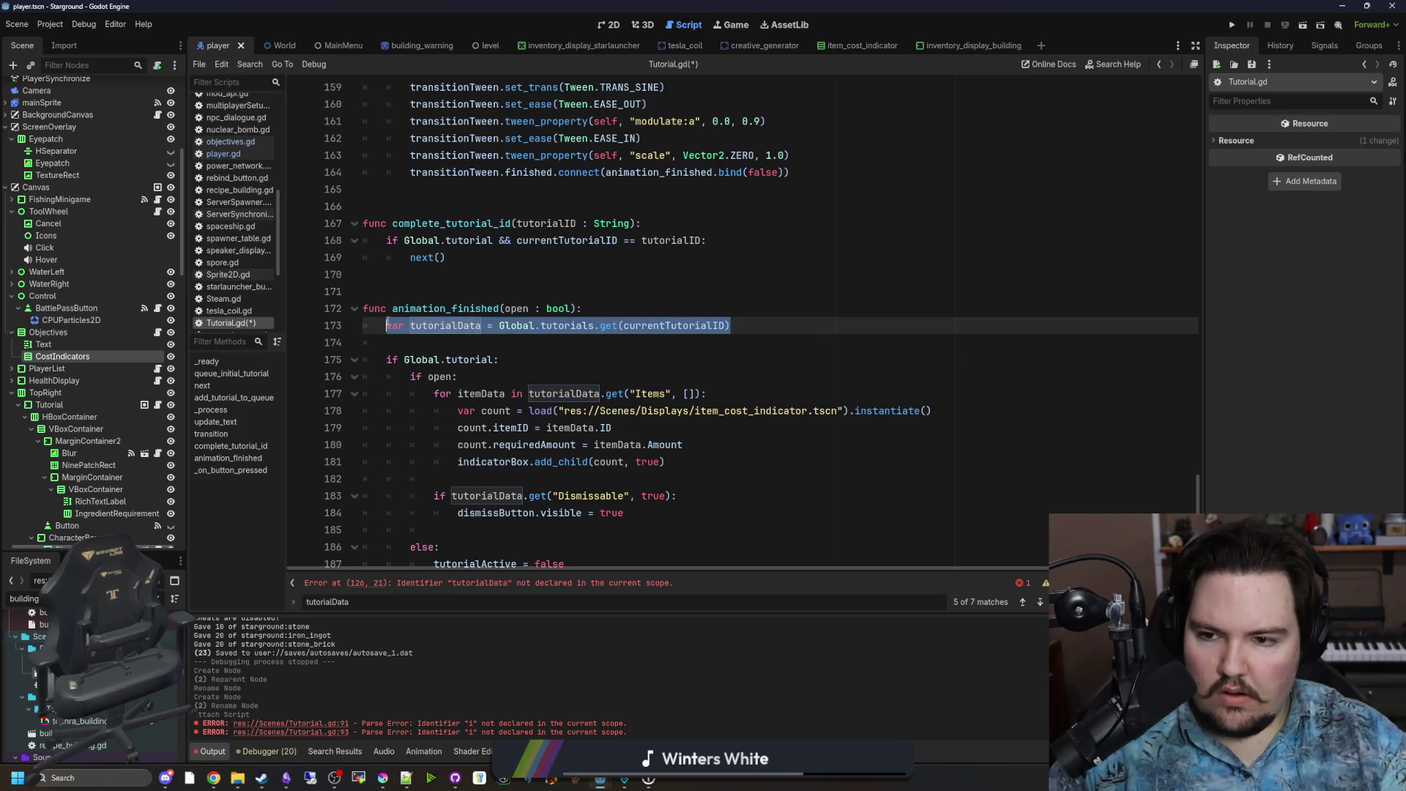
pyautogui.hotkey('ctrl', 'c')
pyautogui.click(510, 583)
pyautogui.click(445, 306)
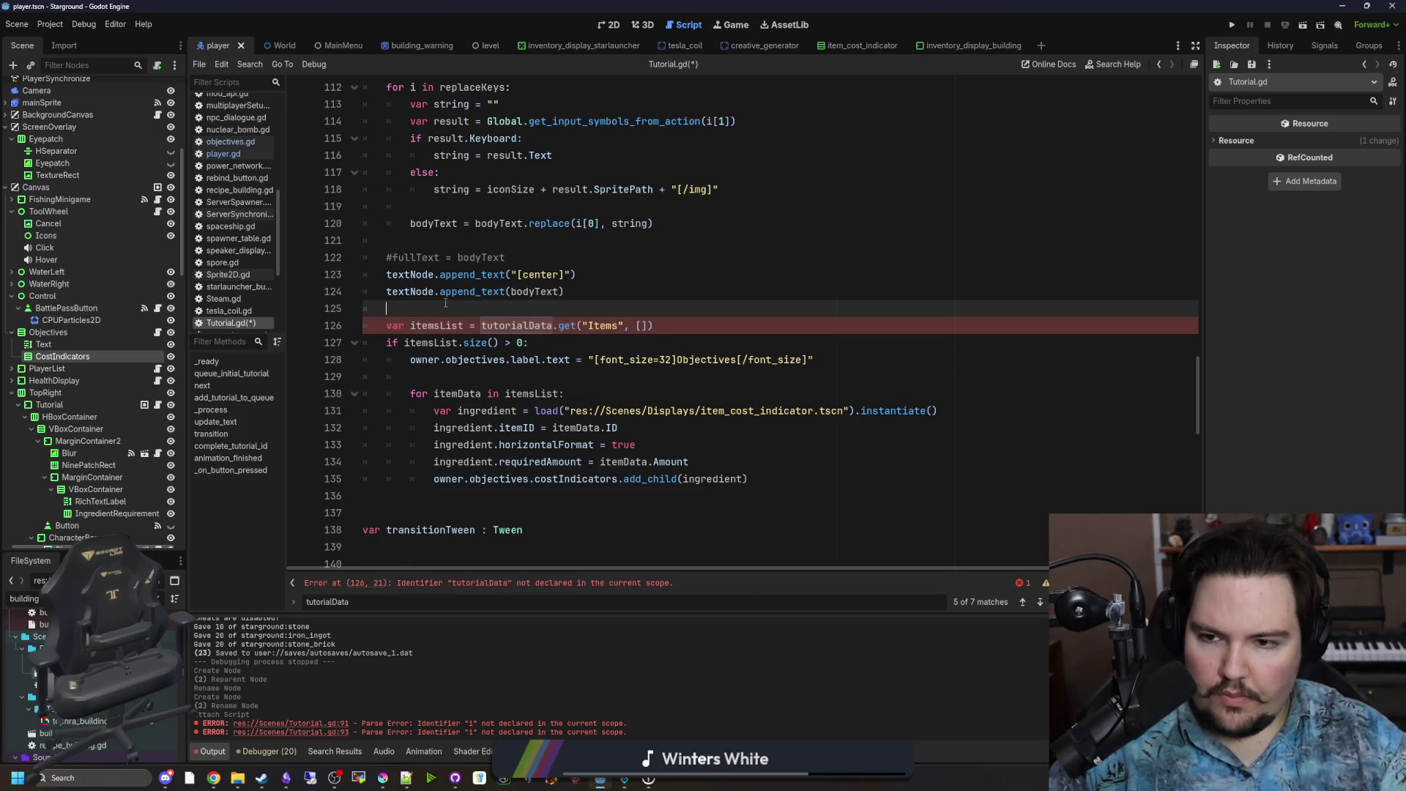
pyautogui.press('Return')
pyautogui.hotkey('ctrl', 'v')
# Review the new tutorialData block and its item cost indicator loop.
pyautogui.click(445, 306)
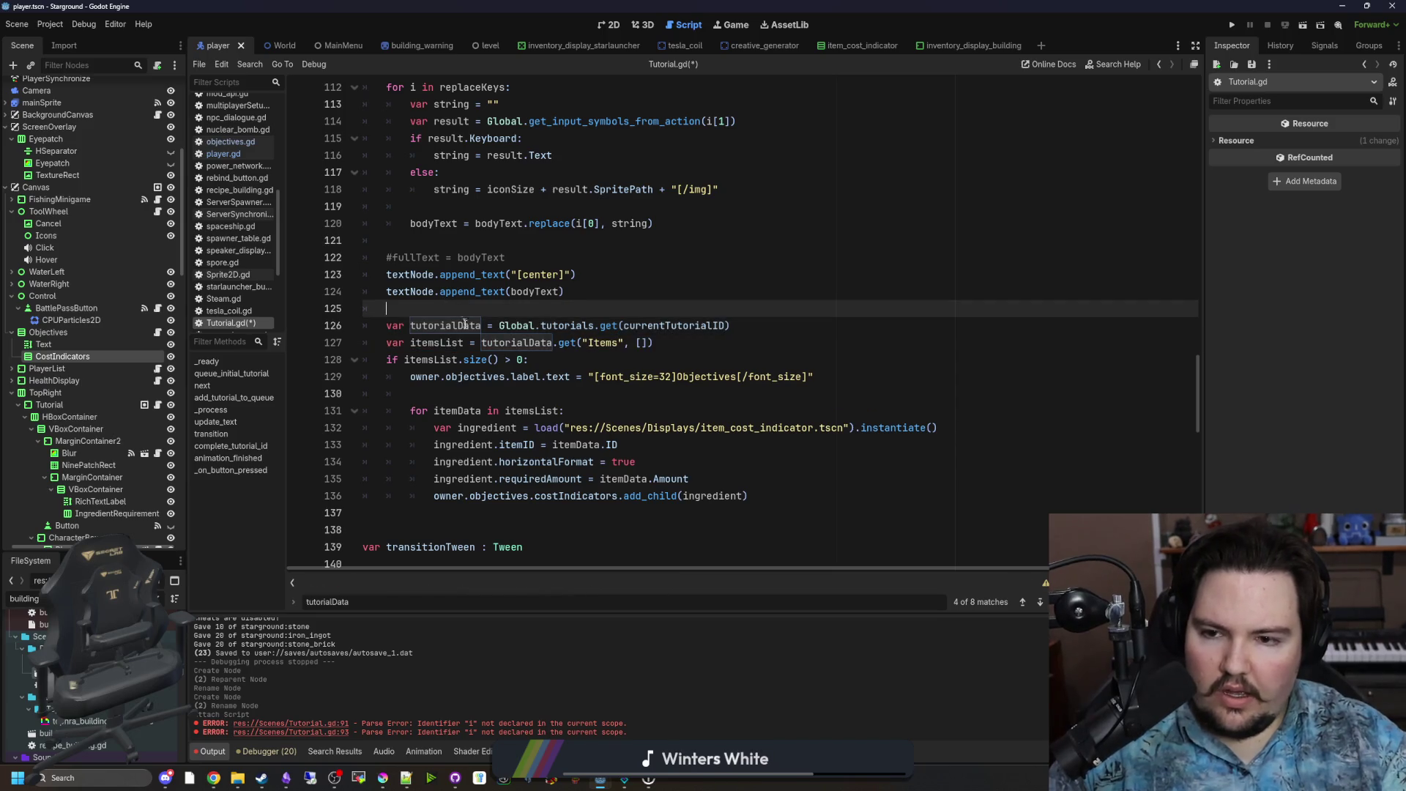
pyautogui.scroll(-1, 578, 320)
pyautogui.click(556, 339)
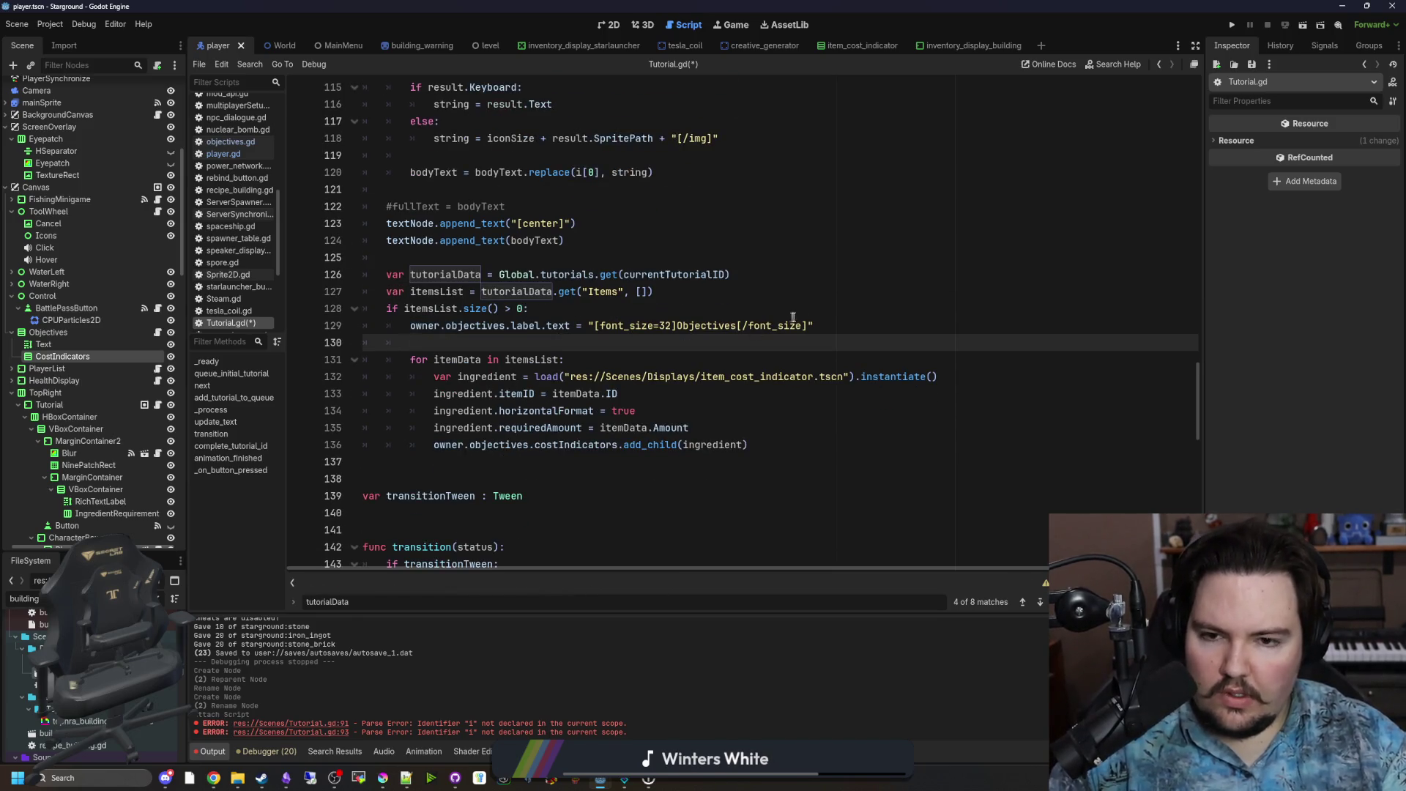
pyautogui.moveTo(847, 320)
pyautogui.mouseDown()
pyautogui.moveTo(469, 325)
pyautogui.moveTo(463, 308)
pyautogui.moveTo(842, 322)
pyautogui.mouseUp()
pyautogui.moveTo(754, 444)
pyautogui.mouseDown()
pyautogui.moveTo(432, 358)
pyautogui.moveTo(388, 308)
pyautogui.moveTo(421, 358)
pyautogui.mouseUp()
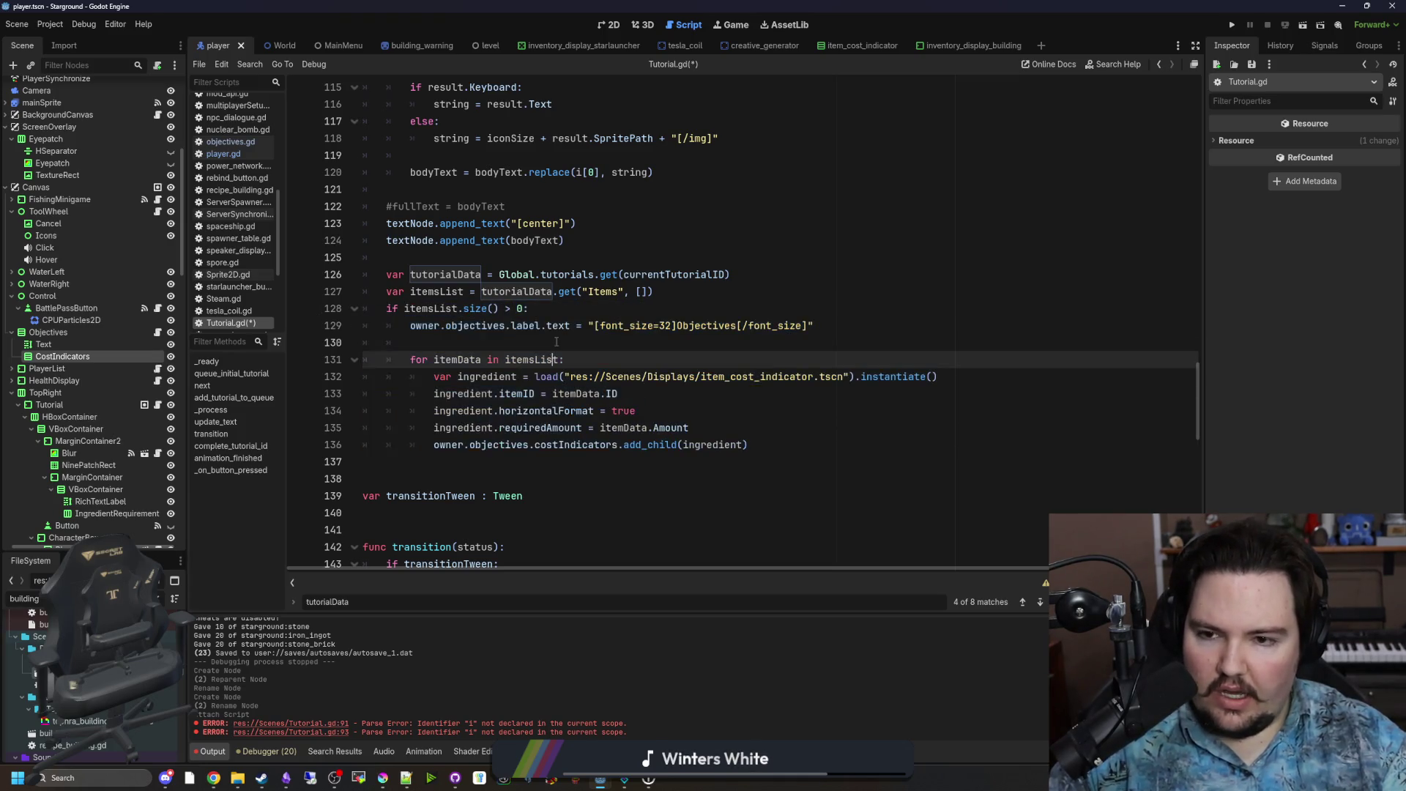
pyautogui.click(555, 342)
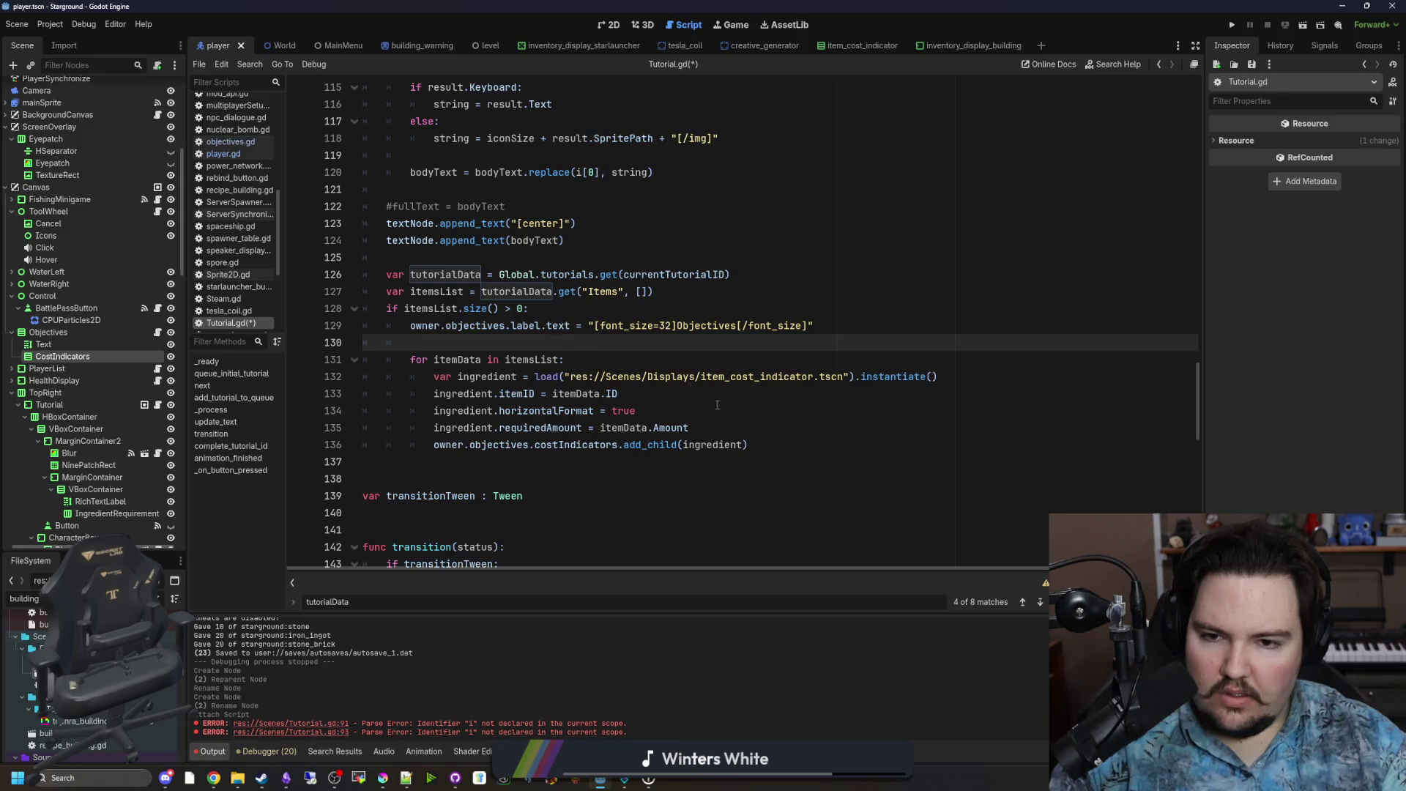
pyautogui.moveTo(779, 444); pyautogui.dragTo(363, 273)
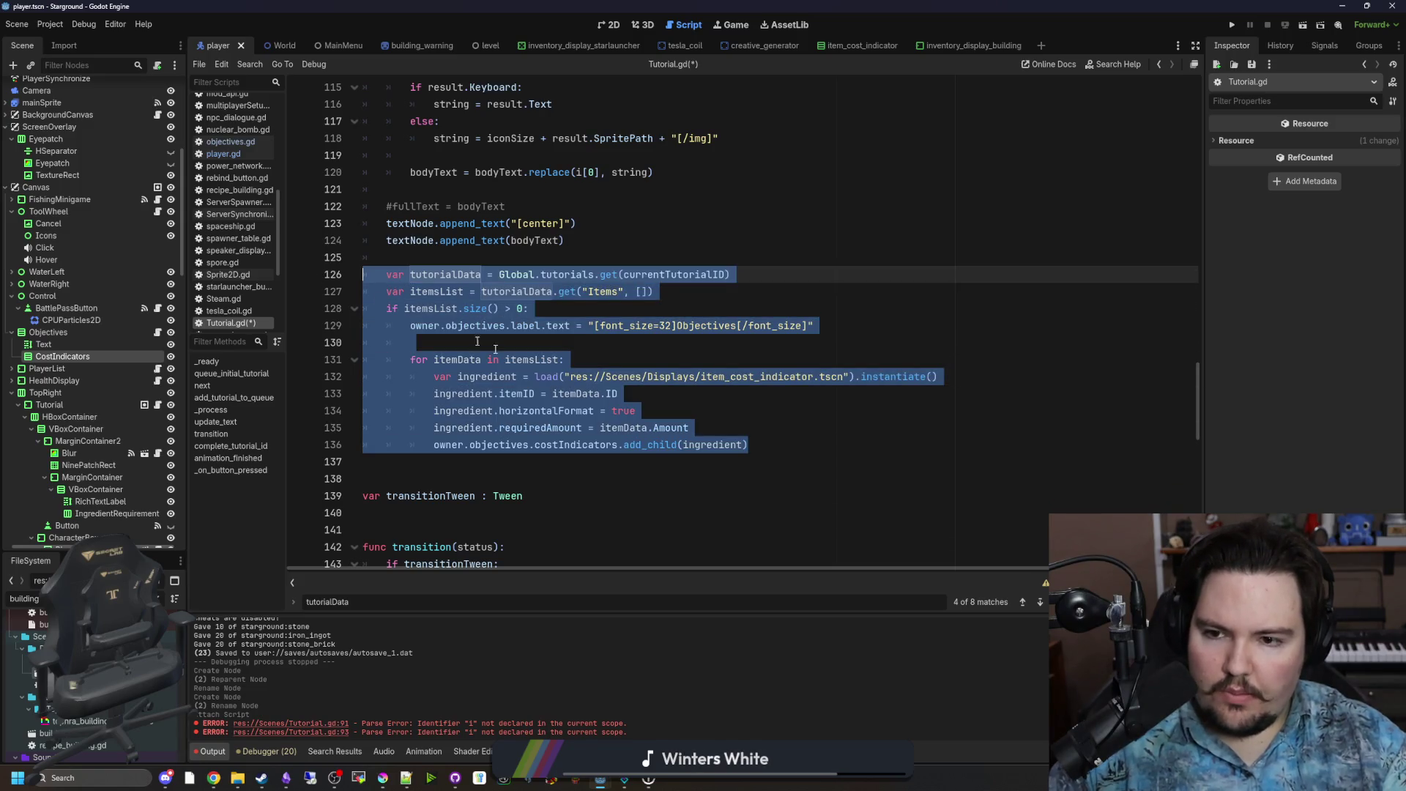
pyautogui.scroll(-12, 580, 403)
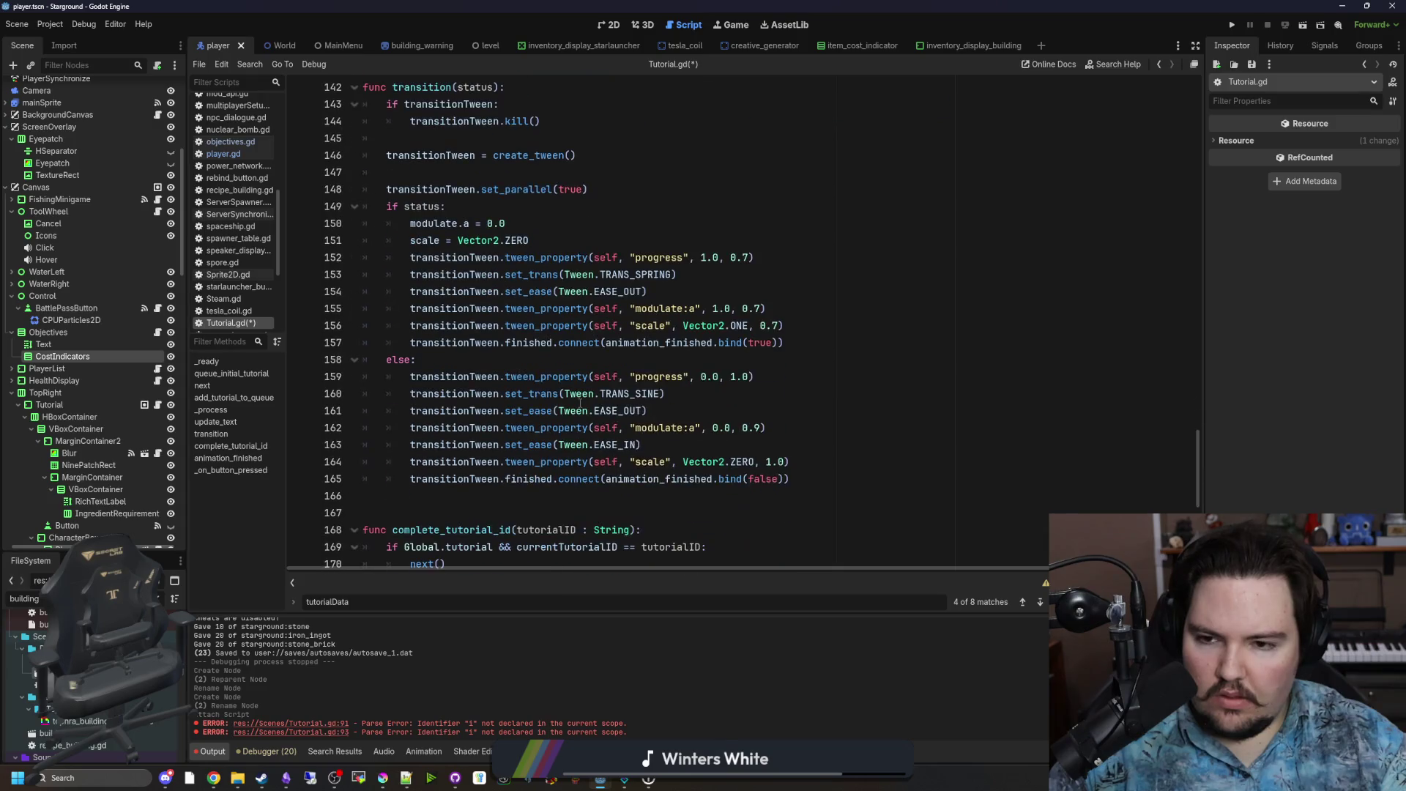
# Find animation_finished's else branch and place the caret after tutorialActive = false.
pyautogui.scroll(-4, 580, 403)
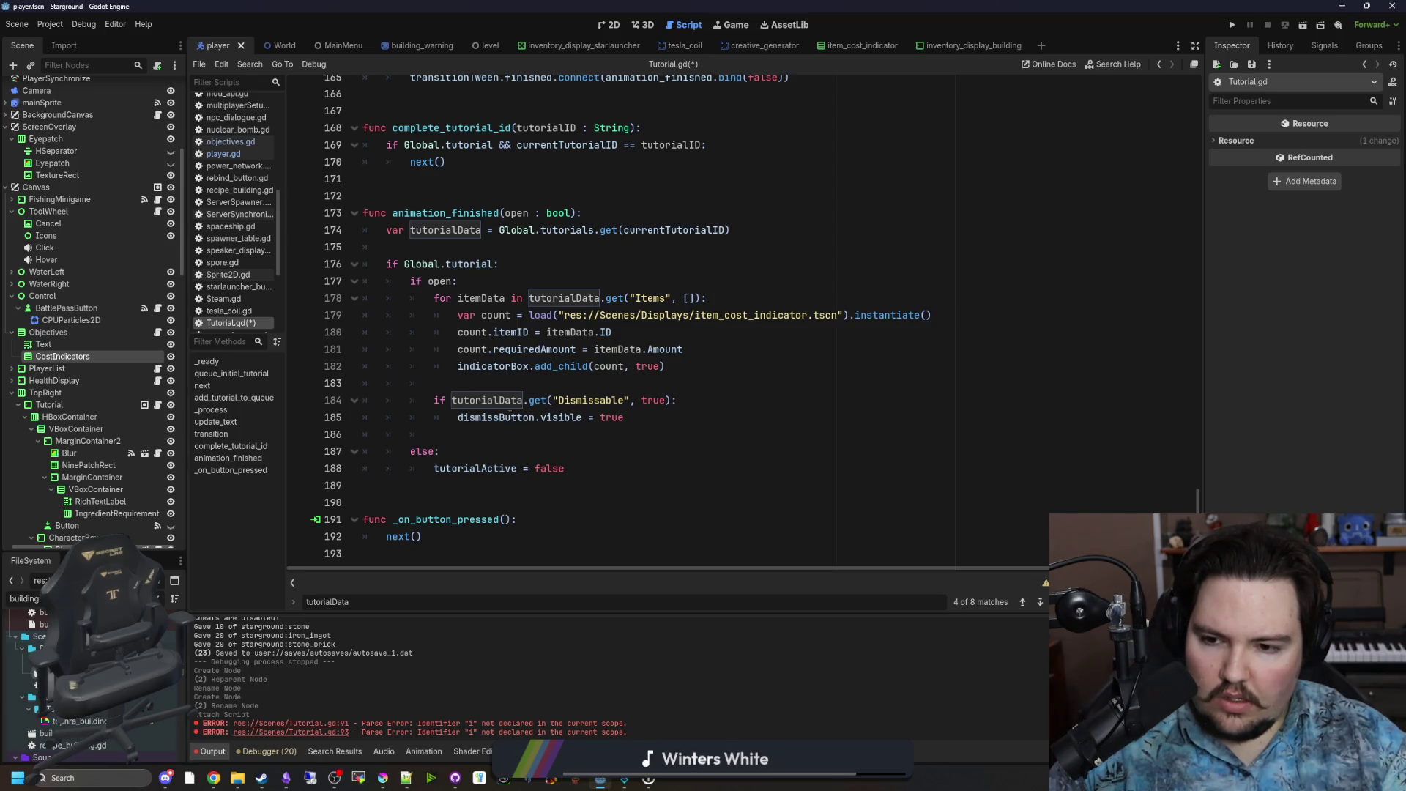
pyautogui.keyDown('ctrl'); pyautogui.click(403, 537); pyautogui.keyUp('ctrl')
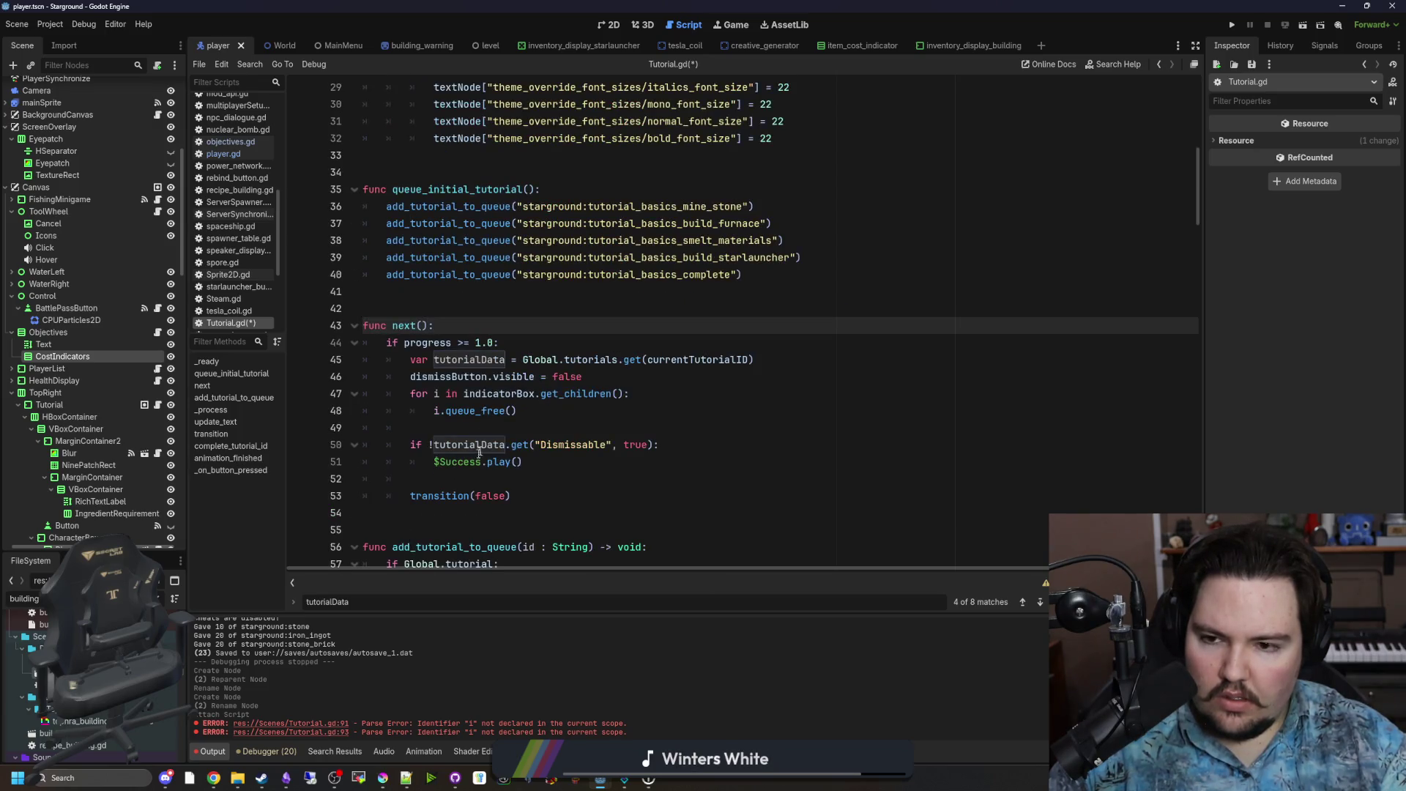
pyautogui.scroll(-2, 544, 404)
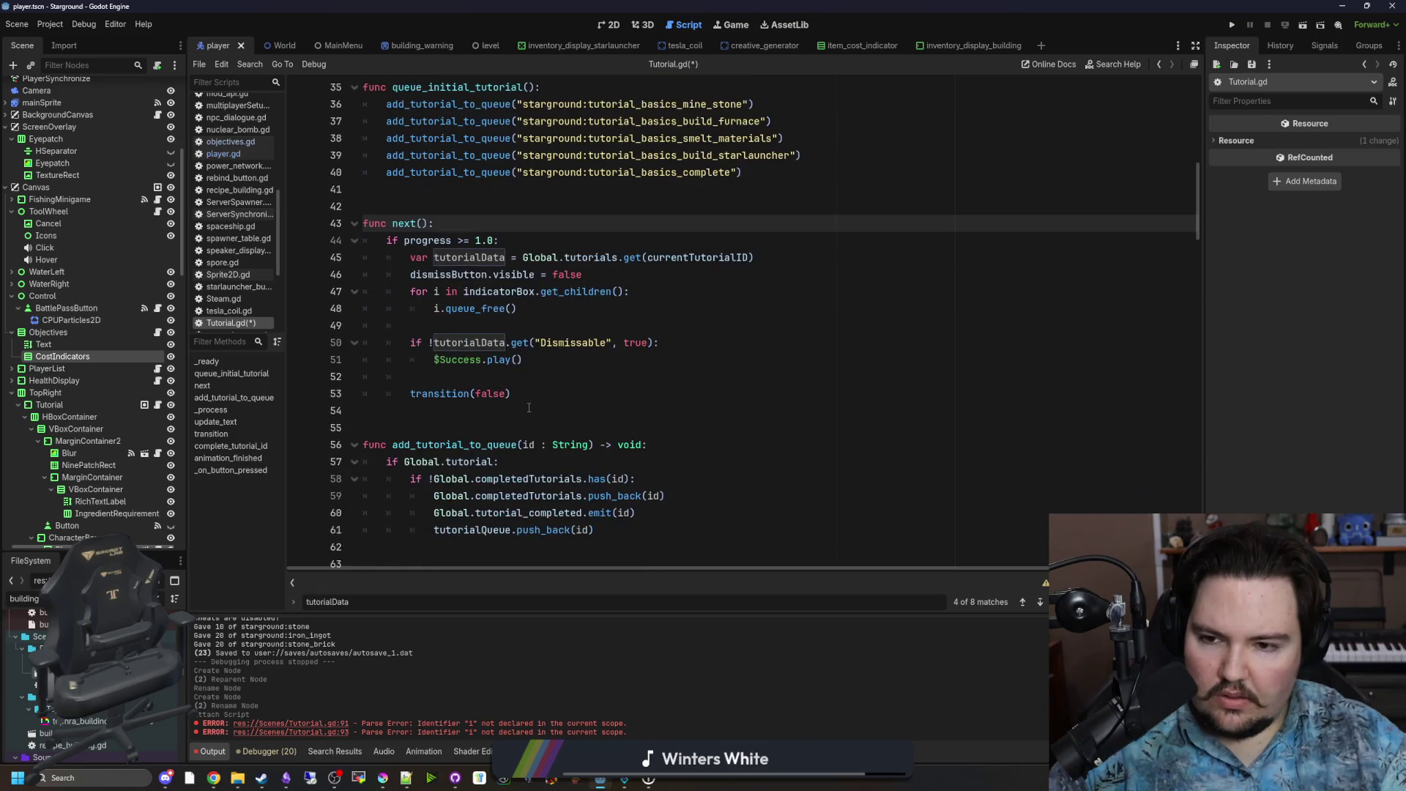
pyautogui.click(513, 324)
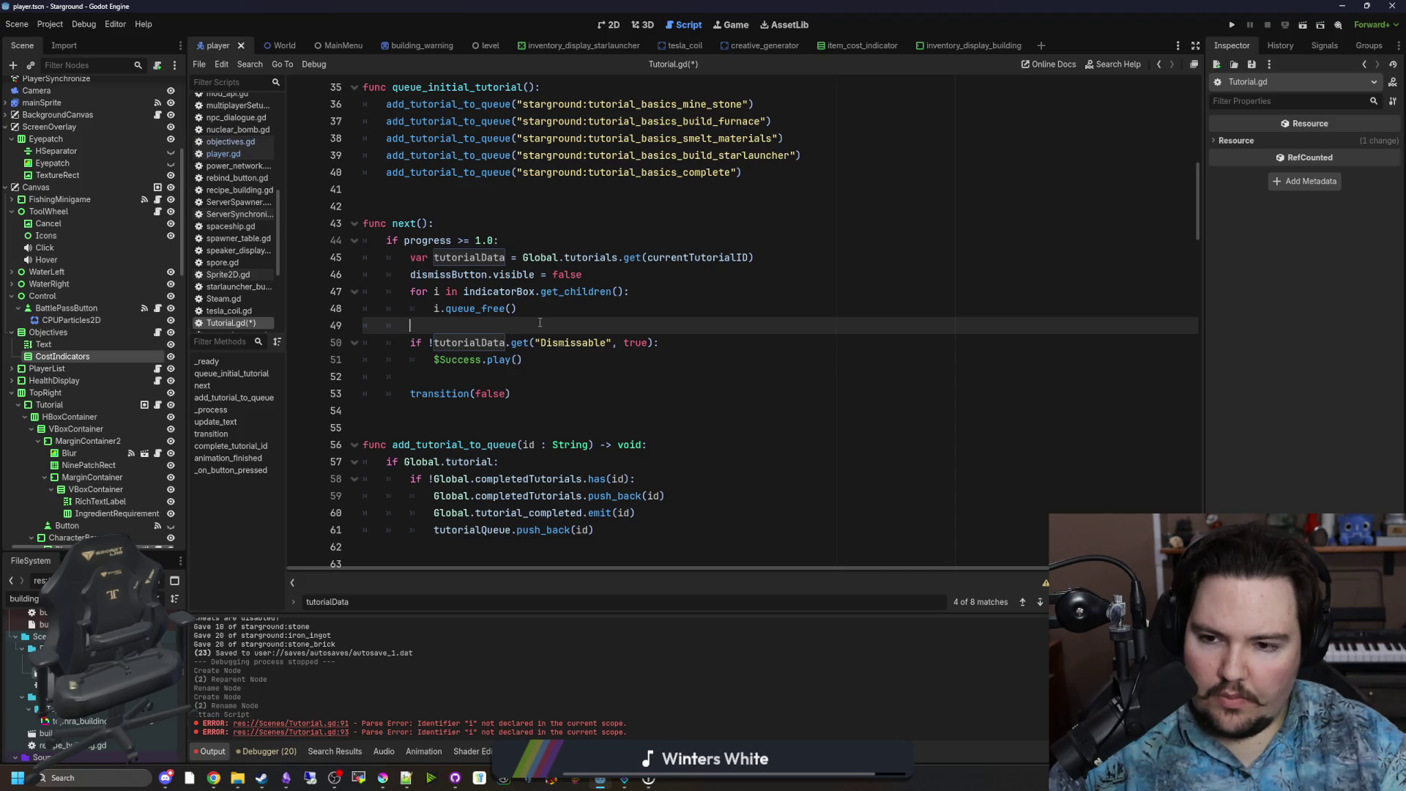
pyautogui.scroll(-5, 540, 322)
pyautogui.hotkey('ctrl', 'f')
pyautogui.scroll(-15, 806, 322)
pyautogui.moveTo(1197, 324); pyautogui.dragTo(1195, 394)
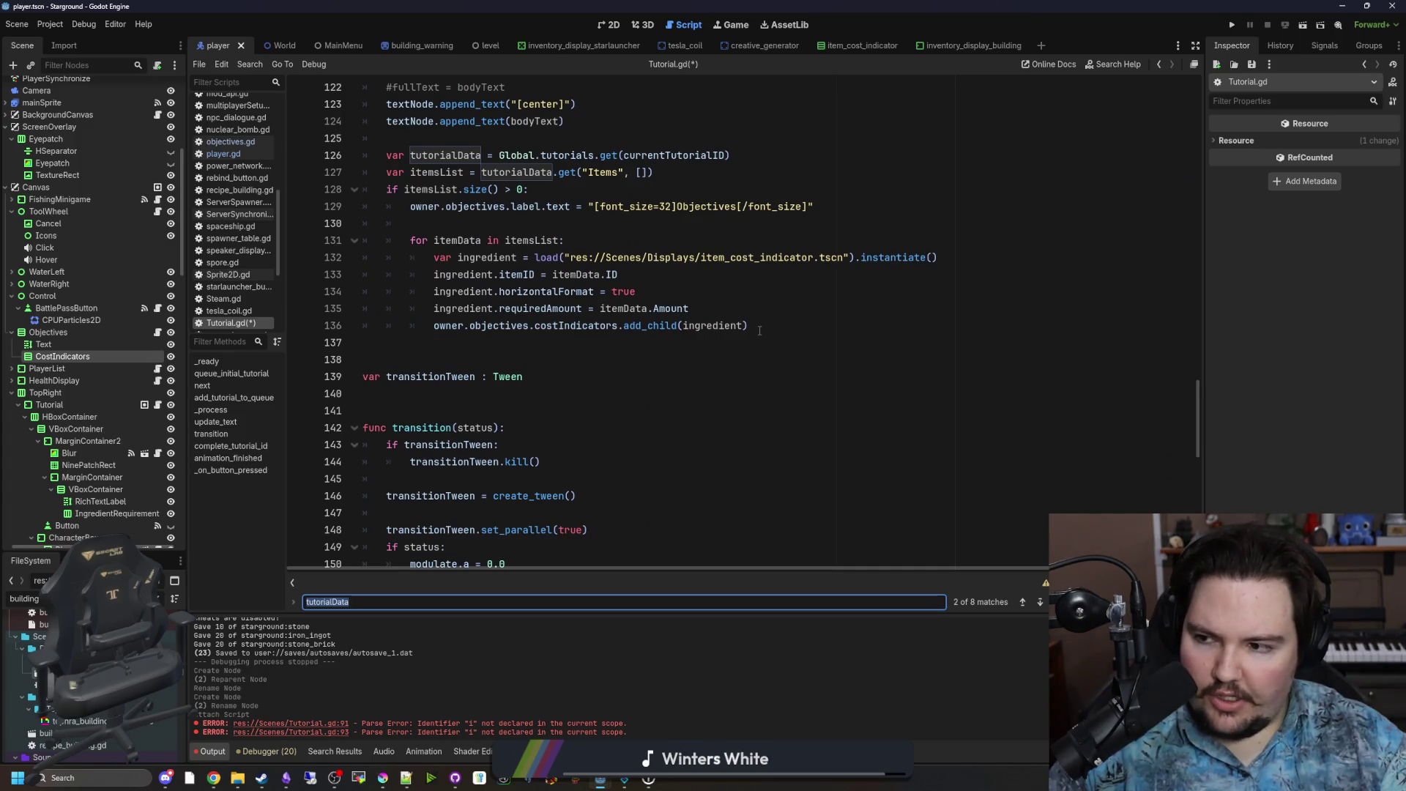
pyautogui.scroll(-14, 759, 330)
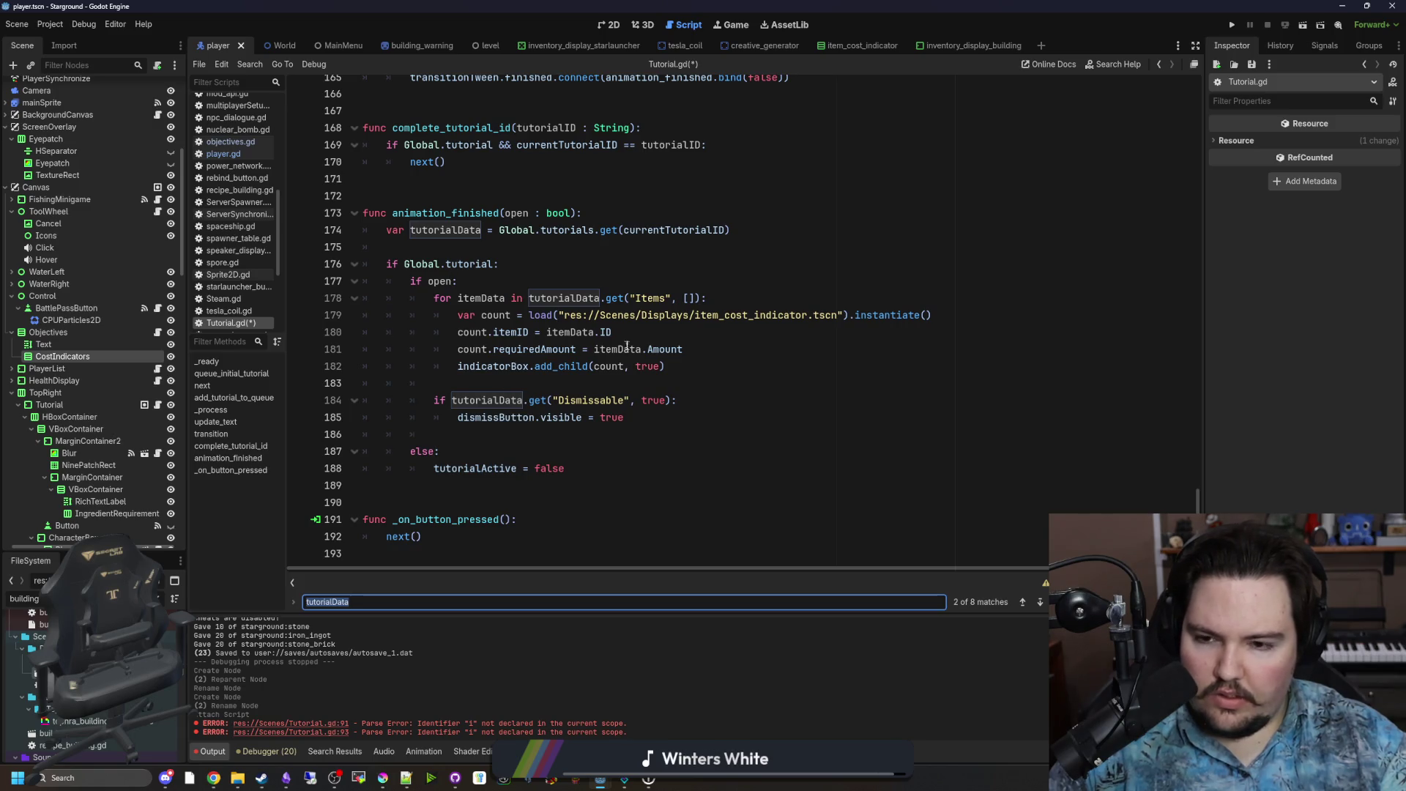
pyautogui.click(608, 465)
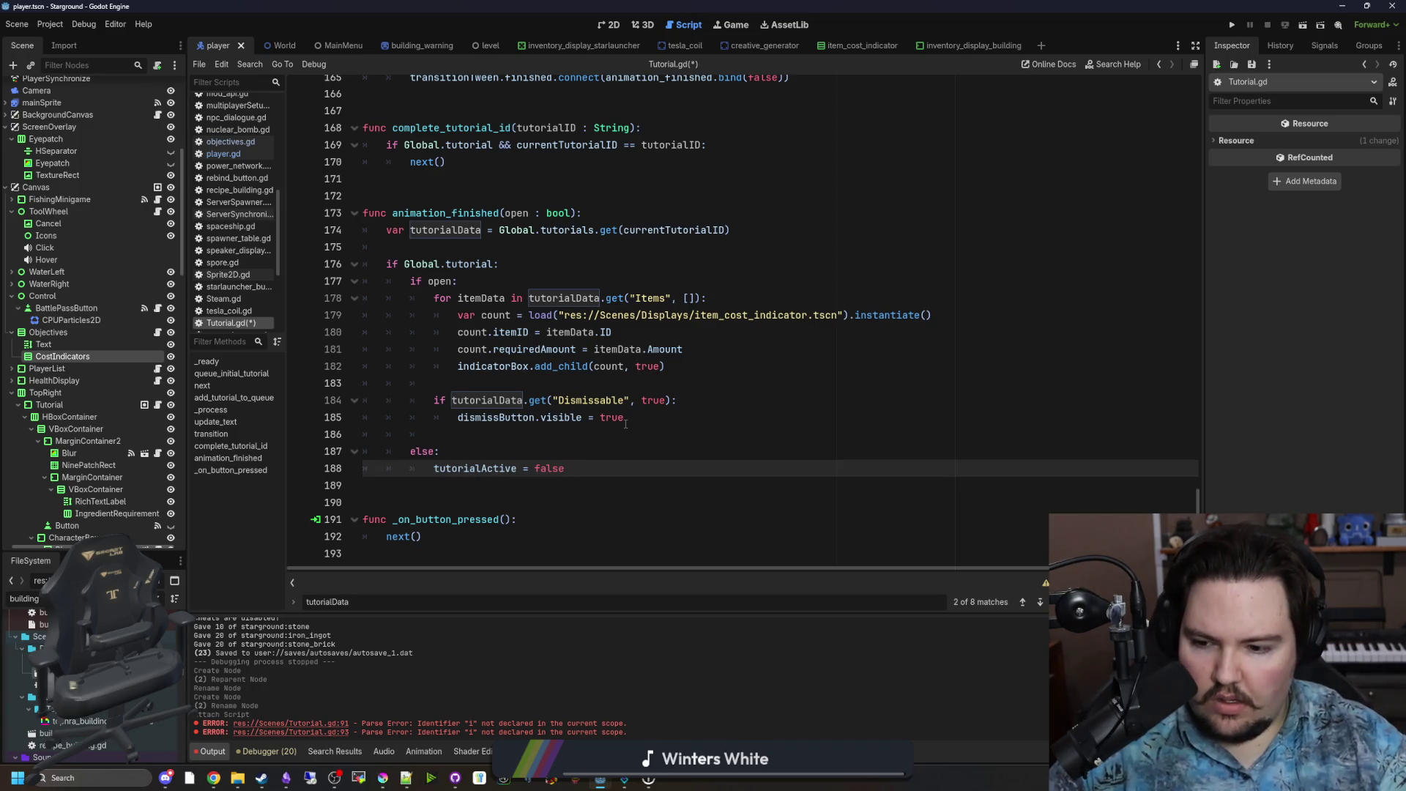
# Paste the objectives code into the else branch and indent it correctly.
pyautogui.press('Return')
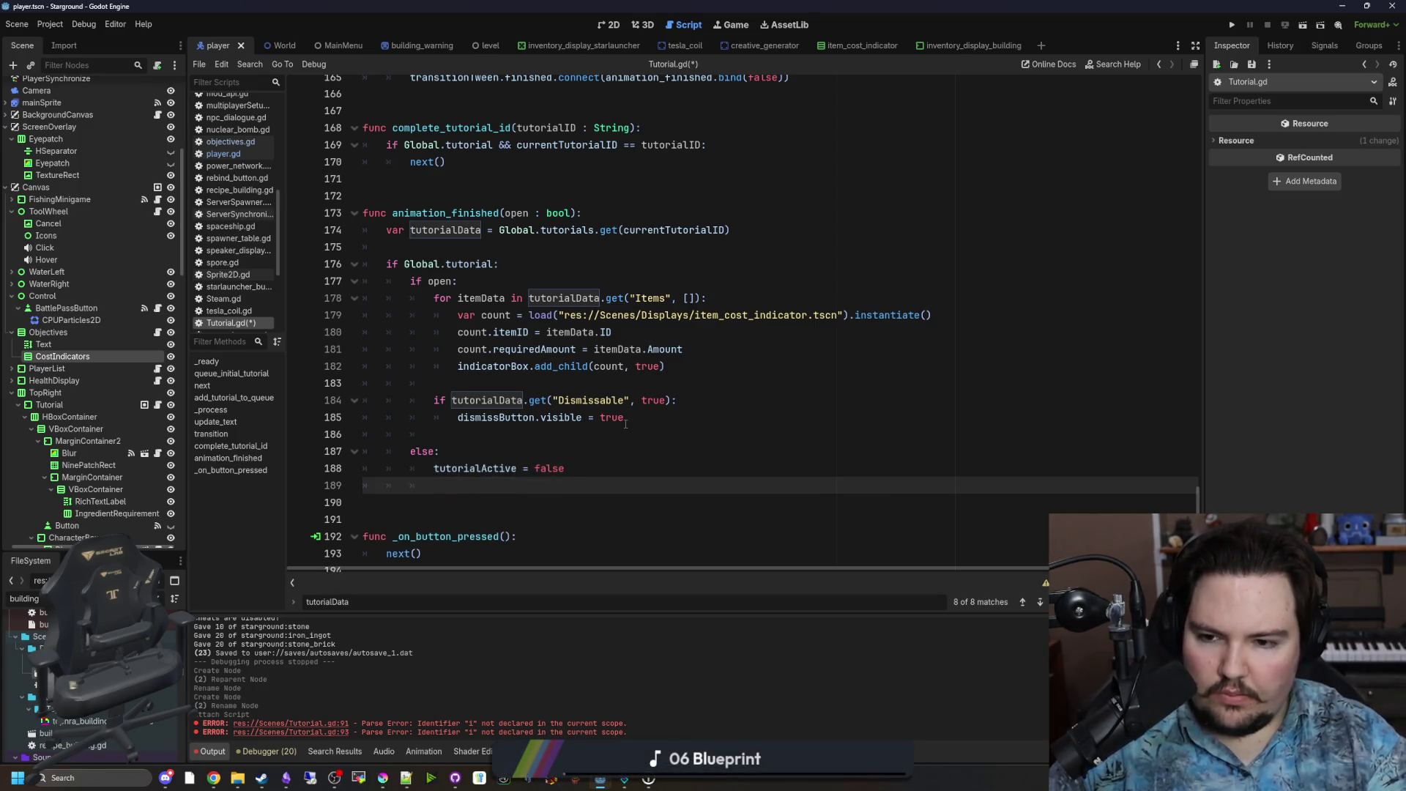
pyautogui.write('var tutorialData = Global.tutorials.get(currentTutorialID) \tvar itemsList = tutorialData.get("Items", []) \tif itemsList.size() > 0: \t\towner.objectives.label.text = "[font_size=32]Objectives[/font_size]"  \t\tfor itemData in itemsList: \t\t\tvar ingredient = load("res://Scenes/Displays/item_cost_indicator.tscn").instantiate() \t\t\tingredient.itemID = itemData.ID \t\t\tingredient.horizontalFormat = true \t\t\tingredient.requiredAmount = itemData.Amount \t\t\towner.objectives.costIndicators.add_child(ingredient)')
pyautogui.press('Up')
pyautogui.press('Up')
pyautogui.press('Up')
pyautogui.press('Return')
pyautogui.press('Down')
pyautogui.hotkey('shift', 'Tab')
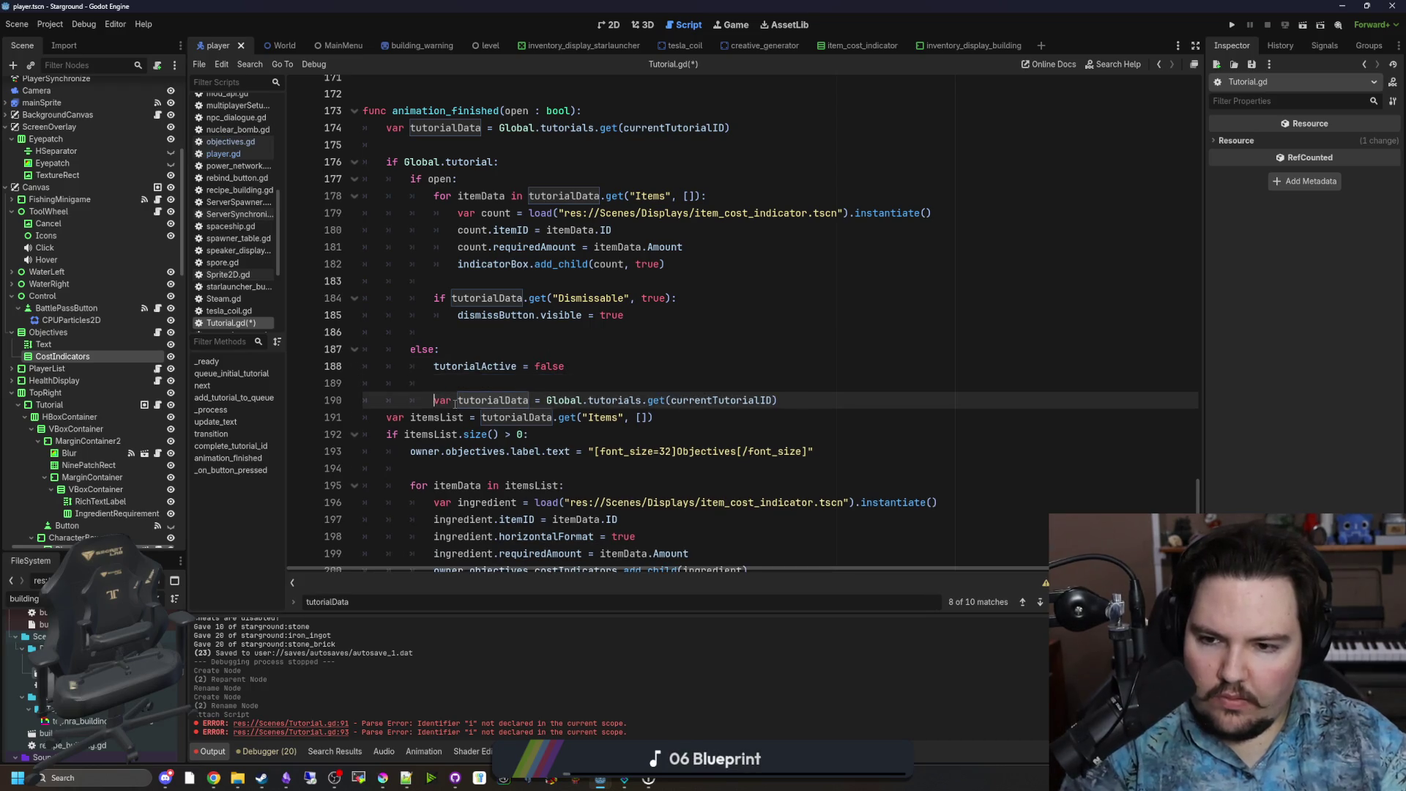
pyautogui.scroll(-2, 594, 435)
pyautogui.moveTo(748, 469); pyautogui.dragTo(364, 315)
pyautogui.press('Tab')
pyautogui.press('Tab')
pyautogui.scroll(3, 576, 360)
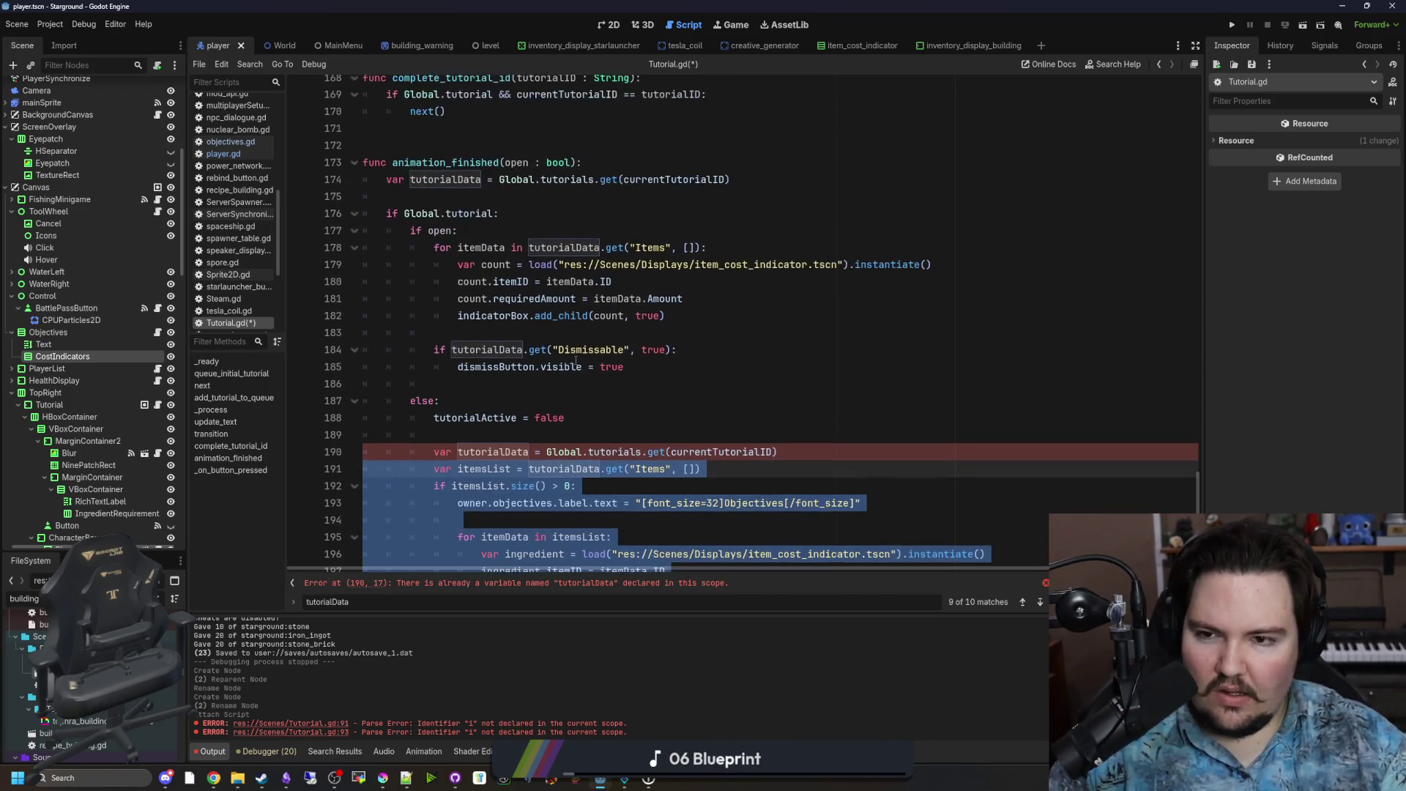
# Remove the duplicate tutorialData and itemsList lines and set the objectives label text to "".
pyautogui.moveTo(778, 452)
pyautogui.mouseDown()
pyautogui.moveTo(733, 461)
pyautogui.moveTo(370, 435)
pyautogui.moveTo(304, 453)
pyautogui.mouseUp()
pyautogui.press('BackSpace')
pyautogui.press('BackSpace')
pyautogui.scroll(-2, 585, 380)
pyautogui.click(609, 370)
pyautogui.moveTo(609, 370)
pyautogui.mouseDown()
pyautogui.moveTo(872, 333)
pyautogui.moveTo(612, 351)
pyautogui.mouseUp()
pyautogui.press('BackSpace')
pyautogui.hotkey('shift', 'Tab')
pyautogui.press('BackSpace')
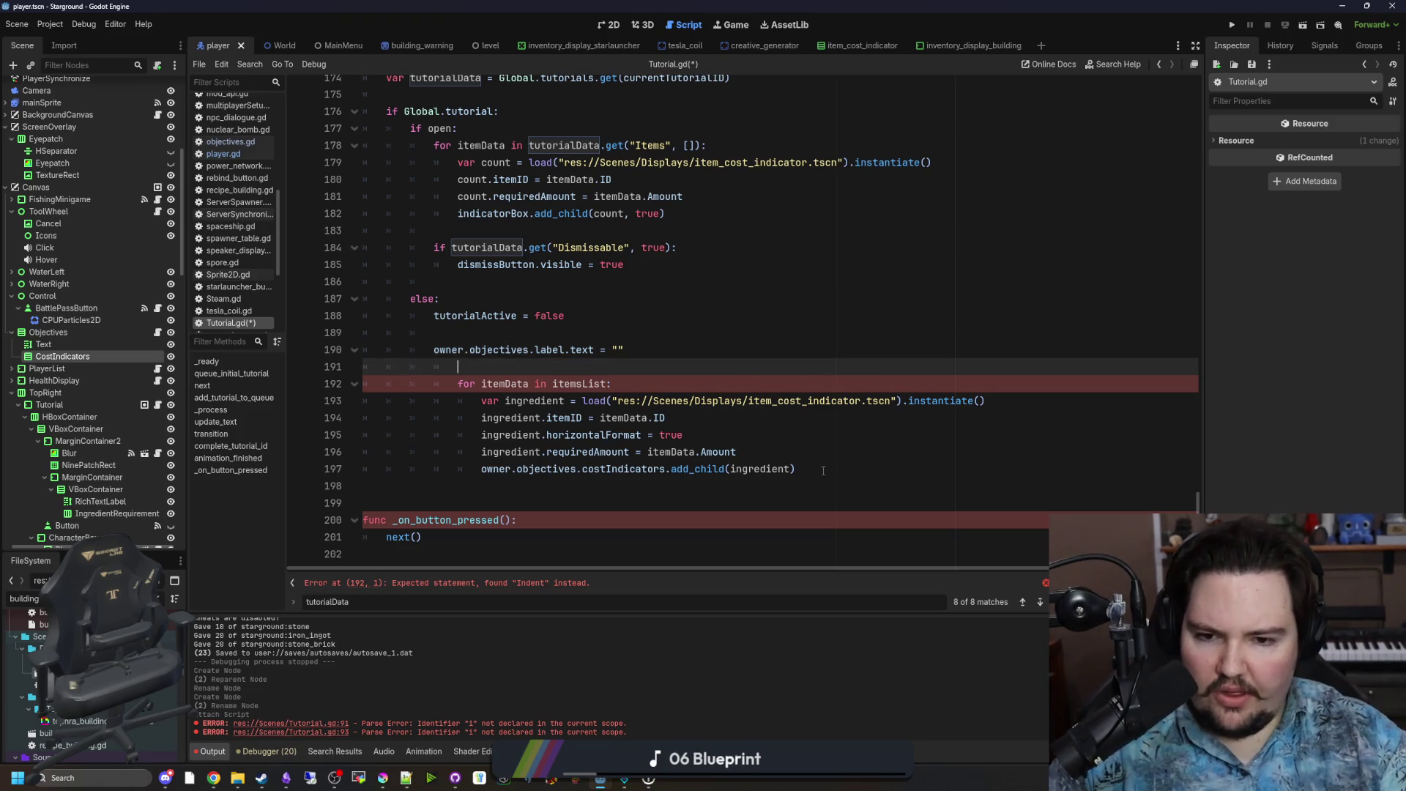
# Rewrite the loop to call queue_free() on each objectives costIndicators child.
pyautogui.moveTo(798, 469); pyautogui.dragTo(246, 380)
pyautogui.hotkey('shift', 'Tab')
pyautogui.click(571, 375)
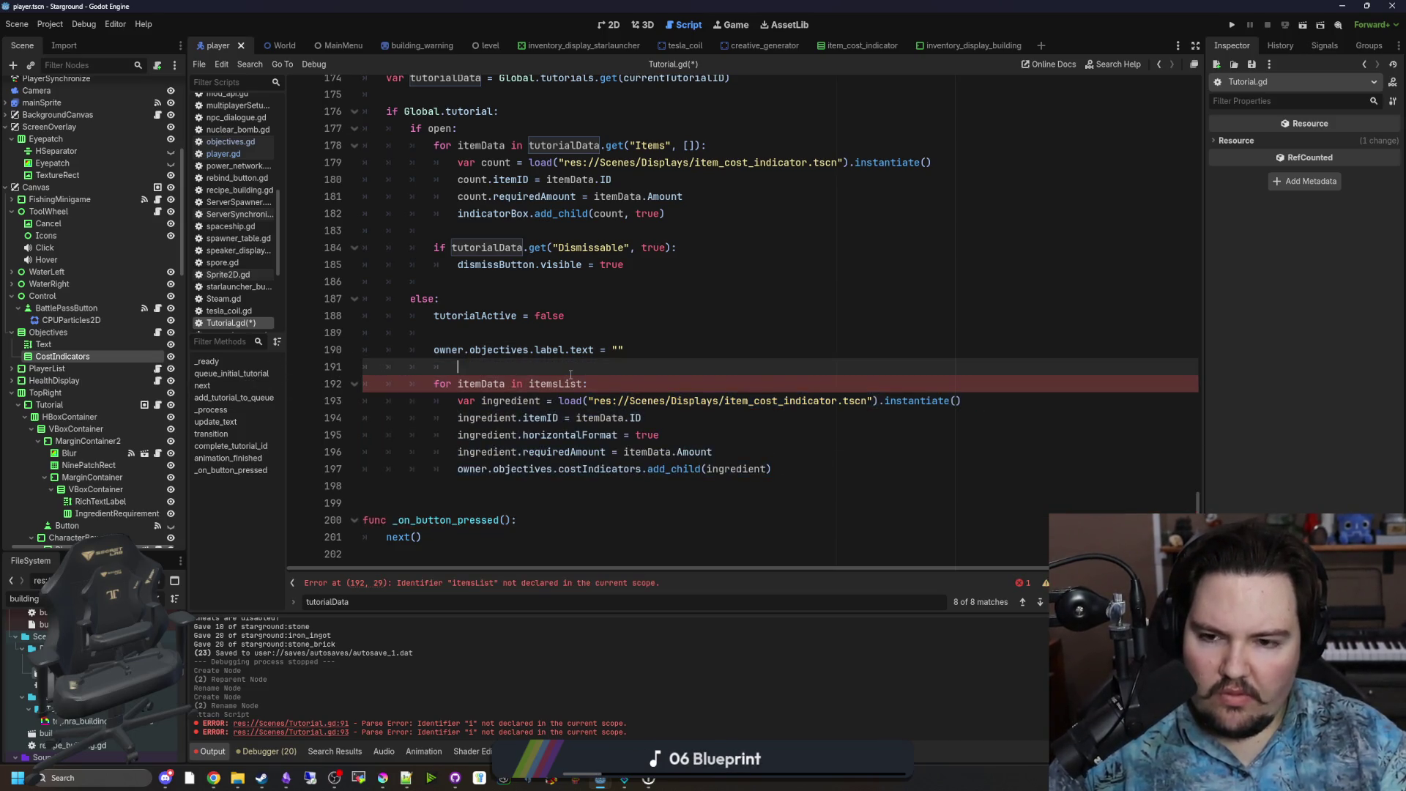
pyautogui.doubleClick(544, 383)
pyautogui.press('BackSpace')
pyautogui.press('BackSpace')
pyautogui.press('BackSpace')
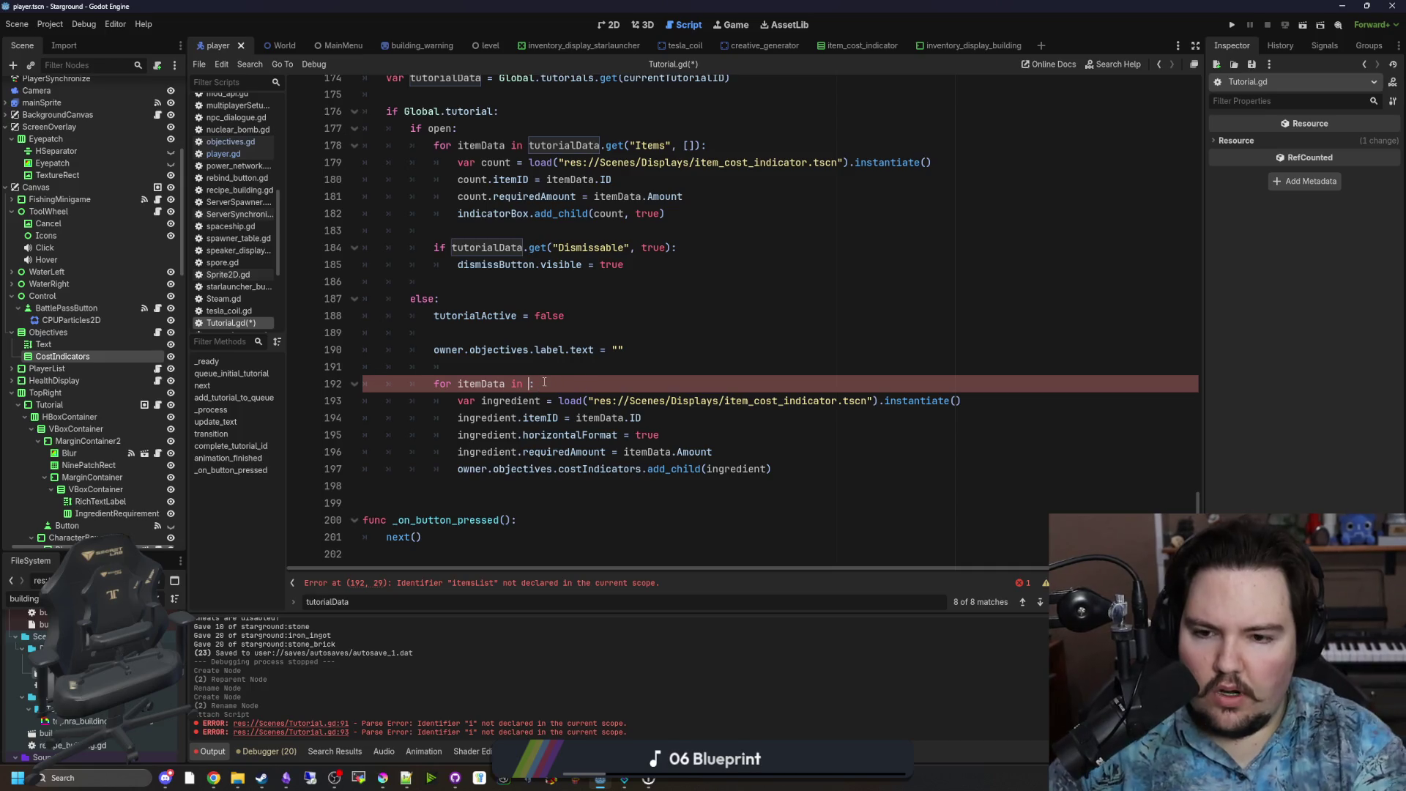
pyautogui.write('i in owner.obje')
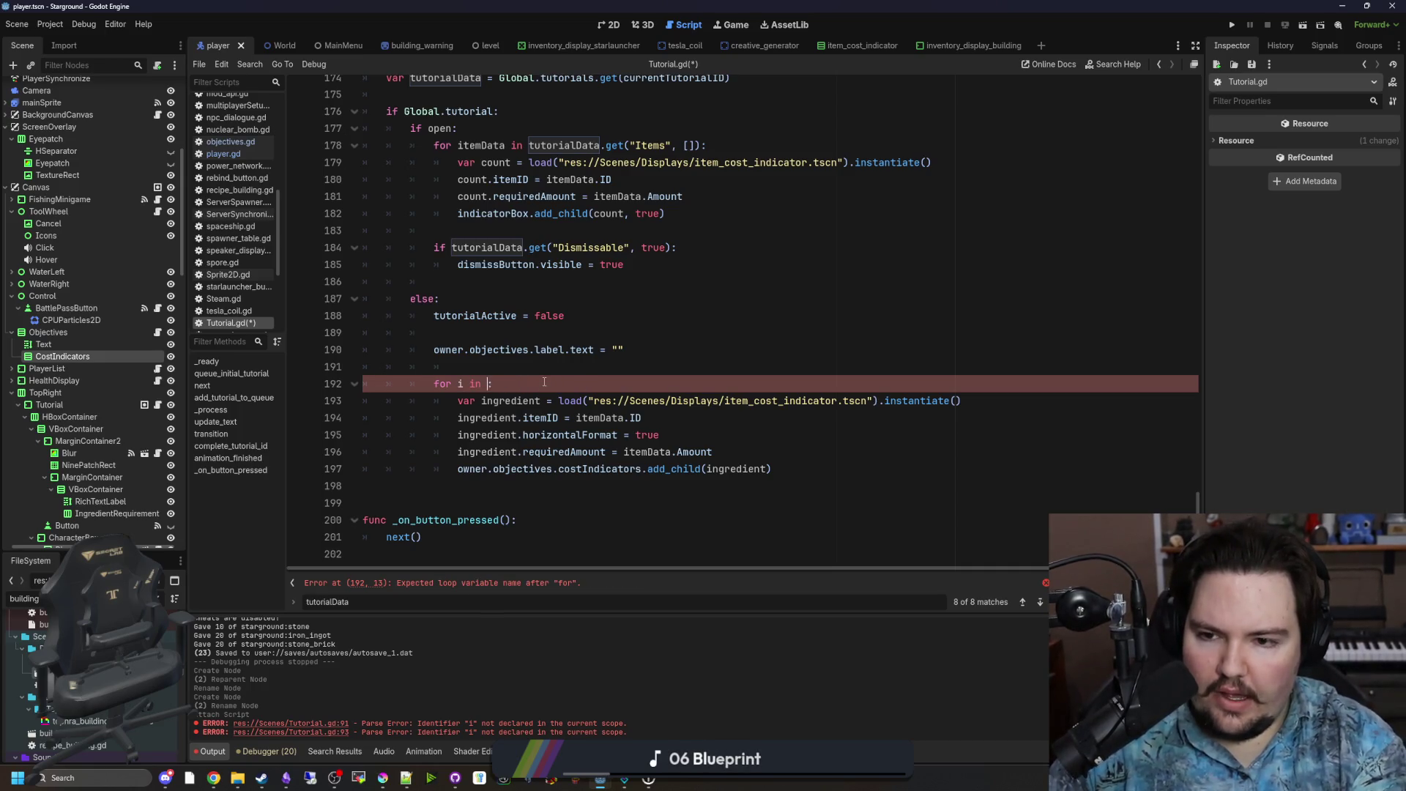
pyautogui.write('cts')
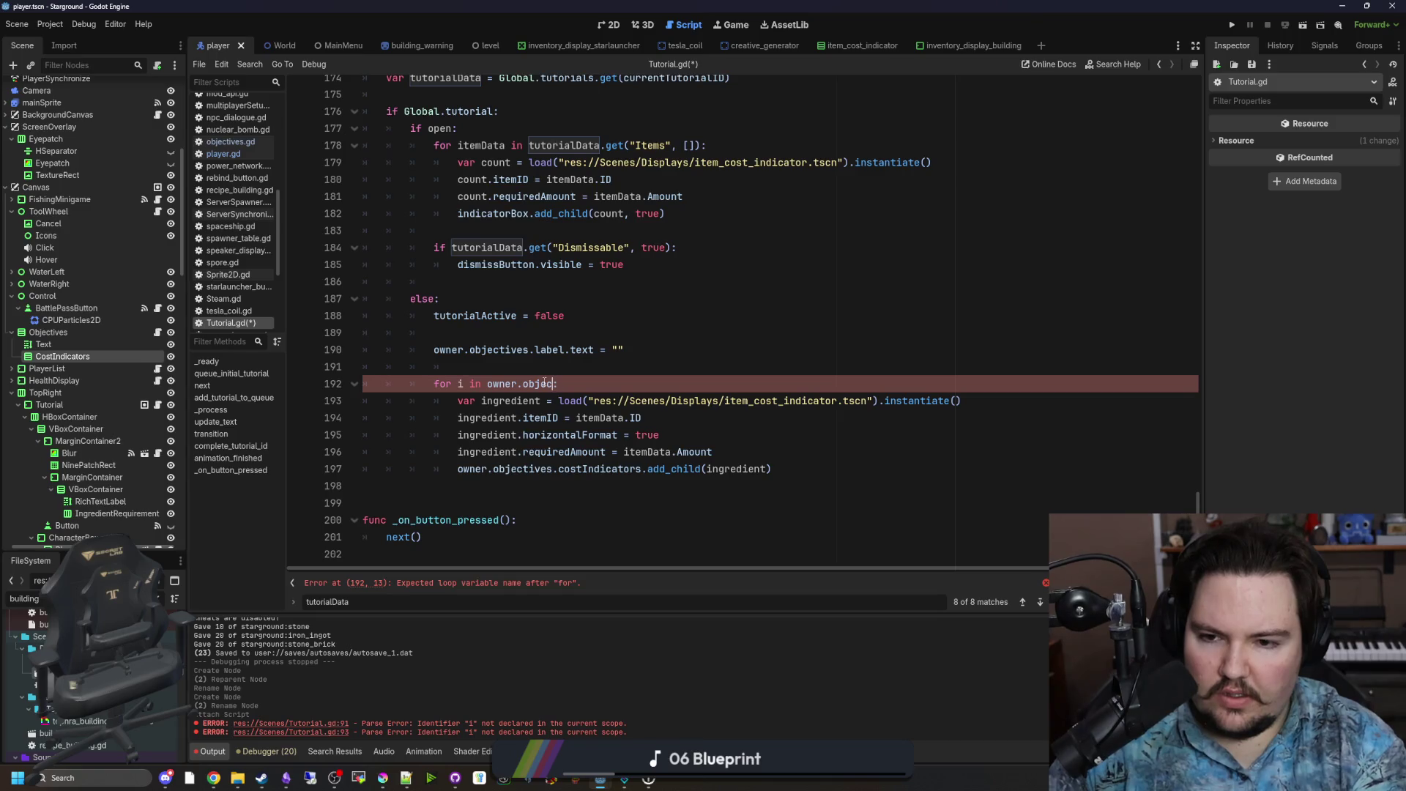
pyautogui.write('tives.')
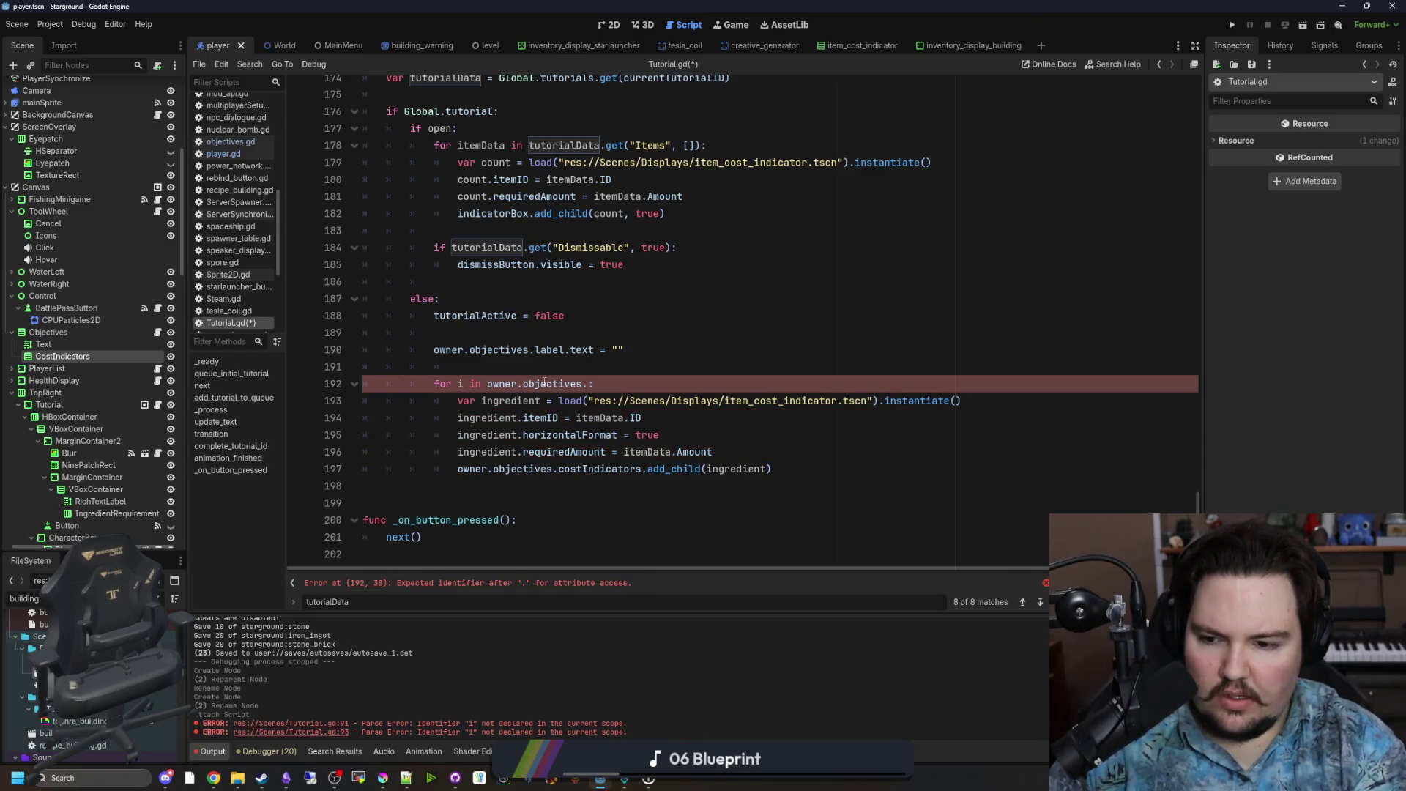
pyautogui.write('indicatorList')
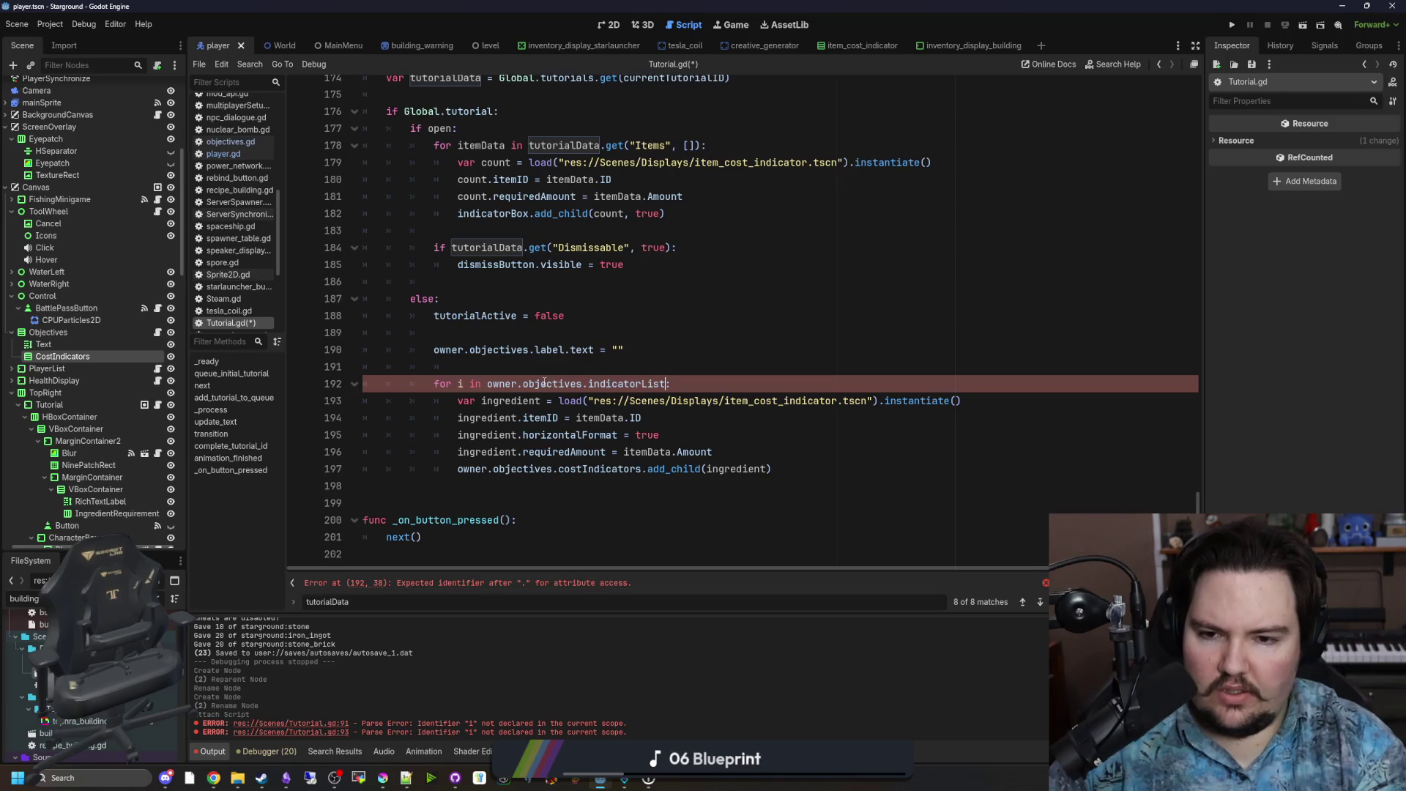
pyautogui.moveTo(806, 465)
pyautogui.mouseDown()
pyautogui.moveTo(674, 411)
pyautogui.moveTo(349, 393)
pyautogui.mouseUp()
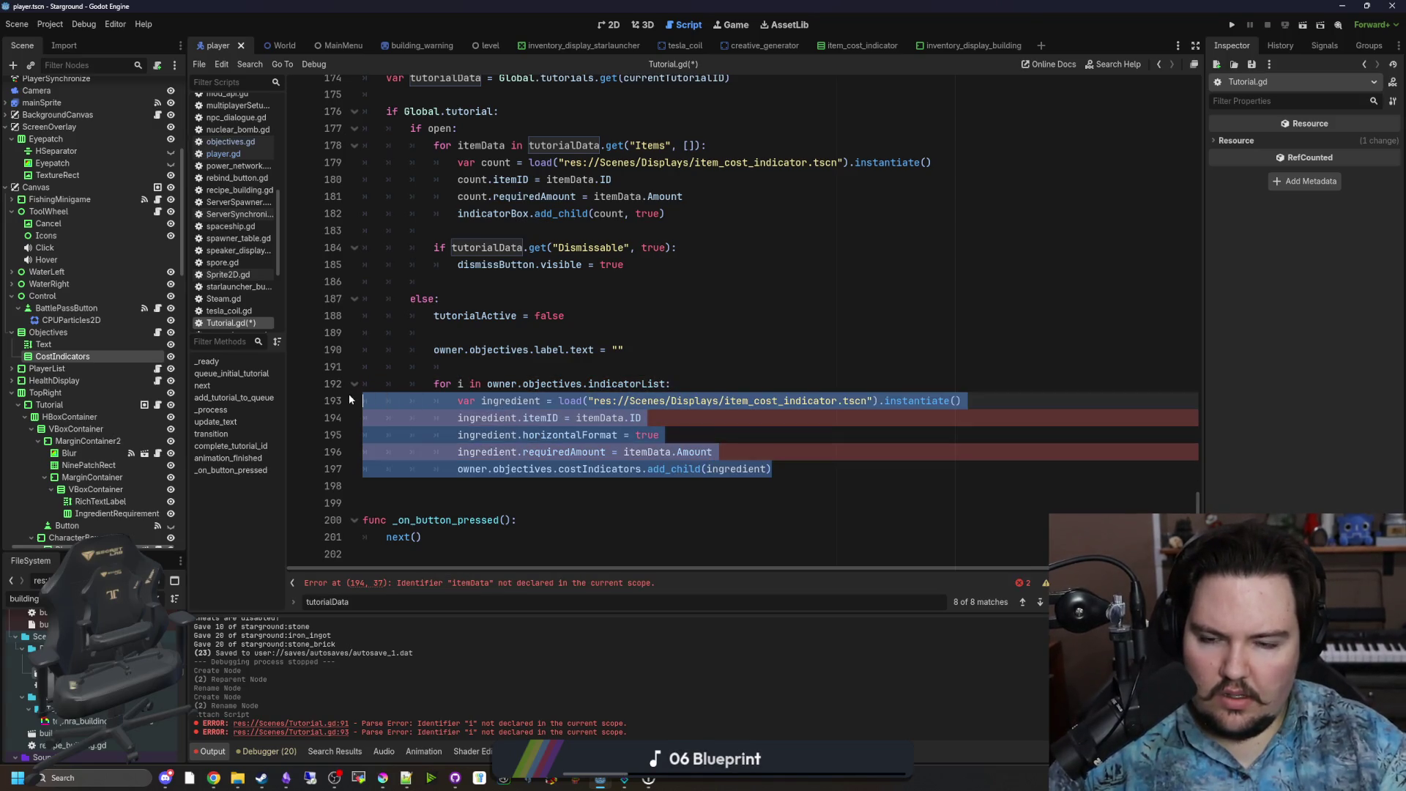
pyautogui.press('BackSpace')
pyautogui.press('BackSpace')
pyautogui.press('BackSpace')
pyautogui.press('BackSpace')
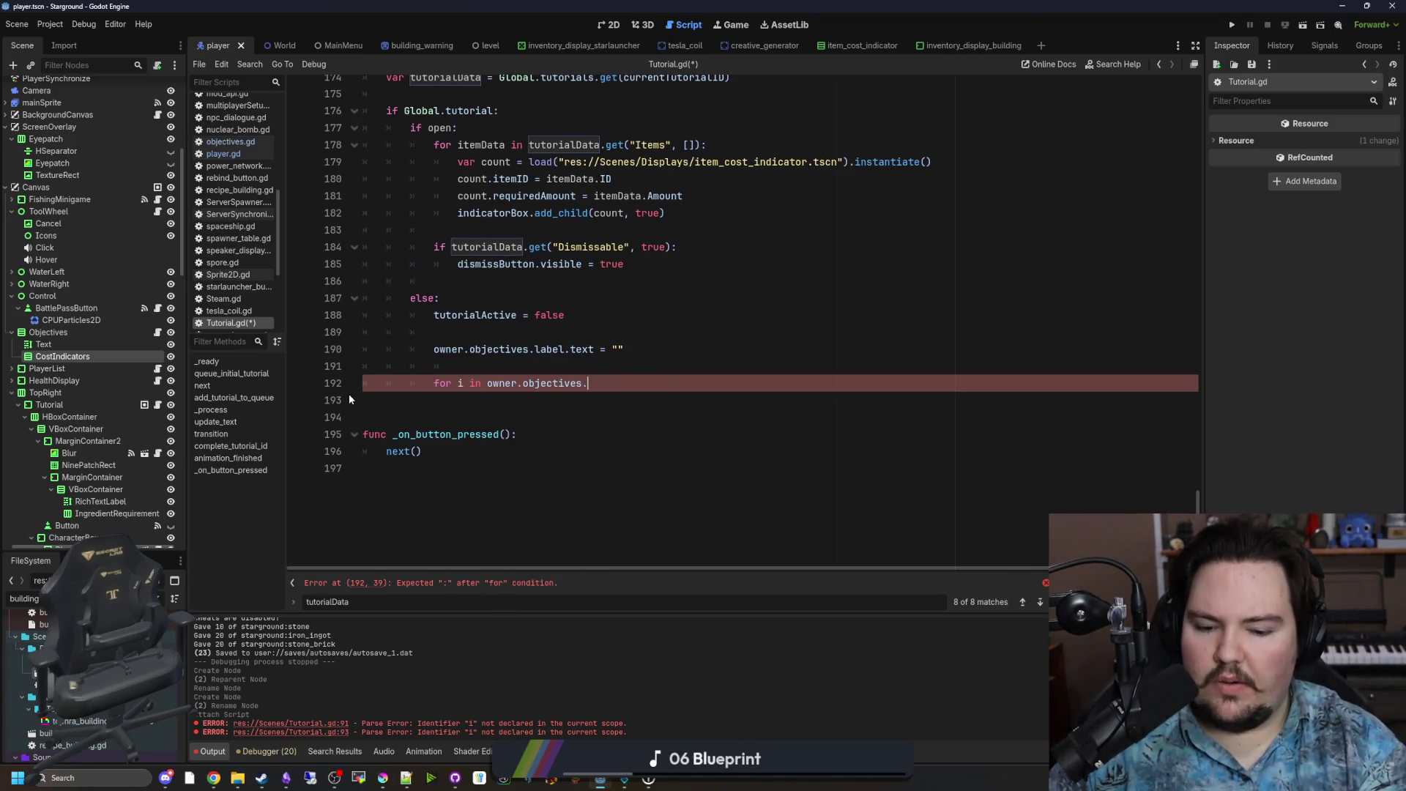
pyautogui.write('costIndicators:')
pyautogui.press('Return')
pyautogui.write('i.queue_f')
pyautogui.press('Return')
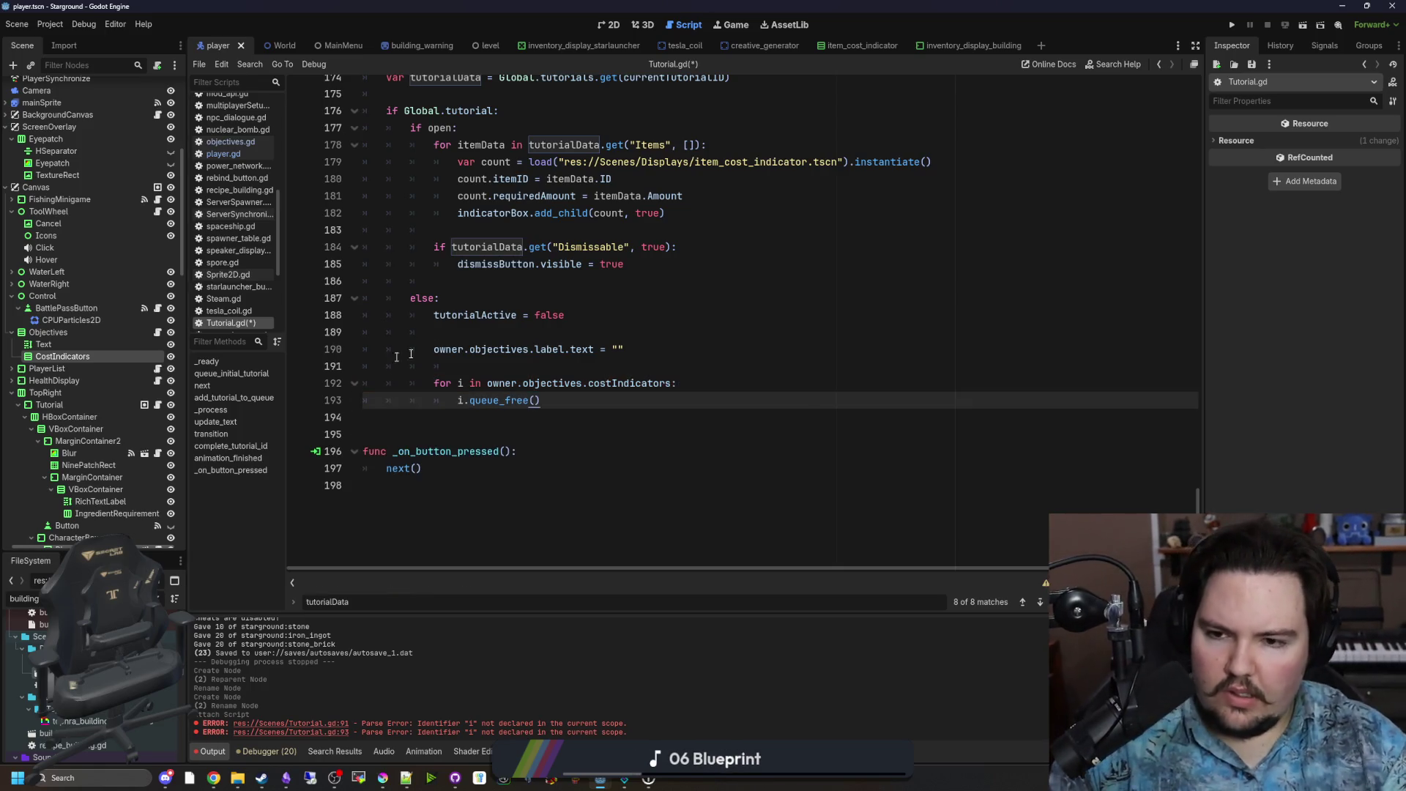
# Save Tutorial.gd with Ctrl+S and launch the game with Play.
pyautogui.click(489, 383)
pyautogui.hotkey('ctrl', 's')
pyautogui.click(1232, 24)
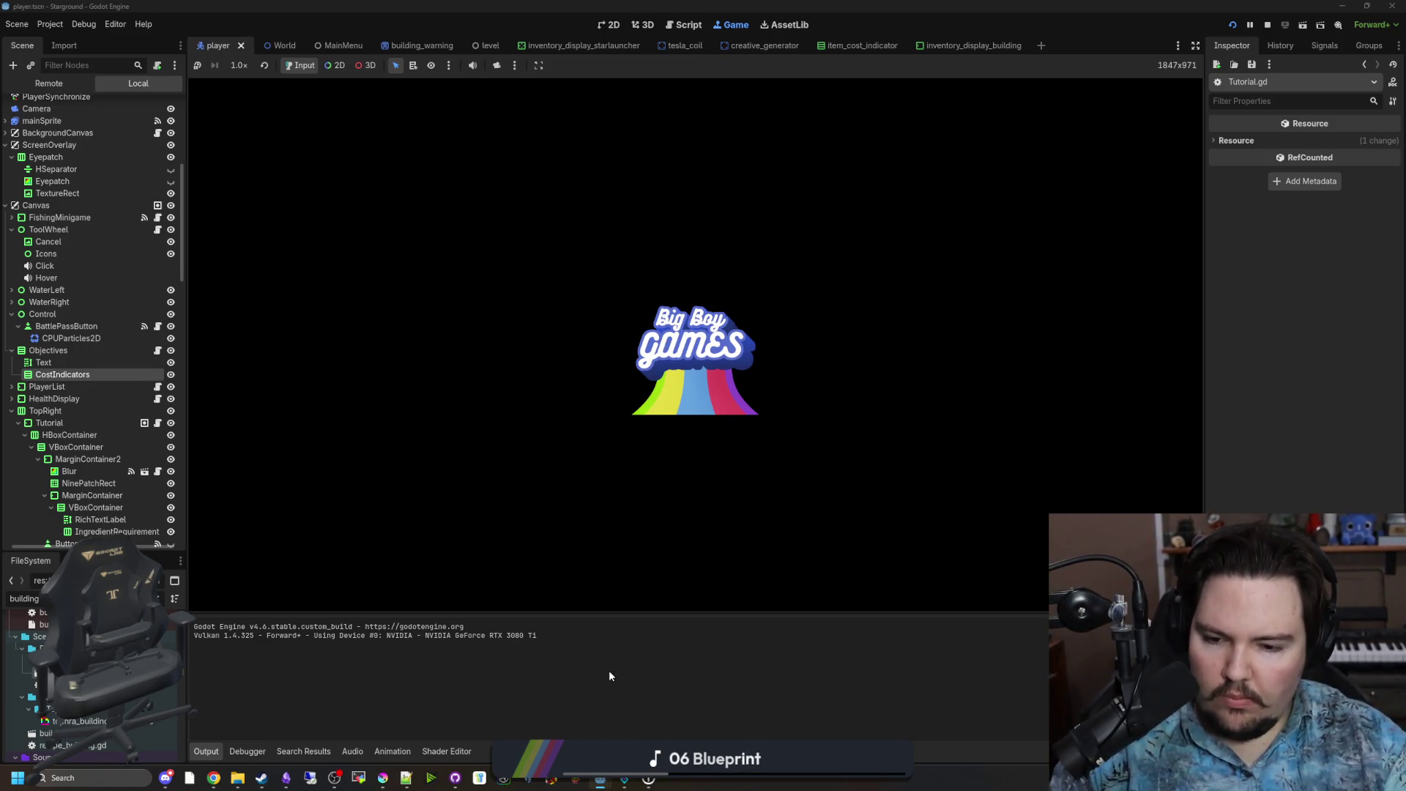
# Start a new singleplayer world from the game menu, confirming World Setup with Start.
pyautogui.moveTo(624, 782)
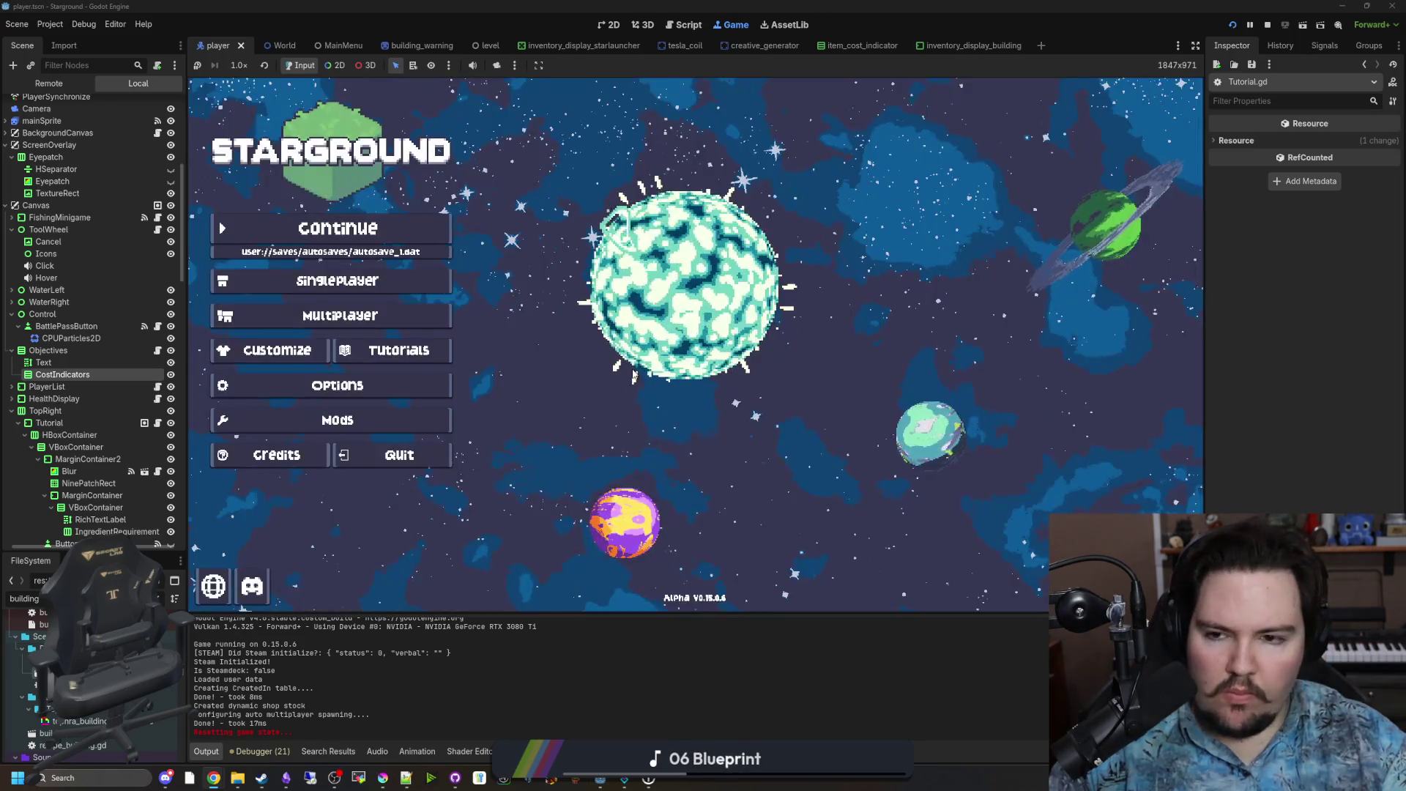
pyautogui.click(333, 385)
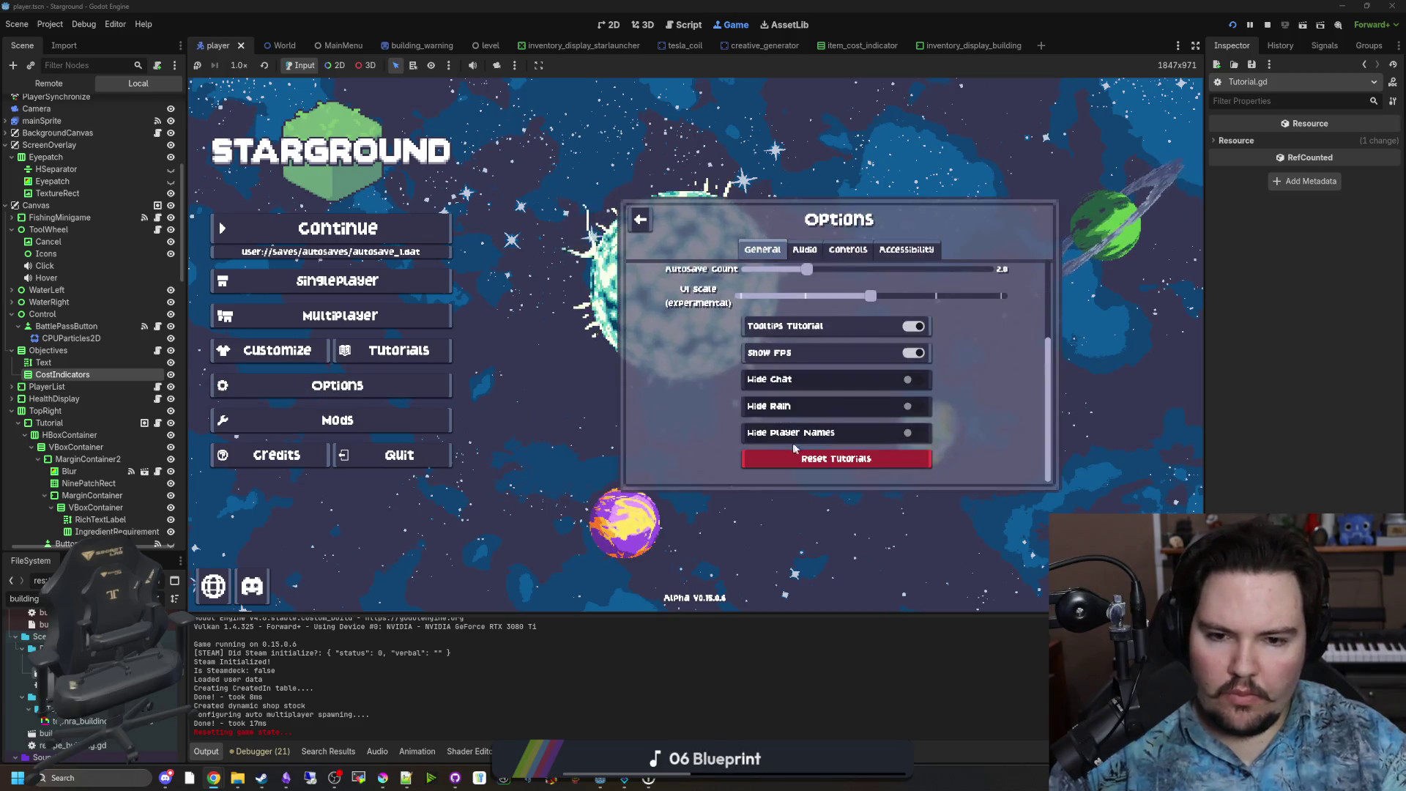
pyautogui.click(388, 280)
pyautogui.click(839, 341)
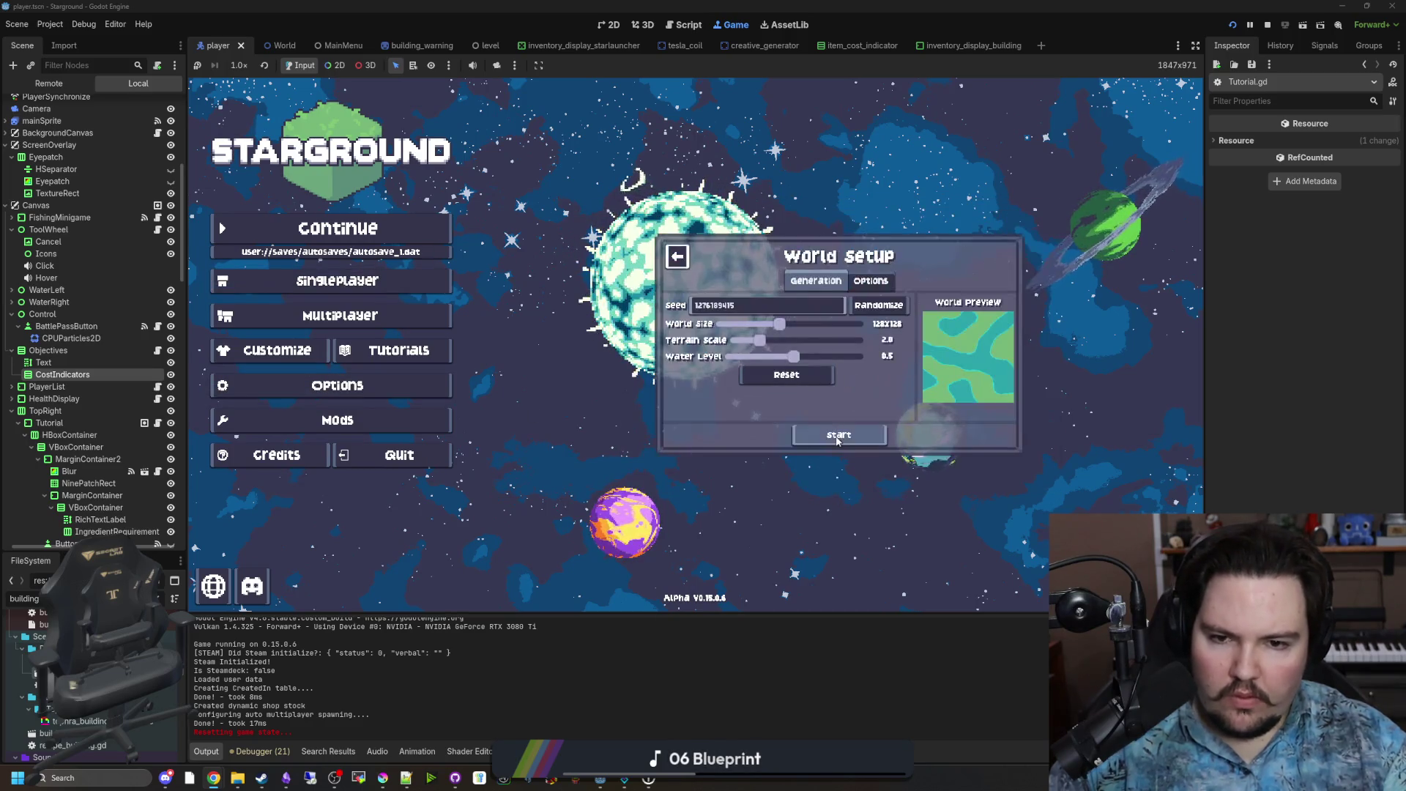
pyautogui.click(839, 435)
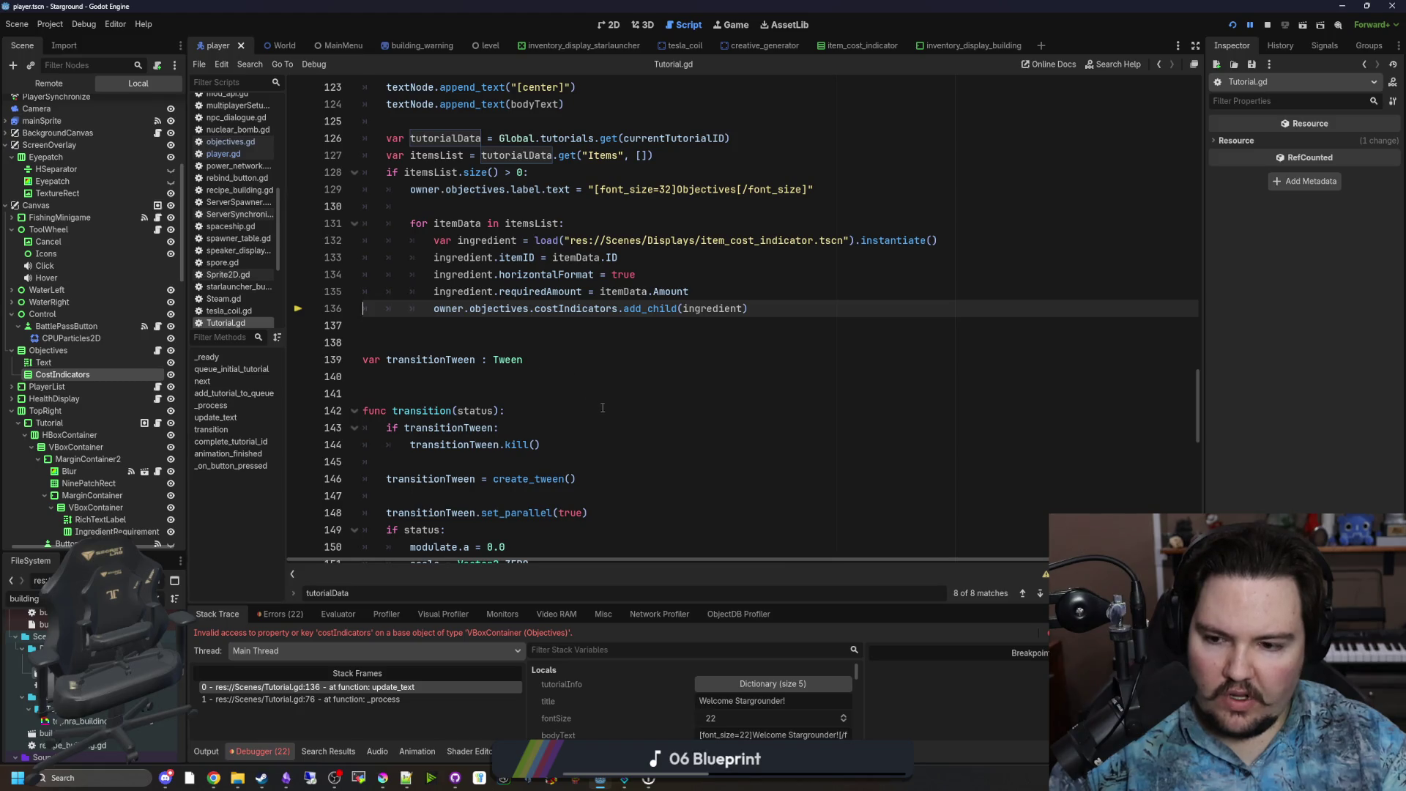
# Copy indicatorList from objectives.gd and replace costIndicators with it on line 136 of Tutorial.gd.
pyautogui.scroll(2, 602, 407)
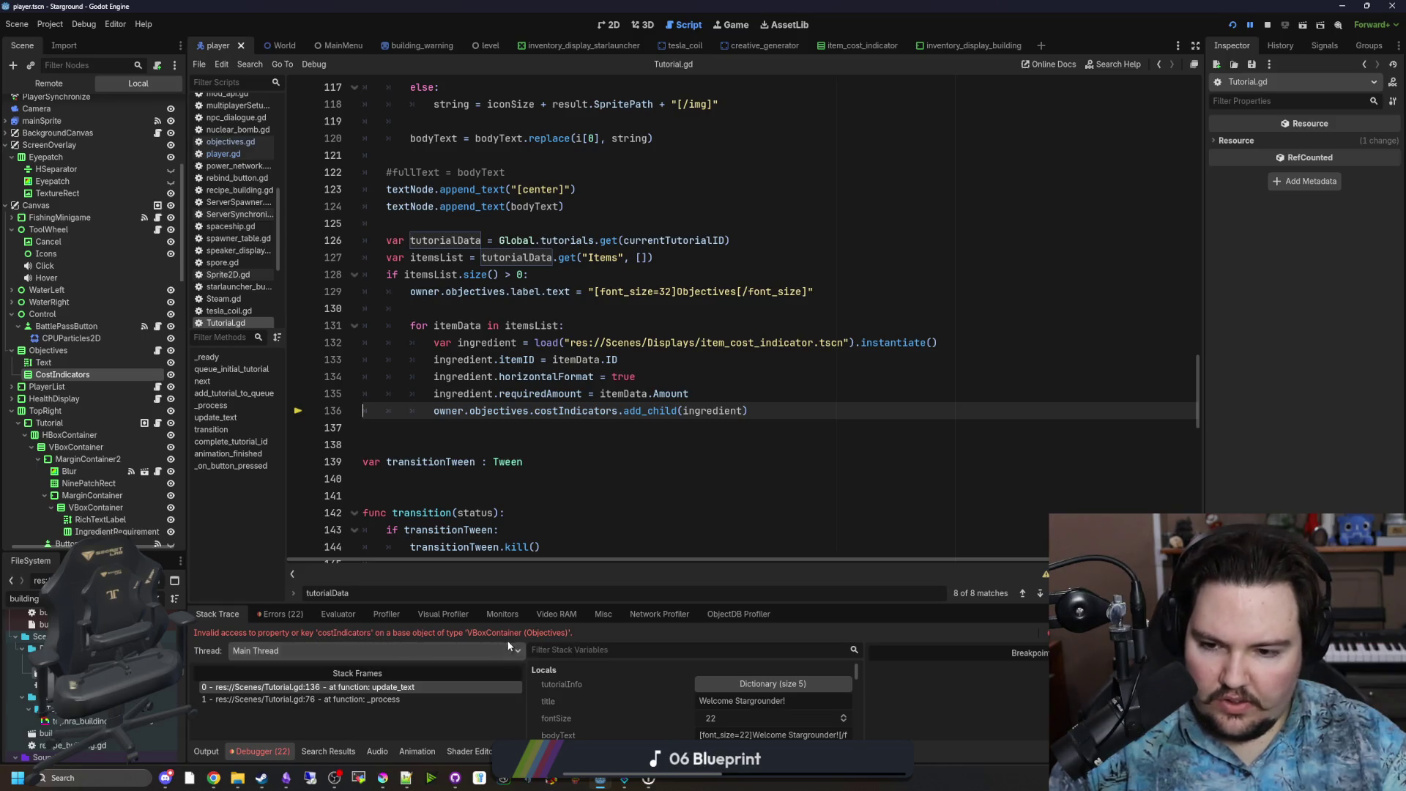
pyautogui.press('Down')
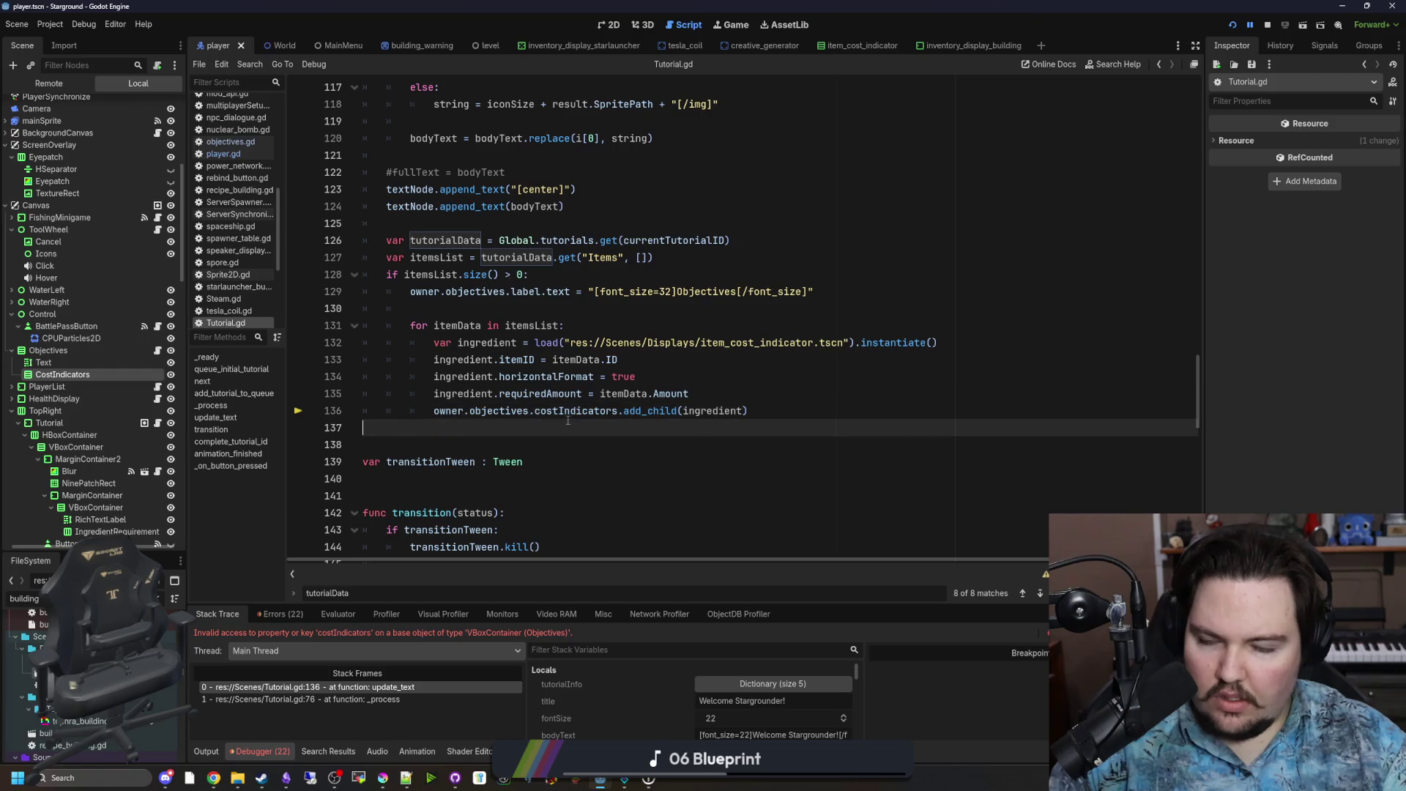
pyautogui.click(157, 350)
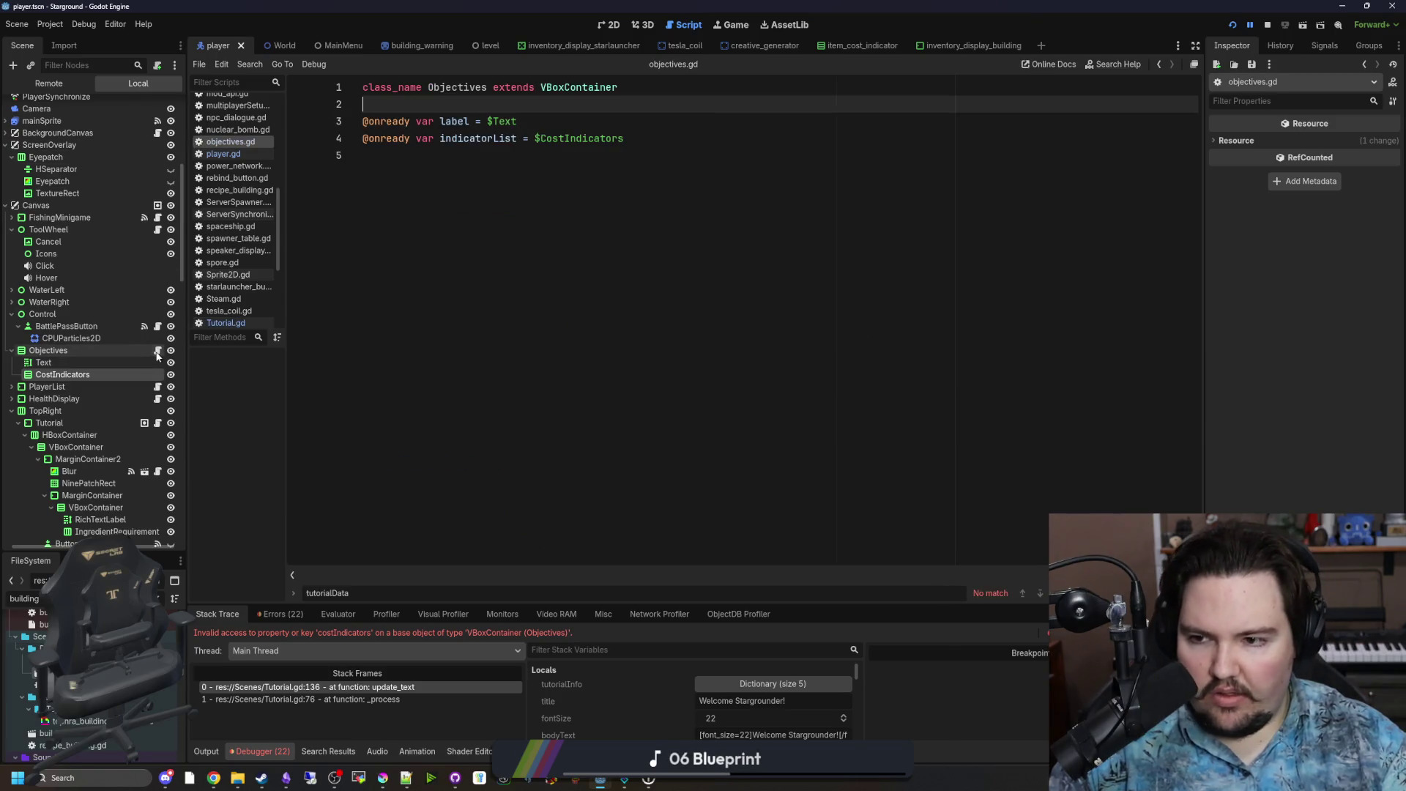
pyautogui.doubleClick(479, 138)
pyautogui.hotkey('ctrl', 'c')
pyautogui.hotkey('alt', 'Left')
pyautogui.doubleClick(576, 411)
pyautogui.hotkey('ctrl', 'v')
# Replace costIndicators with indicatorList in the clearing loop on line 192.
pyautogui.hotkey('ctrl', 'f')
pyautogui.write('costIn')
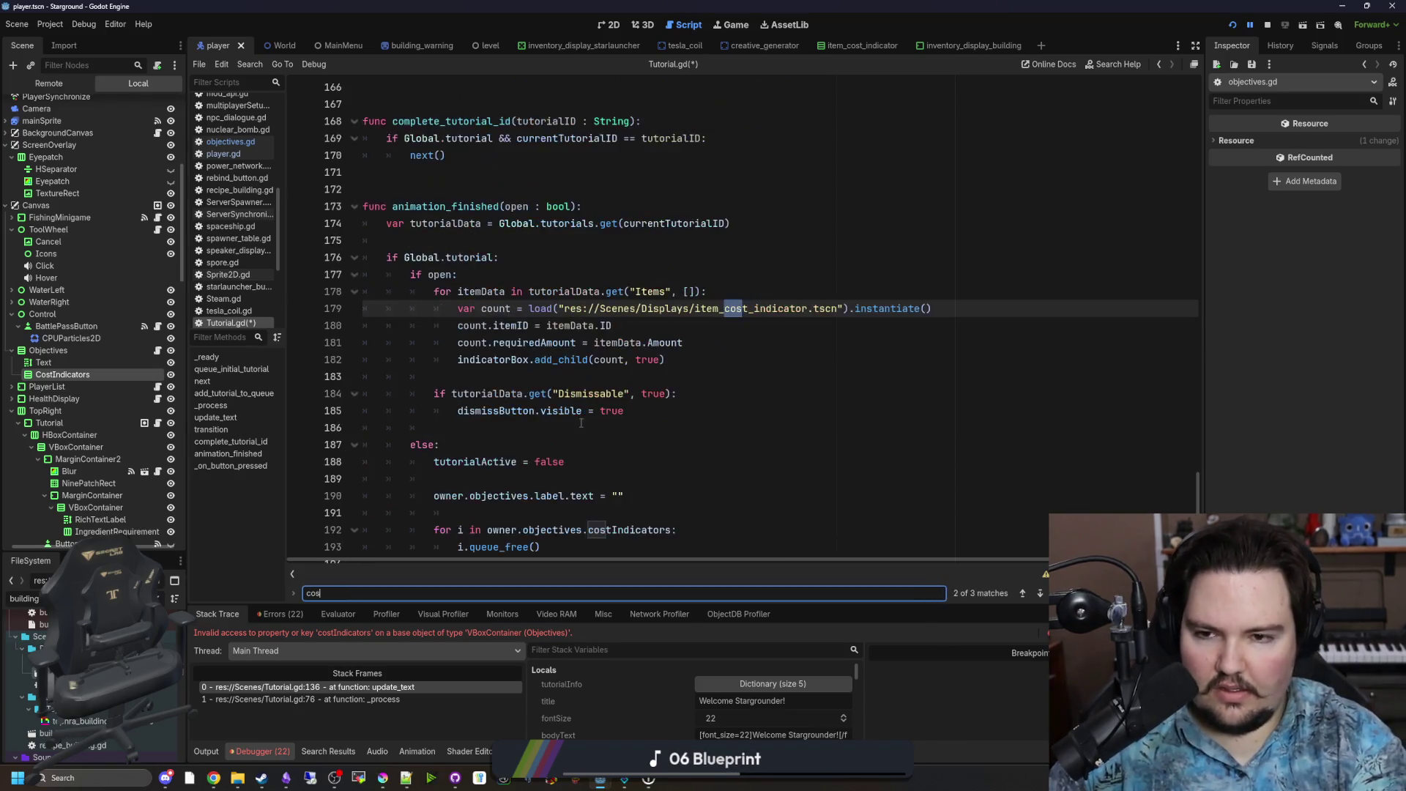
pyautogui.write('d')
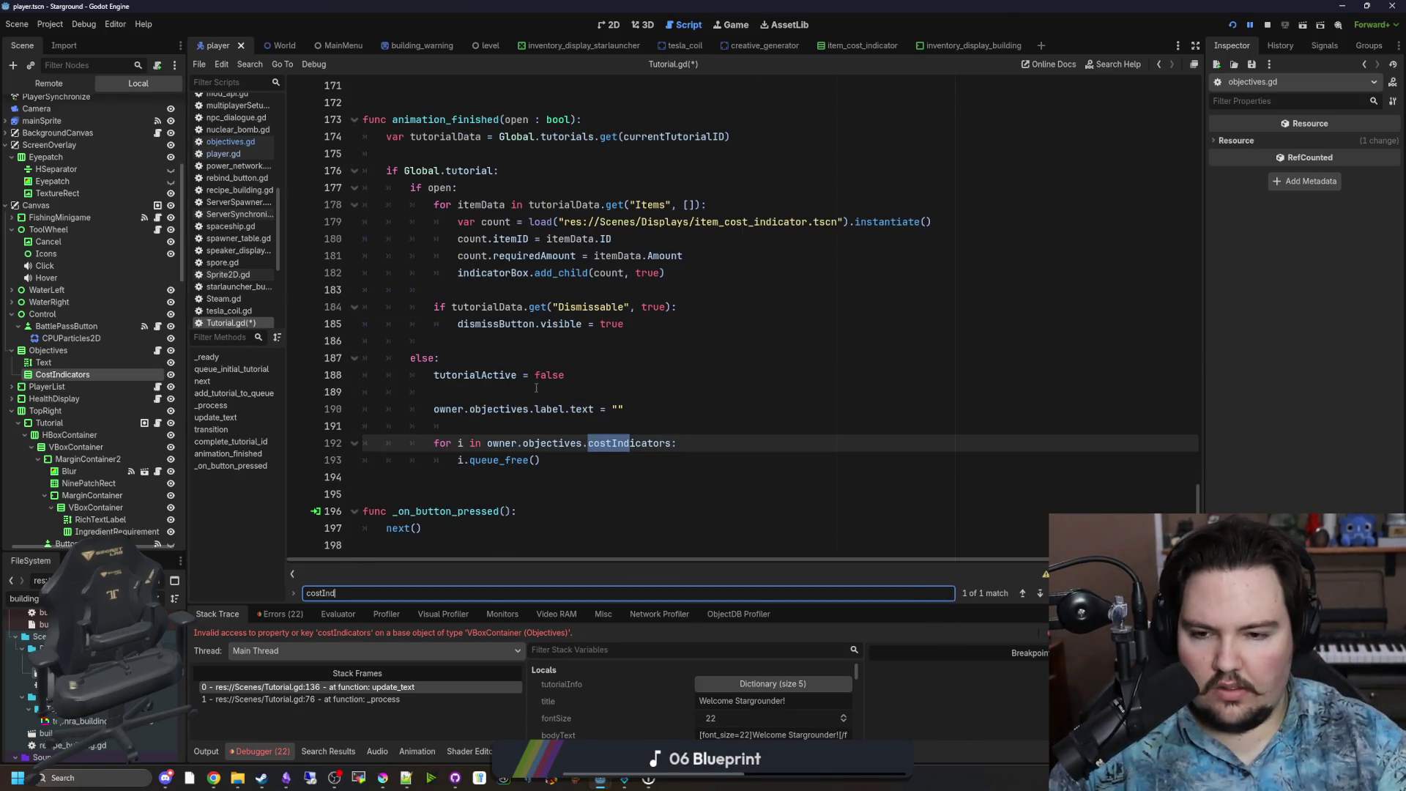
pyautogui.doubleClick(630, 443)
pyautogui.hotkey('ctrl', 'v')
pyautogui.click(644, 424)
# Save the script, stop the running game and relaunch it.
pyautogui.hotkey('ctrl', 's')
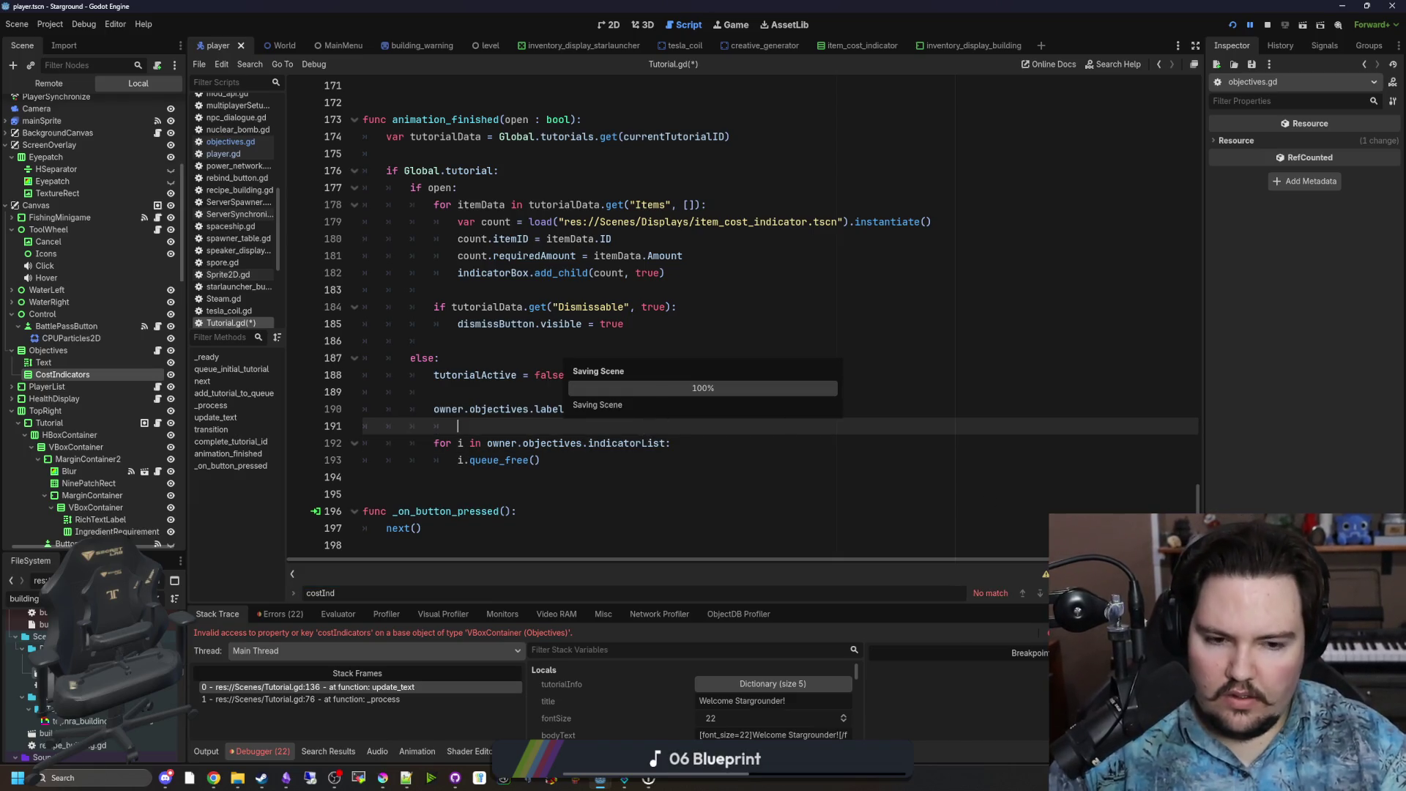
pyautogui.click(1268, 25)
pyautogui.click(1236, 25)
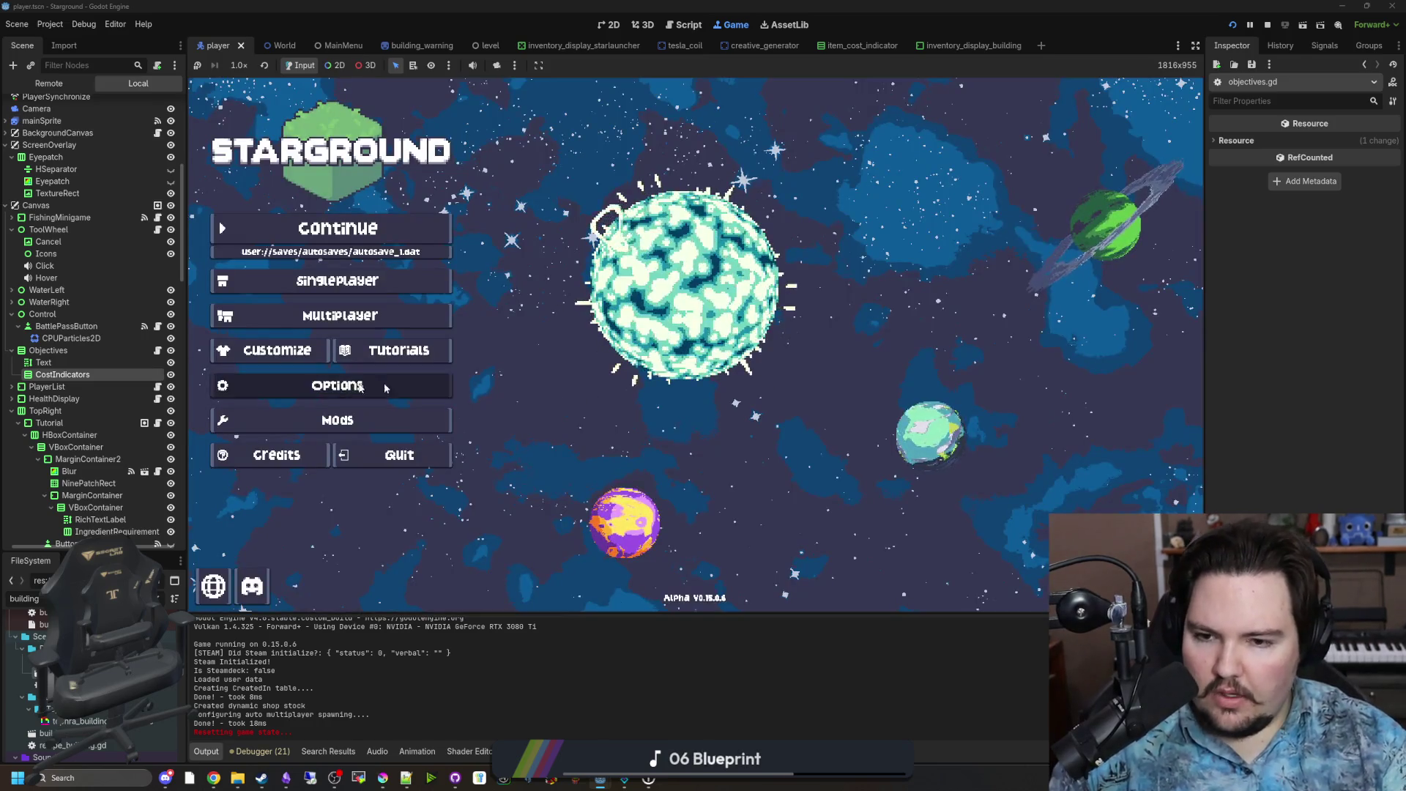
# Start a new singleplayer world and walk the player up-left to view the HUD.
pyautogui.click(347, 387)
pyautogui.scroll(-5, 735, 412)
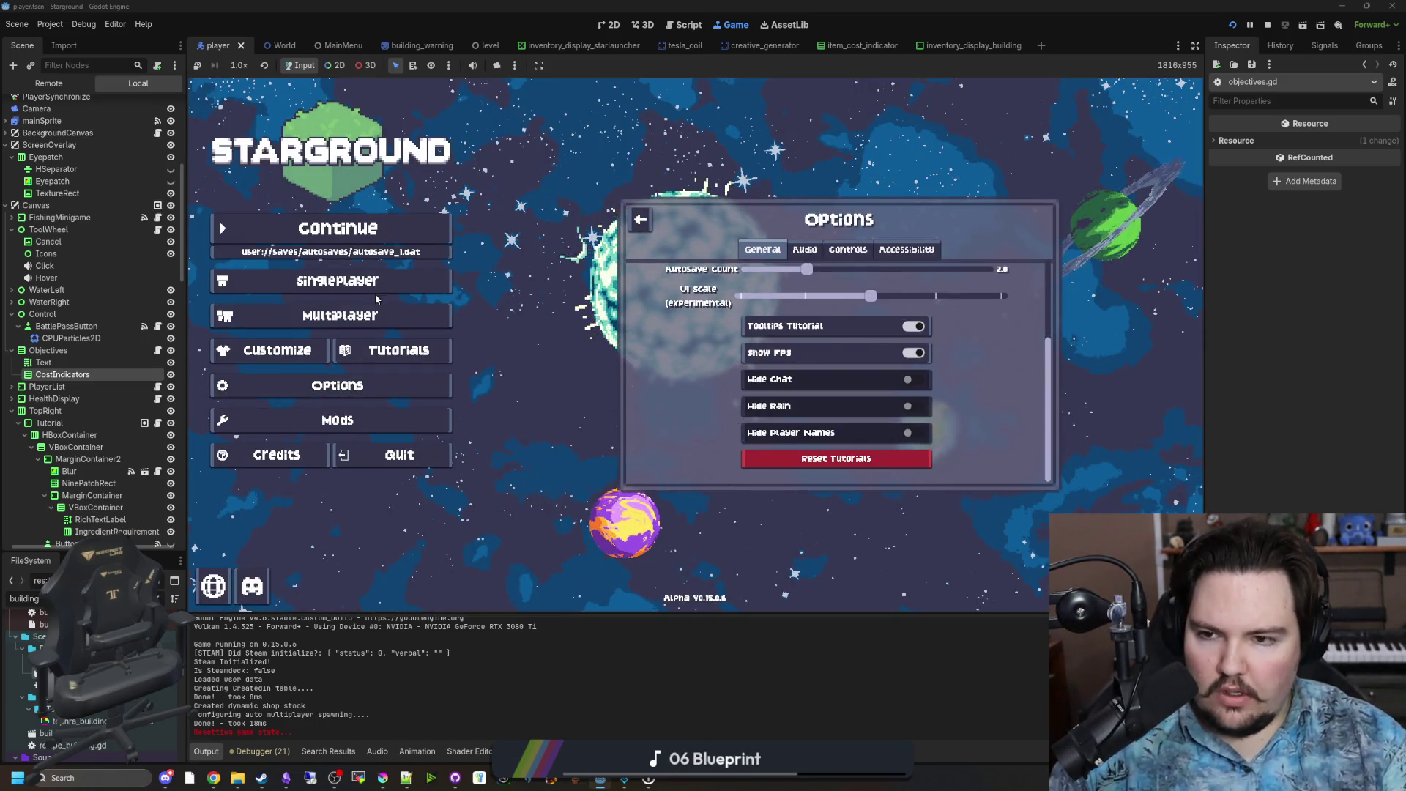
pyautogui.click(378, 302)
pyautogui.click(822, 362)
pyautogui.click(821, 437)
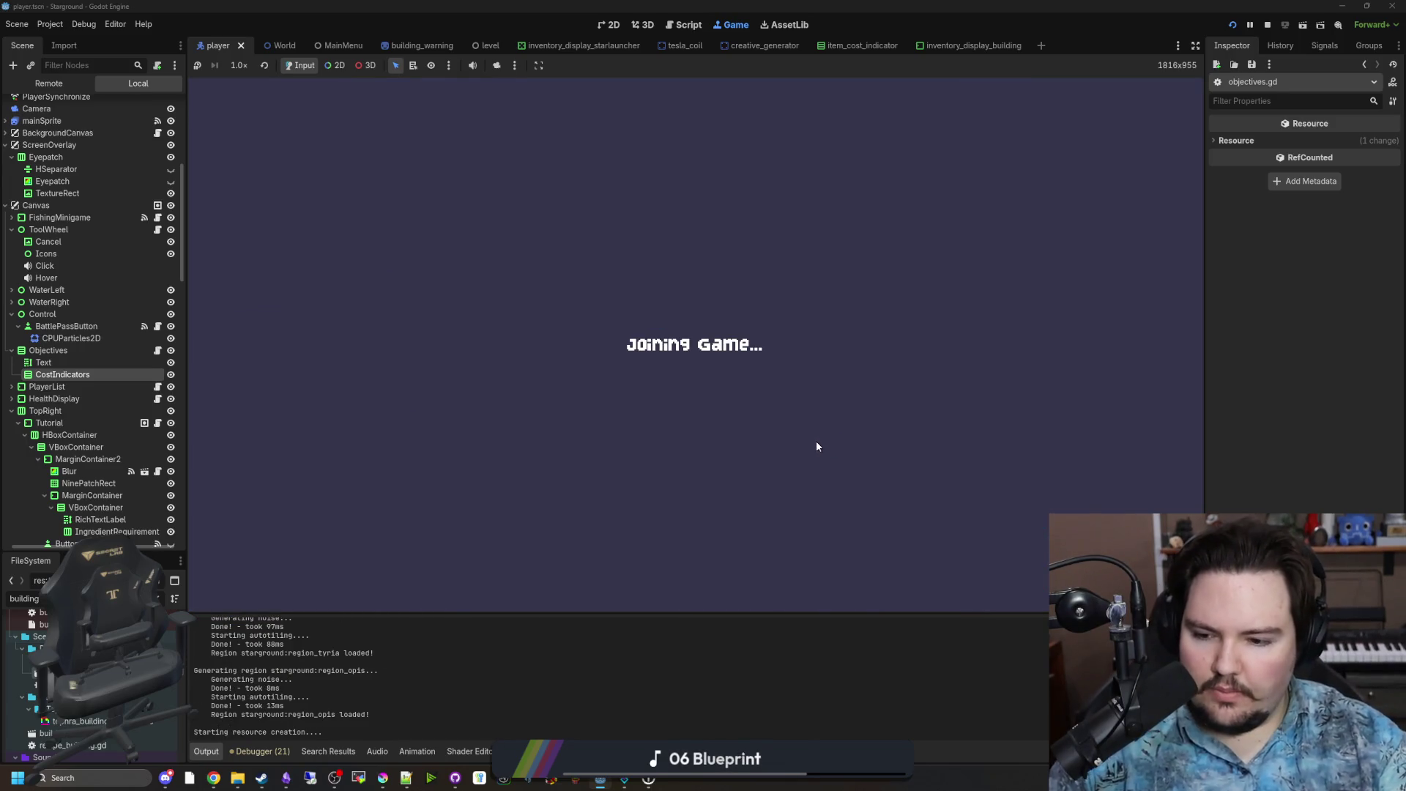
pyautogui.press('w')
pyautogui.press('a')
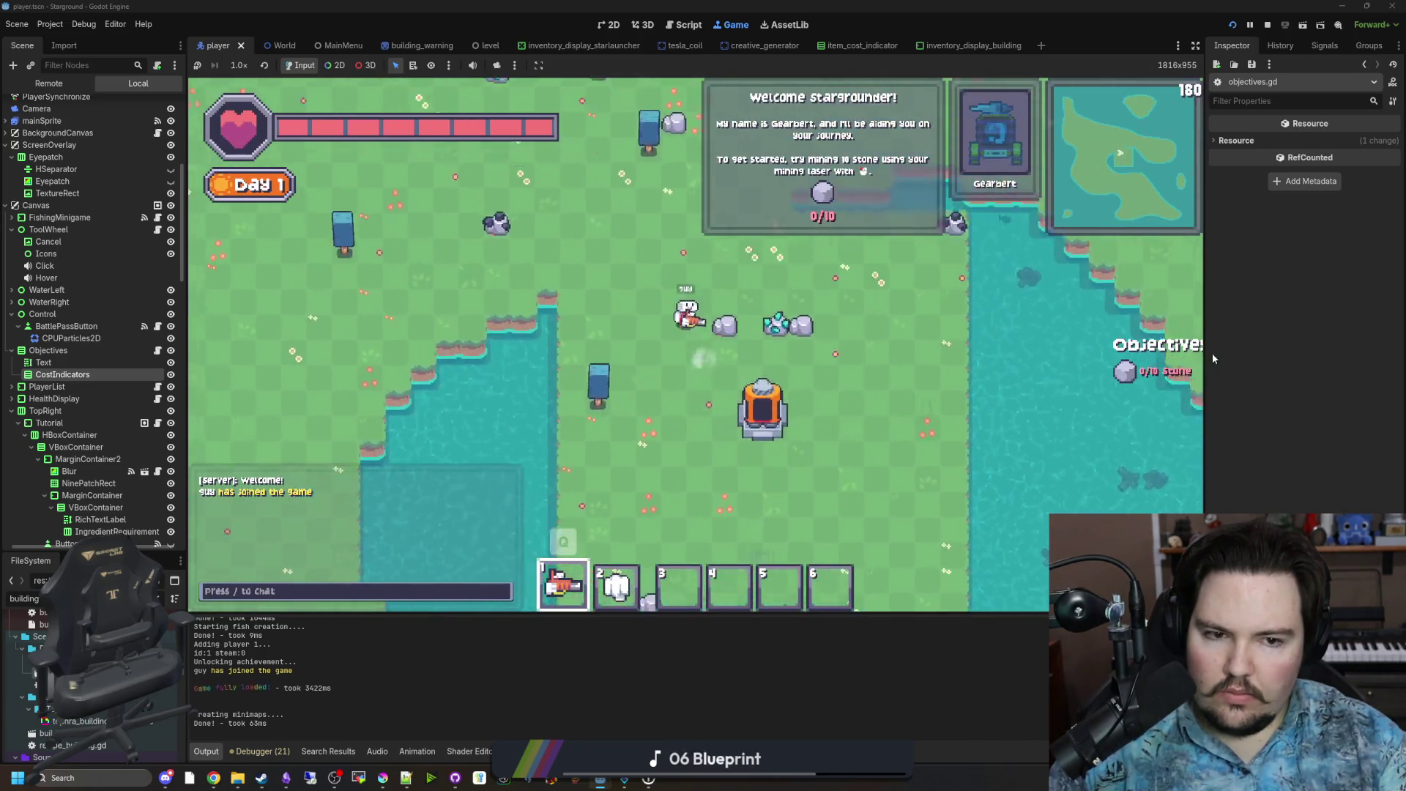
pyautogui.press('w')
pyautogui.press('a')
# Give the Objectives panel size 0, 0 and the Center Left anchor preset, then save.
pyautogui.click(80, 350)
pyautogui.scroll(-6, 741, 172)
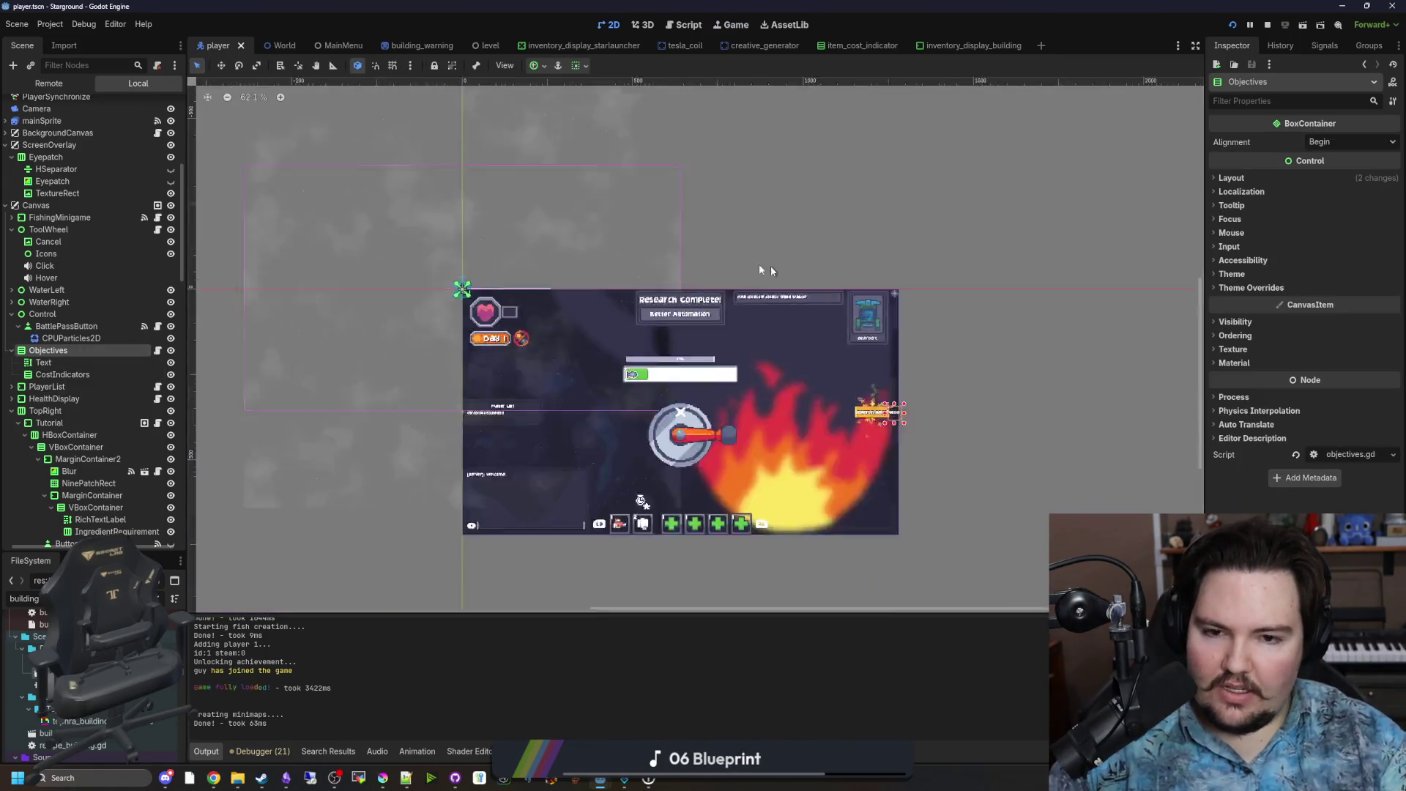
pyautogui.scroll(5, 731, 302)
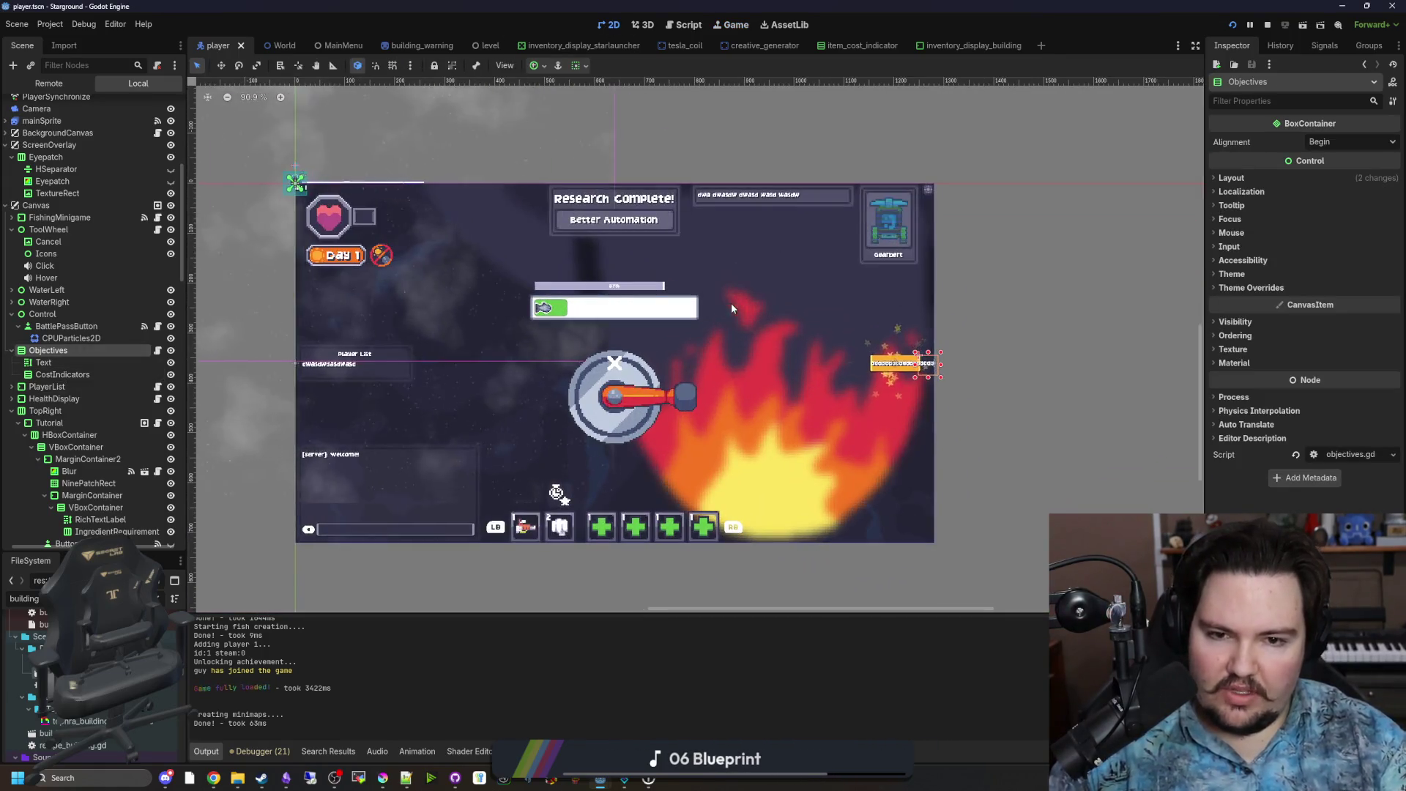
pyautogui.click(1261, 175)
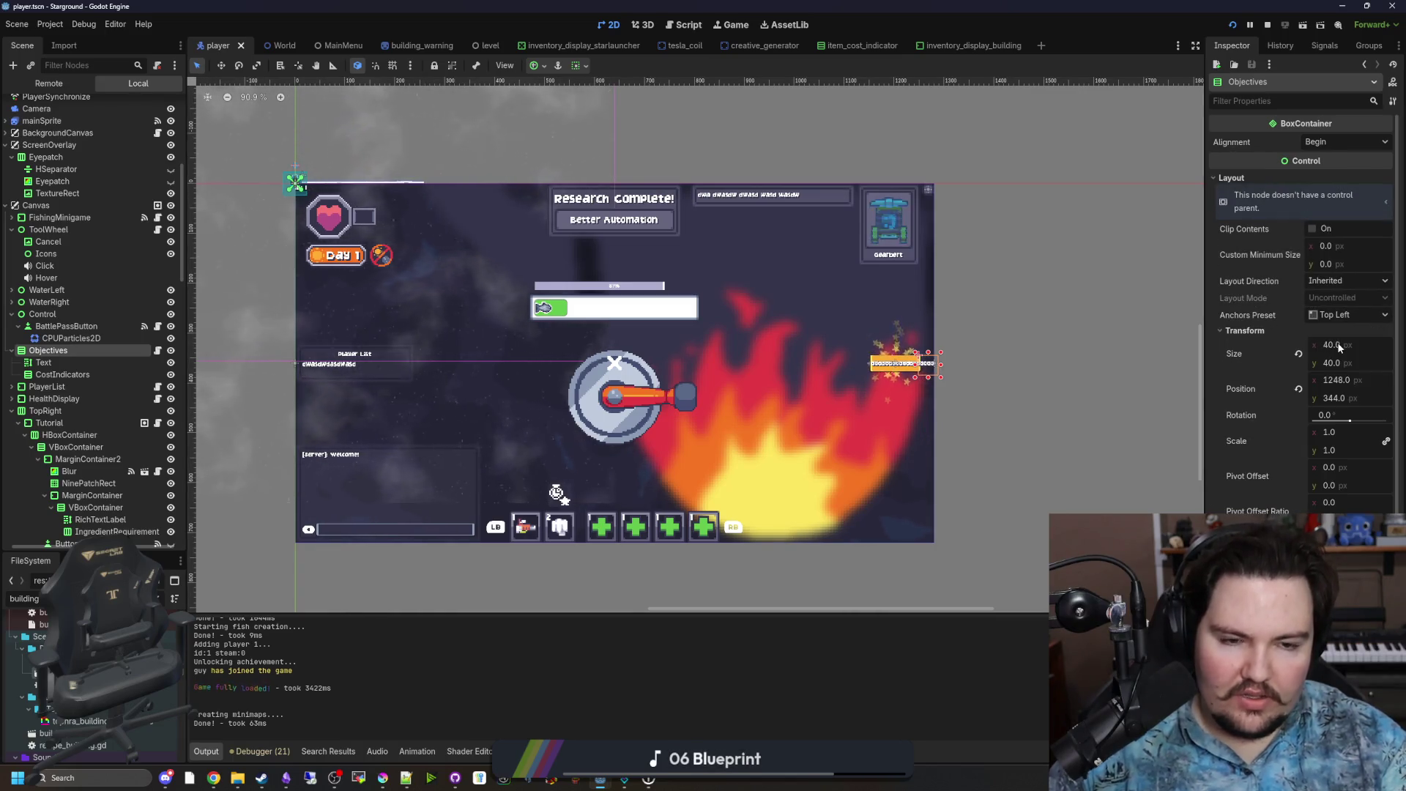
pyautogui.click(1346, 345)
pyautogui.write('0')
pyautogui.click(1346, 363)
pyautogui.write('0')
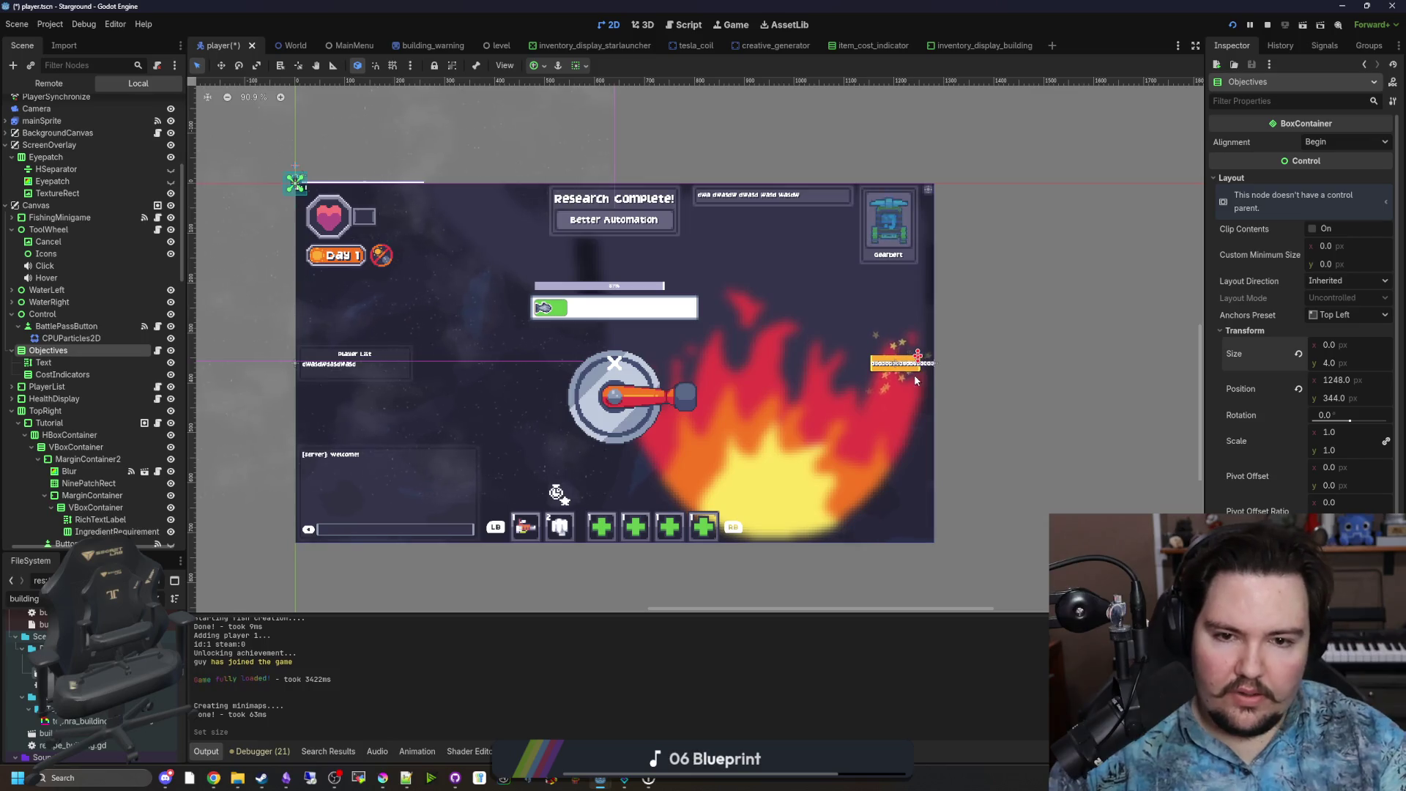
pyautogui.click(1347, 314)
pyautogui.click(1340, 410)
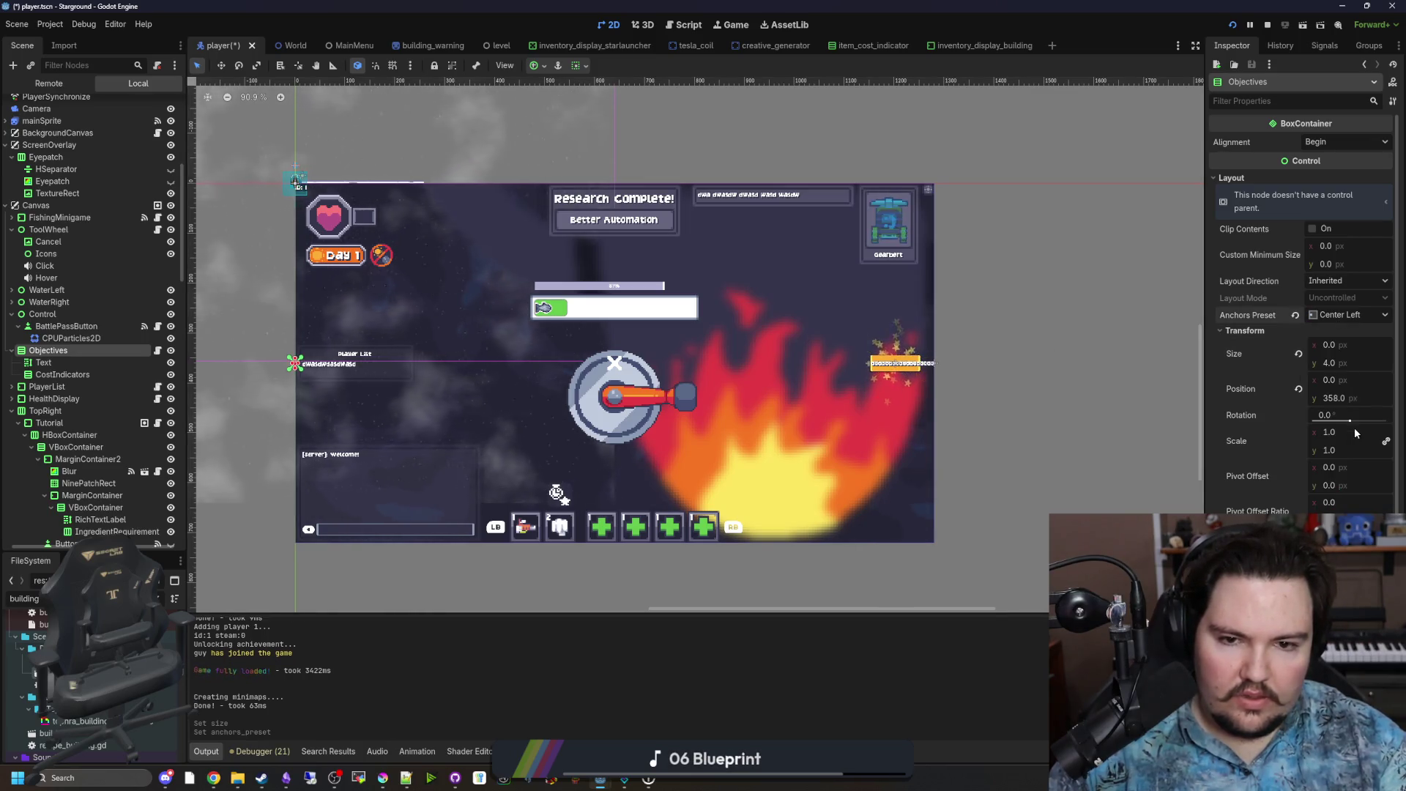
pyautogui.hotkey('ctrl', 's')
pyautogui.click(736, 24)
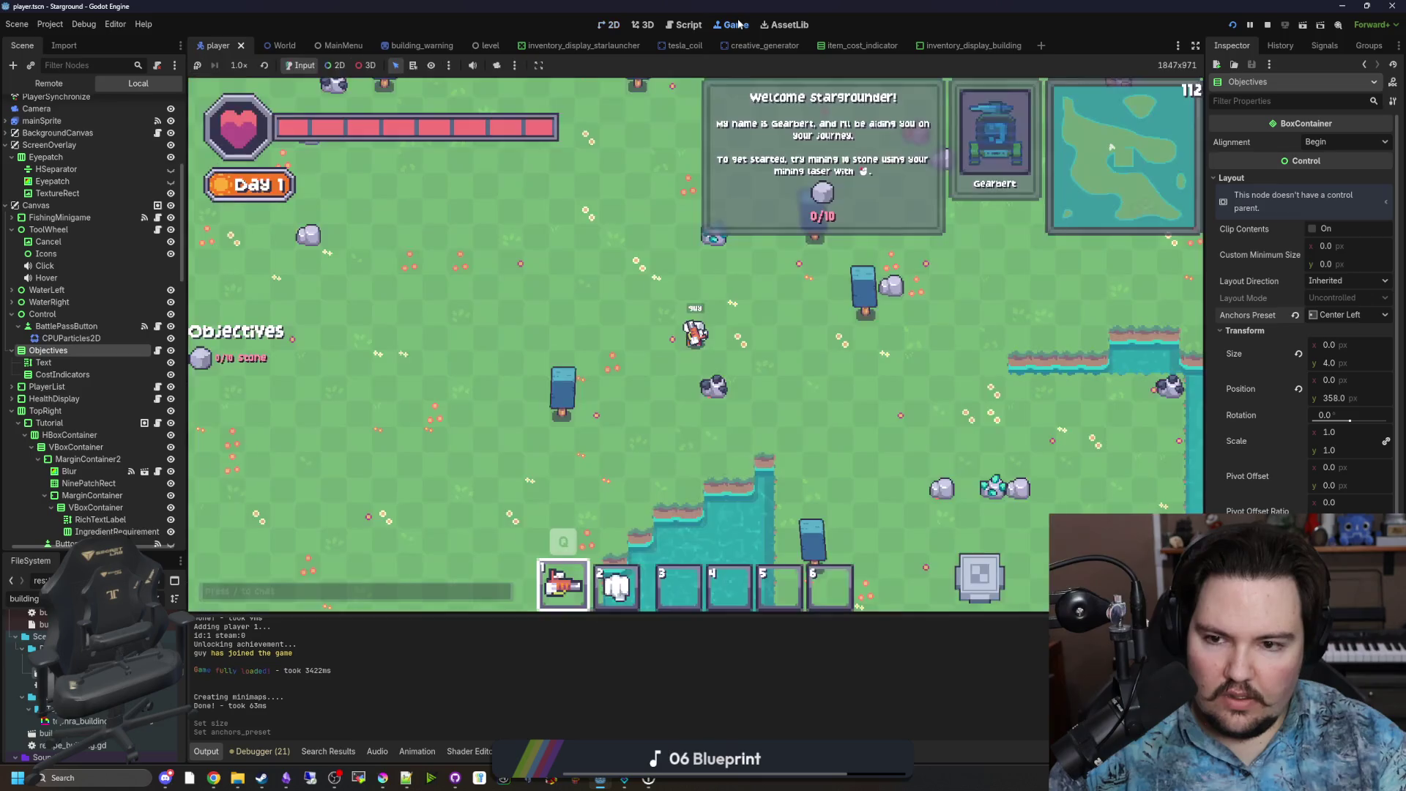
# Walk the player around with WASD to check the centre-left objectives, then stop the game.
pyautogui.press('a')
pyautogui.press('w')
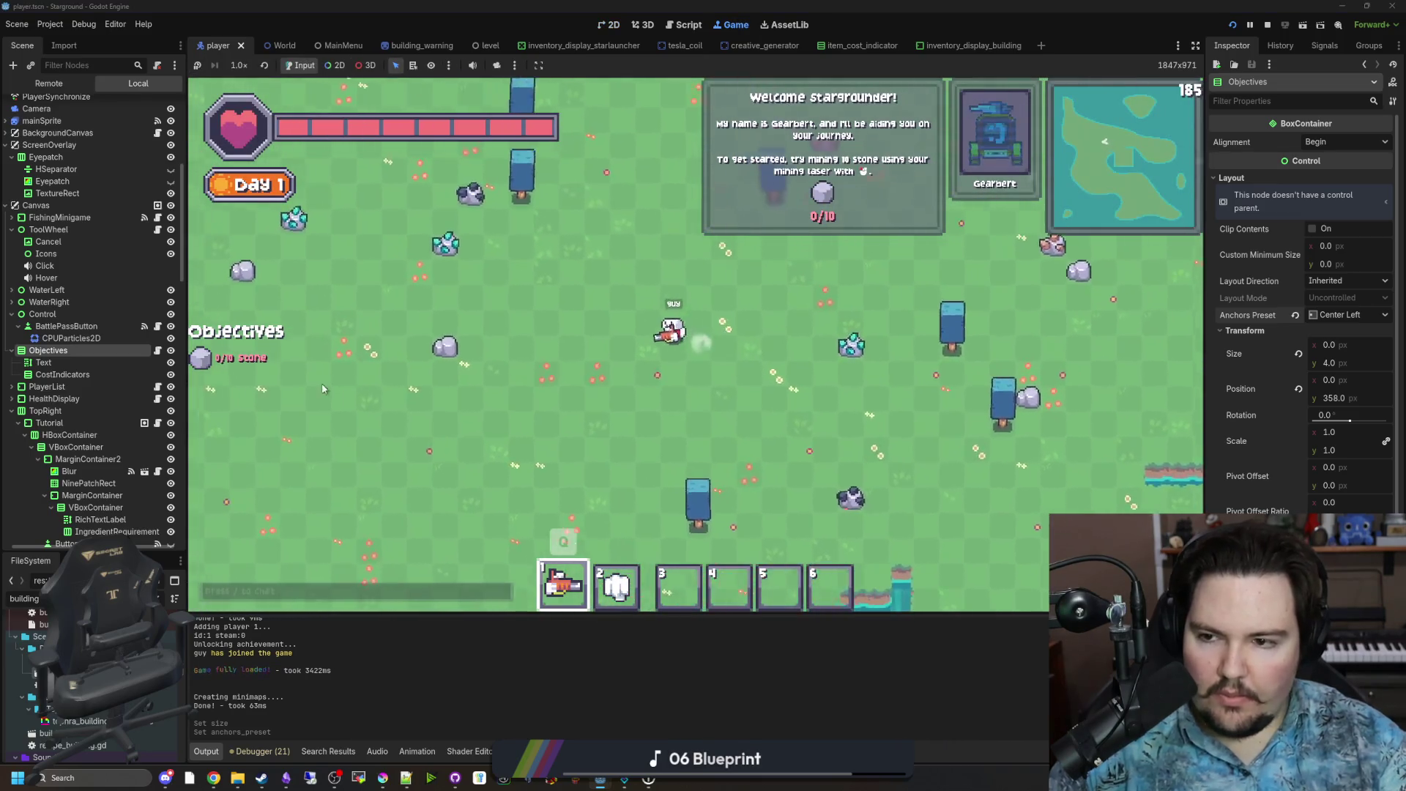
pyautogui.press('w')
pyautogui.press('a')
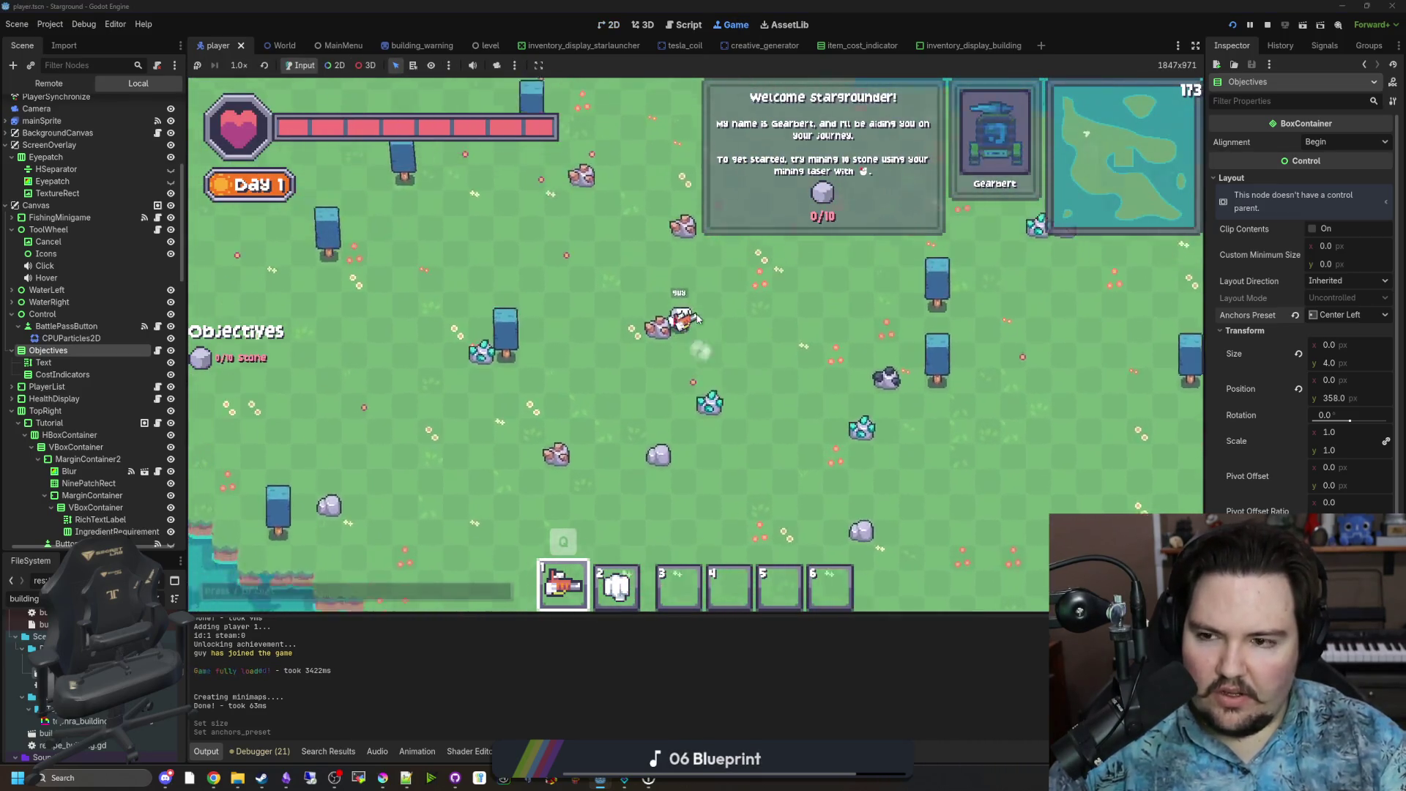
pyautogui.press('s')
pyautogui.press('d')
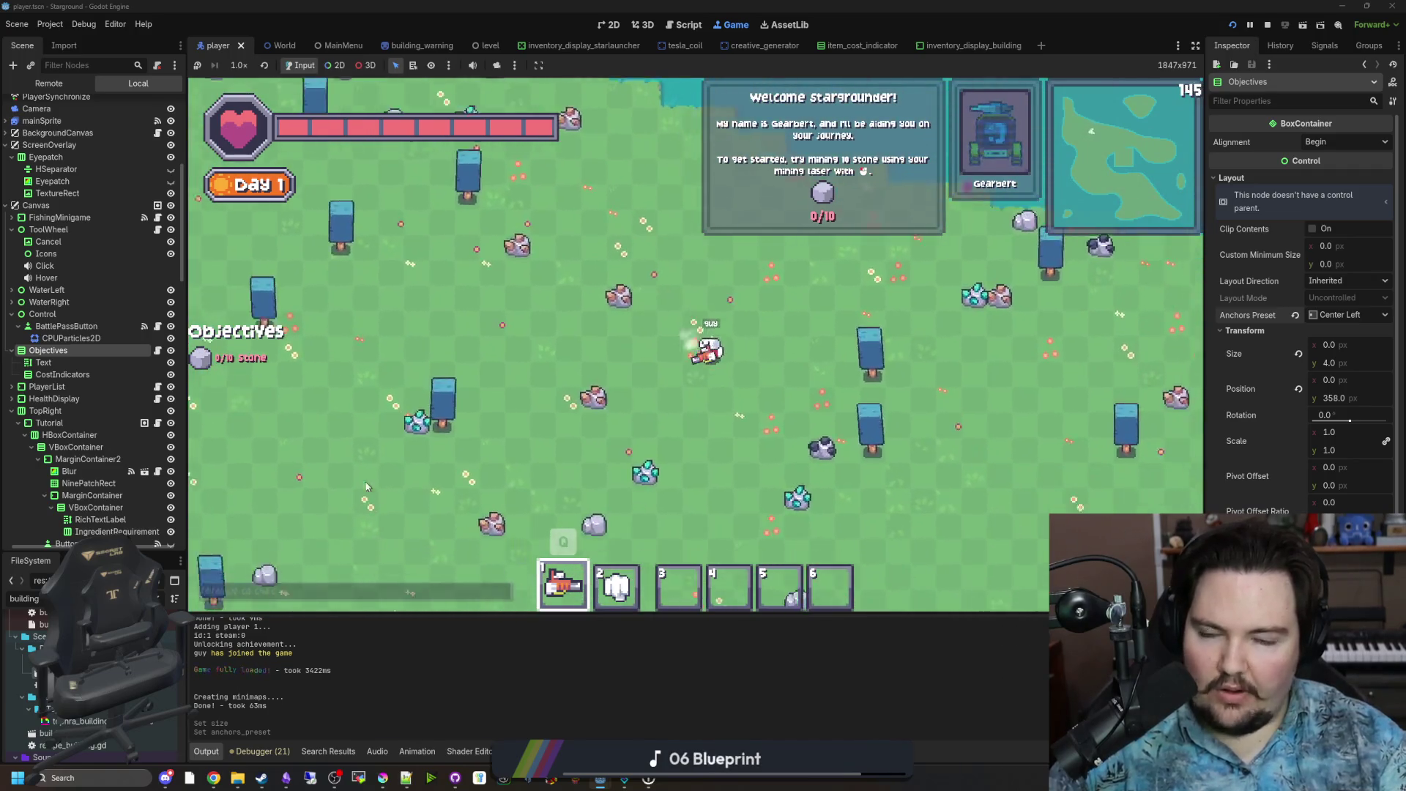
pyautogui.press('s')
pyautogui.press('d')
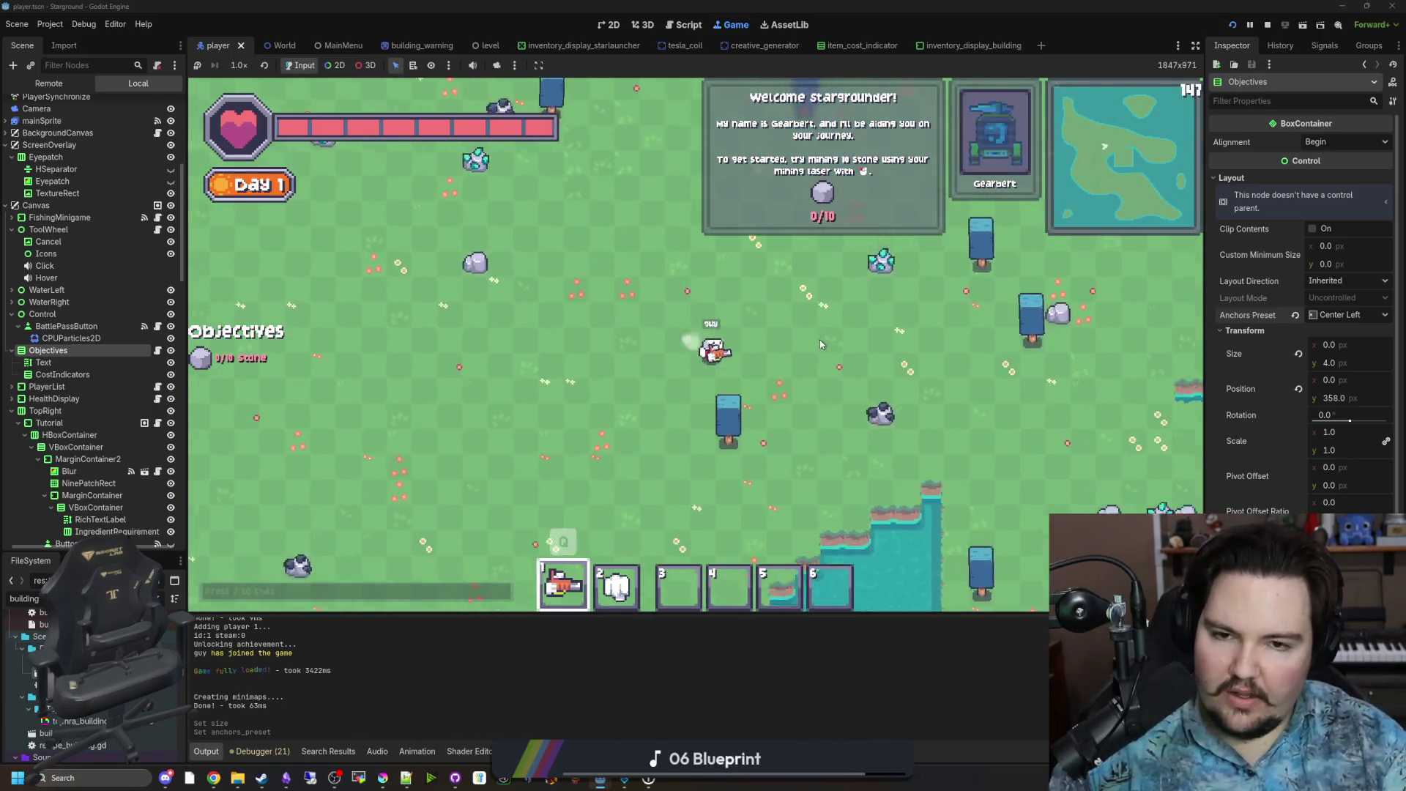
pyautogui.press('w')
pyautogui.press('a')
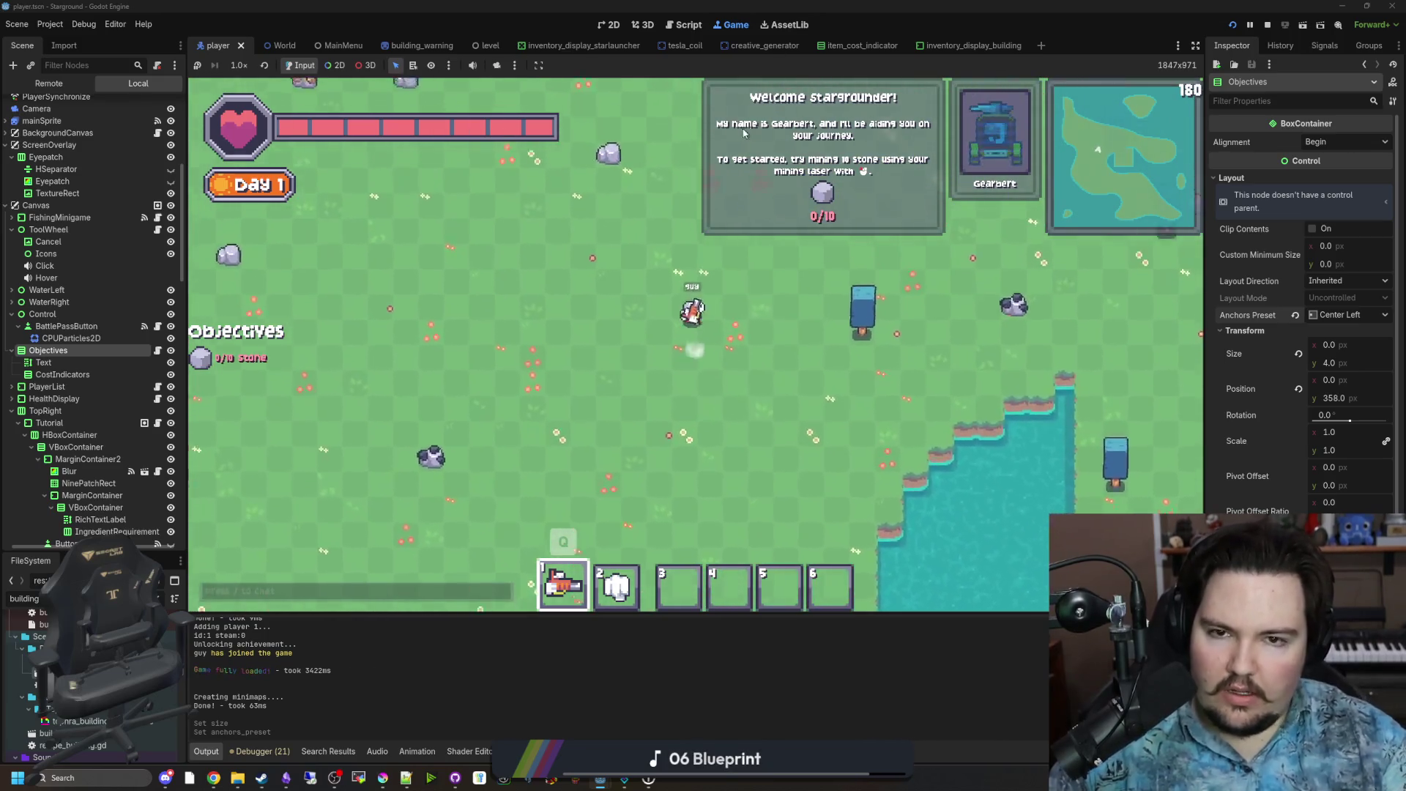
pyautogui.press('Tab')
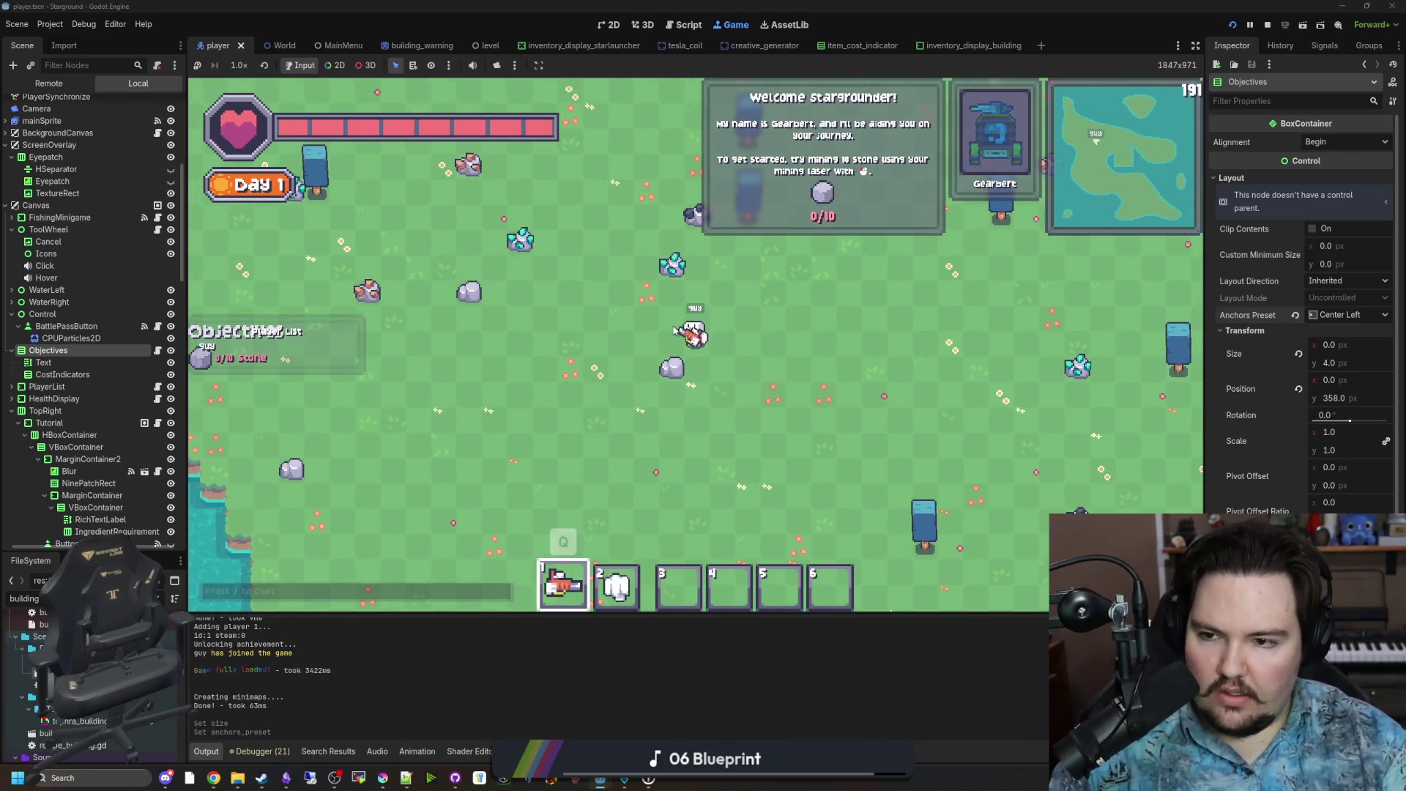
pyautogui.press('d')
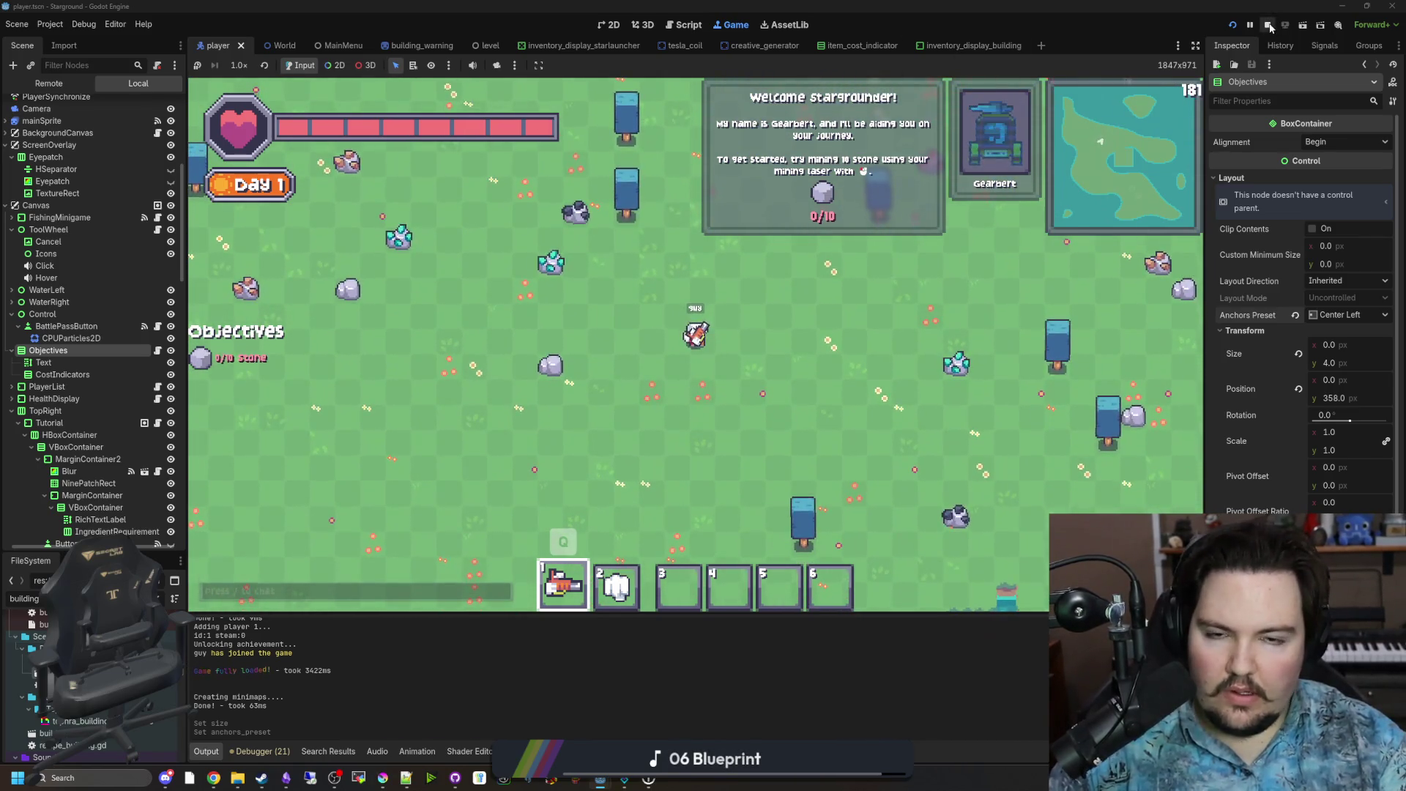
pyautogui.click(1268, 24)
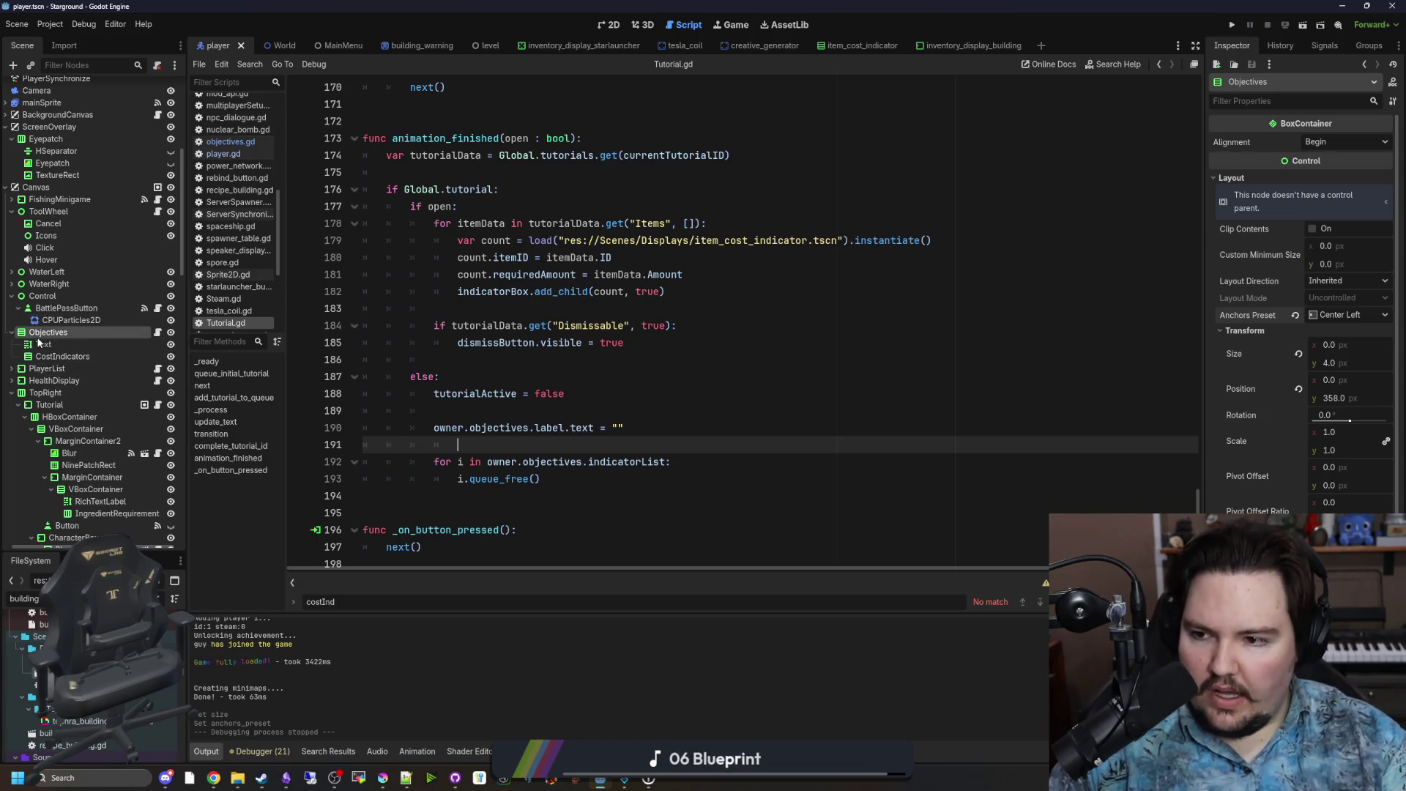
# Add a MarginContainer child to Canvas and move it just above Objectives.
pyautogui.rightClick(33, 187)
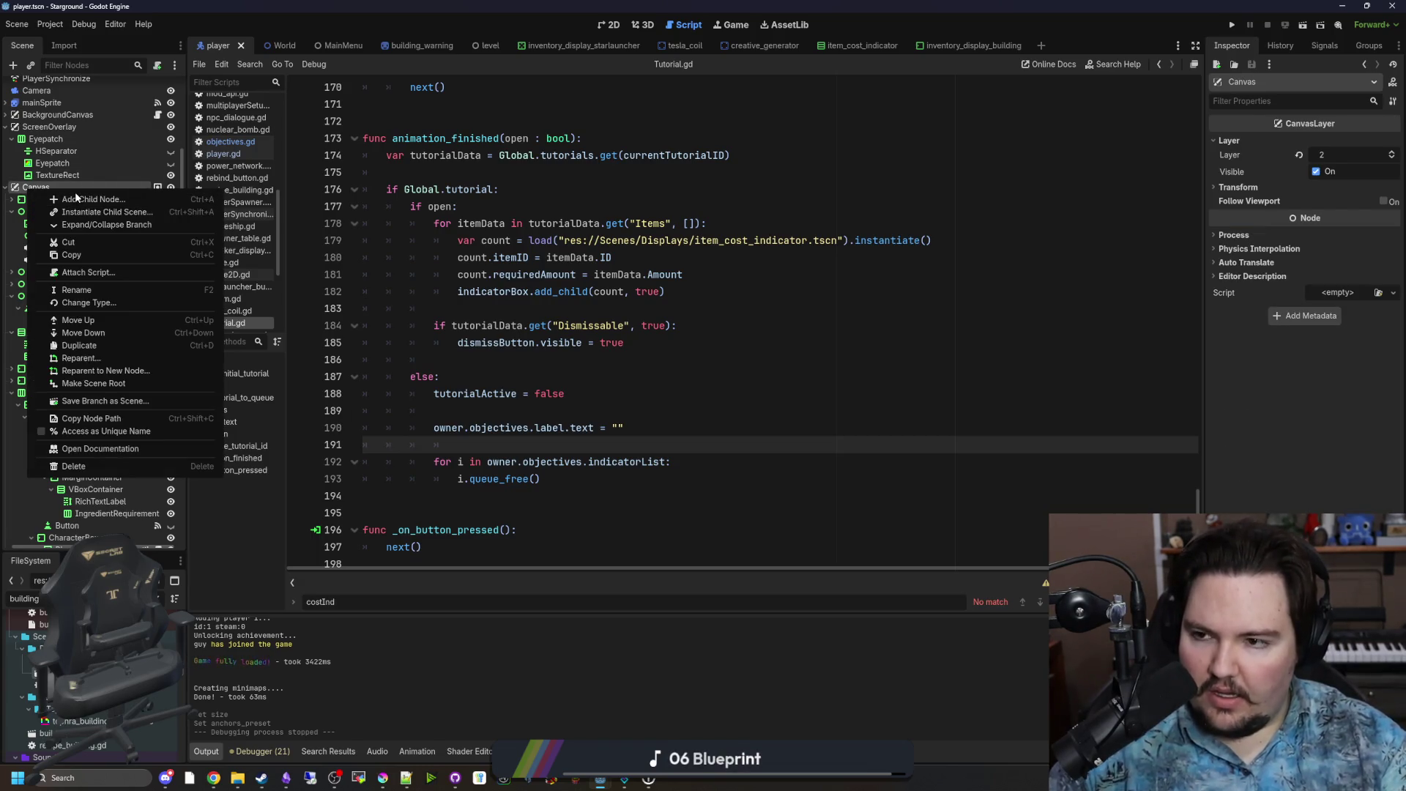
pyautogui.click(76, 199)
pyautogui.write('margin')
pyautogui.press('Return')
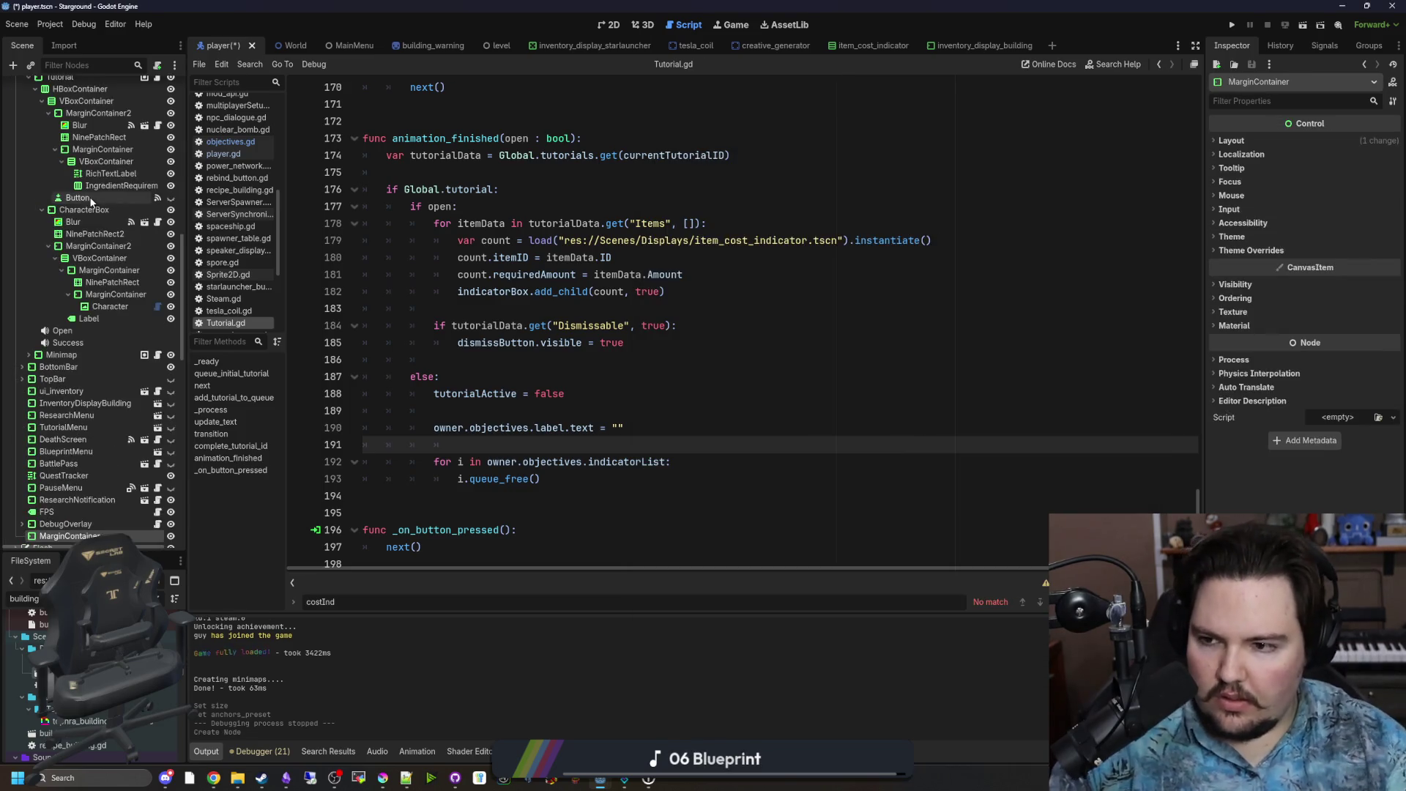
pyautogui.moveTo(116, 401); pyautogui.dragTo(118, 402)
pyautogui.scroll(5, 117, 401)
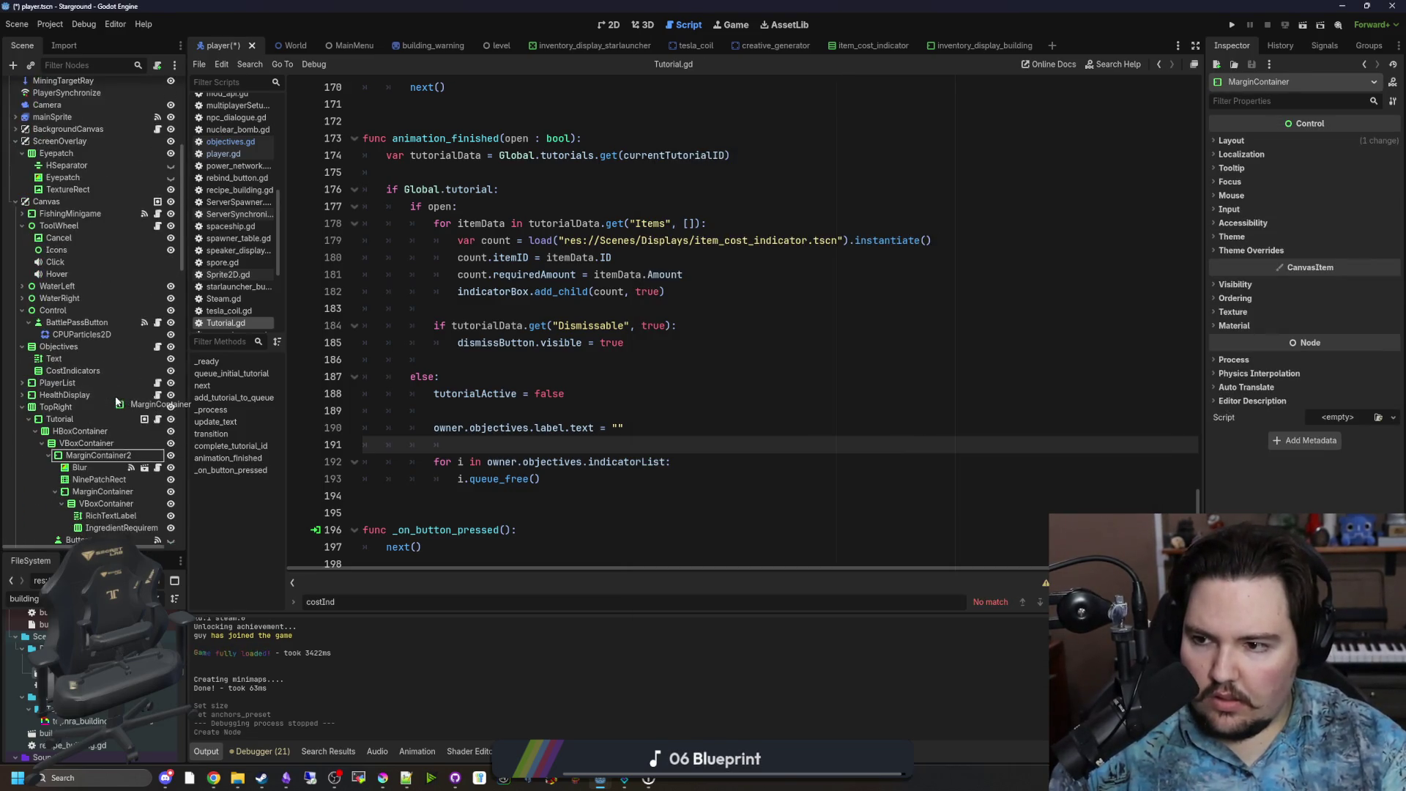
pyautogui.moveTo(55, 352); pyautogui.dragTo(54, 349)
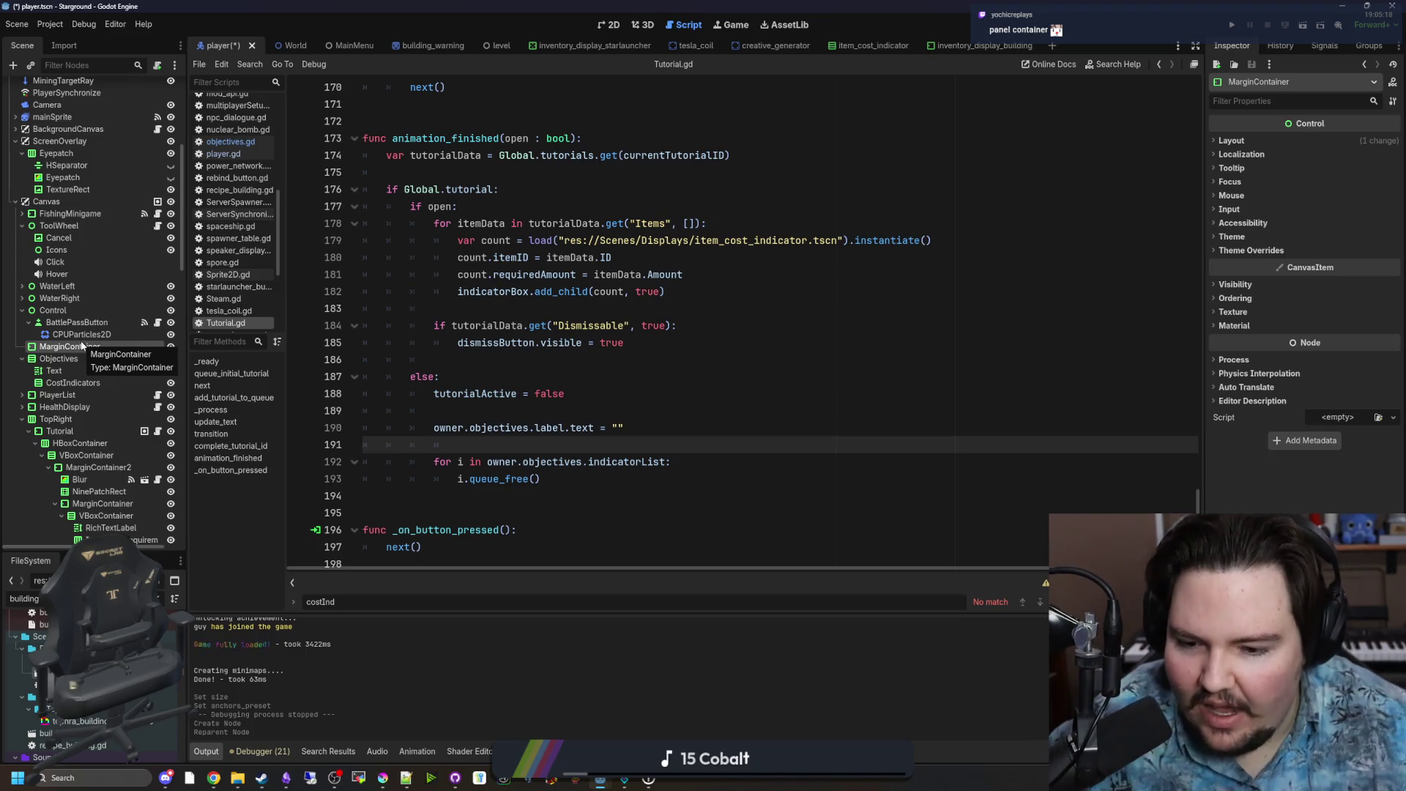
# Return to the editor and select the new MarginContainer in the Scene tree.
pyautogui.moveTo(603, 780)
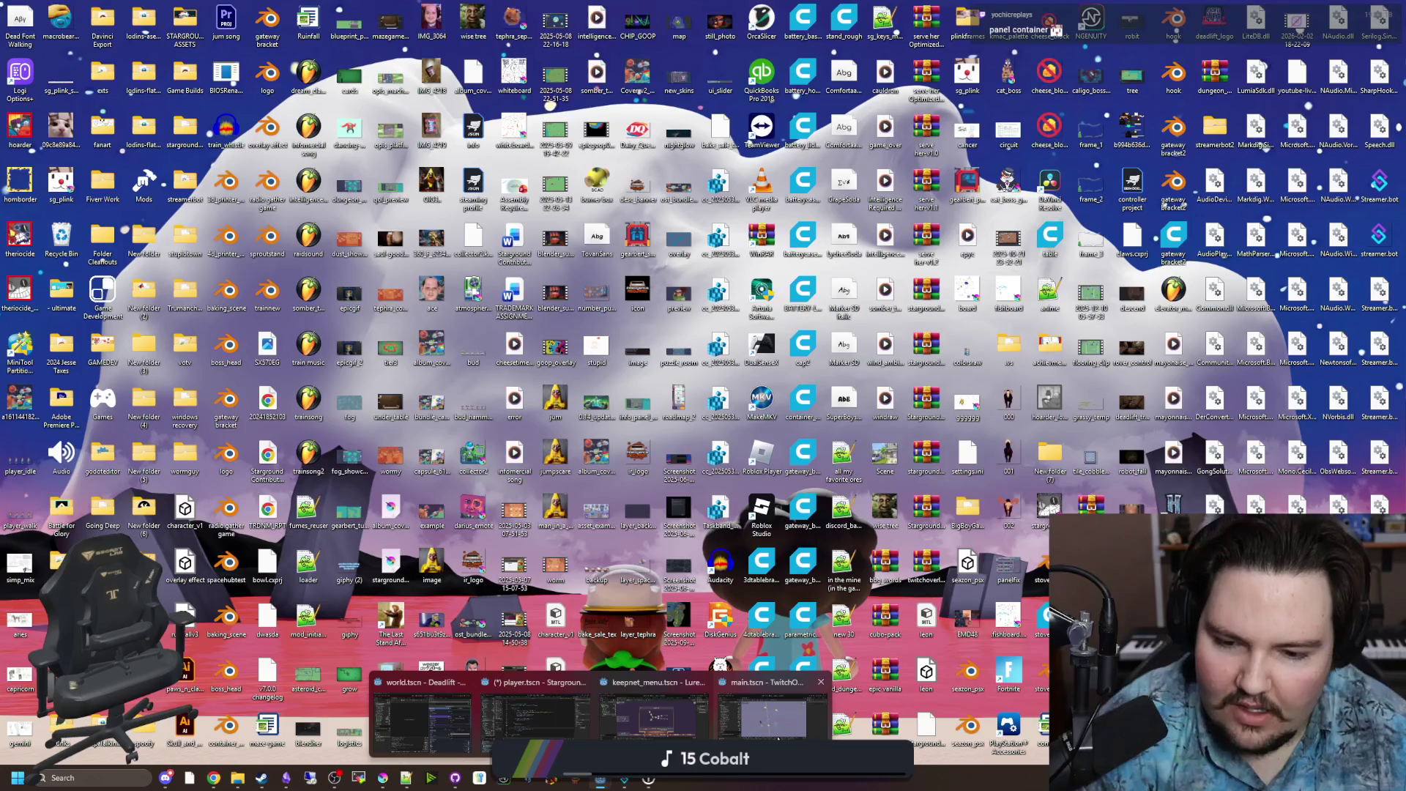
pyautogui.click(677, 711)
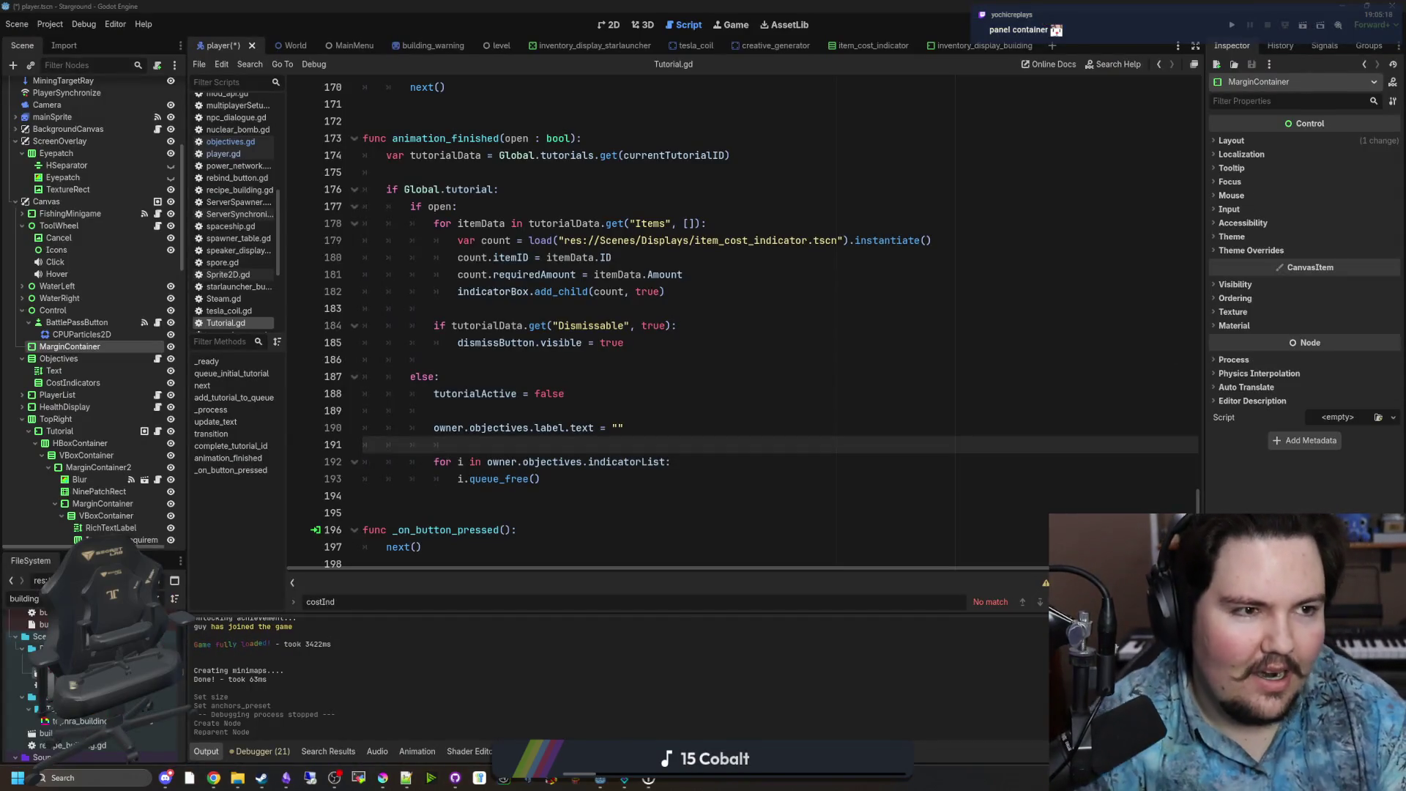
pyautogui.moveTo(1405, 41)
pyautogui.mouseDown()
pyautogui.moveTo(1327, 71)
pyautogui.moveTo(1013, 72)
pyautogui.moveTo(862, 204)
pyautogui.moveTo(819, 221)
pyautogui.moveTo(0, 241)
pyautogui.mouseUp()
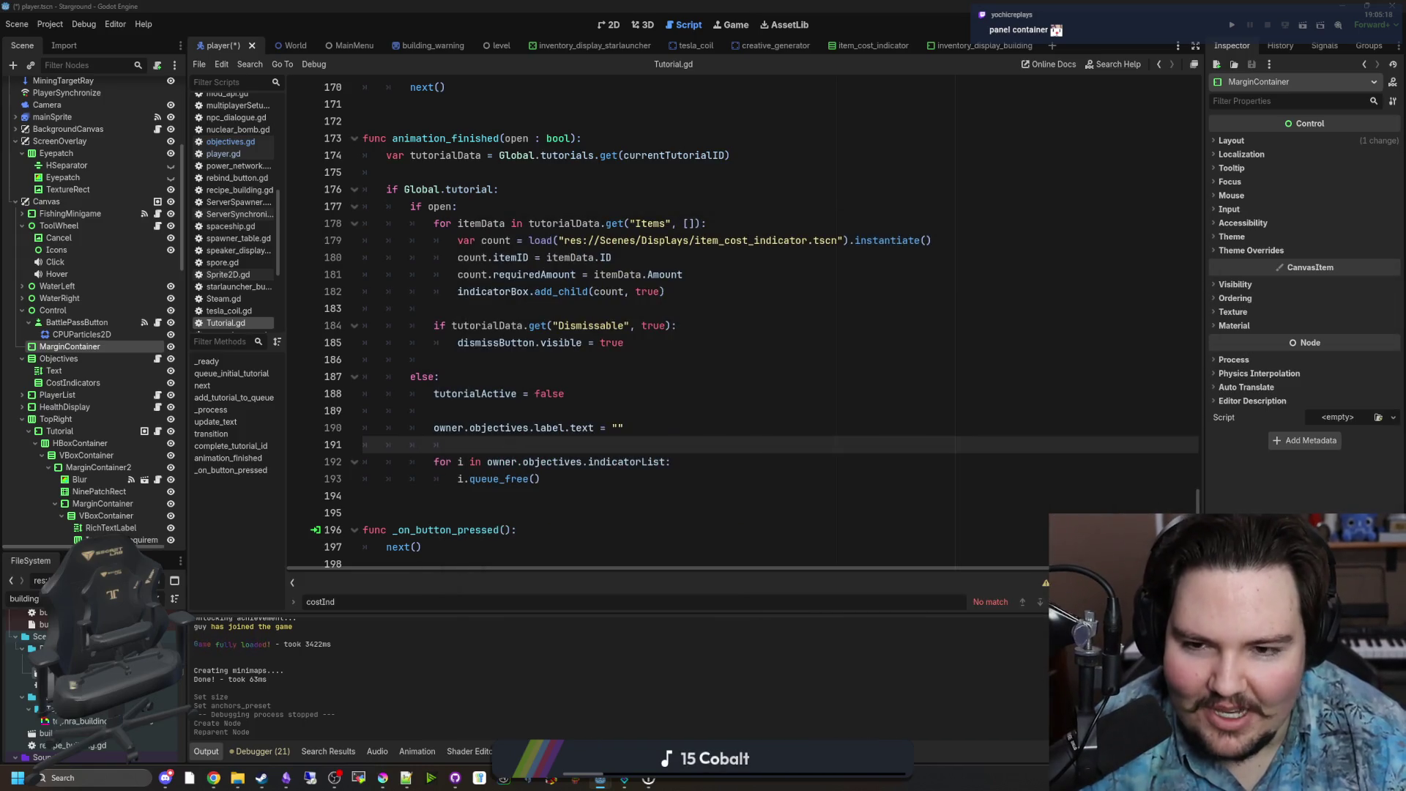
pyautogui.click(458, 363)
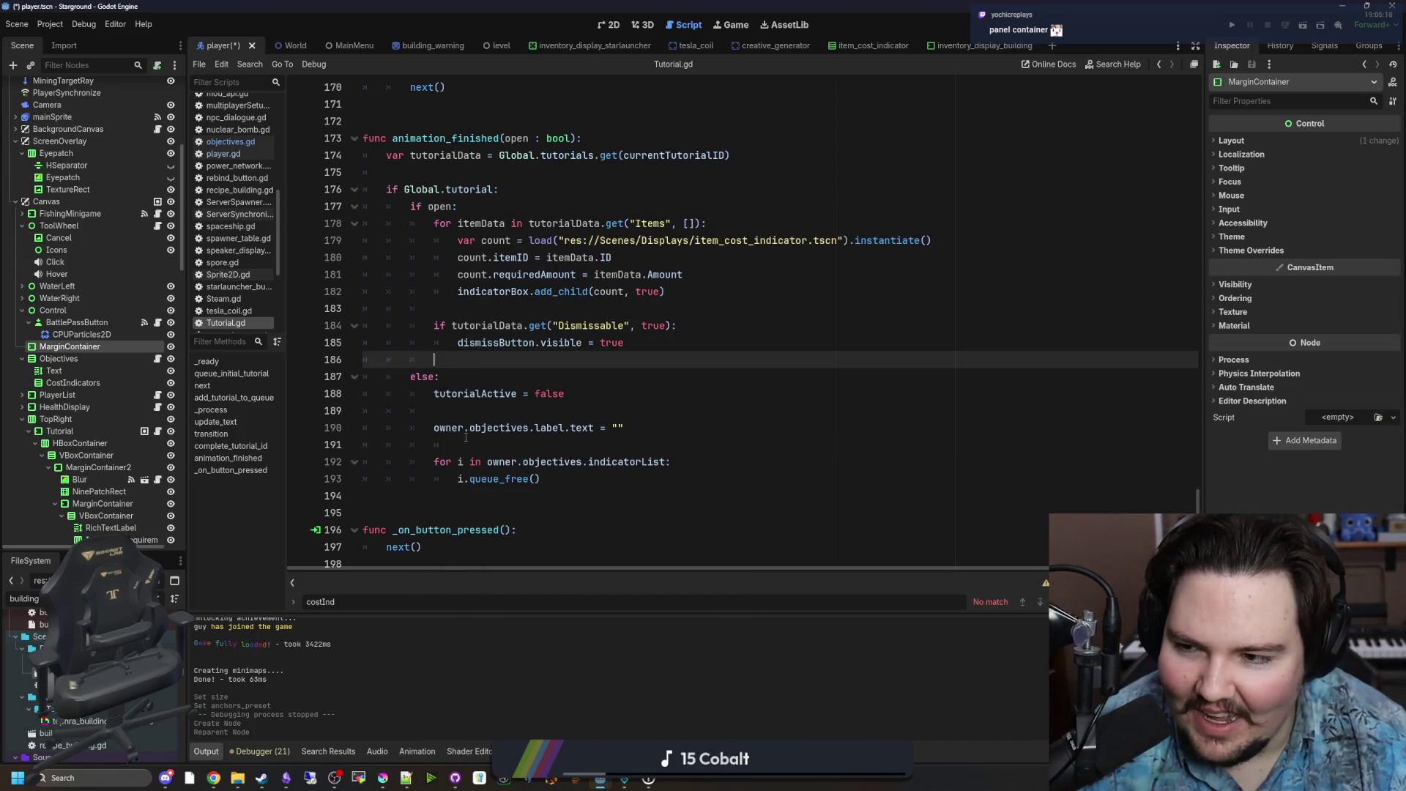
pyautogui.click(83, 357)
pyautogui.click(88, 347)
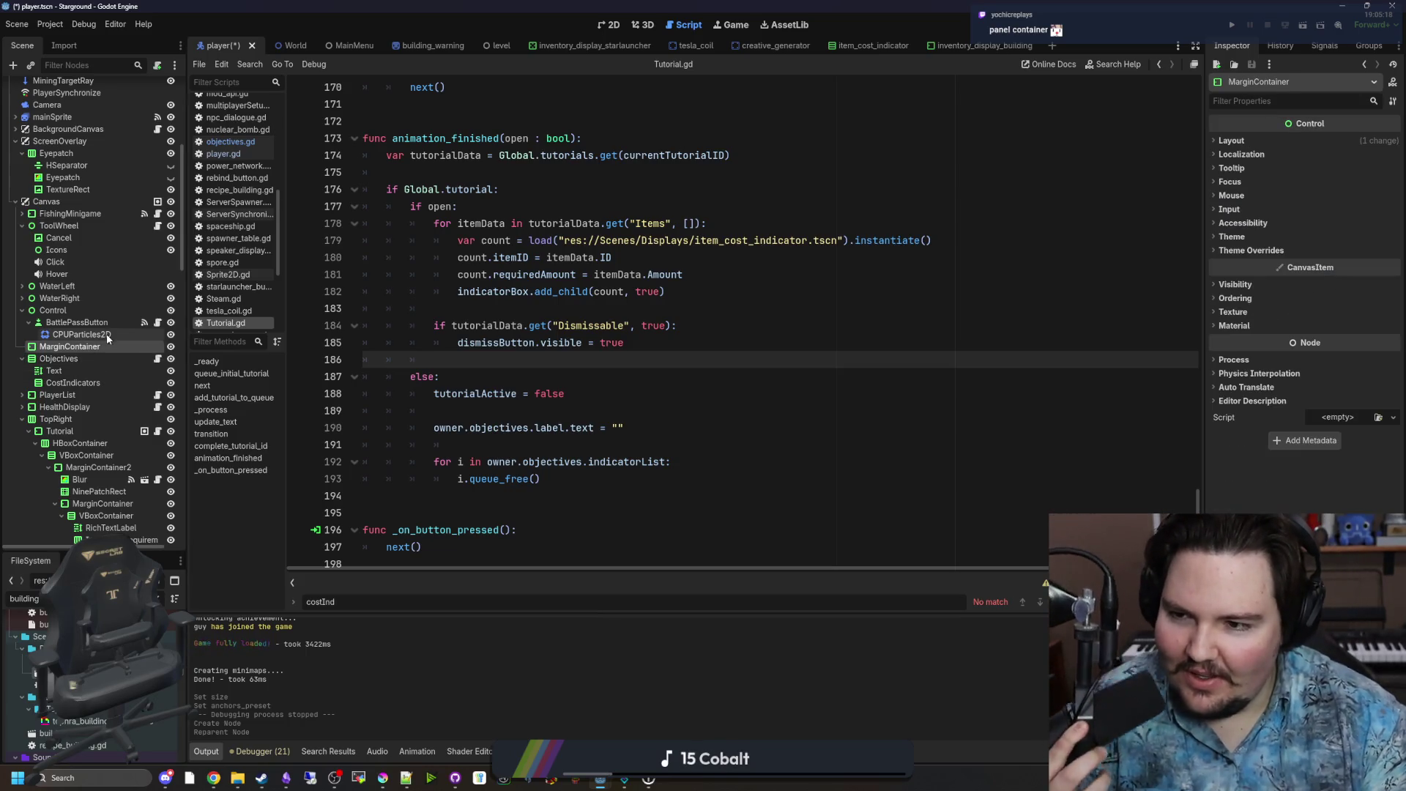
pyautogui.click(87, 335)
pyautogui.click(81, 346)
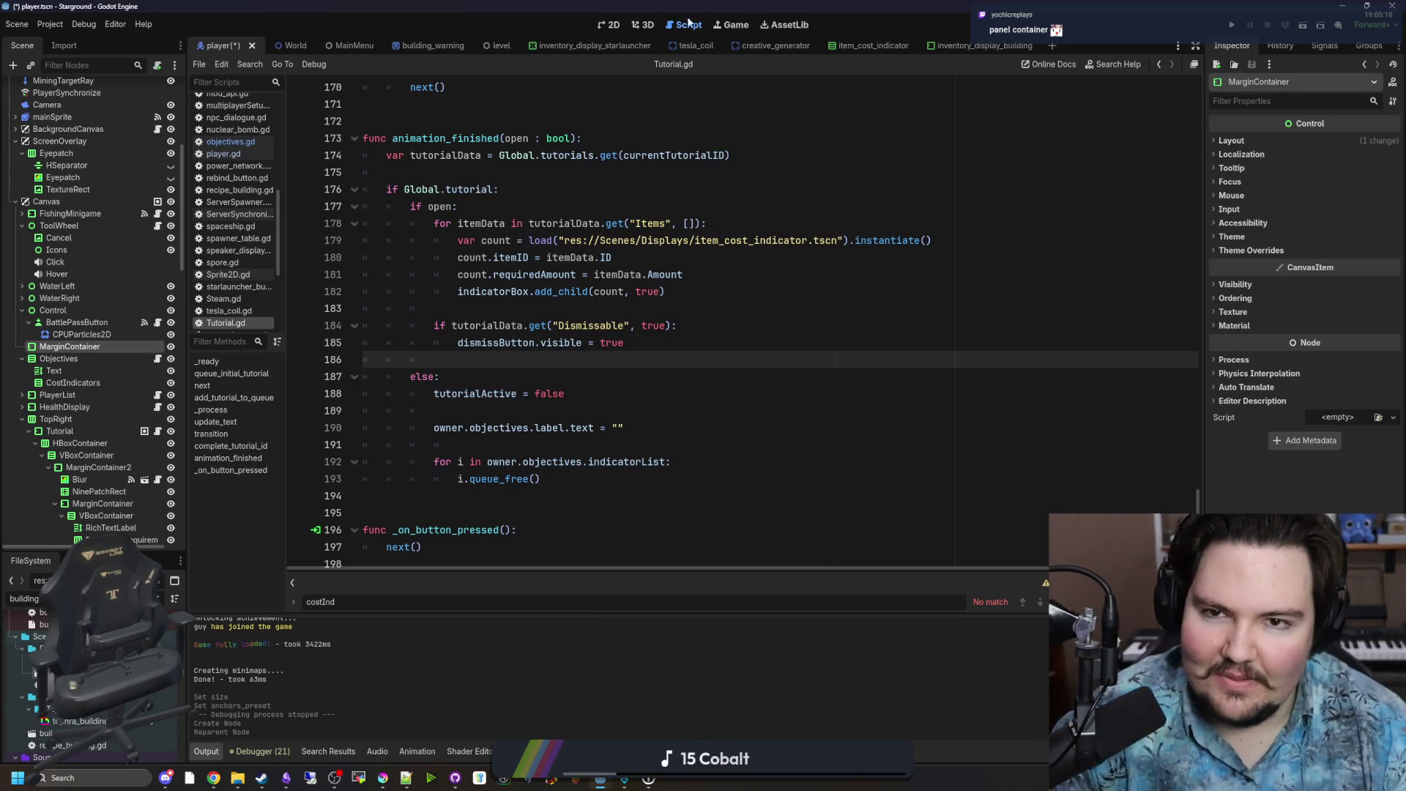
pyautogui.click(614, 25)
# Move the Objectives list inside the new MarginContainer.
pyautogui.scroll(2, 256, 181)
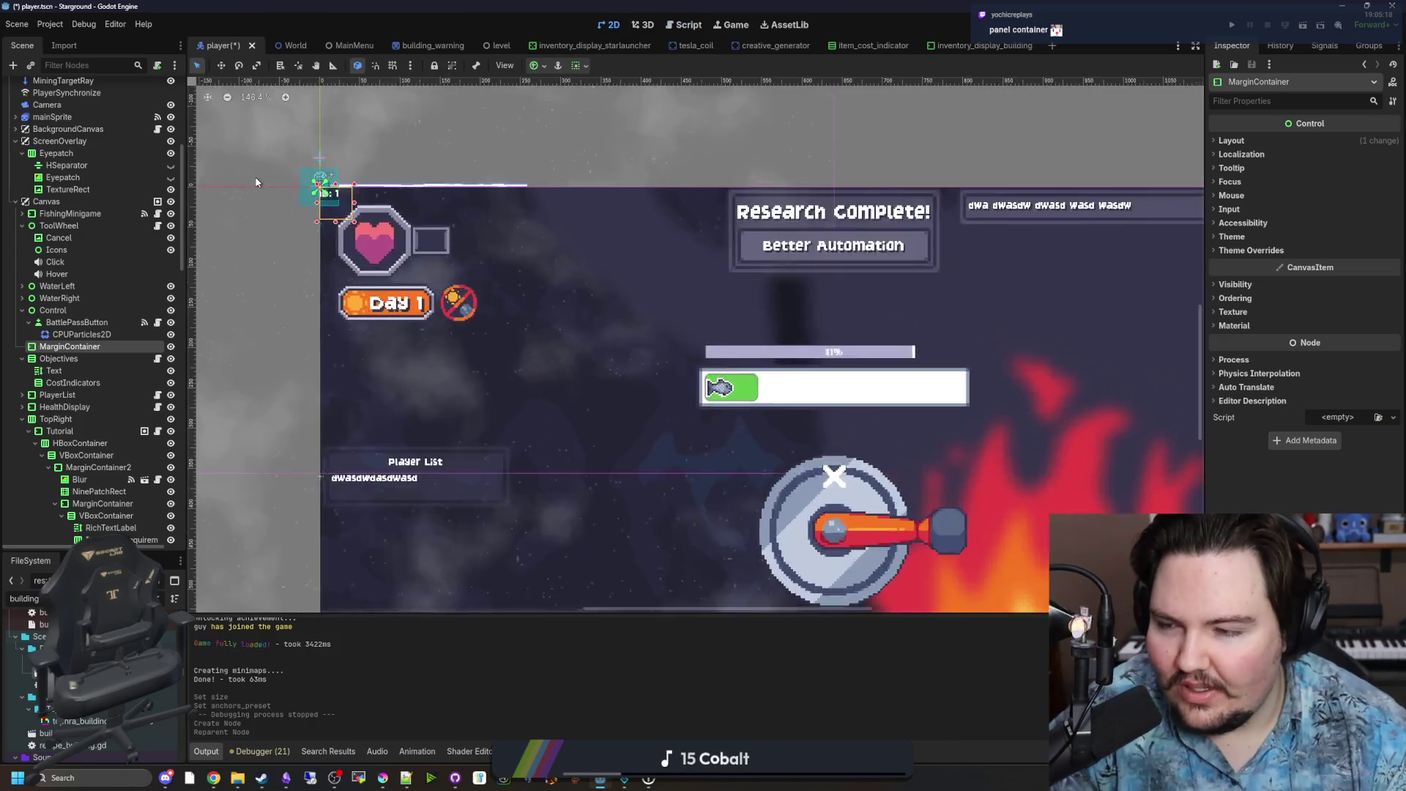
pyautogui.scroll(3, 257, 181)
pyautogui.scroll(-4, 271, 220)
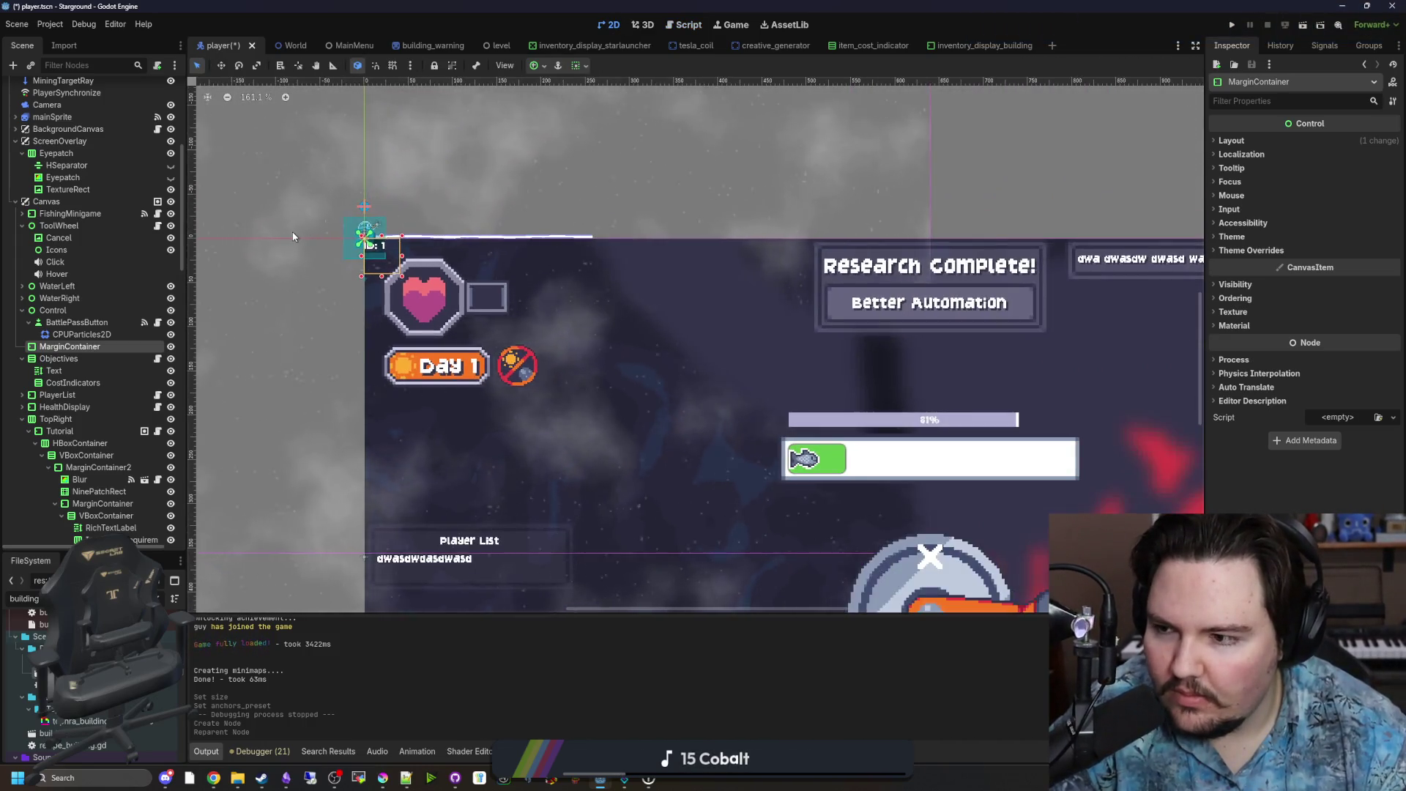
pyautogui.scroll(-3, 290, 249)
pyautogui.scroll(3, 288, 264)
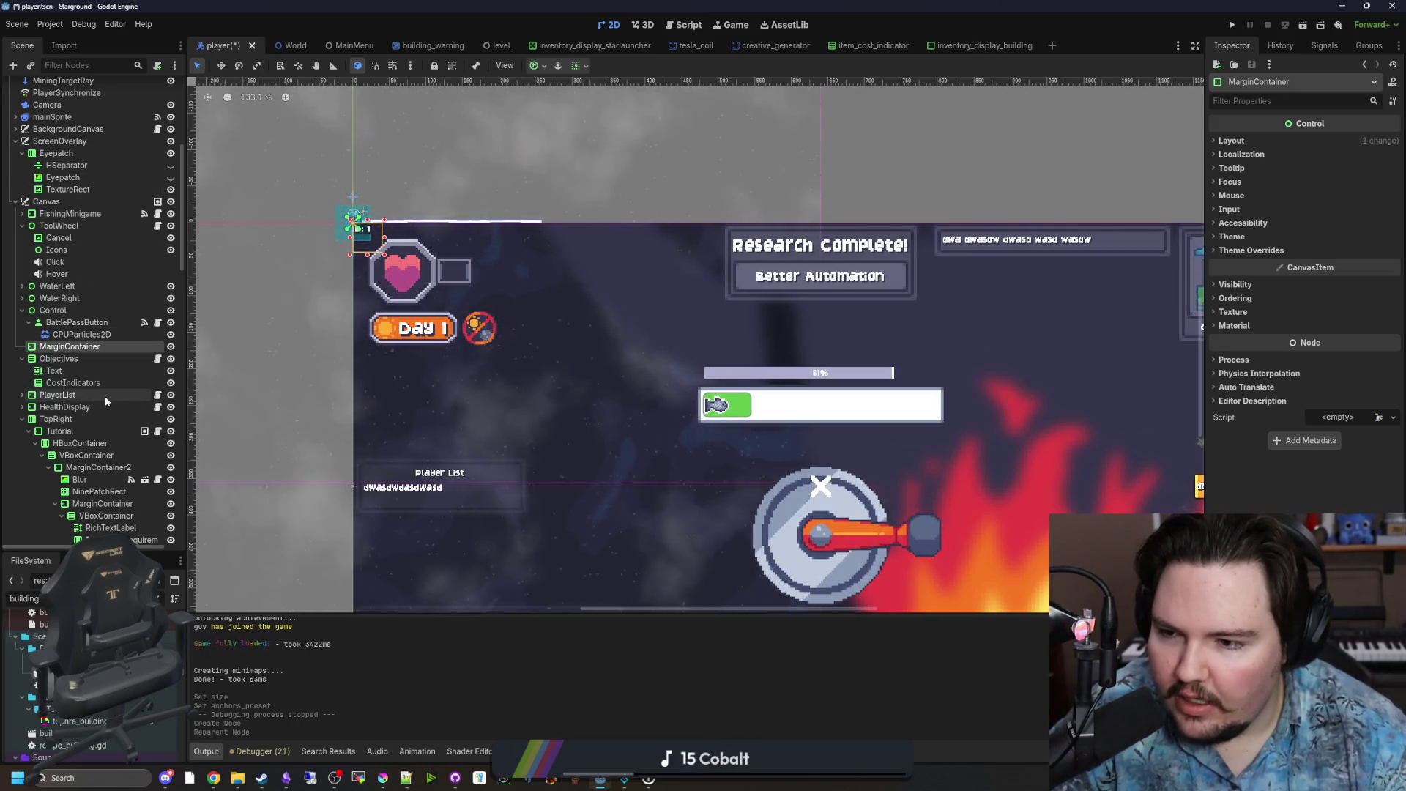
pyautogui.click(95, 480)
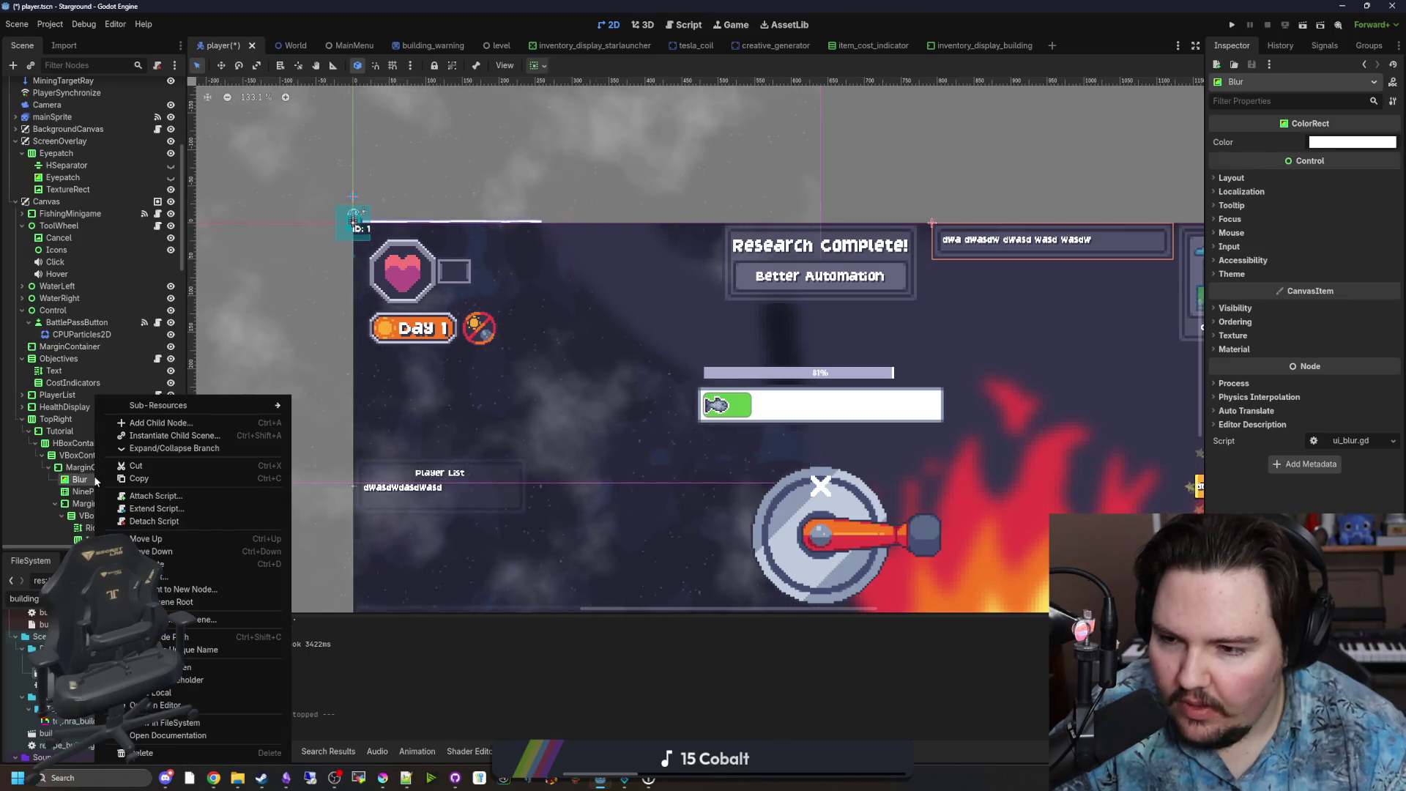
pyautogui.scroll(-4, 421, 212)
pyautogui.scroll(3, 485, 447)
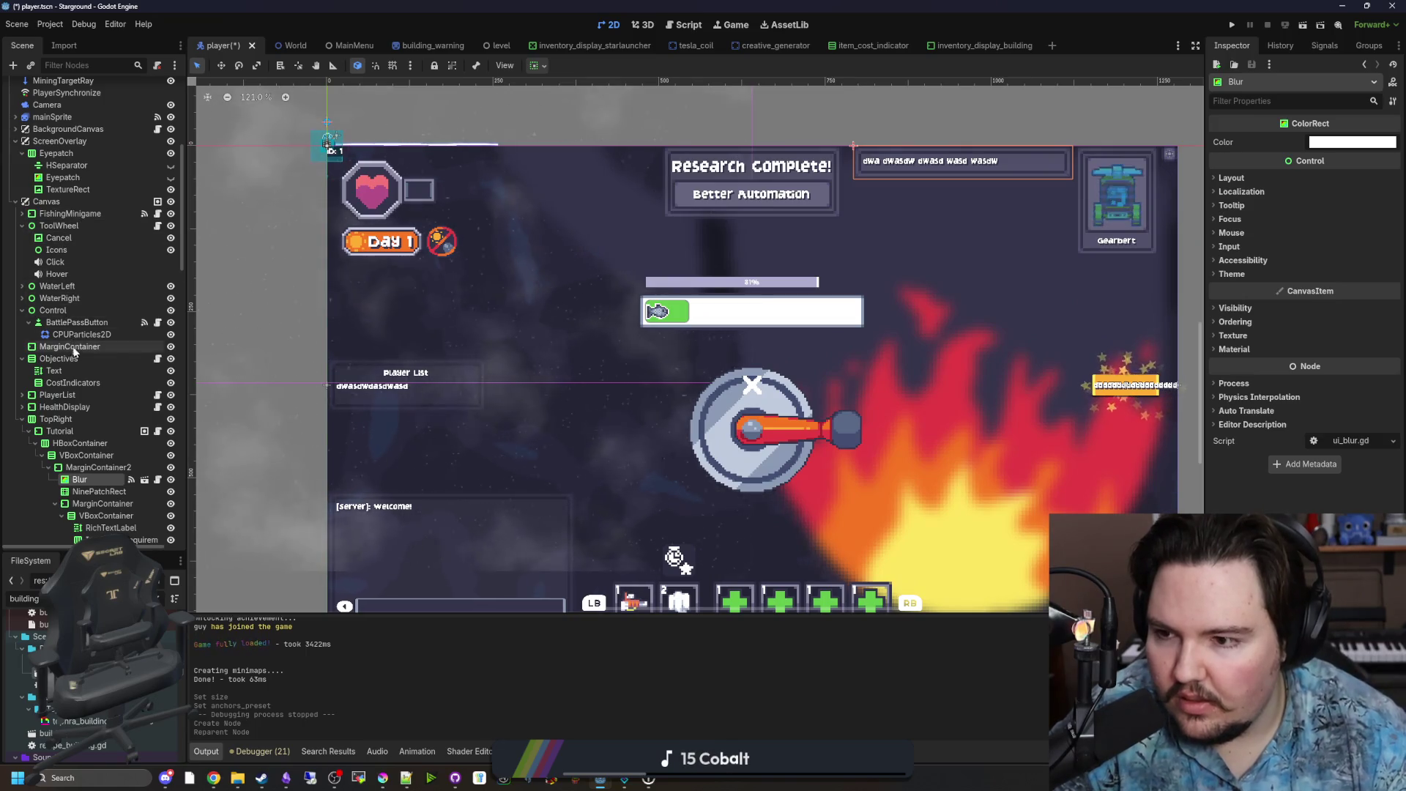
pyautogui.click(85, 348)
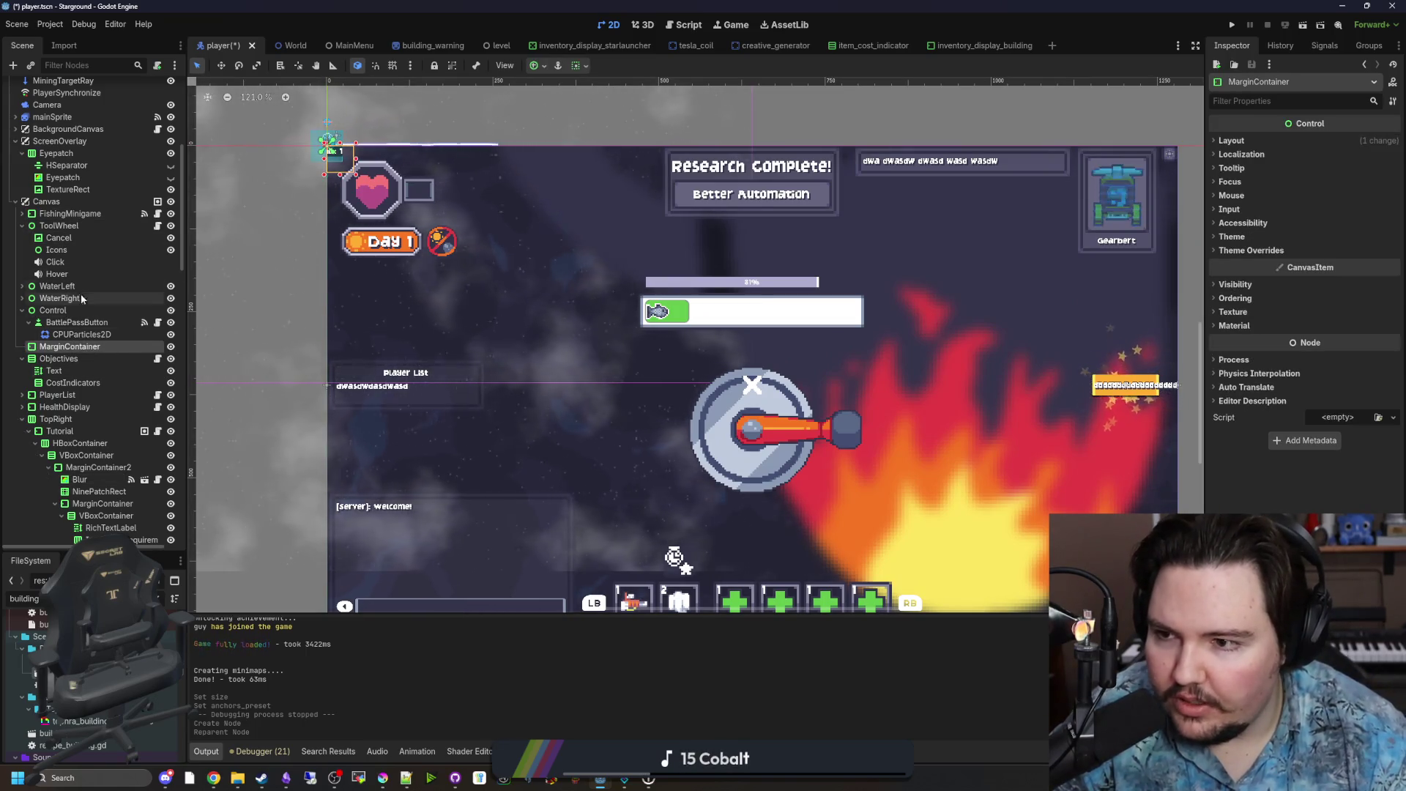
pyautogui.click(65, 361)
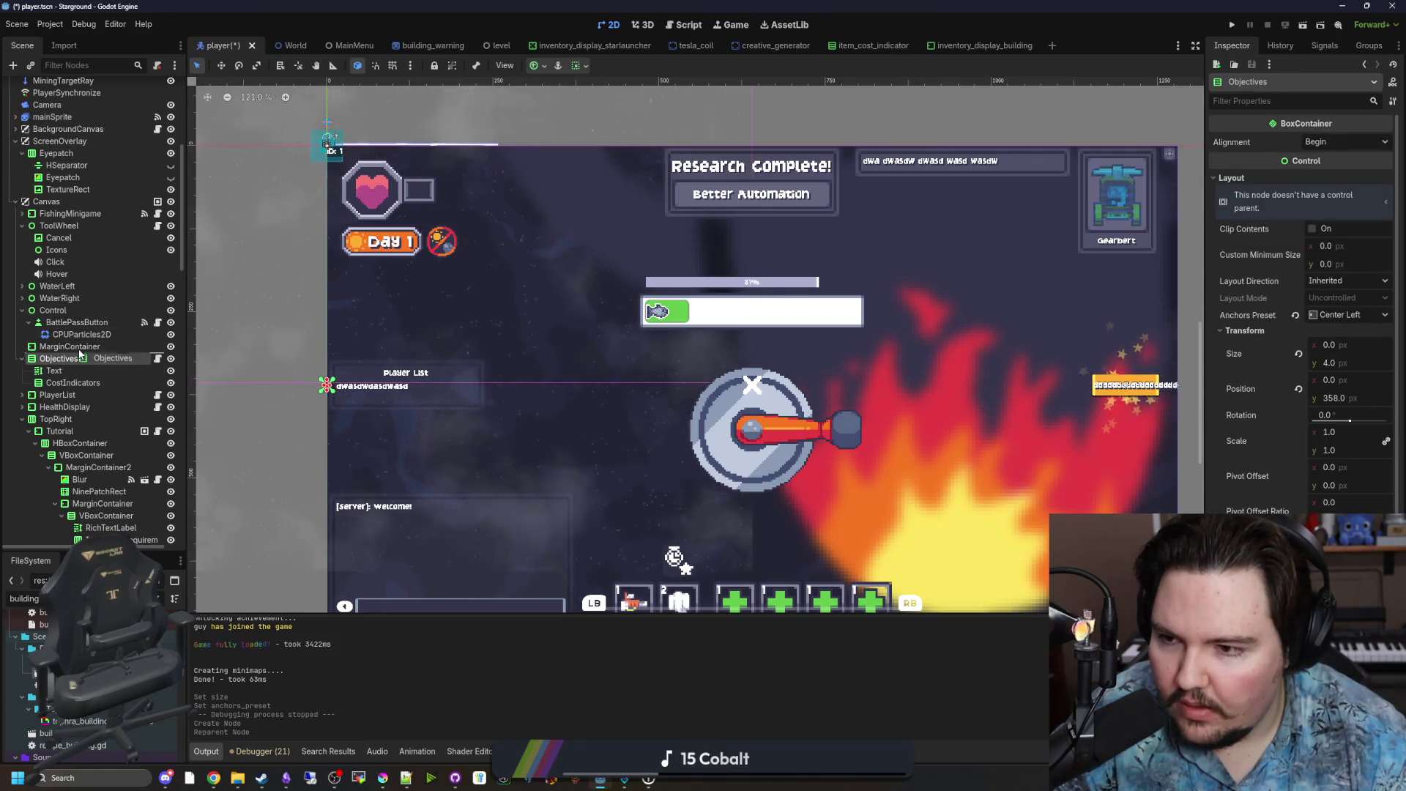
pyautogui.moveTo(83, 354); pyautogui.dragTo(83, 352)
# Rename the margin container to Objectives.
pyautogui.doubleClick(70, 346)
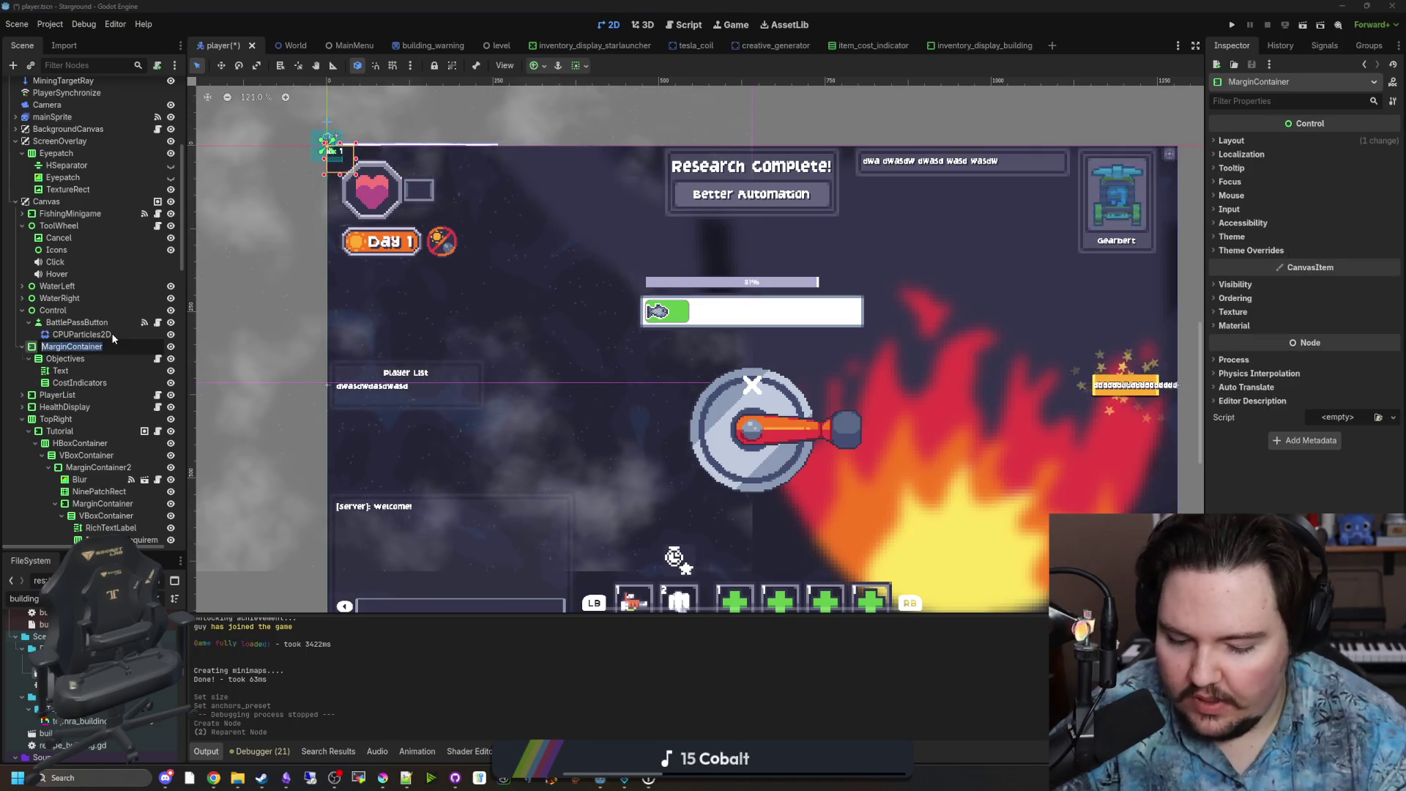
pyautogui.write('Objectives')
pyautogui.press('Return')
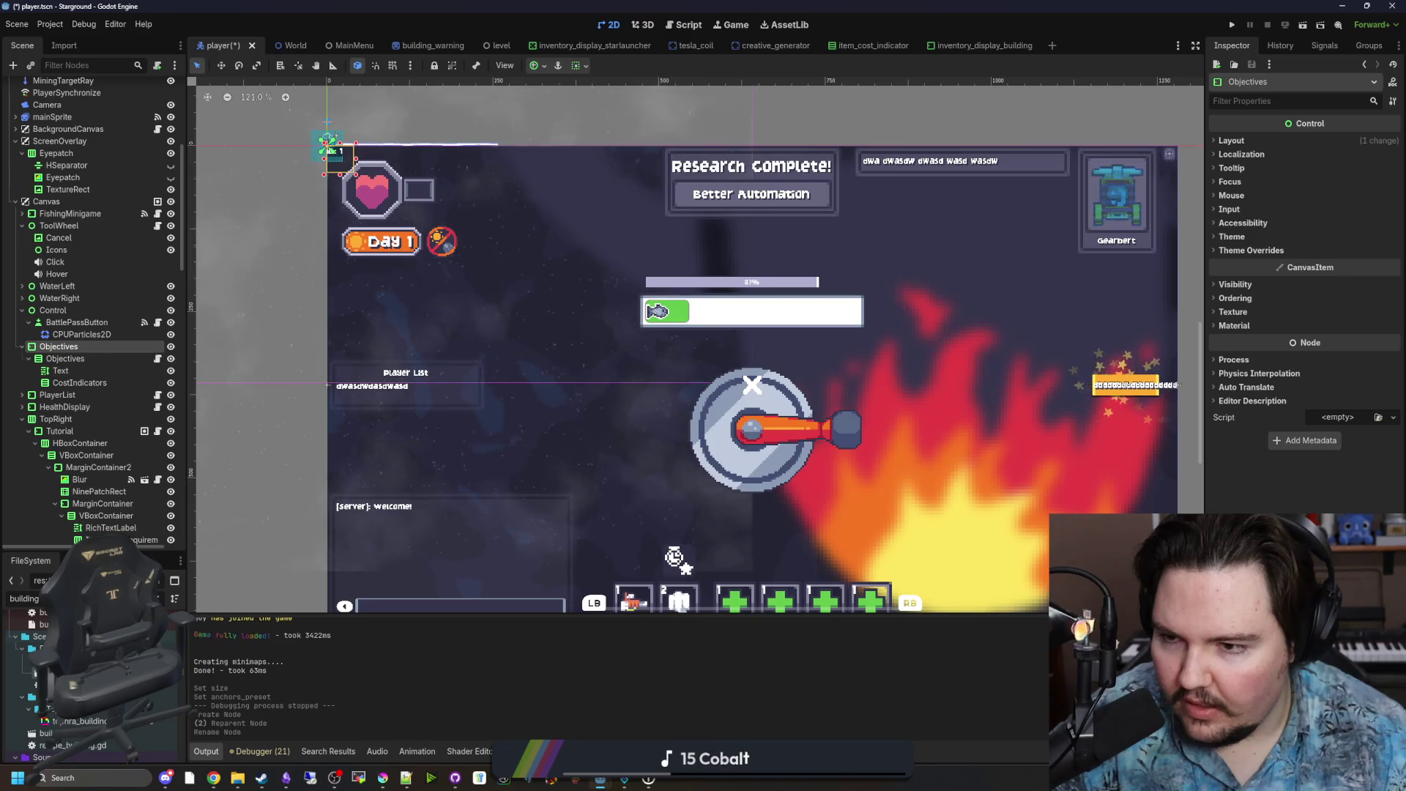
# Filter FileSystem for 'object' and attach objectives.gd to the outer Objectives node.
pyautogui.doubleClick(44, 599)
pyautogui.write('object')
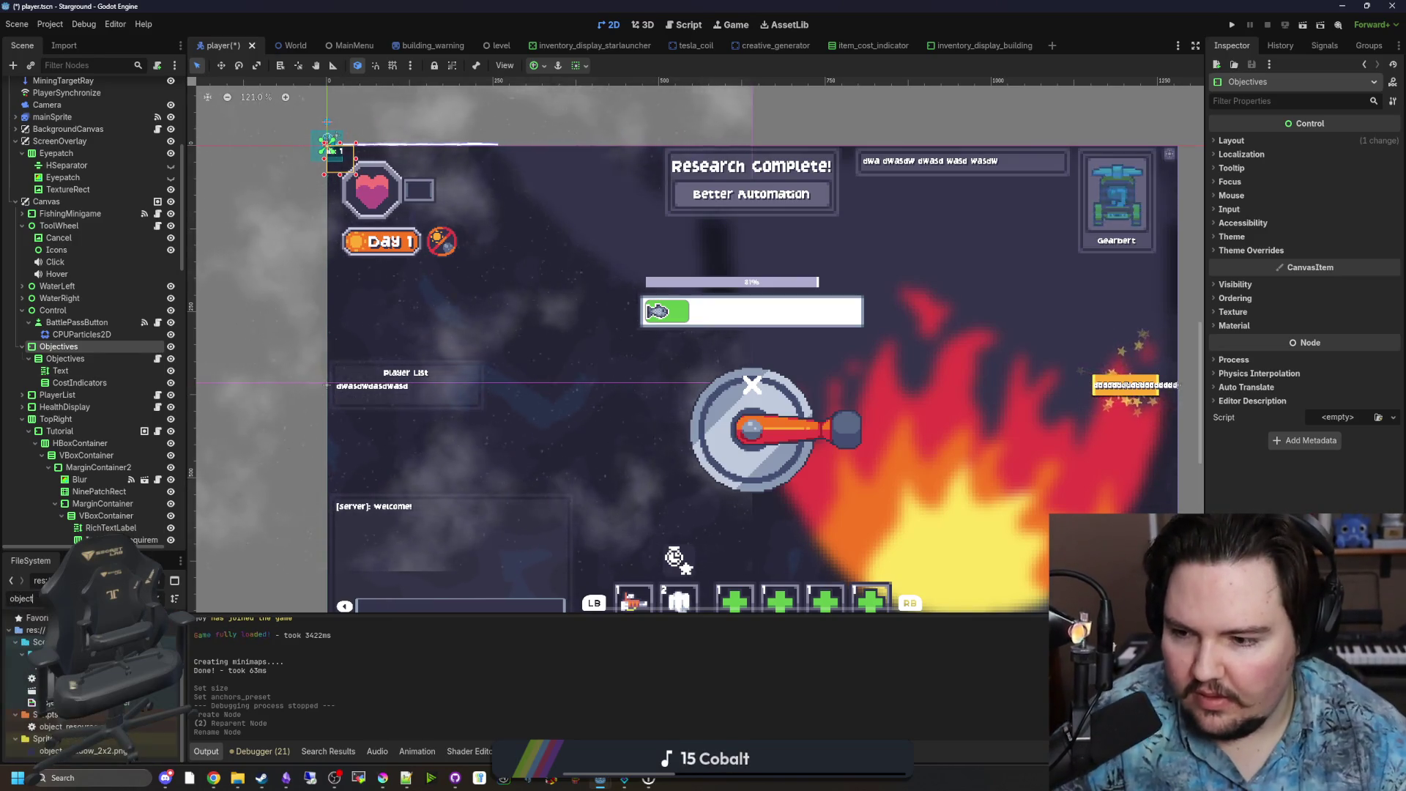
pyautogui.moveTo(47, 703); pyautogui.dragTo(59, 347)
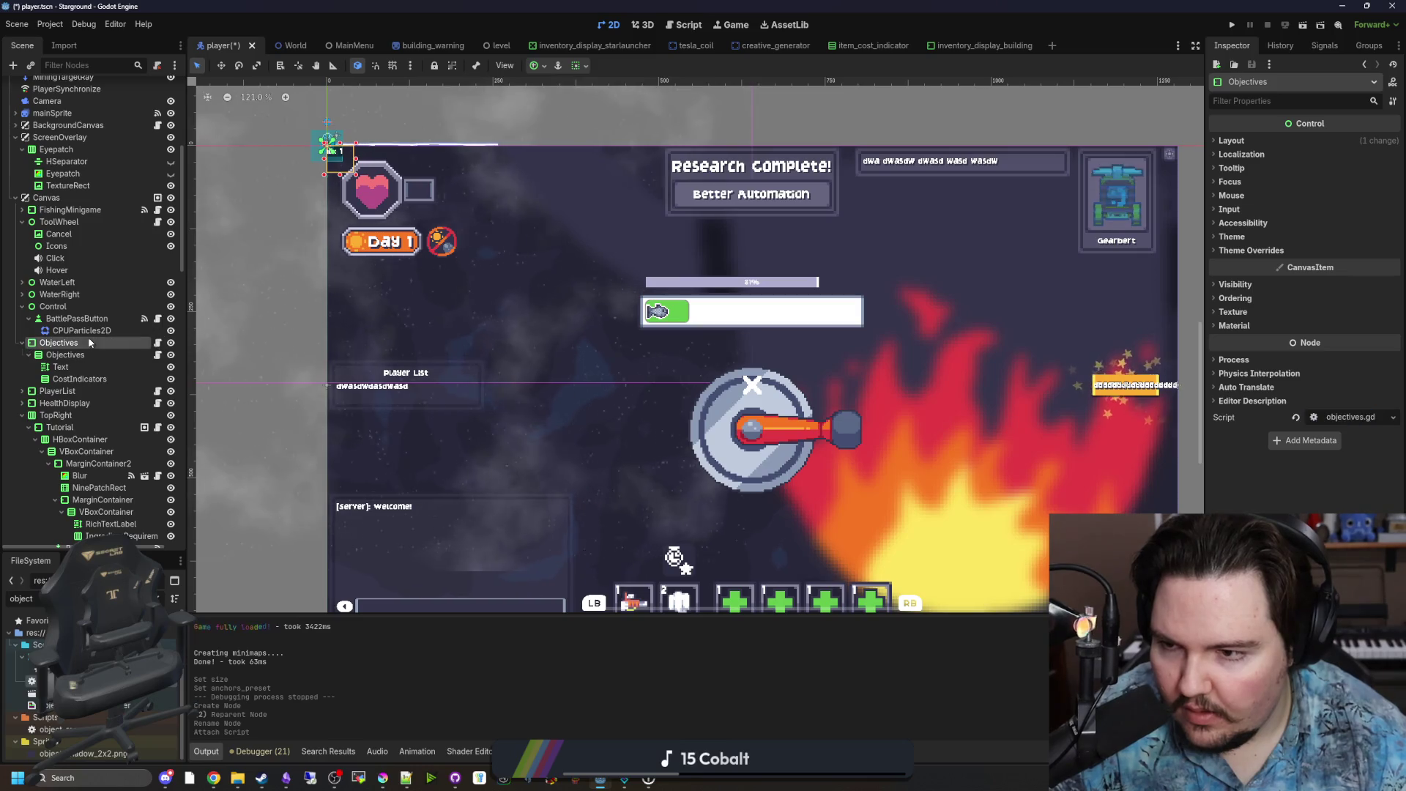
pyautogui.click(158, 357)
# Change objectives.gd to extend MarginContainer instead of VBoxContainer and save.
pyautogui.doubleClick(579, 87)
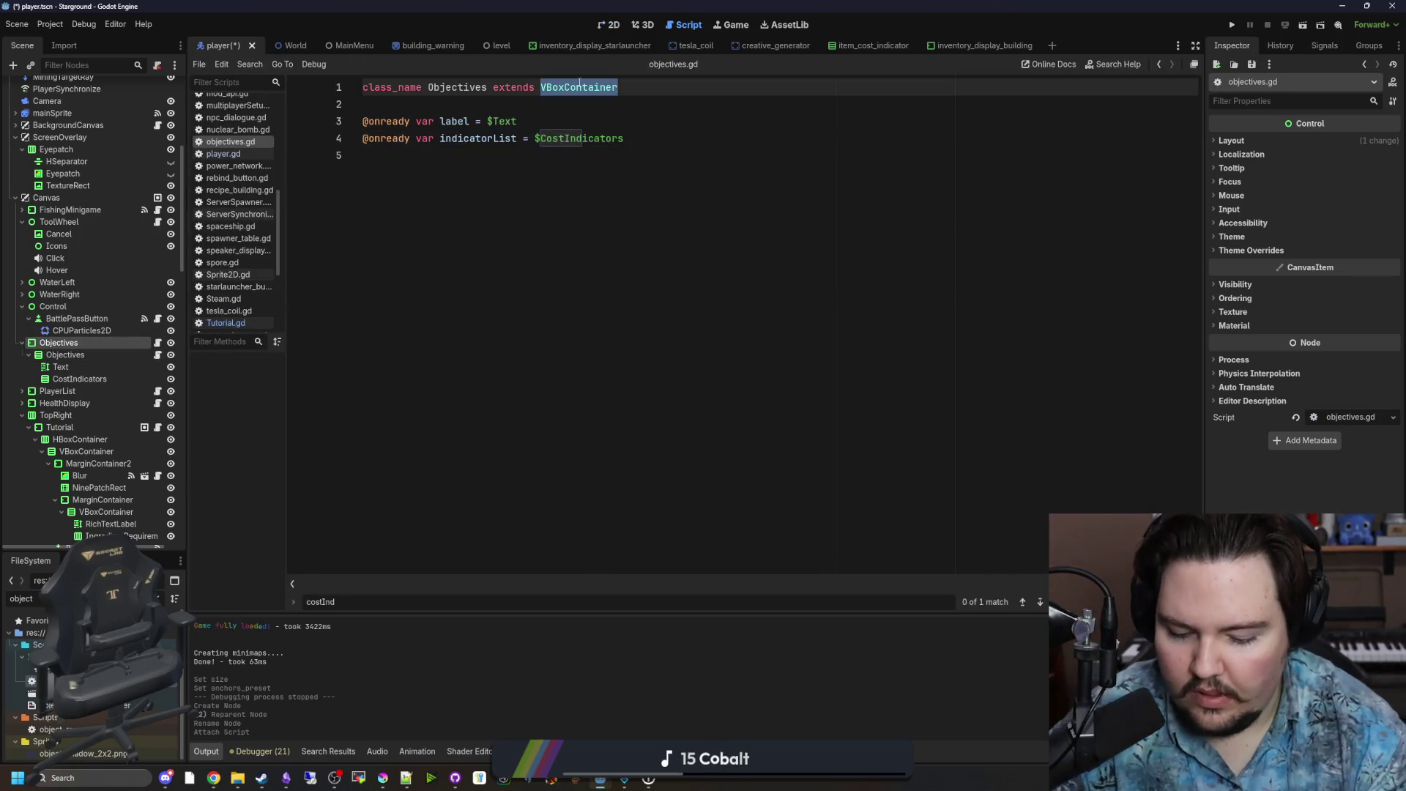
pyautogui.write('Margin')
pyautogui.click(510, 108)
pyautogui.hotkey('ctrl', 's')
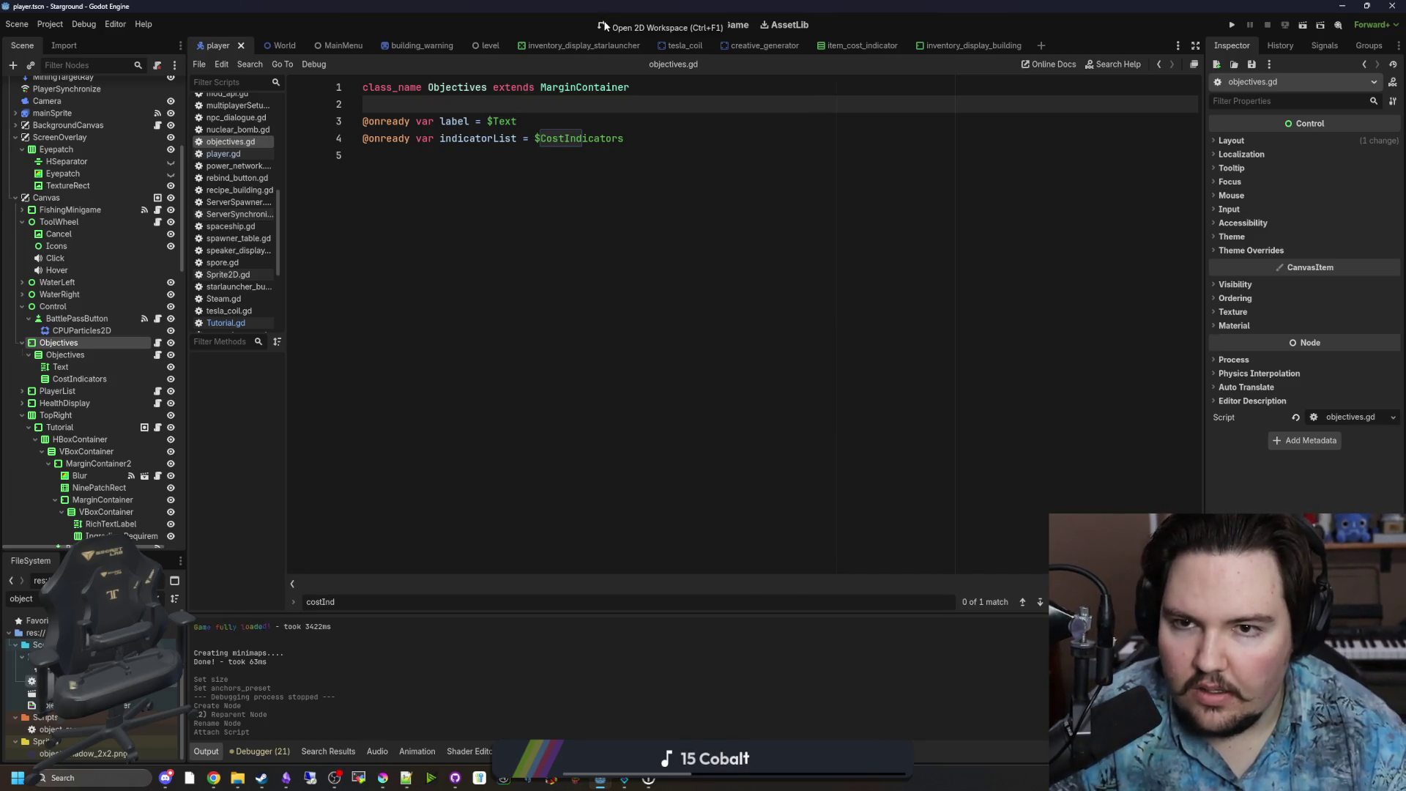
# Detach the script from the inner Objectives node.
pyautogui.click(604, 27)
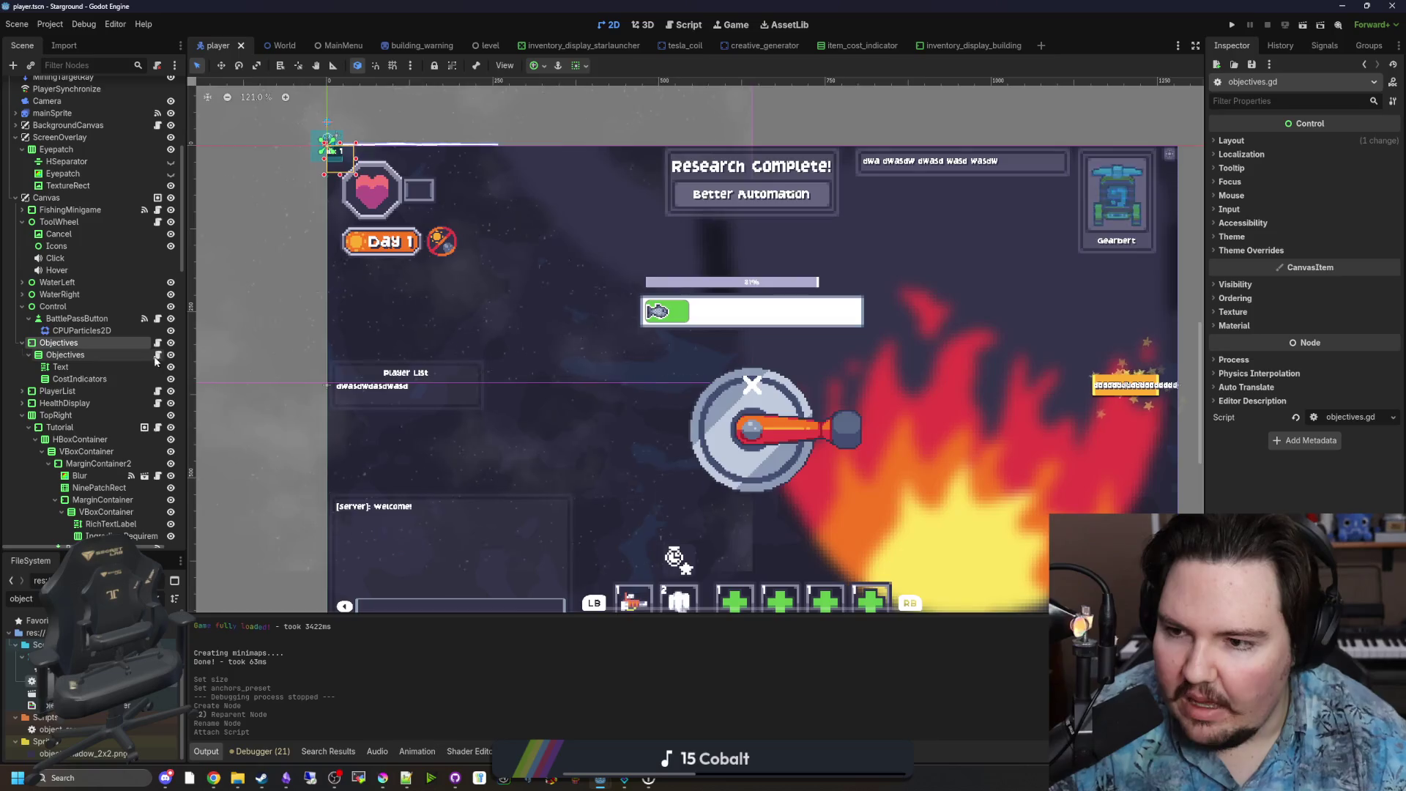
pyautogui.click(157, 355)
pyautogui.click(122, 355)
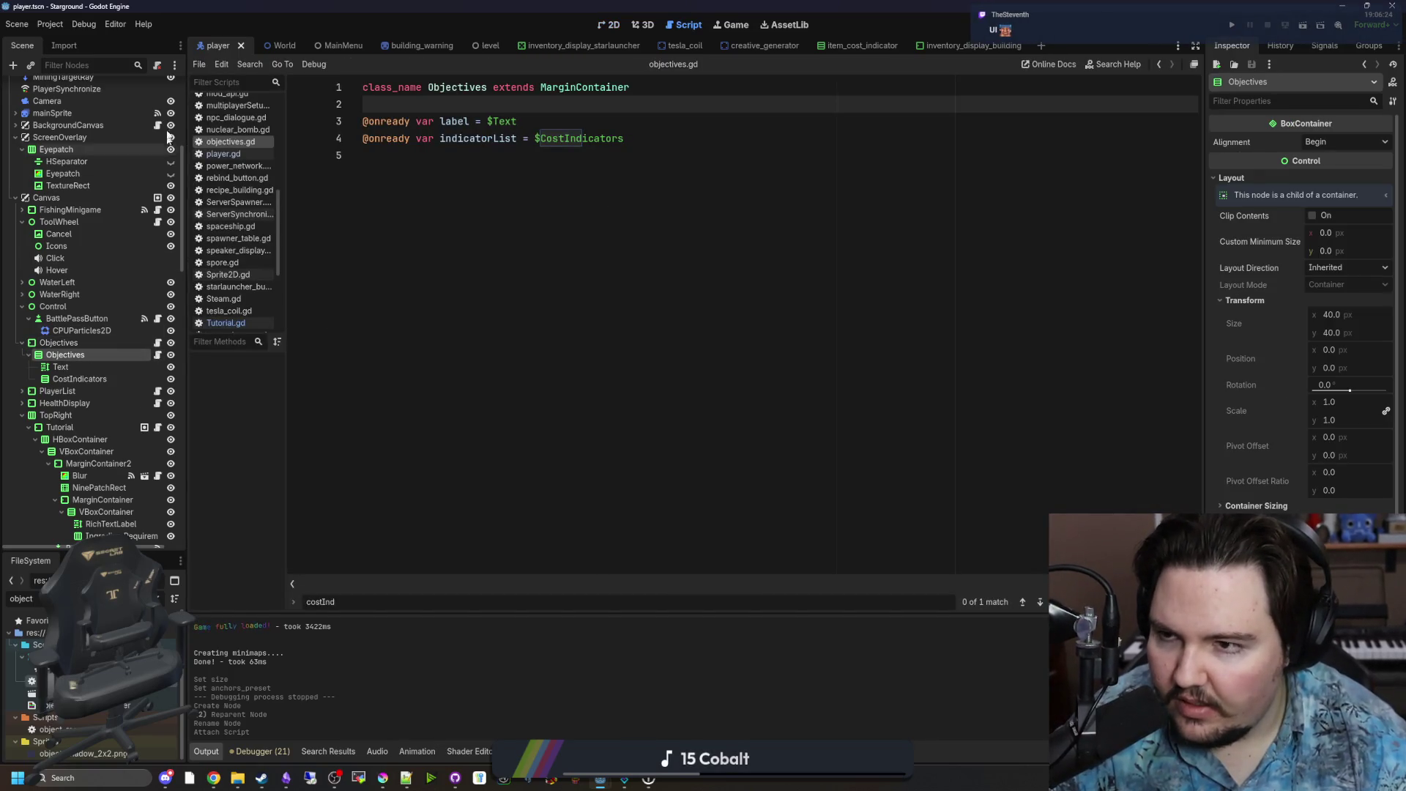
pyautogui.click(156, 65)
pyautogui.click(609, 24)
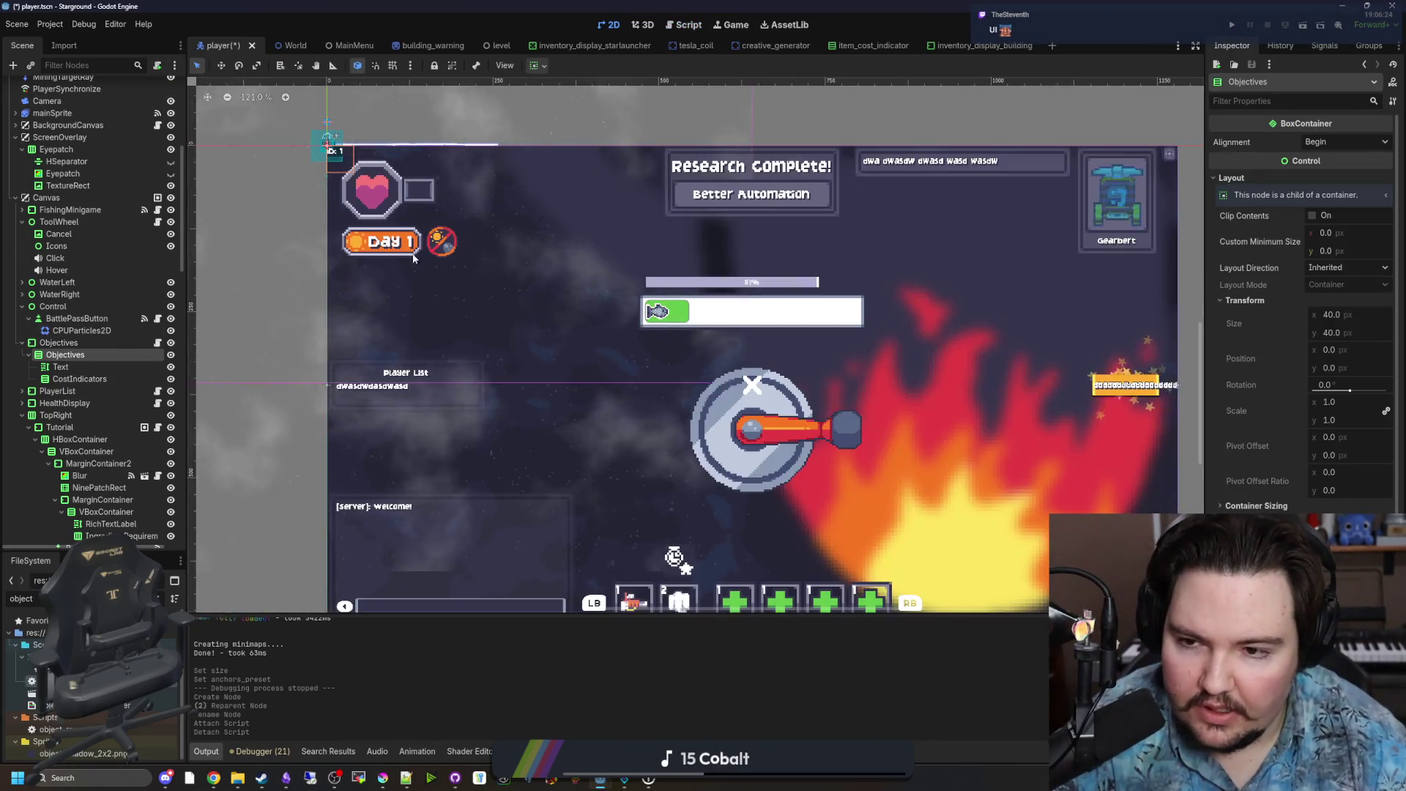
# Paste the copied Blur node under the outer Objectives as its first child.
pyautogui.scroll(1, 593, 394)
pyautogui.click(100, 344)
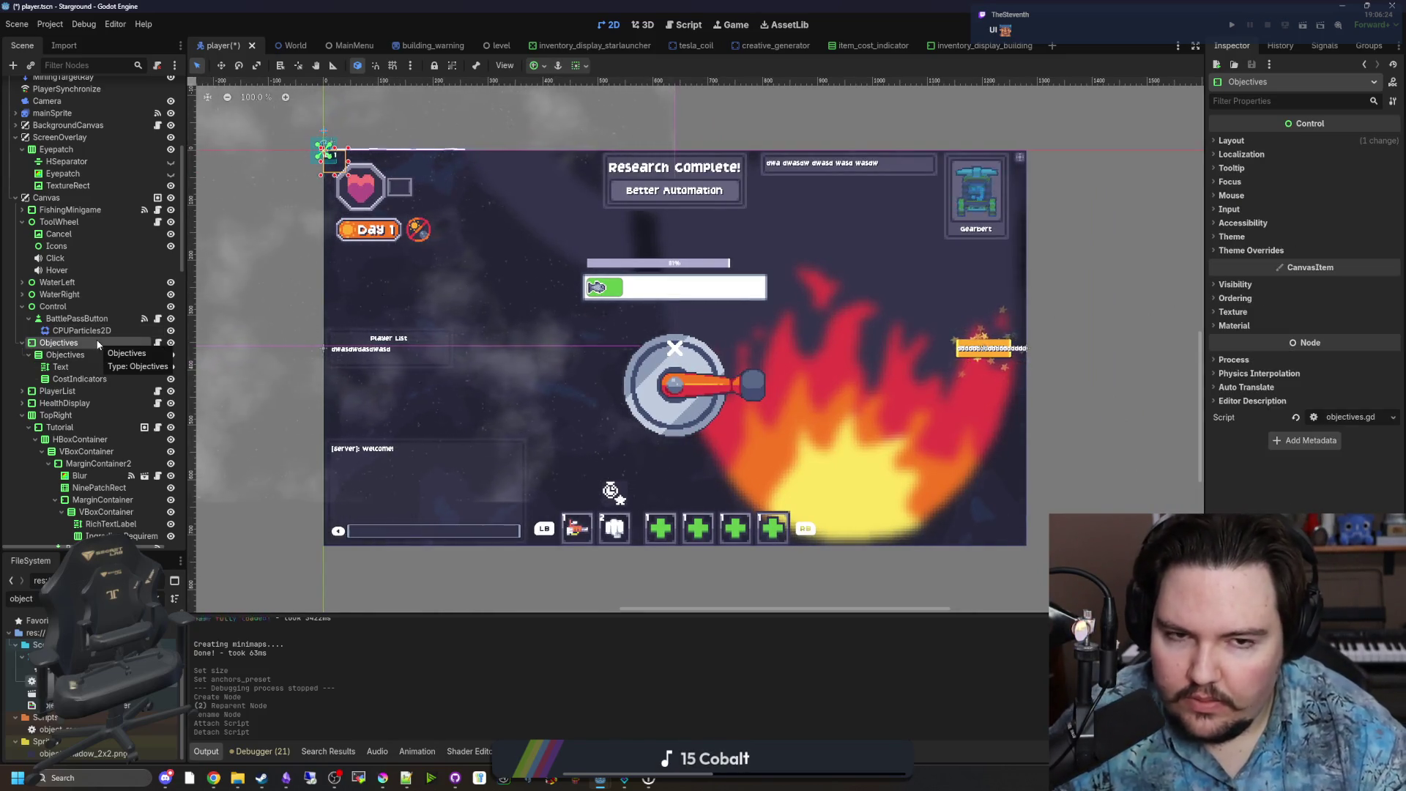
pyautogui.rightClick(98, 343)
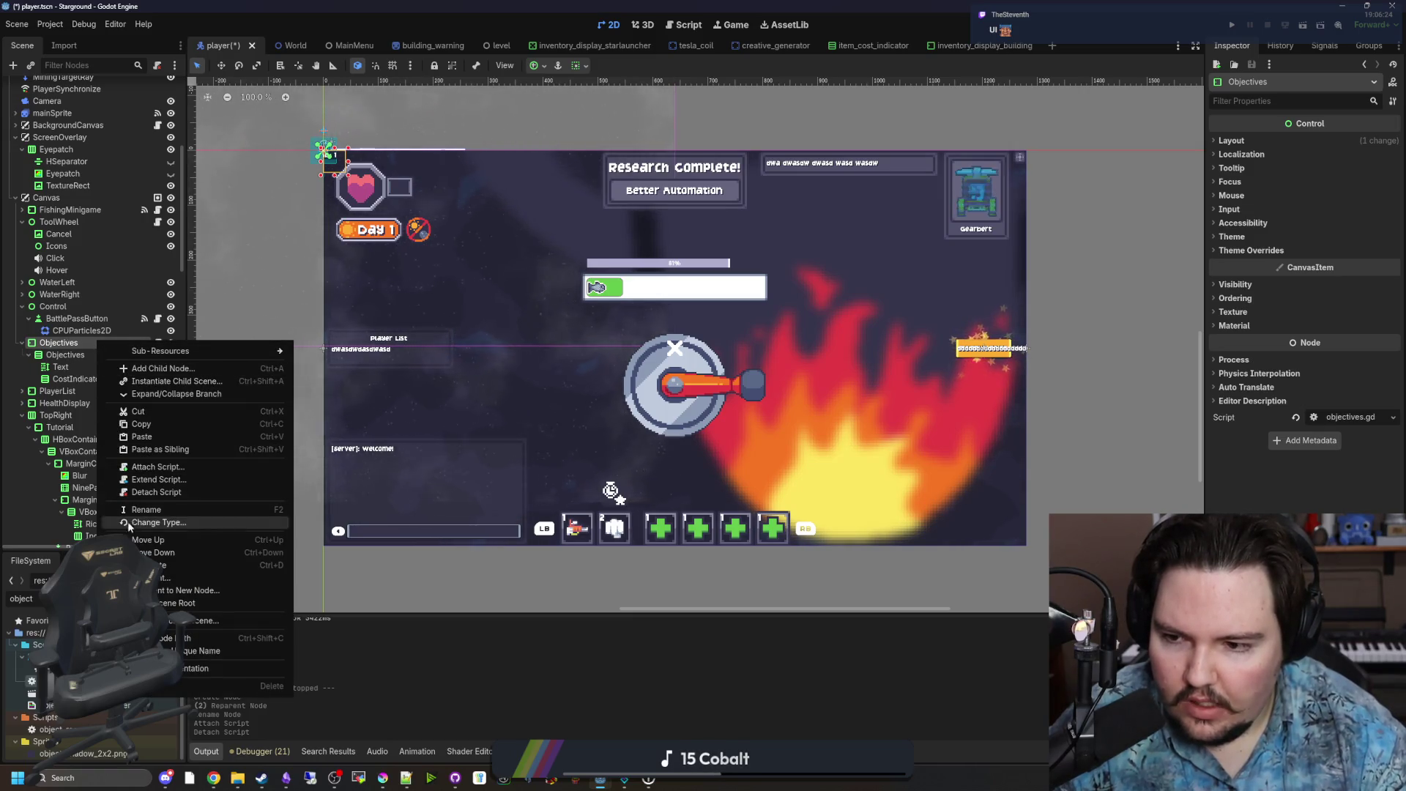
pyautogui.click(141, 437)
pyautogui.moveTo(52, 390); pyautogui.dragTo(60, 349)
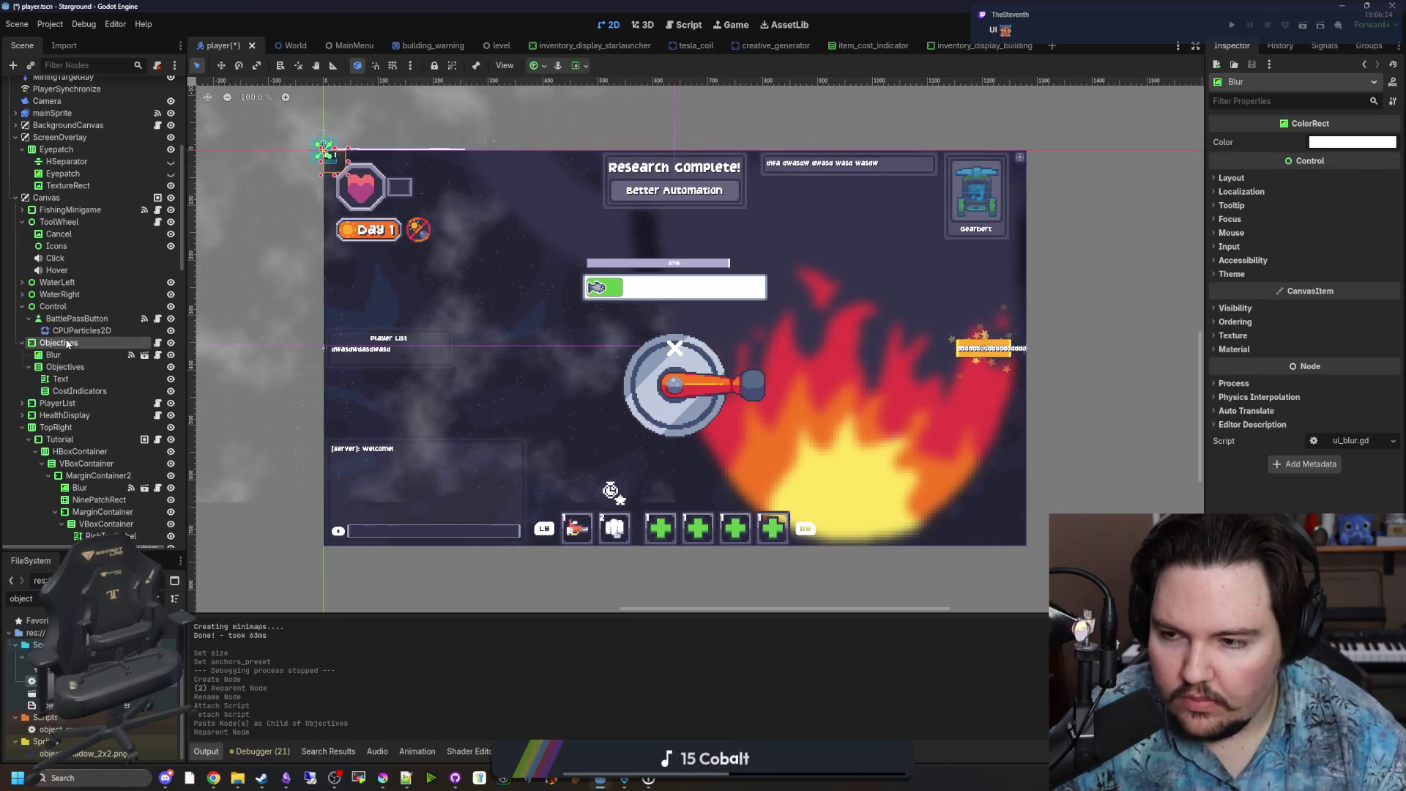
# Add a MarginContainer child to Objectives, placed just below Blur.
pyautogui.click(63, 344)
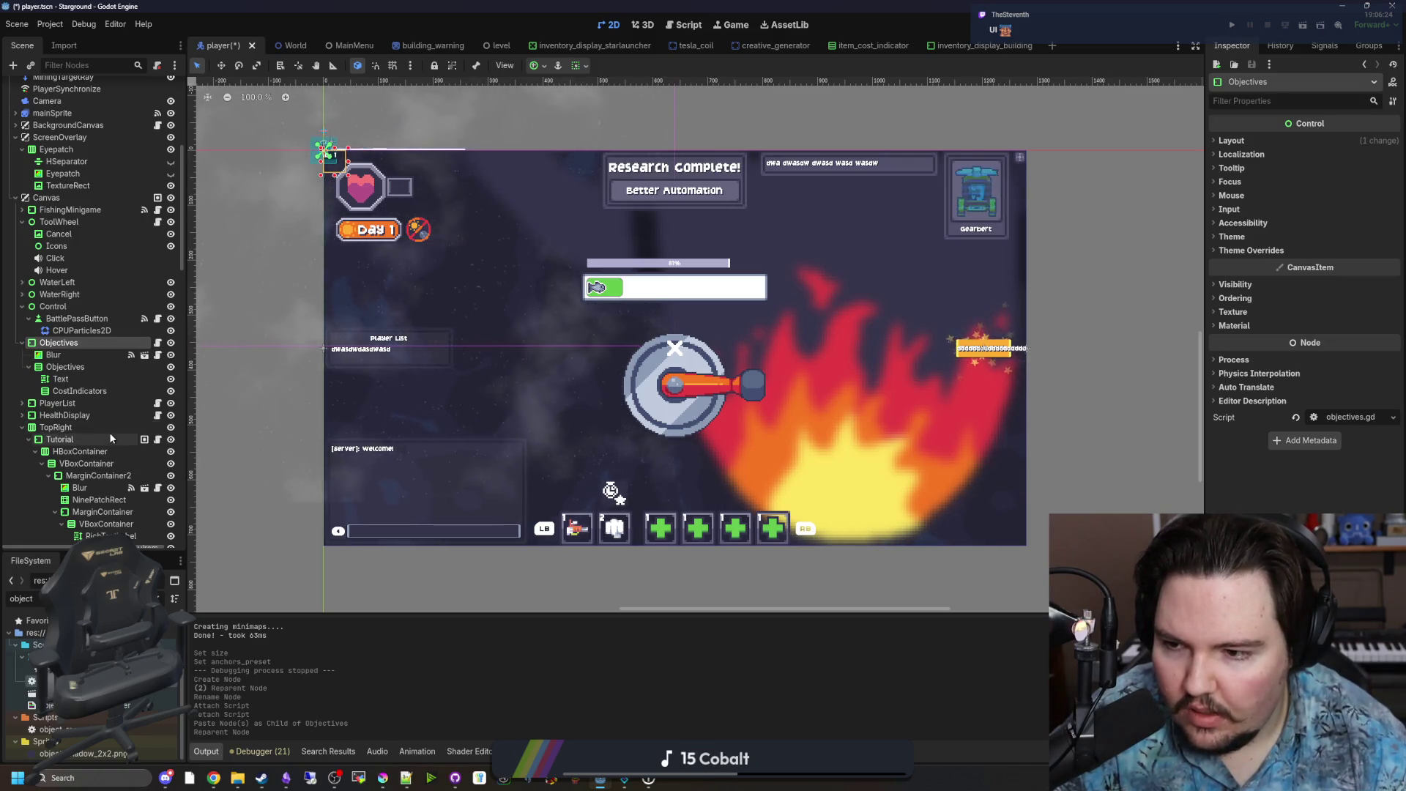
pyautogui.rightClick(65, 341)
pyautogui.click(93, 369)
pyautogui.write('margin')
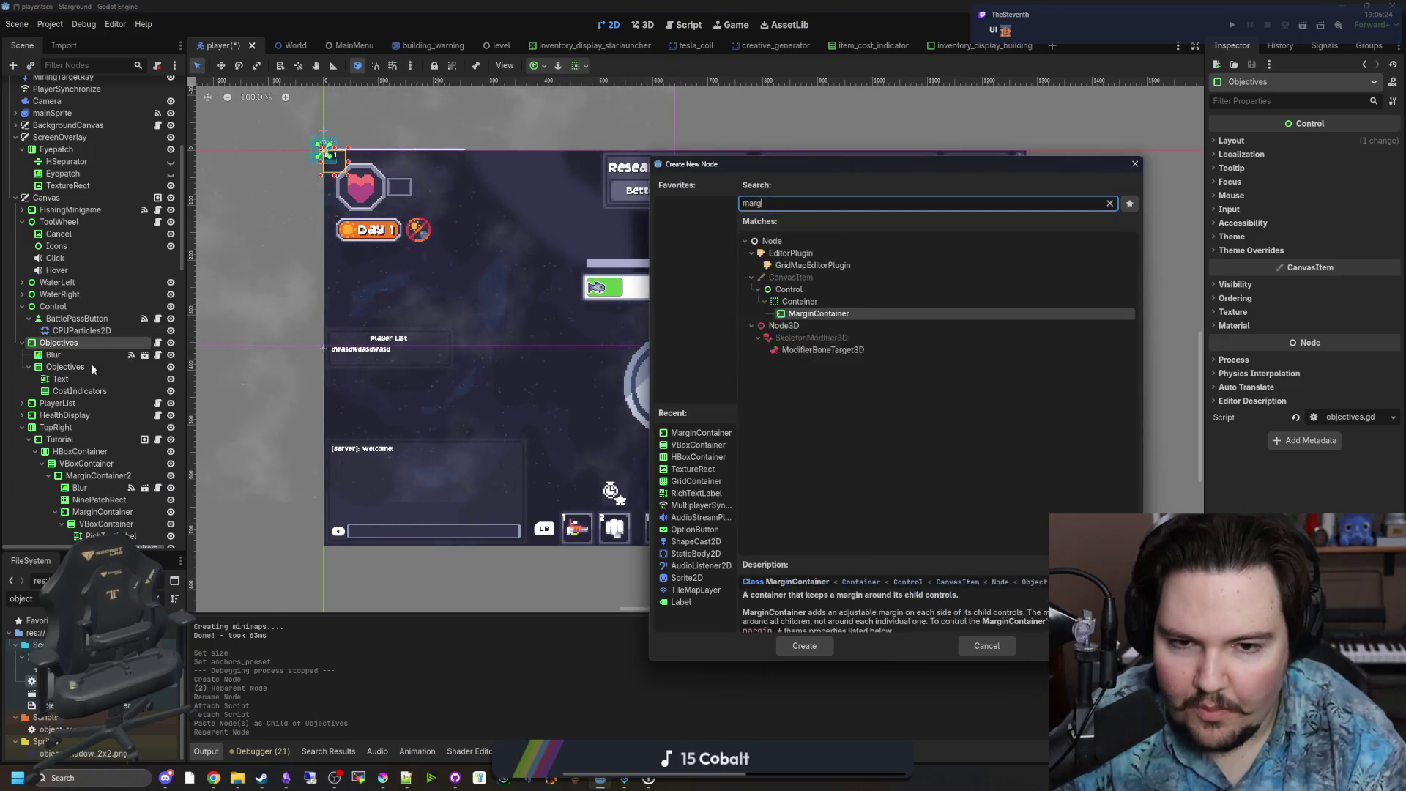
pyautogui.press('Return')
pyautogui.moveTo(78, 405); pyautogui.dragTo(86, 350)
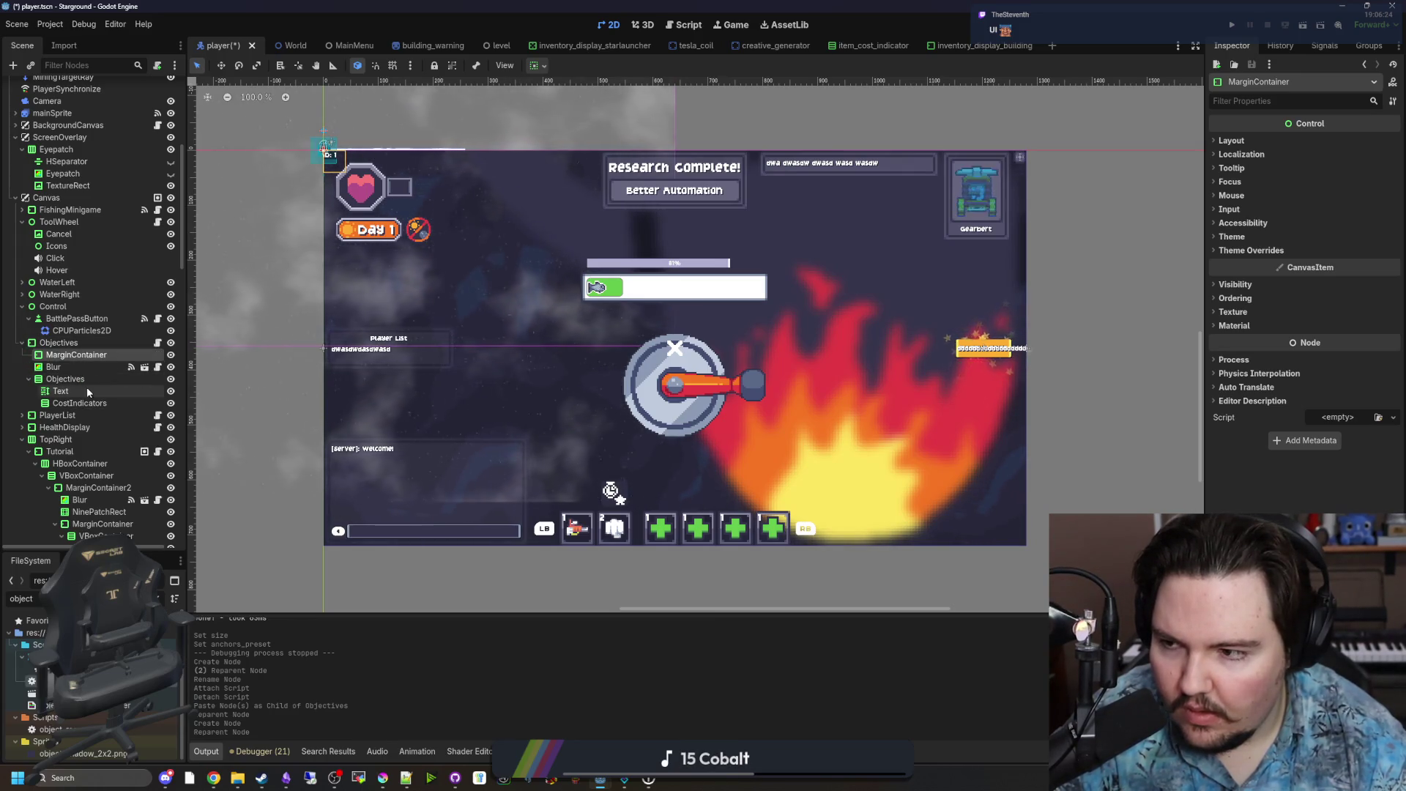
pyautogui.moveTo(86, 368); pyautogui.dragTo(91, 351)
pyautogui.rightClick(110, 368)
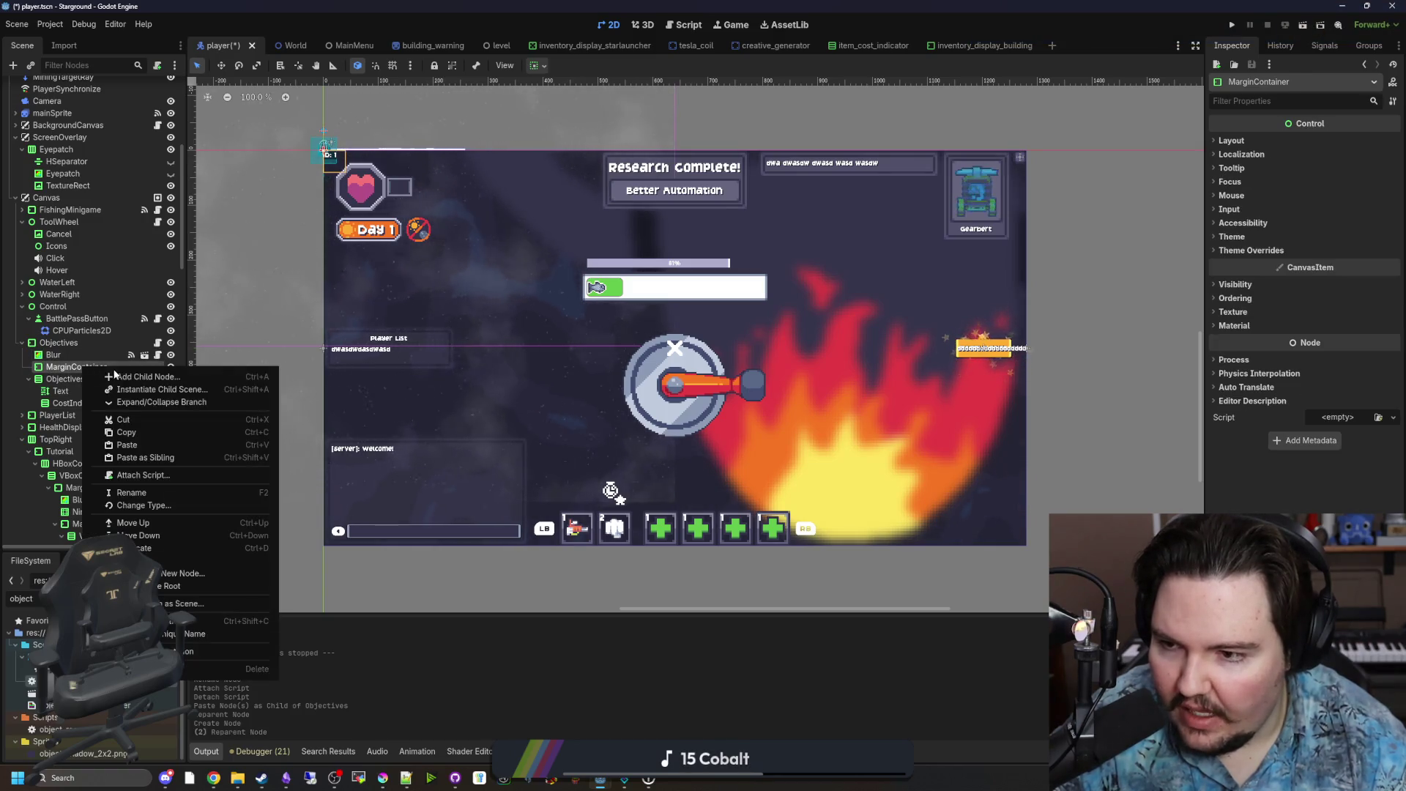
pyautogui.click(125, 377)
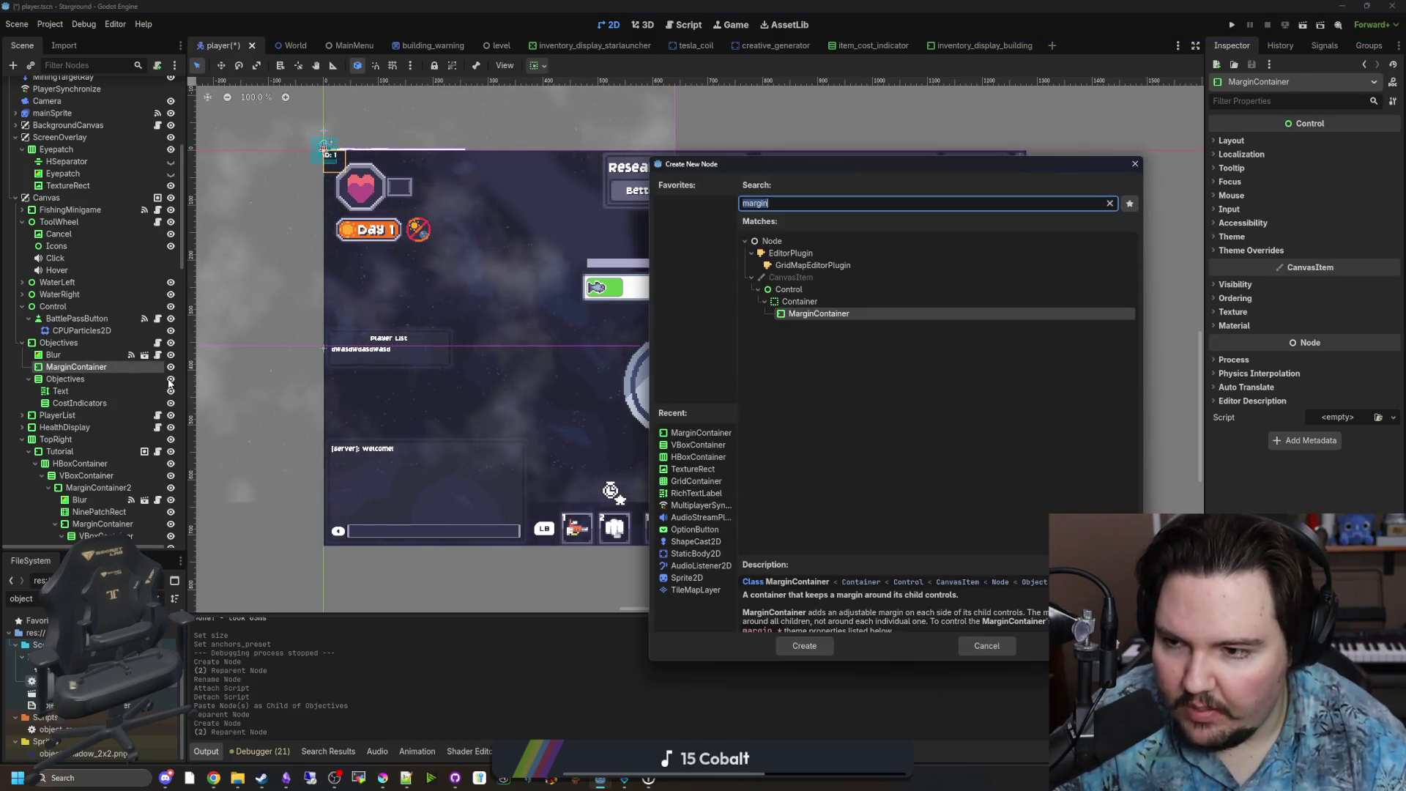
pyautogui.click(985, 646)
# Copy the Tutorial's NinePatchRect into Objectives and position it below Blur.
pyautogui.click(75, 343)
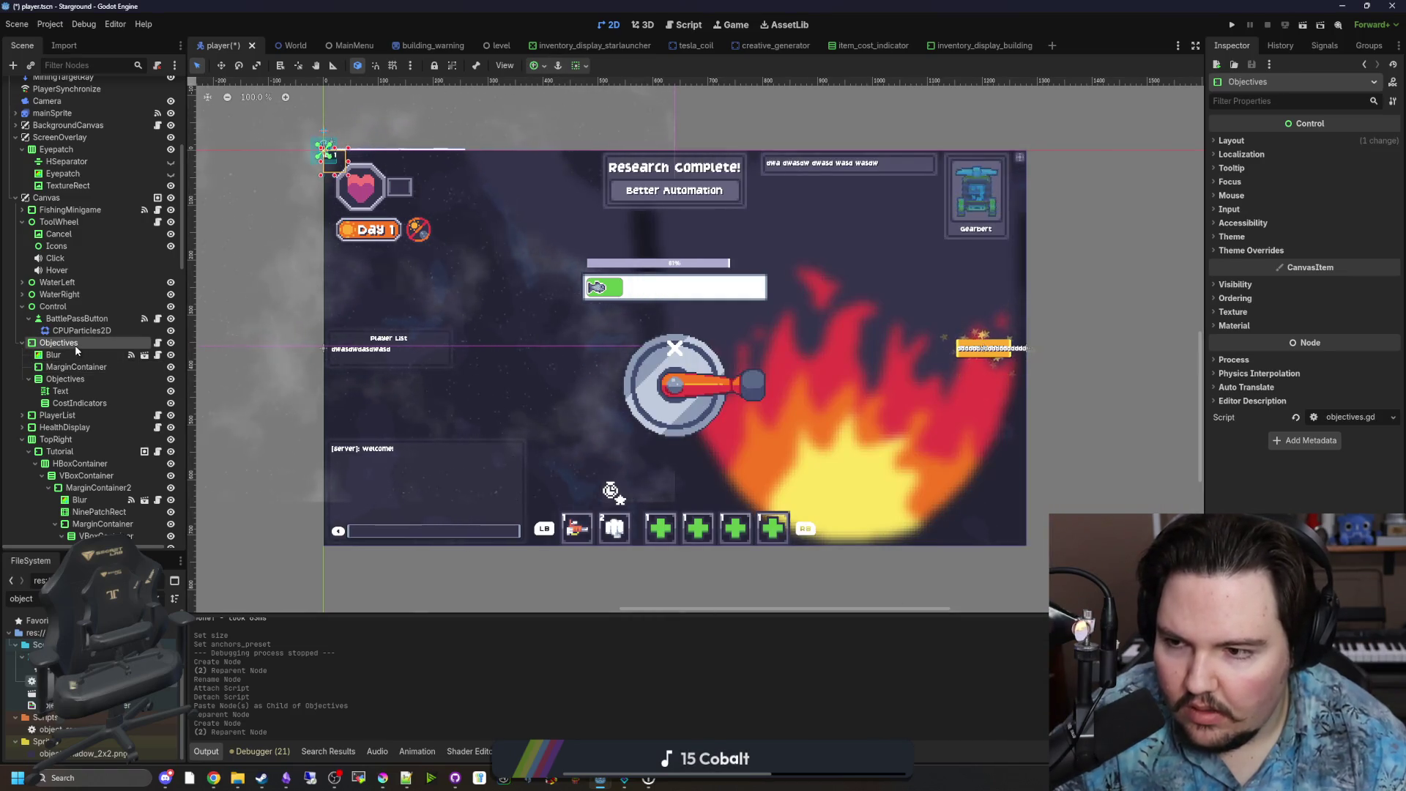
pyautogui.rightClick(101, 509)
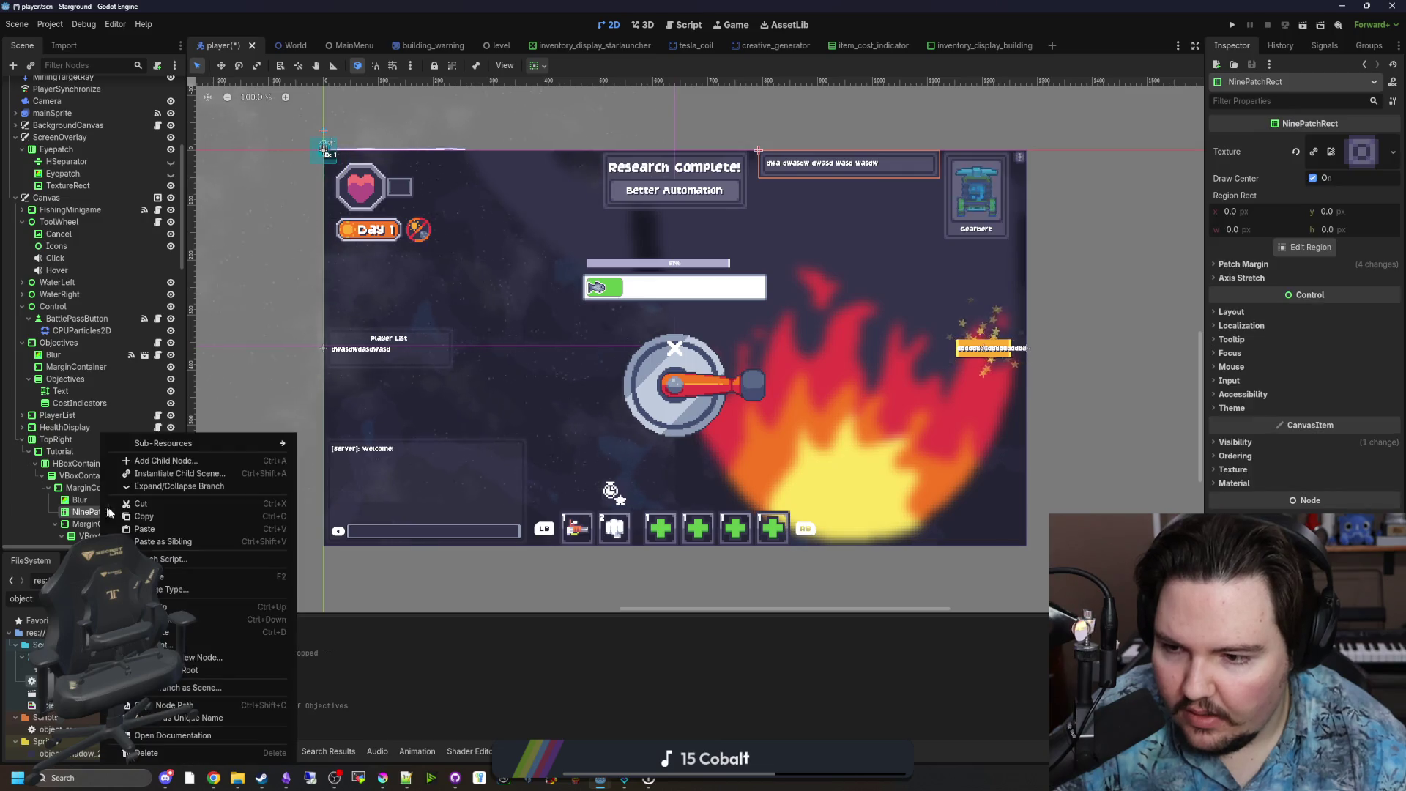
pyautogui.click(73, 364)
pyautogui.rightClick(70, 344)
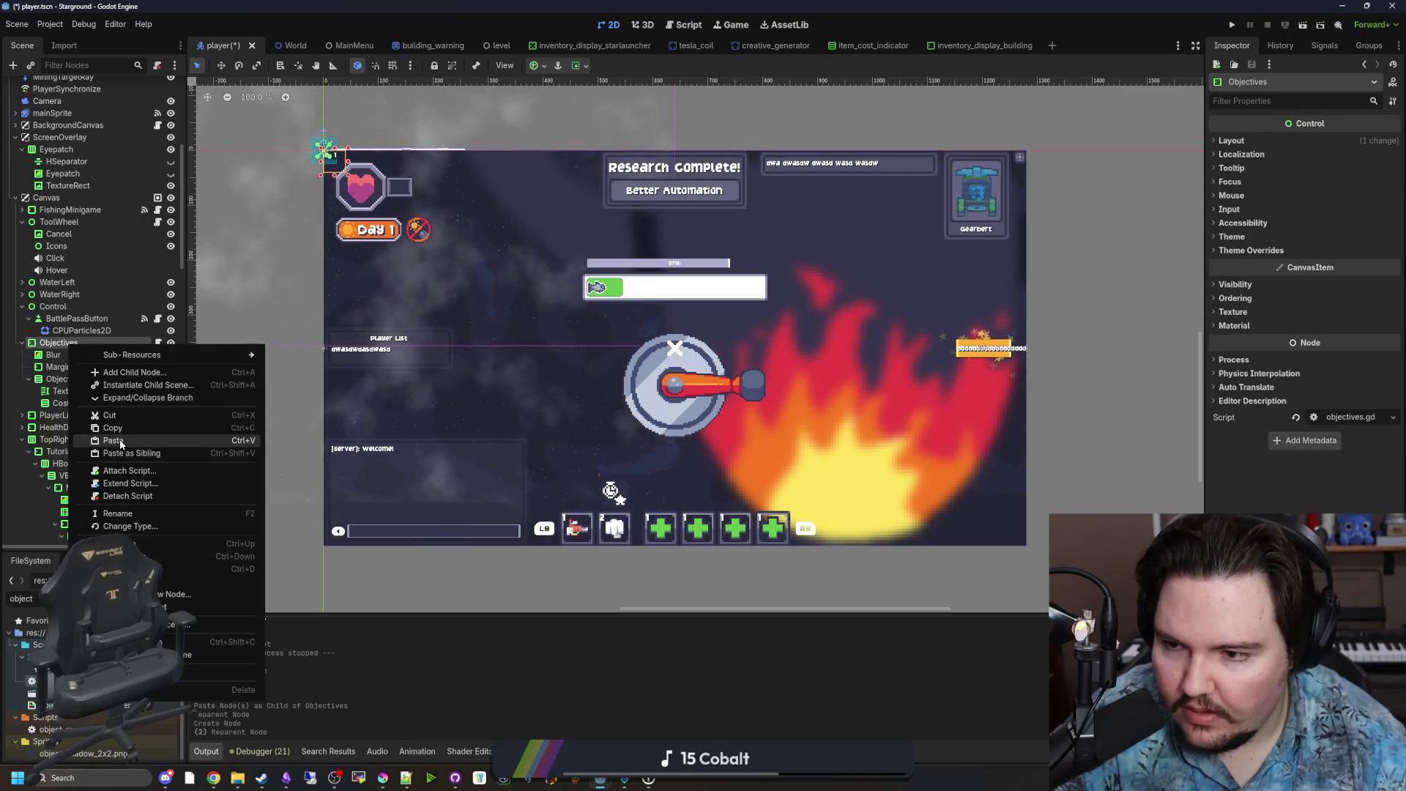
pyautogui.click(112, 440)
pyautogui.moveTo(74, 414); pyautogui.dragTo(74, 364)
pyautogui.click(67, 380)
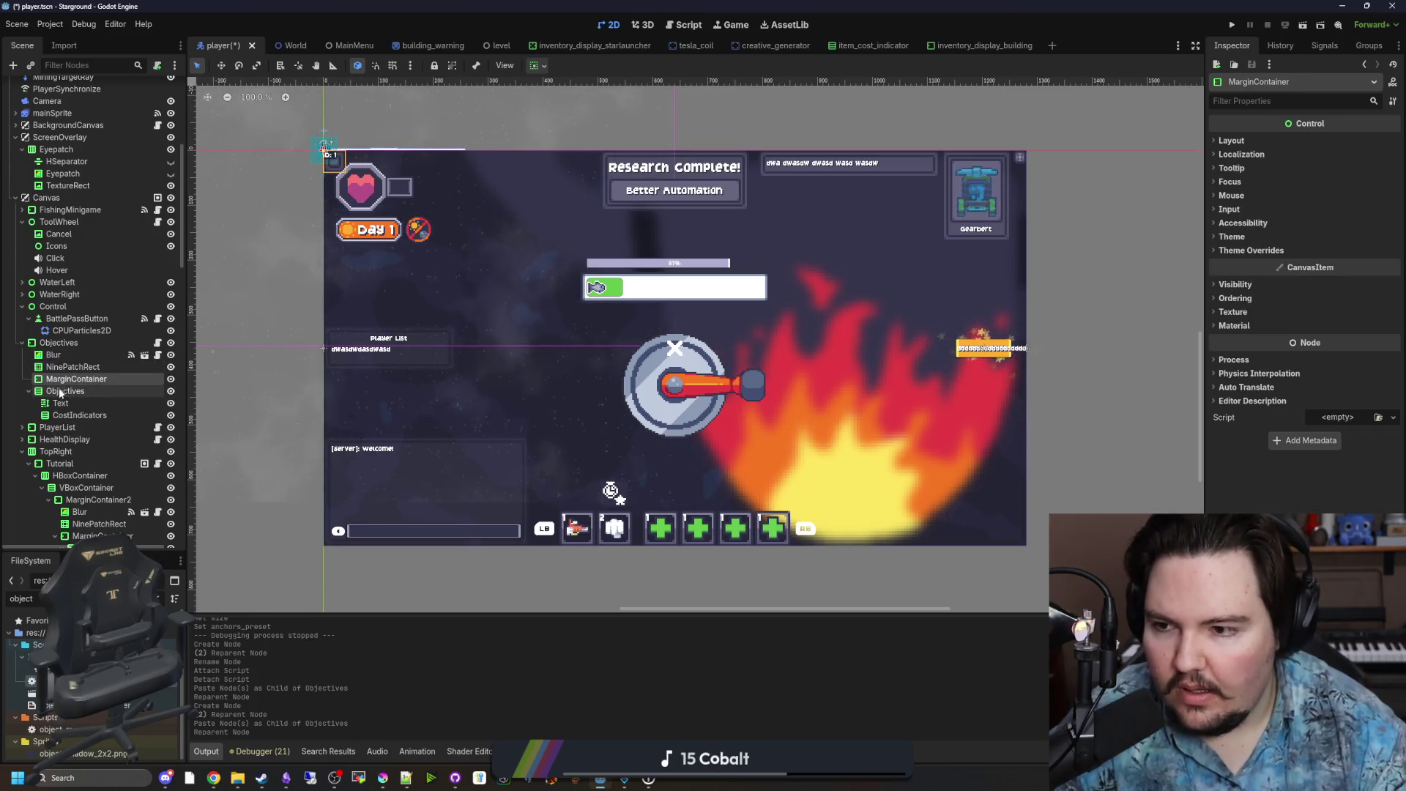
# Move the inner Objectives list into the MarginContainer, then select the outer Objectives node.
pyautogui.moveTo(76, 381); pyautogui.dragTo(76, 380)
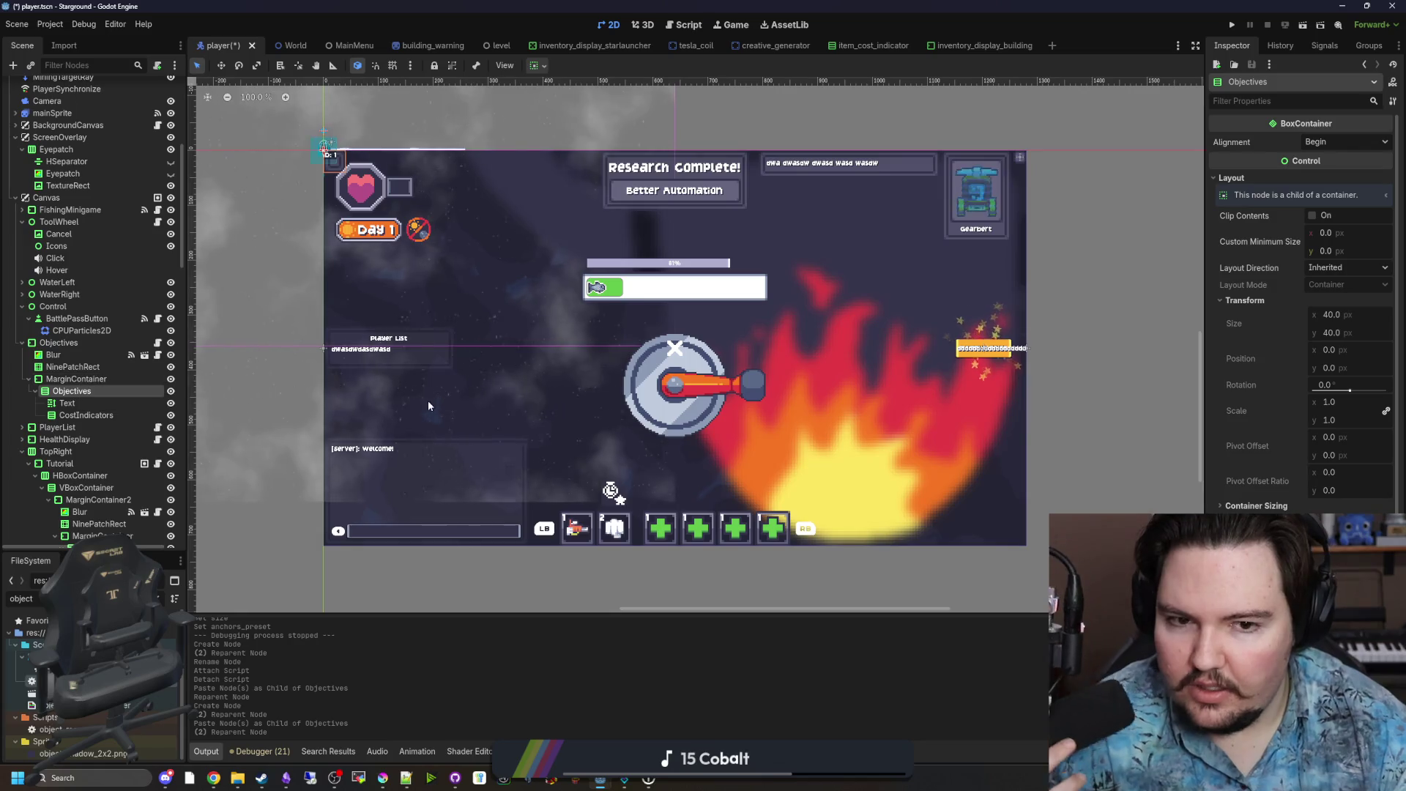
pyautogui.scroll(7, 328, 167)
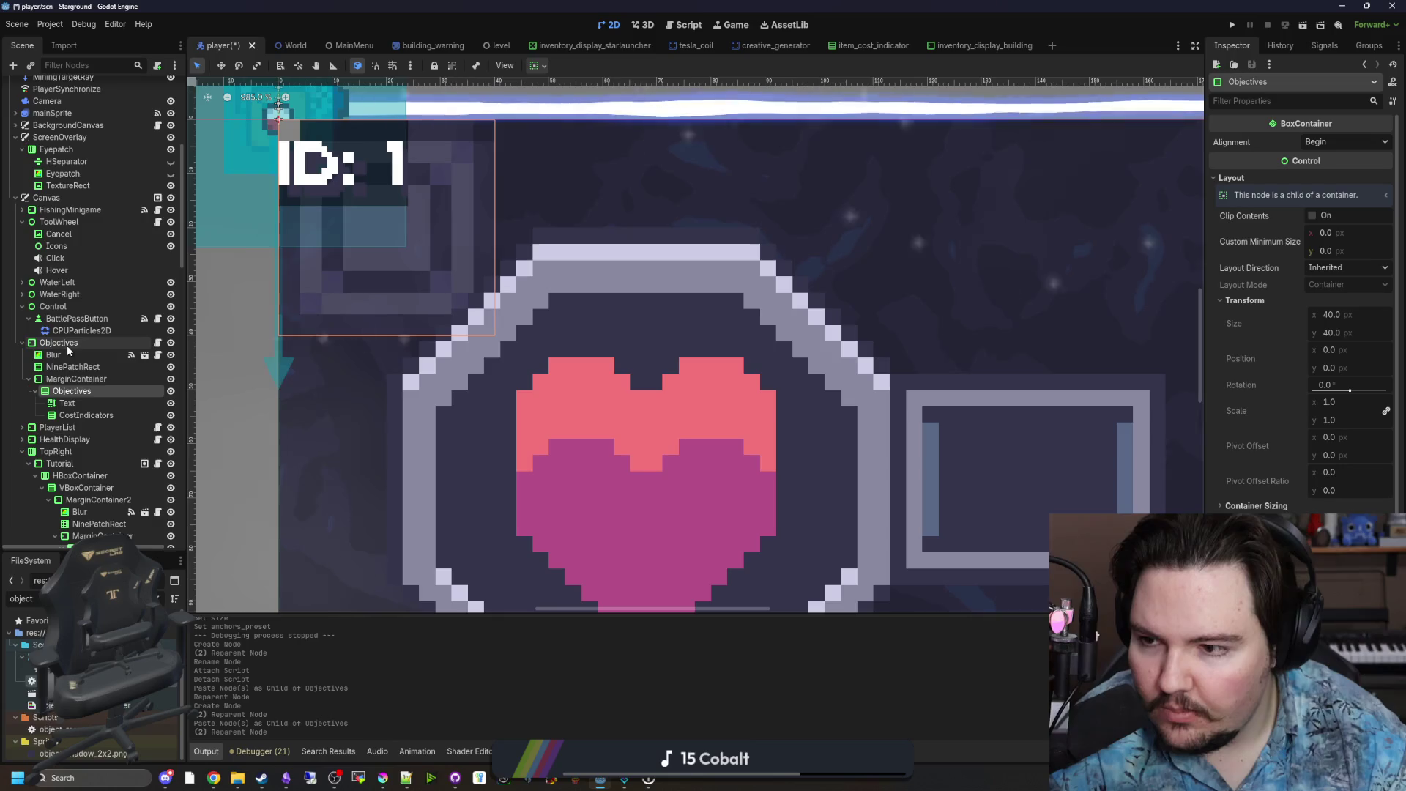
pyautogui.click(59, 343)
pyautogui.scroll(-2, 368, 317)
pyautogui.scroll(1, 367, 317)
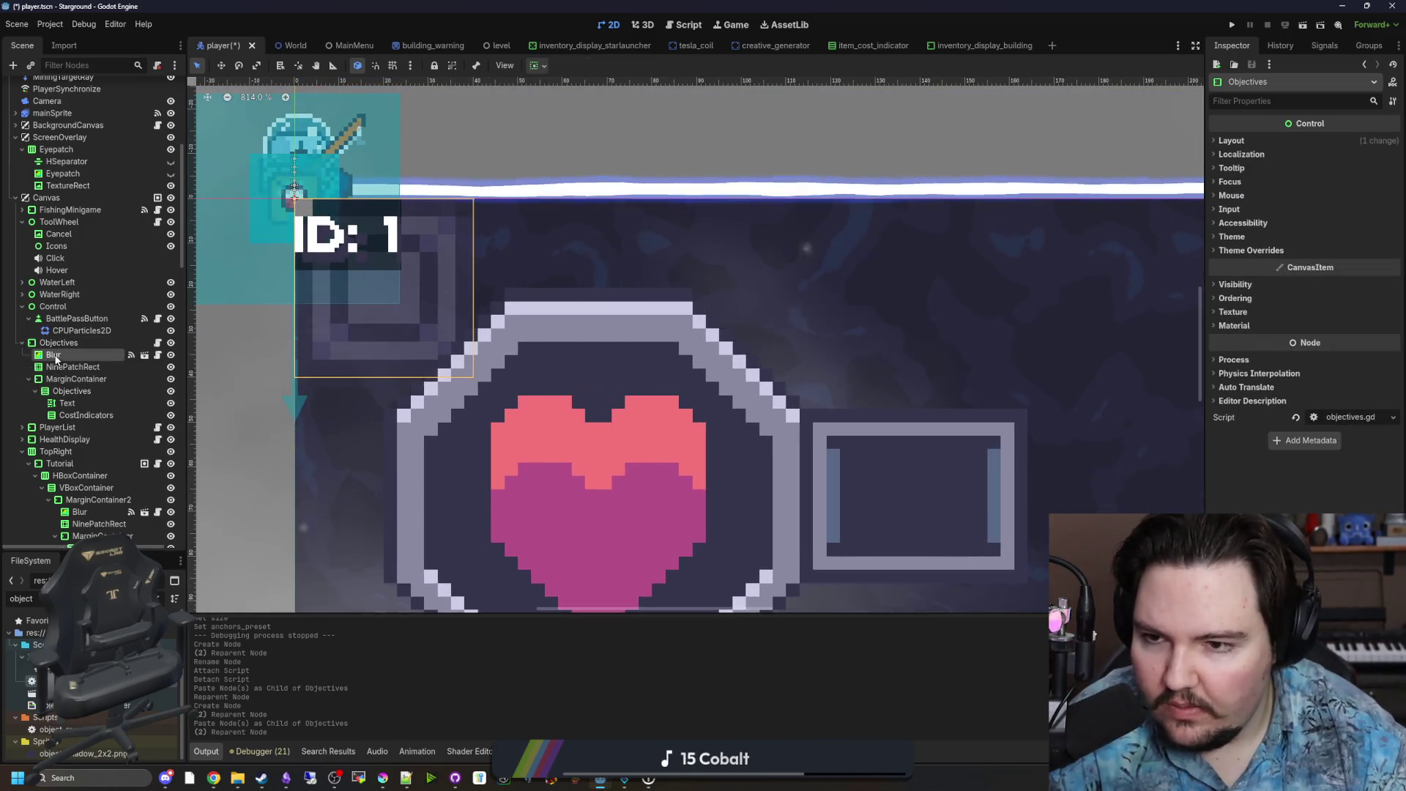
pyautogui.click(53, 354)
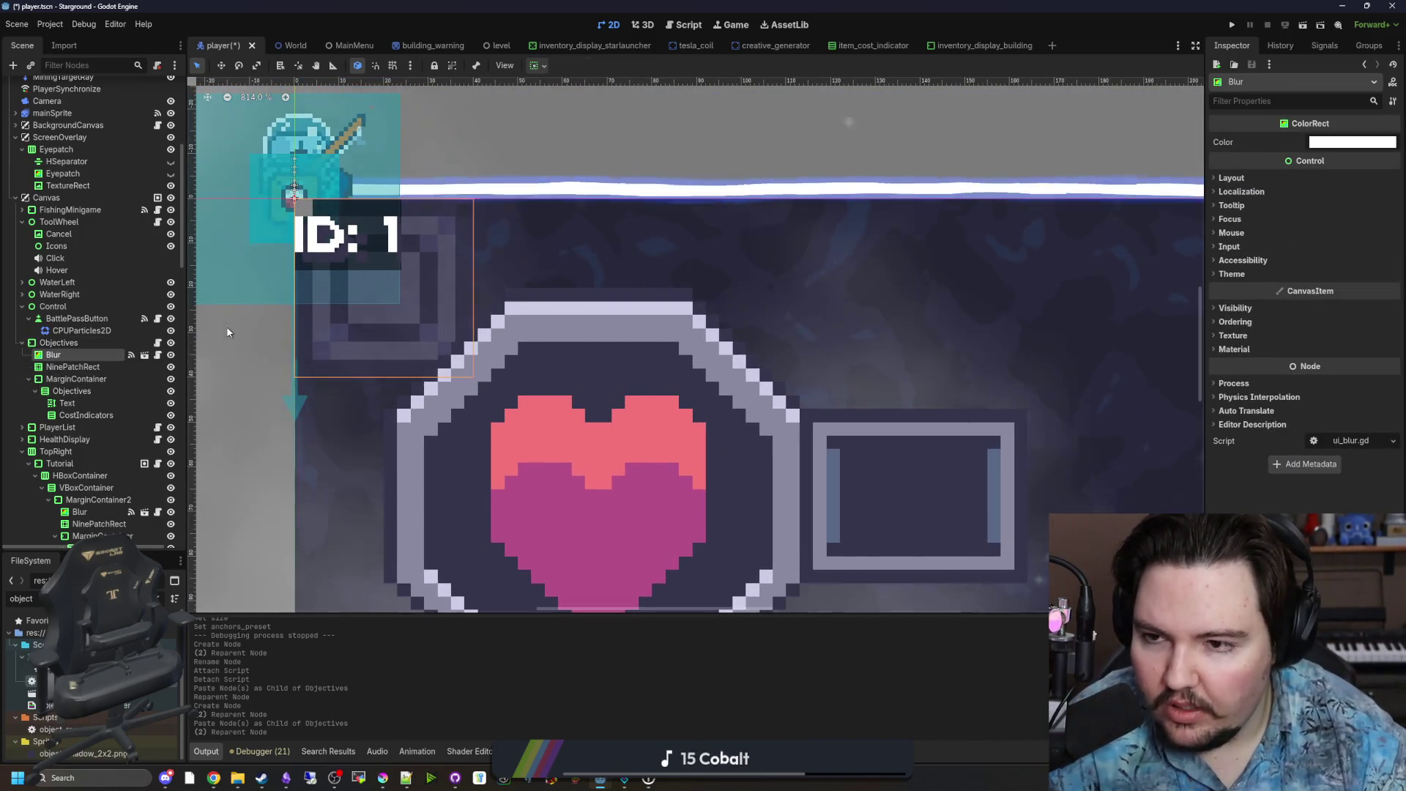
pyautogui.click(70, 366)
pyautogui.click(77, 379)
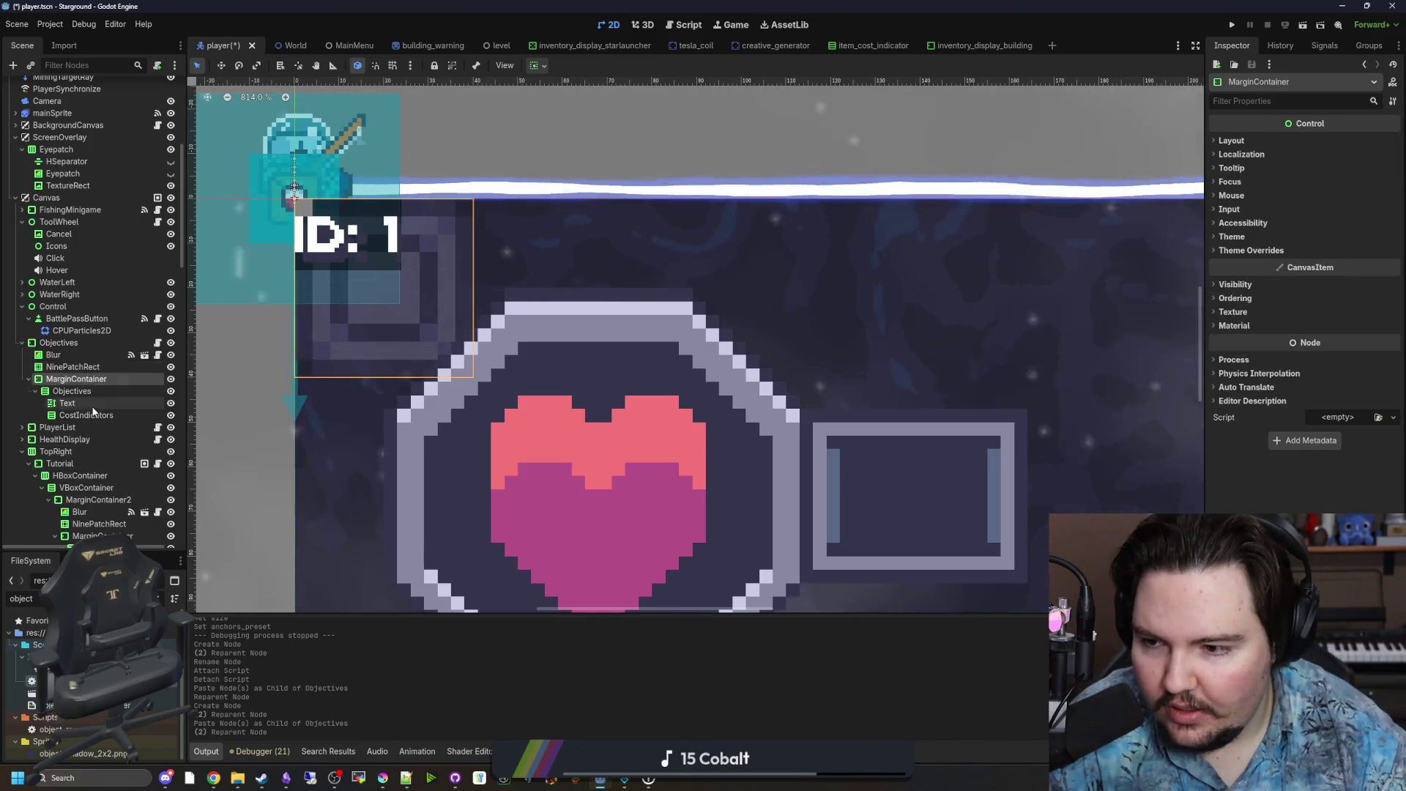
pyautogui.scroll(-3, 103, 396)
pyautogui.click(58, 228)
pyautogui.scroll(-5, 274, 227)
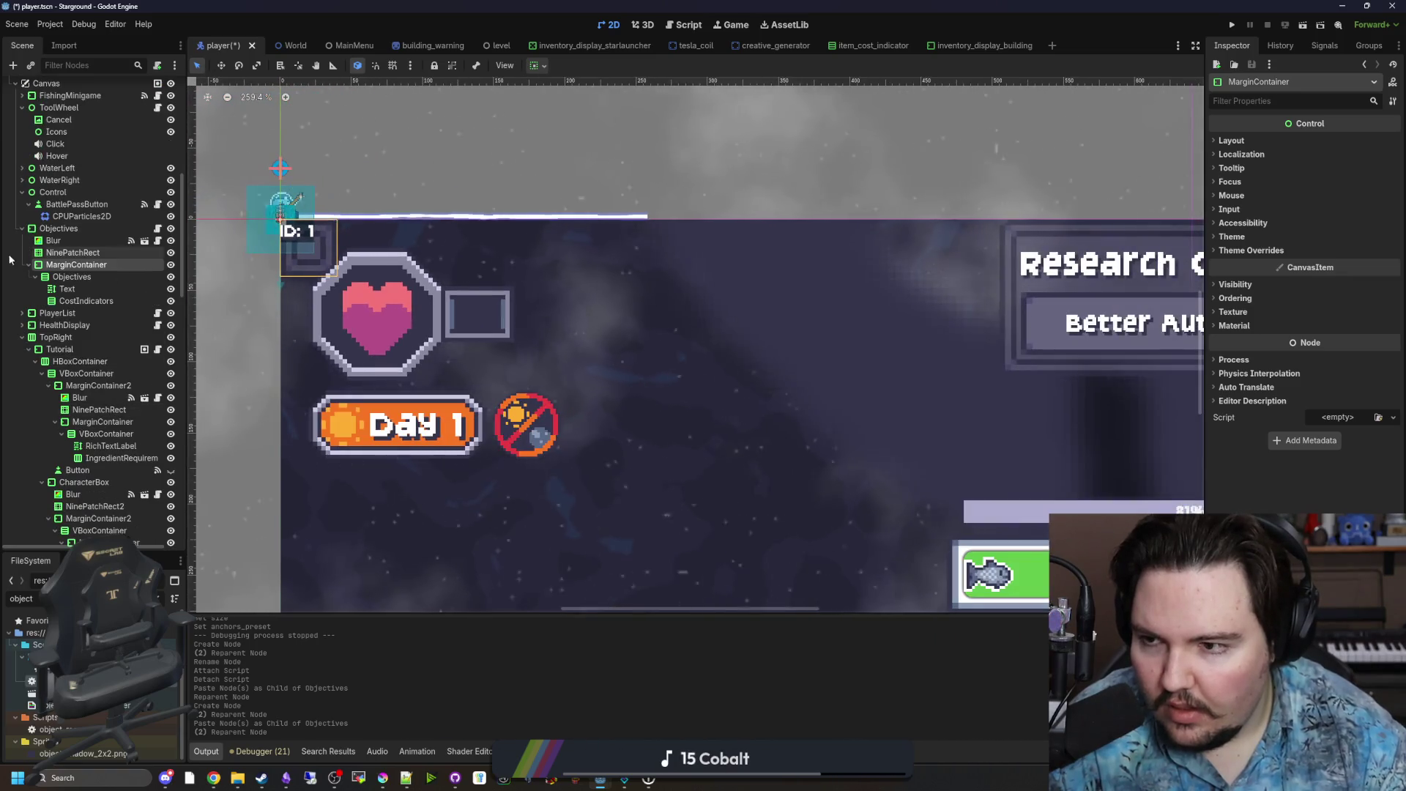
# Enable the four margin constant overrides of Objectives and set each to 20.
pyautogui.click(1259, 250)
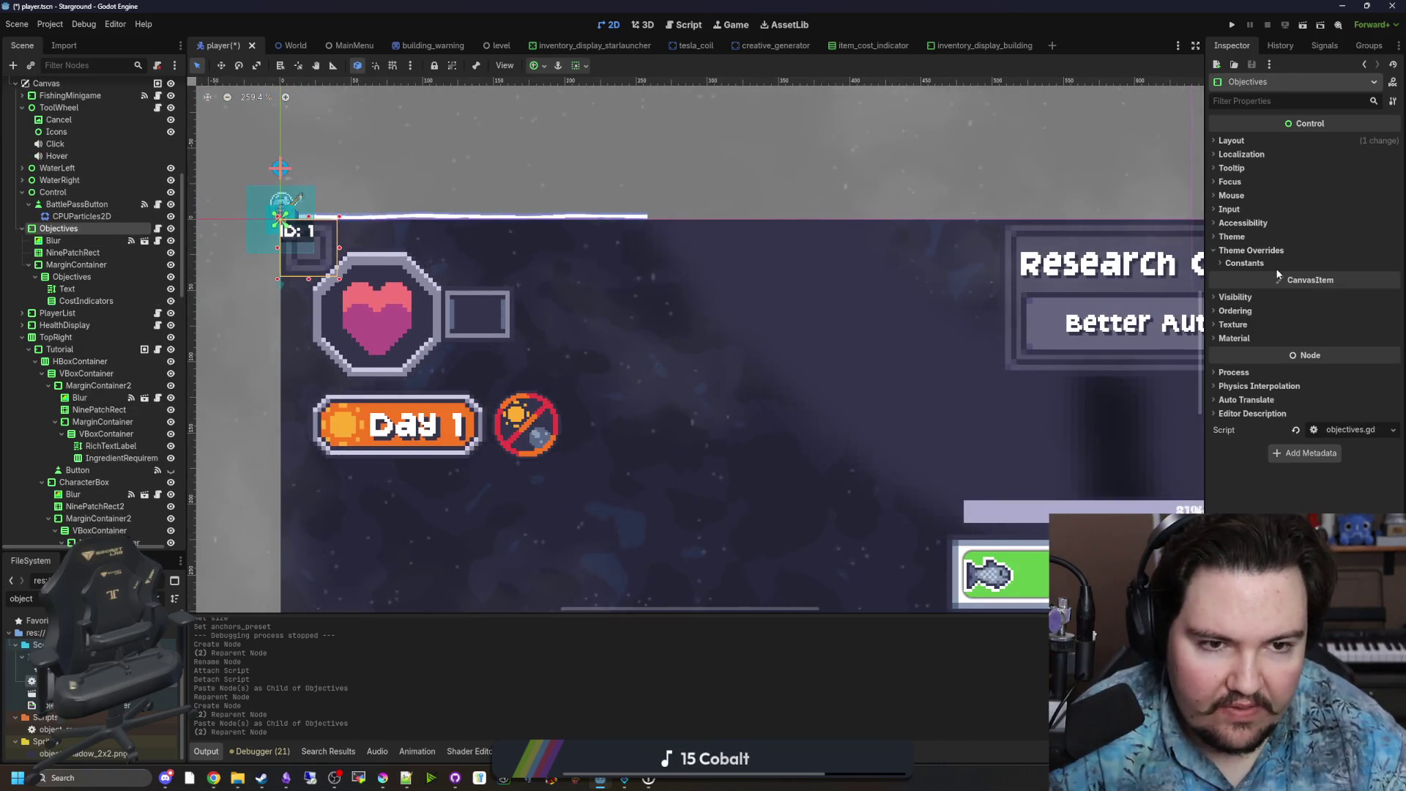
pyautogui.click(1263, 263)
pyautogui.write('20')
pyautogui.press('Tab')
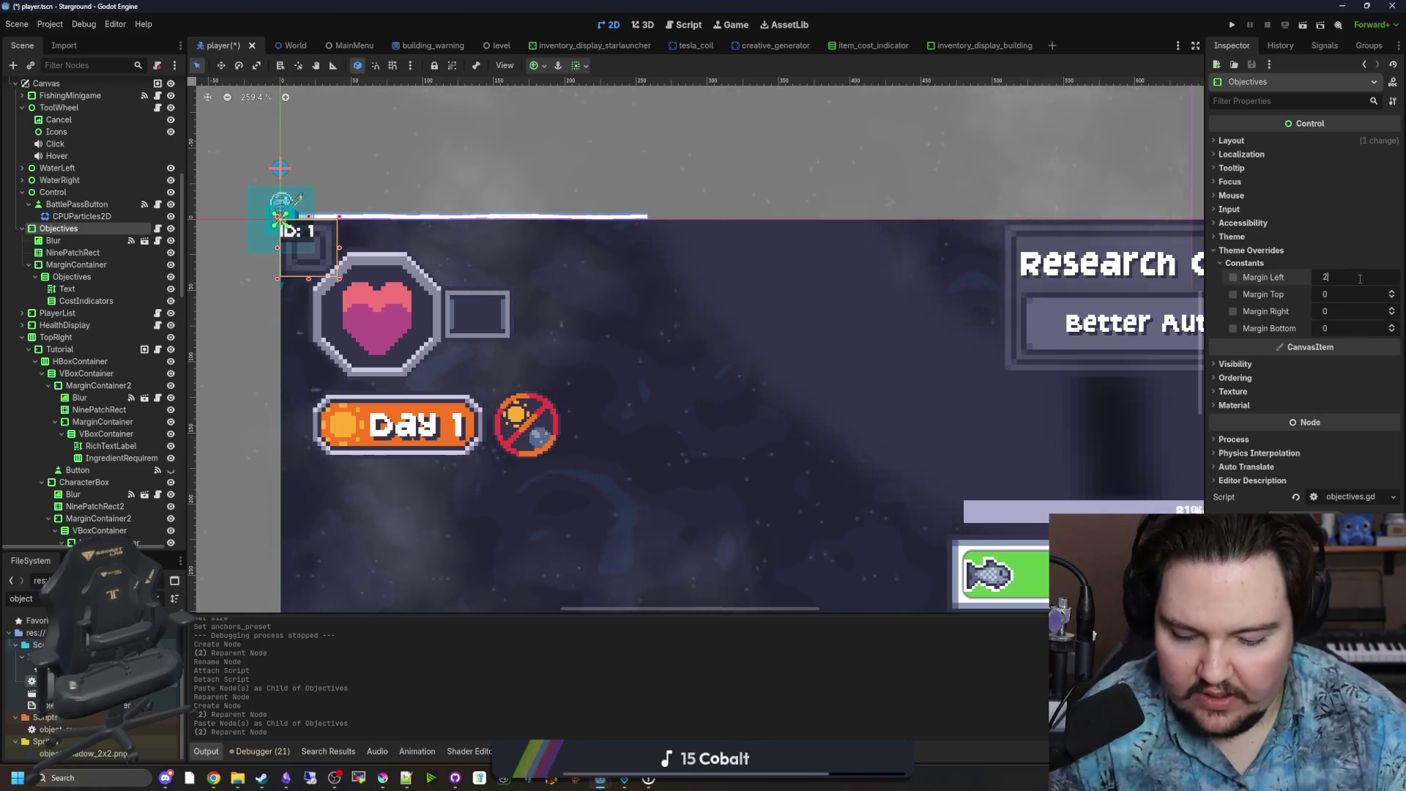
pyautogui.scroll(2, 421, 235)
pyautogui.scroll(2, 421, 242)
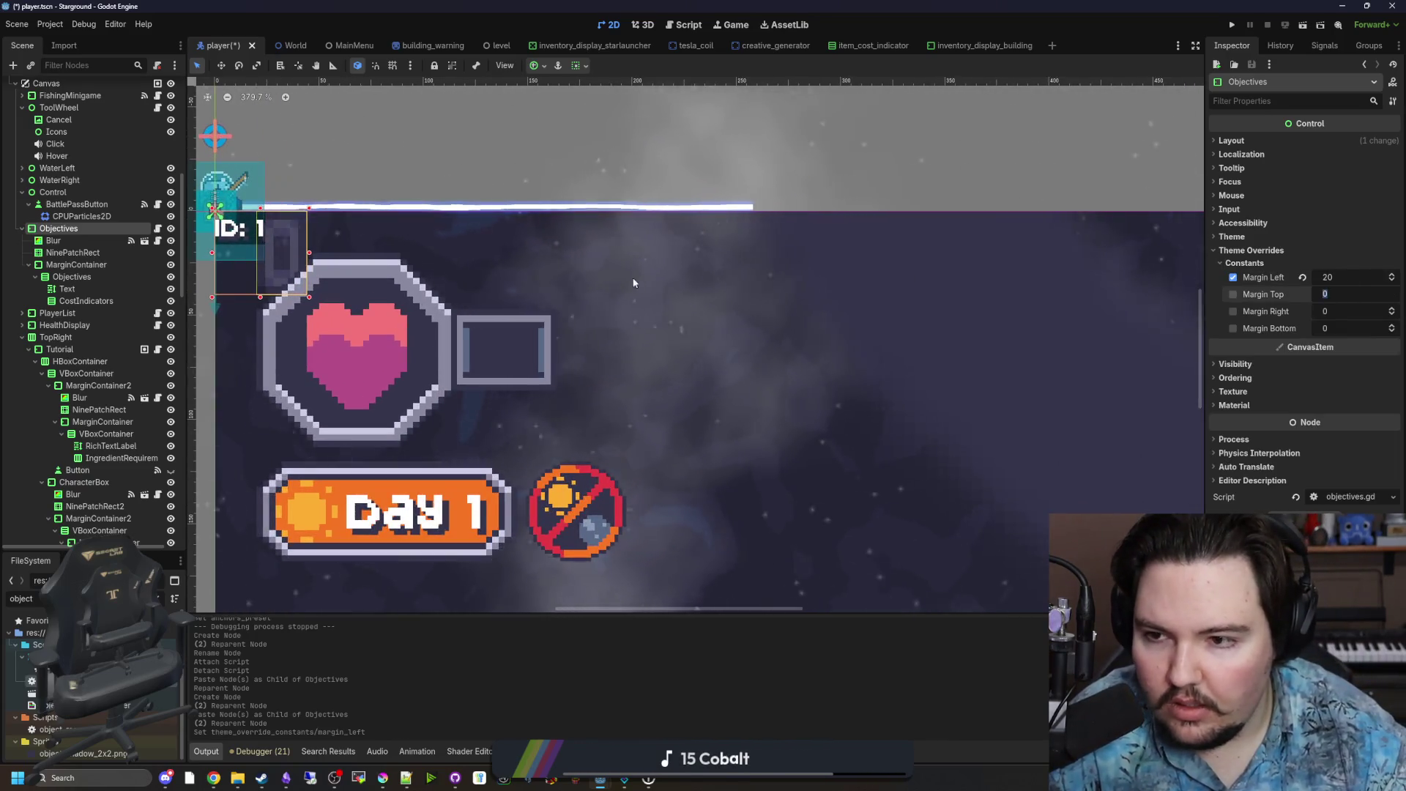
pyautogui.write('20')
pyautogui.press('Return')
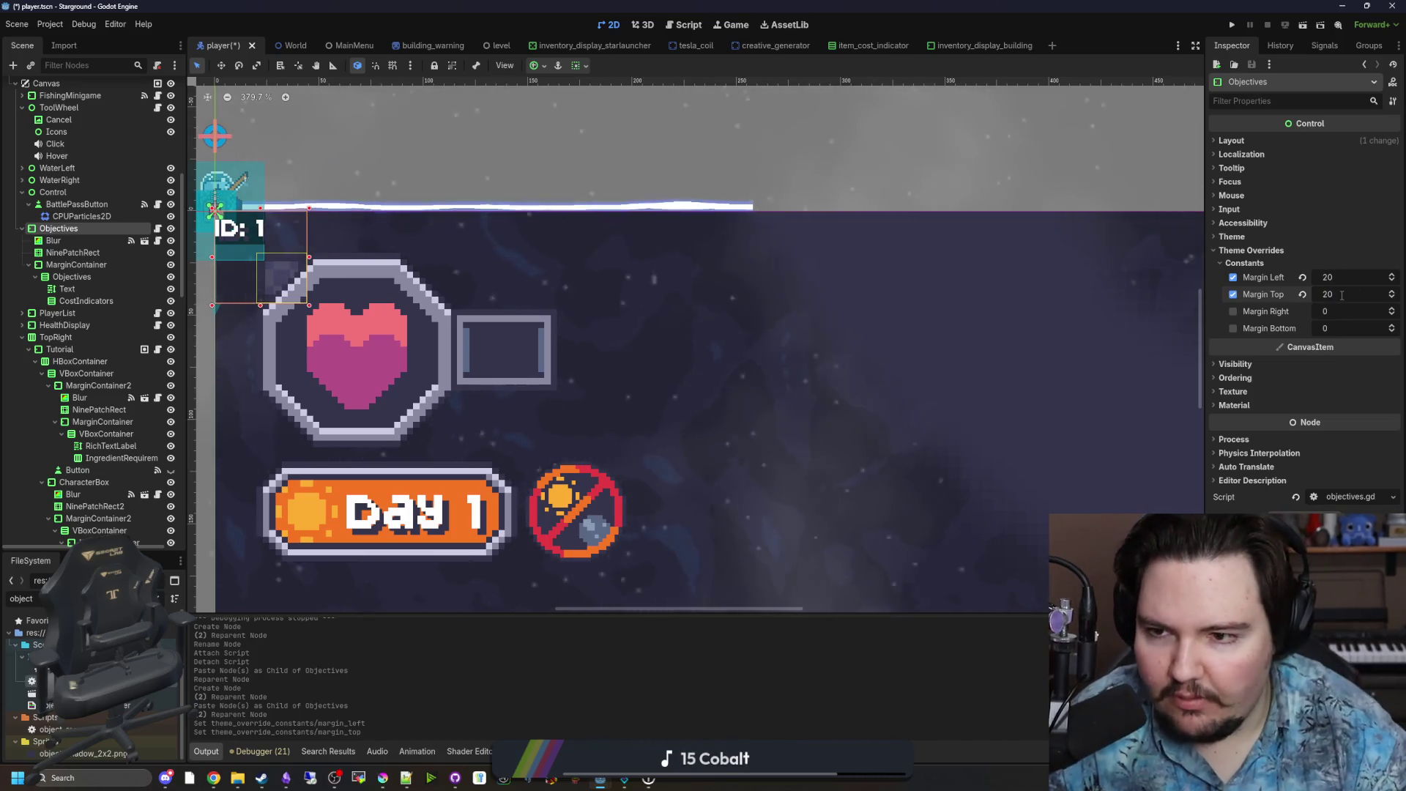
pyautogui.click(1339, 313)
pyautogui.write('20')
pyautogui.press('Tab')
pyautogui.write('20')
pyautogui.press('Return')
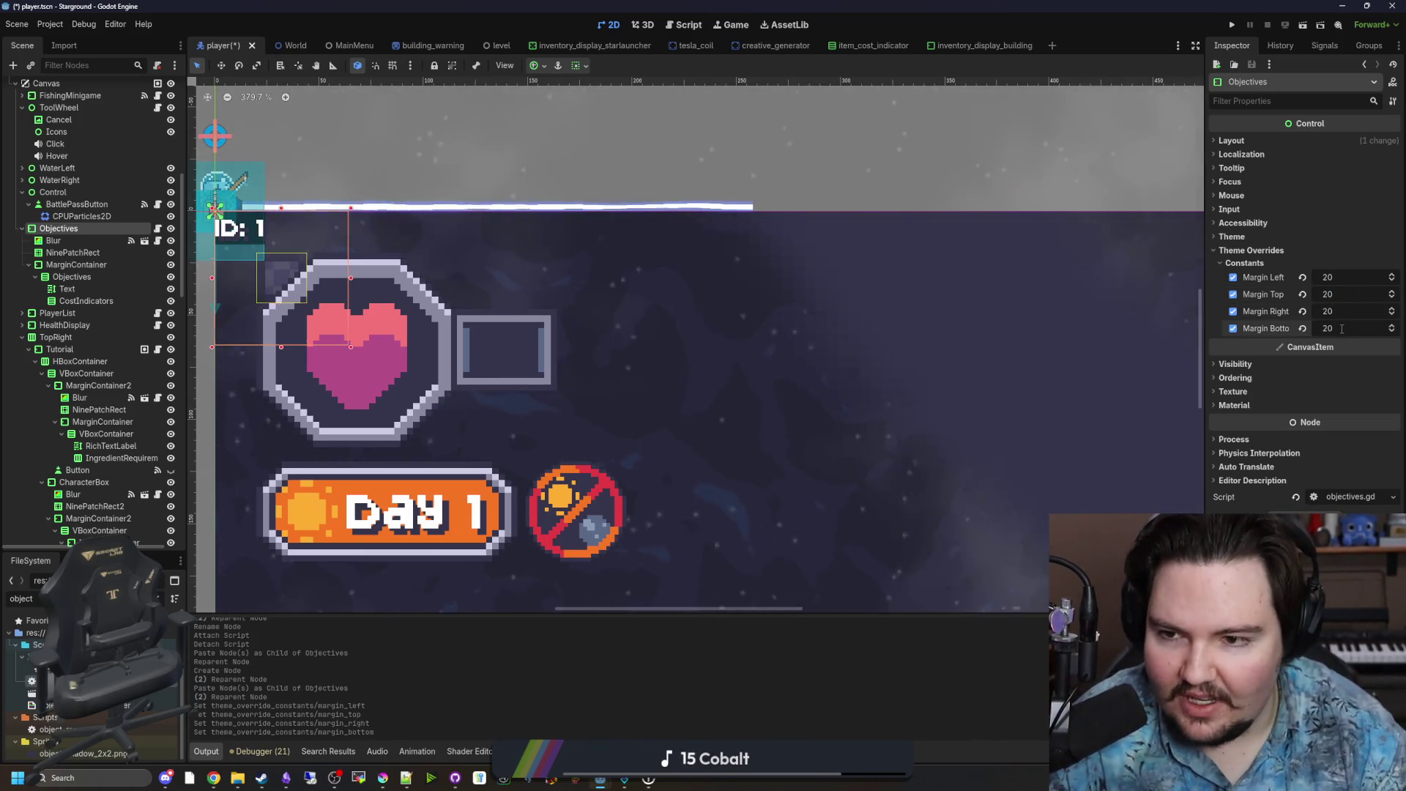
# Change the left, top, right and bottom margins from 20 to 4.
pyautogui.scroll(-7, 300, 232)
pyautogui.scroll(-4, 300, 231)
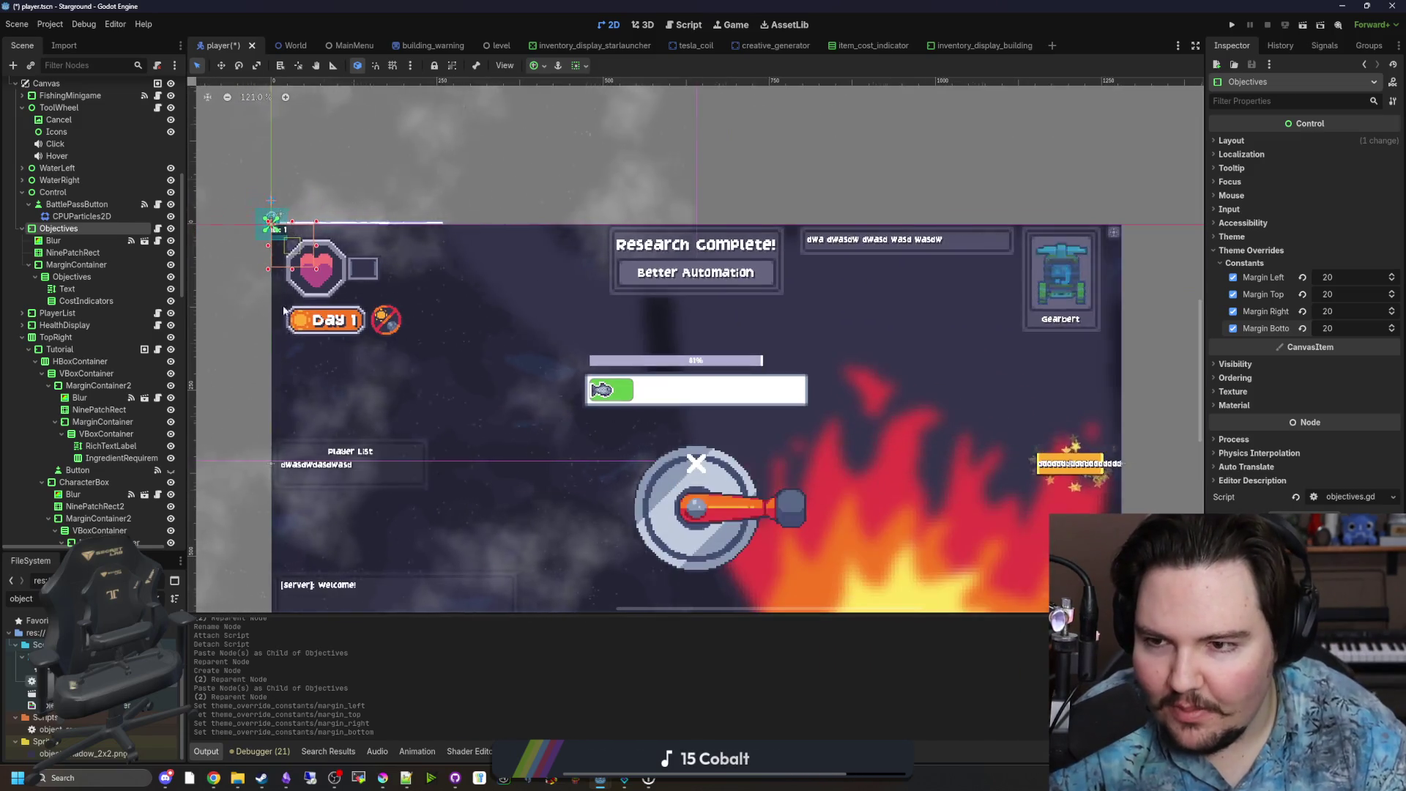
pyautogui.scroll(15, 283, 233)
pyautogui.scroll(-20, 284, 232)
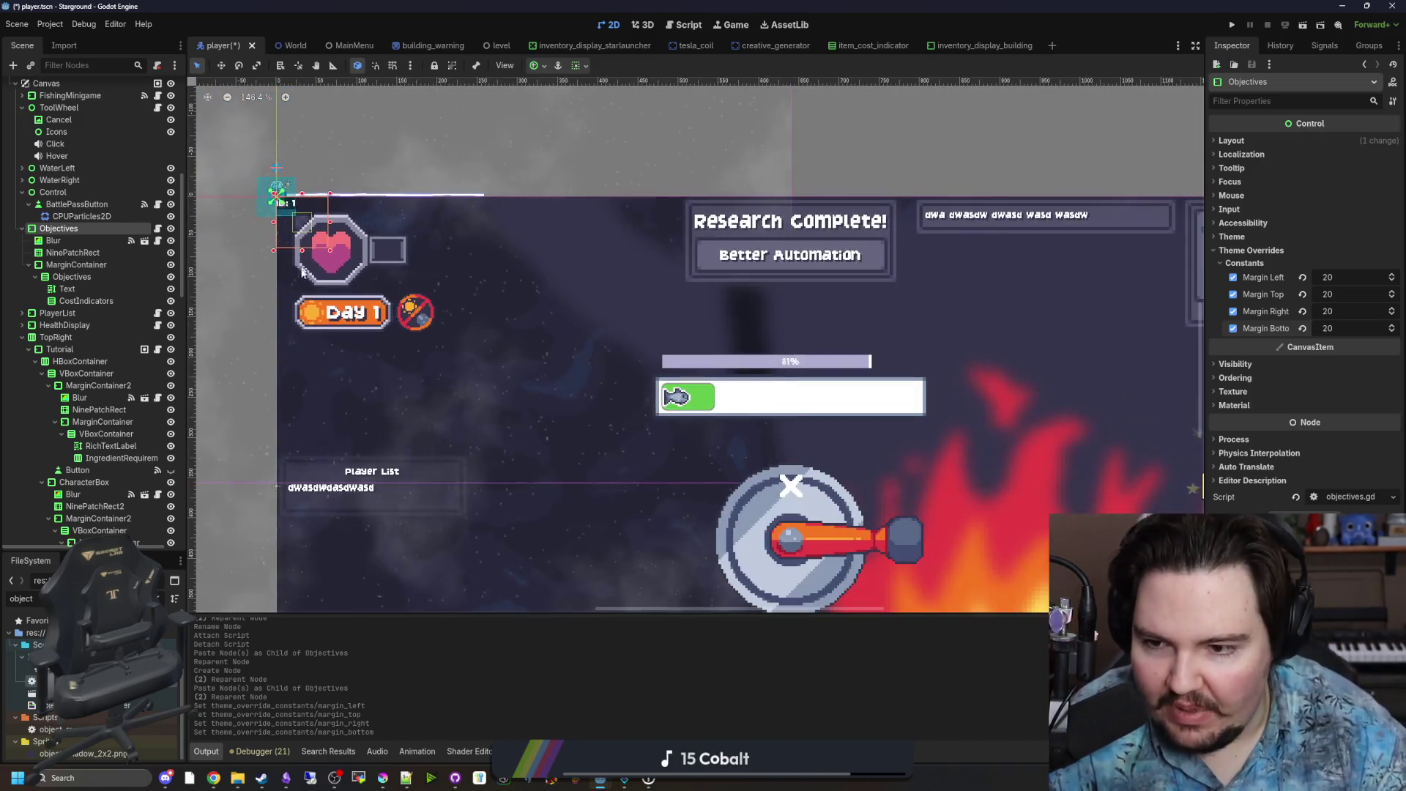
pyautogui.scroll(2, 363, 465)
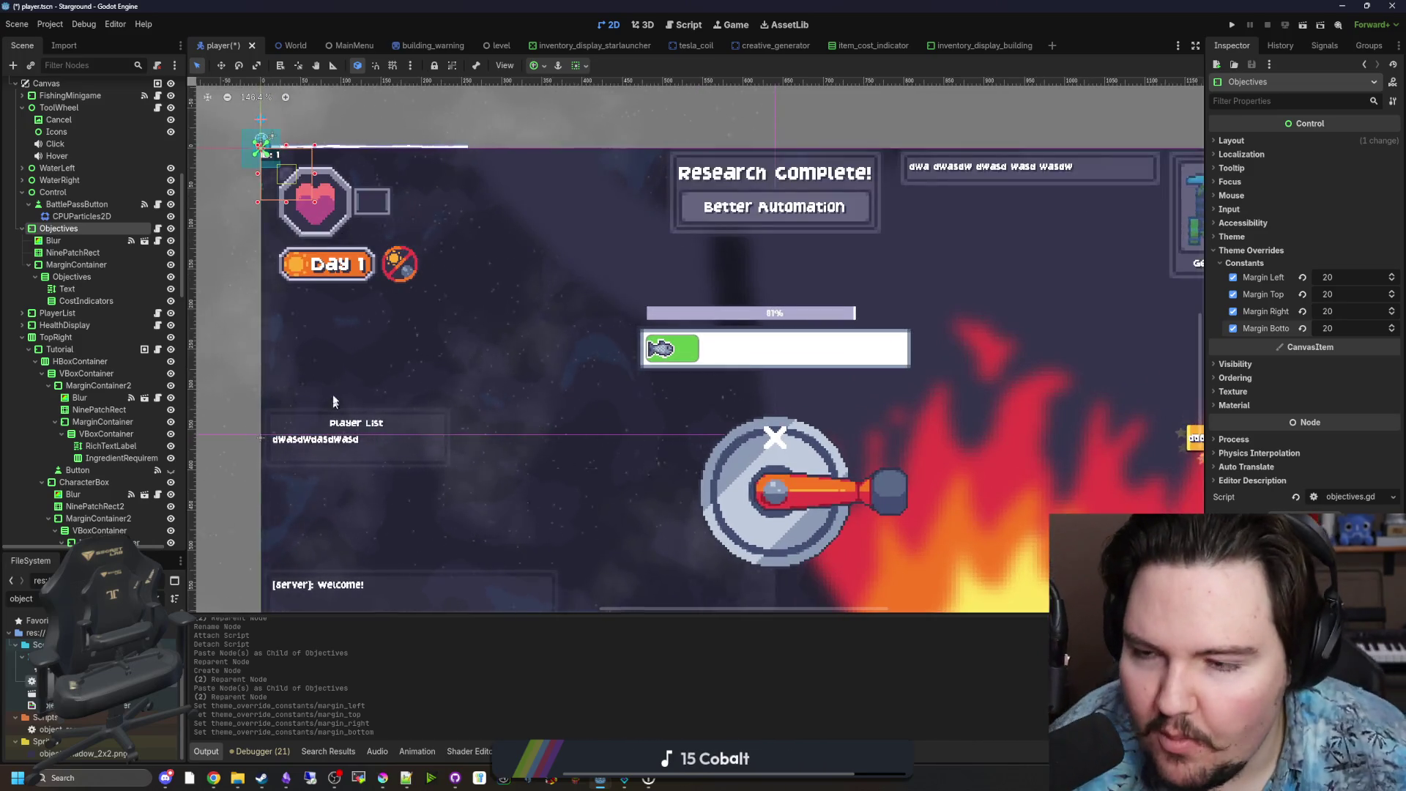
pyautogui.click(1329, 277)
pyautogui.write('5')
pyautogui.press('BackSpace')
pyautogui.write('4')
pyautogui.press('Tab')
pyautogui.write('4')
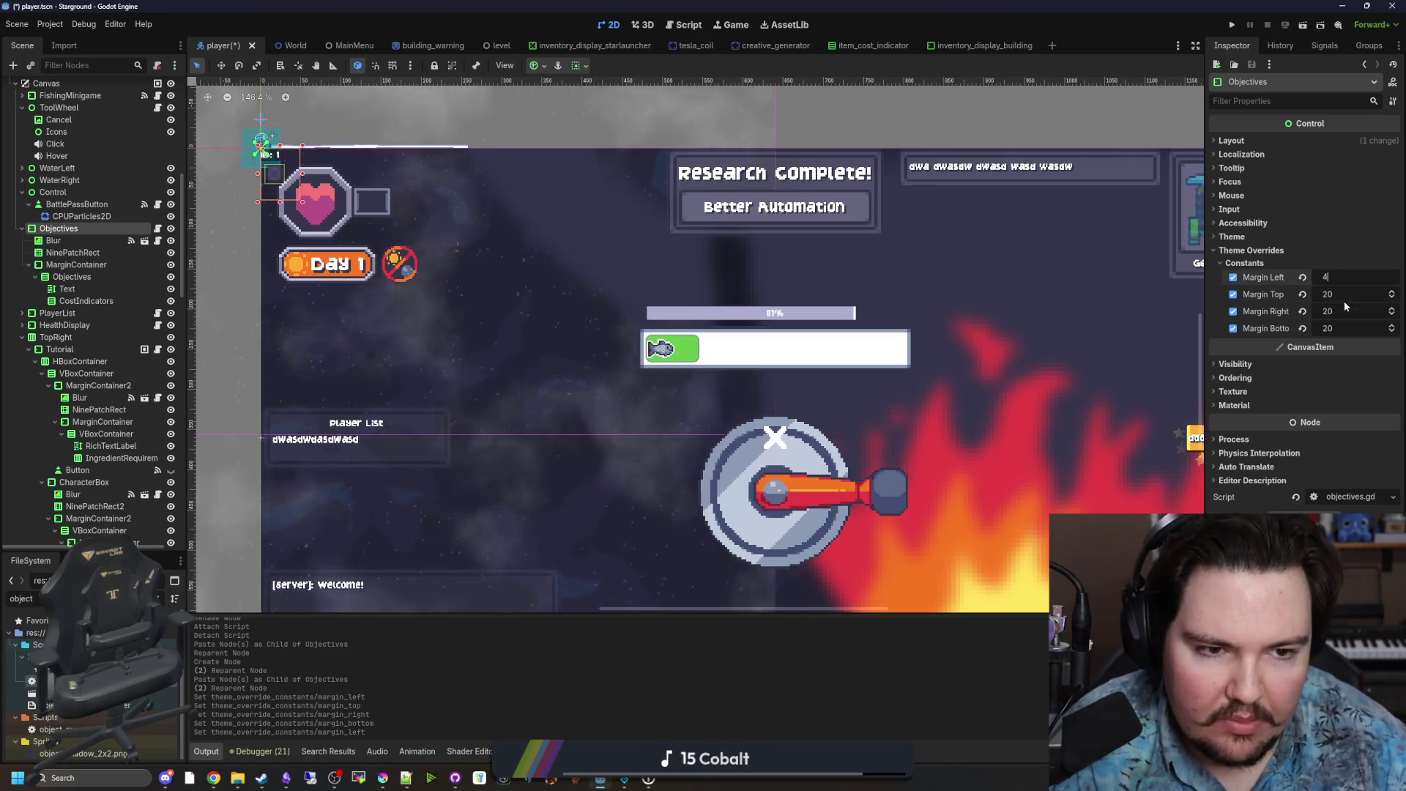
pyautogui.press('Tab')
pyautogui.write('4')
pyautogui.press('Tab')
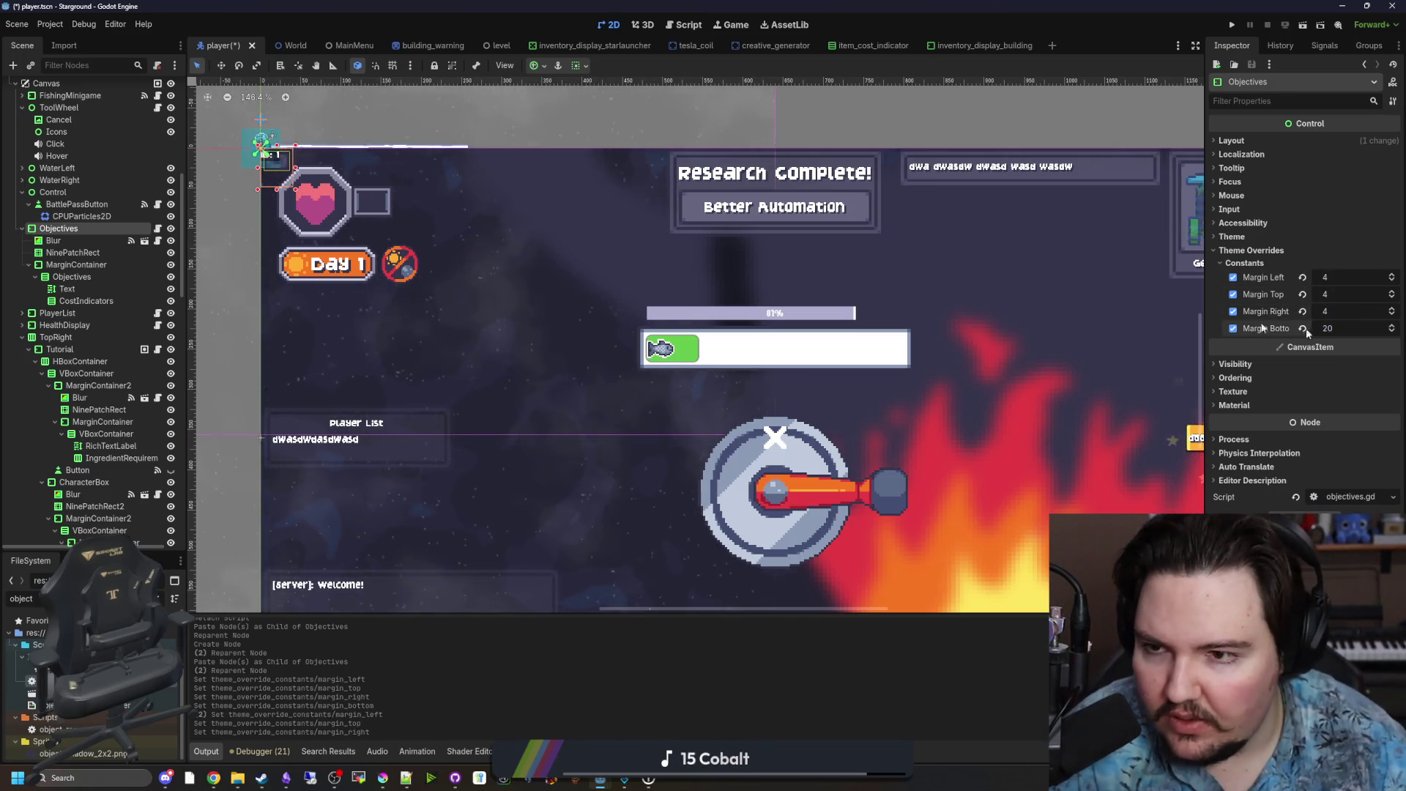
pyautogui.scroll(15, 263, 165)
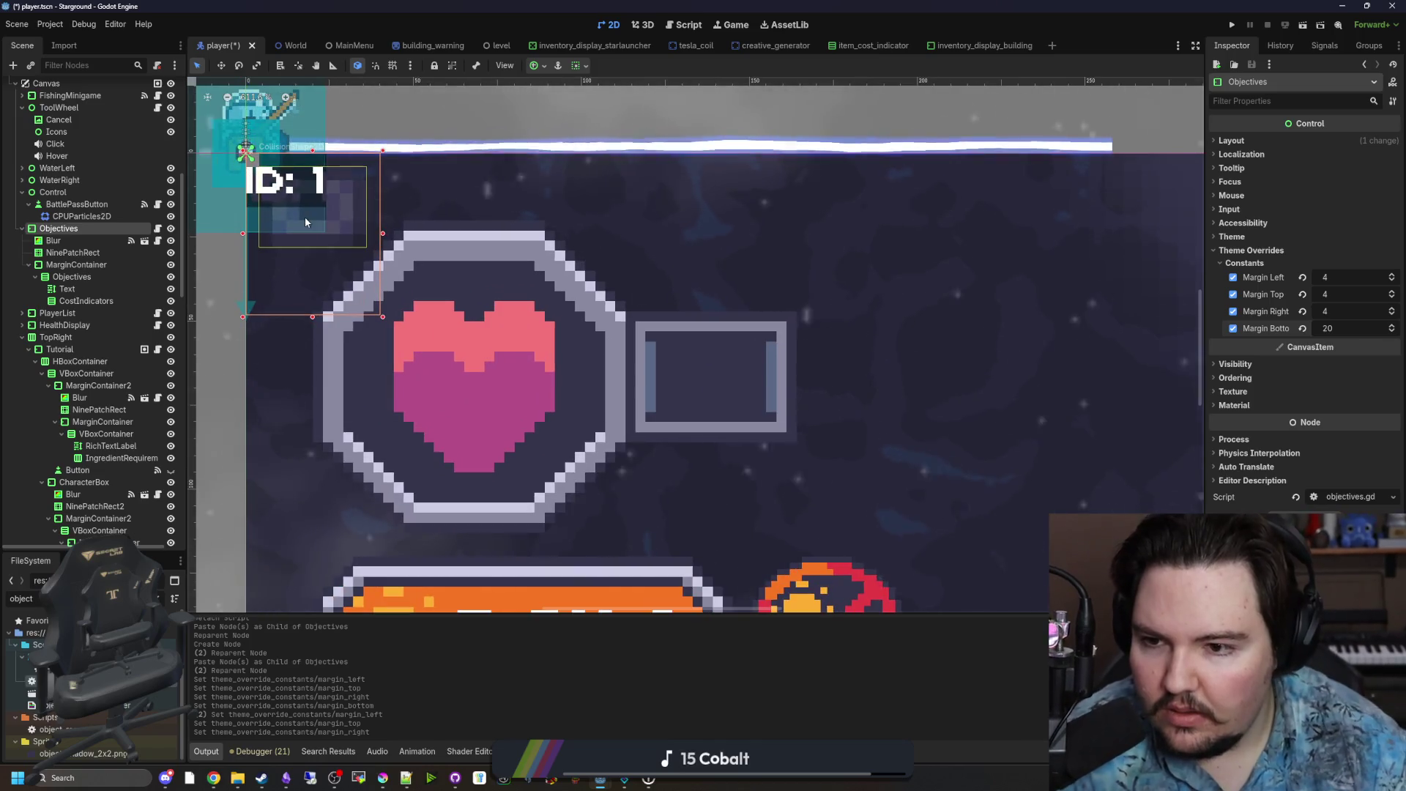
pyautogui.write('4')
pyautogui.press('Return')
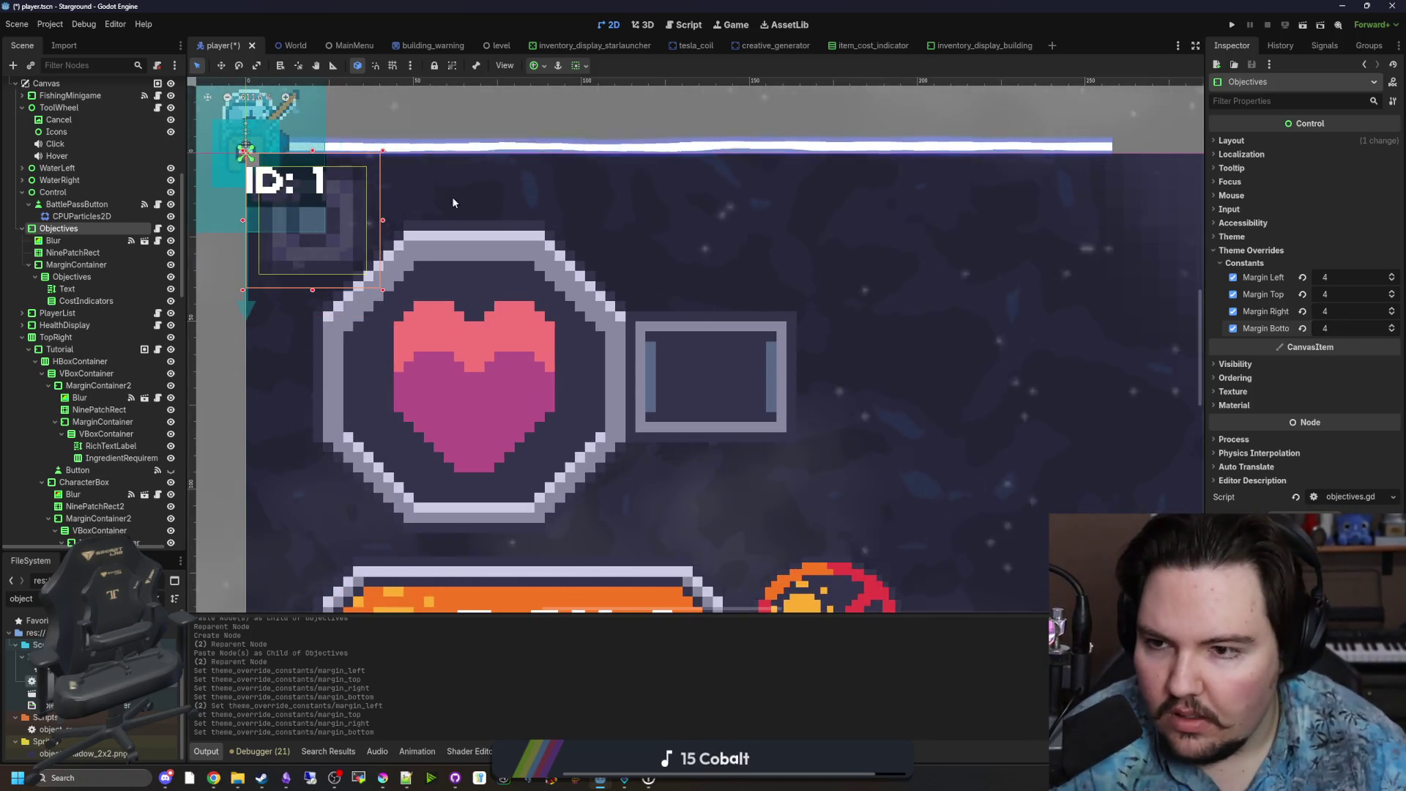
pyautogui.scroll(-13, 404, 197)
pyautogui.scroll(-8, 404, 198)
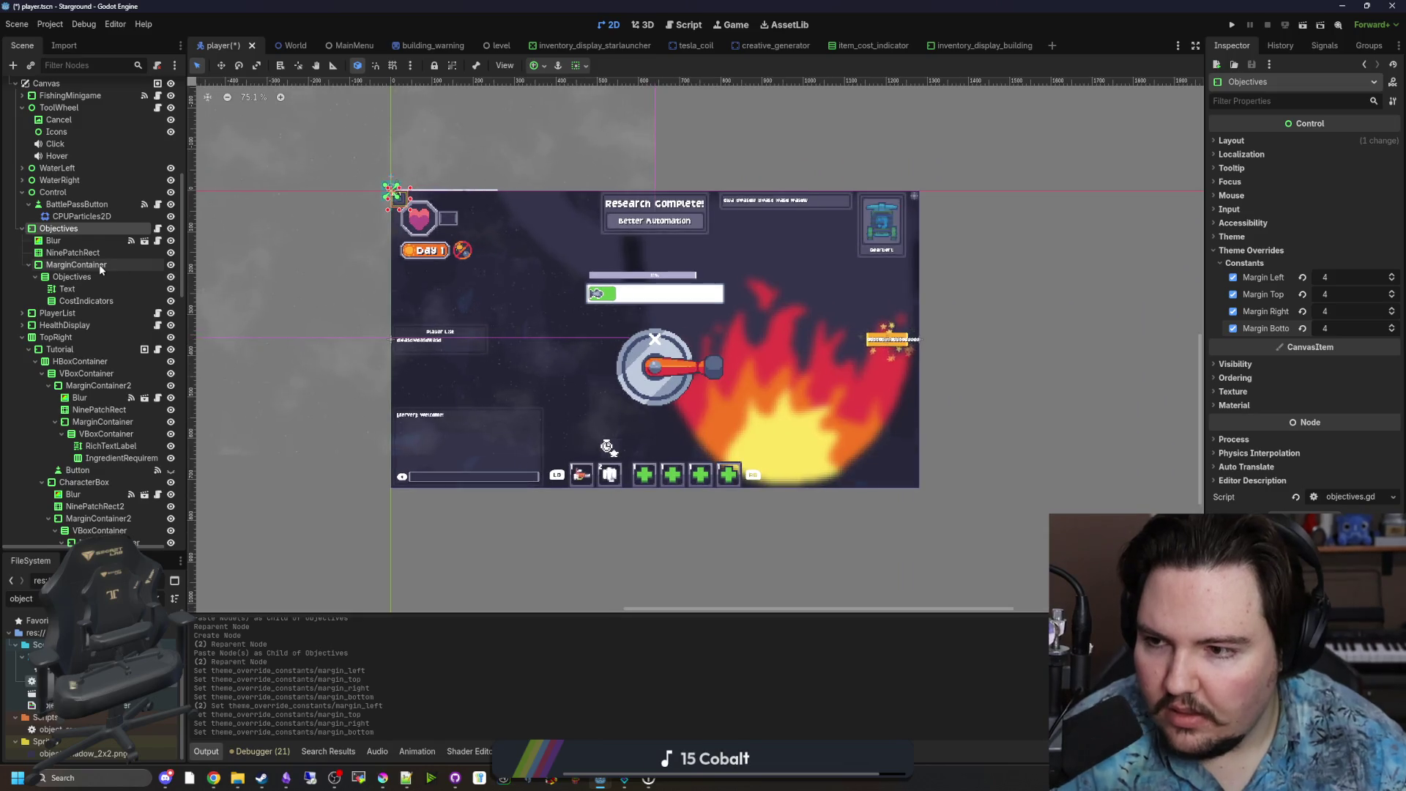
pyautogui.click(157, 229)
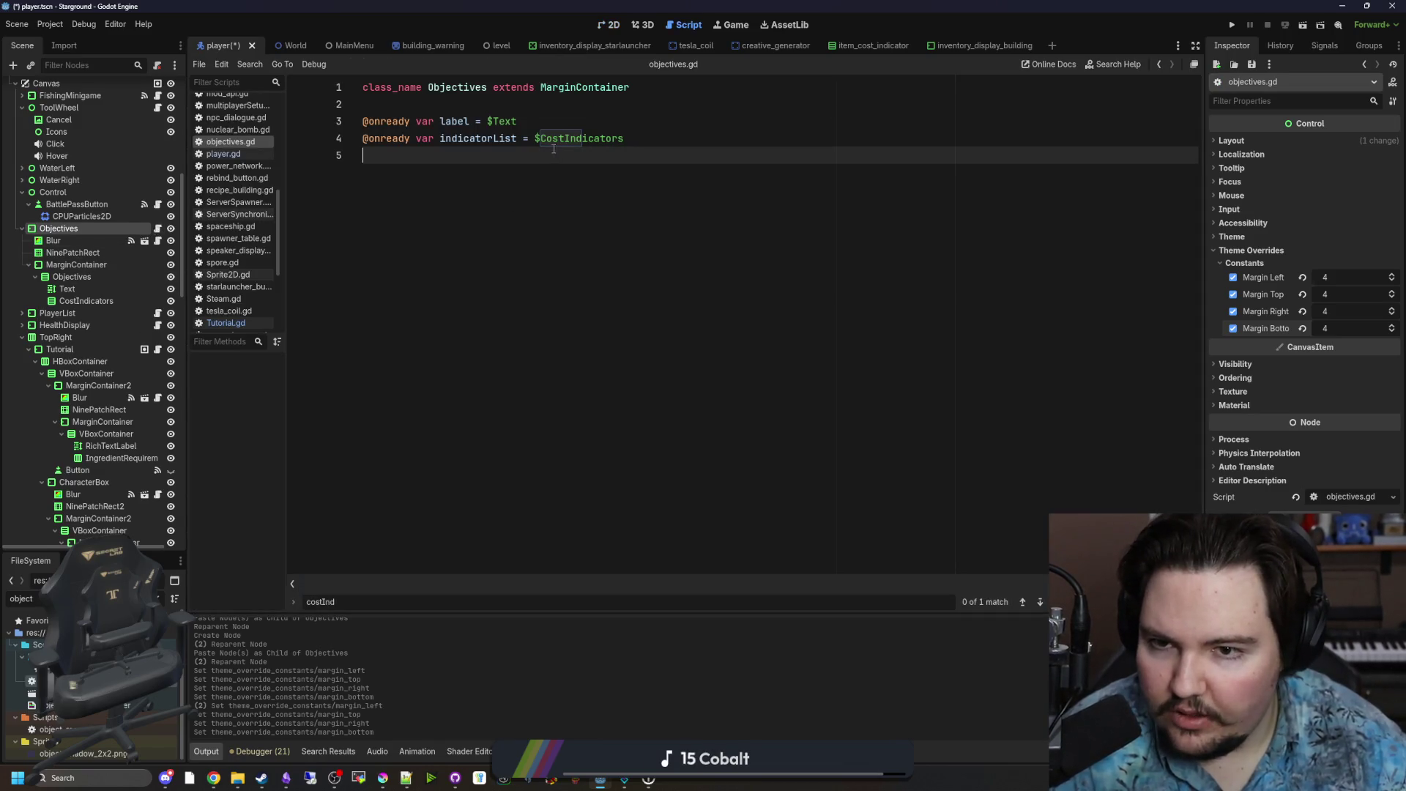
pyautogui.moveTo(75, 296)
pyautogui.mouseDown()
pyautogui.moveTo(440, 241)
pyautogui.moveTo(425, 155)
pyautogui.moveTo(679, 151)
pyautogui.mouseUp()
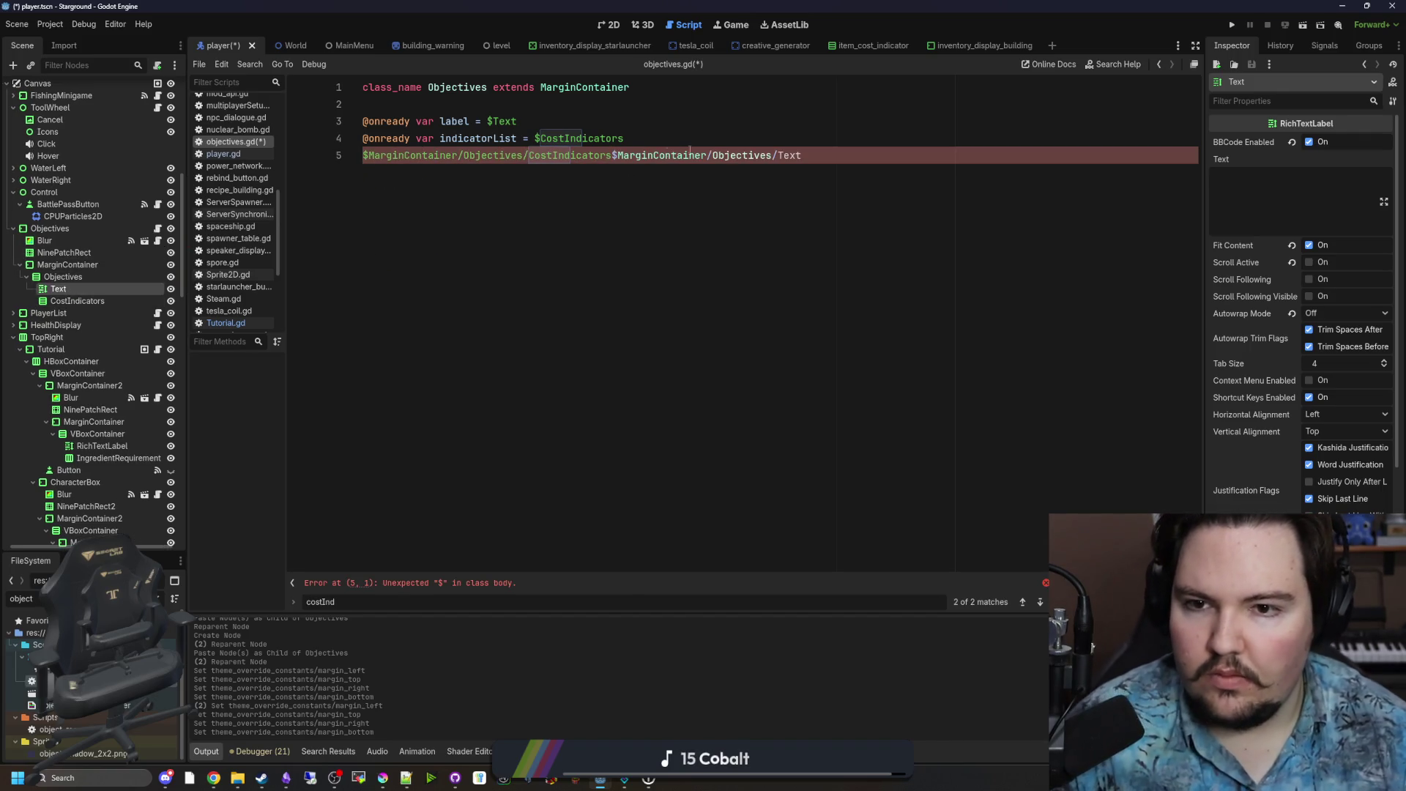
pyautogui.moveTo(517, 121); pyautogui.dragTo(487, 121)
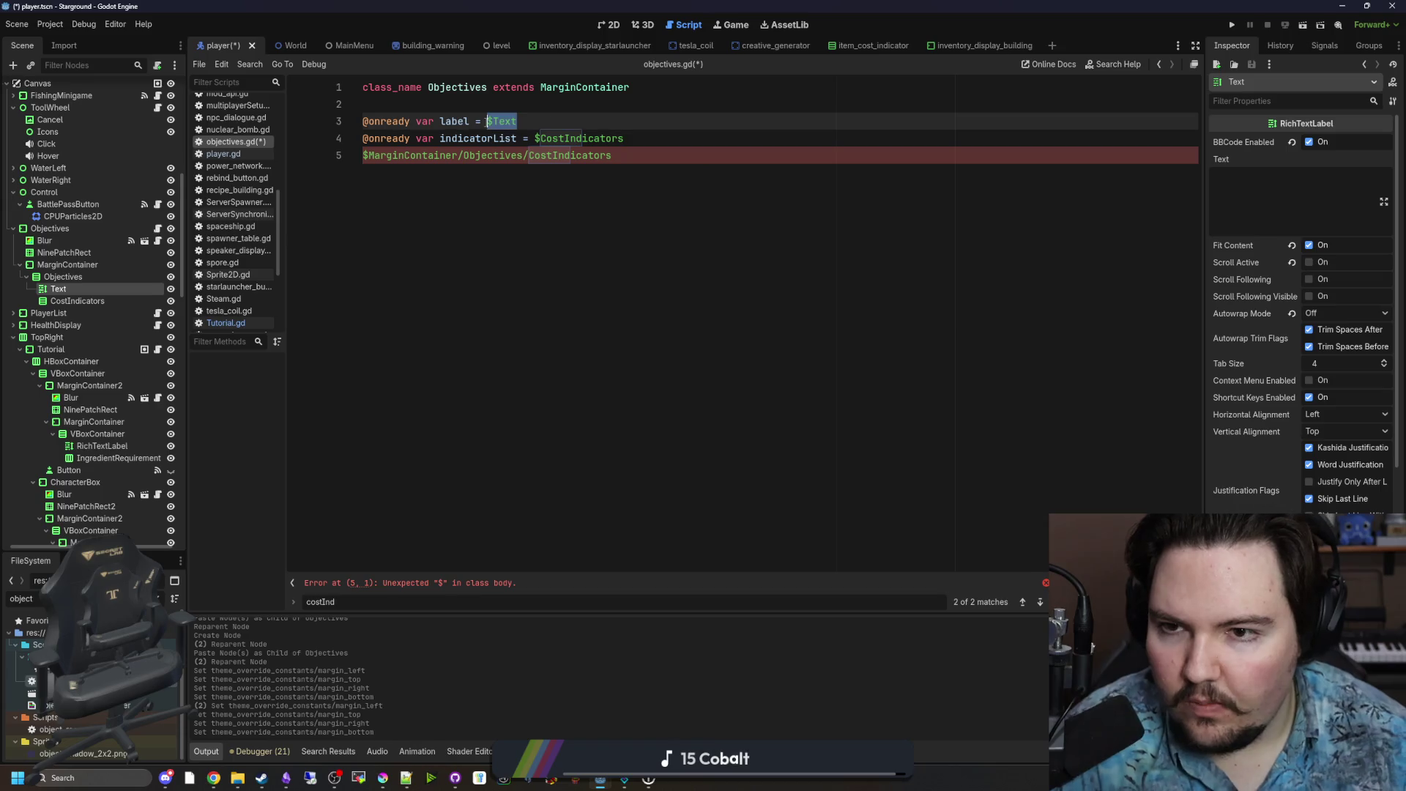
pyautogui.moveTo(612, 155); pyautogui.dragTo(329, 155)
pyautogui.hotkey('ctrl', 'c')
pyautogui.moveTo(664, 140); pyautogui.dragTo(524, 138)
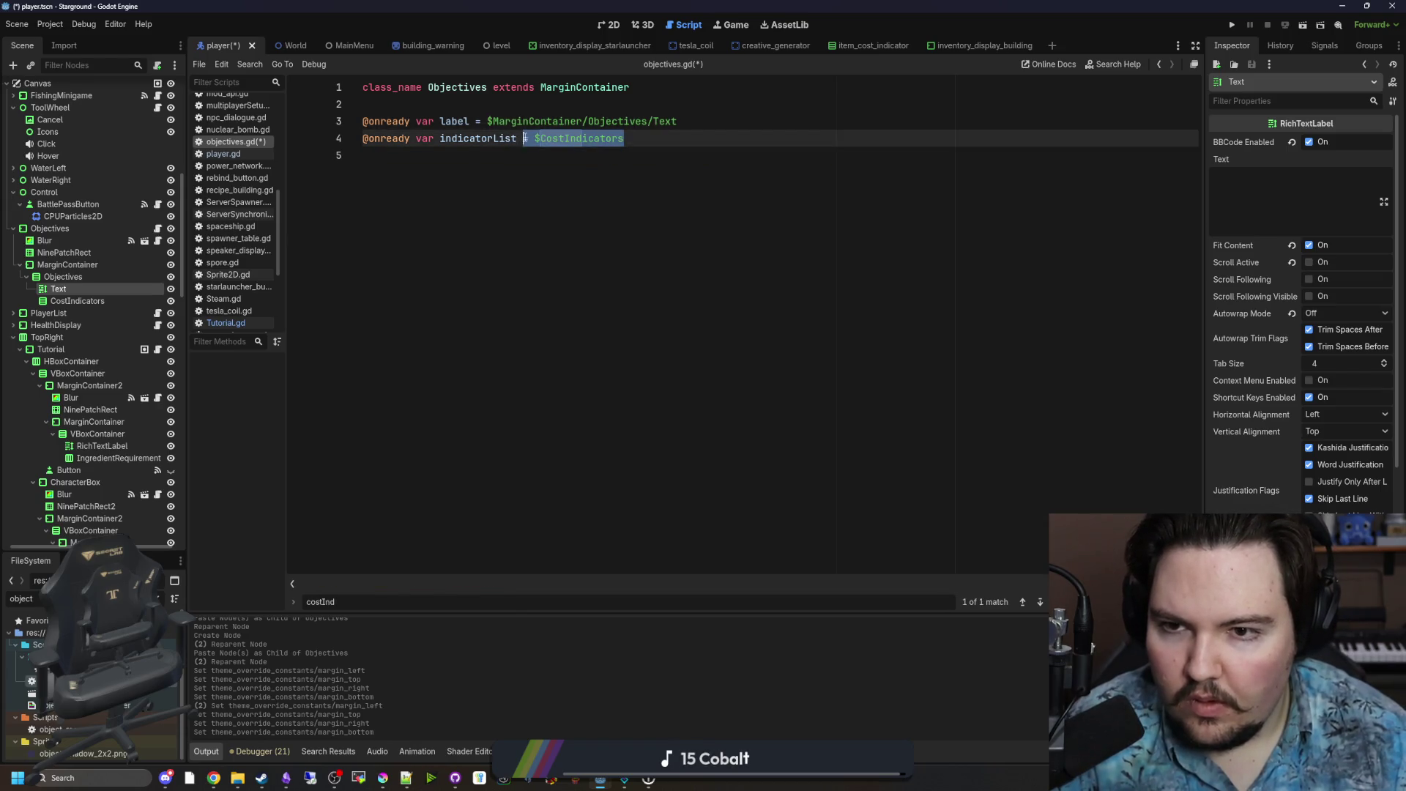
pyautogui.hotkey('ctrl', 'v')
pyautogui.click(540, 90)
pyautogui.press('BackSpace')
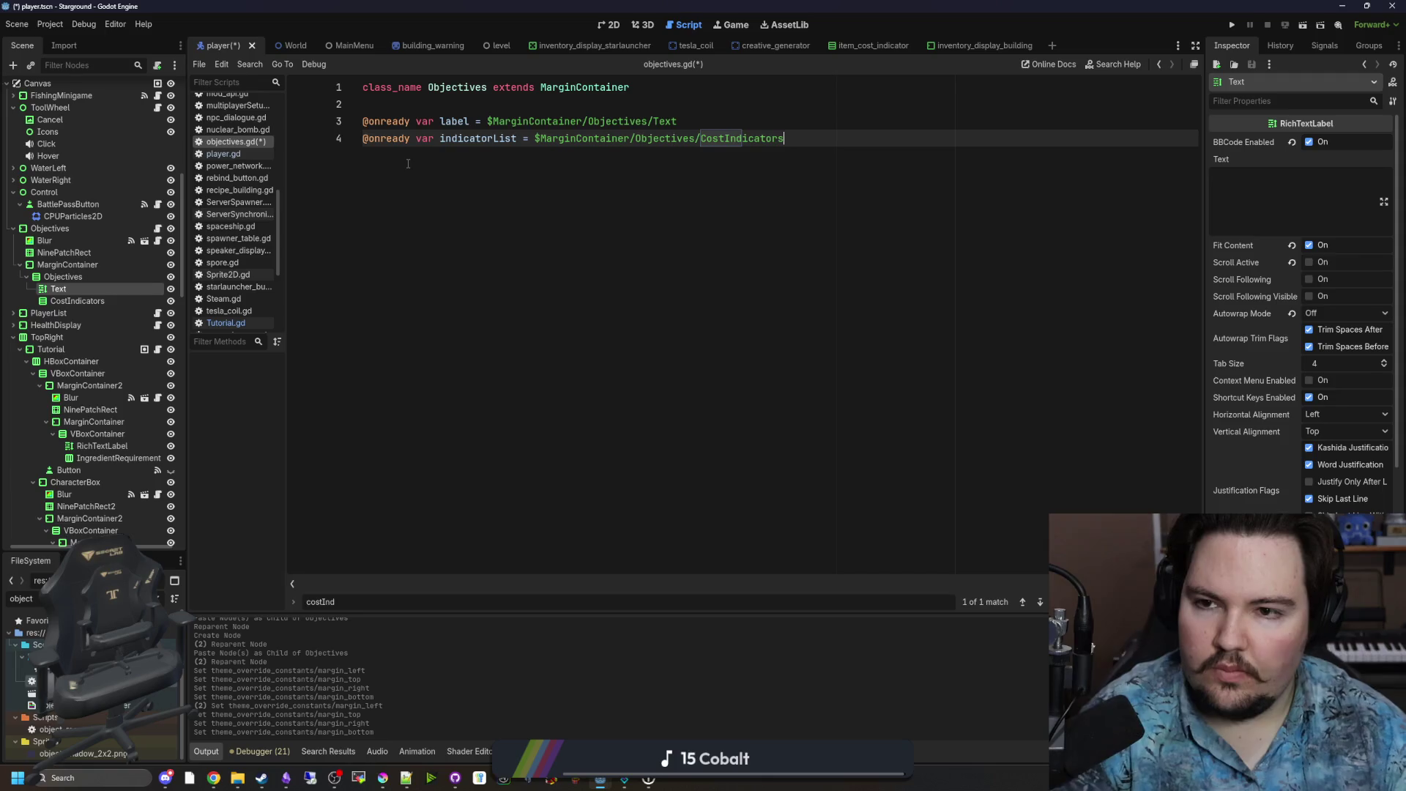
pyautogui.press('Return')
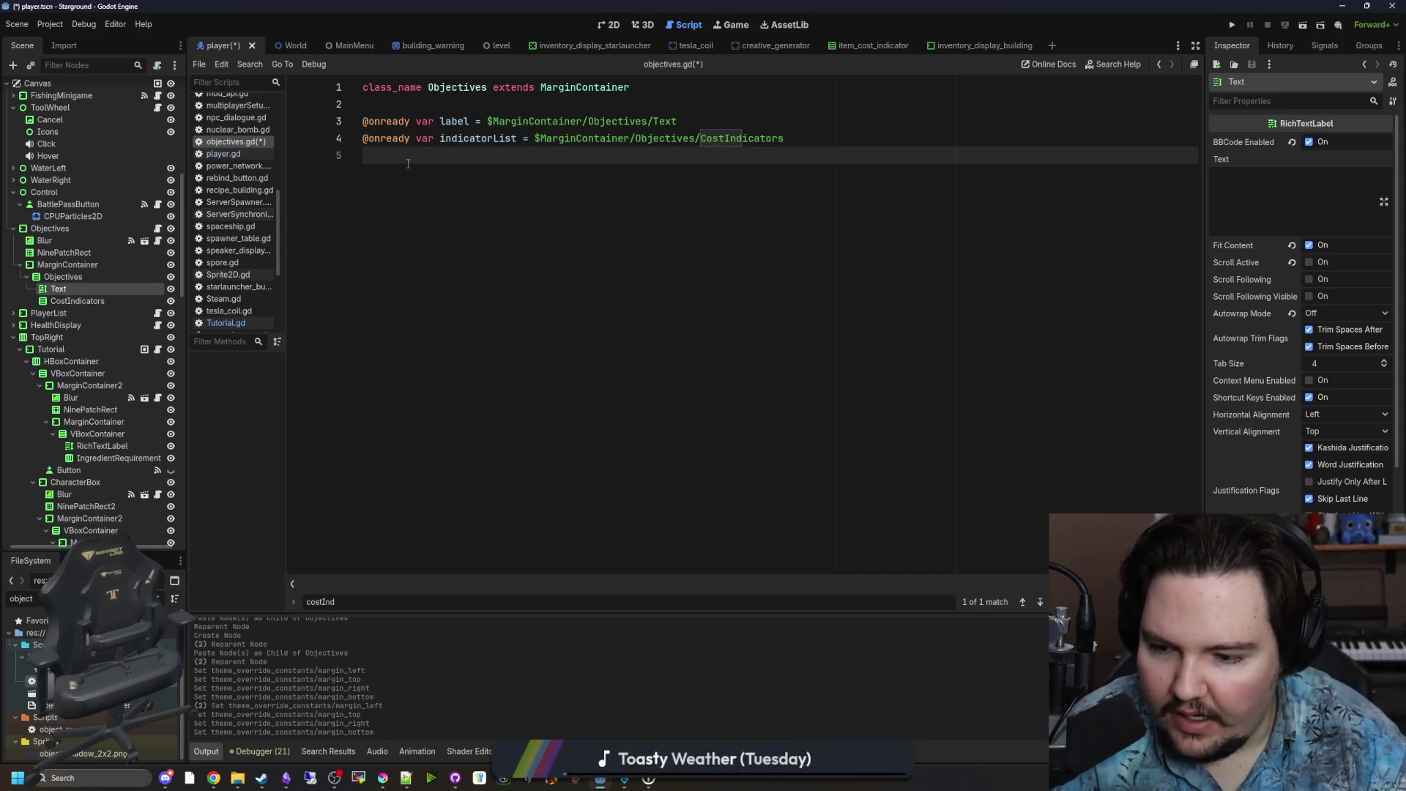
# Add func setup(text, itemList): and func hide(): stubs, then switch to Tutorial.gd.
pyautogui.press('Return')
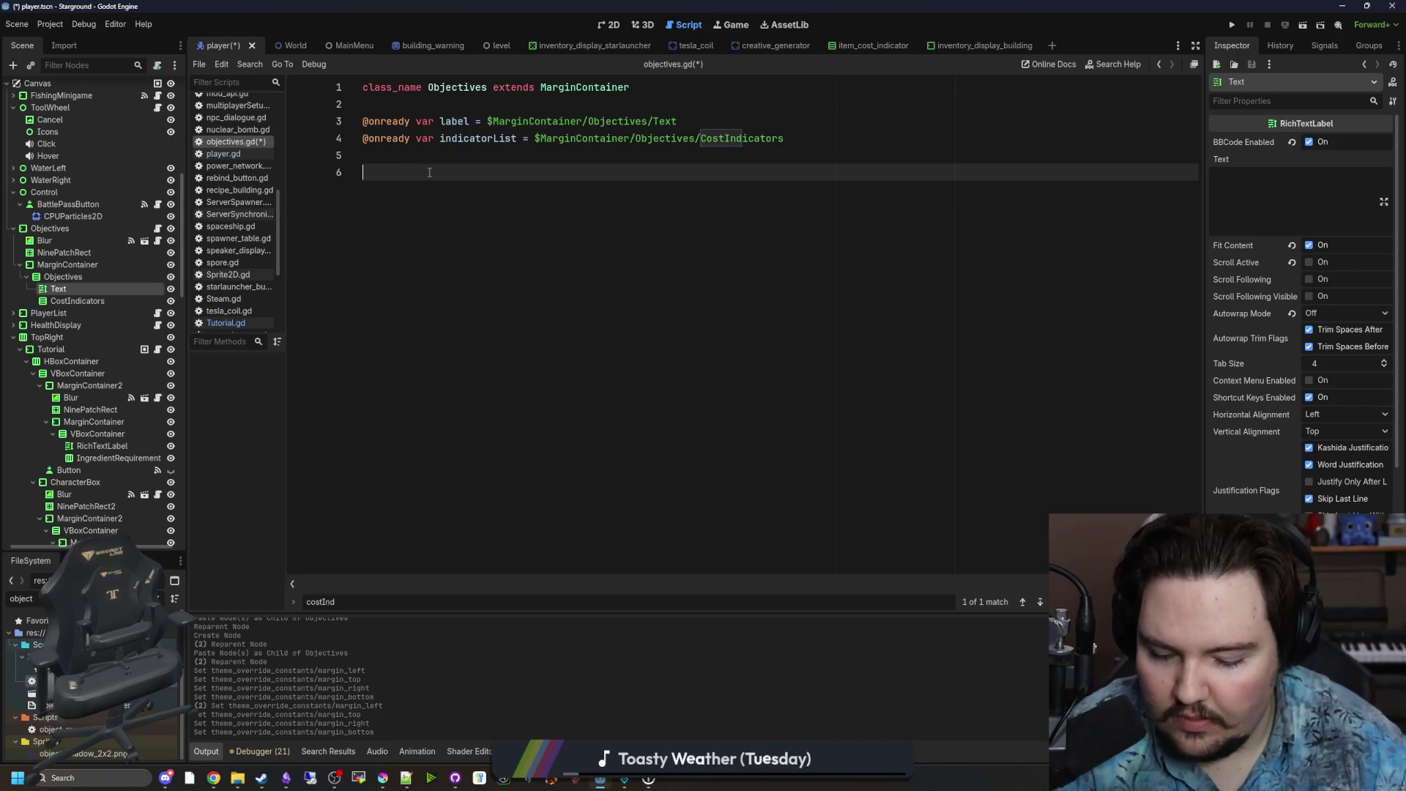
pyautogui.write('unc setu')
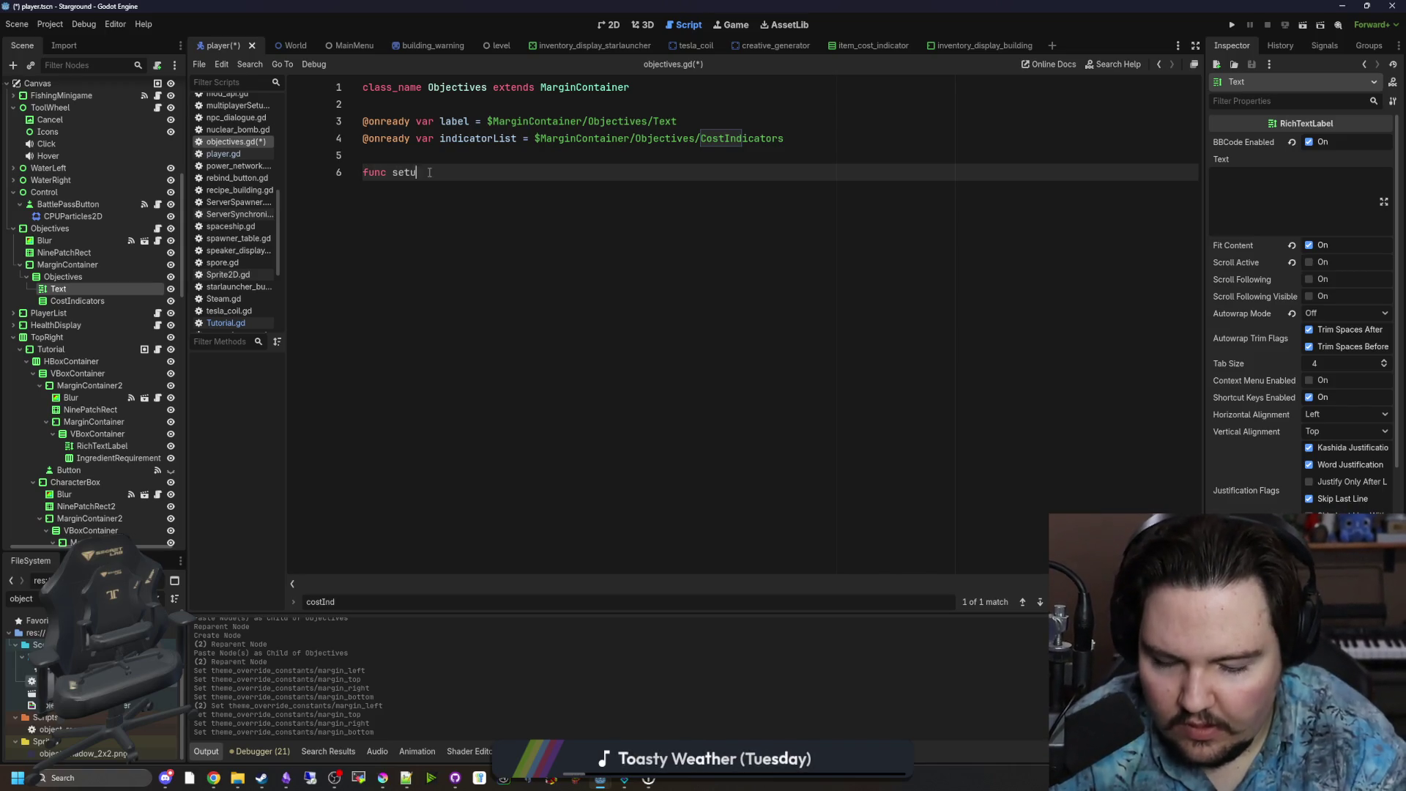
pyautogui.write('p(')
pyautogui.press('Return')
pyautogui.press('Return')
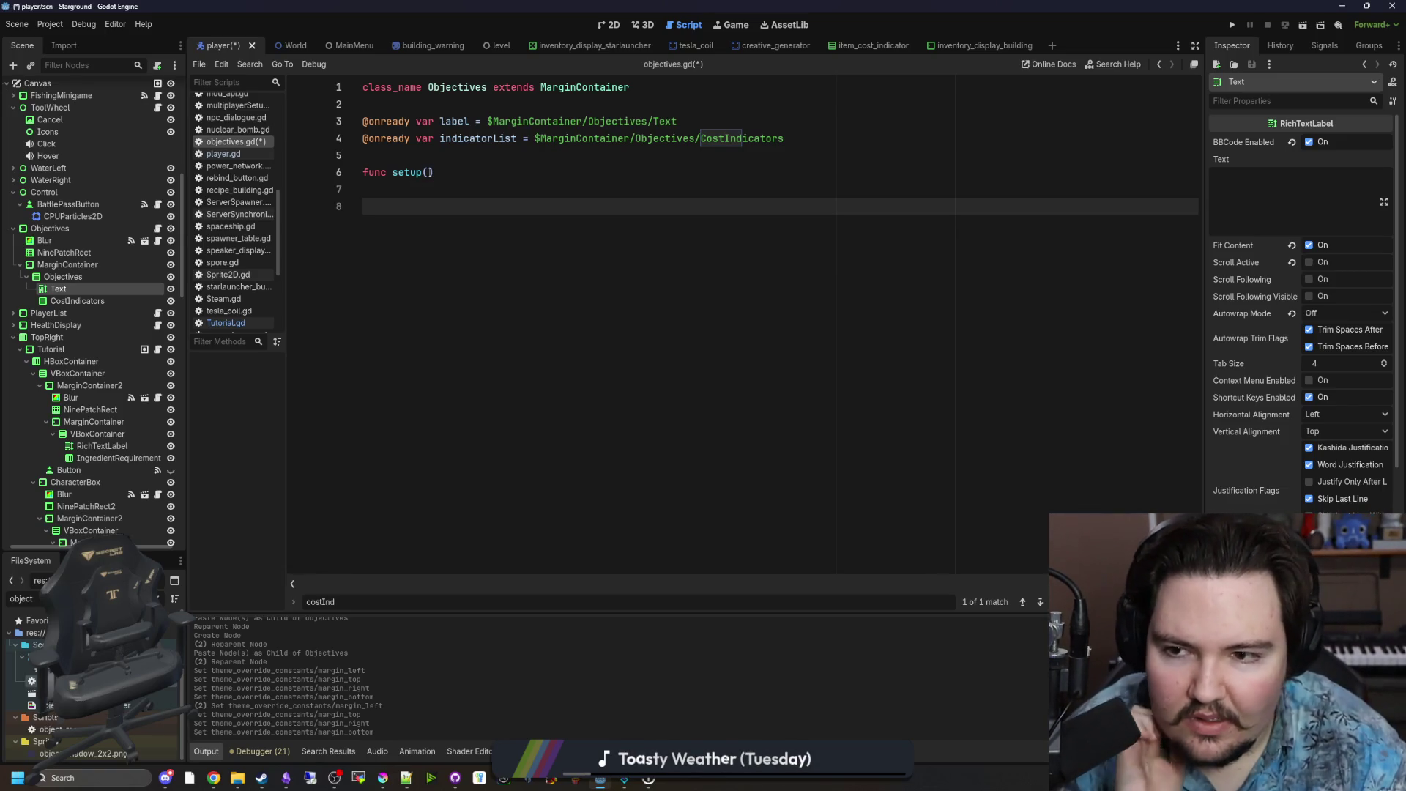
pyautogui.write('func hide()')
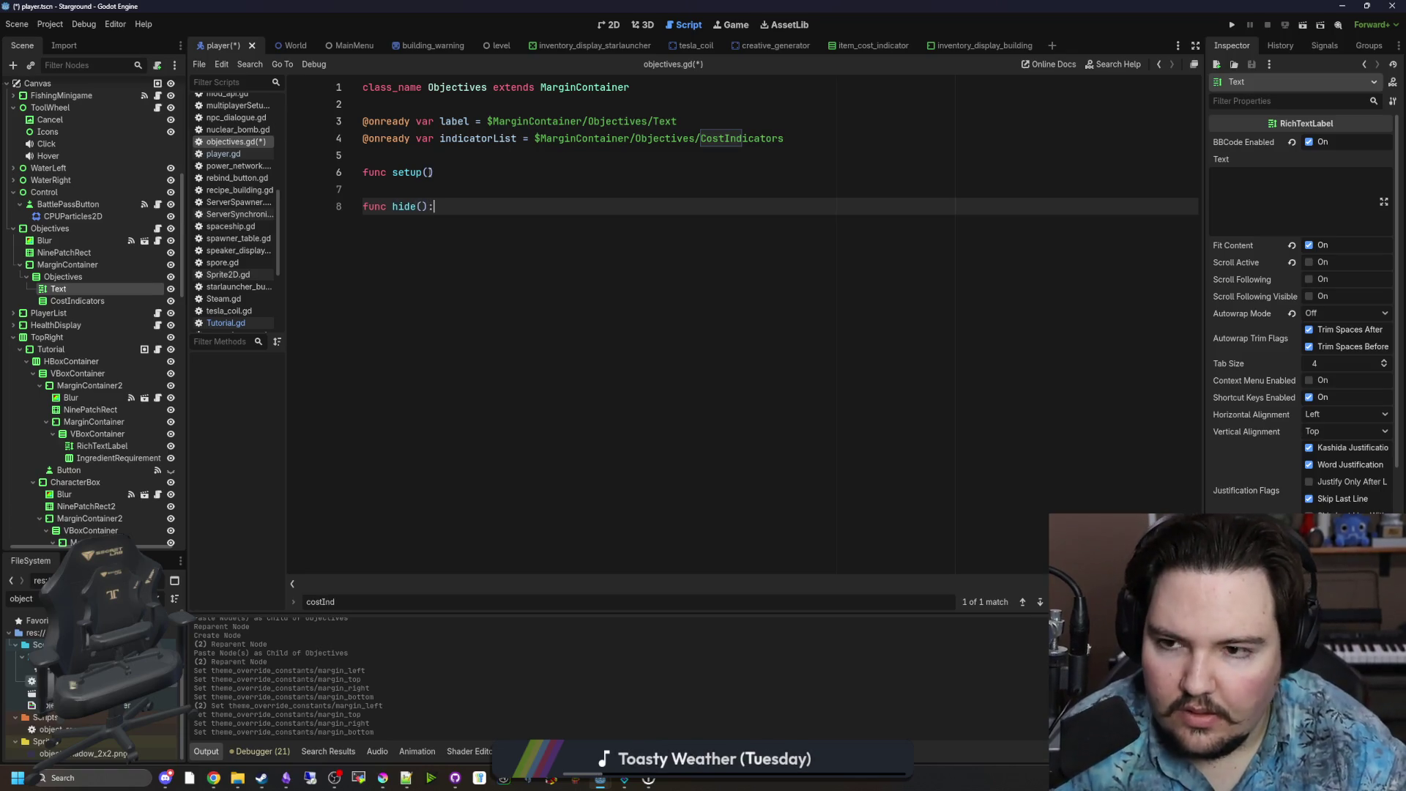
pyautogui.write(':')
pyautogui.press('Up')
pyautogui.press('Up')
pyautogui.write('text, itemList')
pyautogui.press('Down')
pyautogui.press('Return')
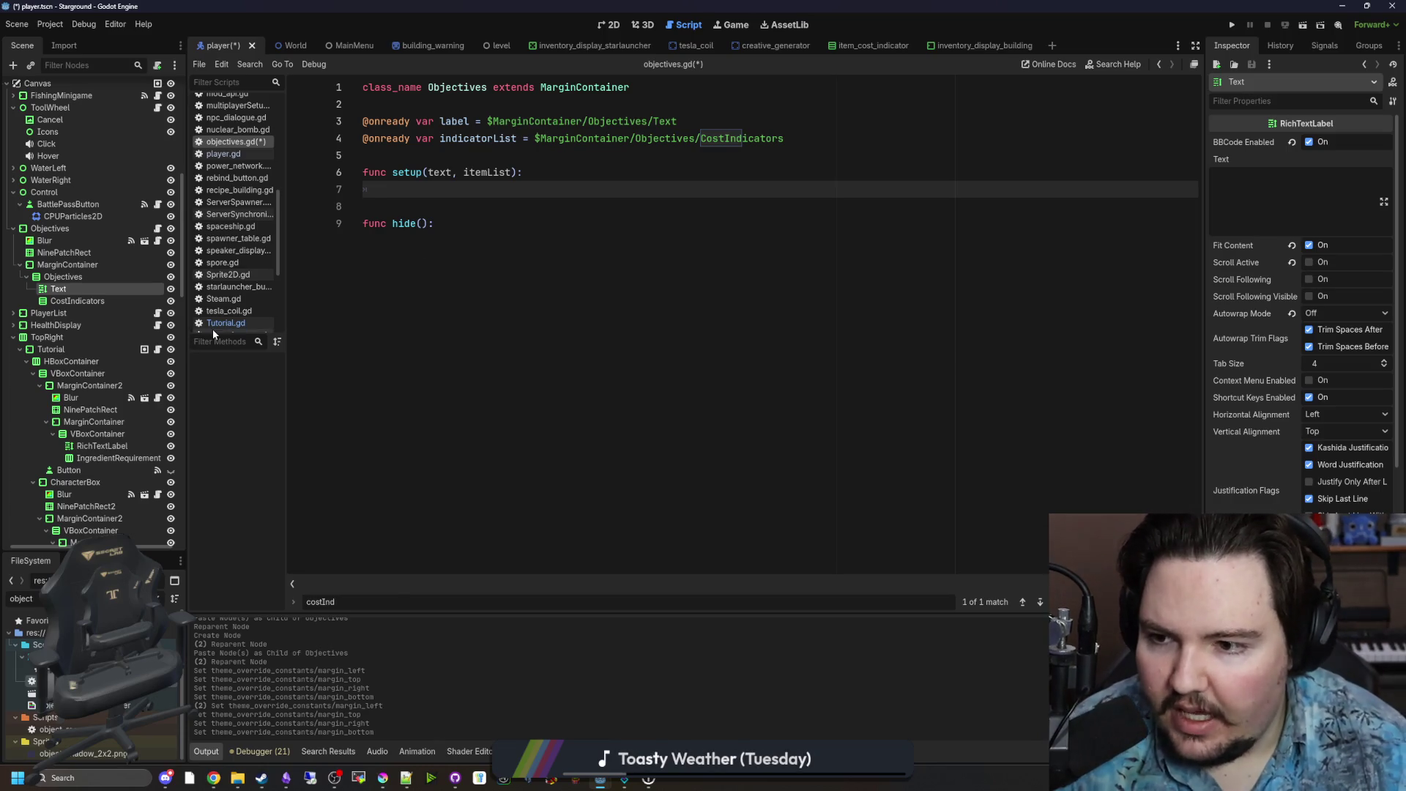
pyautogui.click(226, 325)
pyautogui.click(500, 364)
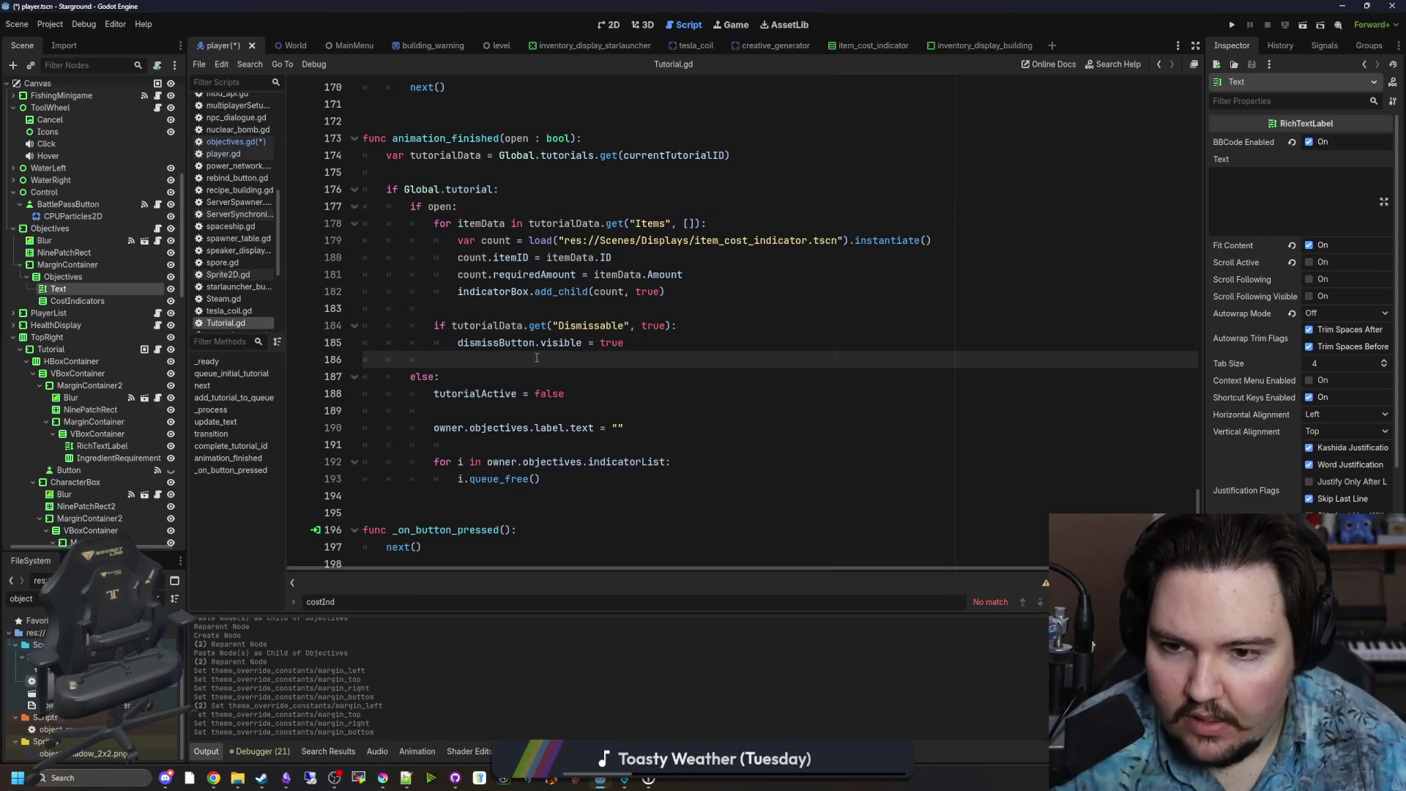
# Replace the objectives label and ingredients code with an owner.objectives.setup() call.
pyautogui.click(640, 302)
pyautogui.scroll(10, 648, 329)
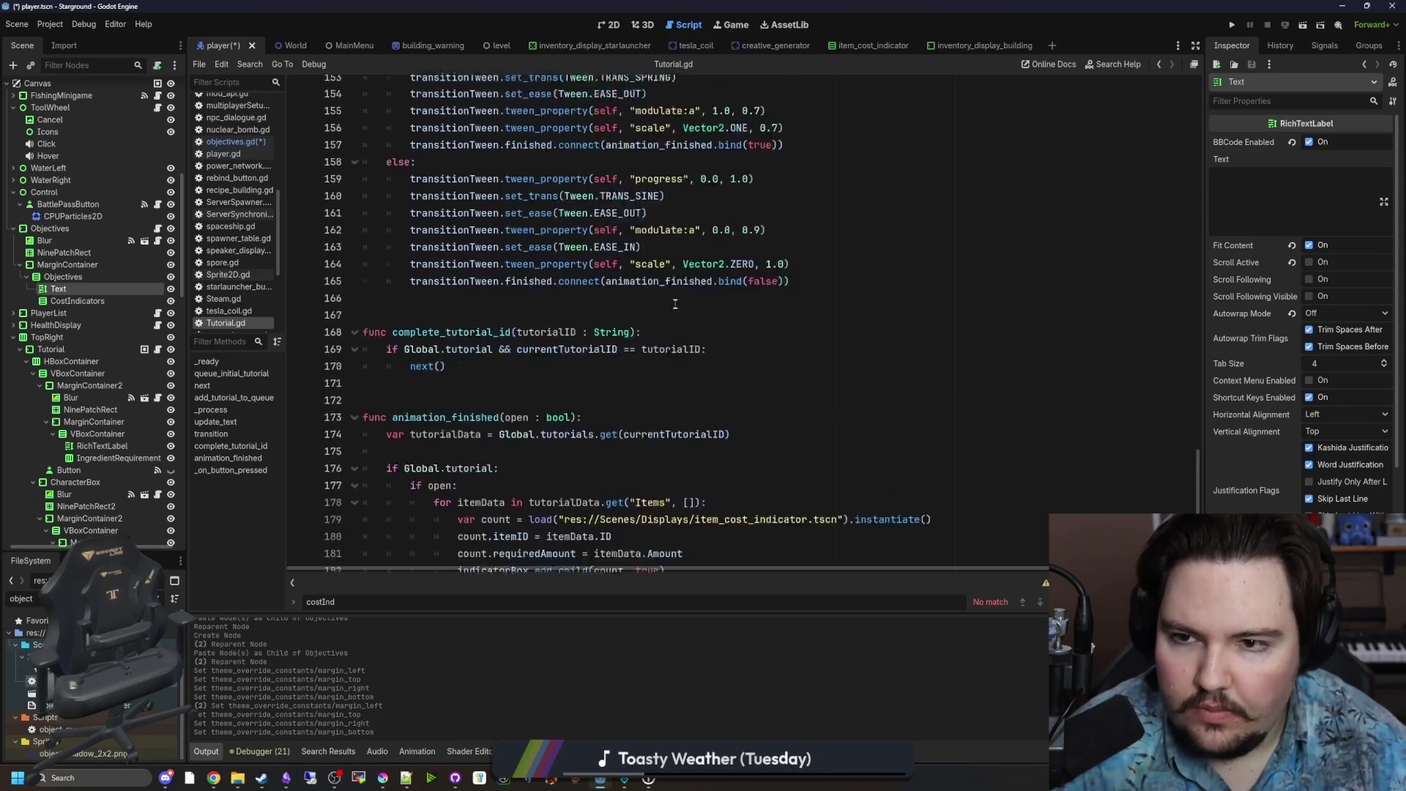
pyautogui.click(687, 338)
pyautogui.hotkey('ctrl', 'r')
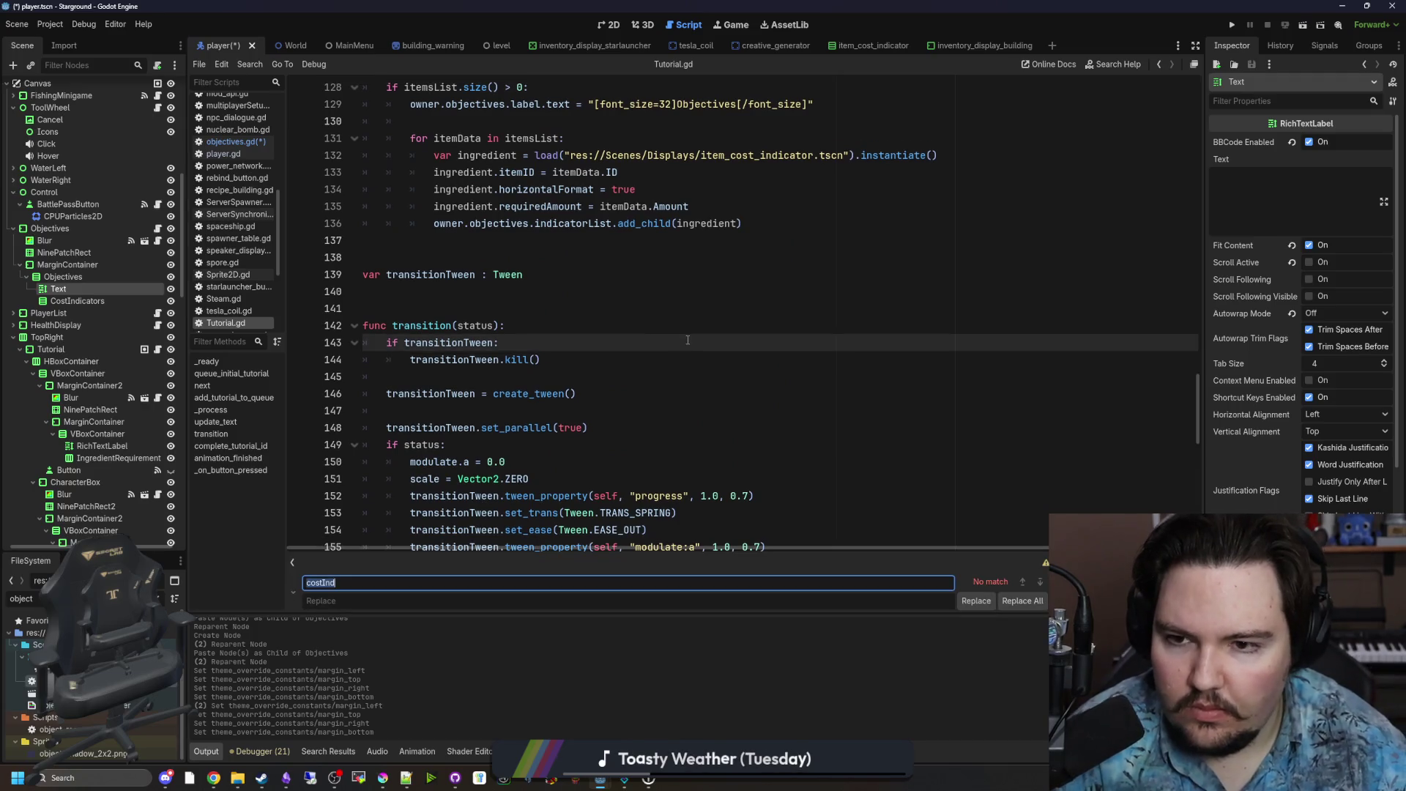
pyautogui.scroll(3, 687, 340)
pyautogui.click(757, 393)
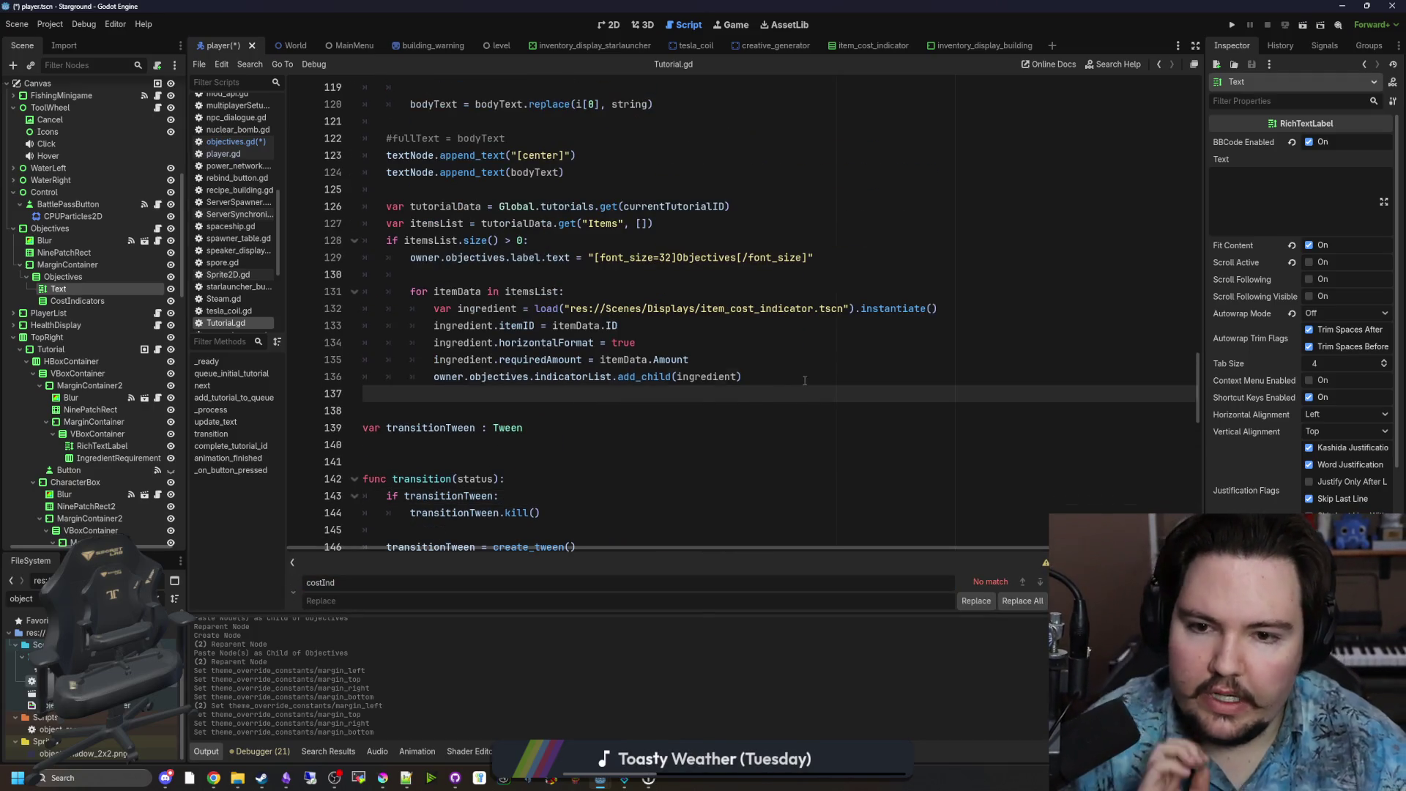
pyautogui.click(757, 377)
pyautogui.moveTo(757, 376)
pyautogui.mouseDown()
pyautogui.moveTo(541, 360)
pyautogui.moveTo(350, 292)
pyautogui.moveTo(344, 242)
pyautogui.moveTo(322, 223)
pyautogui.moveTo(210, 206)
pyautogui.moveTo(189, 251)
pyautogui.mouseUp()
pyautogui.hotkey('ctrl', 'c')
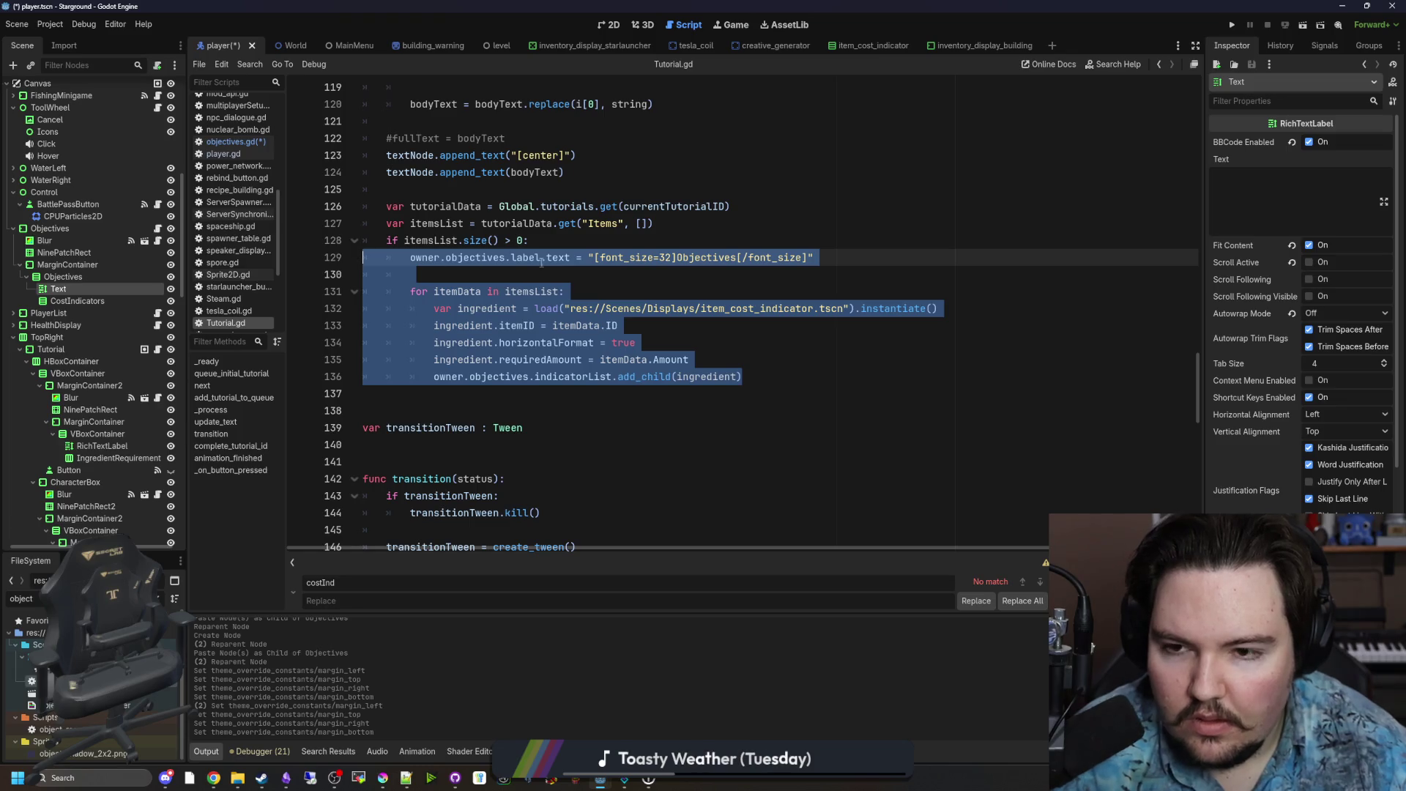
pyautogui.press('BackSpace')
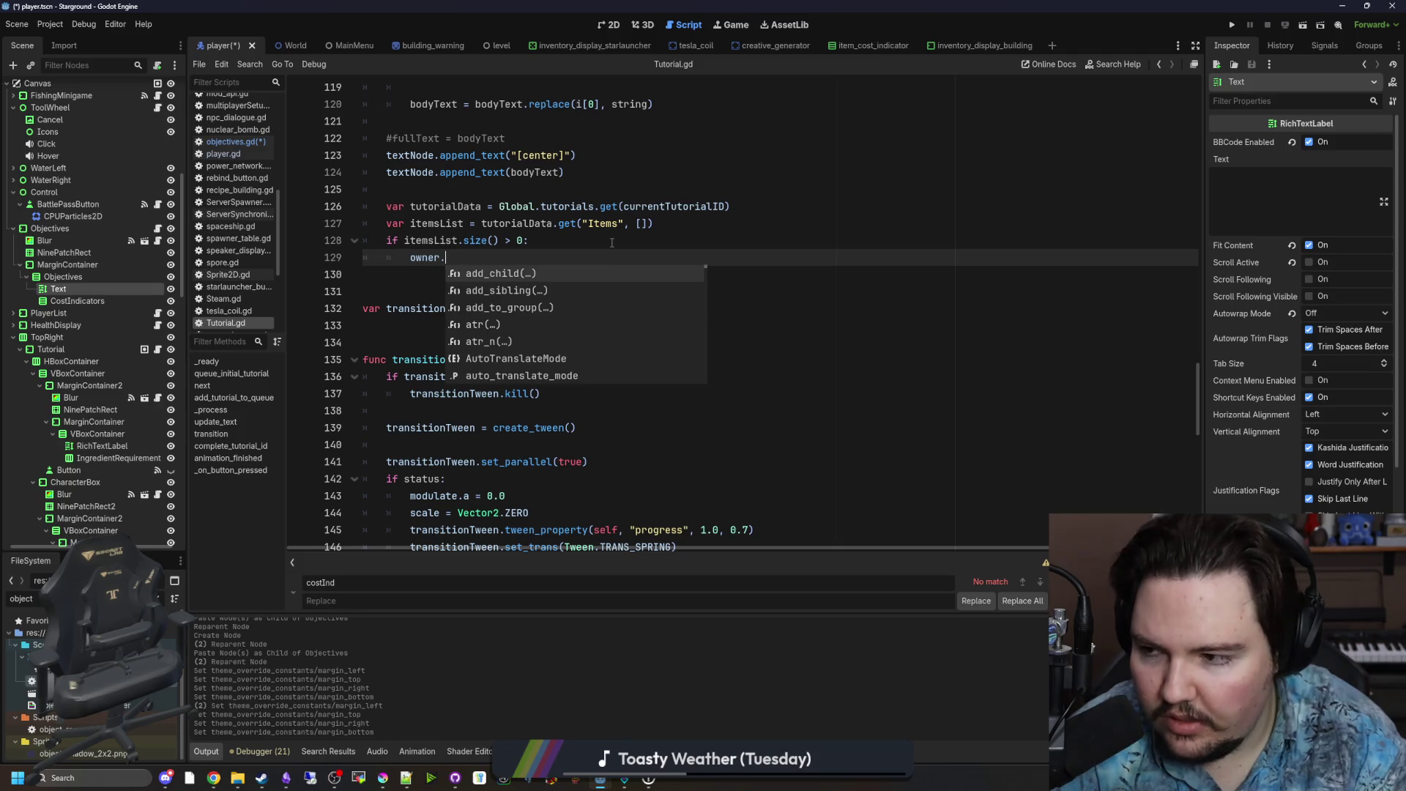
pyautogui.write('objectives.setup')
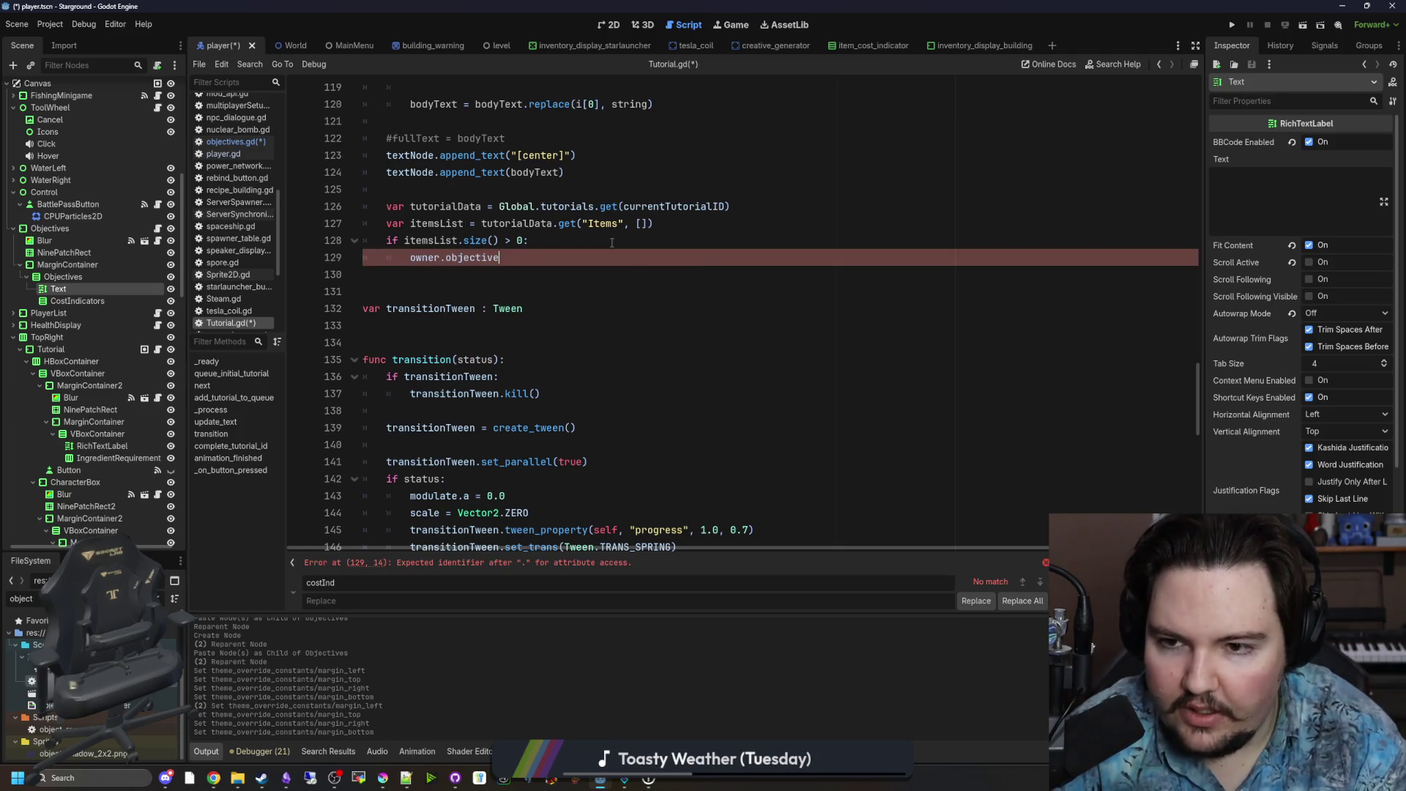
pyautogui.write('(')
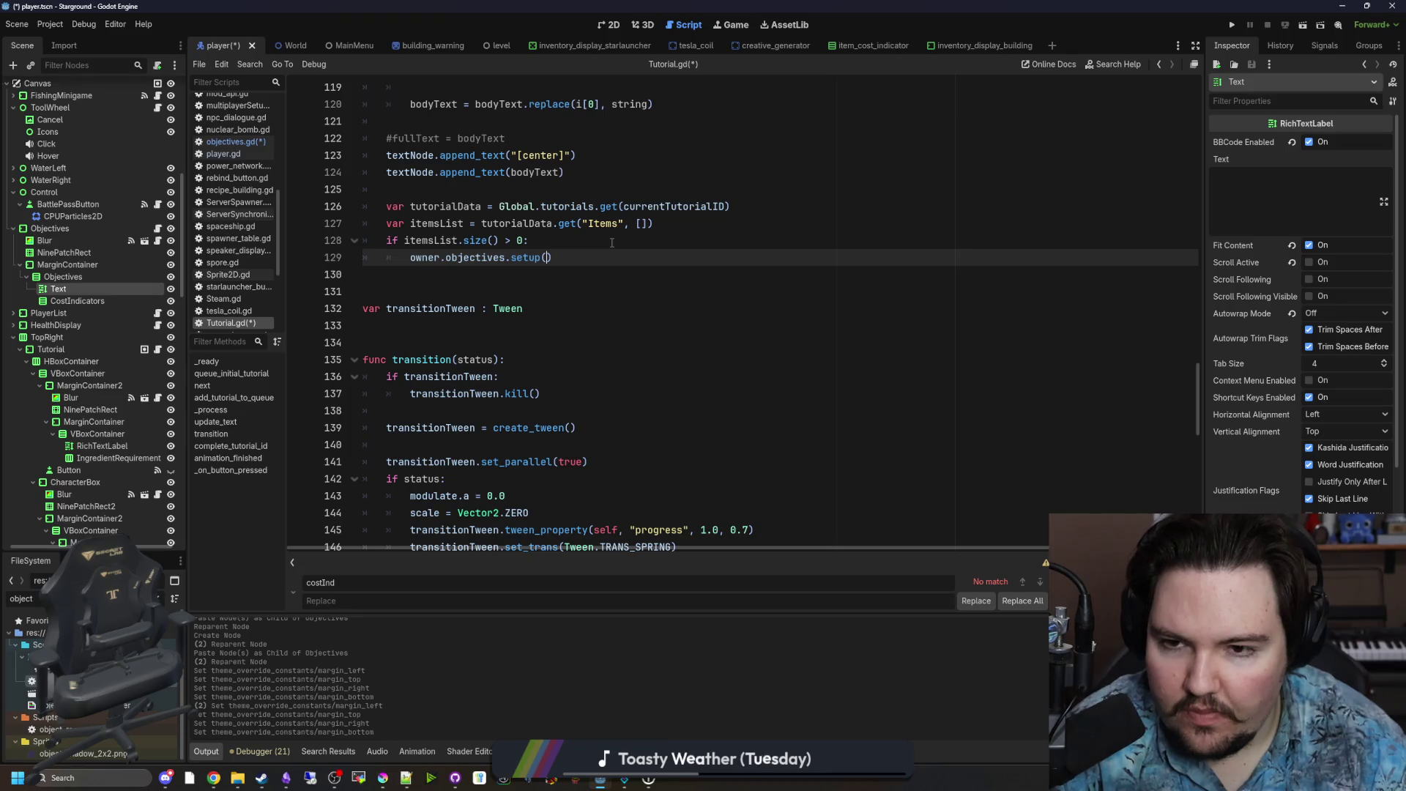
pyautogui.hotkey('ctrl', 'v')
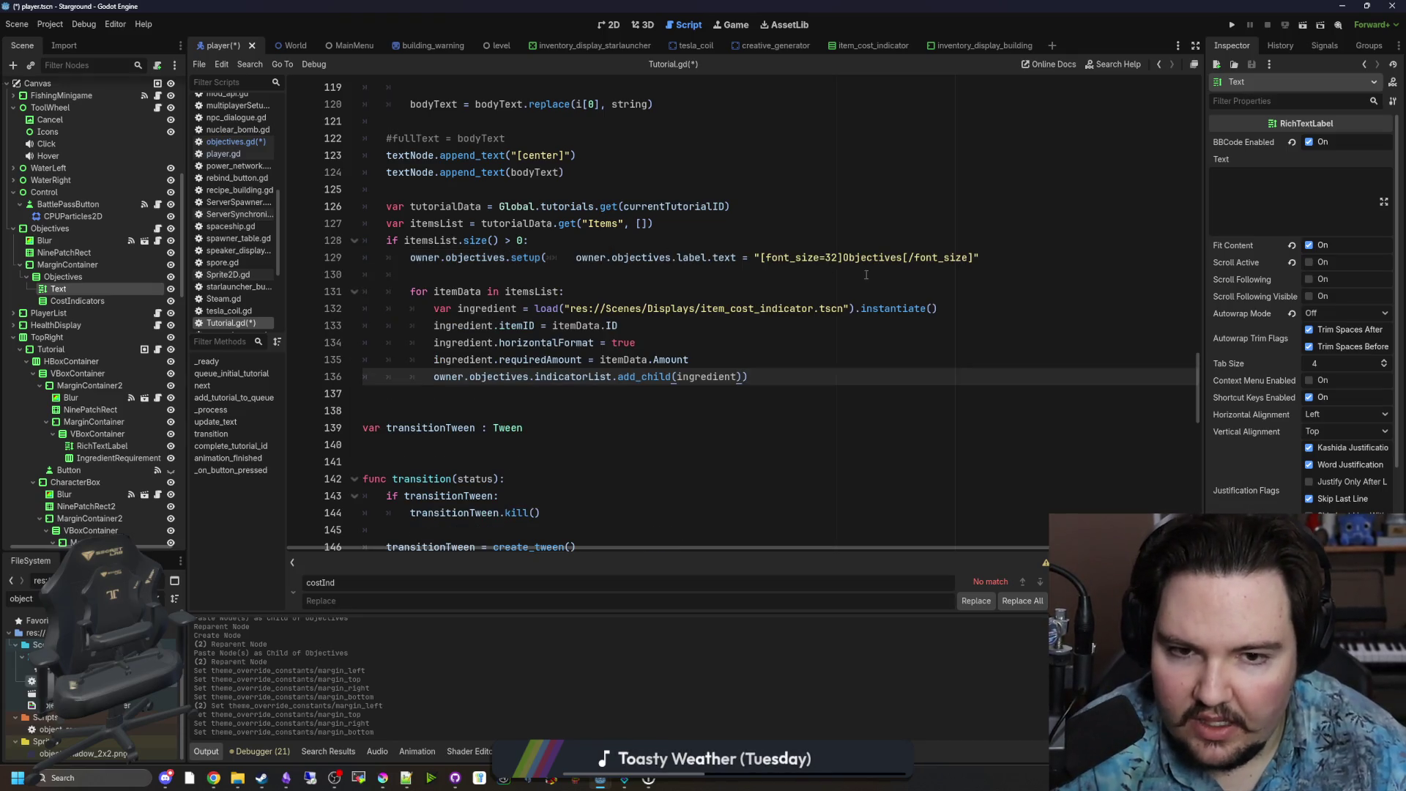
pyautogui.click(590, 260)
pyautogui.write(')')
pyautogui.press('Return')
# Pass the Objectives title string and itemsList as arguments to setup().
pyautogui.moveTo(863, 275); pyautogui.dragTo(636, 275)
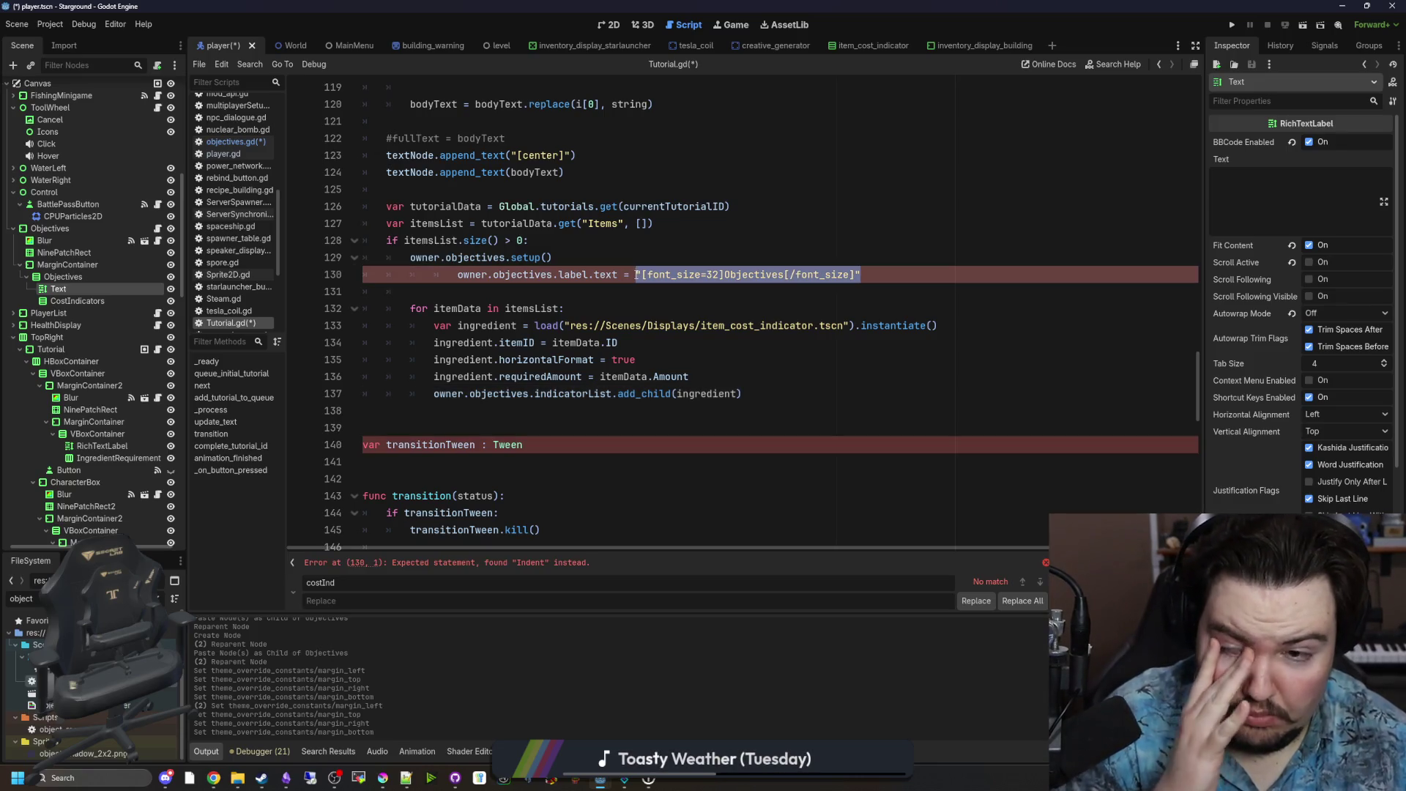
pyautogui.hotkey('ctrl', 'x')
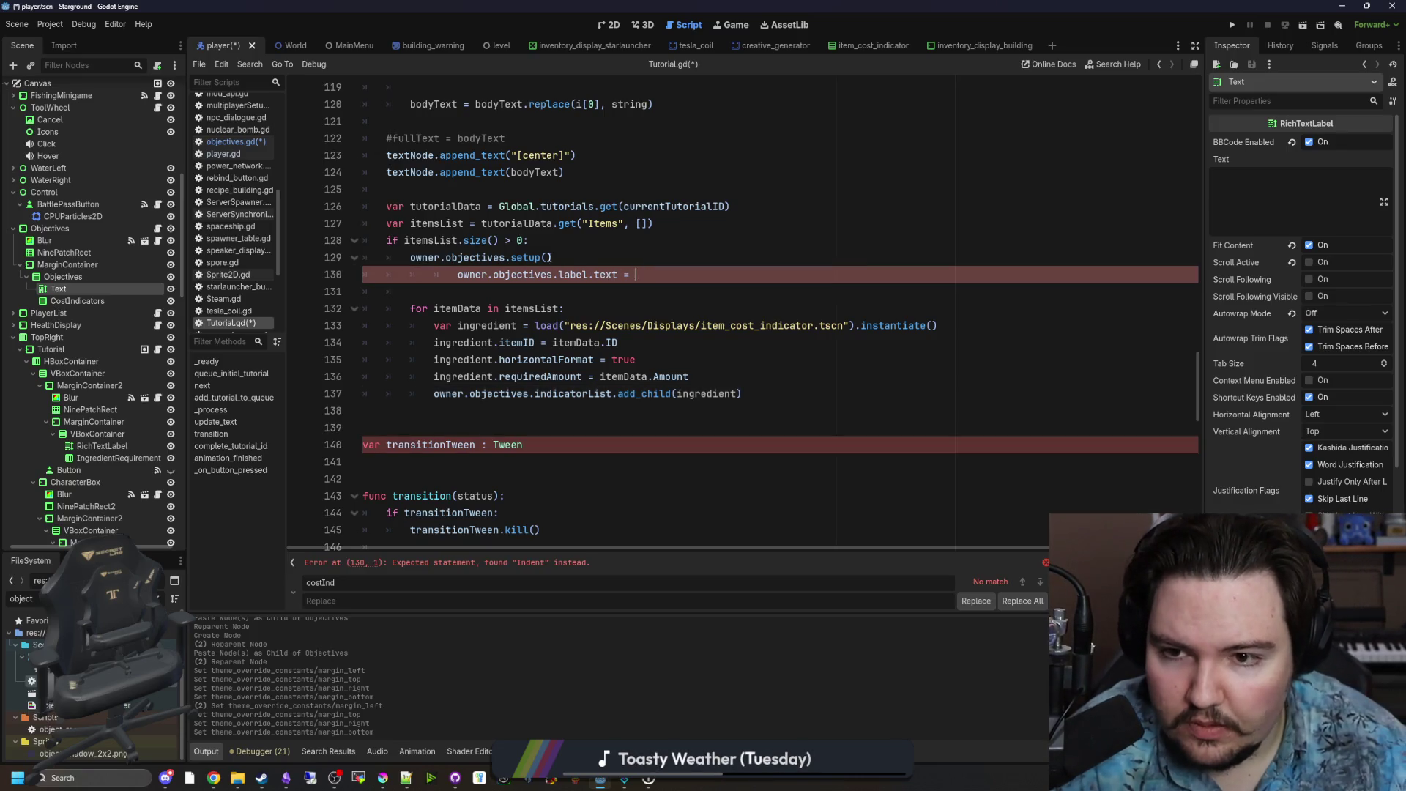
pyautogui.click(548, 257)
pyautogui.hotkey('ctrl', 'v')
pyautogui.moveTo(633, 276); pyautogui.dragTo(668, 300)
pyautogui.doubleClick(532, 310)
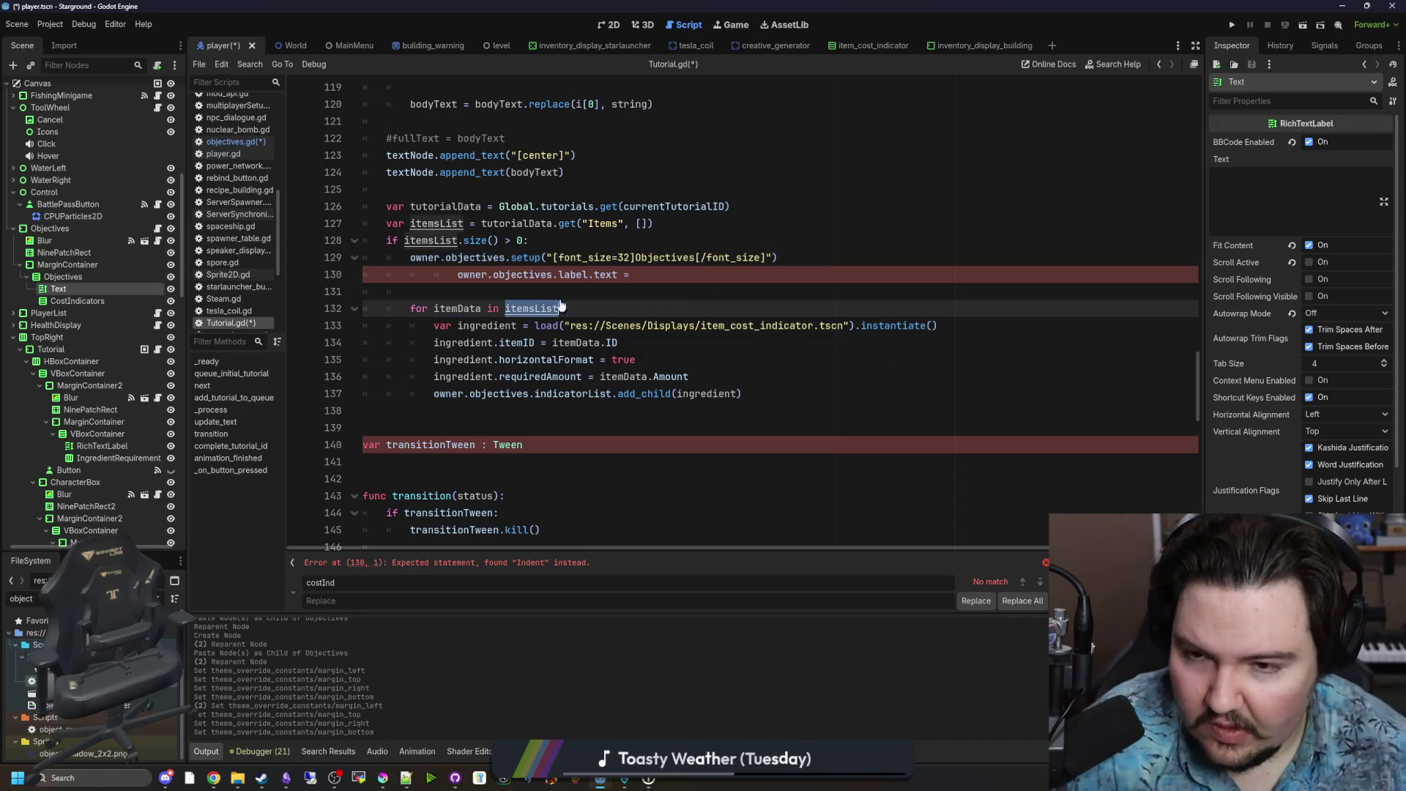
pyautogui.click(799, 265)
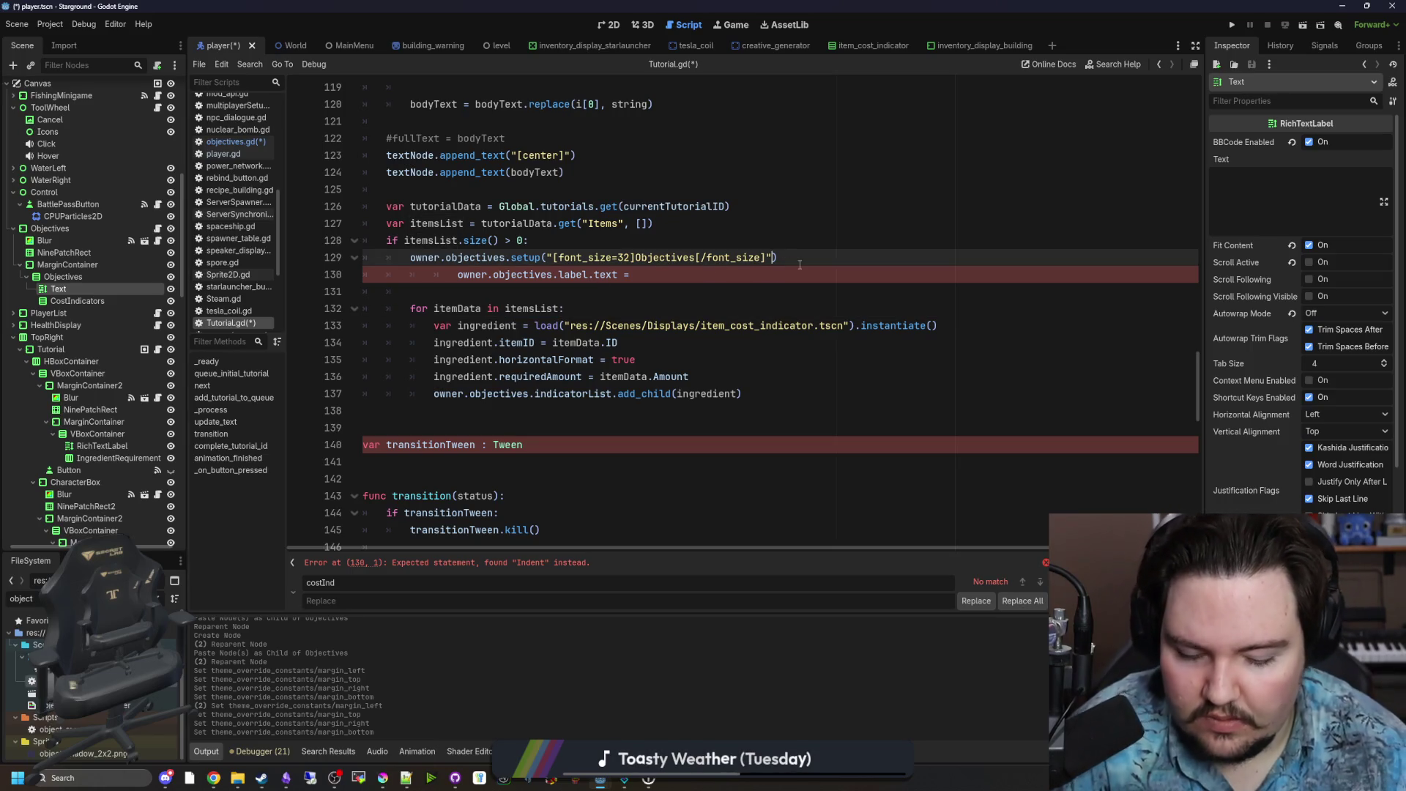
pyautogui.hotkey('ctrl', 'v')
# Cut the item-indicator loop from Tutorial.gd and paste it into objectives.gd.
pyautogui.click(786, 399)
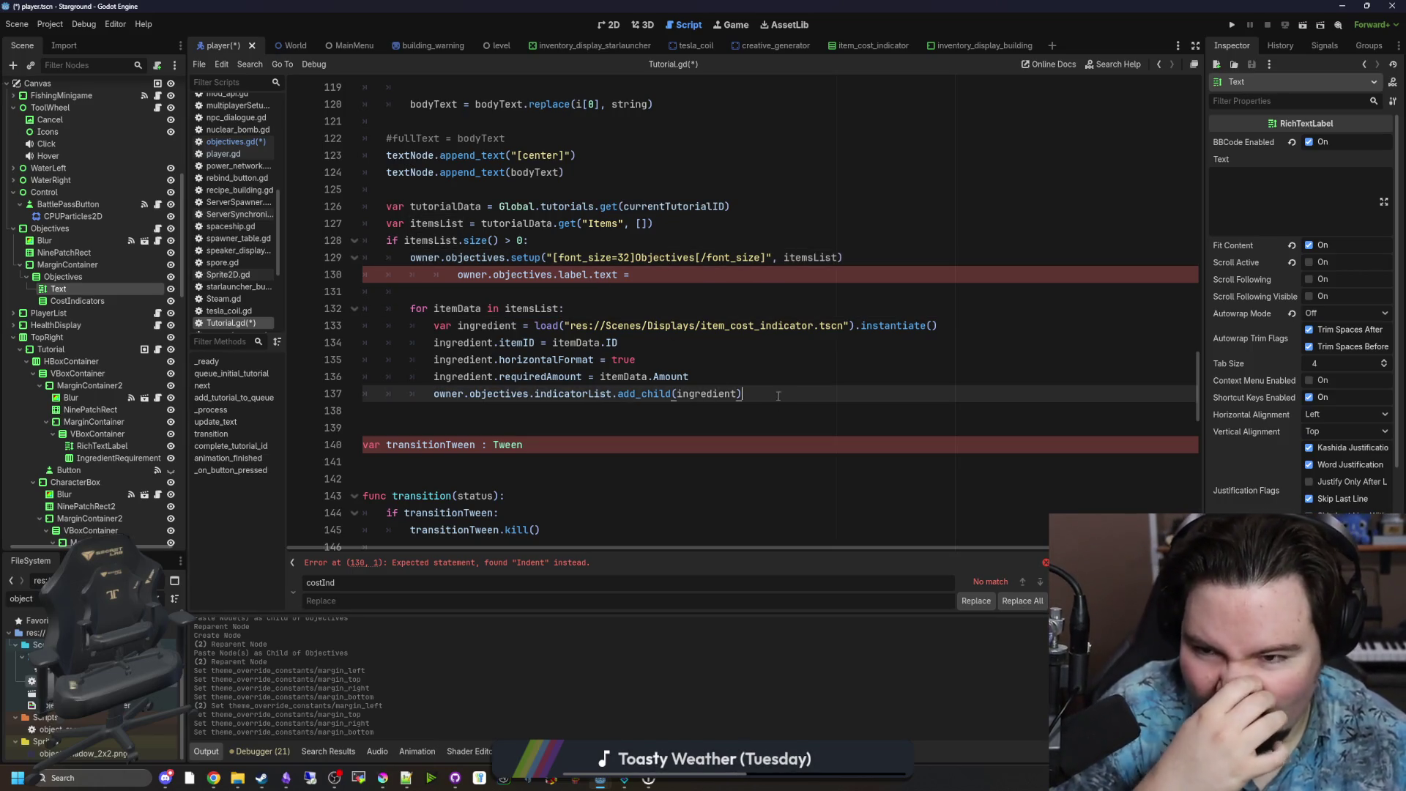
pyautogui.moveTo(784, 397); pyautogui.dragTo(349, 293)
pyautogui.moveTo(742, 393)
pyautogui.mouseDown()
pyautogui.moveTo(410, 308)
pyautogui.moveTo(364, 272)
pyautogui.mouseUp()
pyautogui.press('BackSpace')
pyautogui.press('Delete')
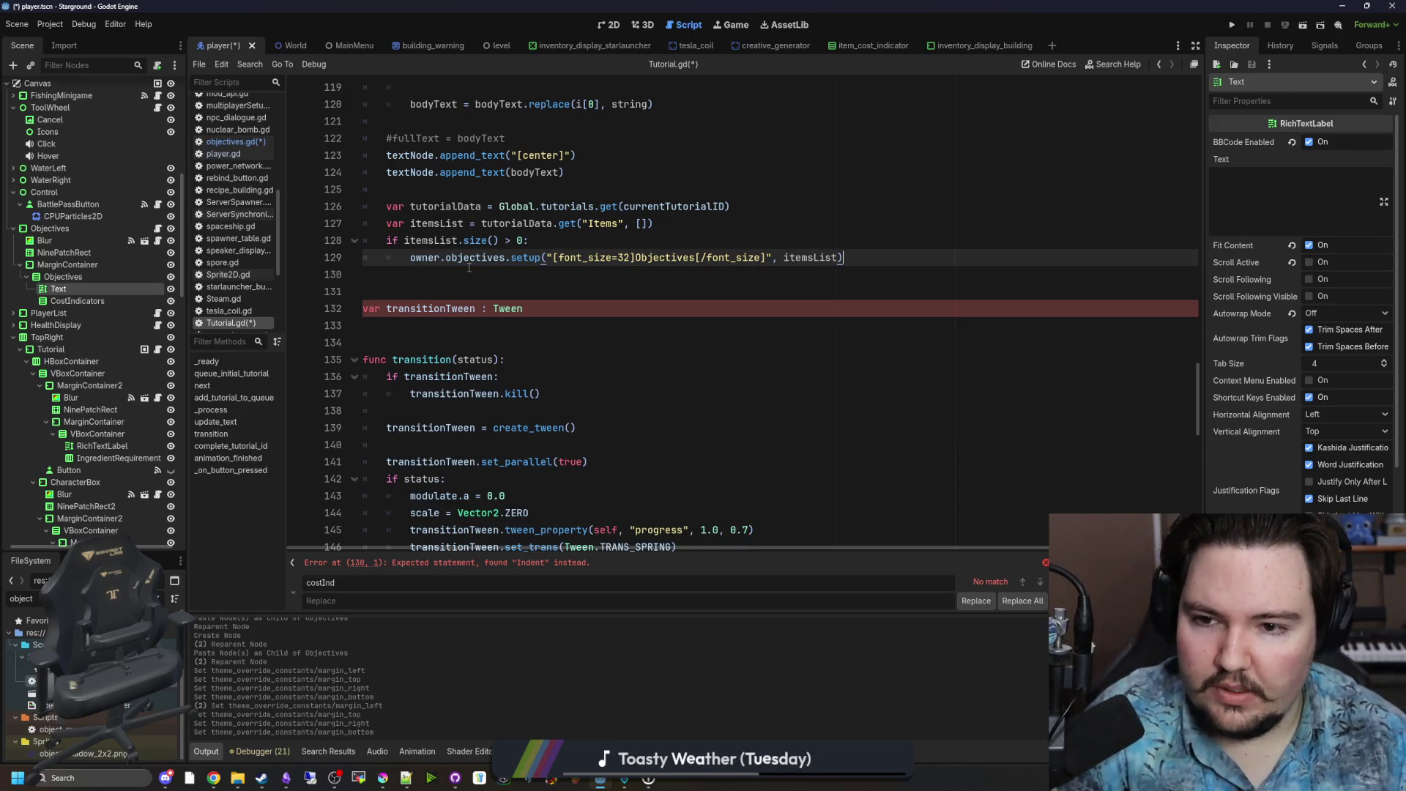
pyautogui.click(226, 141)
pyautogui.hotkey('ctrl', 'v')
# Dedent the pasted loop in setup() and strip owner.objectives. from the label line.
pyautogui.click(468, 192)
pyautogui.press('BackSpace')
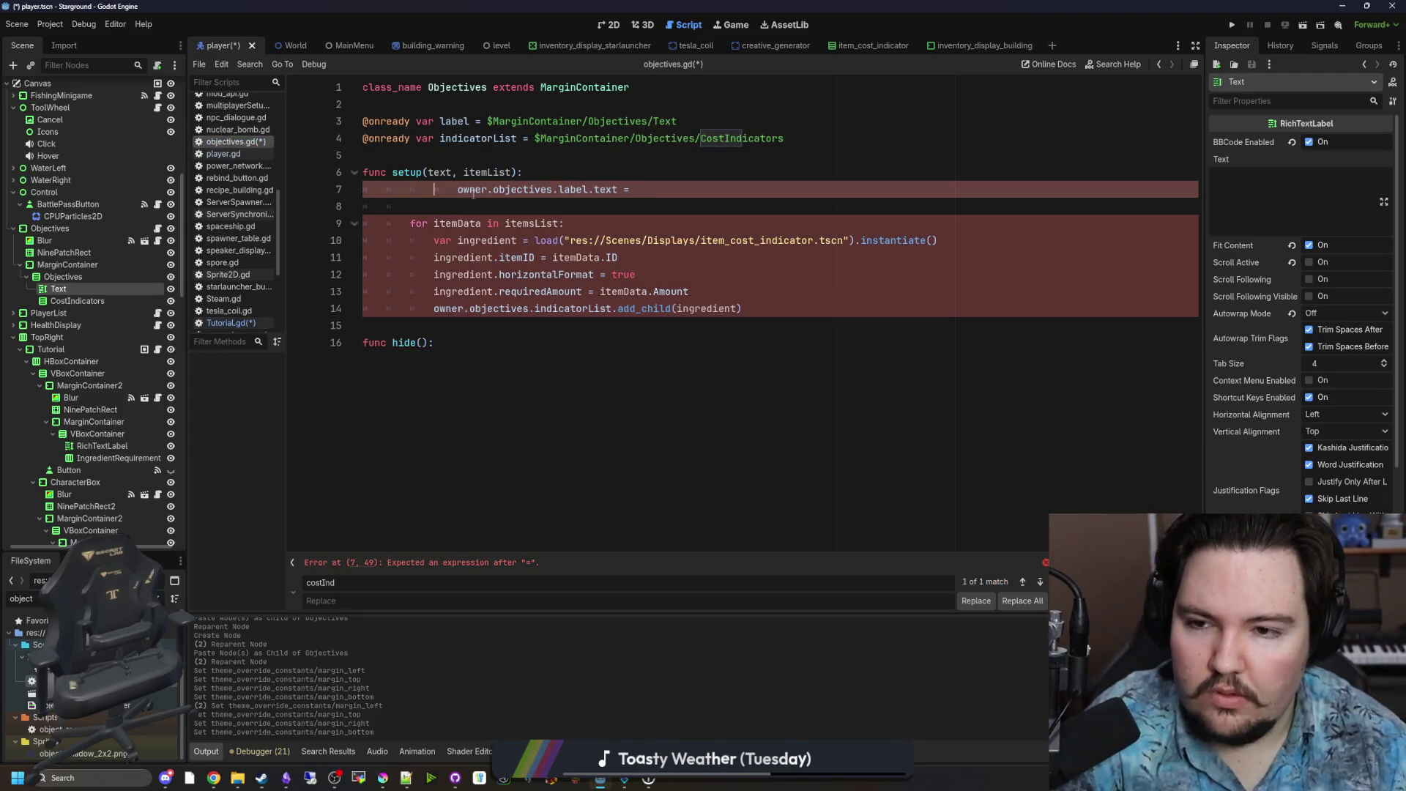
pyautogui.press('BackSpace')
pyautogui.press('BackSpace')
pyautogui.moveTo(741, 309); pyautogui.dragTo(386, 190)
pyautogui.hotkey('shift', 'Tab')
pyautogui.click(481, 197)
pyautogui.press('BackSpace')
pyautogui.click(431, 209)
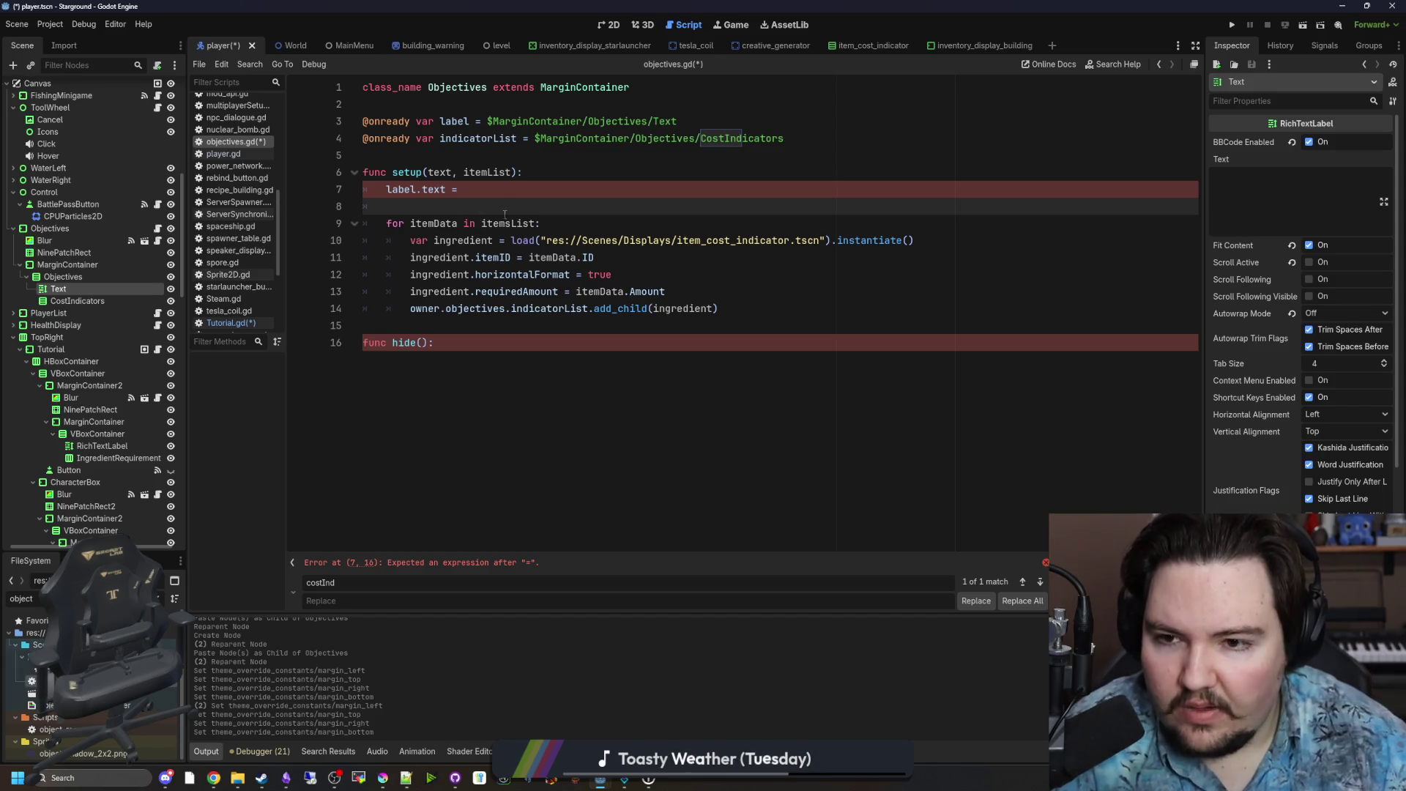
# Rename the parameter to itemsList and assign text to label.text.
pyautogui.click(487, 173)
pyautogui.write('s')
pyautogui.click(485, 191)
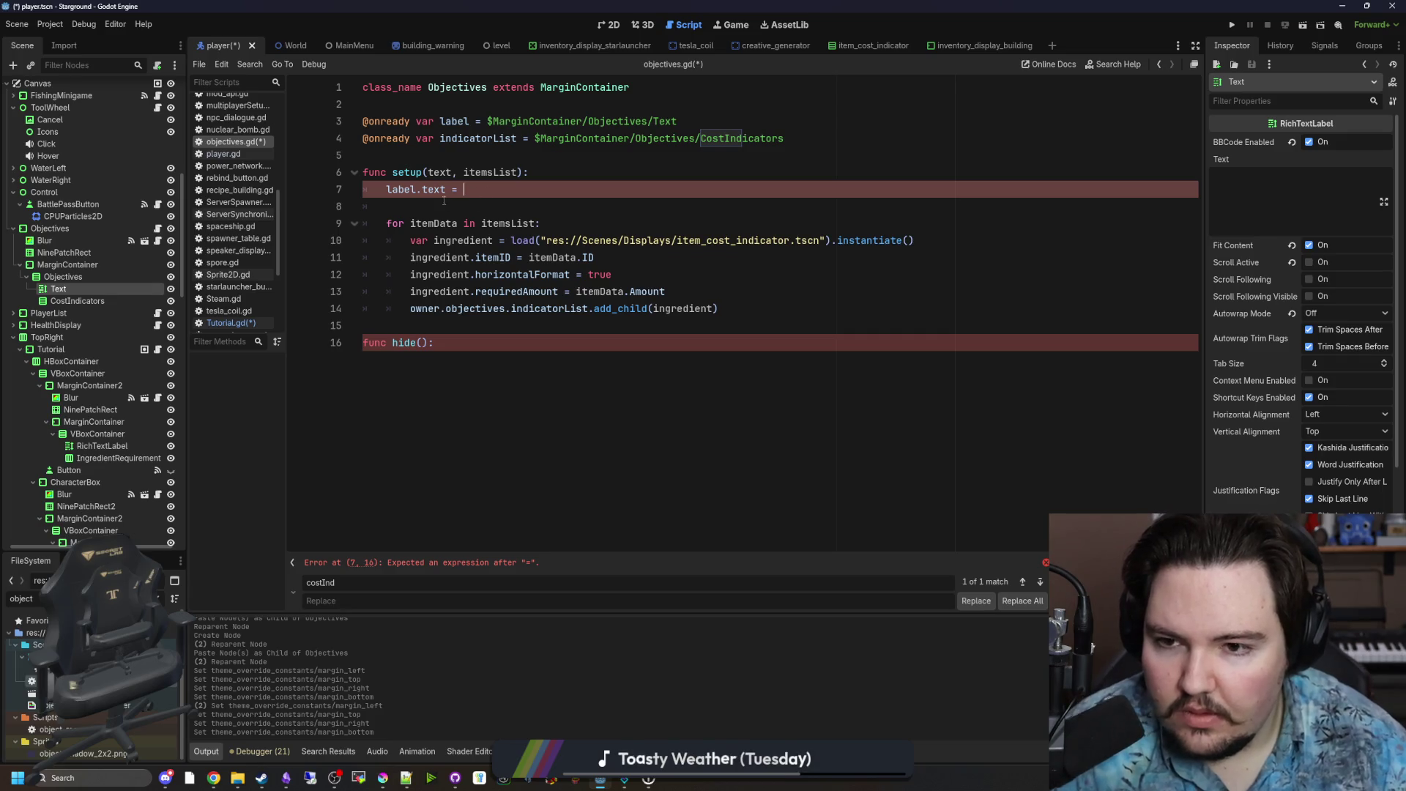
pyautogui.click(493, 174)
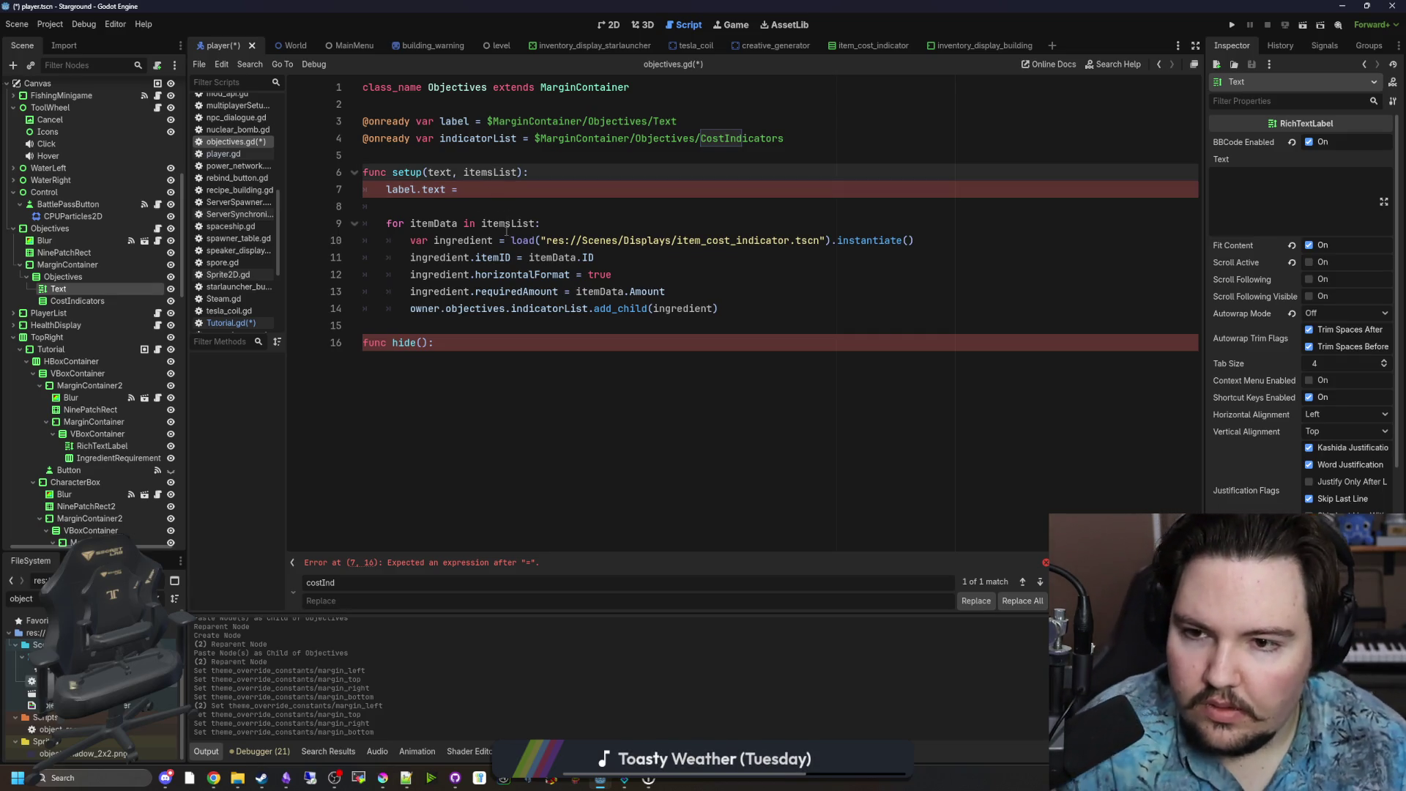
pyautogui.click(453, 207)
pyautogui.click(486, 191)
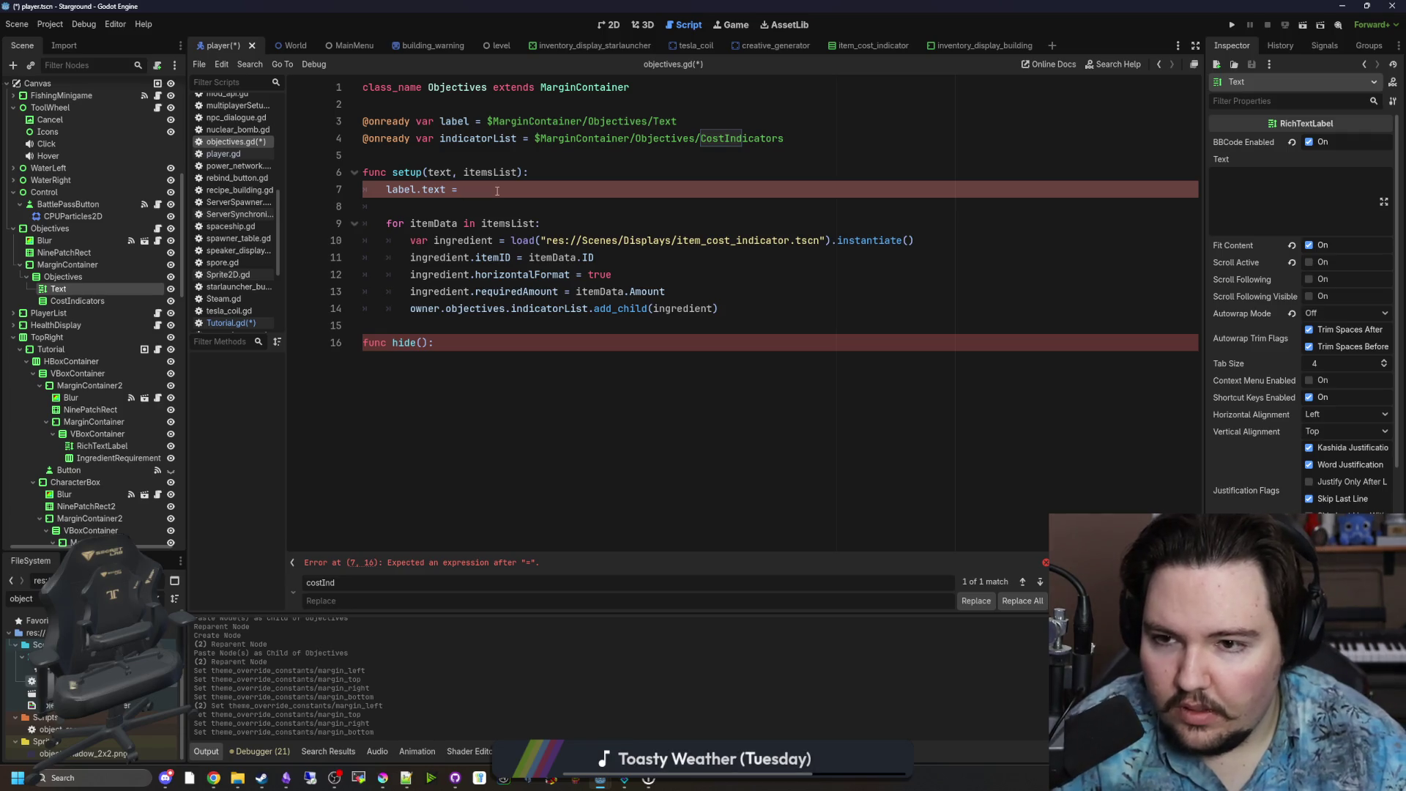
pyautogui.write('text')
pyautogui.click(448, 204)
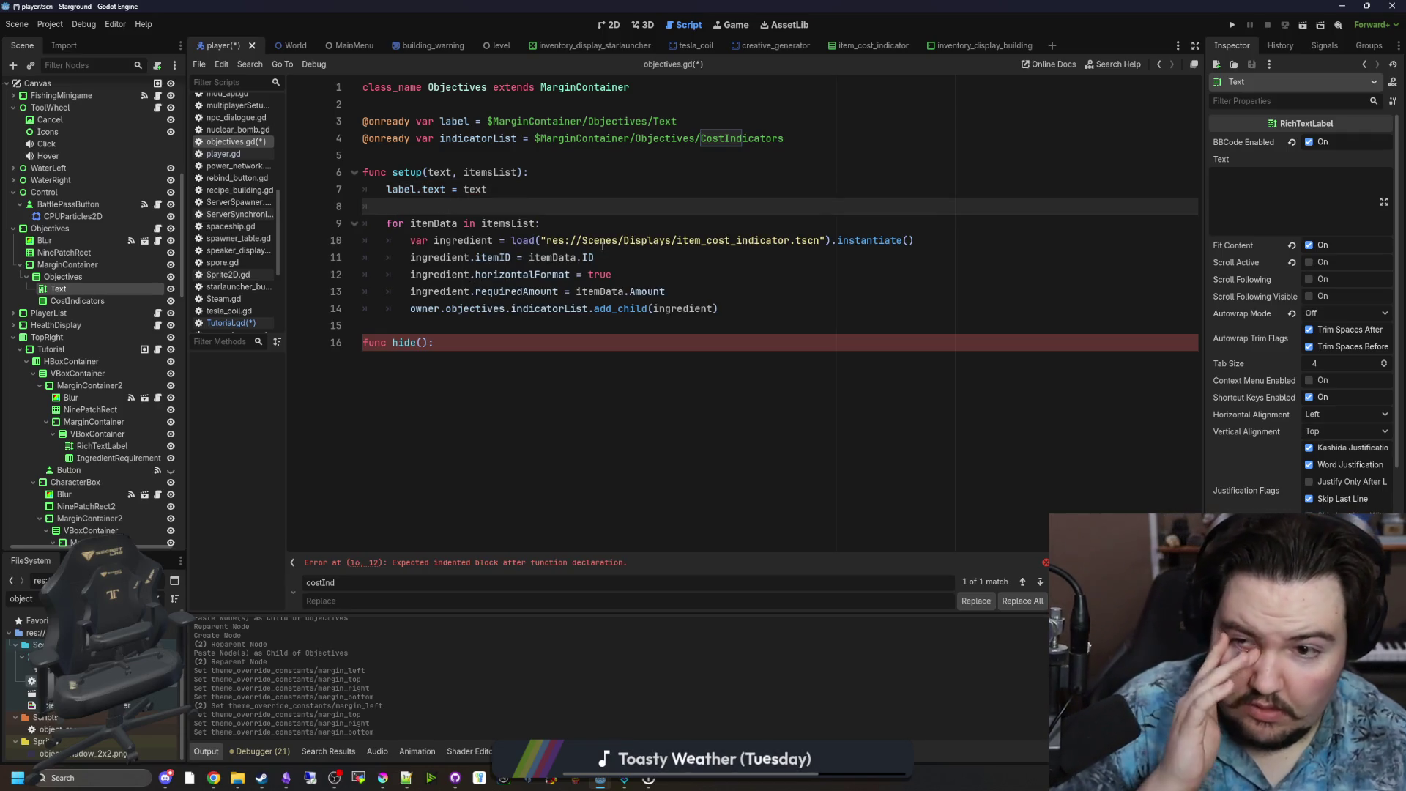
# Remove owner.objectives. from line 14 and give hide() the body visible = false.
pyautogui.click(444, 325)
pyautogui.press('Return')
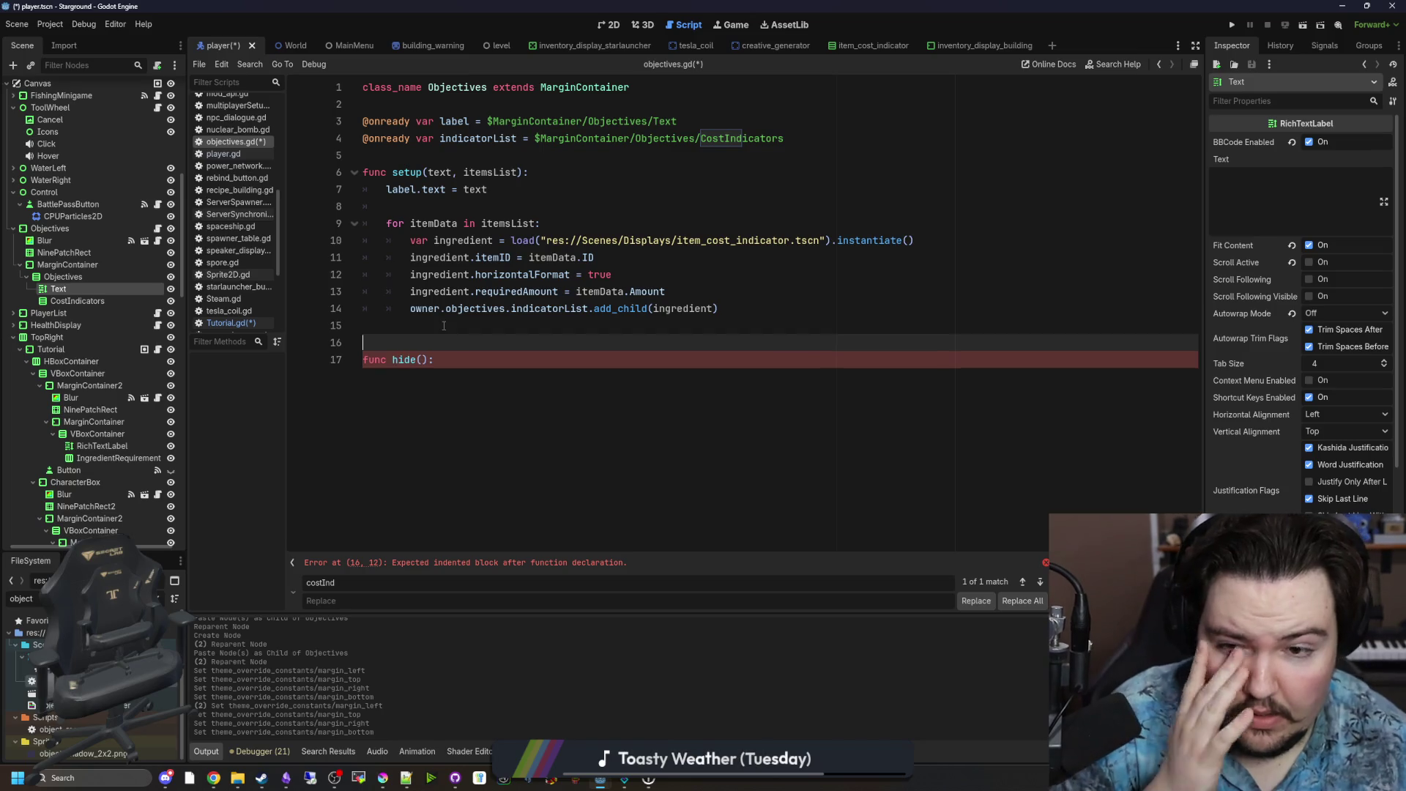
pyautogui.moveTo(511, 308); pyautogui.dragTo(410, 308)
pyautogui.press('BackSpace')
pyautogui.click(423, 342)
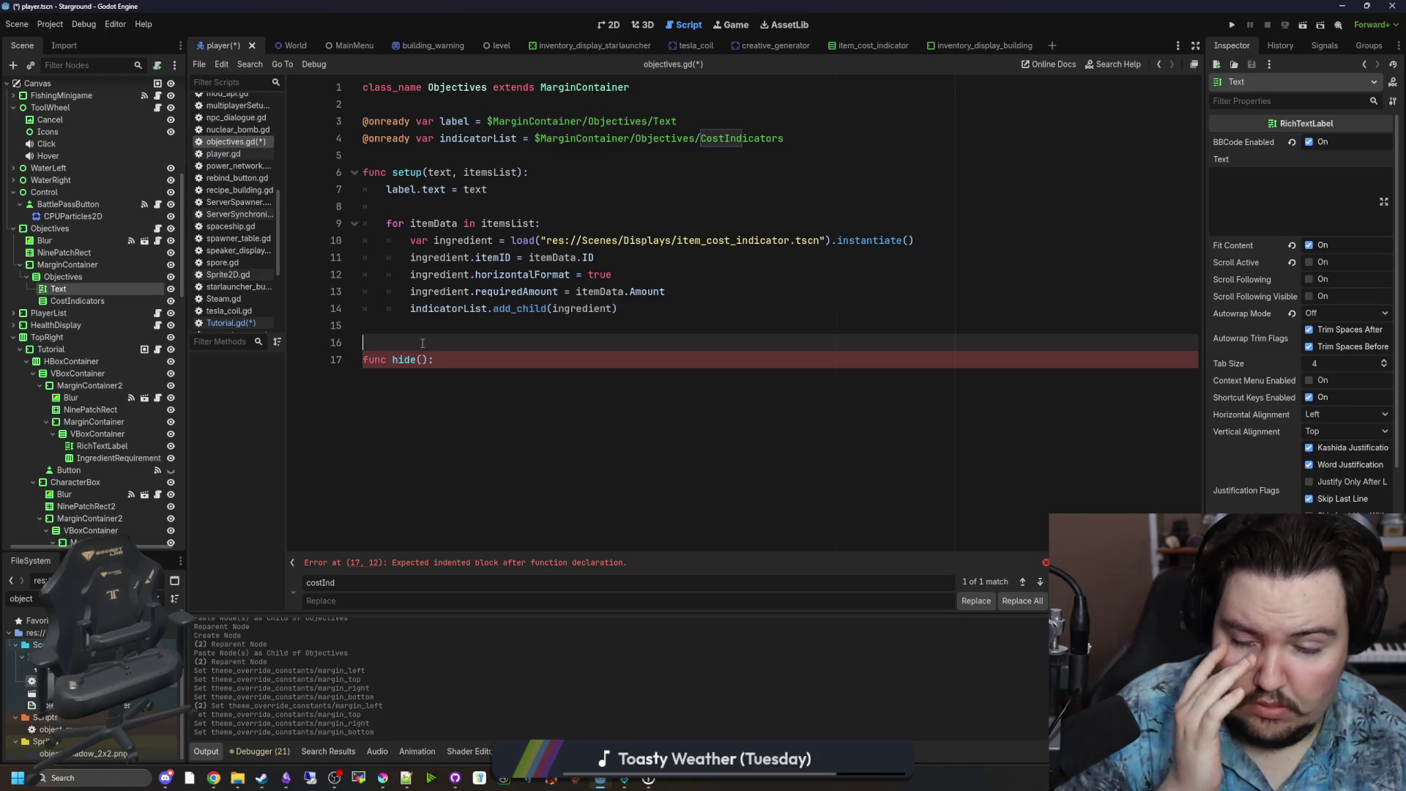
pyautogui.click(431, 372)
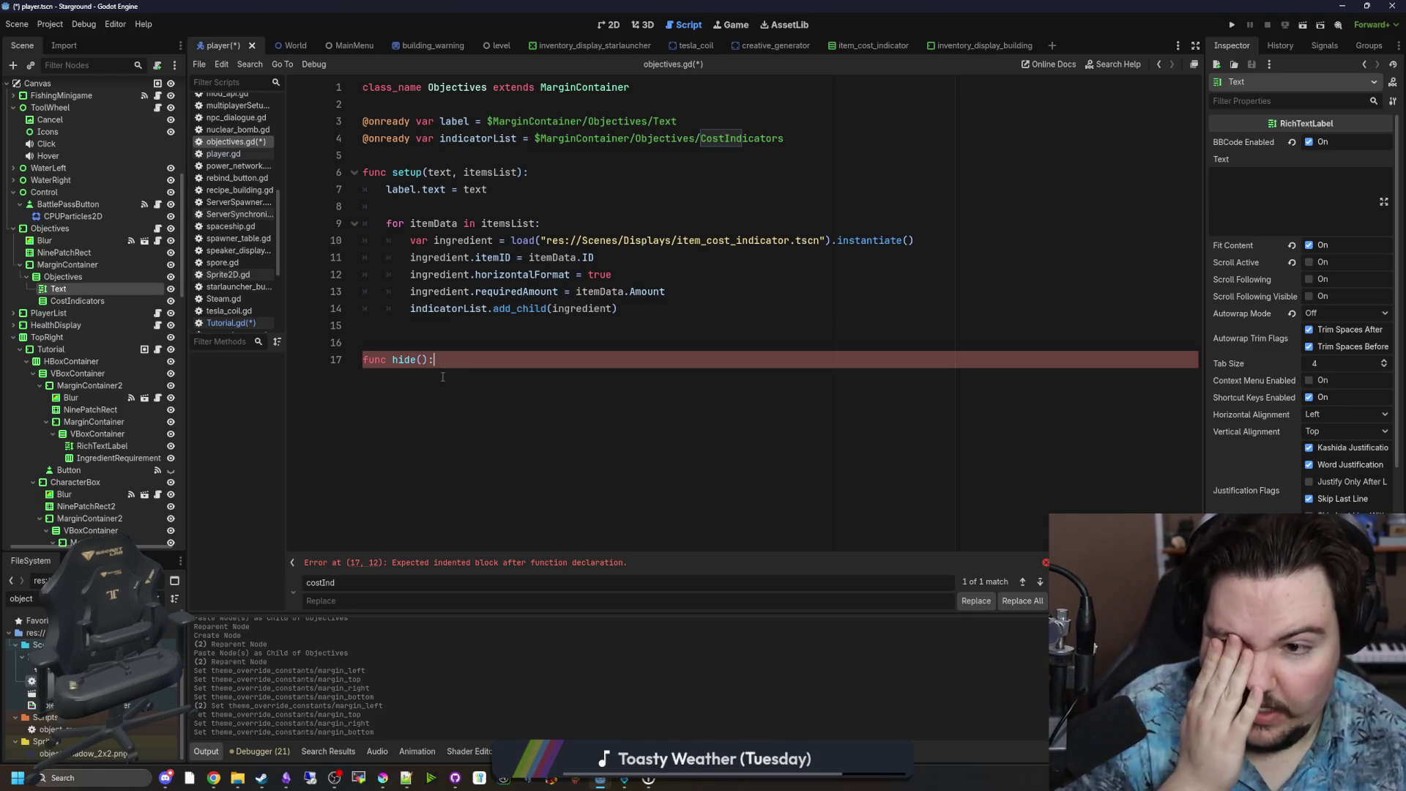
pyautogui.press('Return')
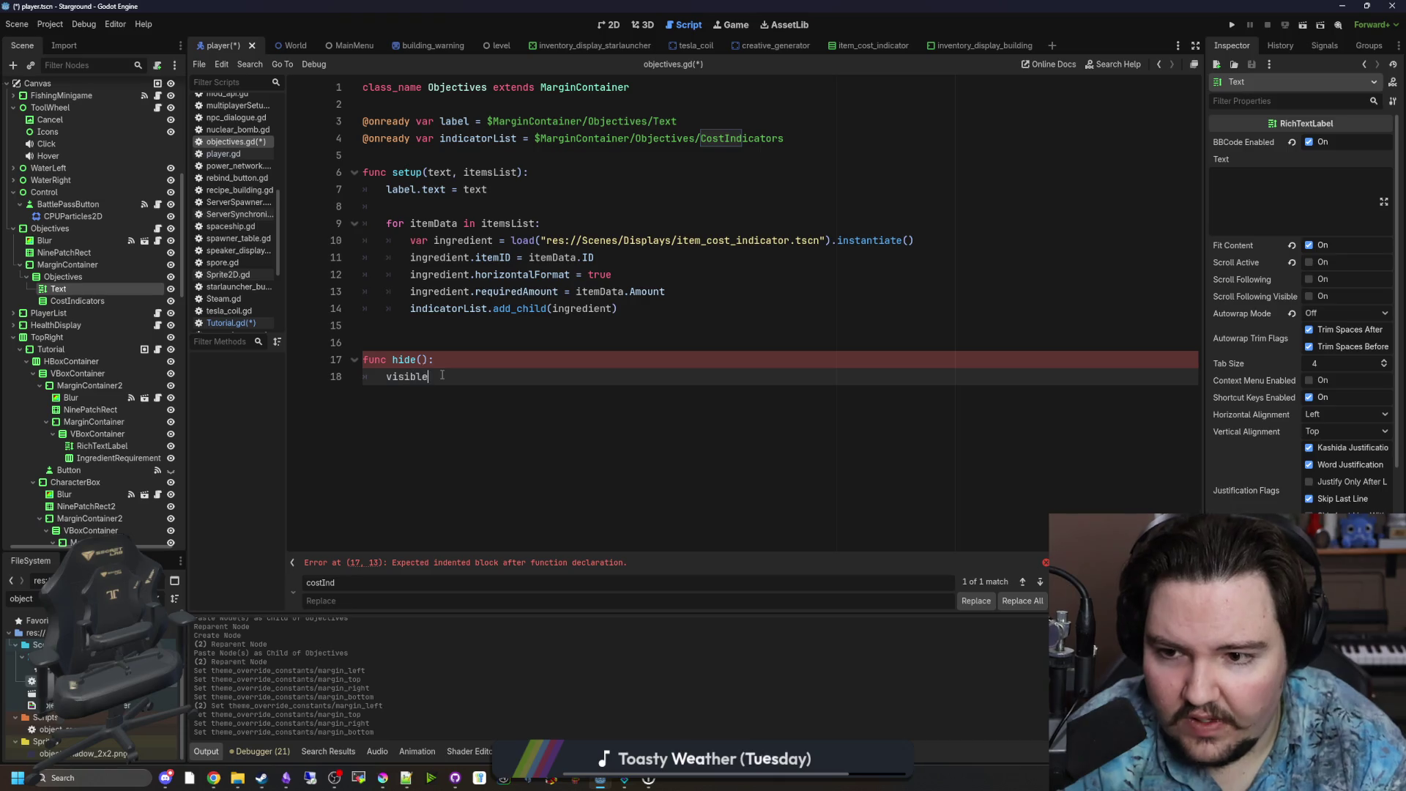
pyautogui.write('se')
pyautogui.click(474, 350)
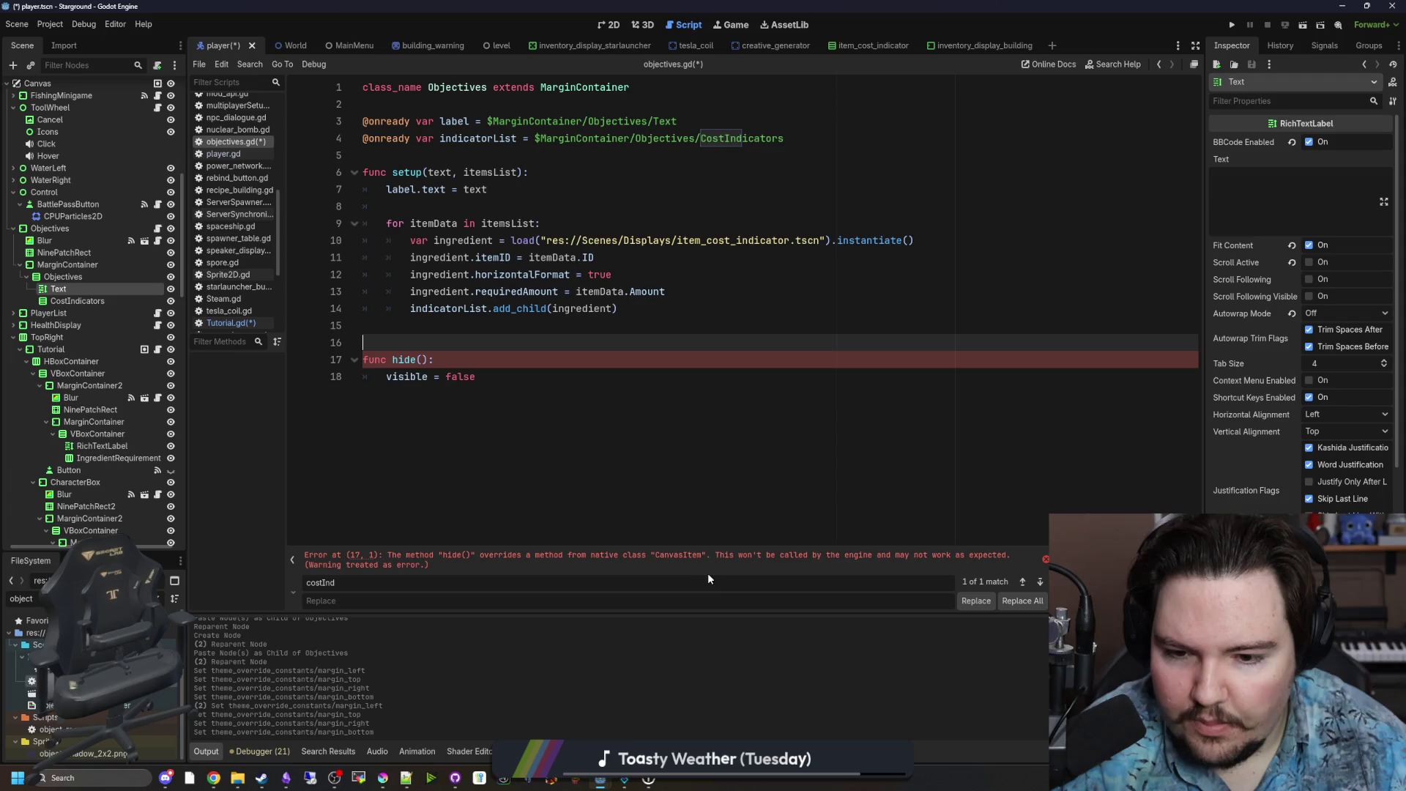
# Rename the hide function to reset, then move into the body of setup.
pyautogui.doubleClick(403, 359)
pyautogui.hotkey('shift', 'Left')
pyautogui.write('reset')
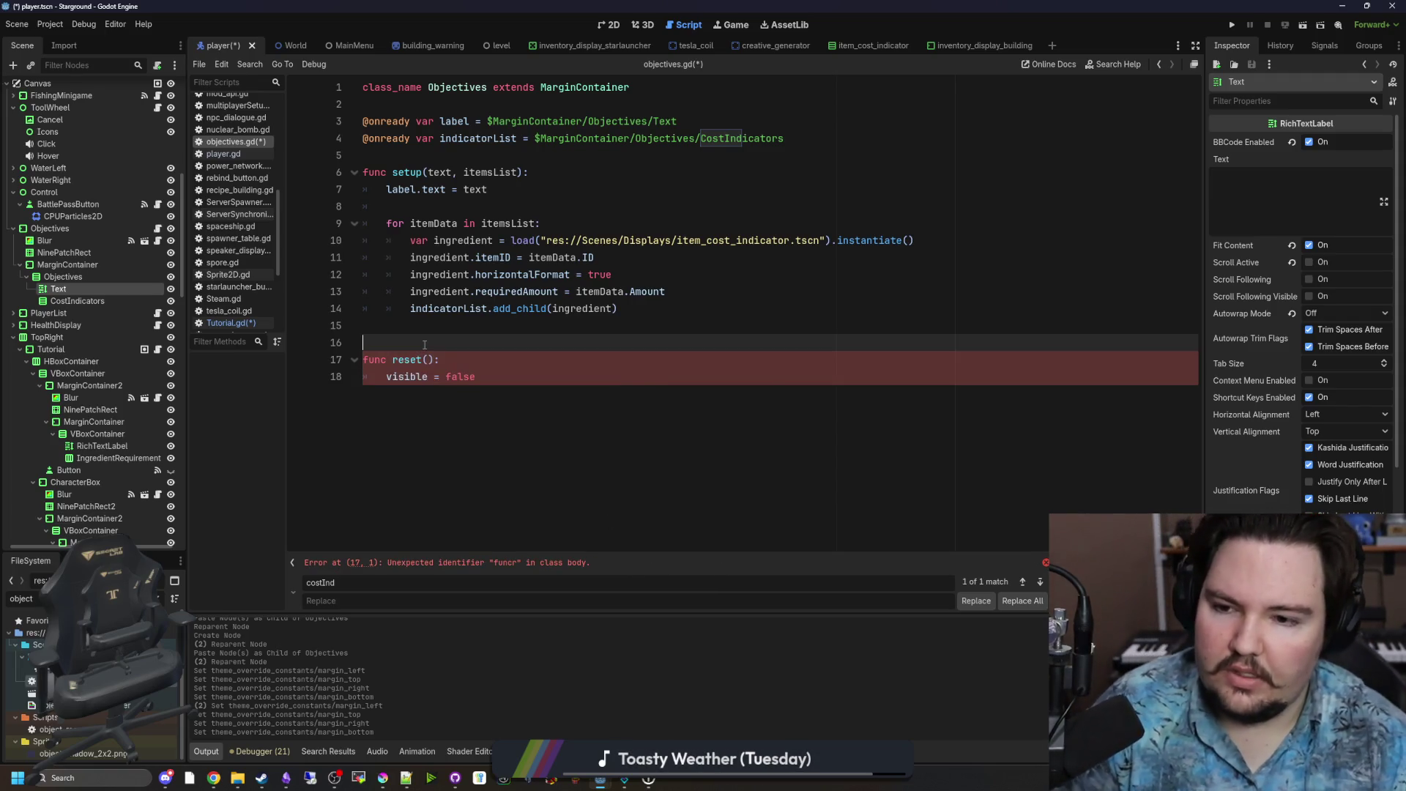
pyautogui.click(501, 375)
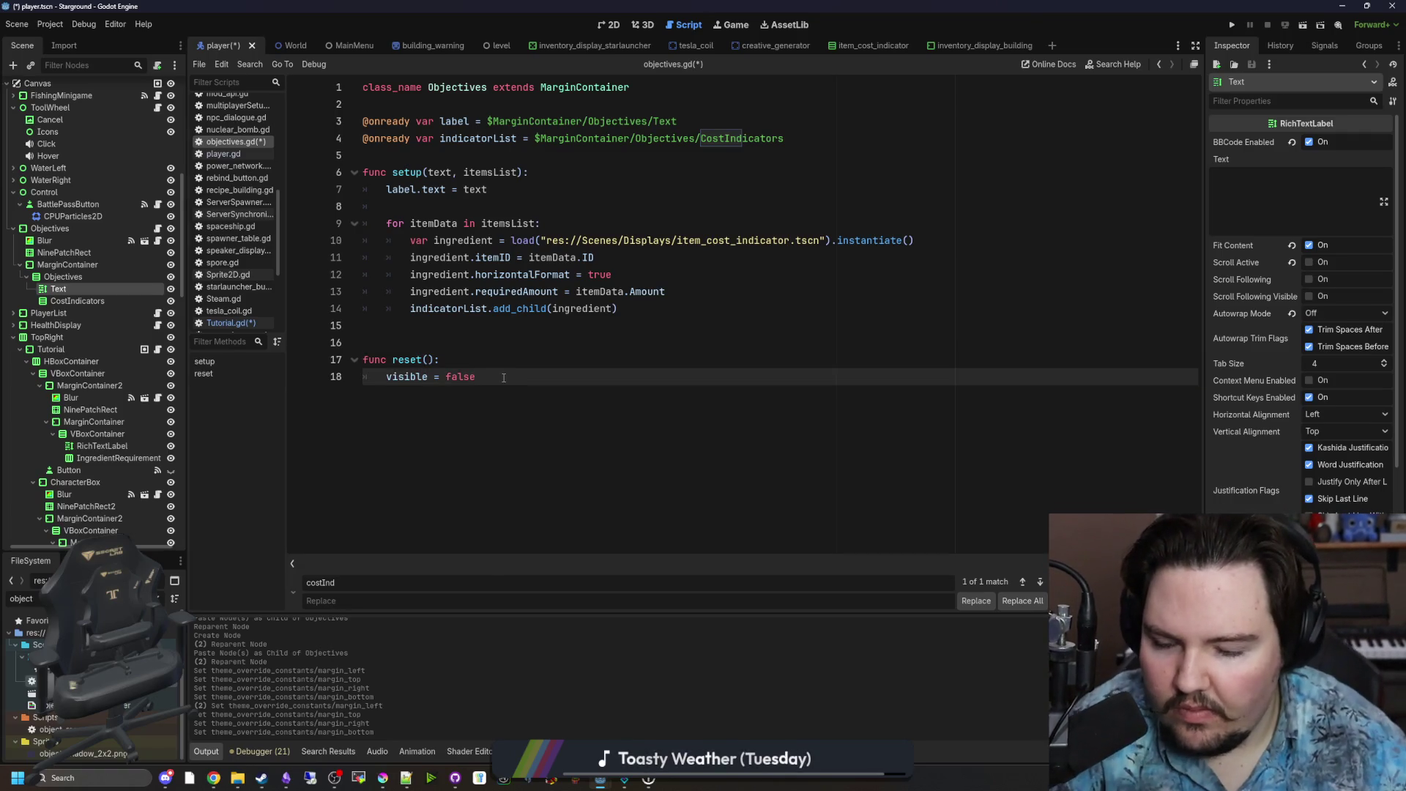
pyautogui.moveTo(503, 377); pyautogui.dragTo(360, 359)
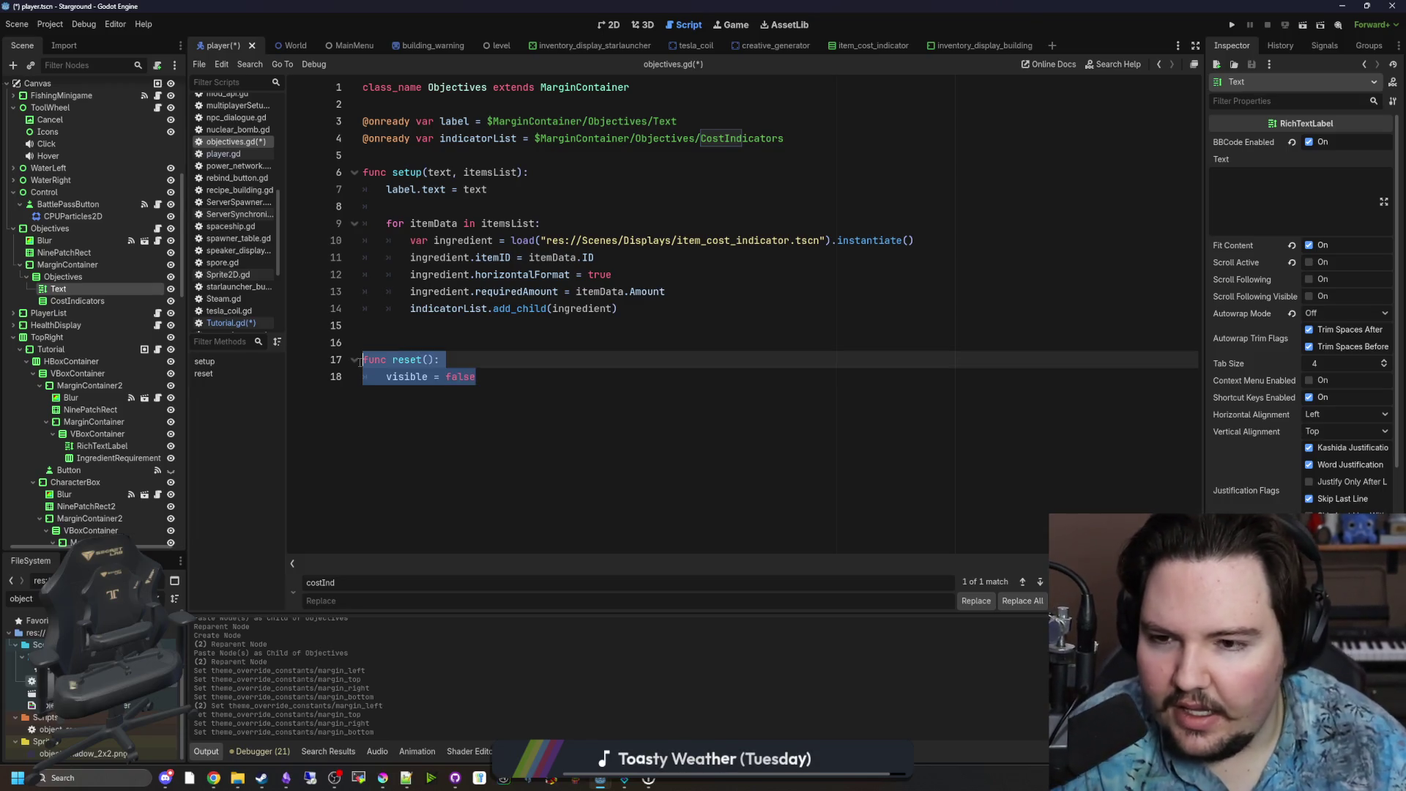
pyautogui.click(442, 360)
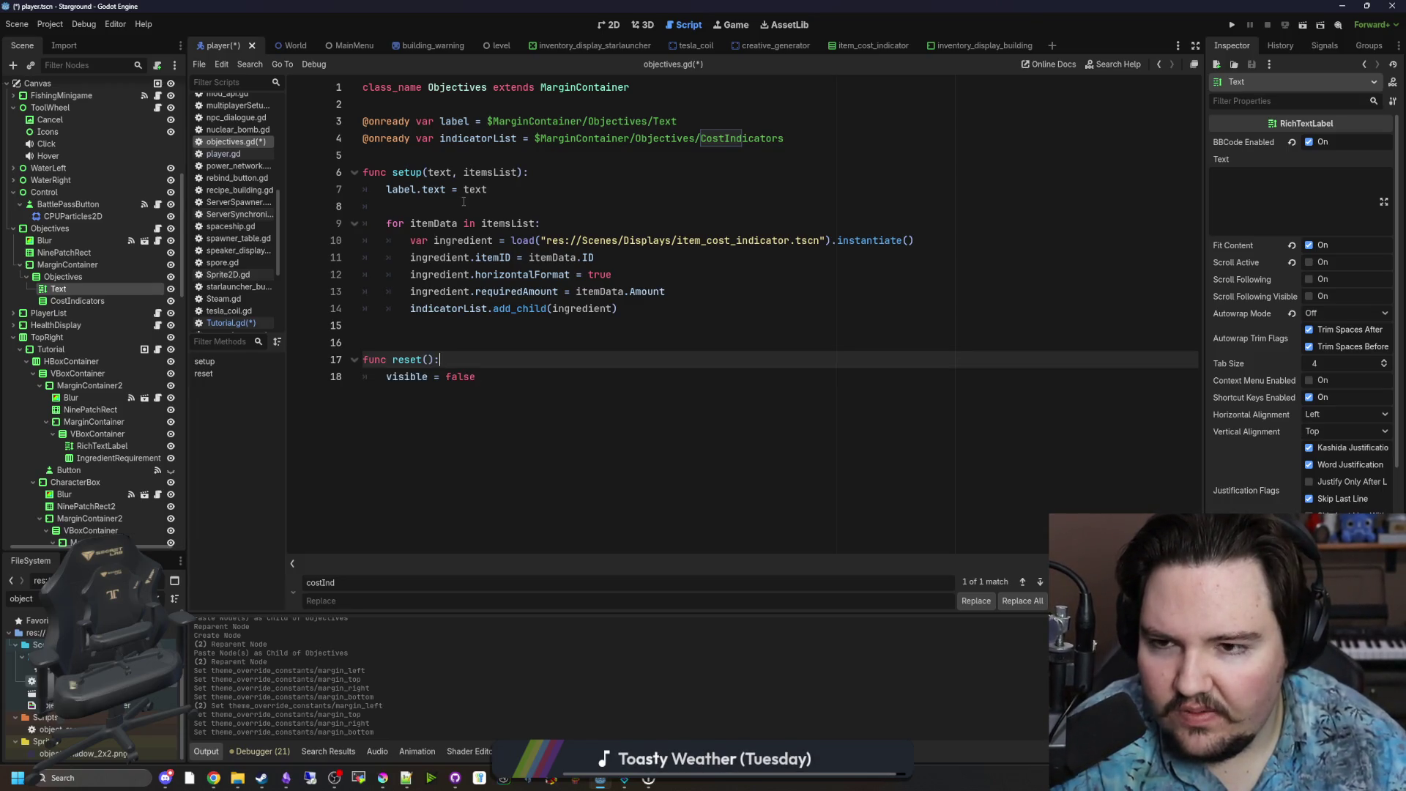
pyautogui.click(491, 382)
pyautogui.moveTo(491, 382); pyautogui.dragTo(364, 377)
pyautogui.click(389, 341)
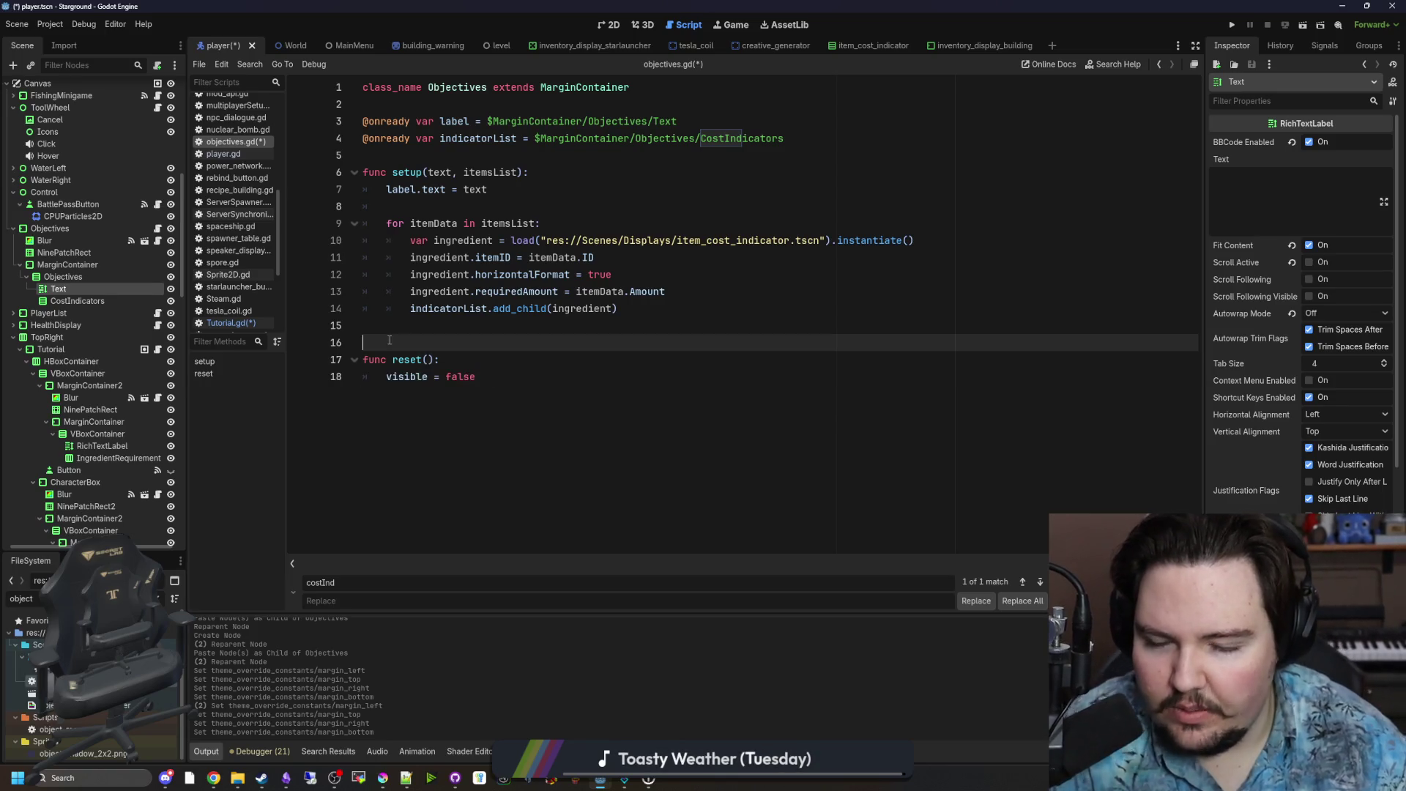
pyautogui.click(500, 189)
pyautogui.click(548, 173)
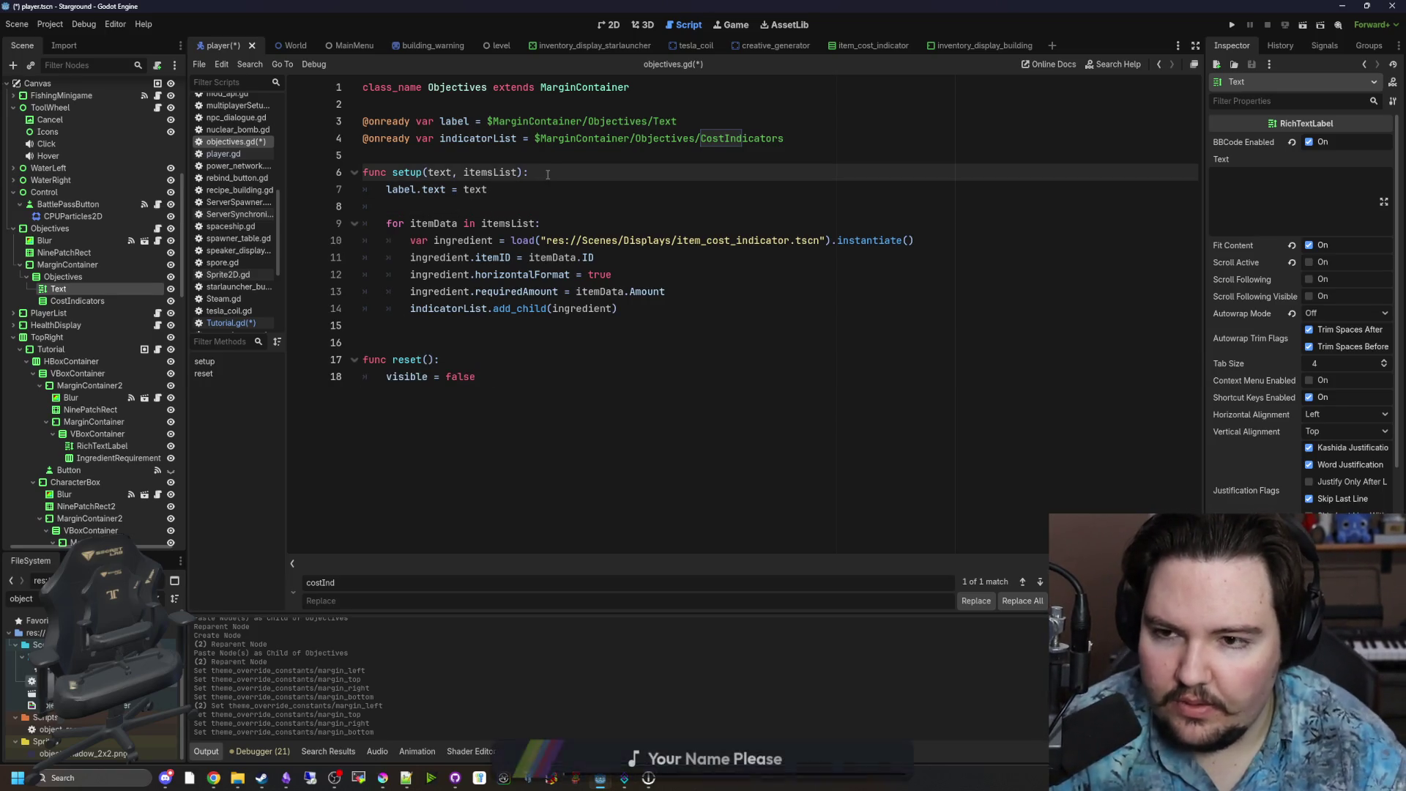
pyautogui.press('Down')
pyautogui.press('Down')
# In setup(), add a 'for i in itemsList: i.queue_free()' loop and save.
pyautogui.press('Return')
pyautogui.press('Return')
pyautogui.press('Up')
pyautogui.write('n itemsList:')
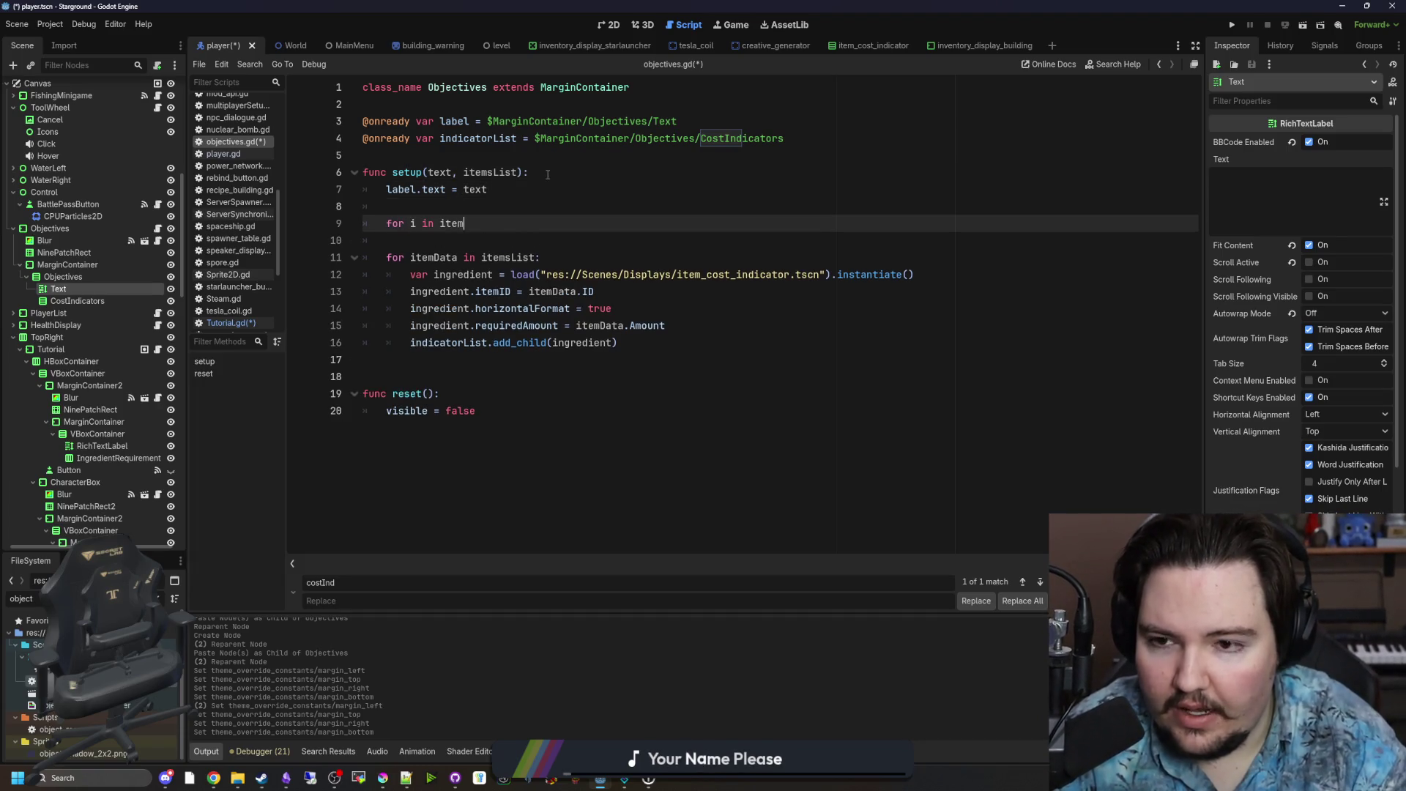
pyautogui.press('Return')
pyautogui.write('i.queue_free')
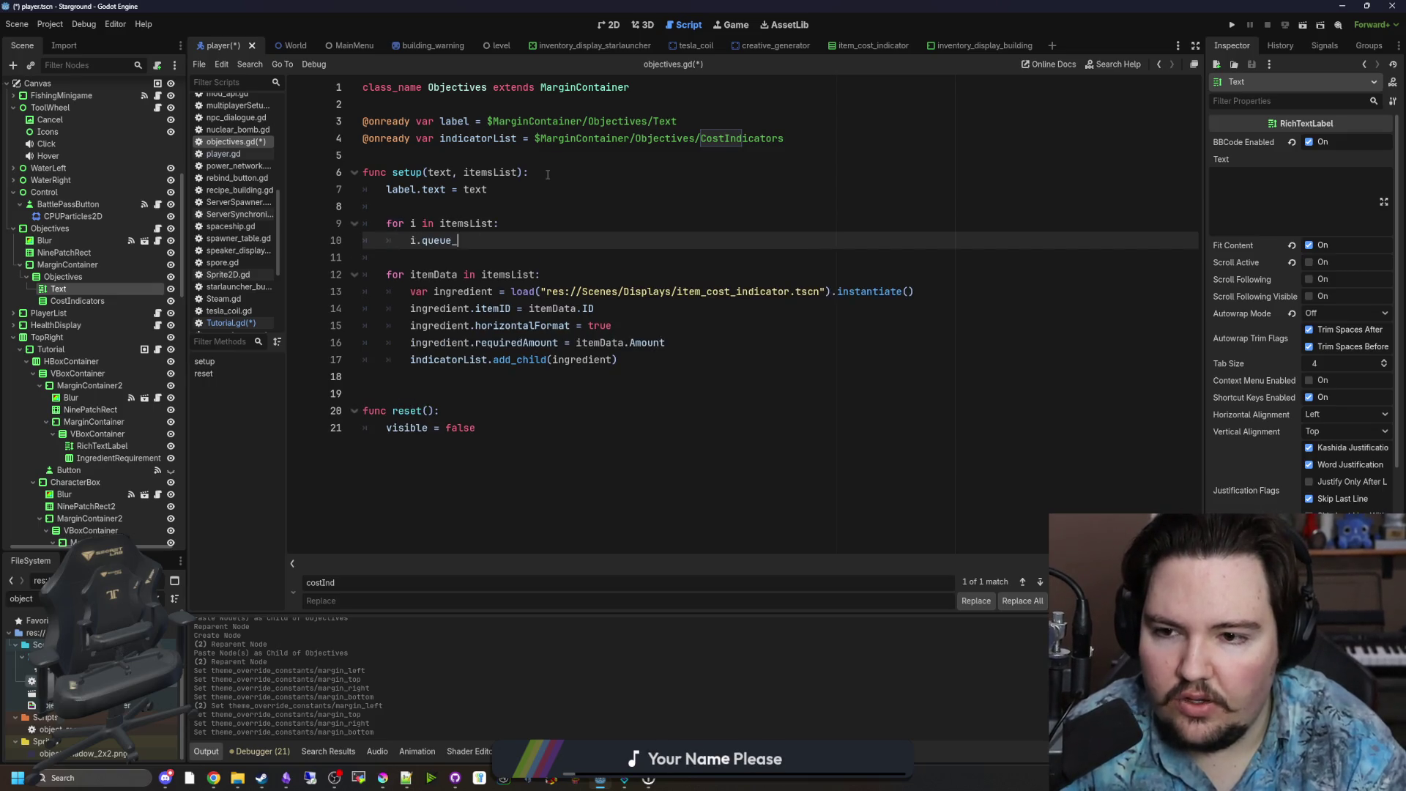
pyautogui.write('()')
pyautogui.press('Down')
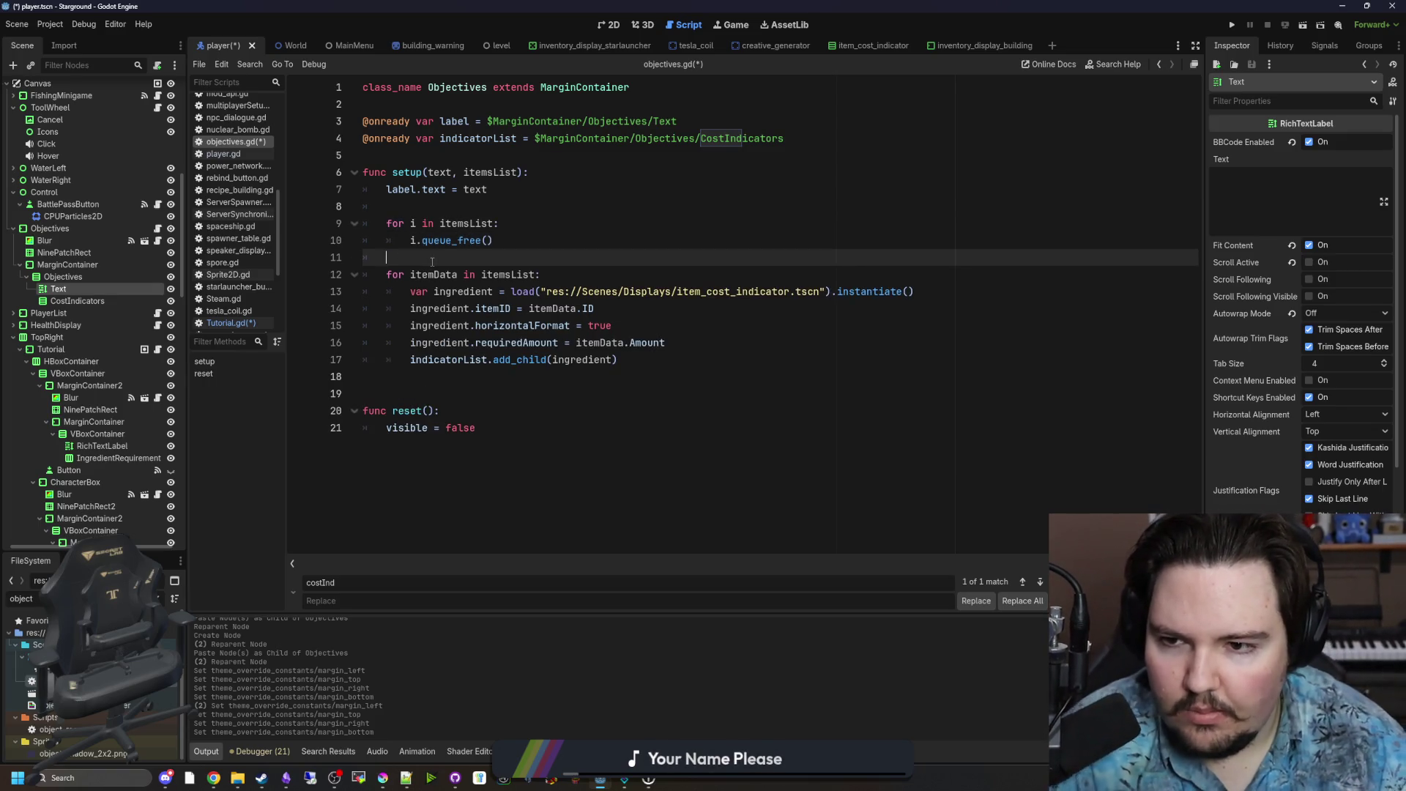
pyautogui.hotkey('ctrl', 's')
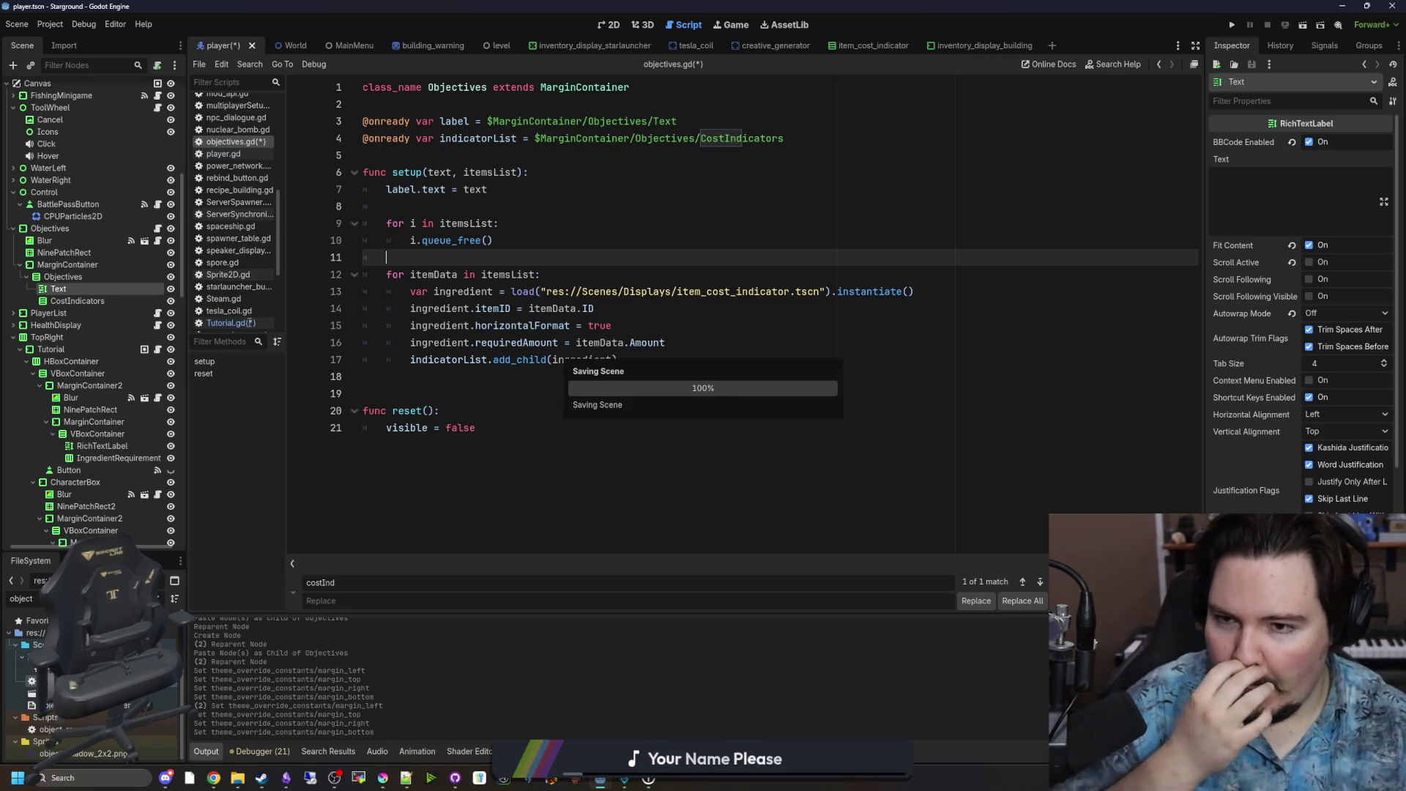
# In Tutorial.gd, search for queue_free() to locate the indicator-clearing code.
pyautogui.click(249, 326)
pyautogui.scroll(2, 515, 365)
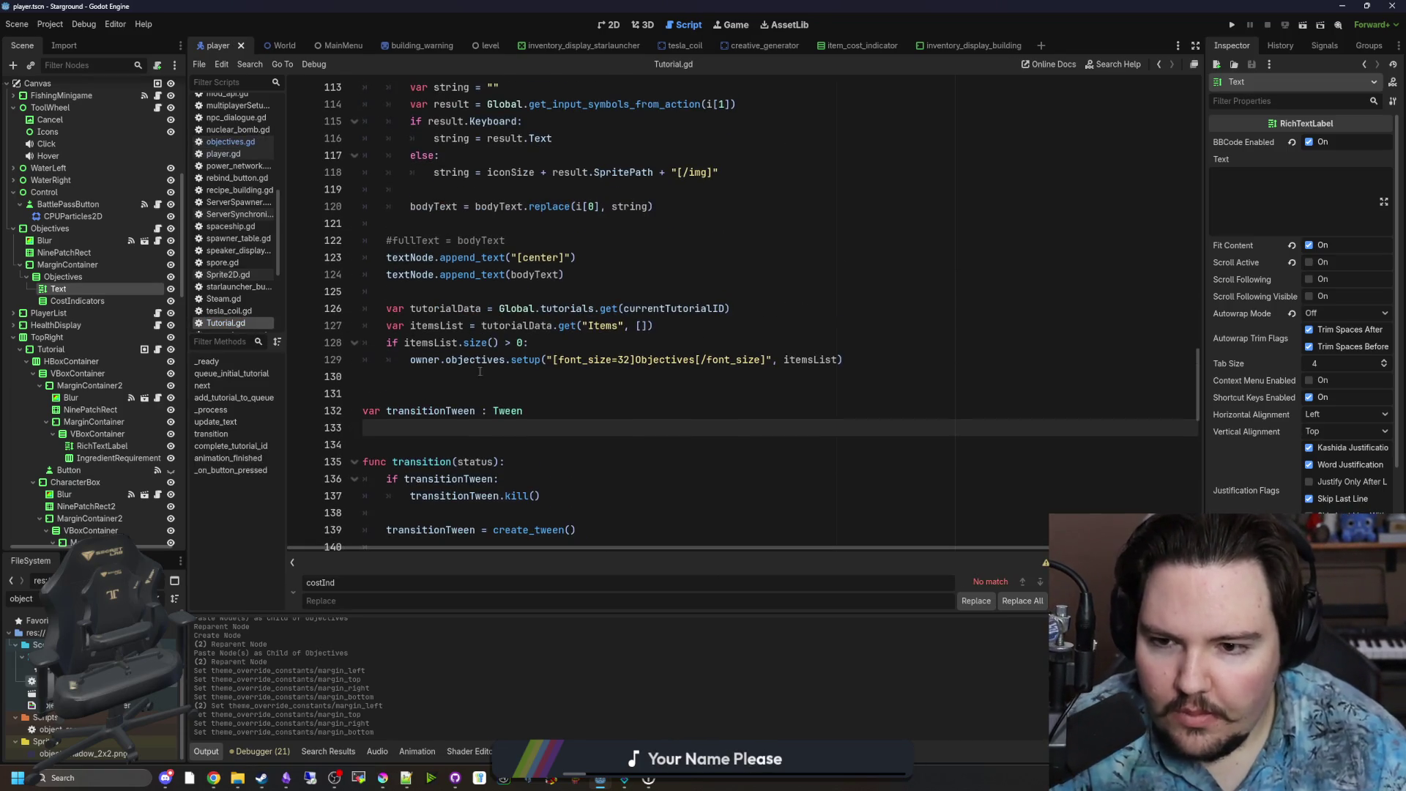
pyautogui.scroll(-15, 522, 368)
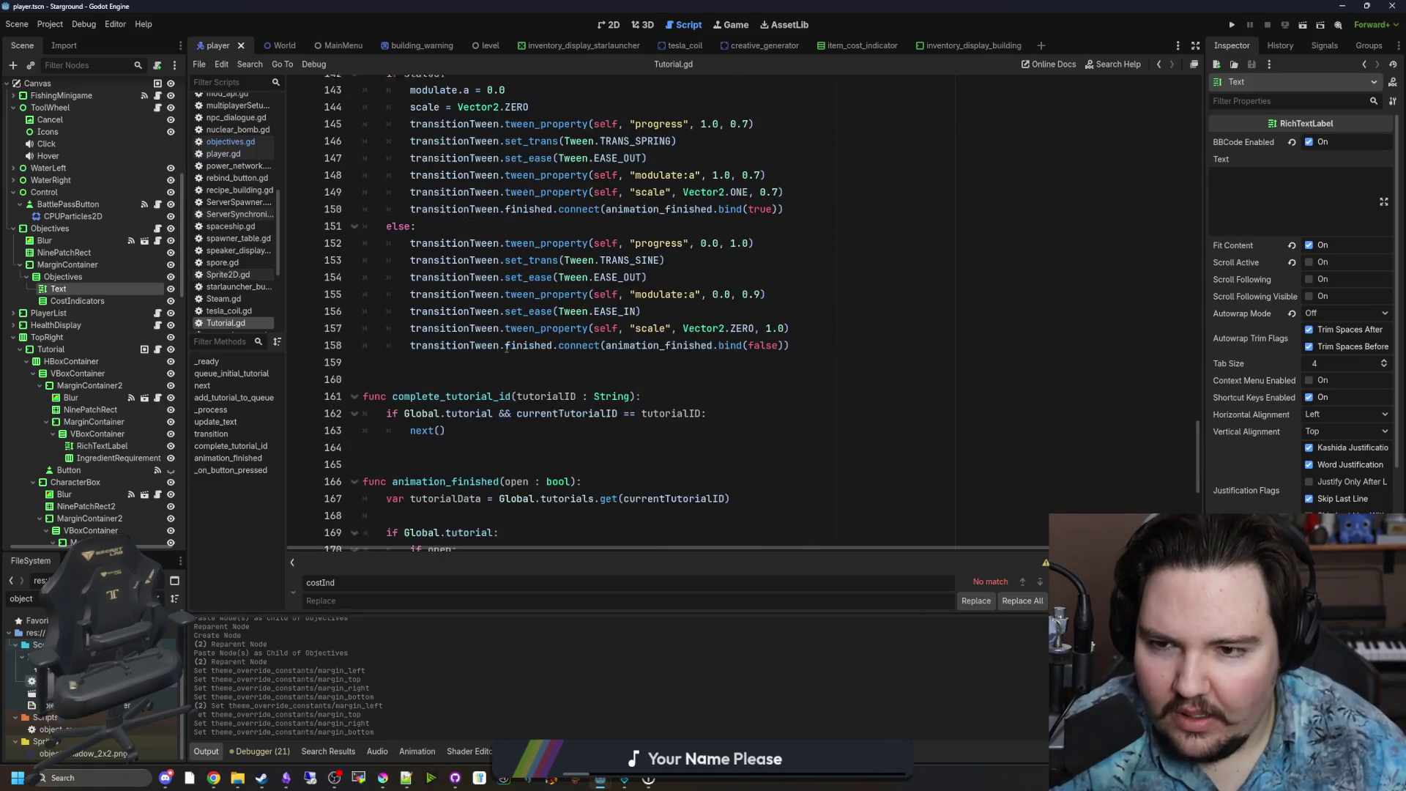
pyautogui.scroll(-2, 485, 344)
pyautogui.click(619, 364)
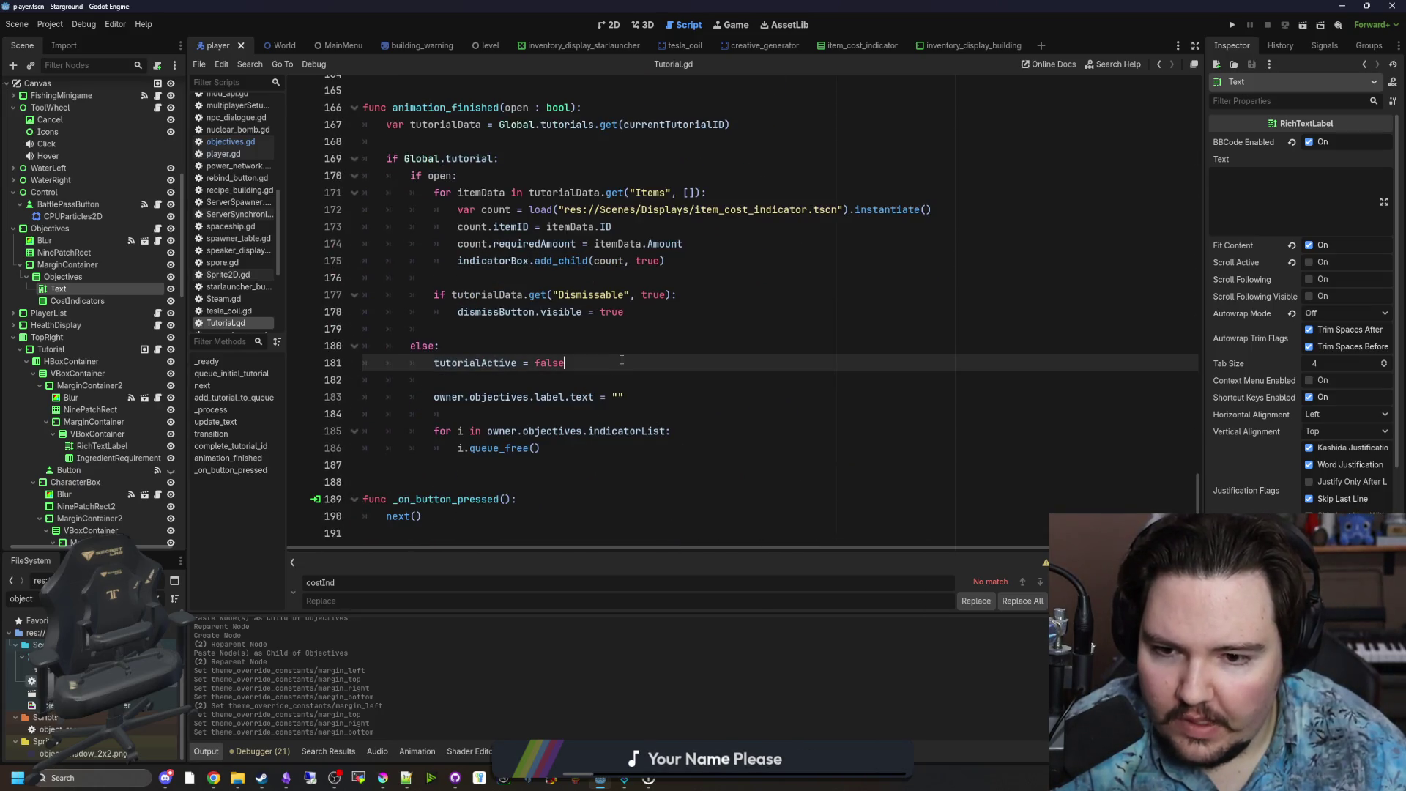
pyautogui.scroll(2, 622, 360)
pyautogui.scroll(20, 557, 442)
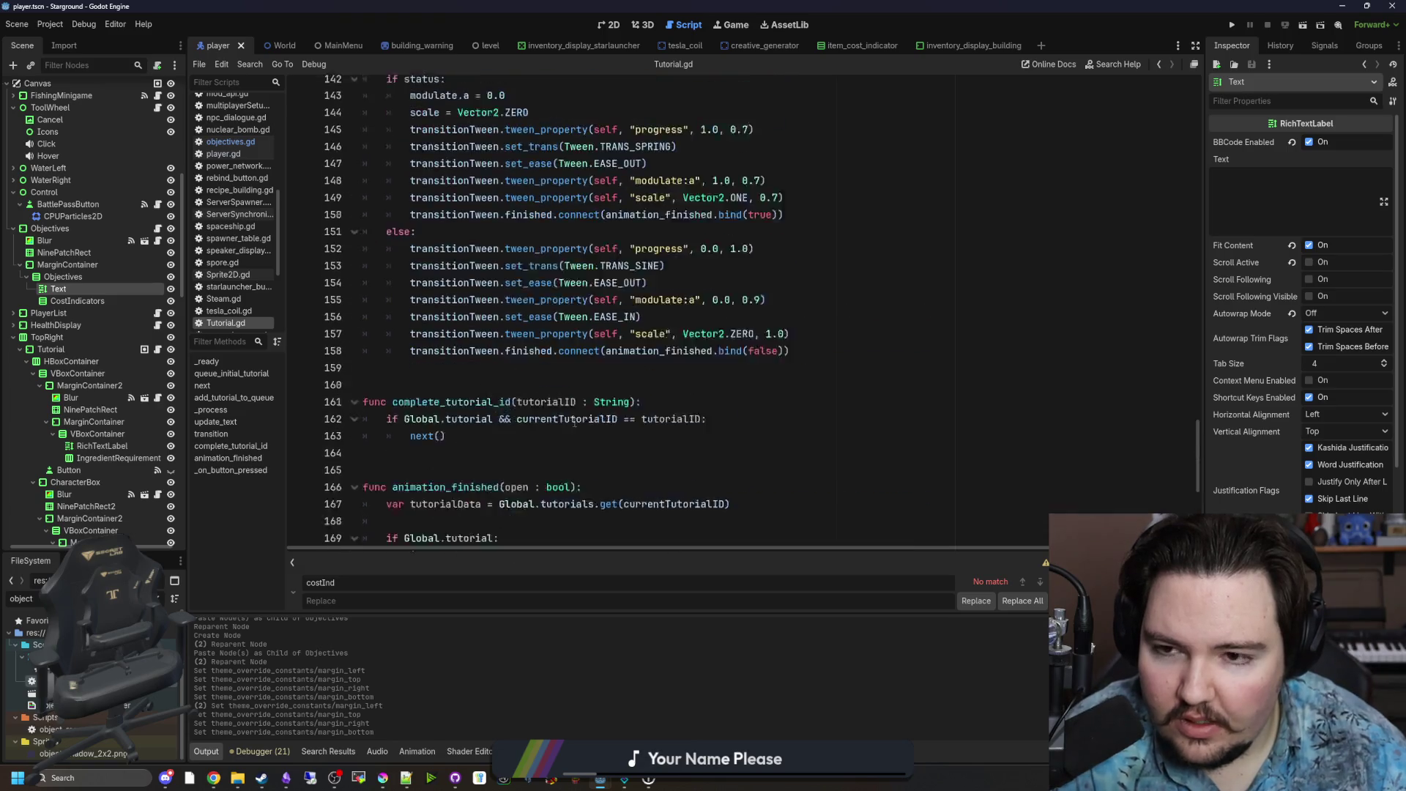
pyautogui.scroll(6, 615, 380)
pyautogui.click(593, 342)
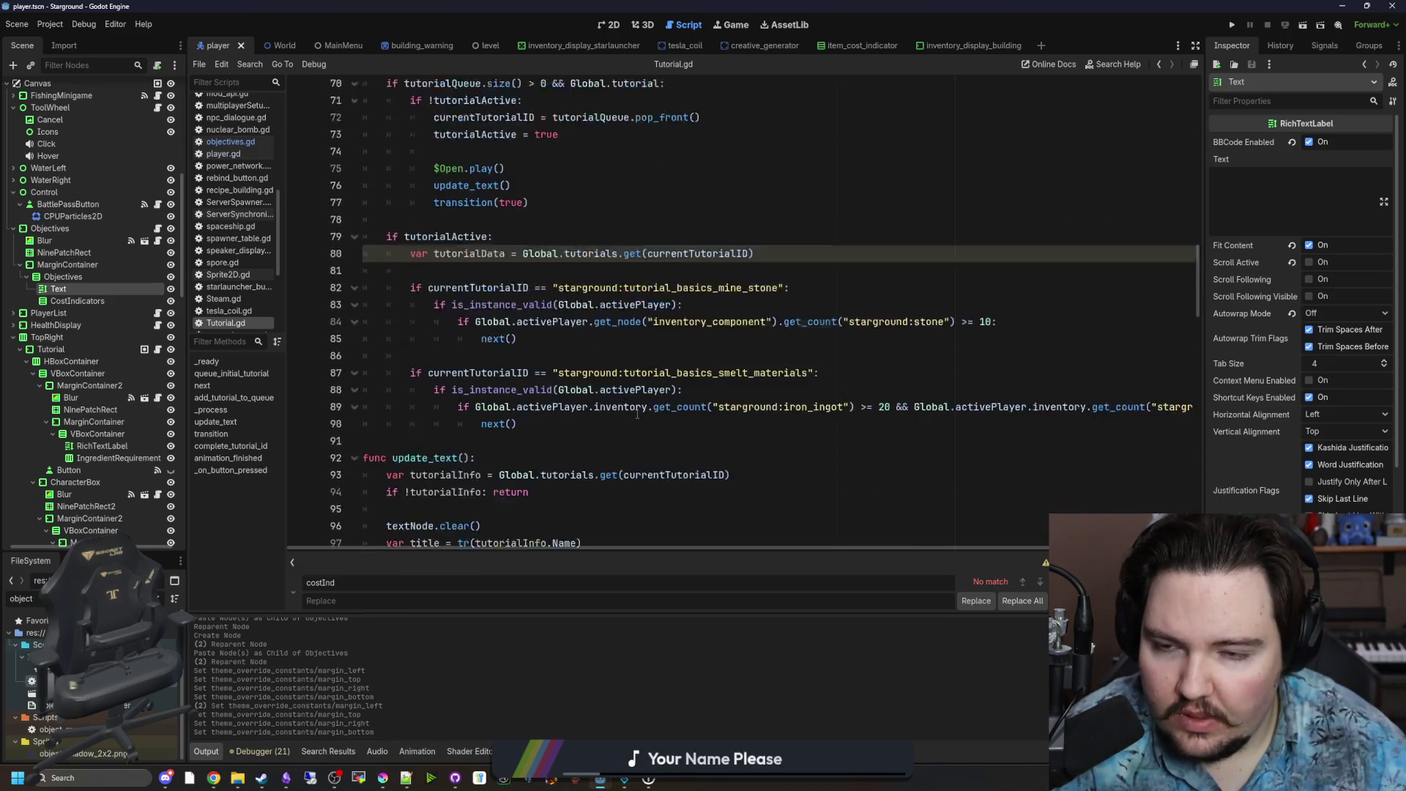
pyautogui.hotkey('ctrl', 'f')
pyautogui.write('queue_free()')
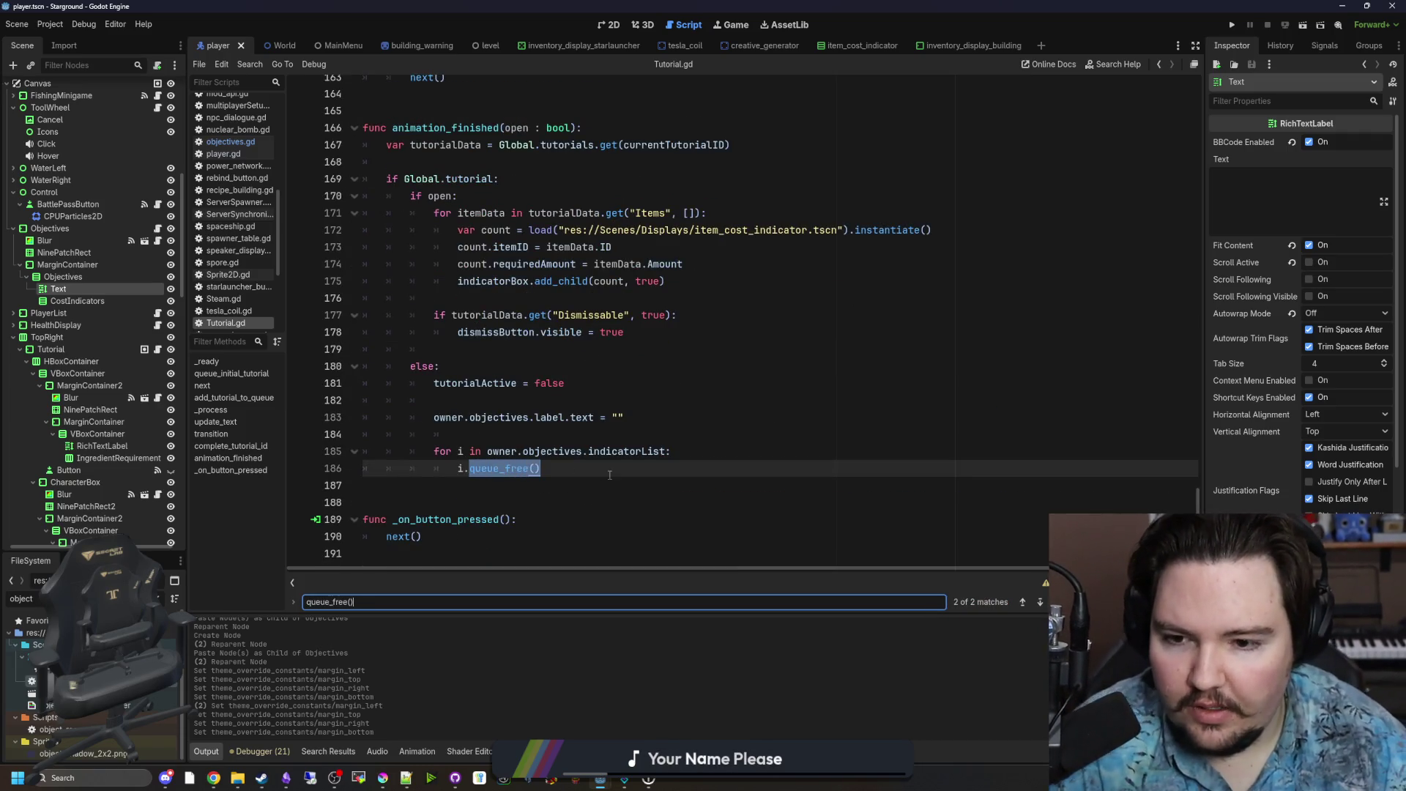
# Rewrite the indicator-freeing loop header as an owner.objectives.reset() call.
pyautogui.moveTo(609, 475); pyautogui.dragTo(341, 450)
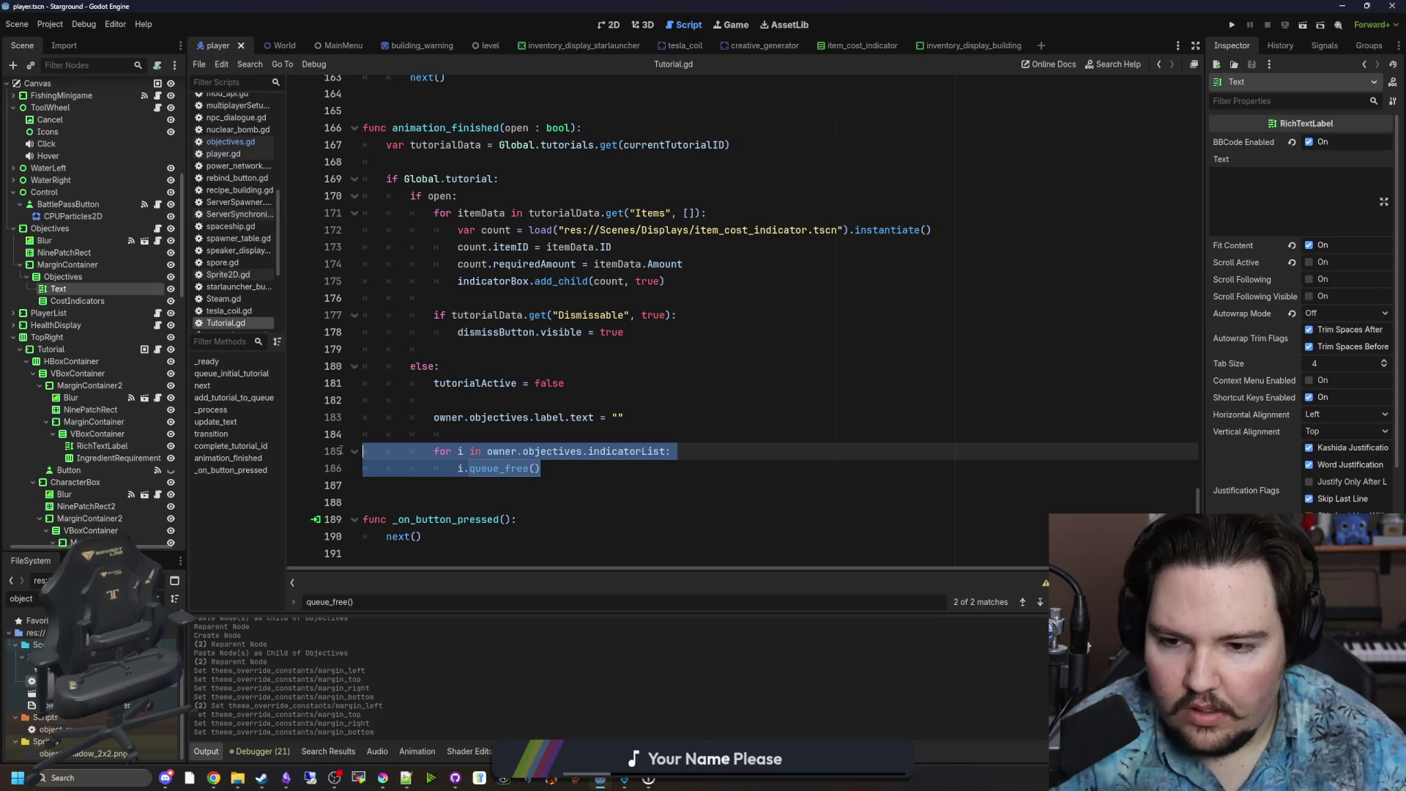
pyautogui.click(577, 462)
pyautogui.moveTo(433, 451); pyautogui.dragTo(487, 451)
pyautogui.press('BackSpace')
pyautogui.moveTo(617, 451); pyautogui.dragTo(538, 452)
pyautogui.press('BackSpace')
pyautogui.press('BackSpace')
pyautogui.write('et()')
# Delete the leftover queue_free and label-clearing lines, then save Tutorial.gd.
pyautogui.moveTo(541, 468); pyautogui.dragTo(364, 468)
pyautogui.press('BackSpace')
pyautogui.press('BackSpace')
pyautogui.moveTo(439, 436); pyautogui.dragTo(565, 383)
pyautogui.press('BackSpace')
pyautogui.click(545, 348)
pyautogui.hotkey('ctrl', 's')
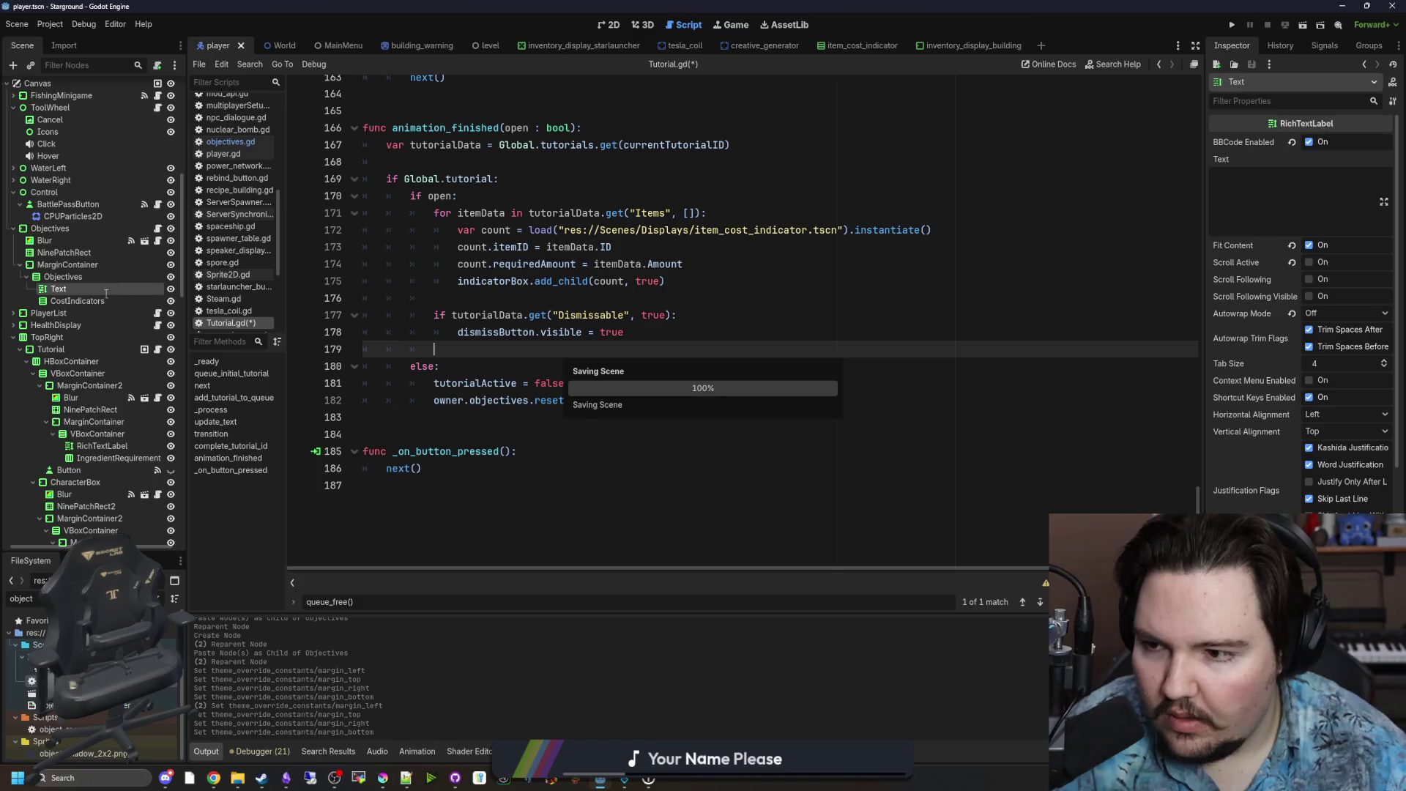
pyautogui.click(158, 229)
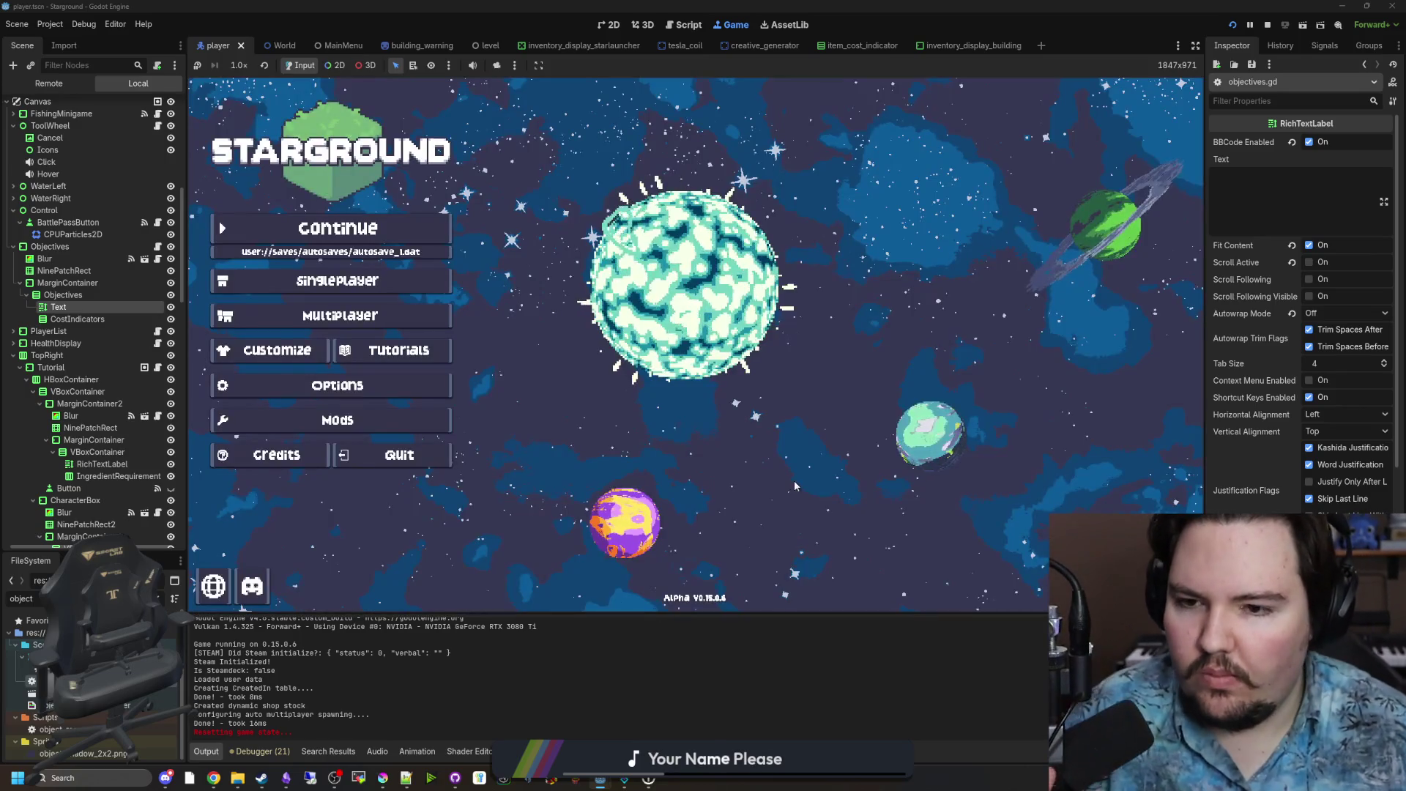
# In the running game, glance at Load Game and Options, then start a New Game world.
pyautogui.click(337, 281)
pyautogui.click(862, 358)
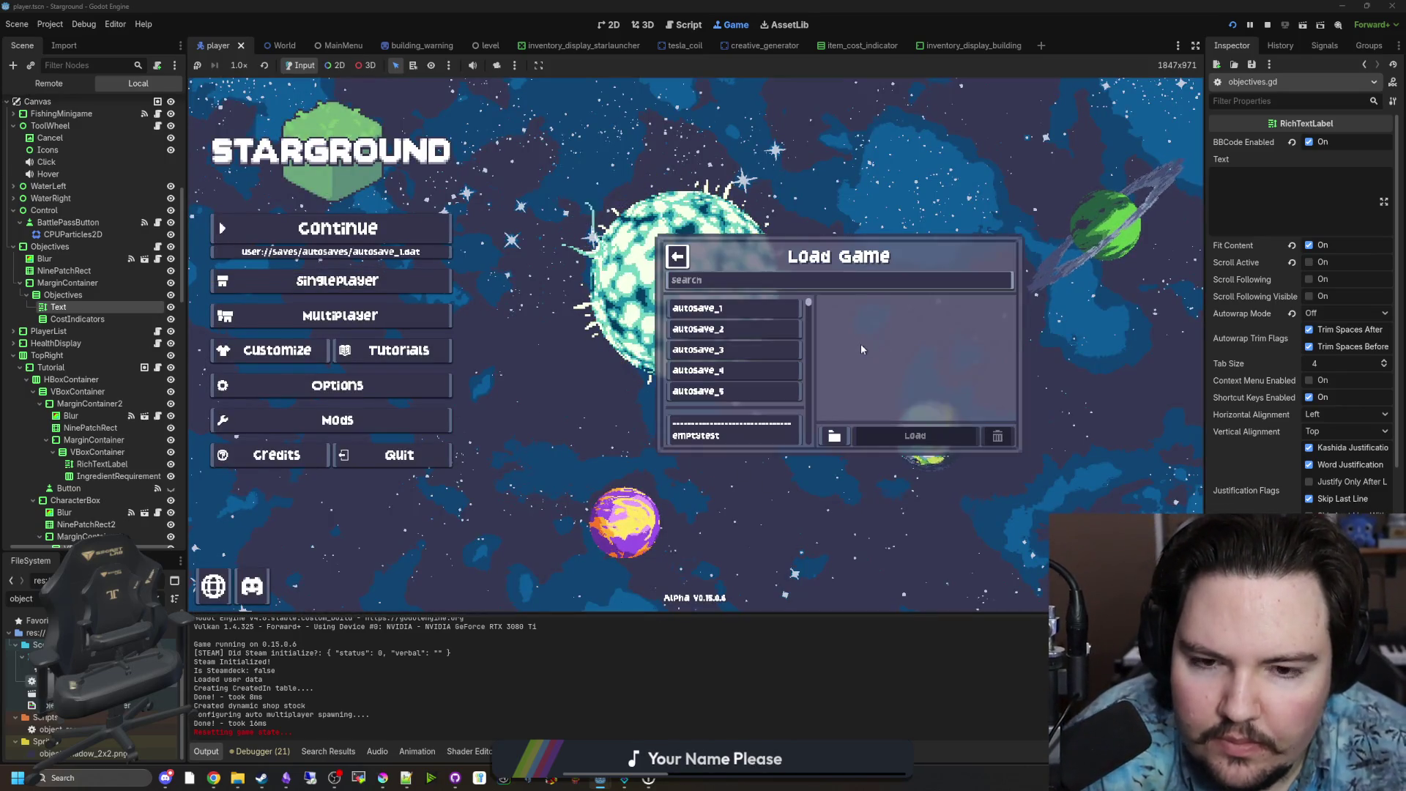
pyautogui.press('Escape')
pyautogui.click(337, 385)
pyautogui.scroll(-3, 797, 448)
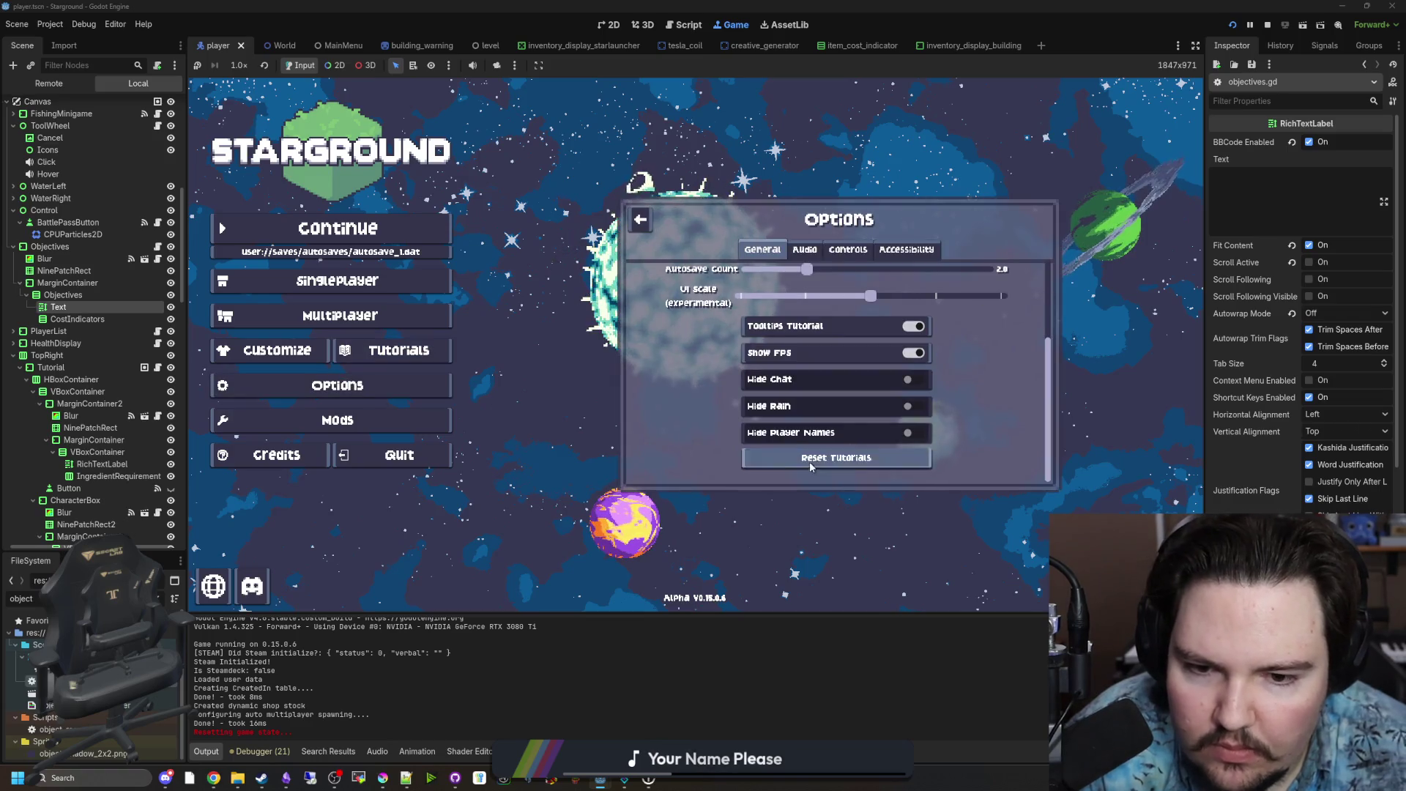
pyautogui.click(337, 280)
pyautogui.click(842, 339)
pyautogui.click(839, 437)
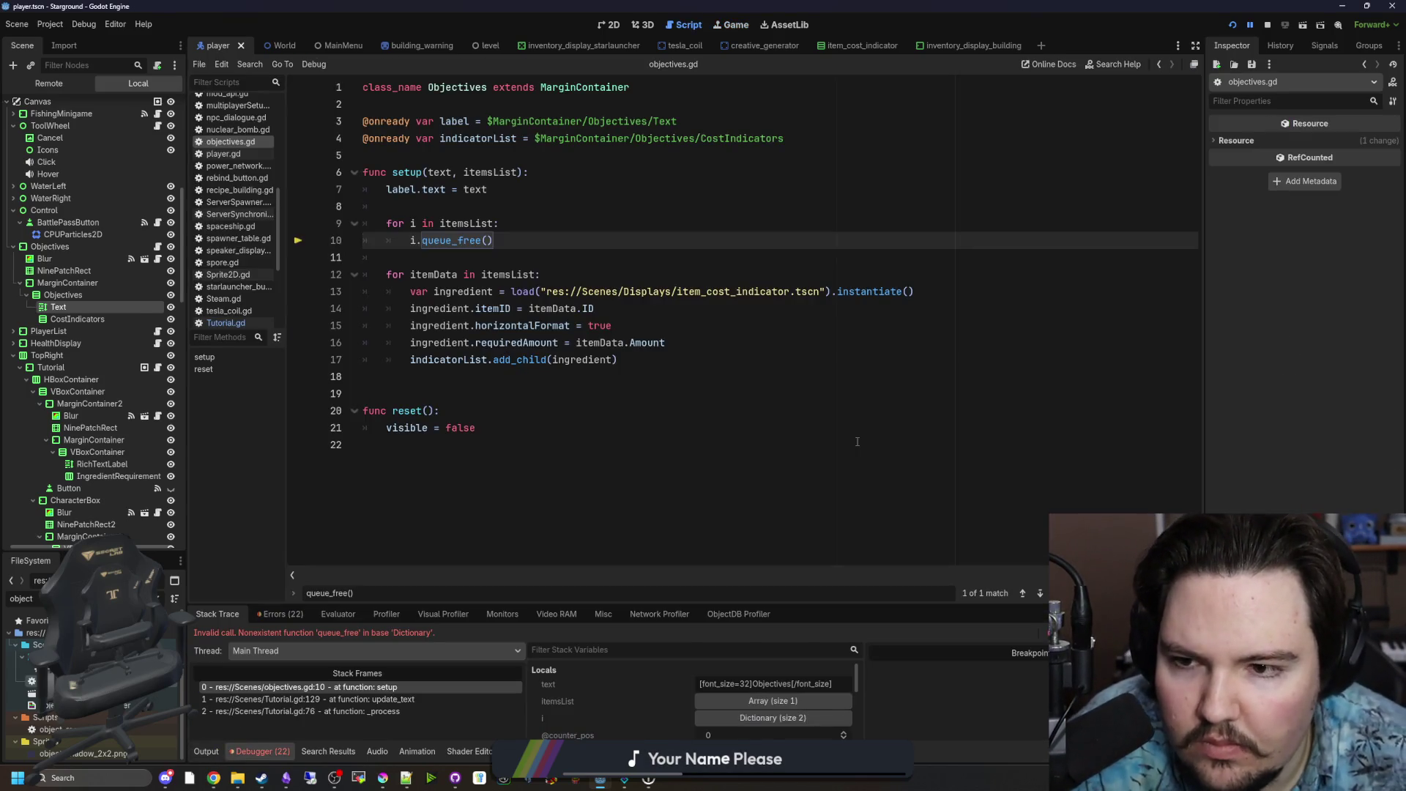
# Replace itemsList with indicatorList in the line-9 clearing loop of objectives.gd.
pyautogui.doubleClick(476, 138)
pyautogui.hotkey('ctrl', 'c')
pyautogui.doubleClick(469, 223)
pyautogui.hotkey('ctrl', 'v')
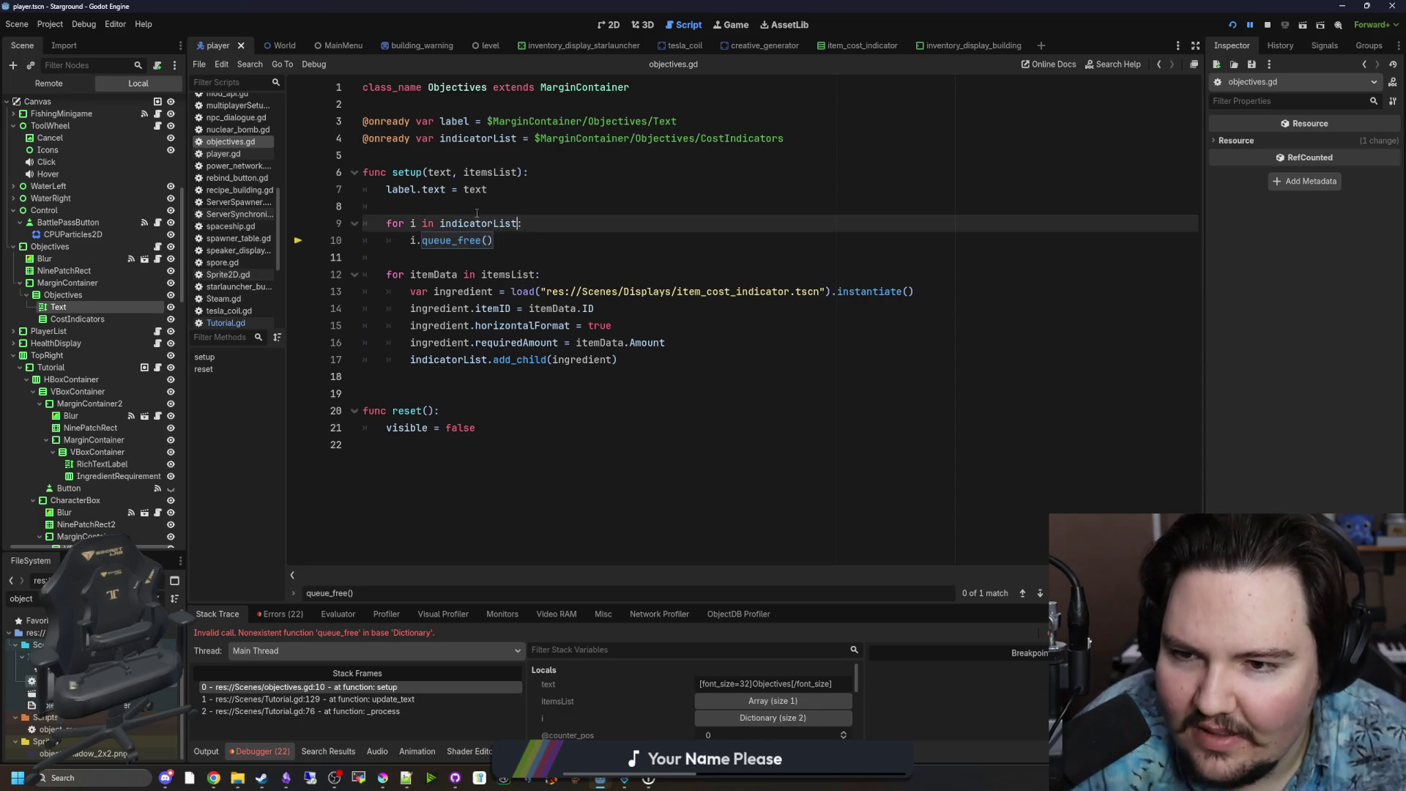
pyautogui.click(477, 212)
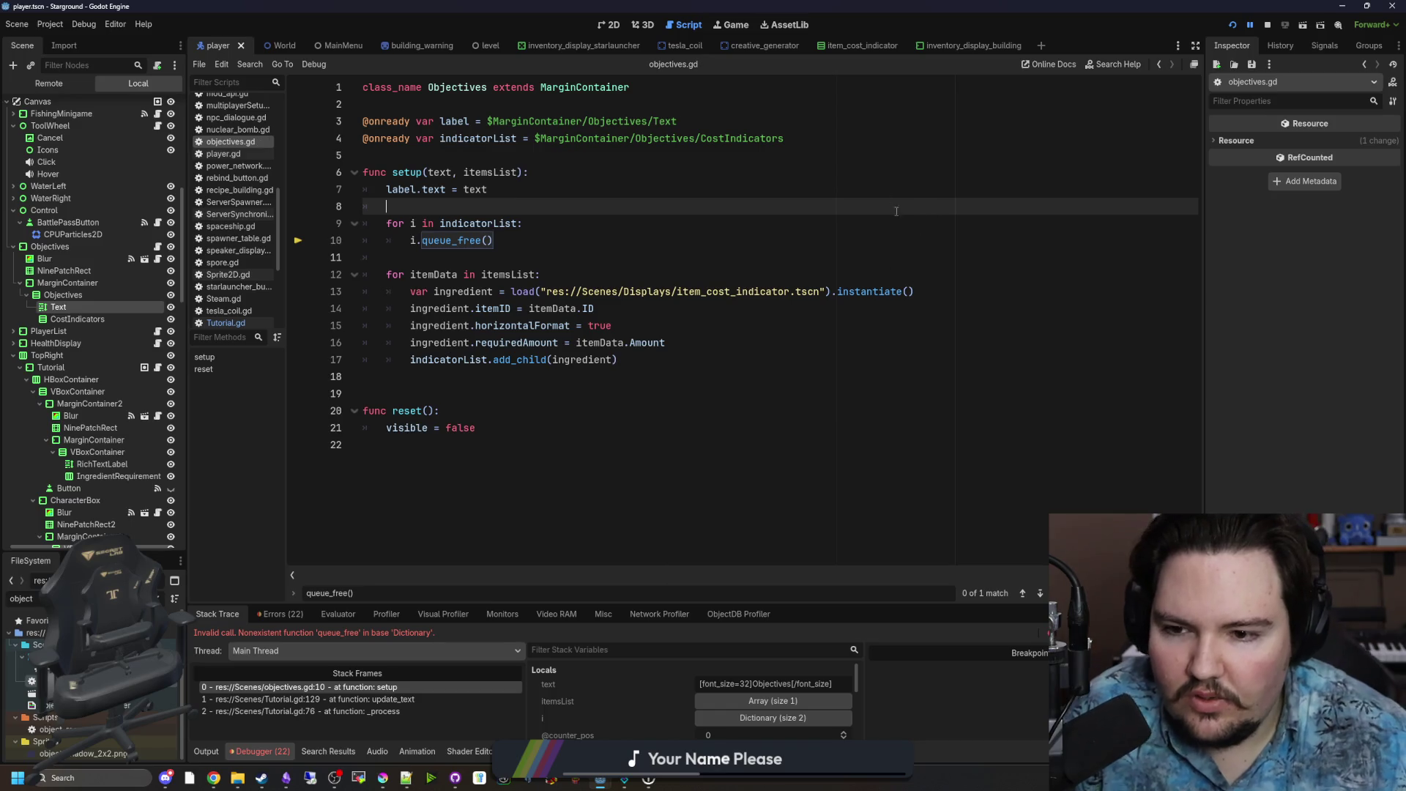
# Restart the game and reset the tutorials in Options to test from scratch.
pyautogui.click(1233, 25)
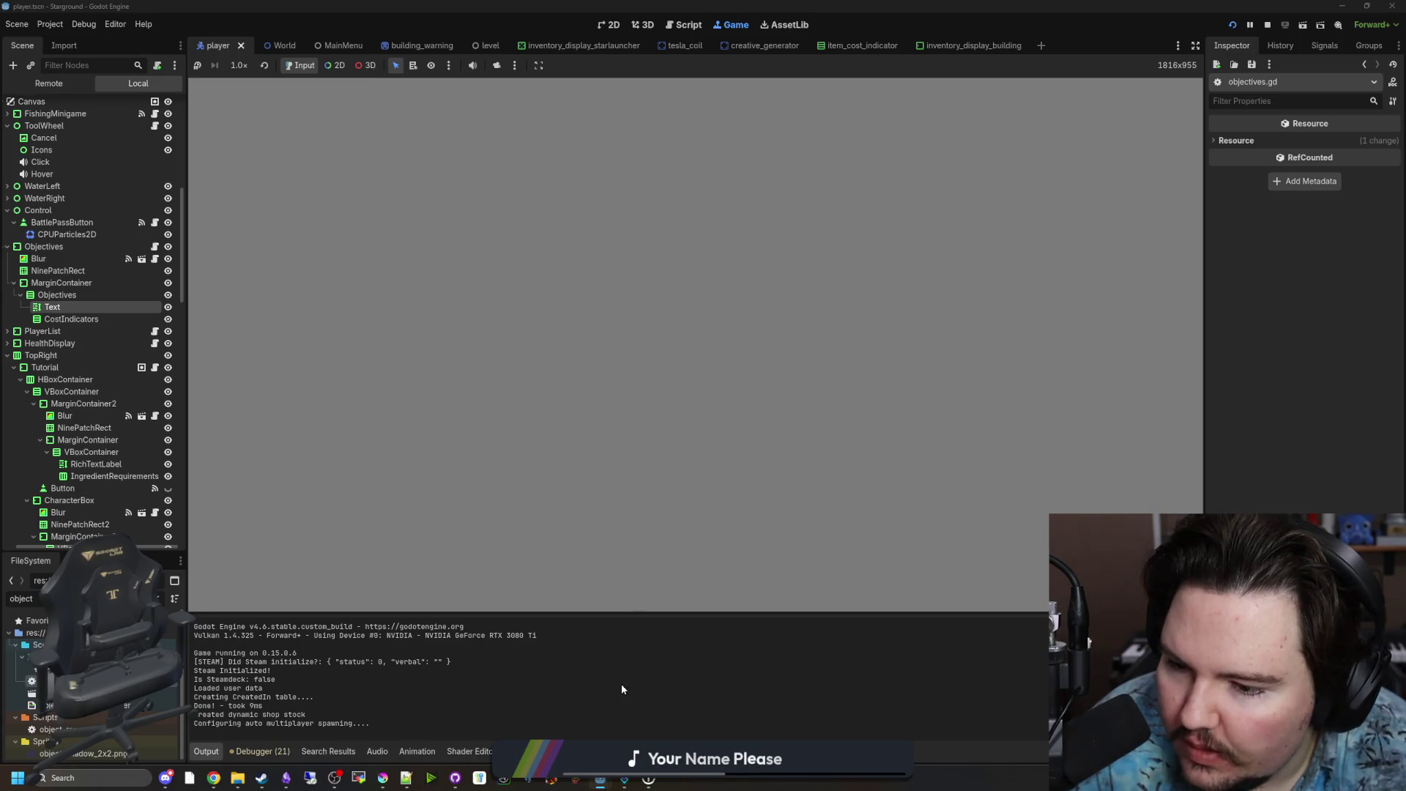
pyautogui.moveTo(618, 786)
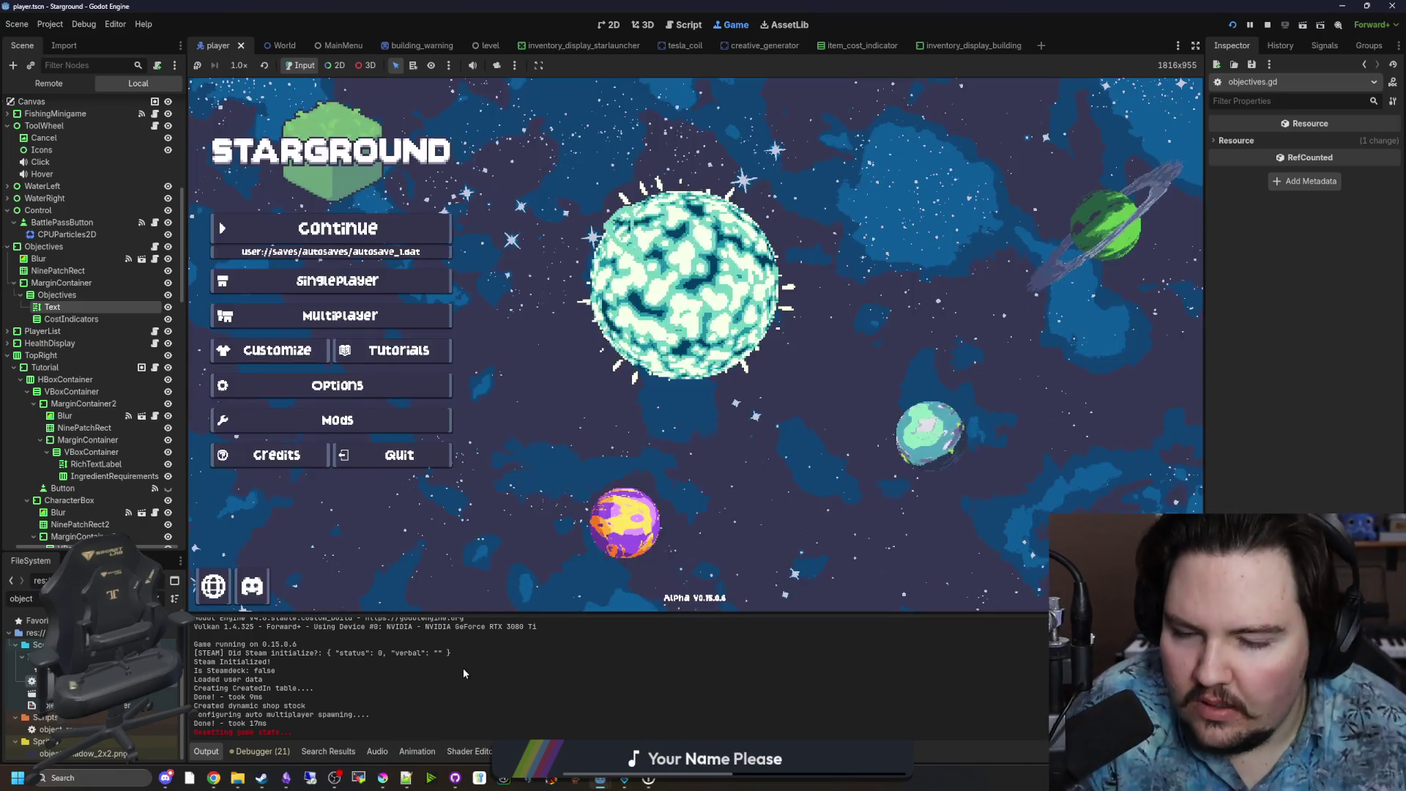
pyautogui.click(337, 385)
pyautogui.click(792, 458)
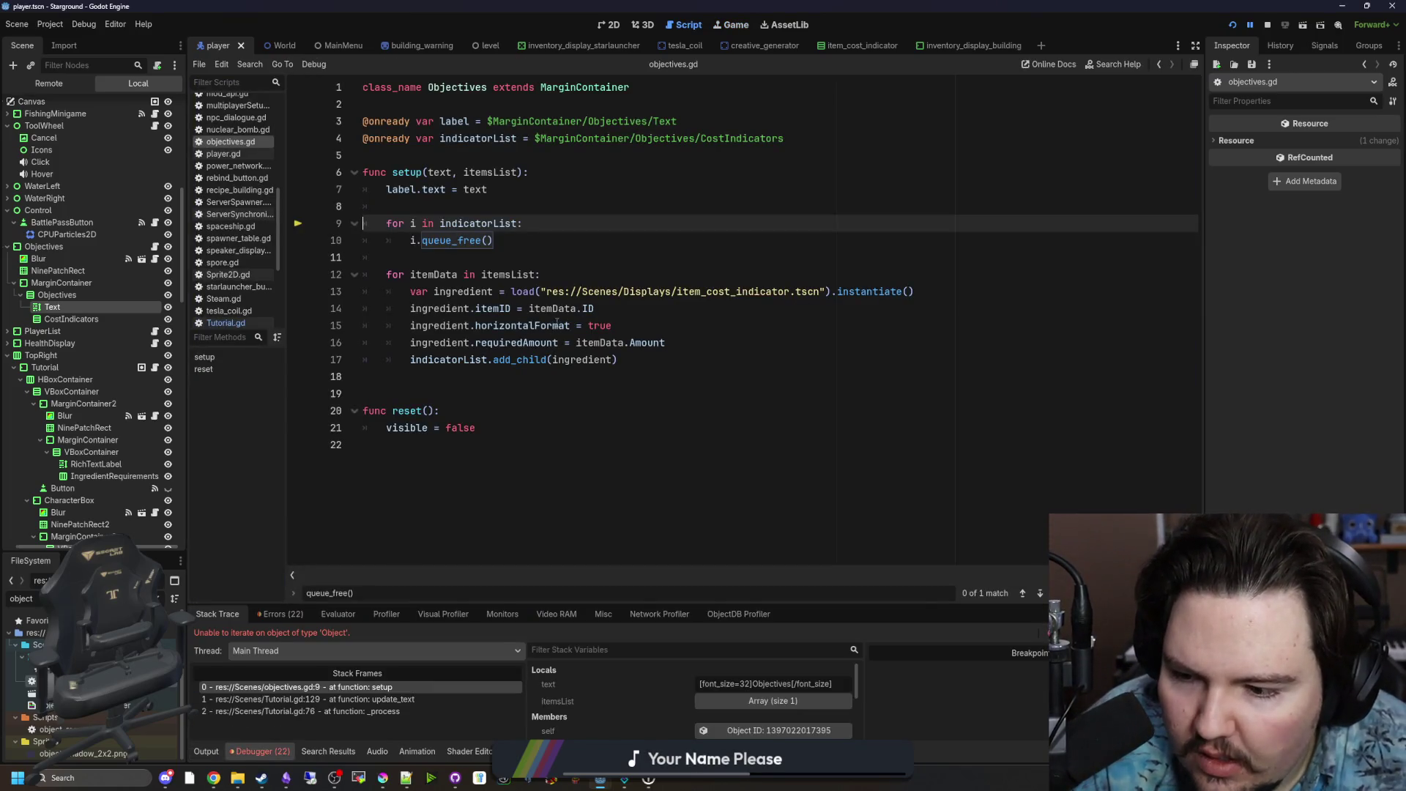
# Make line 9 loop over indicatorList.get_children(), save, and rerun the game.
pyautogui.moveTo(527, 297)
pyautogui.click(502, 260)
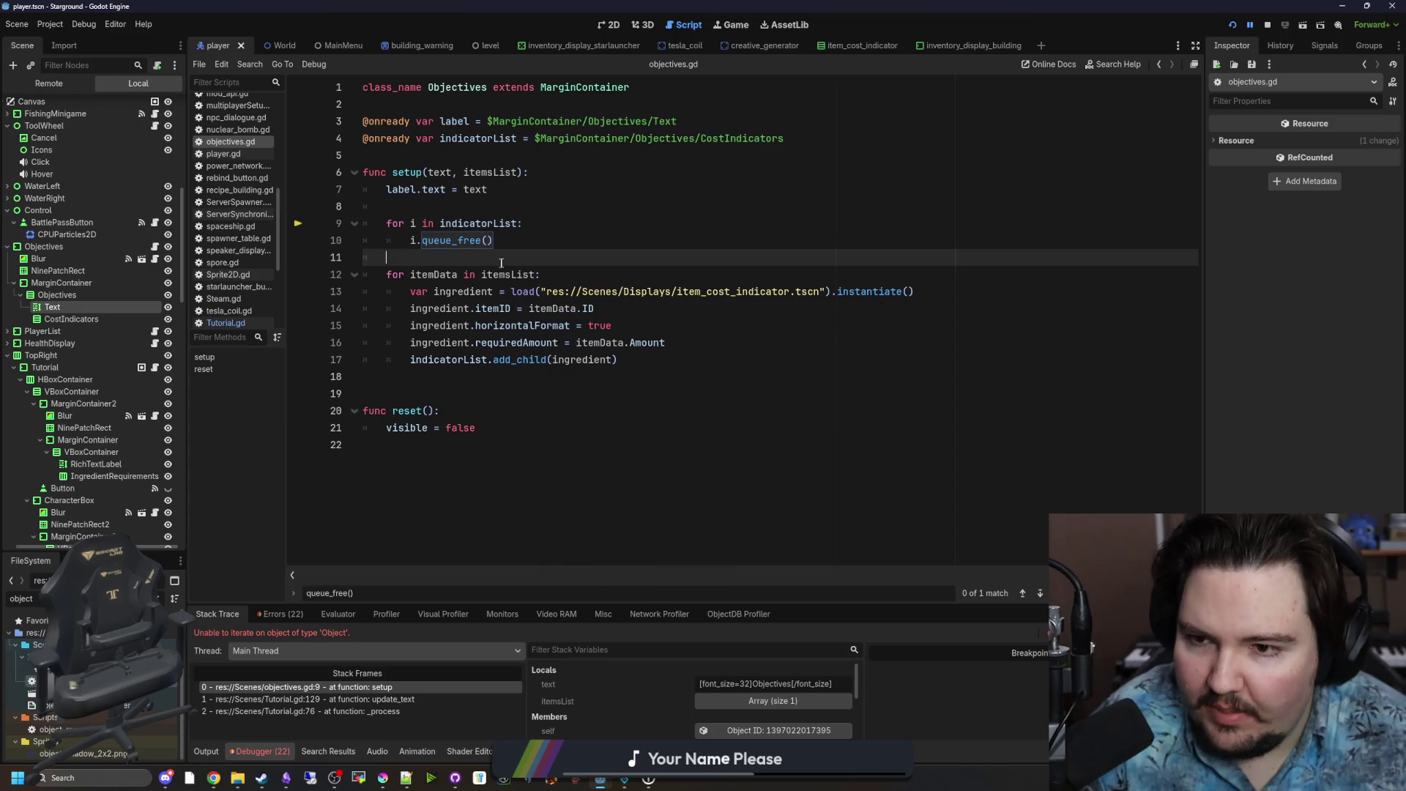
pyautogui.click(518, 224)
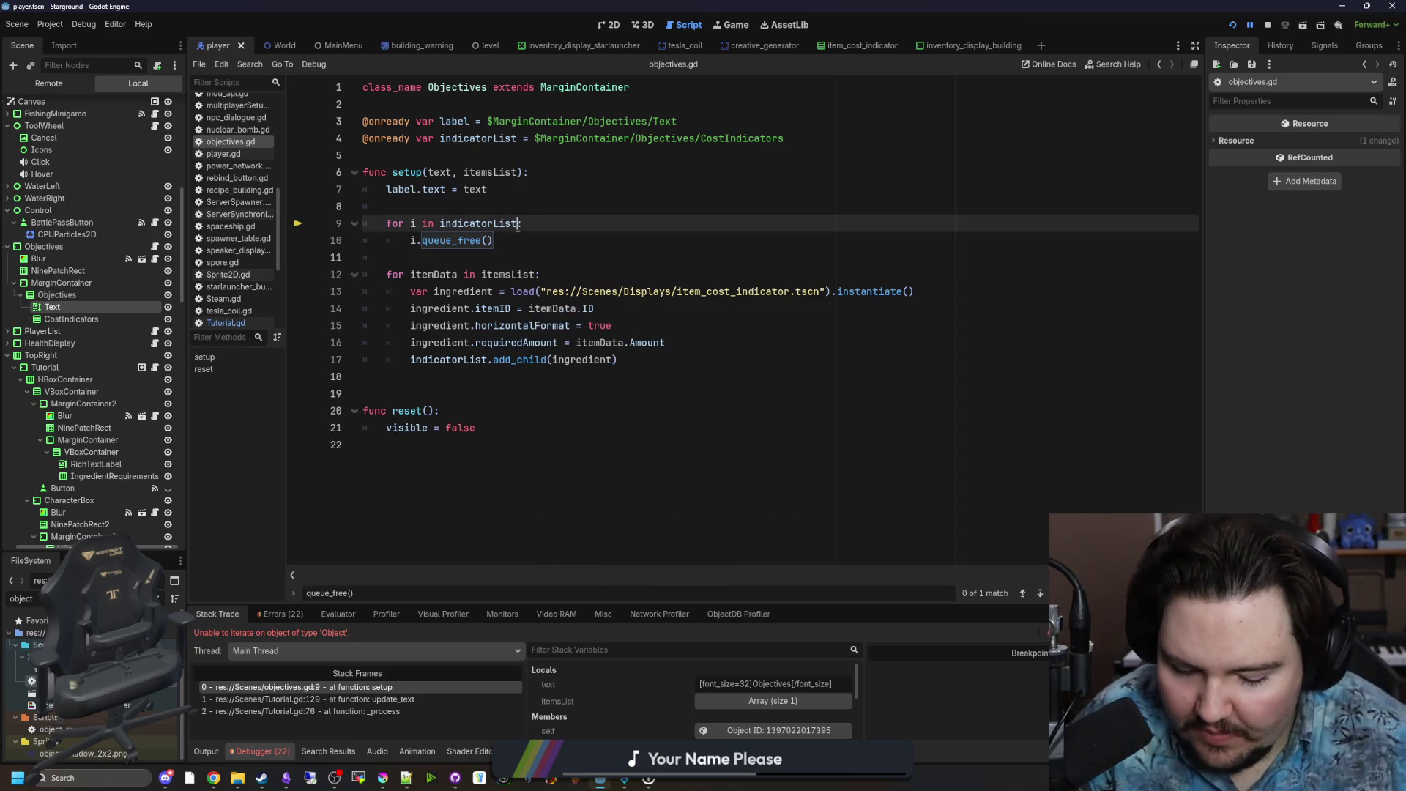
pyautogui.click(519, 227)
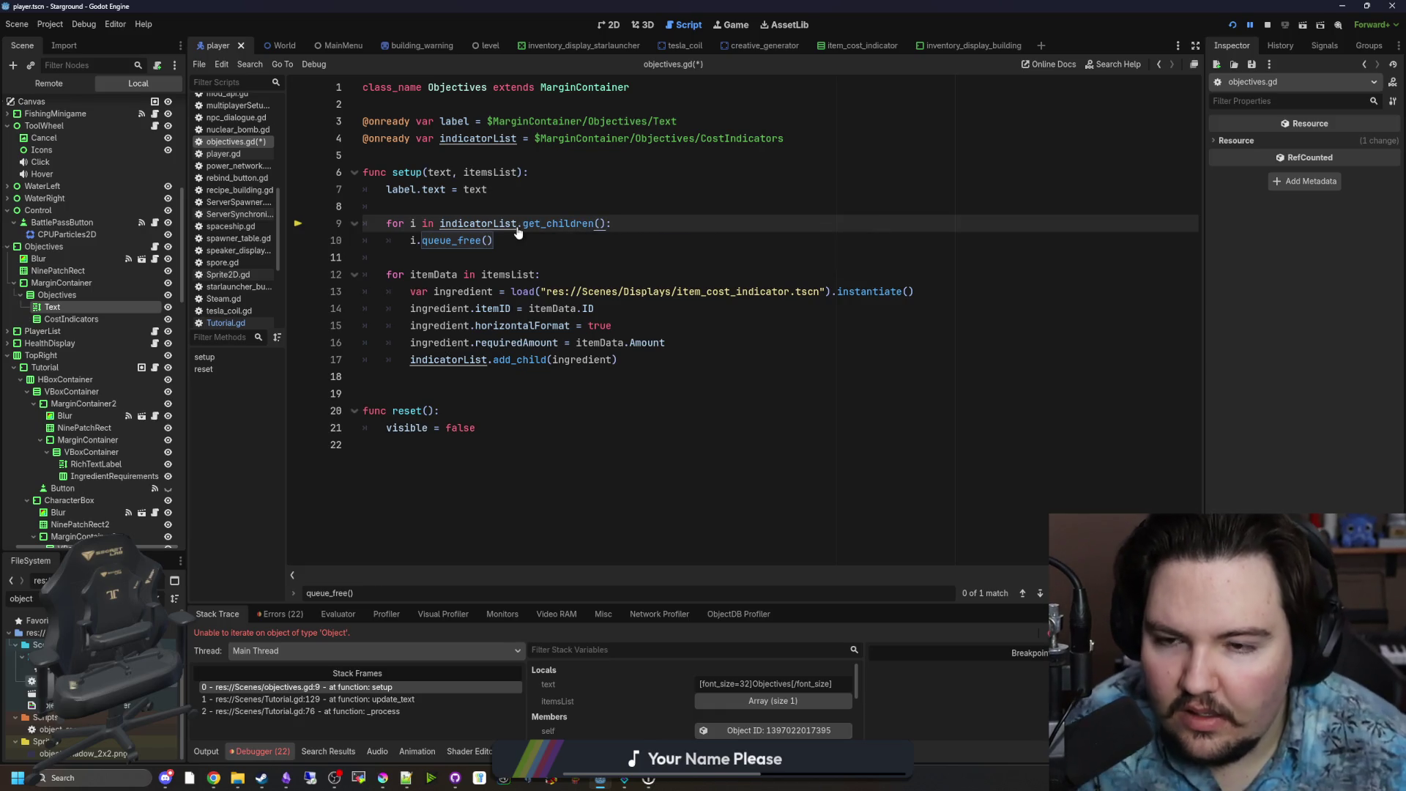
pyautogui.click(539, 210)
pyautogui.hotkey('ctrl', 's')
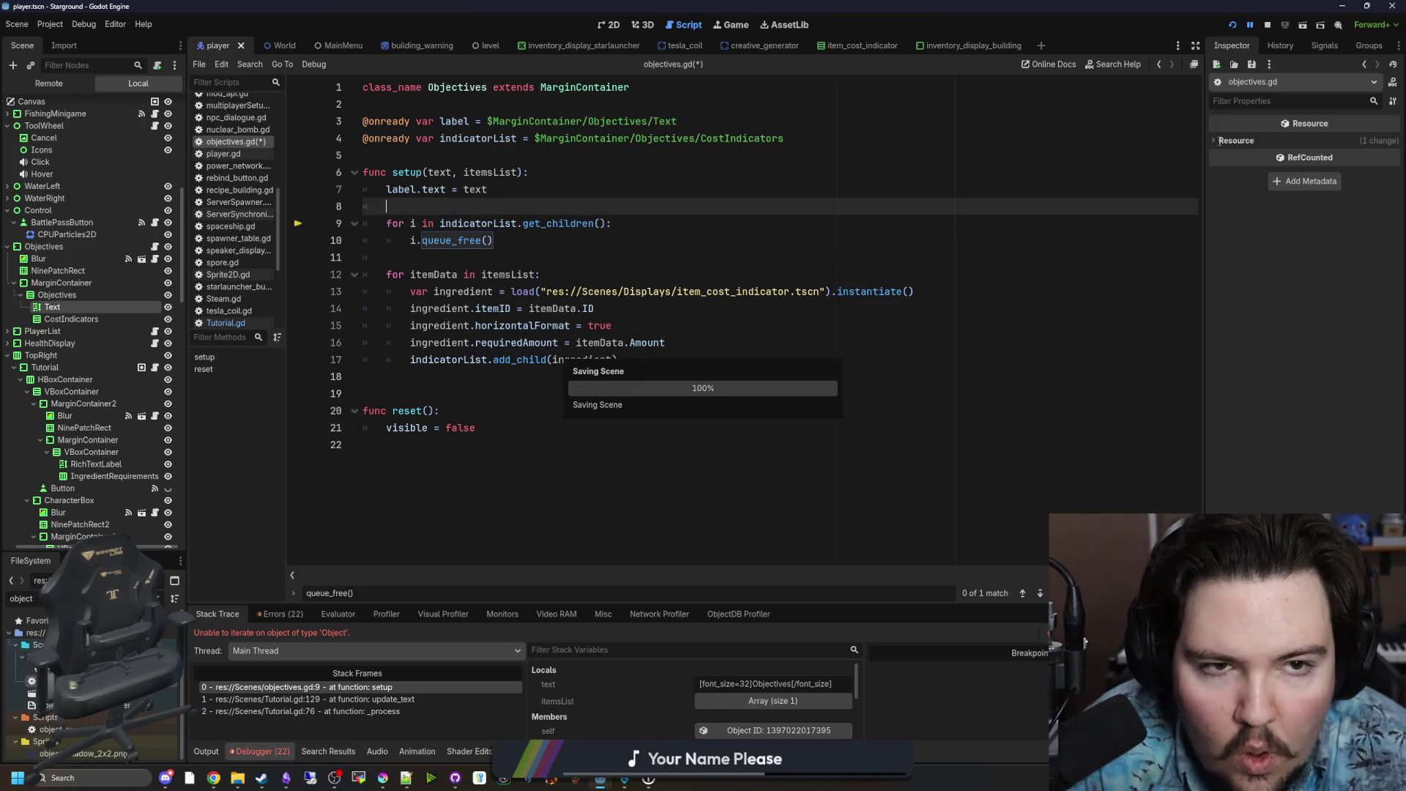
pyautogui.click(1232, 25)
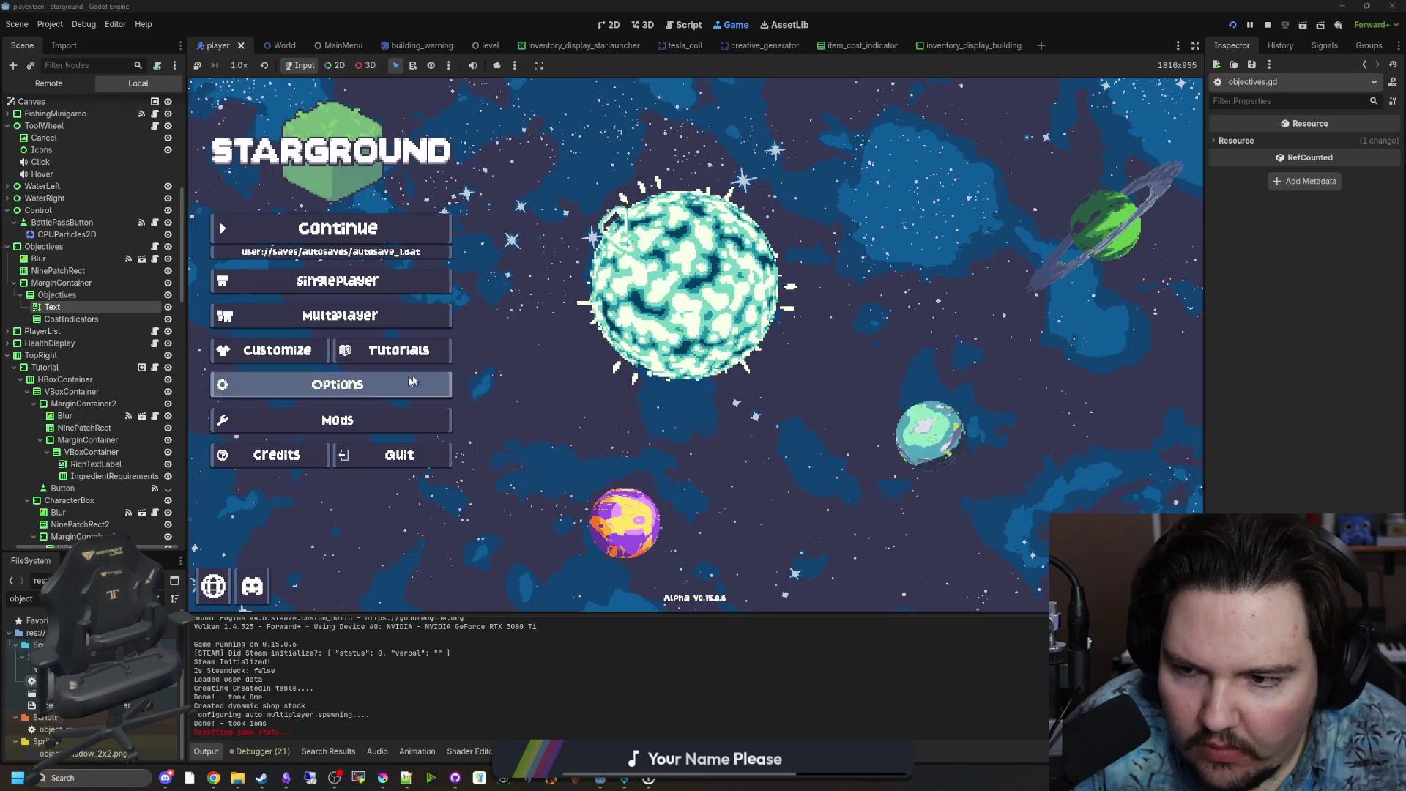
# Check the game's Options, then create and start a new singleplayer world.
pyautogui.click(400, 384)
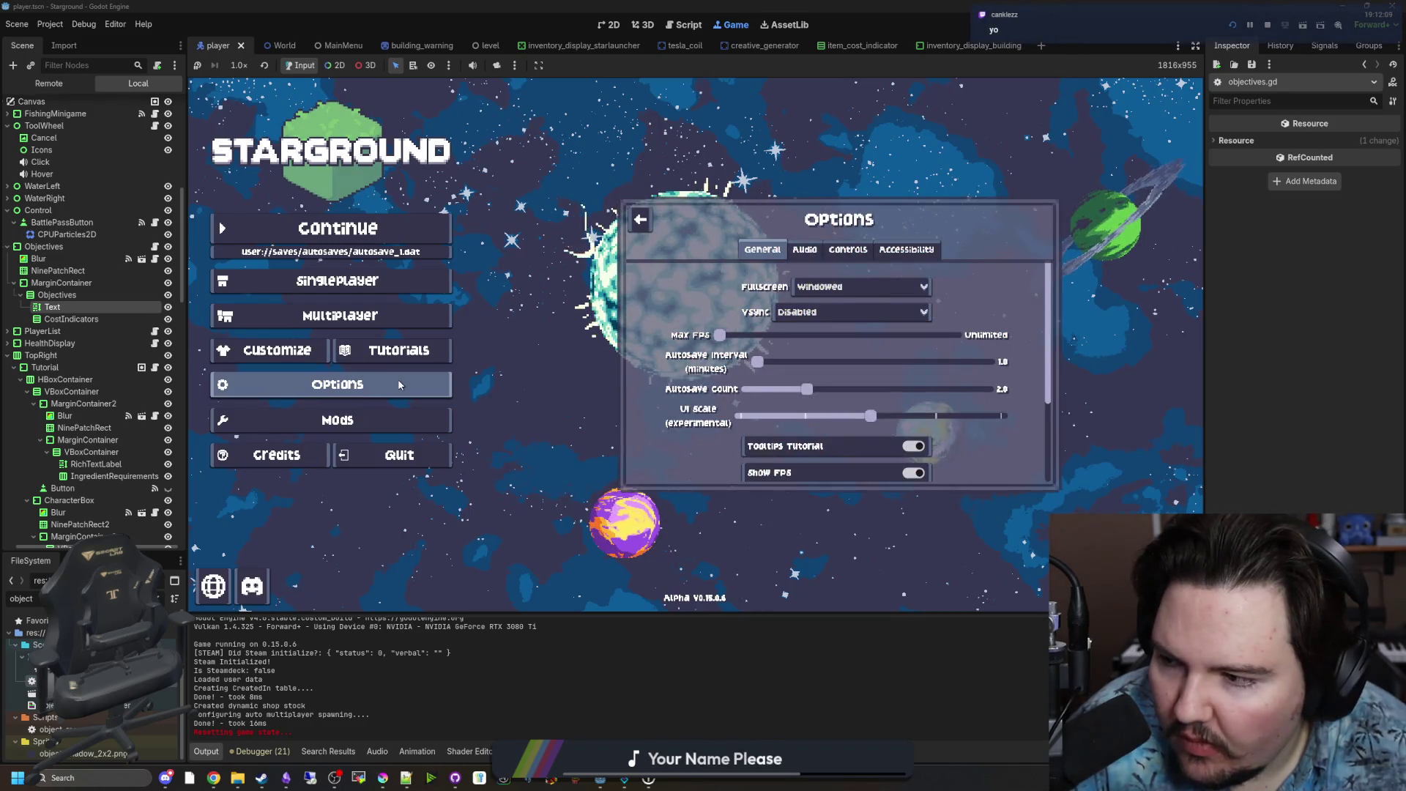
pyautogui.scroll(-3, 687, 451)
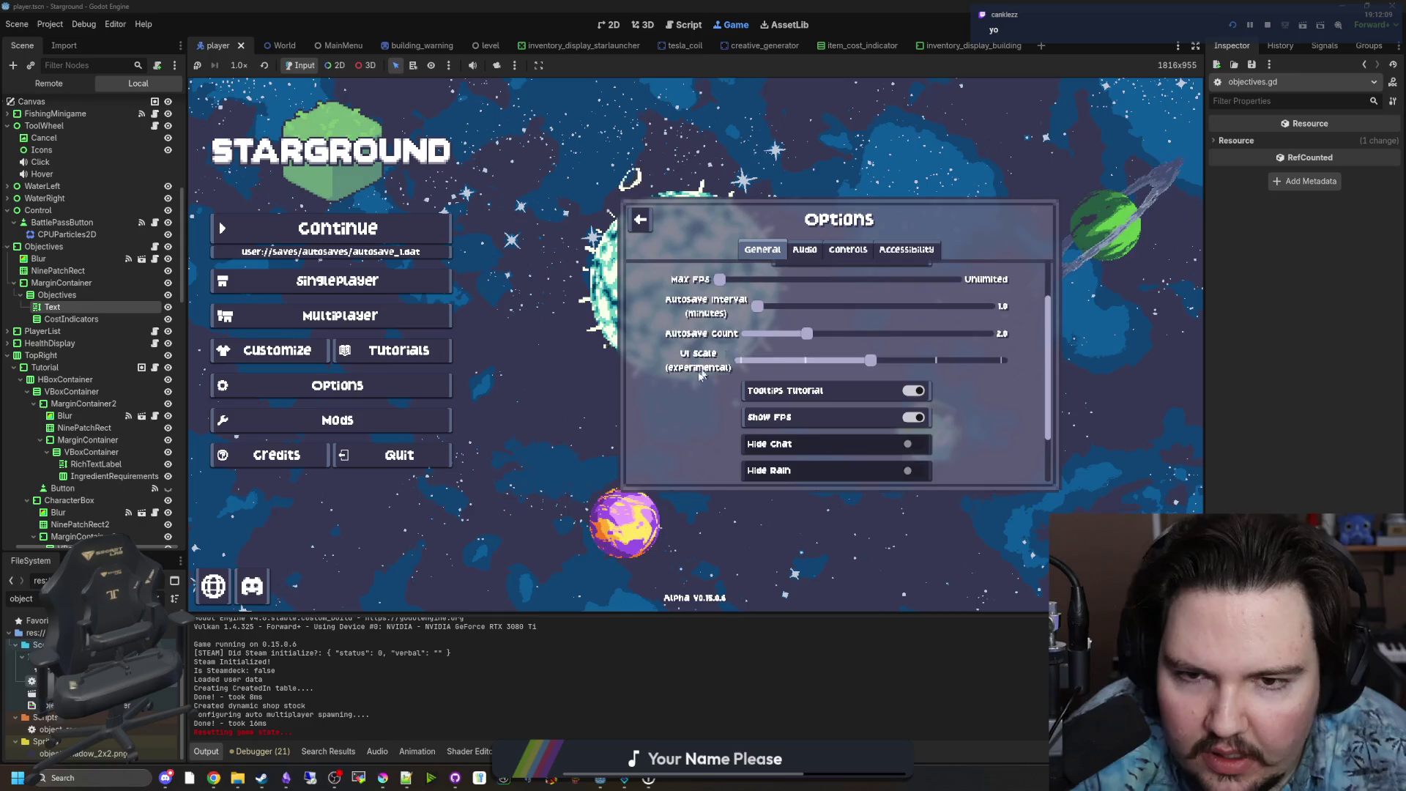
pyautogui.scroll(3, 721, 451)
pyautogui.scroll(-3, 712, 450)
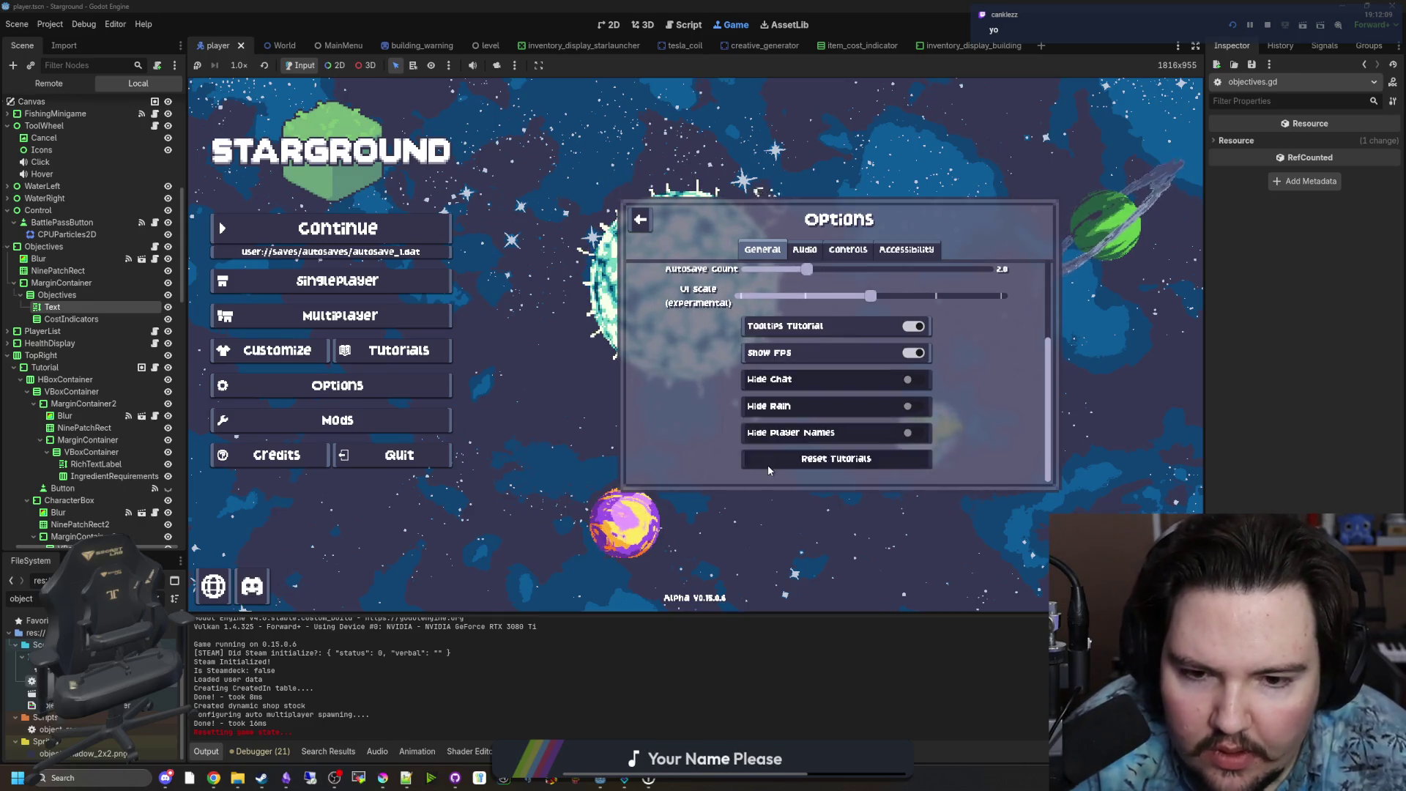
pyautogui.click(337, 282)
pyautogui.click(823, 430)
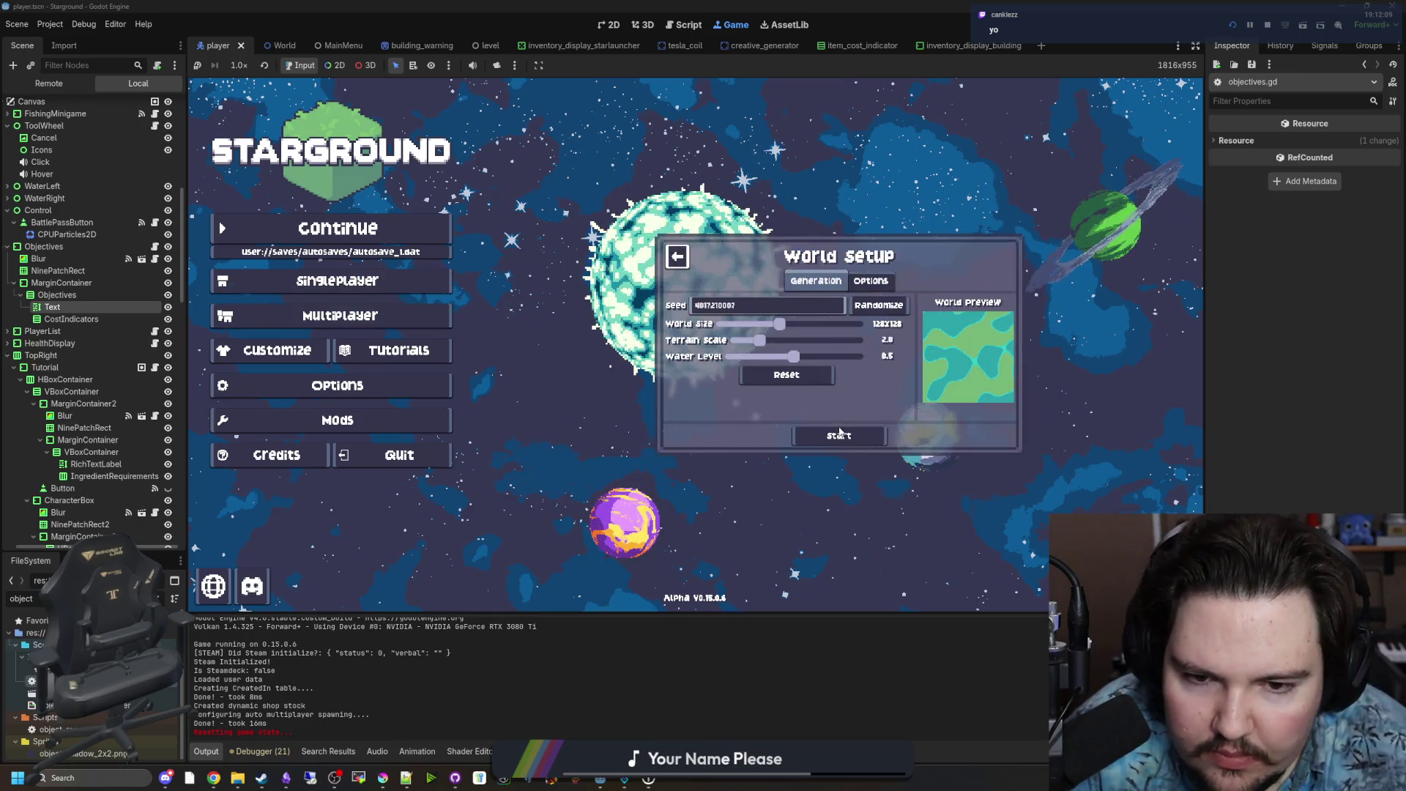
pyautogui.click(822, 434)
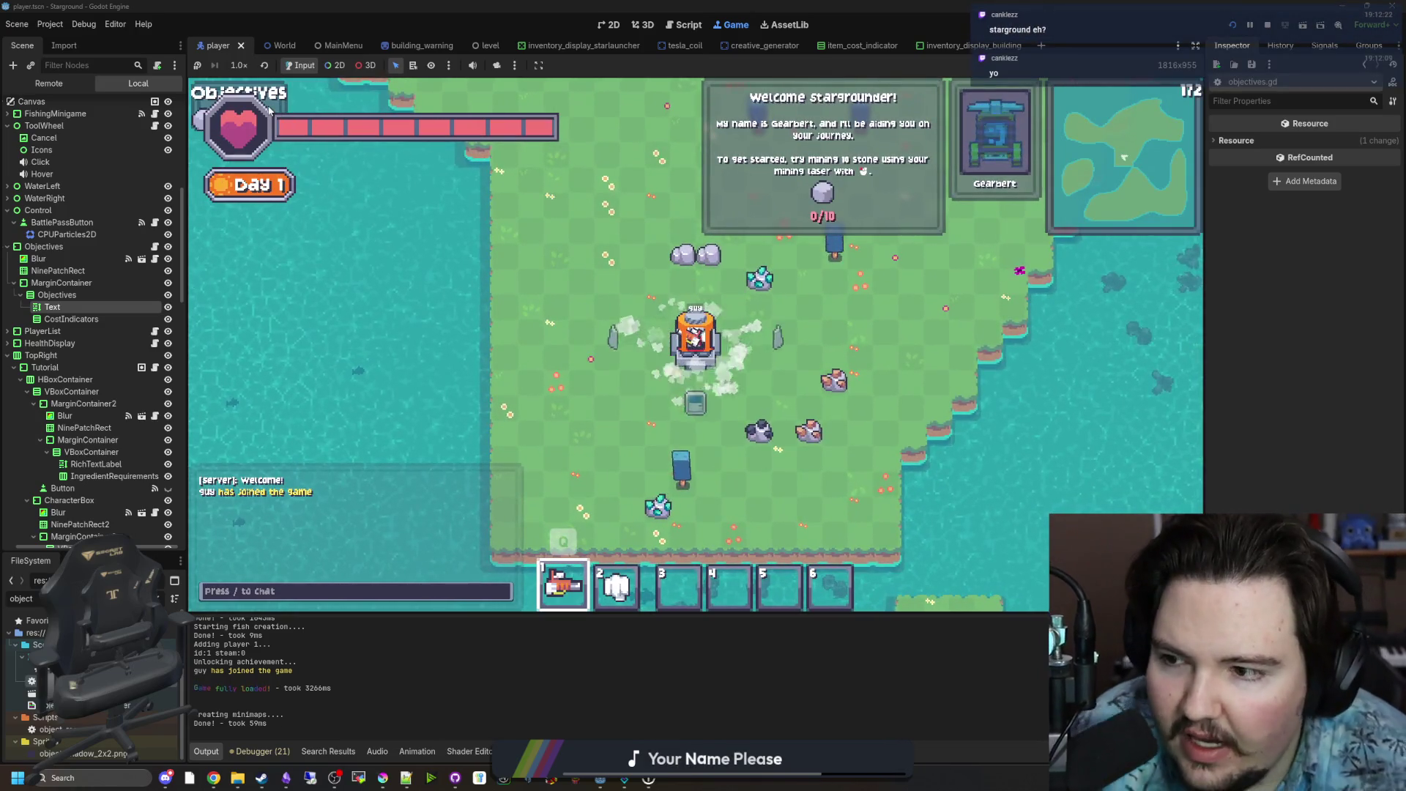
# Set the Objectives node's Layout anchor preset to Center Left.
pyautogui.click(72, 250)
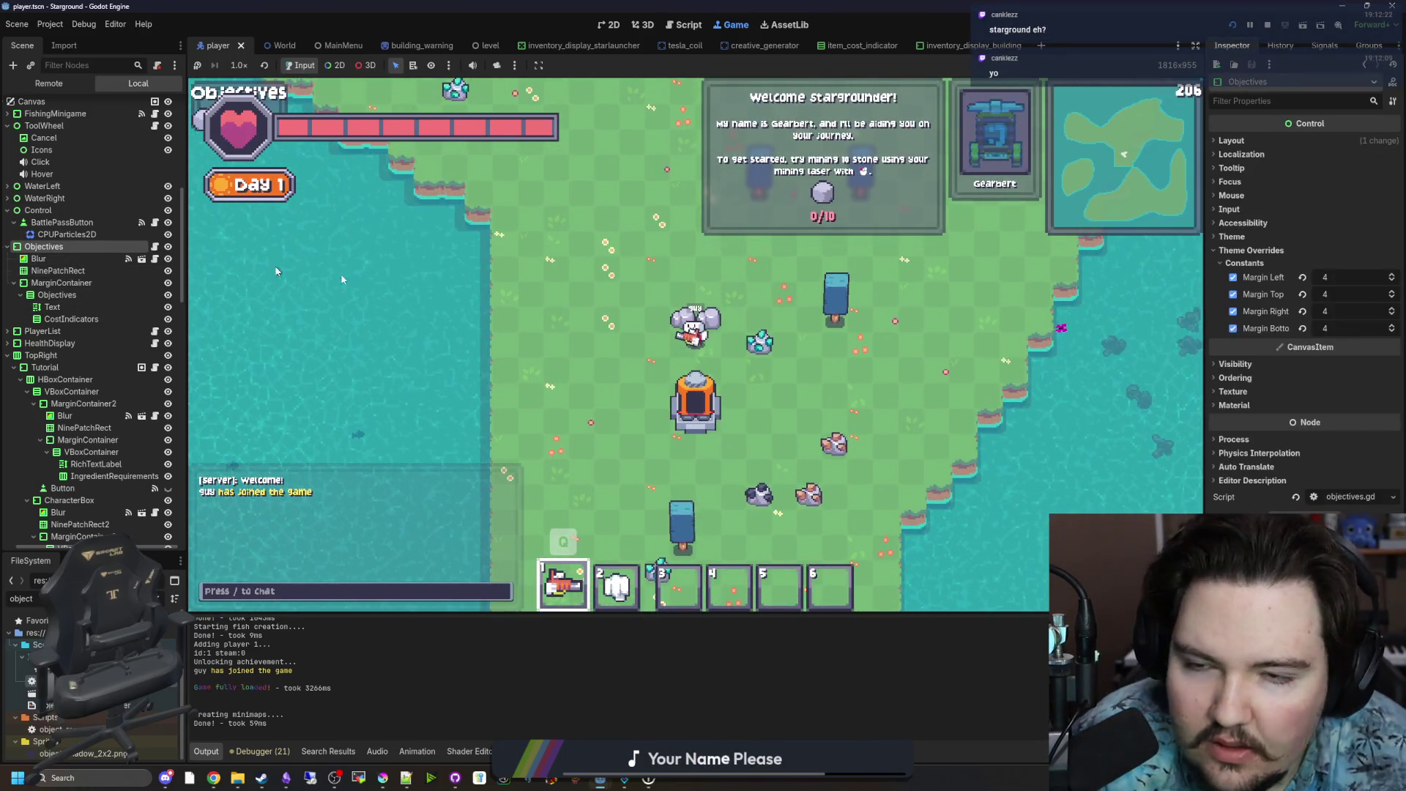
pyautogui.click(1237, 141)
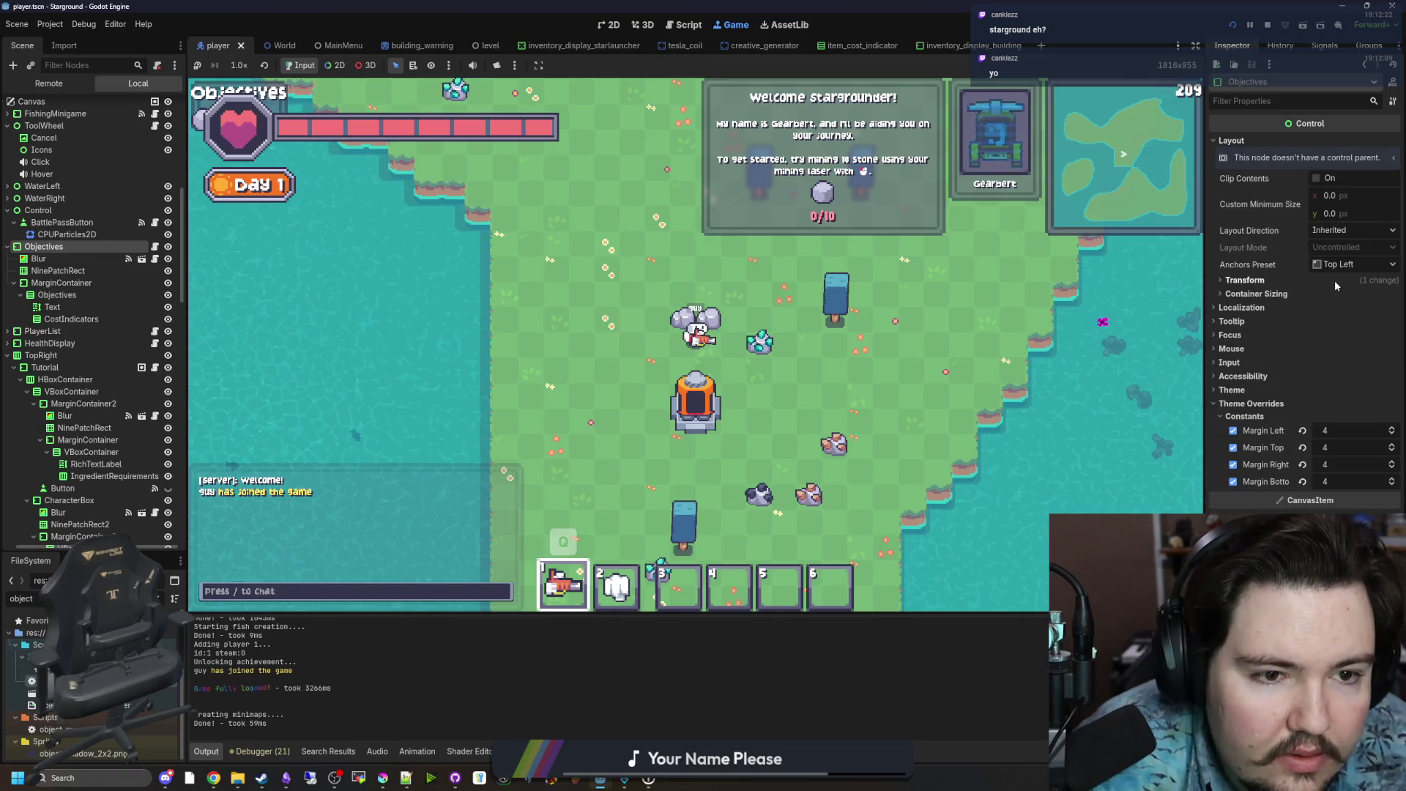
pyautogui.click(1353, 265)
pyautogui.click(1351, 380)
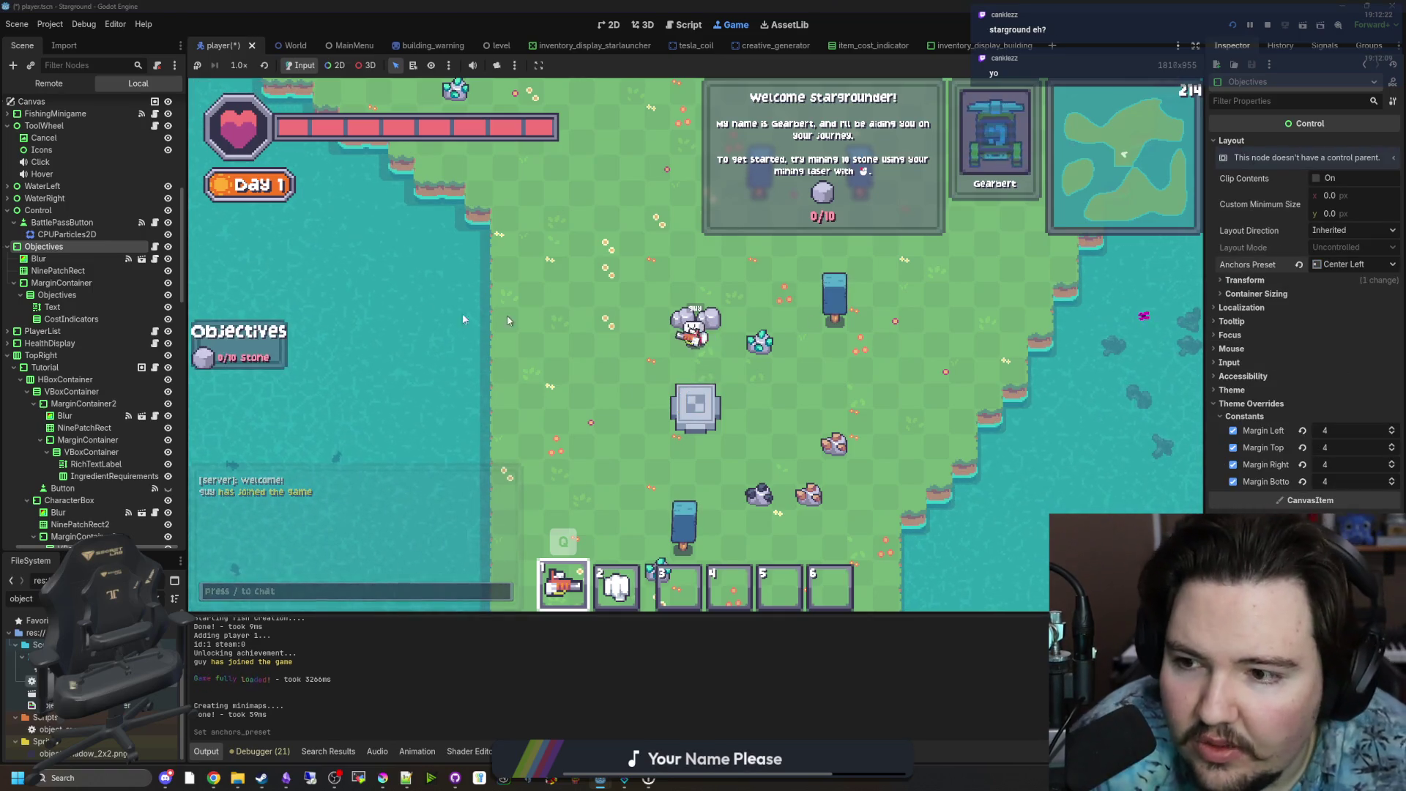
pyautogui.click(65, 284)
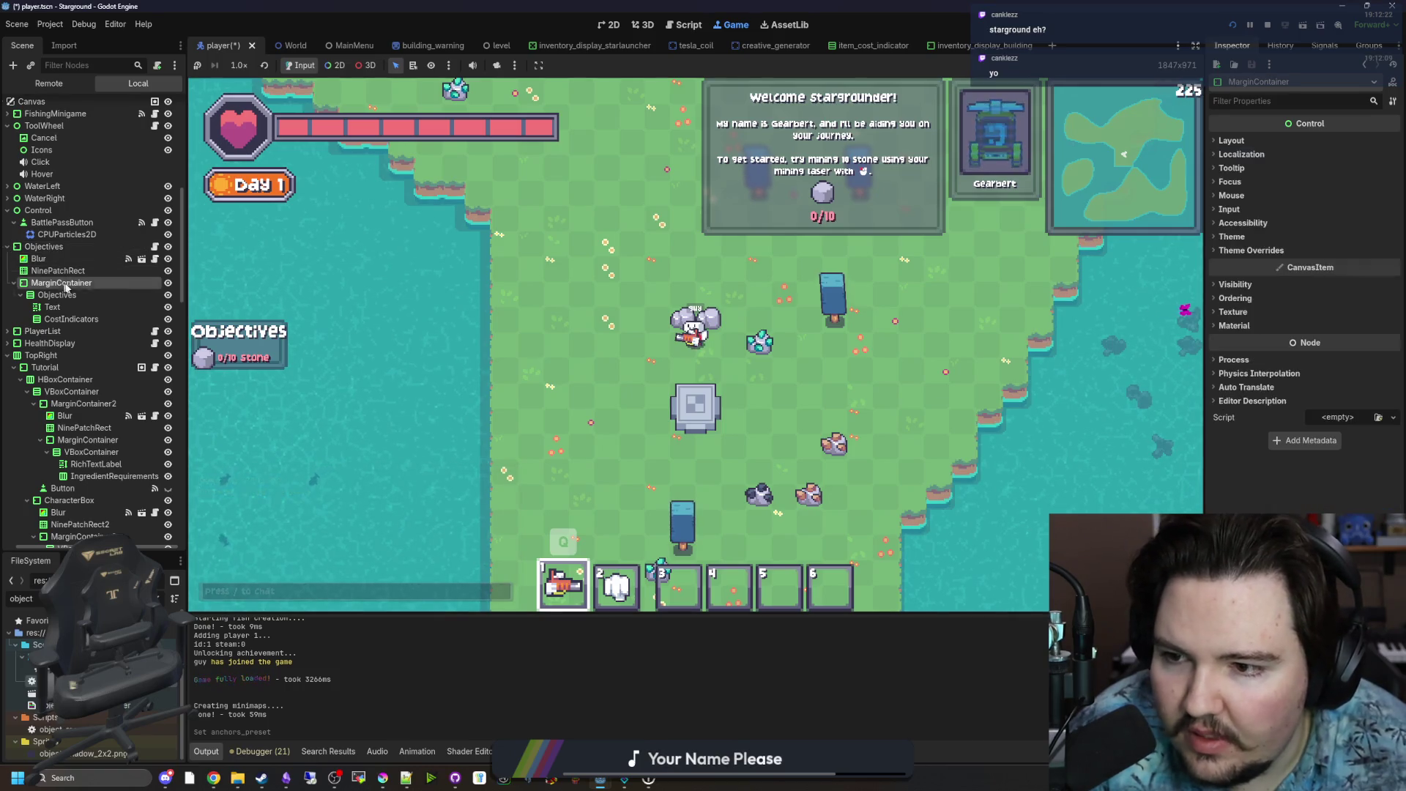
pyautogui.click(1251, 250)
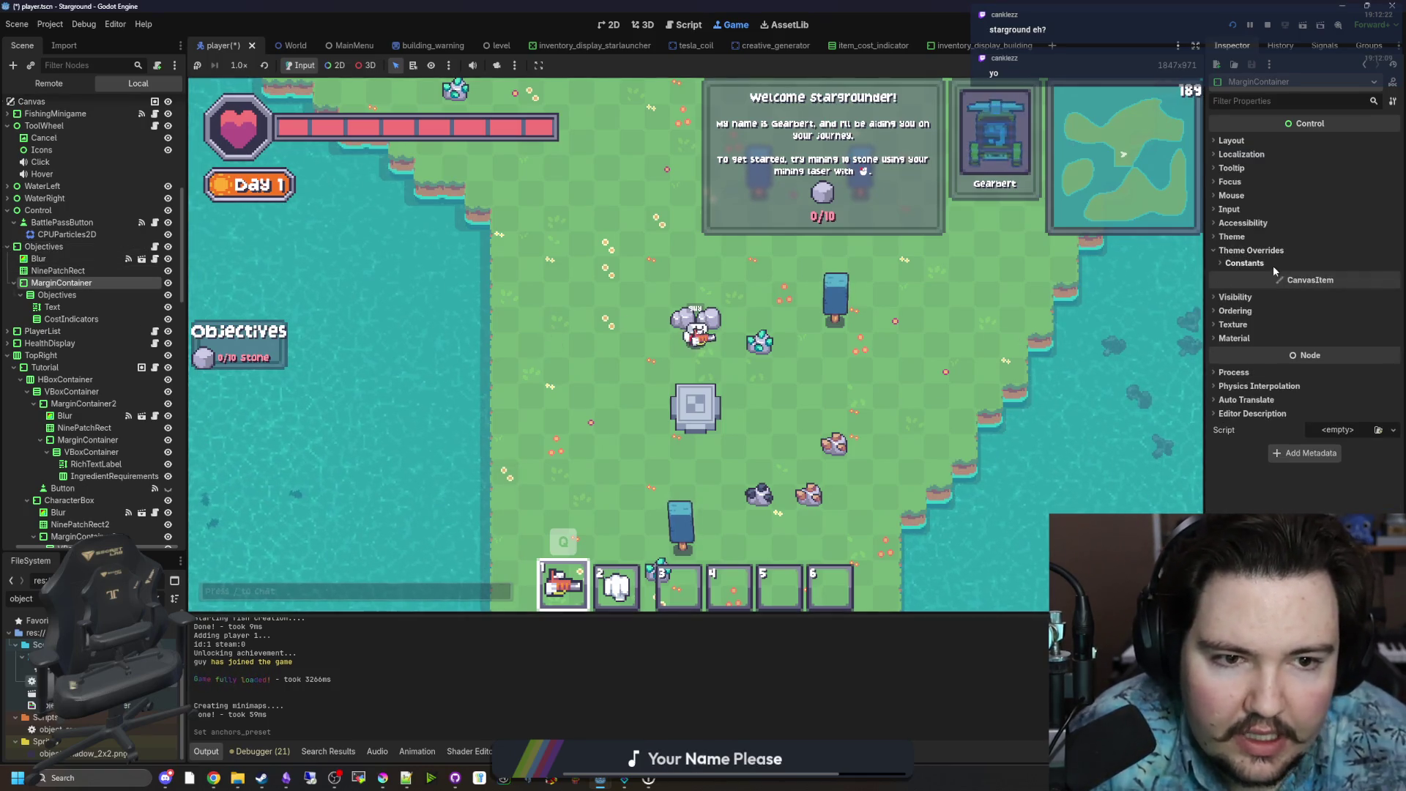
# Override the MarginContainer's left, top, right and bottom margins to 20 each.
pyautogui.click(1244, 263)
pyautogui.click(1233, 278)
pyautogui.moveTo(1327, 277); pyautogui.dragTo(1366, 278)
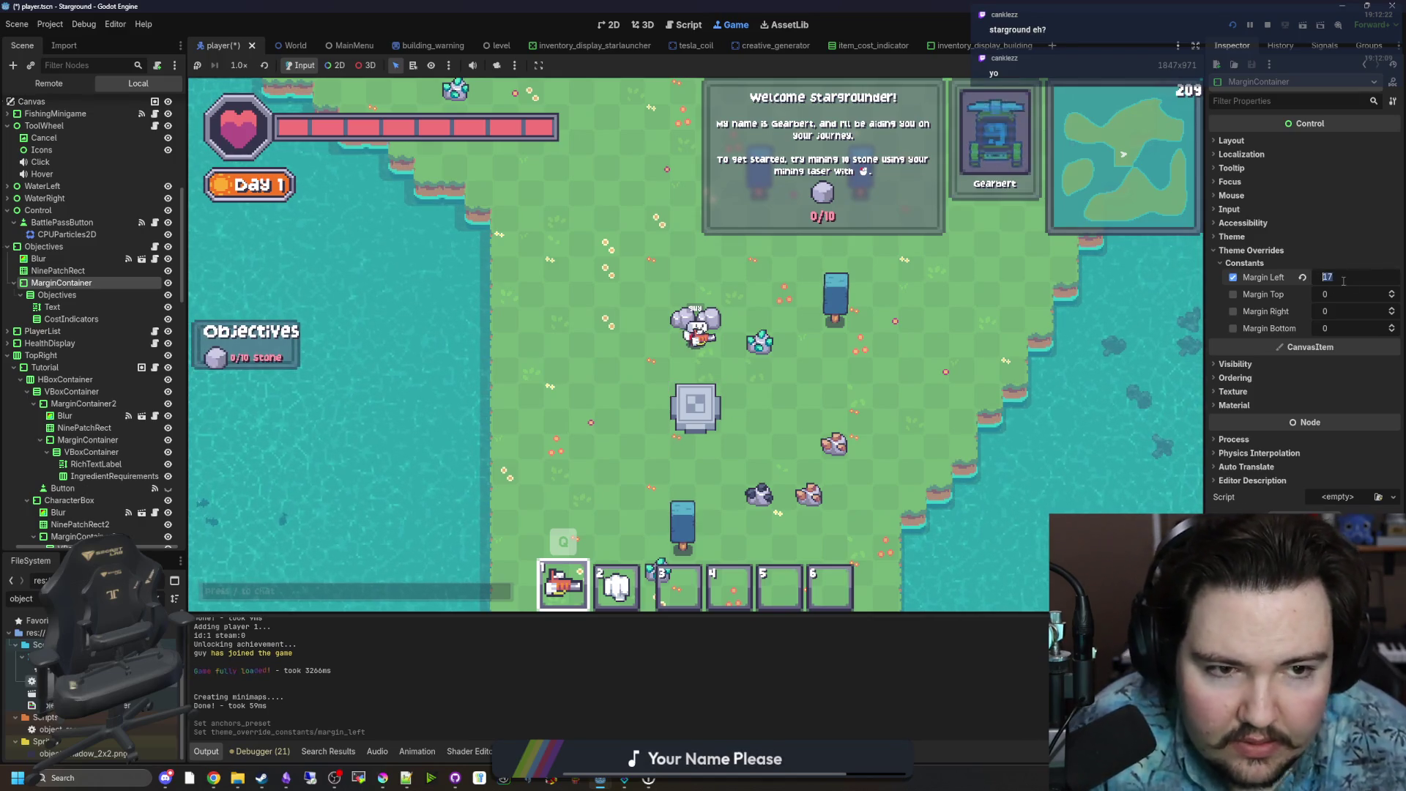
pyautogui.write('20')
pyautogui.press('Return')
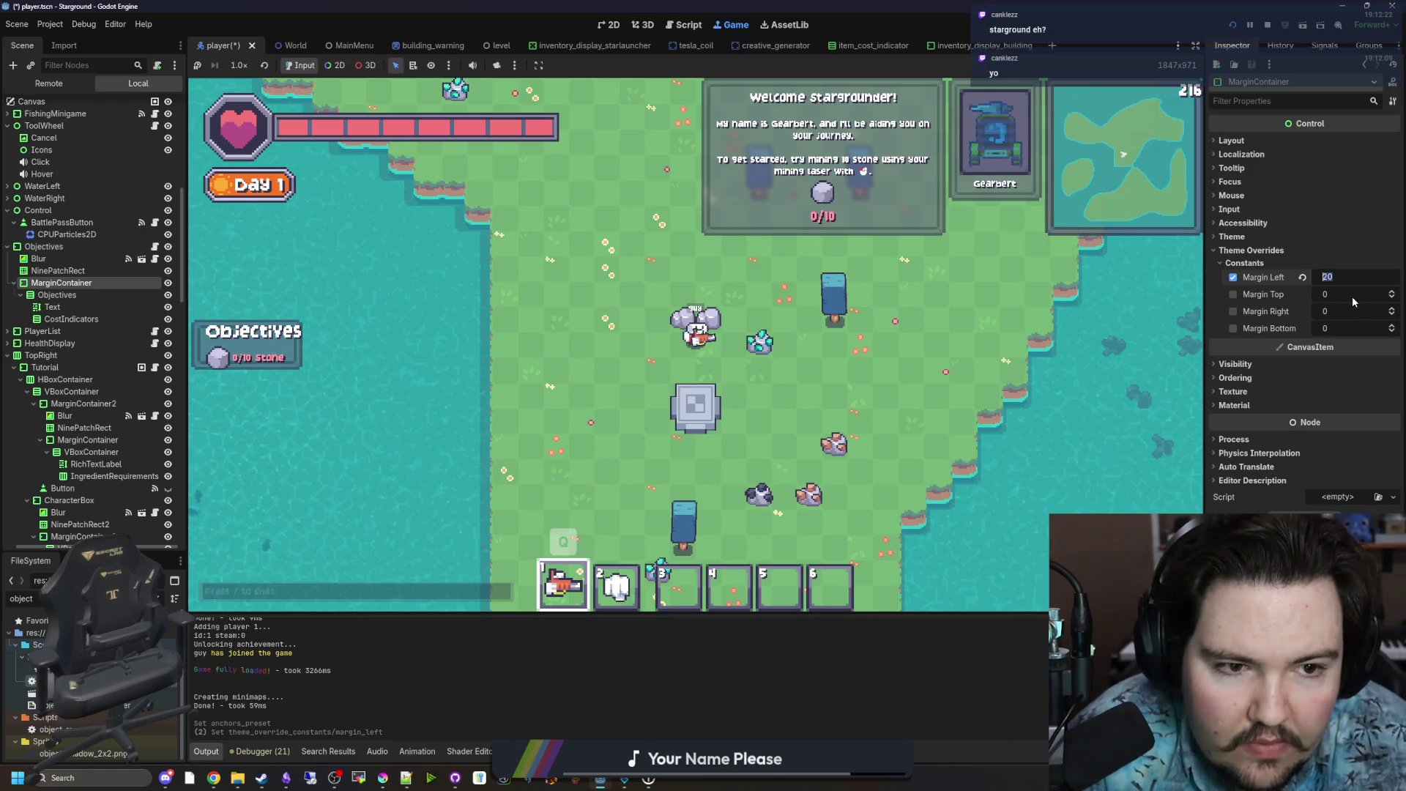
pyautogui.click(1347, 293)
pyautogui.write('20')
pyautogui.press('Tab')
pyautogui.write('20')
pyautogui.press('Tab')
pyautogui.write('20')
pyautogui.press('Return')
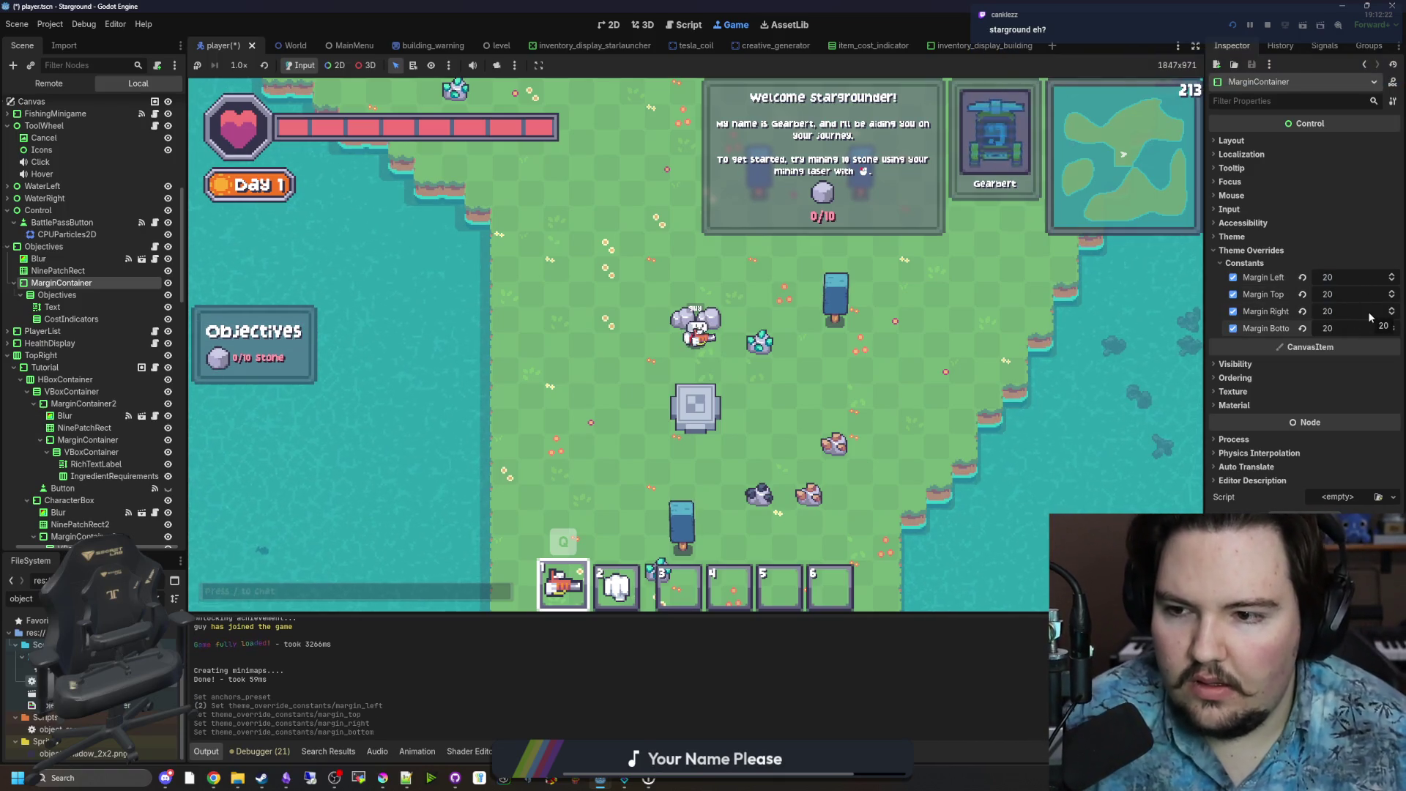
# Walk the player to stone and mine it until the objective reads 2/10 Stone.
pyautogui.press('a')
pyautogui.press('w')
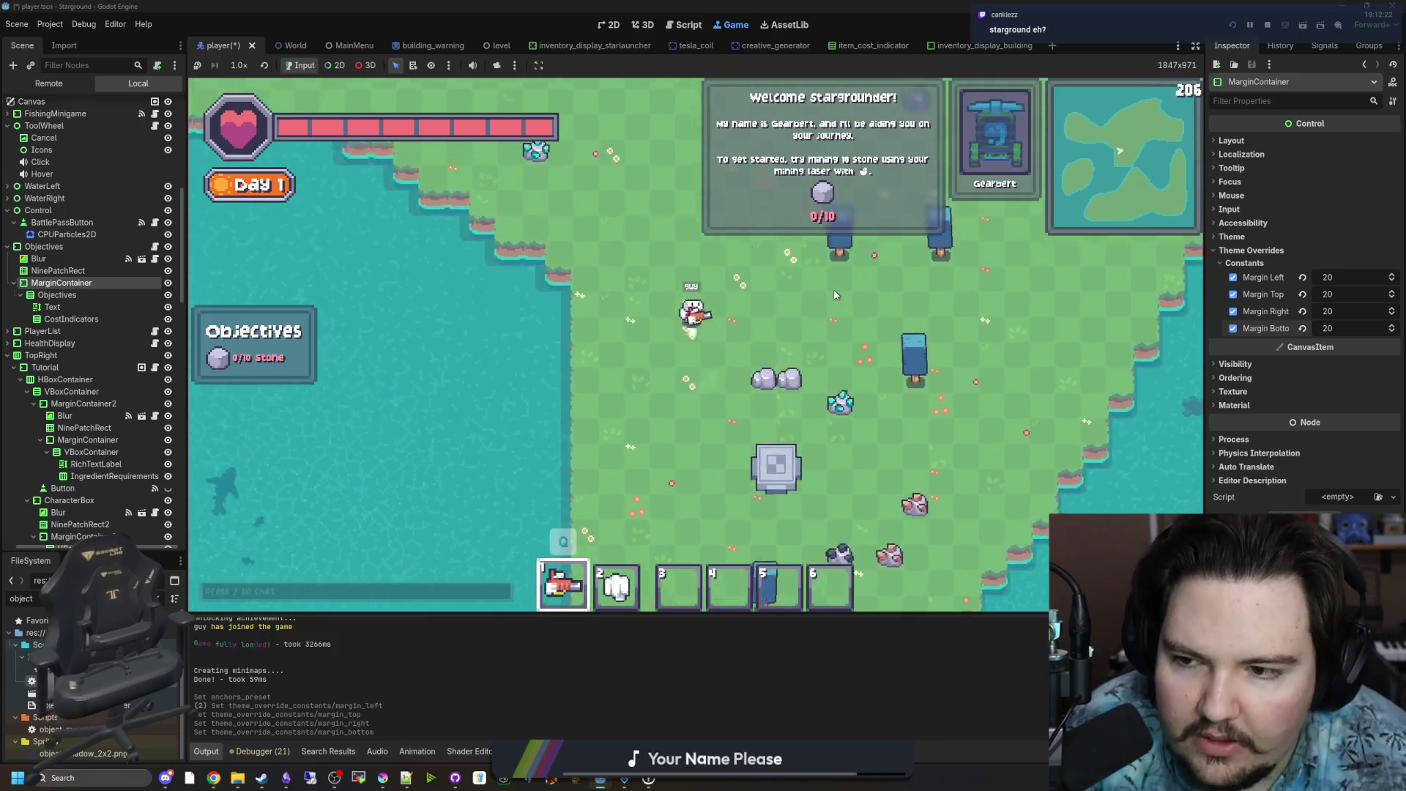
pyautogui.press('w')
pyautogui.moveTo(237, 366)
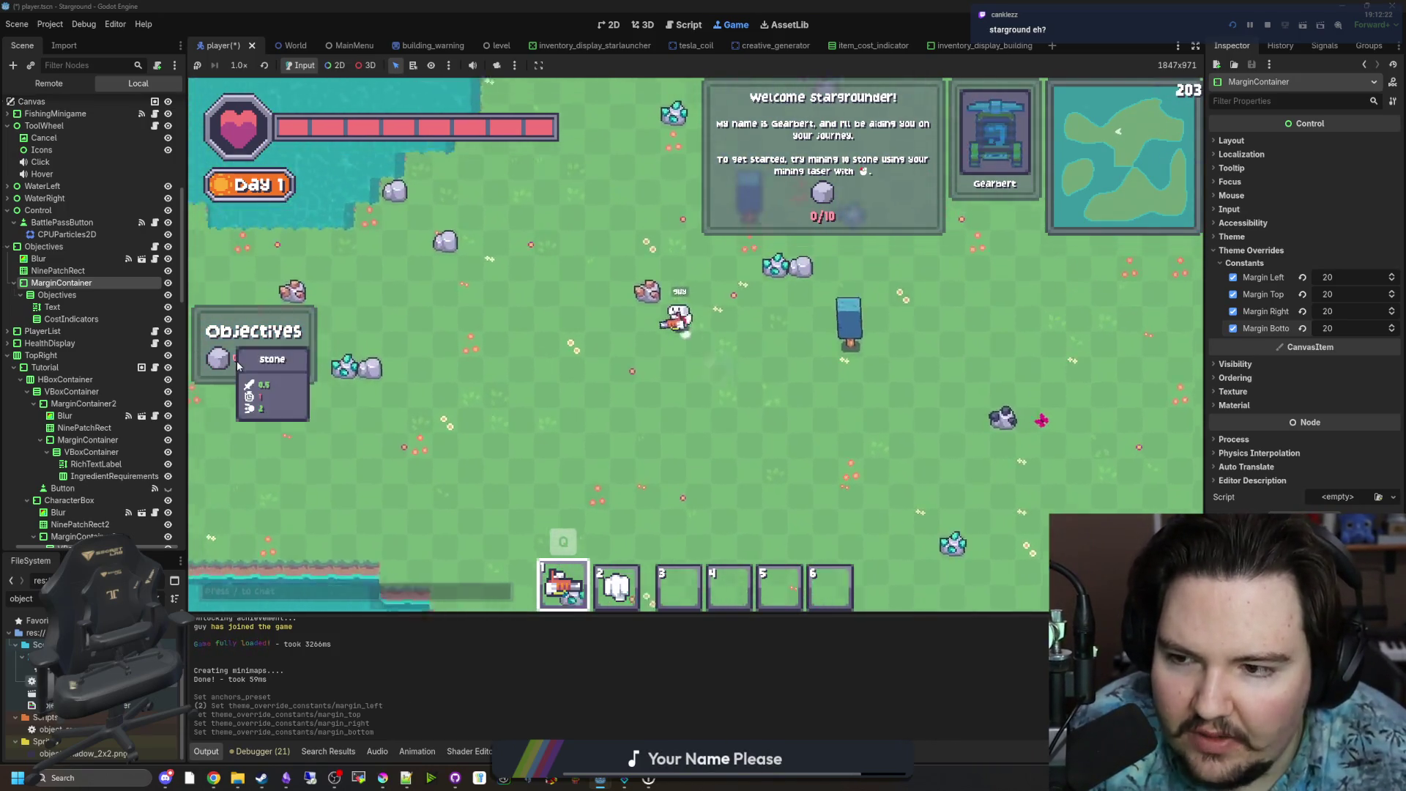
pyautogui.press('w')
pyautogui.press('d')
pyautogui.press('w')
pyautogui.moveTo(612, 372); pyautogui.dragTo(614, 375)
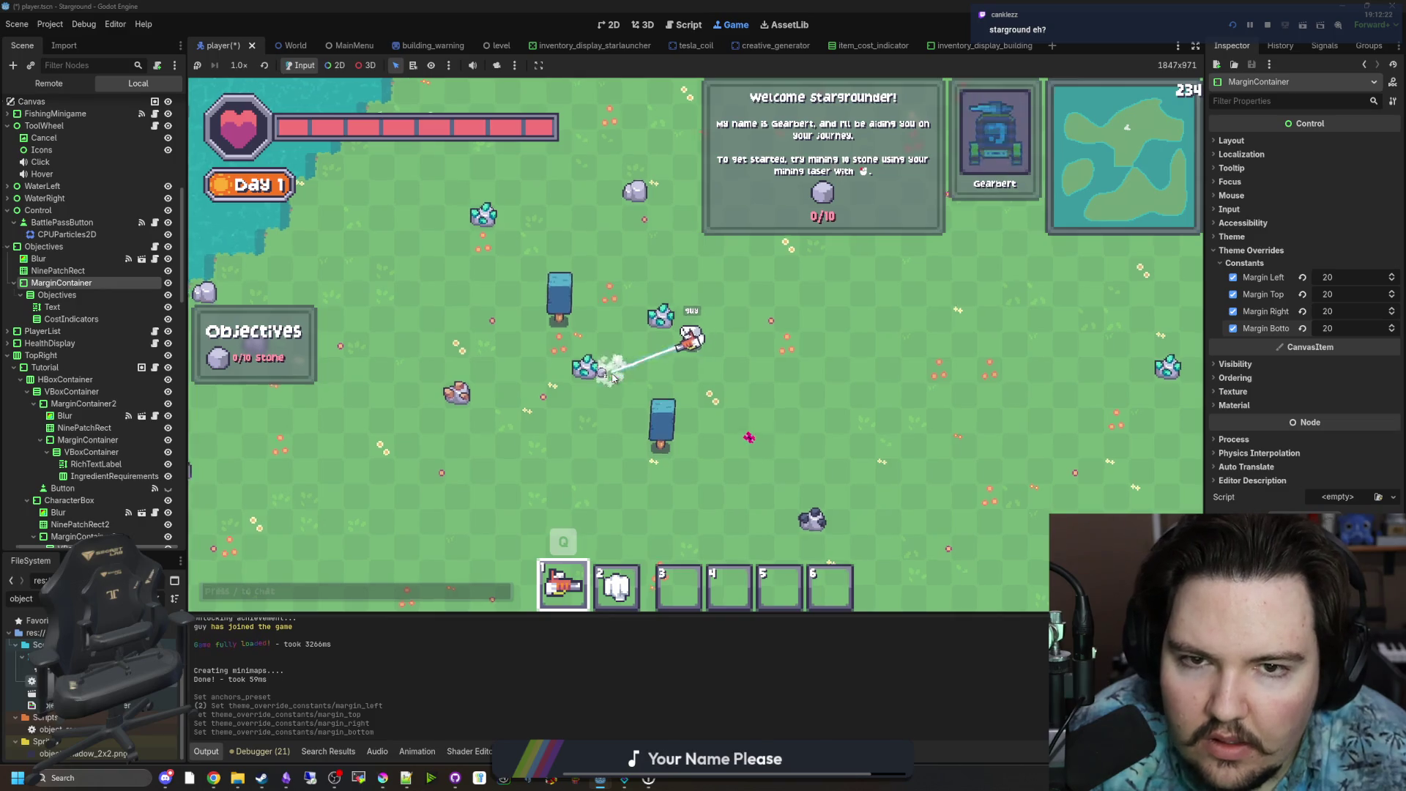
pyautogui.press('w')
pyautogui.press('s')
pyautogui.press('d')
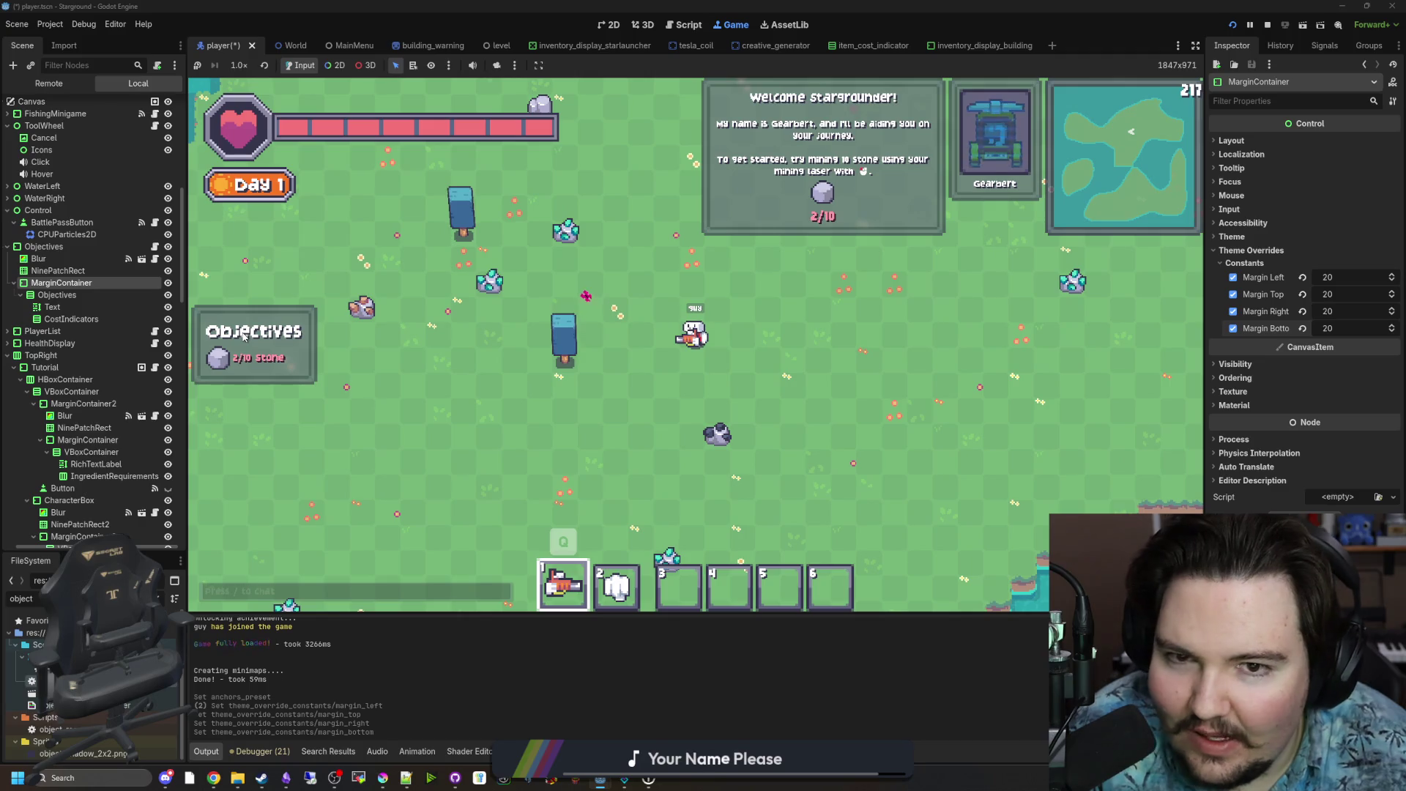
pyautogui.click(59, 270)
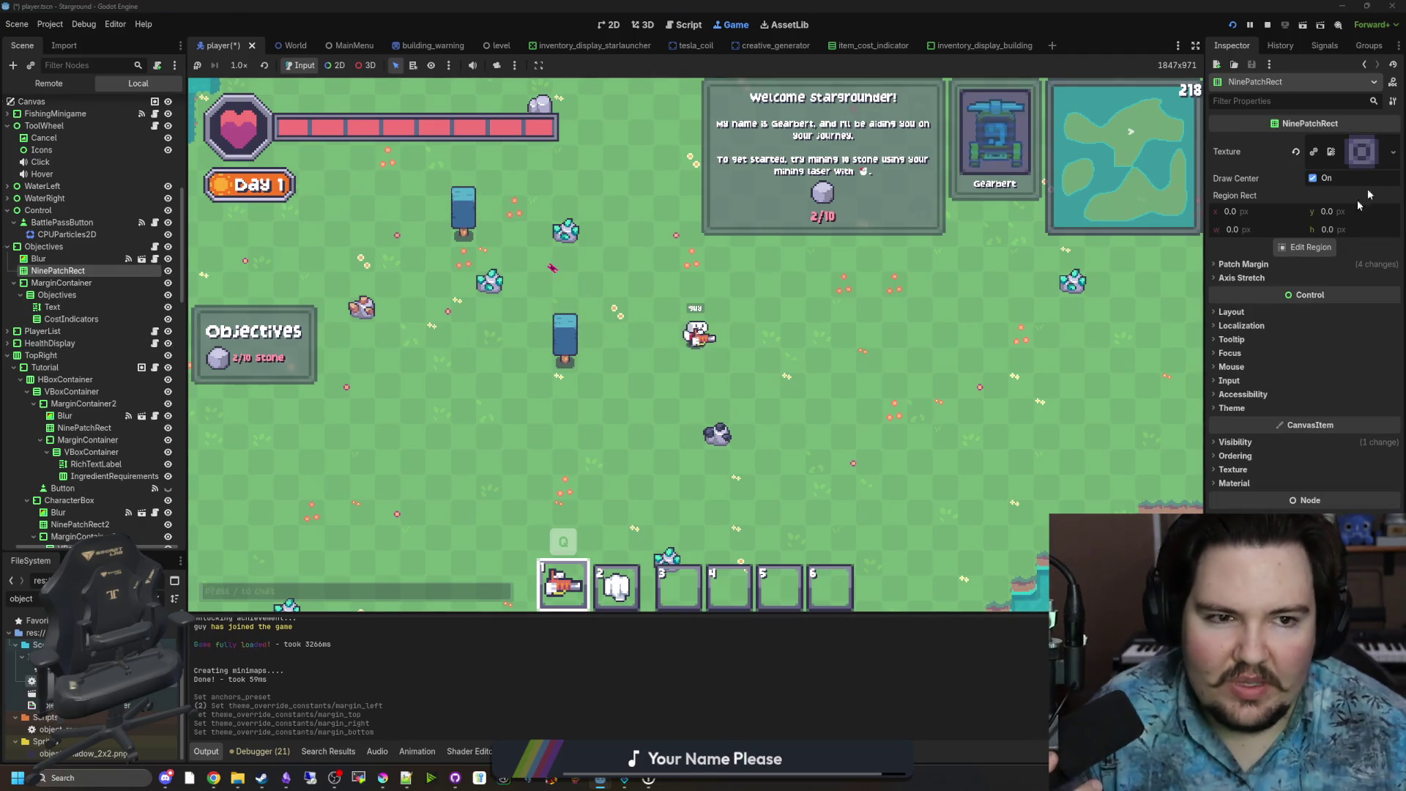
# Give the NinePatchRect the grey bgart texture via Quick Load, searching 'bg'.
pyautogui.moveTo(1204, 270); pyautogui.dragTo(1053, 271)
pyautogui.click(1392, 152)
pyautogui.click(1323, 412)
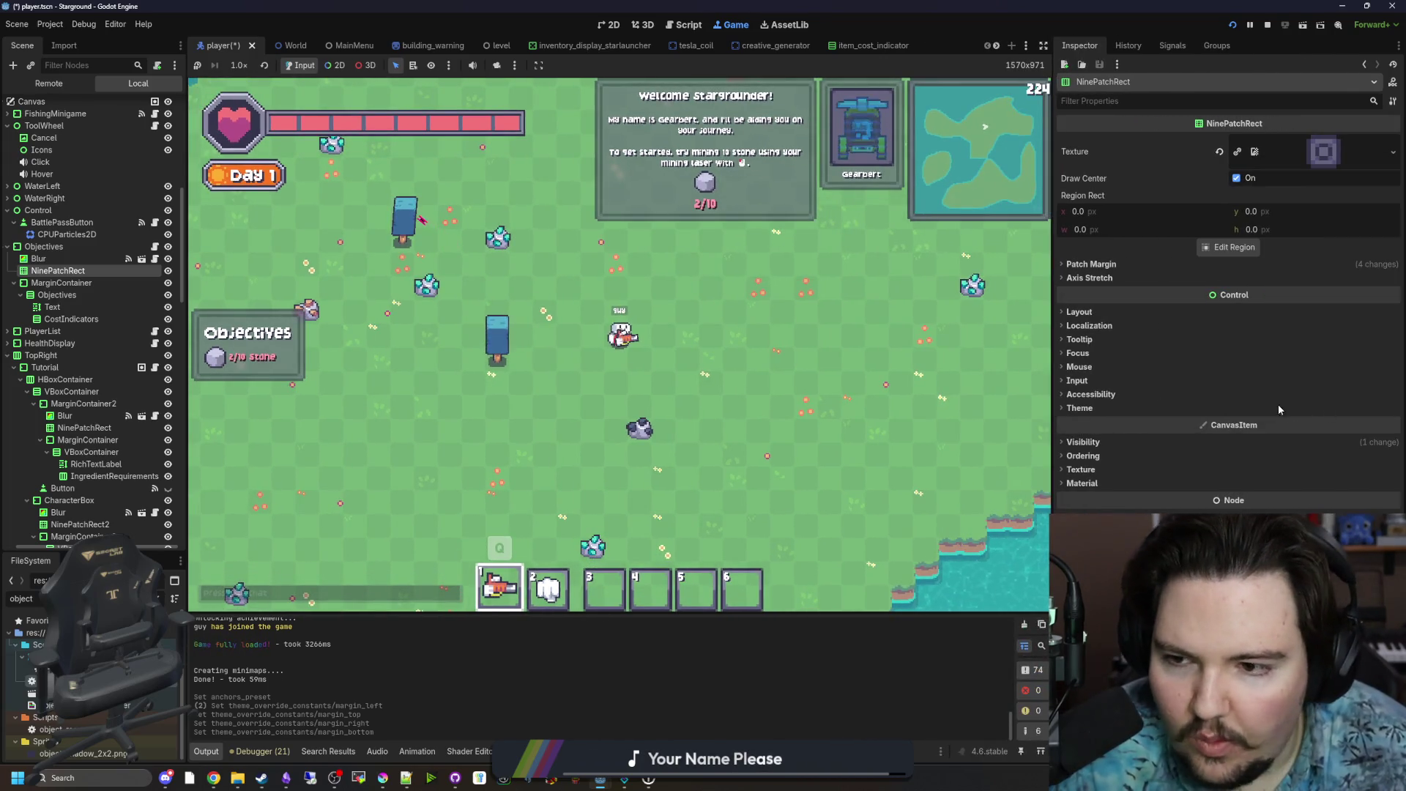
pyautogui.write('bg')
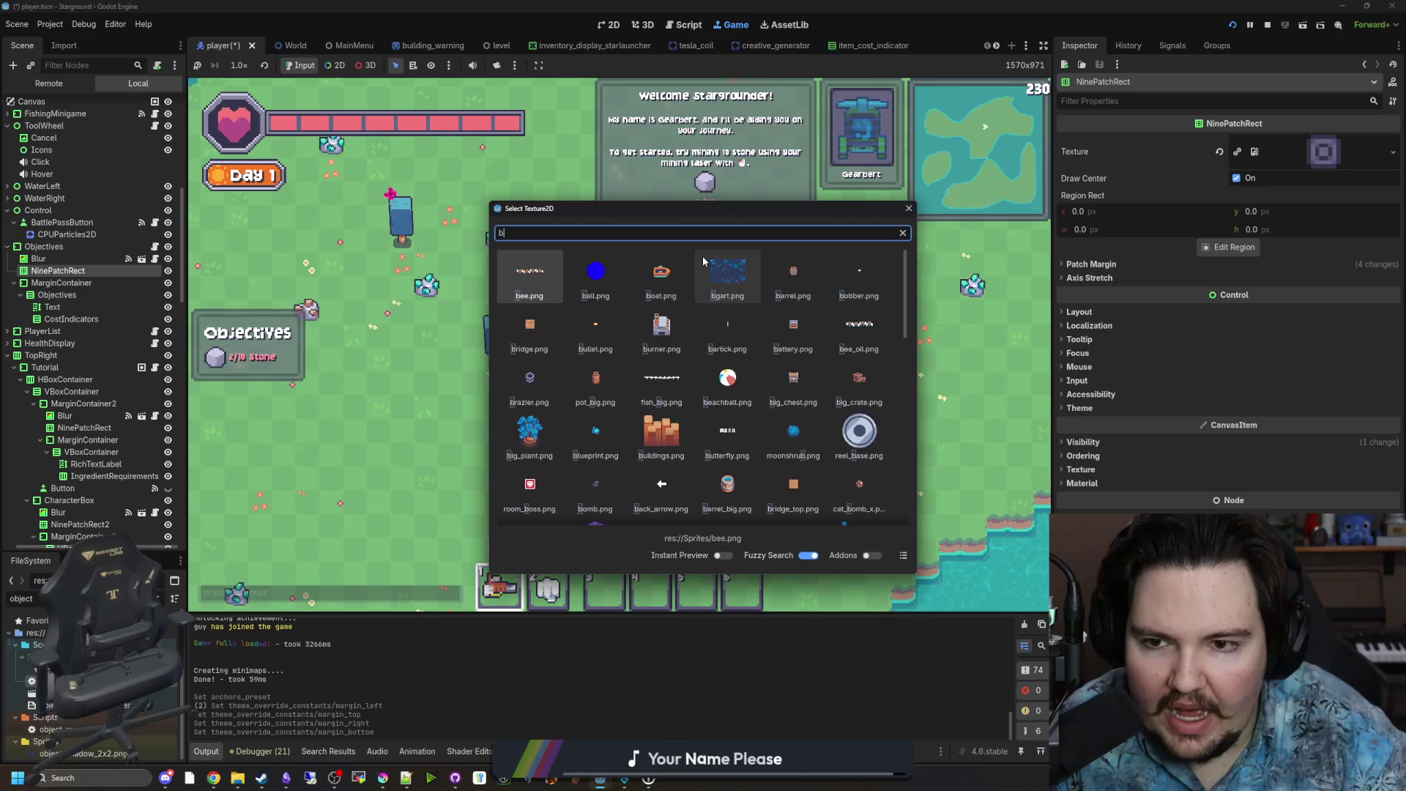
pyautogui.scroll(-1, 698, 401)
pyautogui.scroll(3, 698, 402)
pyautogui.doubleClick(527, 272)
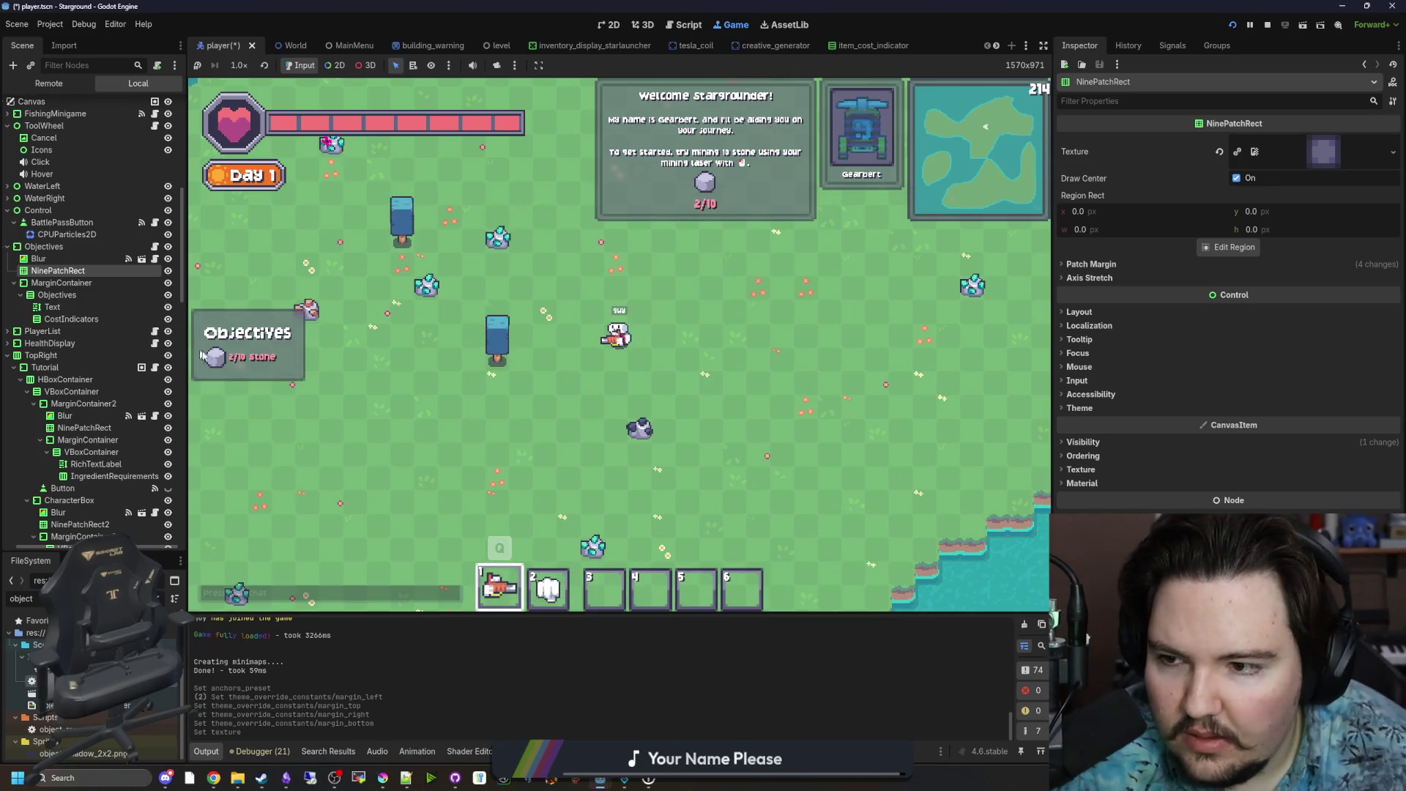
# In the Region Editor, drag the NinePatchRect patch margins to frame the texture's centre.
pyautogui.press('a')
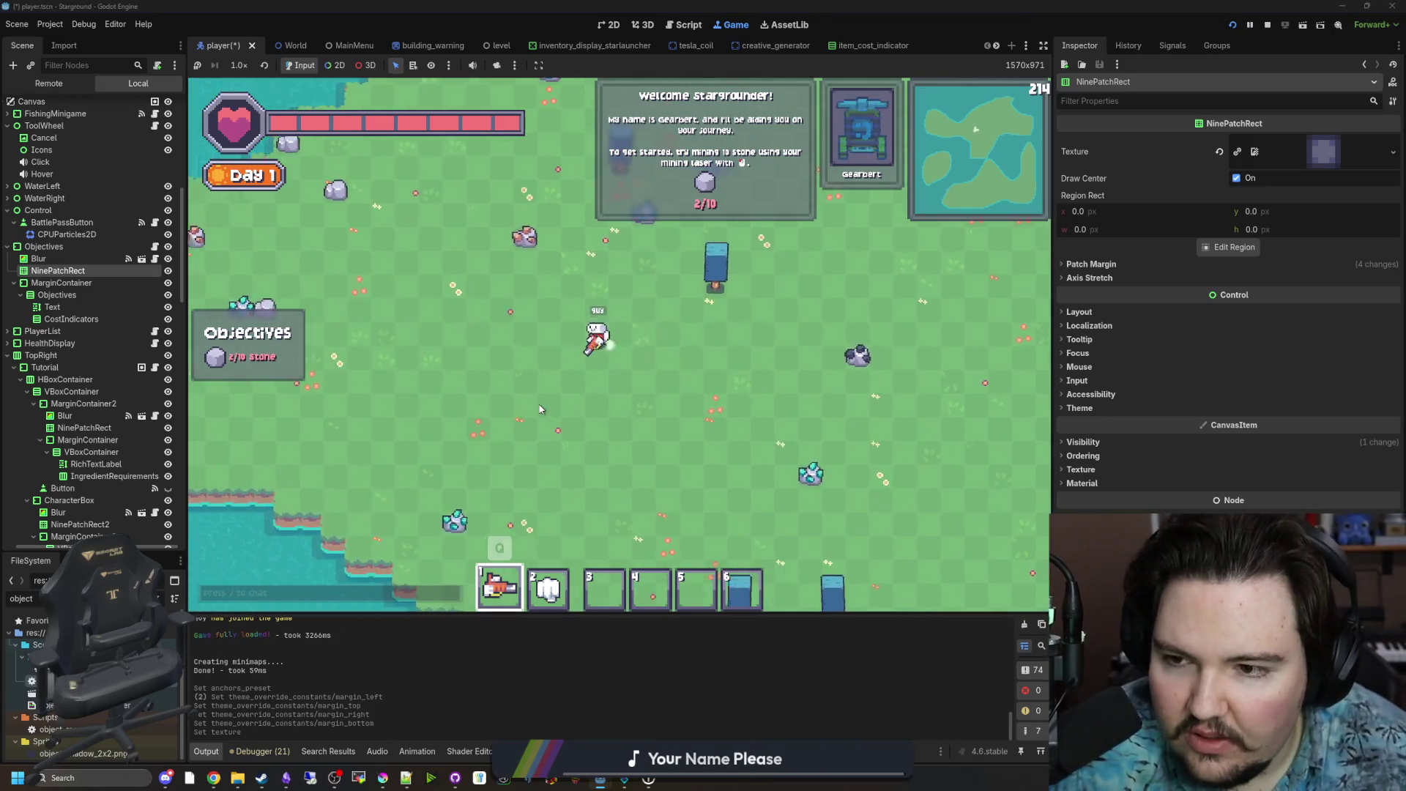
pyautogui.press('w')
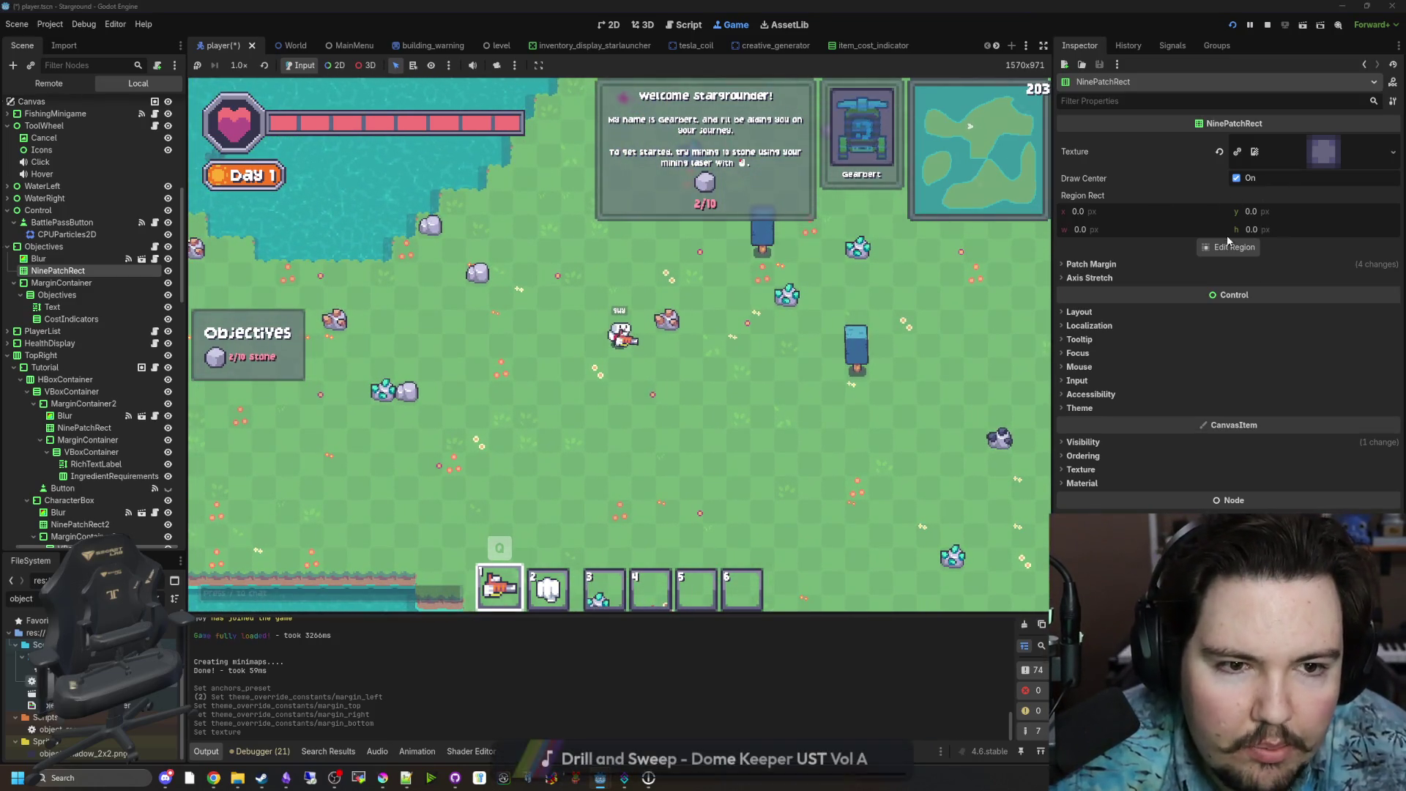
pyautogui.click(1230, 247)
pyautogui.scroll(5, 718, 389)
pyautogui.scroll(-1, 684, 392)
pyautogui.scroll(1, 682, 341)
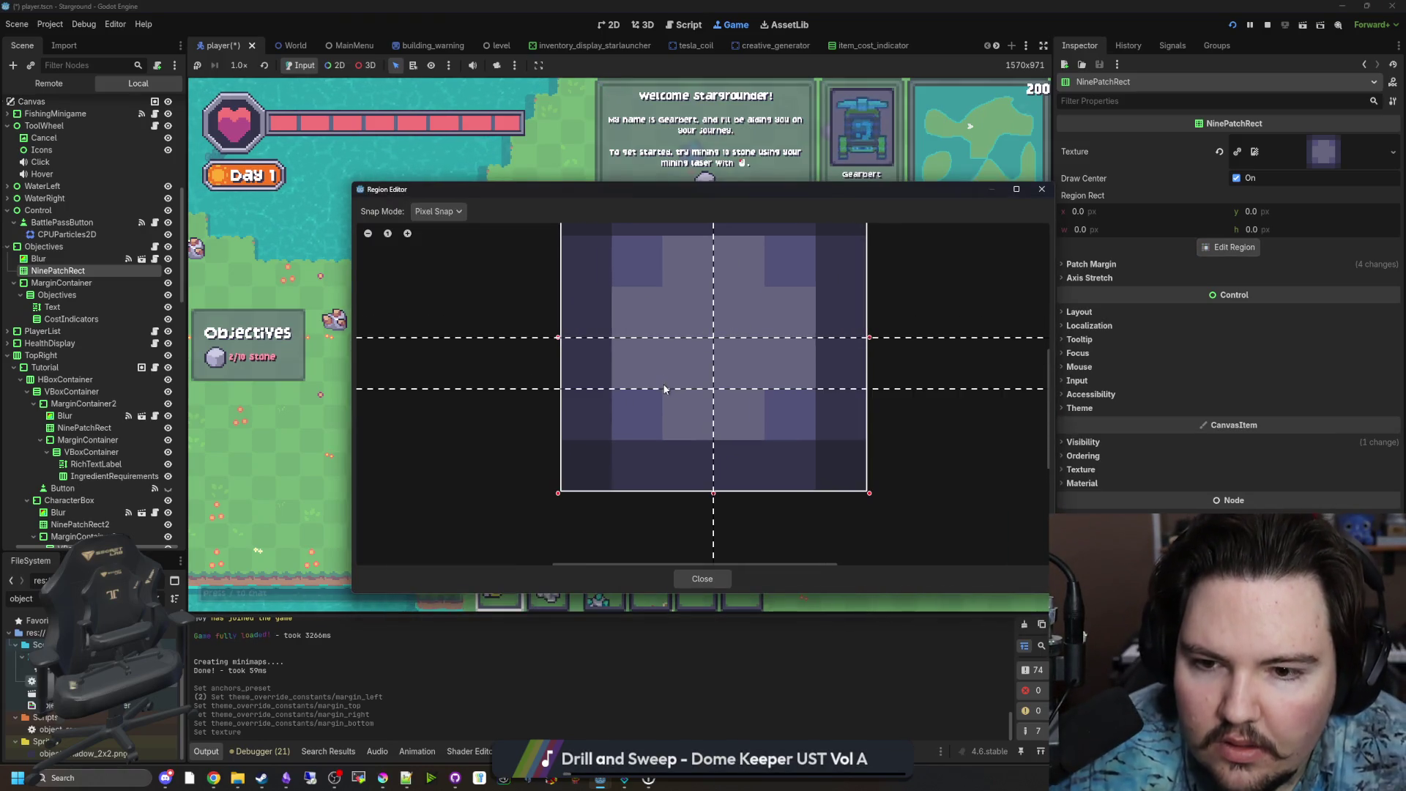
pyautogui.click(664, 389)
pyautogui.moveTo(688, 315)
pyautogui.mouseDown()
pyautogui.moveTo(686, 288)
pyautogui.moveTo(651, 321)
pyautogui.mouseUp()
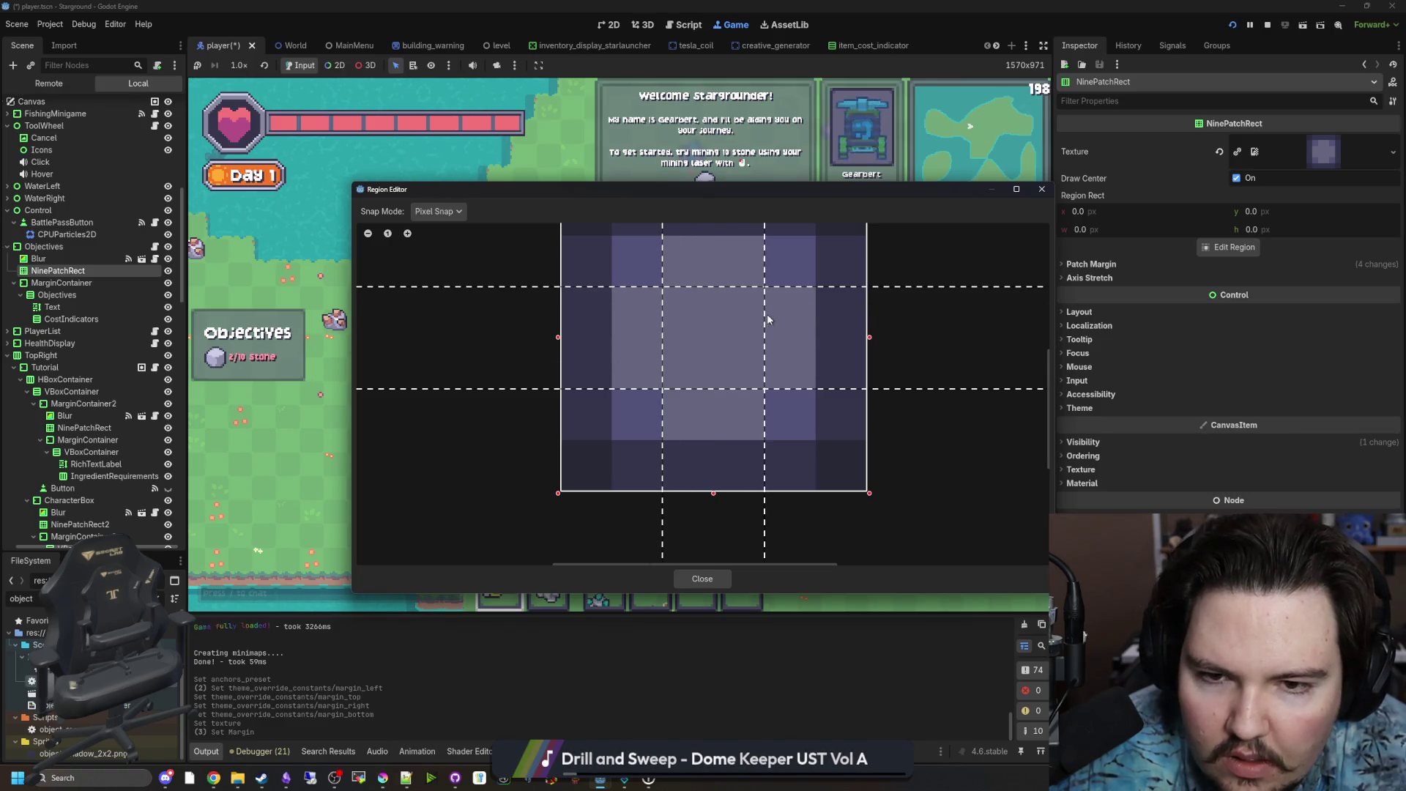
pyautogui.scroll(-1, 766, 318)
pyautogui.click(705, 577)
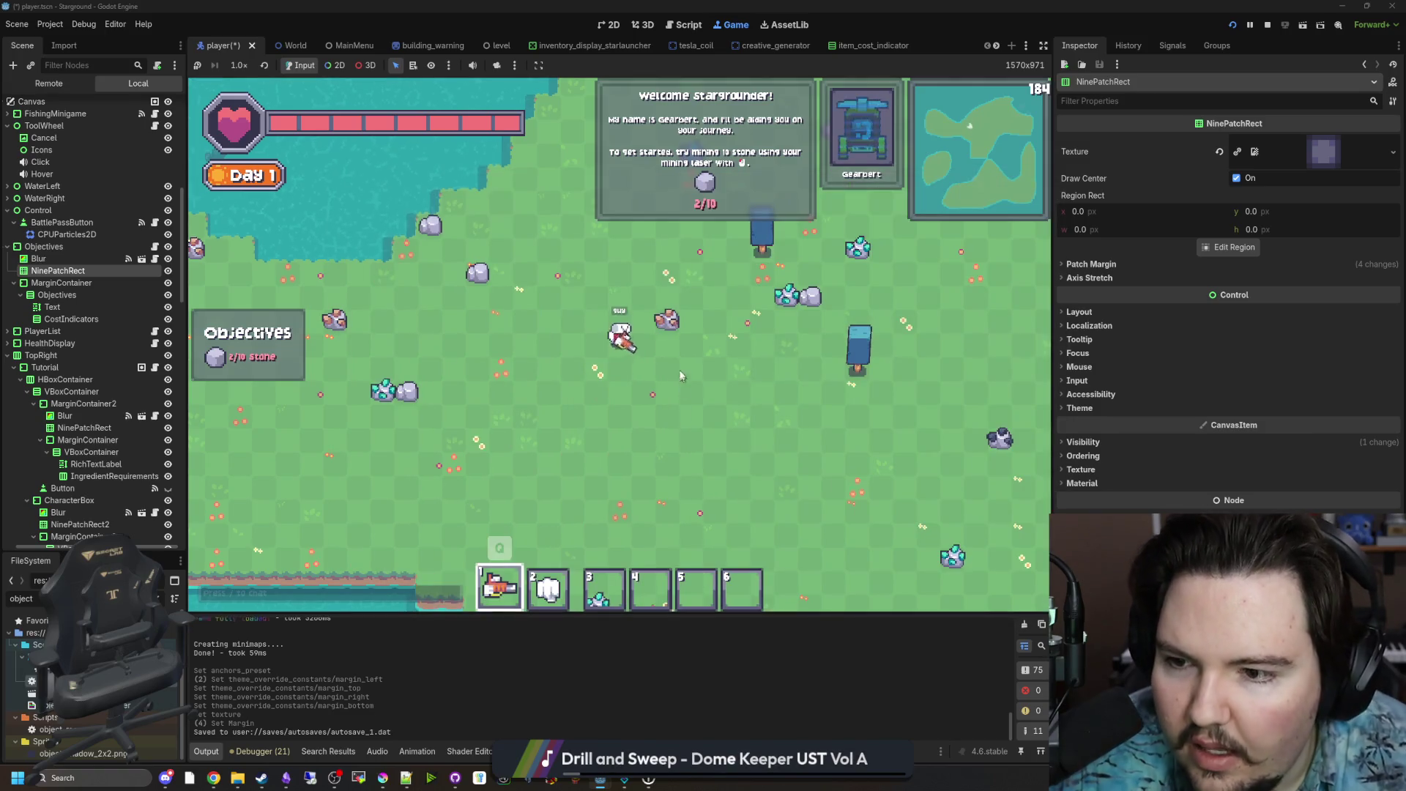
# Walk the player around to check the restyled Objectives panel, then open Tutorial.gd.
pyautogui.press('s')
pyautogui.press('a')
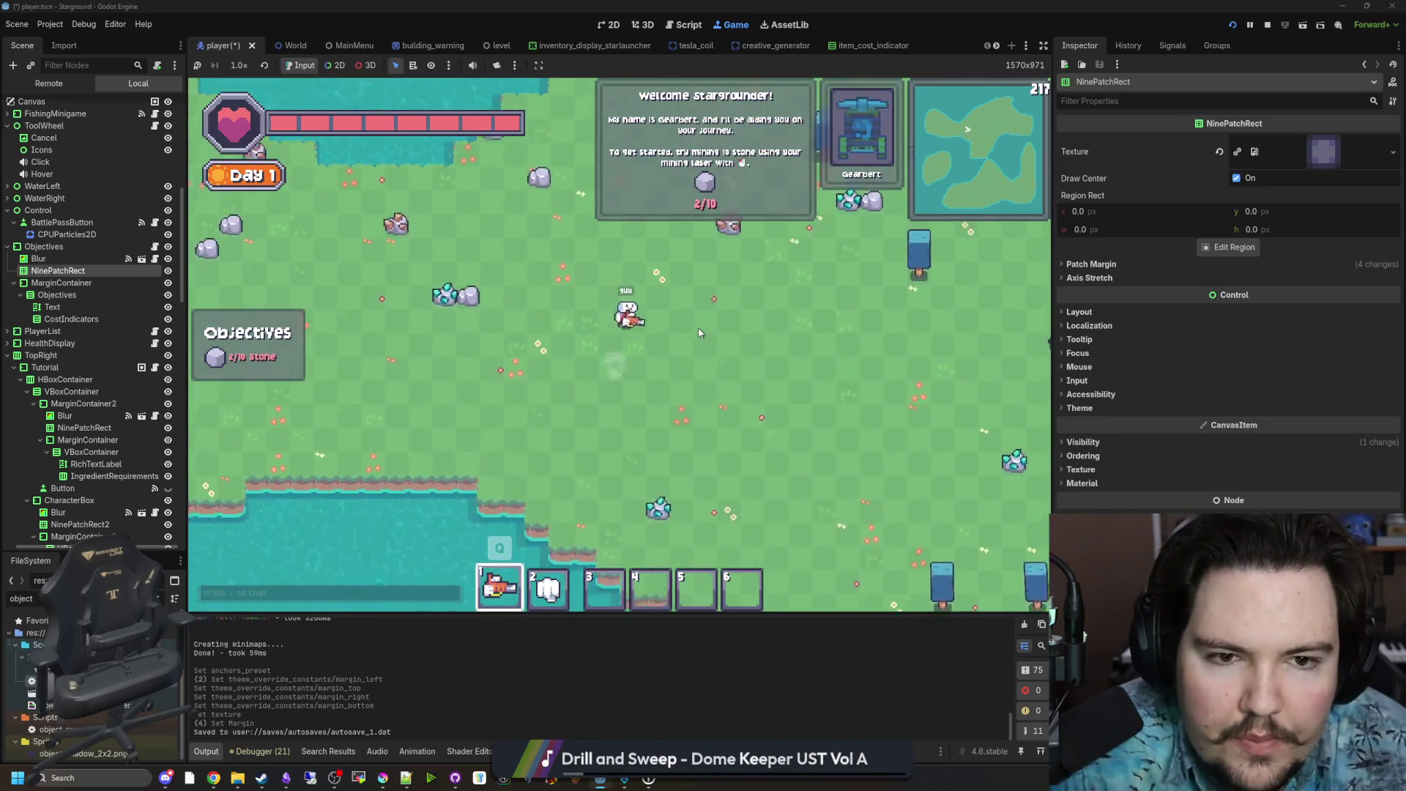
pyautogui.press('w')
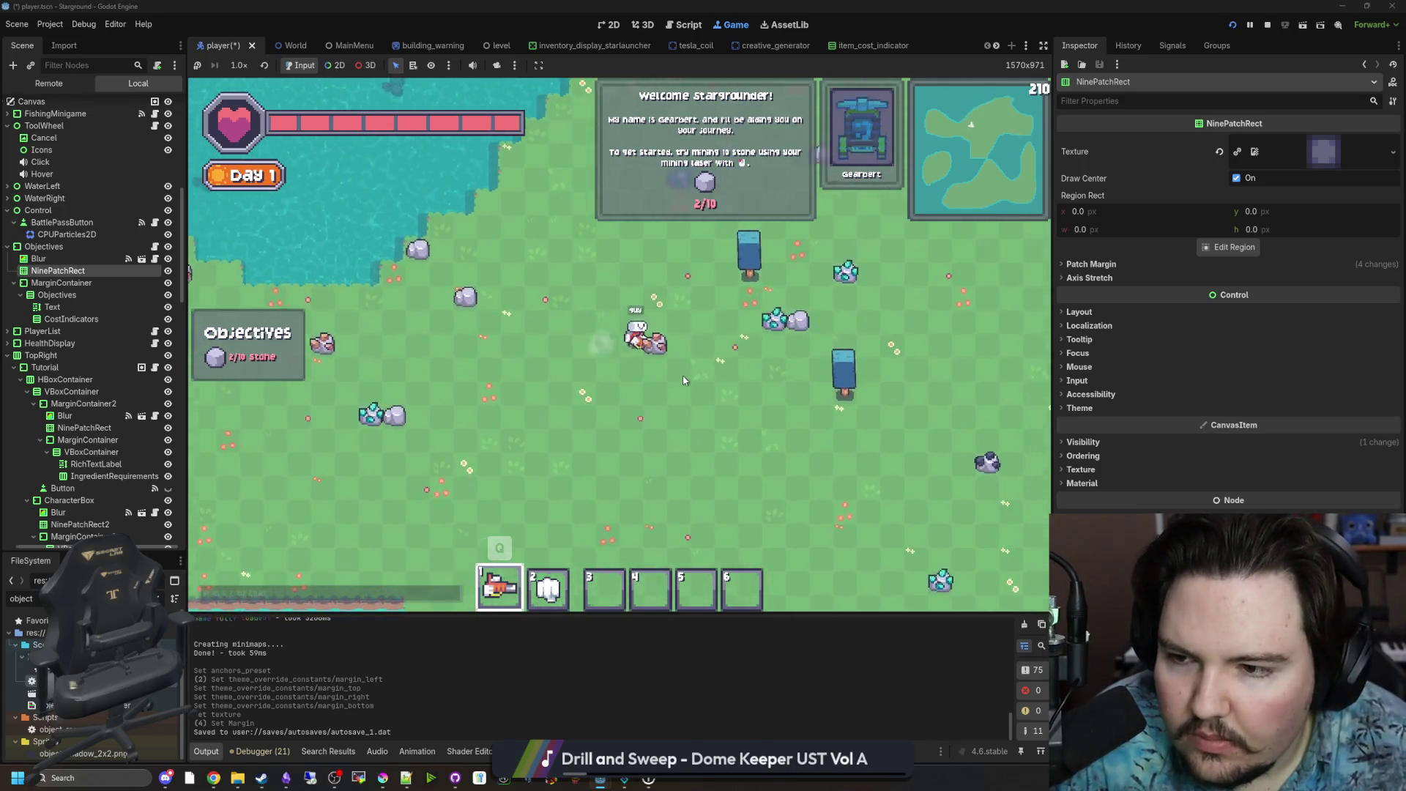
pyautogui.press('s')
pyautogui.press('d')
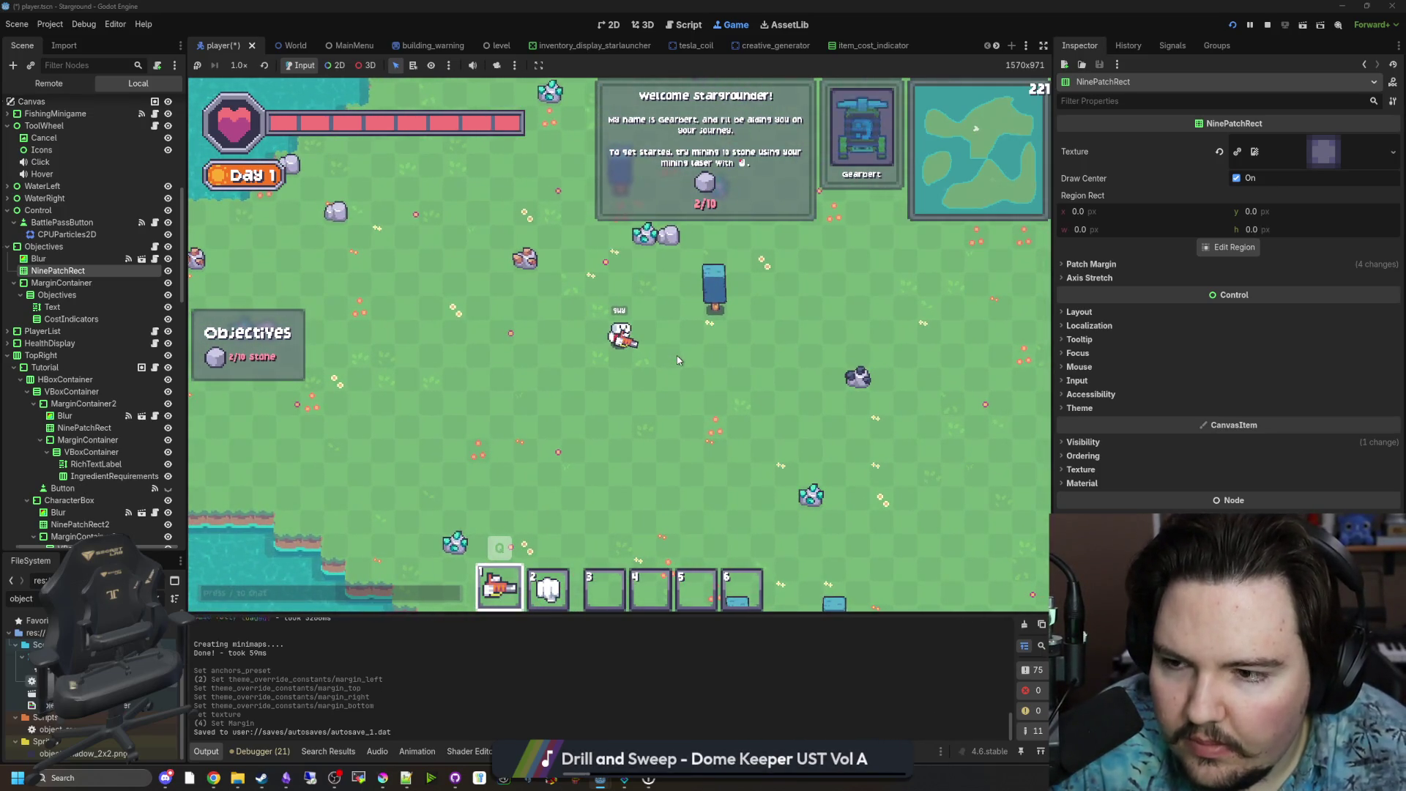
pyautogui.press('a')
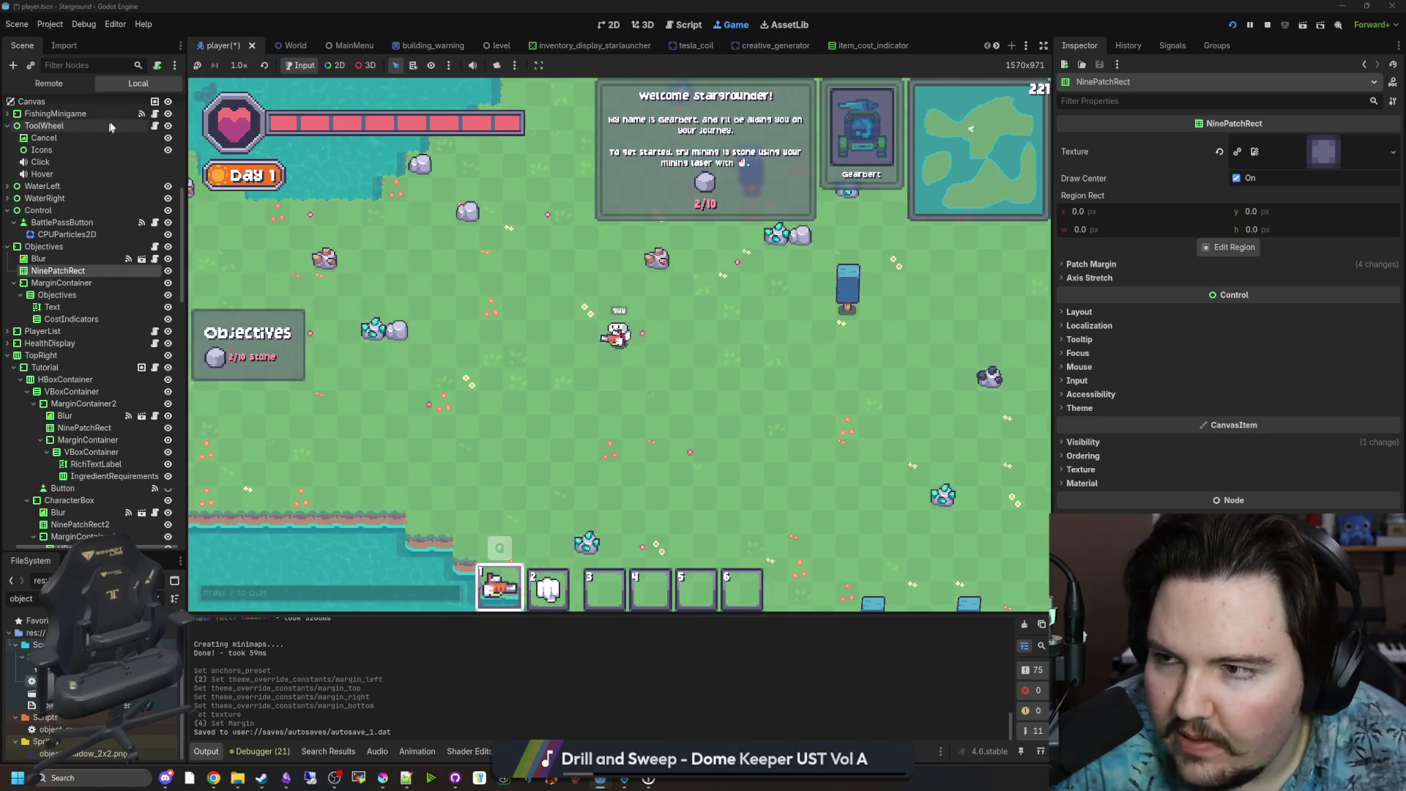
pyautogui.click(155, 371)
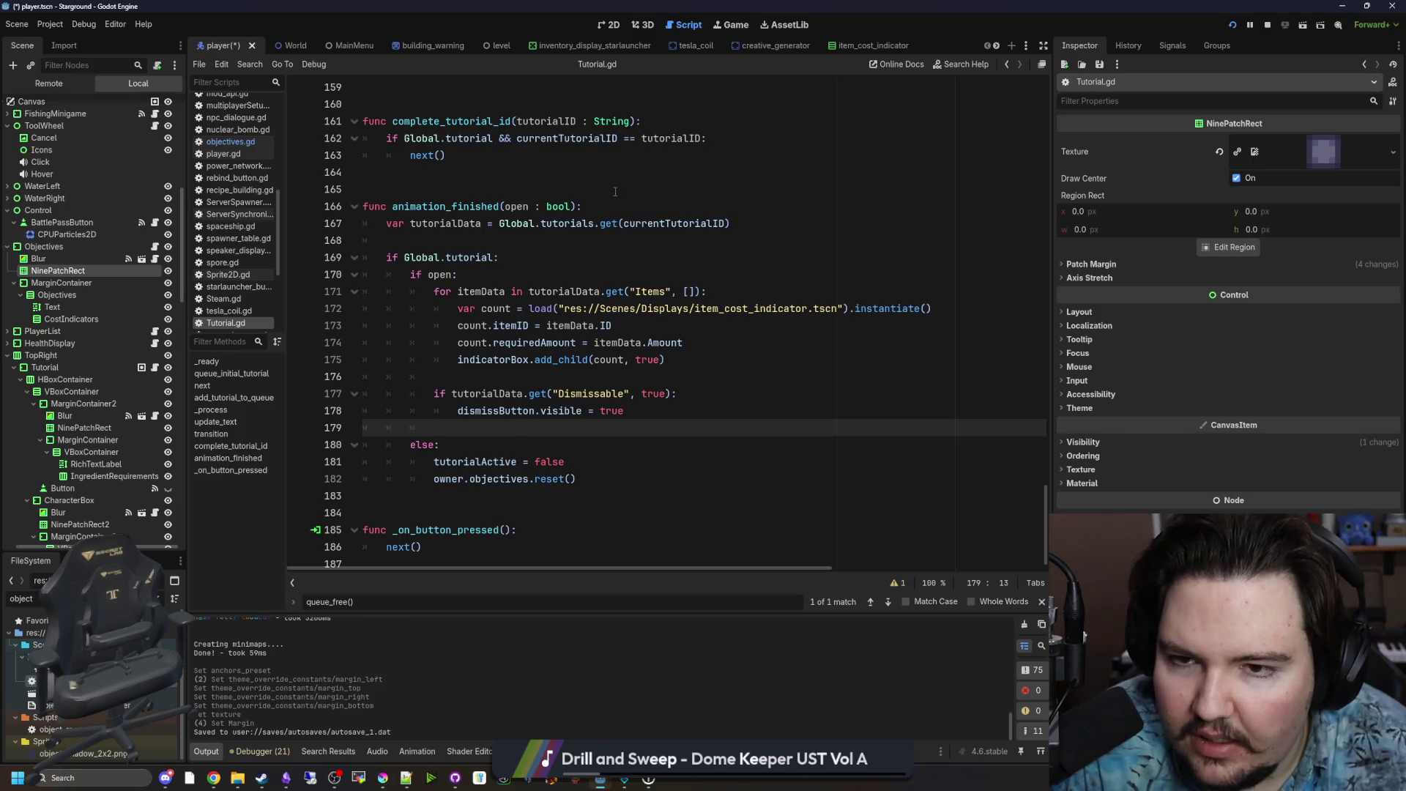
# Back in the running game, pick a water pump from the Building Menu and walk the player.
pyautogui.click(611, 24)
pyautogui.click(732, 24)
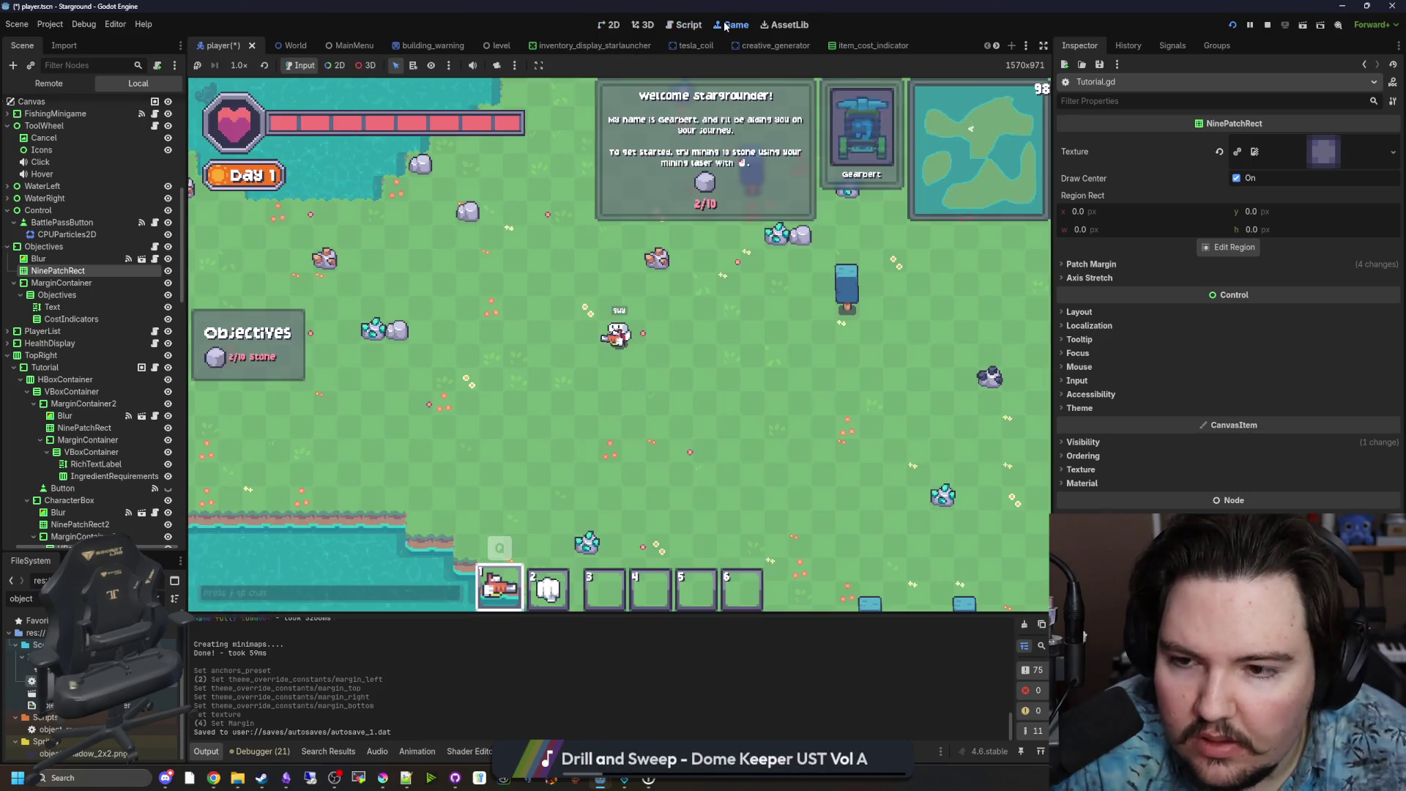
pyautogui.press('Escape')
pyautogui.press('Escape')
pyautogui.press('b')
pyautogui.click(615, 318)
pyautogui.press('b')
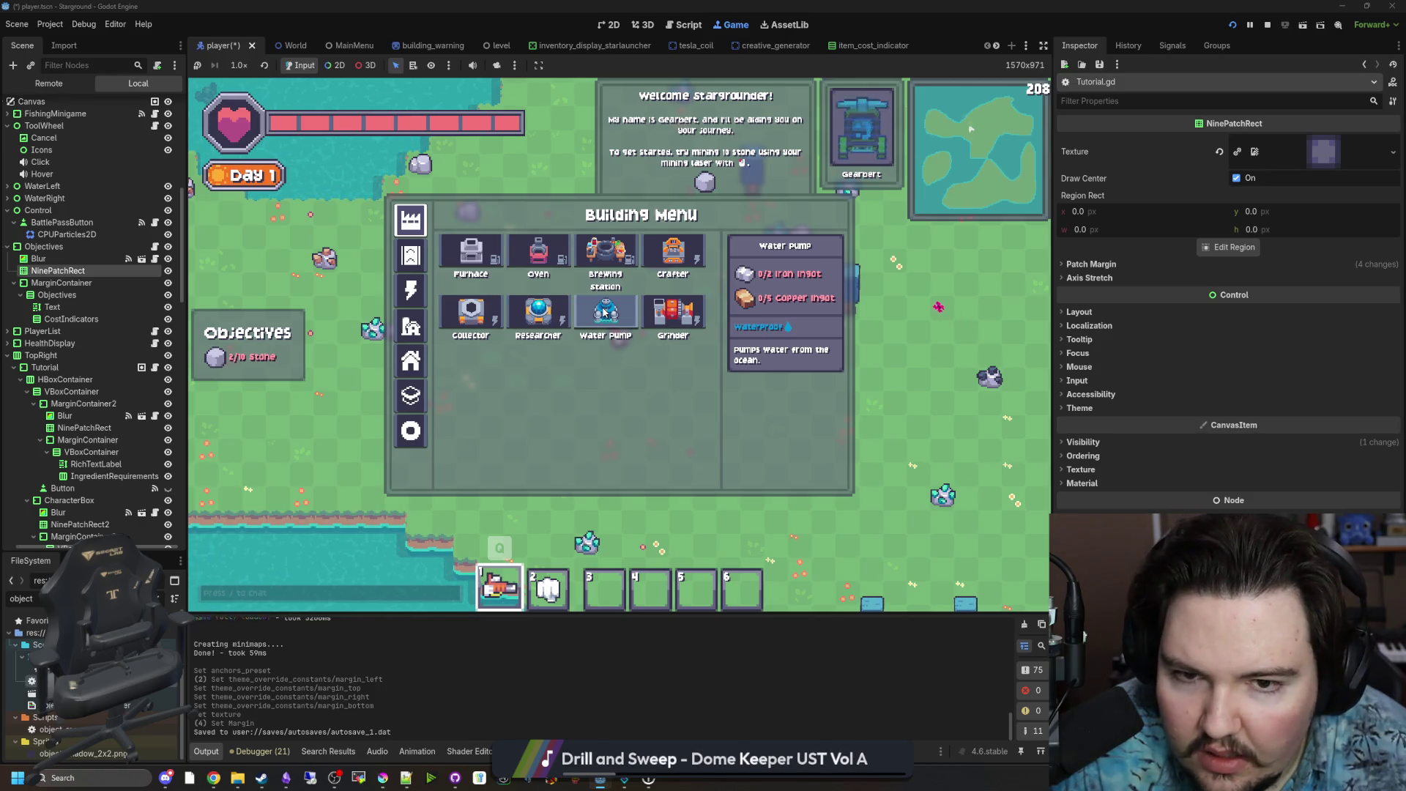
pyautogui.press('a')
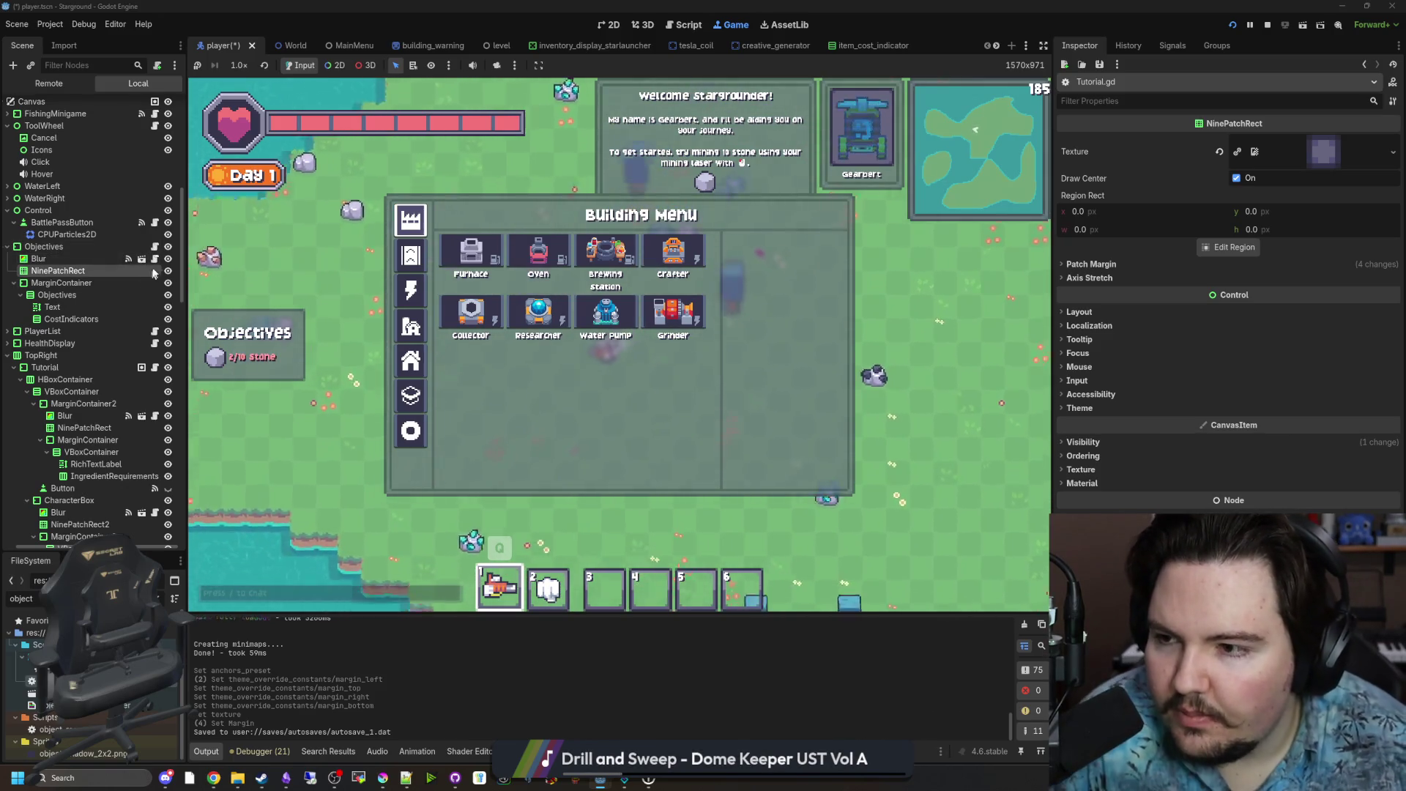
# Review the setup function in objectives.gd and save the scripts.
pyautogui.click(154, 246)
pyautogui.click(473, 379)
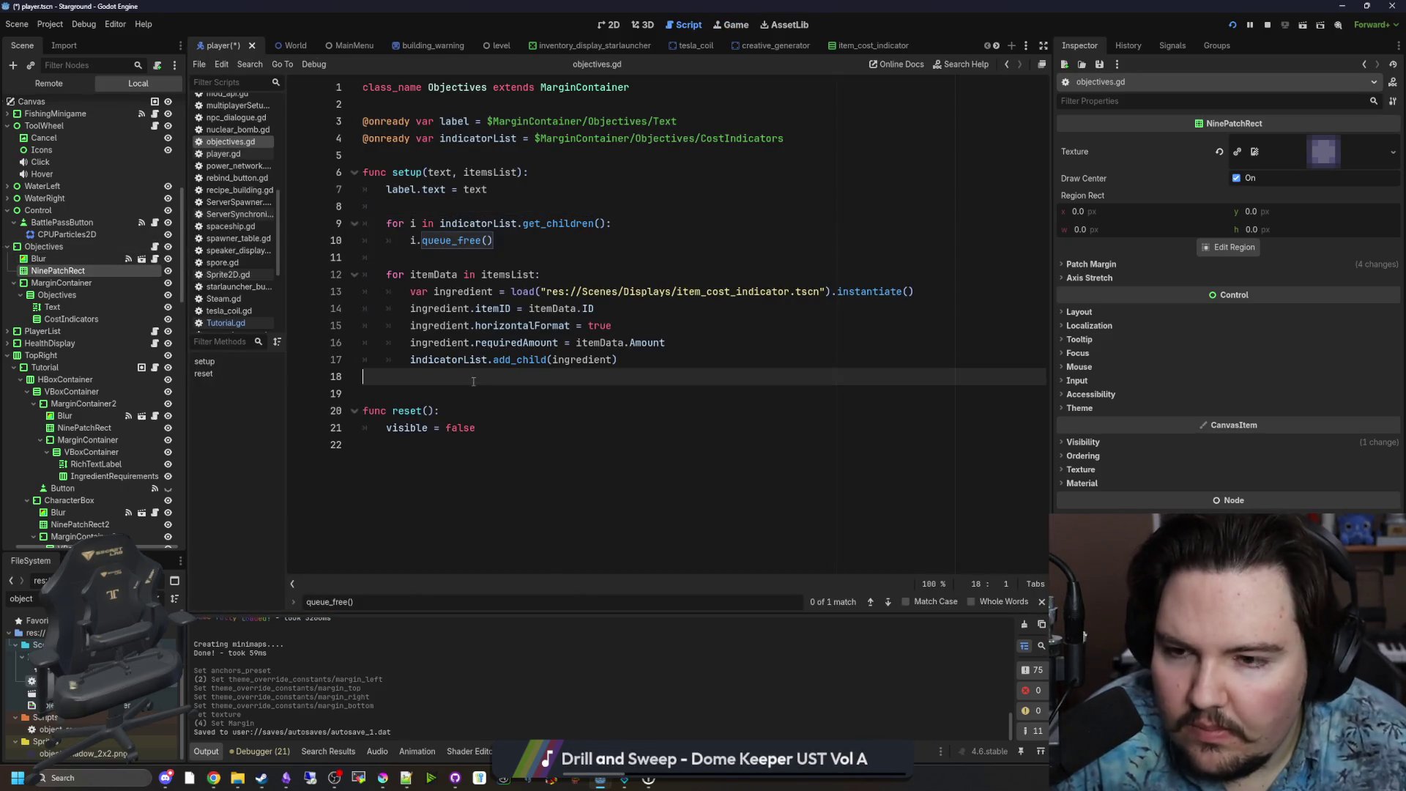
pyautogui.click(508, 260)
pyautogui.hotkey('ctrl', 's')
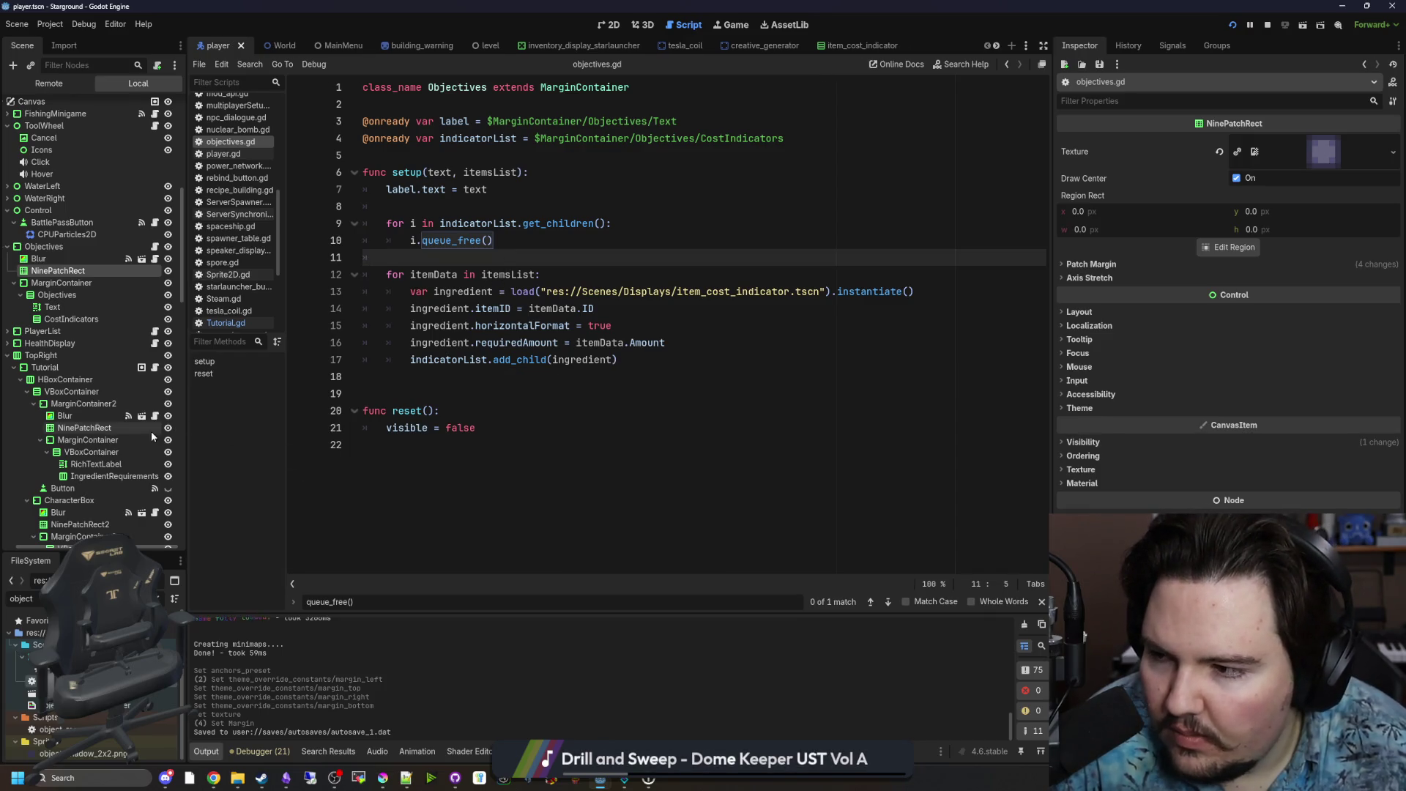
# Inspect lines 174–176 of Tutorial.gd, briefly checking objectives.gd along the way.
pyautogui.click(224, 323)
pyautogui.click(702, 335)
pyautogui.scroll(-1, 395, 265)
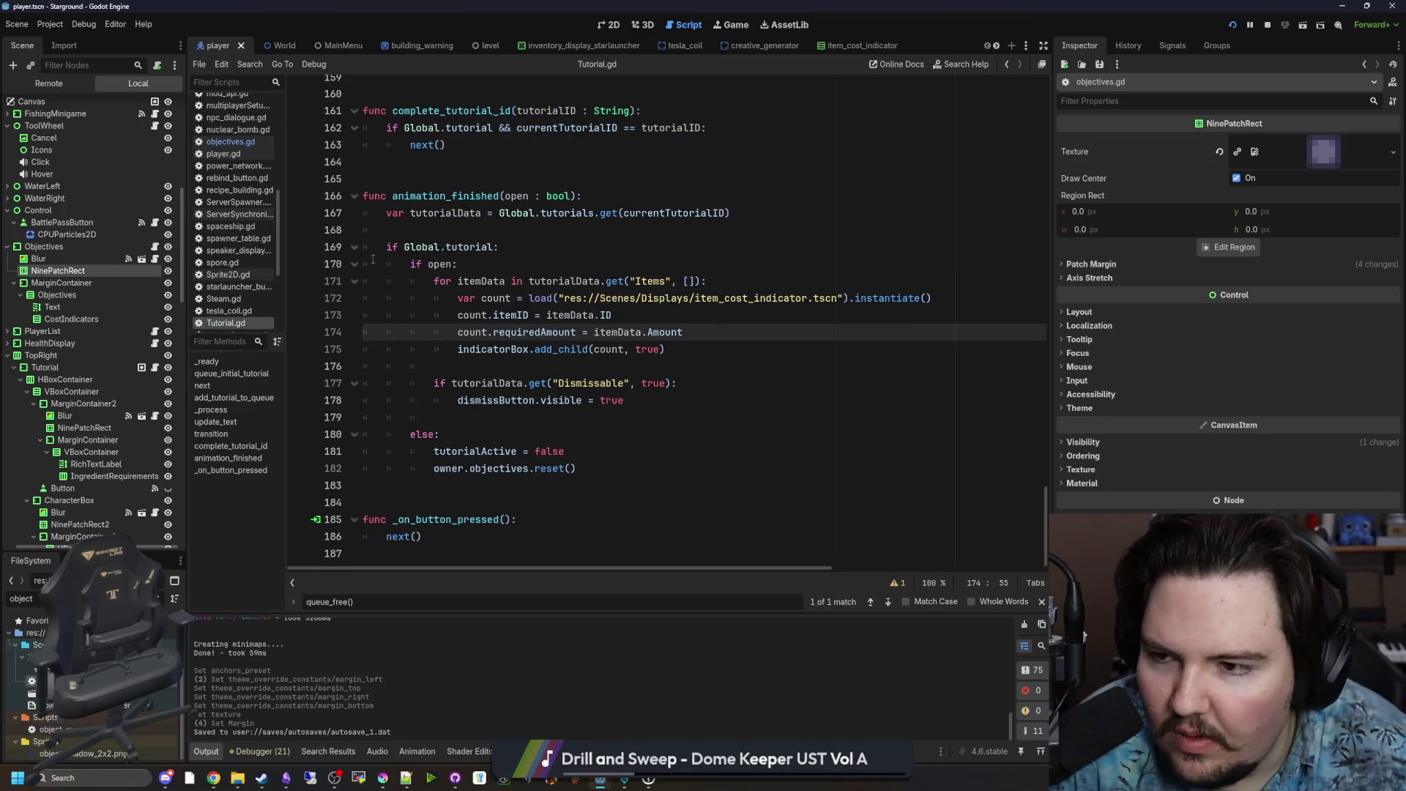
pyautogui.click(231, 142)
pyautogui.click(241, 323)
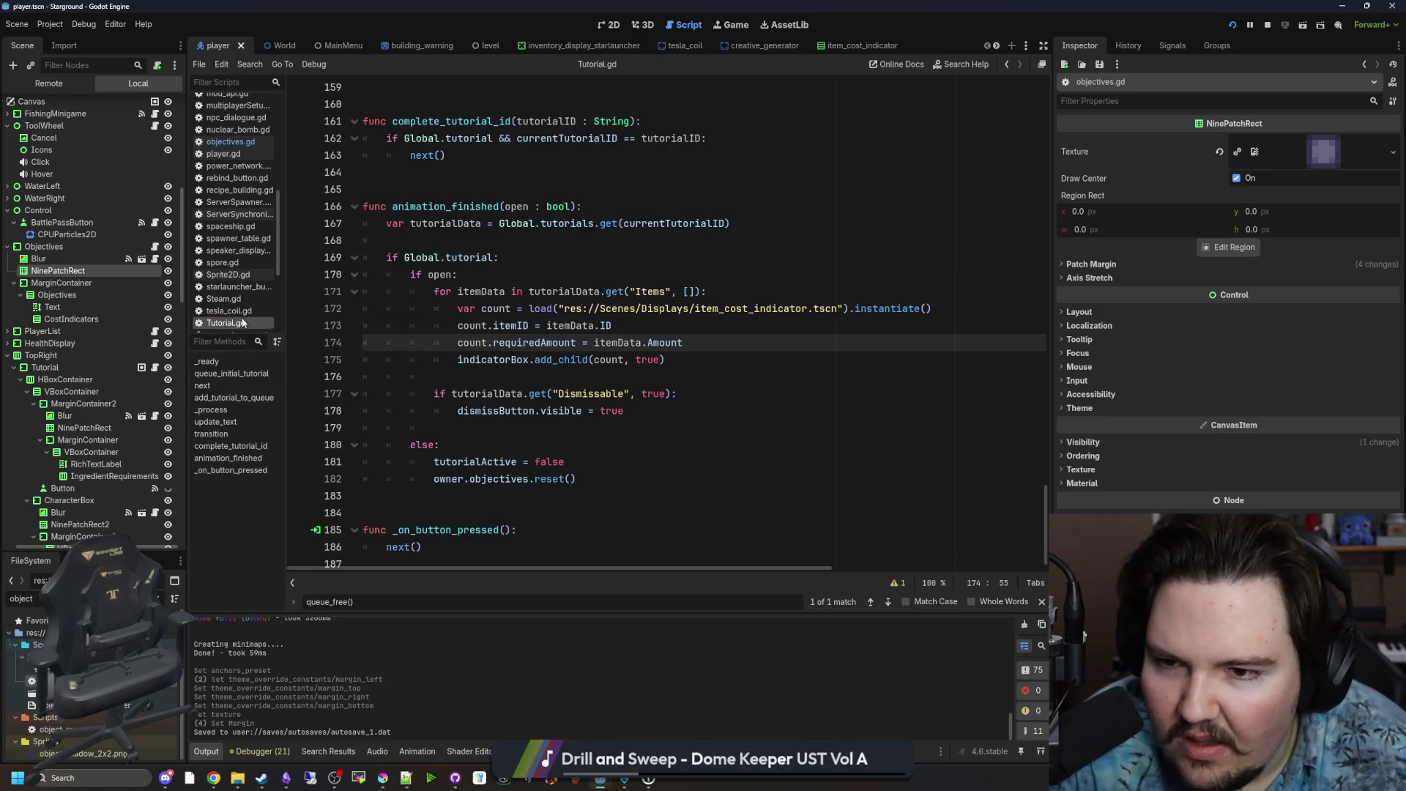
pyautogui.click(729, 363)
pyautogui.scroll(-1, 584, 332)
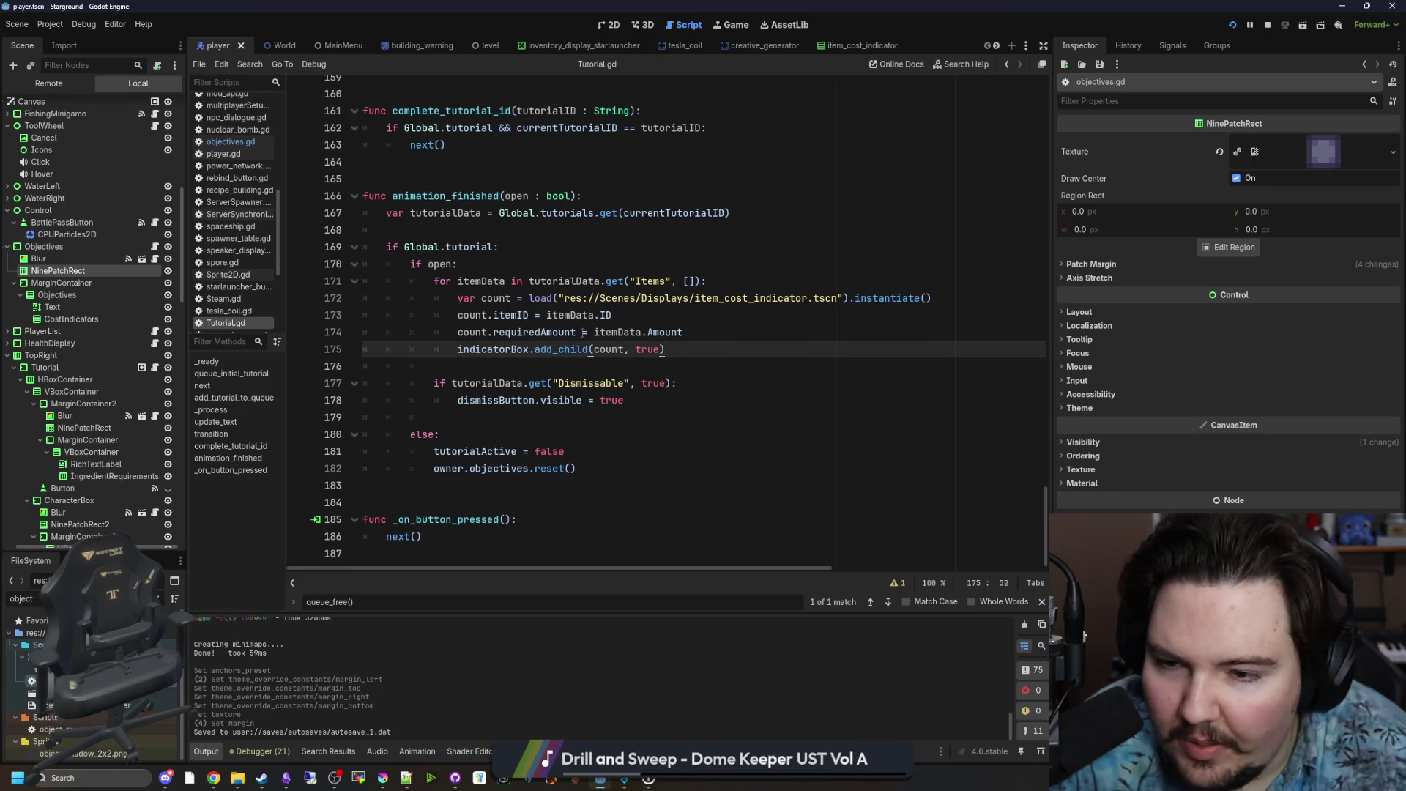
pyautogui.click(703, 367)
# Change the Objectives title font_size on line 129 from 32 to 24 and save Tutorial.gd.
pyautogui.scroll(10, 709, 370)
pyautogui.scroll(5, 703, 395)
pyautogui.click(628, 384)
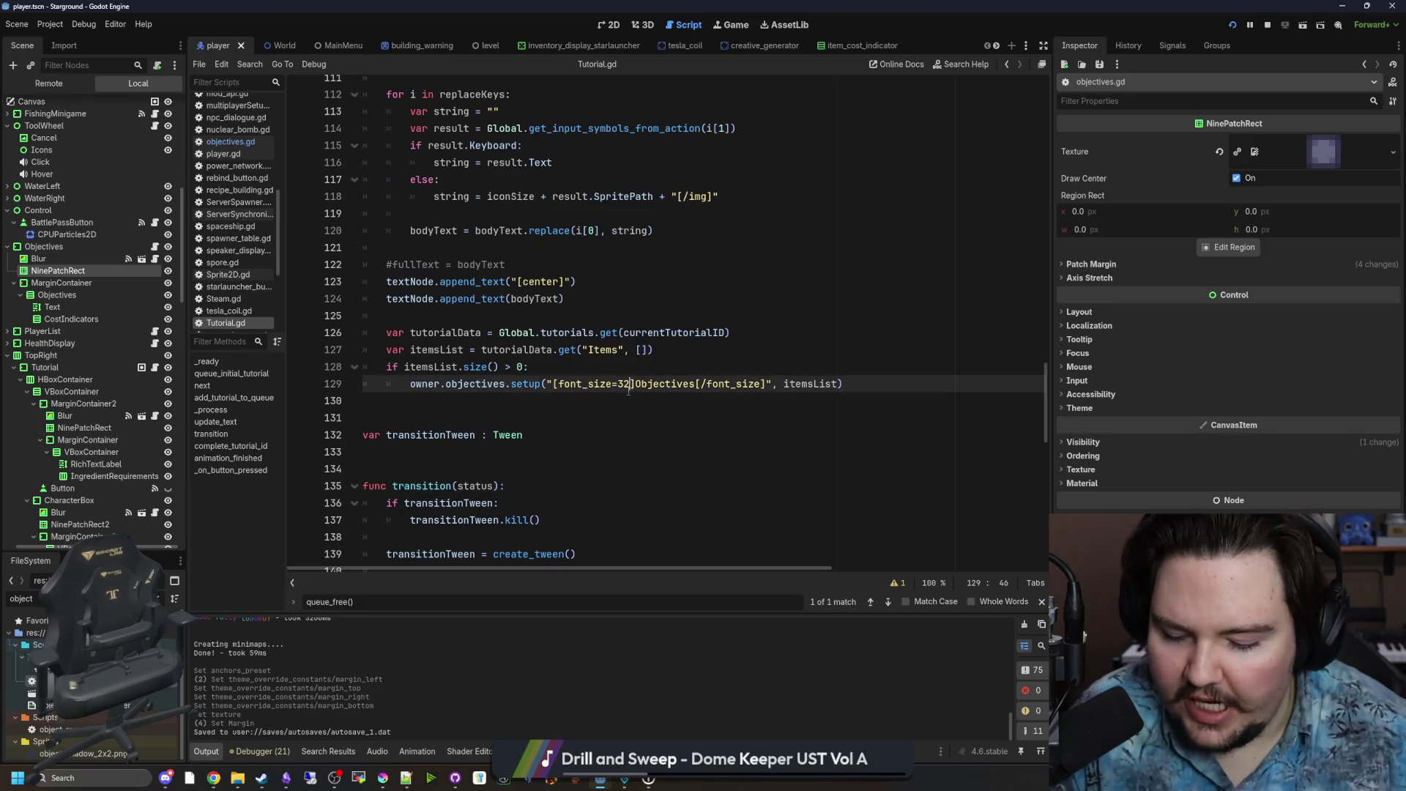
pyautogui.click(588, 399)
pyautogui.hotkey('ctrl', 's')
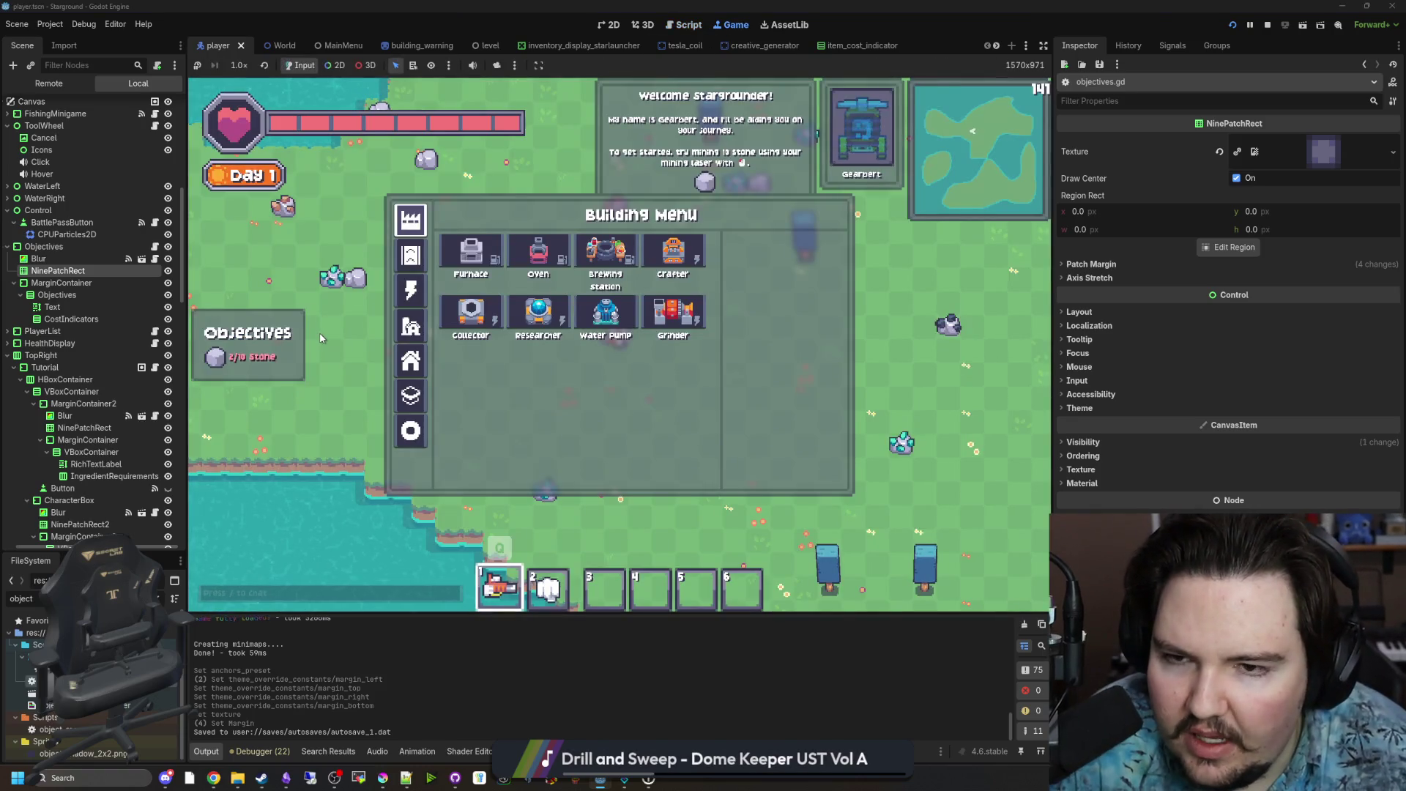
# Reset the game to the main menu and briefly look through the options panel.
pyautogui.press('Escape')
pyautogui.click(601, 390)
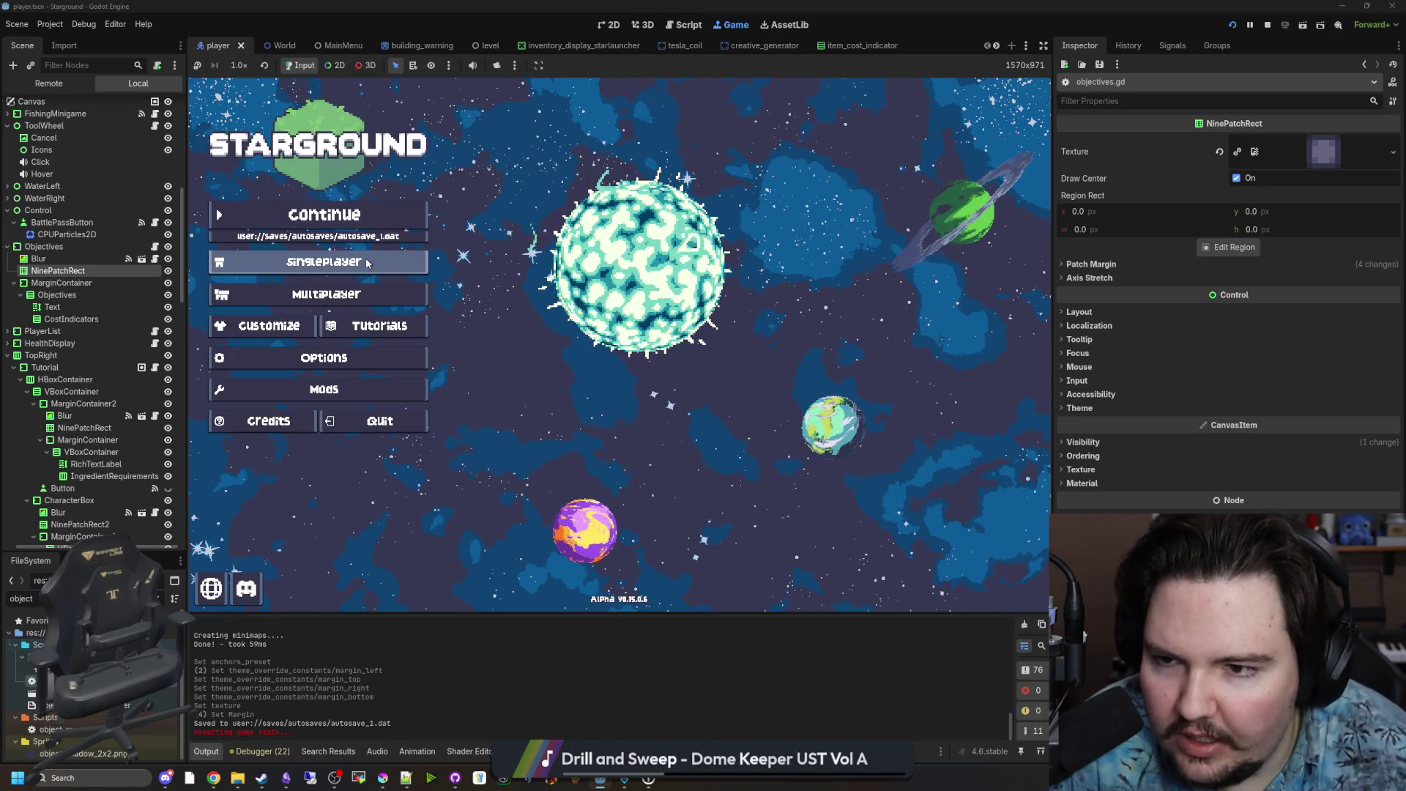
pyautogui.click(327, 352)
pyautogui.scroll(-5, 732, 344)
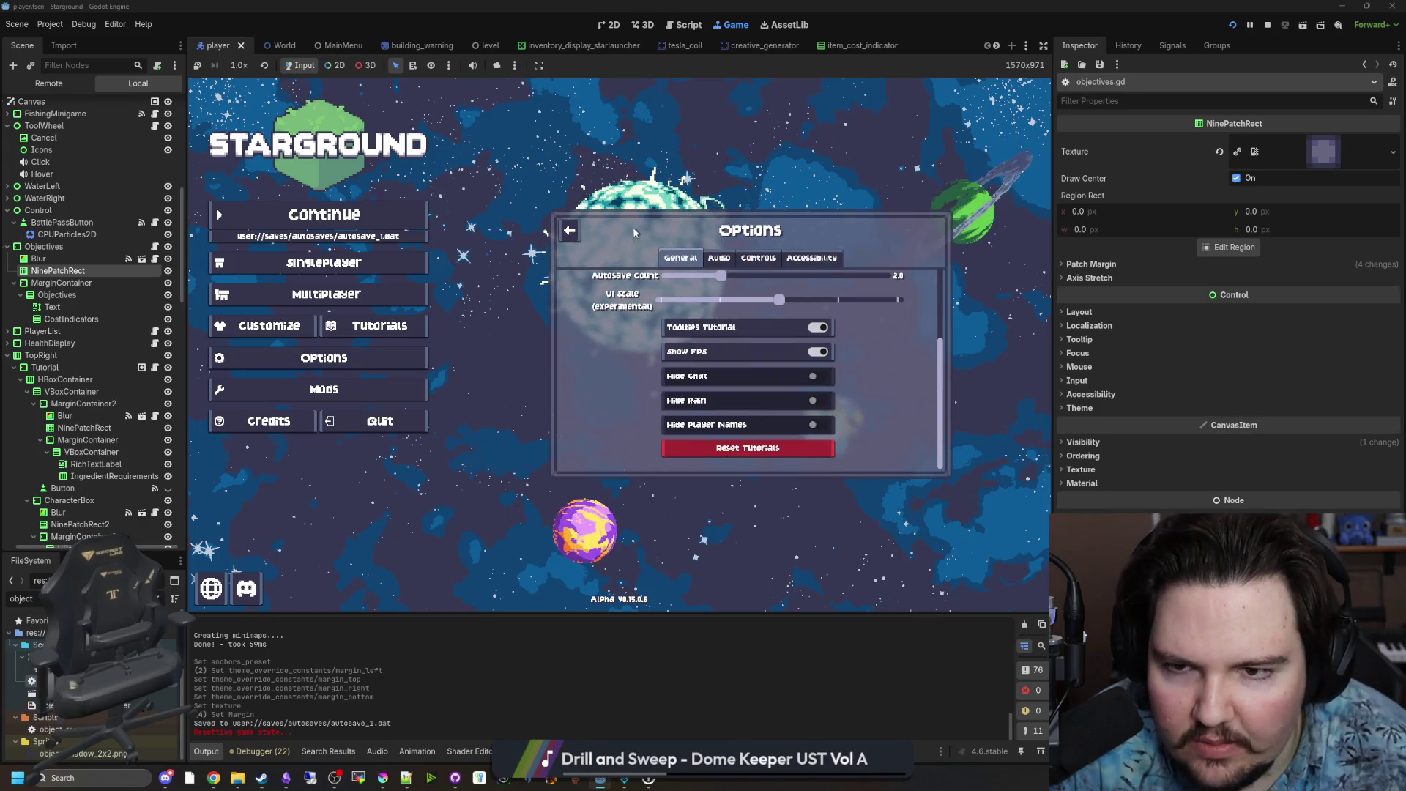
pyautogui.click(475, 240)
# Start a new Singleplayer world and walk the player up-left to test the Objectives panel.
pyautogui.click(324, 263)
pyautogui.click(751, 341)
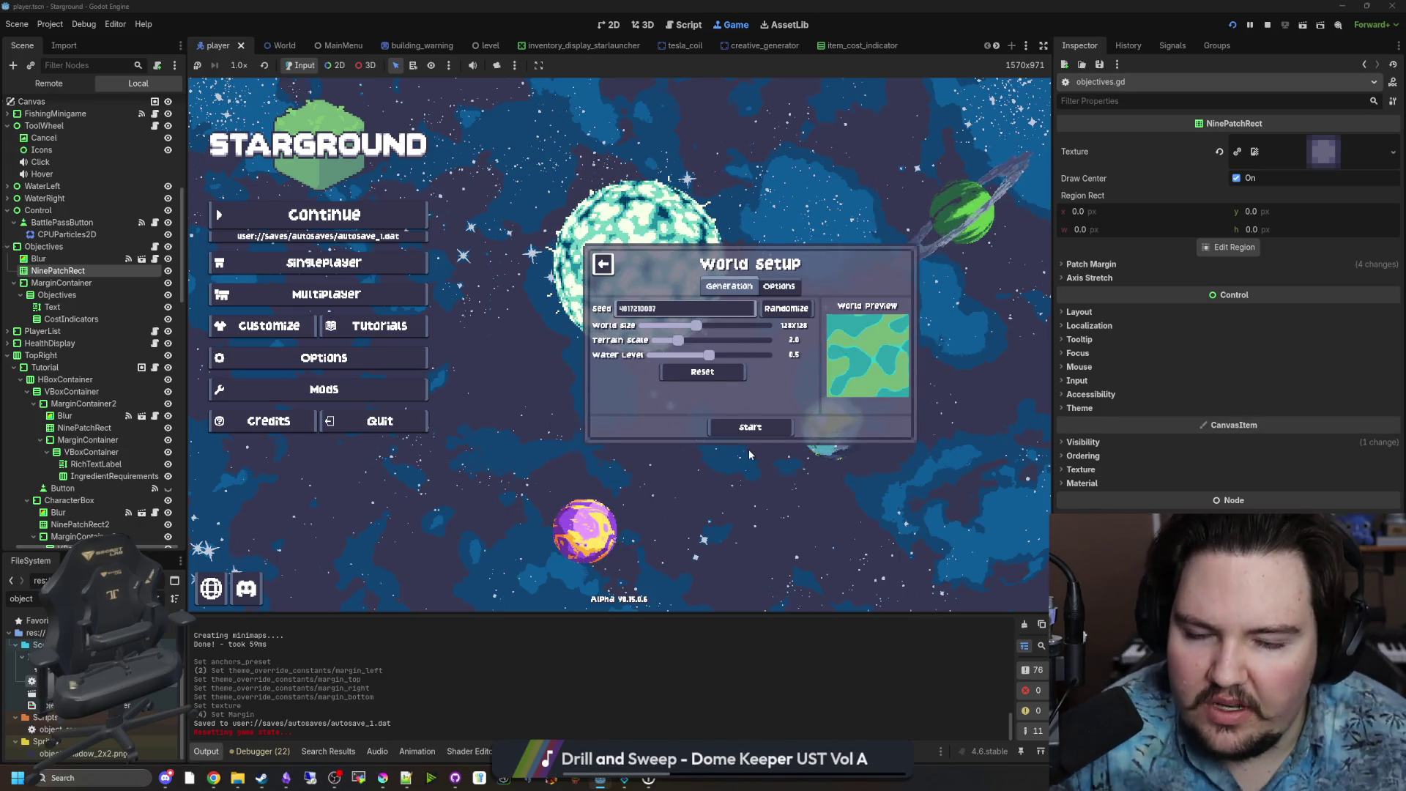
pyautogui.click(750, 427)
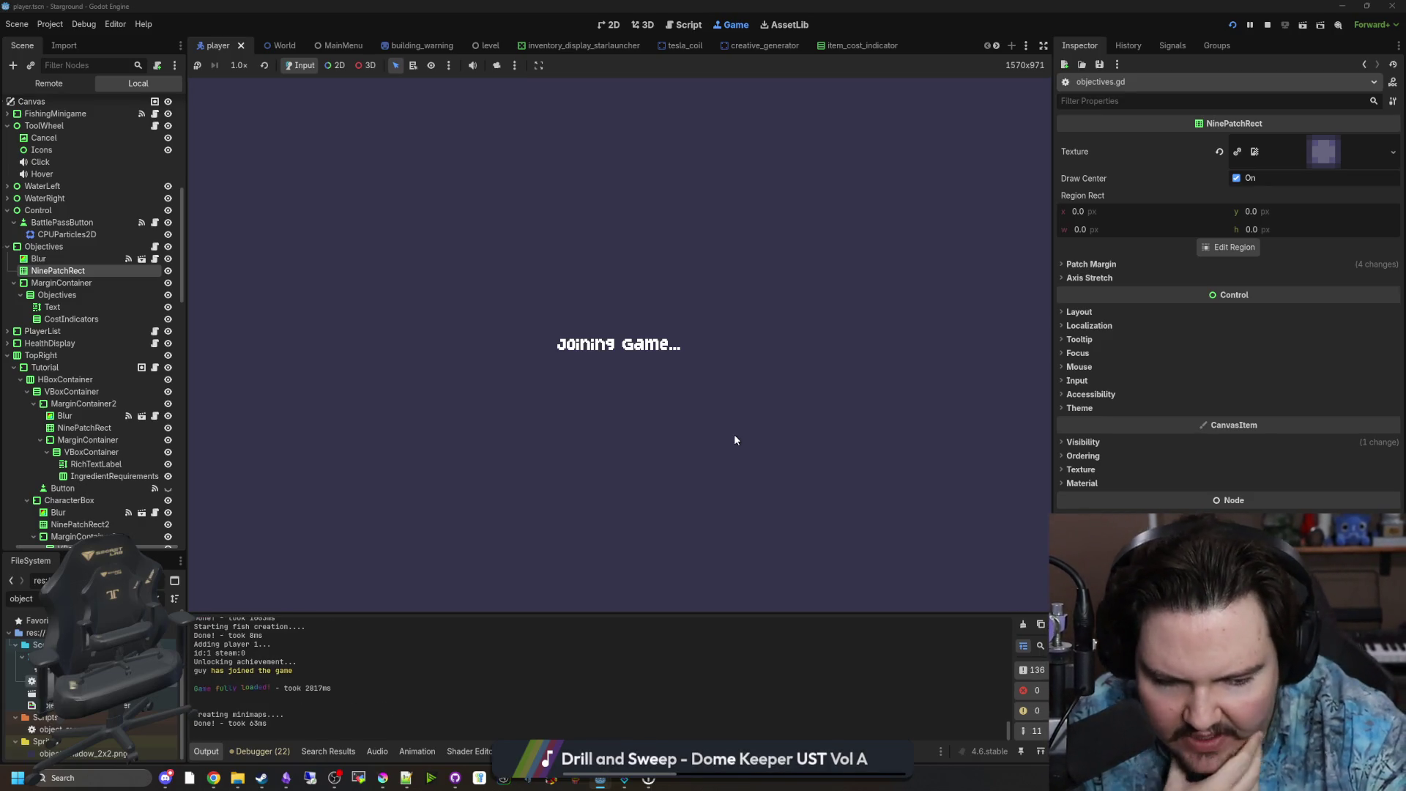
pyautogui.press('w')
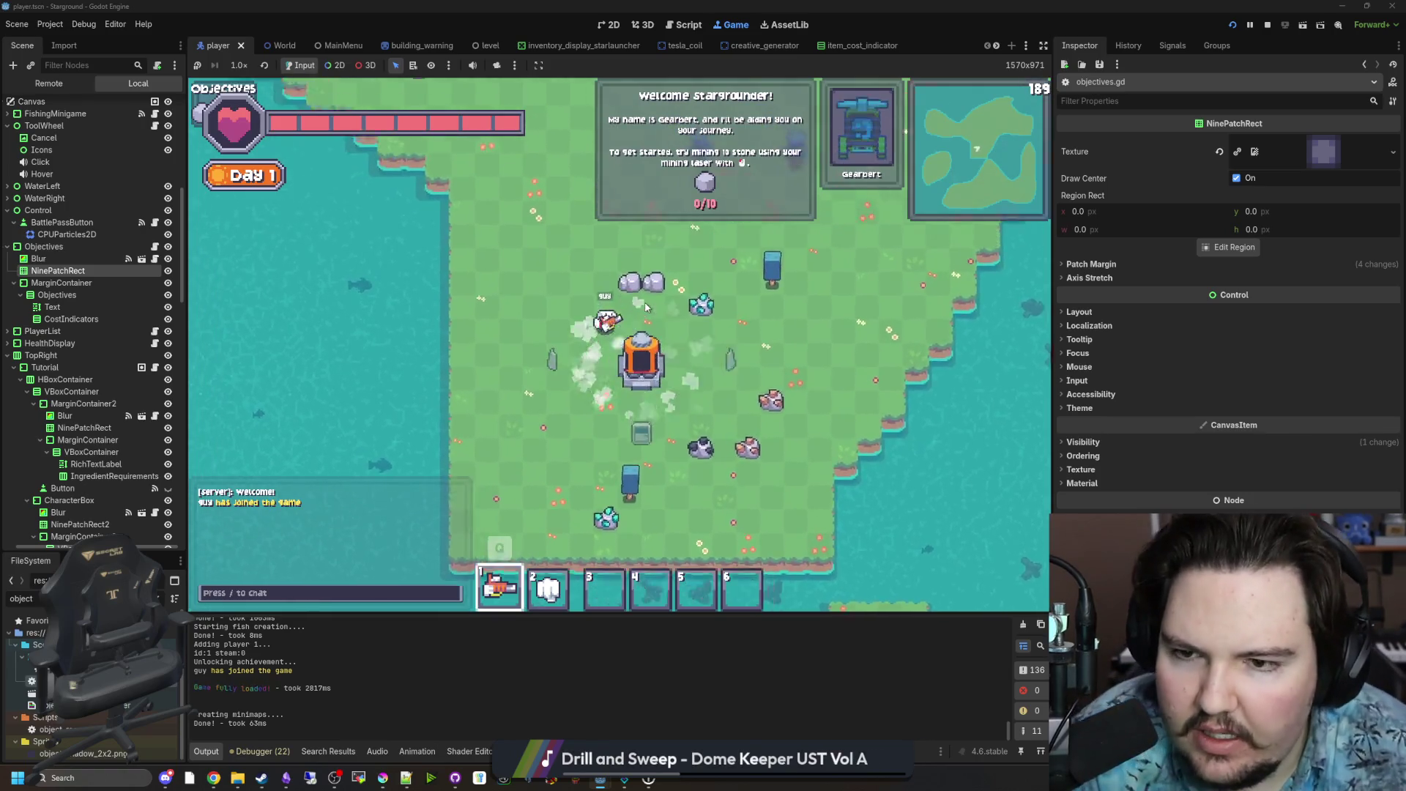
pyautogui.press('a')
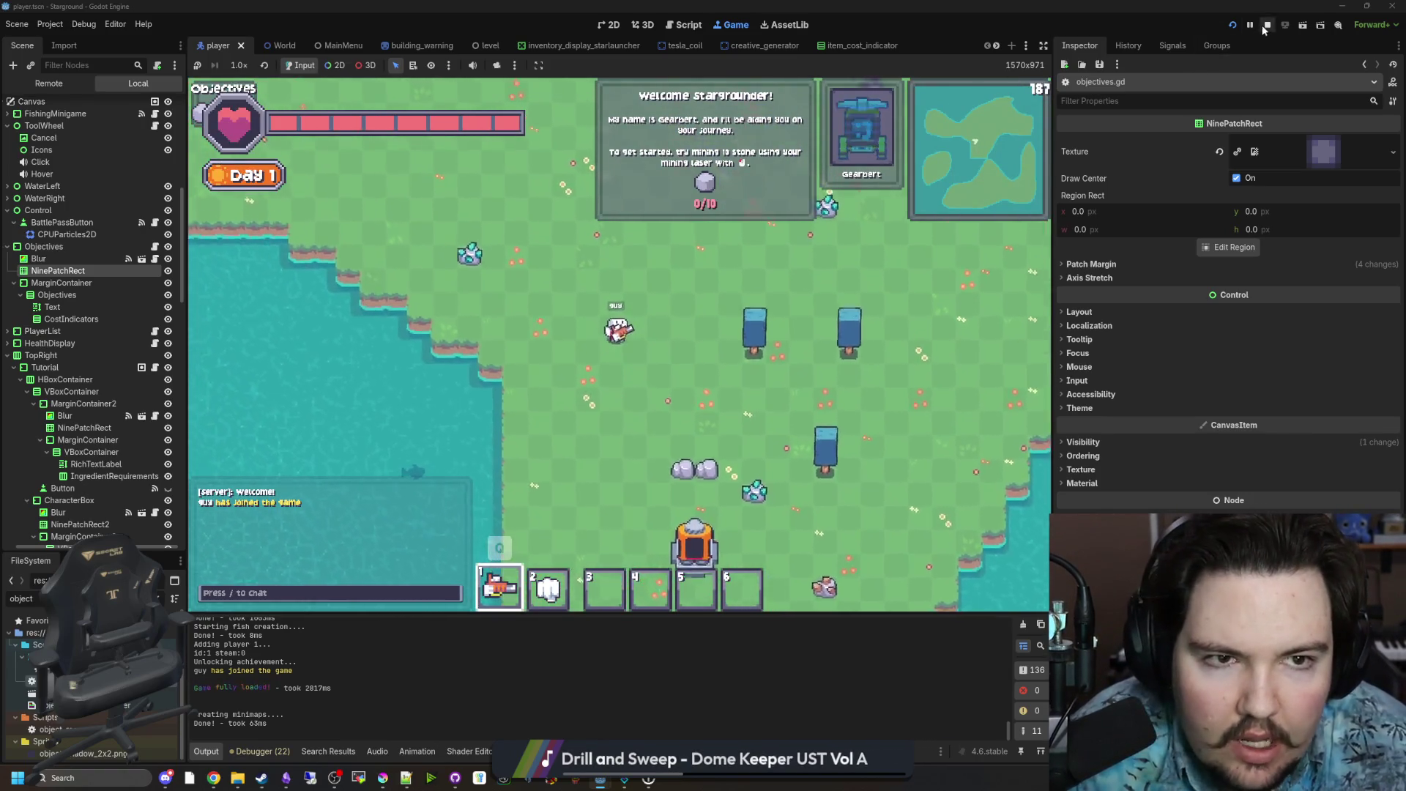
# Stop the test game, save, and relaunch the project.
pyautogui.press('F8')
pyautogui.hotkey('ctrl', 's')
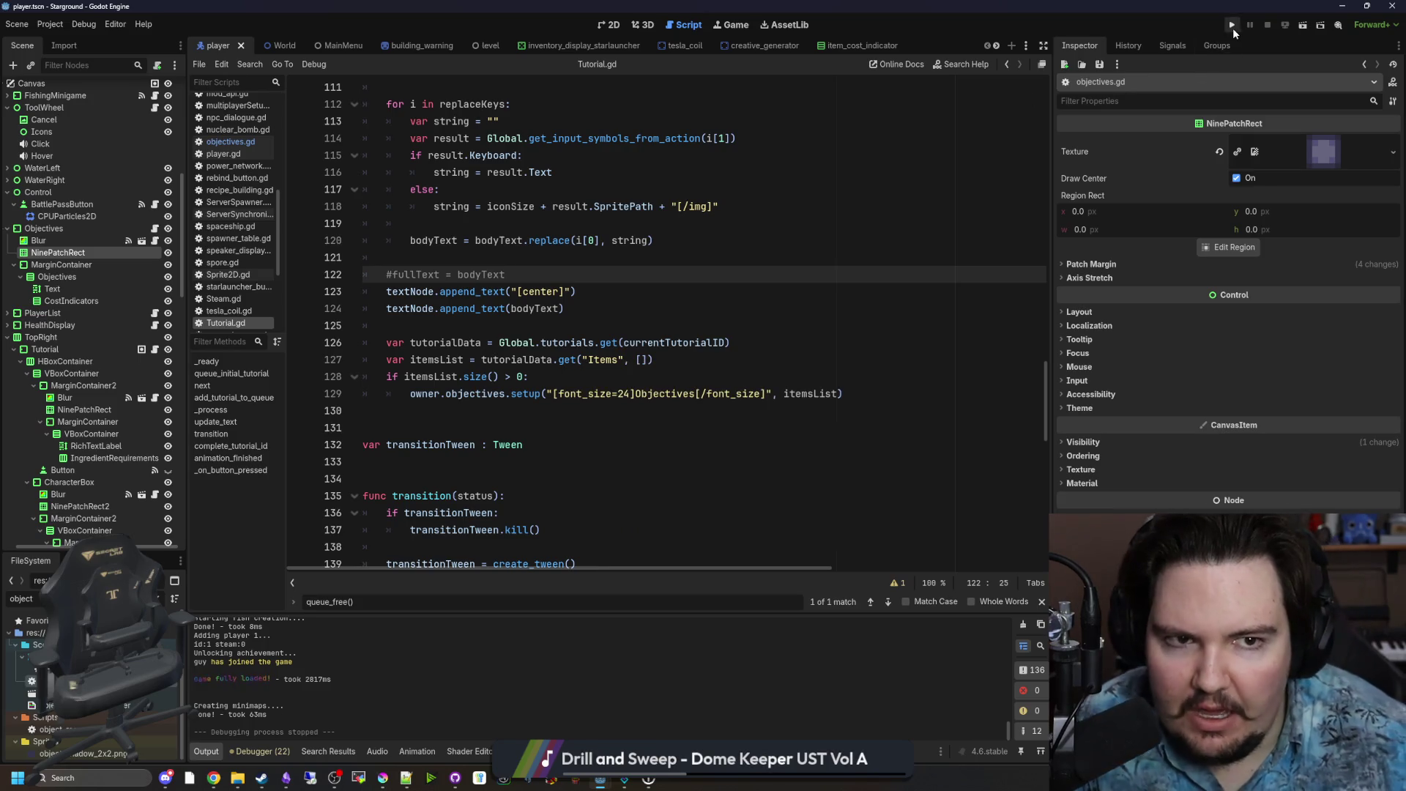
pyautogui.click(1231, 27)
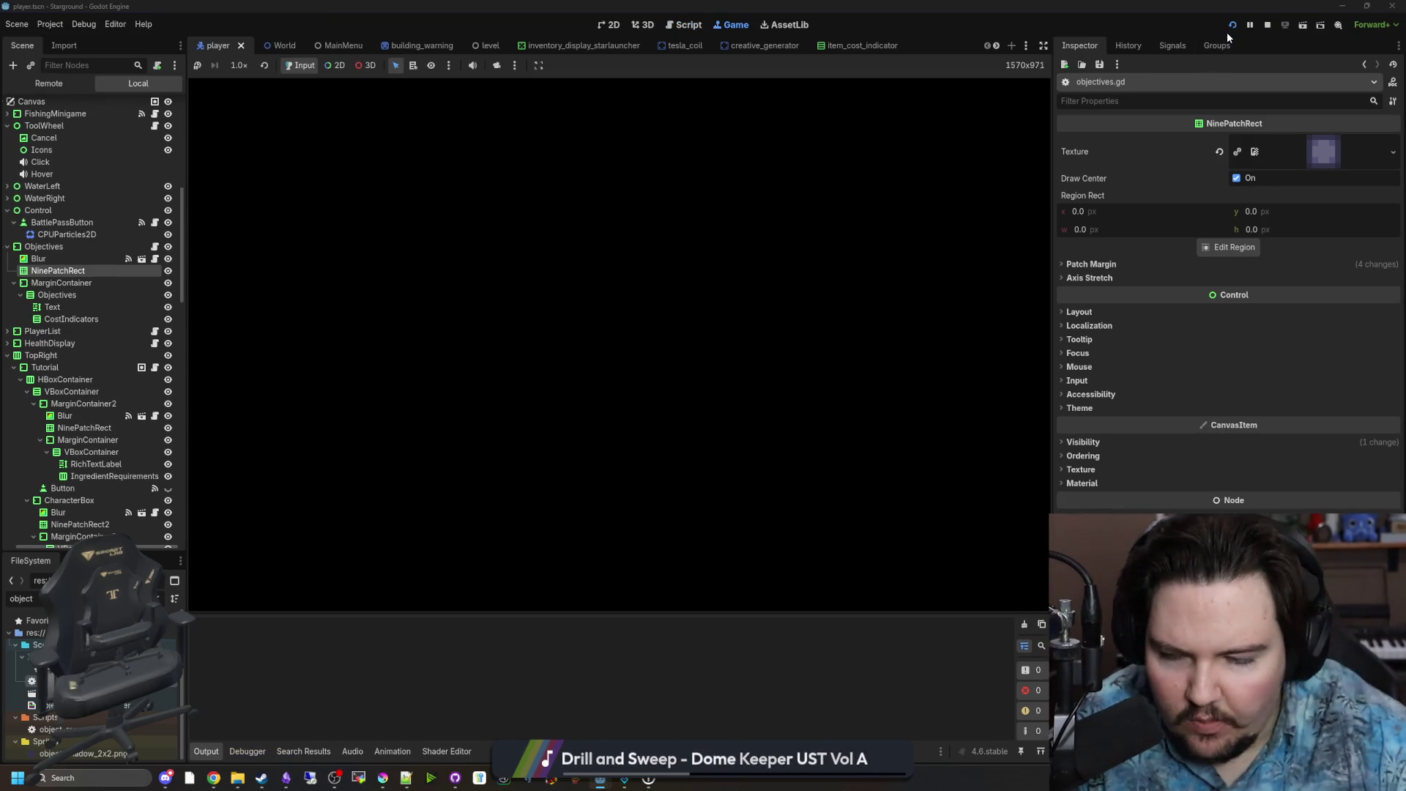
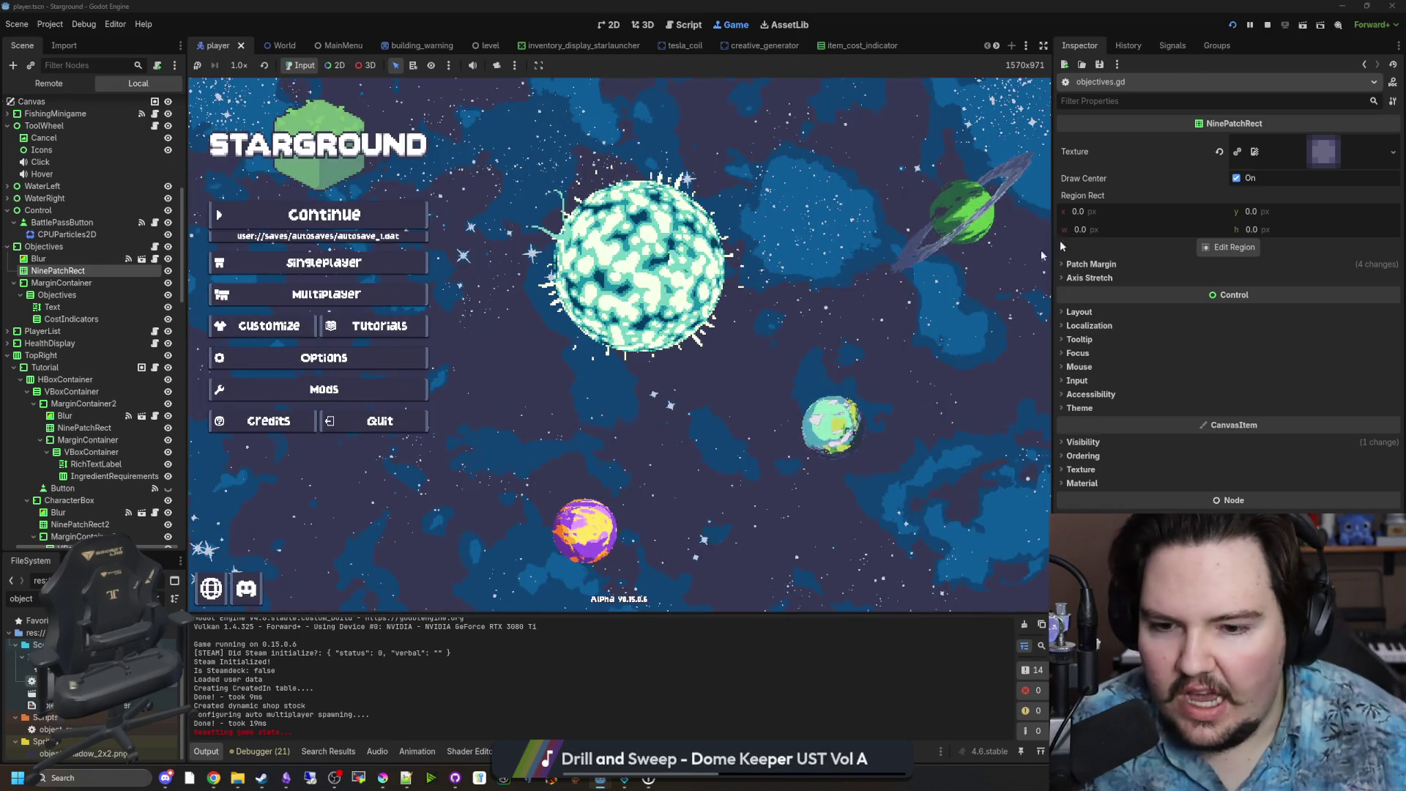
# Reset the tutorials from the game's Options panel and return to the main menu.
pyautogui.click(324, 357)
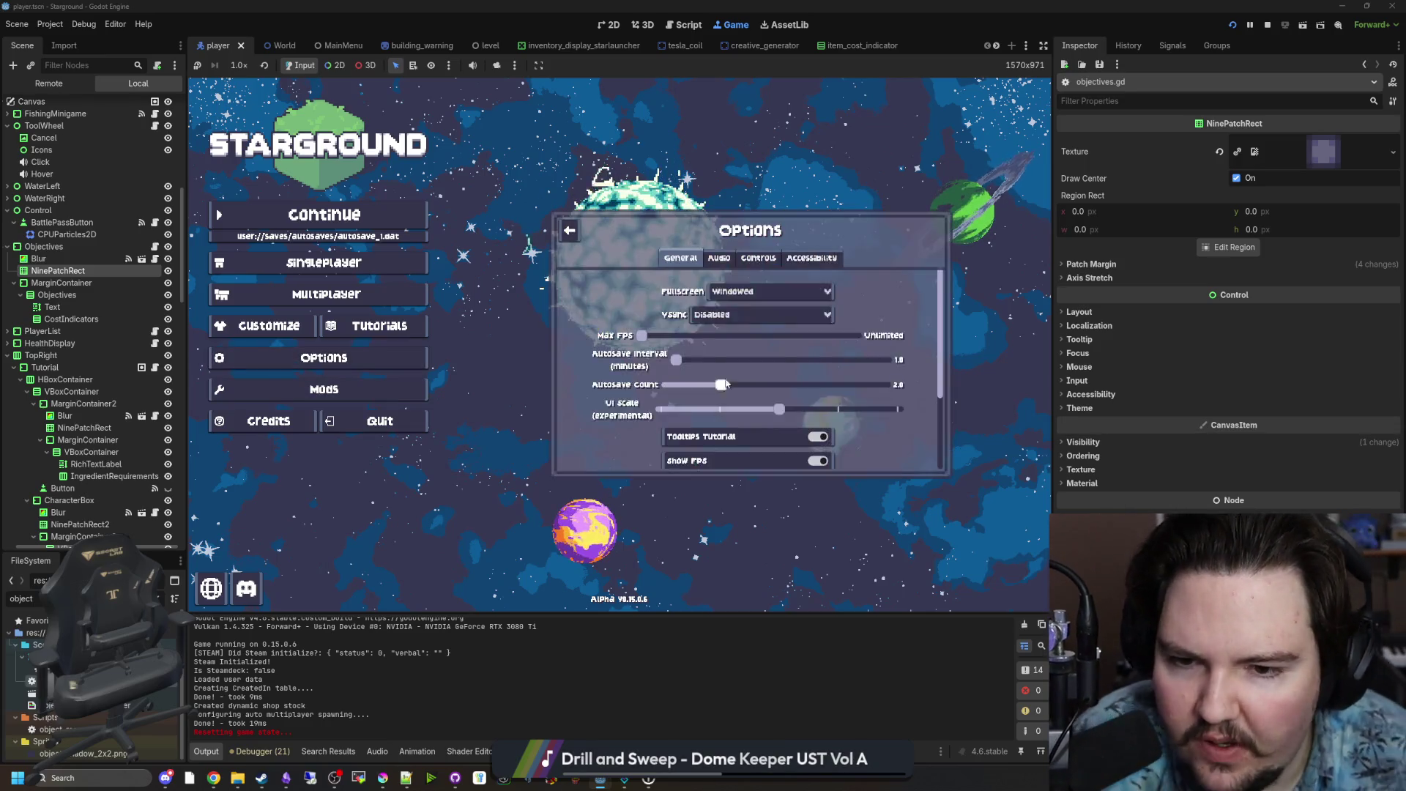
pyautogui.click(757, 452)
pyautogui.click(481, 280)
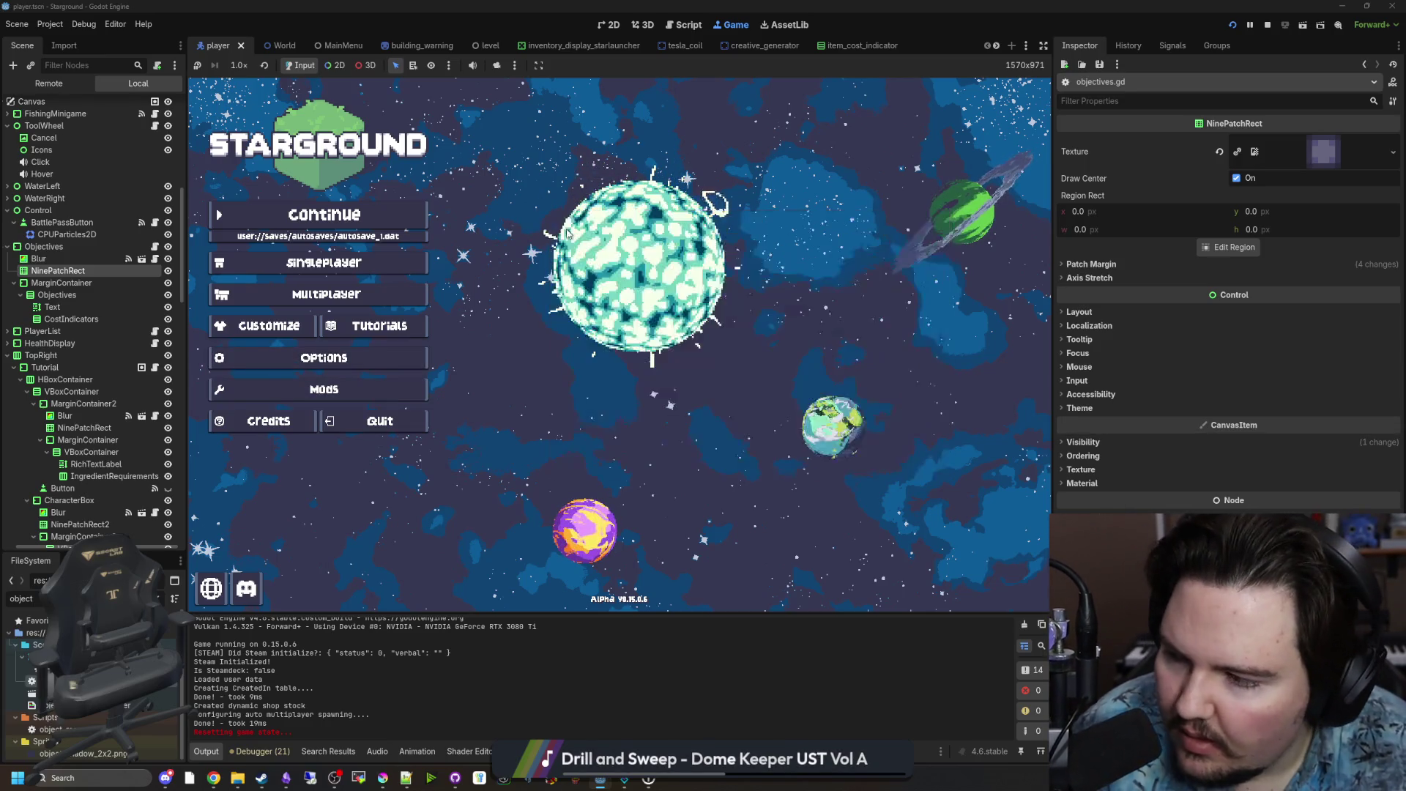
# Start a new Singleplayer game and launch the fresh world.
pyautogui.click(324, 262)
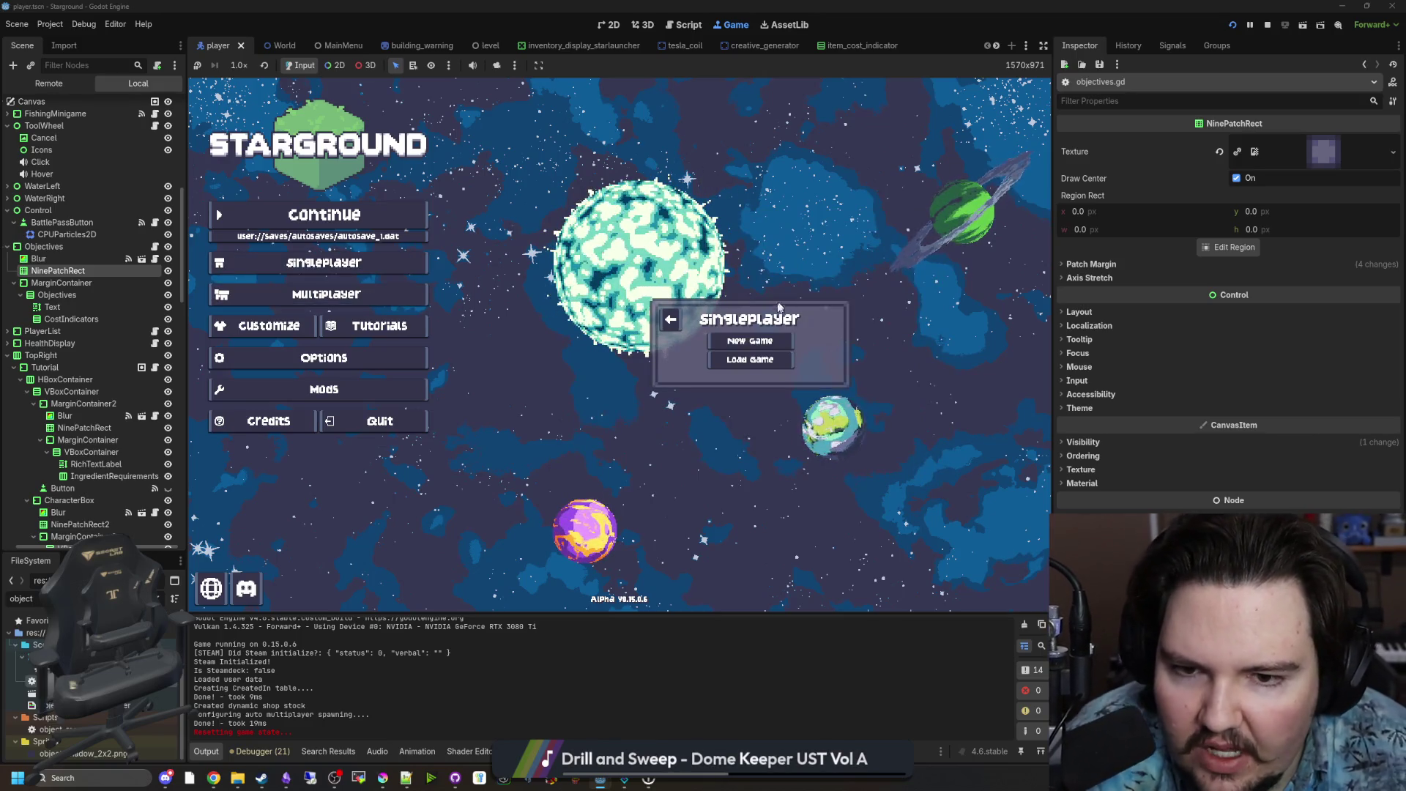
pyautogui.click(744, 340)
pyautogui.click(749, 427)
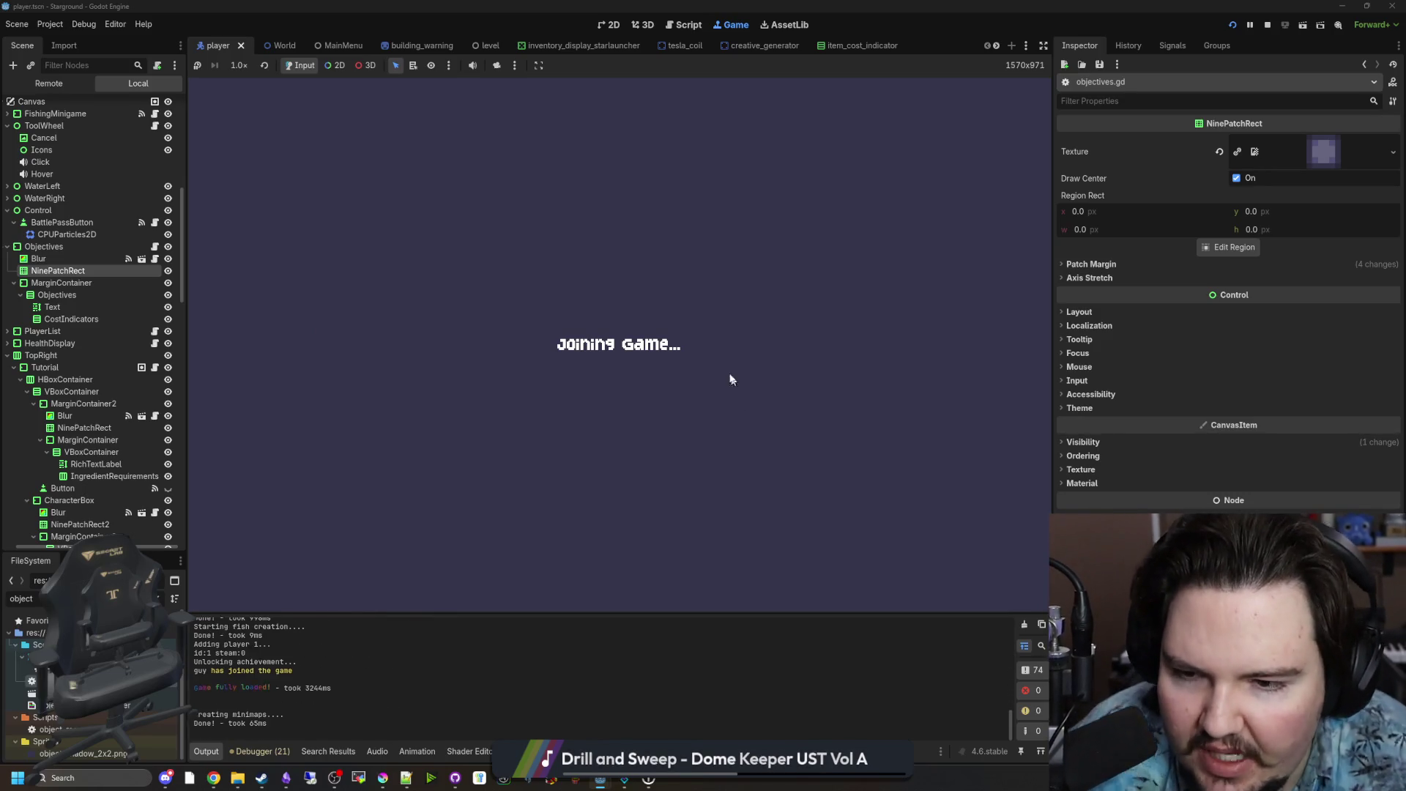
# Walk the character around the Day 1 world with the WASD keys.
pyautogui.press('w')
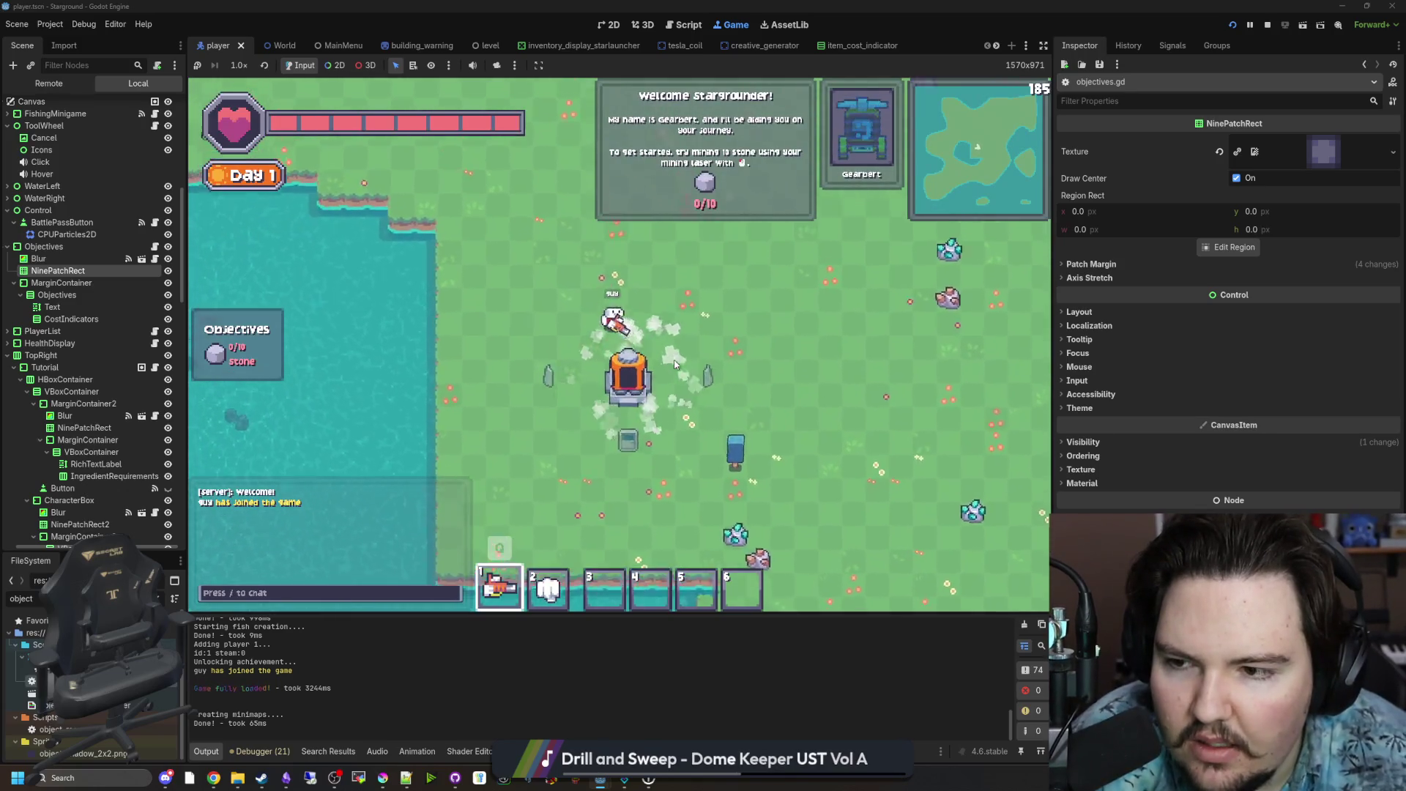
pyautogui.press('a')
pyautogui.press('w')
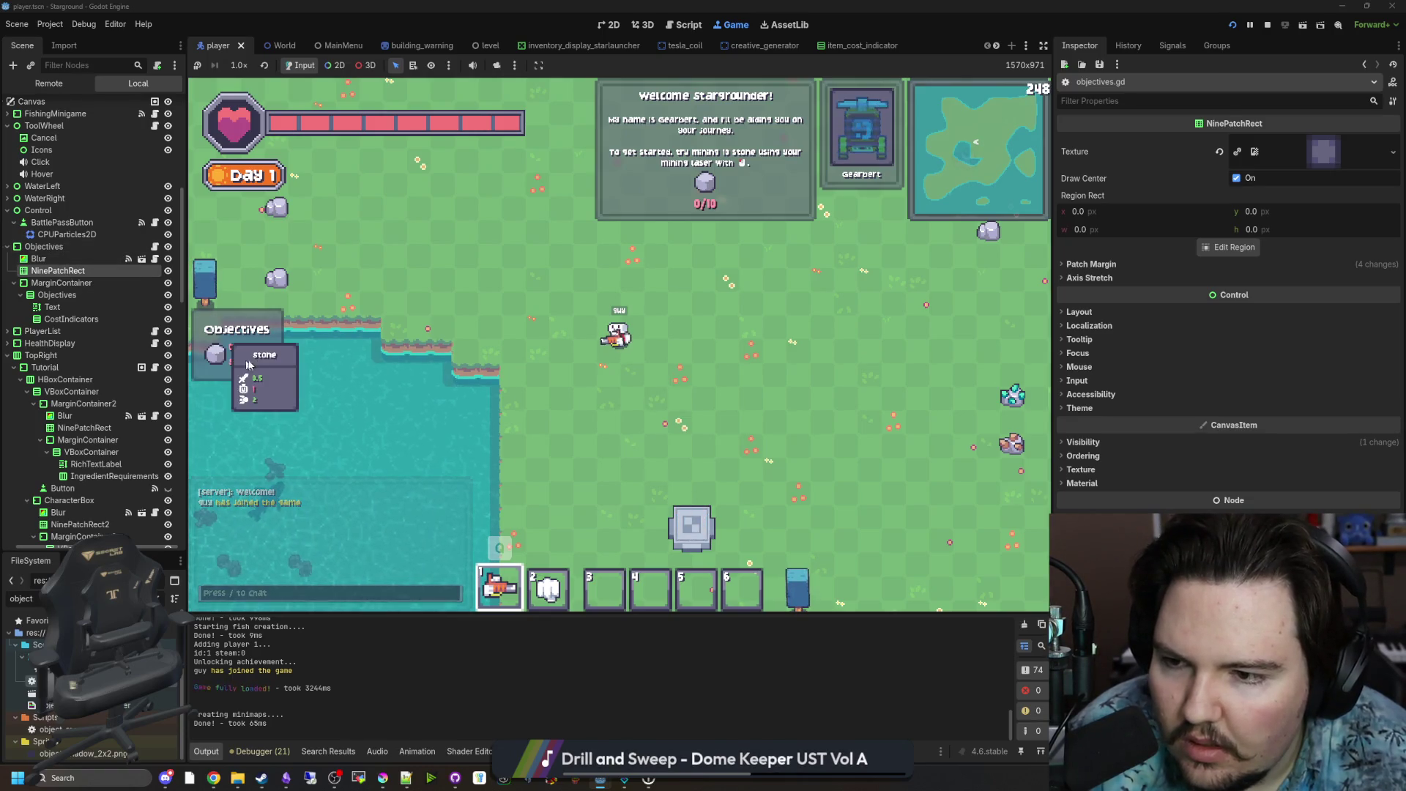
pyautogui.press('d')
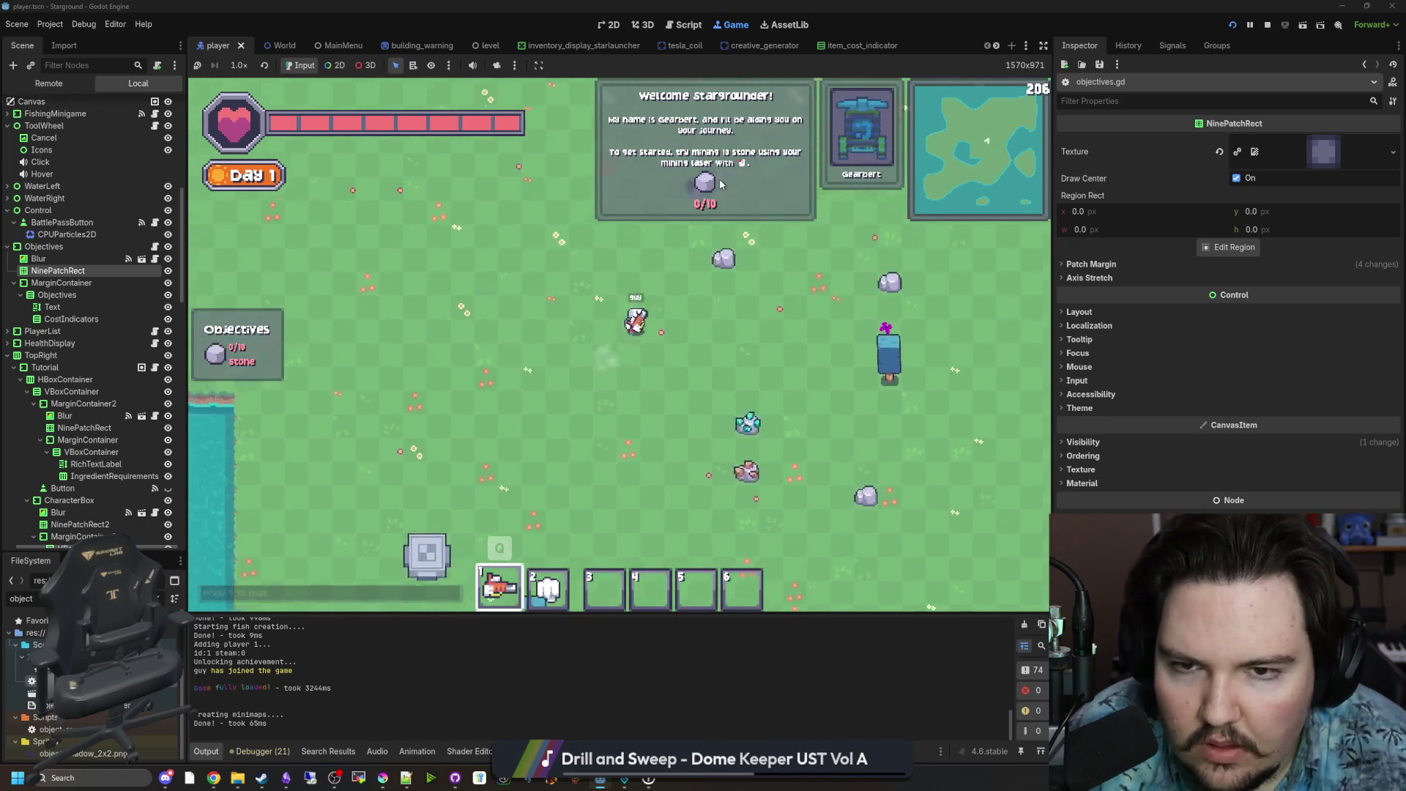
pyautogui.press('a')
pyautogui.press('s')
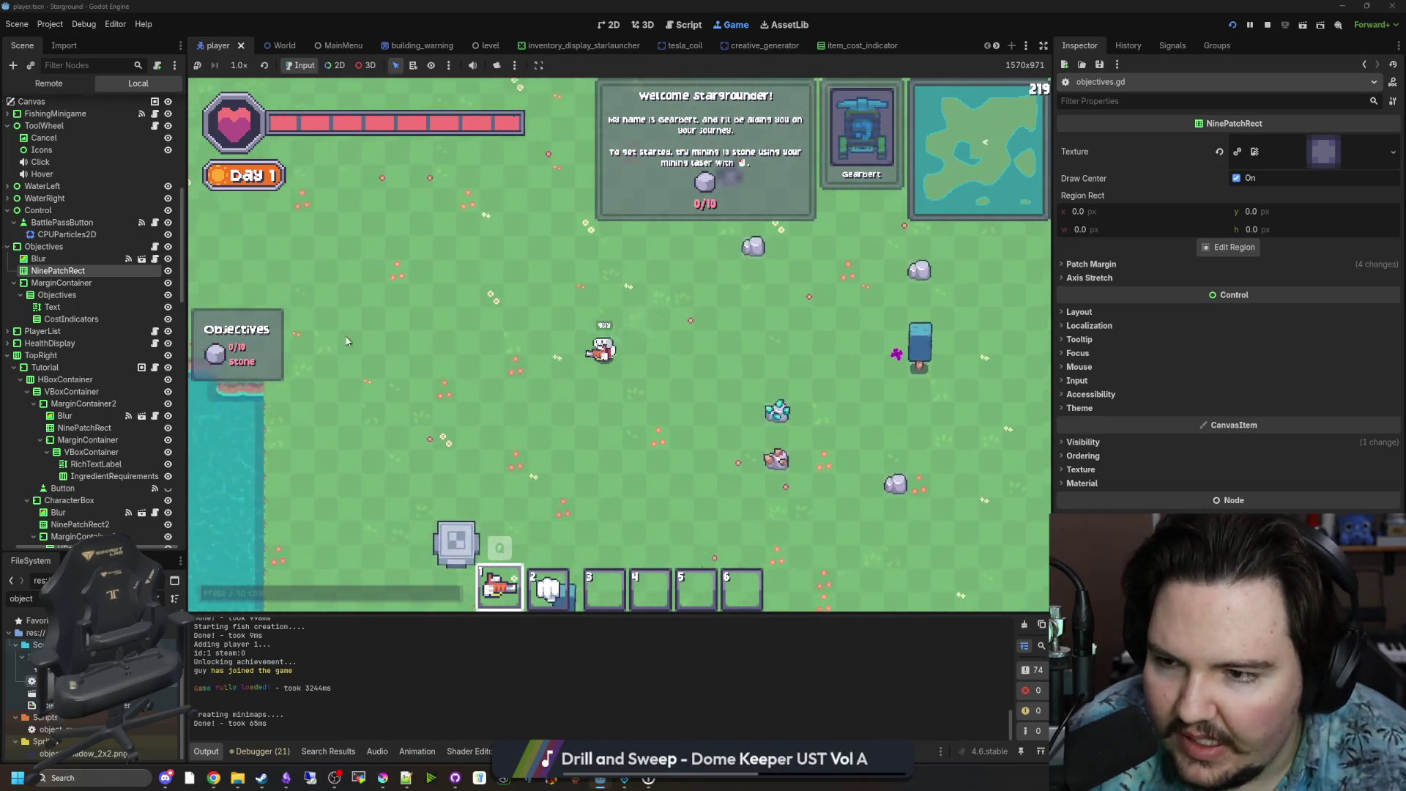
pyautogui.press('a')
pyautogui.press('s')
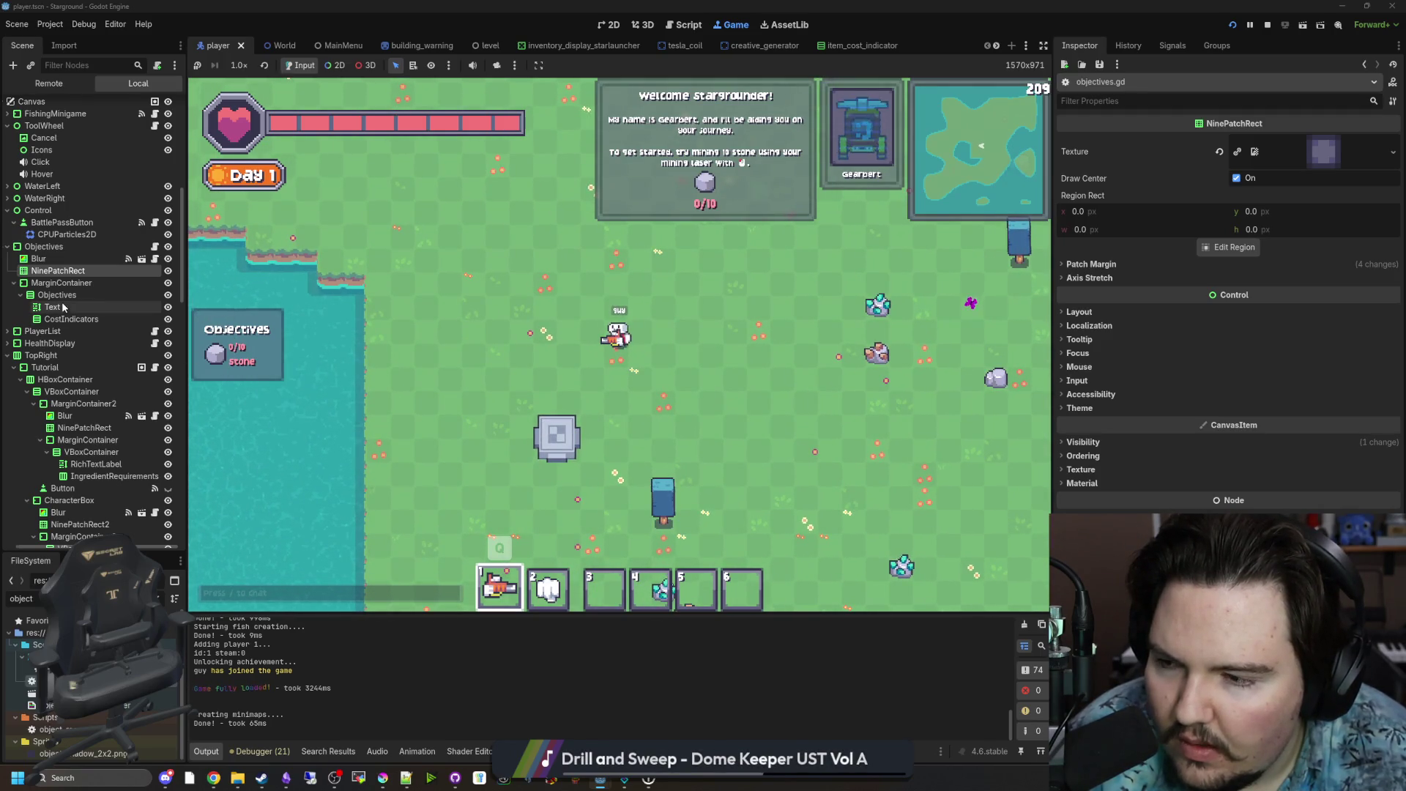
# Check the stone-mining objective, then select the Objectives node to inspect its margin overrides of 4.
pyautogui.moveTo(217, 369)
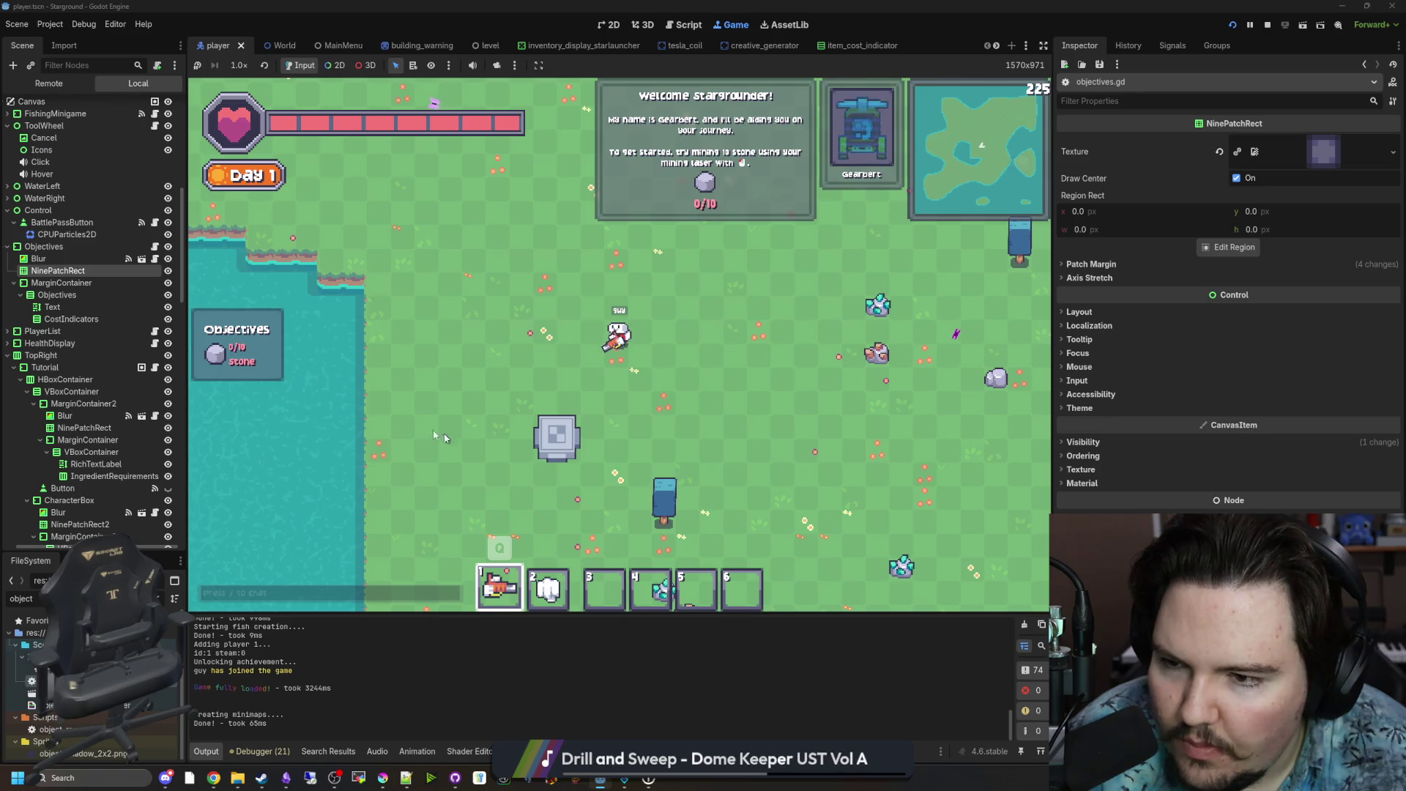
pyautogui.press('w')
pyautogui.press('a')
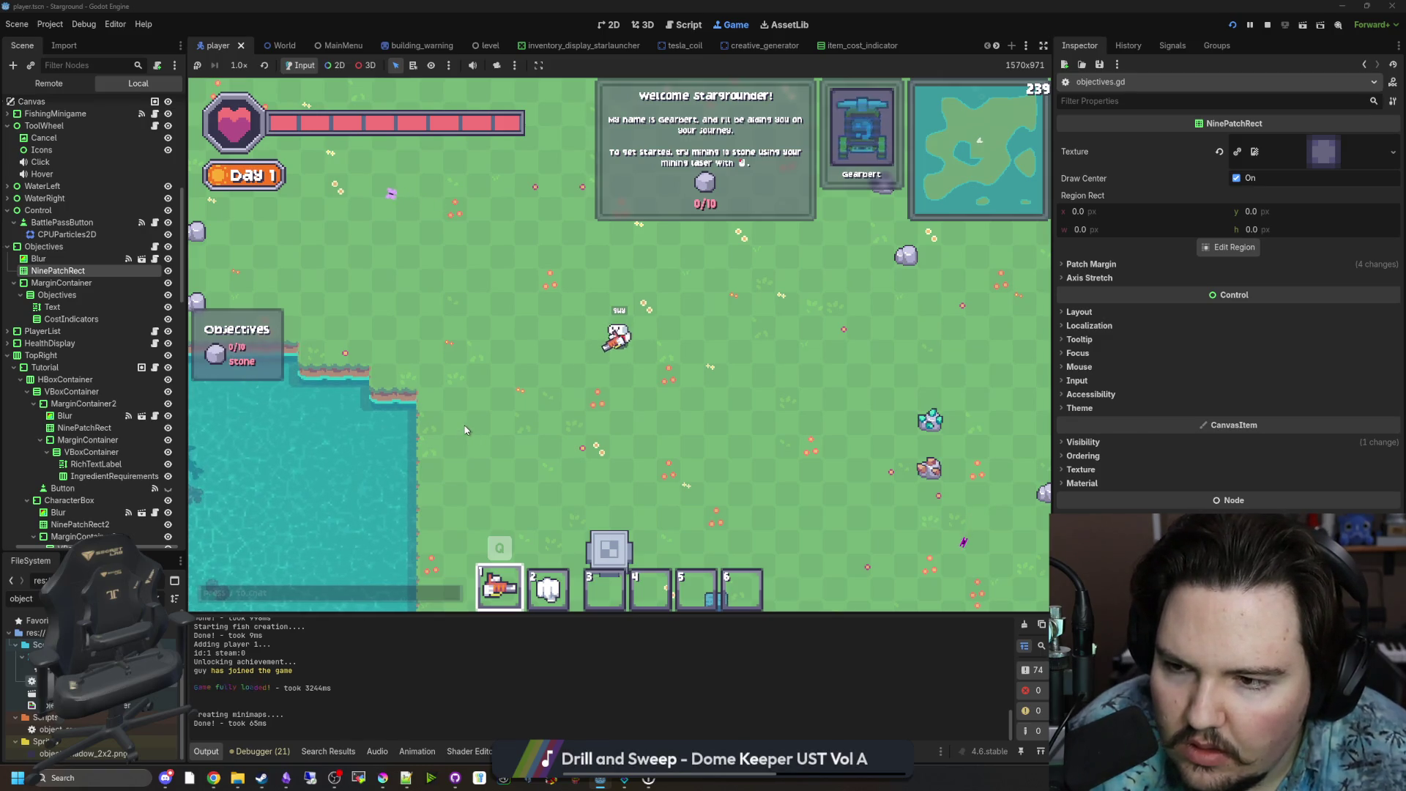
pyautogui.press('Up')
pyautogui.press('Up')
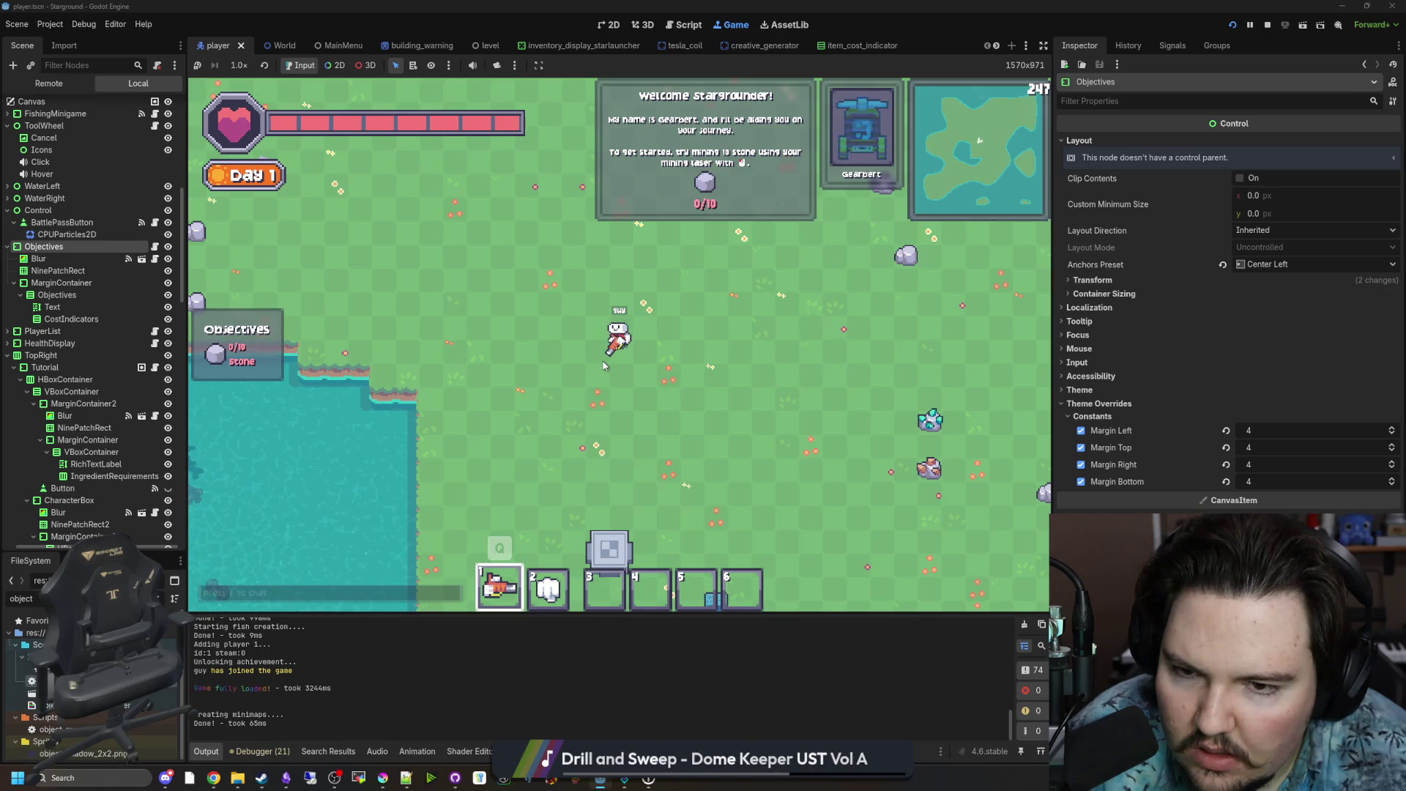
# Glance at the building menu, then confirm Creative mode in the game's World options.
pyautogui.press('b')
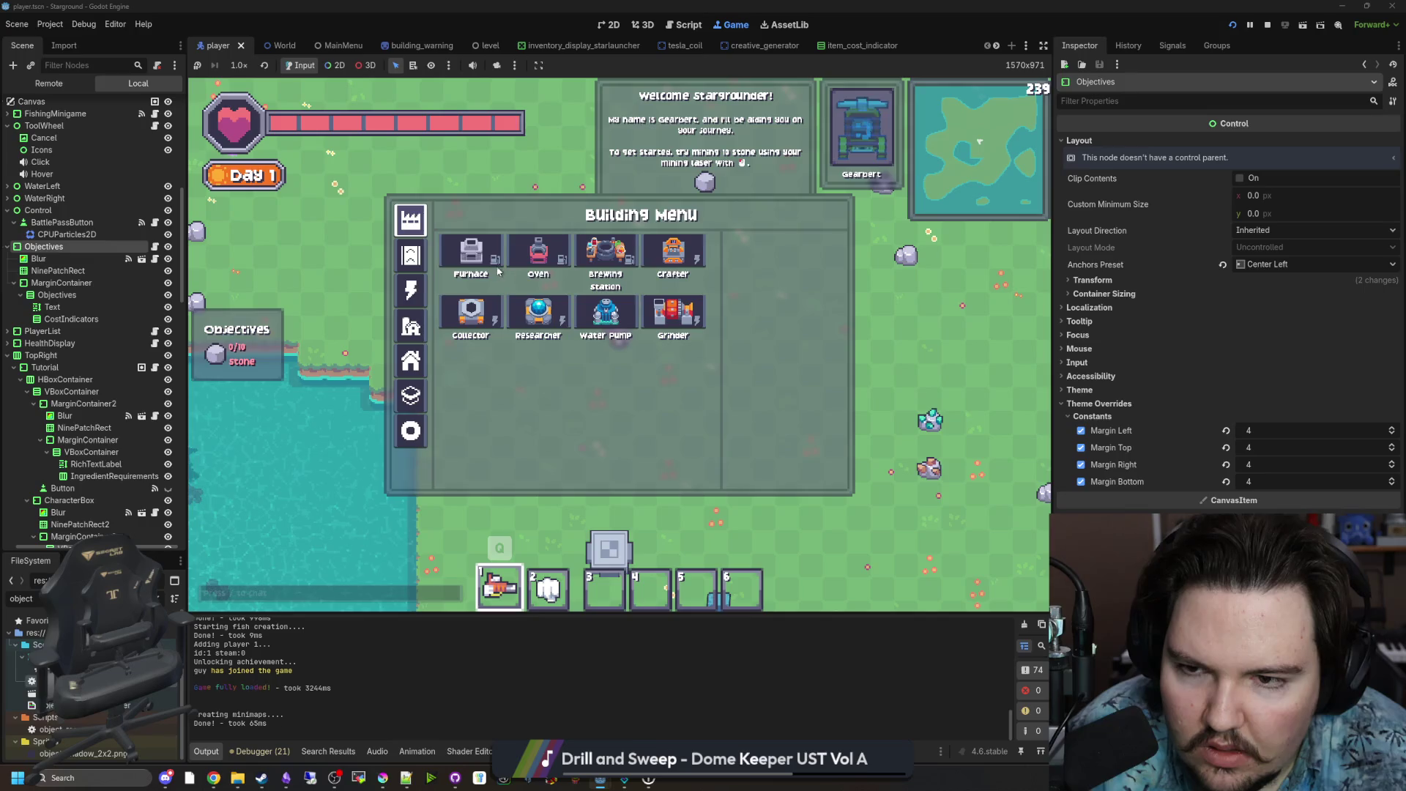
pyautogui.moveTo(466, 251)
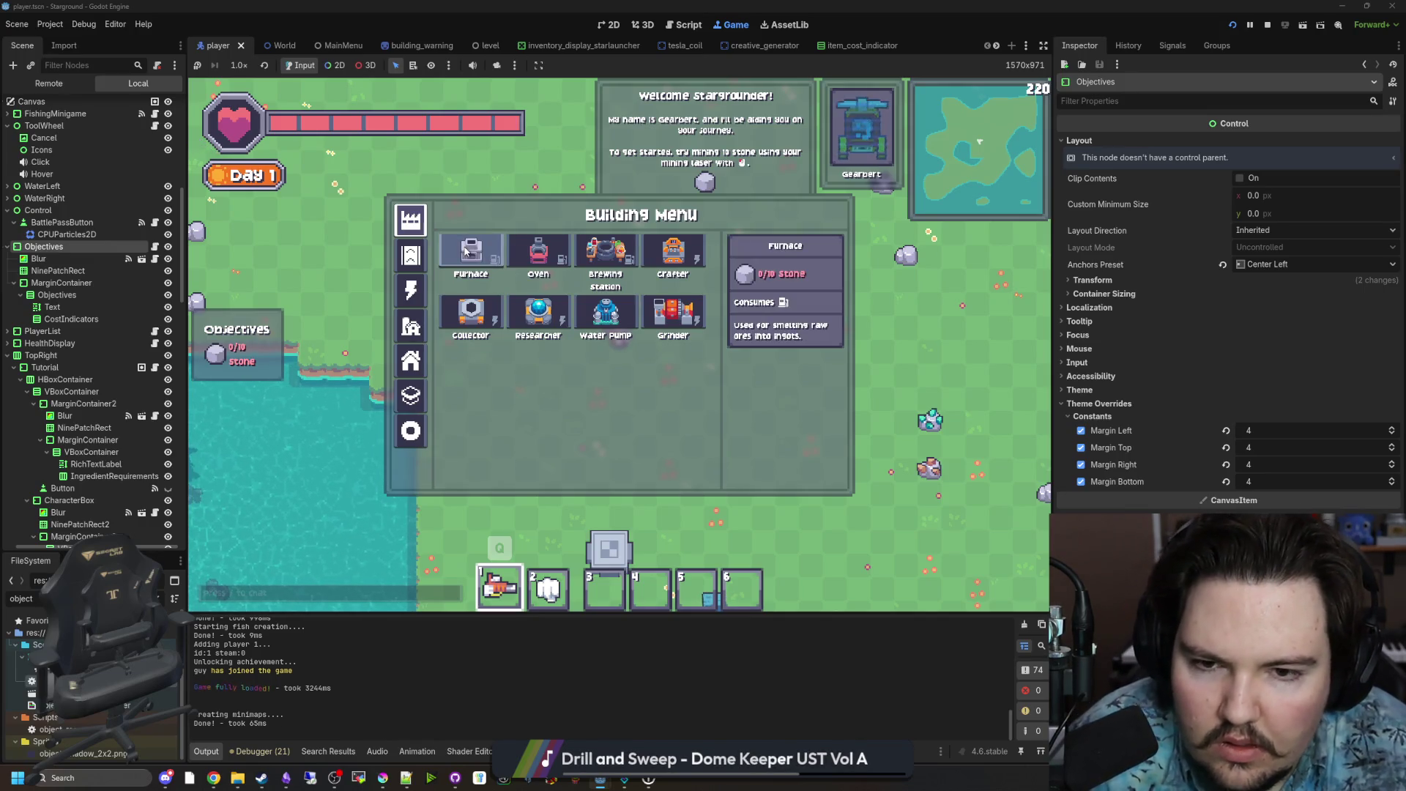
pyautogui.press('b')
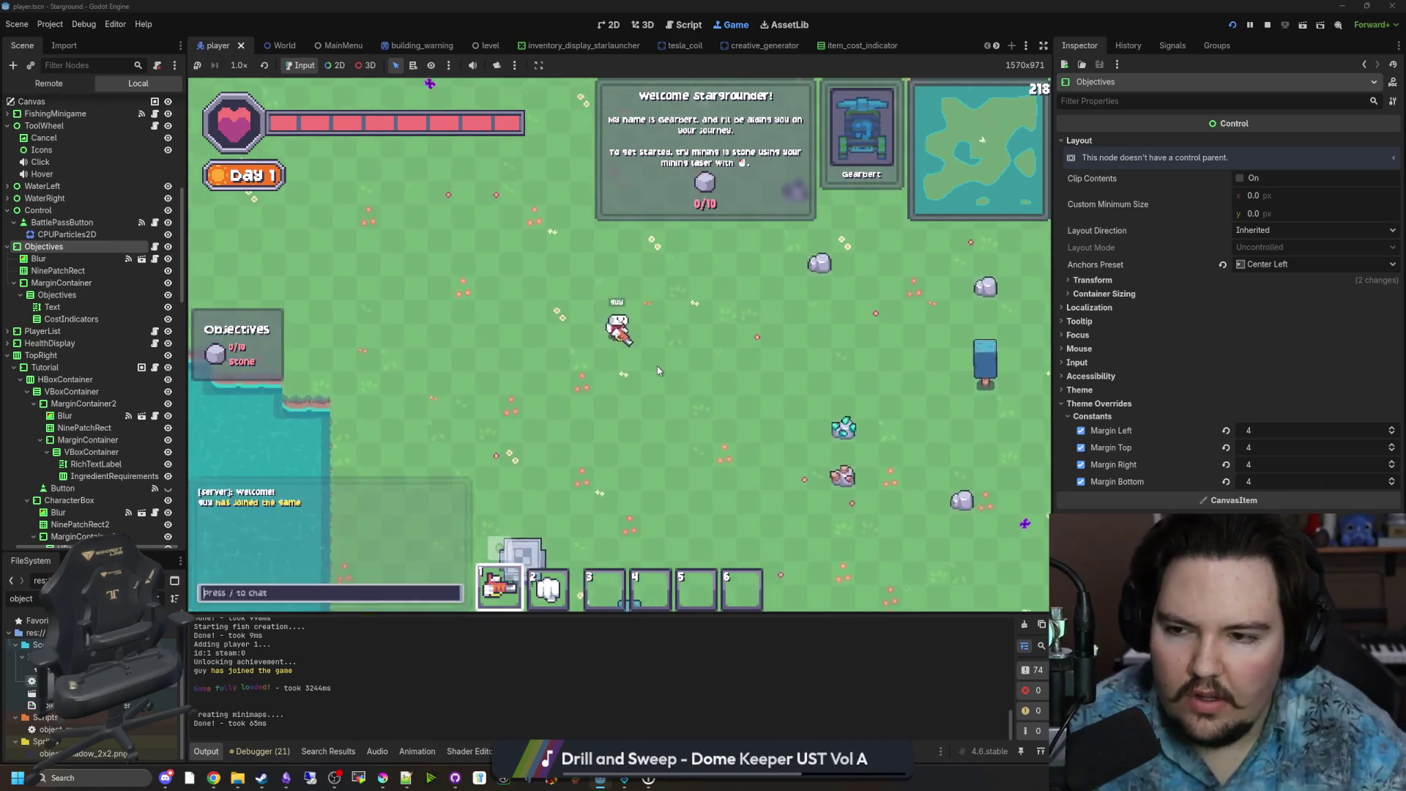
pyautogui.press('Escape')
pyautogui.click(631, 343)
pyautogui.click(572, 258)
pyautogui.click(608, 341)
pyautogui.click(585, 370)
# Give stone through a chat command and mine some stone with the laser.
pyautogui.press('Escape')
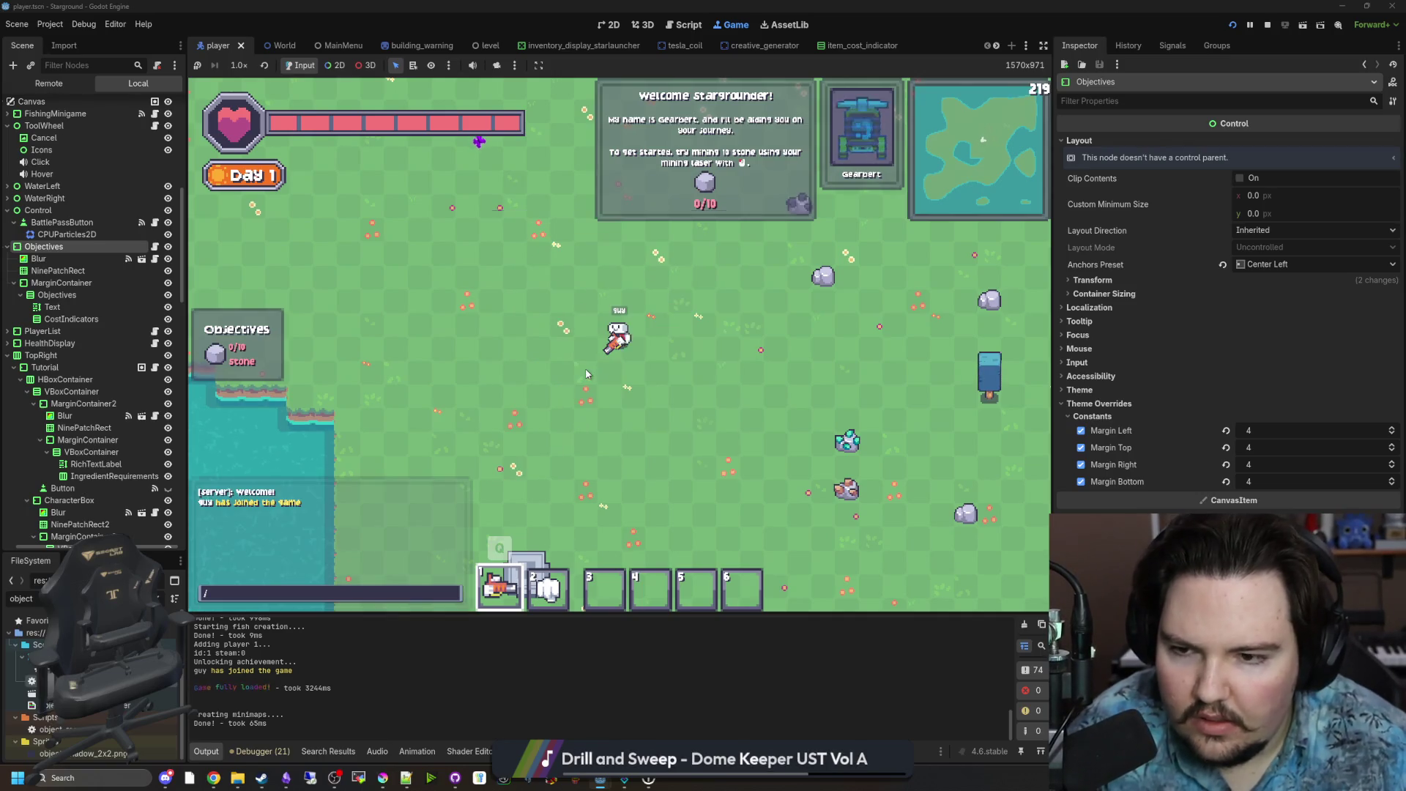
pyautogui.write('/save')
pyautogui.press('Return')
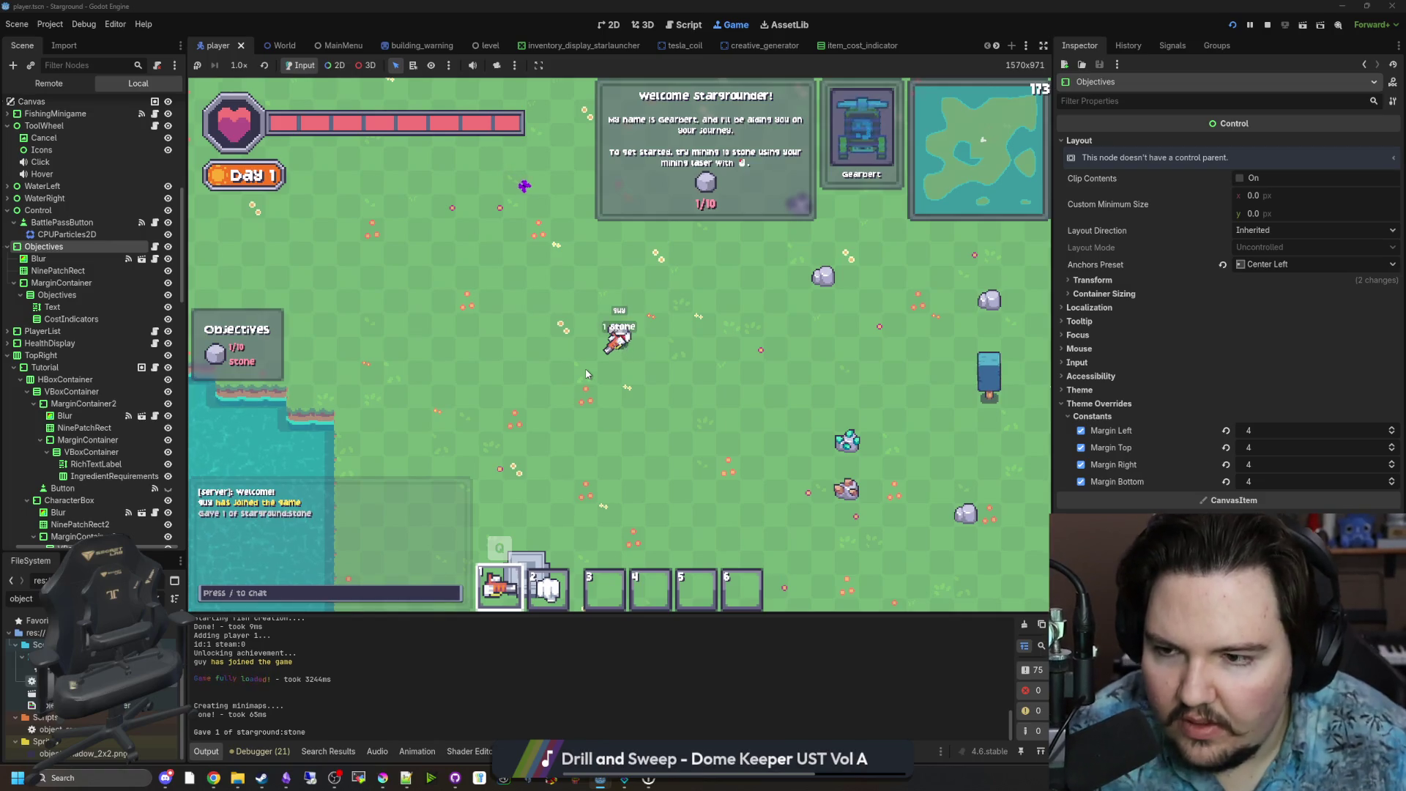
pyautogui.press('d')
pyautogui.moveTo(709, 369)
pyautogui.mouseDown()
pyautogui.moveTo(778, 465)
pyautogui.moveTo(732, 410)
pyautogui.mouseUp()
pyautogui.moveTo(706, 183)
pyautogui.press('w')
pyautogui.press('a')
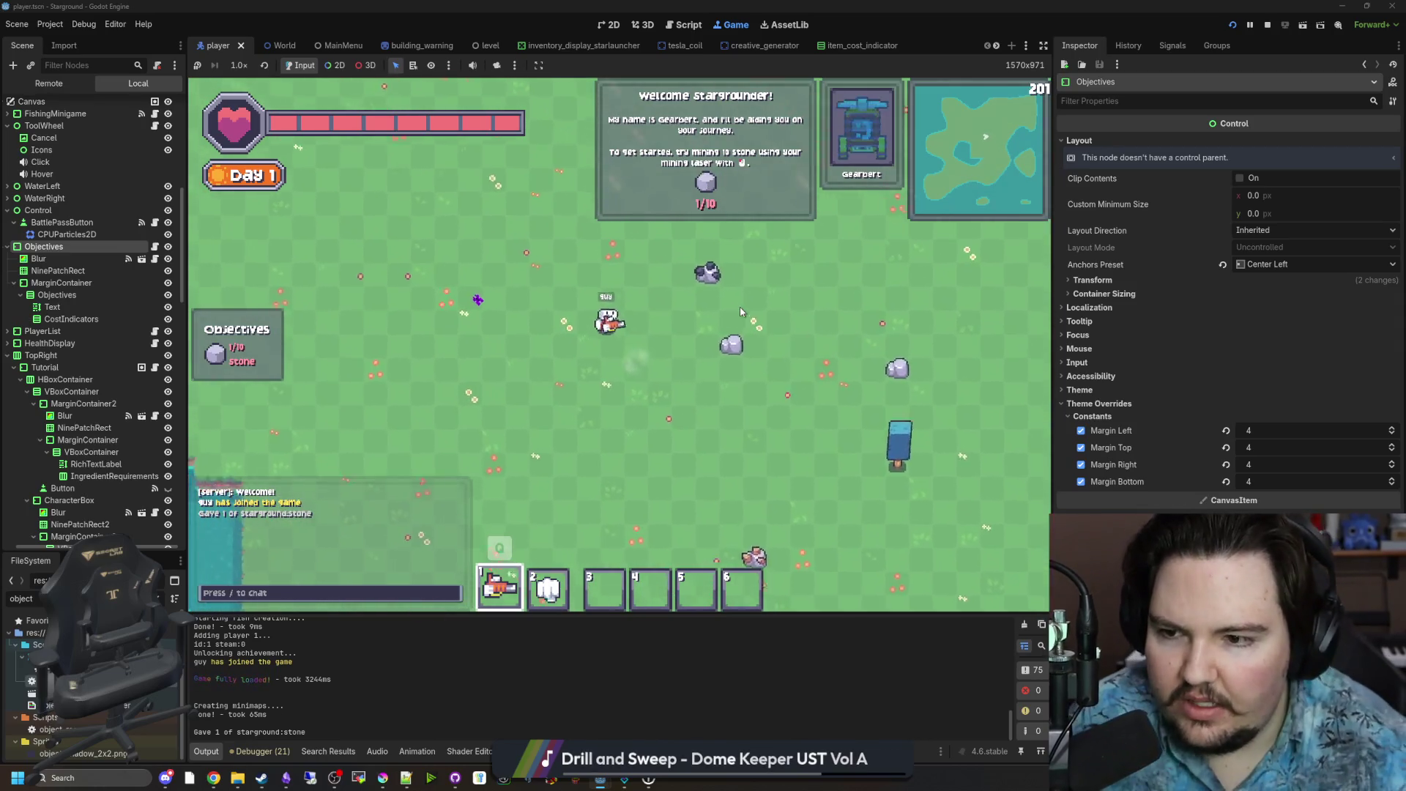
# Repeat the stone-giving chat command until the objective reaches 10/10.
pyautogui.press('/')
pyautogui.press('Up')
pyautogui.press('Return')
pyautogui.press('/')
pyautogui.press('Up')
pyautogui.press('Return')
pyautogui.press('/')
pyautogui.press('Up')
pyautogui.press('Return')
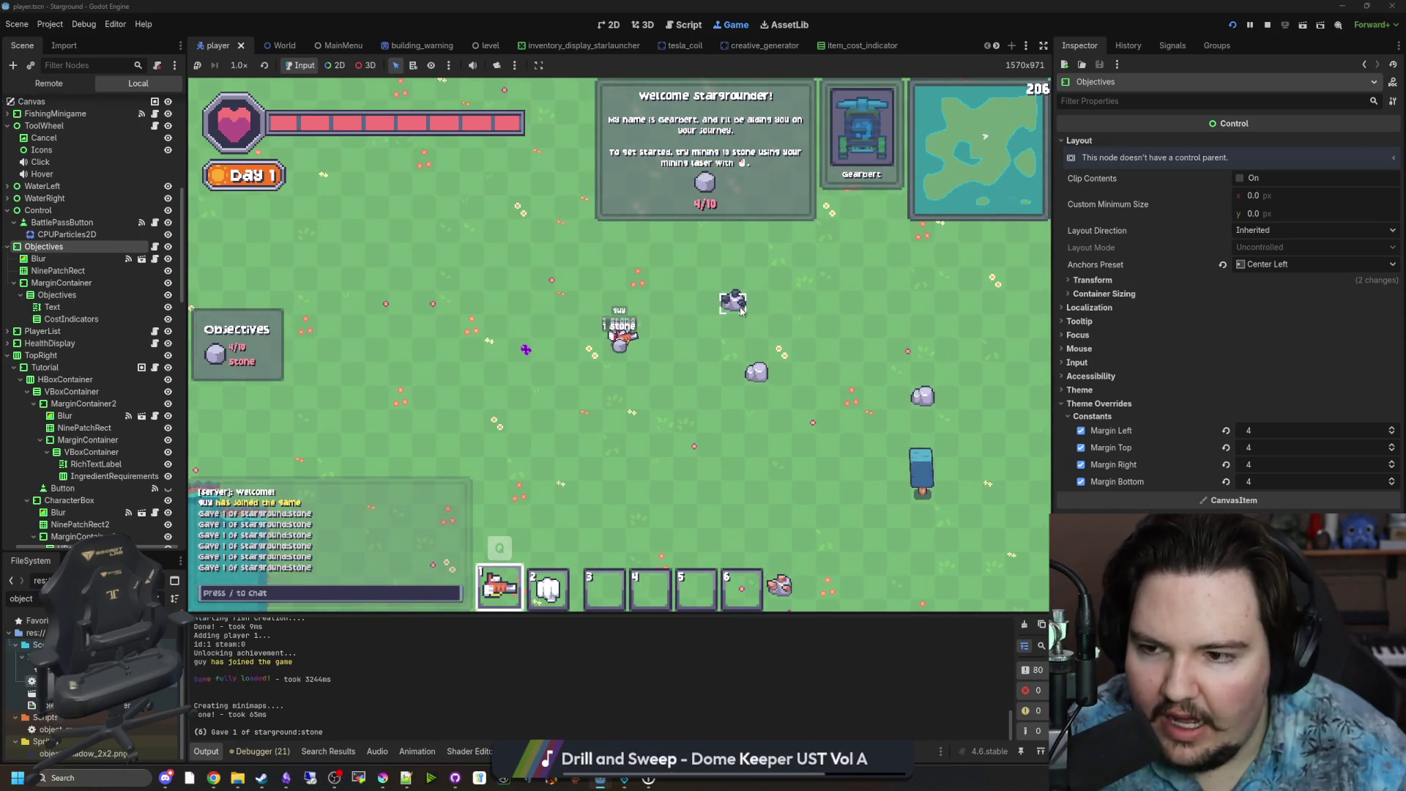
pyautogui.press('/')
pyautogui.press('Up')
pyautogui.press('Return')
pyautogui.press('/')
pyautogui.press('Up')
pyautogui.press('Return')
pyautogui.press('/')
pyautogui.press('Up')
pyautogui.press('Return')
pyautogui.press('/')
pyautogui.press('Up')
pyautogui.press('Return')
pyautogui.press('/')
pyautogui.press('Up')
pyautogui.press('Return')
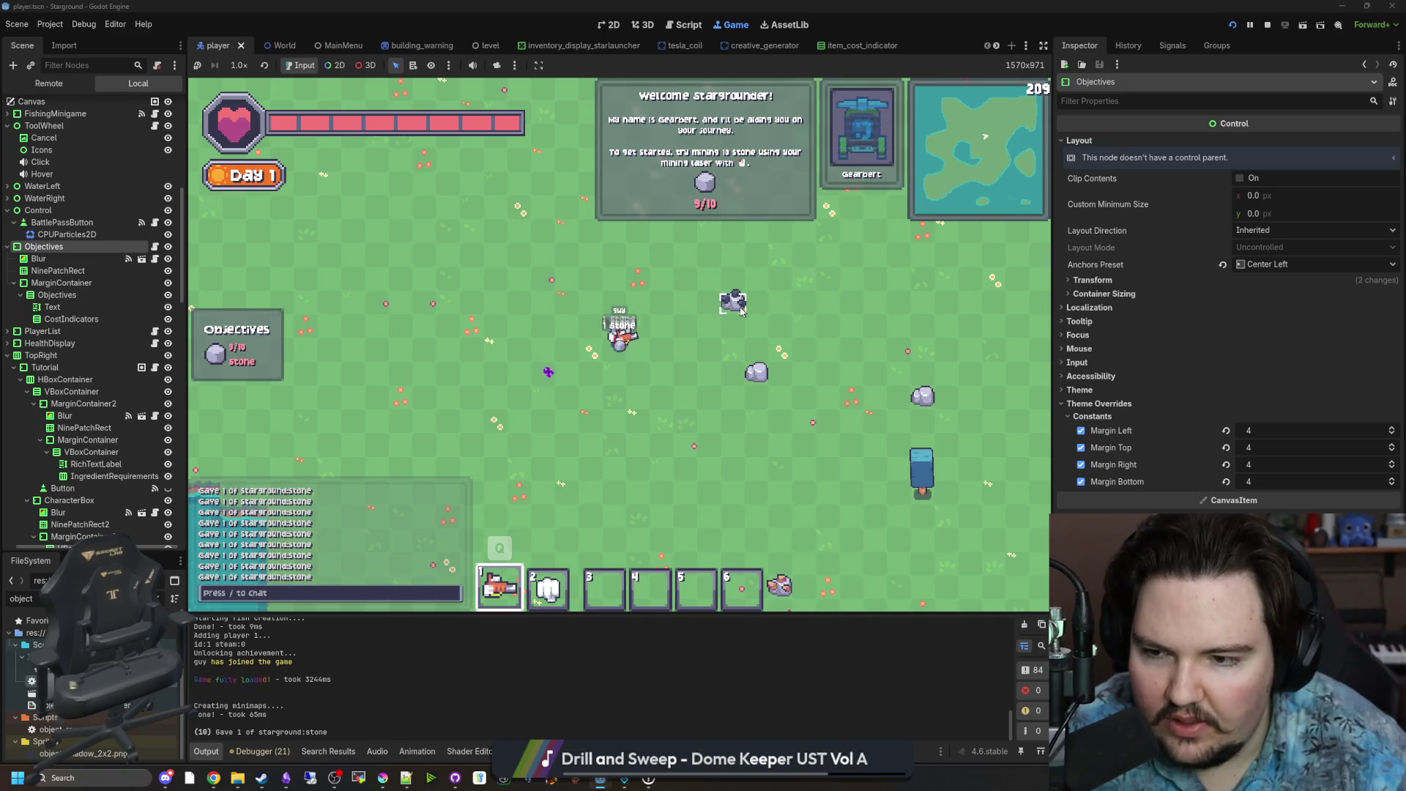
# Walk to an open spot and build a Furnace from the building menu.
pyautogui.press('a')
pyautogui.press('s')
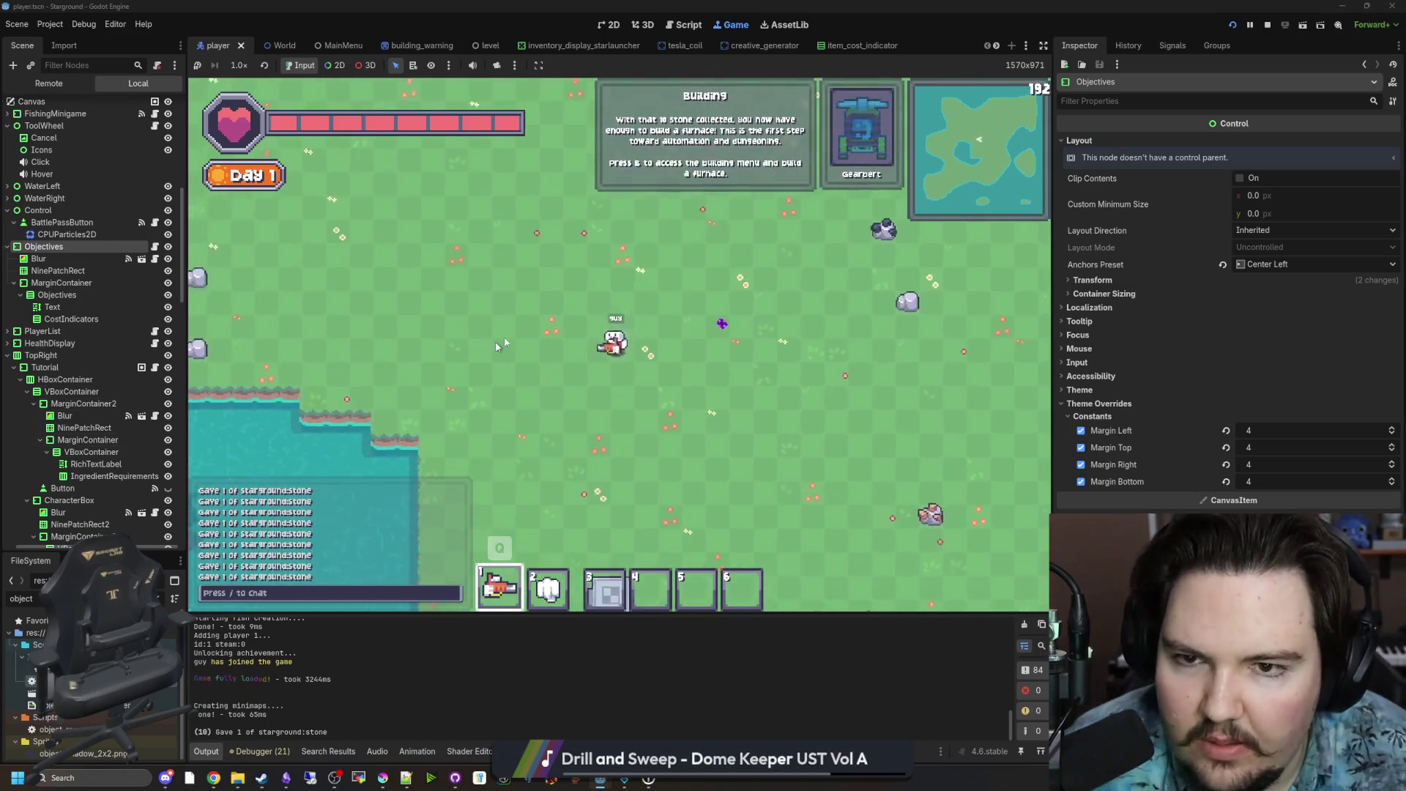
pyautogui.press('w')
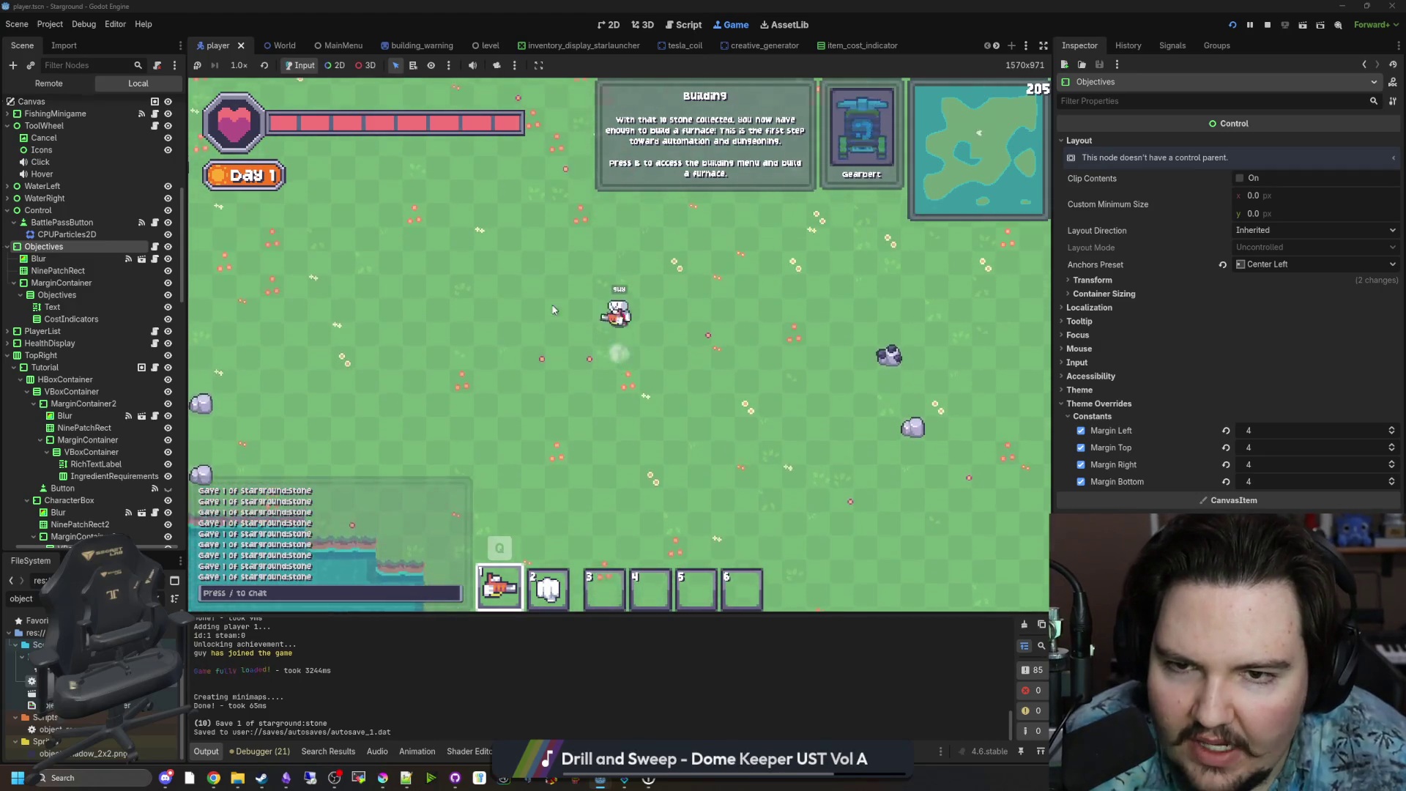
pyautogui.press('d')
pyautogui.press('s')
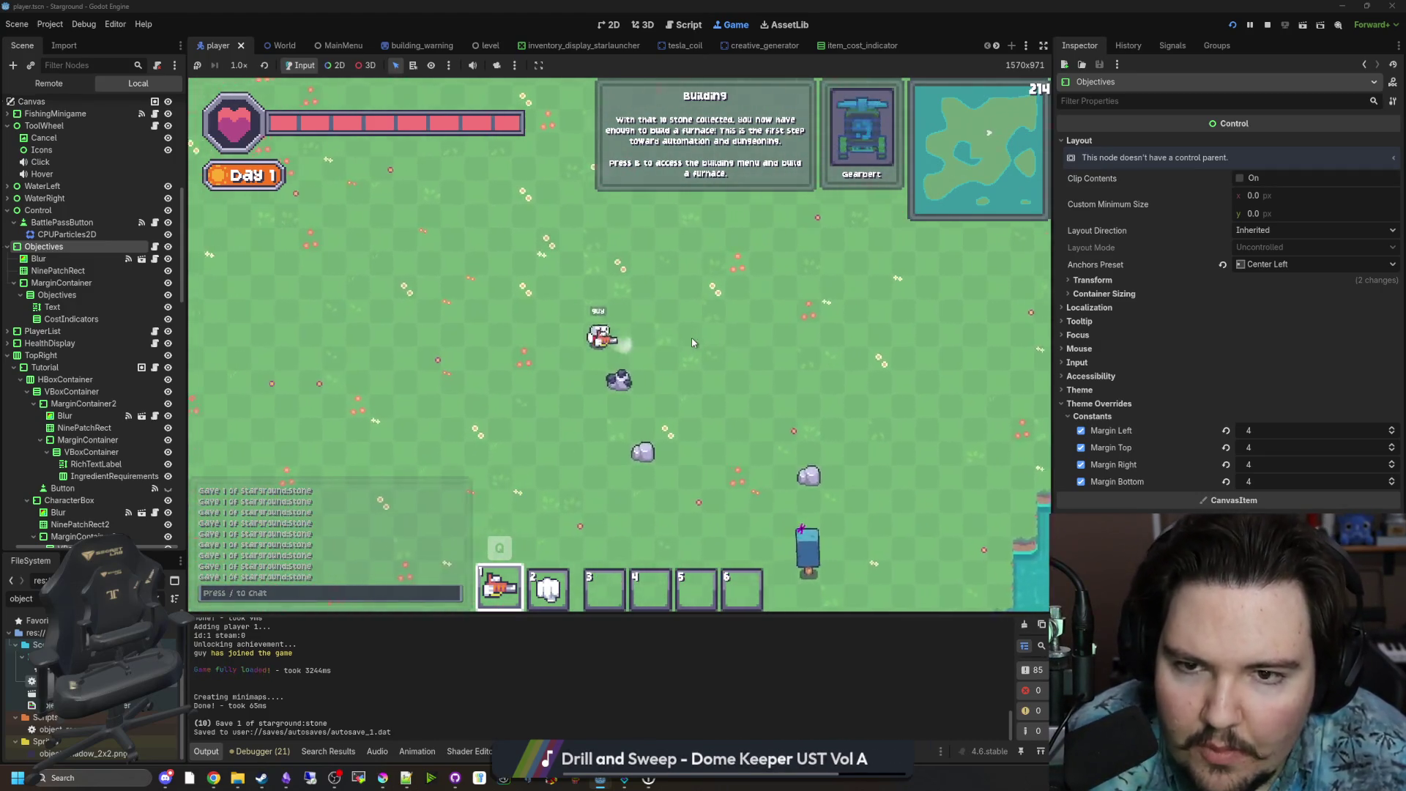
pyautogui.press('a')
pyautogui.press('s')
pyautogui.press('b')
pyautogui.click(468, 245)
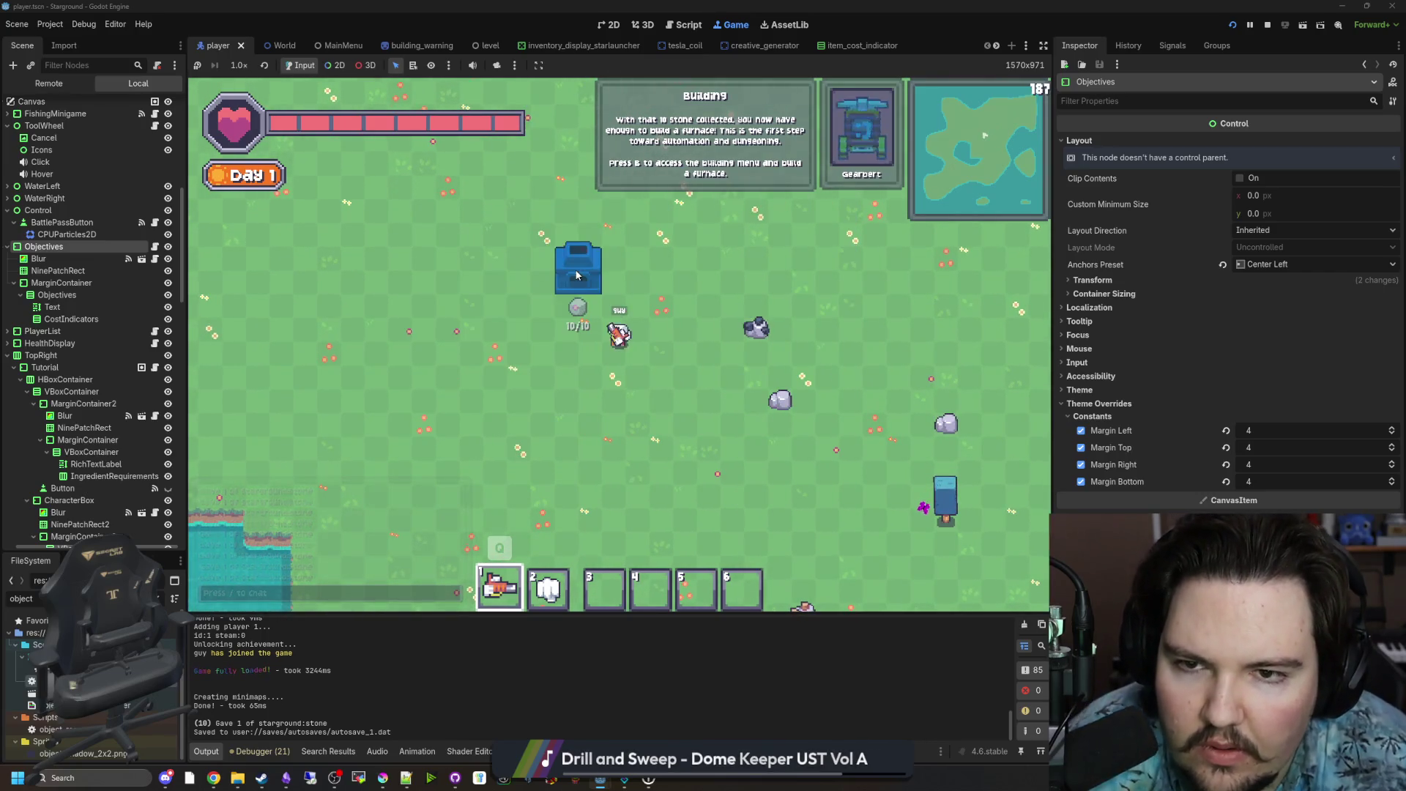
pyautogui.click(577, 275)
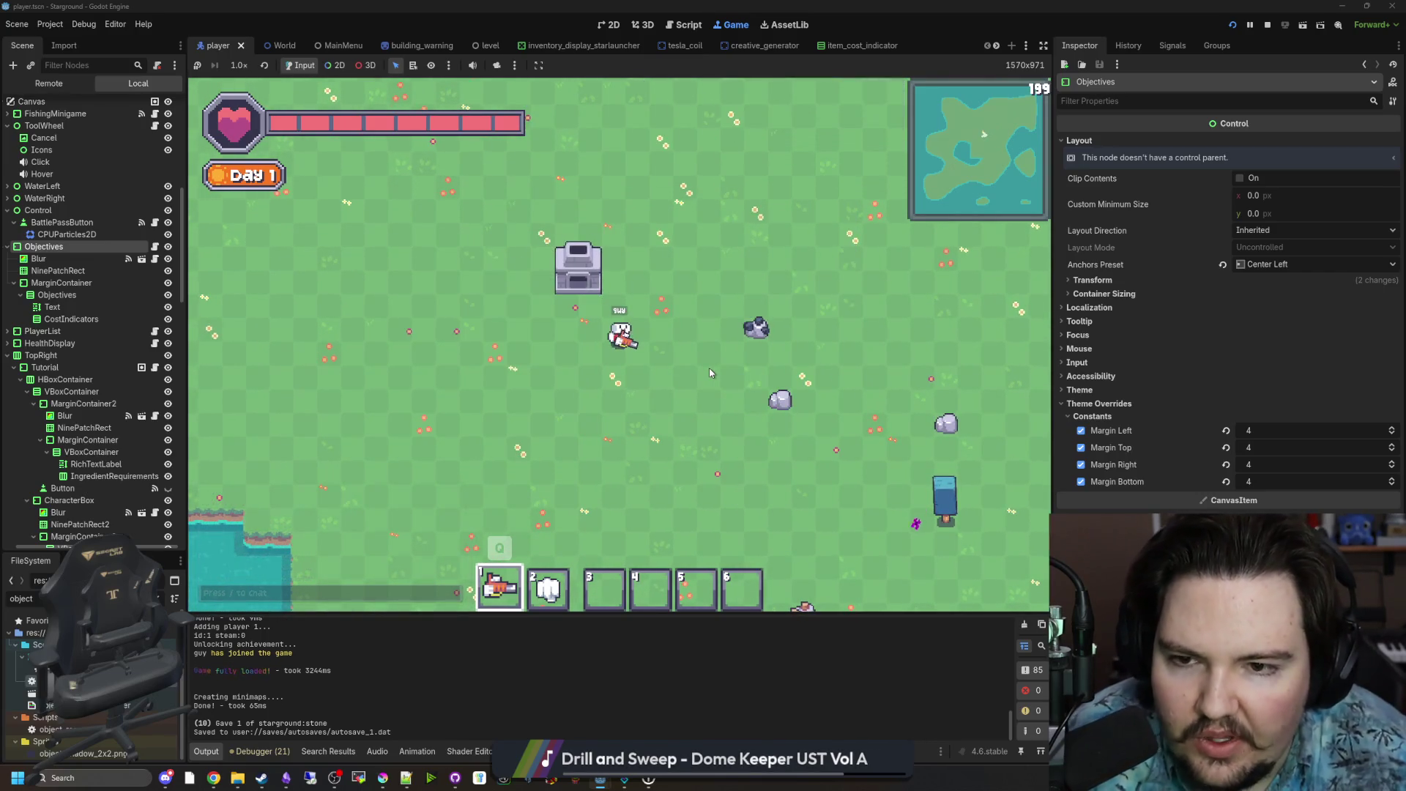
# Add visible = true as the first line of setup() in objectives.gd and save.
pyautogui.press('w')
pyautogui.press('w')
pyautogui.press('a')
pyautogui.press('s')
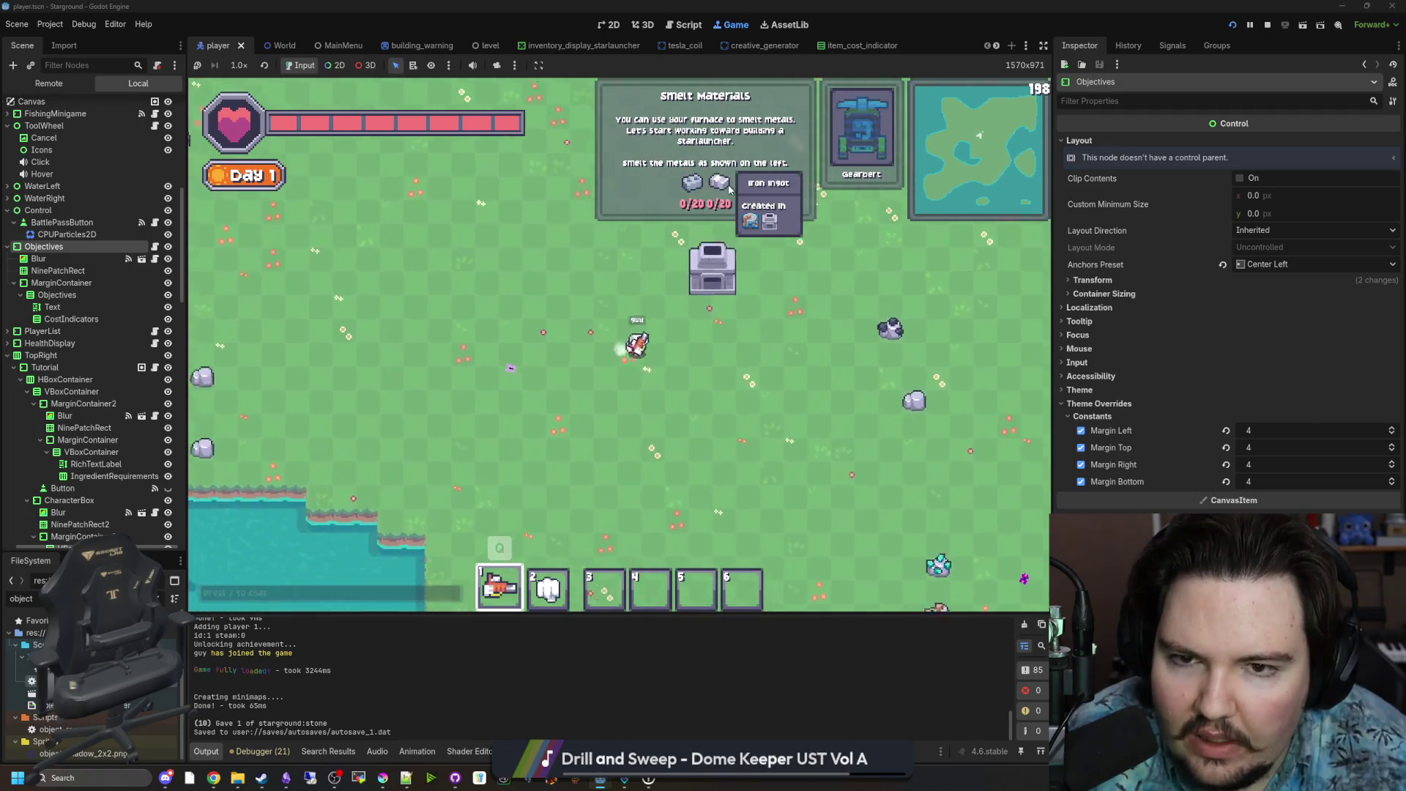
pyautogui.hotkey('ctrl', 'F3')
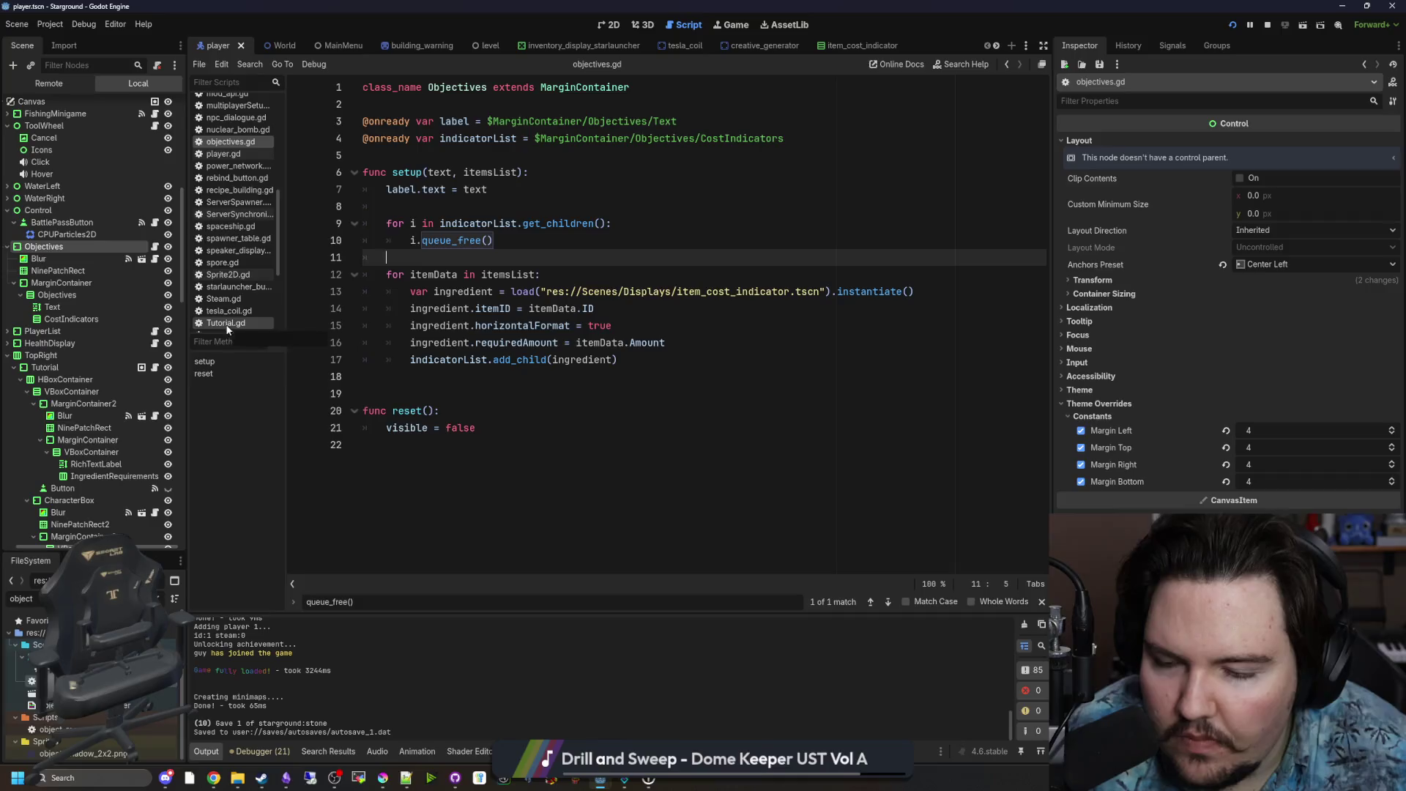
pyautogui.moveTo(500, 435); pyautogui.dragTo(386, 437)
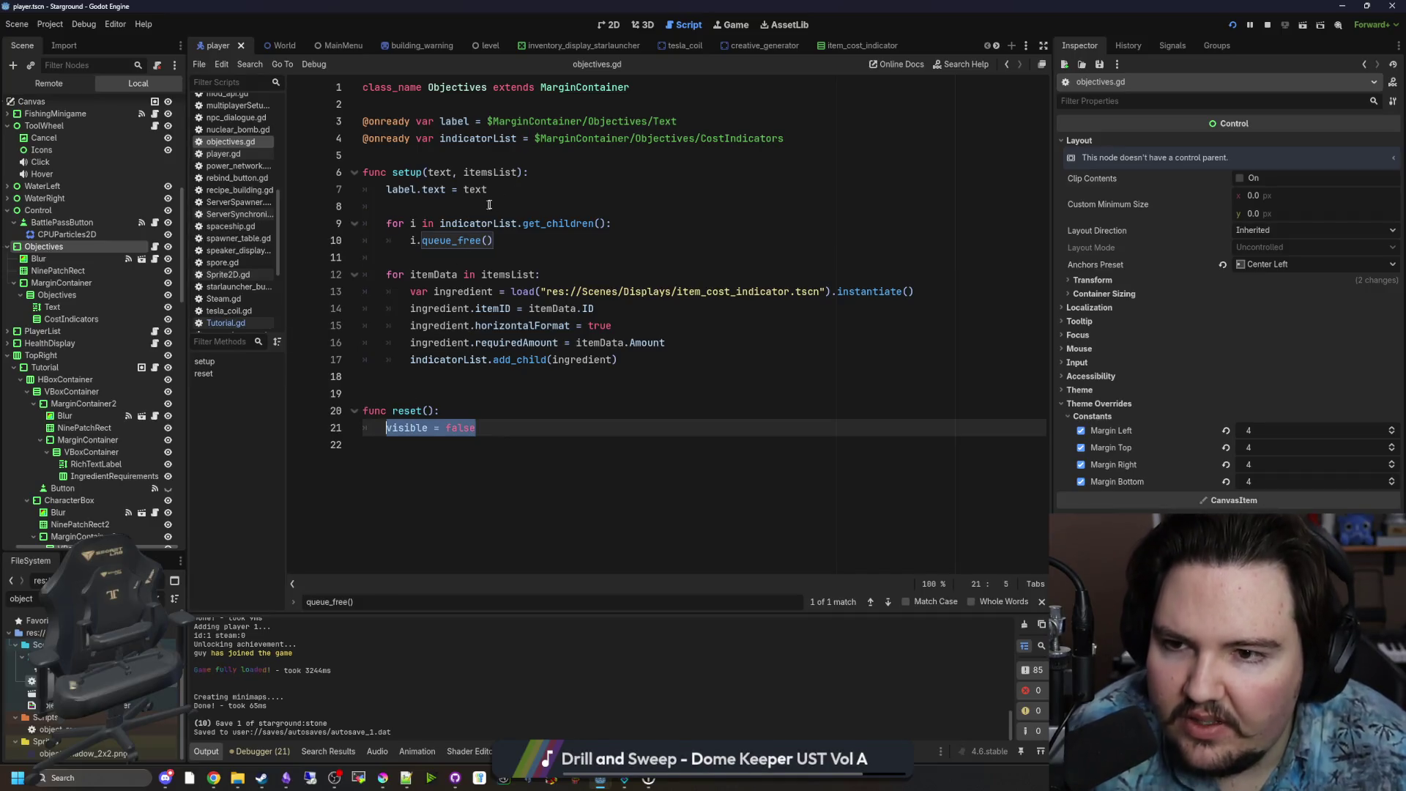
pyautogui.click(550, 174)
pyautogui.press('Return')
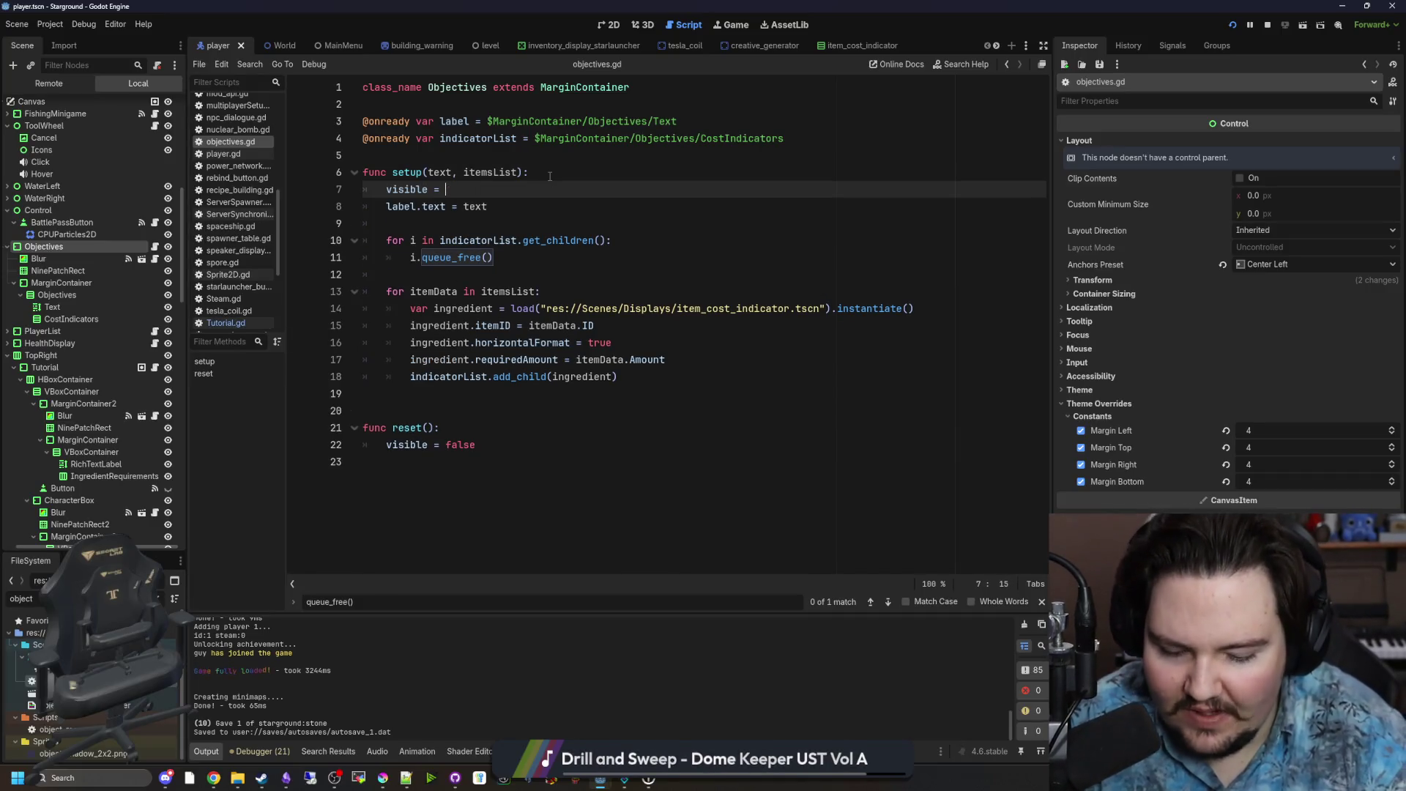
pyautogui.click(550, 175)
pyautogui.hotkey('ctrl', 's')
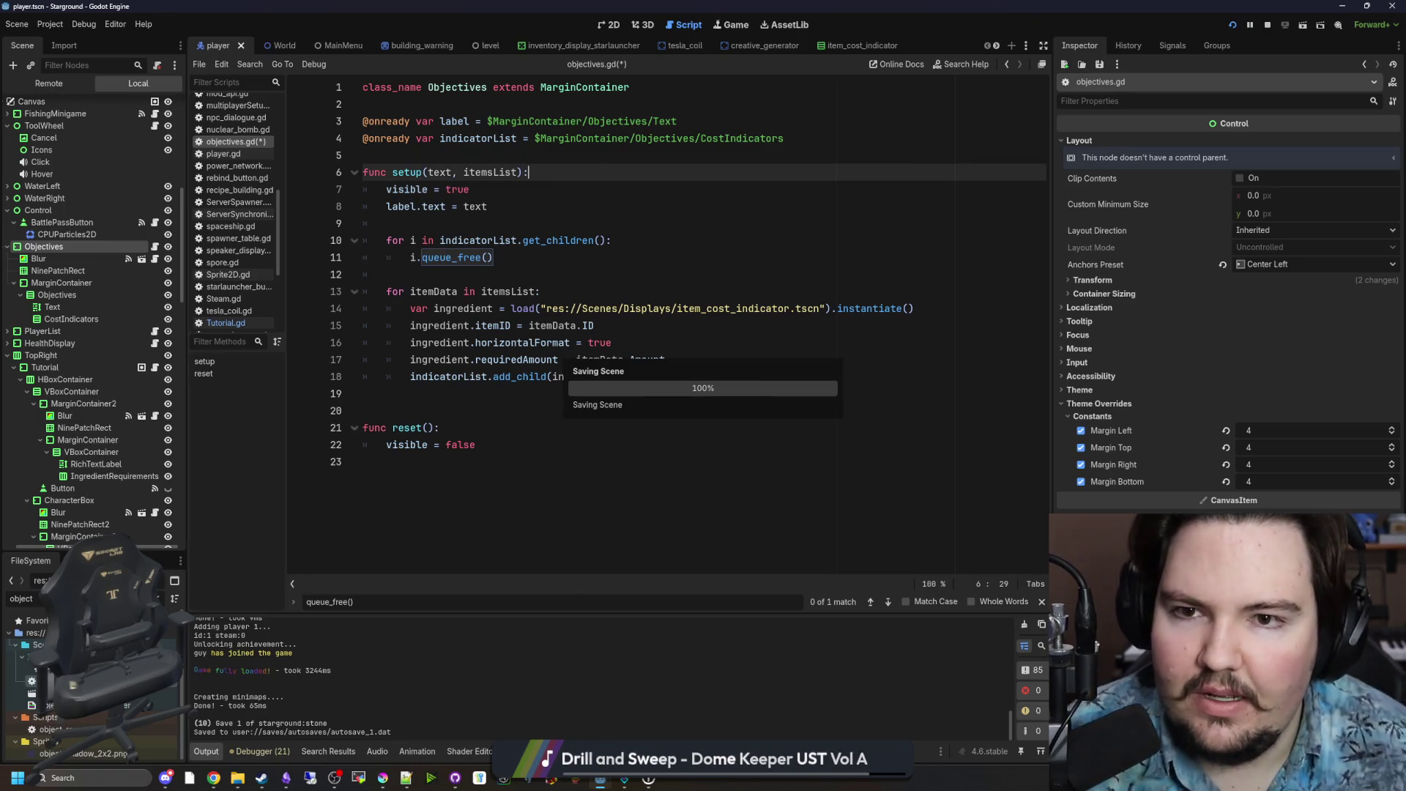
# Walk to the furnace to see the Smelt Materials tutorial, then stop the game.
pyautogui.press('s')
pyautogui.press('a')
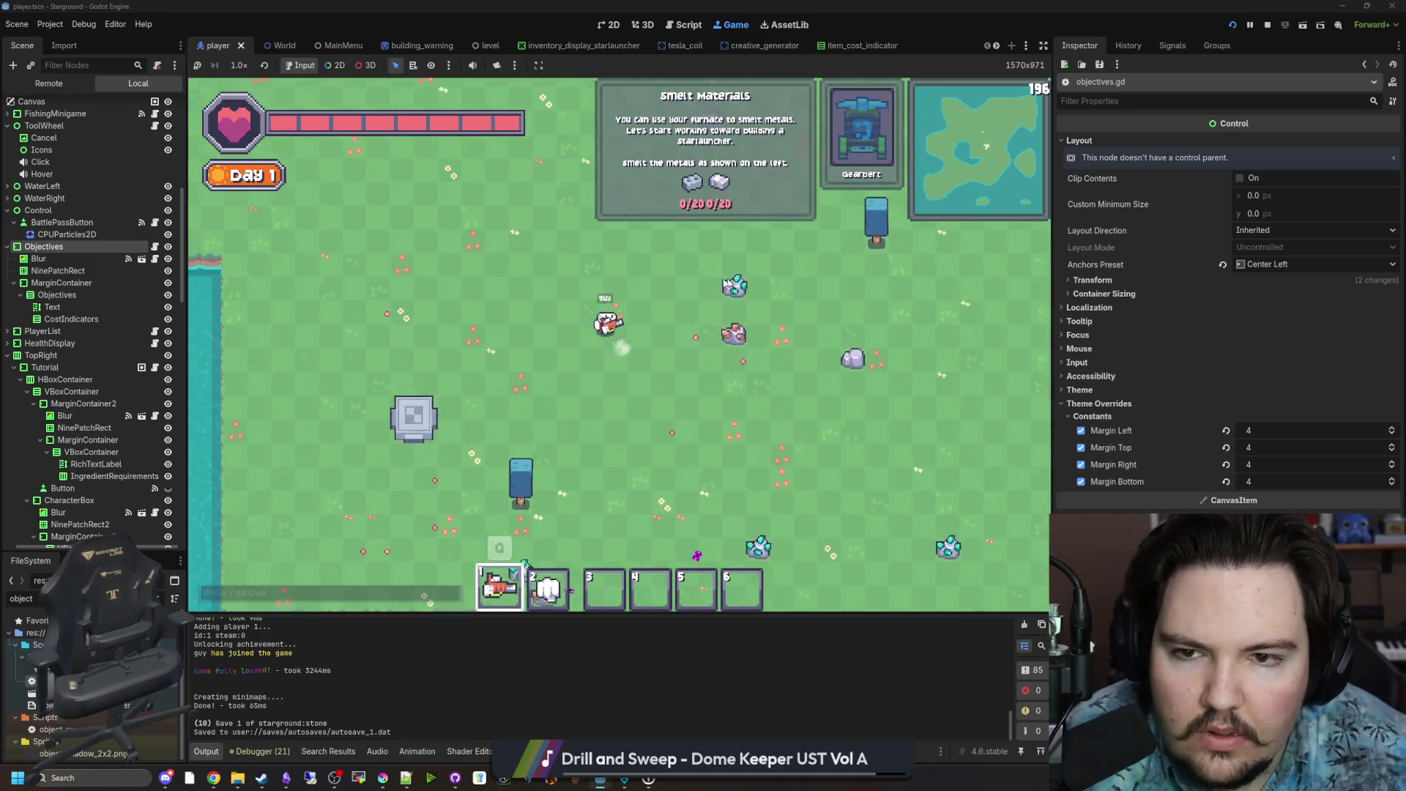
pyautogui.press('w')
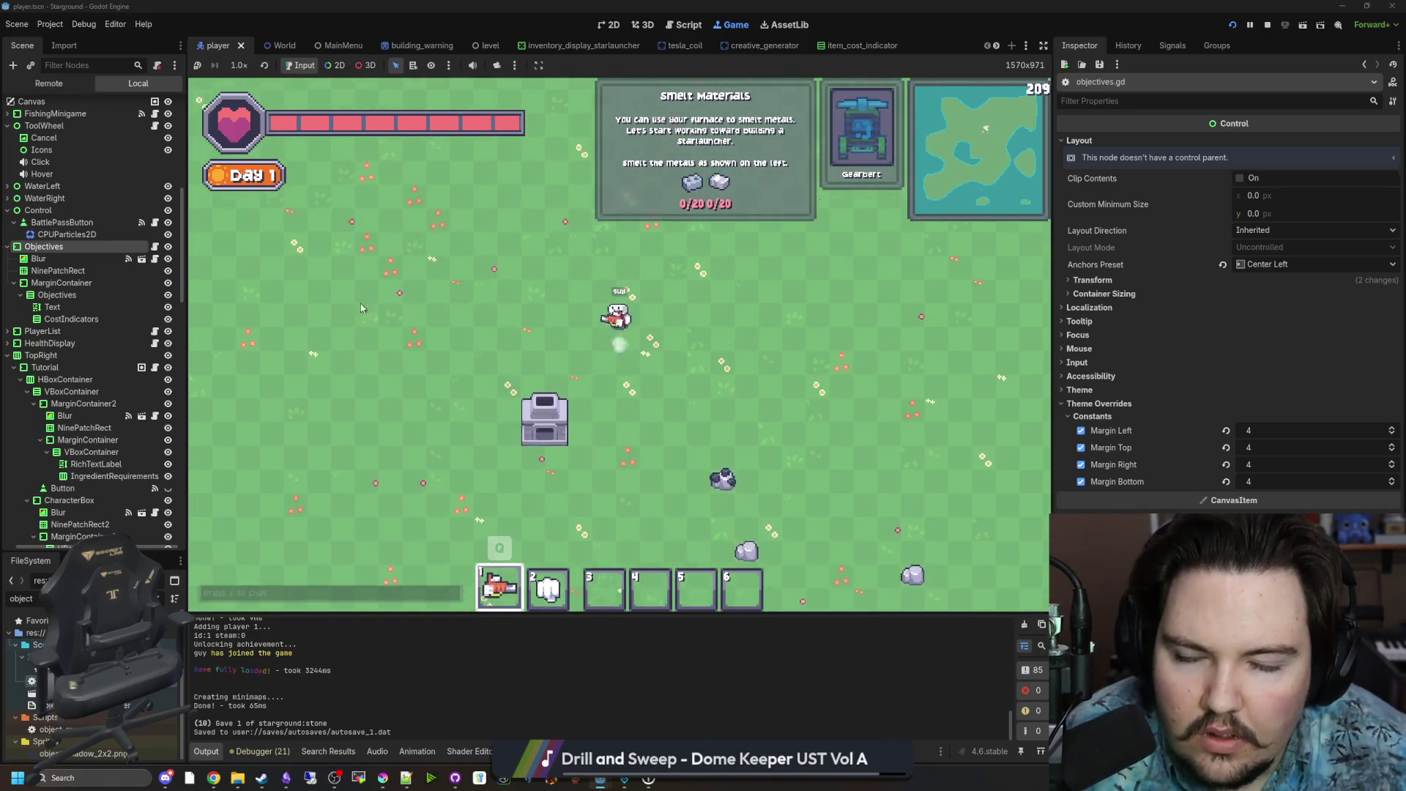
pyautogui.click(1268, 25)
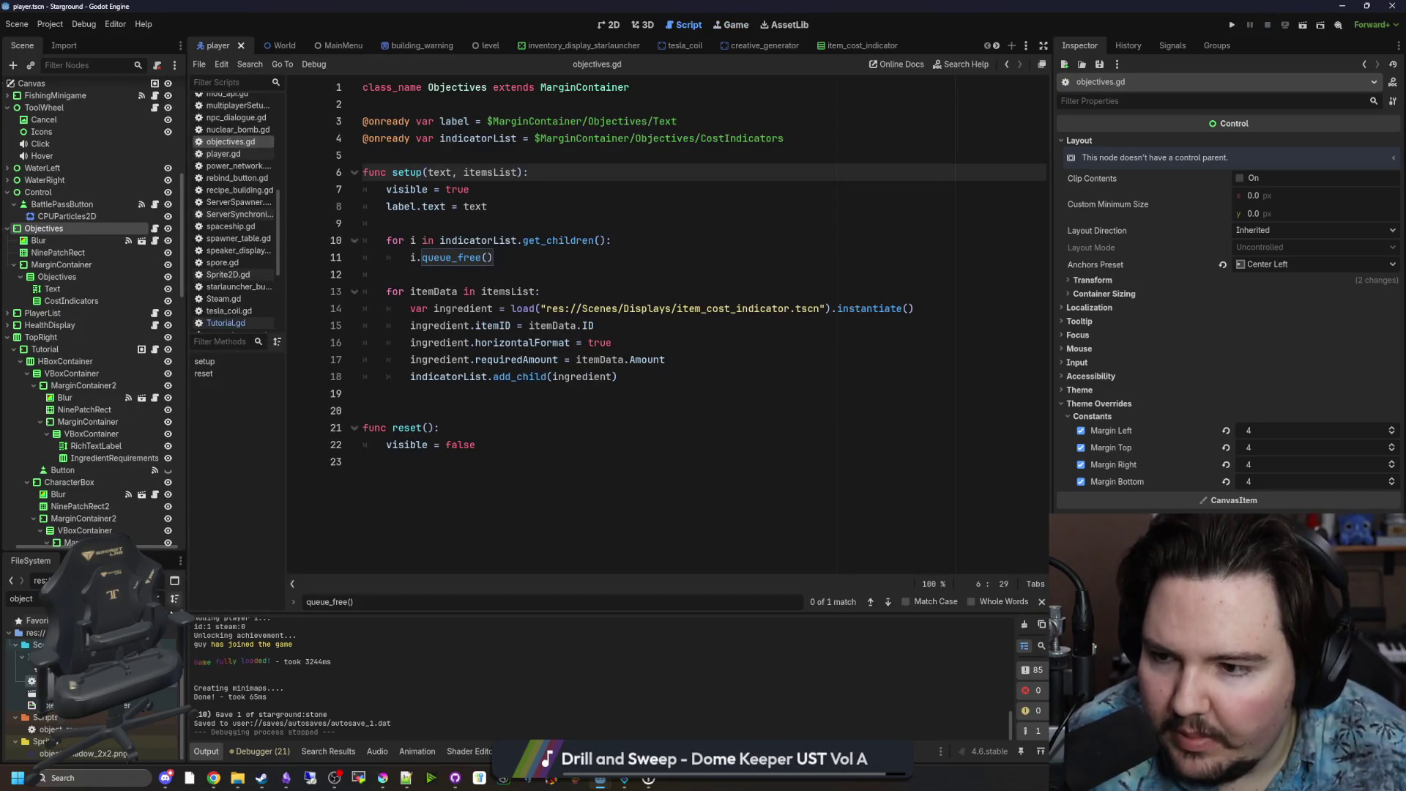
# Filter the FileSystem for global.gd, open it, and widen the code area.
pyautogui.press('BackSpace')
pyautogui.press('BackSpace')
pyautogui.press('BackSpace')
pyautogui.write('glob')
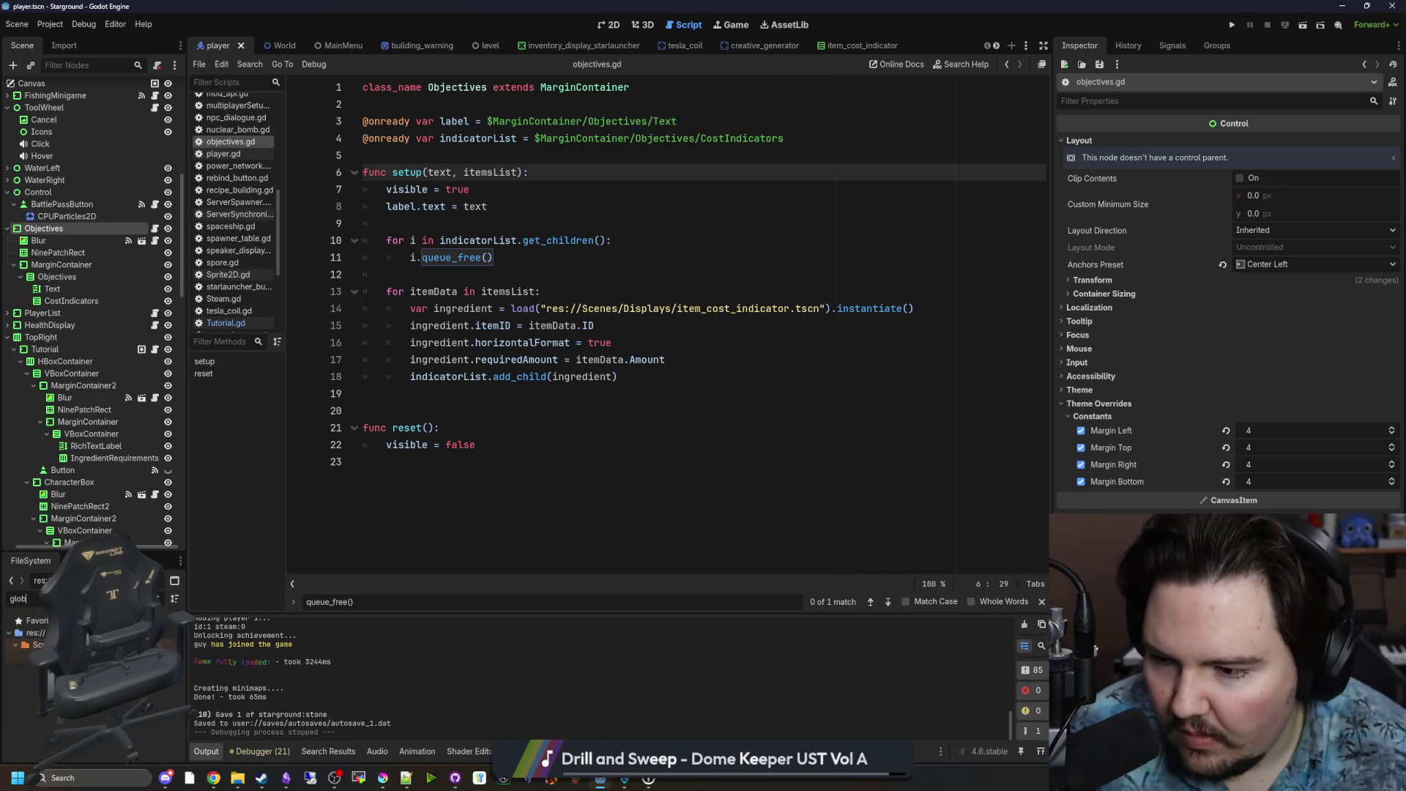
pyautogui.doubleClick(24, 657)
pyautogui.scroll(-5, 704, 391)
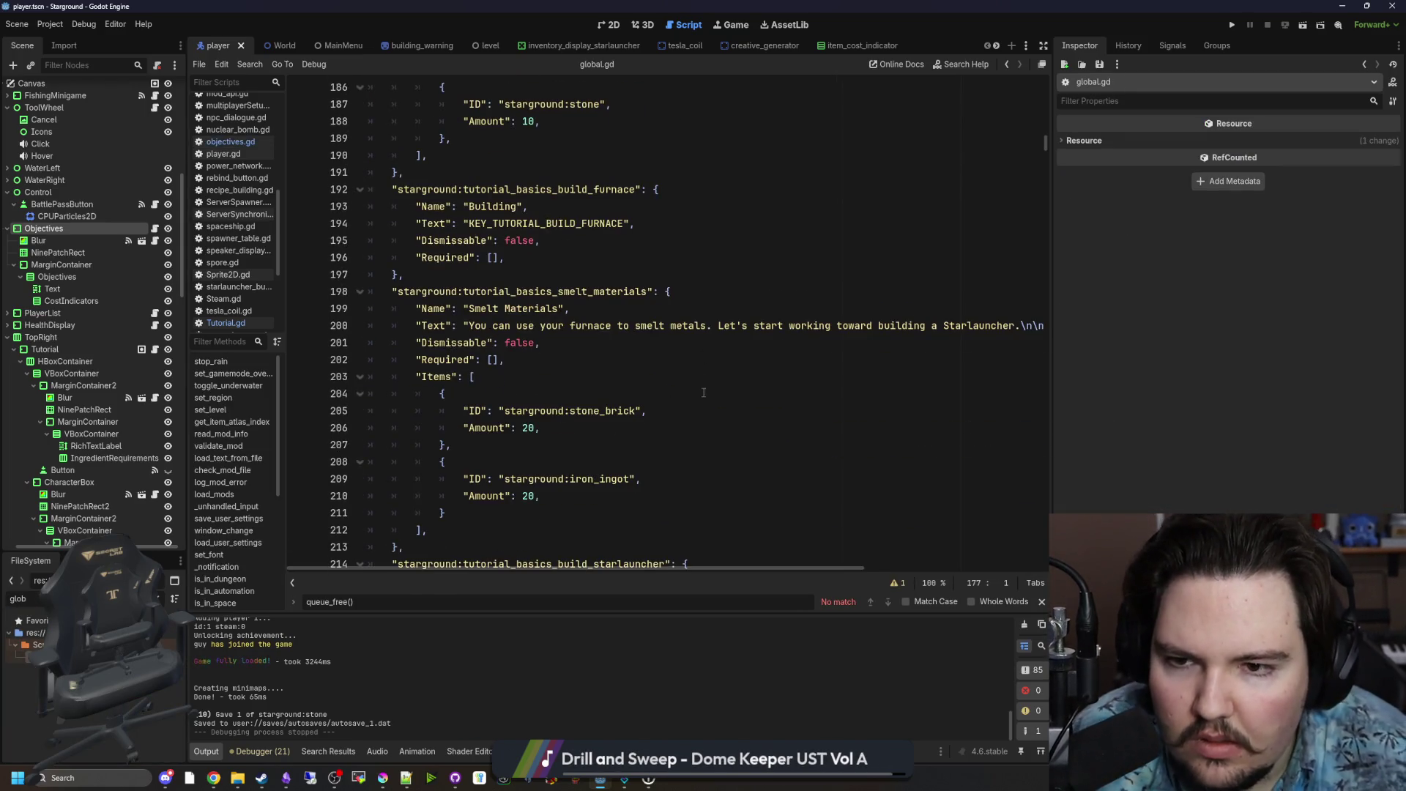
pyautogui.moveTo(1052, 392); pyautogui.dragTo(1281, 395)
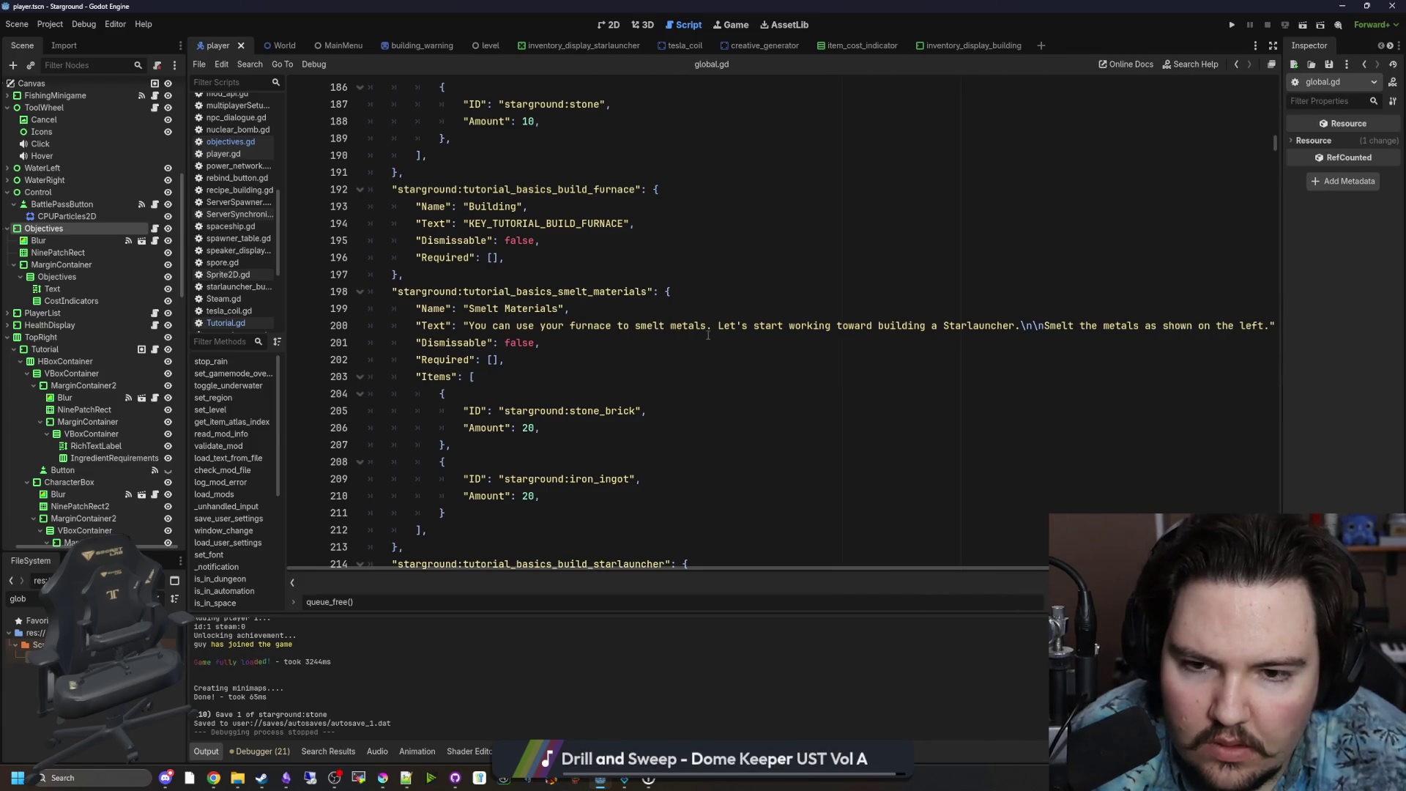
# Rewrite line 200's smelt text to ask for 20 Stone Bricks and 20 Iron Ingots from iron ore, and save.
pyautogui.moveTo(510, 326)
pyautogui.mouseDown()
pyautogui.moveTo(1300, 332)
pyautogui.moveTo(1075, 328)
pyautogui.mouseUp()
pyautogui.click(1248, 327)
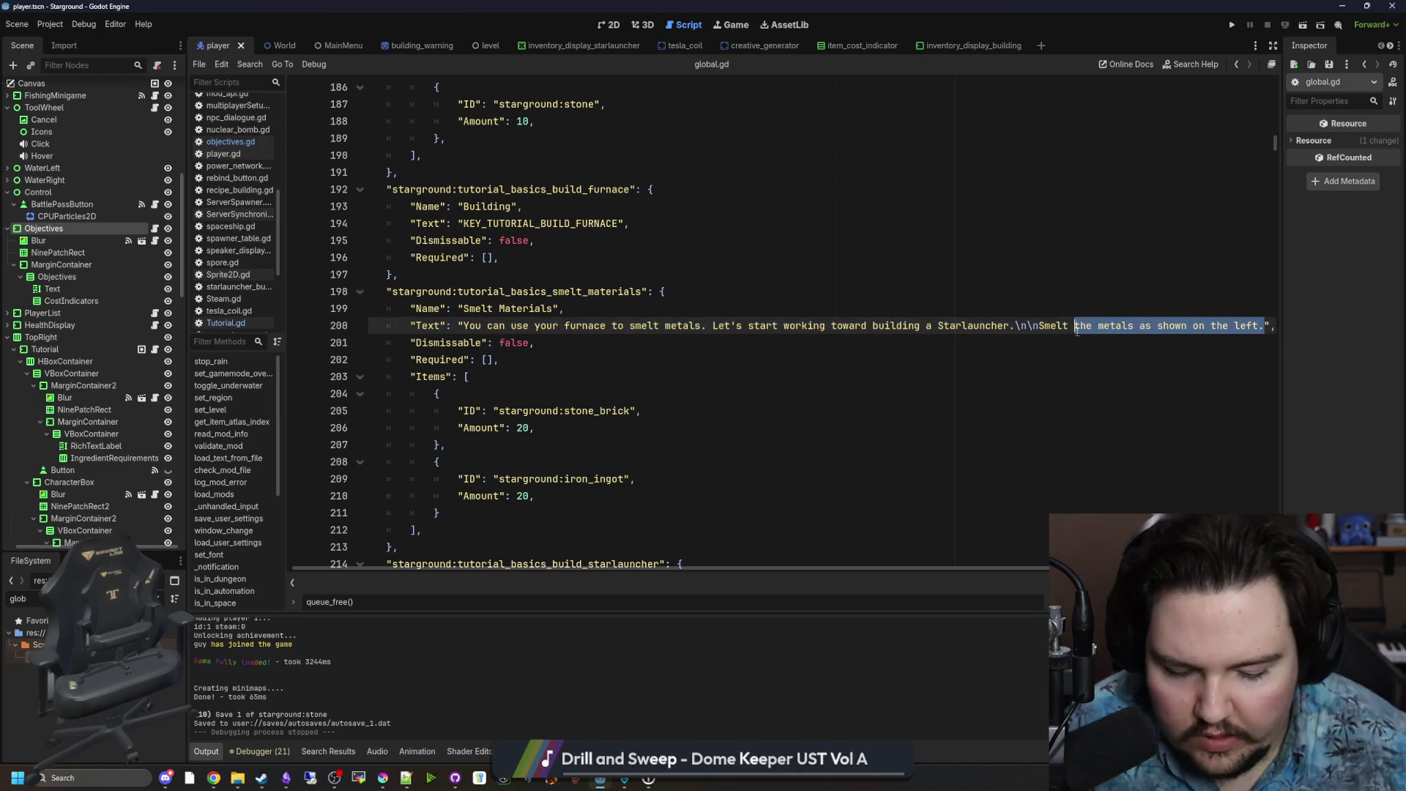
pyautogui.write('20 stone bri')
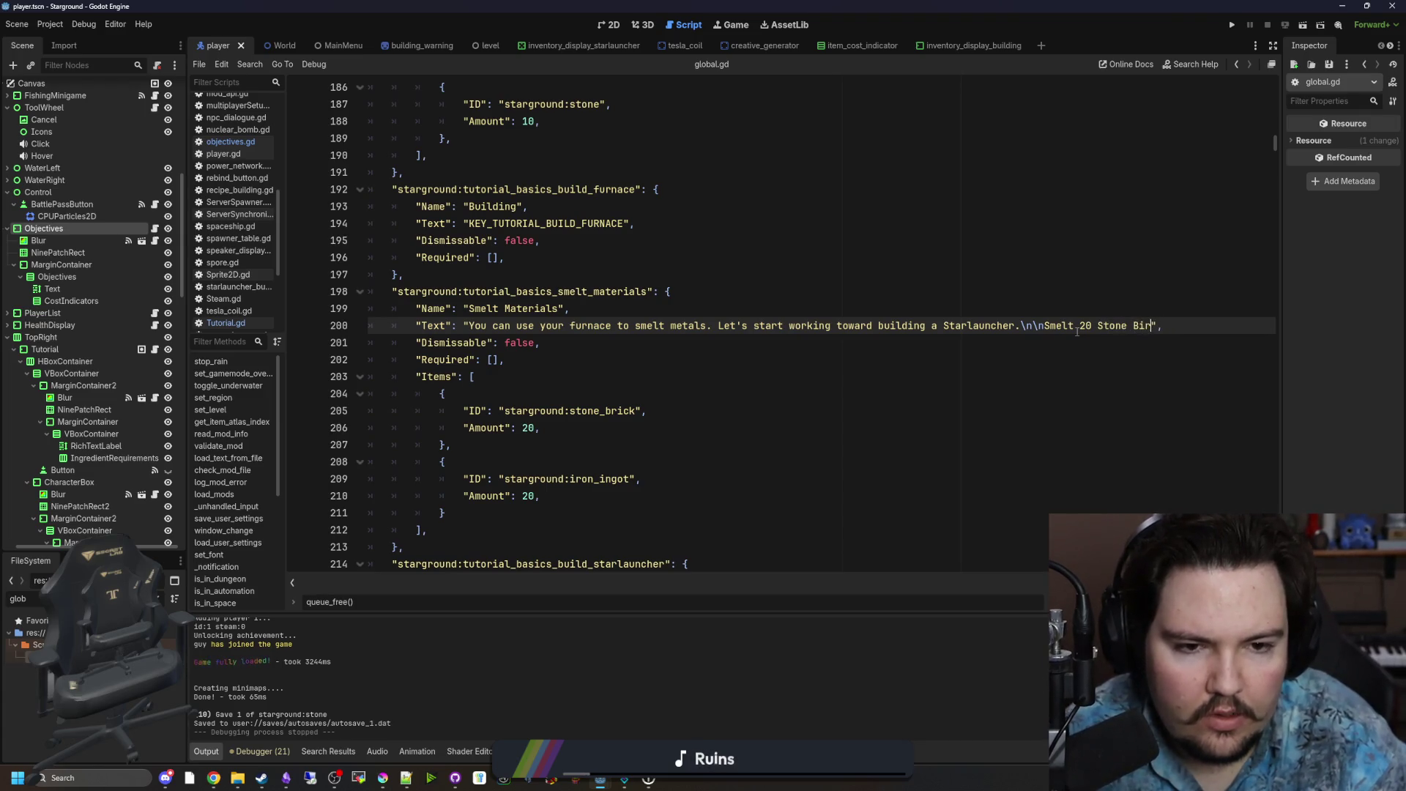
pyautogui.write('and 20 Iron Ingots from iron ore.')
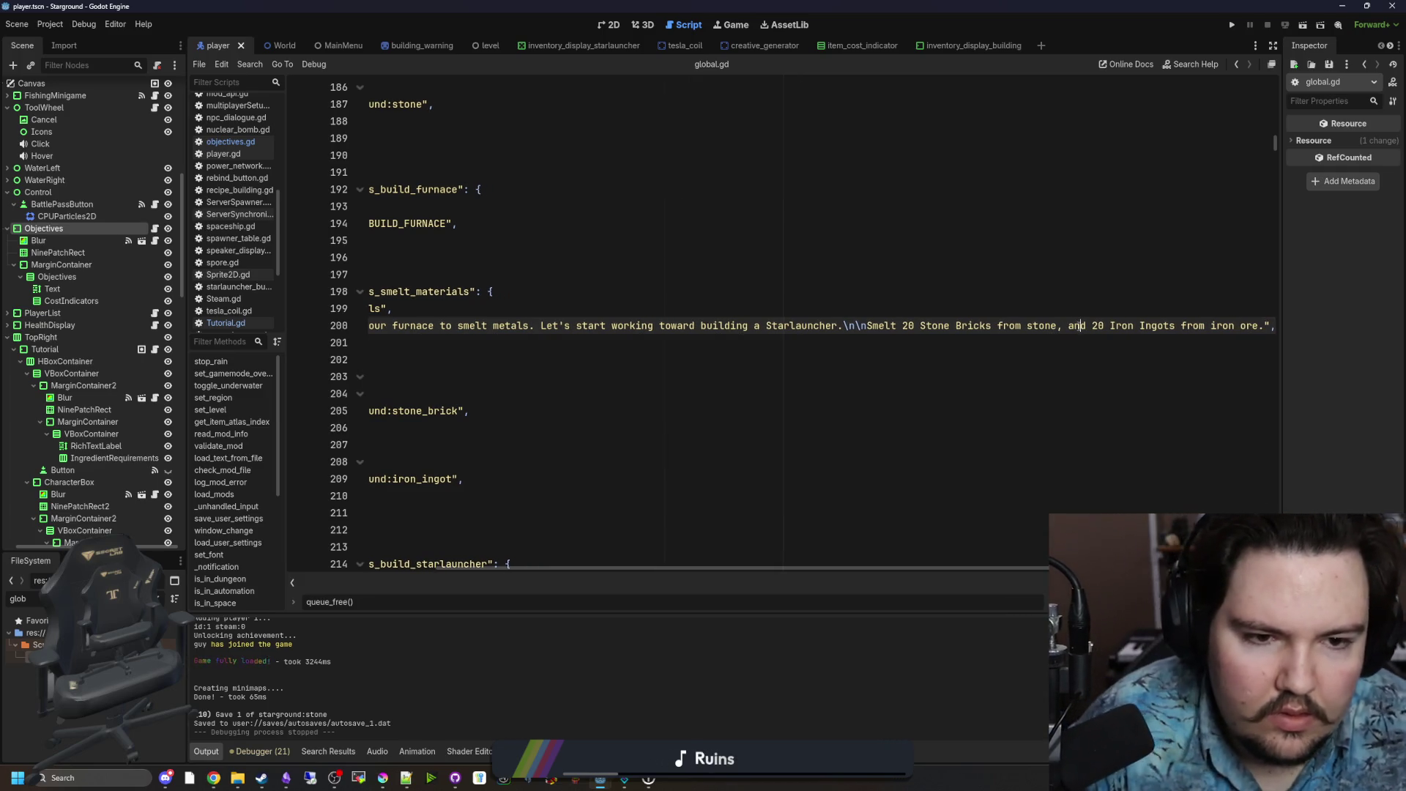
pyautogui.click(1086, 307)
pyautogui.hotkey('ctrl', 's')
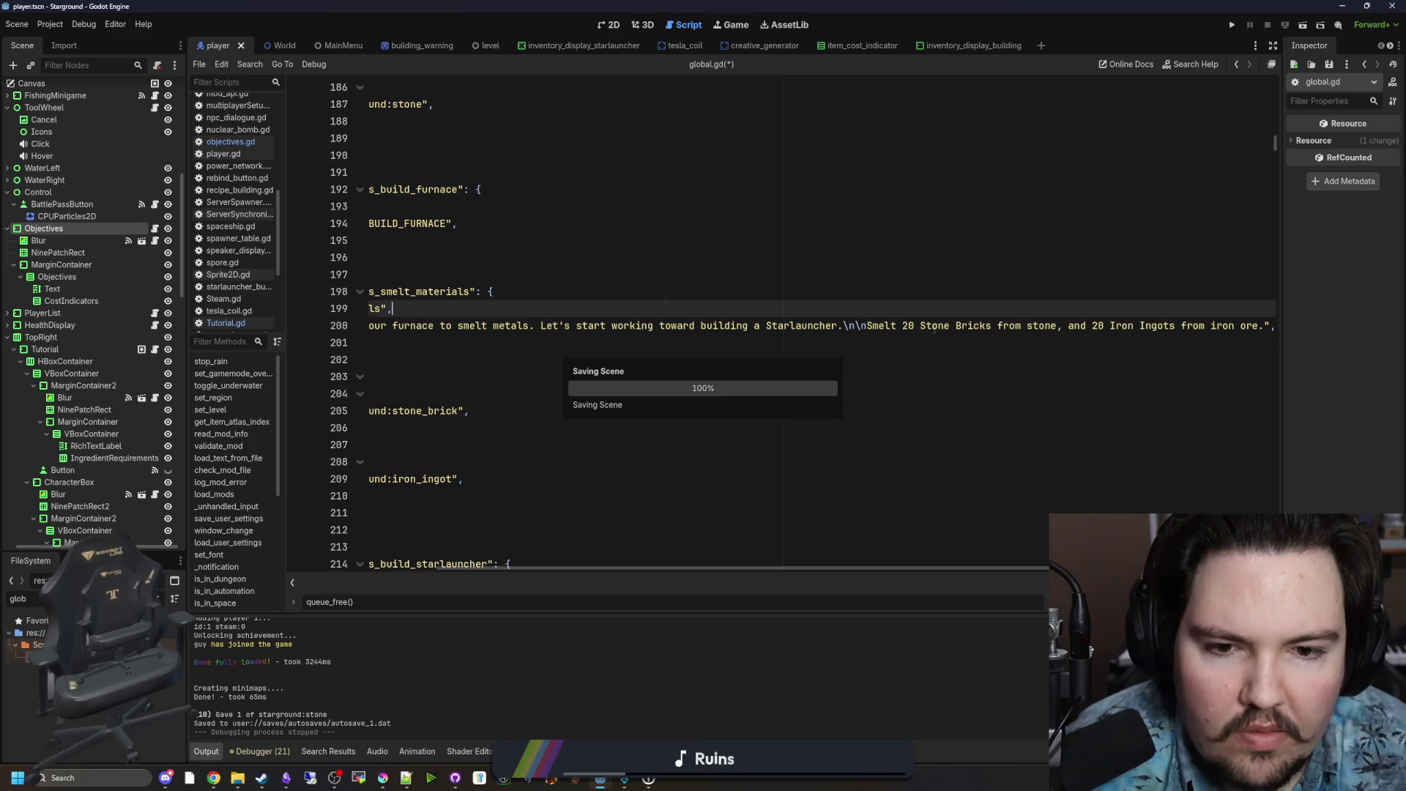
# Insert [color][/color] tags around 20 Stone Bricks and briefly check the Obsidian notes.
pyautogui.click(901, 327)
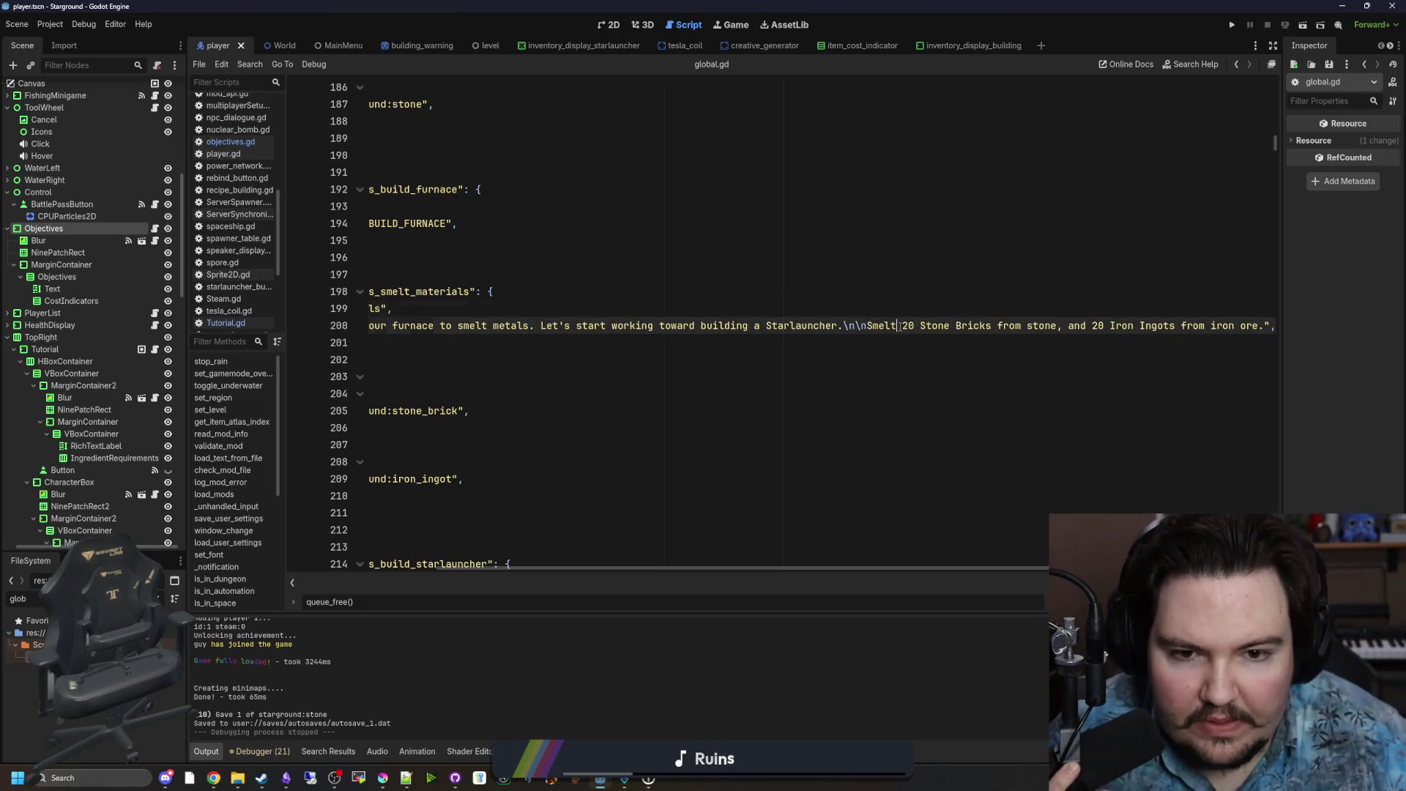
pyautogui.write('[color')
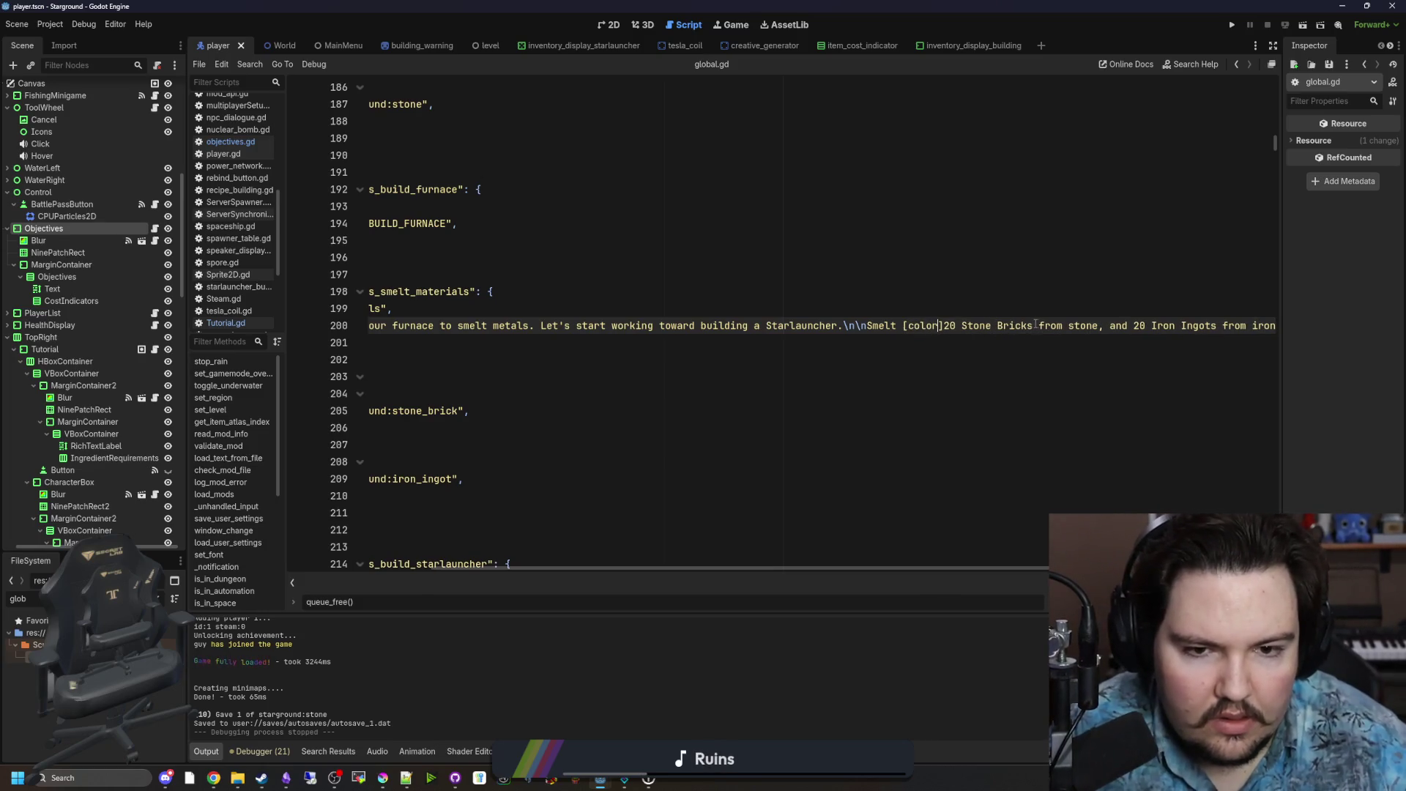
pyautogui.write('[/color')
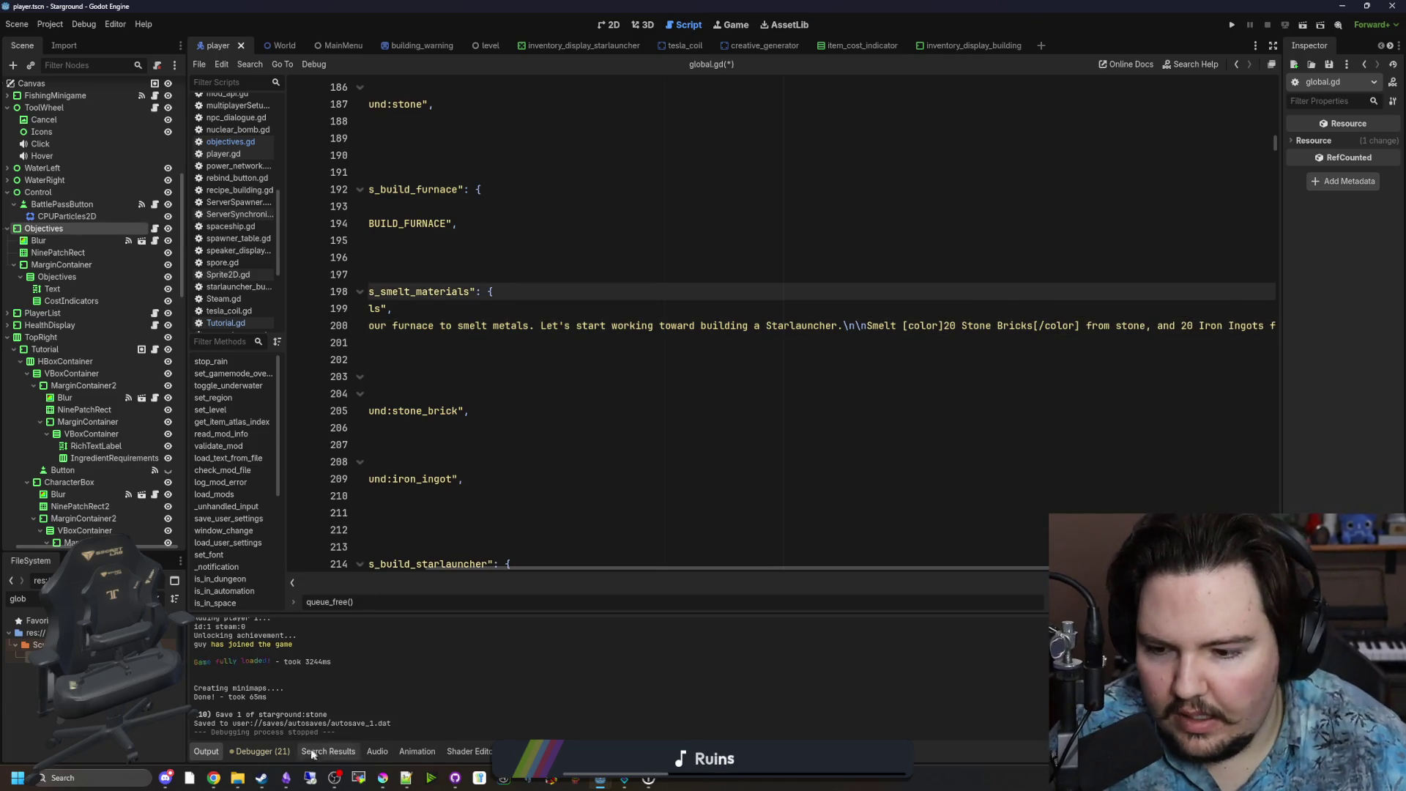
pyautogui.click(296, 772)
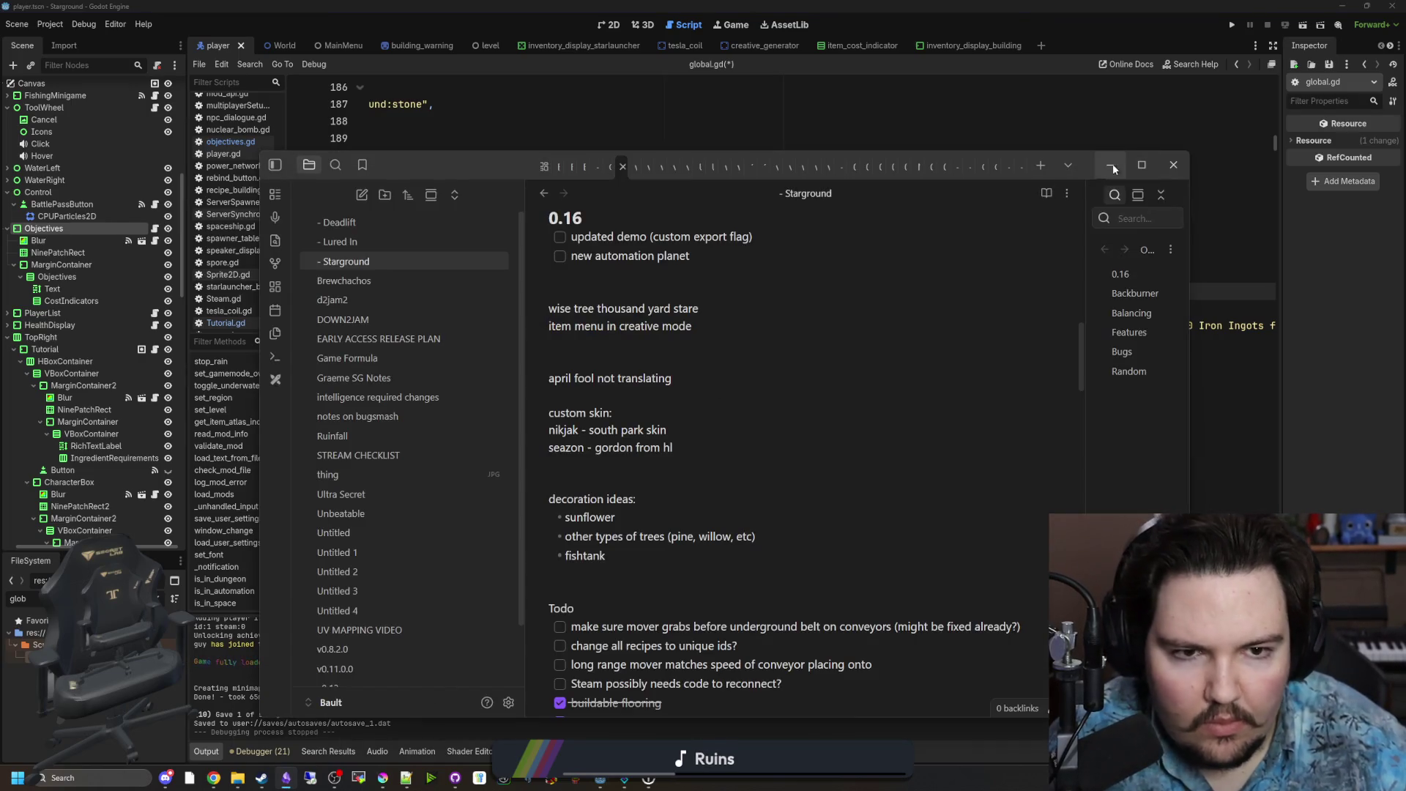
pyautogui.click(1112, 167)
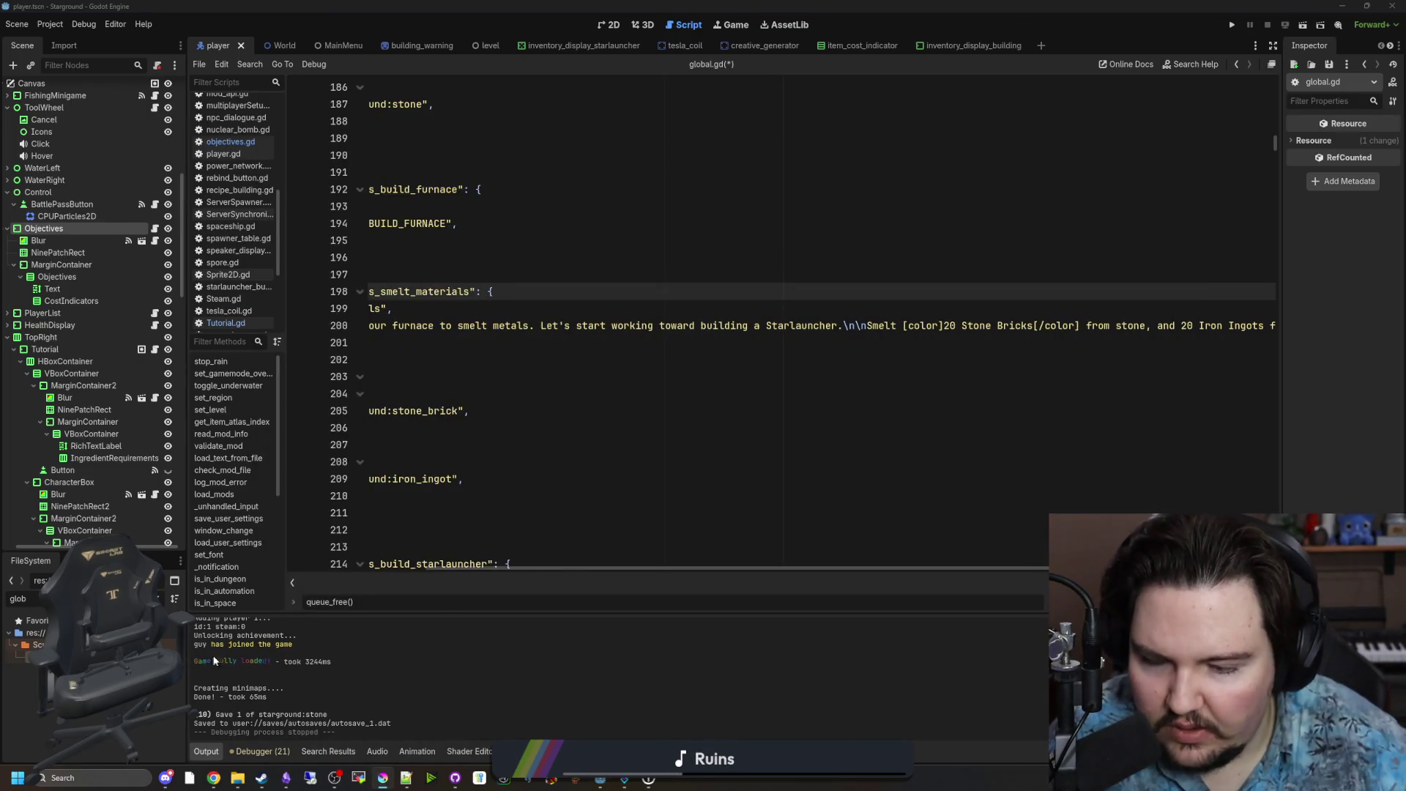
pyautogui.hotkey('alt', 'Tab')
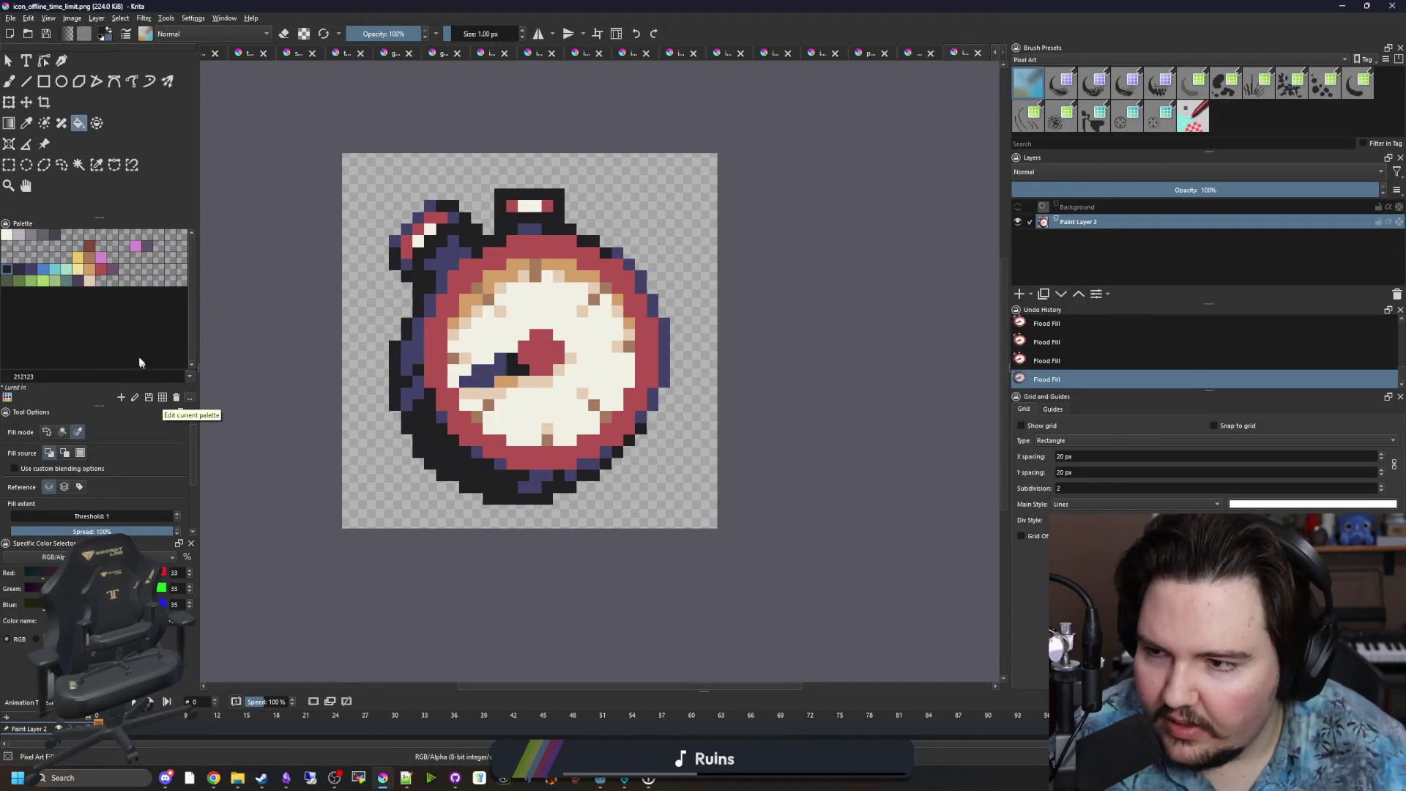
# Browse the palette editor and palette list, moving the pink swatch into an empty slot.
pyautogui.click(163, 402)
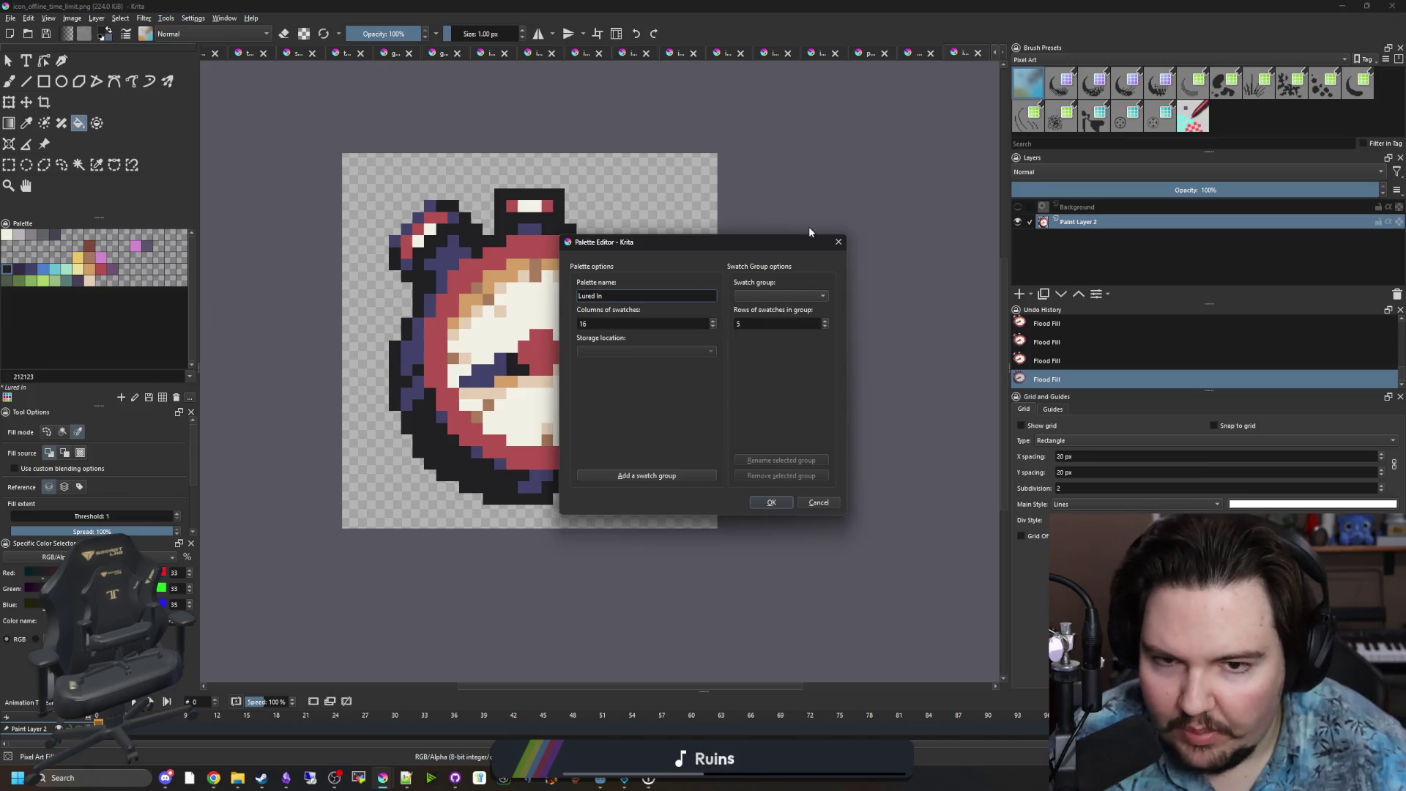
pyautogui.click(839, 243)
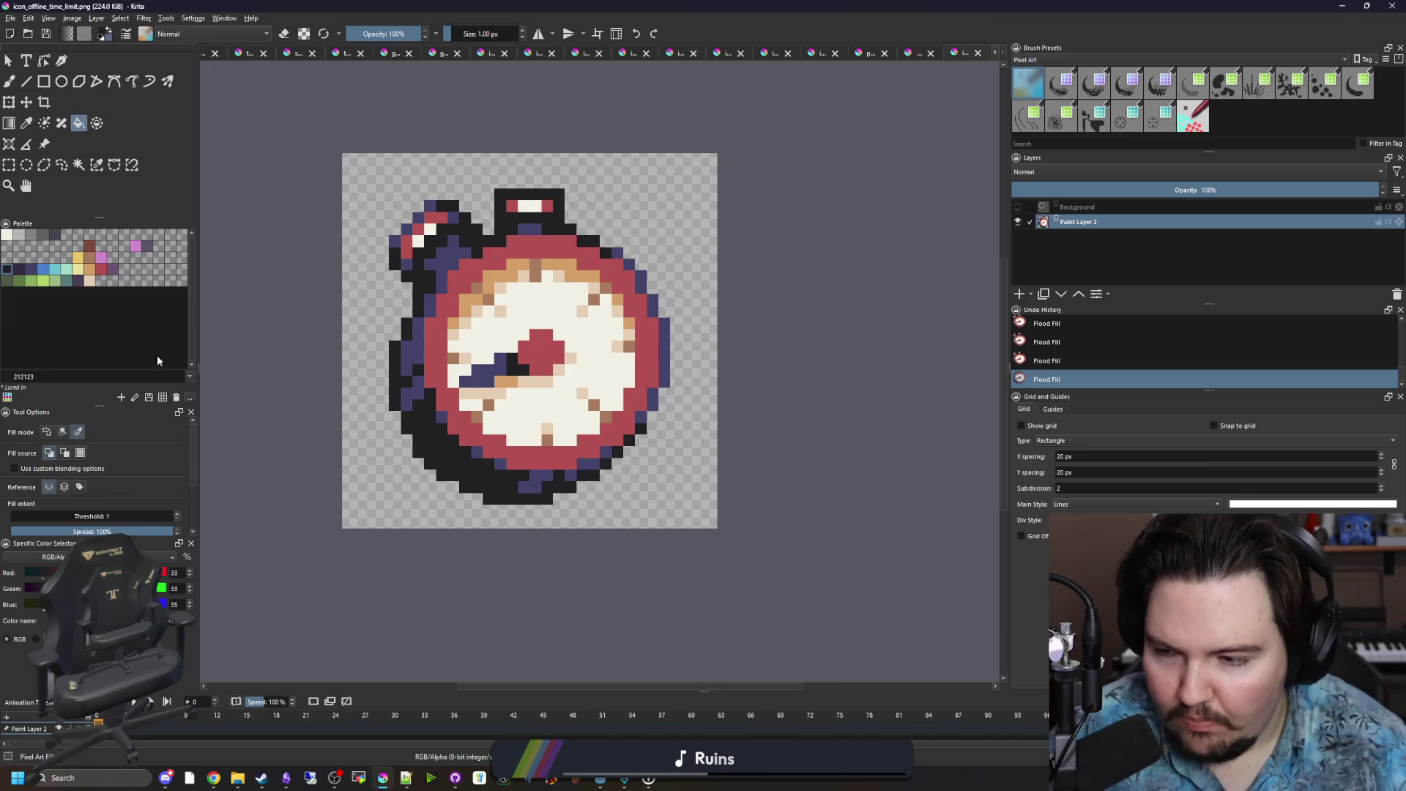
pyautogui.click(7, 399)
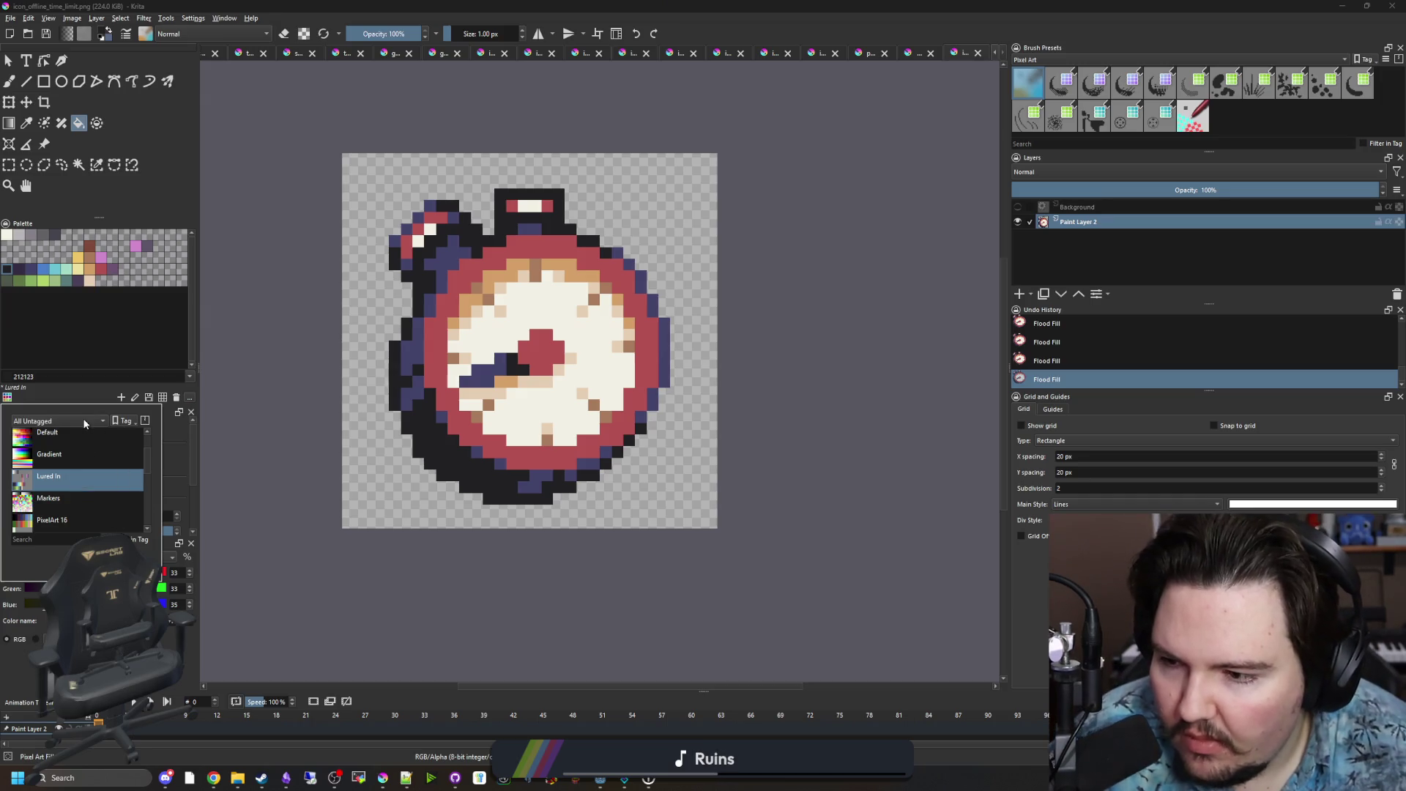
pyautogui.click(124, 327)
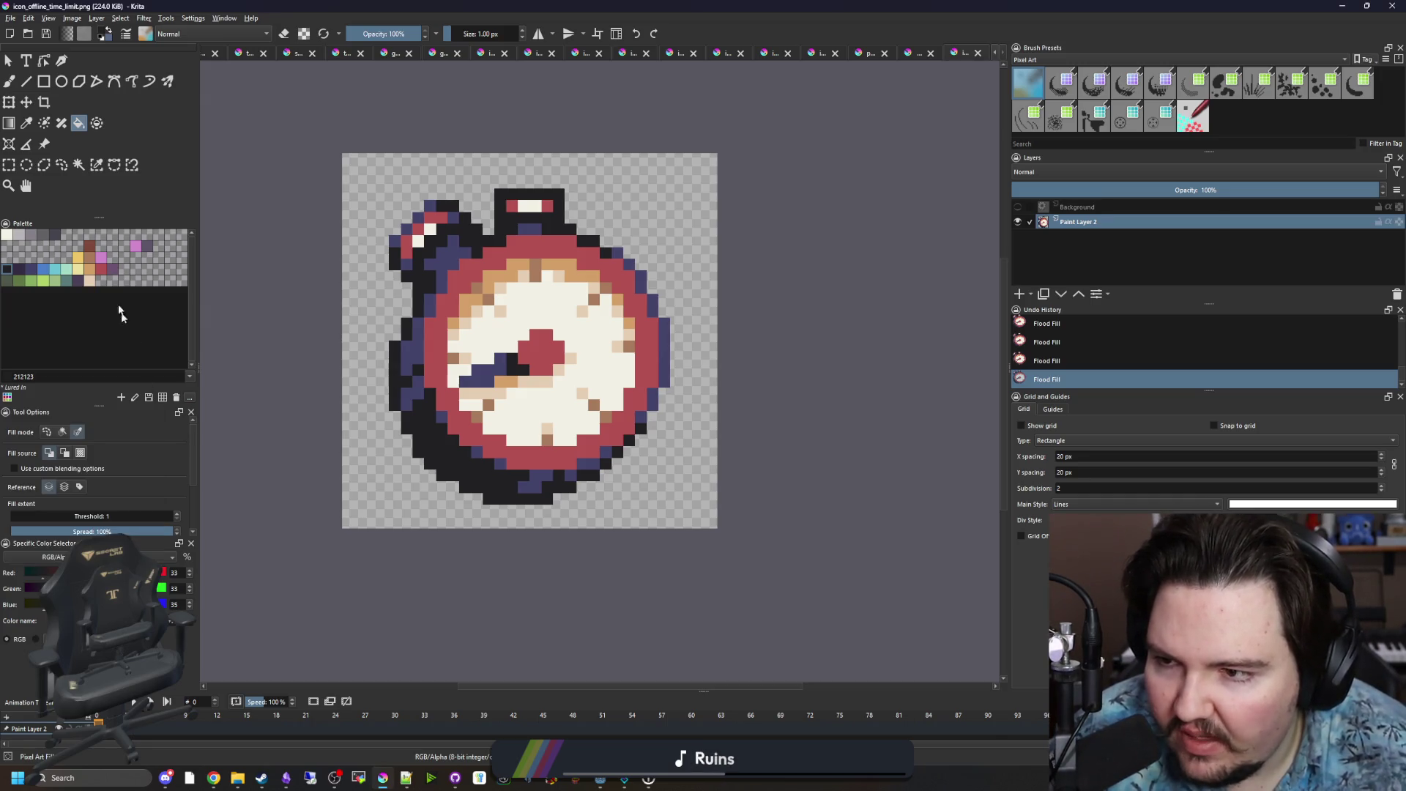
pyautogui.moveTo(107, 258); pyautogui.dragTo(113, 270)
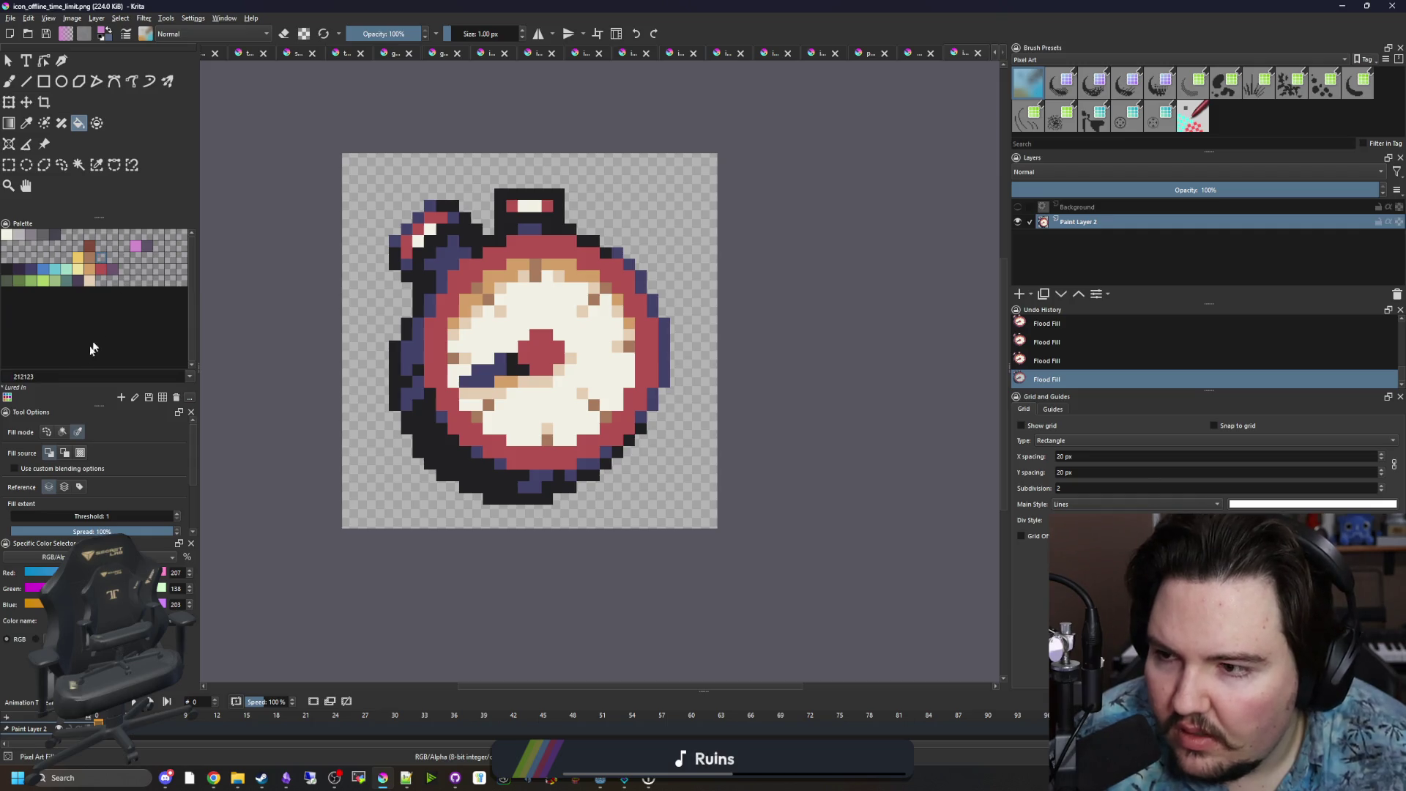
pyautogui.click(144, 399)
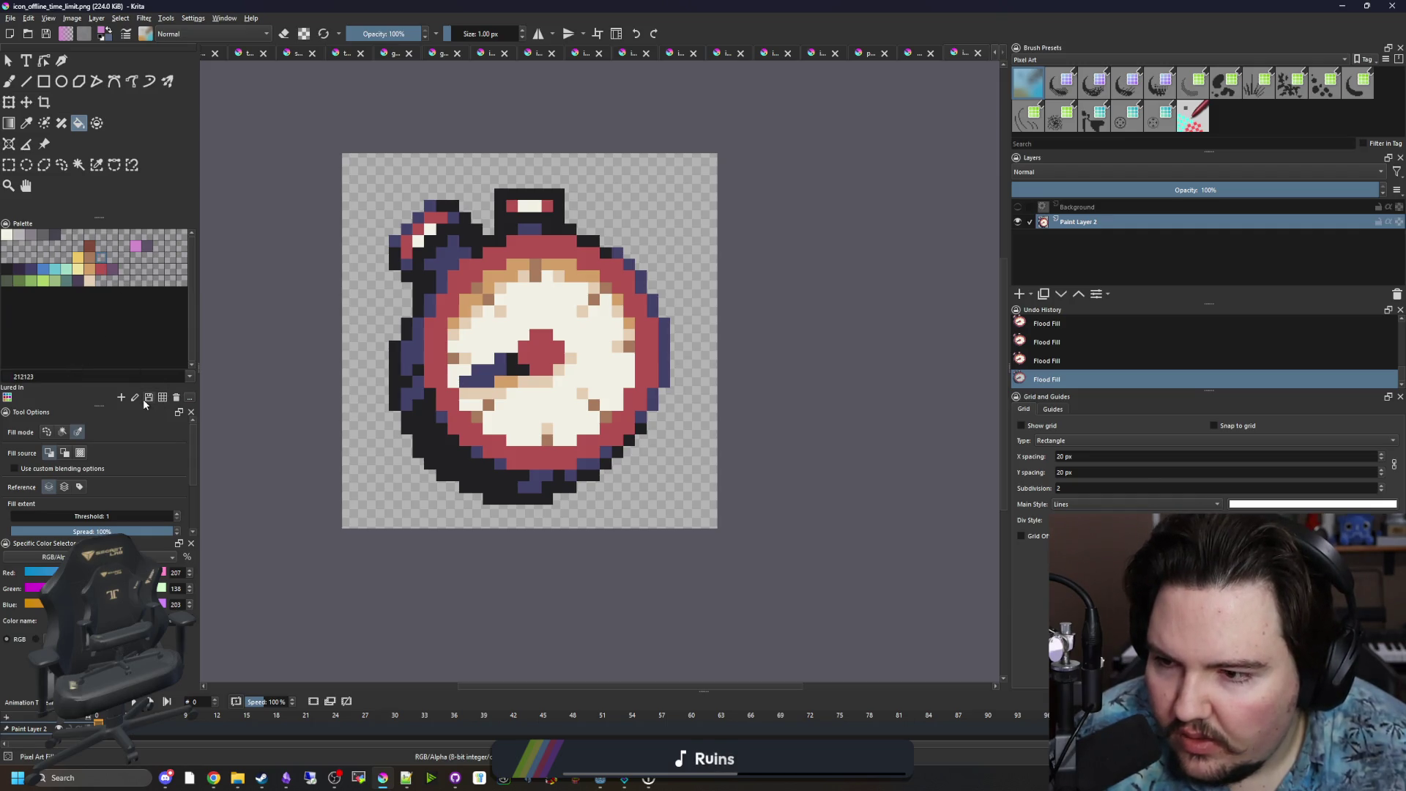
# Load the Starground palette, set cyan 2ce8f5 as the current colour, and minimize Krita.
pyautogui.click(8, 398)
pyautogui.scroll(-5, 93, 491)
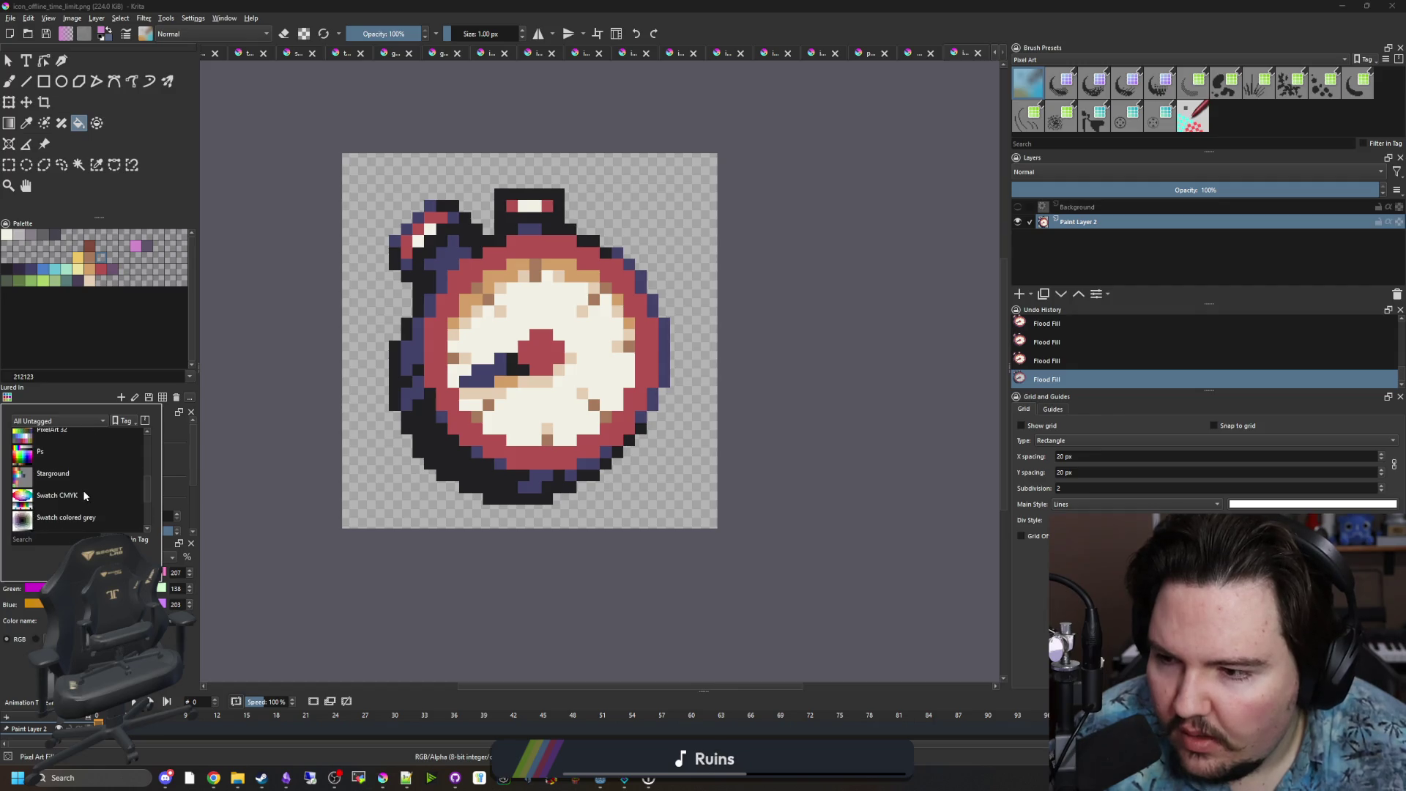
pyautogui.click(78, 471)
pyautogui.click(104, 325)
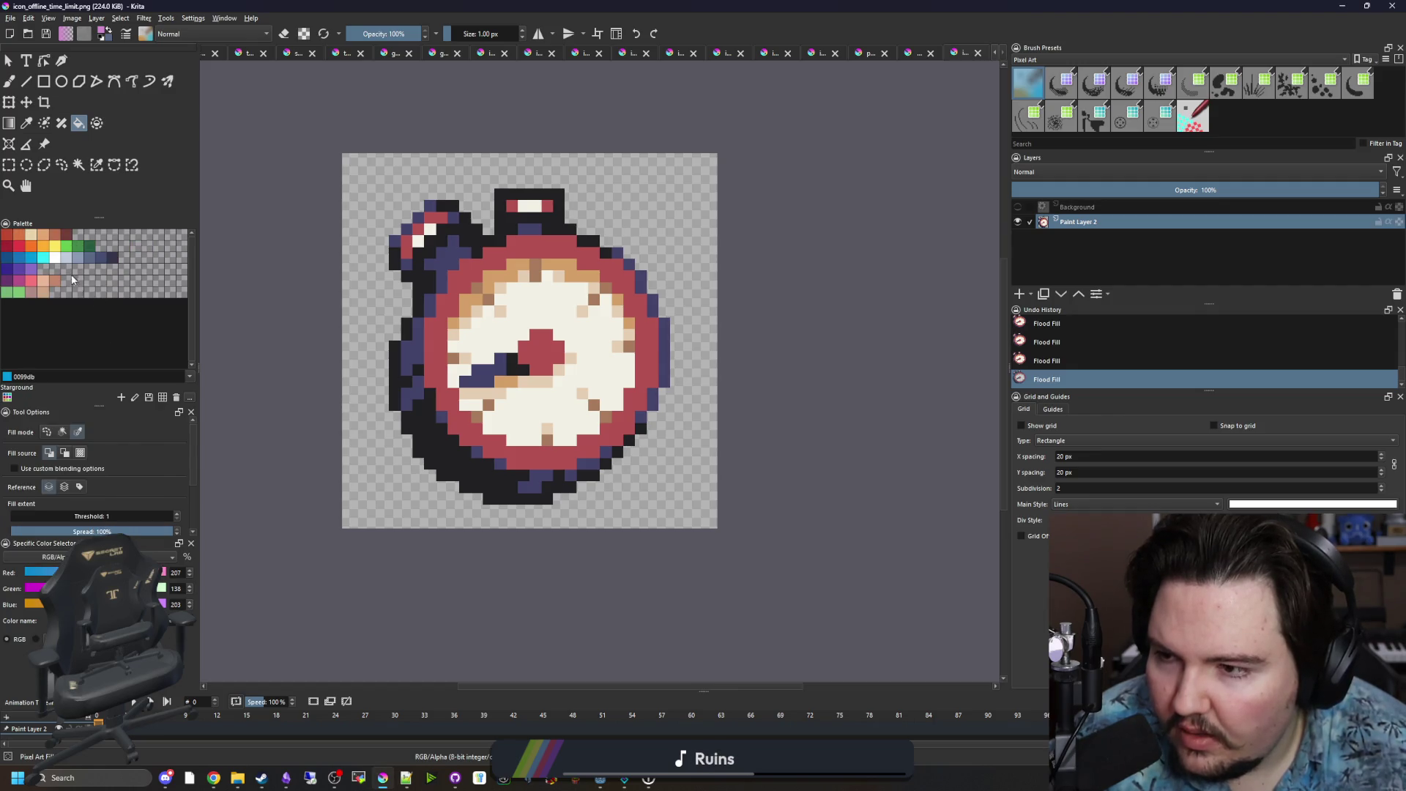
pyautogui.click(44, 259)
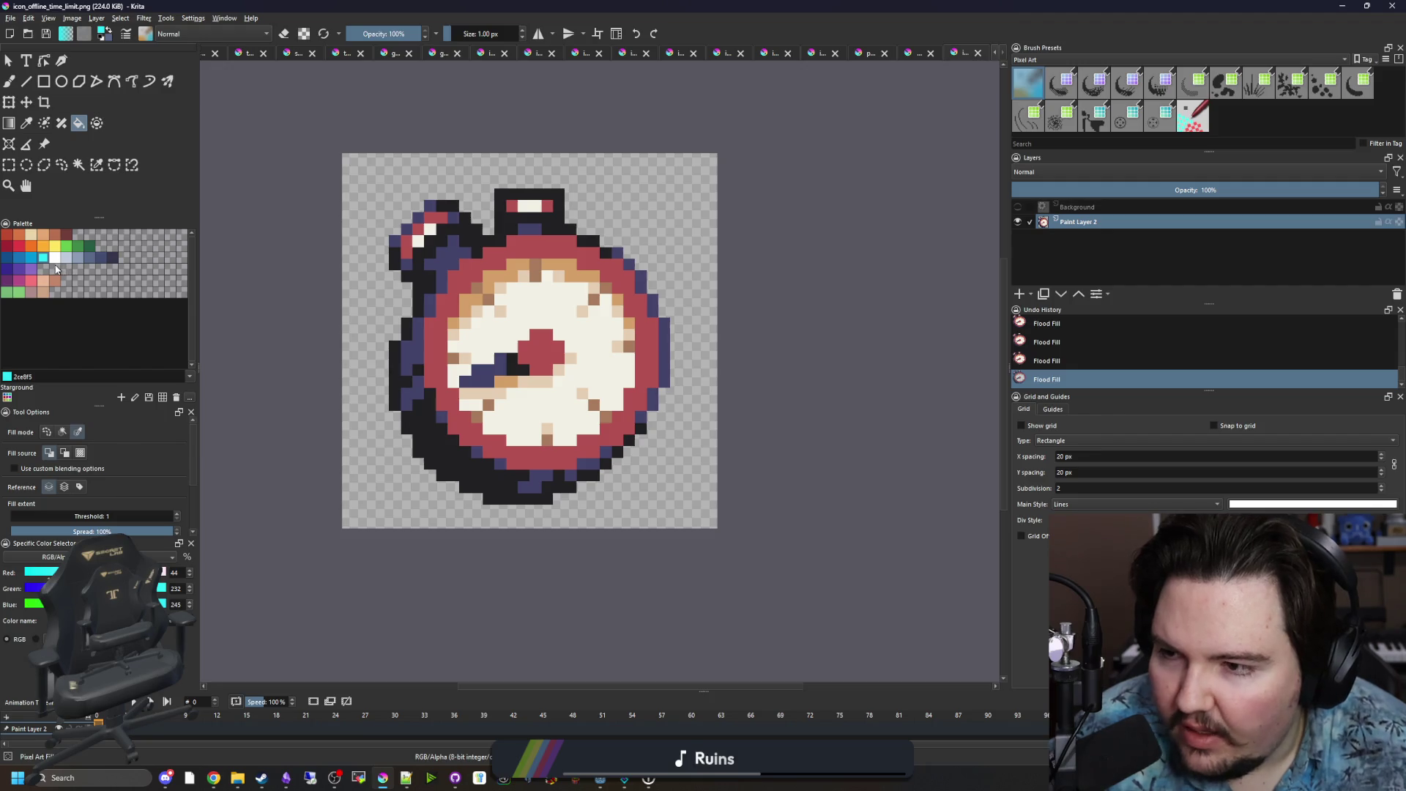
pyautogui.click(53, 249)
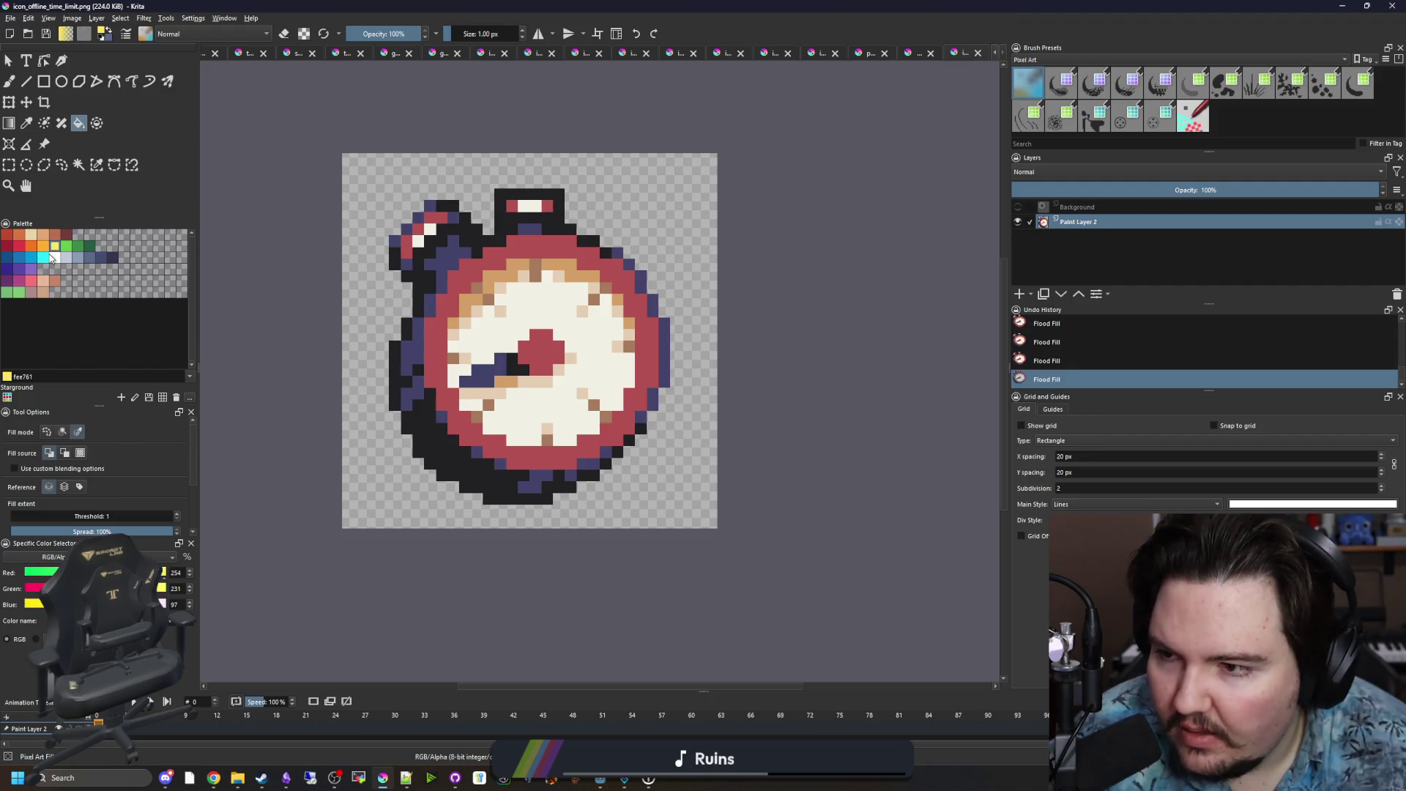
pyautogui.click(44, 258)
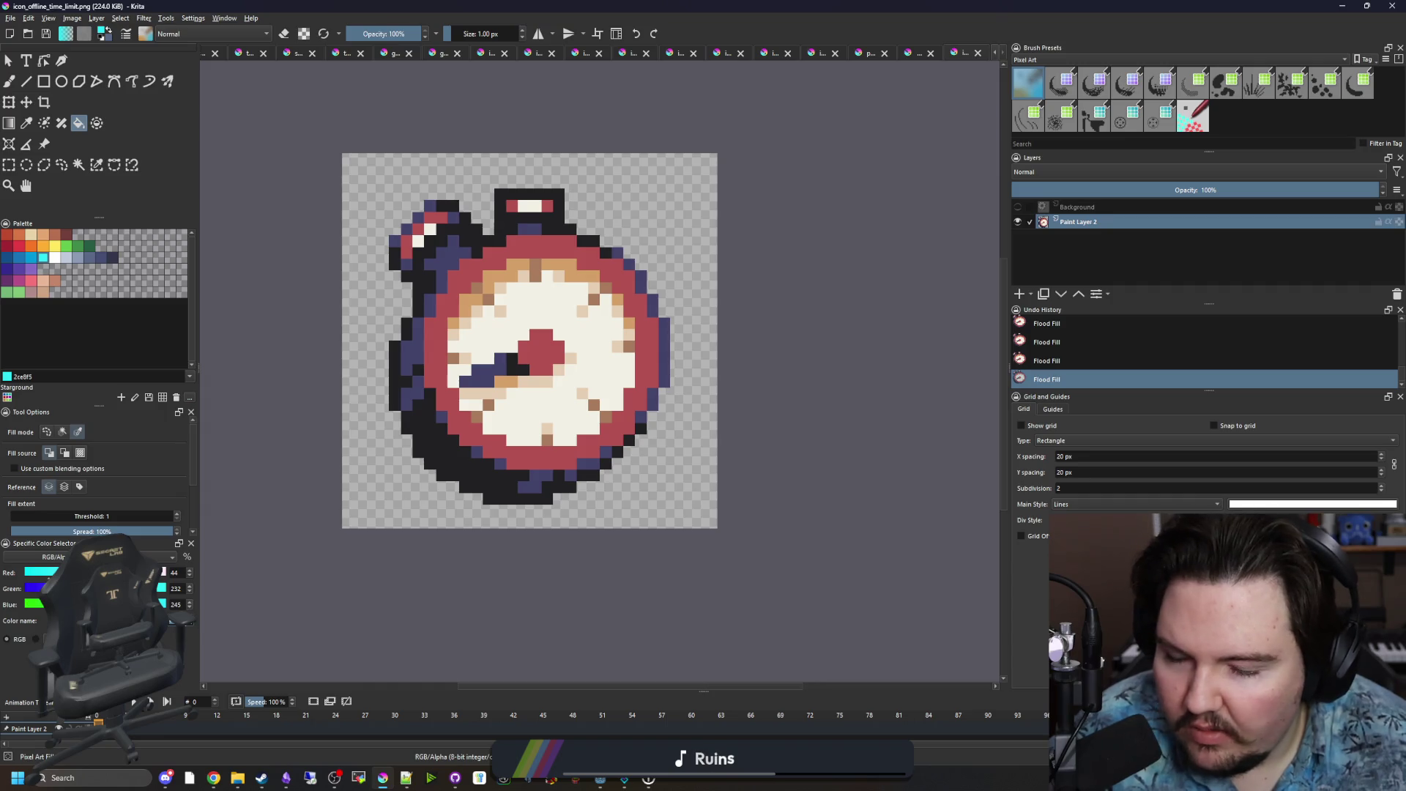
pyautogui.press('super+Down')
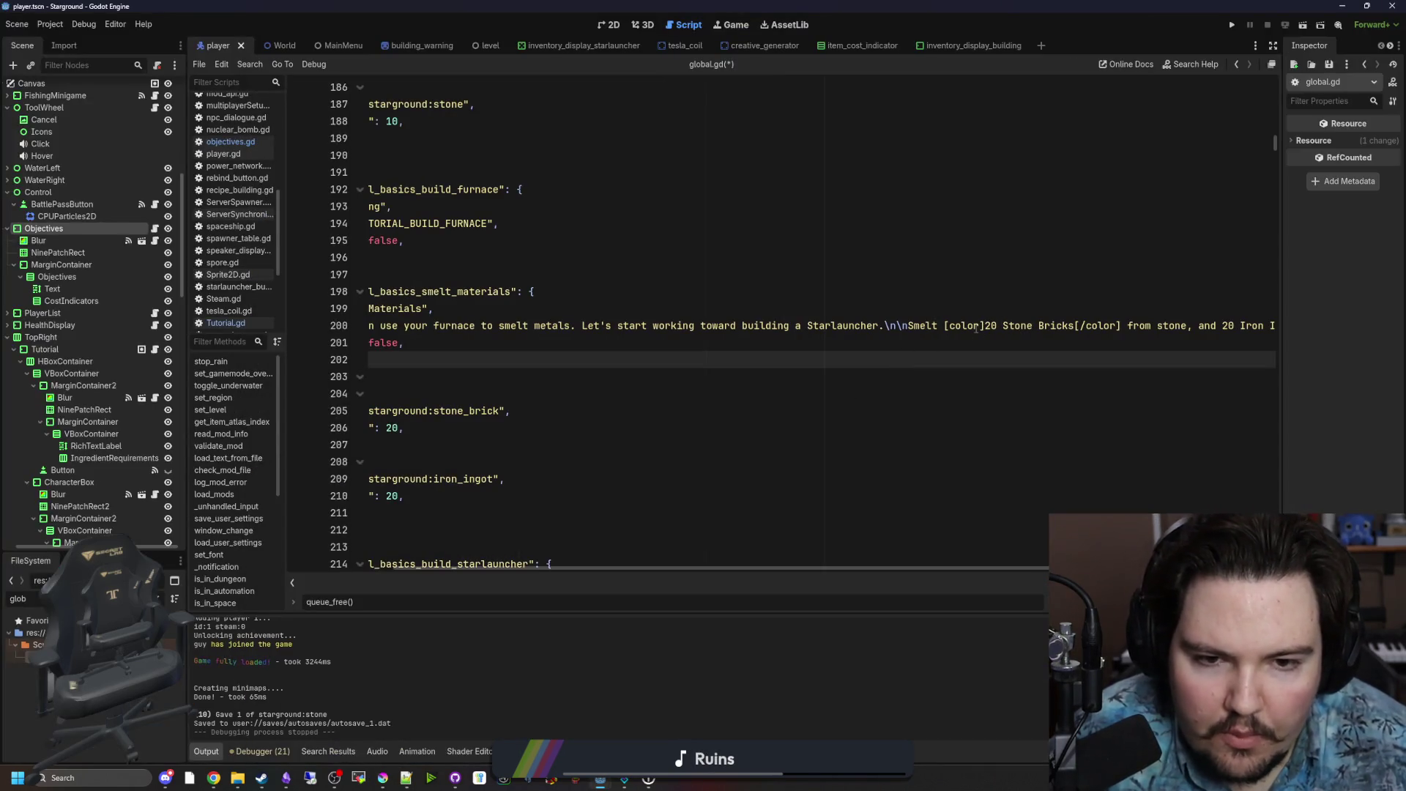
# Complete the tag as [color=#2ce8f5] and wrap Starlauncher and 20 Iron Ingots with it.
pyautogui.click(976, 327)
pyautogui.write('=#2ce8f5')
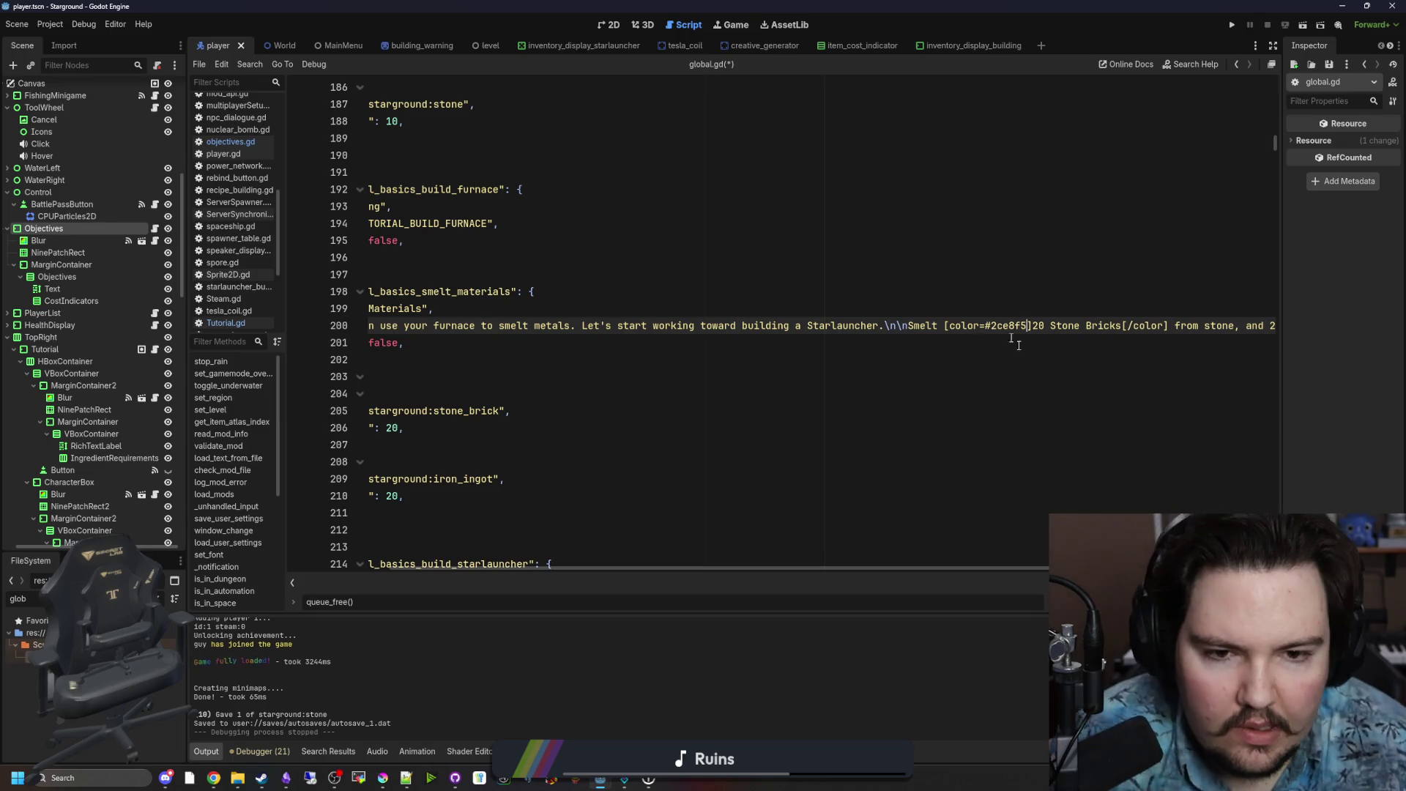
pyautogui.hotkey('ctrl', 'c')
pyautogui.click(807, 325)
pyautogui.hotkey('ctrl', 'v')
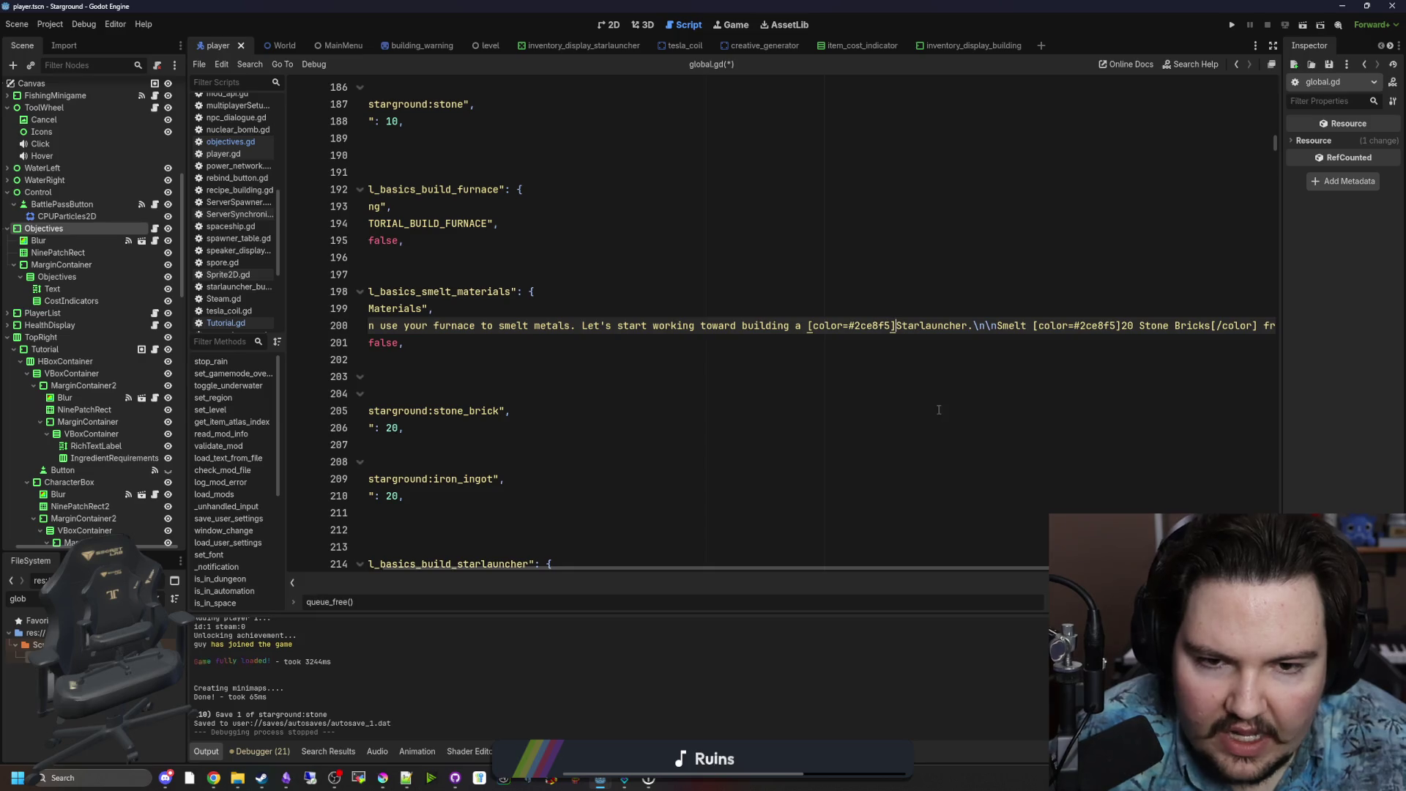
pyautogui.hscroll(5, 984, 561)
pyautogui.click(1091, 325)
pyautogui.hotkey('ctrl', 'v')
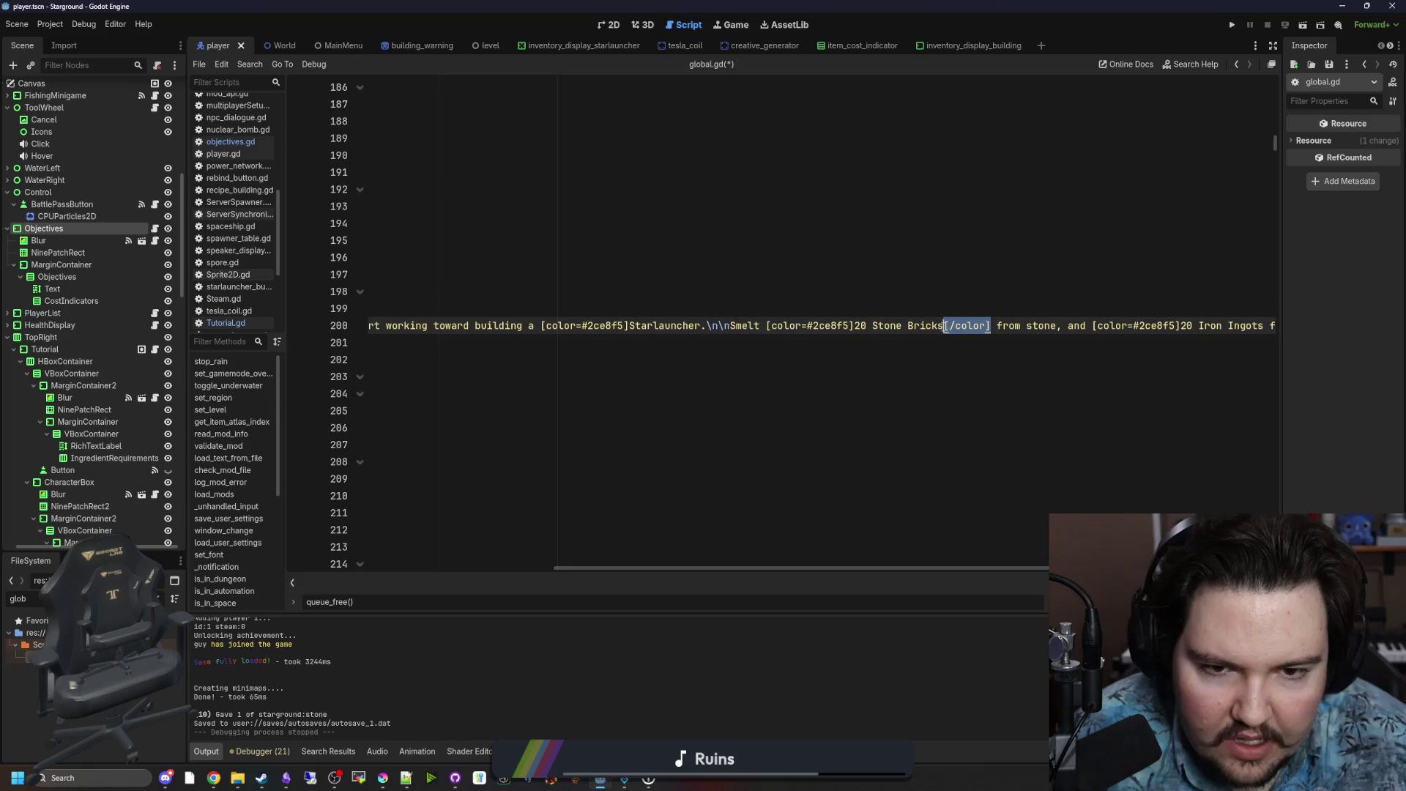
pyautogui.hscroll(1, 1261, 325)
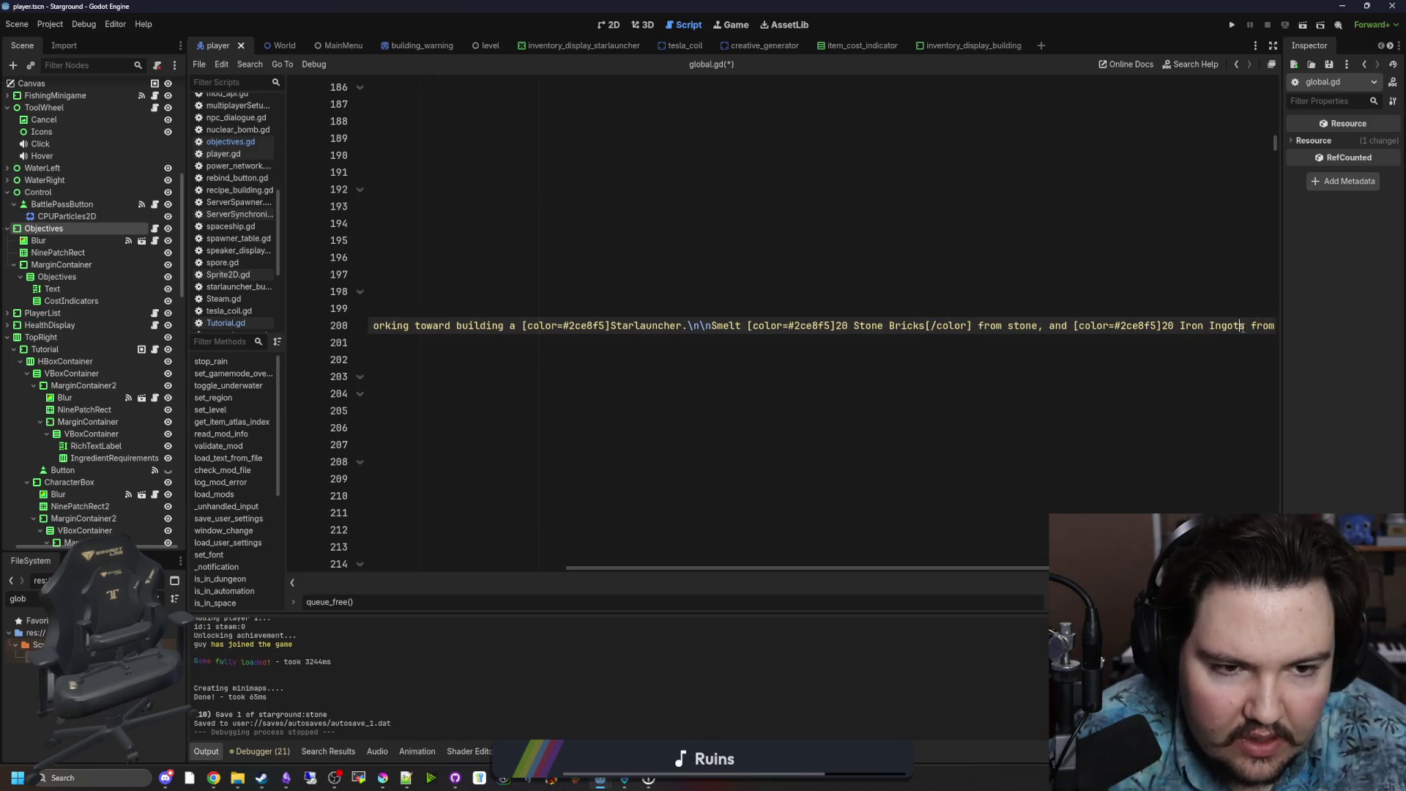
pyautogui.write('[/color]')
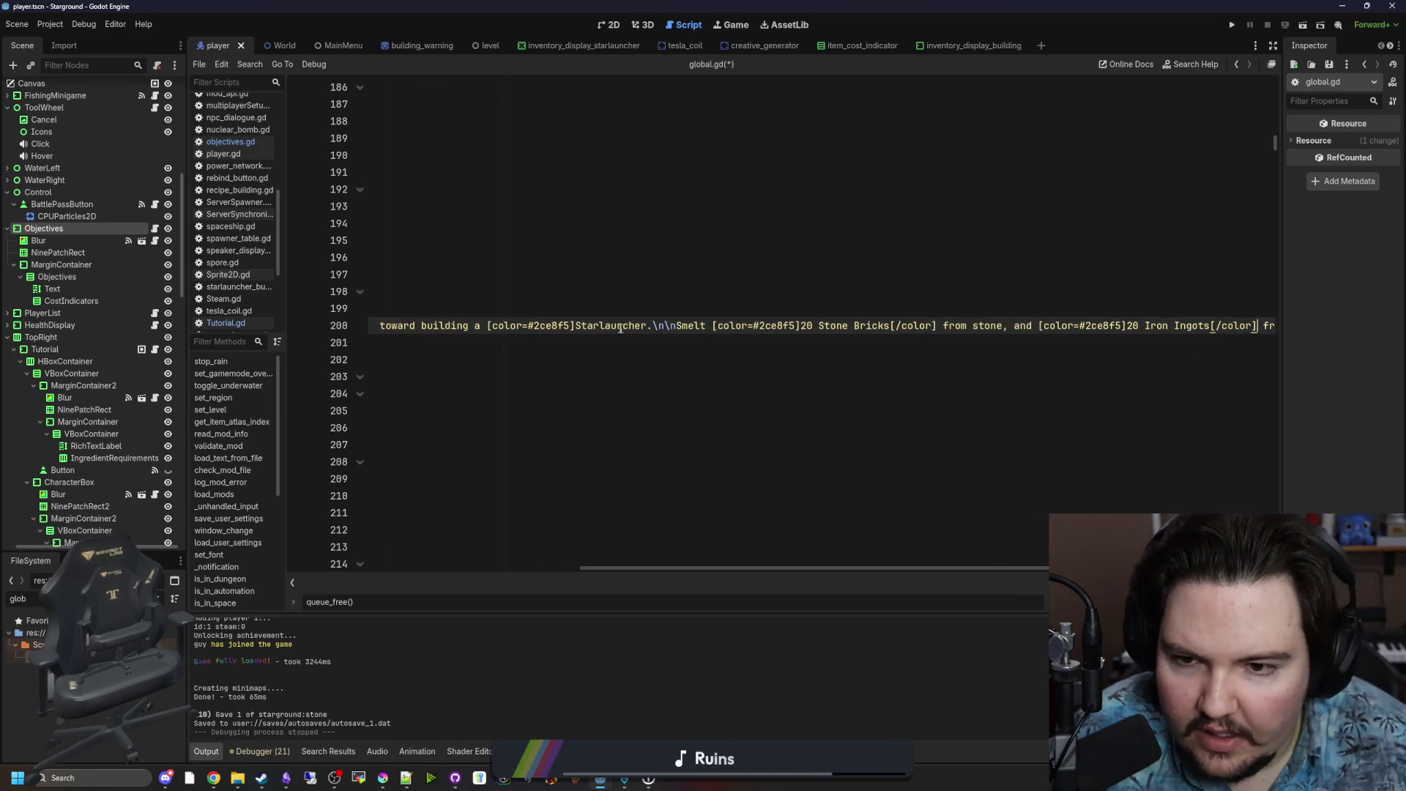
pyautogui.write('[/color]')
# Wrap 'furnace to smelt metals' in the #2ce8f5 color tag and delete the stray 'ncher' text.
pyautogui.moveTo(828, 568)
pyautogui.mouseDown()
pyautogui.moveTo(674, 565)
pyautogui.moveTo(570, 522)
pyautogui.mouseUp()
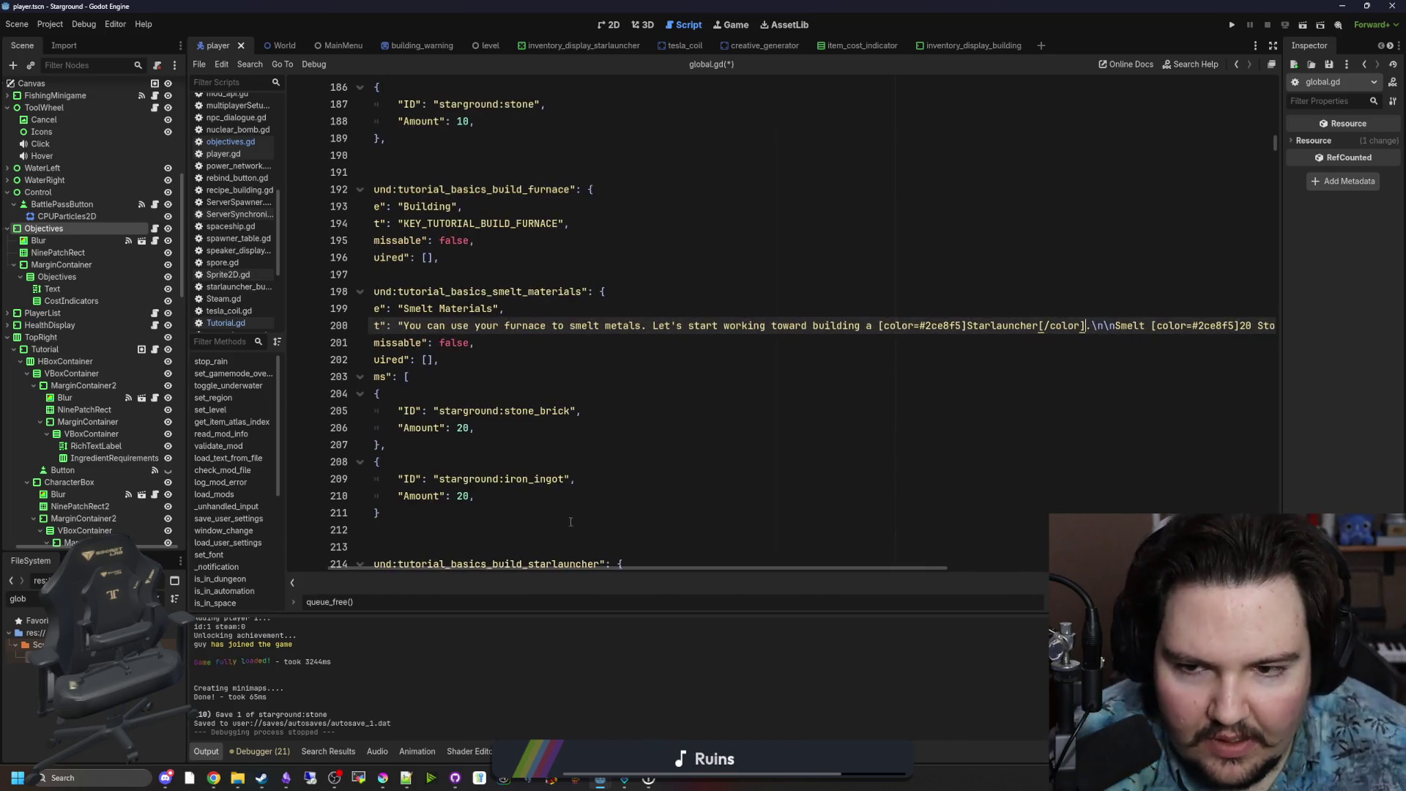
pyautogui.click(775, 366)
pyautogui.moveTo(968, 325); pyautogui.dragTo(878, 325)
pyautogui.click(504, 325)
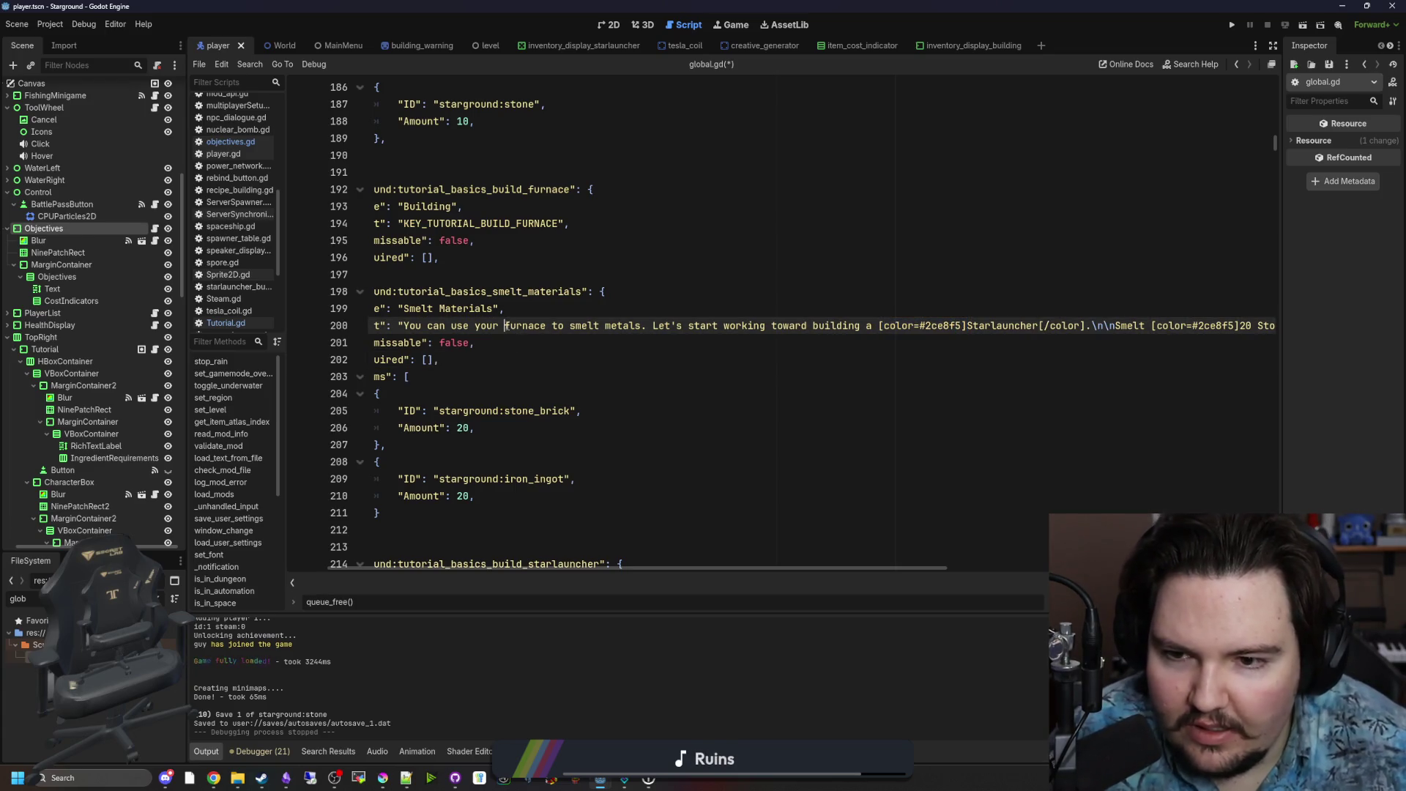
pyautogui.hotkey('ctrl', 'v')
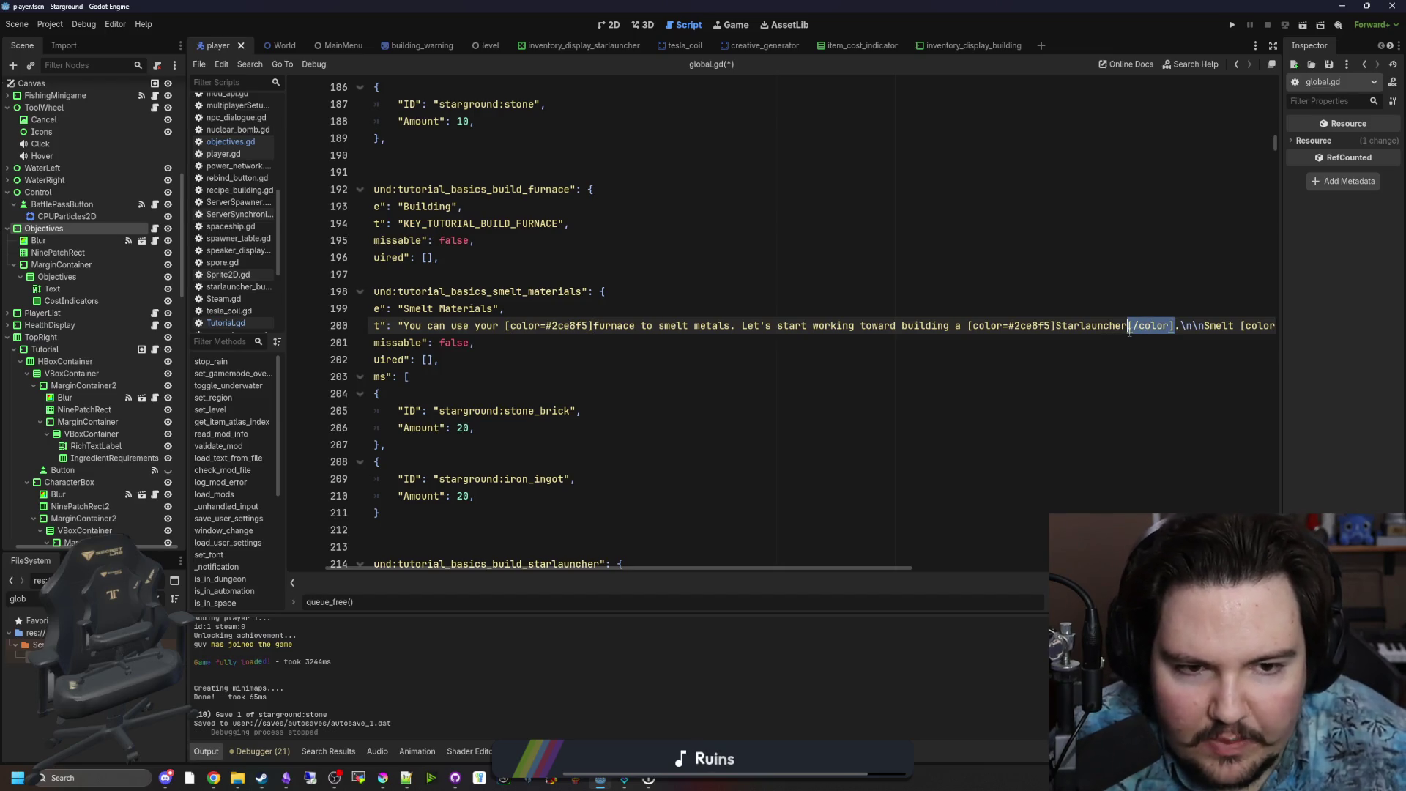
pyautogui.click(730, 325)
pyautogui.hotkey('ctrl', 'v')
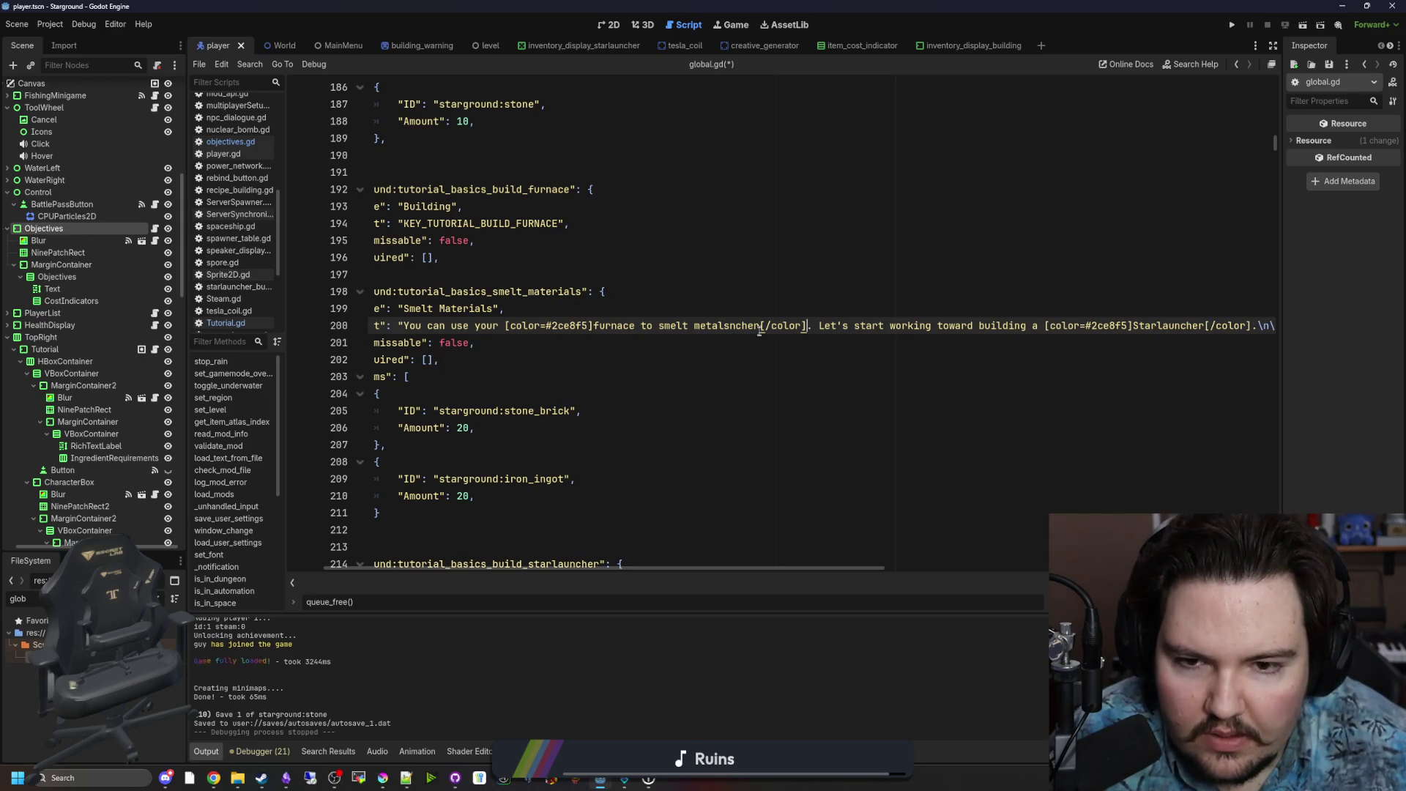
pyautogui.moveTo(760, 327); pyautogui.dragTo(729, 328)
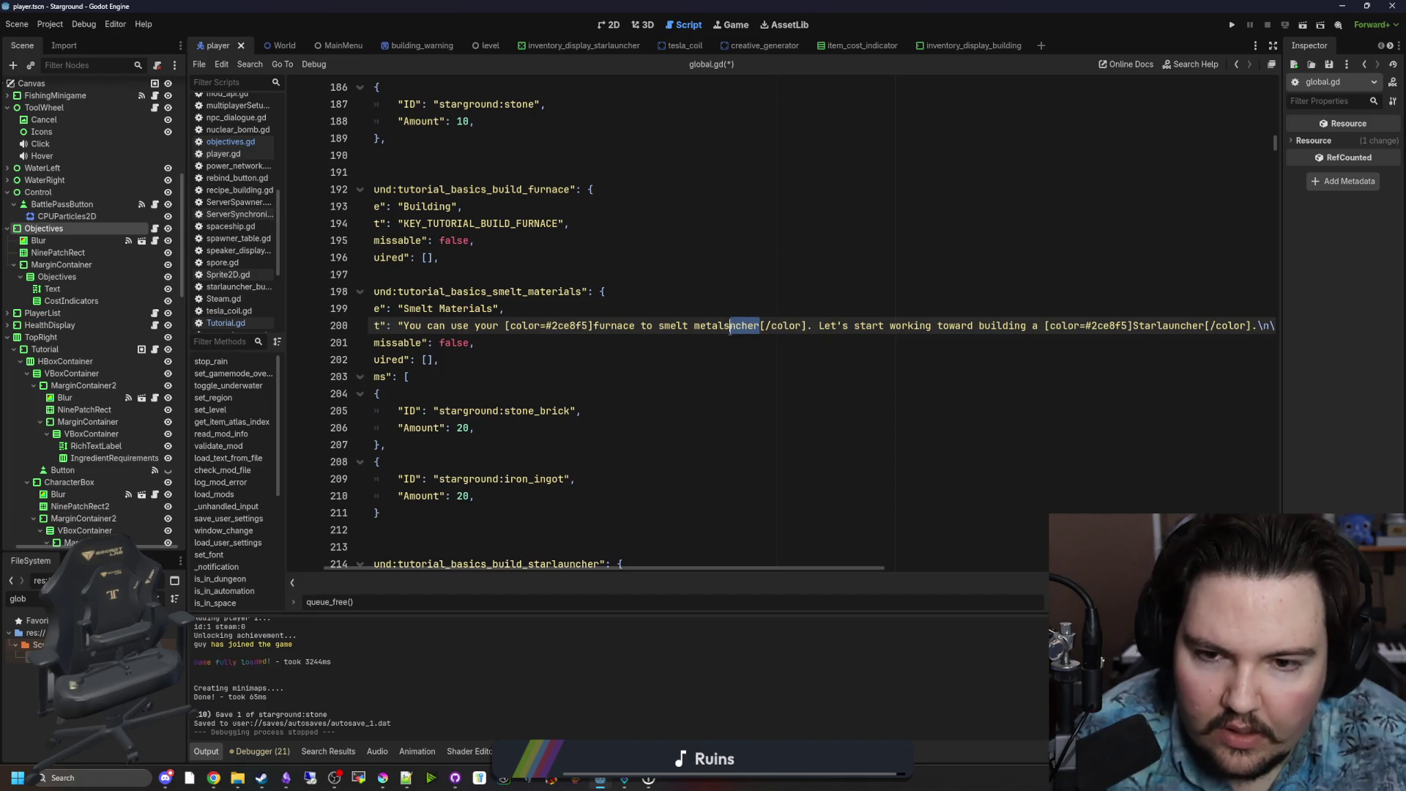
pyautogui.press('BackSpace')
pyautogui.click(722, 358)
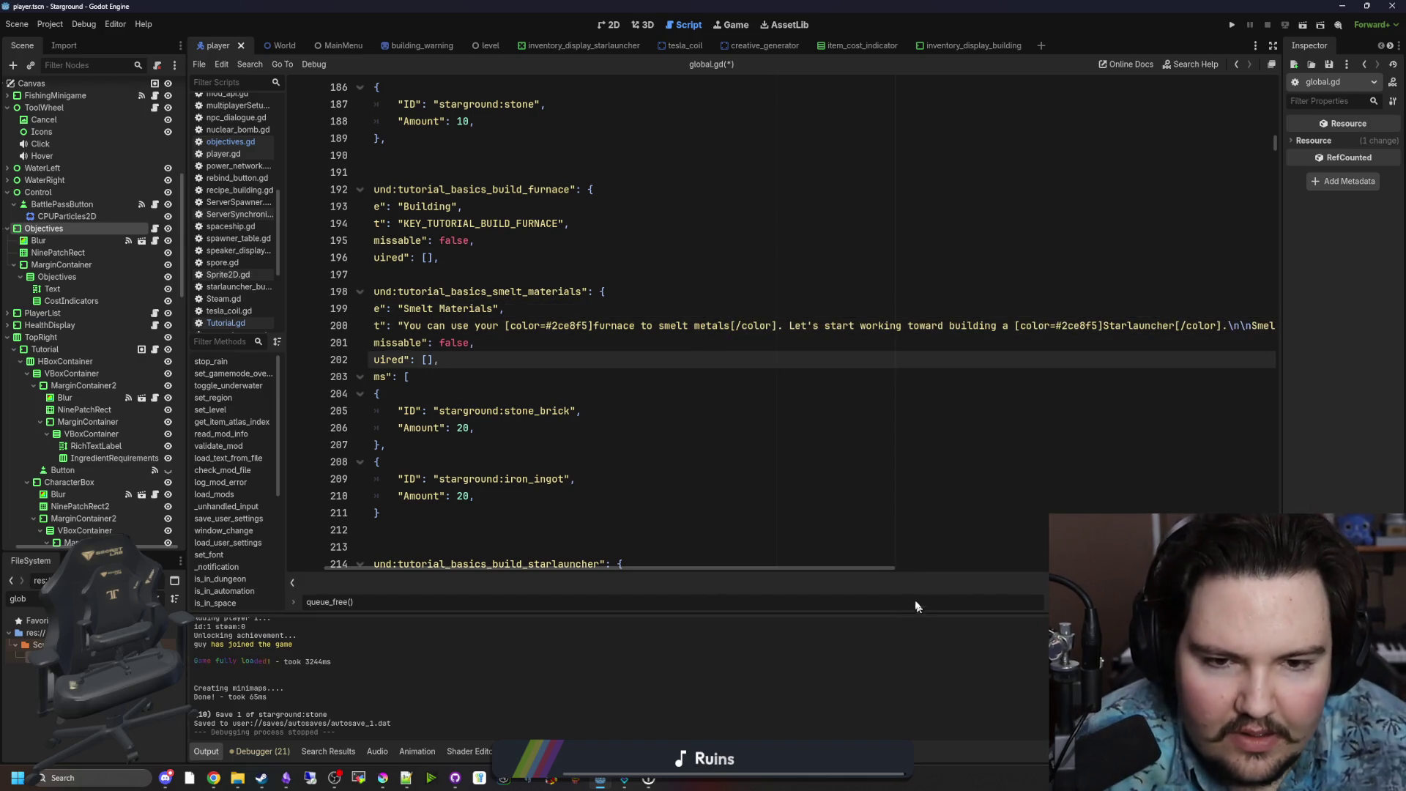
pyautogui.moveTo(586, 567)
pyautogui.mouseDown()
pyautogui.moveTo(1245, 567)
pyautogui.moveTo(662, 546)
pyautogui.mouseUp()
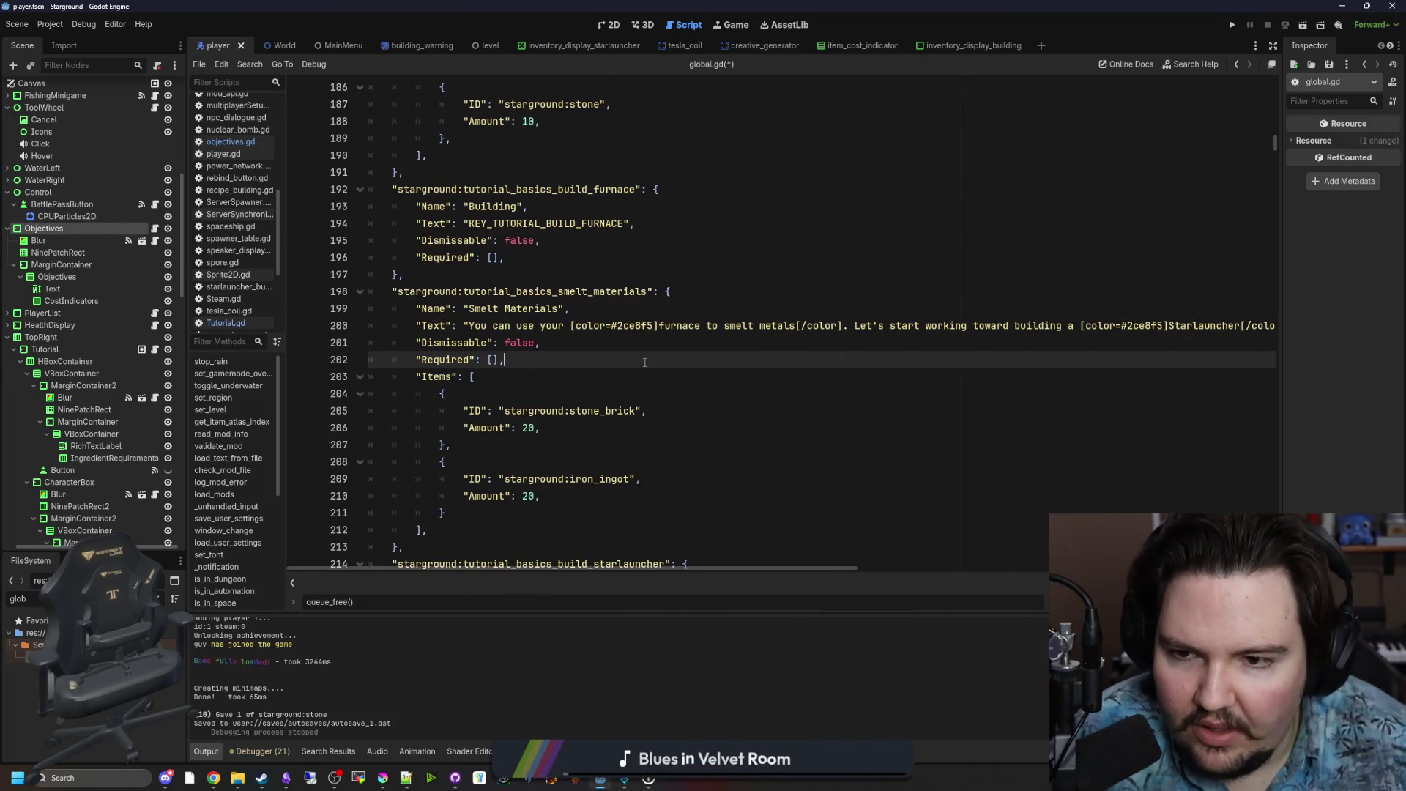
# On line 216, reword 'place it down' to 'place down a [color=#2ce8f5]Starlauncher'.
pyautogui.scroll(5, 605, 319)
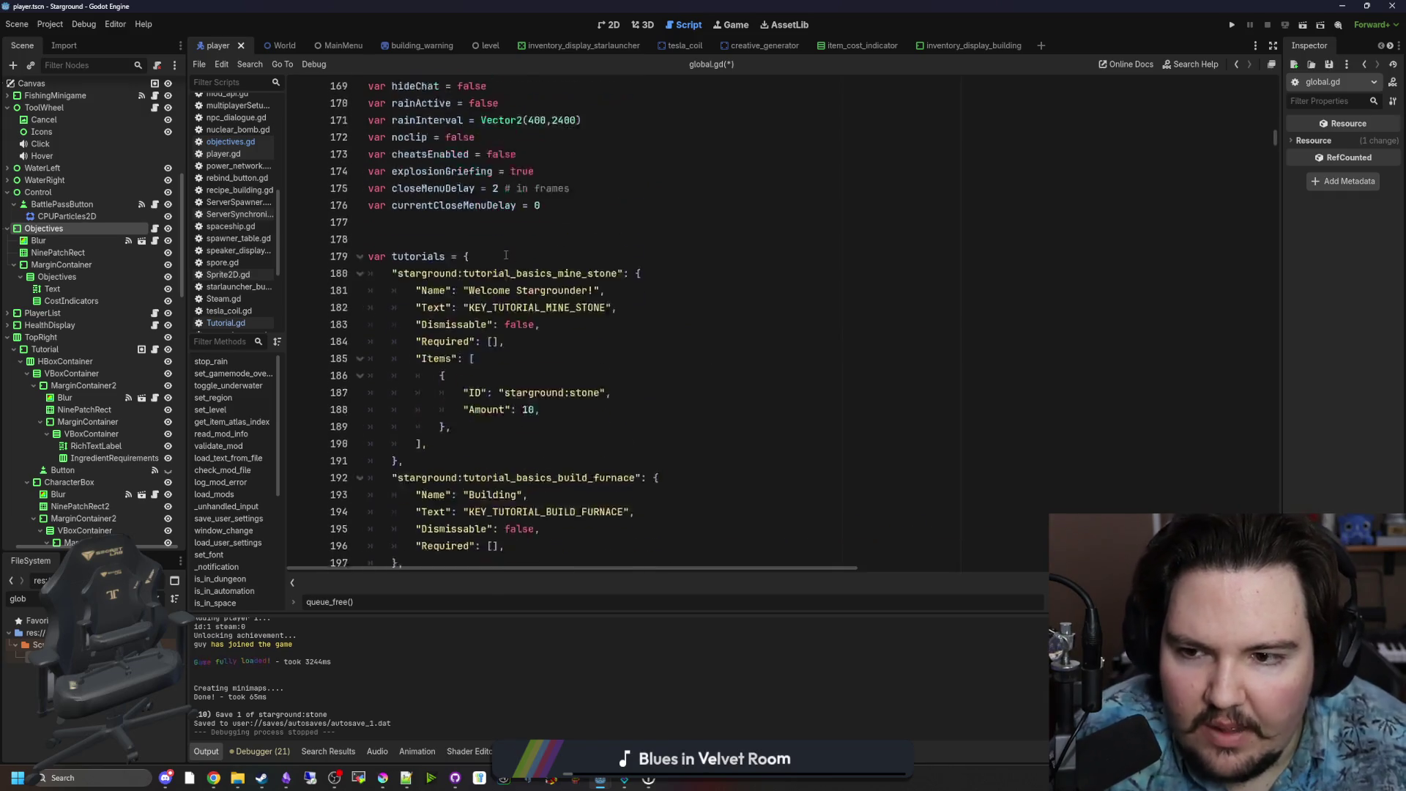
pyautogui.scroll(-8, 607, 330)
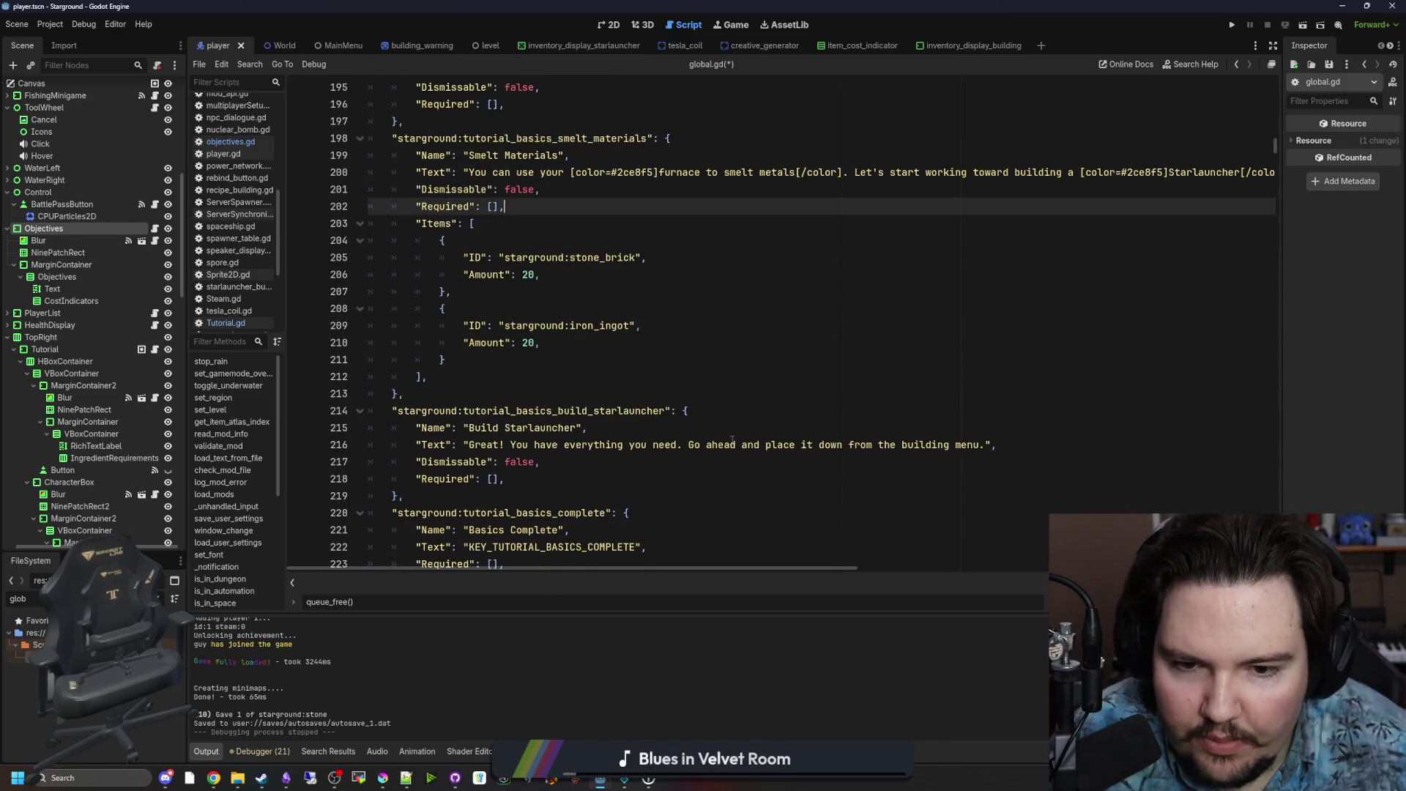
pyautogui.scroll(3, 900, 432)
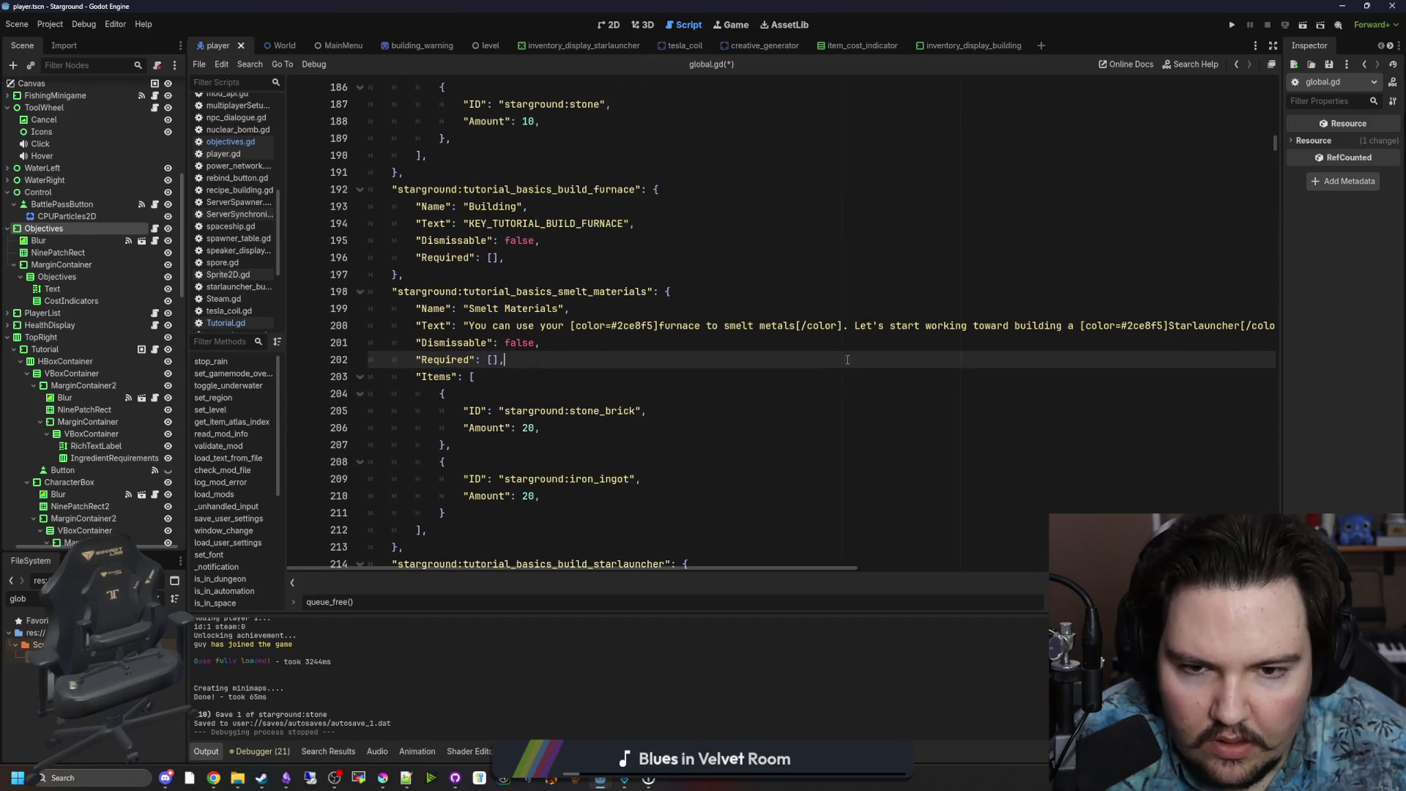
pyautogui.moveTo(659, 326); pyautogui.dragTo(570, 325)
pyautogui.hotkey('ctrl', 'c')
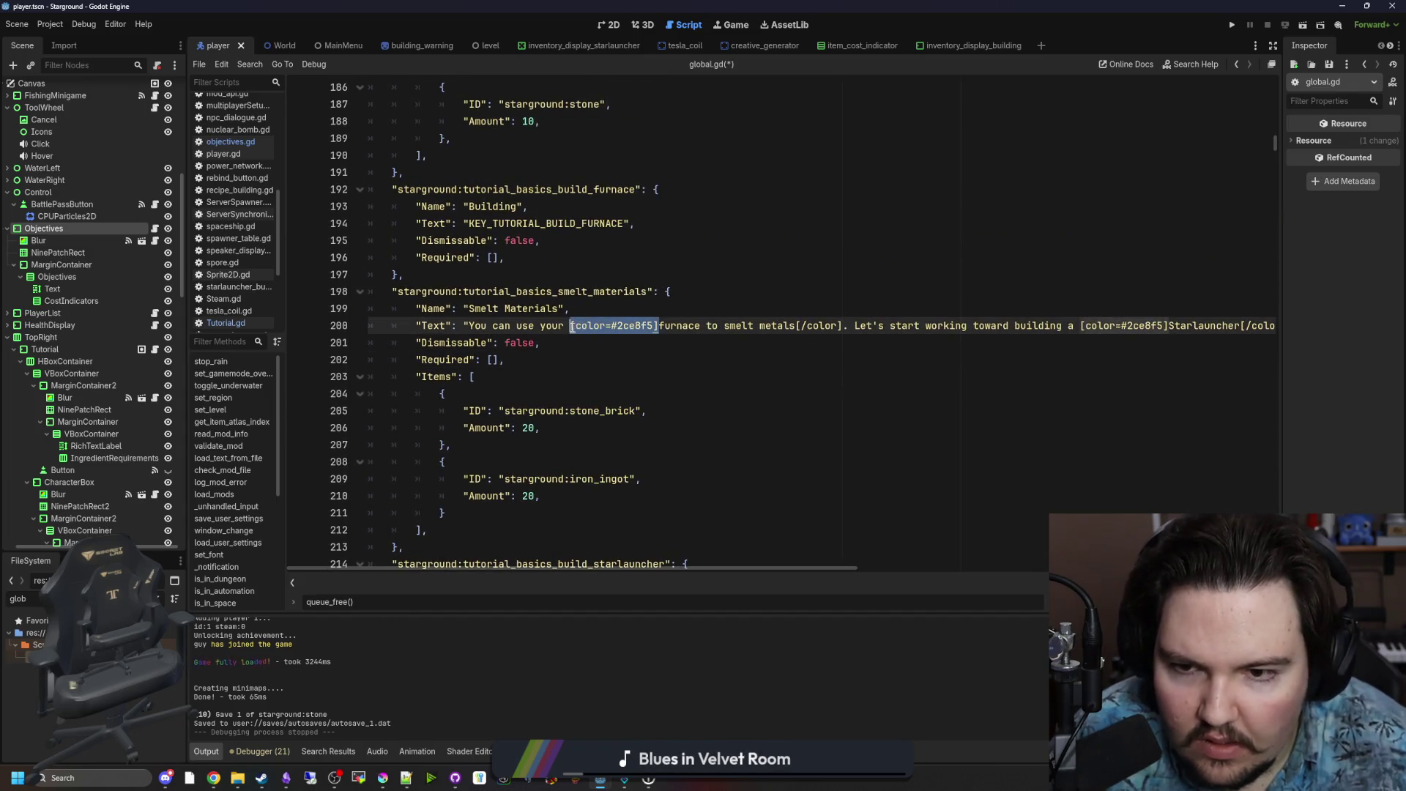
pyautogui.scroll(-4, 642, 426)
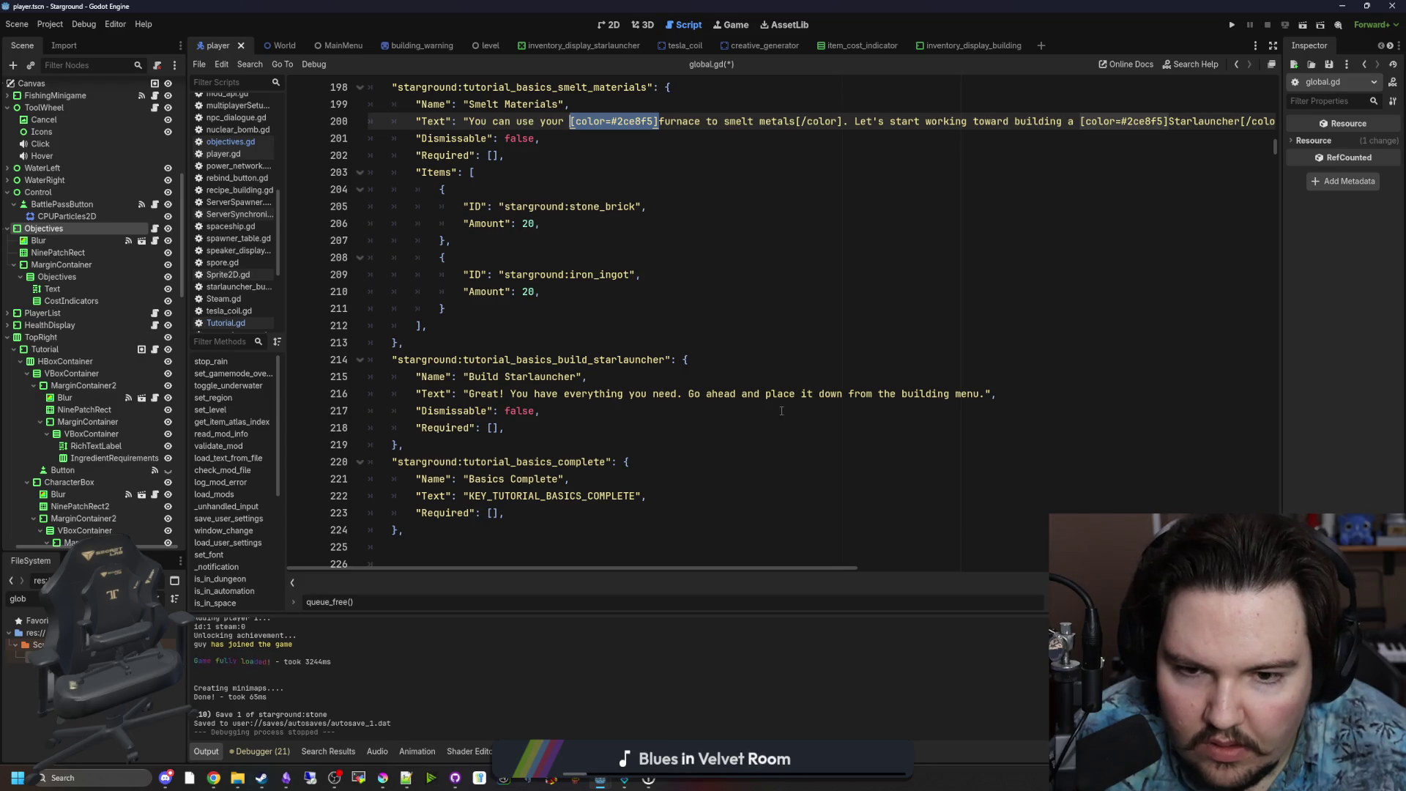
pyautogui.click(844, 394)
pyautogui.click(818, 394)
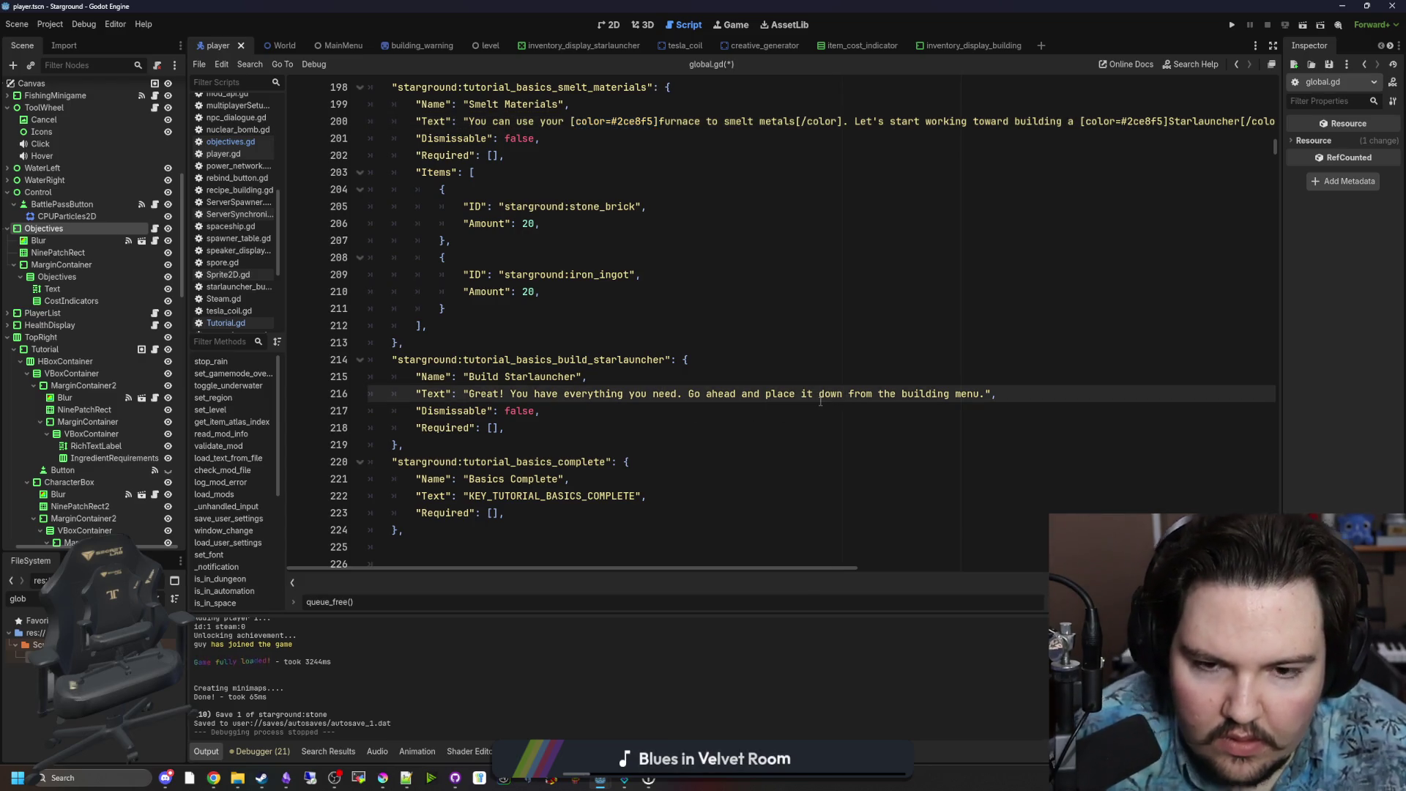
pyautogui.press('BackSpace')
pyautogui.press('BackSpace')
pyautogui.press('BackSpace')
pyautogui.click(830, 394)
pyautogui.write('a Starlauncher')
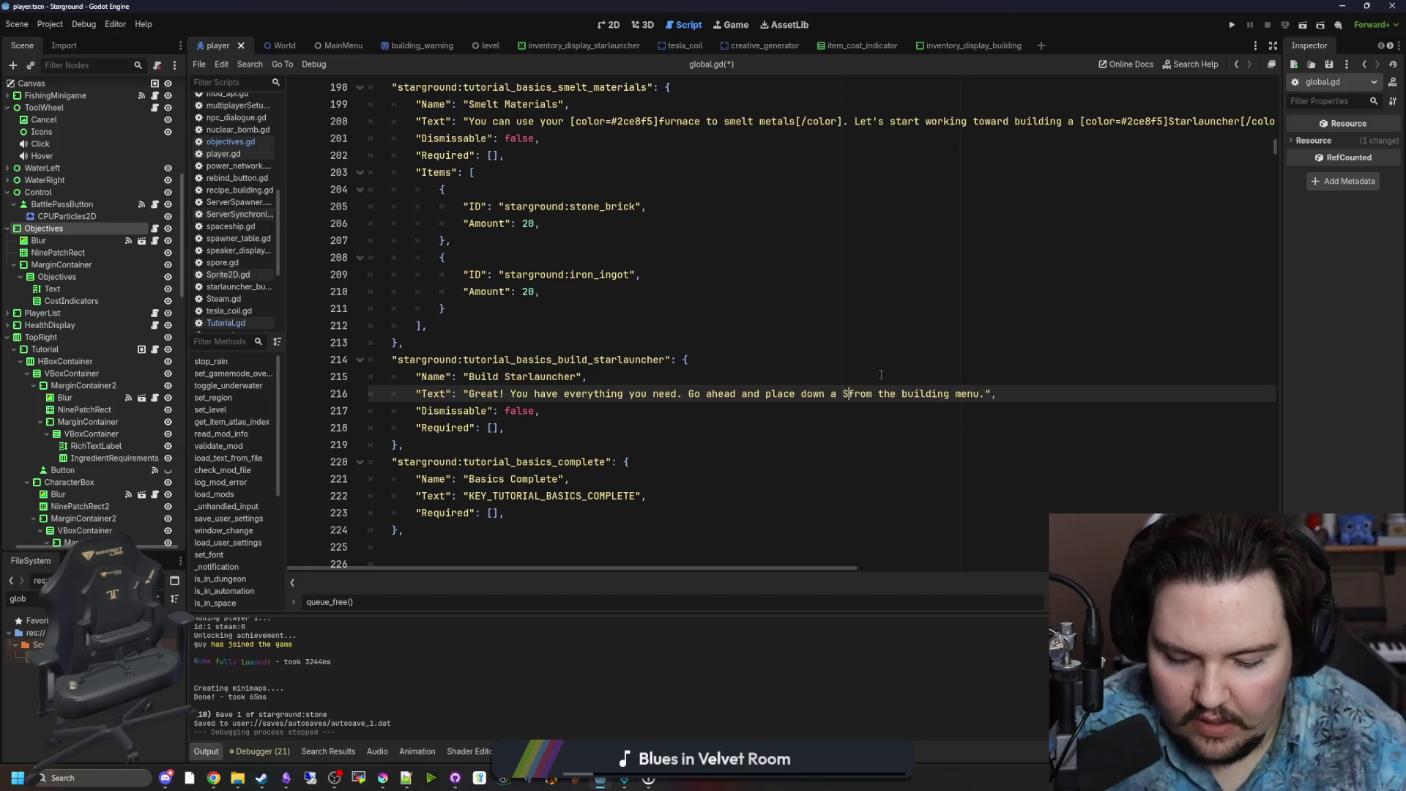
pyautogui.hscroll(2, 795, 408)
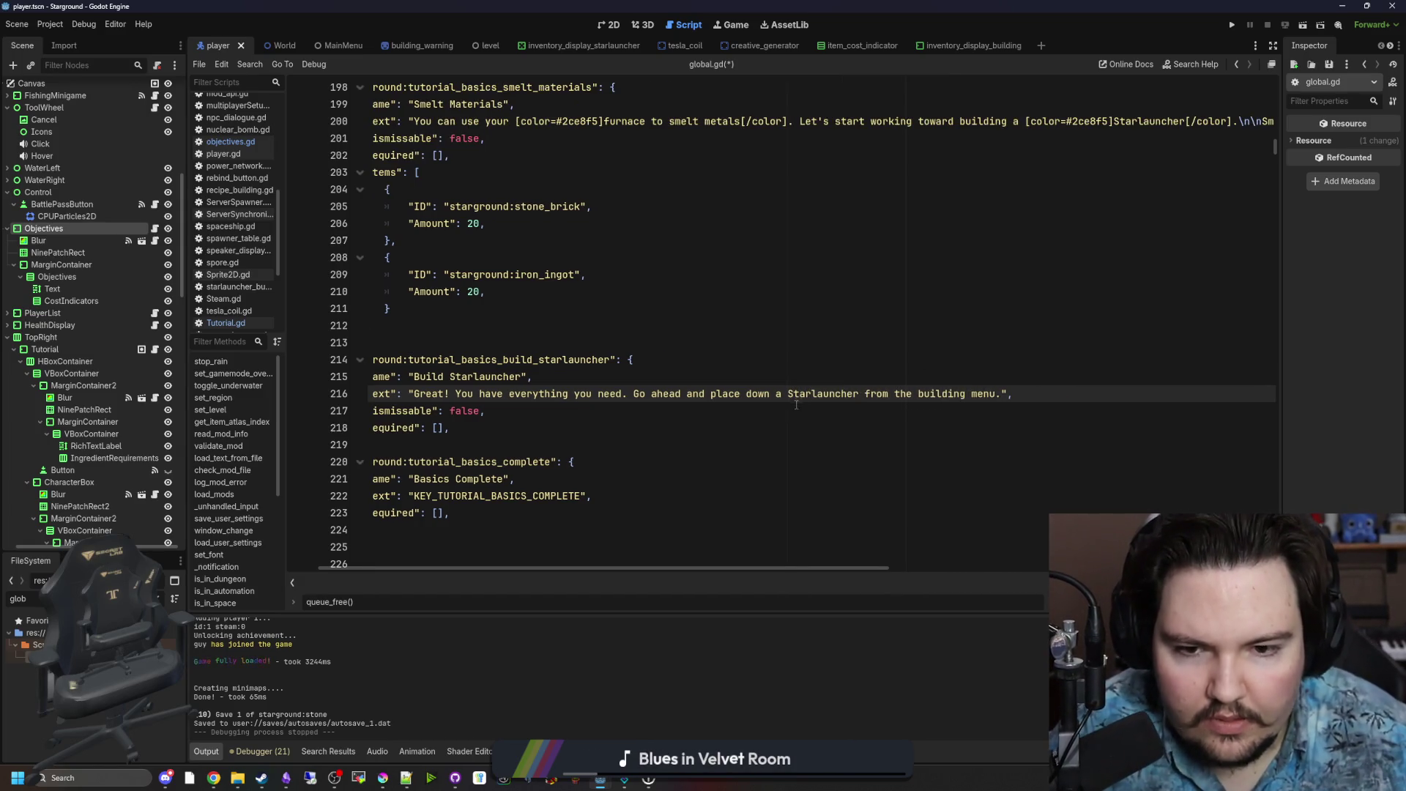
pyautogui.hotkey('ctrl', 'v')
# Copy the closing [/color] tag and paste it right after Starlauncher.
pyautogui.scroll(2, 754, 232)
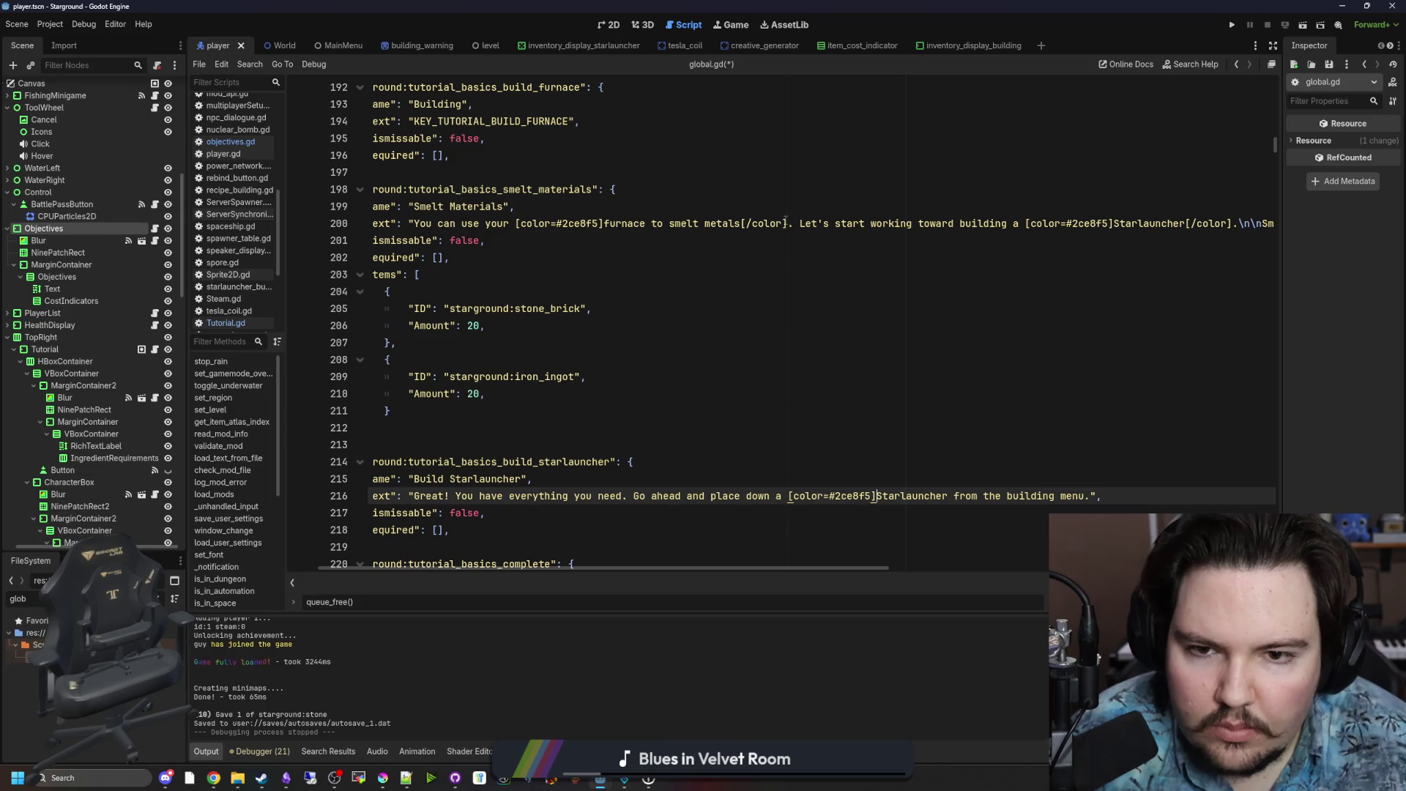
pyautogui.moveTo(788, 222); pyautogui.dragTo(740, 223)
pyautogui.hotkey('ctrl', 'c')
pyautogui.click(946, 495)
pyautogui.hotkey('ctrl', 'v')
pyautogui.click(743, 247)
pyautogui.moveTo(605, 224); pyautogui.dragTo(515, 224)
pyautogui.click(410, 274)
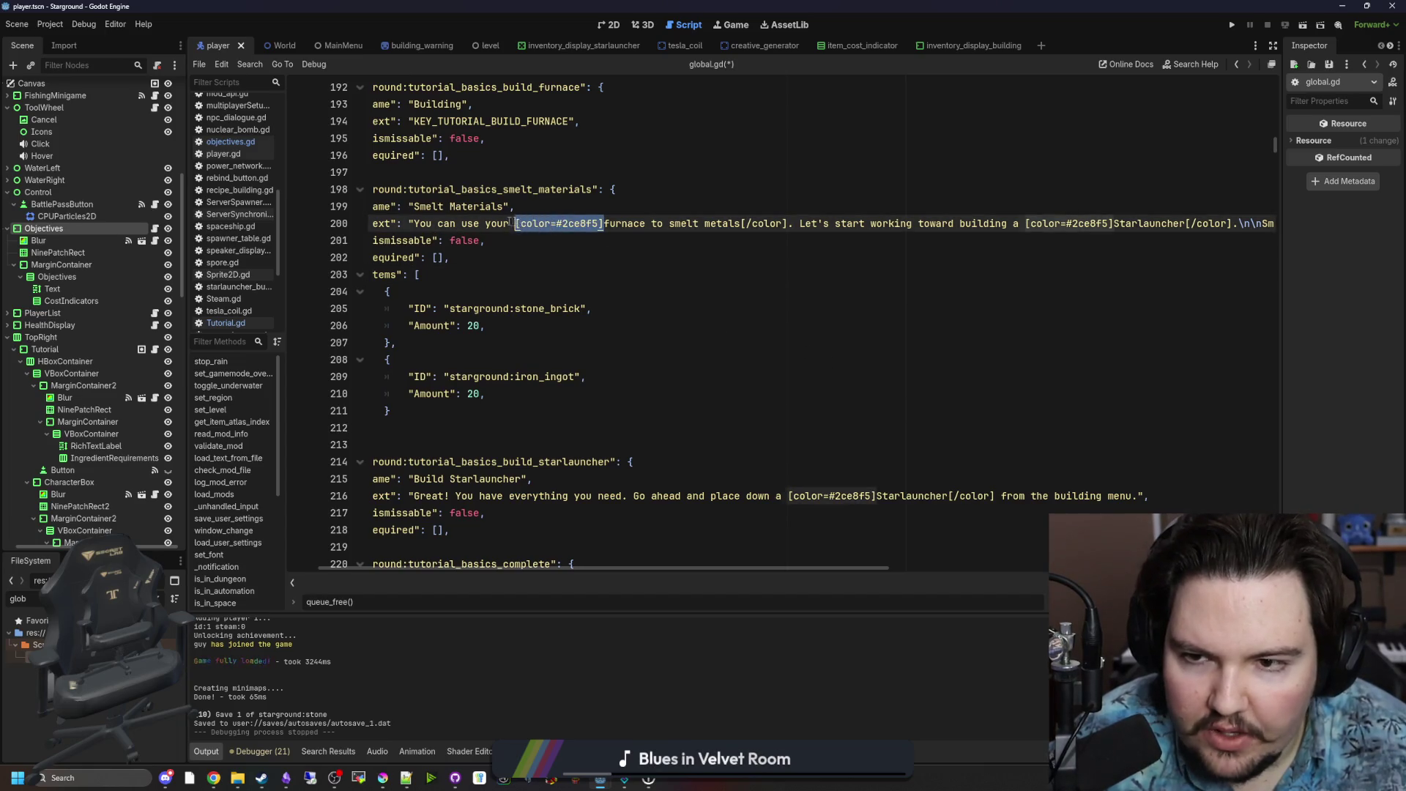
# Append 'KEY_' after 'building menu' and check the key in the Starground Translations sheet.
pyautogui.click(1135, 496)
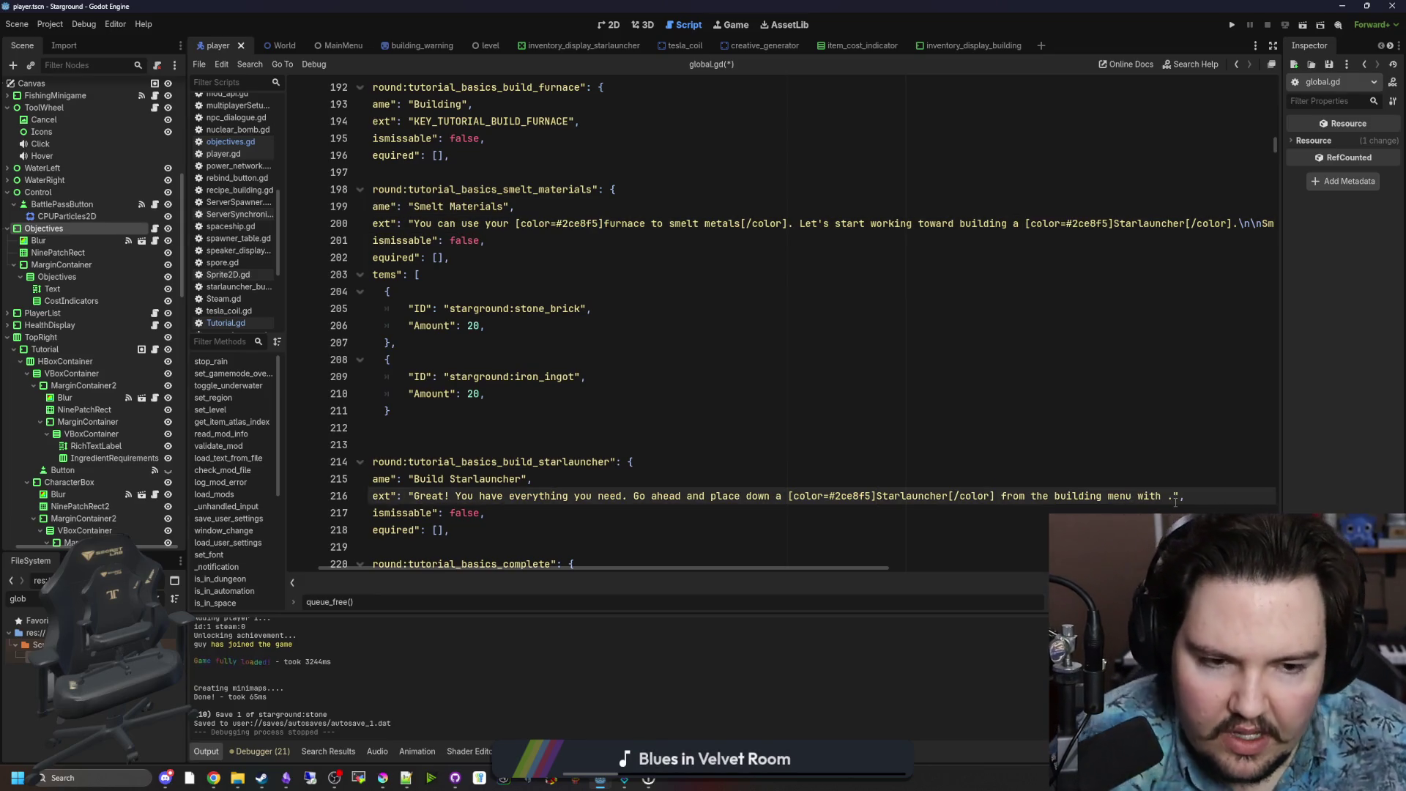
pyautogui.write('KEY_')
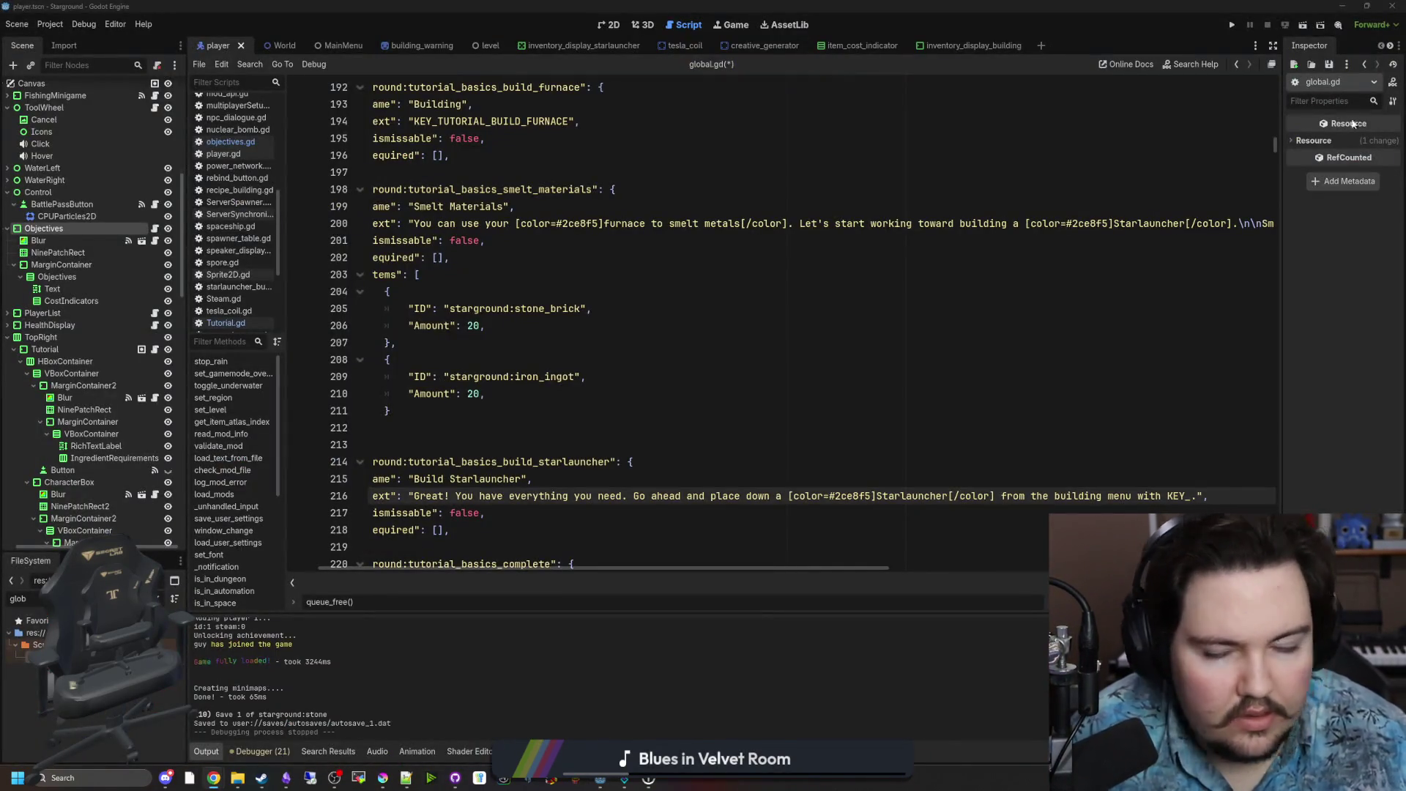
pyautogui.click(213, 778)
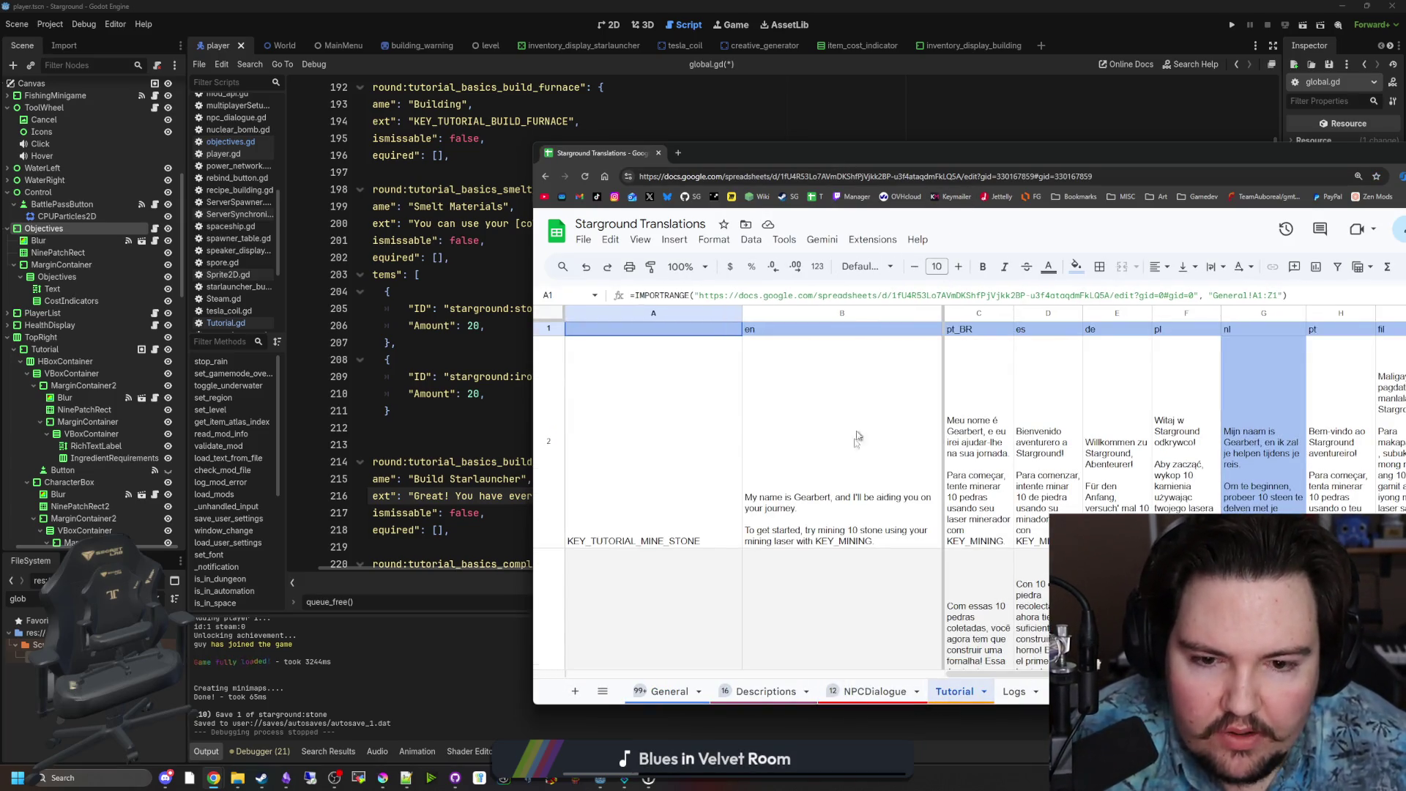
pyautogui.scroll(-2, 843, 384)
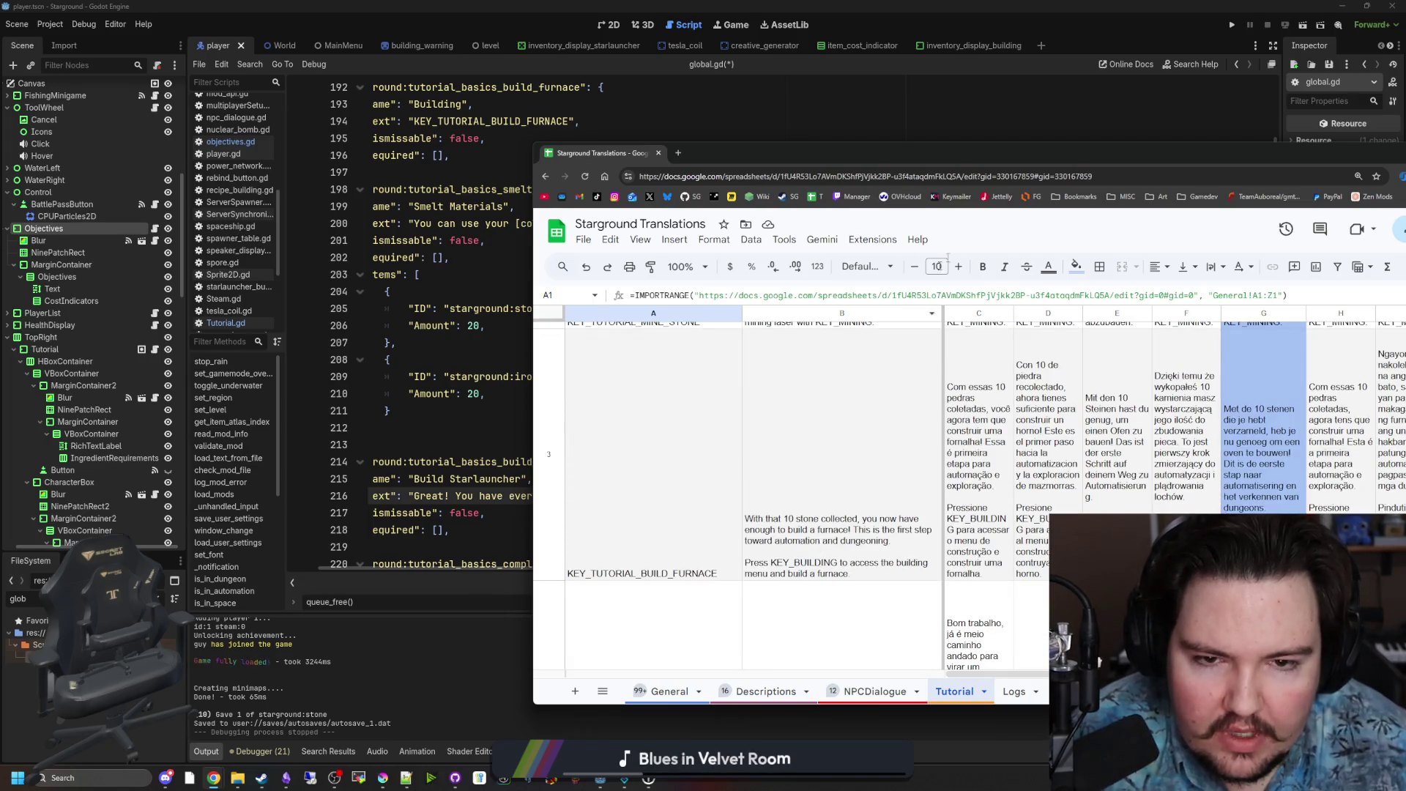
pyautogui.moveTo(1012, 155); pyautogui.dragTo(1016, 156)
pyautogui.click(1018, 139)
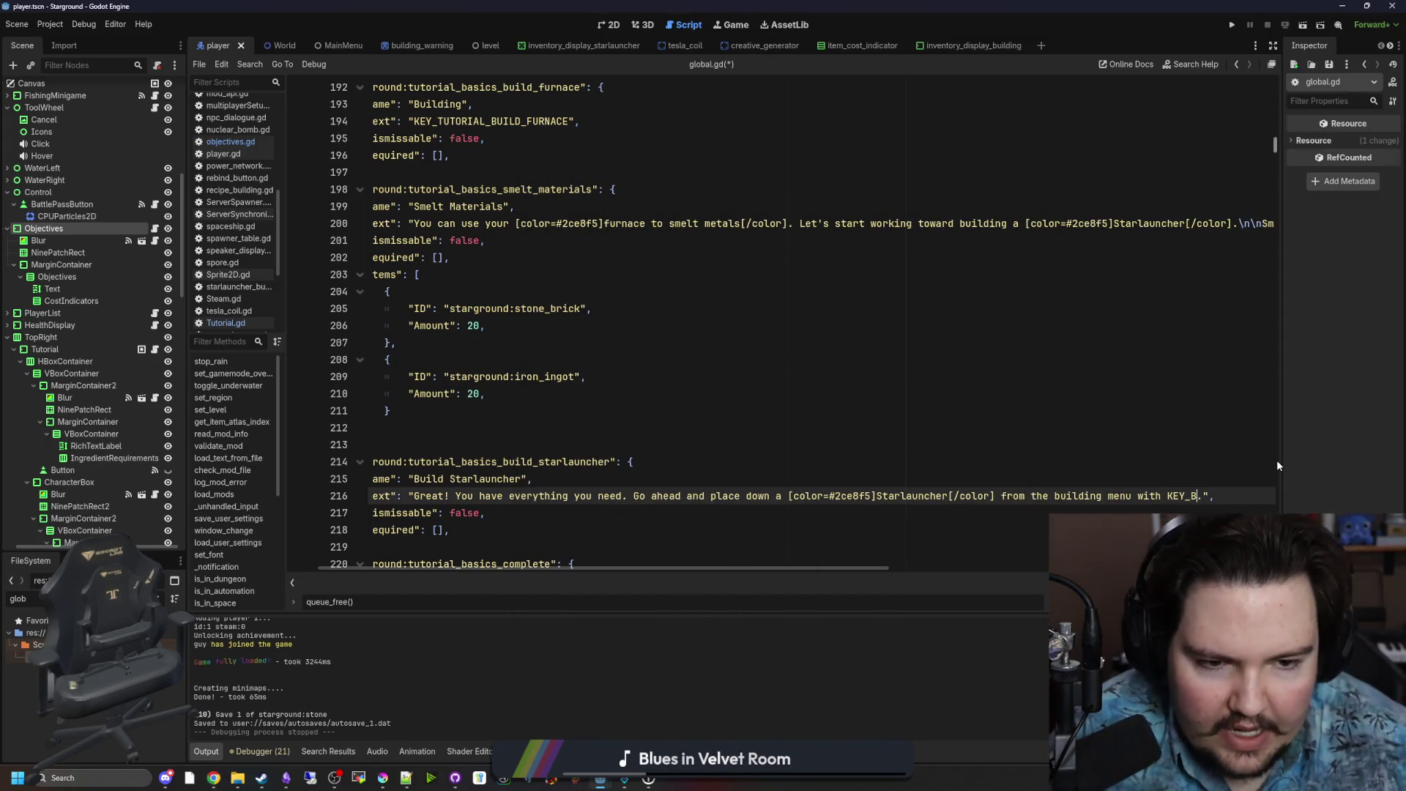
# Complete the KEY_BUILDING placeholder and wrap it in [color=#2ce8f5]…[/color] tags.
pyautogui.write('UILDING')
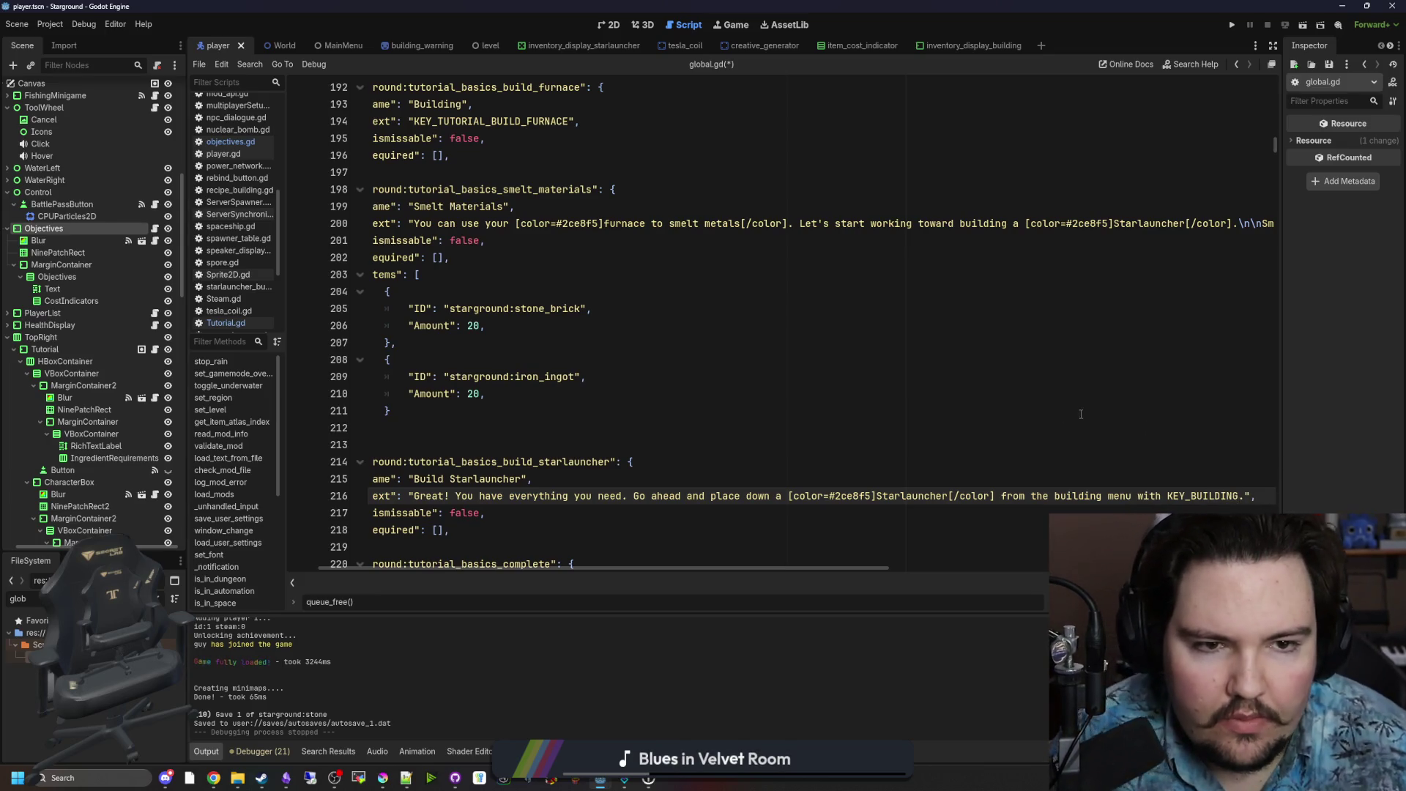
pyautogui.click(871, 497)
pyautogui.moveTo(877, 497); pyautogui.dragTo(788, 497)
pyautogui.hotkey('ctrl', 'c')
pyautogui.click(1167, 497)
pyautogui.hotkey('ctrl', 'v')
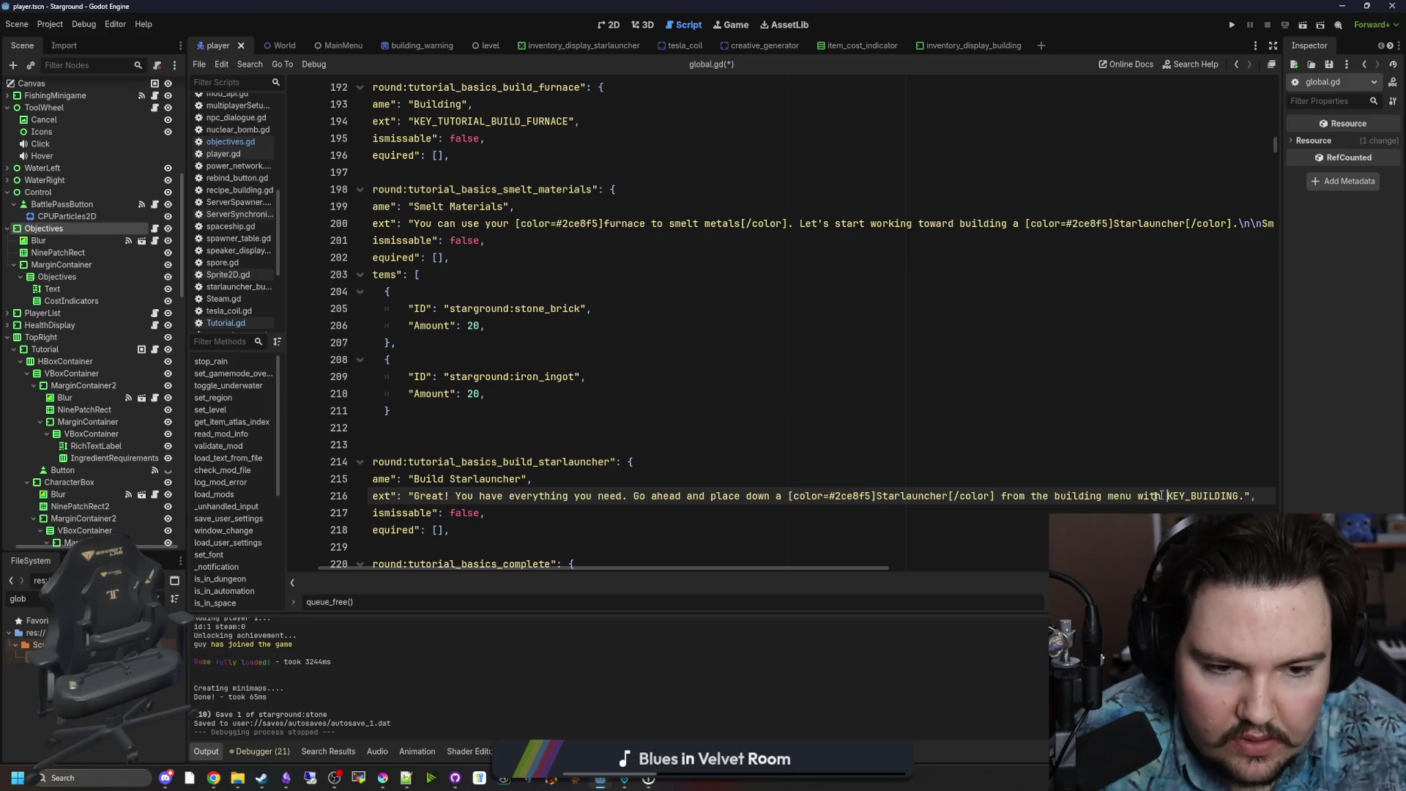
pyautogui.moveTo(1255, 497); pyautogui.dragTo(1312, 496)
pyautogui.click(1238, 497)
pyautogui.write('[/color]')
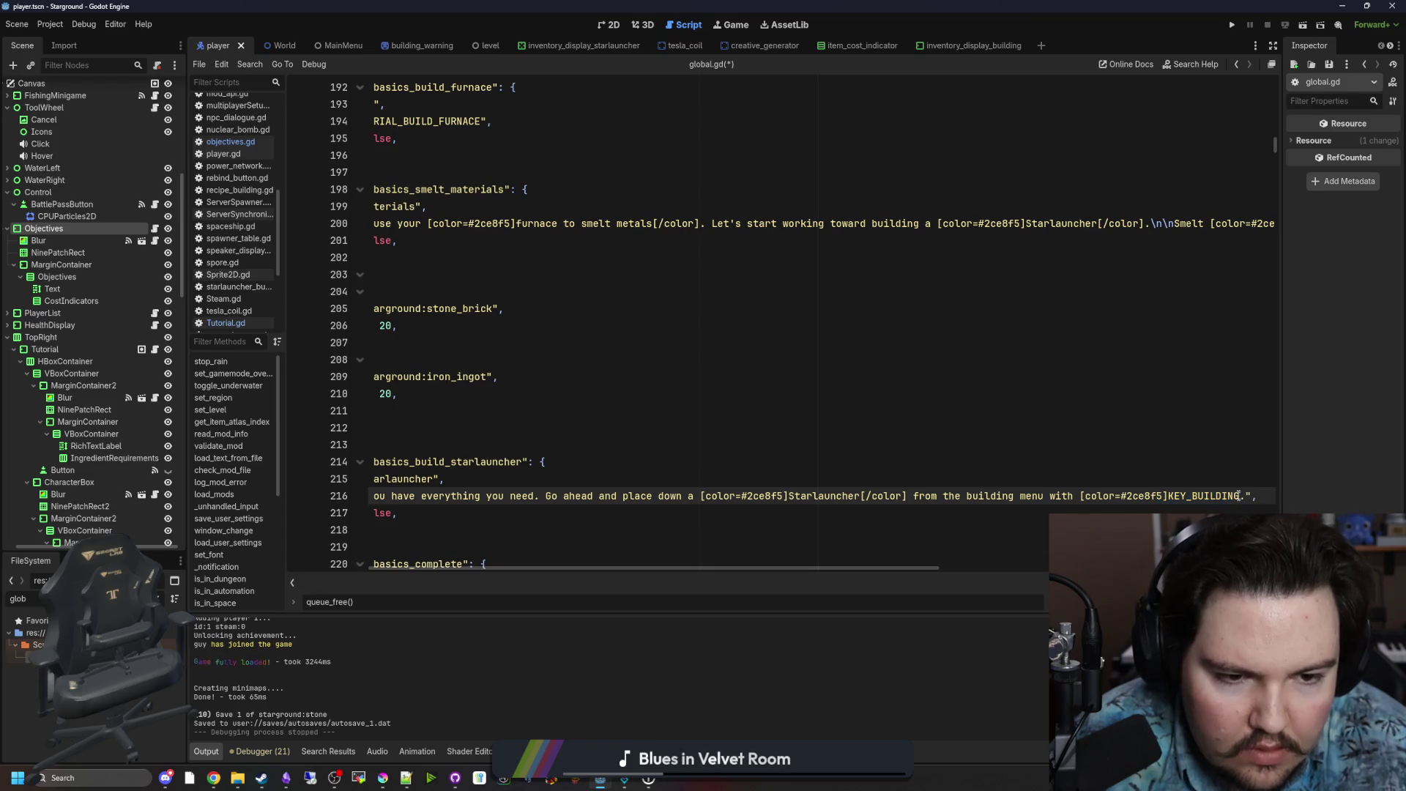
# Save global.gd with Ctrl+S and review the edited tutorial lines.
pyautogui.moveTo(873, 573); pyautogui.dragTo(706, 604)
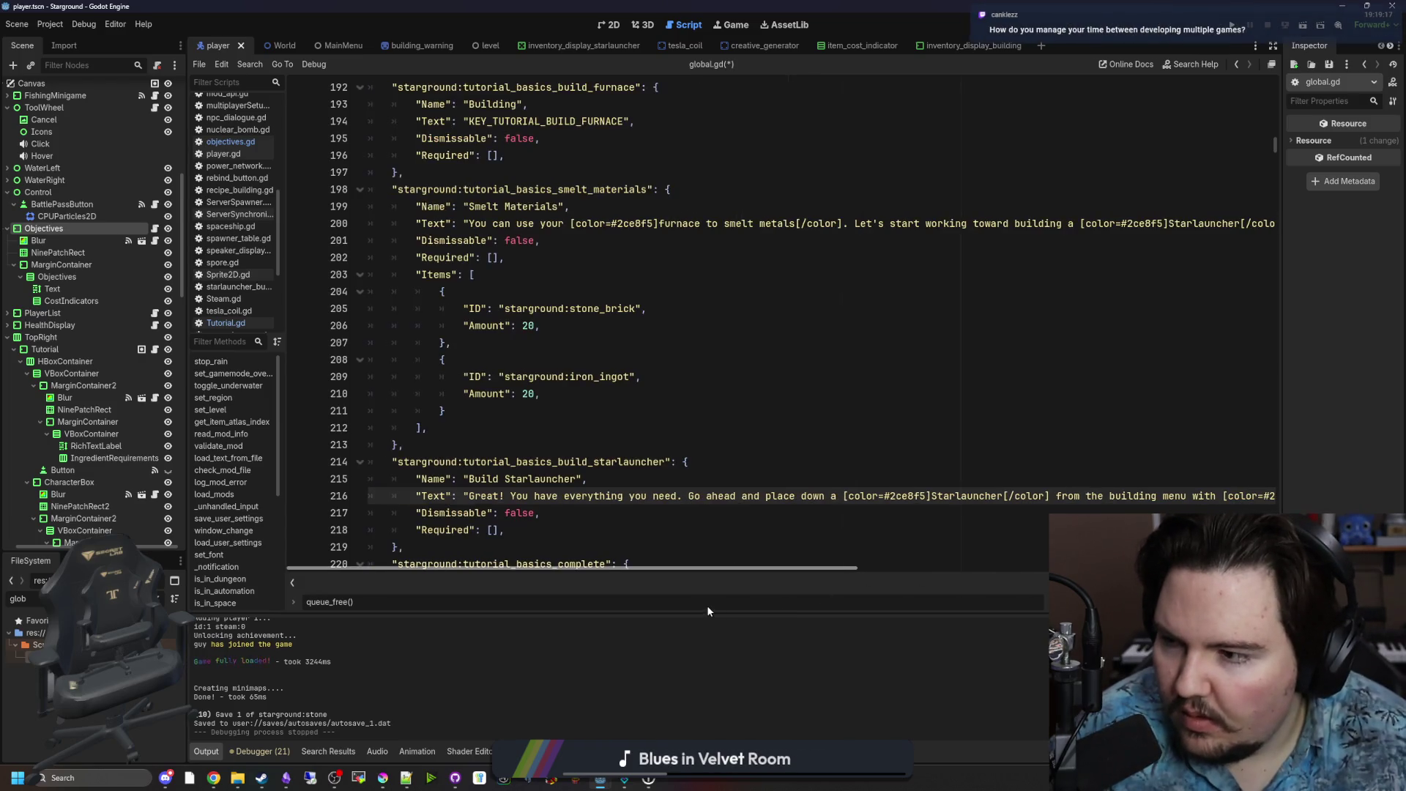
pyautogui.click(865, 463)
pyautogui.hotkey('ctrl', 's')
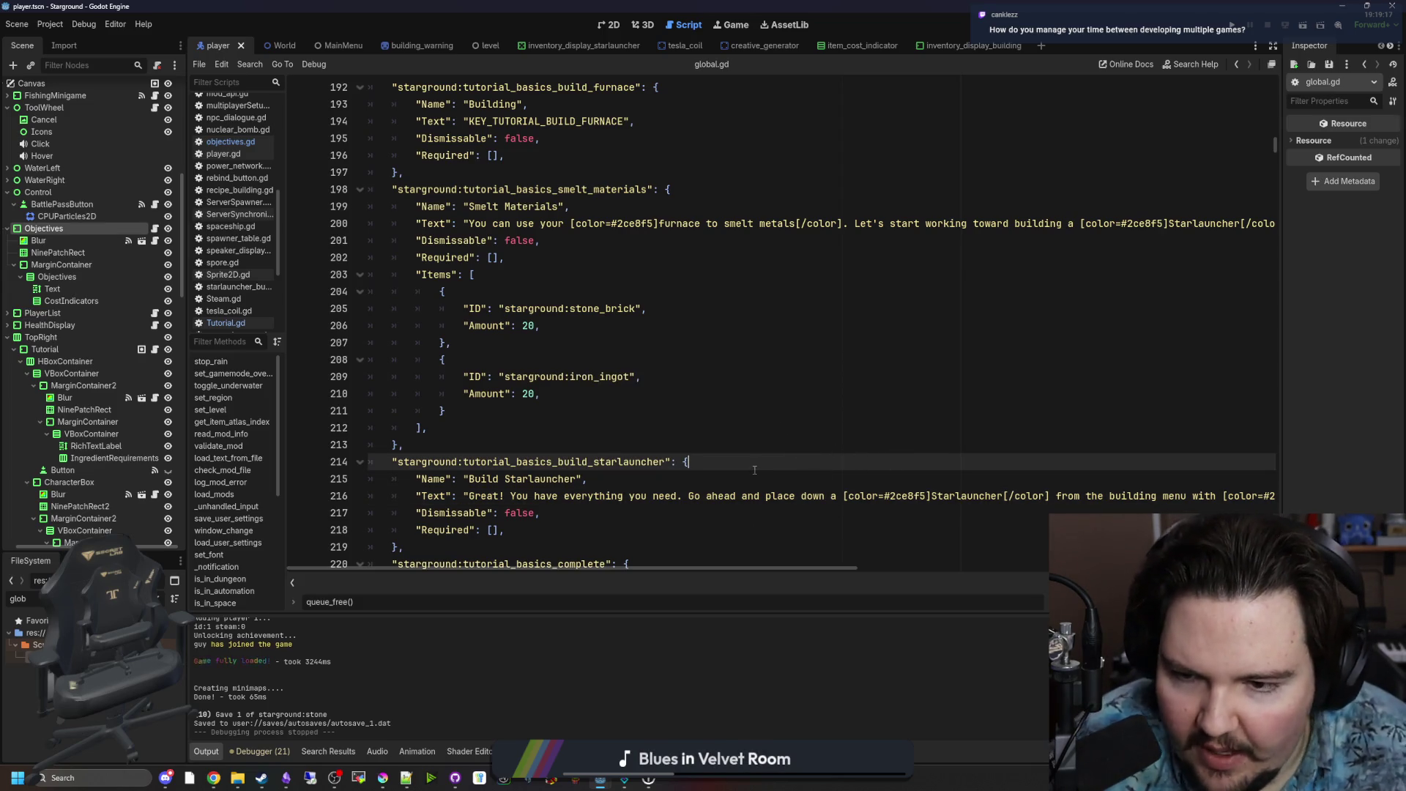
pyautogui.click(637, 497)
pyautogui.press('Down')
pyautogui.press('Down')
pyautogui.scroll(-2, 634, 468)
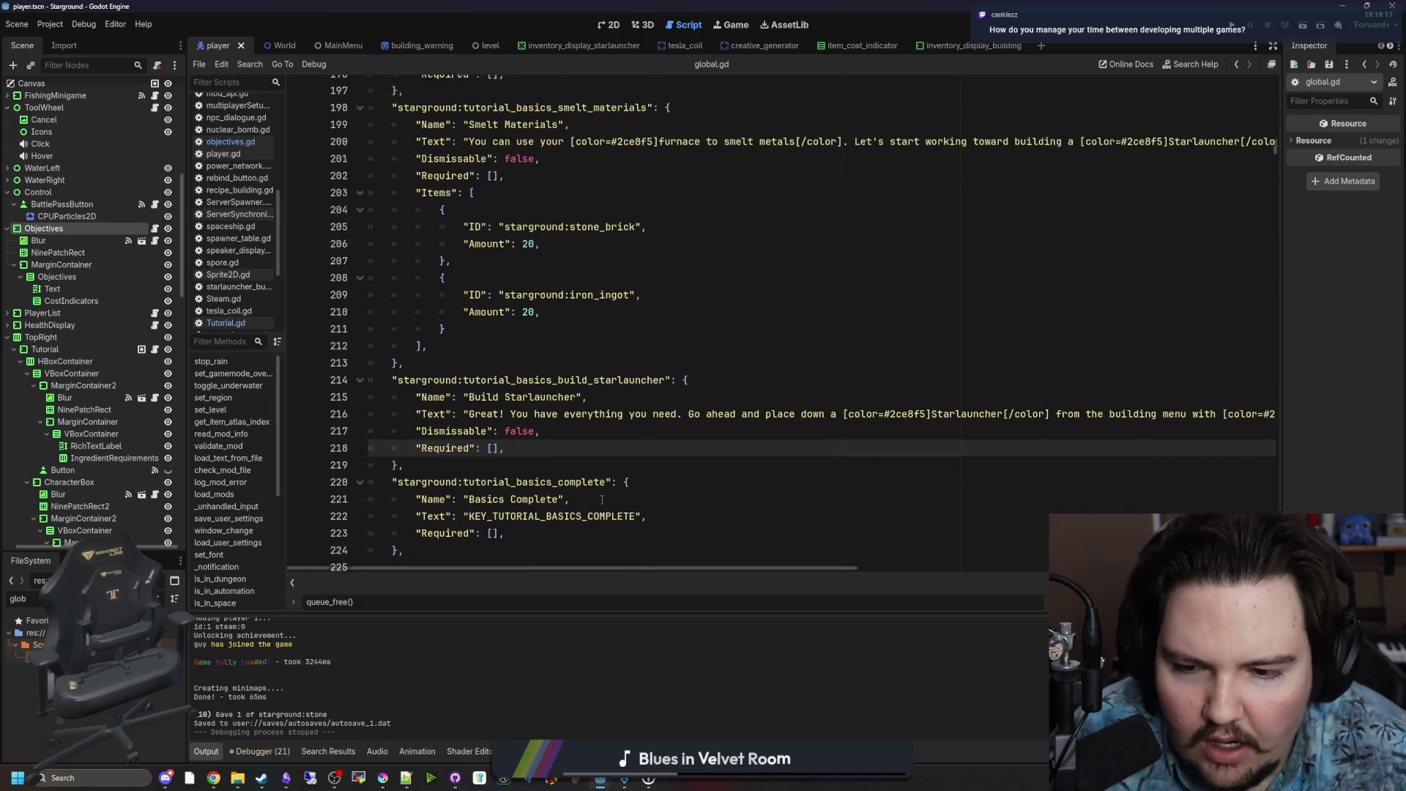
pyautogui.scroll(-2, 634, 468)
pyautogui.scroll(6, 659, 476)
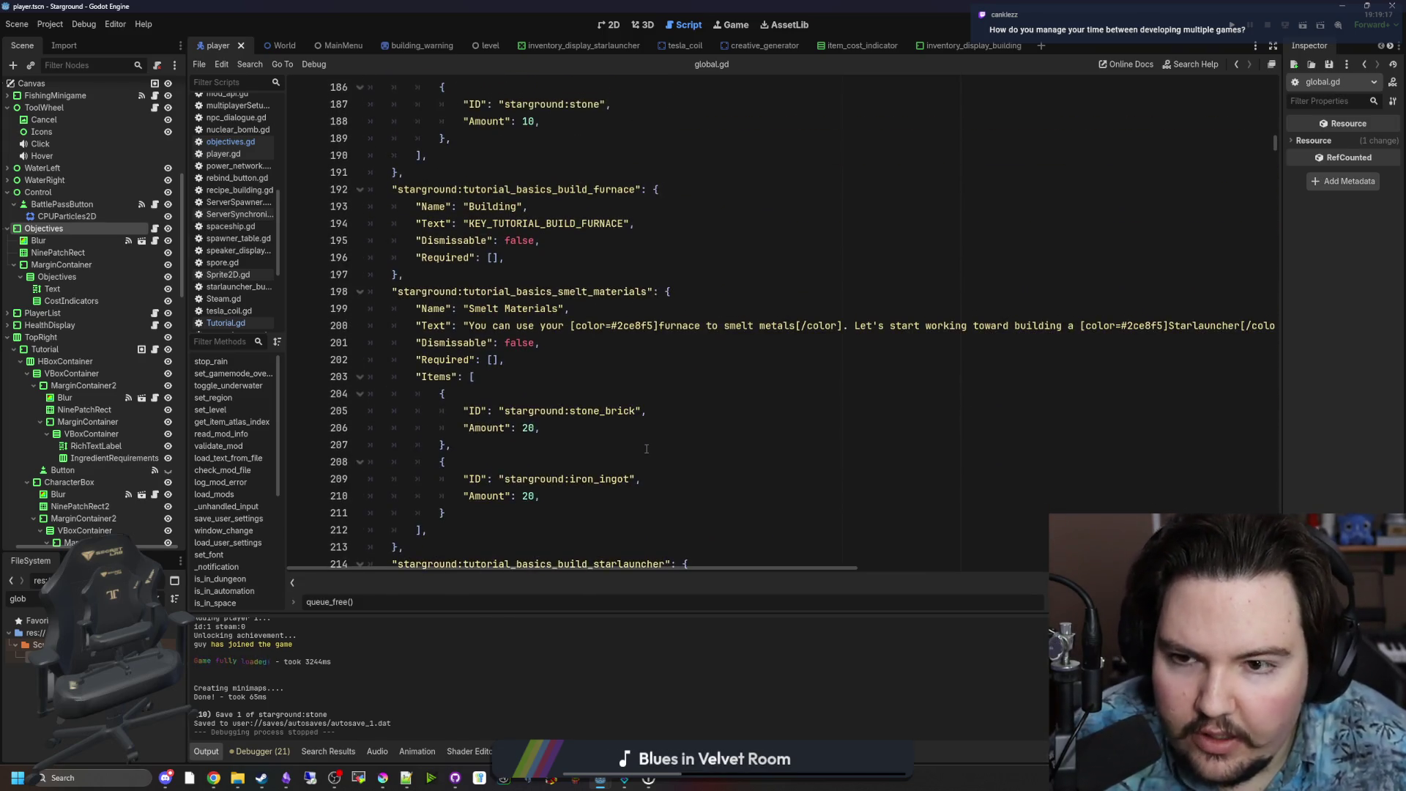
pyautogui.press('Up')
pyautogui.press('Up')
pyautogui.press('Up')
pyautogui.moveTo(736, 567)
pyautogui.mouseDown()
pyautogui.moveTo(1156, 564)
pyautogui.moveTo(740, 566)
pyautogui.moveTo(952, 569)
pyautogui.moveTo(788, 570)
pyautogui.mouseUp()
pyautogui.scroll(-3, 595, 531)
pyautogui.click(575, 428)
pyautogui.hotkey('ctrl', 's')
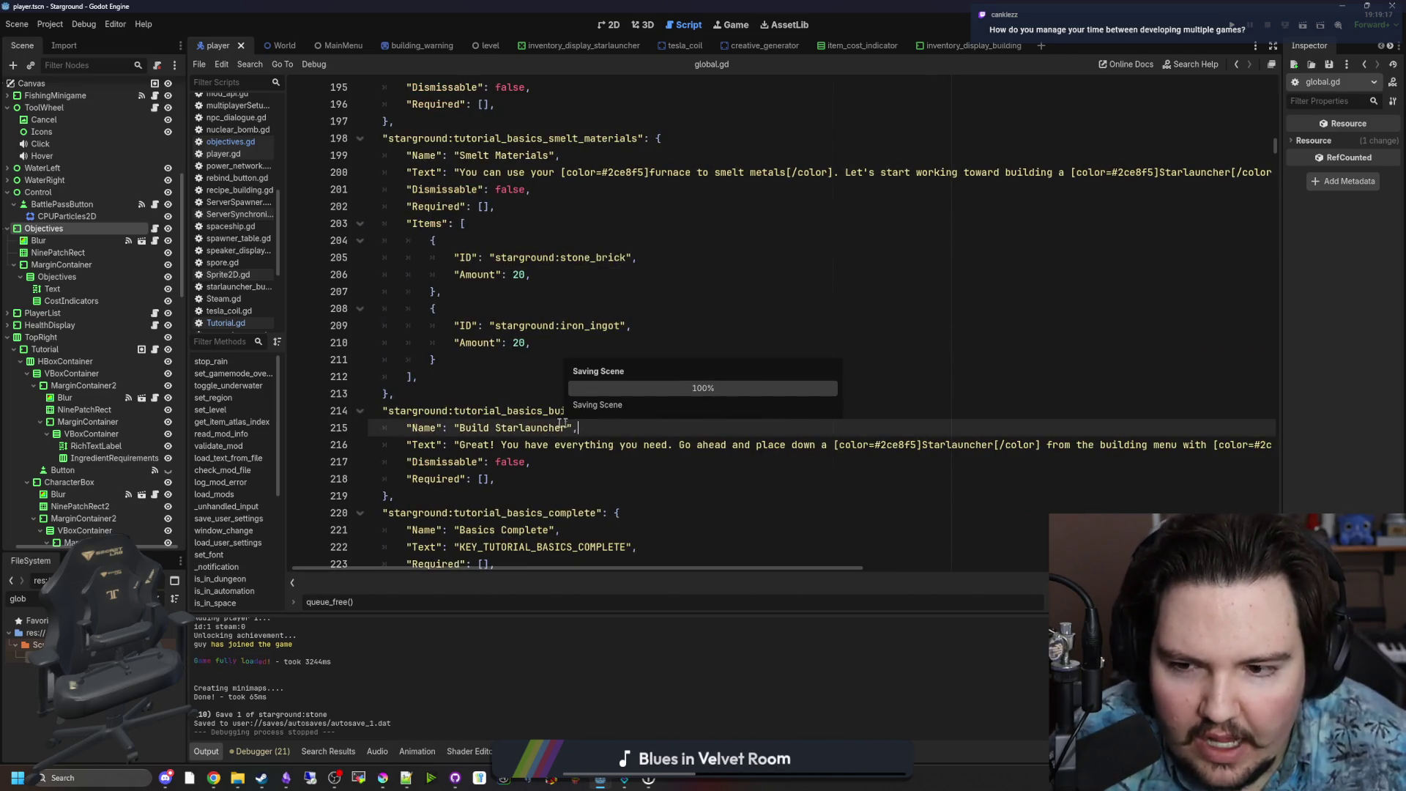
# Save global.gd repeatedly while checking the build_starlauncher entry's Name, Dismissable and Required lines.
pyautogui.click(514, 407)
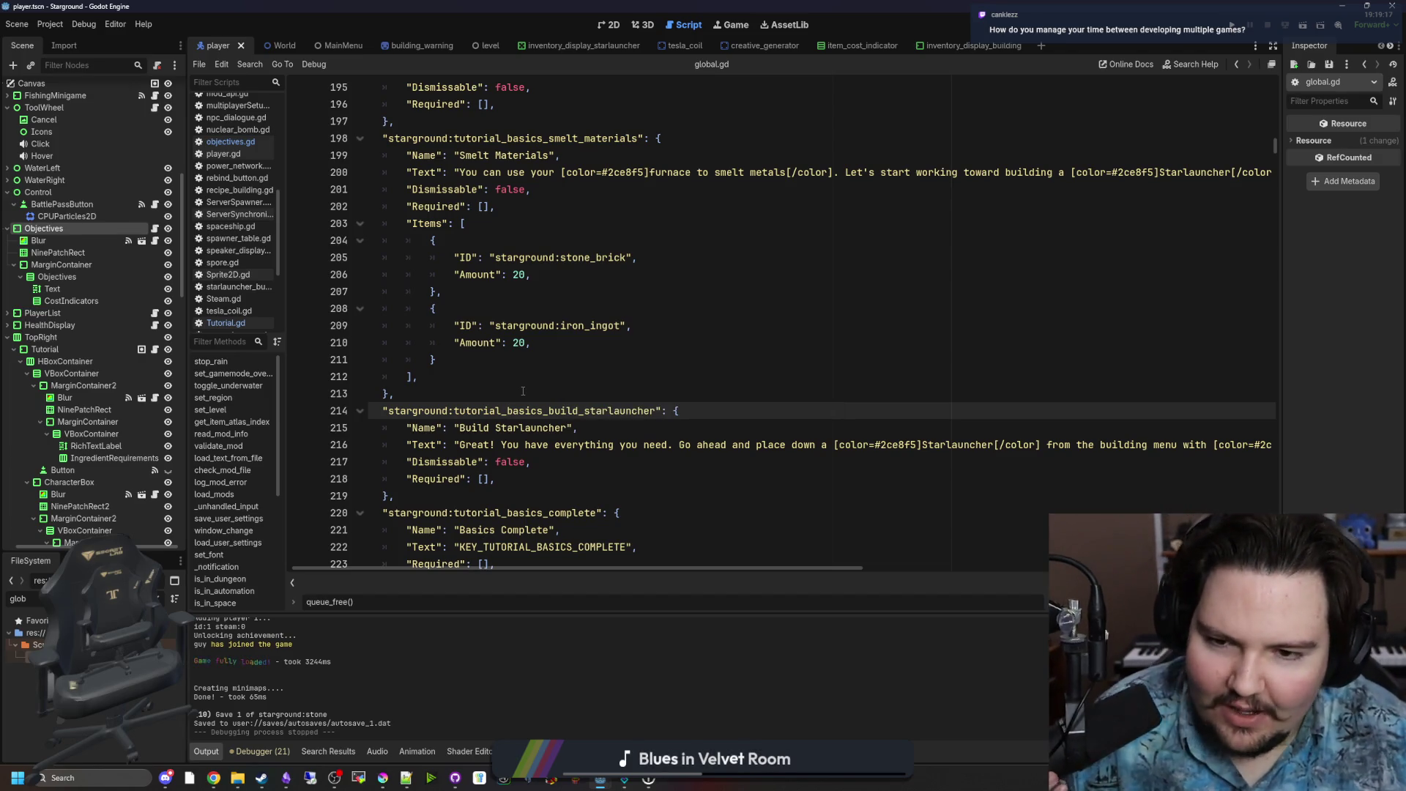
pyautogui.click(608, 433)
pyautogui.click(543, 473)
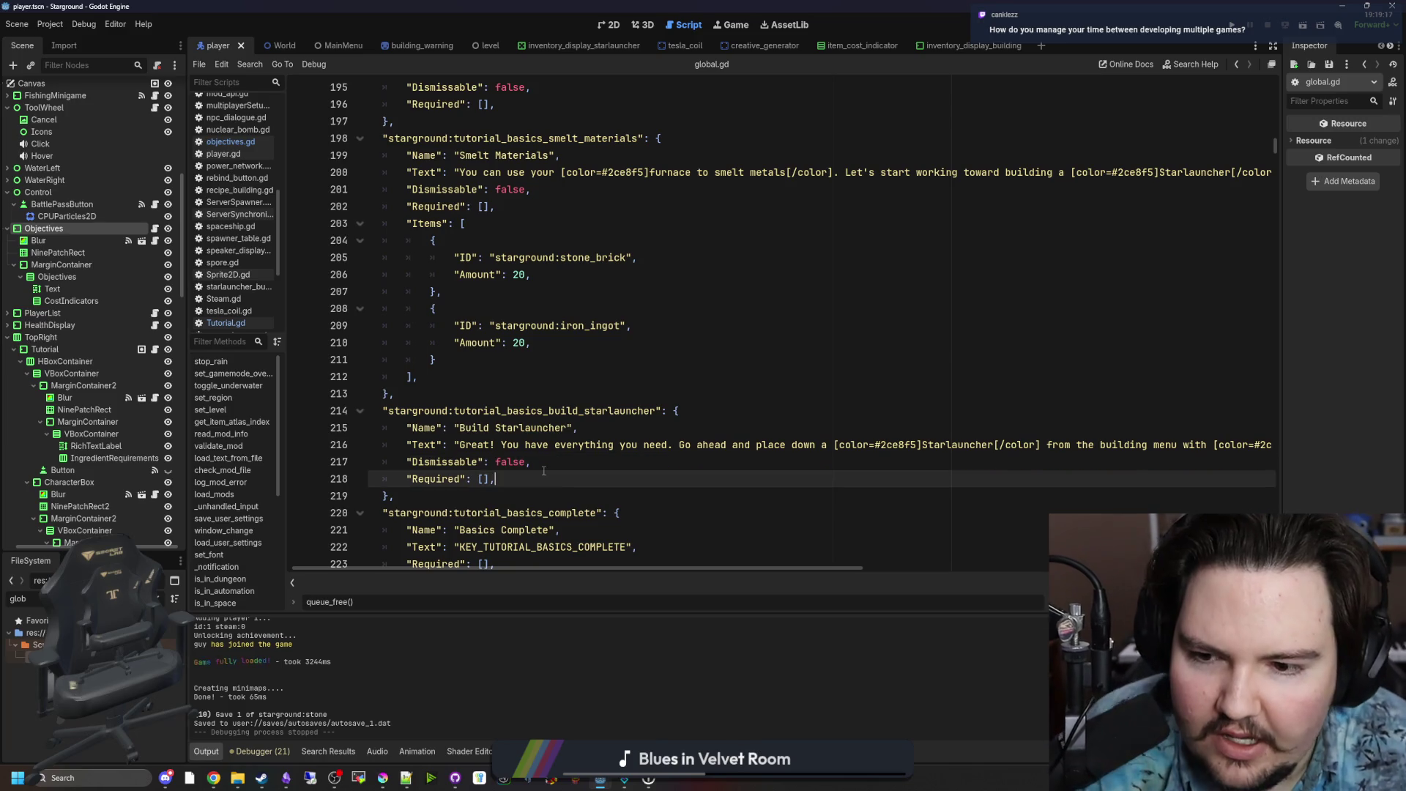
pyautogui.hotkey('ctrl', 's')
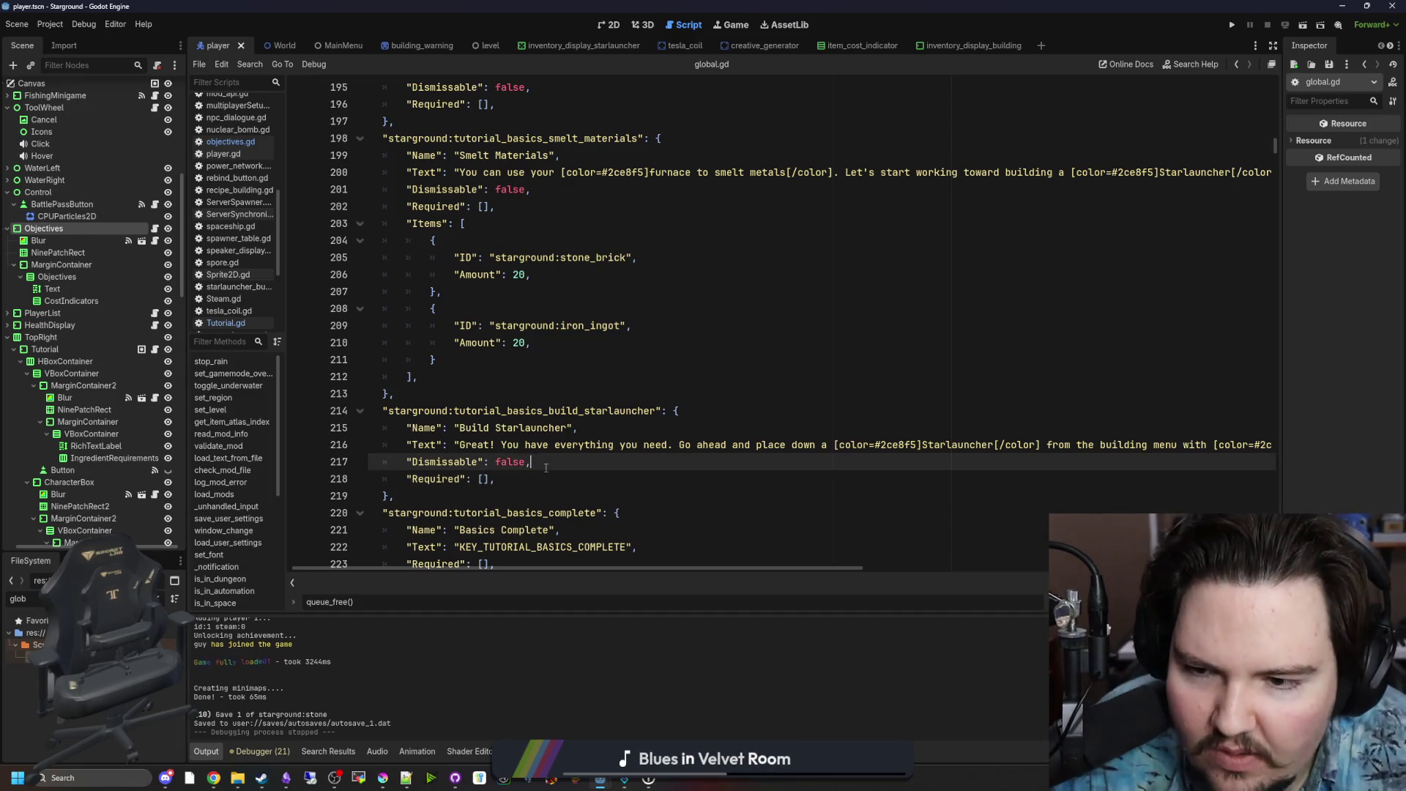
pyautogui.hotkey('ctrl', 's')
pyautogui.click(578, 460)
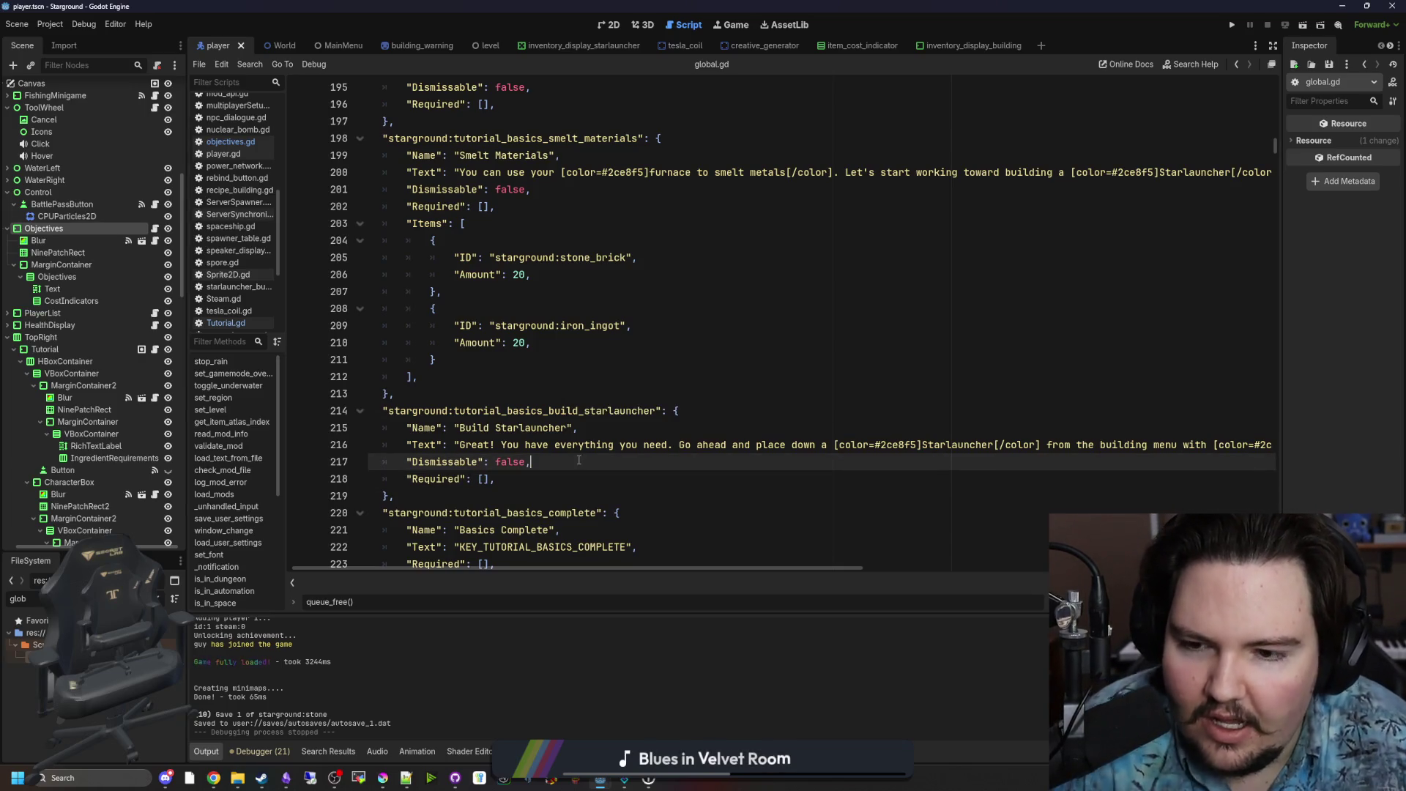
pyautogui.click(626, 477)
pyautogui.hotkey('ctrl', 's')
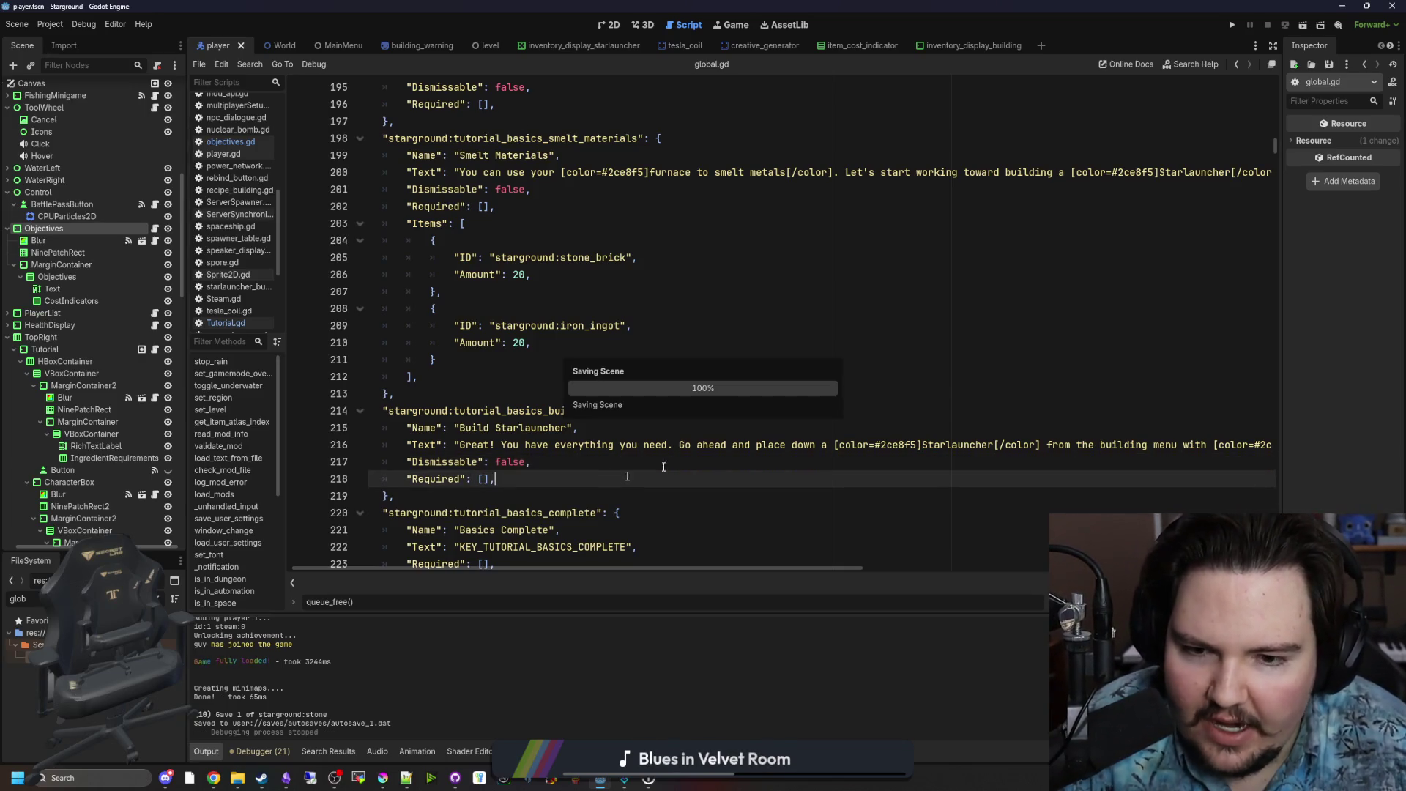
pyautogui.click(817, 462)
pyautogui.hotkey('ctrl', 's')
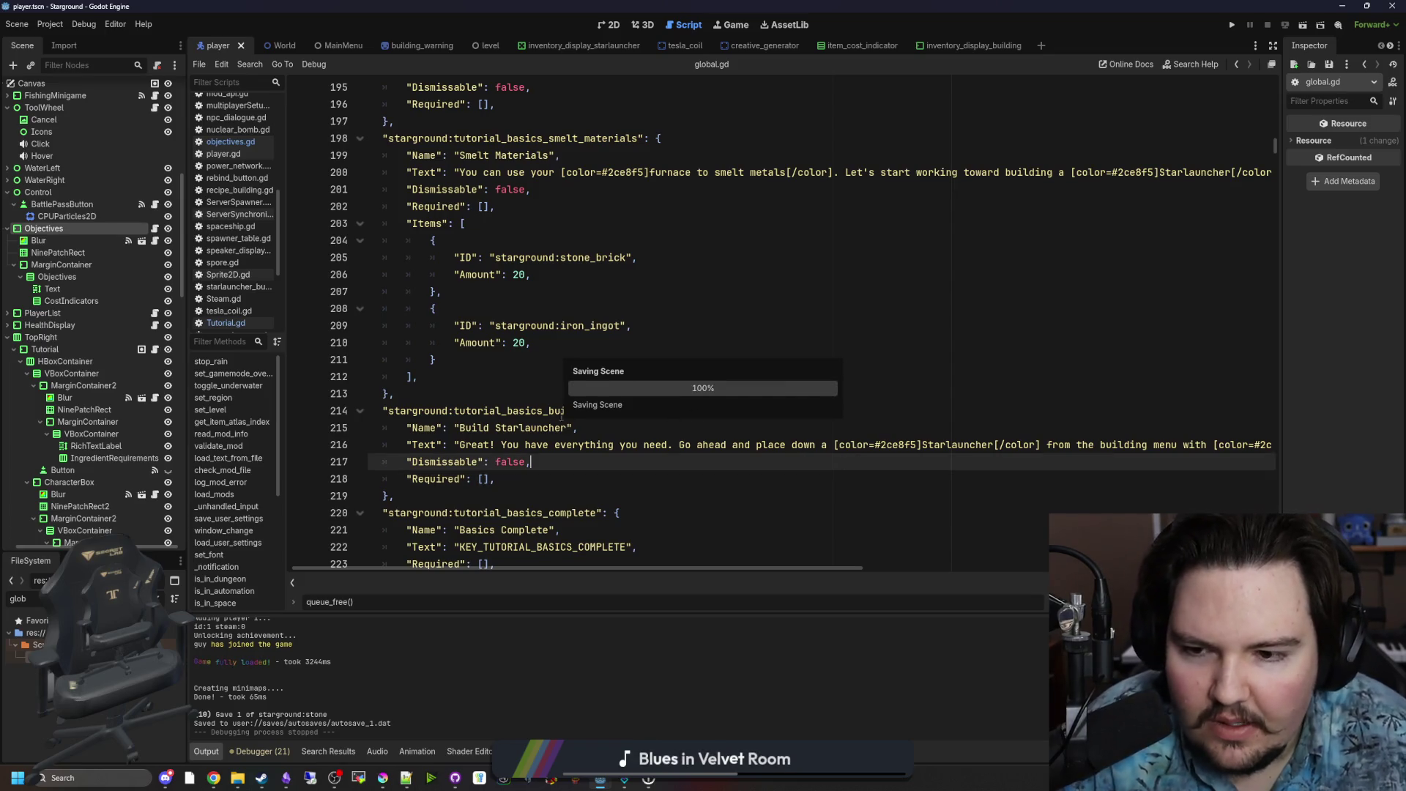
pyautogui.click(598, 424)
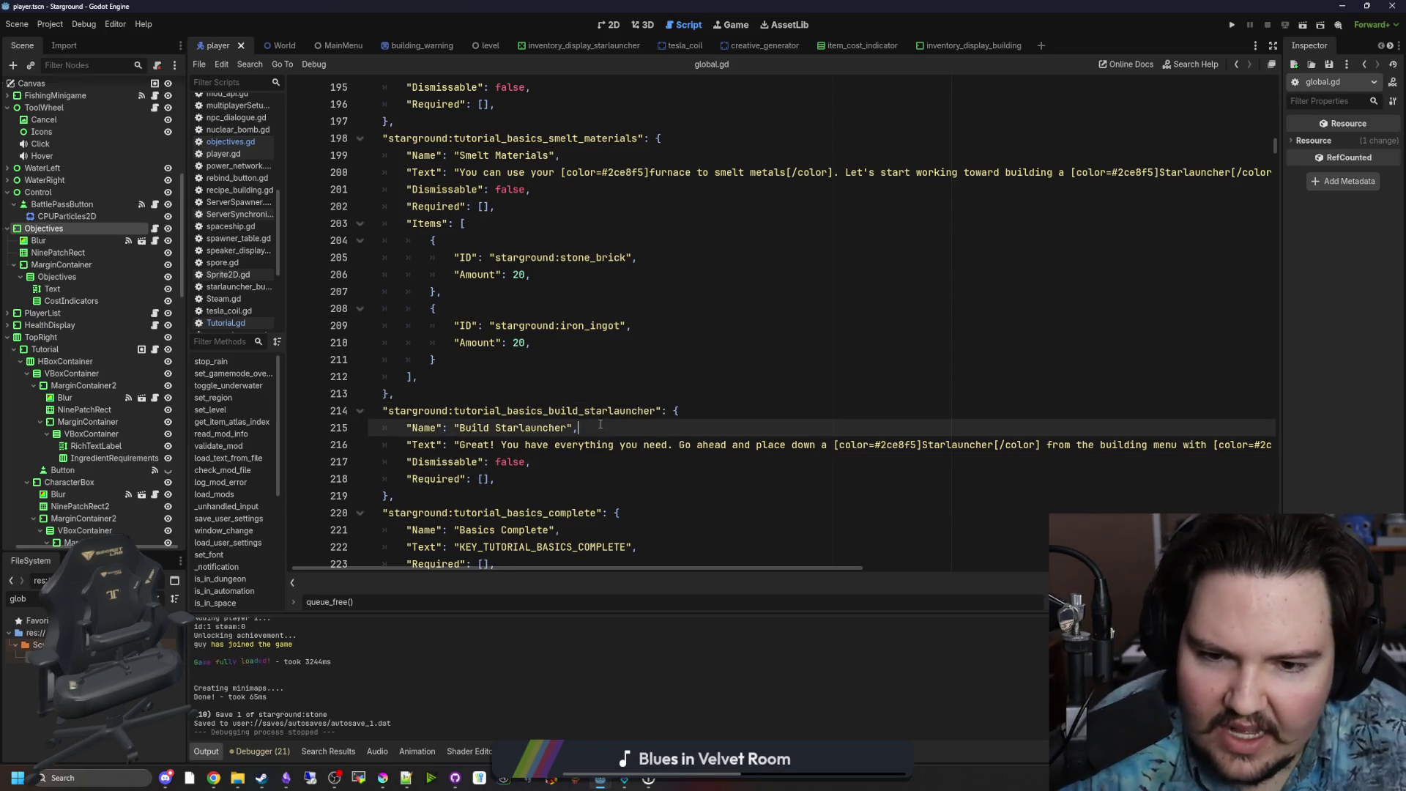
# Double-check the [color=#2ce8f5] tag on line 216, save again, and run the project.
pyautogui.moveTo(921, 446); pyautogui.dragTo(835, 446)
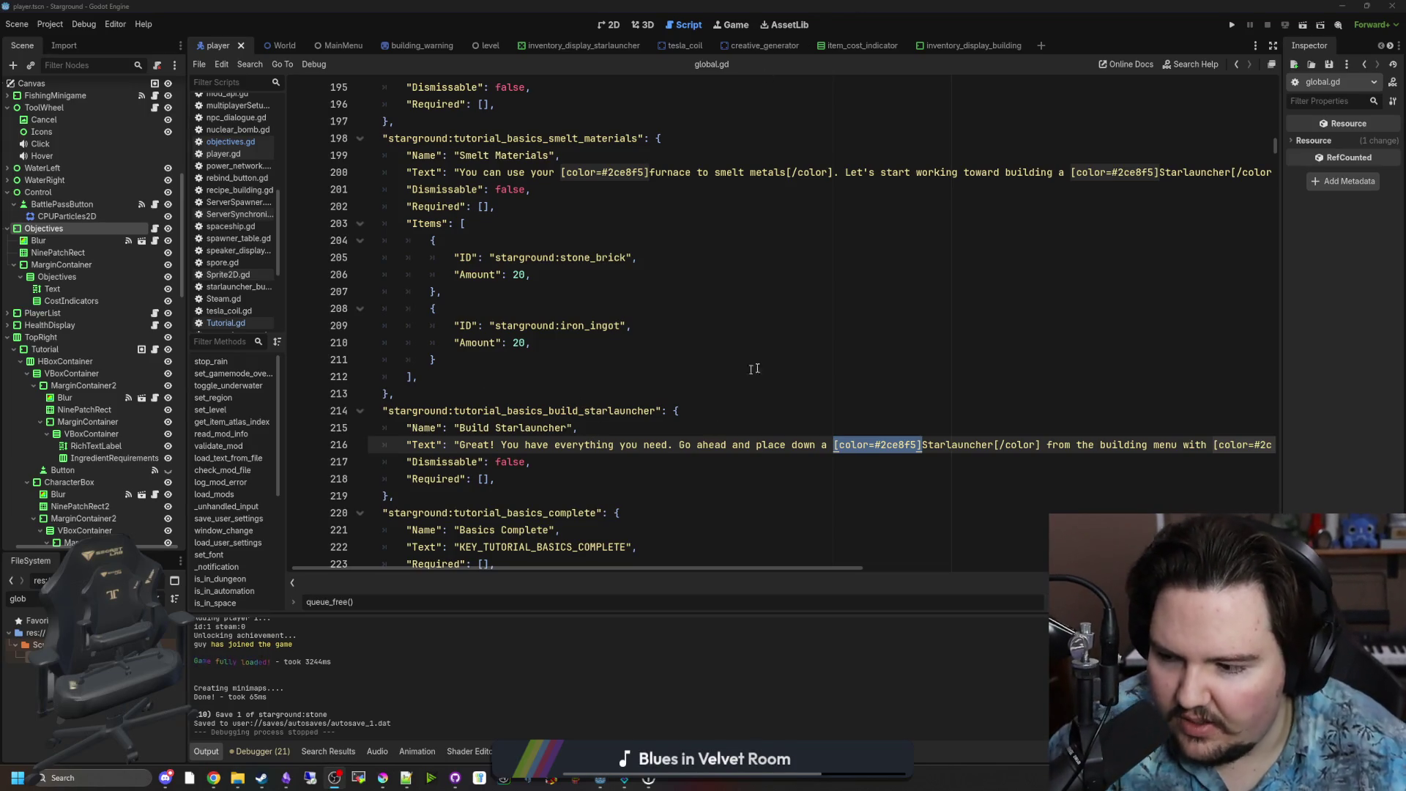
pyautogui.click(868, 386)
pyautogui.moveTo(922, 444); pyautogui.dragTo(833, 443)
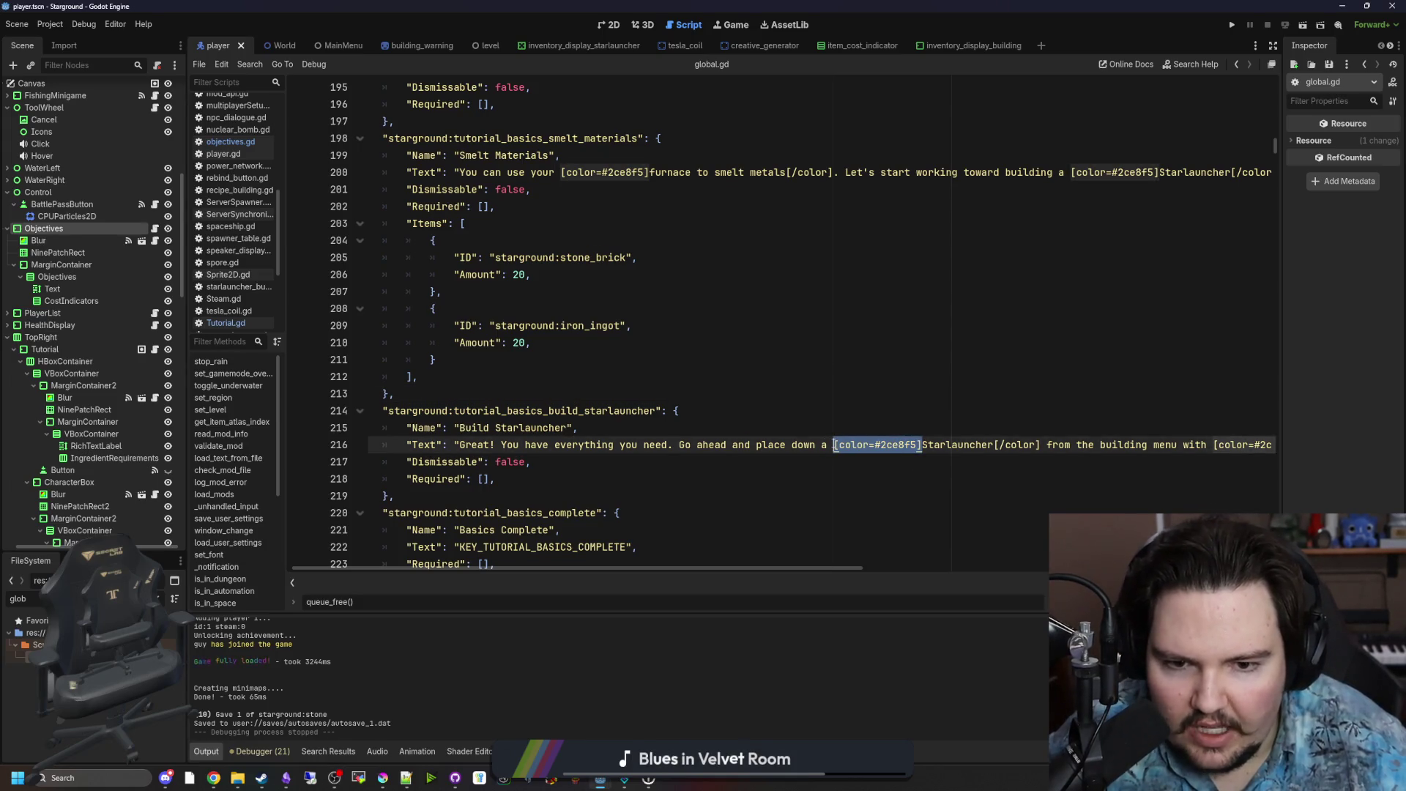
pyautogui.scroll(4, 761, 435)
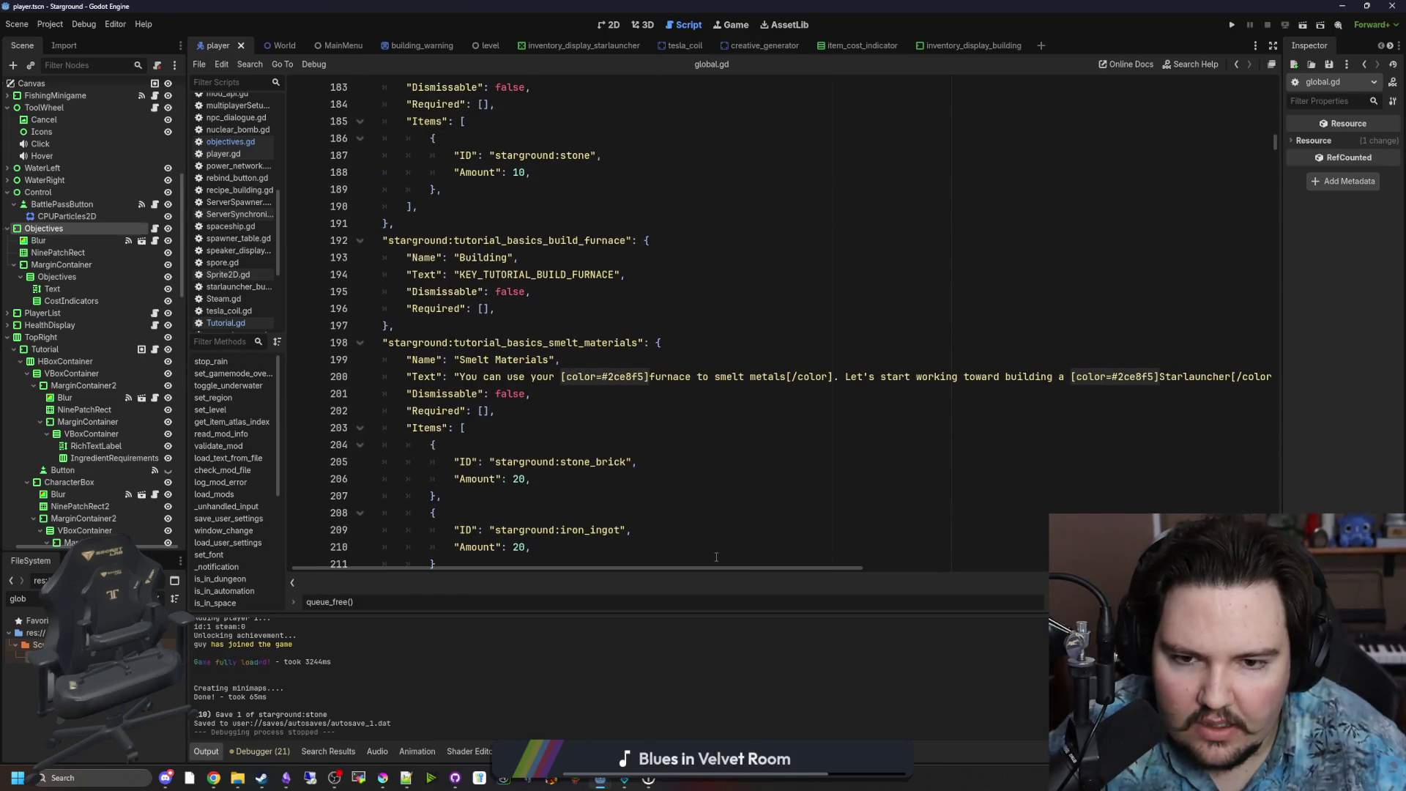
pyautogui.moveTo(718, 564)
pyautogui.mouseDown()
pyautogui.moveTo(1127, 565)
pyautogui.moveTo(711, 566)
pyautogui.mouseUp()
pyautogui.scroll(2, 549, 322)
pyautogui.click(549, 322)
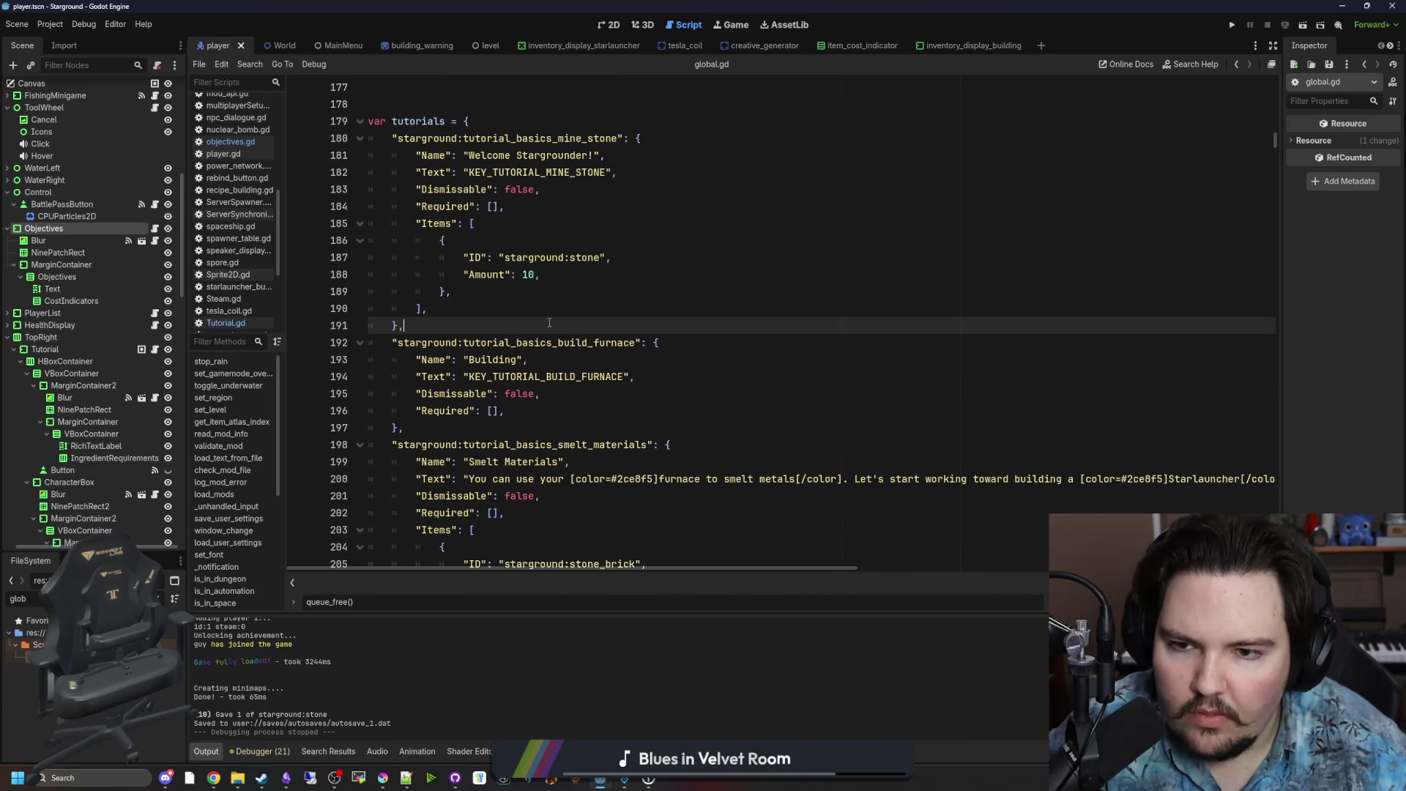
pyautogui.hotkey('ctrl', 's')
pyautogui.scroll(-6, 721, 381)
pyautogui.click(721, 378)
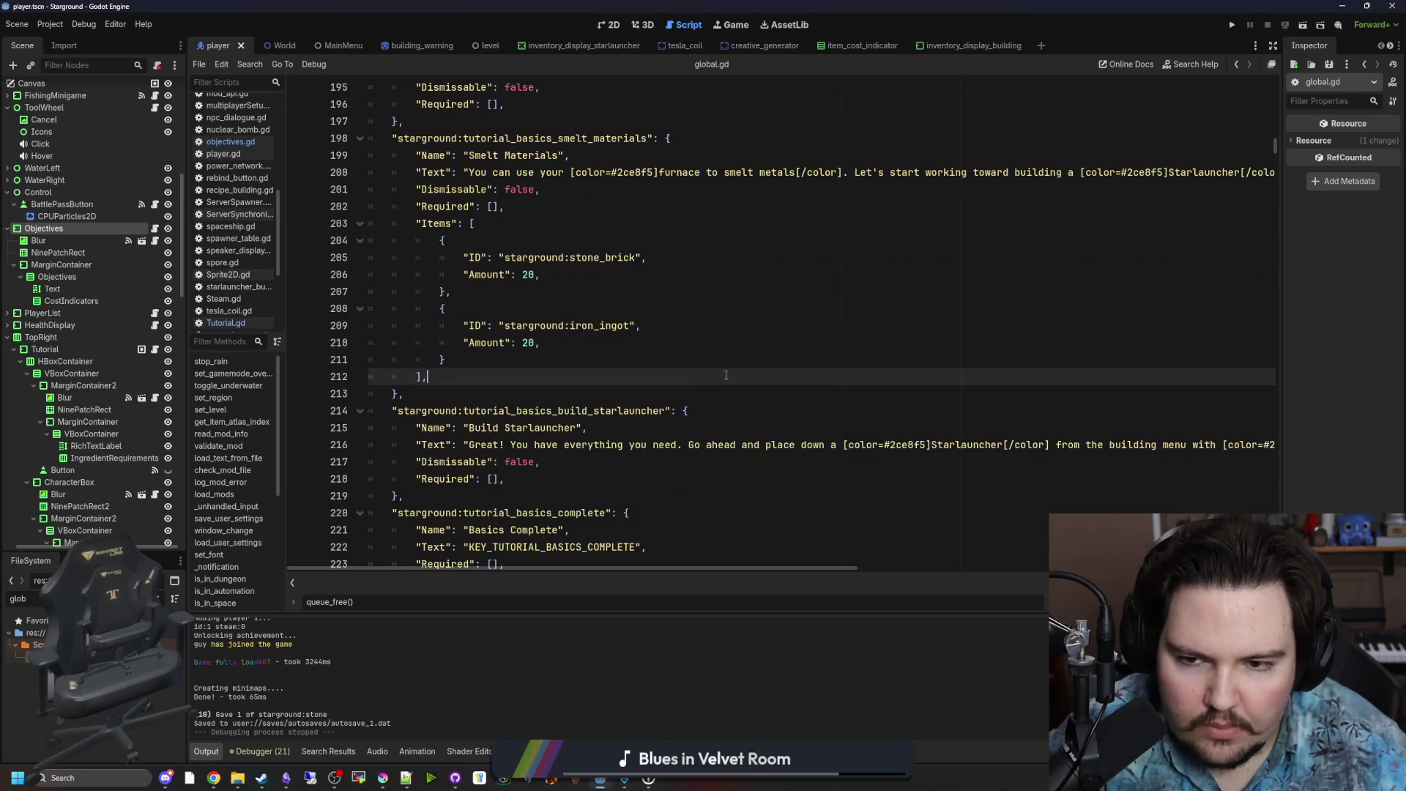
pyautogui.click(1232, 25)
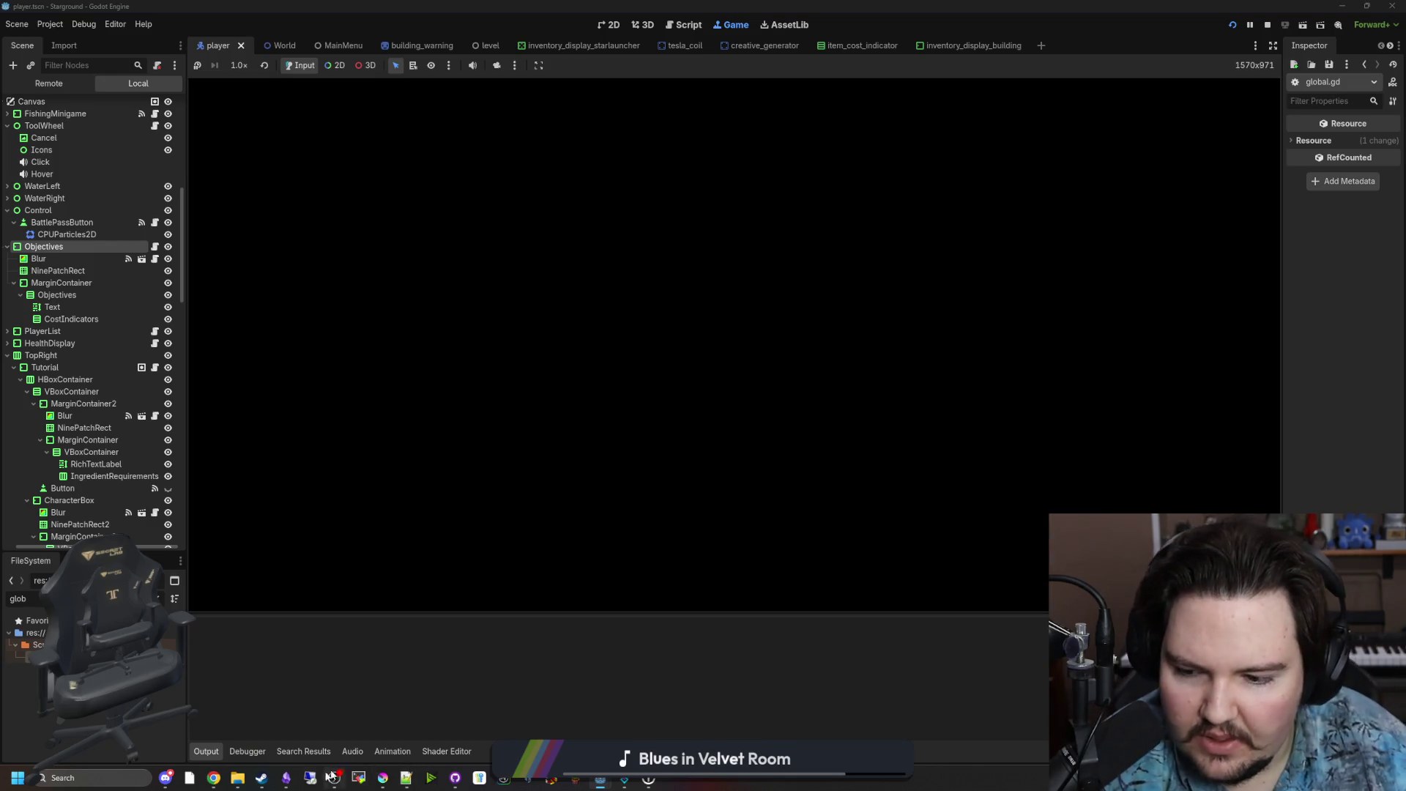
# Browse the Lured In and Deadlift notes in Obsidian, then open the game's Options.
pyautogui.click(285, 777)
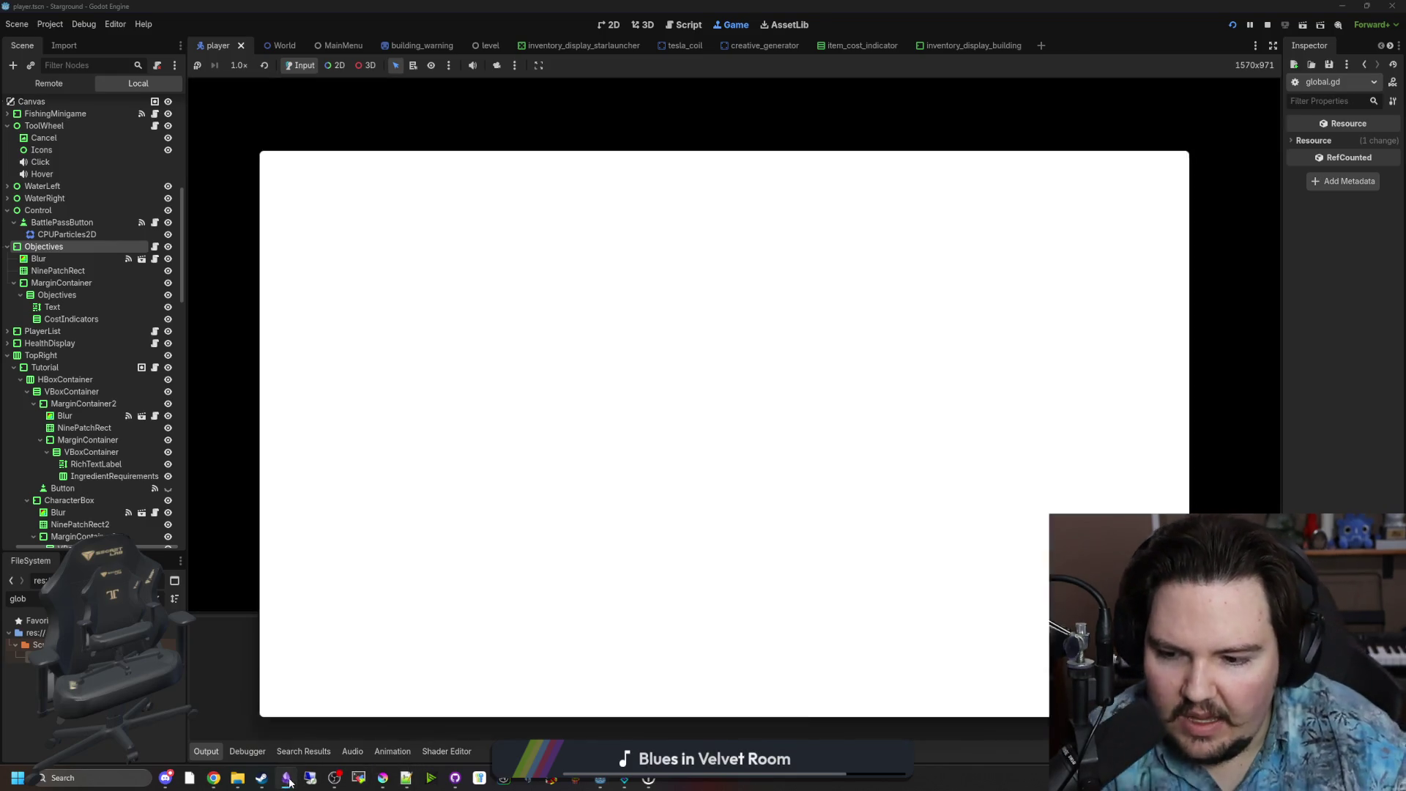
pyautogui.scroll(10, 732, 439)
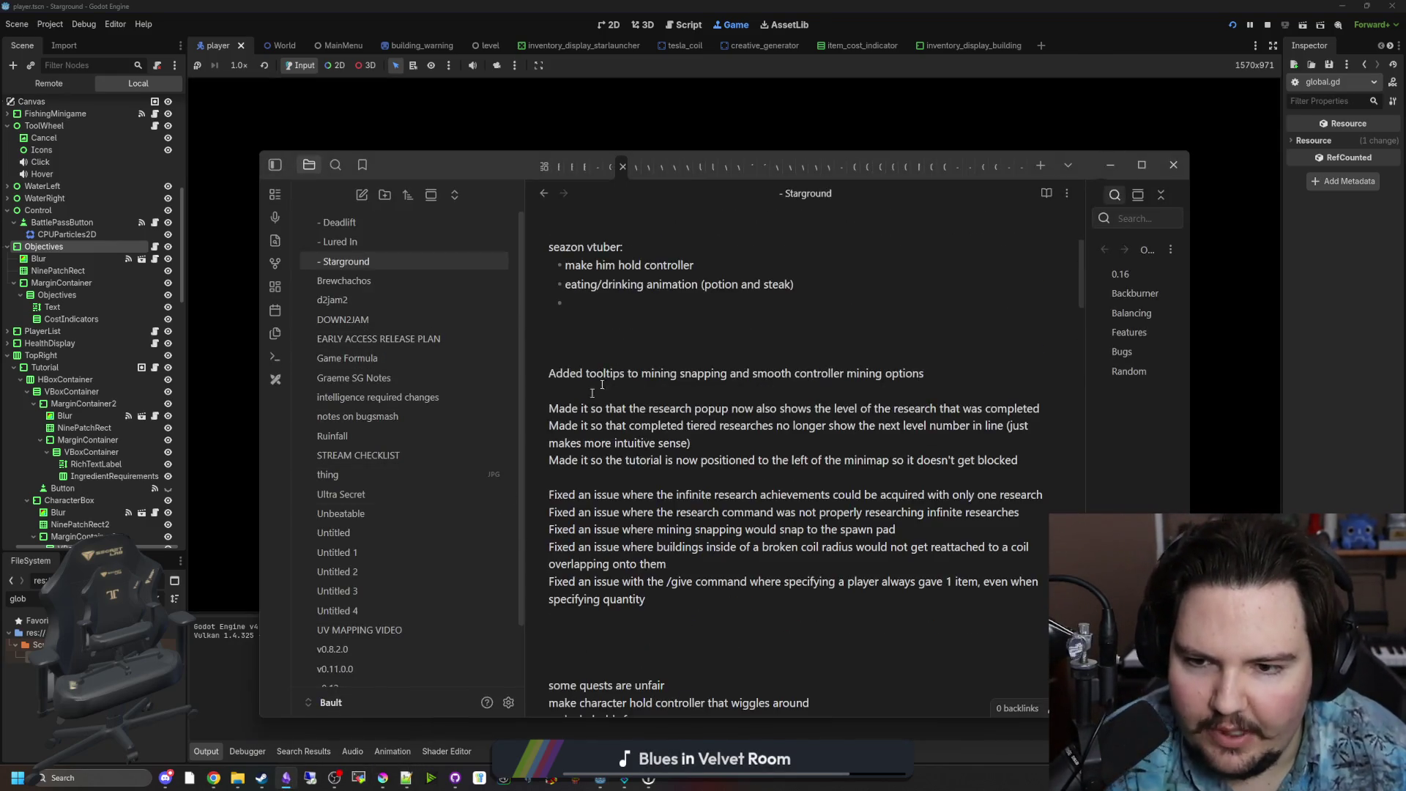
pyautogui.click(359, 246)
pyautogui.scroll(-5, 649, 413)
pyautogui.scroll(-15, 650, 412)
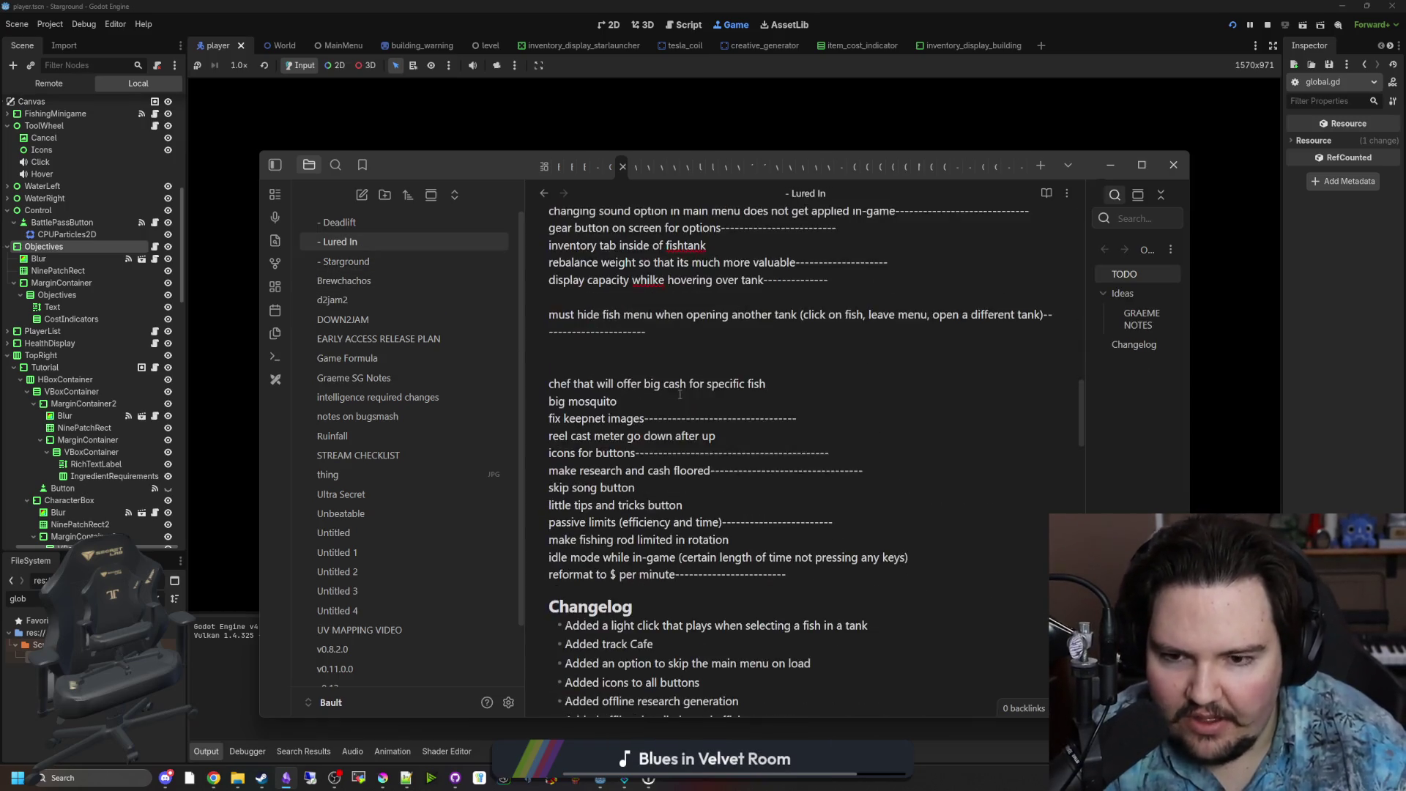
pyautogui.scroll(20, 689, 410)
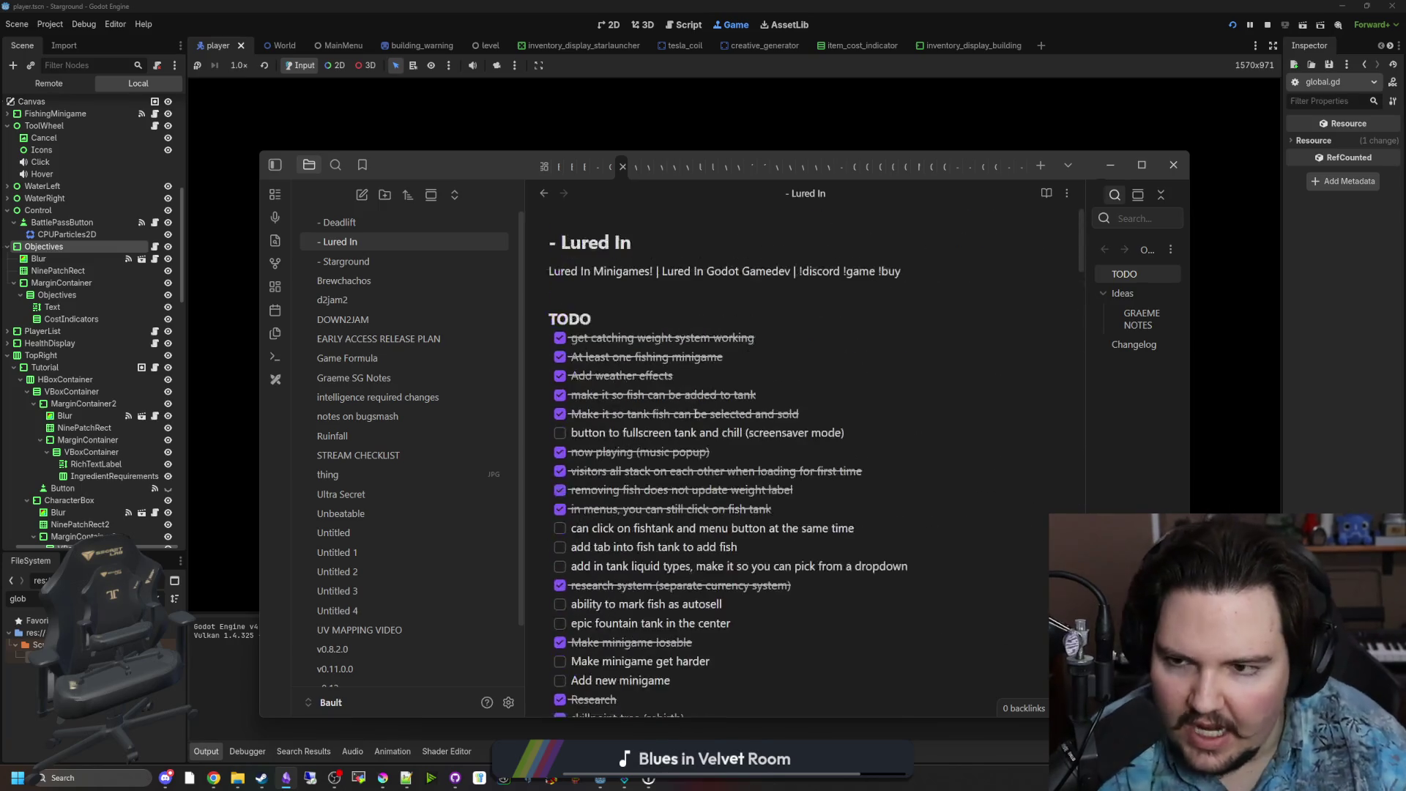
pyautogui.click(368, 226)
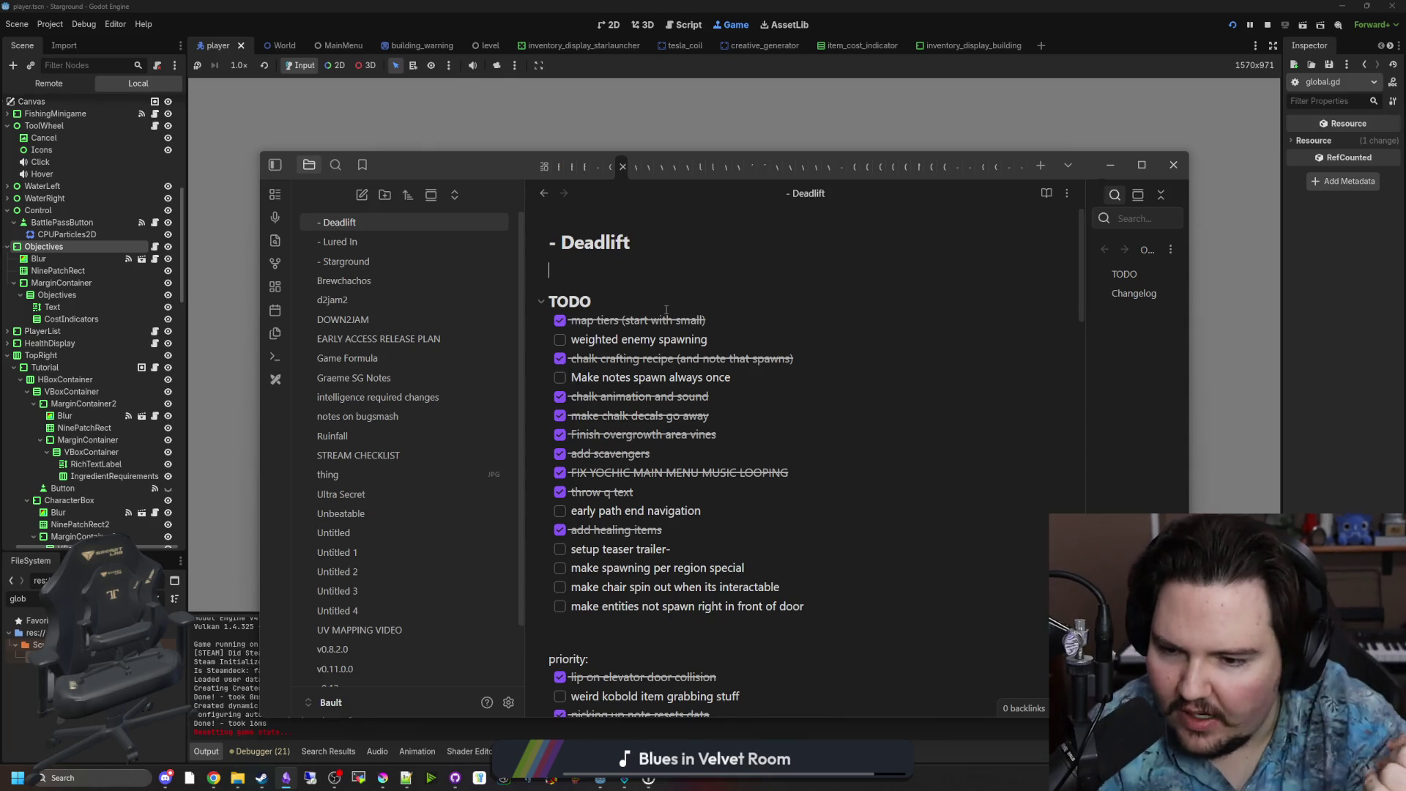
pyautogui.click(723, 104)
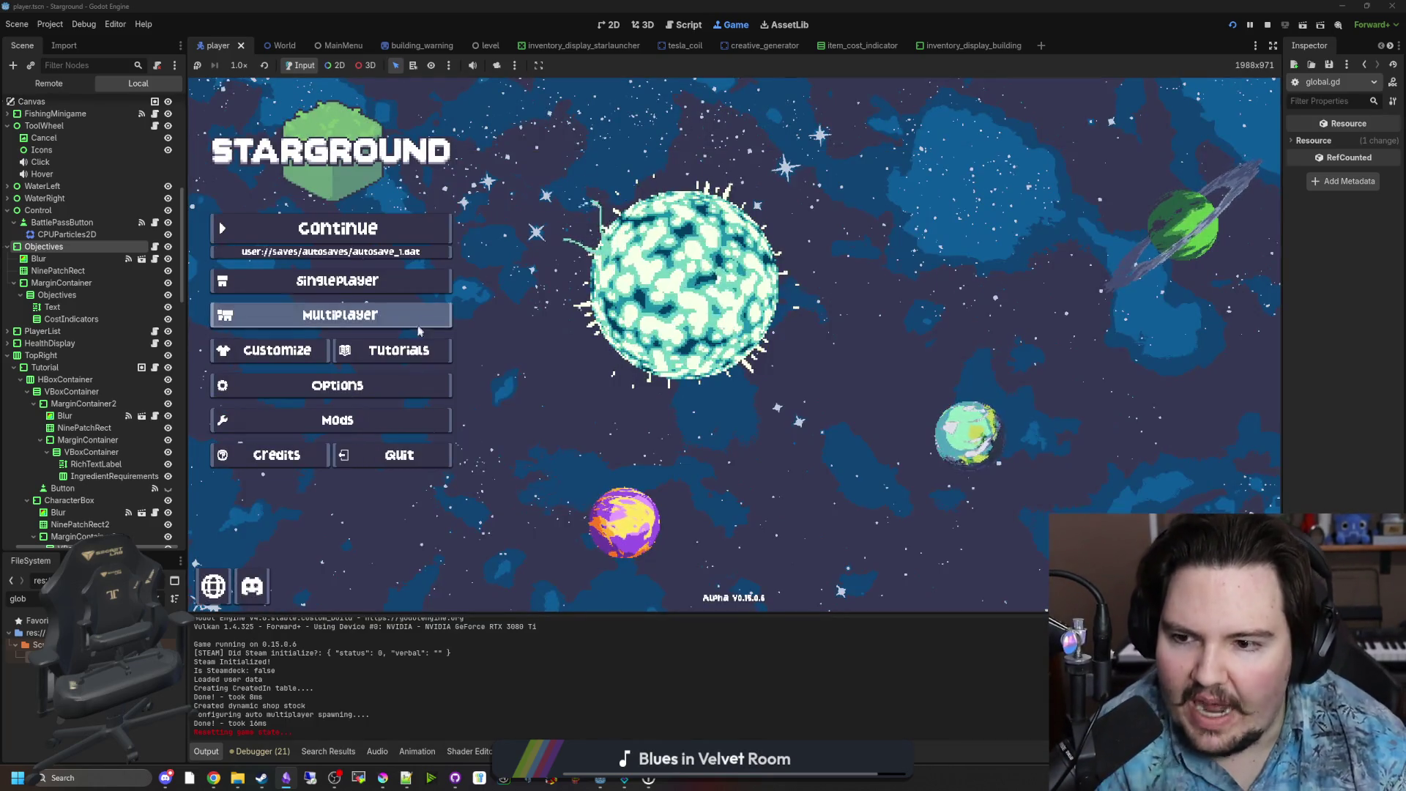
pyautogui.click(410, 386)
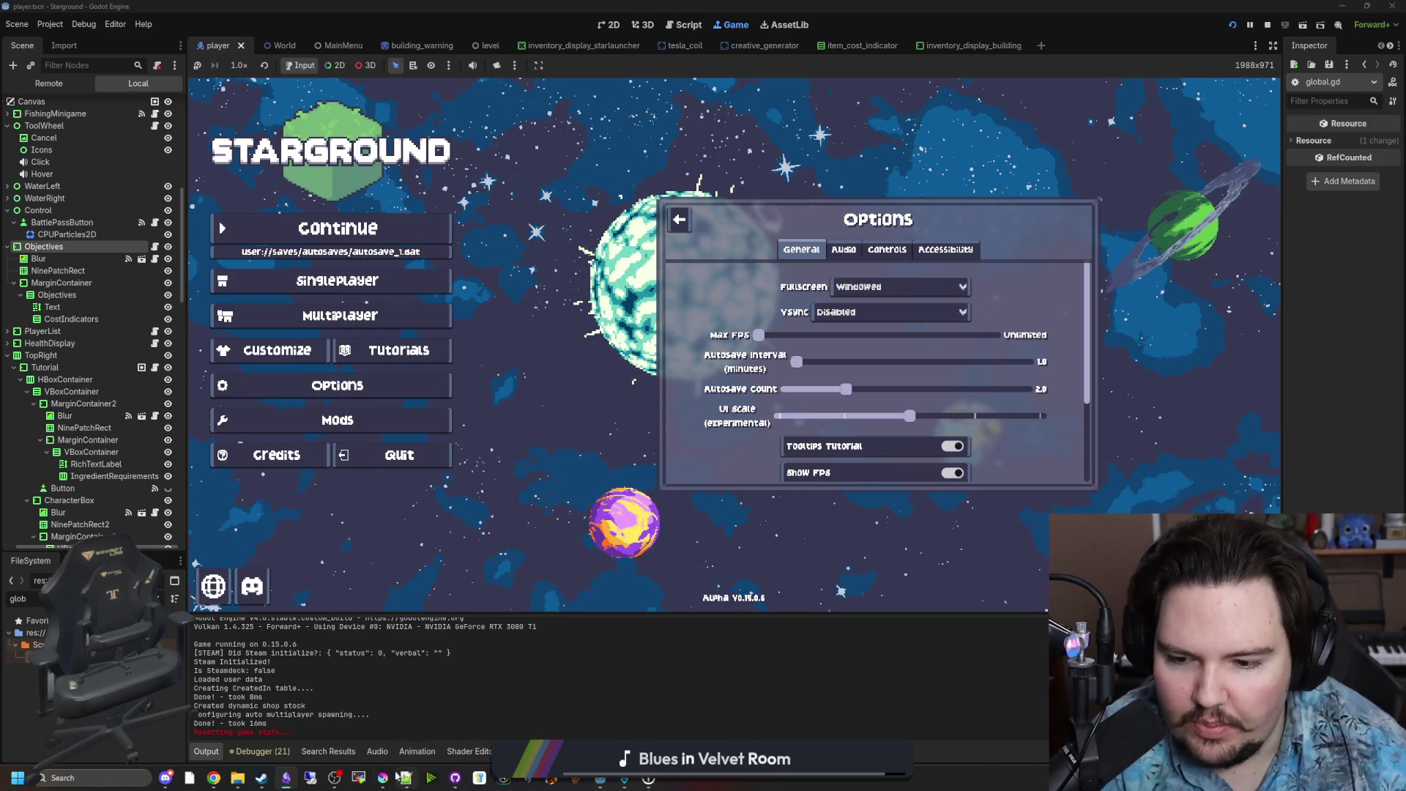
# Review the TODO, priority and ideas lists in the notes, then hide Obsidian.
pyautogui.click(286, 777)
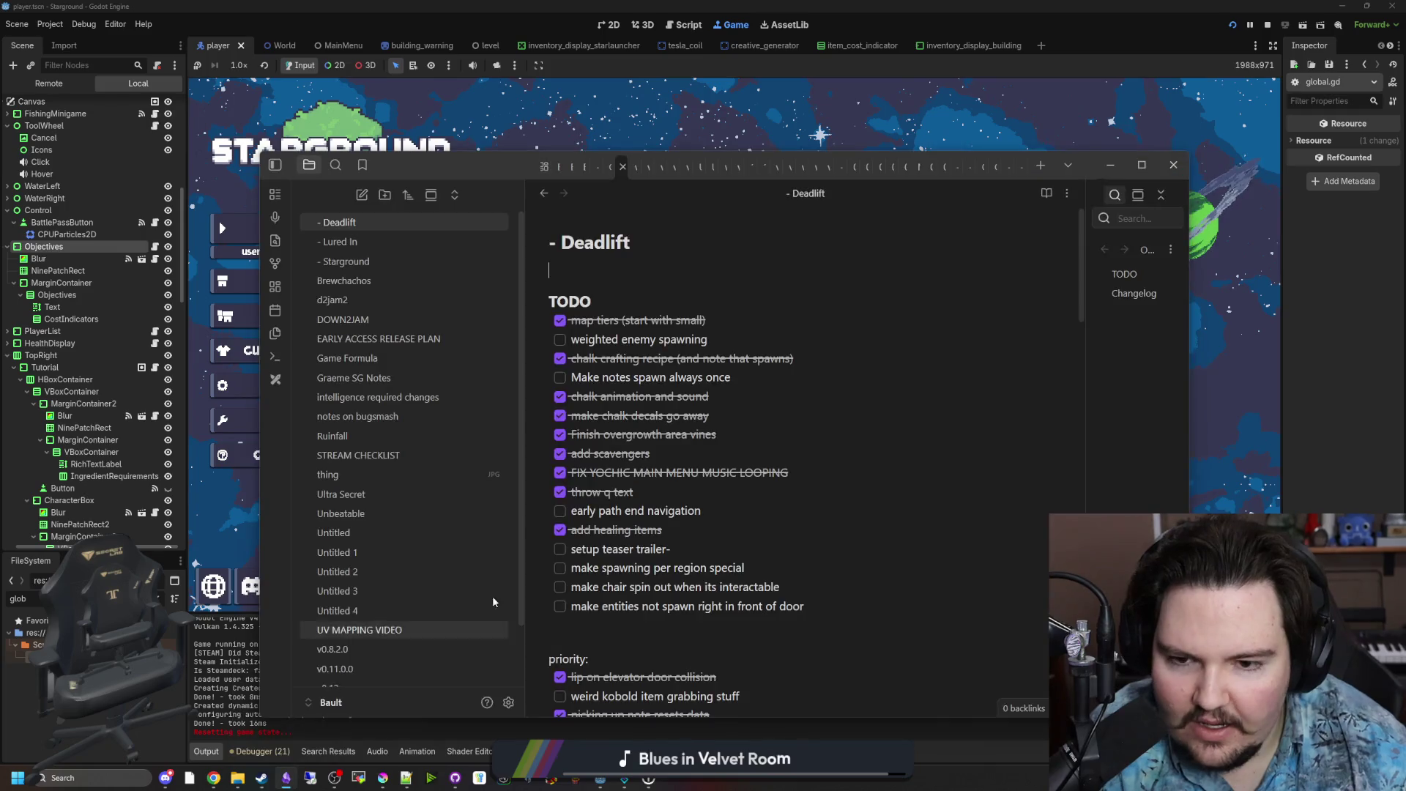
pyautogui.moveTo(805, 612)
pyautogui.mouseDown()
pyautogui.moveTo(578, 370)
pyautogui.moveTo(564, 325)
pyautogui.mouseUp()
pyautogui.scroll(-5, 805, 440)
pyautogui.click(833, 491)
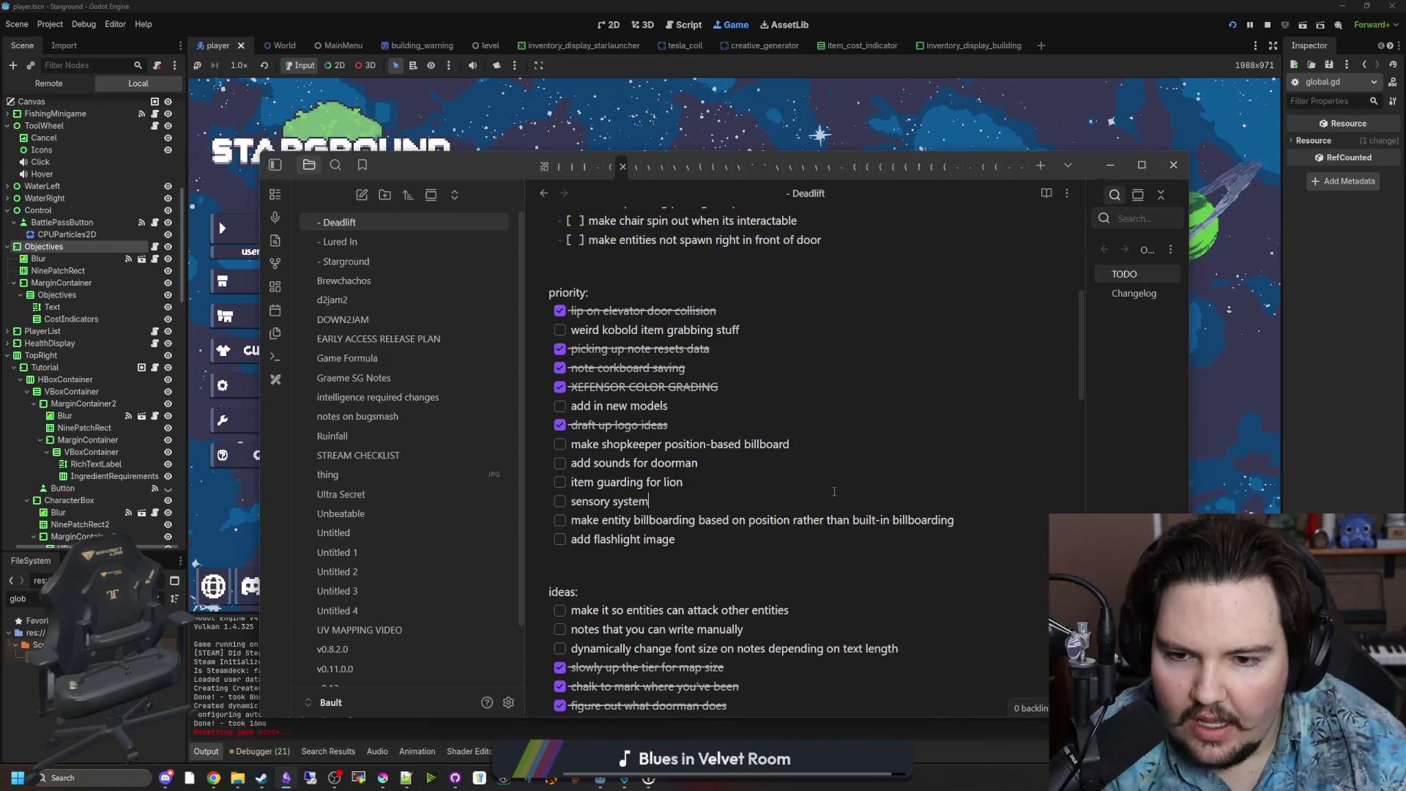
pyautogui.moveTo(724, 543); pyautogui.dragTo(513, 301)
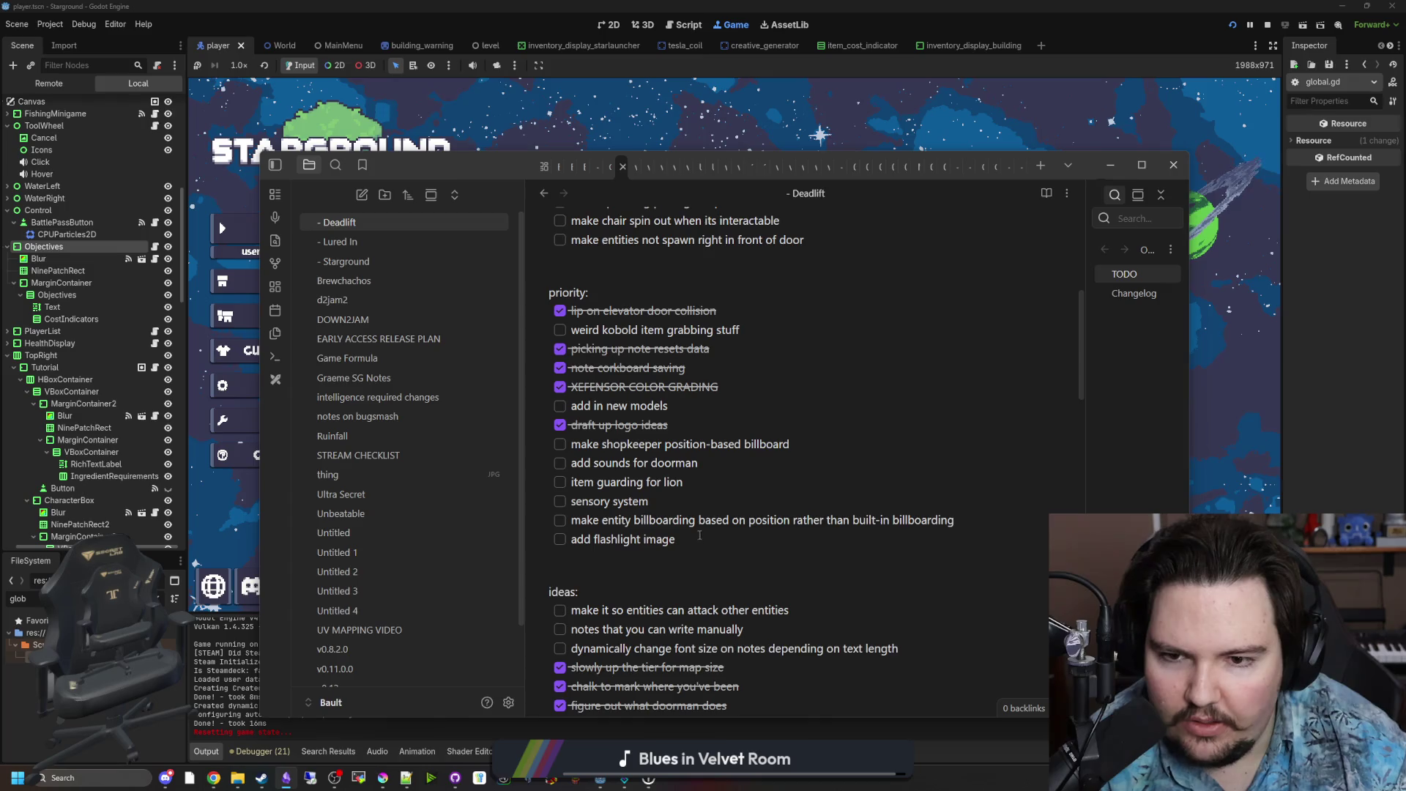
pyautogui.click(595, 268)
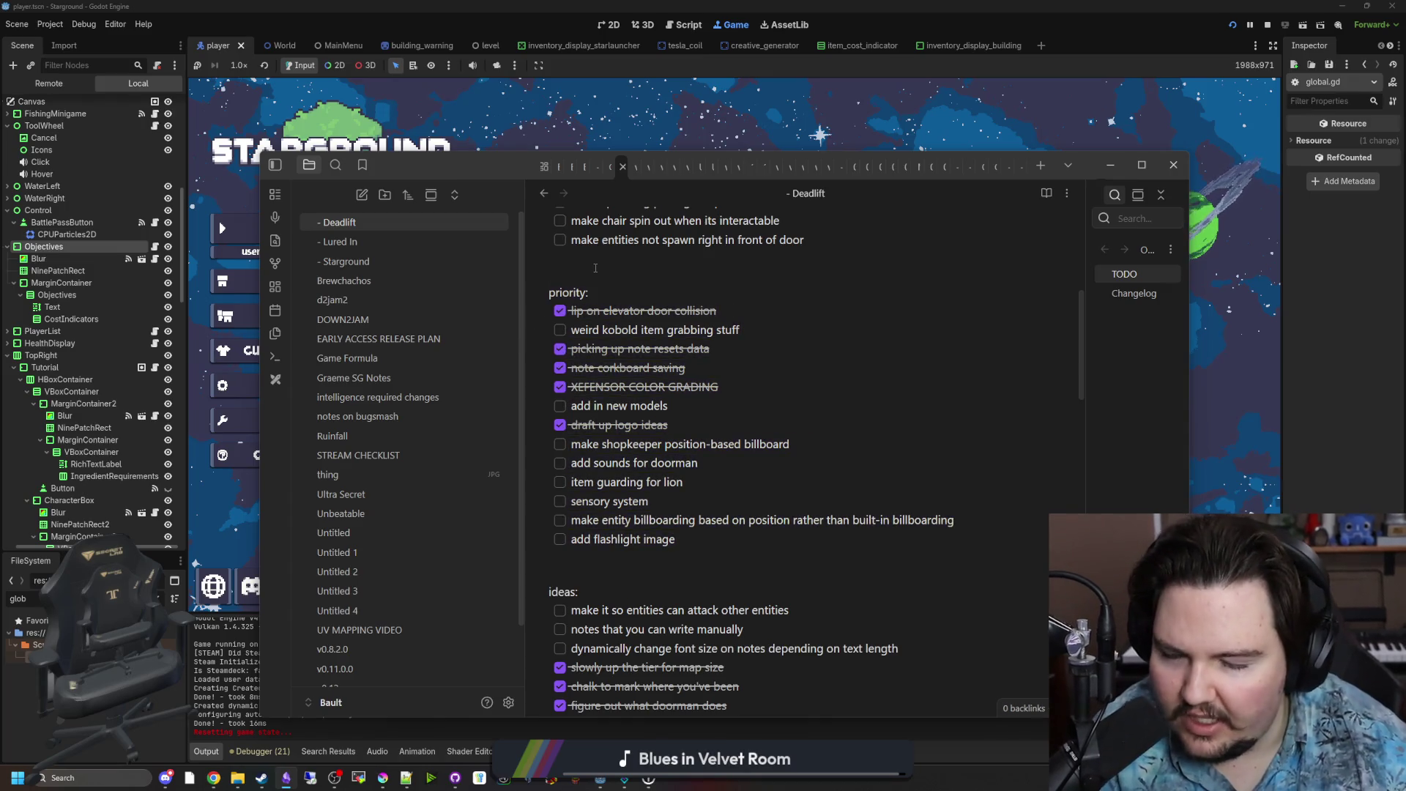
pyautogui.scroll(-10, 595, 268)
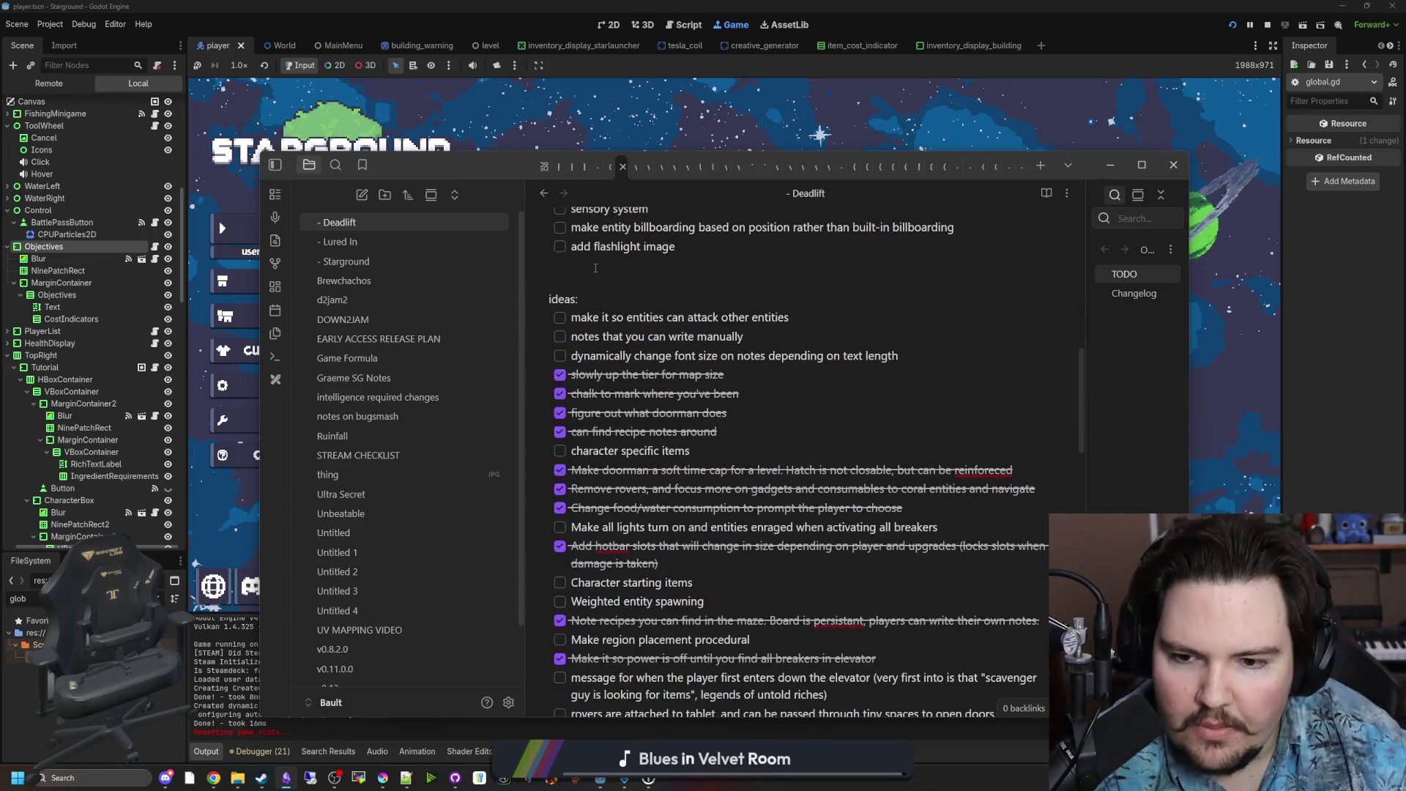
pyautogui.moveTo(695, 513); pyautogui.dragTo(611, 397)
pyautogui.scroll(2, 612, 399)
pyautogui.scroll(-10, 630, 404)
pyautogui.scroll(-10, 648, 411)
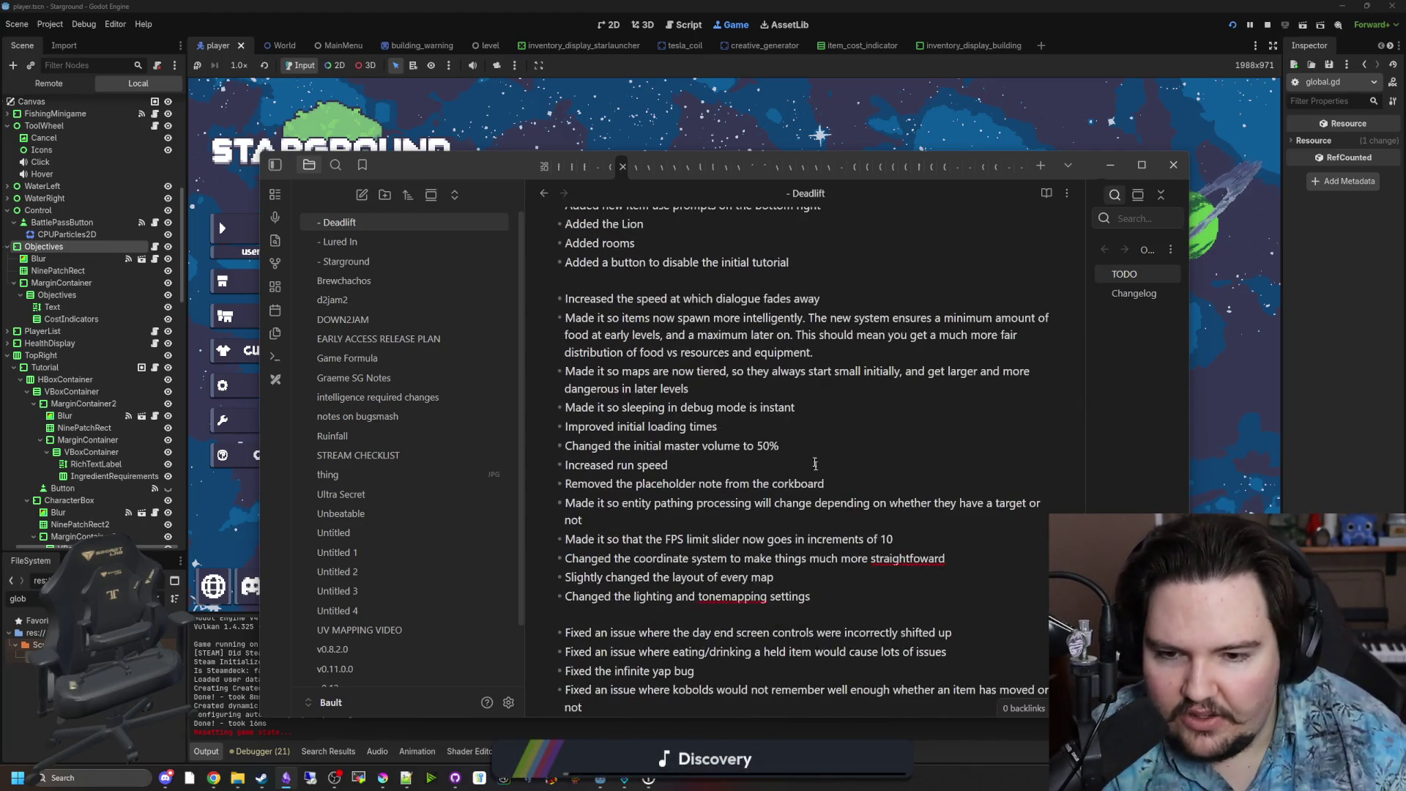
pyautogui.scroll(-1, 690, 533)
pyautogui.scroll(20, 710, 512)
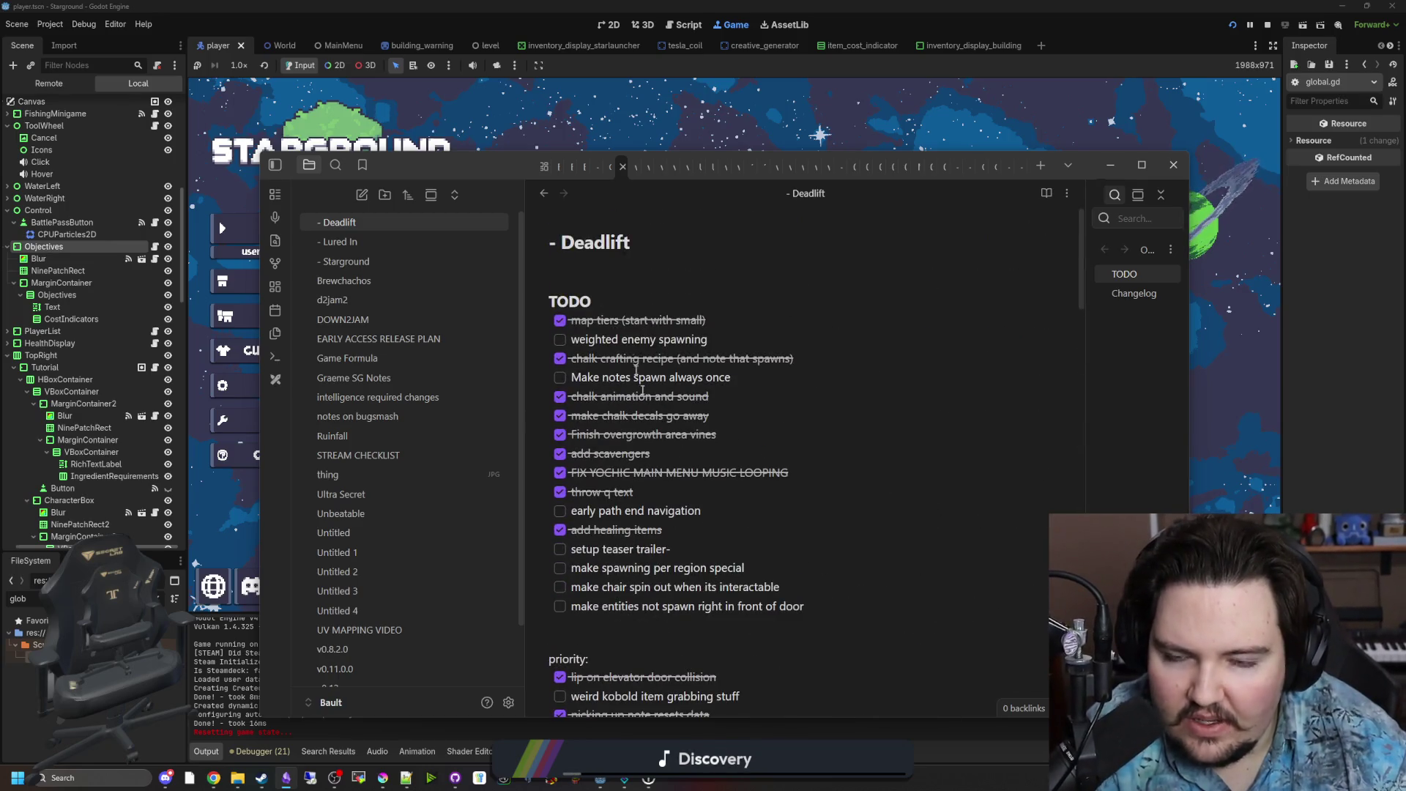
pyautogui.click(523, 135)
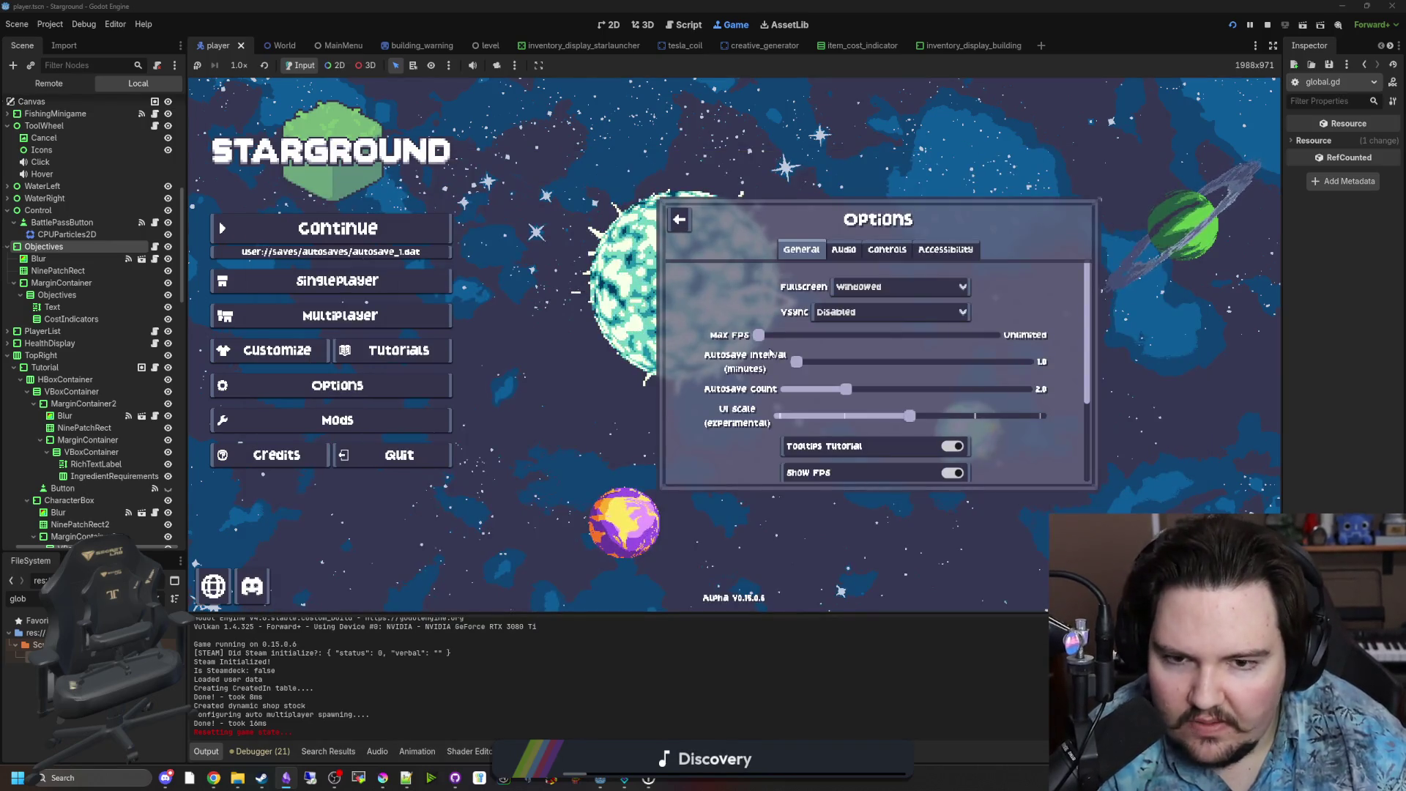
# Start a new singleplayer world with default settings.
pyautogui.scroll(-3, 703, 389)
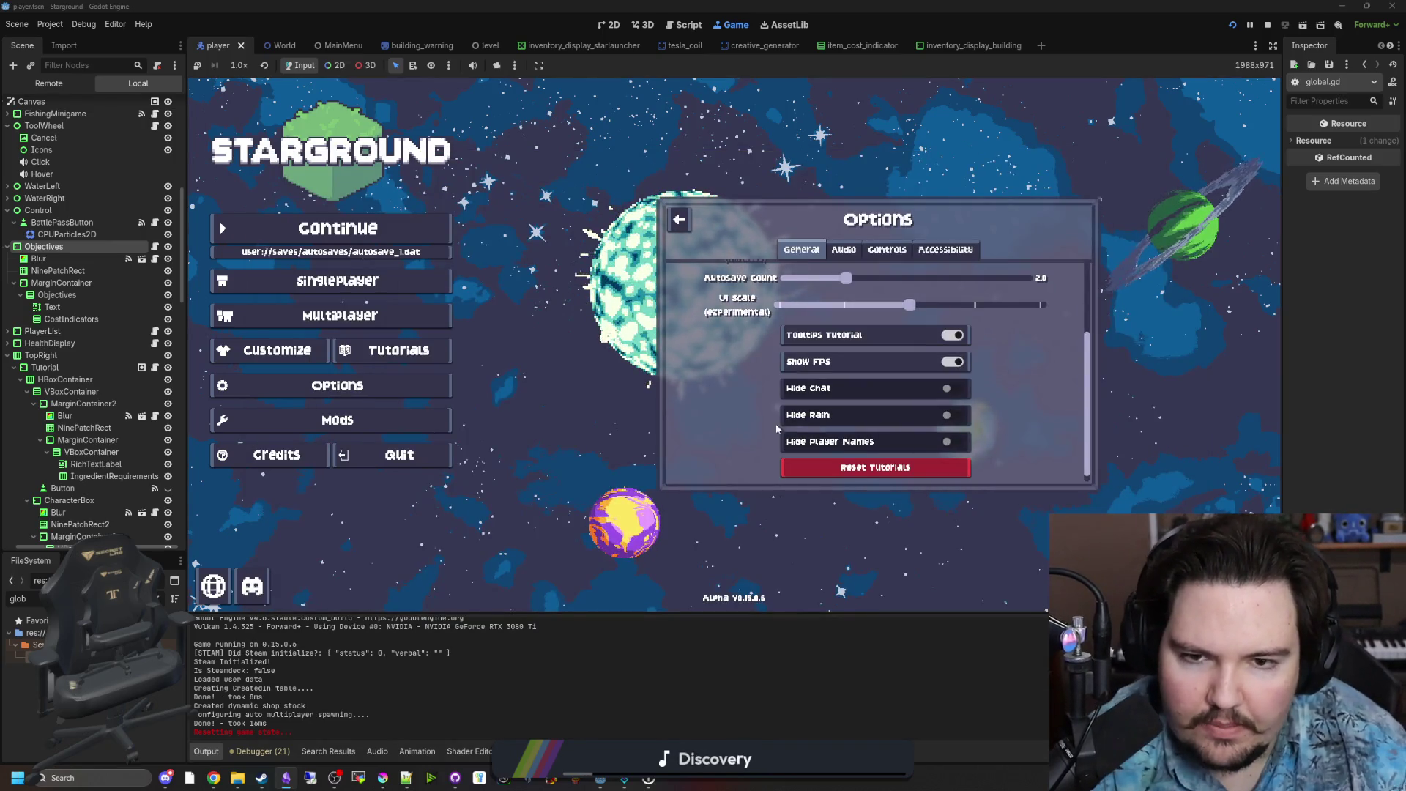
pyautogui.click(406, 284)
pyautogui.click(879, 342)
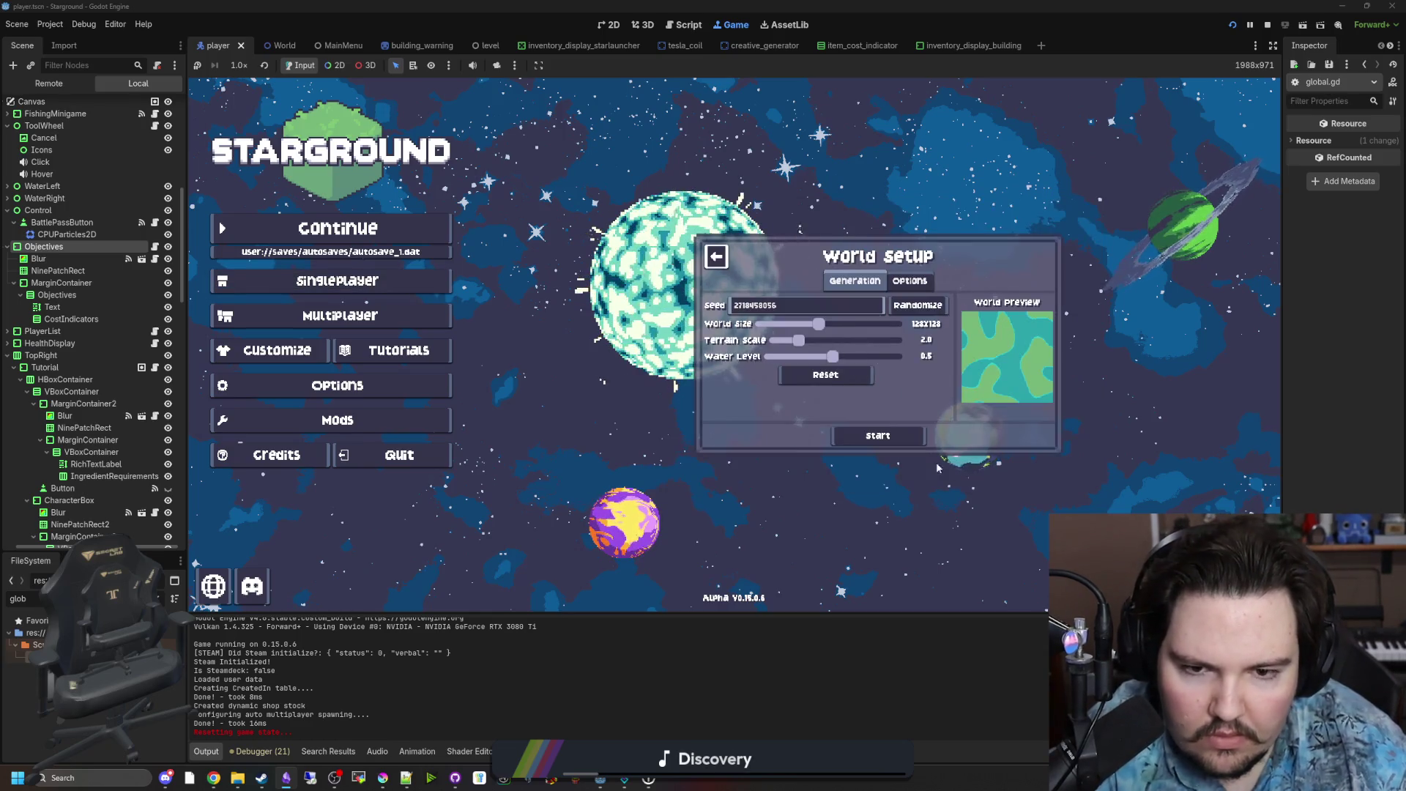
pyautogui.click(884, 436)
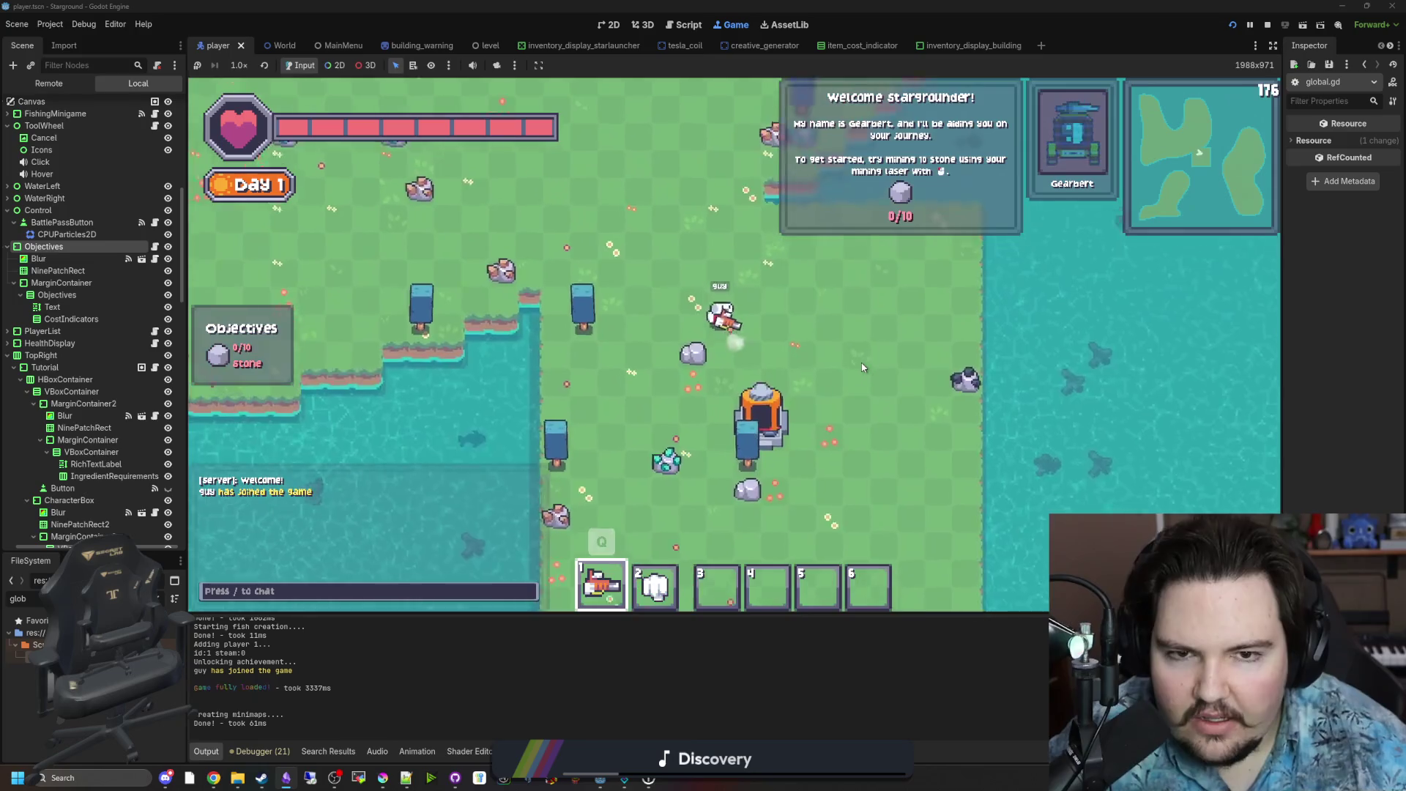
# Walk the player up-left toward the lake and back down-right, then bring up the pause menu.
pyautogui.press('w')
pyautogui.press('a')
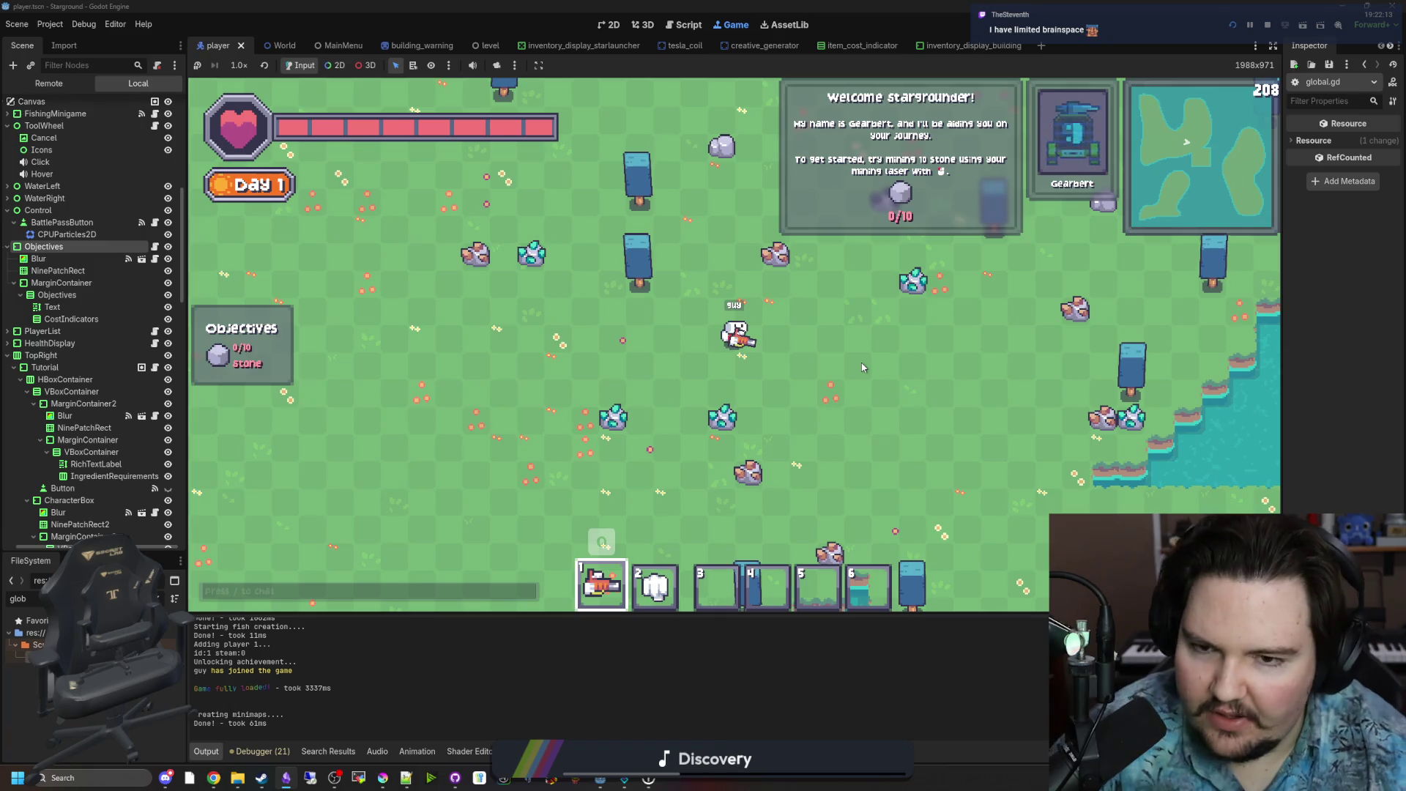
pyautogui.press('w')
pyautogui.press('a')
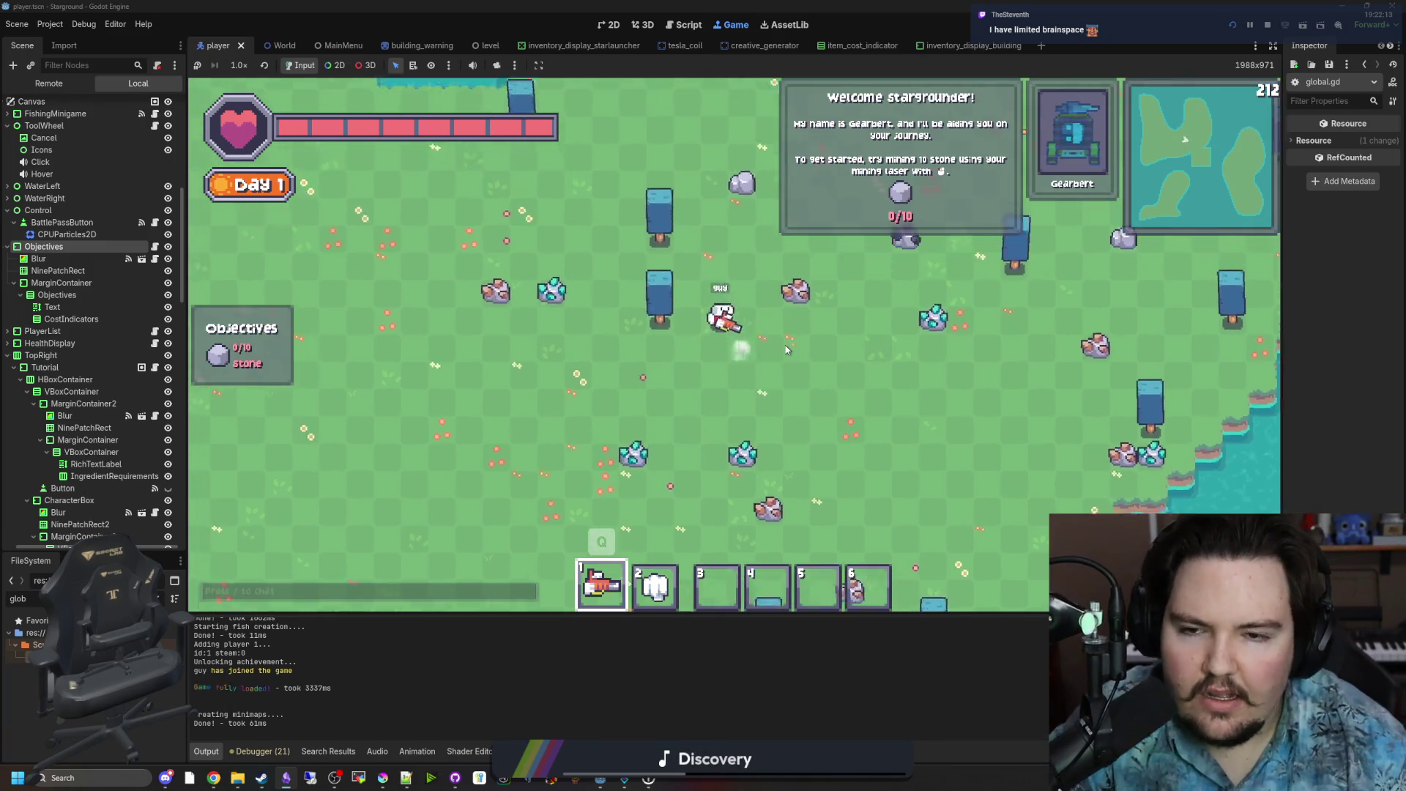
pyautogui.press('w')
pyautogui.press('a')
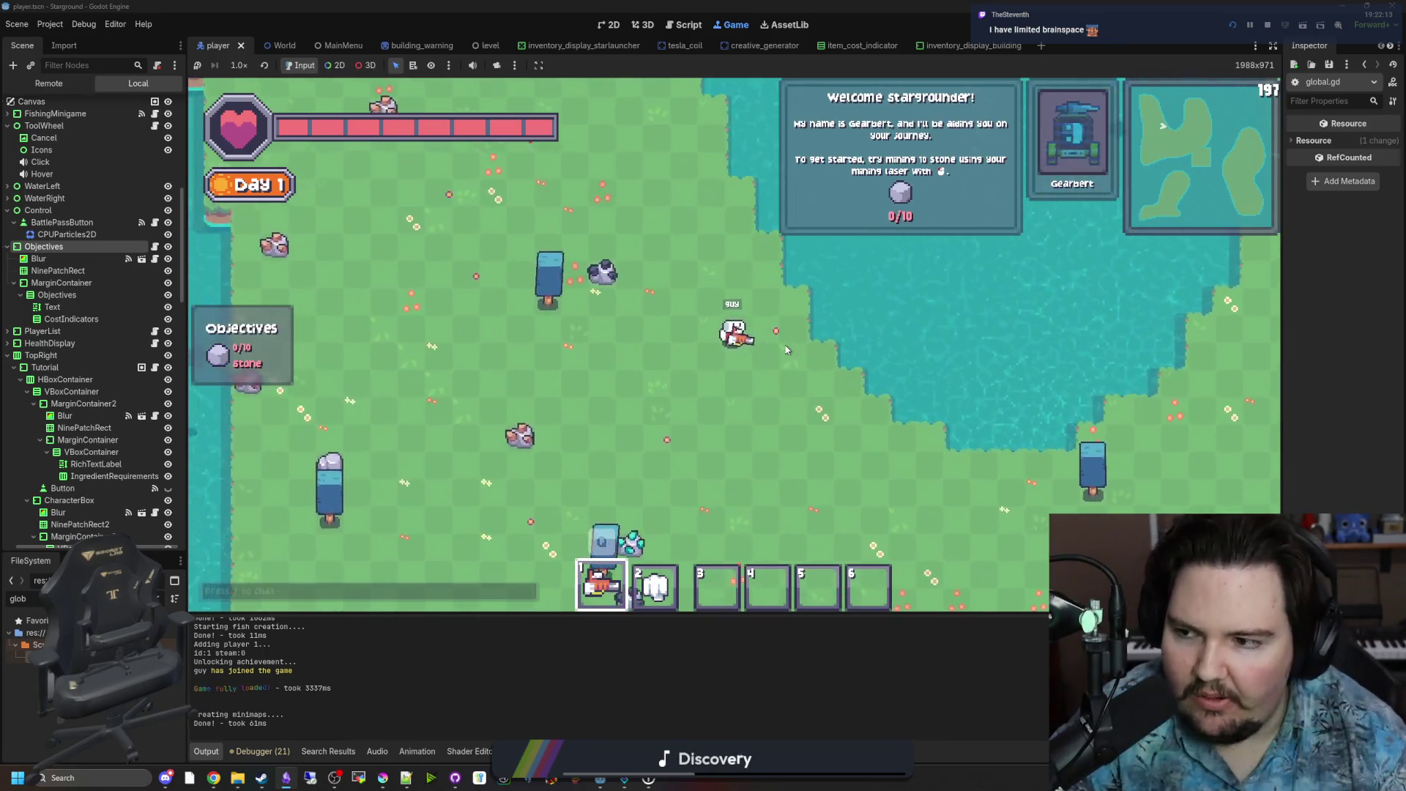
pyautogui.press('w')
pyautogui.press('a')
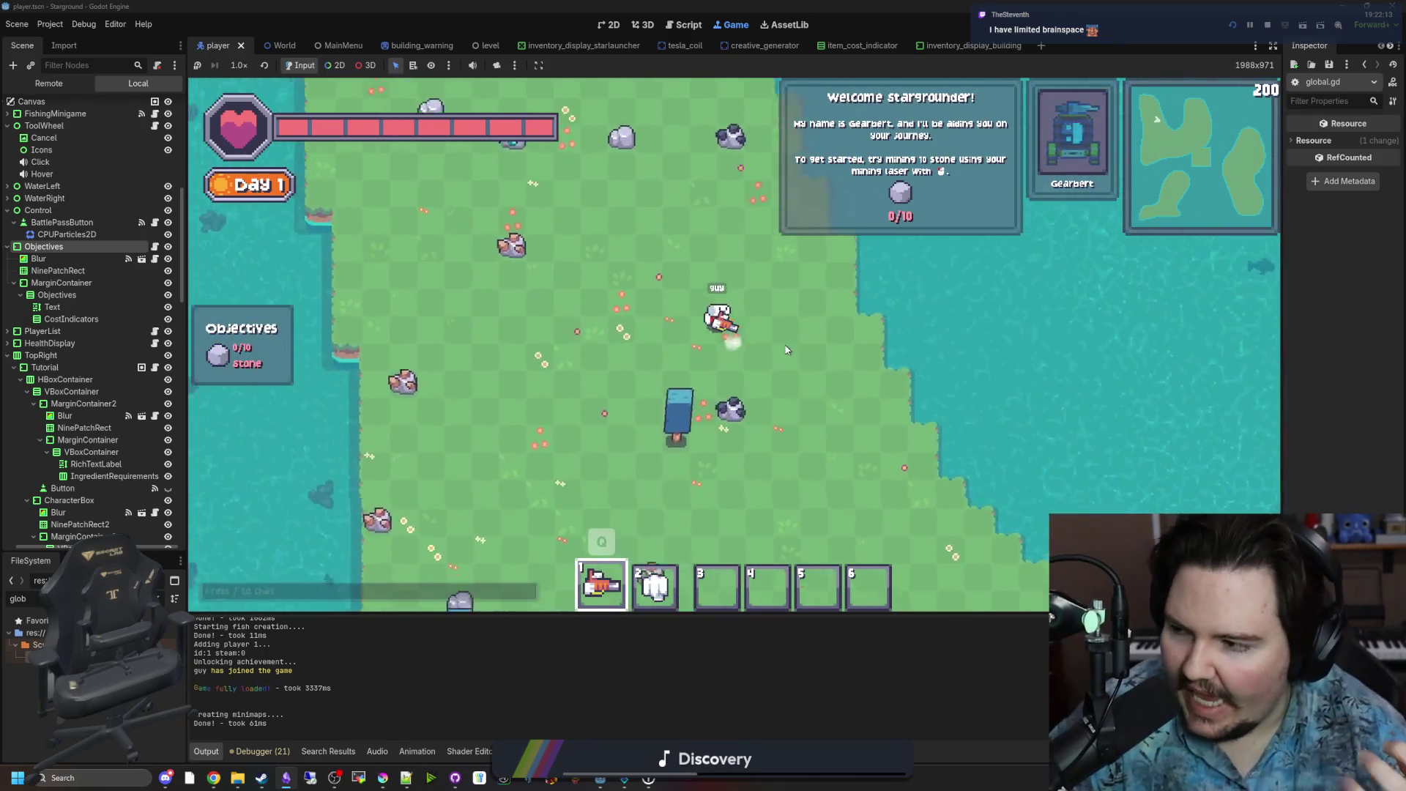
pyautogui.press('w')
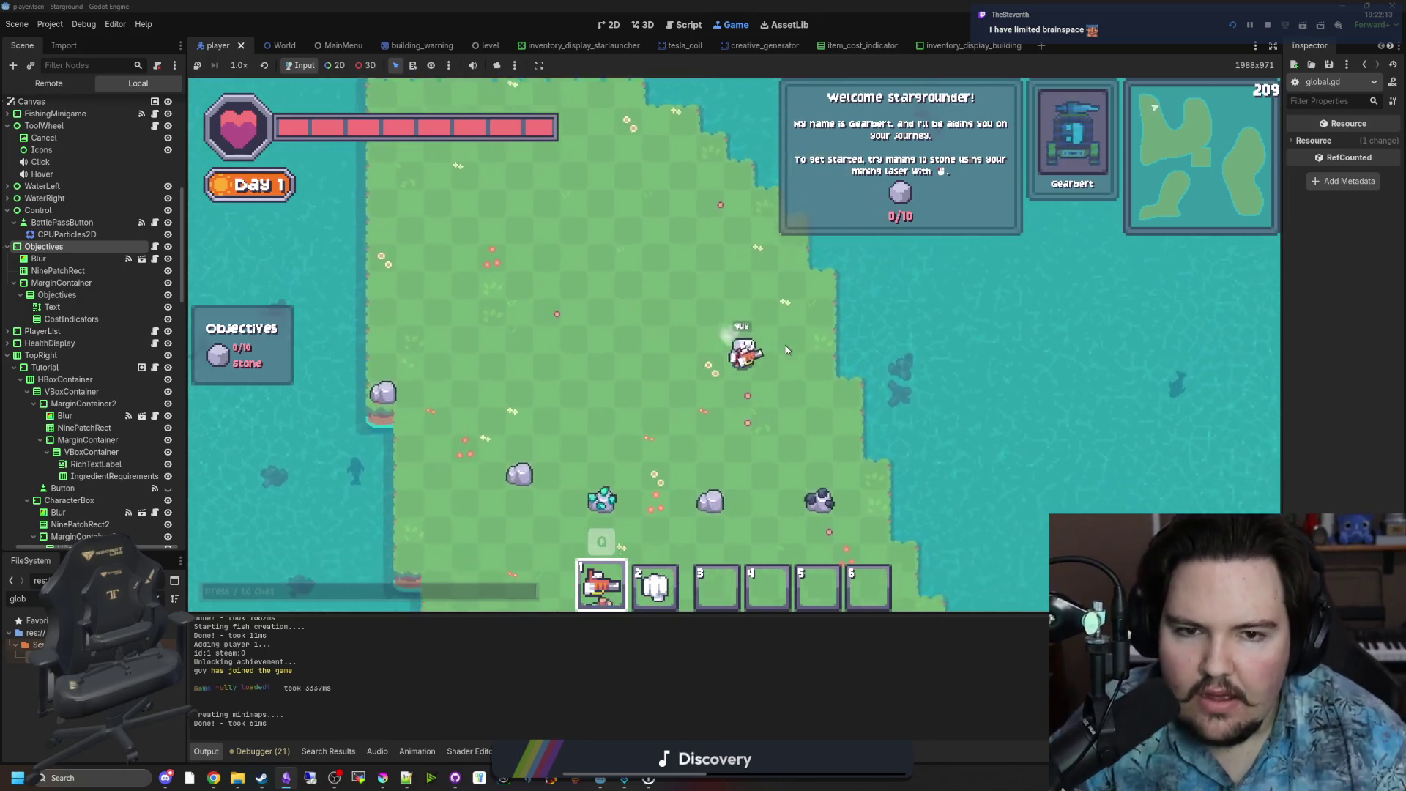
pyautogui.press('s')
pyautogui.press('d')
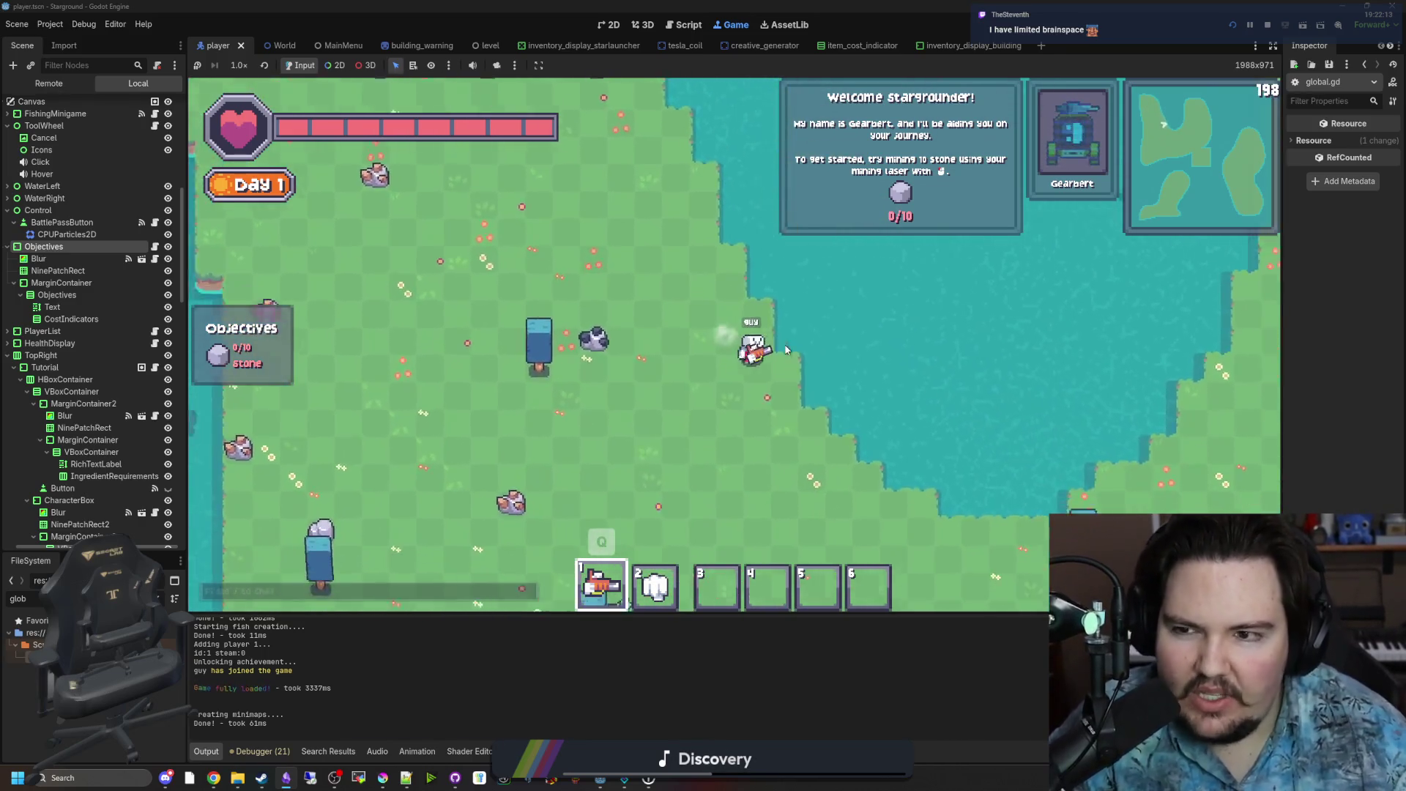
pyautogui.press('s')
pyautogui.press('d')
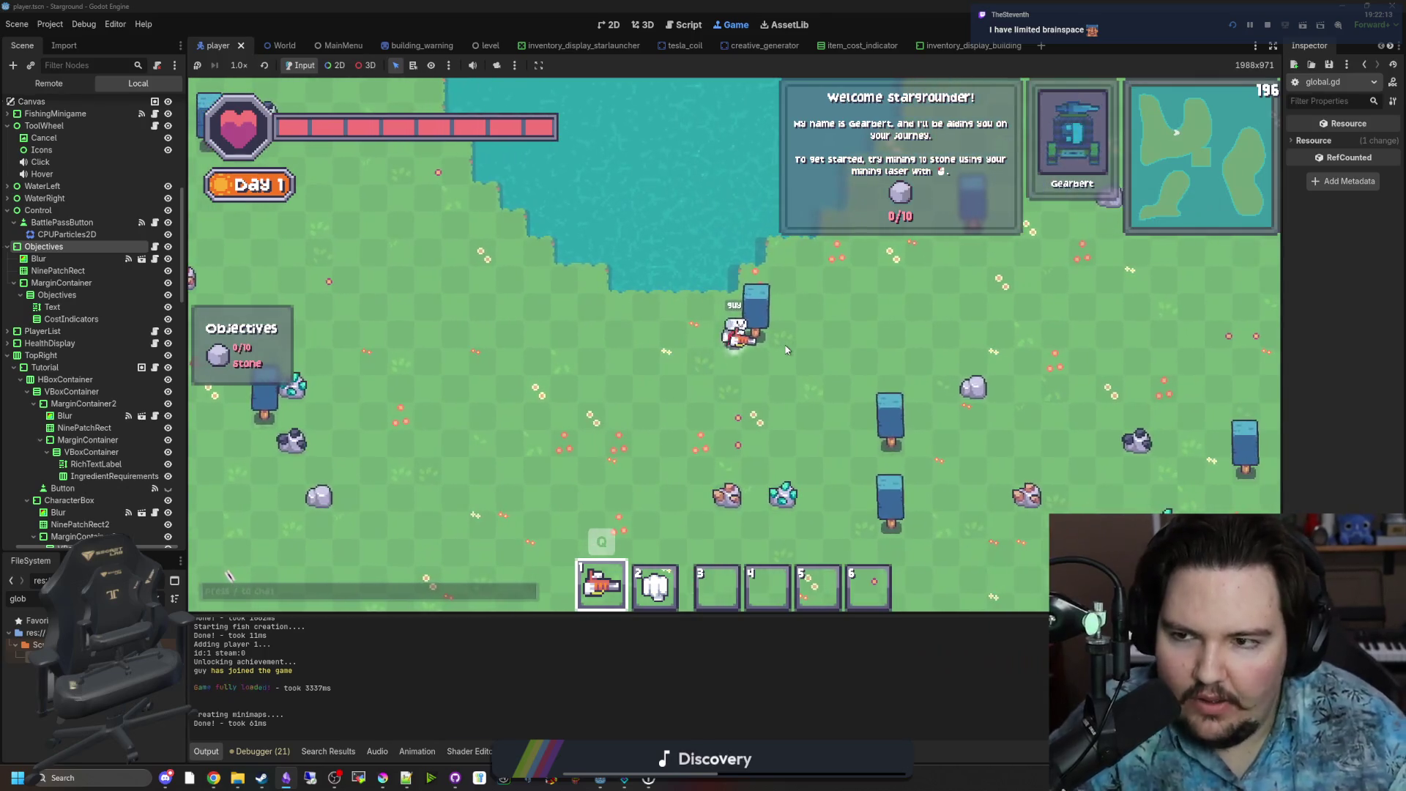
pyautogui.press('d')
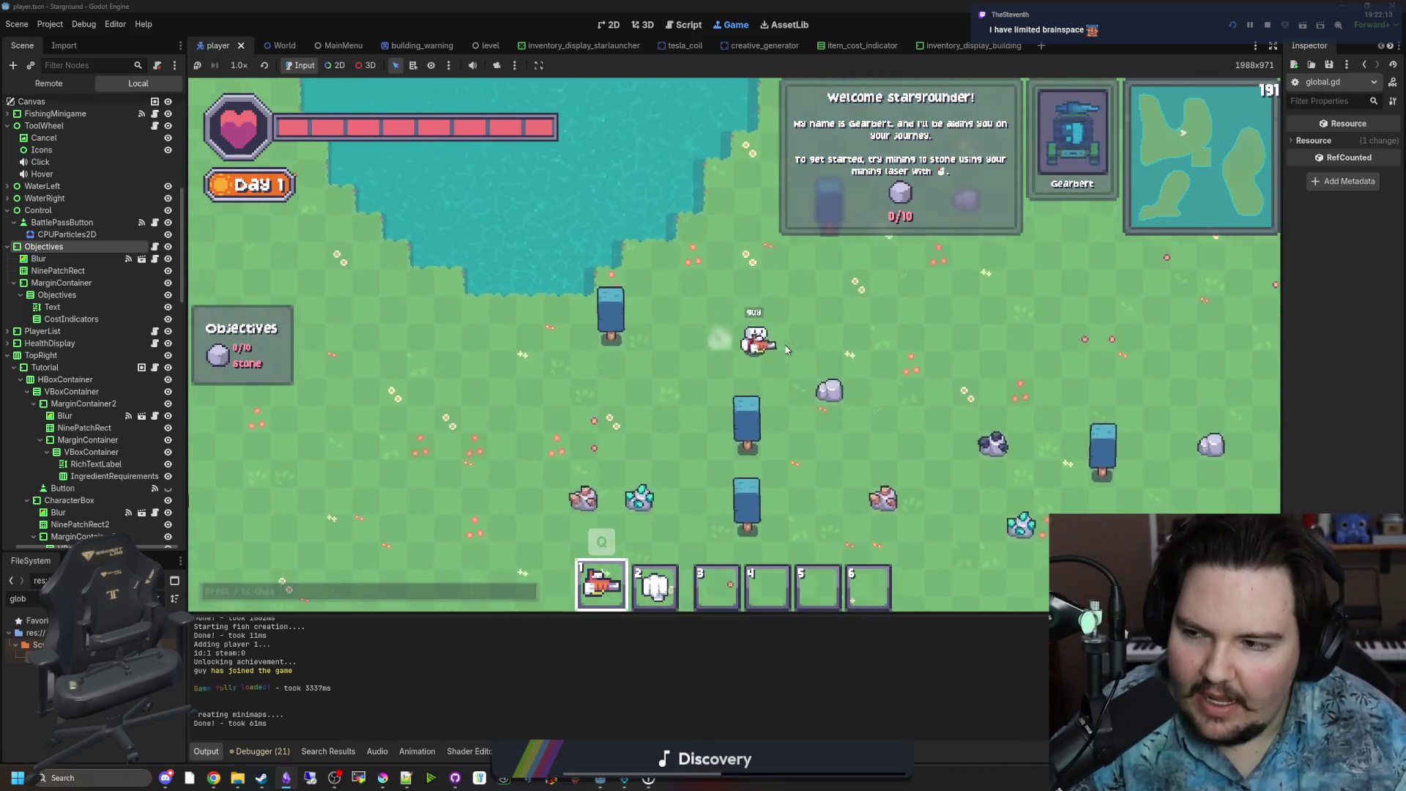
pyautogui.press('d')
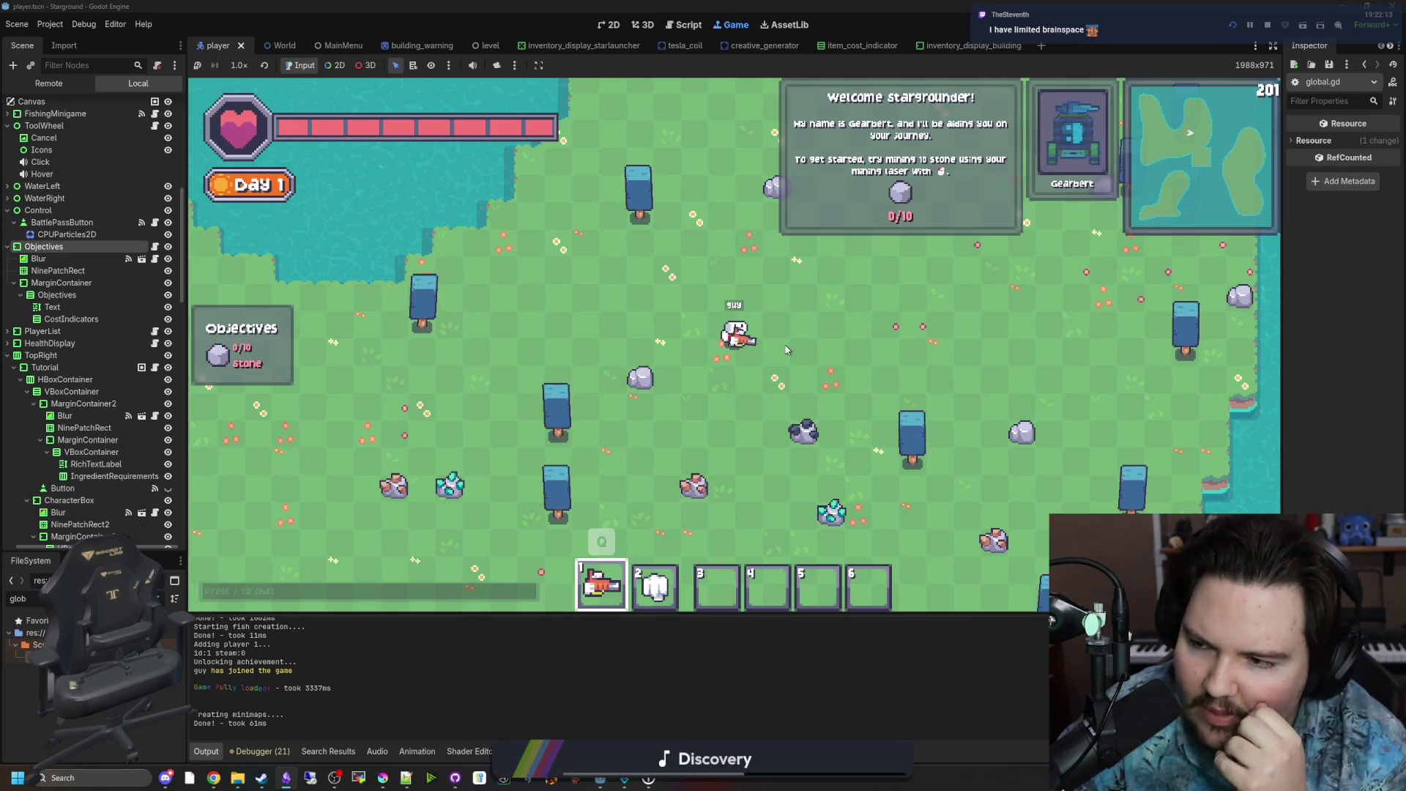
pyautogui.press('d')
pyautogui.press('s')
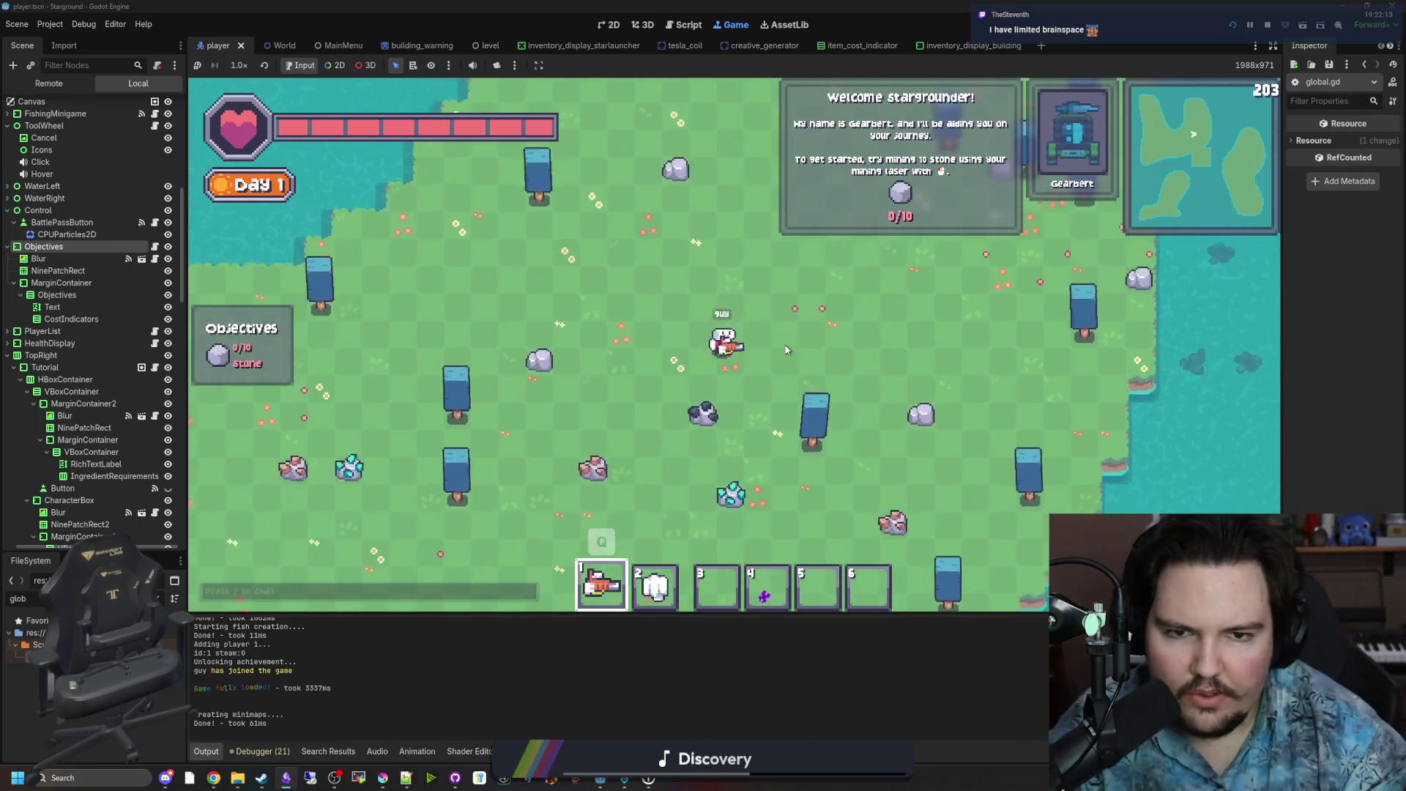
pyautogui.press('/')
pyautogui.press('Escape')
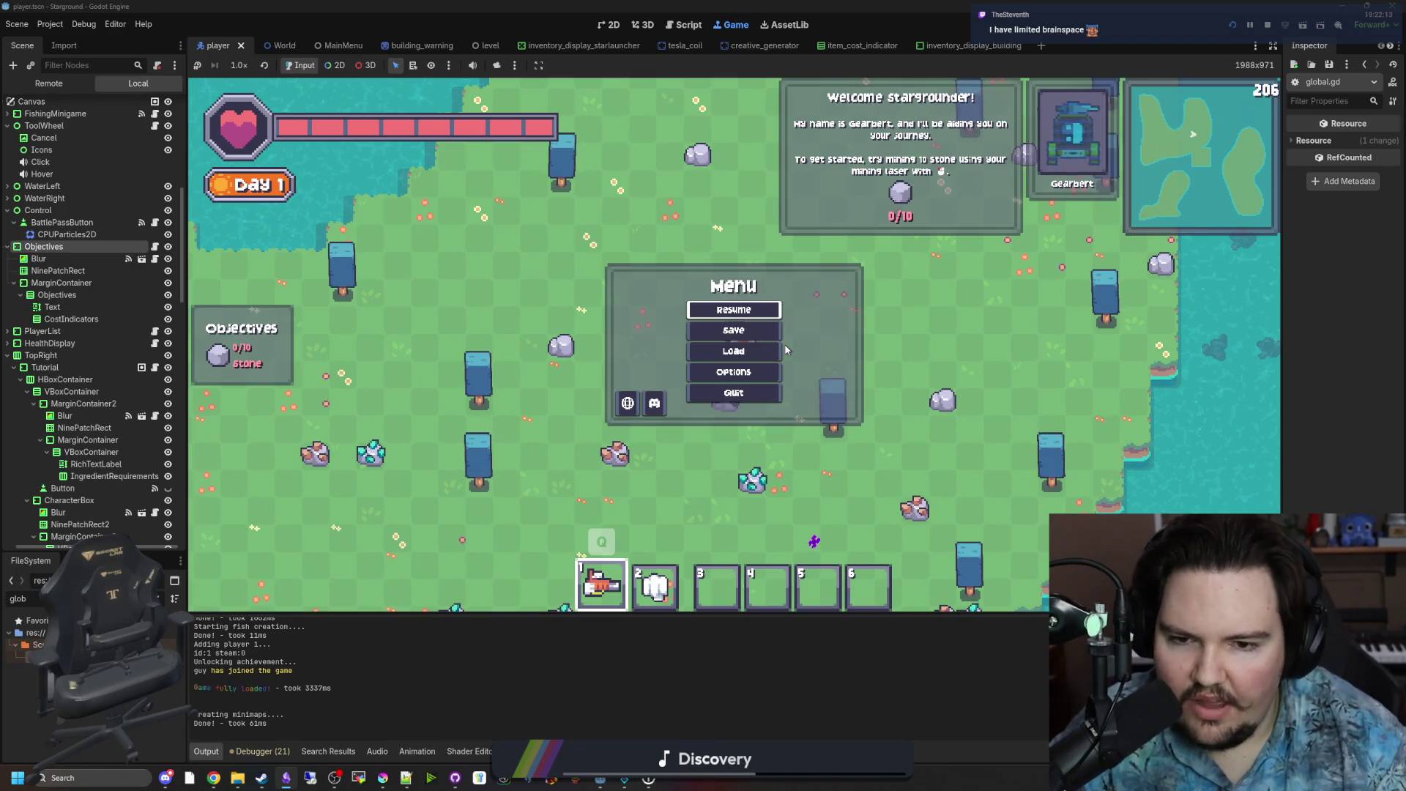
# Switch to a different game mode under Options > World and resume play.
pyautogui.click(736, 371)
pyautogui.click(681, 249)
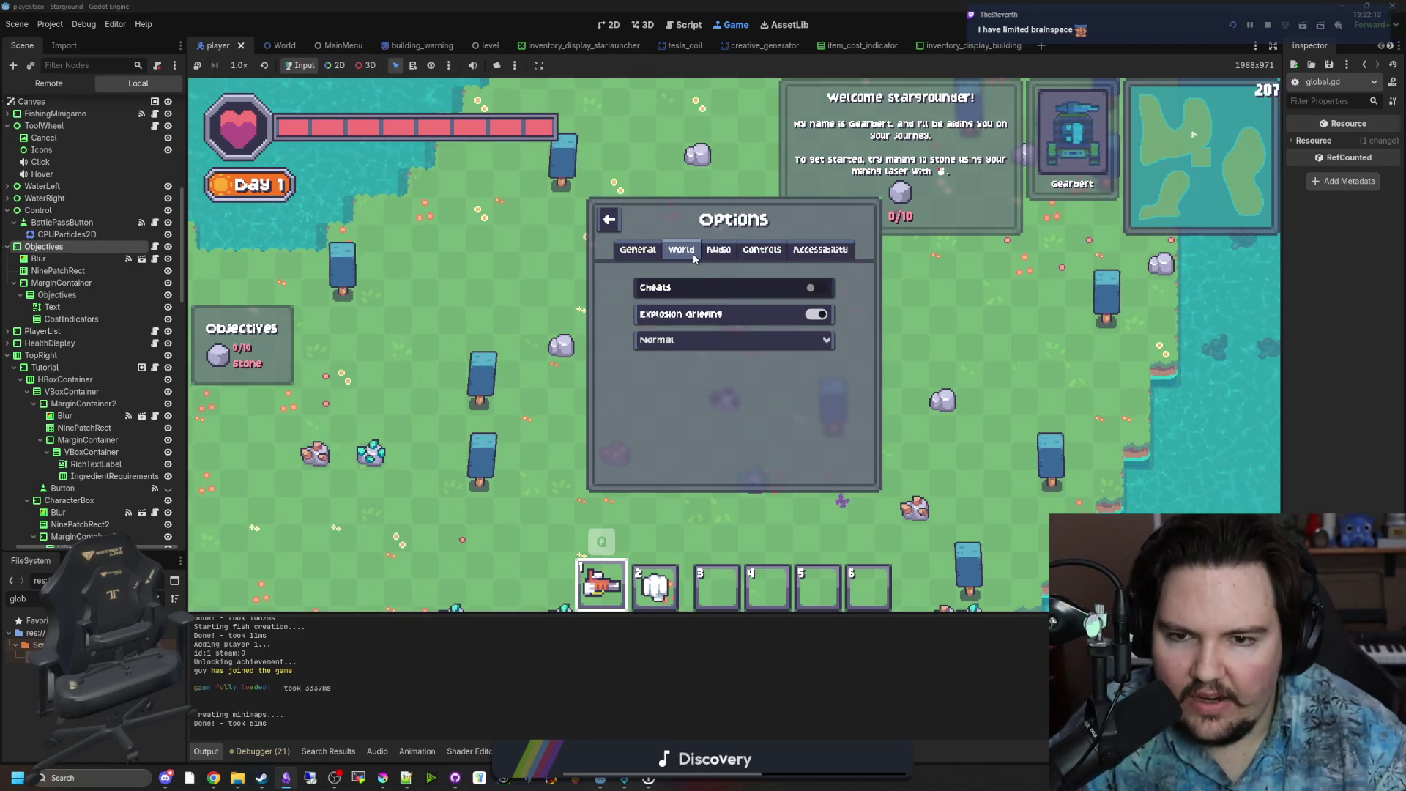
pyautogui.click(732, 339)
pyautogui.click(687, 370)
pyautogui.press('Escape')
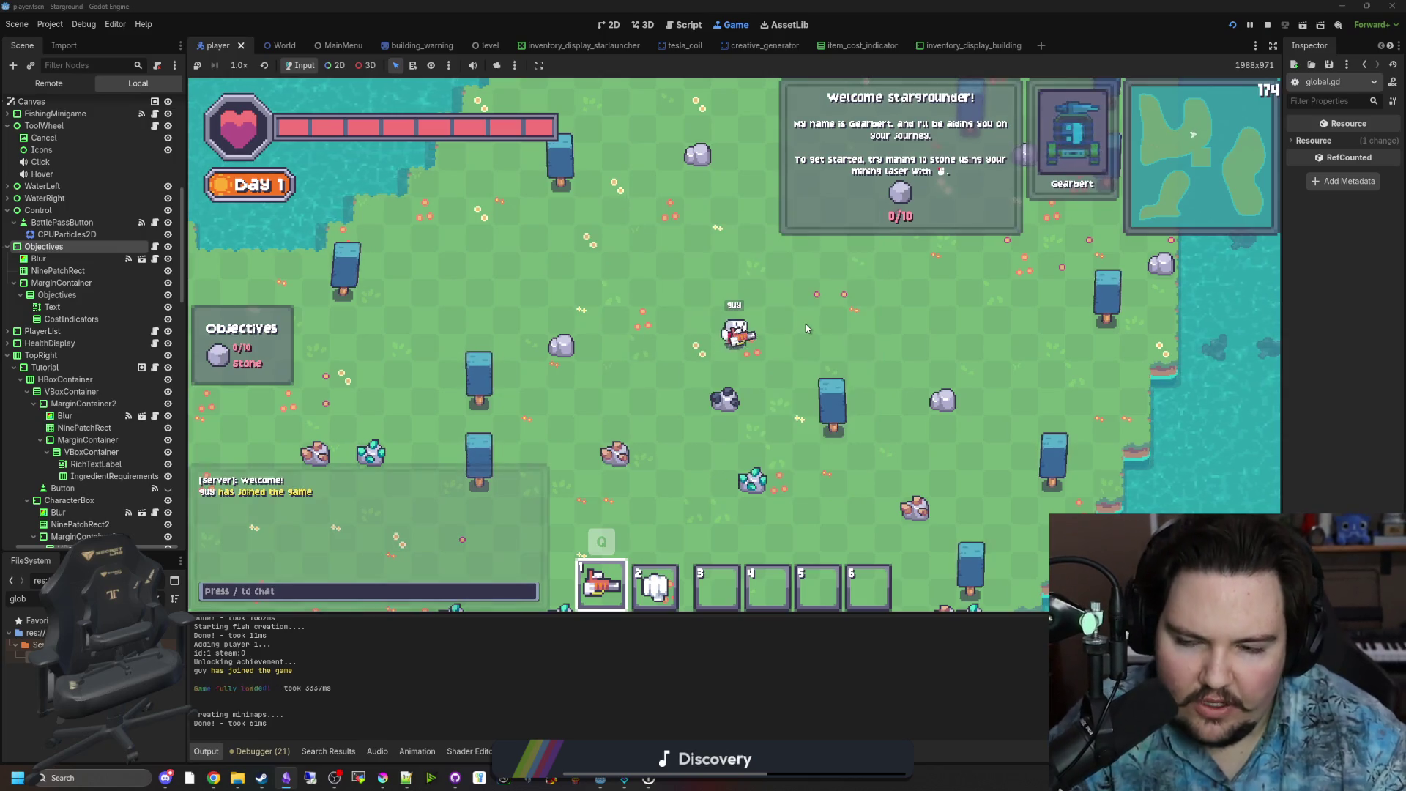
pyautogui.press('w')
pyautogui.press('a')
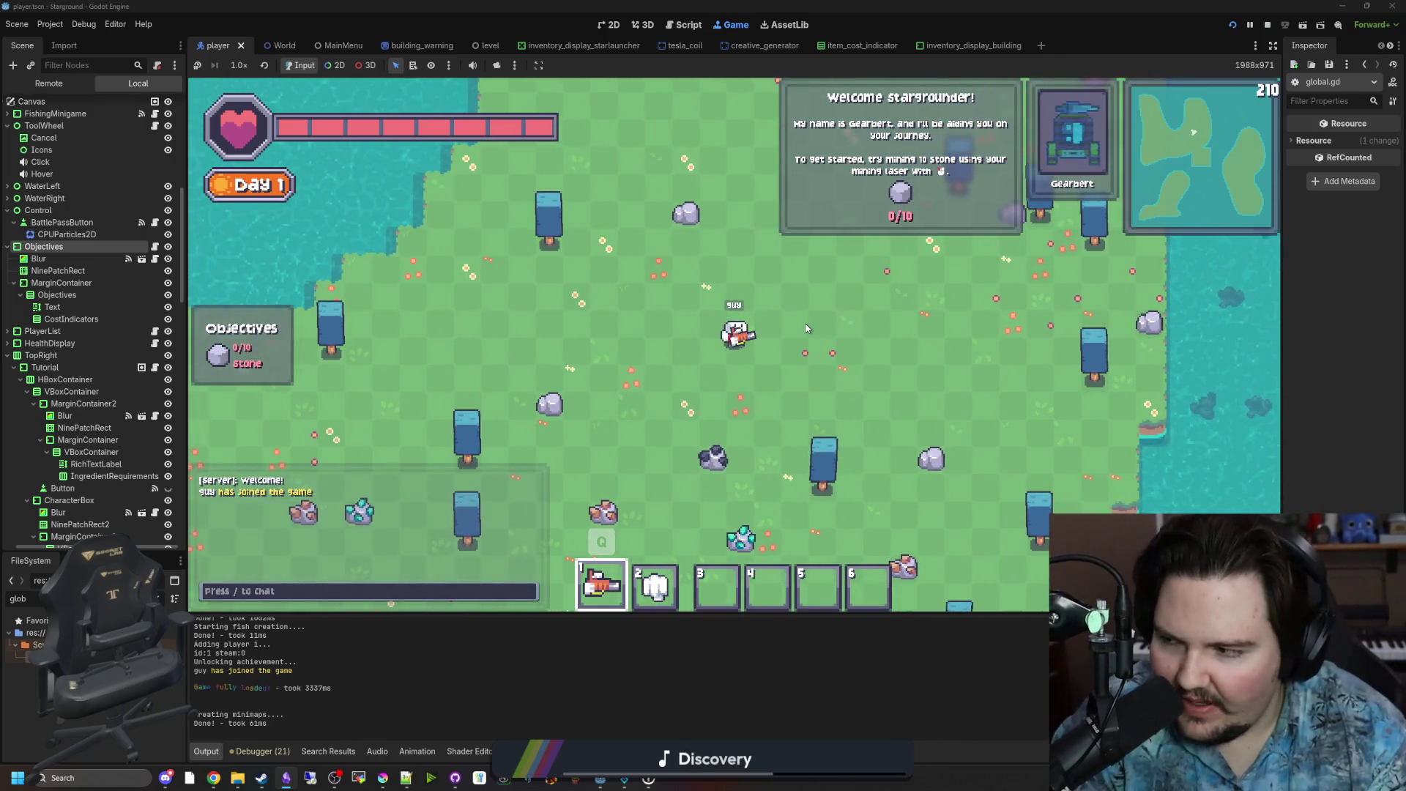
# Give the player 10 stone with /give stone 10, then pick the Furnace to build.
pyautogui.press('/')
pyautogui.write('give')
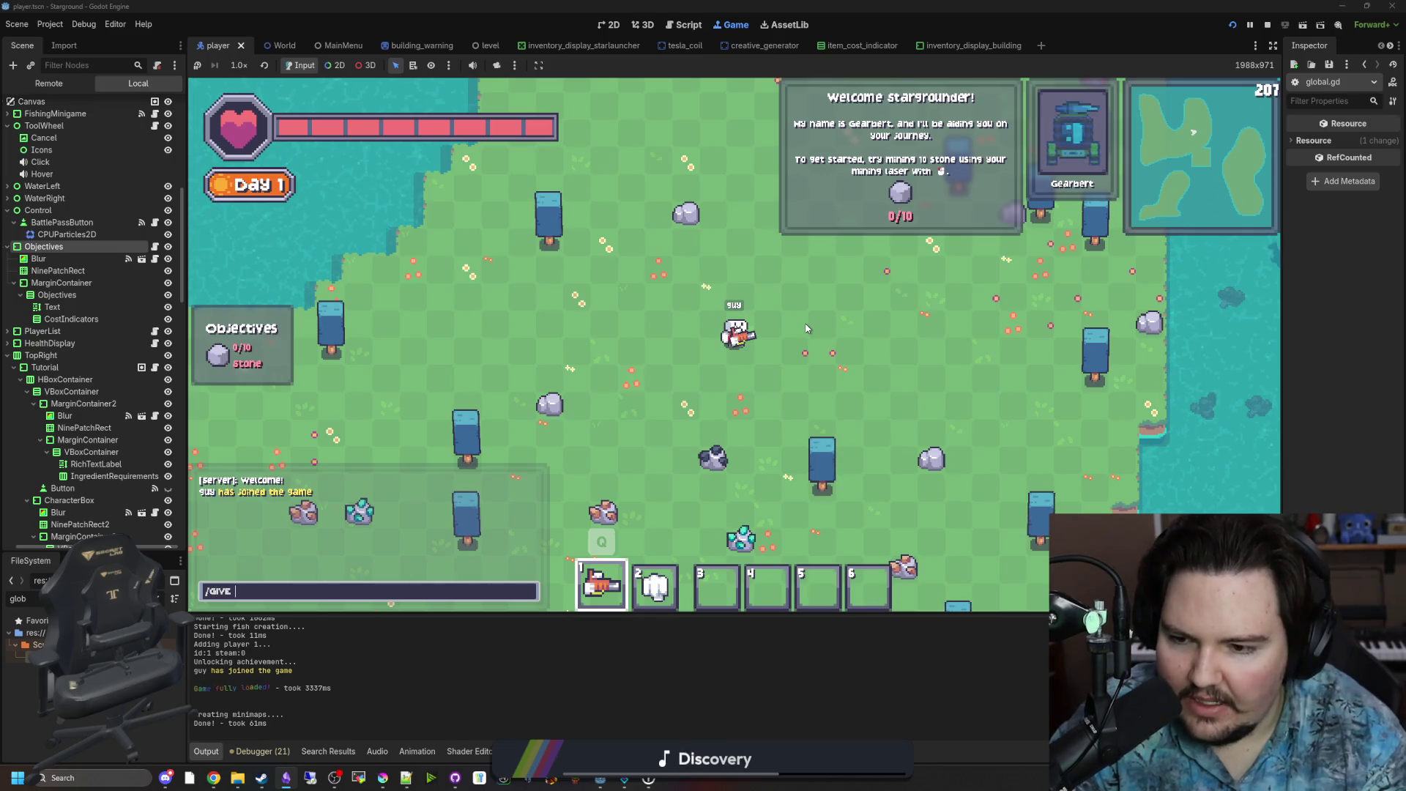
pyautogui.write(' stone 20')
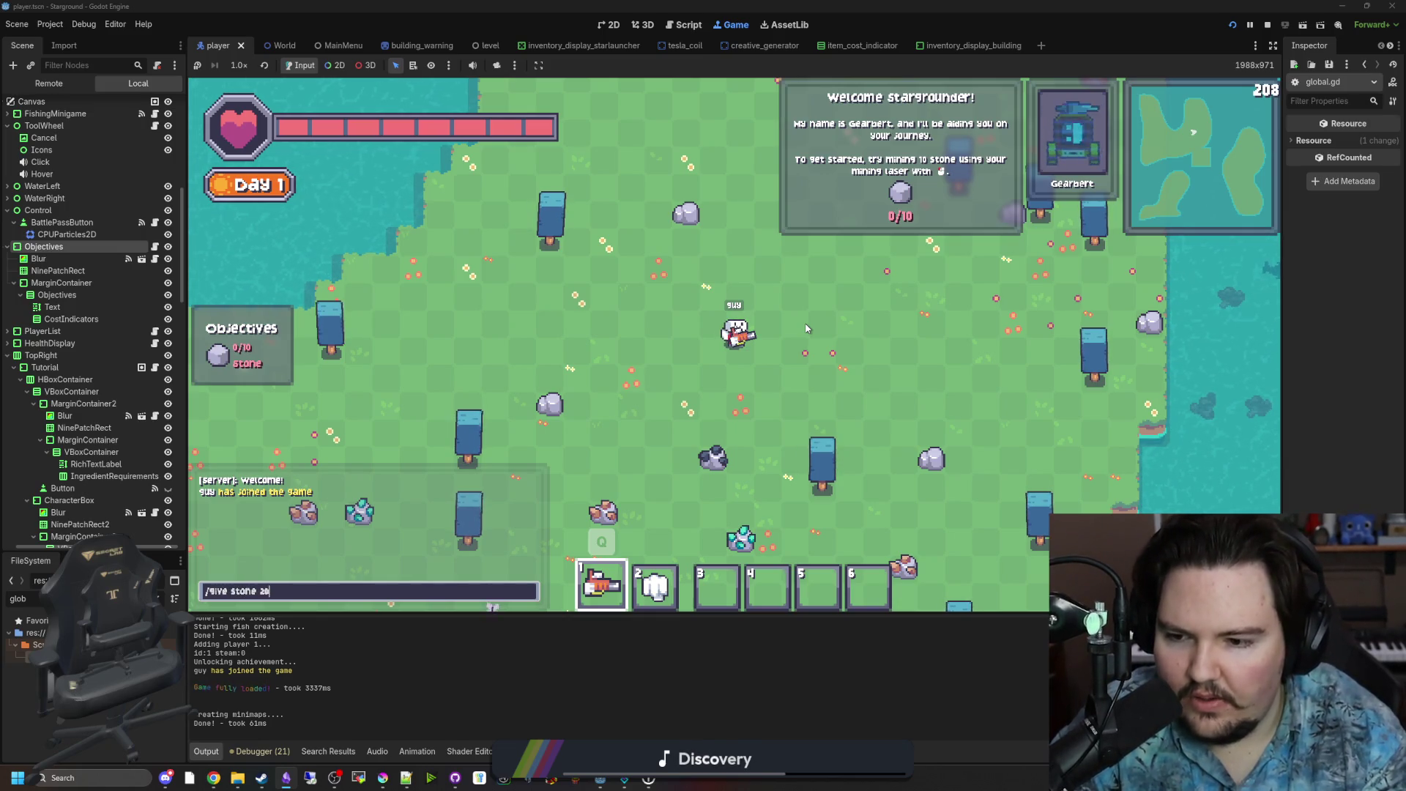
pyautogui.press('BackSpace')
pyautogui.press('BackSpace')
pyautogui.write('10')
pyautogui.press('Return')
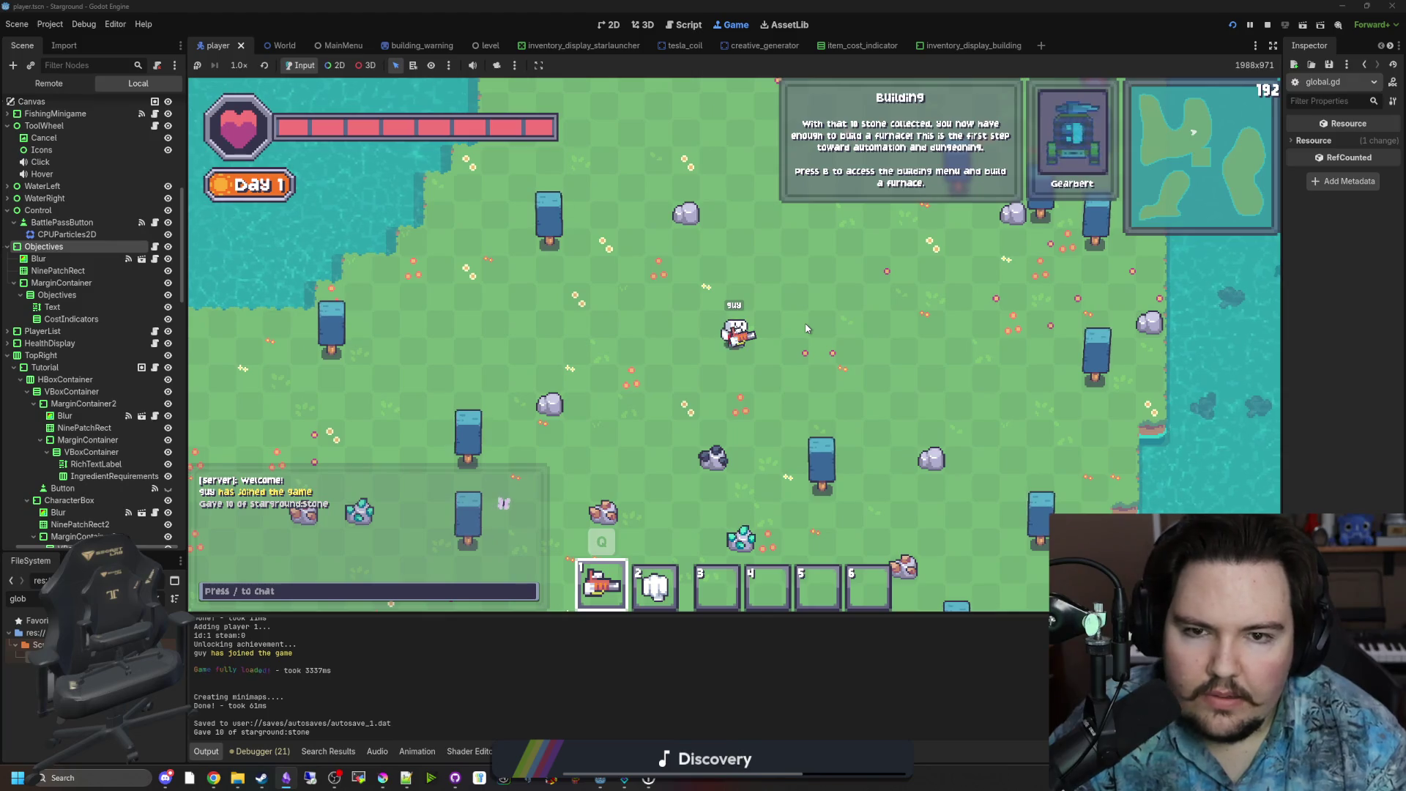
pyautogui.press('b')
pyautogui.click(571, 243)
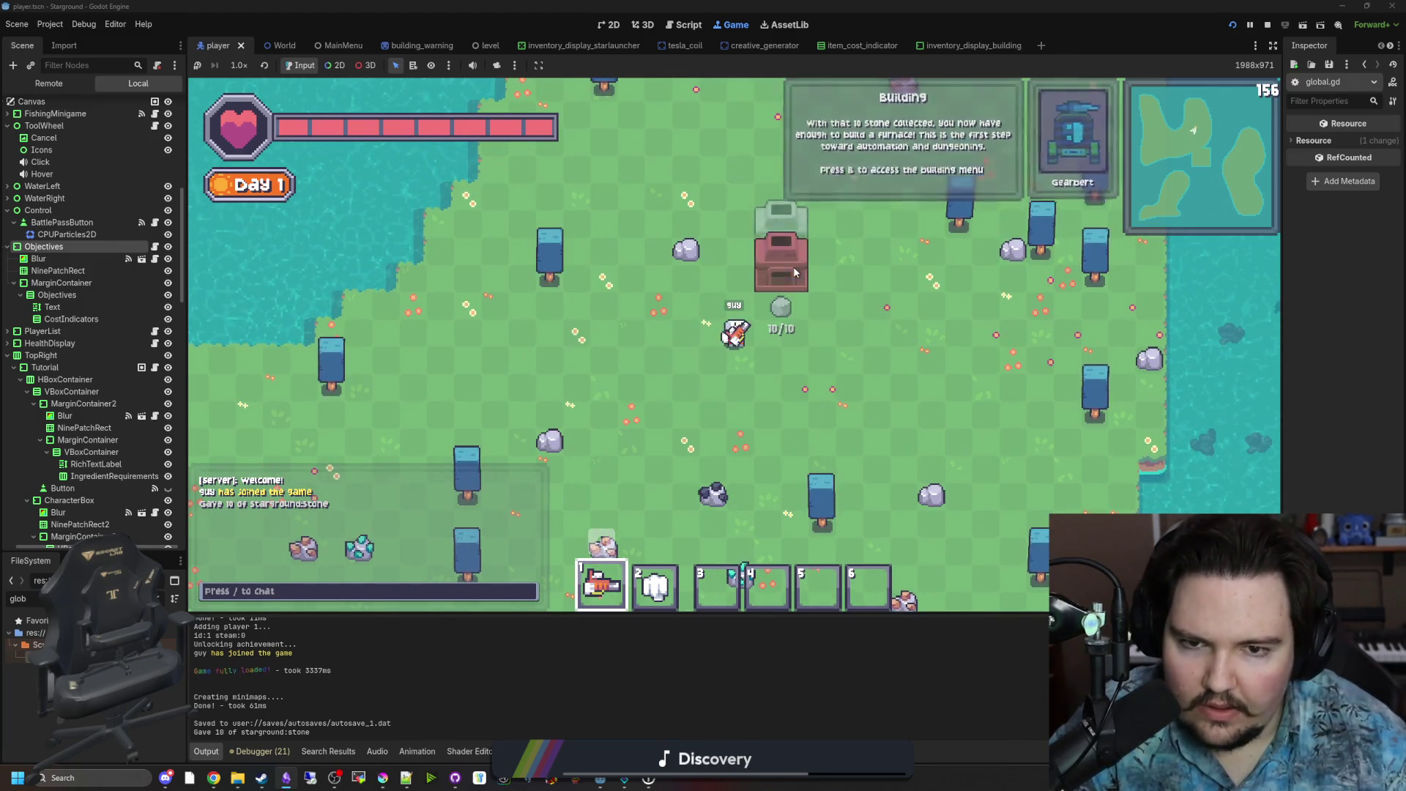
# Place the furnace, fire the mining laser, then inspect the Objectives node in a wider Inspector.
pyautogui.click(783, 264)
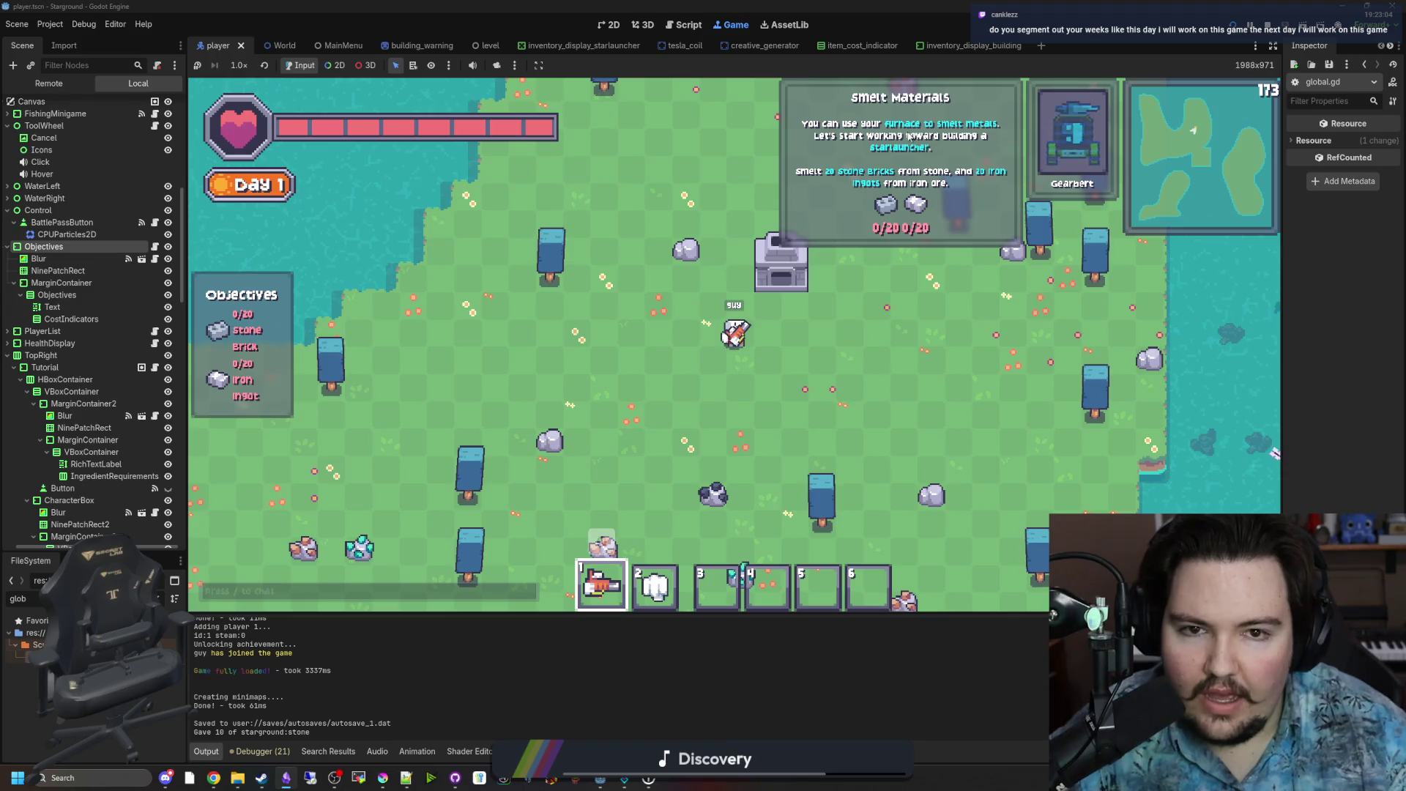
pyautogui.click(929, 153)
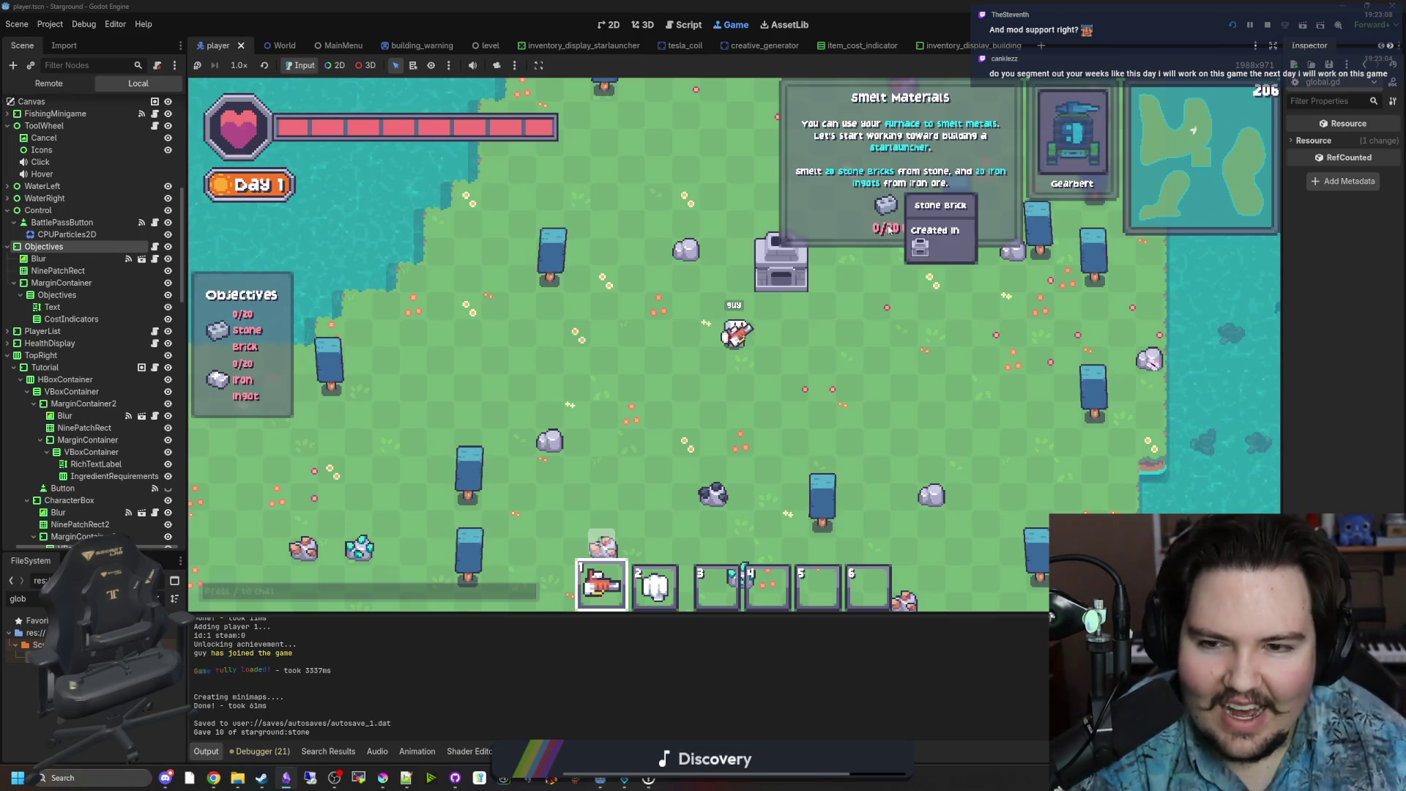
pyautogui.moveTo(257, 364)
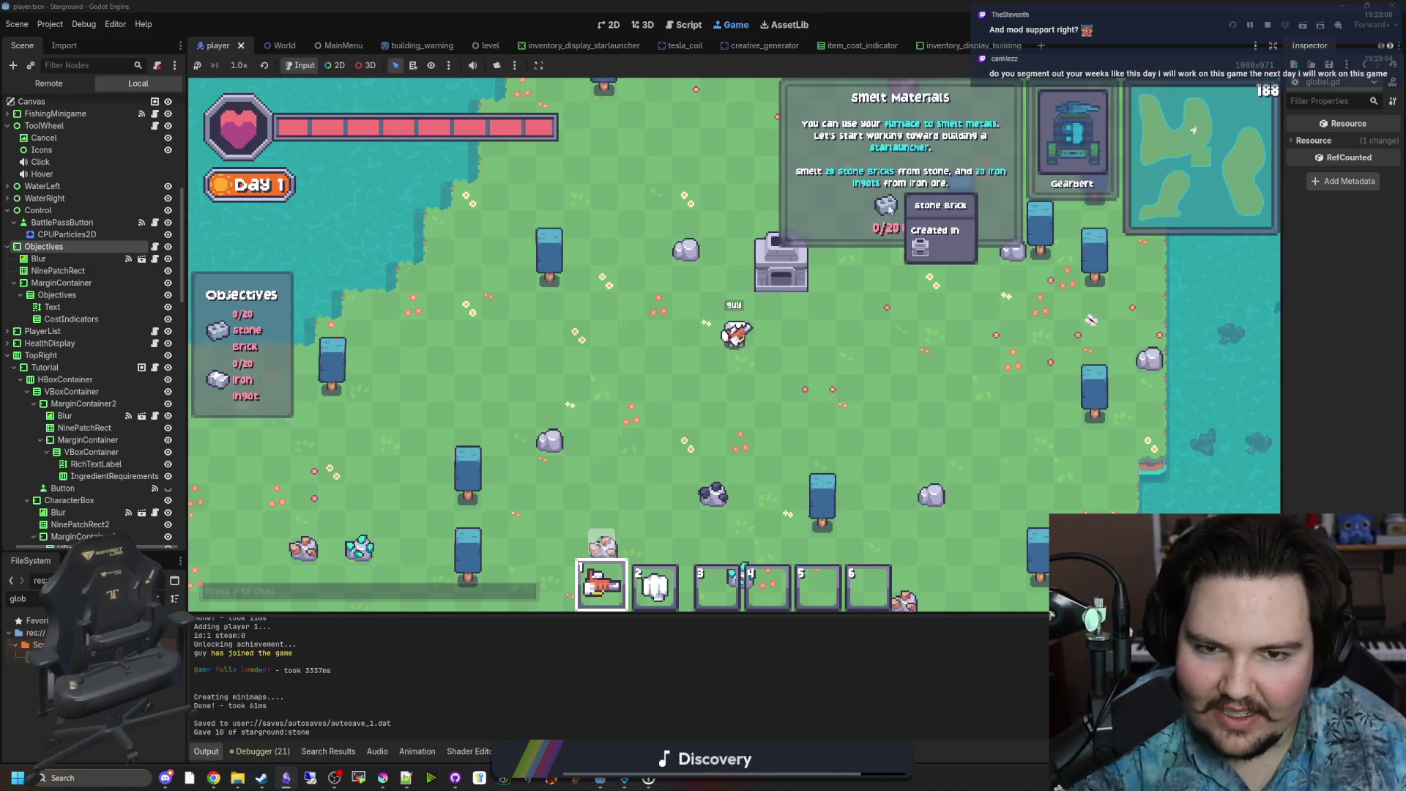
pyautogui.click(85, 247)
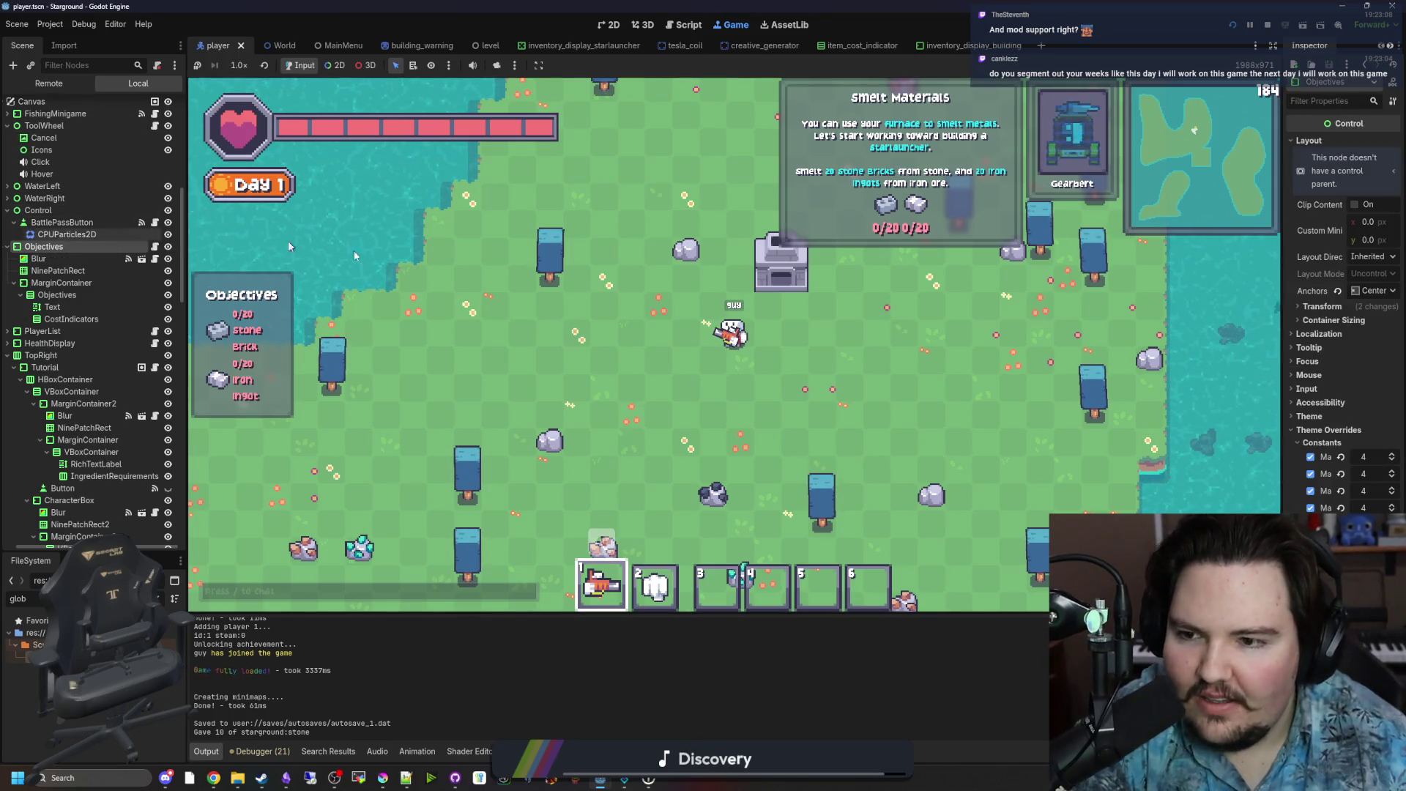
pyautogui.click(1283, 296)
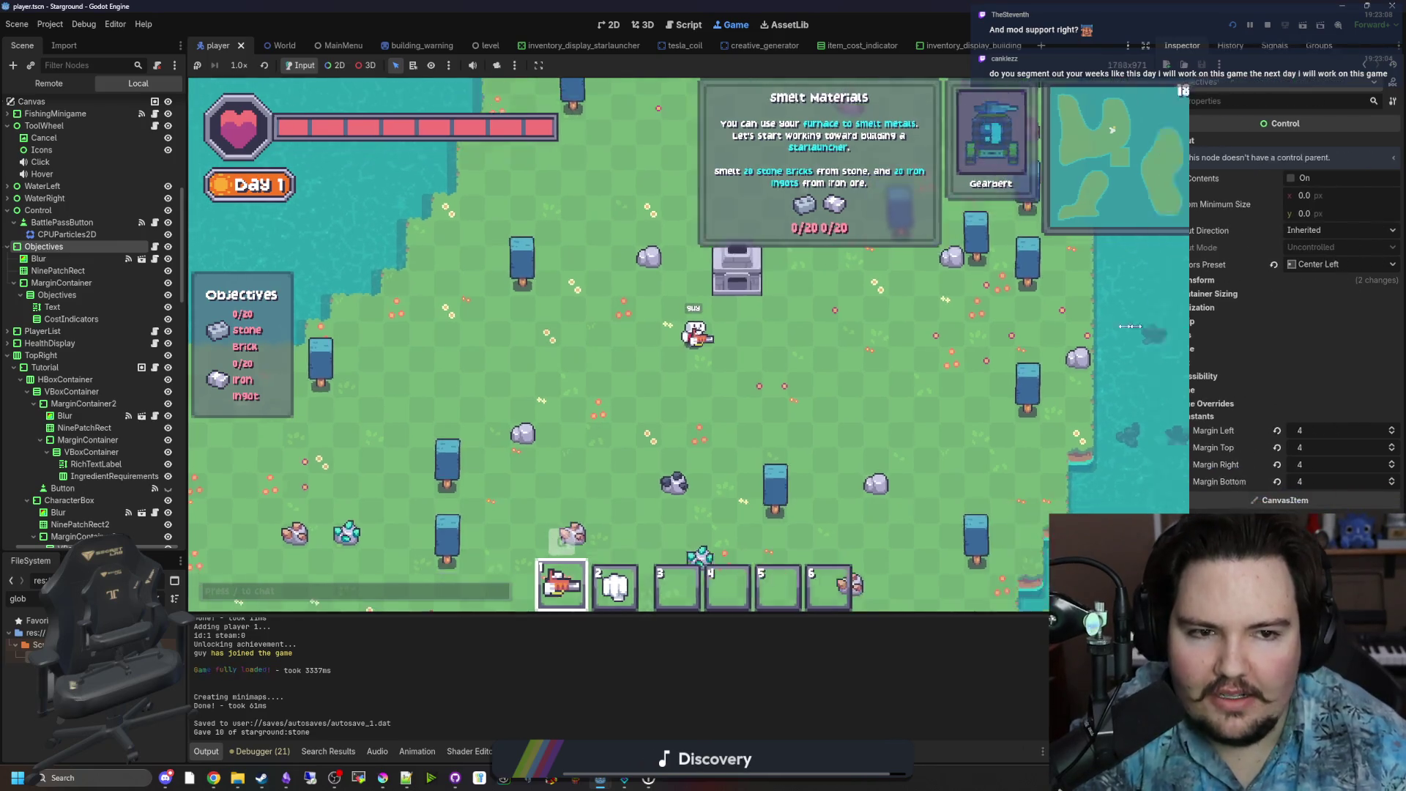
# Set the Objectives node's custom minimum width to 256 px.
pyautogui.moveTo(1266, 196); pyautogui.dragTo(1271, 197)
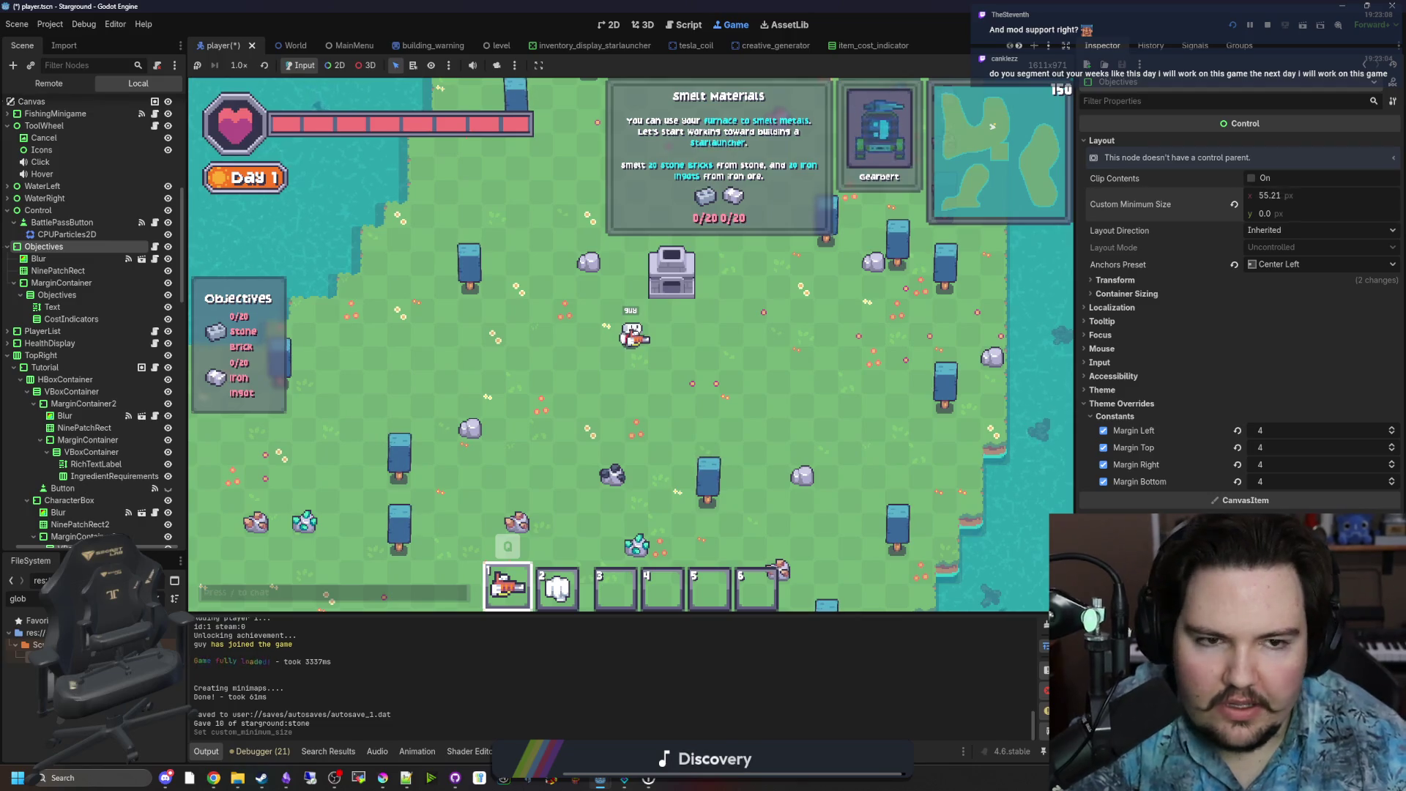
pyautogui.moveTo(1271, 196)
pyautogui.mouseDown()
pyautogui.moveTo(1399, 196)
pyautogui.moveTo(1267, 201)
pyautogui.mouseUp()
pyautogui.write('256')
pyautogui.press('Return')
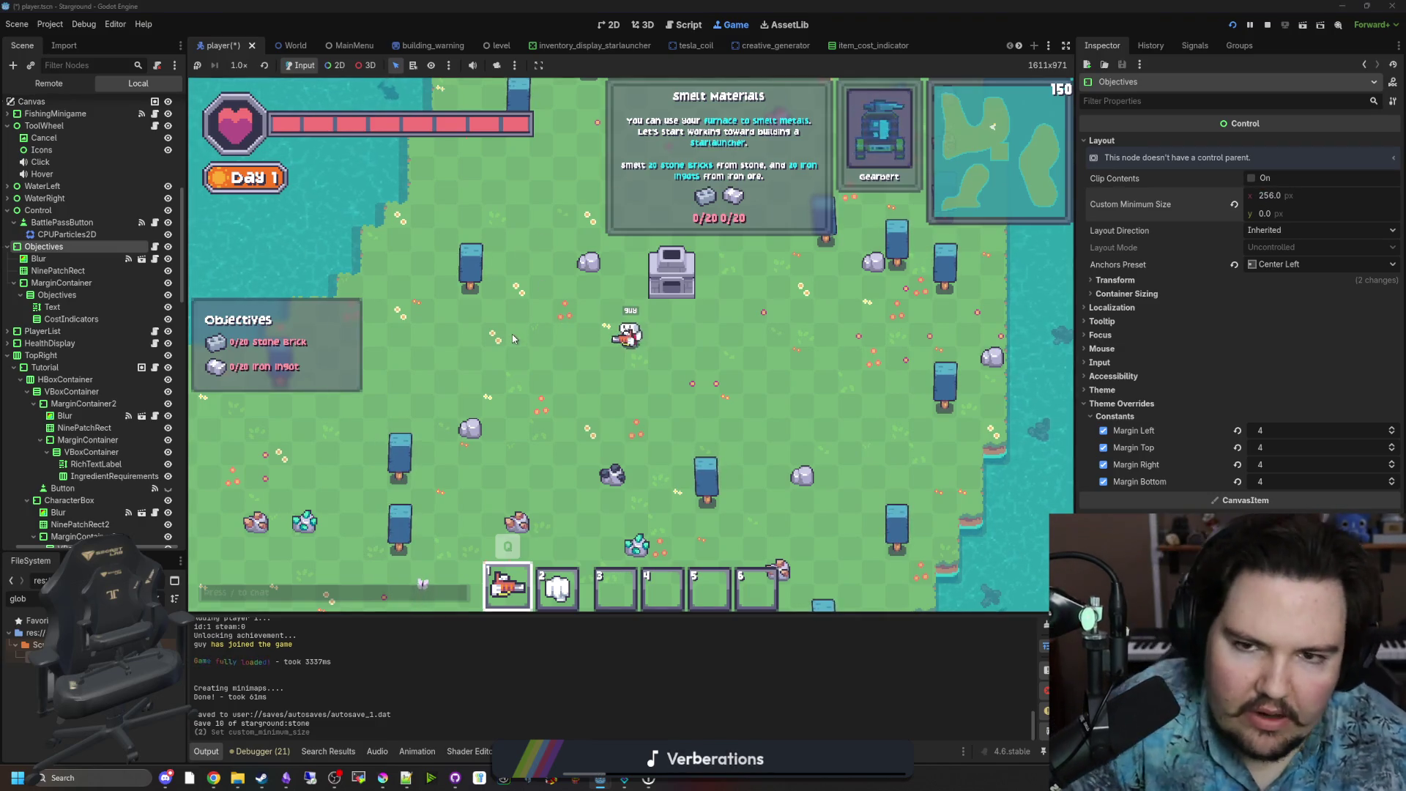
# Walk the player around the map with WASD to check the wider Objectives panel.
pyautogui.press('a')
pyautogui.press('w')
pyautogui.press('d')
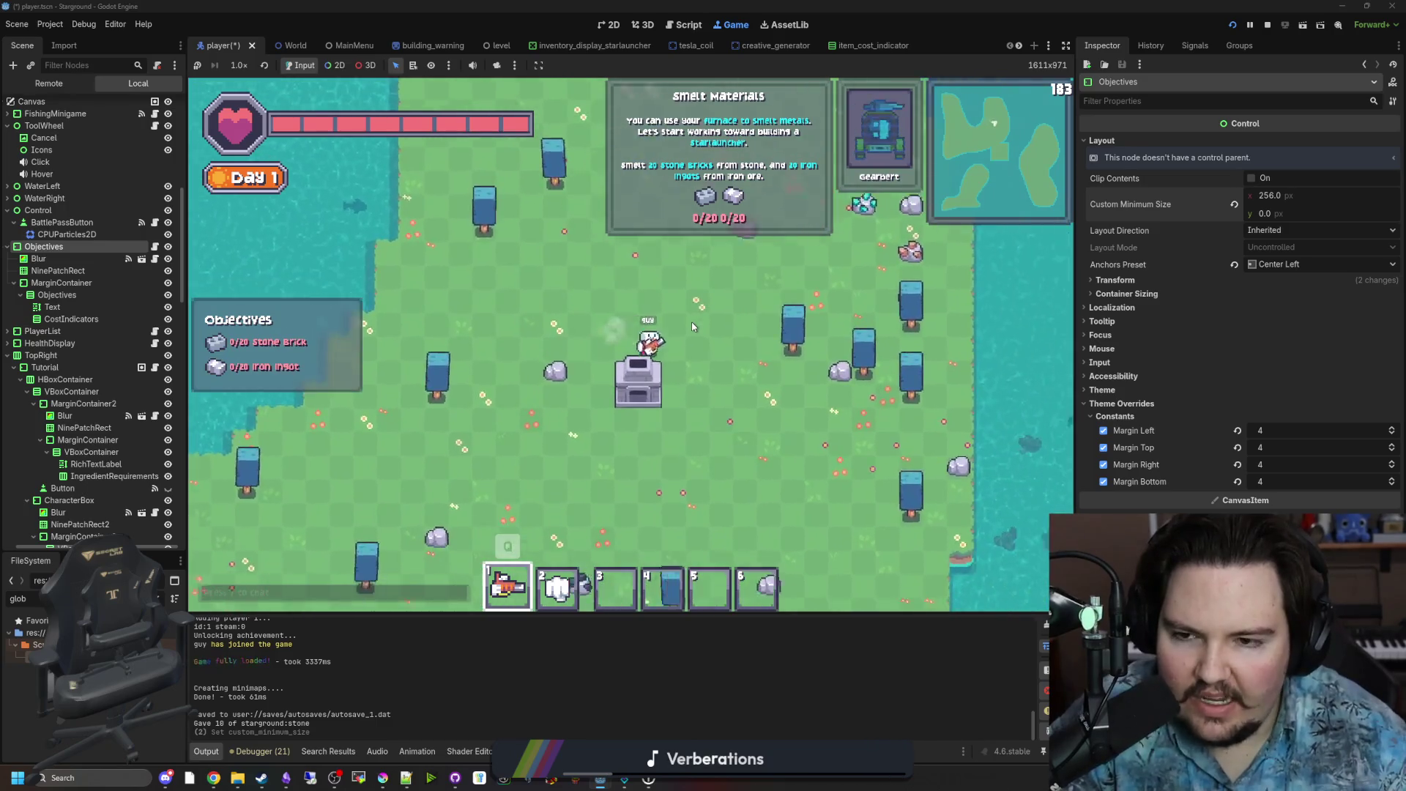
pyautogui.press('s')
pyautogui.press('s')
pyautogui.press('a')
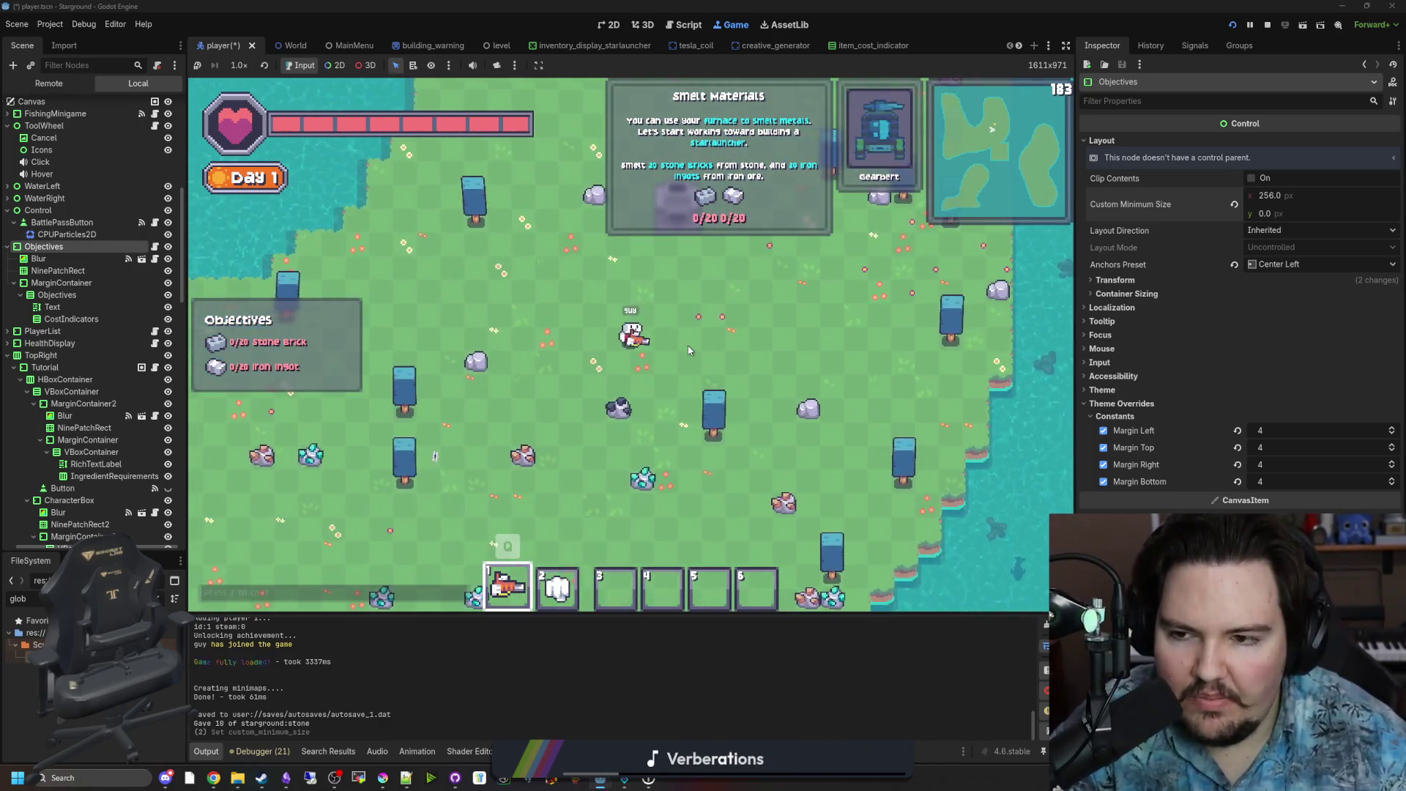
pyautogui.press('w')
pyautogui.press('s')
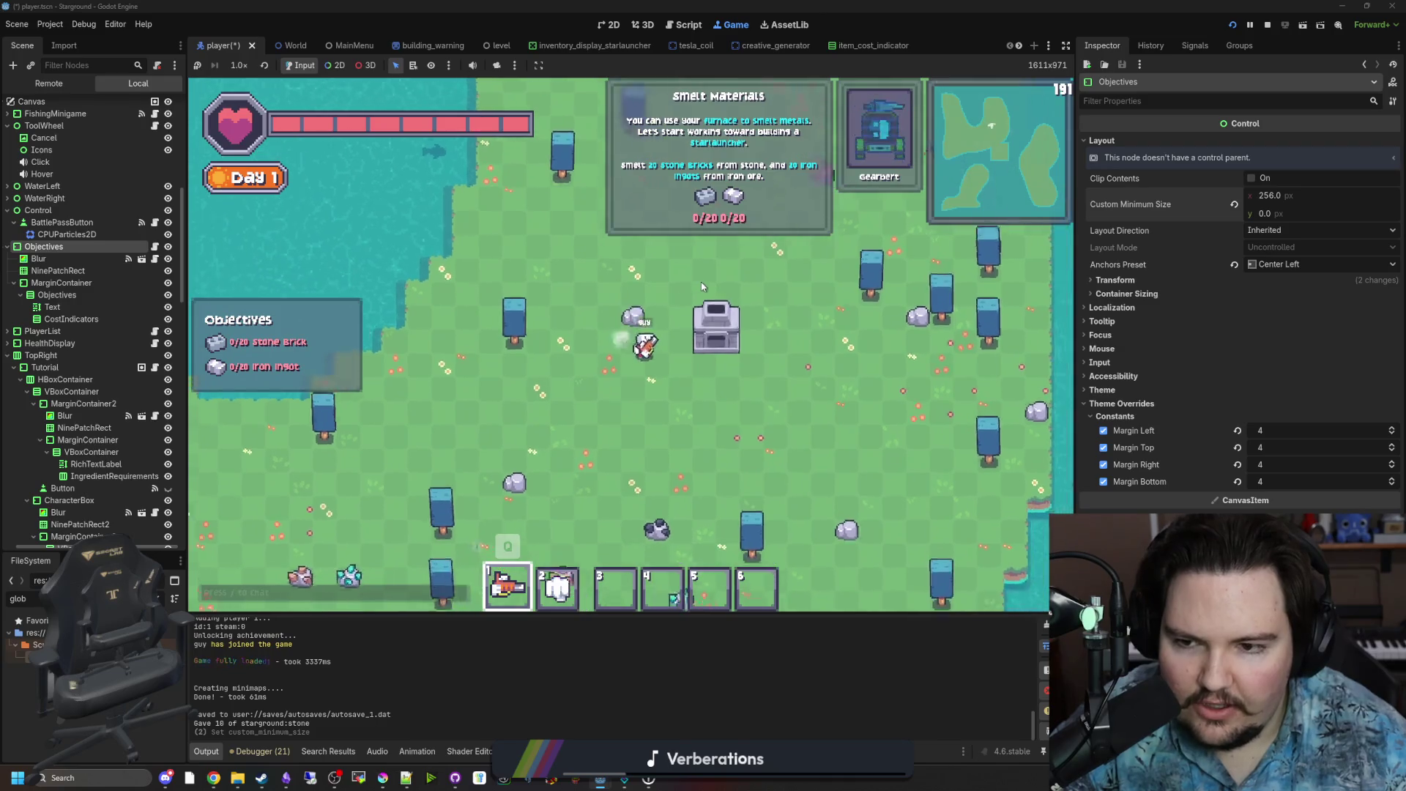
pyautogui.press('d')
pyautogui.press('a')
pyautogui.press('w')
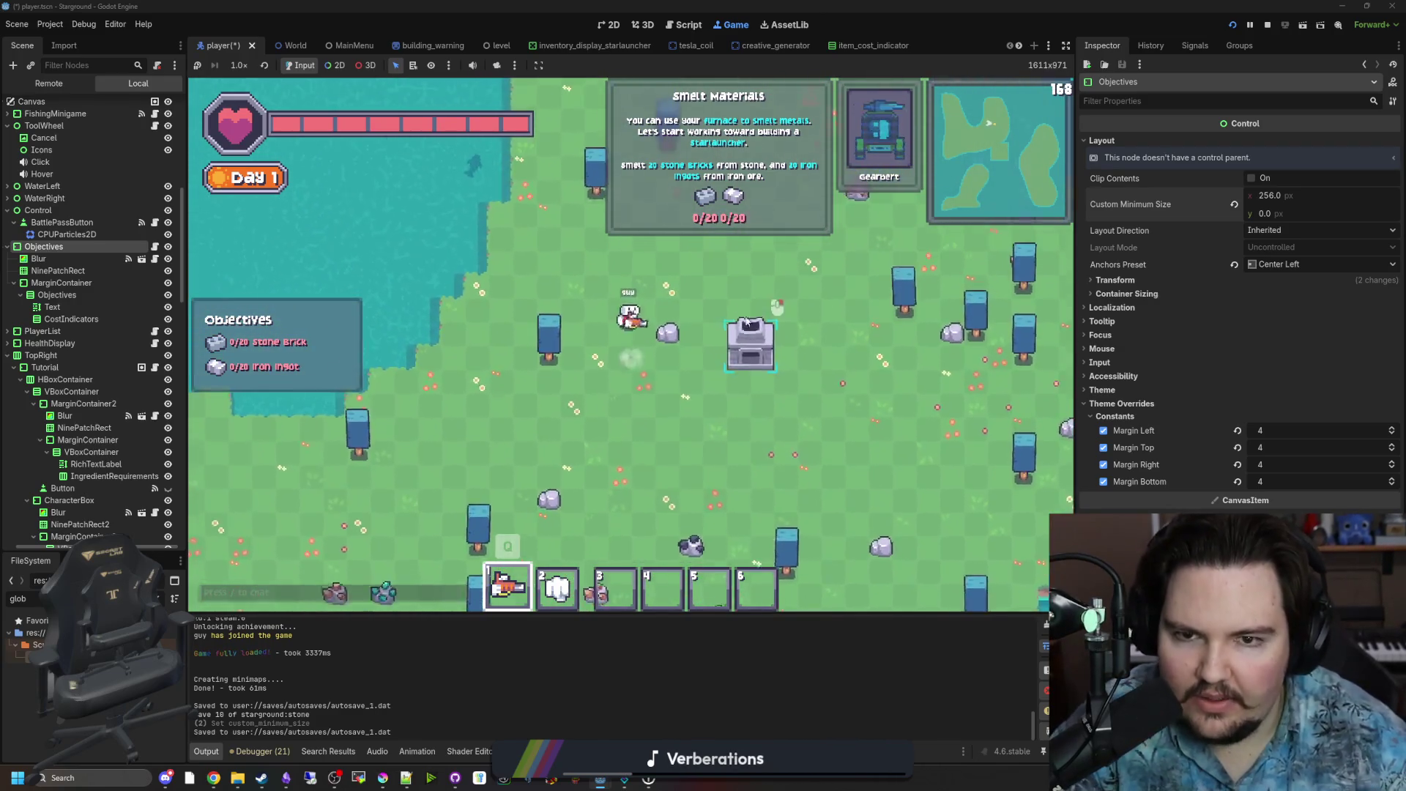
pyautogui.press('s')
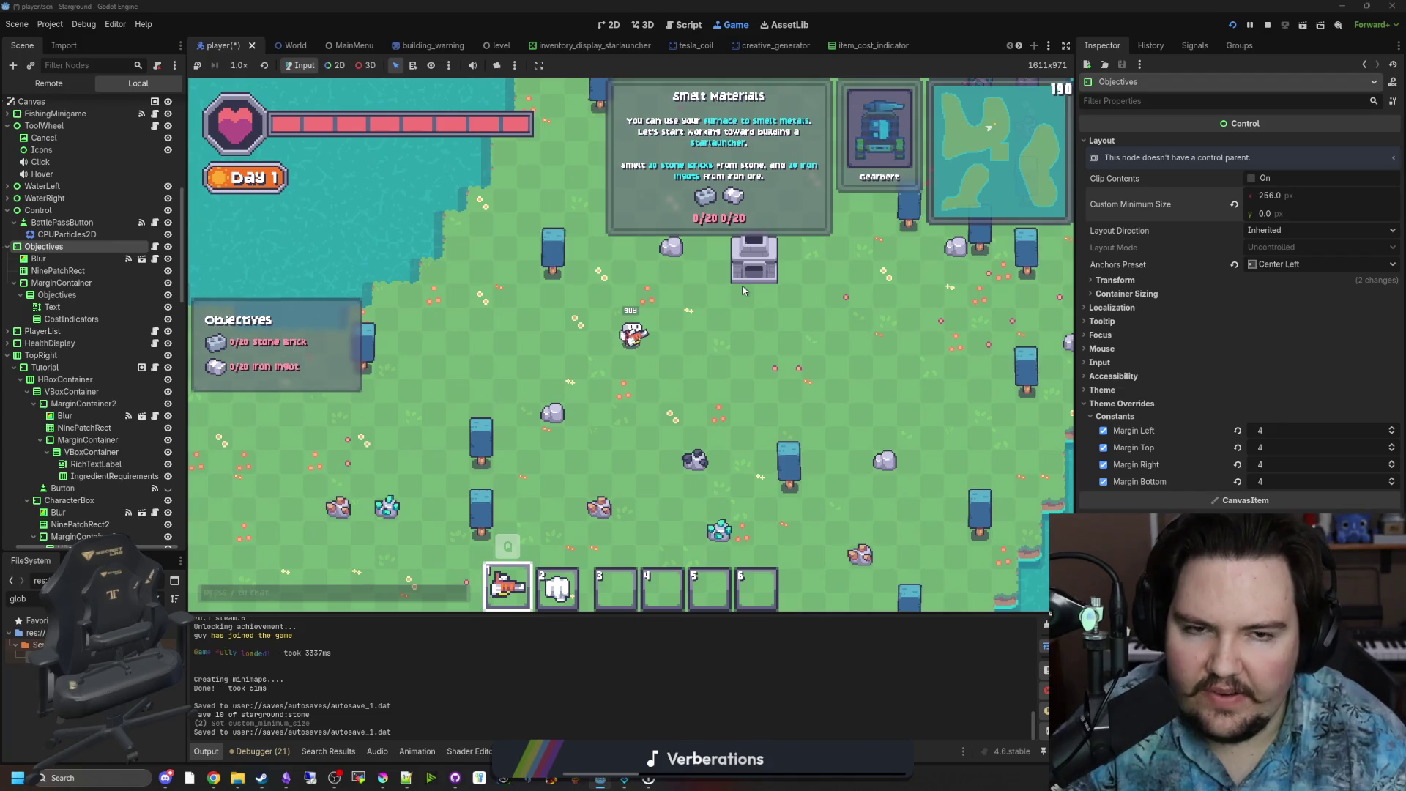
pyautogui.press('d')
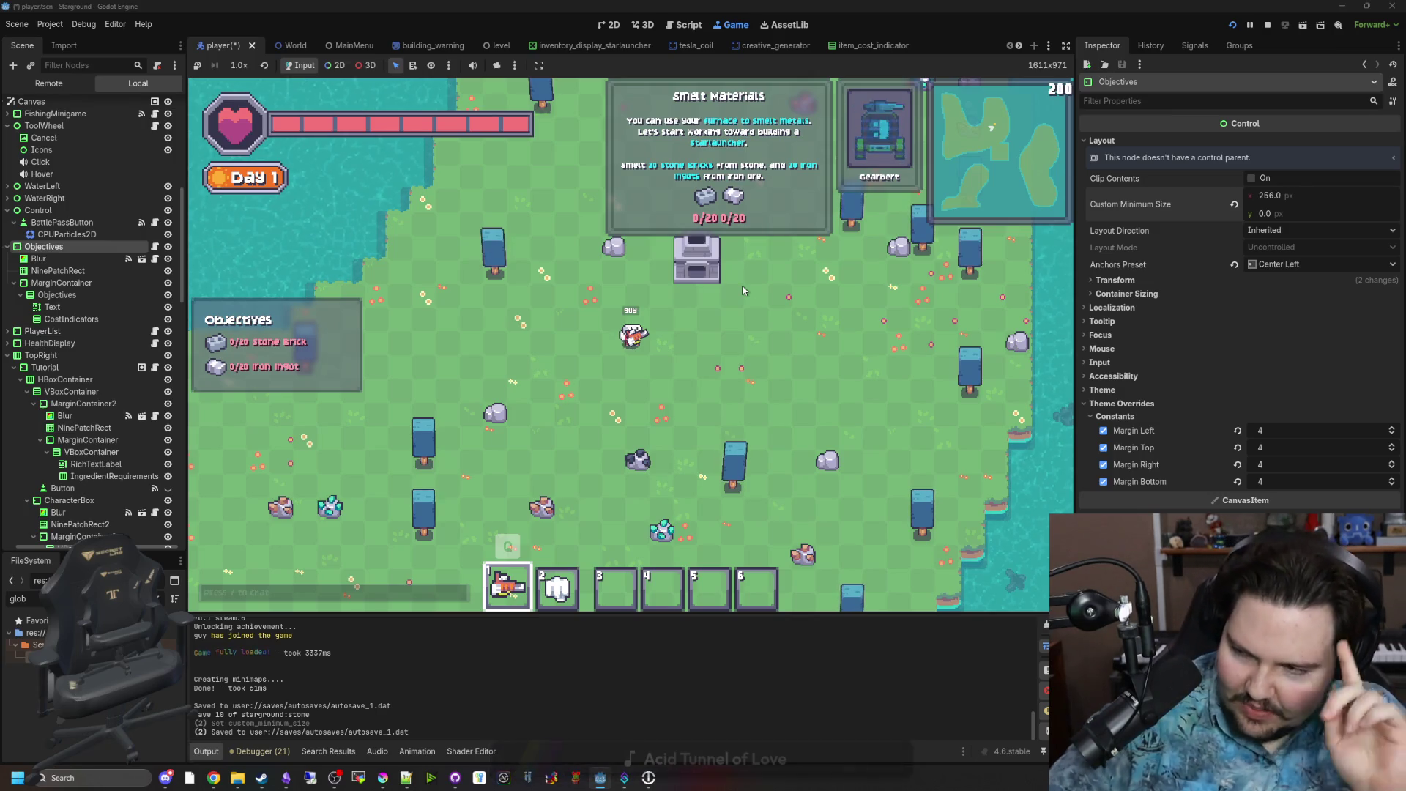
# Insert a [center] tag before the Objectives title string in Tutorial.gd and save to relaunch the game.
pyautogui.click(141, 367)
pyautogui.click(692, 403)
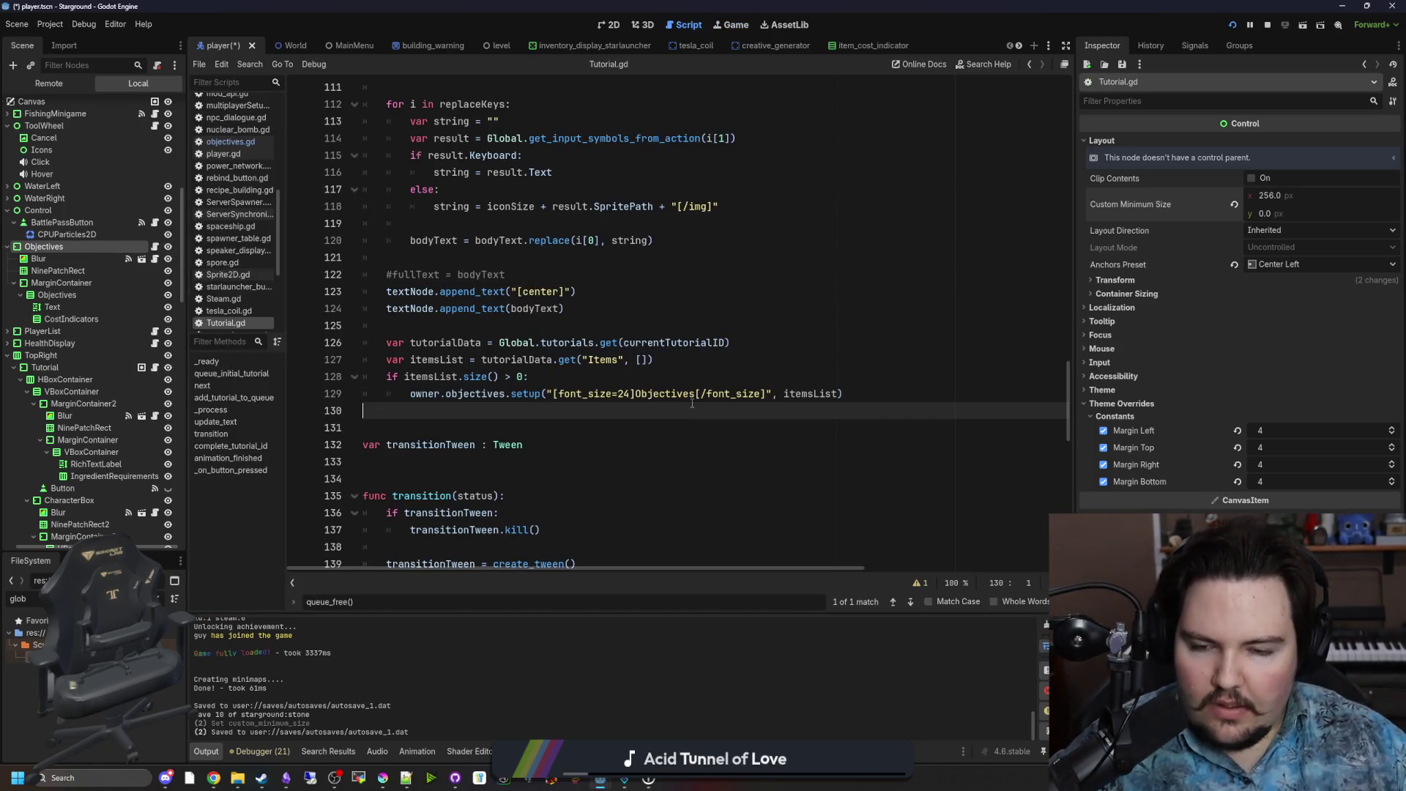
pyautogui.click(554, 394)
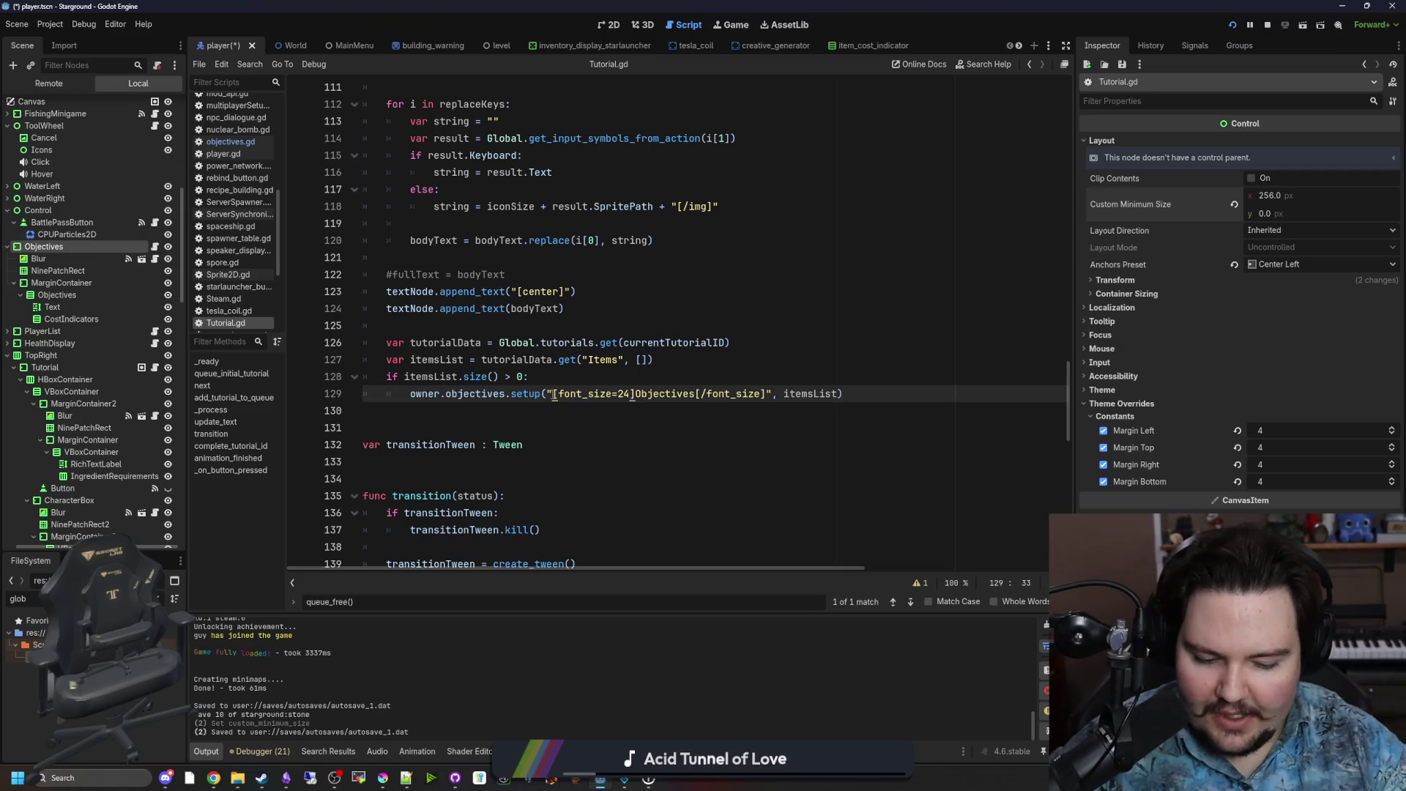
pyautogui.write('[center')
pyautogui.click(760, 354)
pyautogui.hotkey('ctrl', 's')
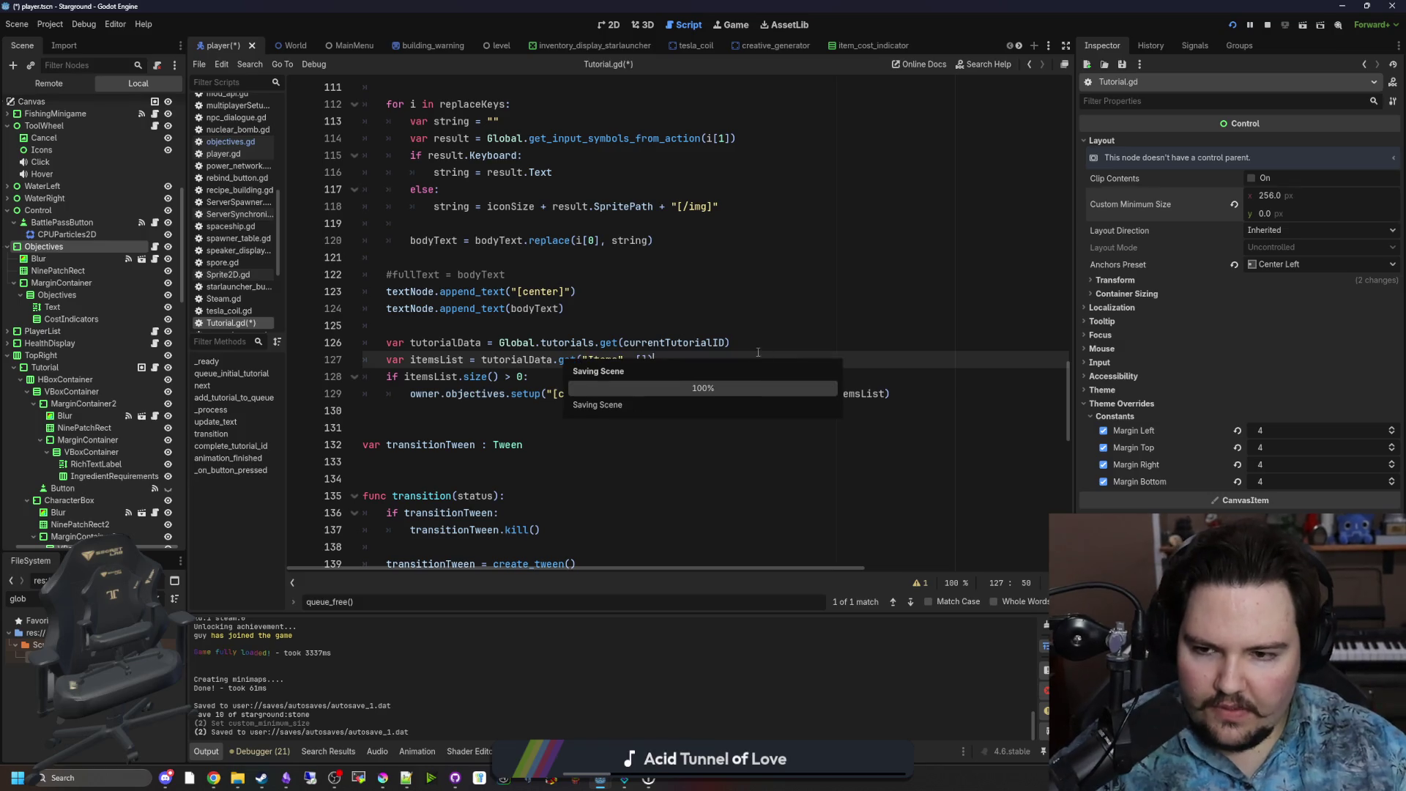
# Give the player 20 stone bricks with a chat command.
pyautogui.press('a')
pyautogui.press('w')
pyautogui.press('d')
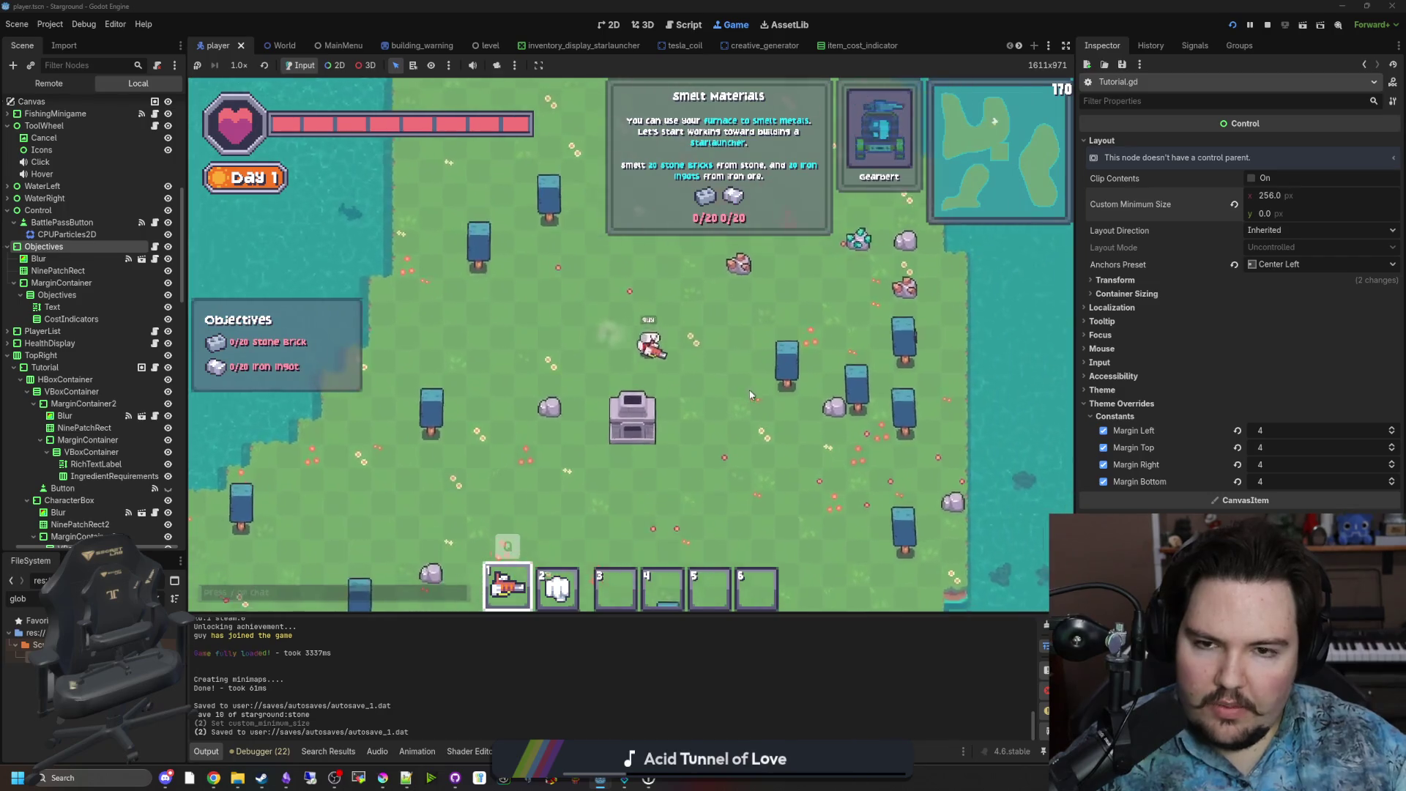
pyautogui.write('sa')
pyautogui.write('/save stone_brick 20')
pyautogui.press('Return')
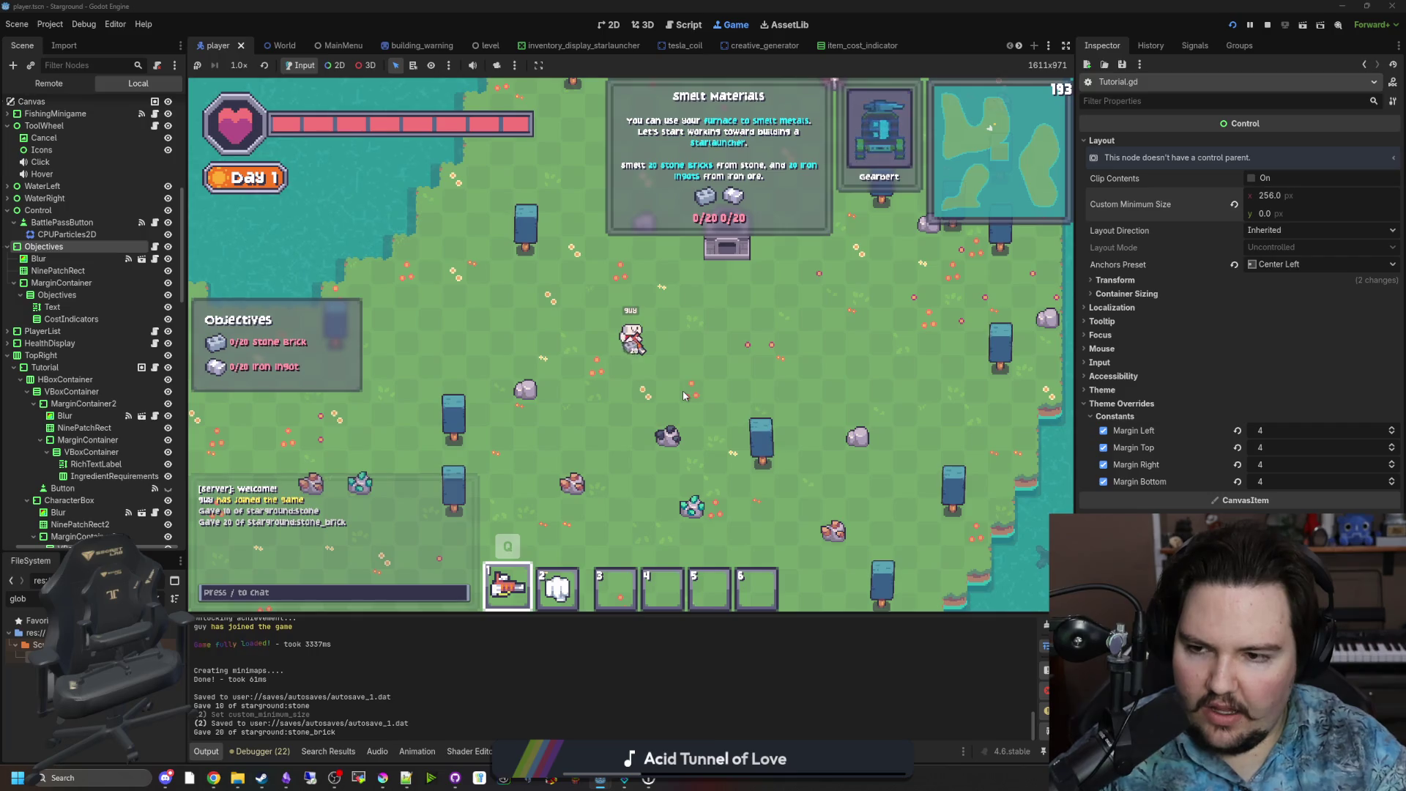
# Walk around and give one more stone brick with /give stone_brick 1.
pyautogui.press('w')
pyautogui.press('d')
pyautogui.moveTo(270, 346)
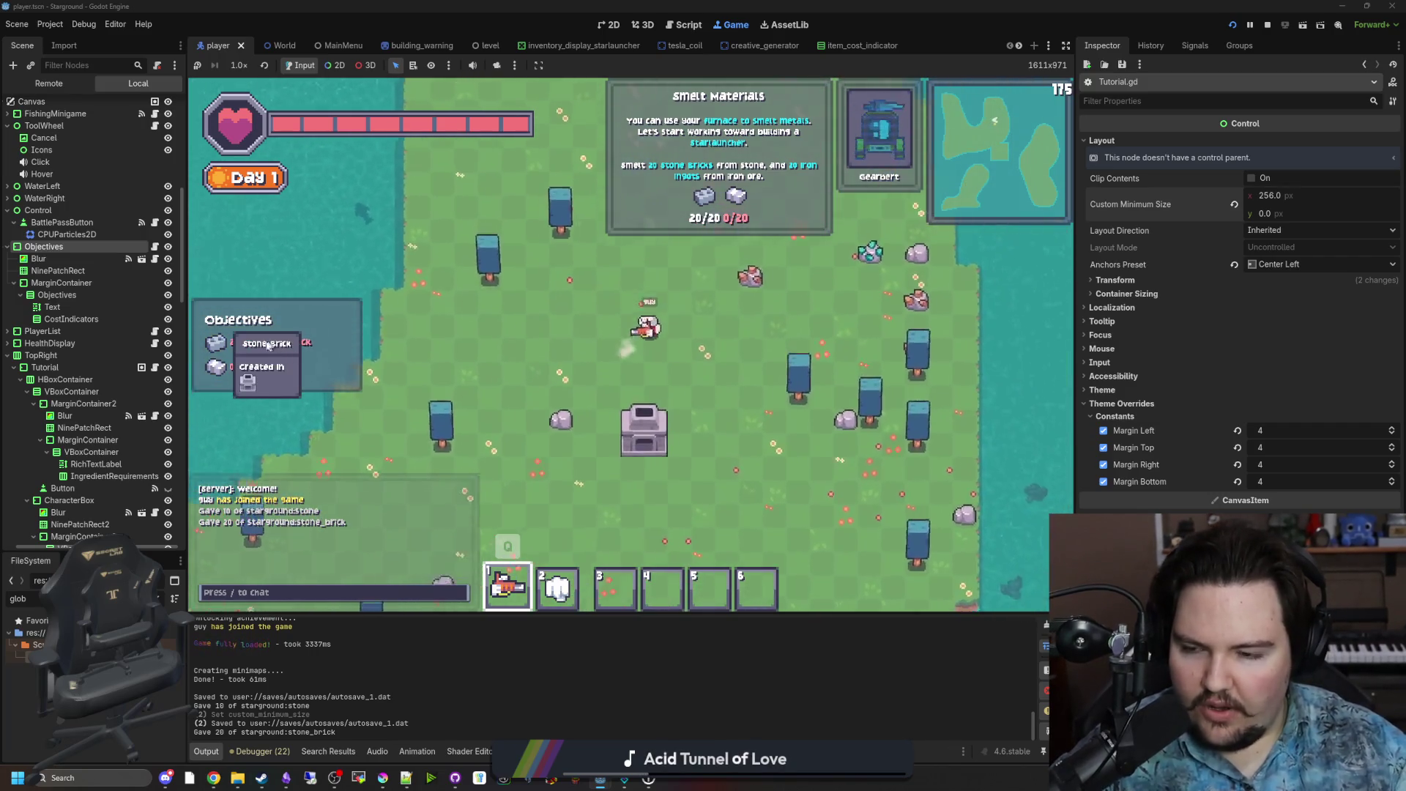
pyautogui.press('d')
pyautogui.press('s')
pyautogui.press('a')
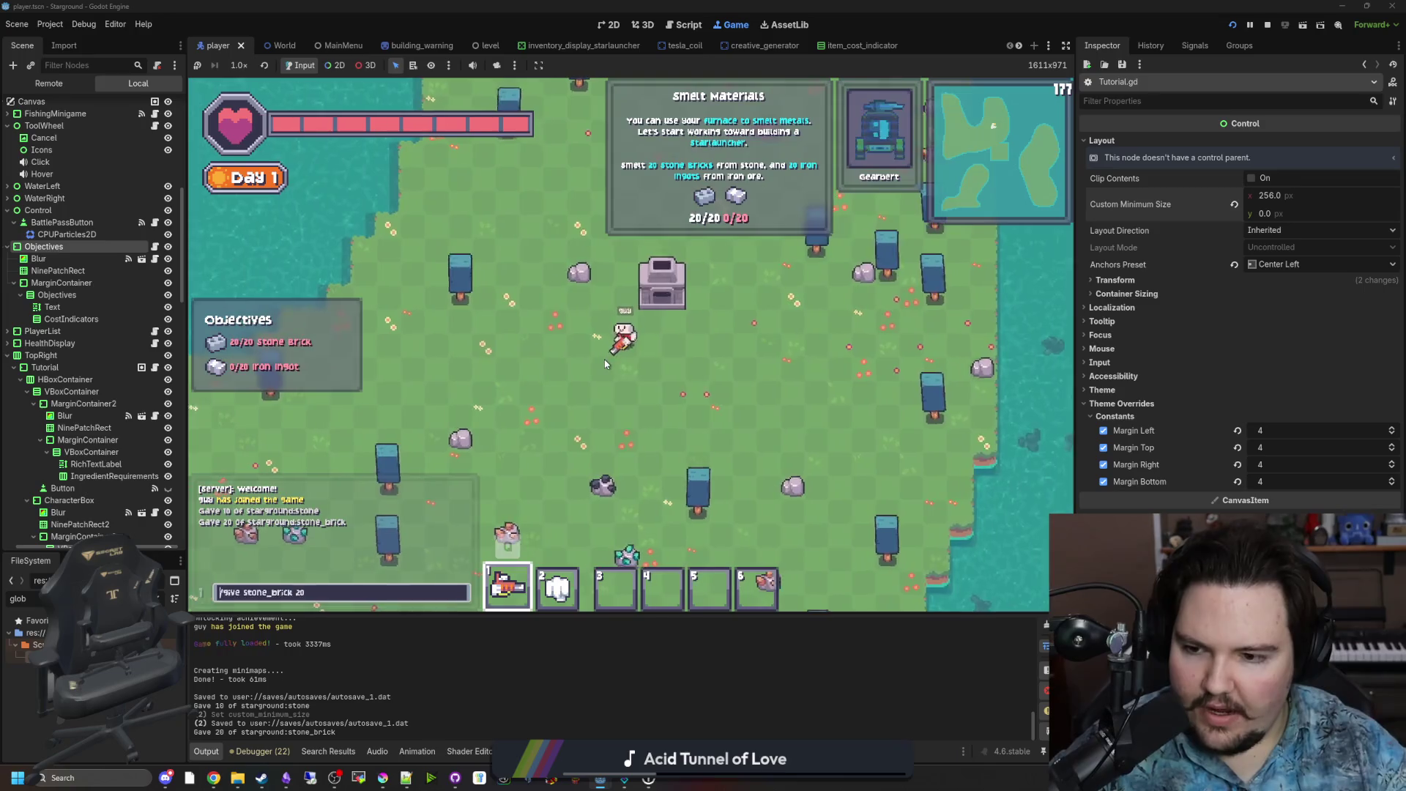
pyautogui.write('/give stone_brick 2')
pyautogui.press('BackSpace')
pyautogui.write('1')
pyautogui.press('Return')
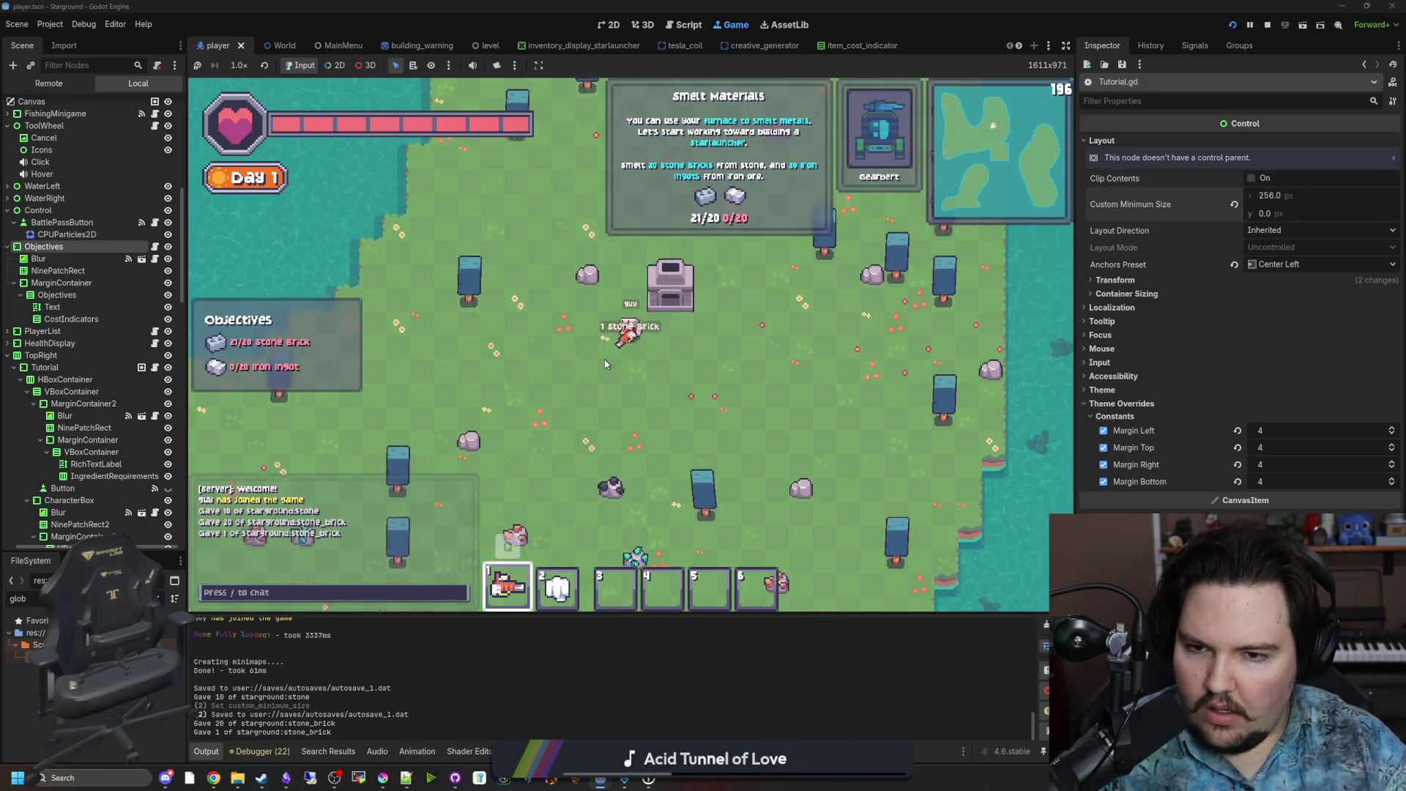
# Resend the stone brick command twice more, bringing Stone Brick to 23/20.
pyautogui.press('w')
pyautogui.press('/')
pyautogui.press('Up')
pyautogui.press('Return')
pyautogui.press('/')
pyautogui.press('Up')
pyautogui.press('Return')
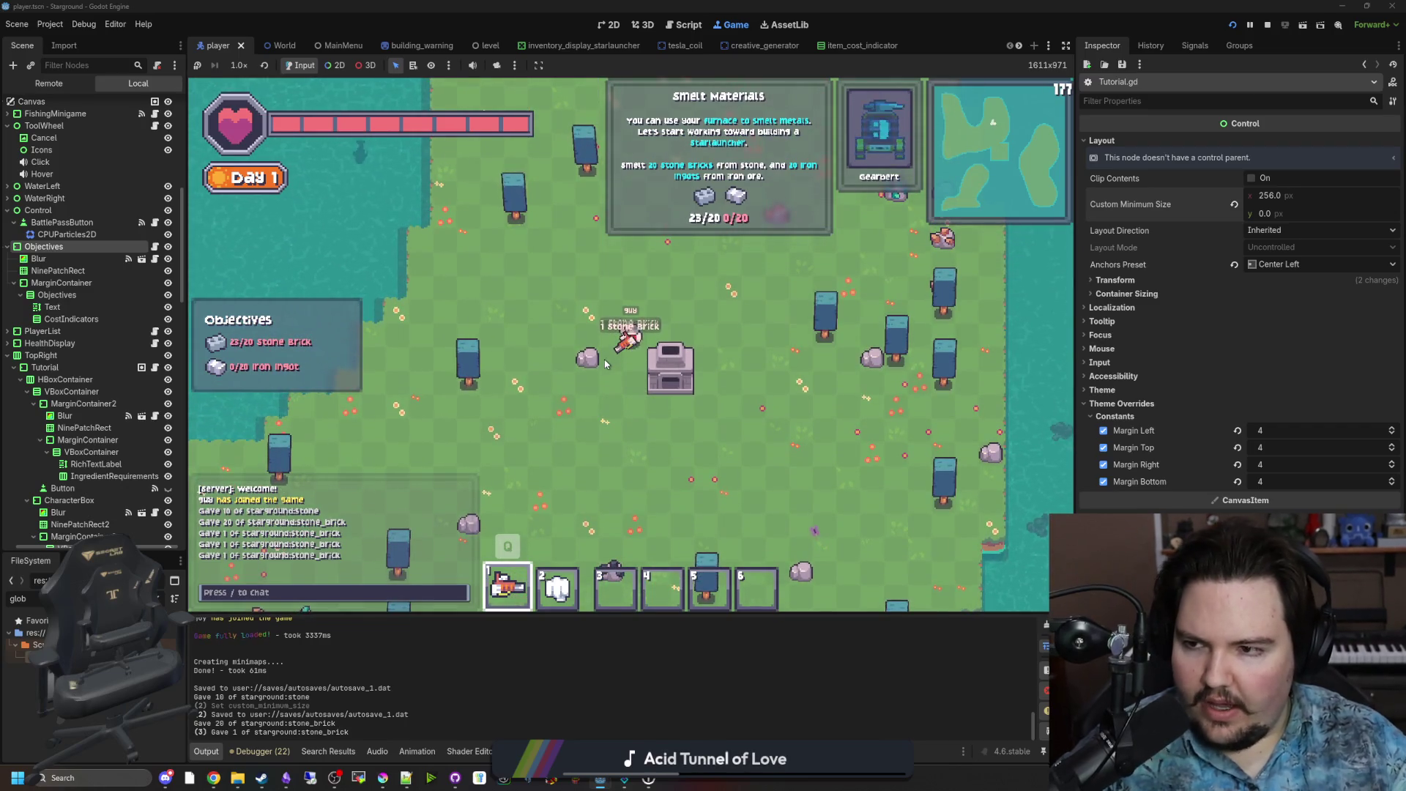
pyautogui.press('w')
pyautogui.press('d')
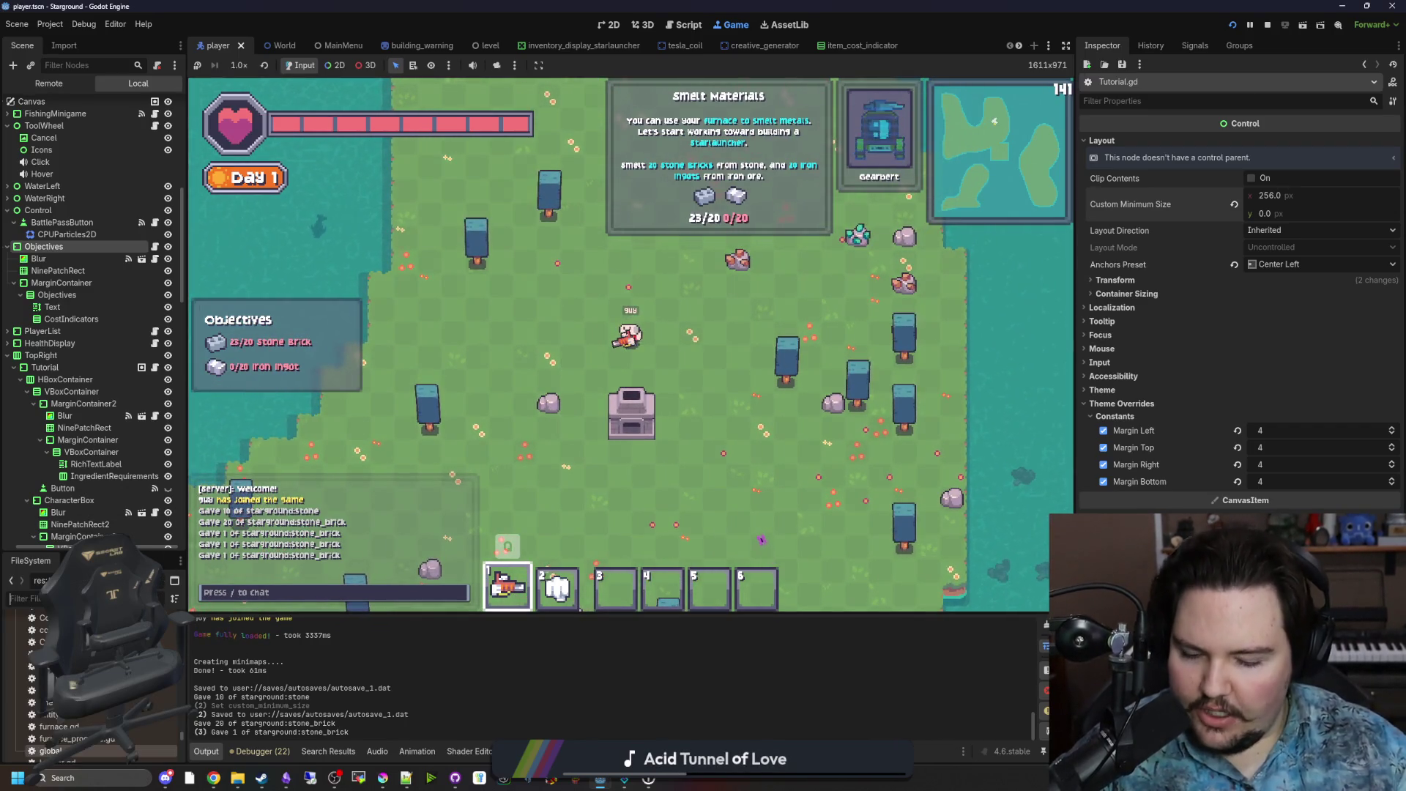
# Open and close the Building Menu, then bring up item_cost_indicator.gd in the script editor.
pyautogui.press('b')
pyautogui.moveTo(498, 242)
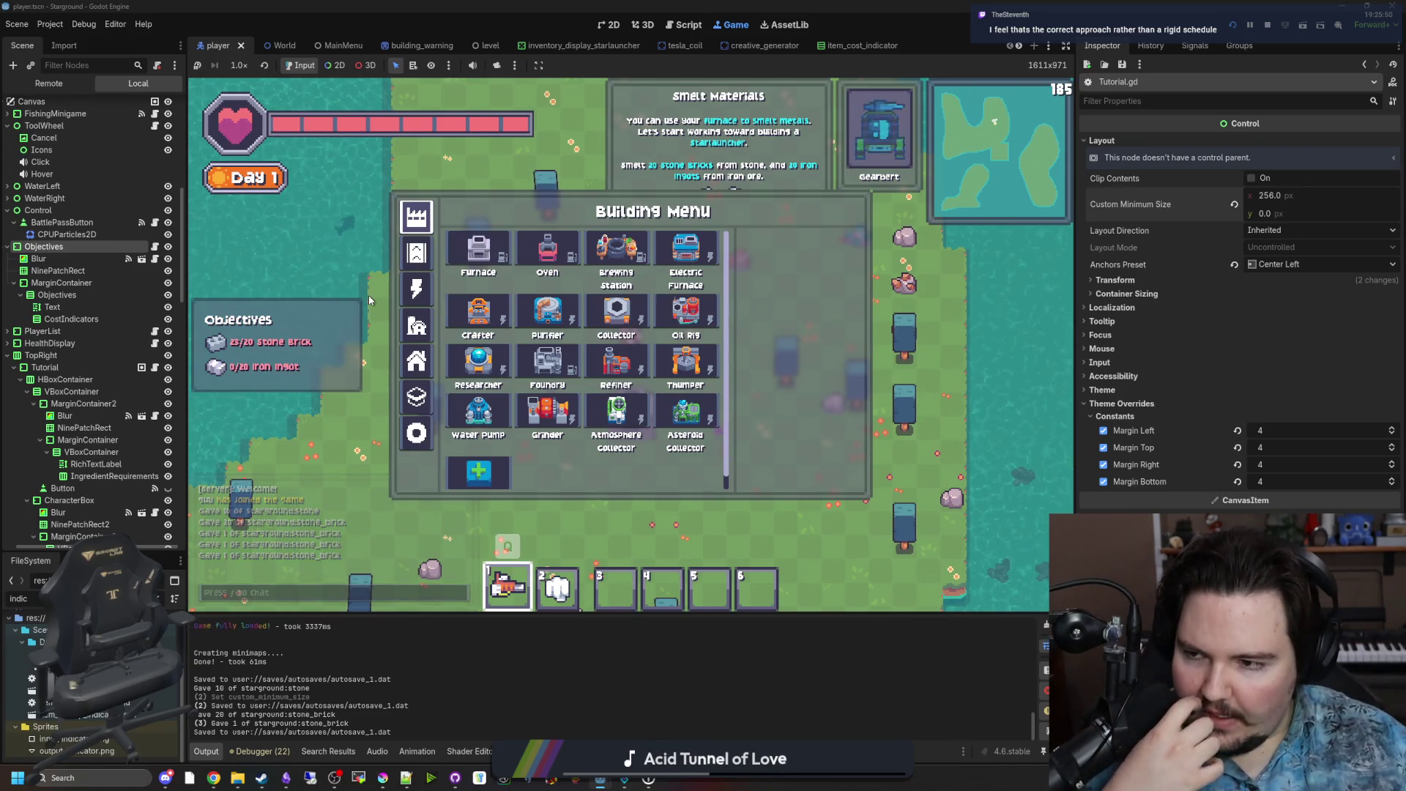
pyautogui.press('b')
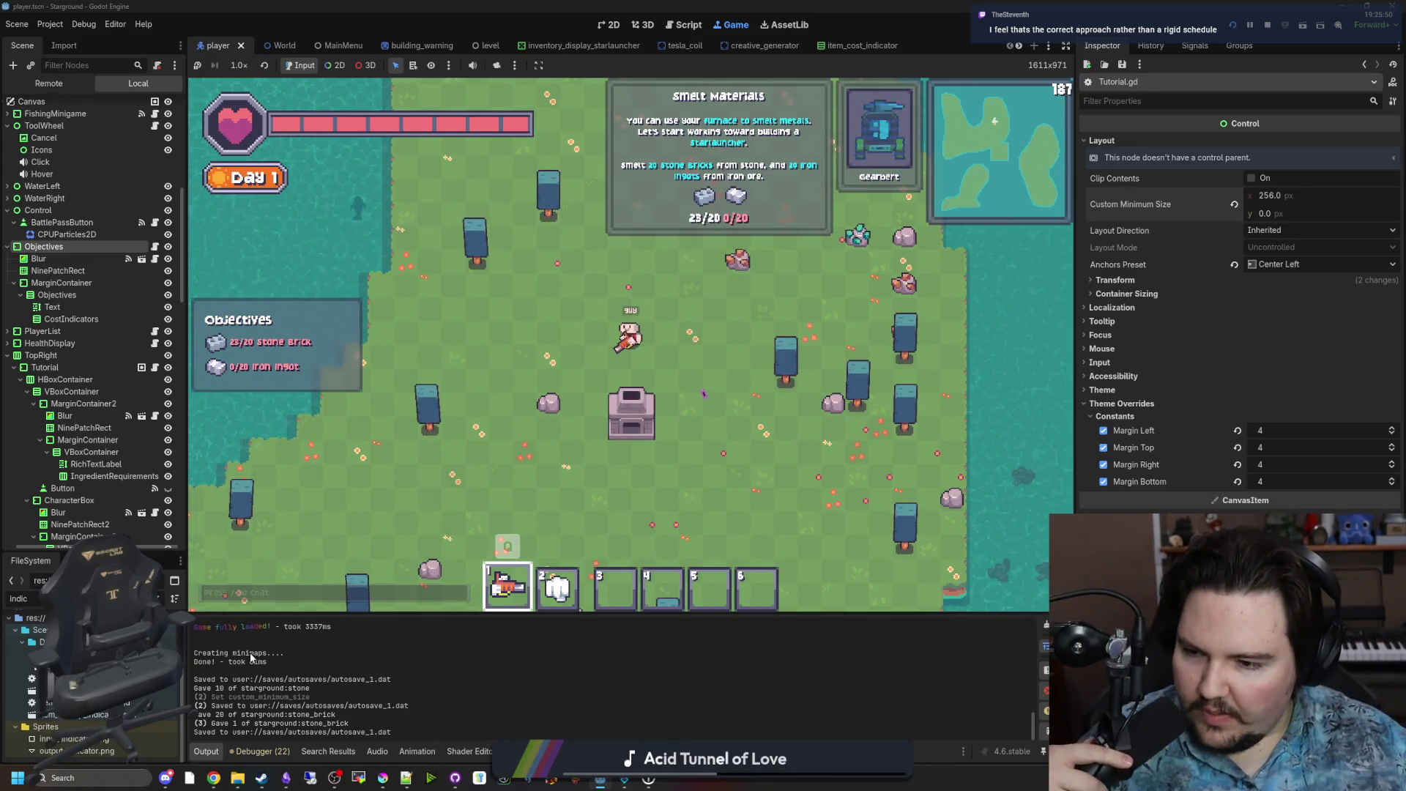
pyautogui.hotkey('ctrl', 'F3')
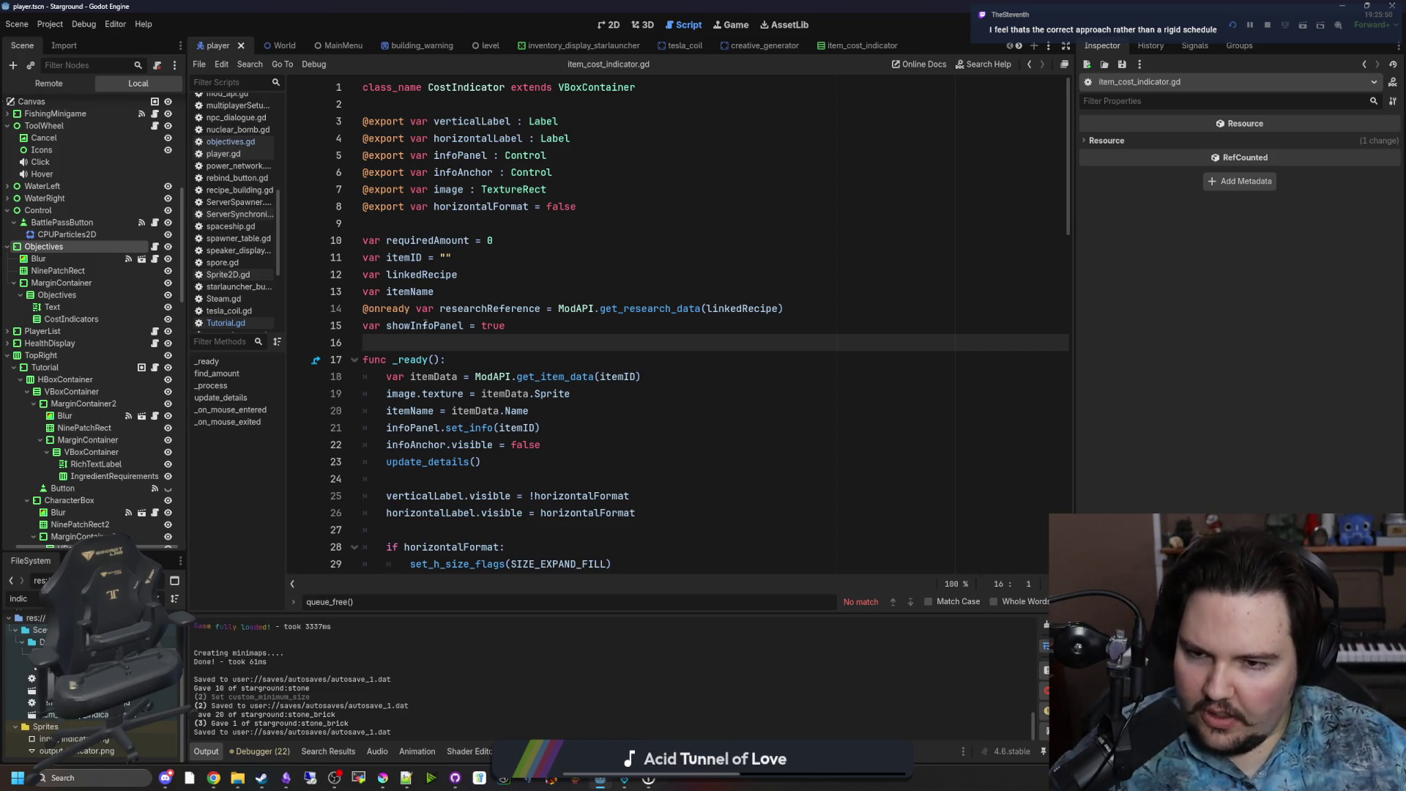
pyautogui.scroll(-3, 405, 344)
pyautogui.click(432, 326)
pyautogui.scroll(-1, 437, 364)
pyautogui.click(465, 427)
pyautogui.hotkey('ctrl', 's')
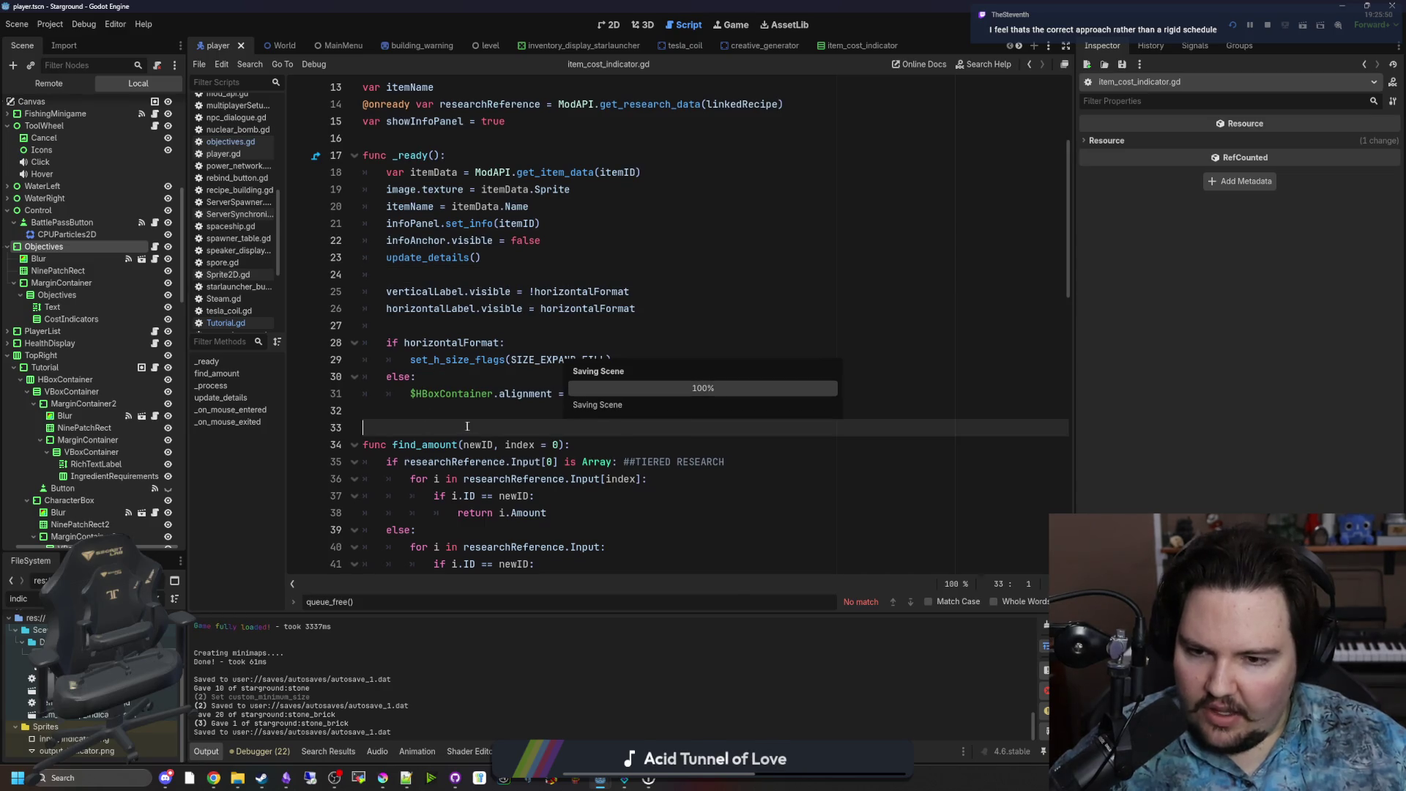
pyautogui.scroll(-5, 469, 421)
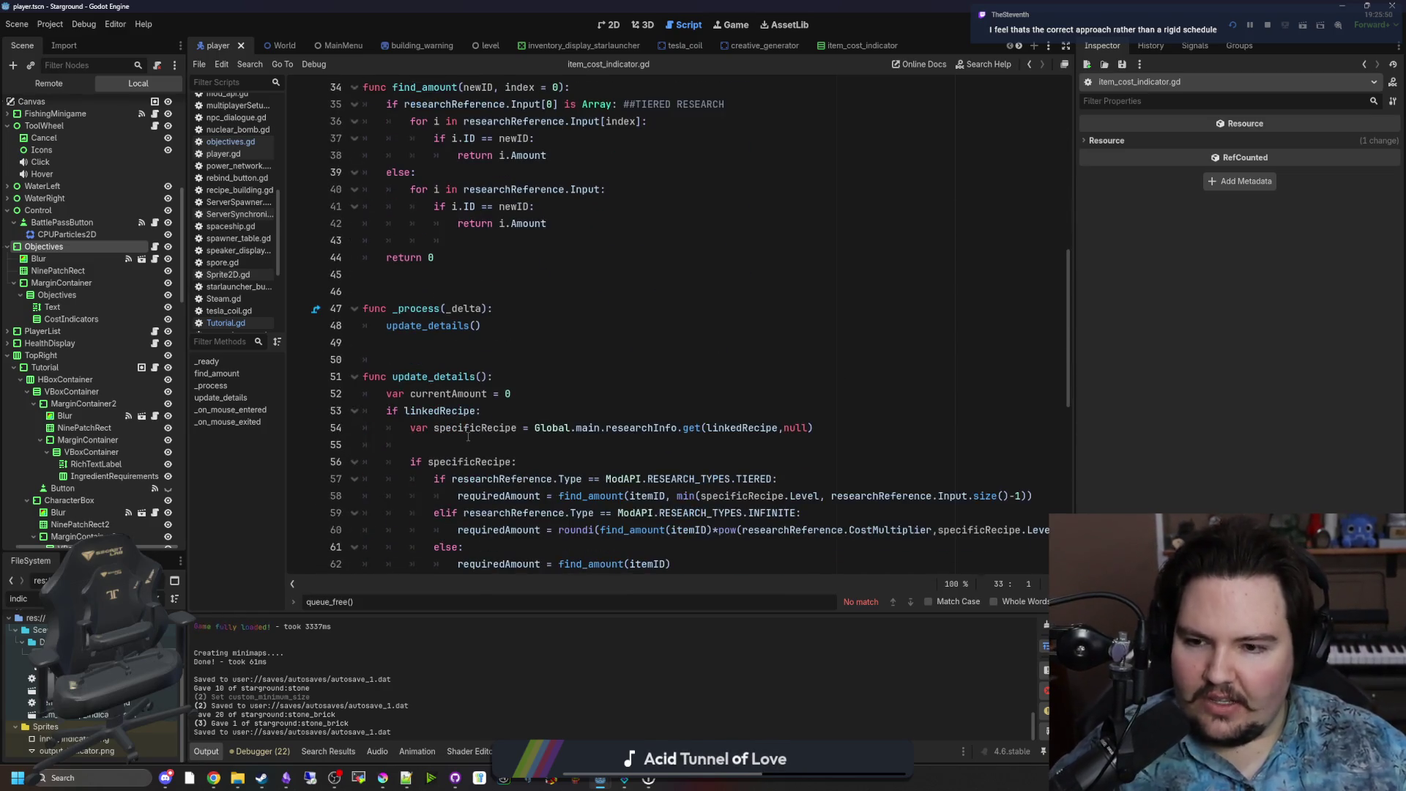
pyautogui.scroll(3, 461, 404)
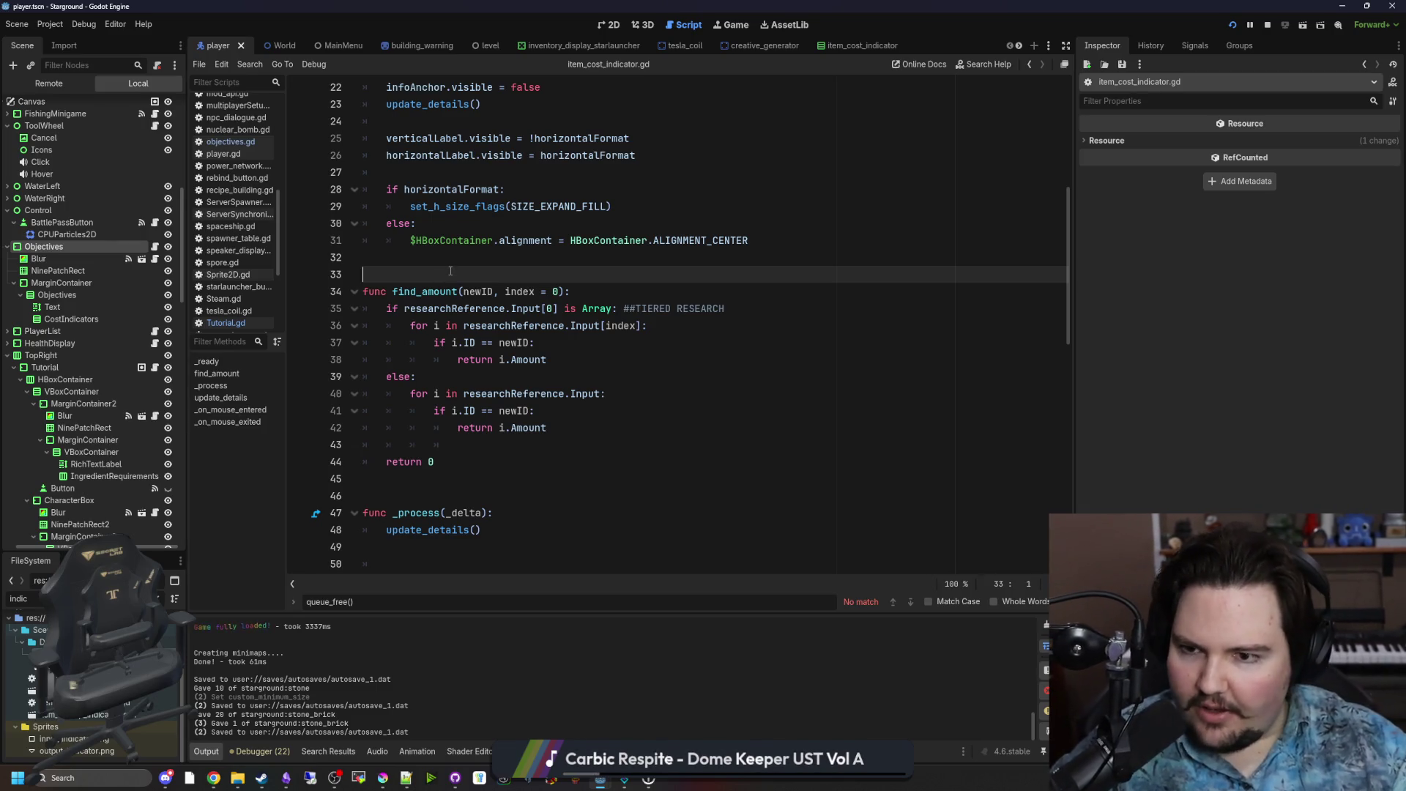
# Browse through item_cost_indicator.gd to review the cost label colour logic.
pyautogui.scroll(-5, 545, 425)
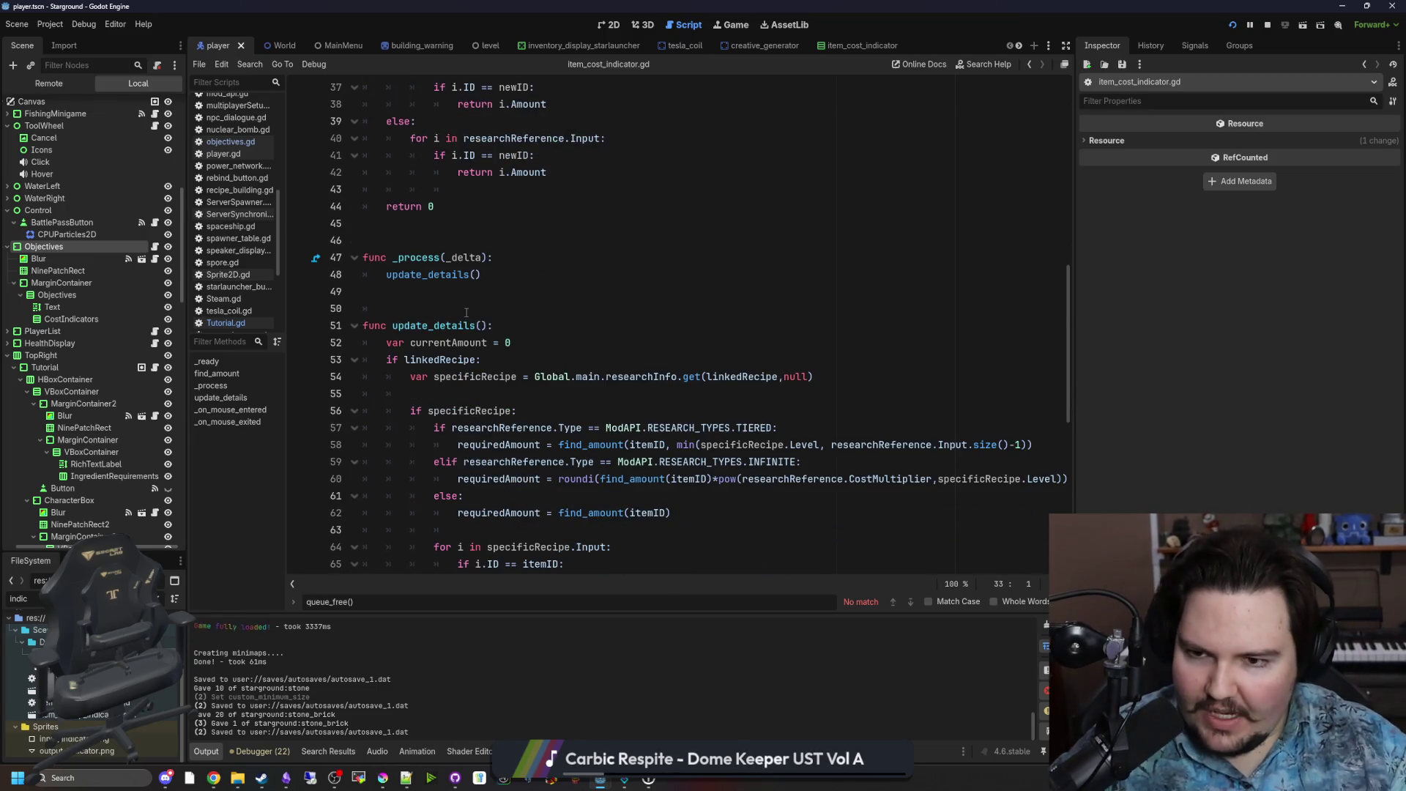
pyautogui.click(436, 309)
pyautogui.press('Up')
pyautogui.scroll(-1, 577, 312)
pyautogui.scroll(8, 577, 312)
pyautogui.scroll(-6, 593, 372)
pyautogui.scroll(-3, 594, 372)
pyautogui.click(679, 421)
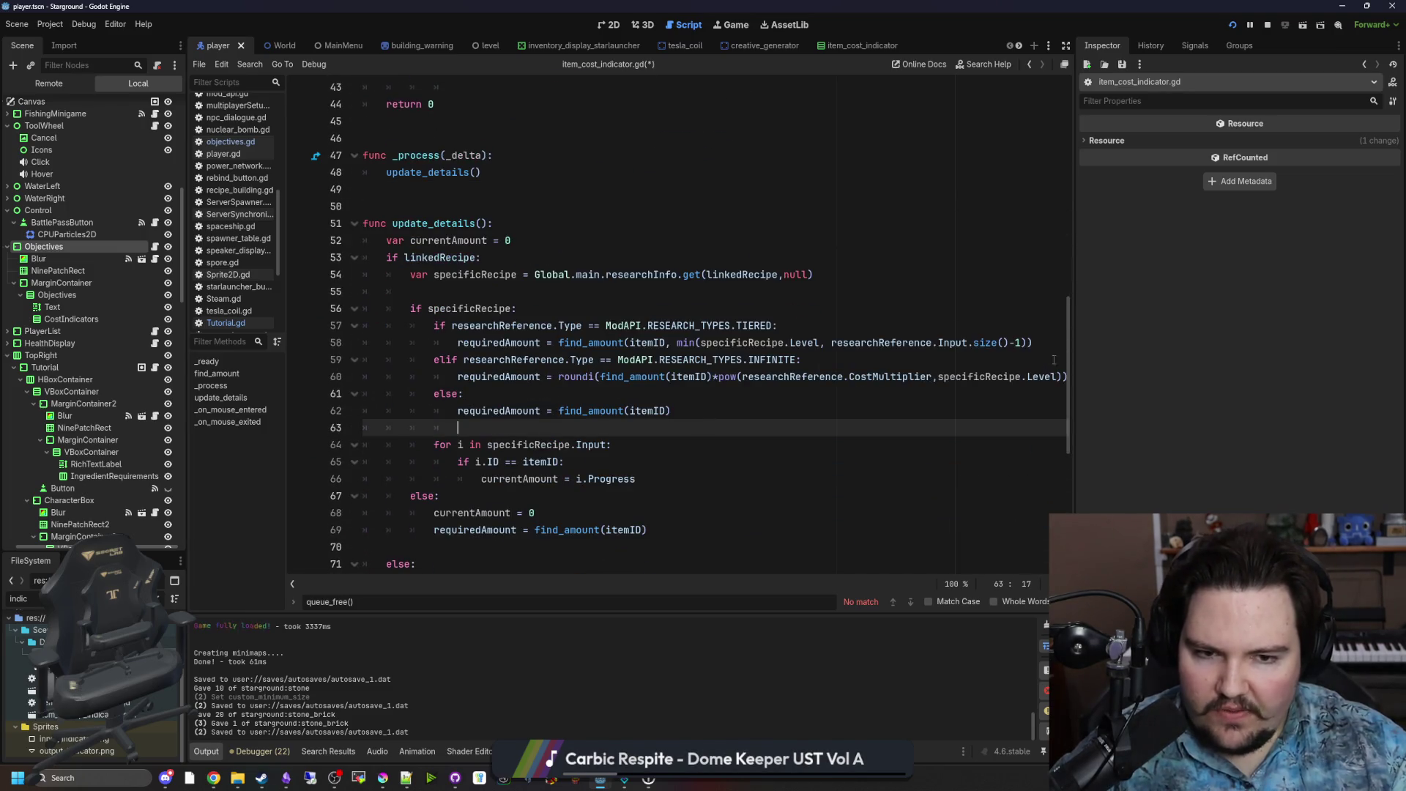
pyautogui.scroll(-1, 629, 460)
pyautogui.scroll(-6, 629, 459)
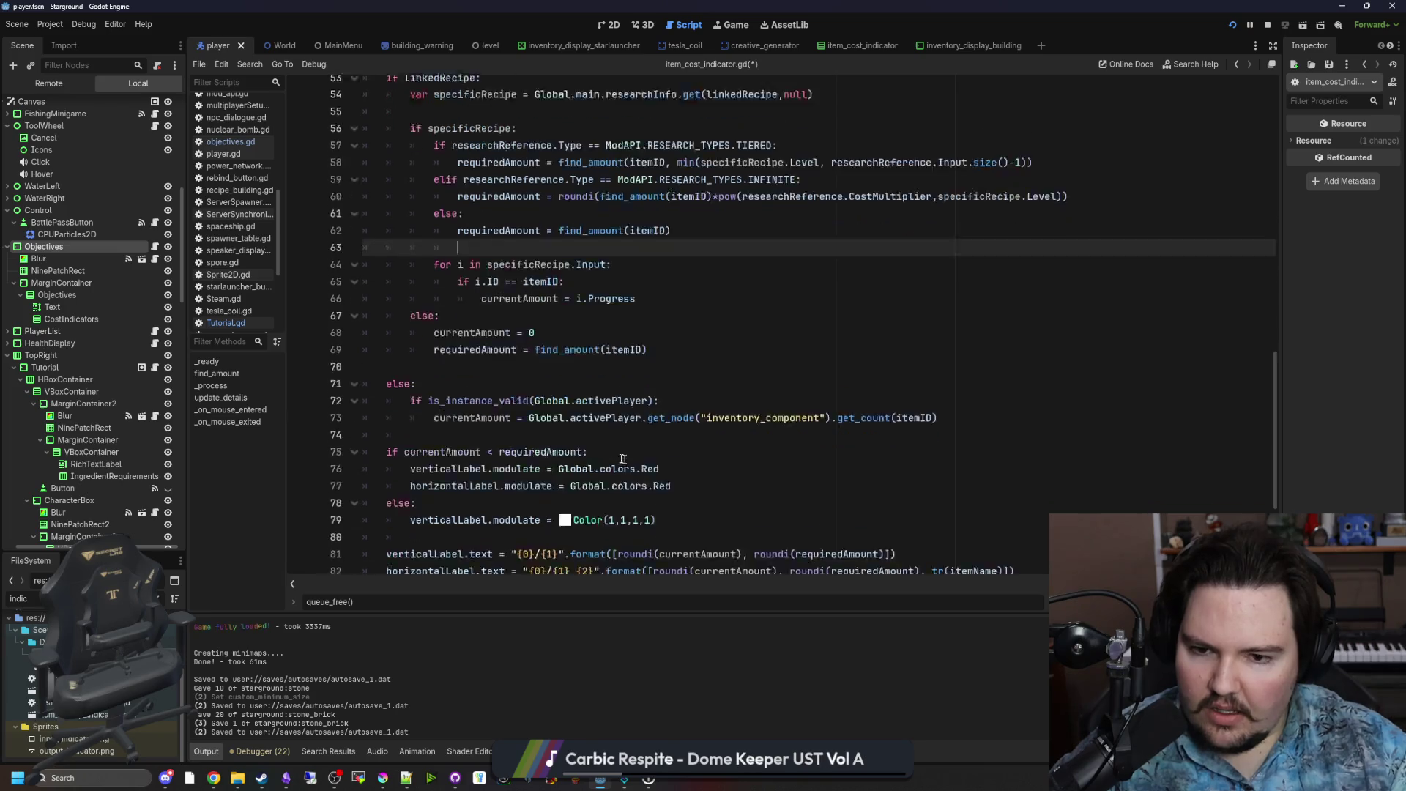
pyautogui.click(414, 392)
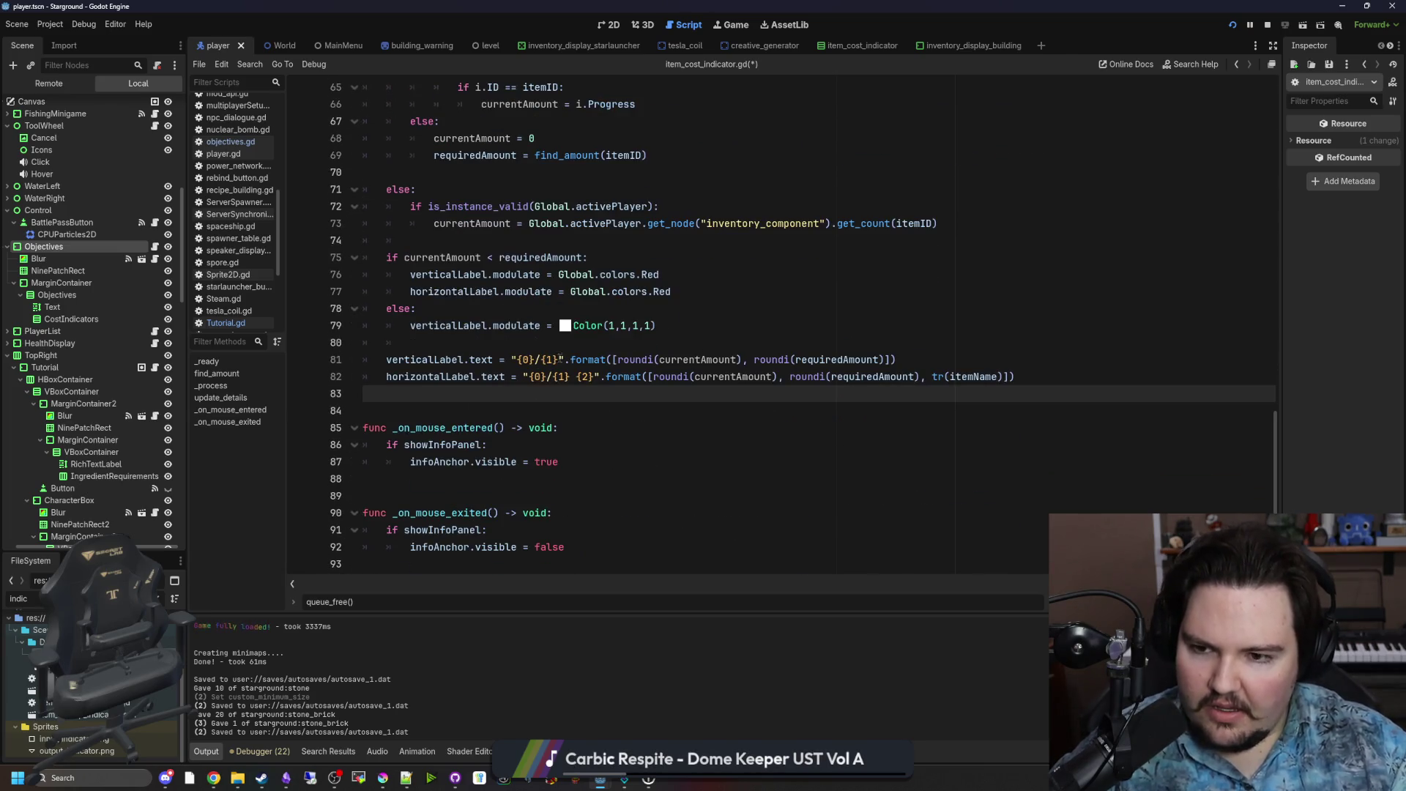
pyautogui.click(559, 359)
pyautogui.click(771, 409)
pyautogui.click(629, 399)
pyautogui.click(432, 409)
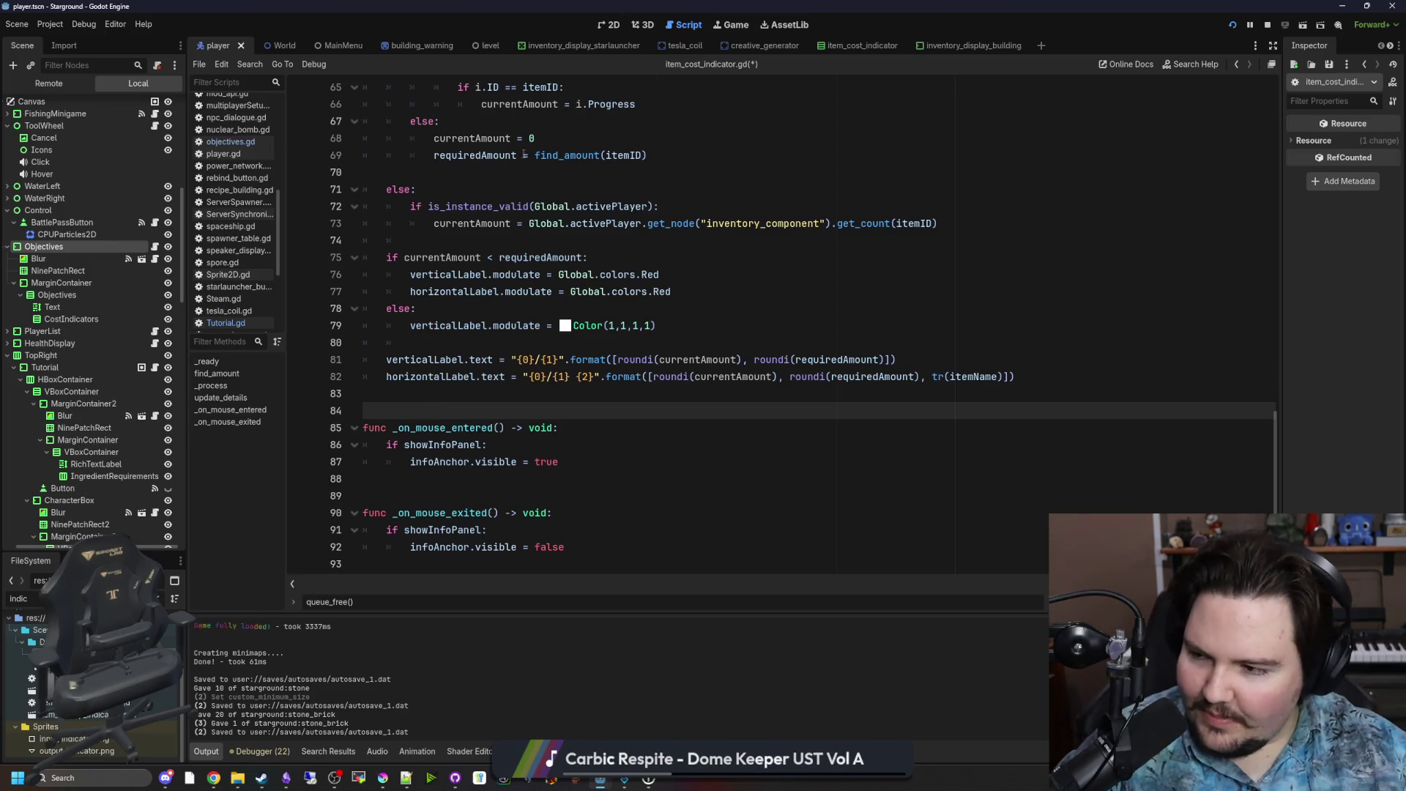
pyautogui.click(793, 288)
pyautogui.click(432, 408)
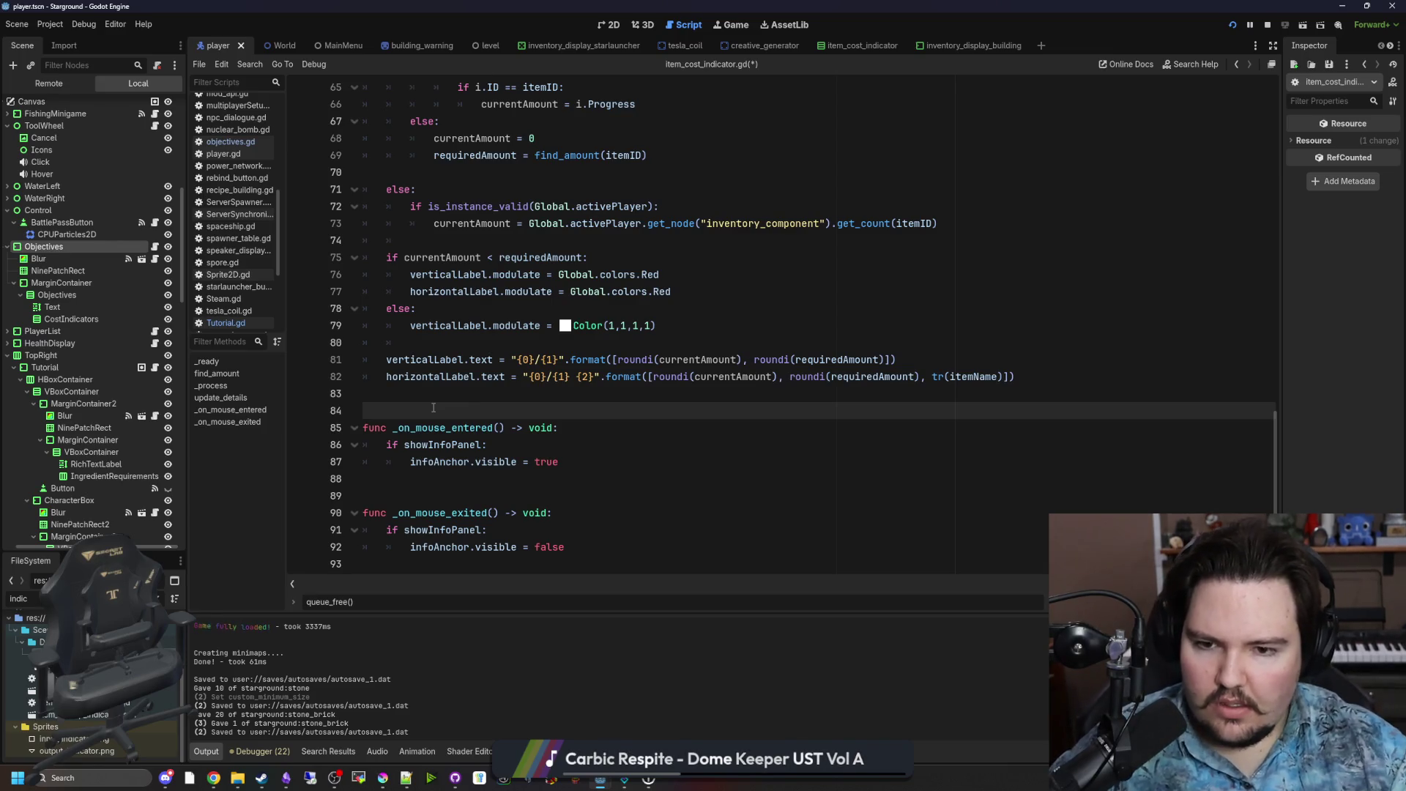
pyautogui.click(464, 396)
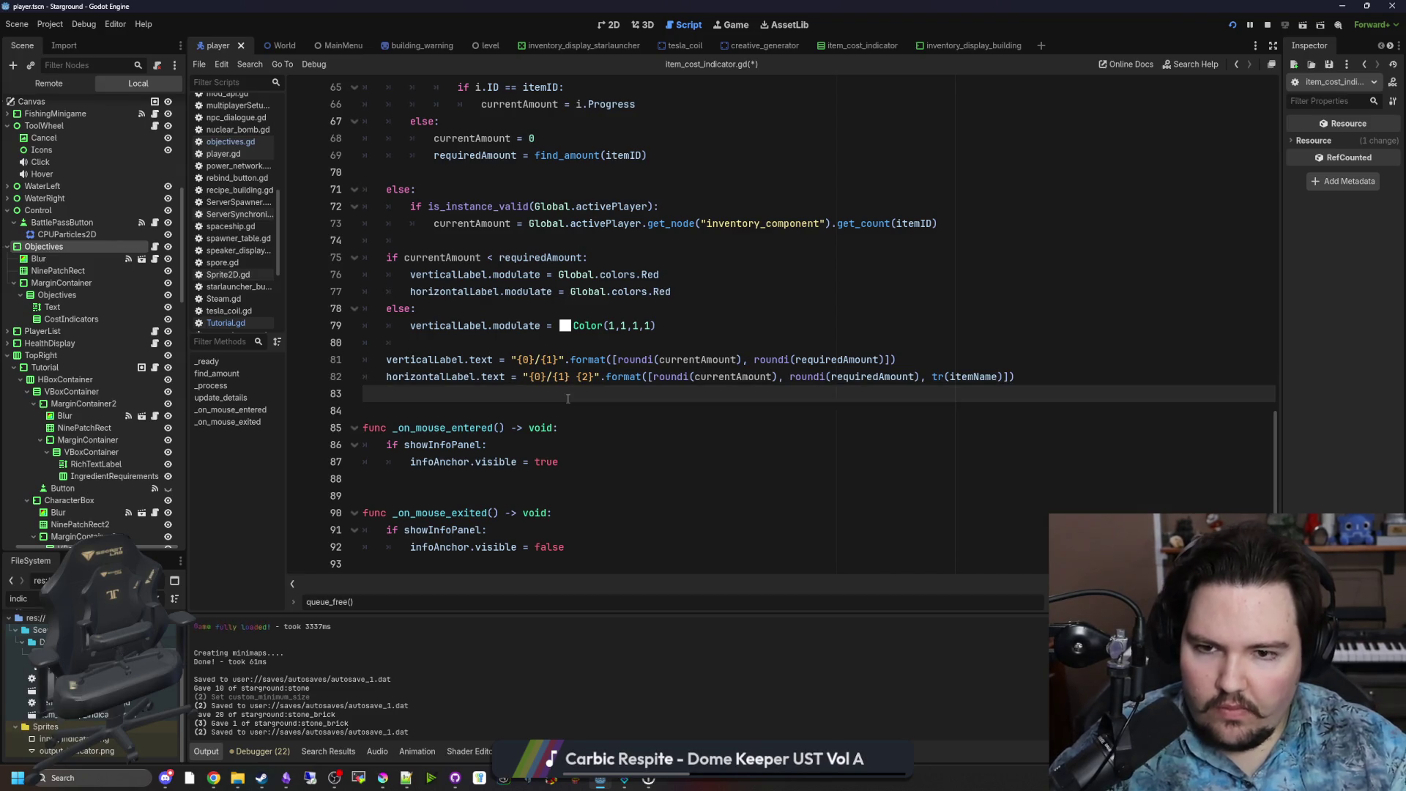
pyautogui.scroll(2, 475, 375)
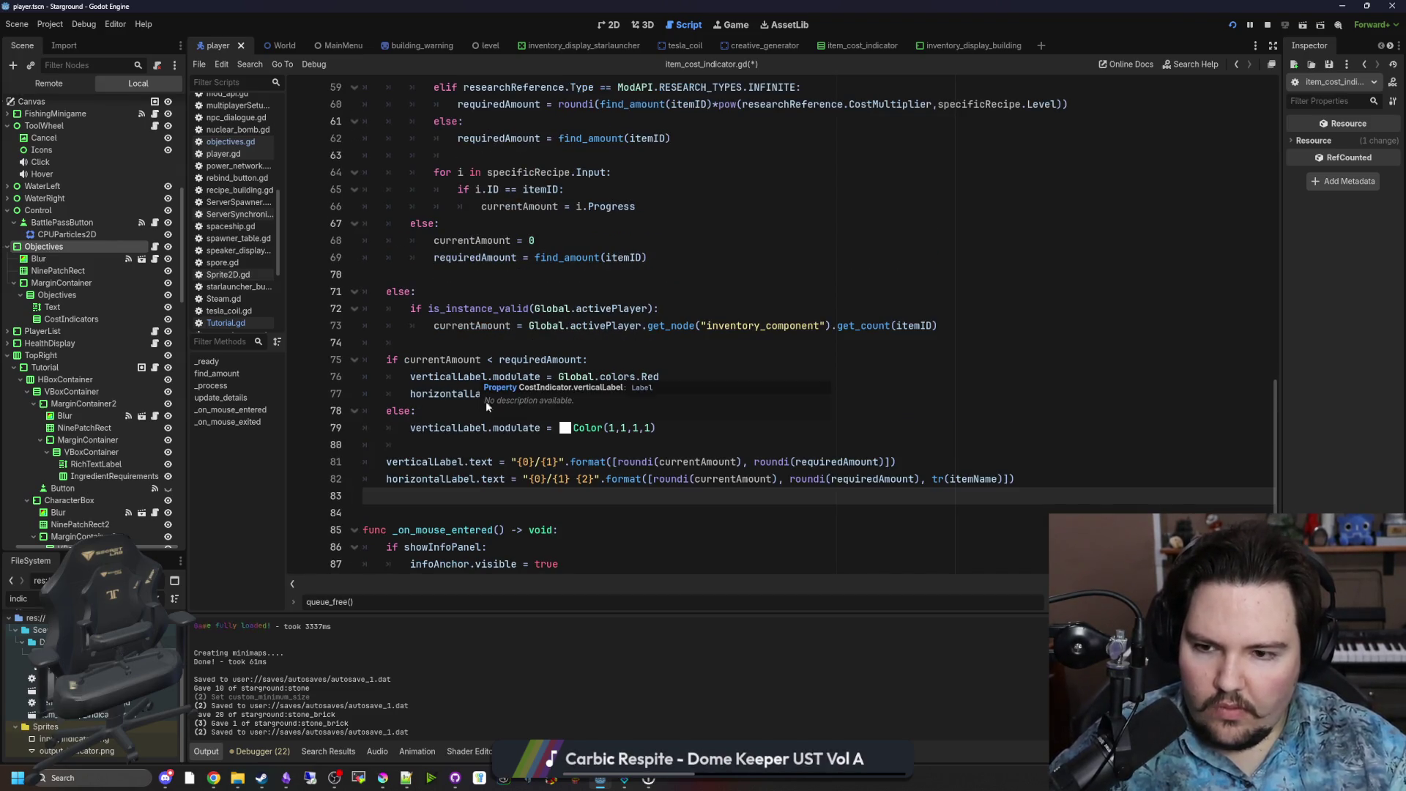
# Duplicate the line resetting verticalLabel to white Color(1,1,1,1) in the else branch.
pyautogui.click(519, 446)
pyautogui.tripleClick(690, 424)
pyautogui.hotkey('ctrl', 'c')
pyautogui.click(710, 423)
pyautogui.press('Return')
pyautogui.hotkey('ctrl', 'v')
# Change the copied line to horizontalLabel and run the game with F5.
pyautogui.doubleClick(432, 444)
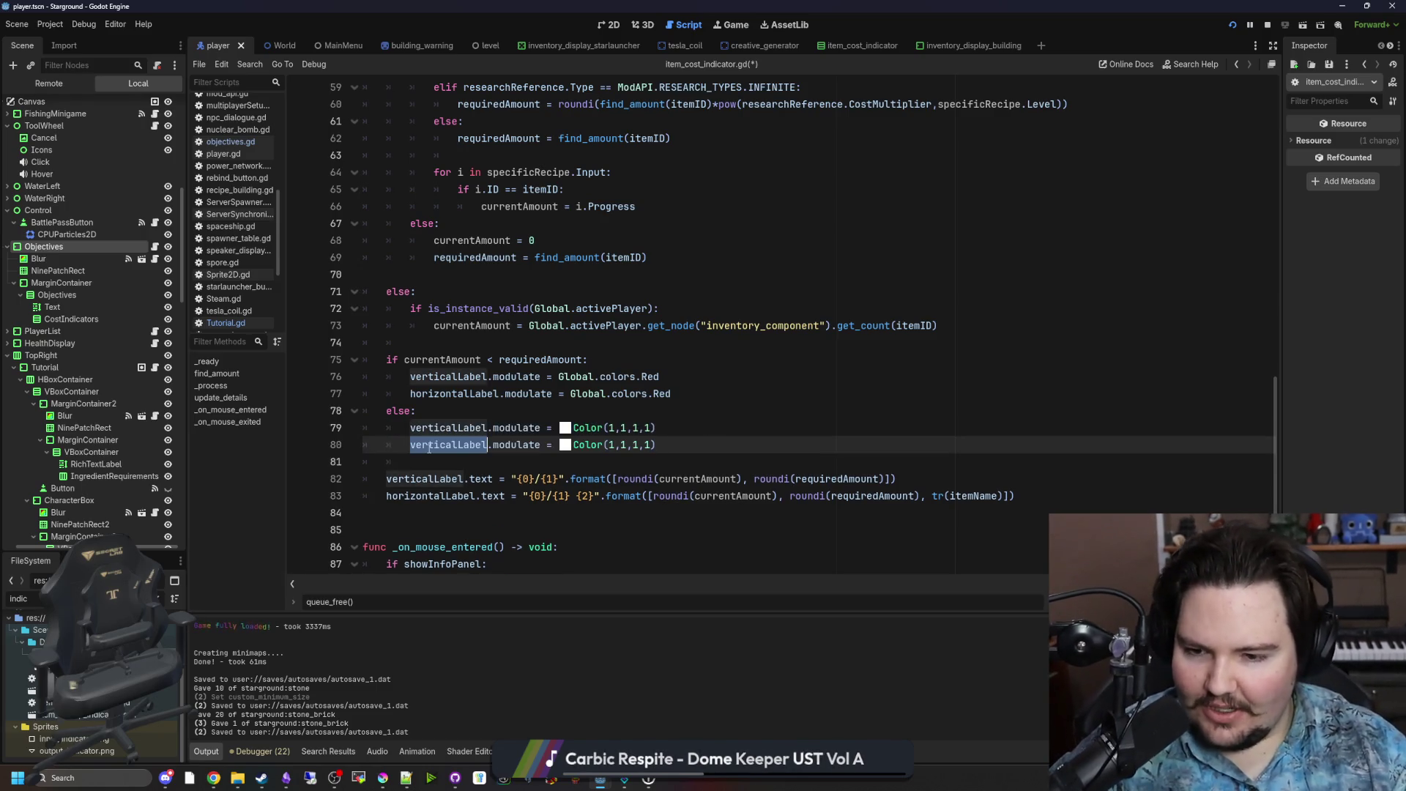
pyautogui.write('horizontalL')
pyautogui.press('Return')
pyautogui.press('F5')
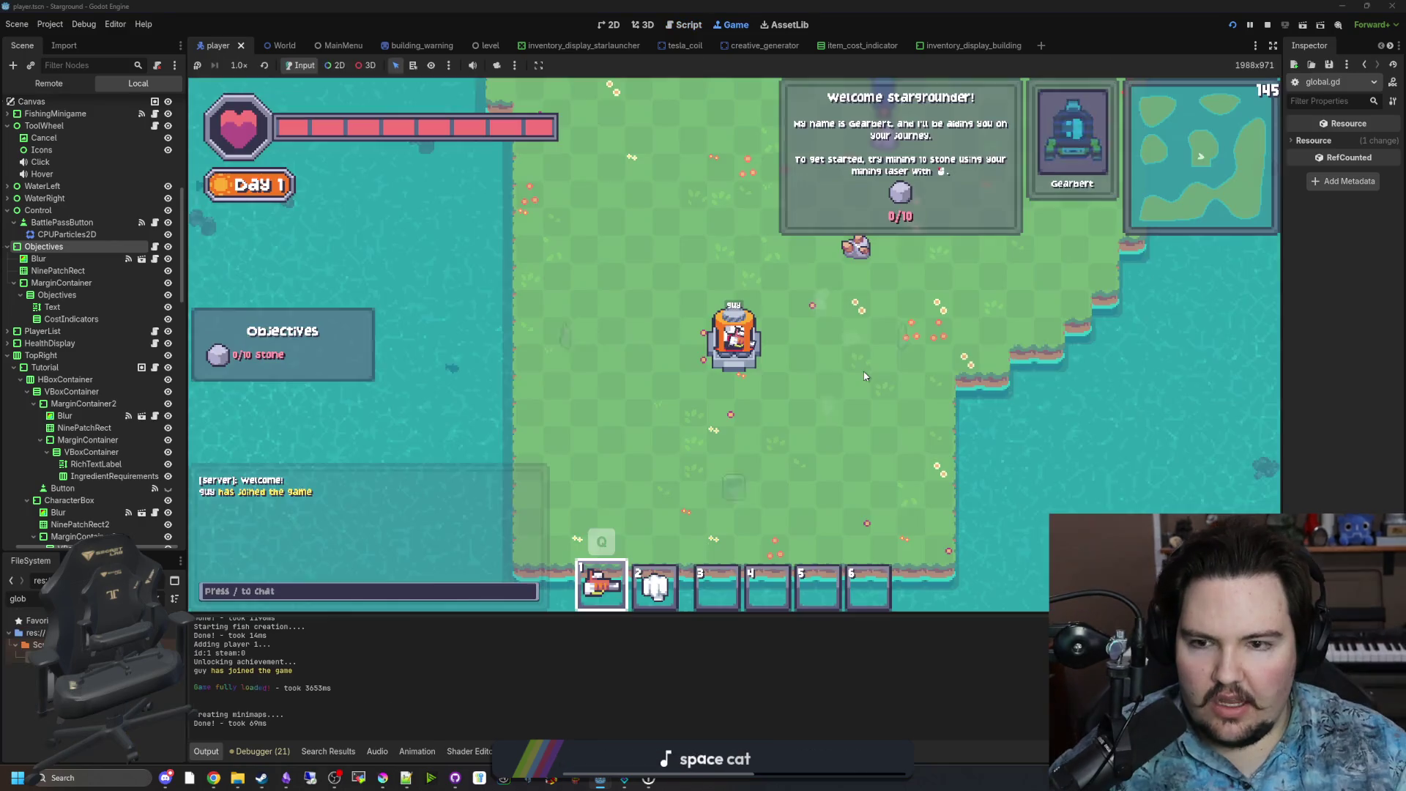
# Walk the player around and try the /give stone chat command.
pyautogui.press('w')
pyautogui.press('a')
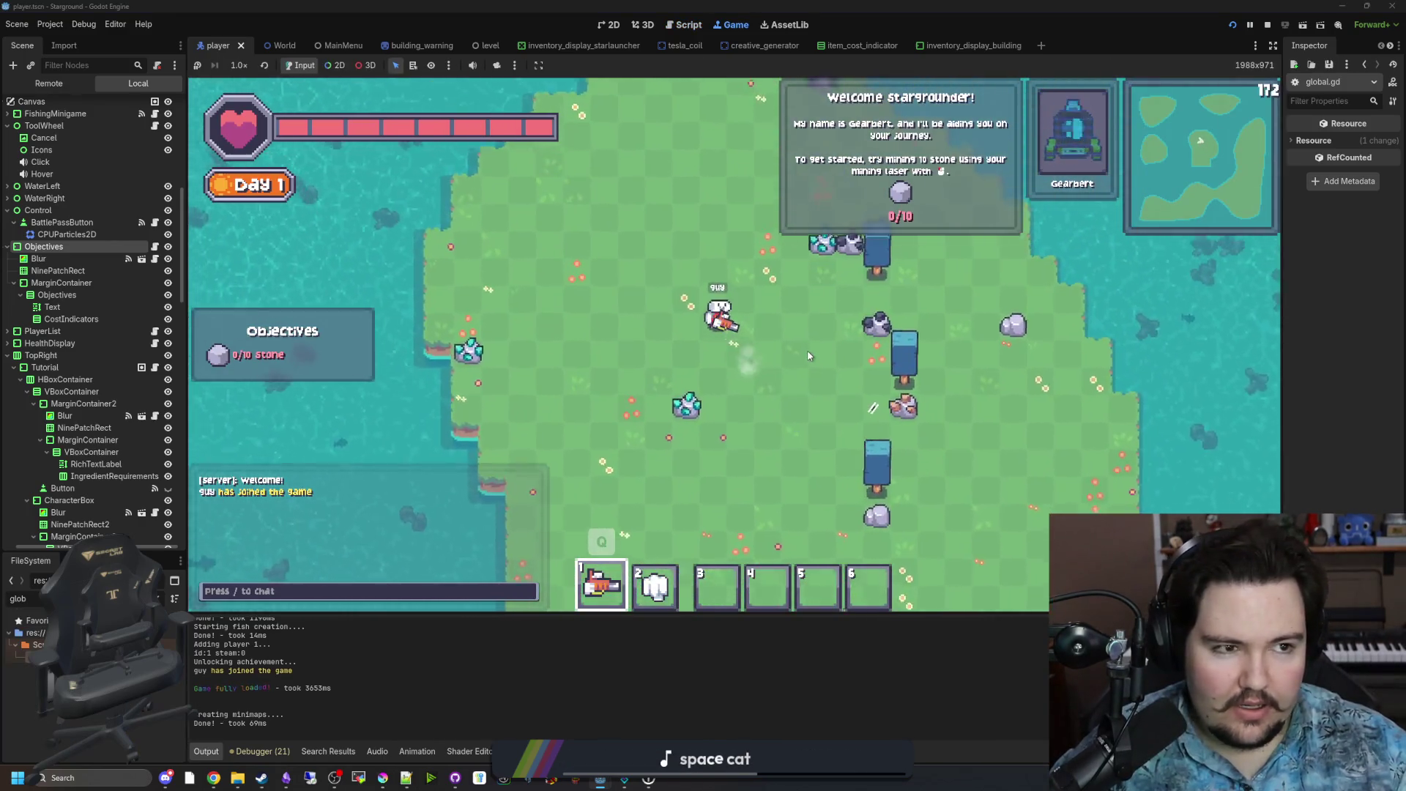
pyautogui.press('s')
pyautogui.press('d')
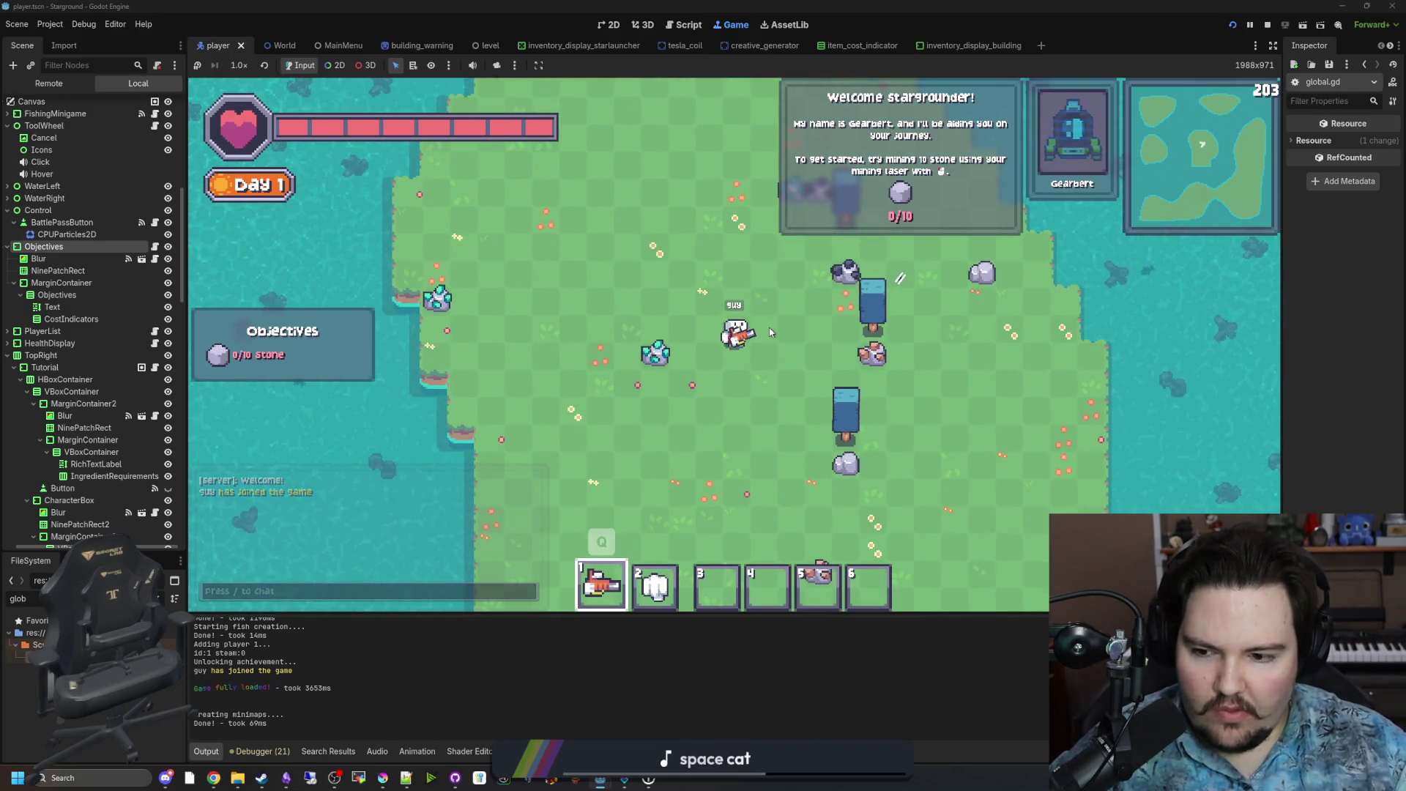
pyautogui.press('w')
pyautogui.press('a')
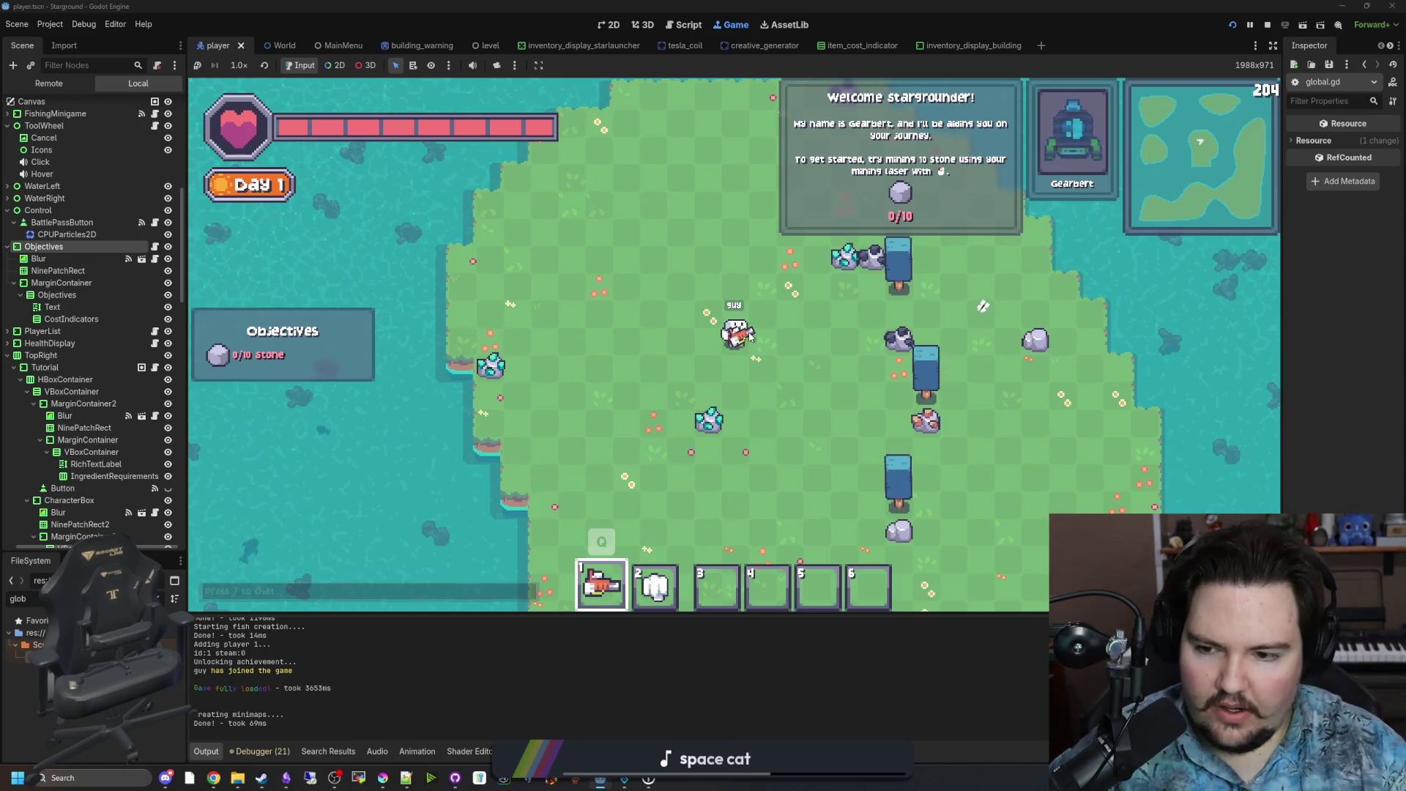
pyautogui.write('/give stone')
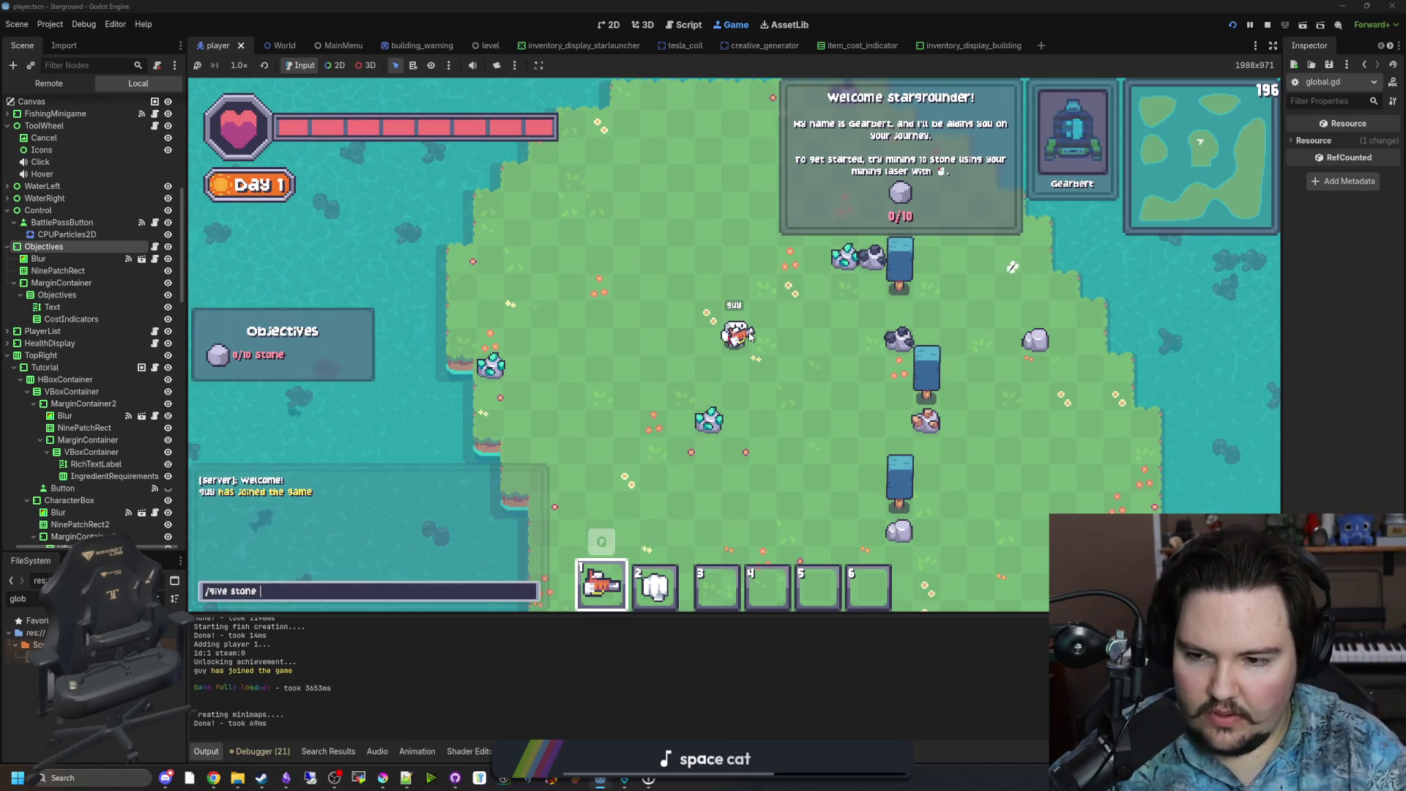
pyautogui.press('Return')
# Turn on cheats in the world settings of the game's Options.
pyautogui.press('Escape')
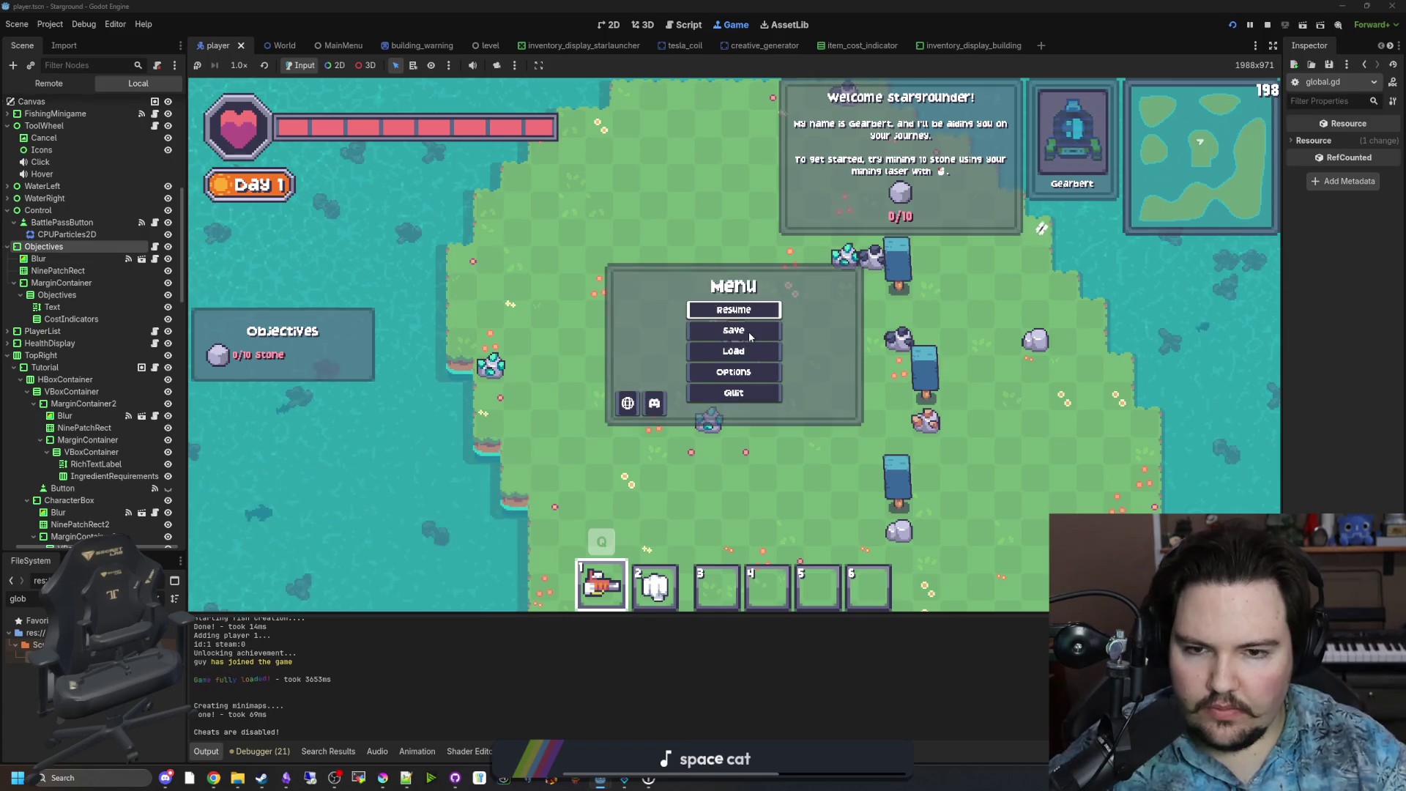
pyautogui.click(749, 332)
pyautogui.click(680, 249)
pyautogui.click(732, 339)
pyautogui.click(691, 283)
# Give 10 stone with /give stone 10 and build a furnace on the grass.
pyautogui.press('Escape')
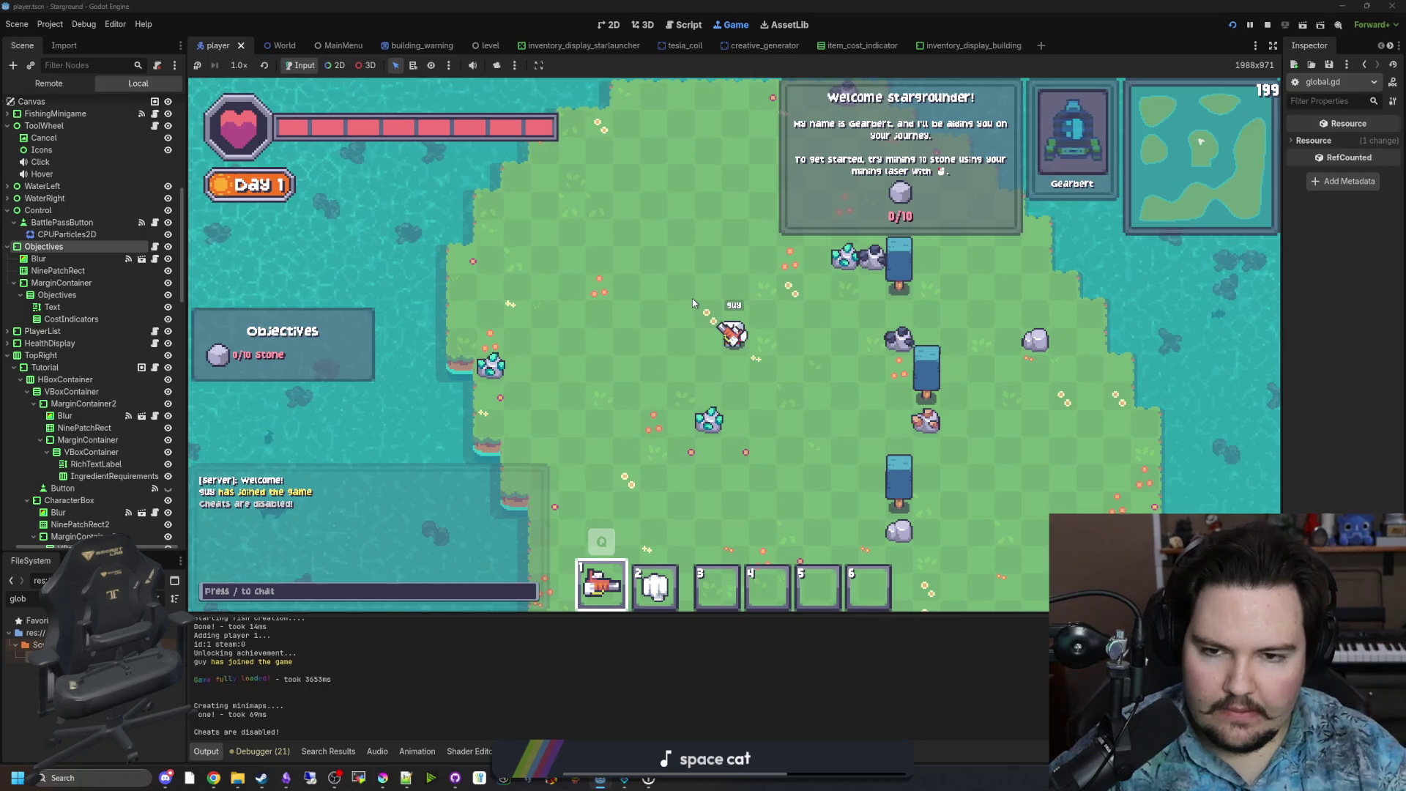
pyautogui.write('/give stone 10')
pyautogui.press('Return')
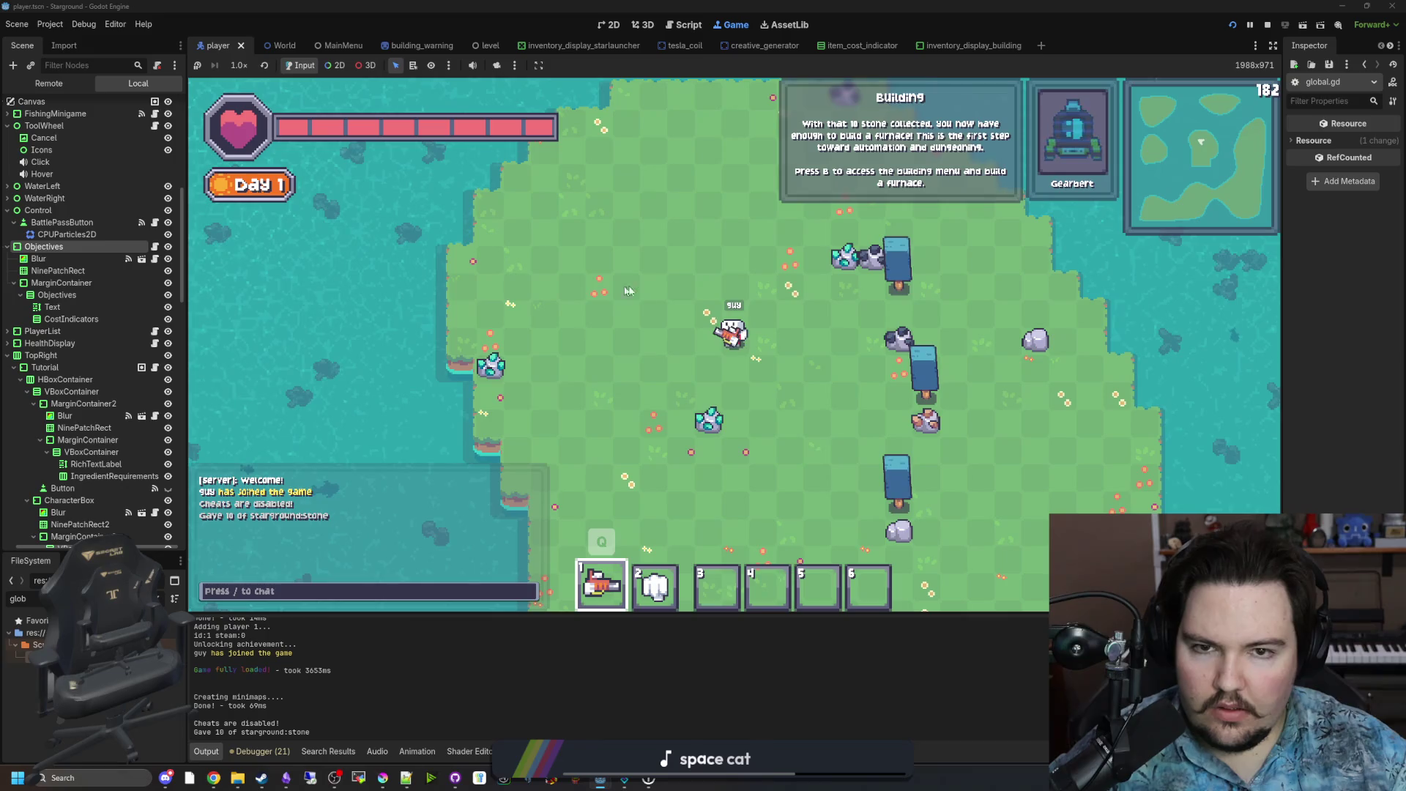
pyautogui.press('d')
pyautogui.press('s')
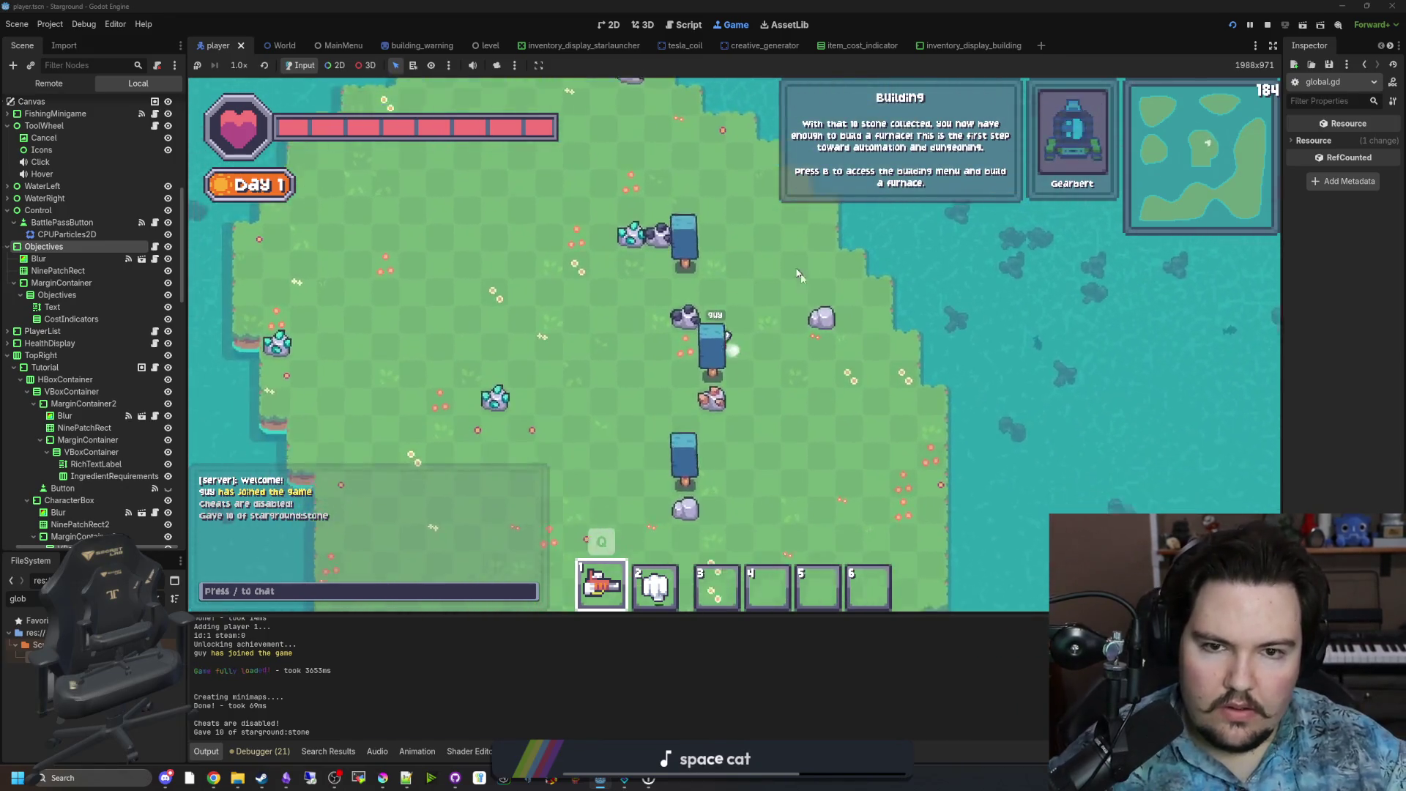
pyautogui.press('b')
pyautogui.click(564, 241)
pyautogui.click(606, 285)
# Walk the player around beside the new furnace.
pyautogui.press('a')
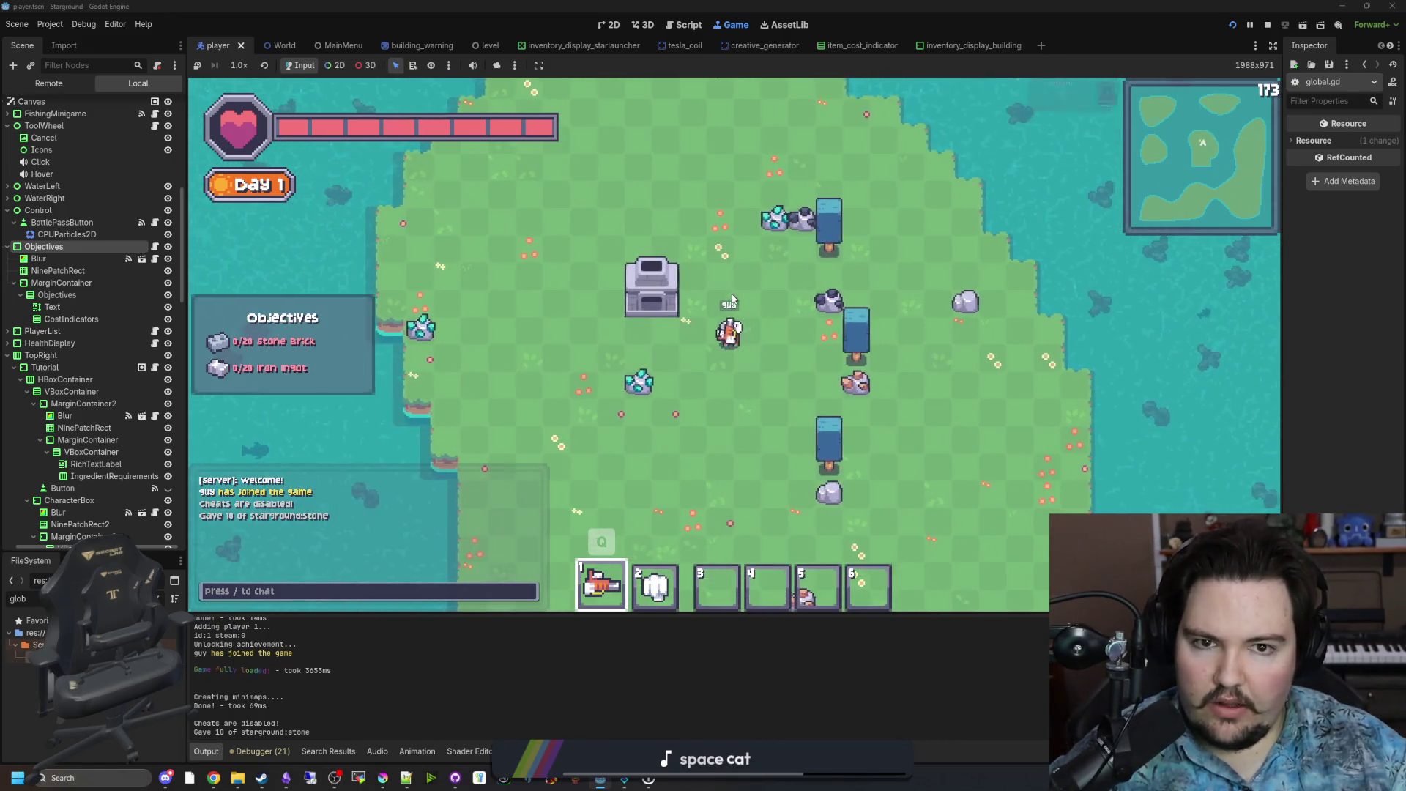
pyautogui.press('w')
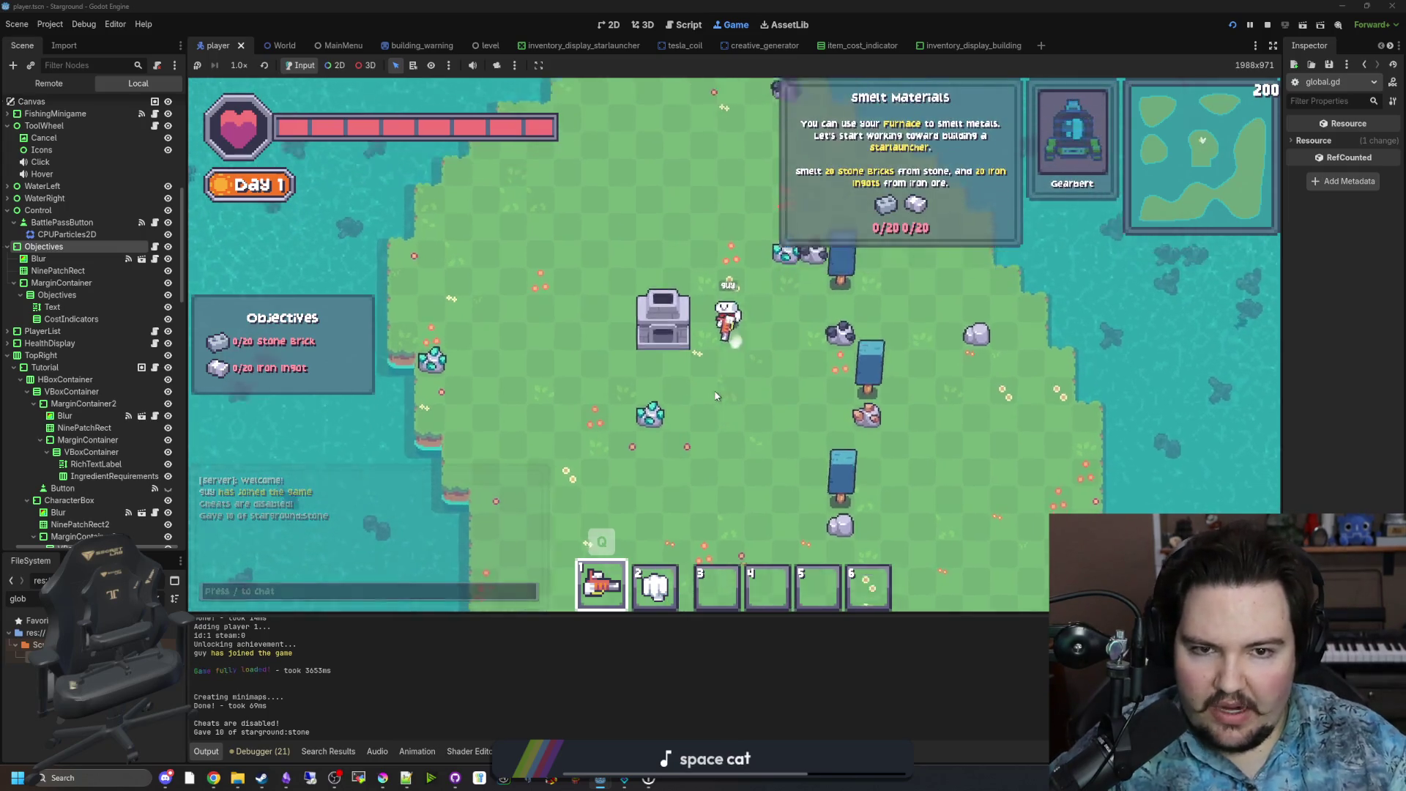
pyautogui.press('a')
pyautogui.press('s')
pyautogui.press('d')
pyautogui.press('d')
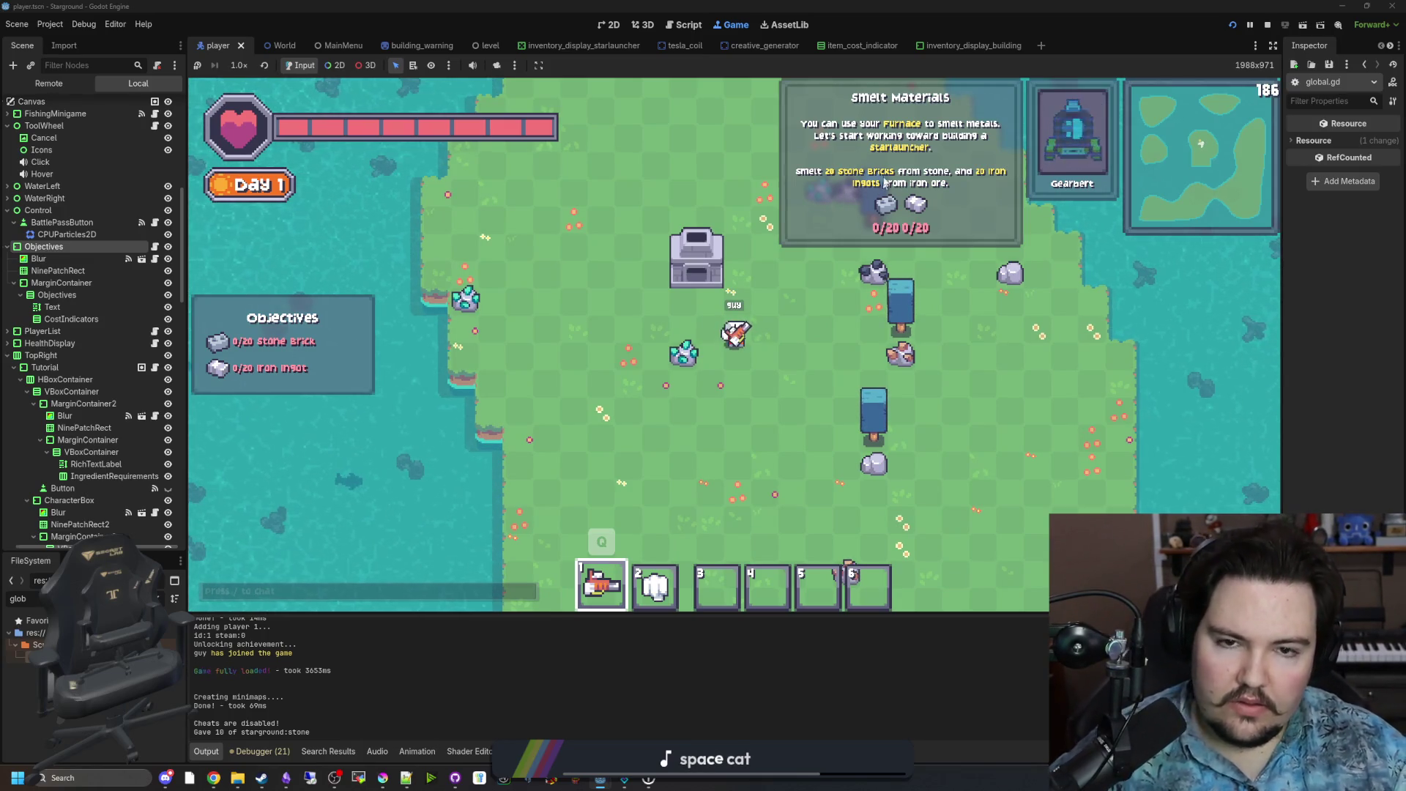
pyautogui.moveTo(912, 218)
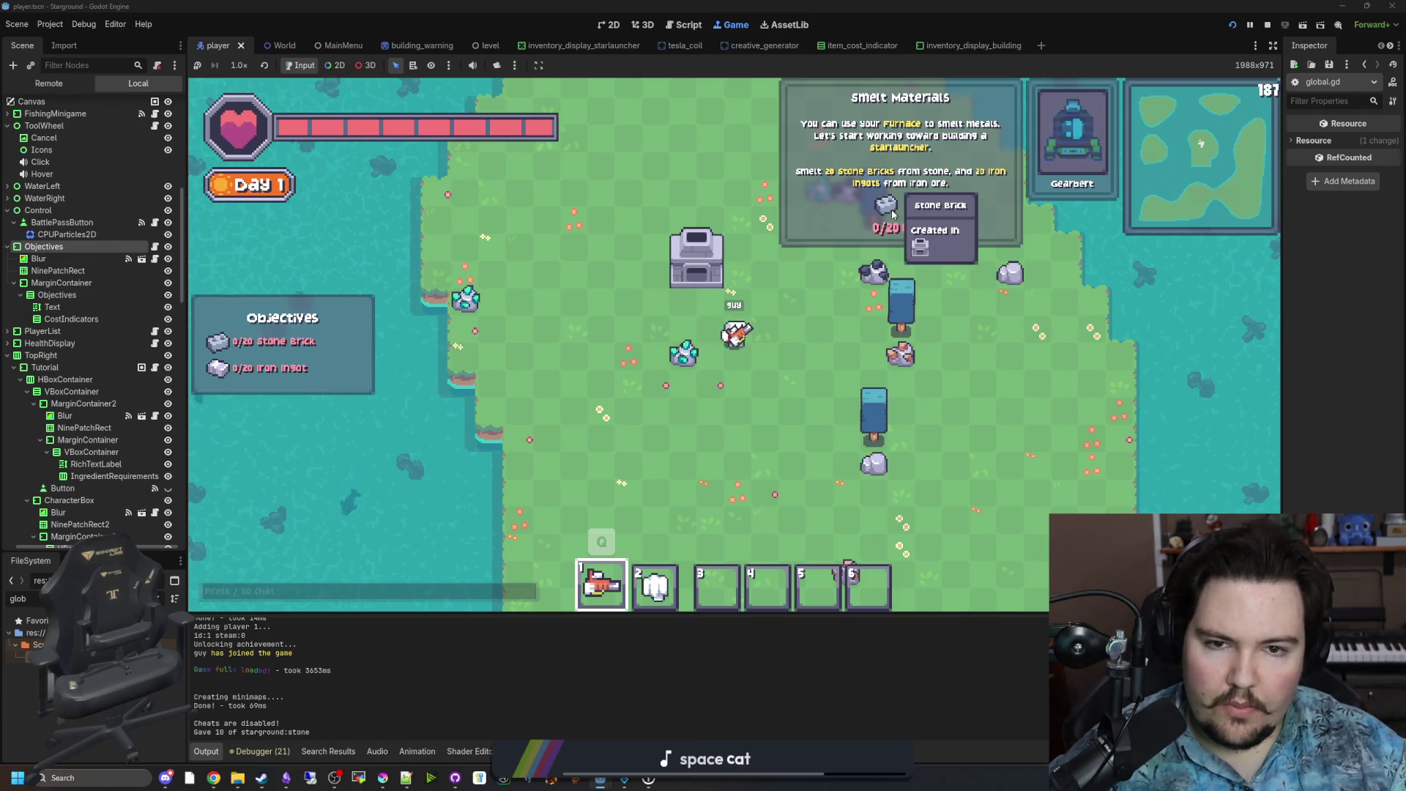
pyautogui.press('w')
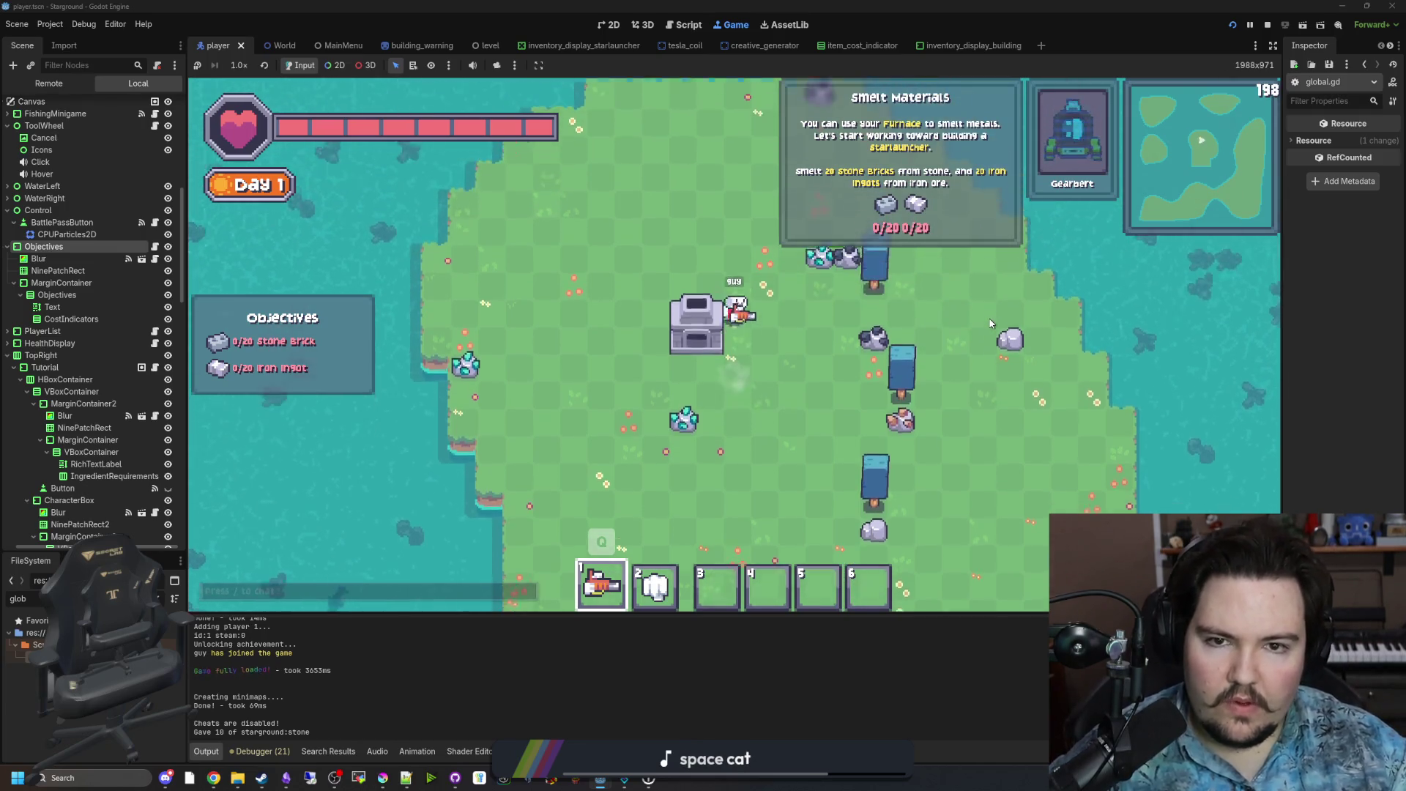
pyautogui.press('s')
pyautogui.press('d')
pyautogui.press('s')
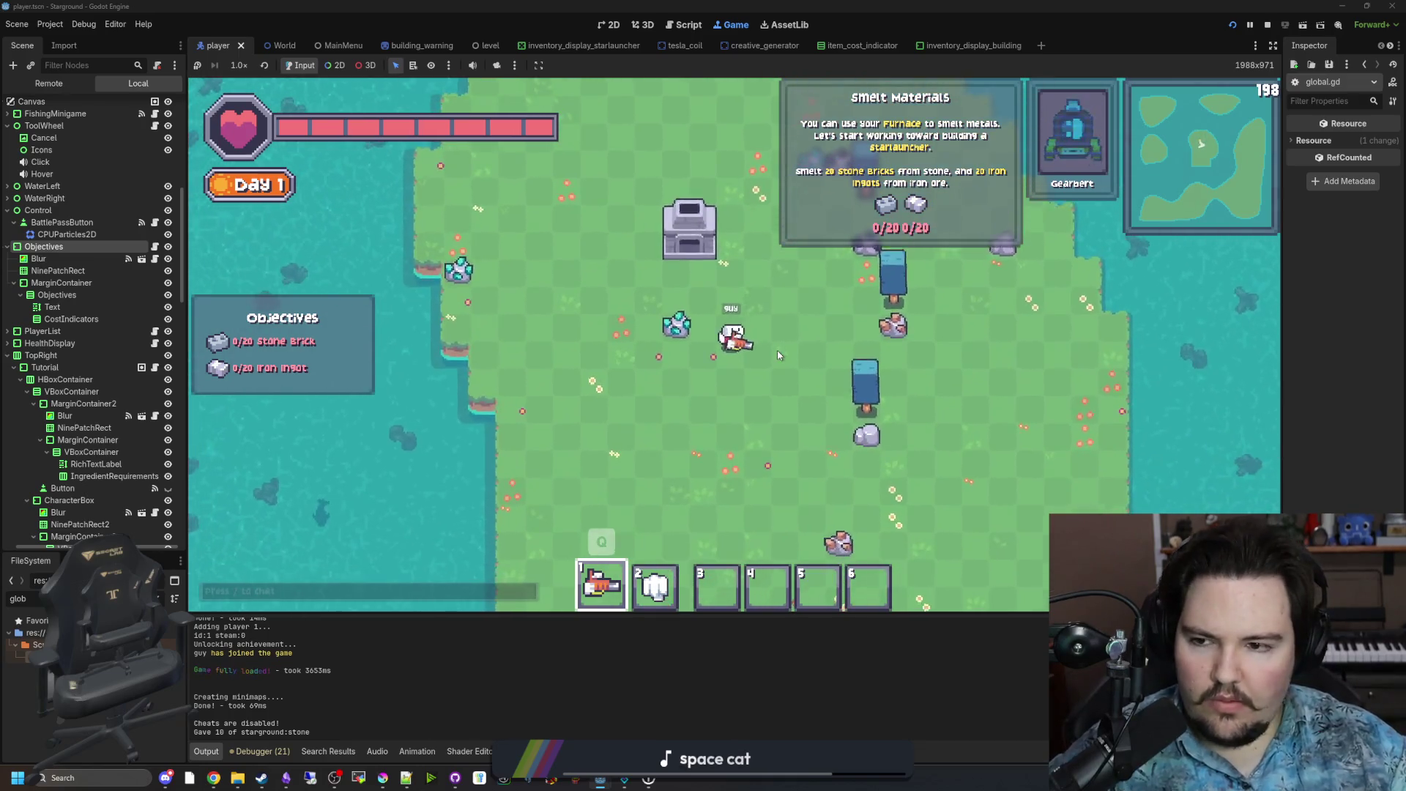
pyautogui.press('w')
pyautogui.press('s')
pyautogui.press('s')
pyautogui.press('a')
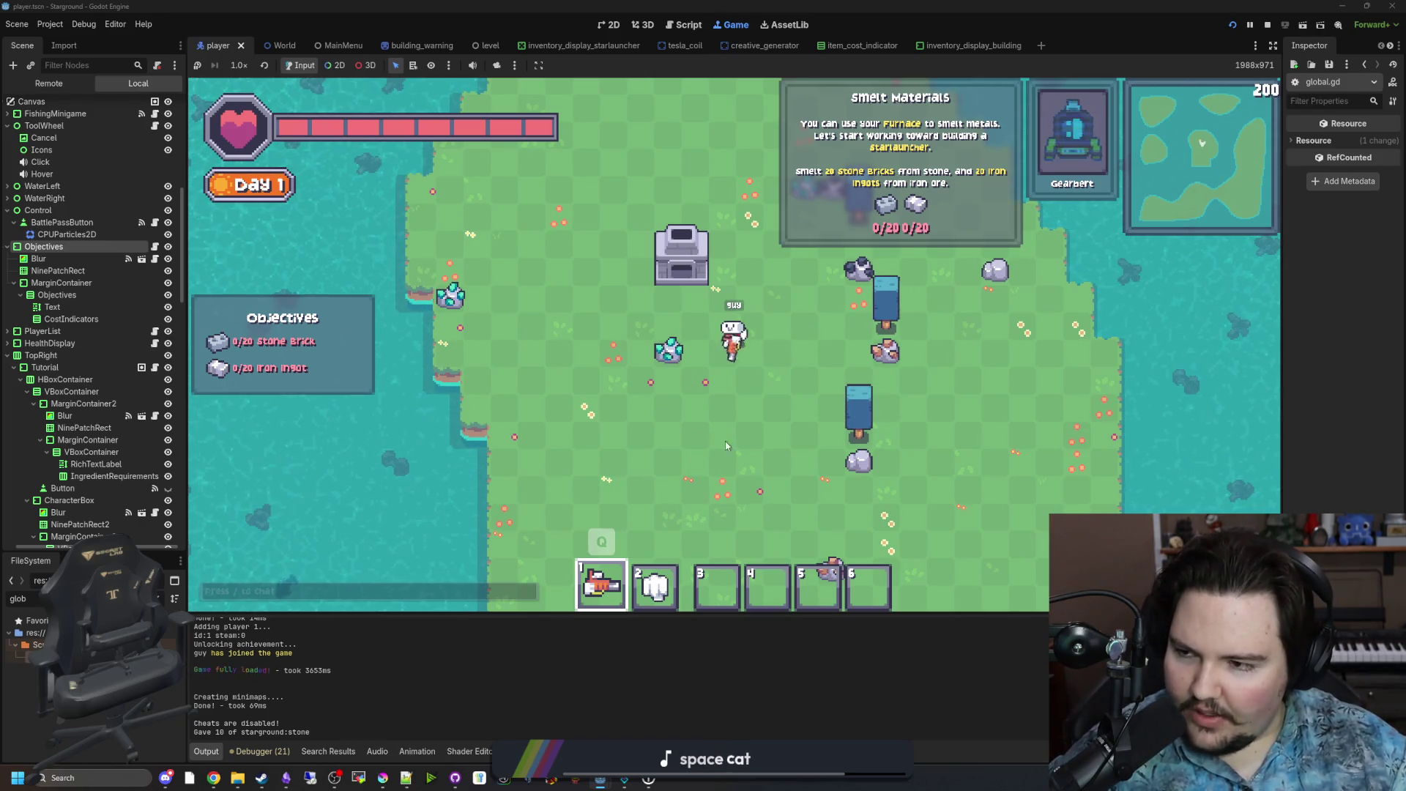
# Walk up, open the Building Menu, and launch a new browser window.
pyautogui.press('w')
pyautogui.press('w')
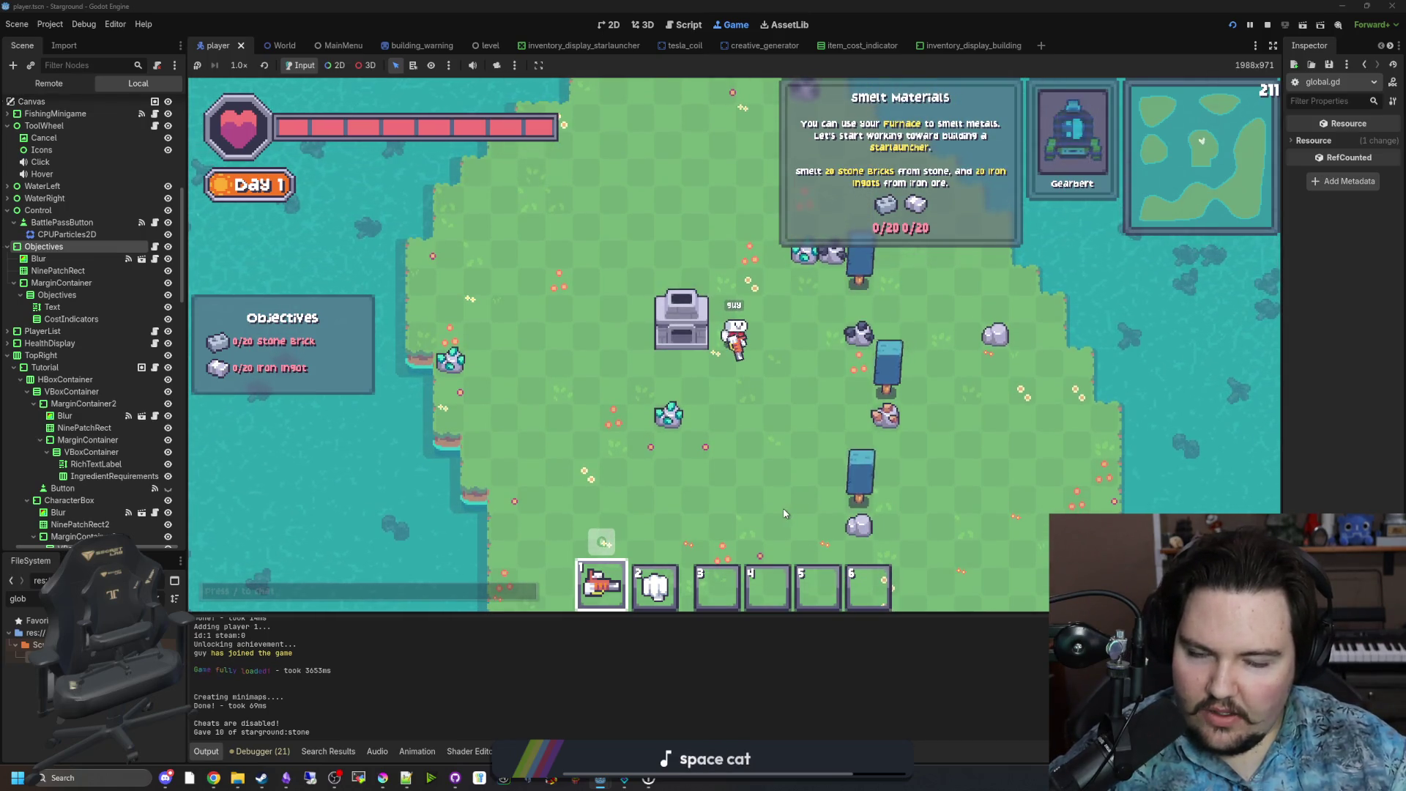
pyautogui.press('b')
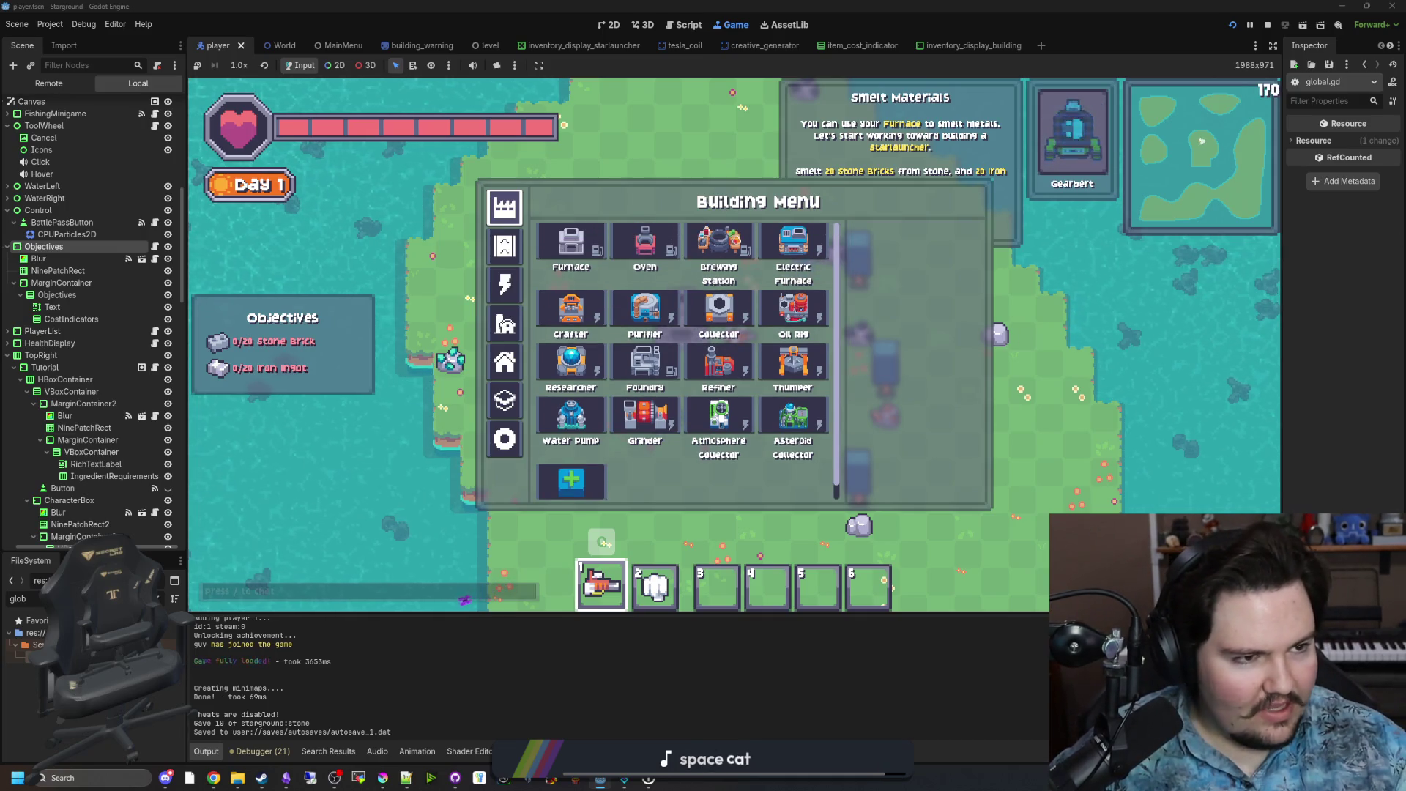
pyautogui.press('super+3')
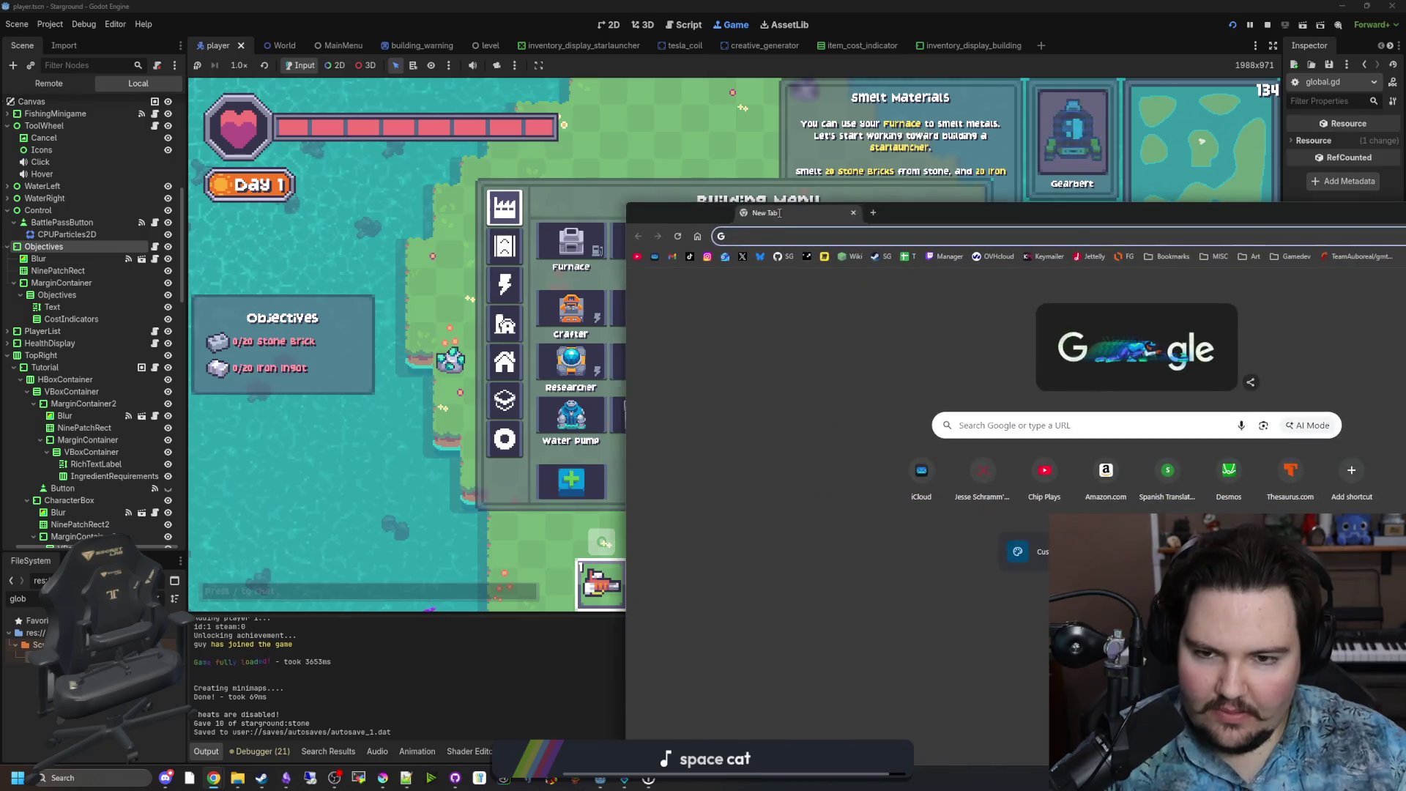
# Load dafont.com and search for the grapesoda font.
pyautogui.write('dafont')
pyautogui.press('Return')
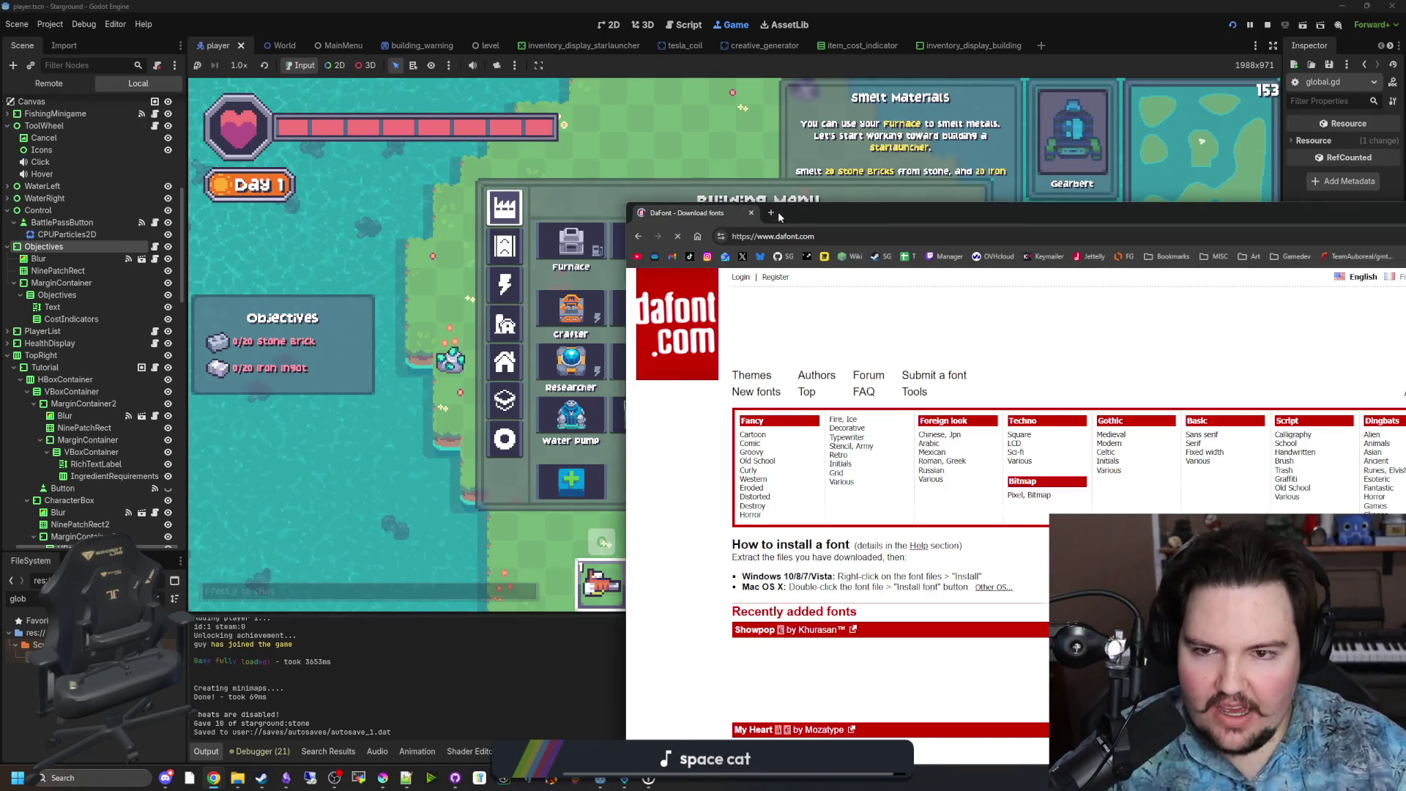
pyautogui.moveTo(817, 211); pyautogui.dragTo(539, 175)
pyautogui.scroll(-1, 1232, 335)
pyautogui.scroll(1, 1233, 336)
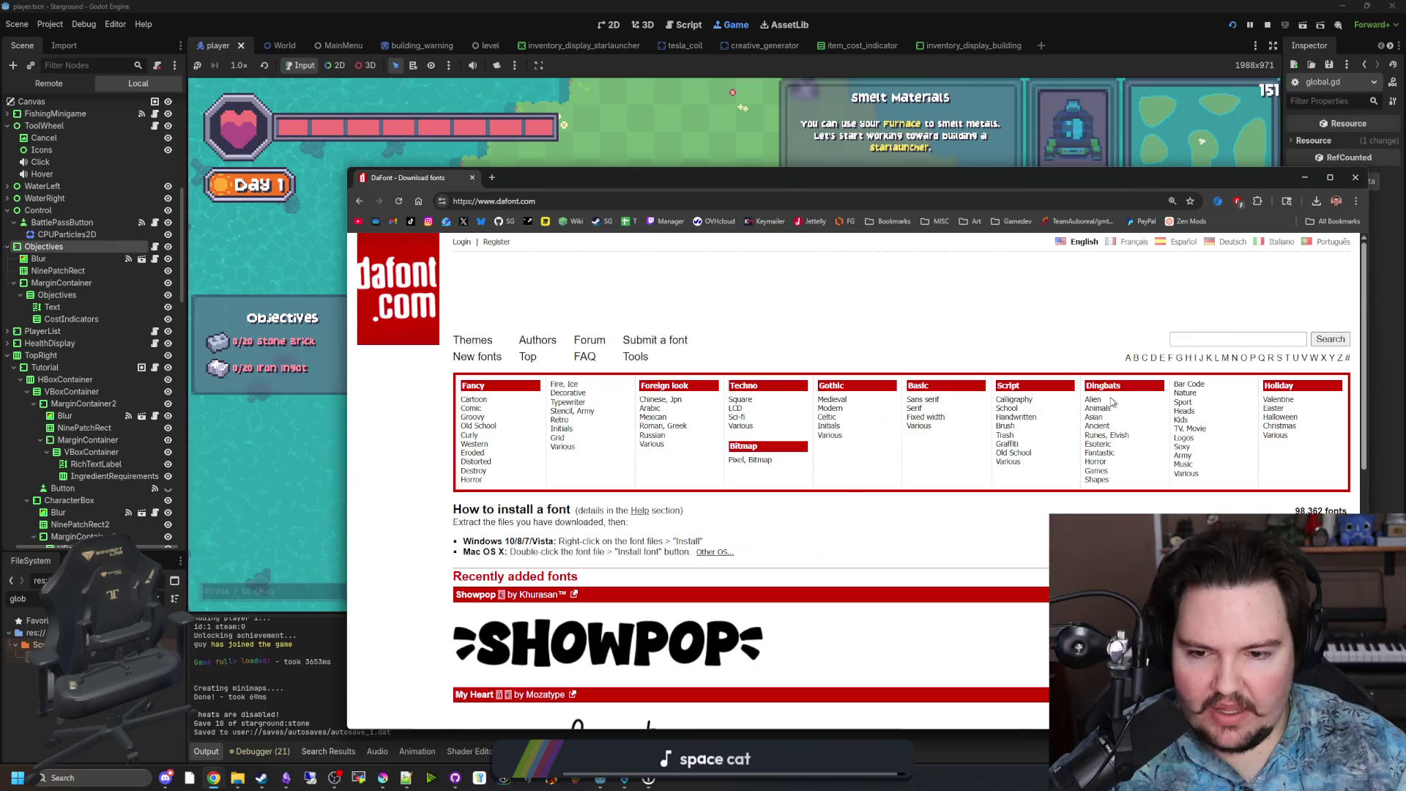
pyautogui.click(1233, 337)
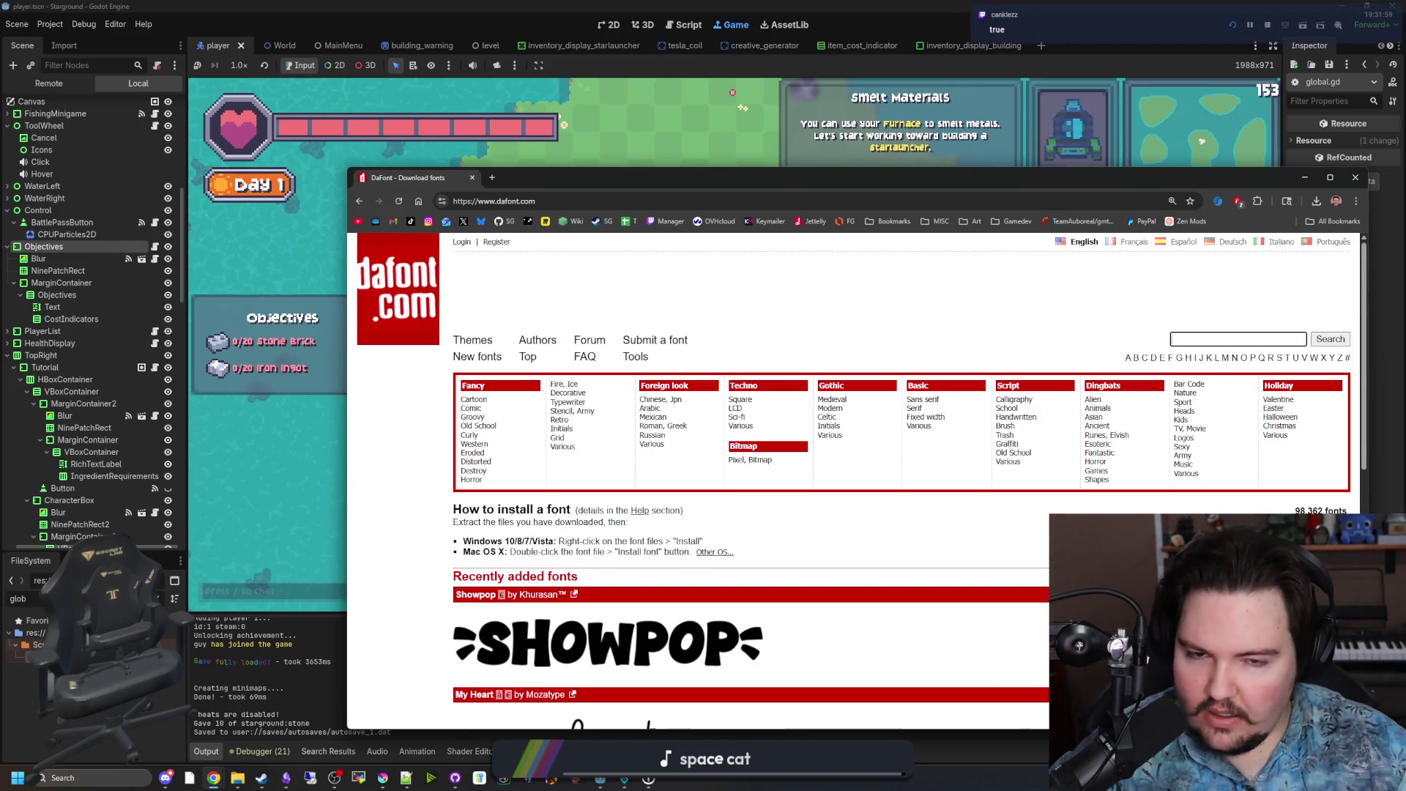
pyautogui.write('grapesoda')
pyautogui.press('Return')
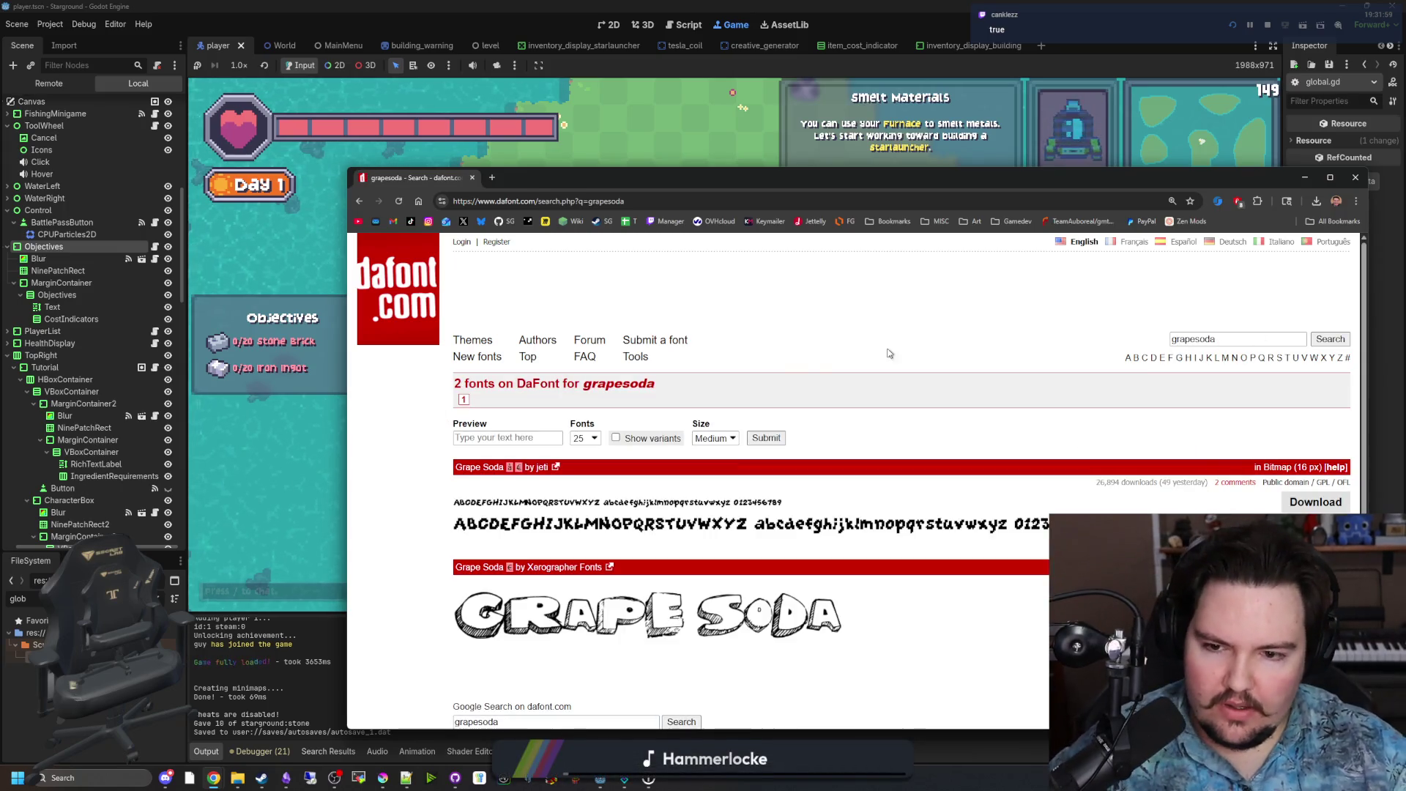
# Open the Grape Soda result and scroll through its bitmap glyph previews.
pyautogui.click(505, 507)
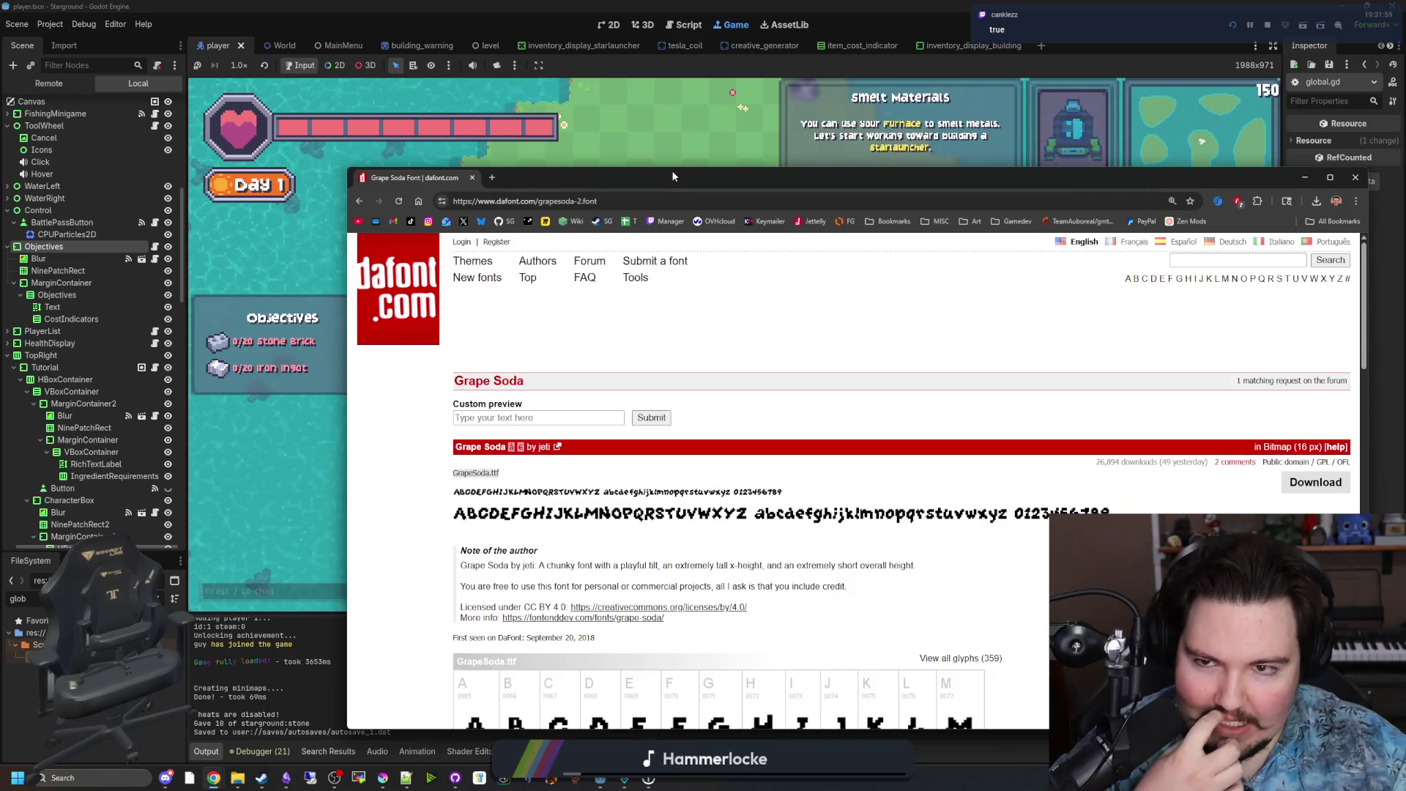
pyautogui.moveTo(671, 169); pyautogui.dragTo(596, 123)
pyautogui.scroll(-10, 685, 507)
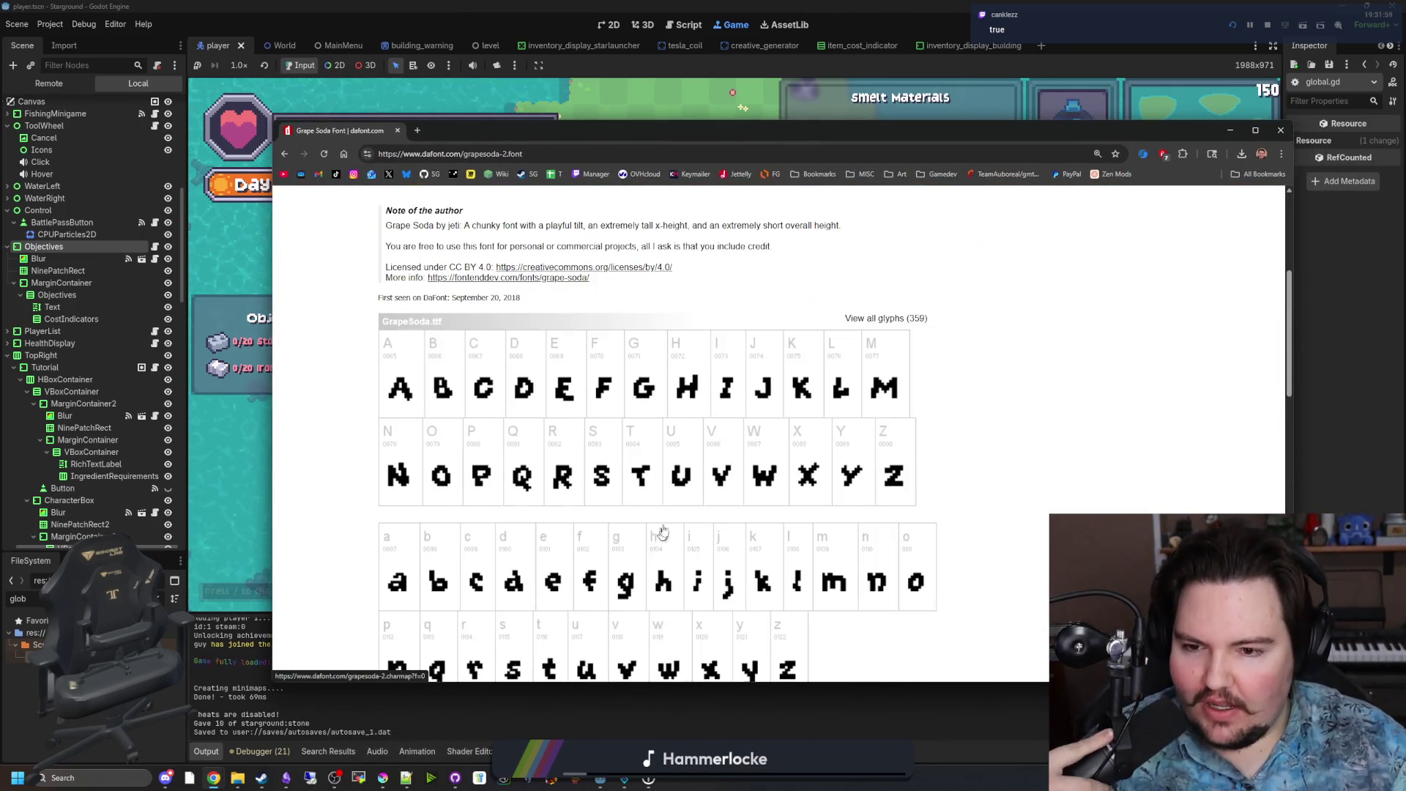
pyautogui.scroll(-5, 631, 517)
pyautogui.scroll(15, 608, 552)
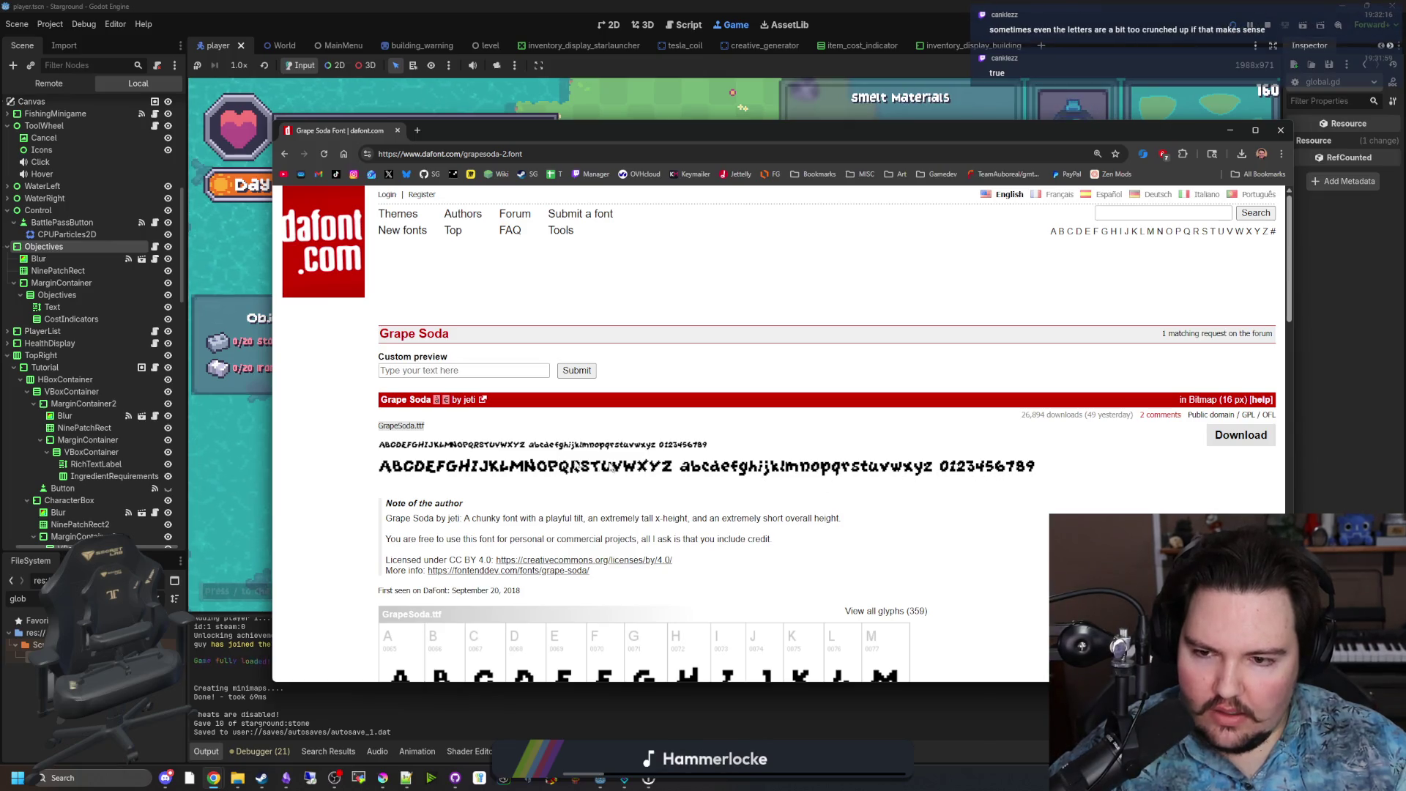
pyautogui.scroll(-3, 791, 479)
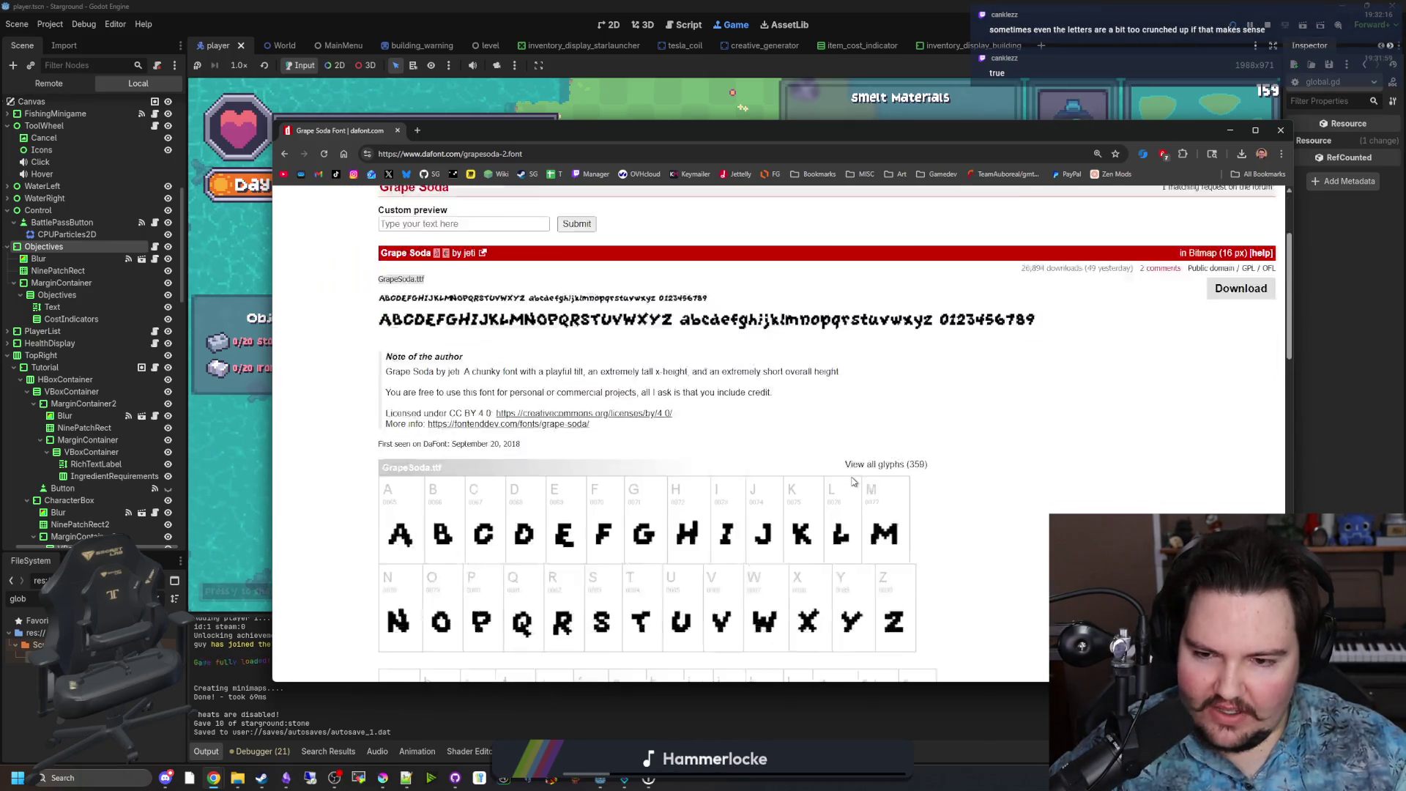
pyautogui.scroll(3, 736, 373)
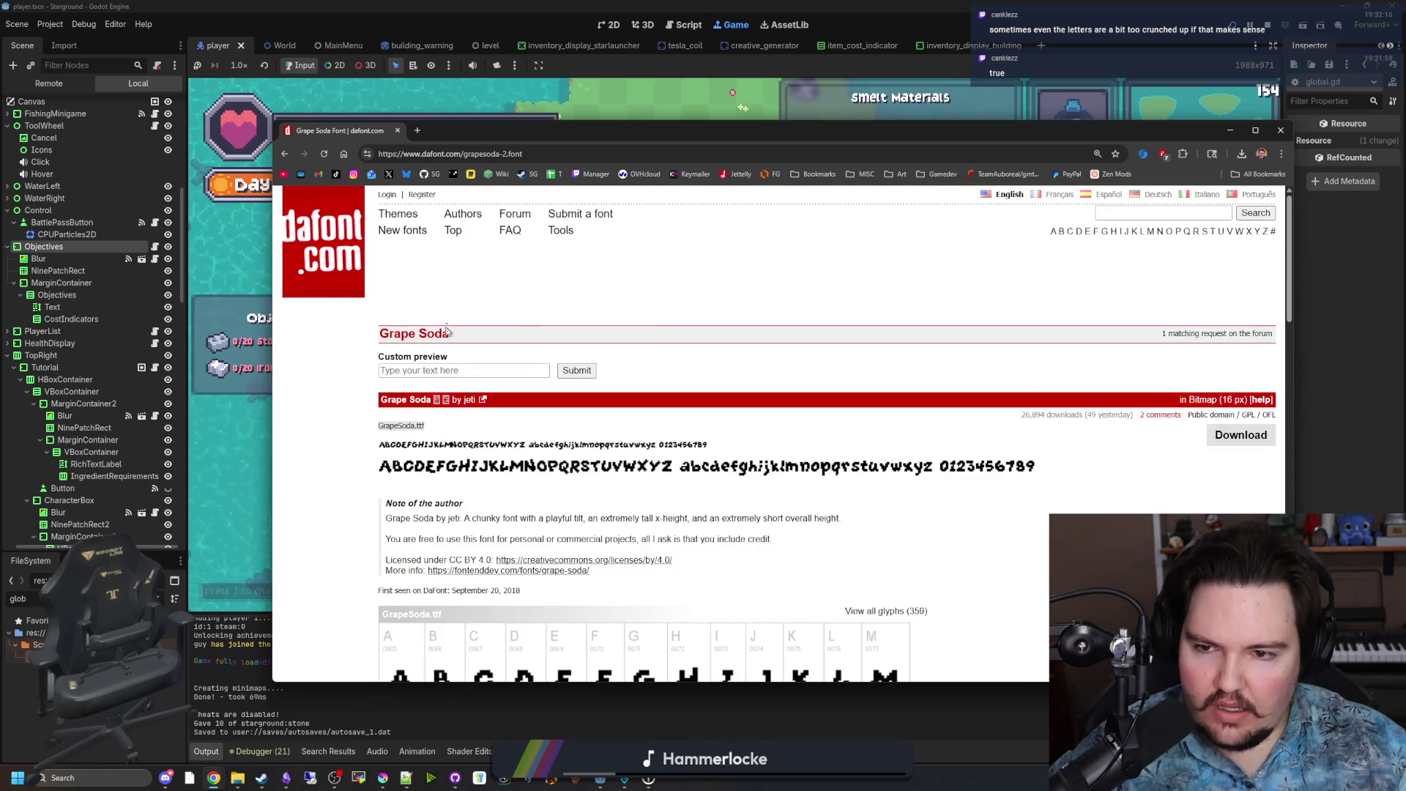
# Browse to DaFont's Pixel/Bitmap font category and scroll down through the list.
pyautogui.click(396, 215)
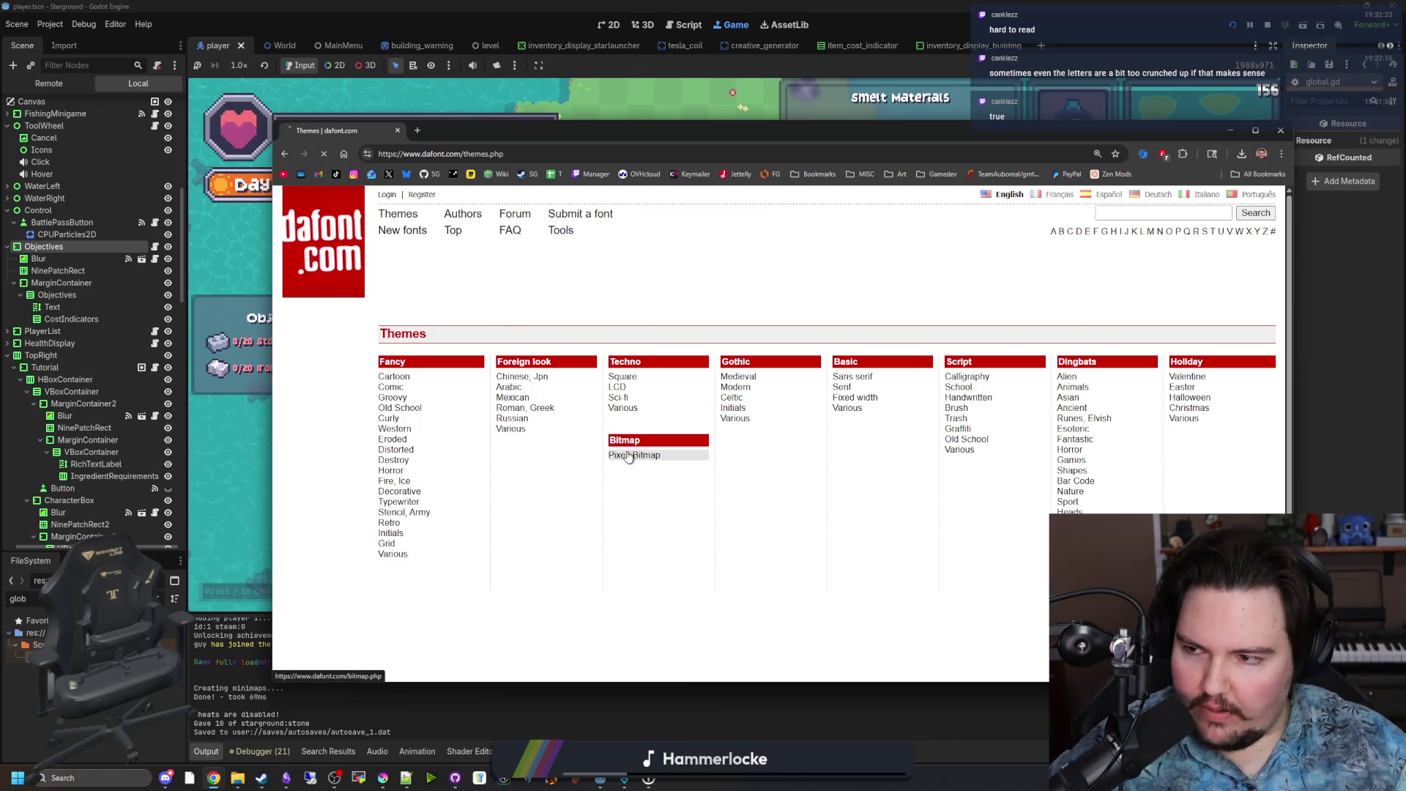
pyautogui.click(628, 455)
pyautogui.scroll(-4, 633, 368)
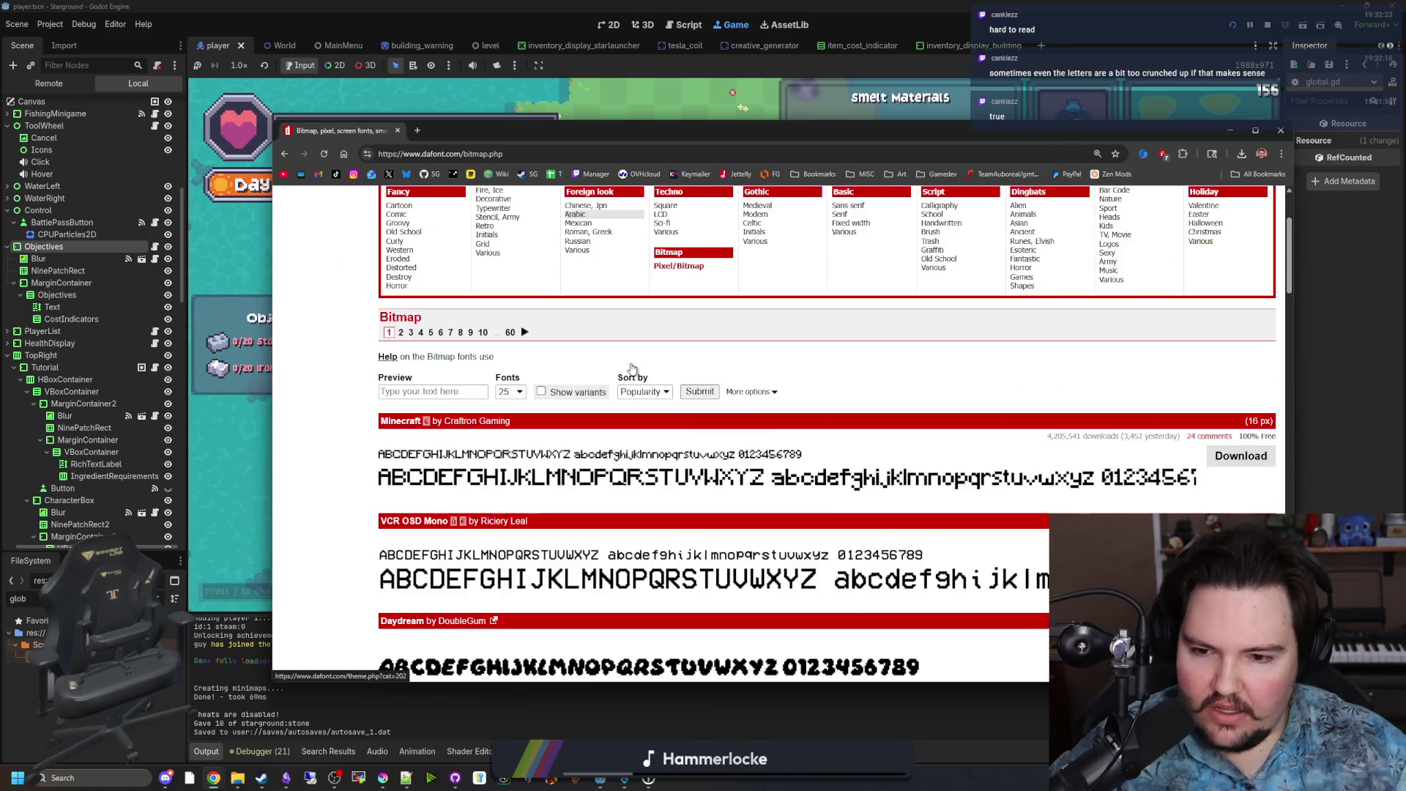
pyautogui.scroll(-8, 633, 367)
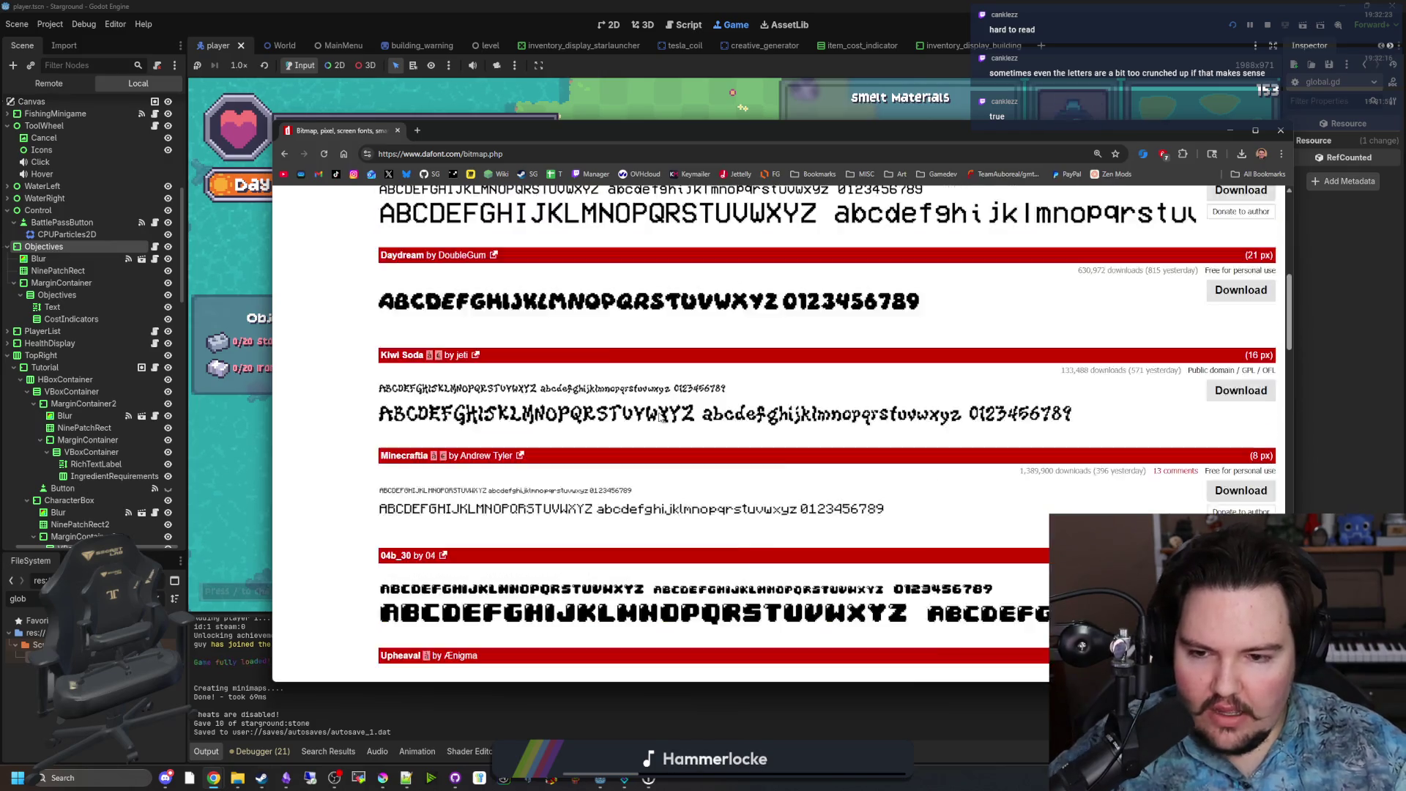
pyautogui.scroll(-10, 685, 448)
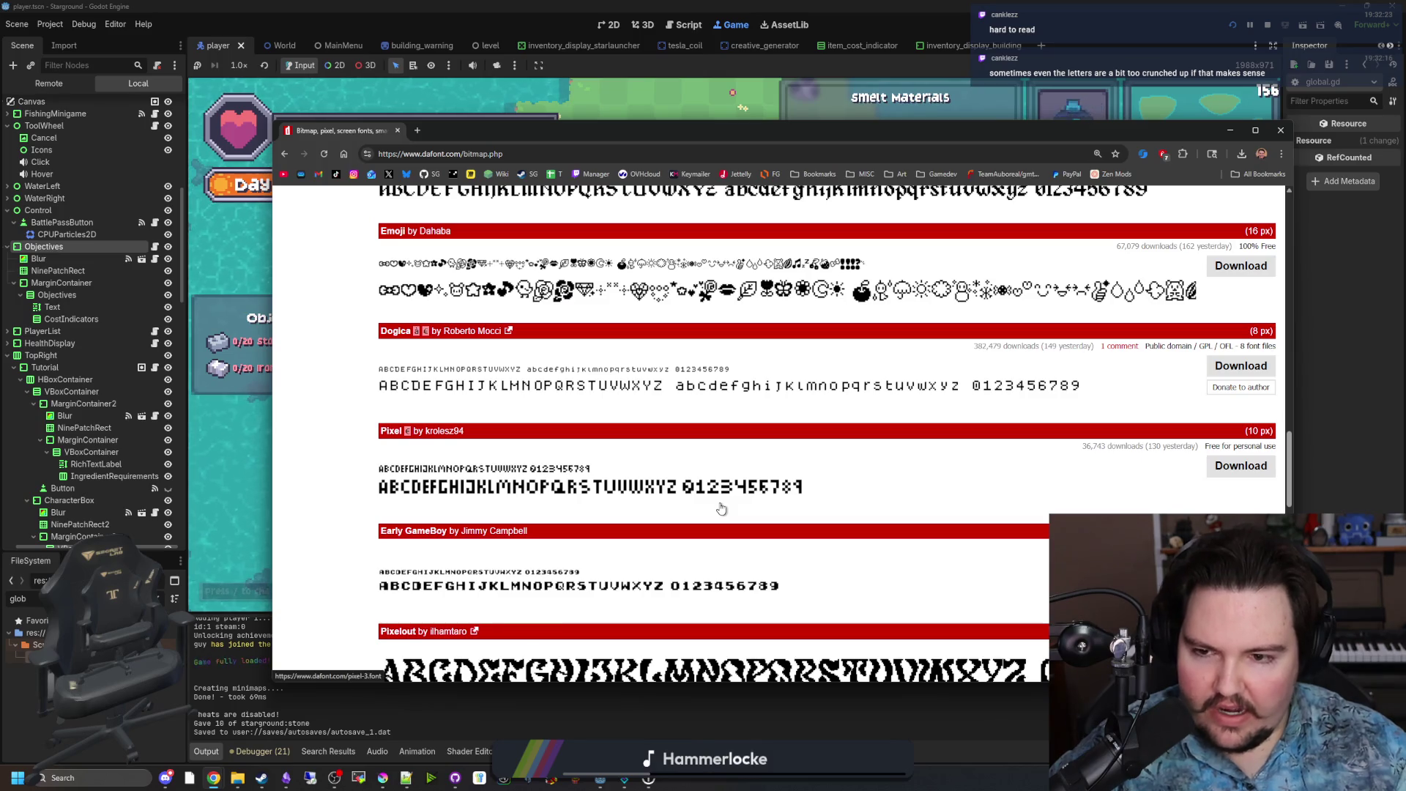
pyautogui.scroll(-5, 721, 508)
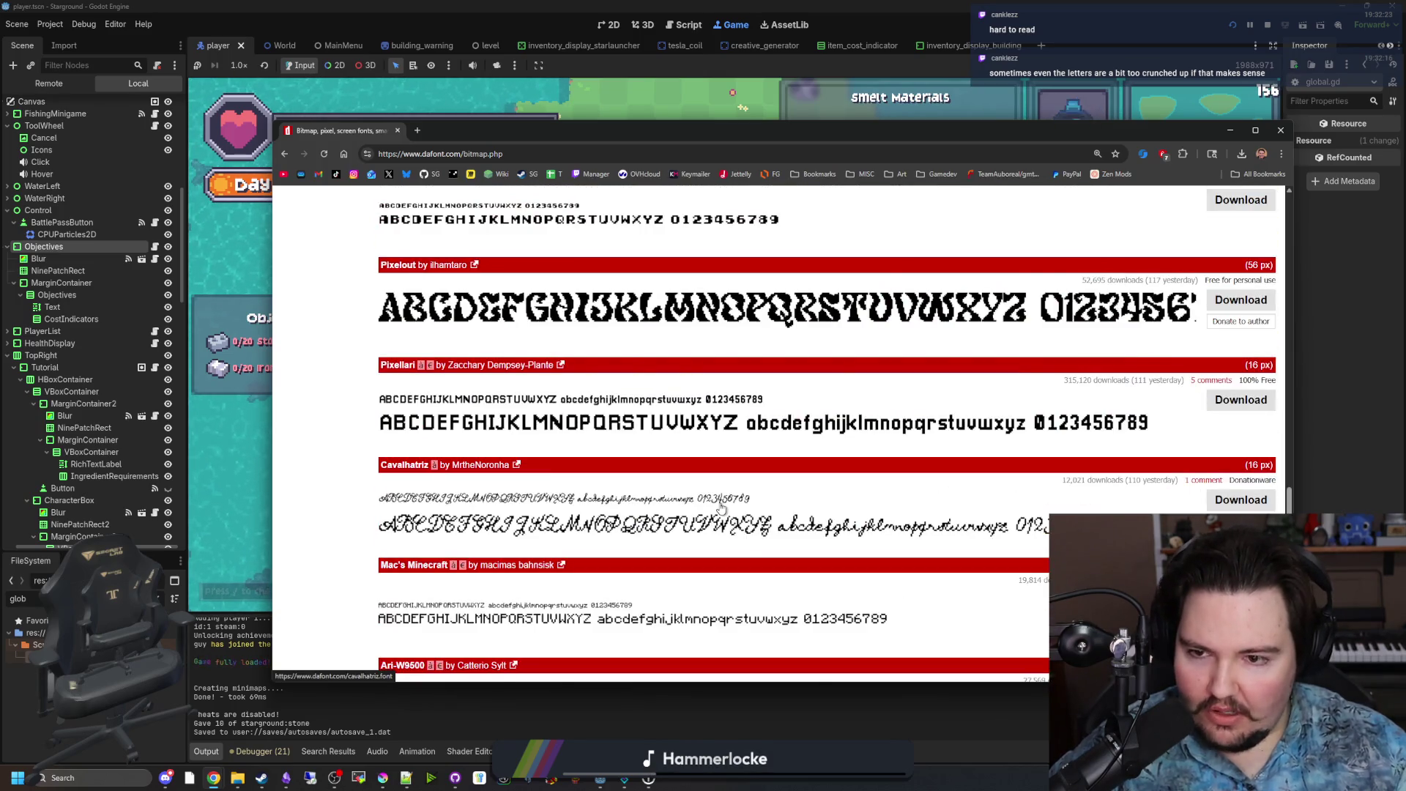
pyautogui.scroll(-3, 722, 508)
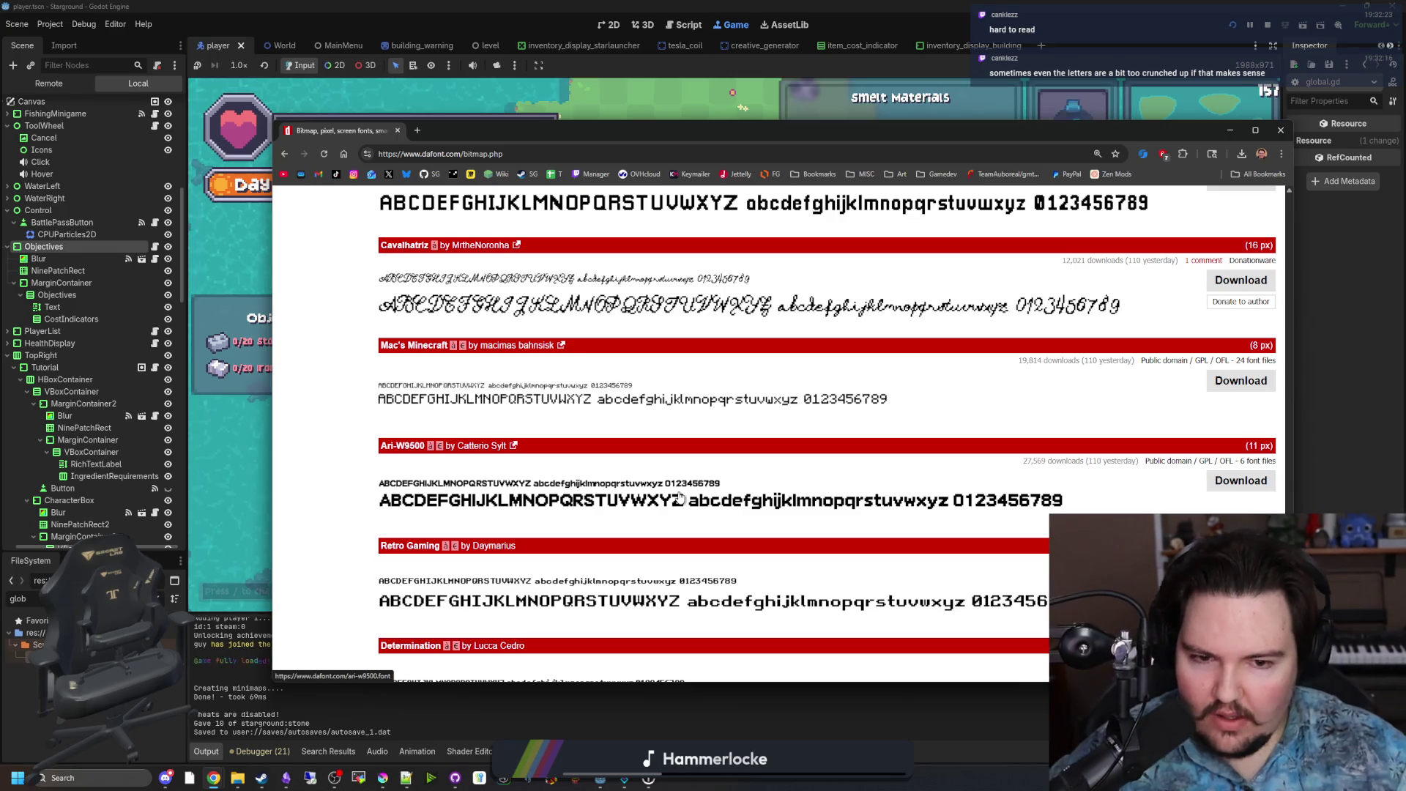
# Open the Ari-W9500 font page in a new tab and review its styles.
pyautogui.middleClick(634, 496)
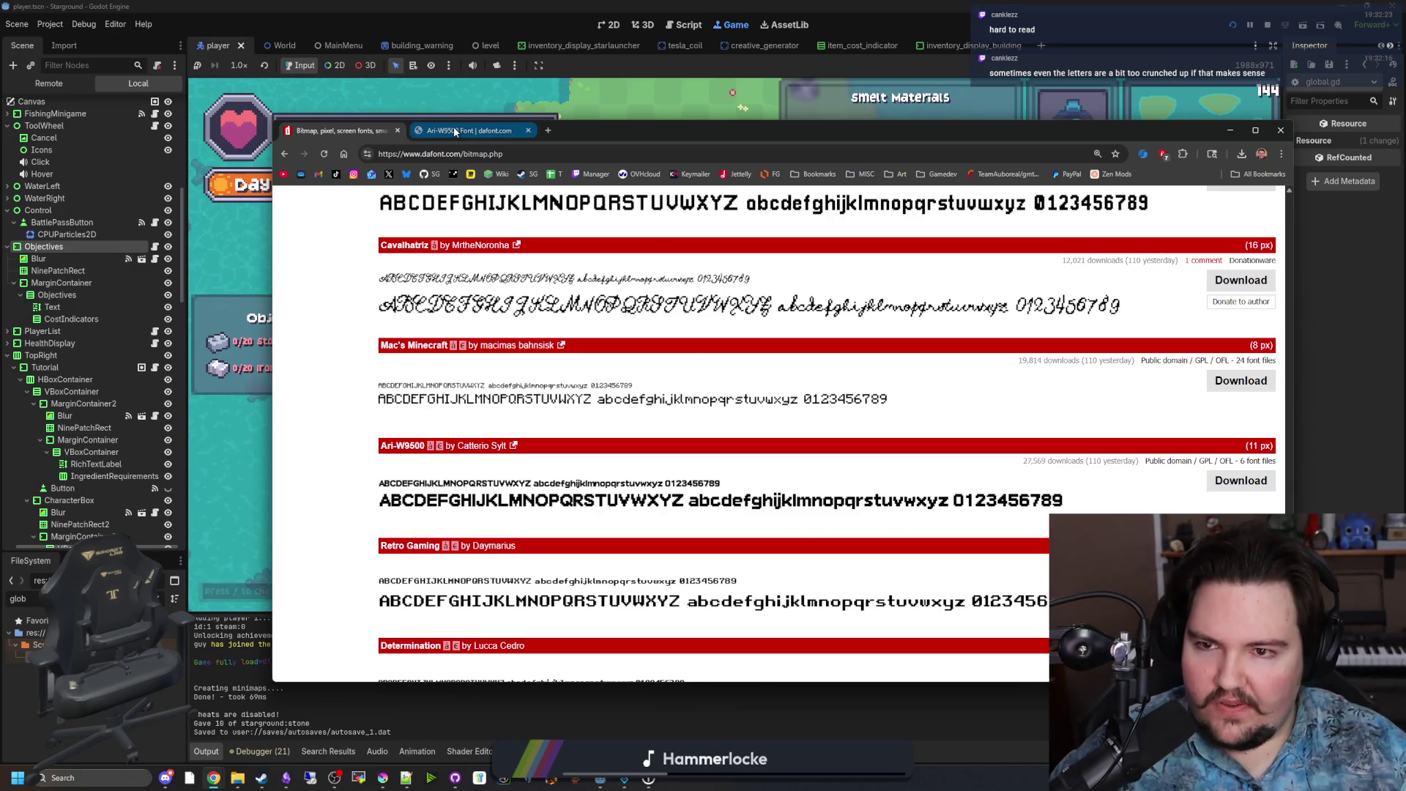
pyautogui.click(462, 131)
pyautogui.scroll(-3, 550, 417)
pyautogui.scroll(-4, 591, 395)
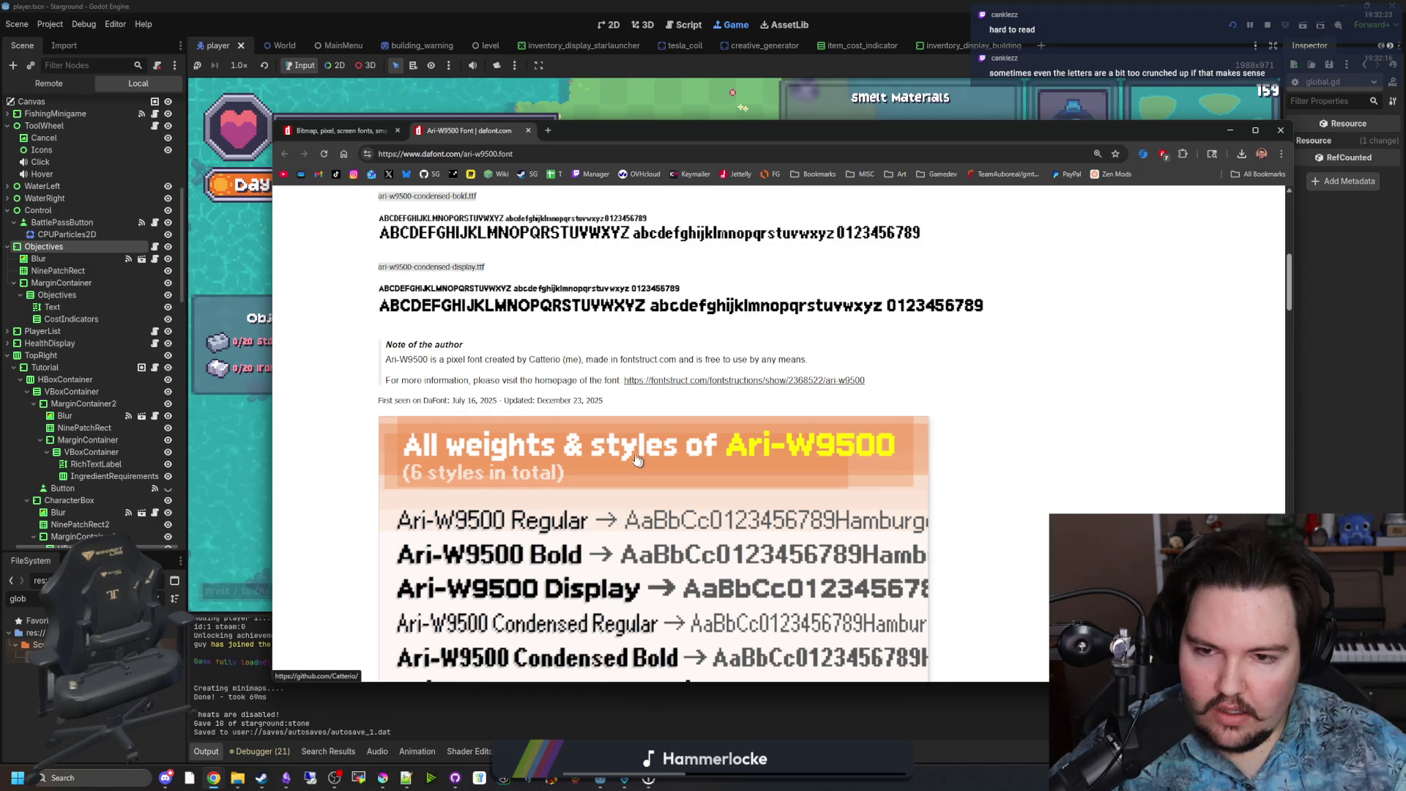
pyautogui.scroll(-4, 639, 460)
pyautogui.scroll(2, 571, 388)
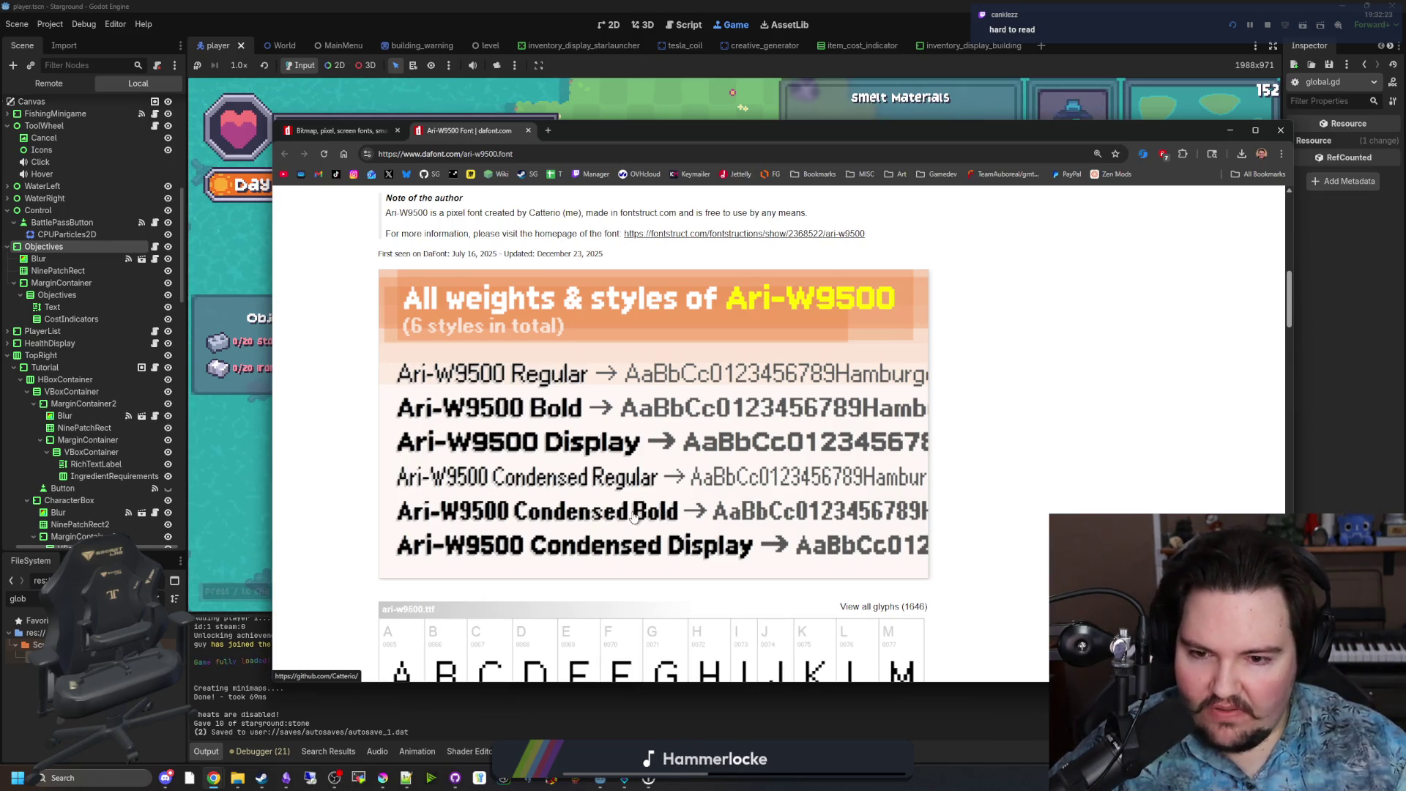
pyautogui.scroll(10, 634, 517)
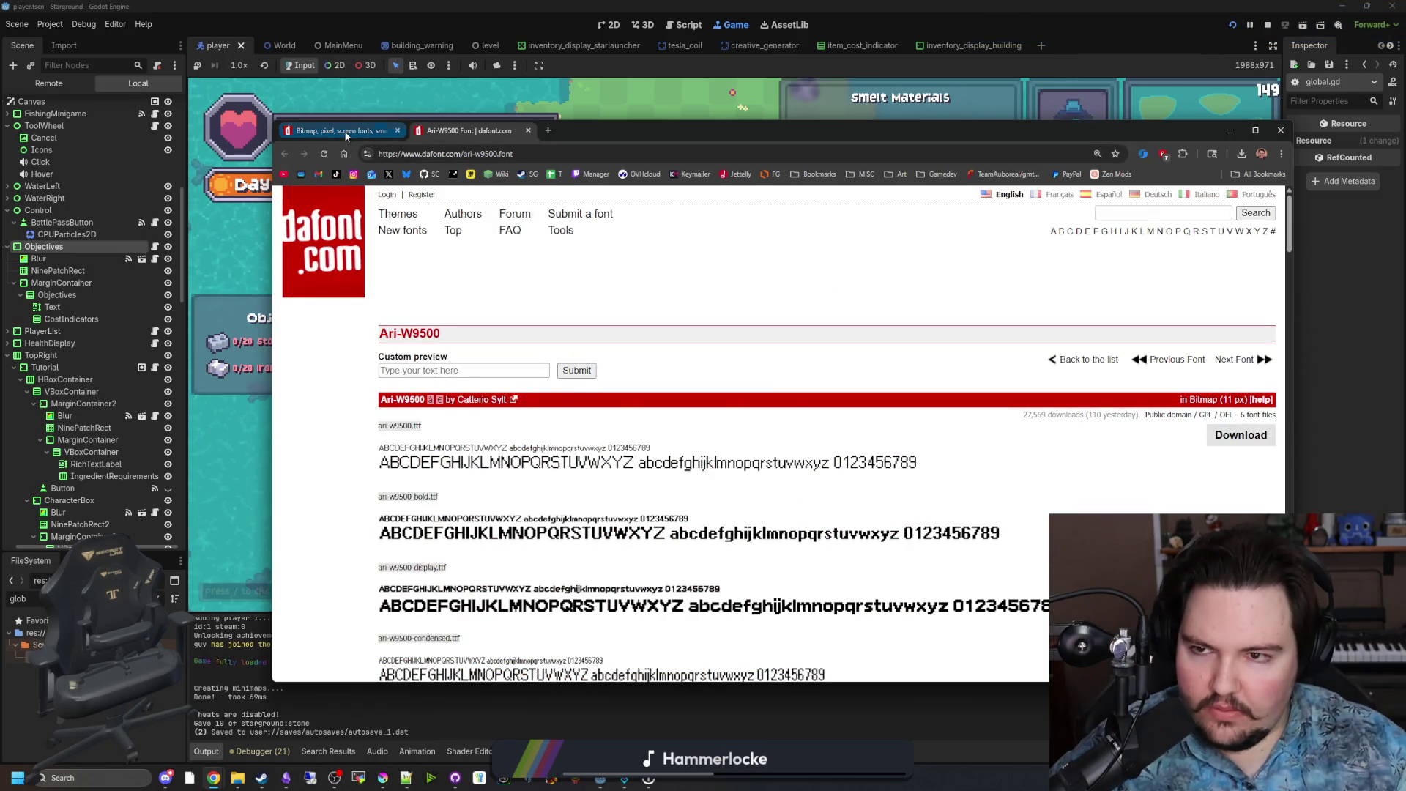
# Return to the Bitmap fonts list, move the browser aside, and continue down the list.
pyautogui.click(344, 130)
pyautogui.moveTo(571, 132)
pyautogui.mouseDown()
pyautogui.moveTo(658, 309)
pyautogui.moveTo(674, 208)
pyautogui.moveTo(657, 125)
pyautogui.mouseUp()
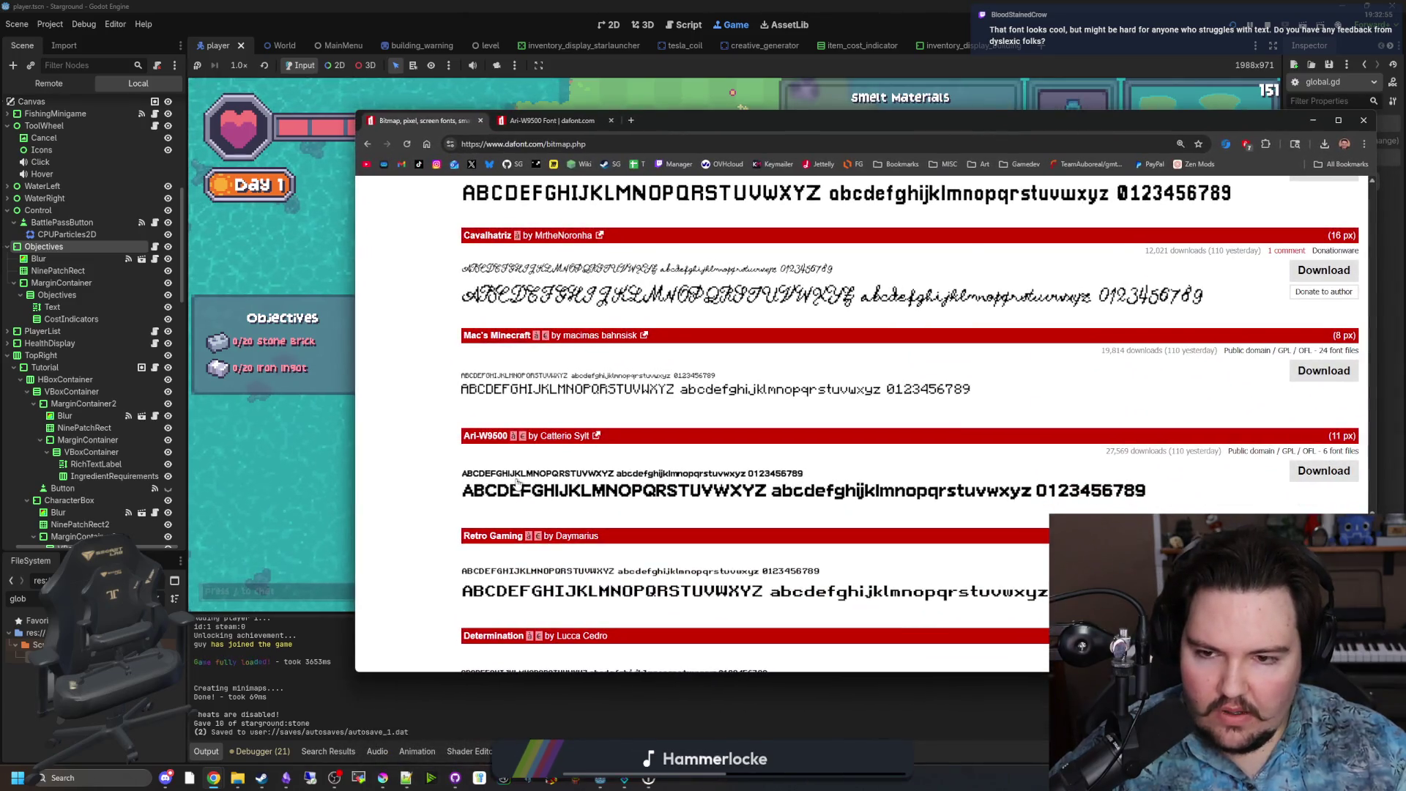
pyautogui.scroll(-2, 445, 457)
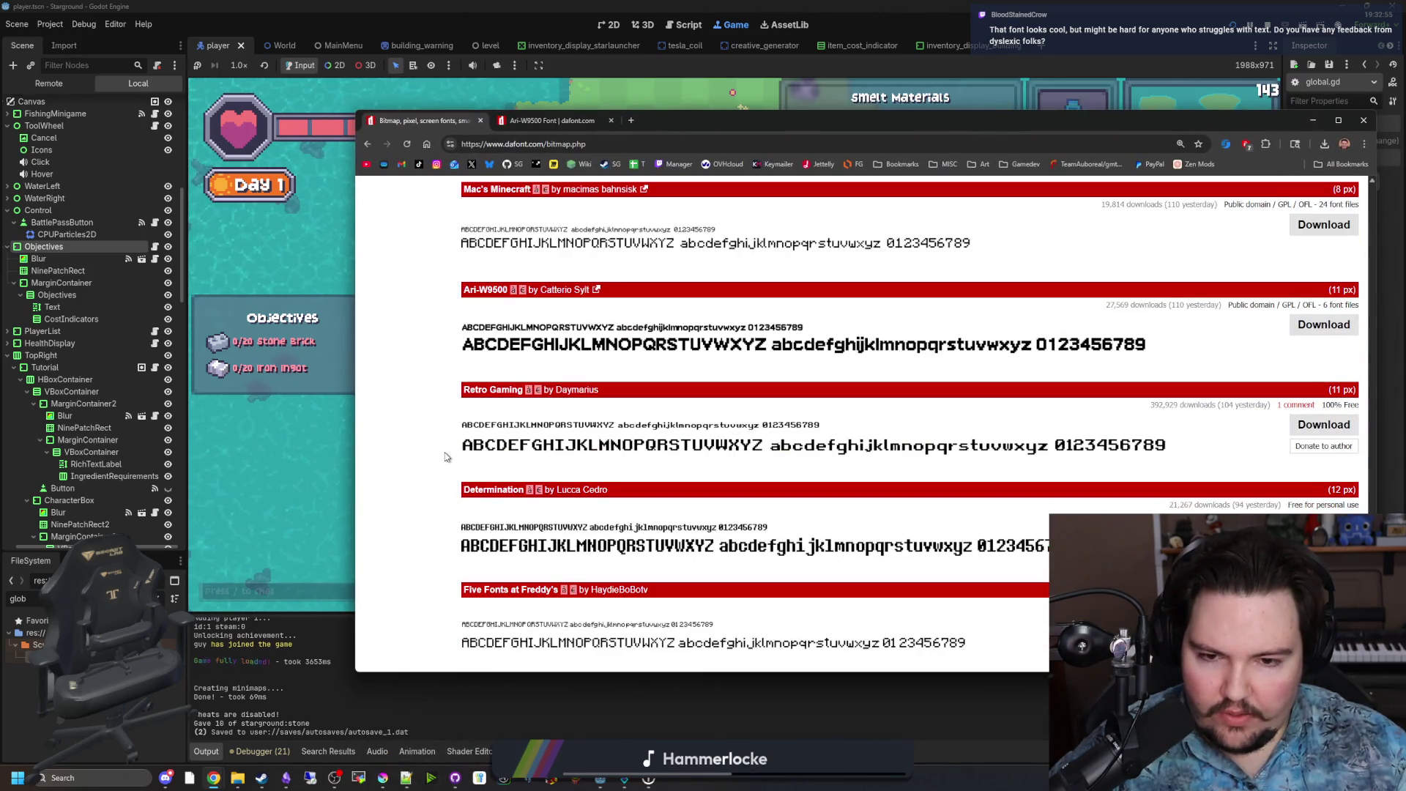
pyautogui.scroll(-2, 445, 457)
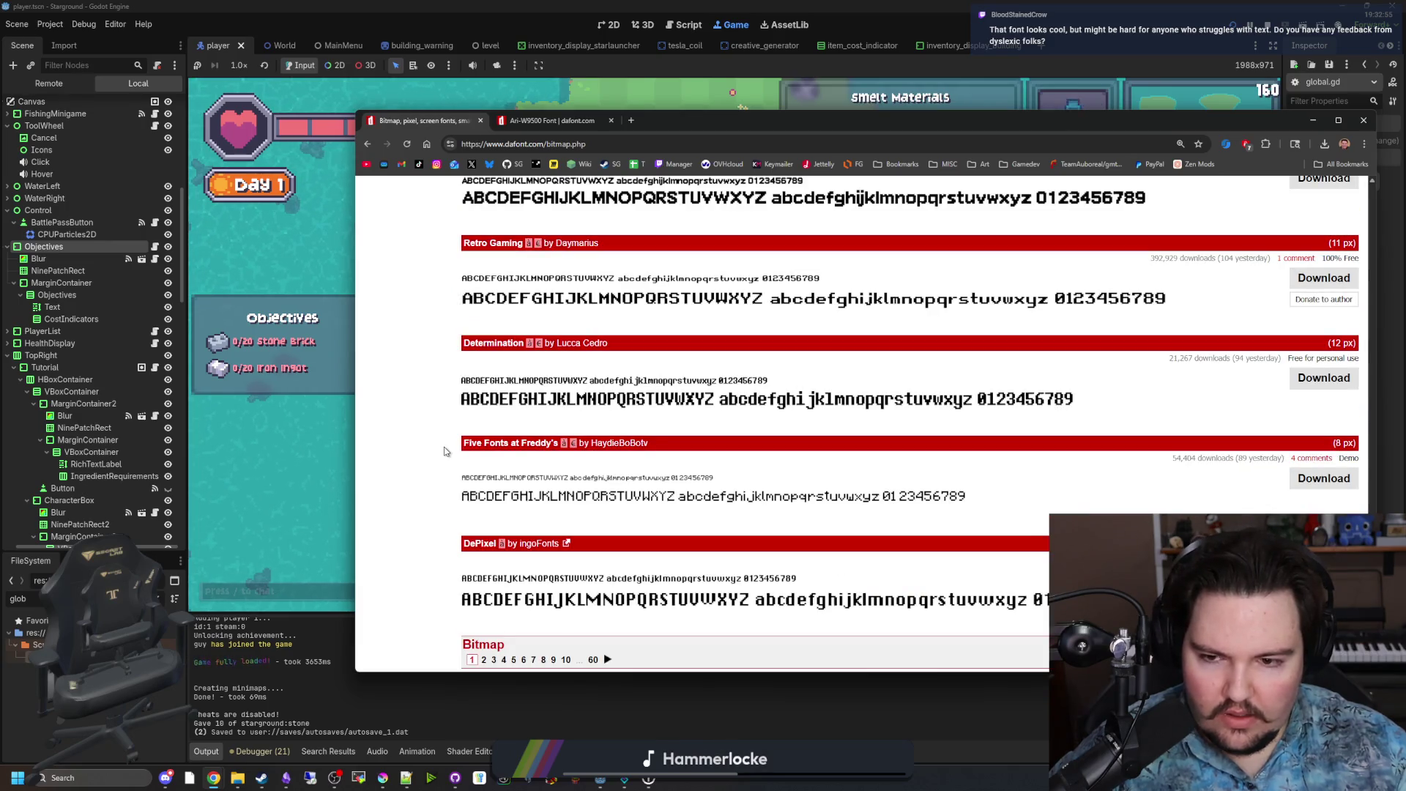
pyautogui.scroll(-1, 491, 512)
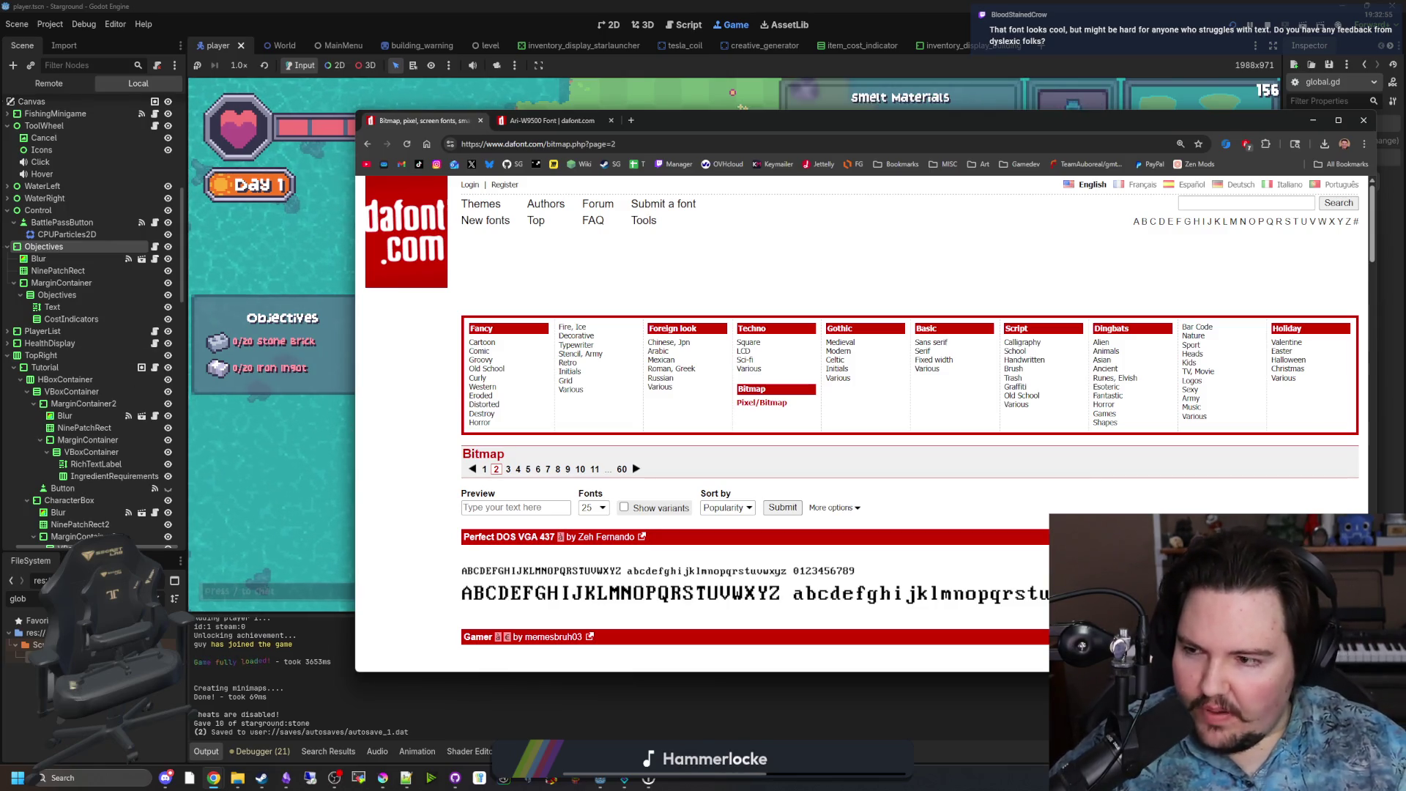
# Scroll through the fonts on page 2 of the Bitmap category.
pyautogui.scroll(-2, 674, 479)
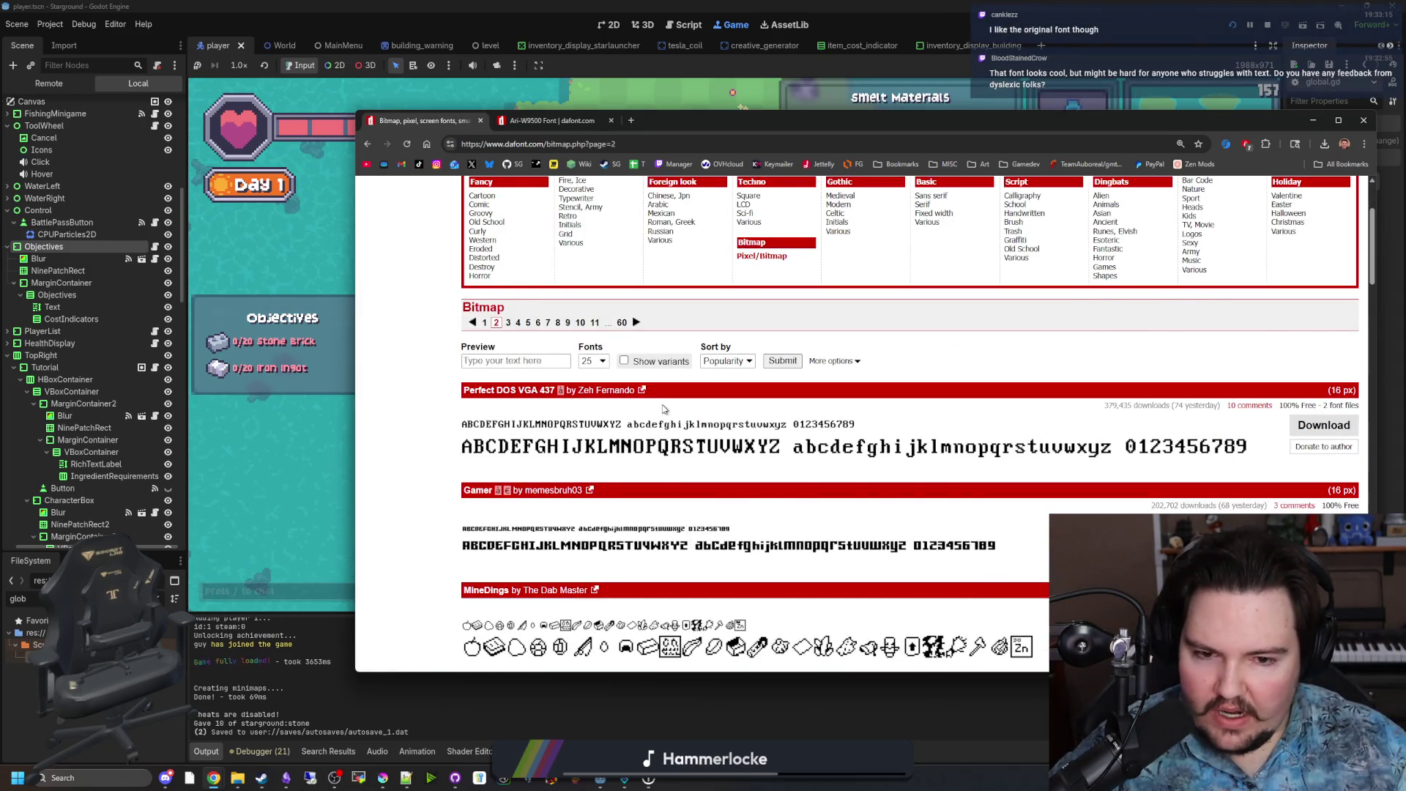
pyautogui.scroll(-5, 664, 408)
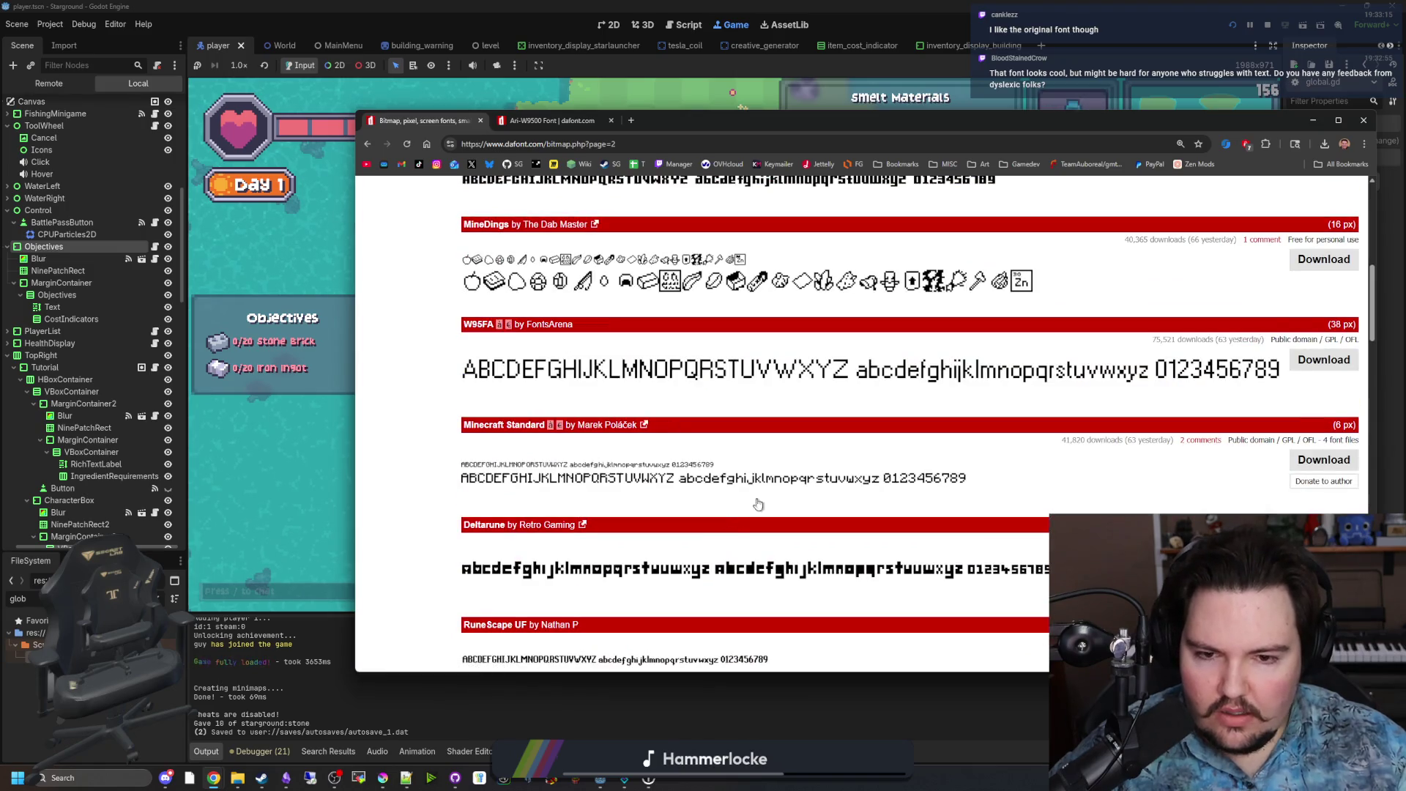
pyautogui.scroll(-3, 633, 486)
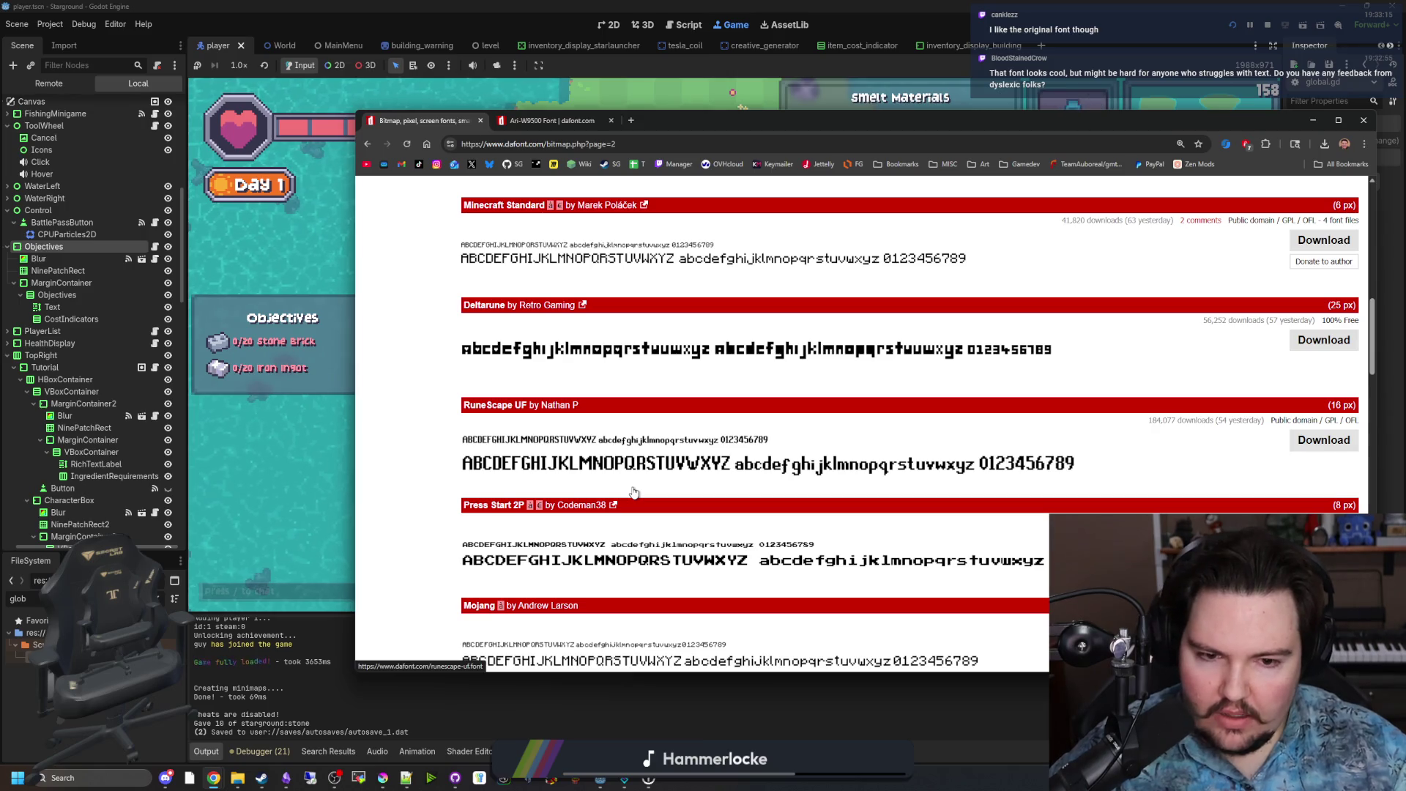
pyautogui.scroll(-2, 634, 491)
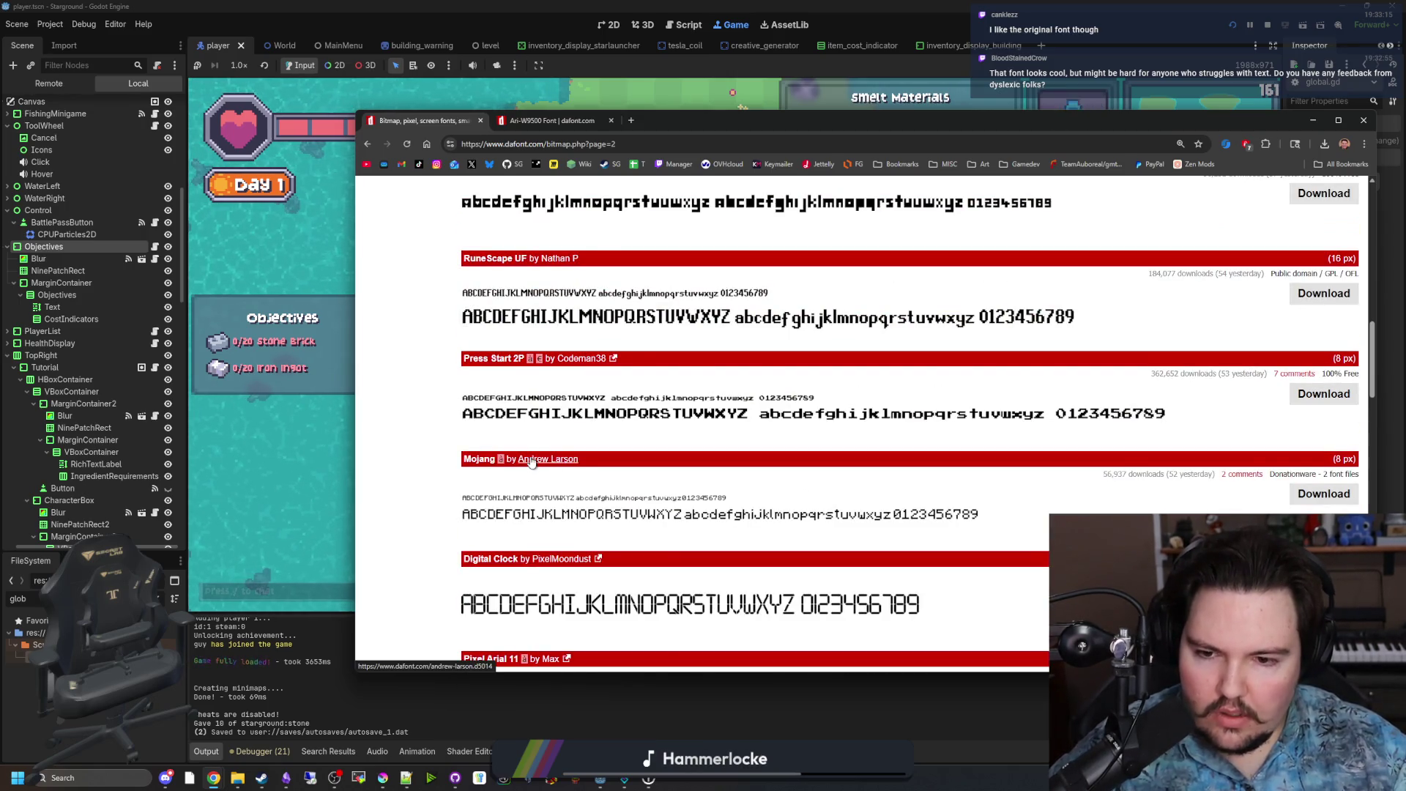
pyautogui.scroll(-2, 532, 461)
pyautogui.scroll(-3, 532, 461)
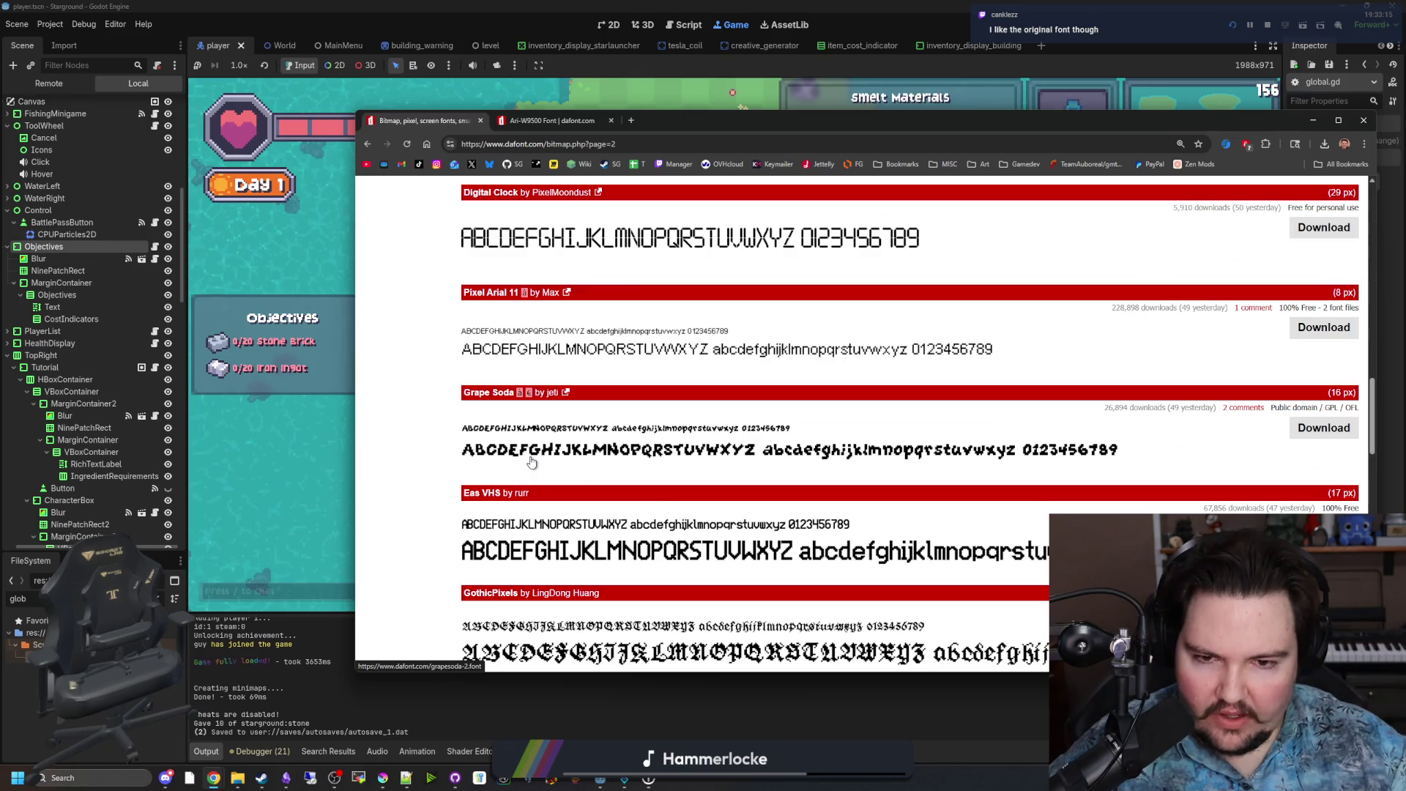
pyautogui.scroll(-2, 531, 461)
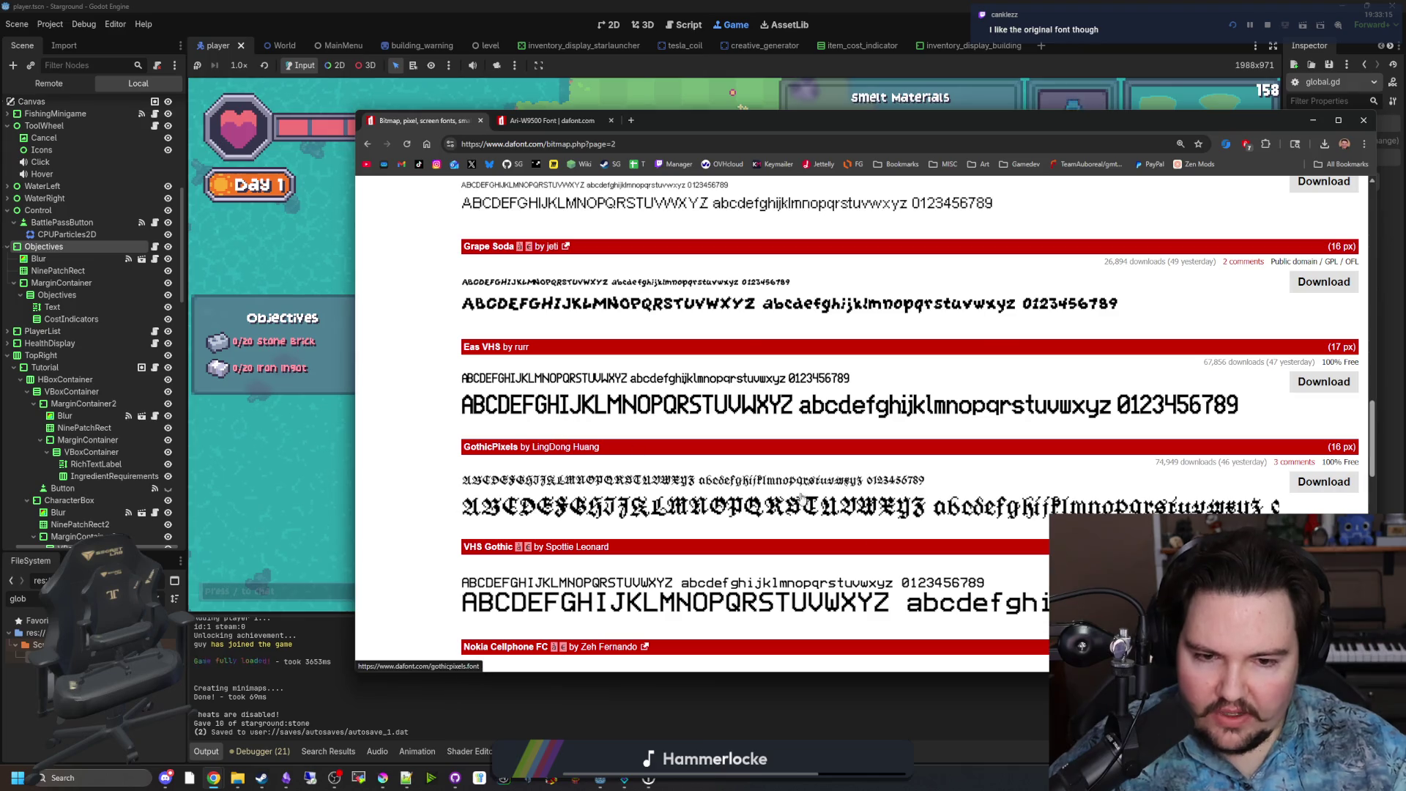
pyautogui.scroll(-3, 764, 396)
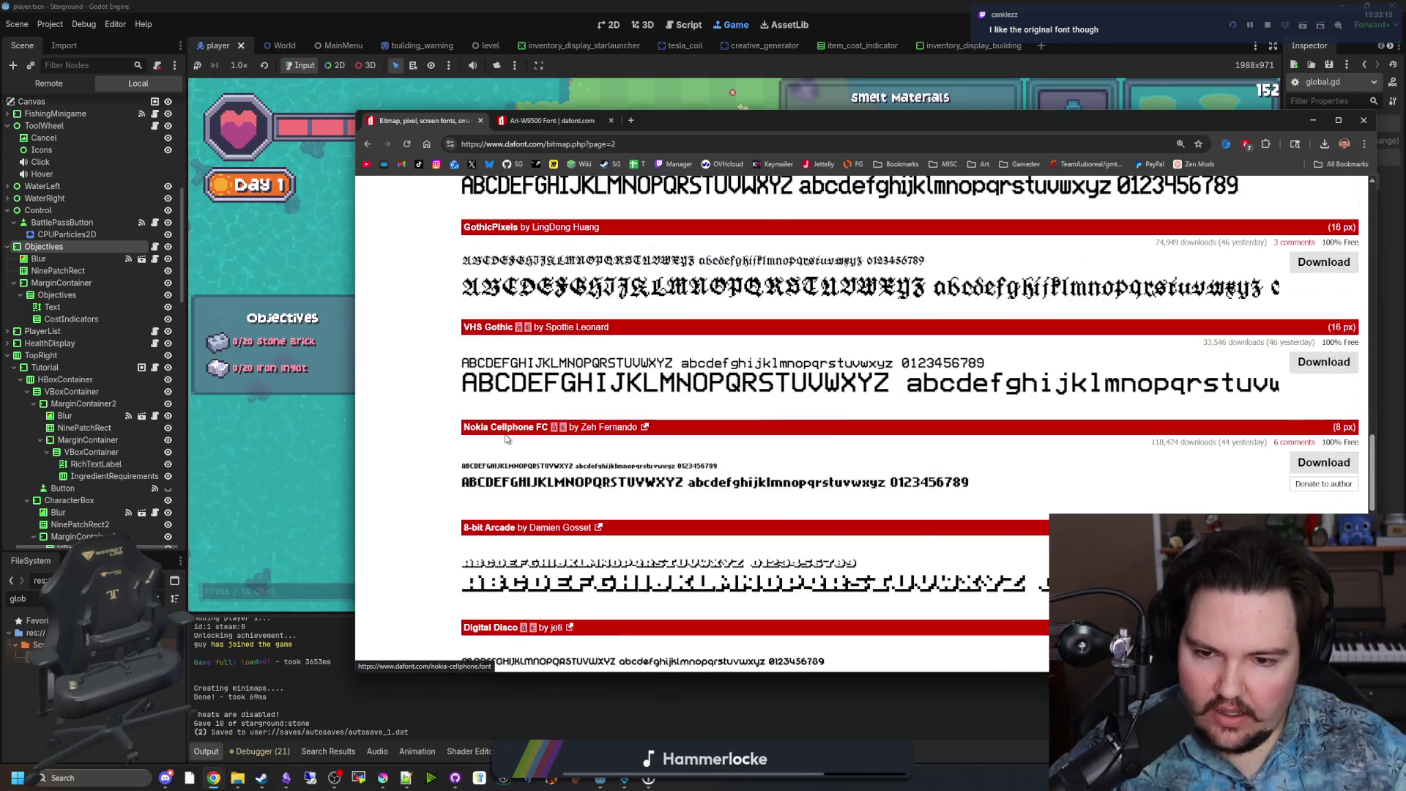
pyautogui.scroll(-2, 513, 447)
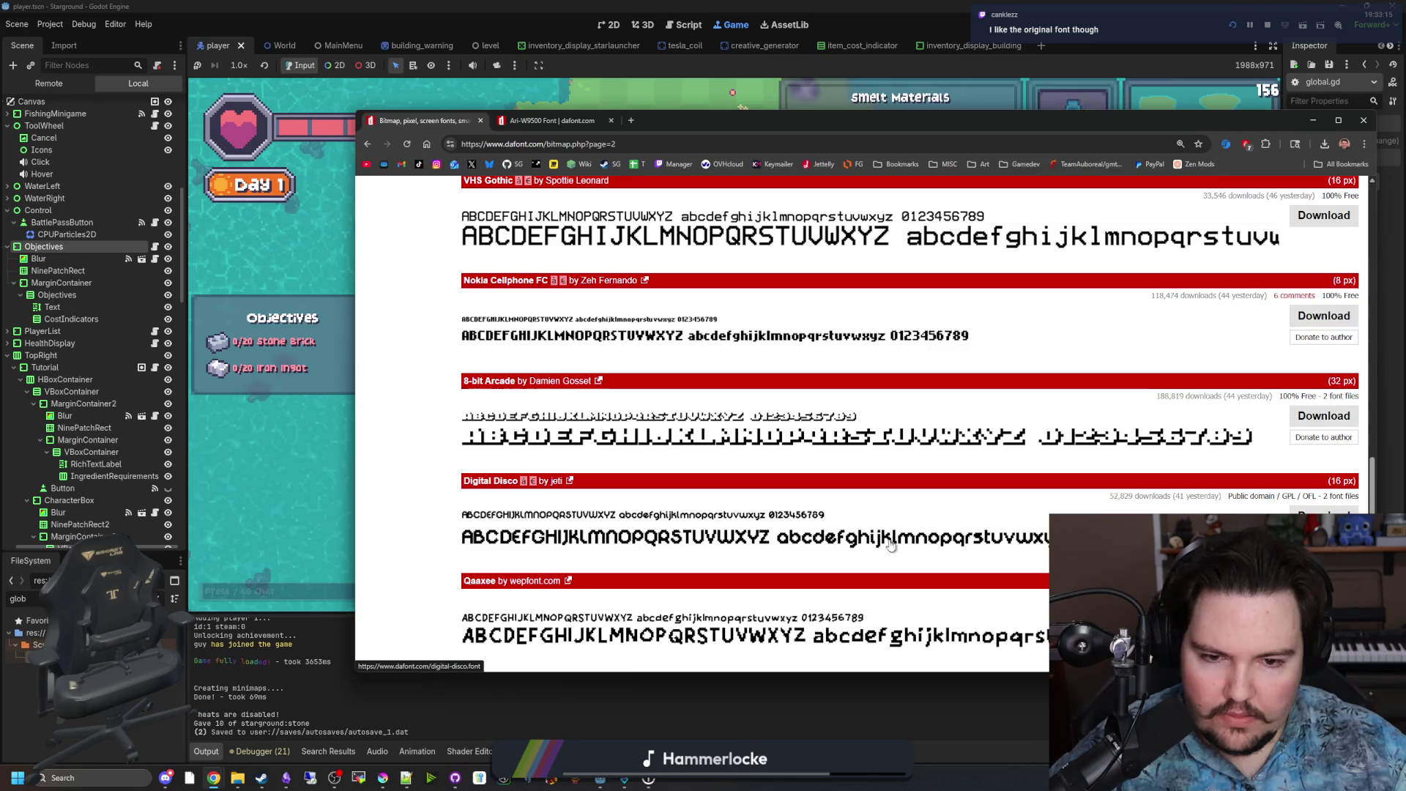
pyautogui.scroll(-2, 705, 440)
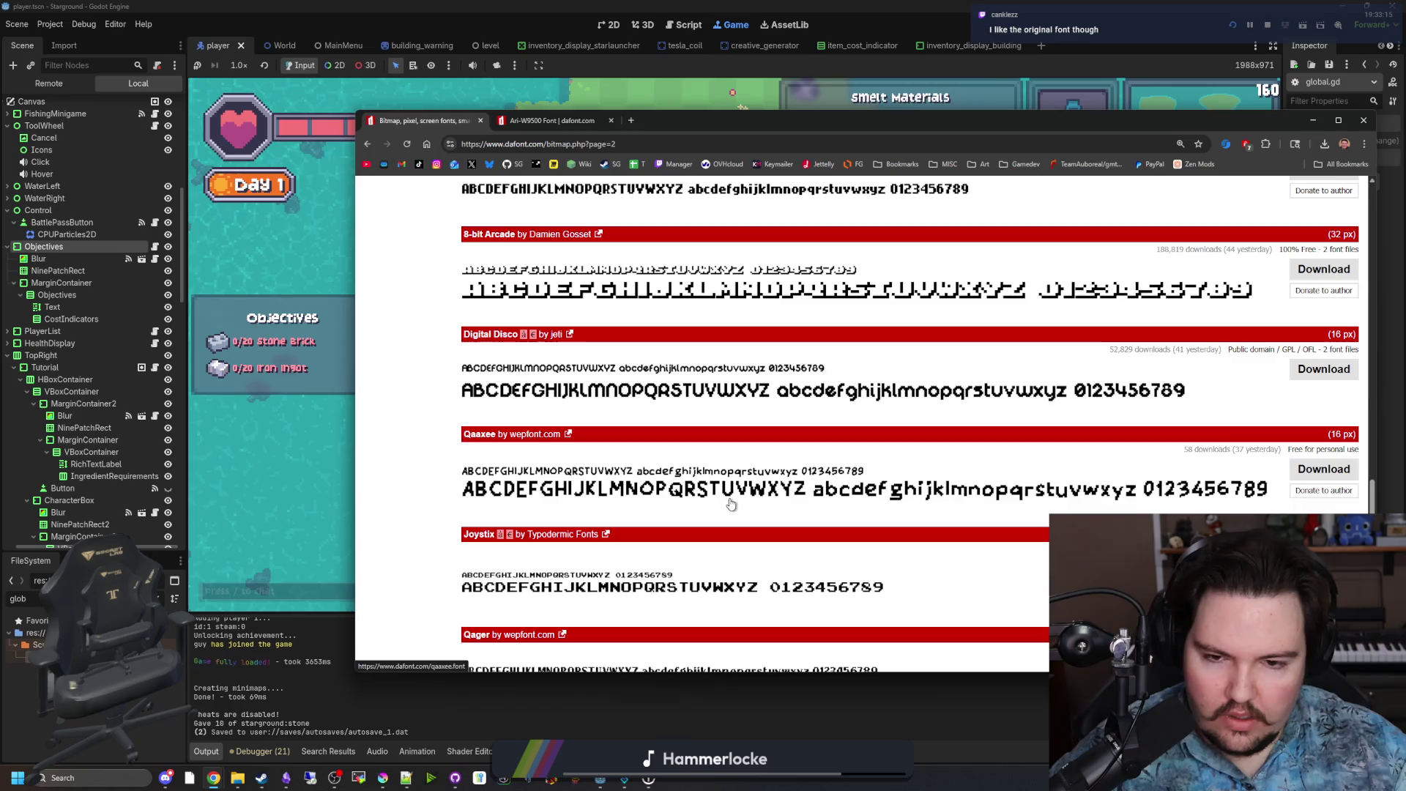
pyautogui.scroll(-2, 915, 474)
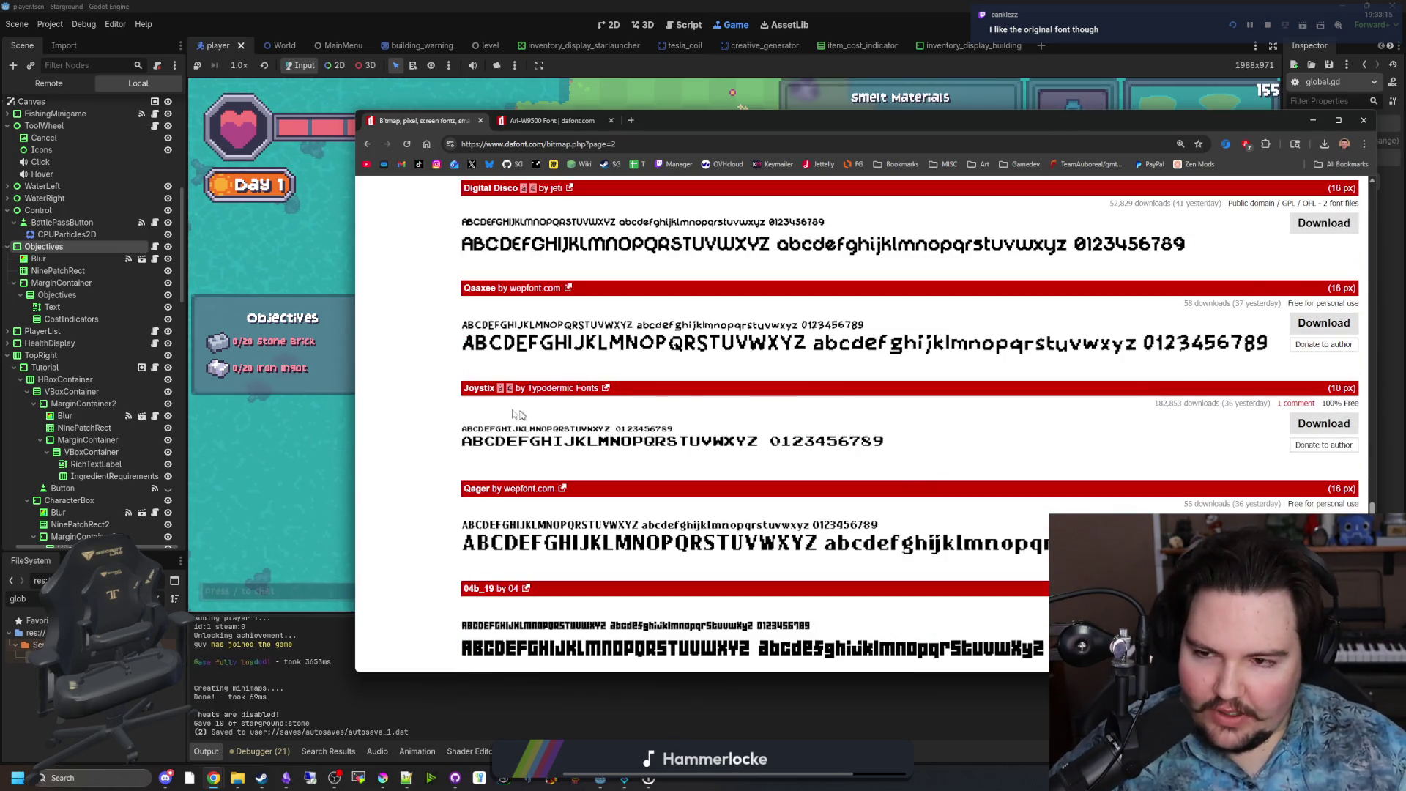
# Reach the bottom of page 2 and advance the Bitmap list to page 3.
pyautogui.moveTo(238, 367)
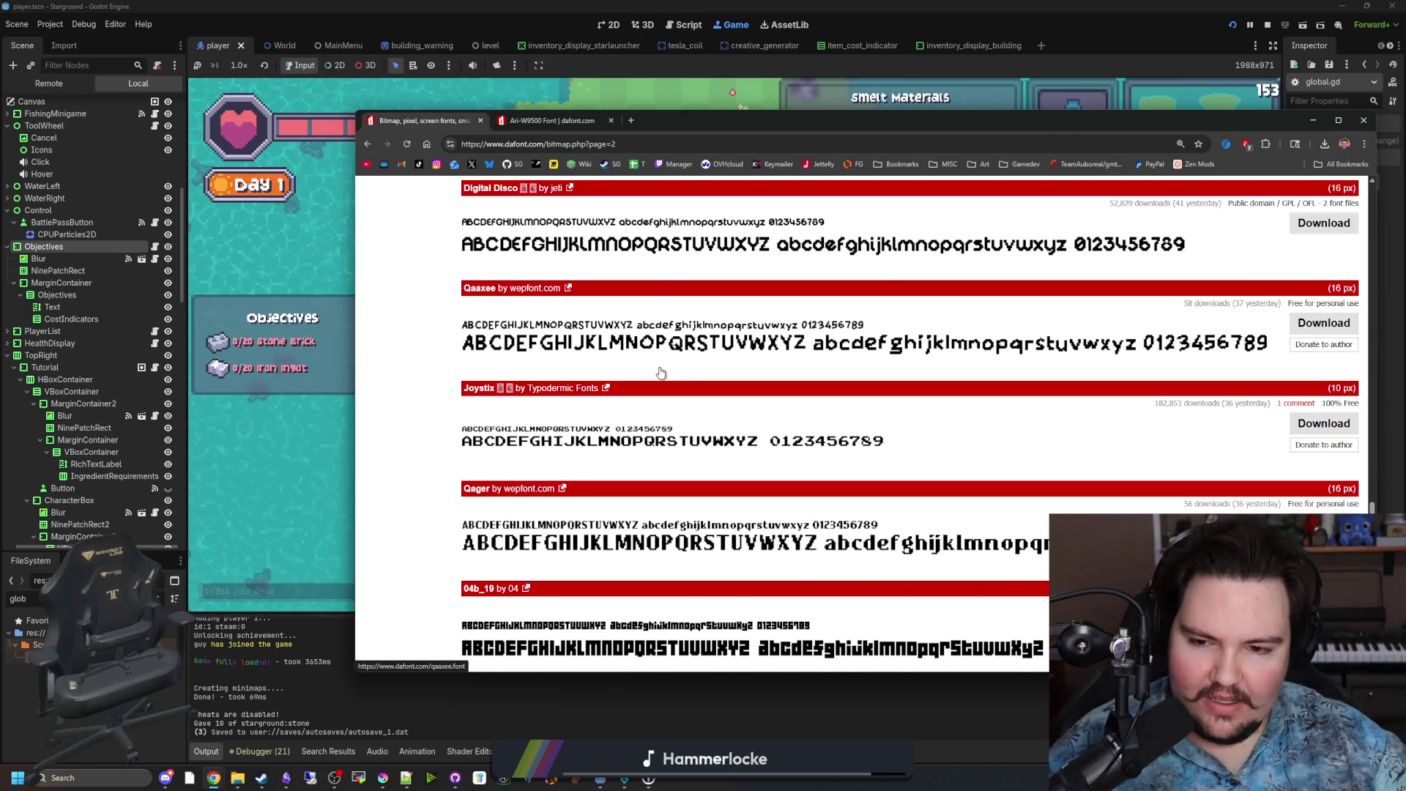
pyautogui.scroll(-5, 663, 373)
pyautogui.scroll(-2, 716, 274)
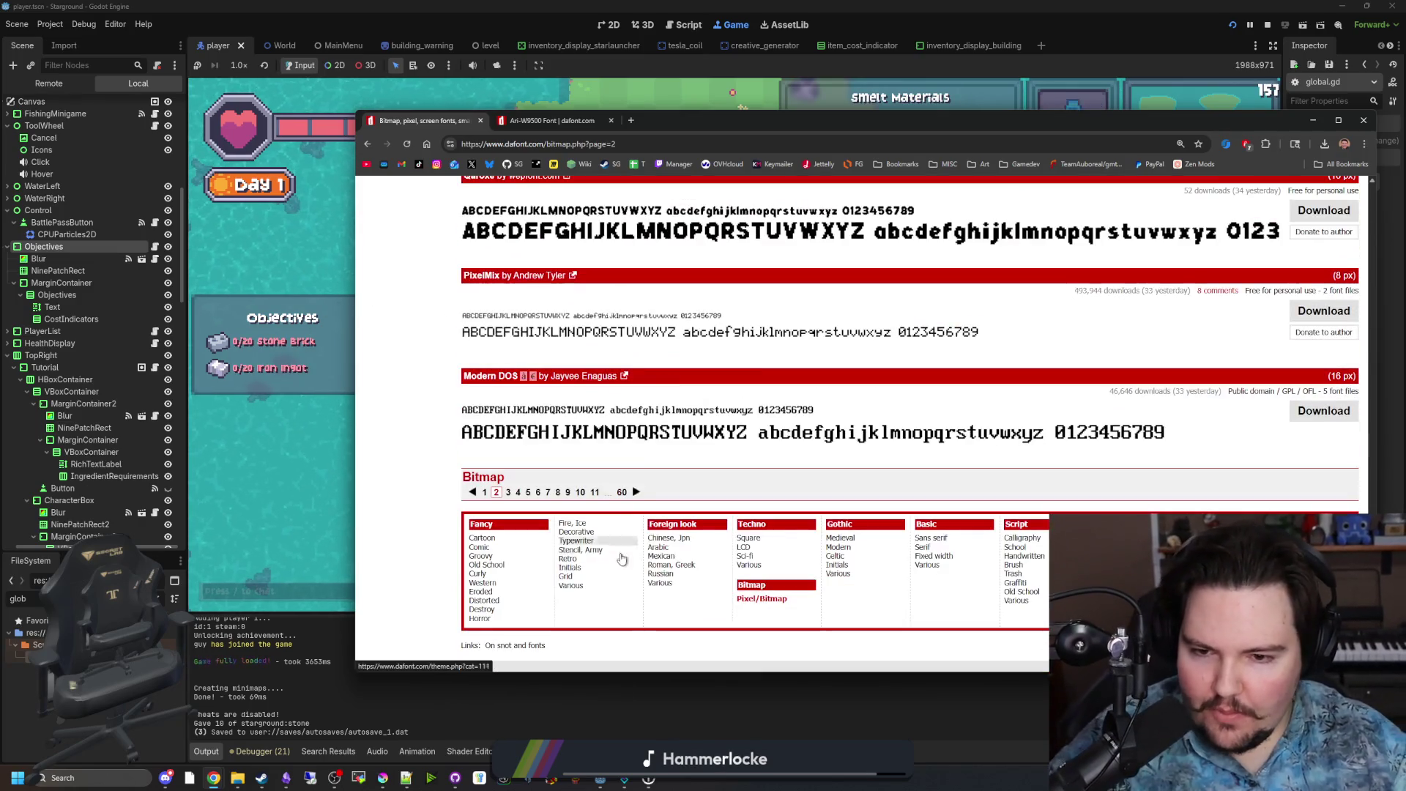
pyautogui.click(637, 492)
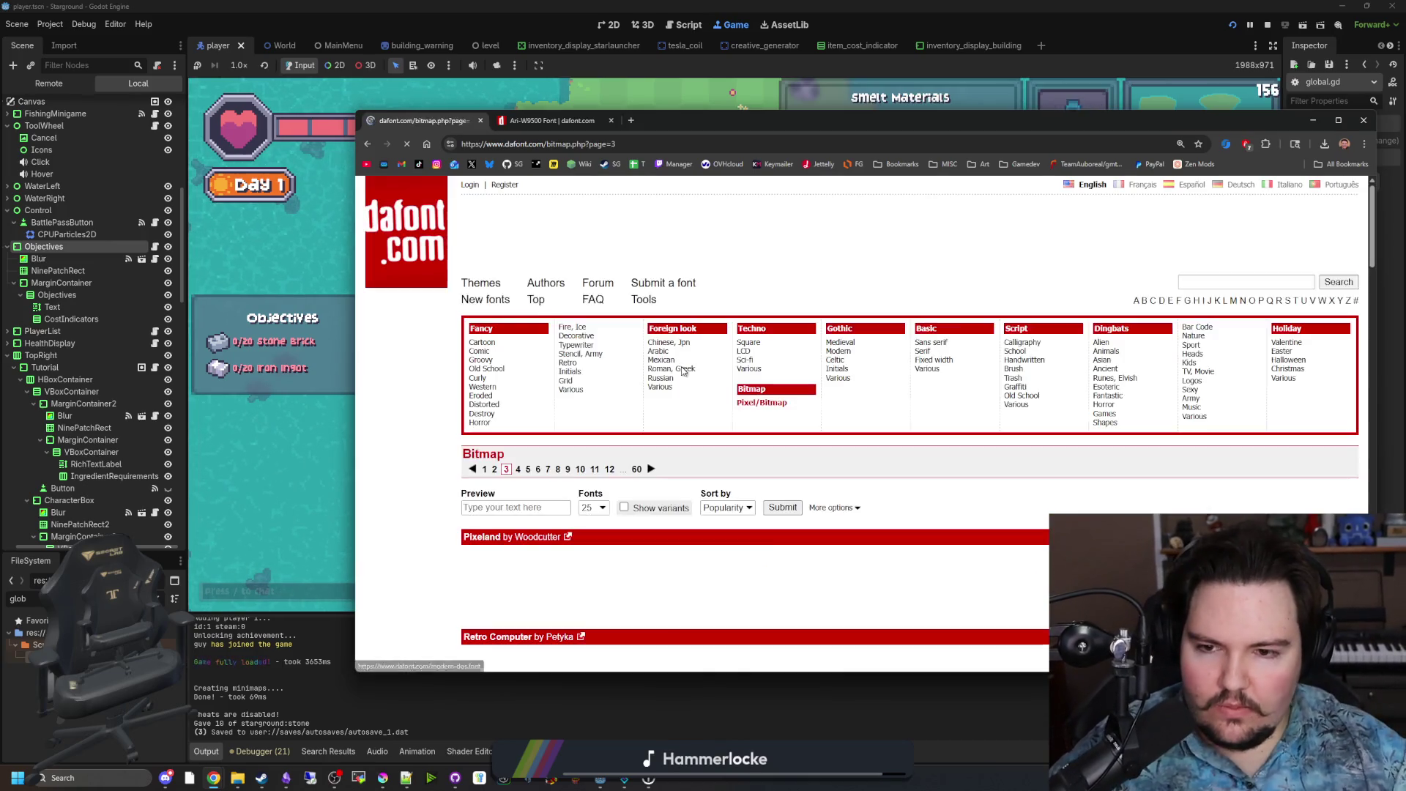
pyautogui.scroll(-2, 681, 366)
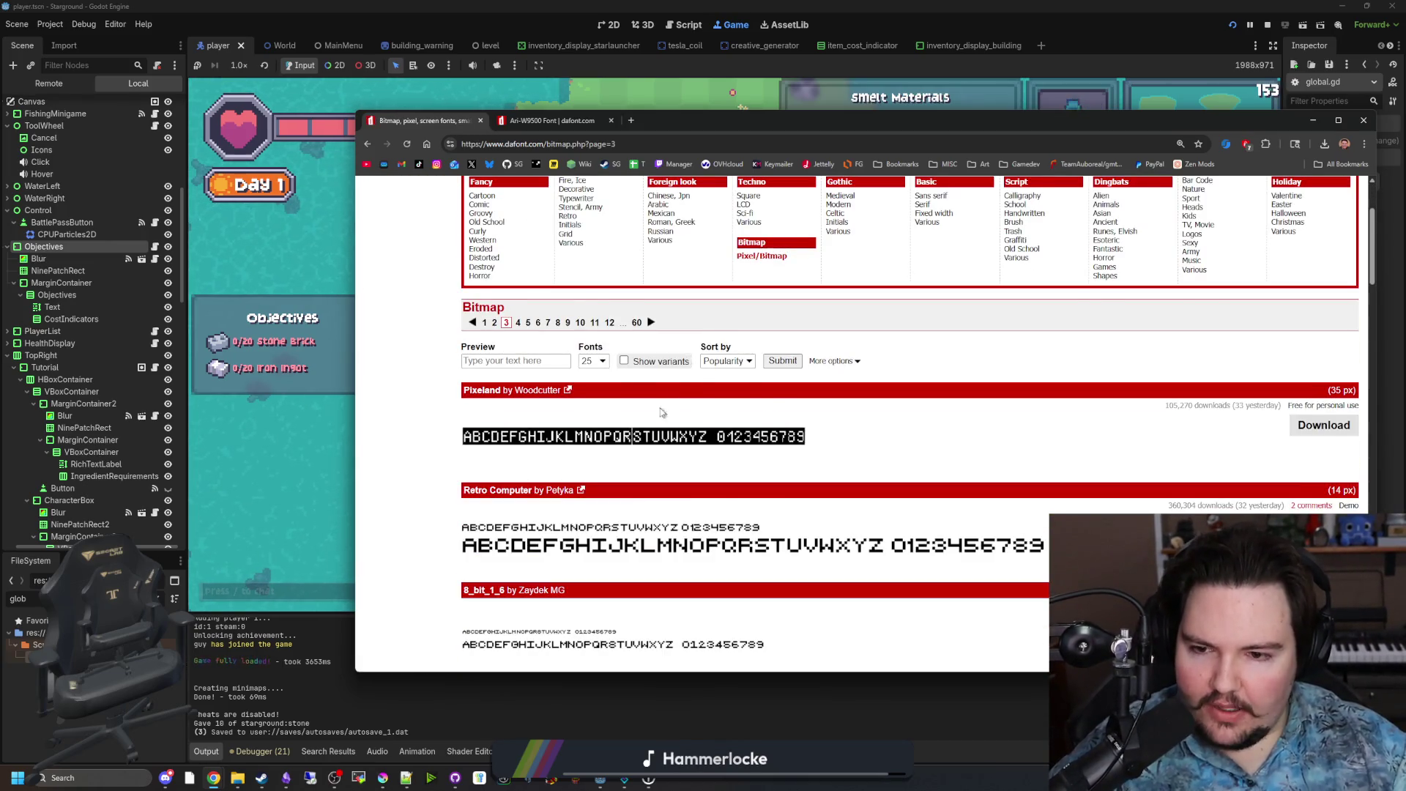
pyautogui.scroll(-4, 651, 418)
pyautogui.scroll(-1, 651, 420)
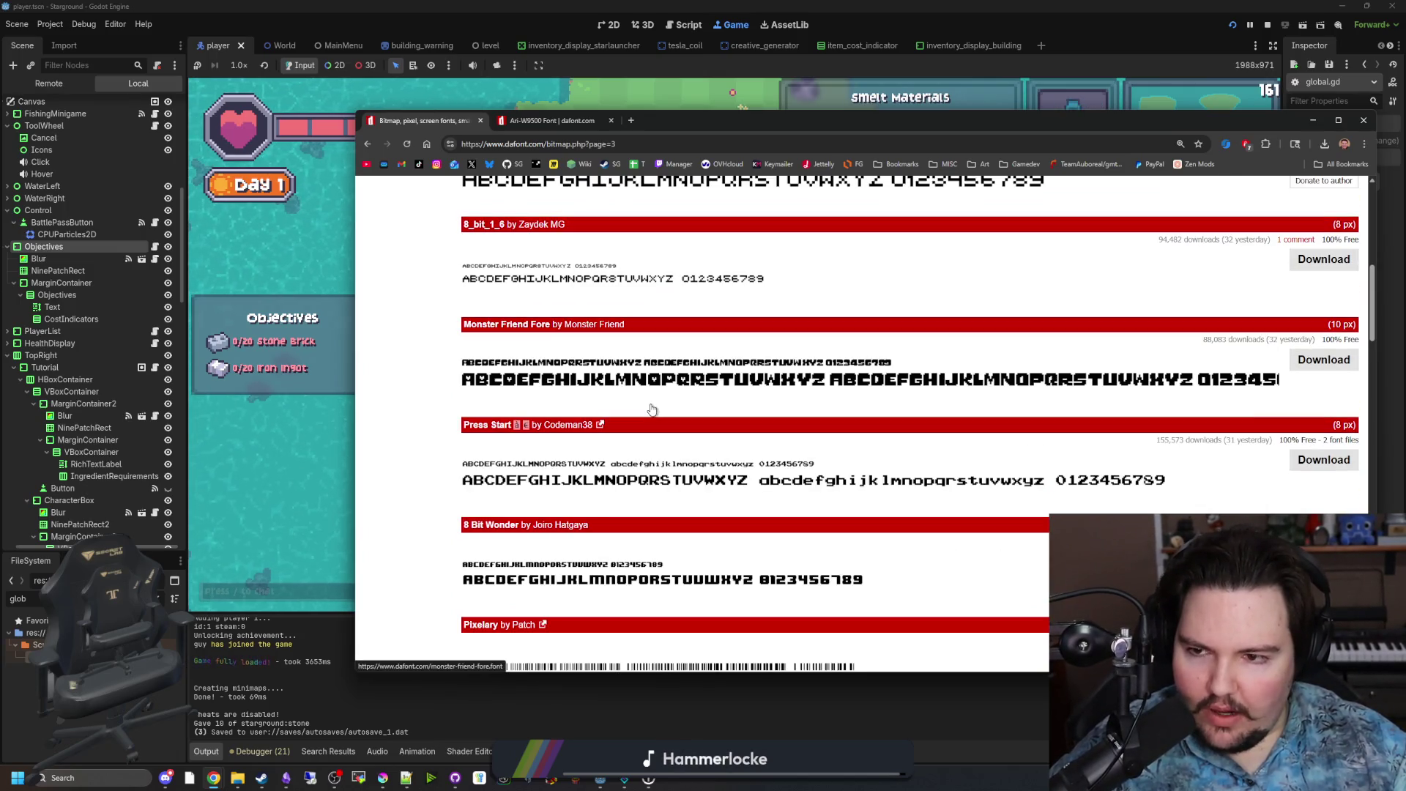
pyautogui.scroll(-5, 652, 409)
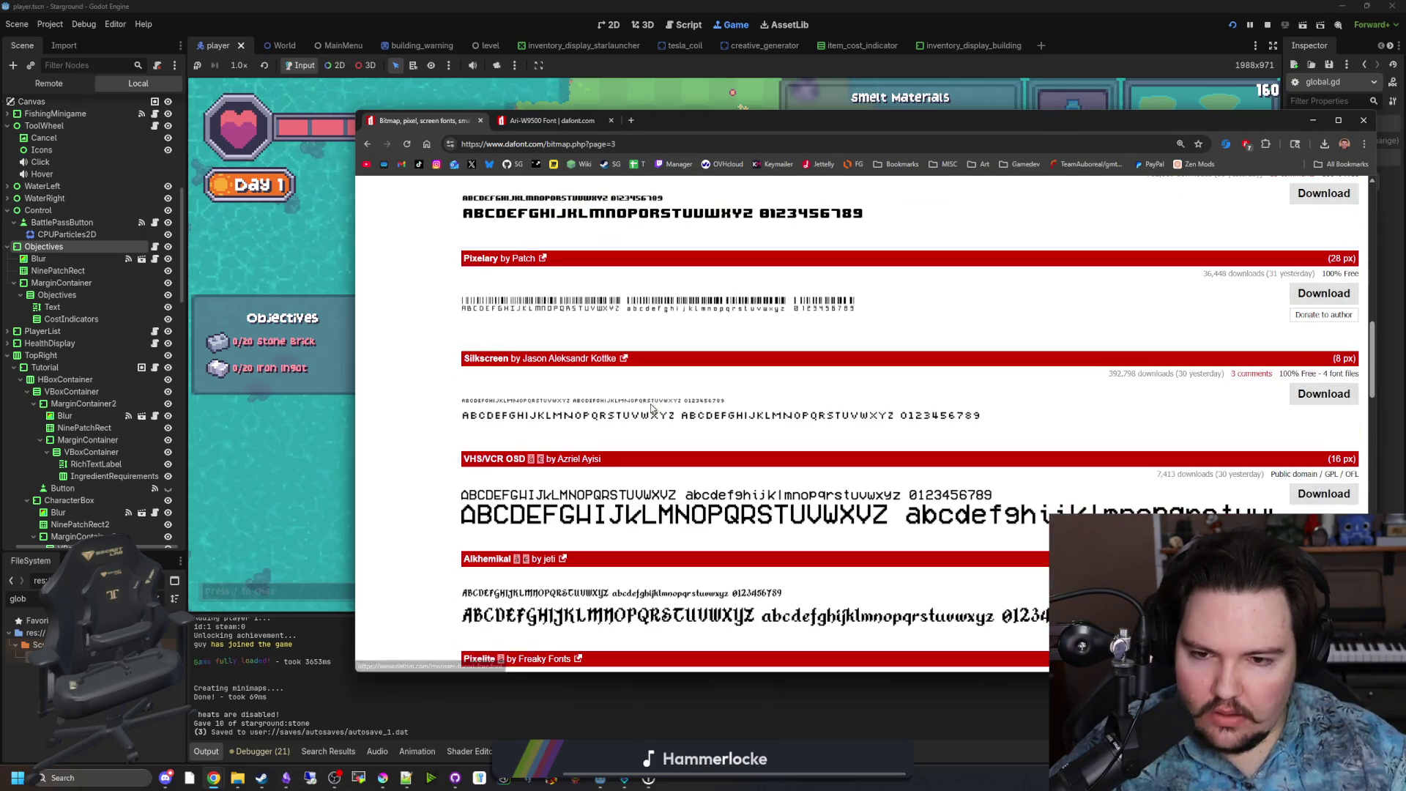